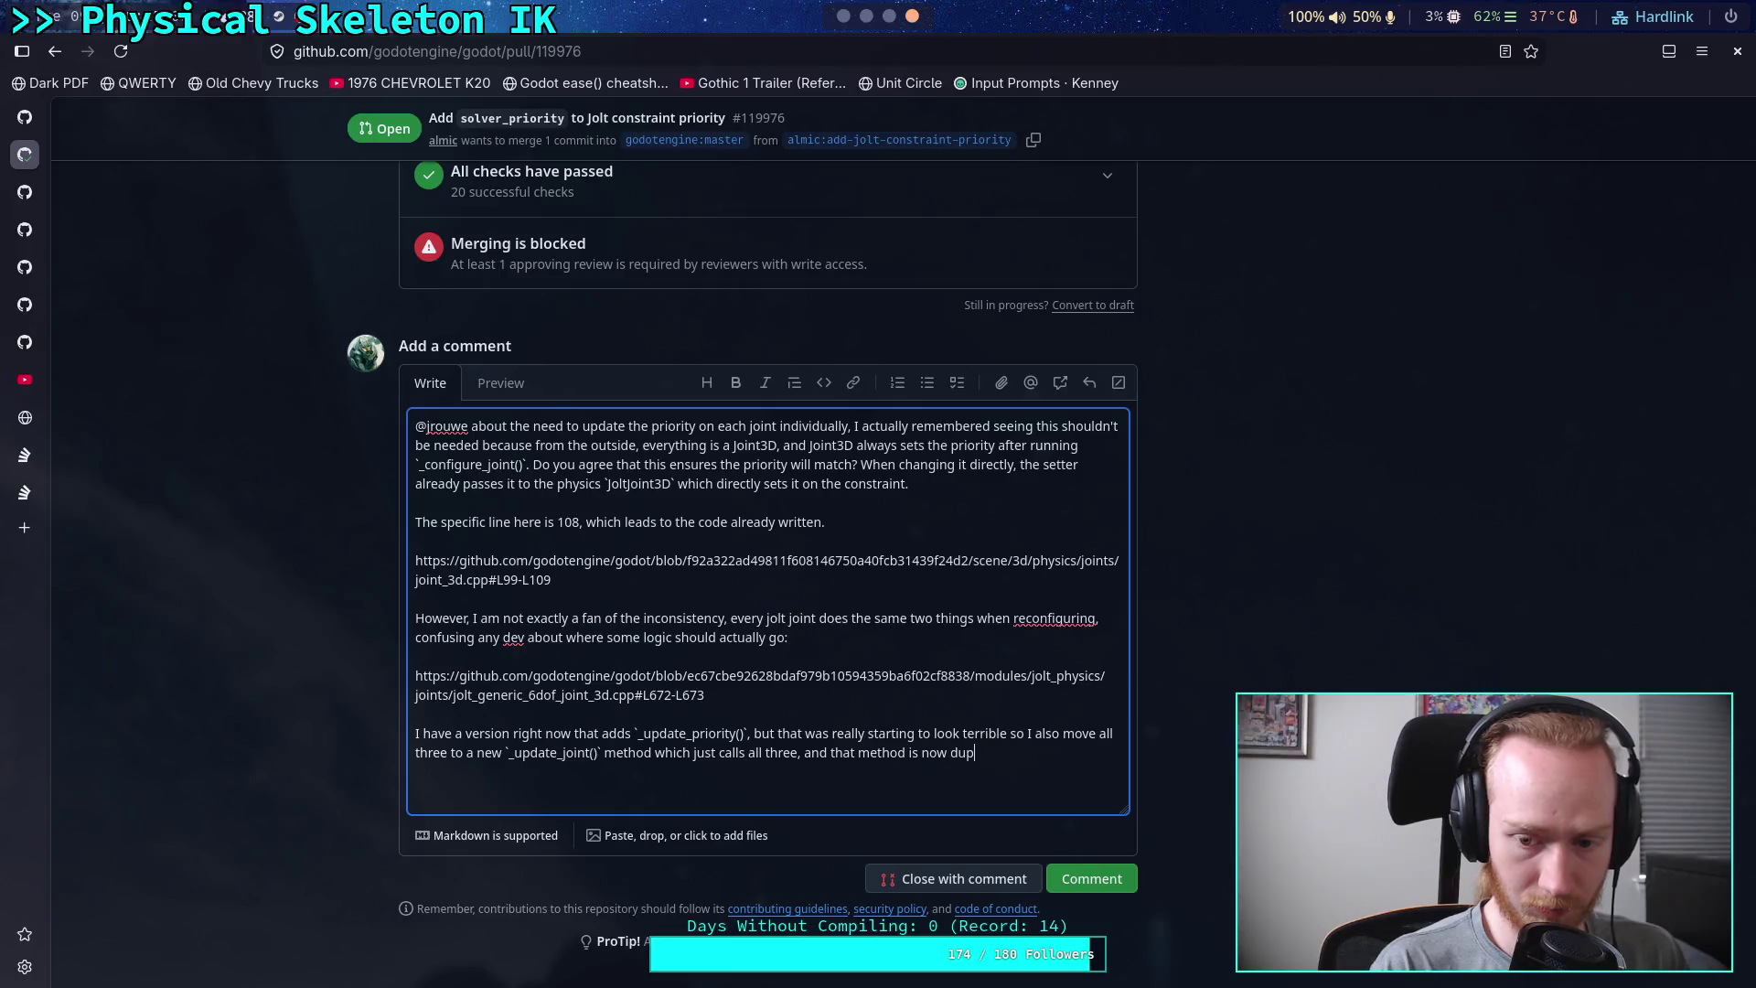
# Finish the sentence with 'duplicated on all joints' and preview the rendered comment.
pyautogui.write('on all joints.')
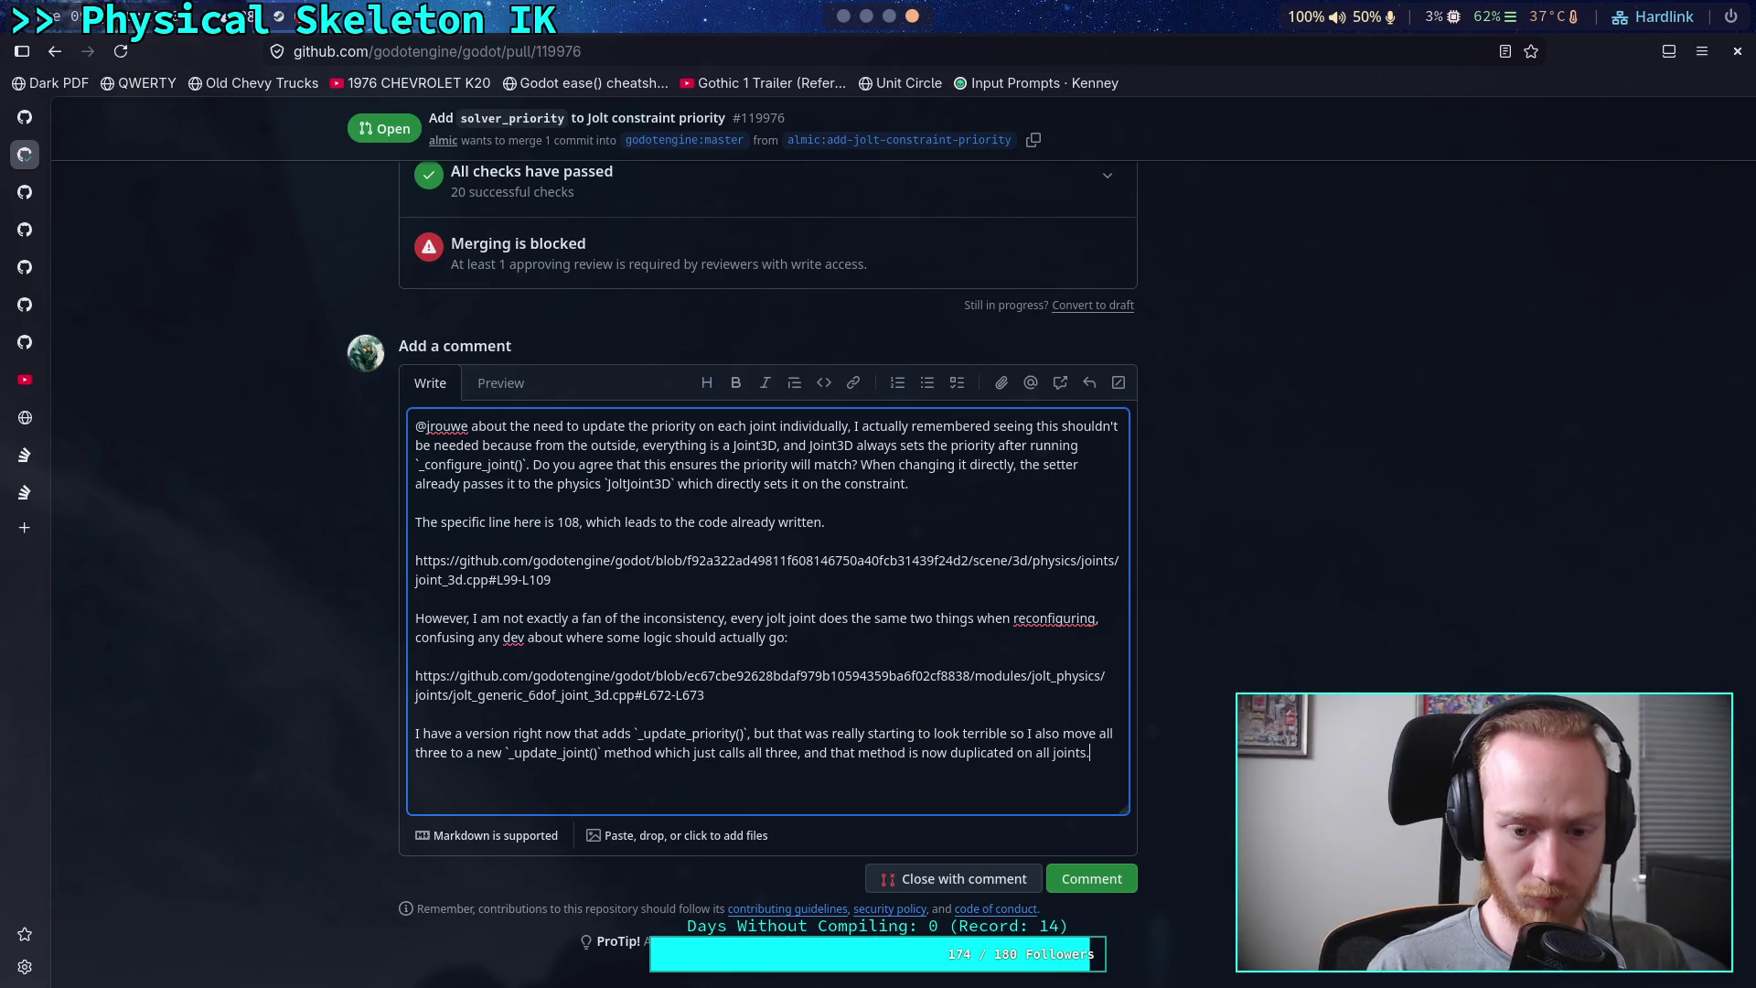
pyautogui.click(501, 383)
pyautogui.scroll(-3, 379, 617)
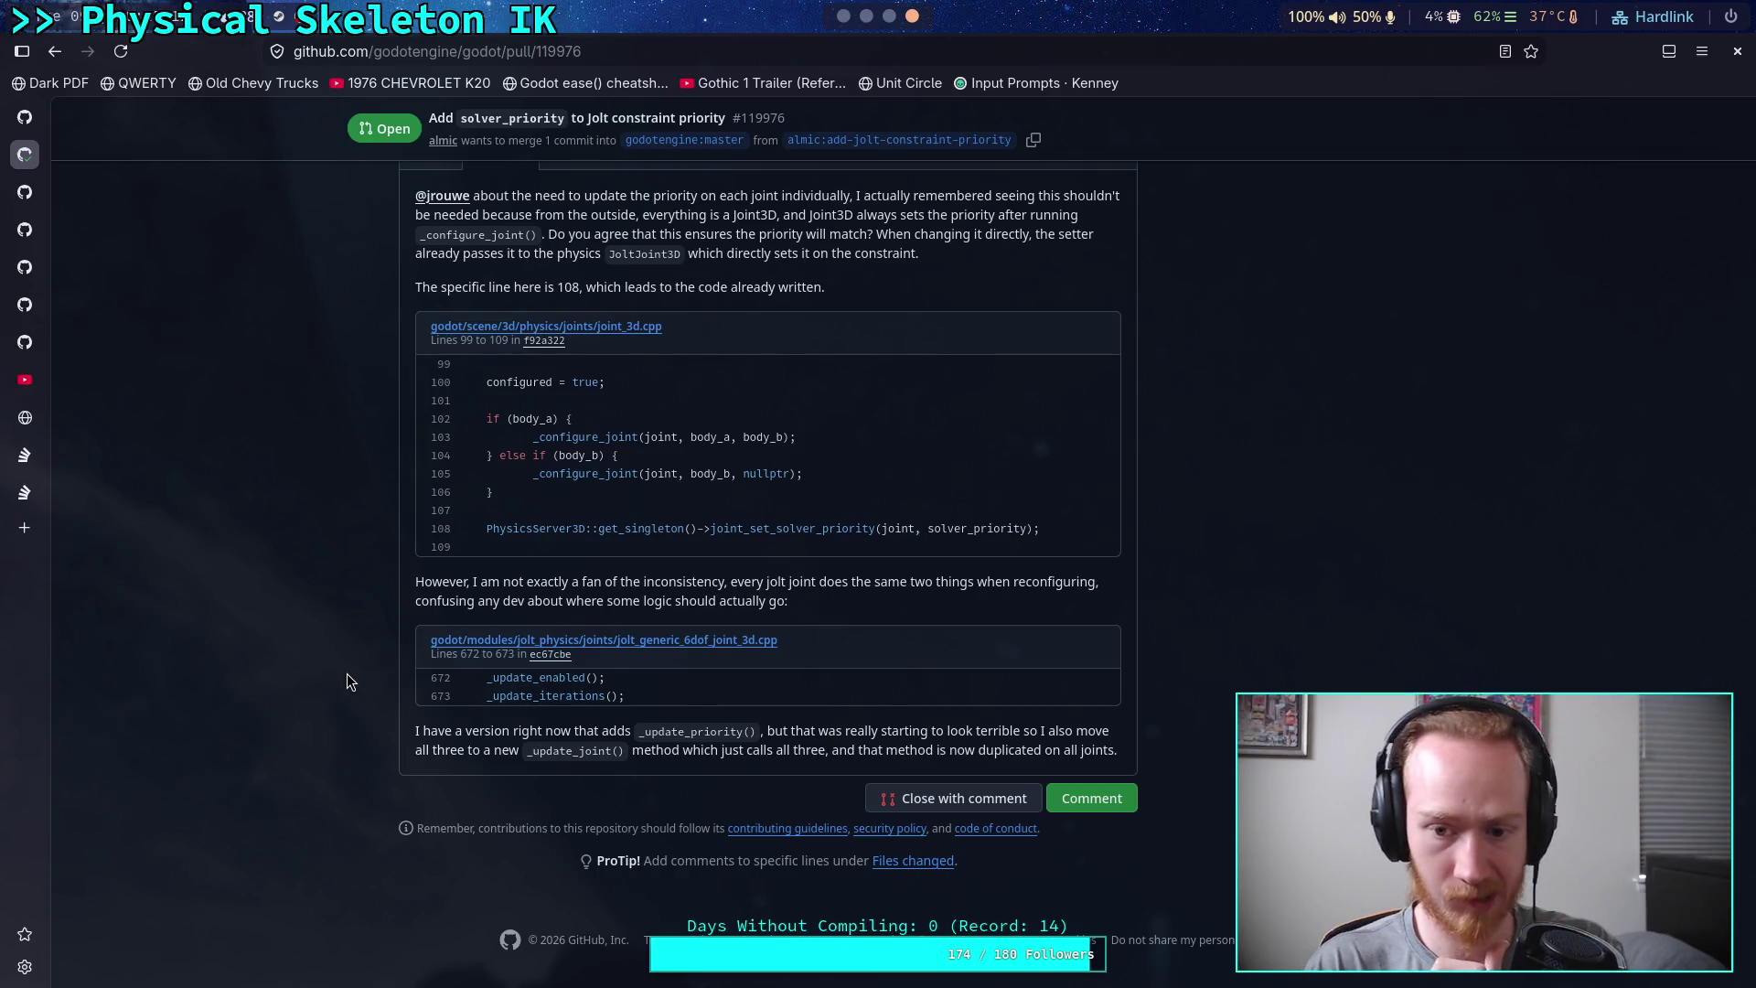
pyautogui.scroll(7, 347, 673)
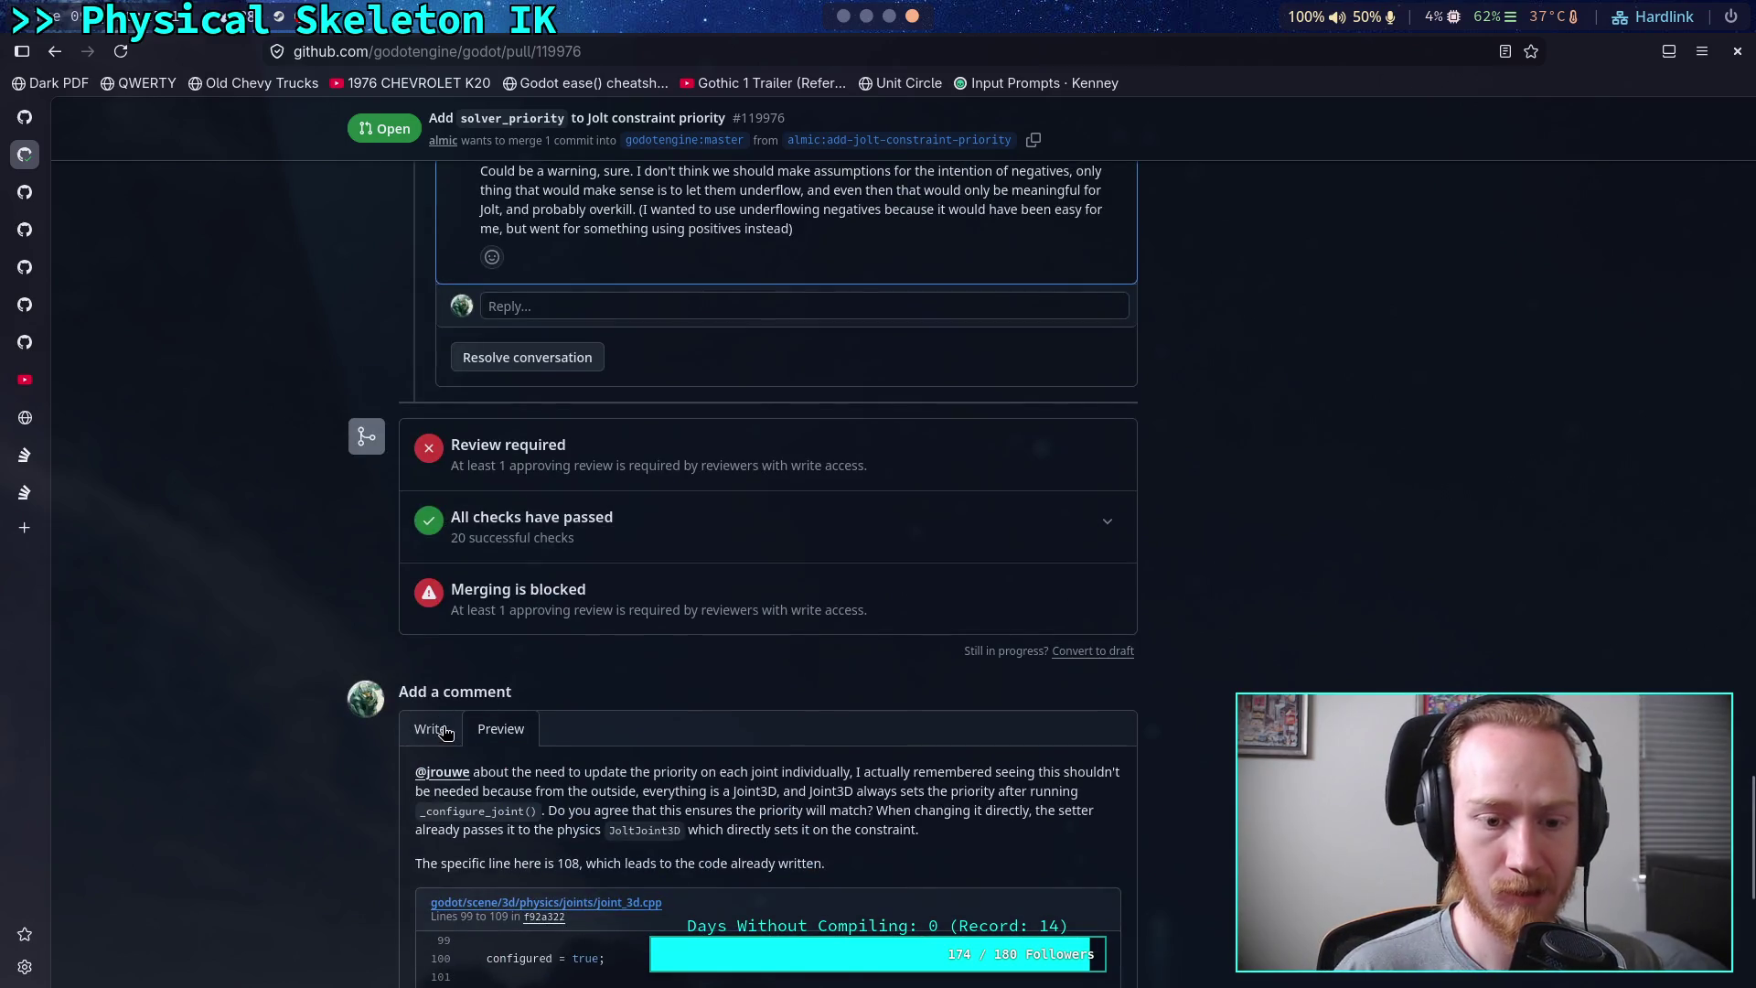
# Replace 'inconsistency' with 'code duplication', remove the stray space, and preview again.
pyautogui.click(430, 731)
pyautogui.scroll(-5, 368, 640)
pyautogui.moveTo(642, 537); pyautogui.dragTo(724, 537)
pyautogui.write('code dup')
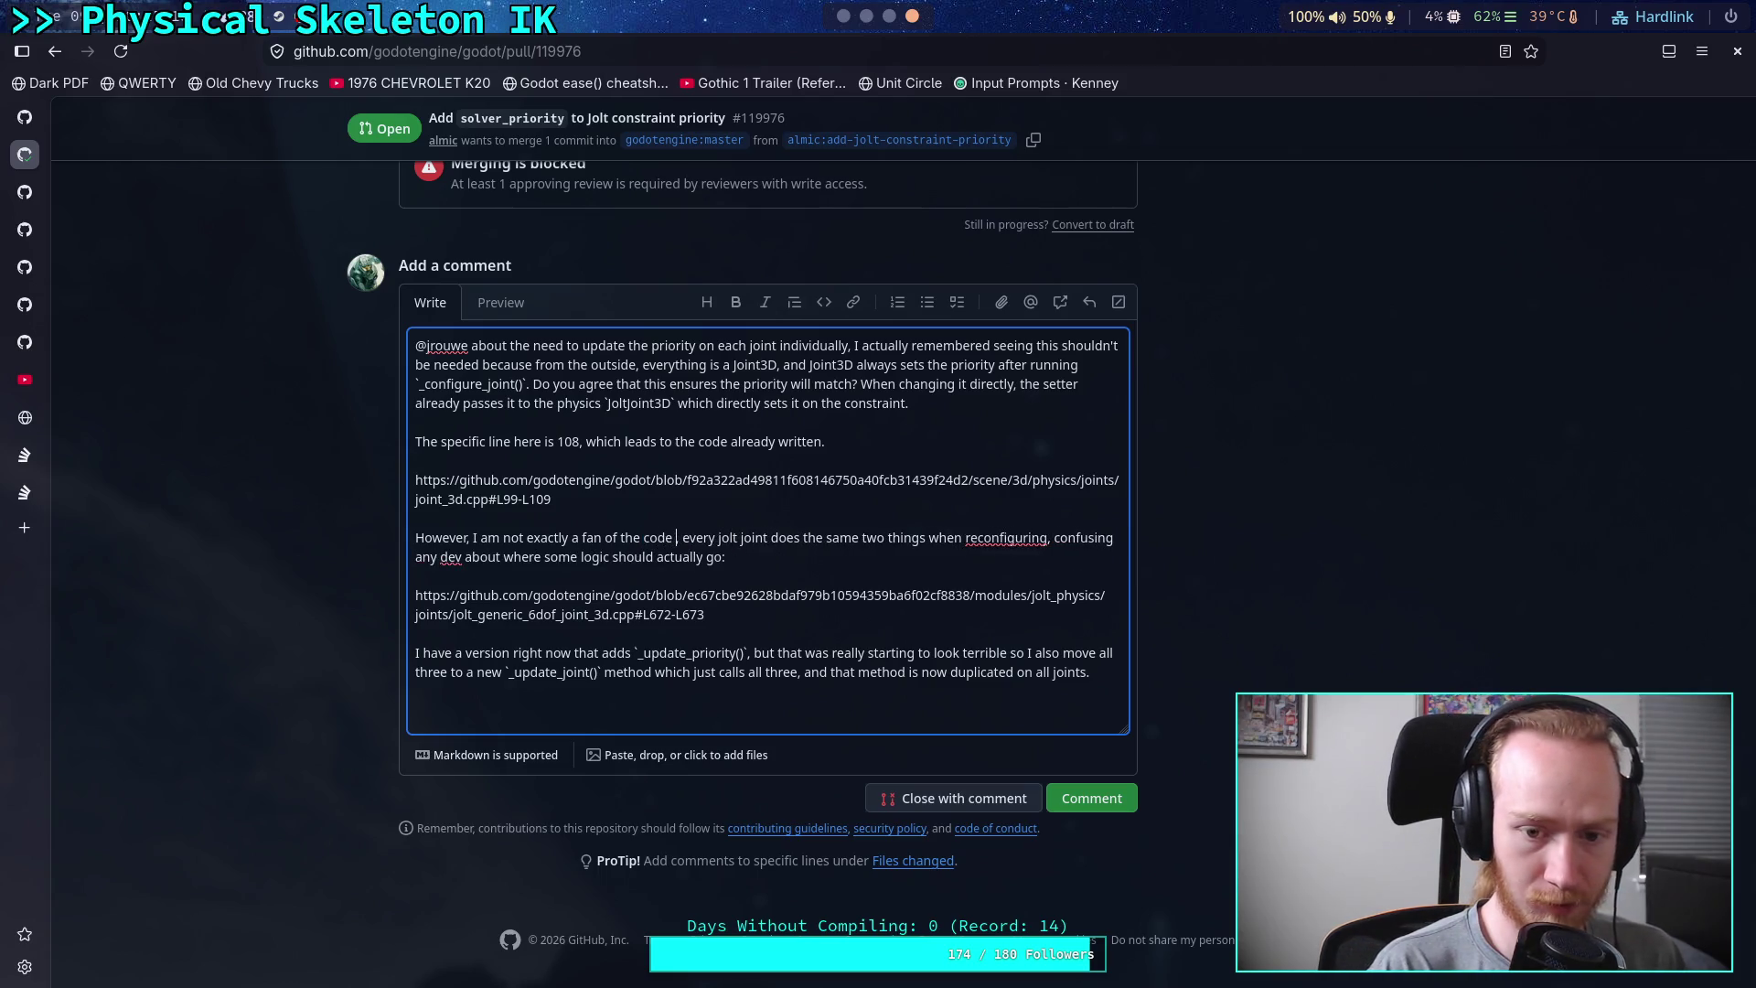
pyautogui.write('lication')
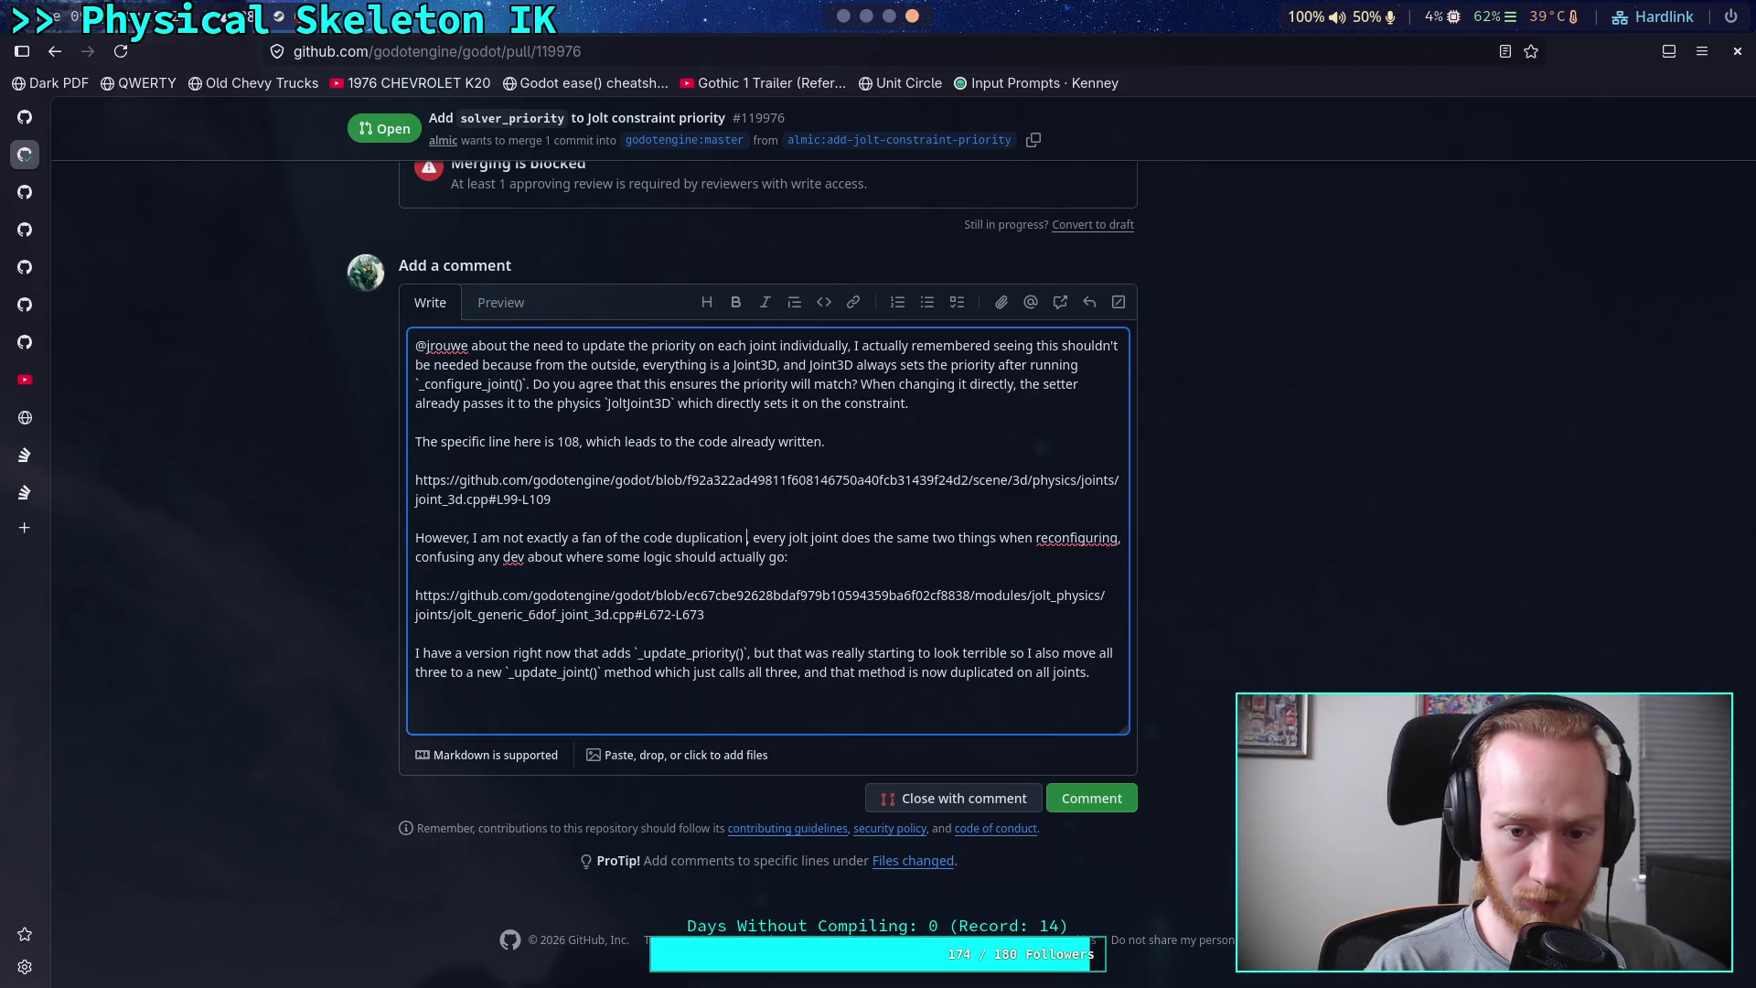
pyautogui.press('BackSpace')
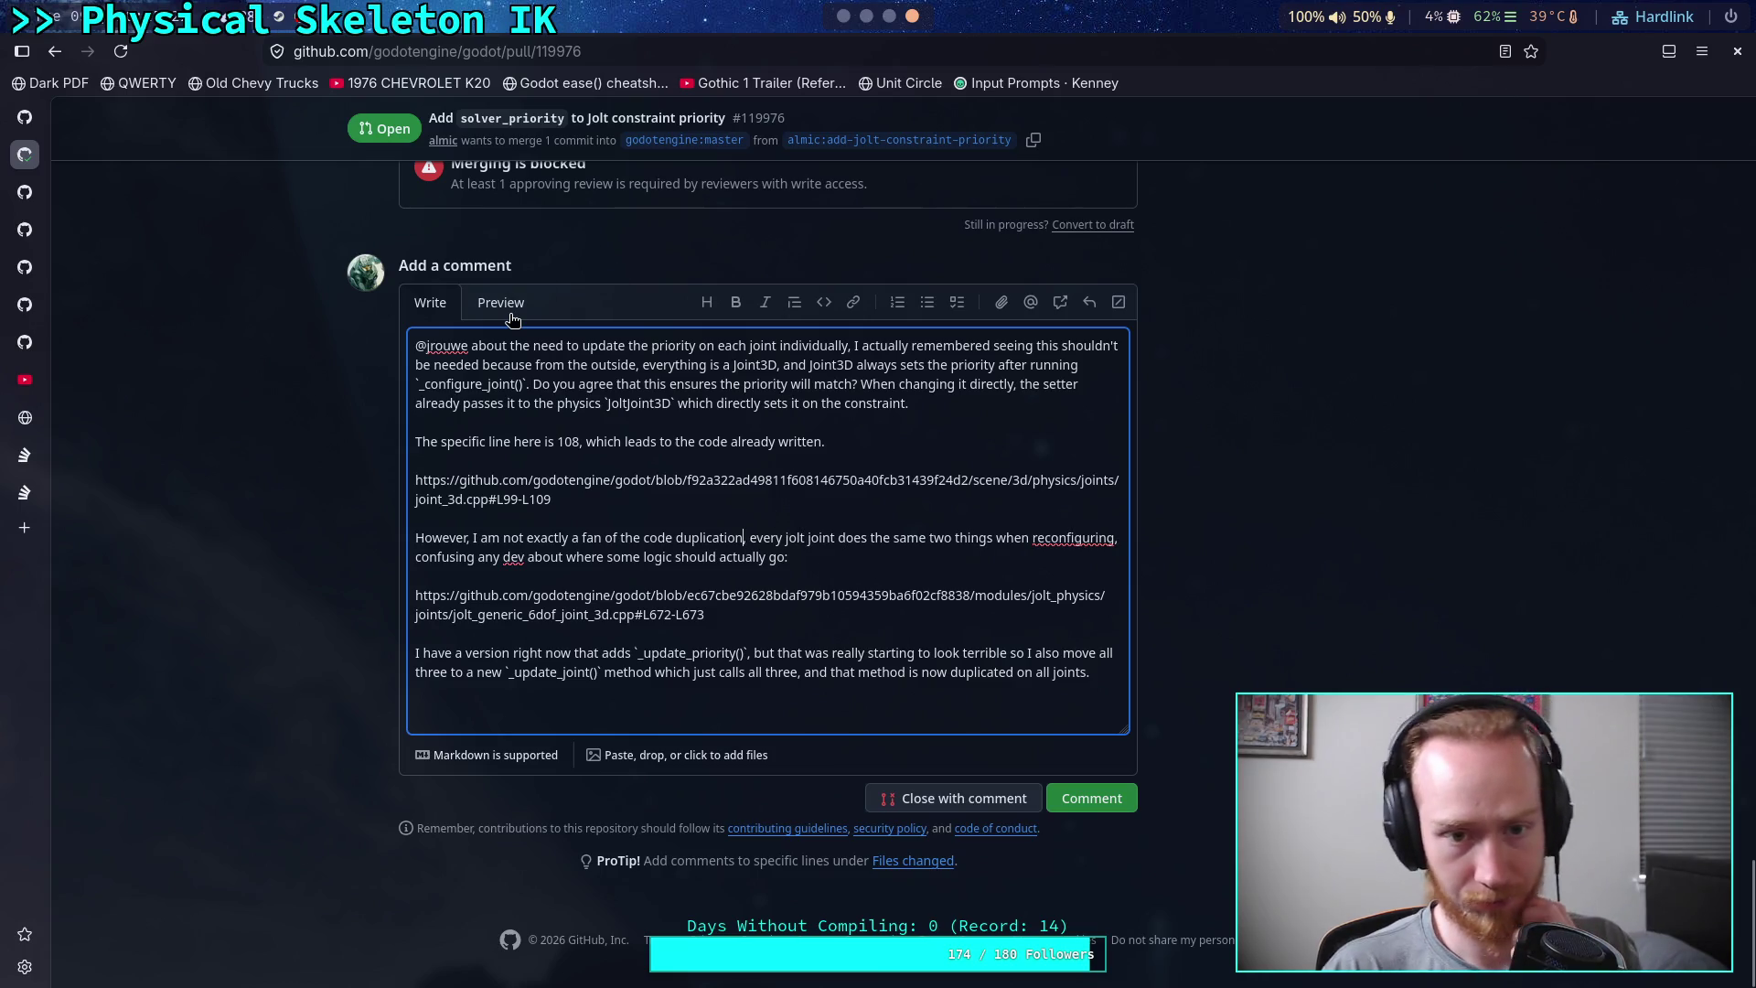
pyautogui.click(511, 315)
pyautogui.scroll(-2, 283, 660)
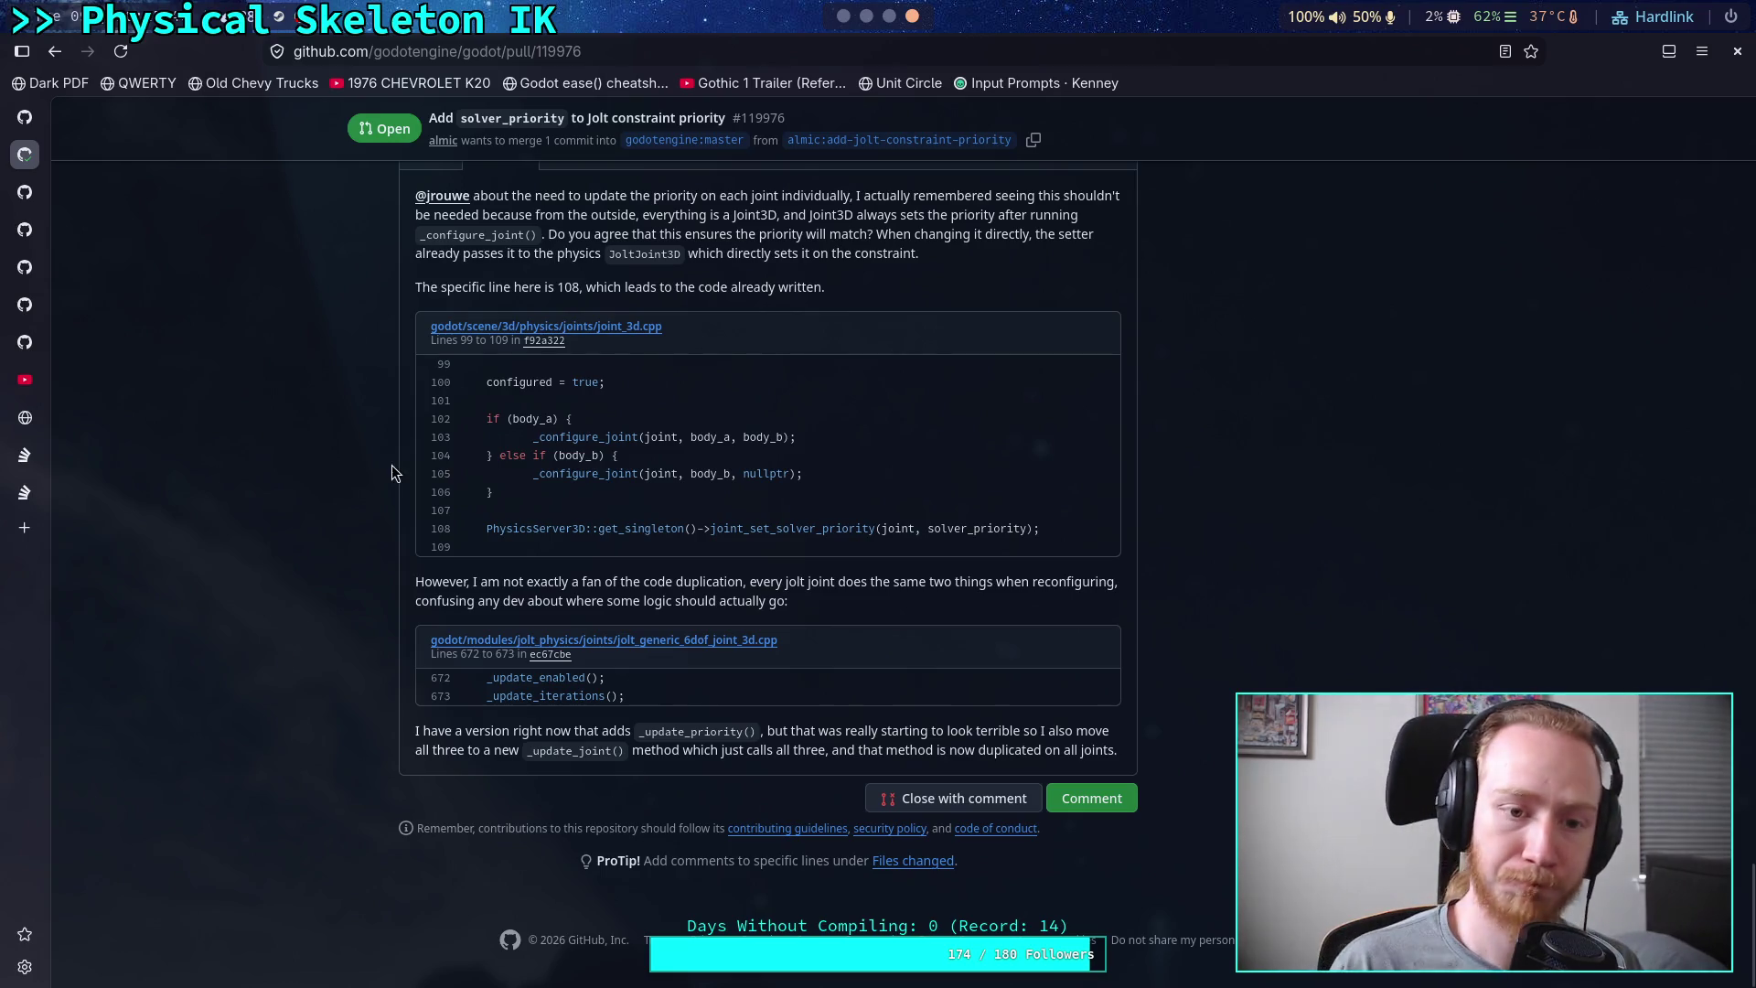
pyautogui.scroll(3, 382, 379)
# Add the word 'methods' after 'all three' in the comment's last paragraph.
pyautogui.click(429, 382)
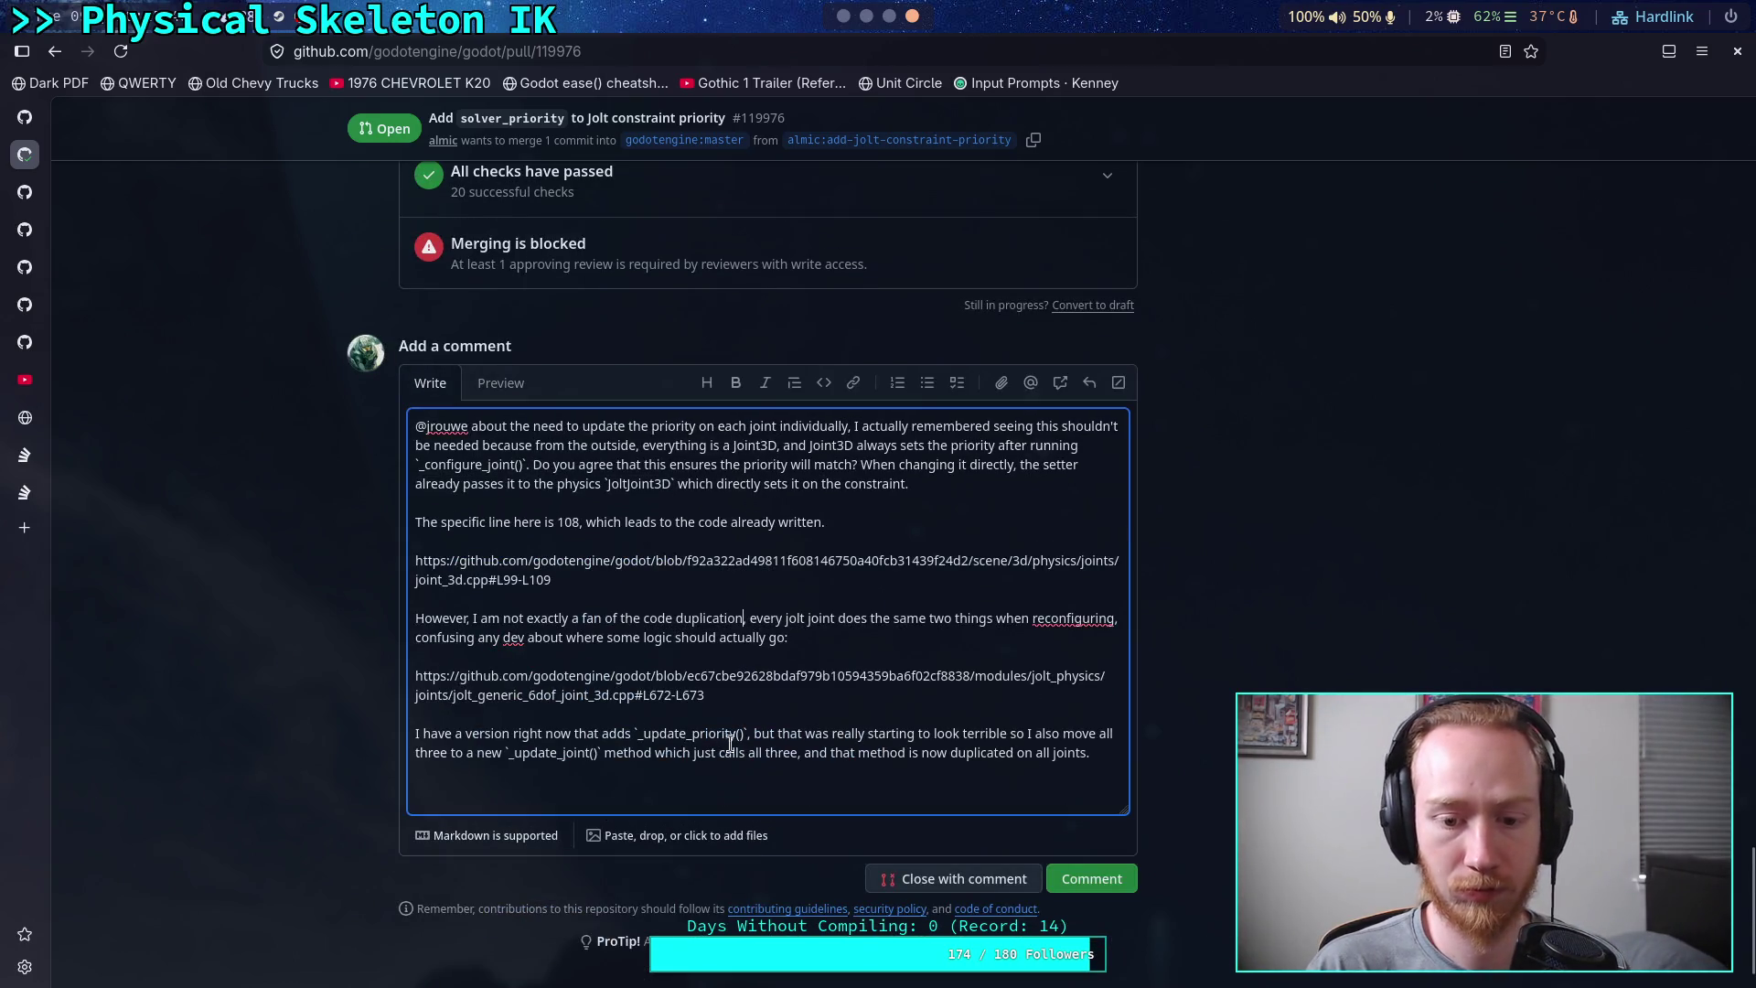
pyautogui.moveTo(748, 752); pyautogui.dragTo(794, 752)
pyautogui.click(797, 752)
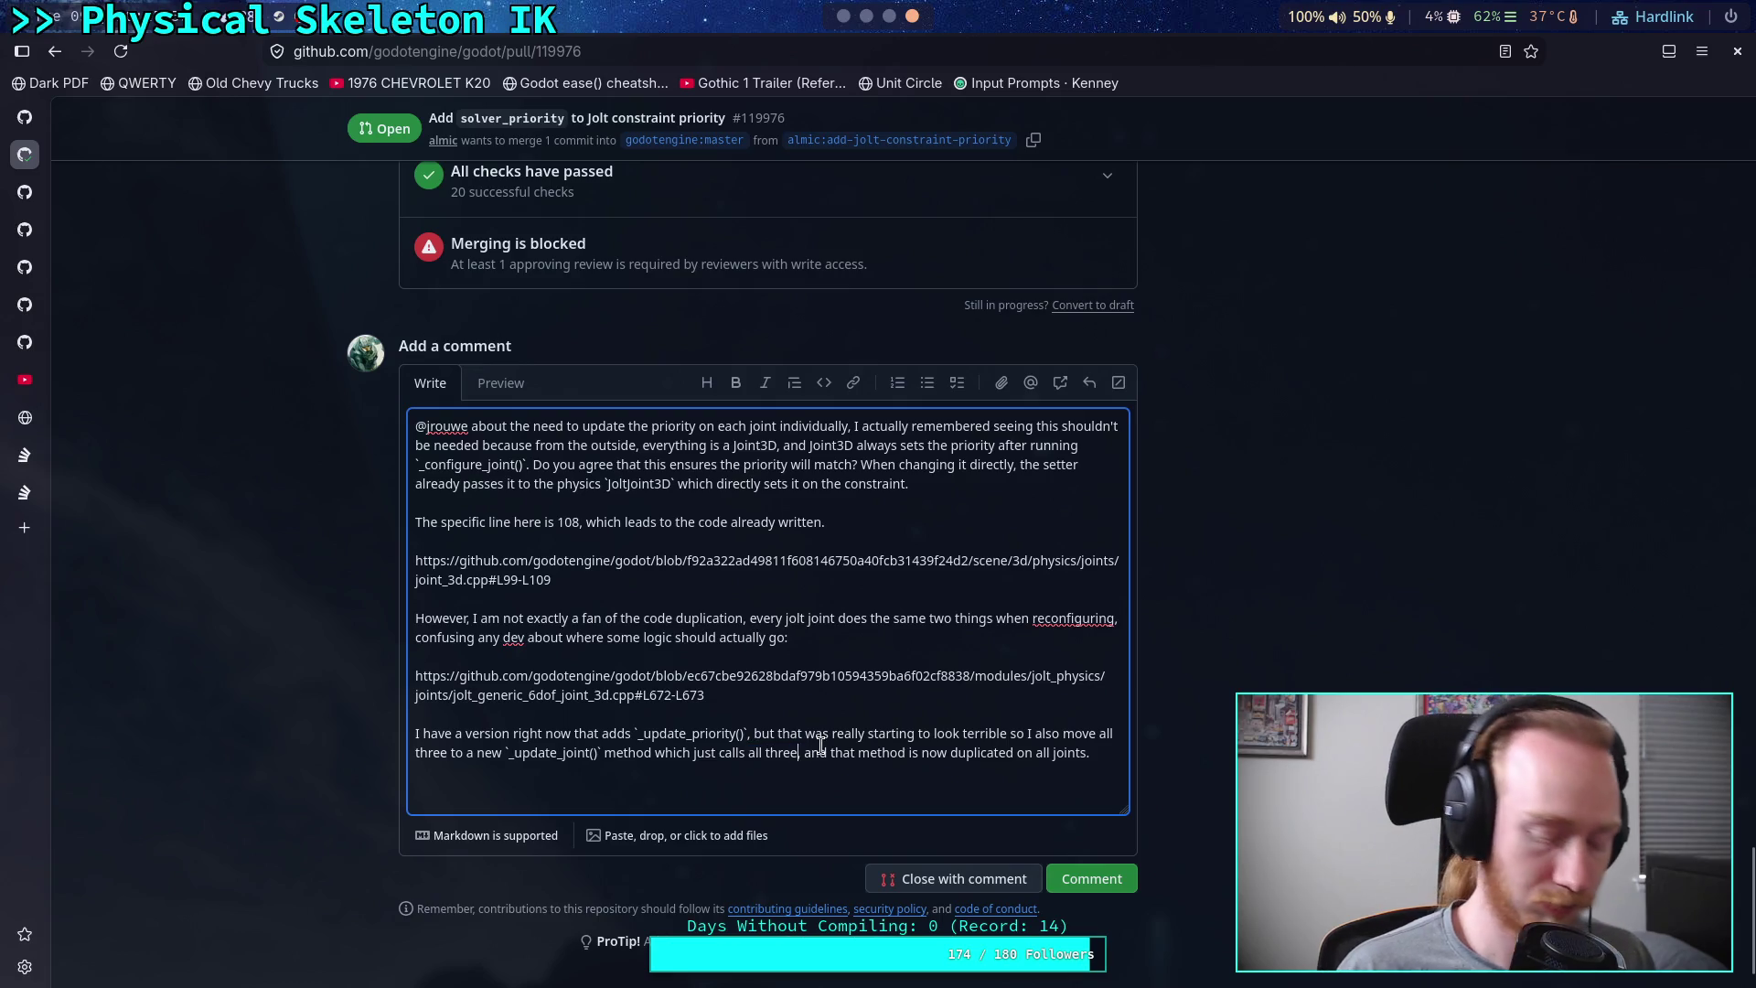
pyautogui.write('methods')
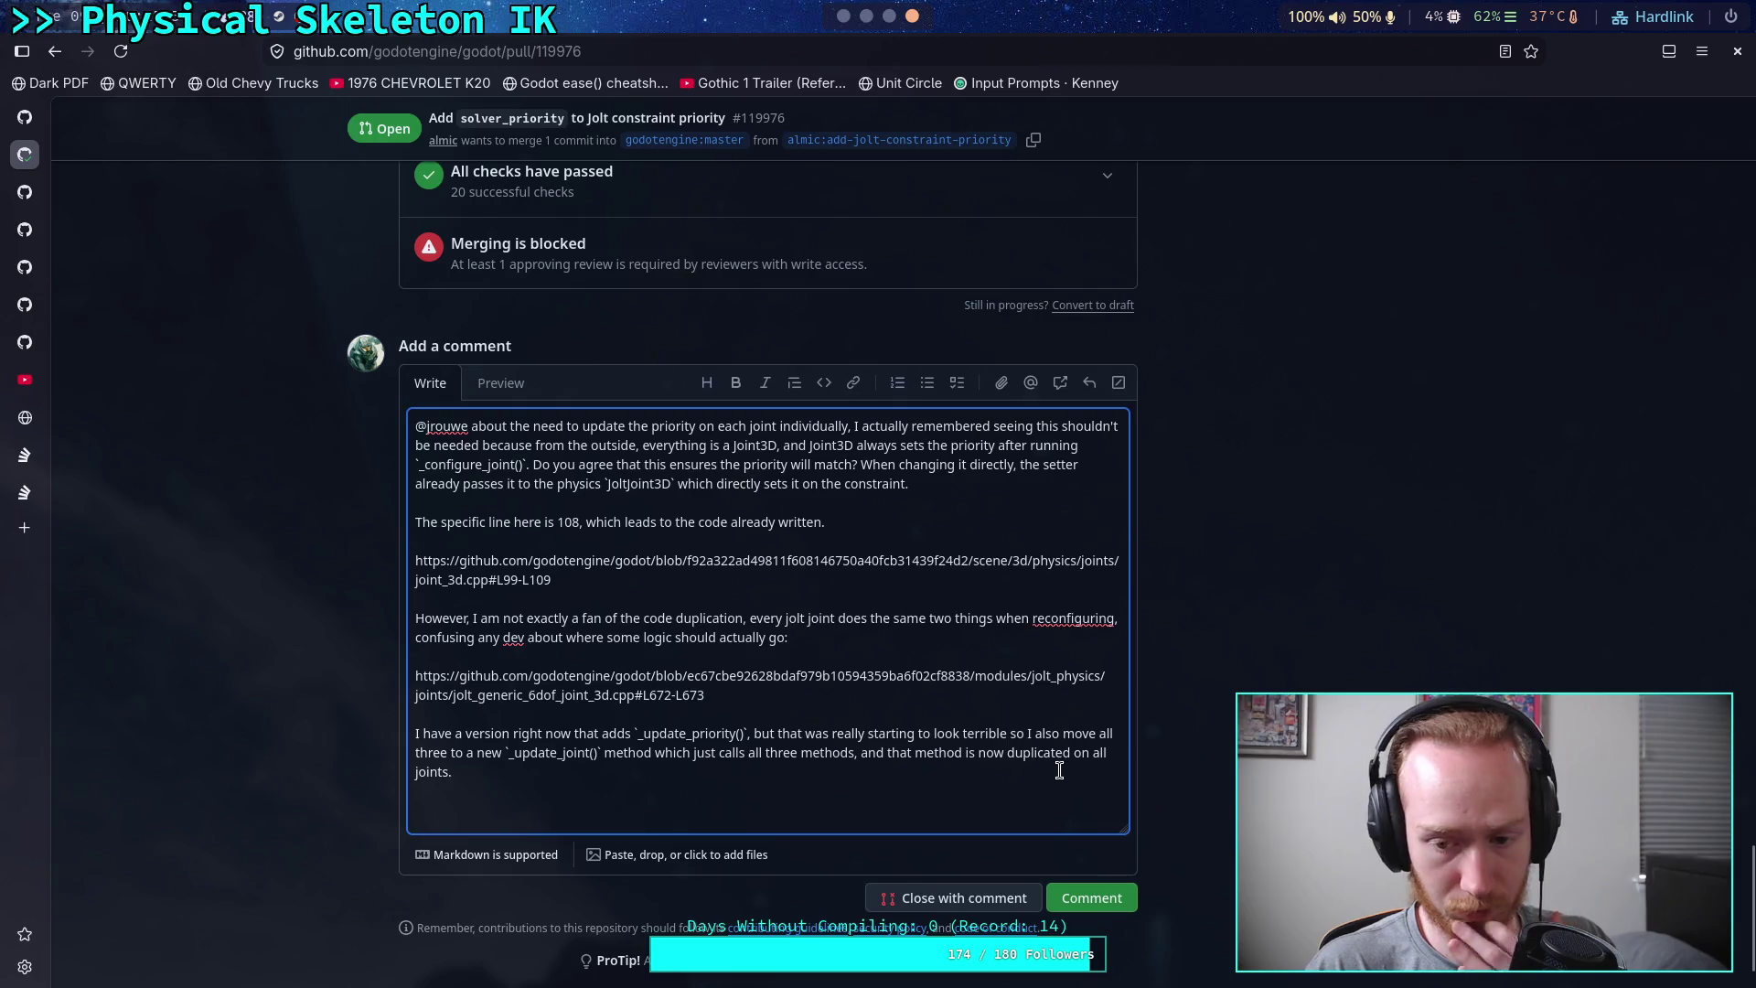
# Change 'duplicated on' to 'replacing this part on all joints' and preview the comment.
pyautogui.moveTo(1009, 754)
pyautogui.mouseDown()
pyautogui.moveTo(1067, 754)
pyautogui.moveTo(1043, 753)
pyautogui.mouseUp()
pyautogui.click(1009, 753)
pyautogui.write('replacing')
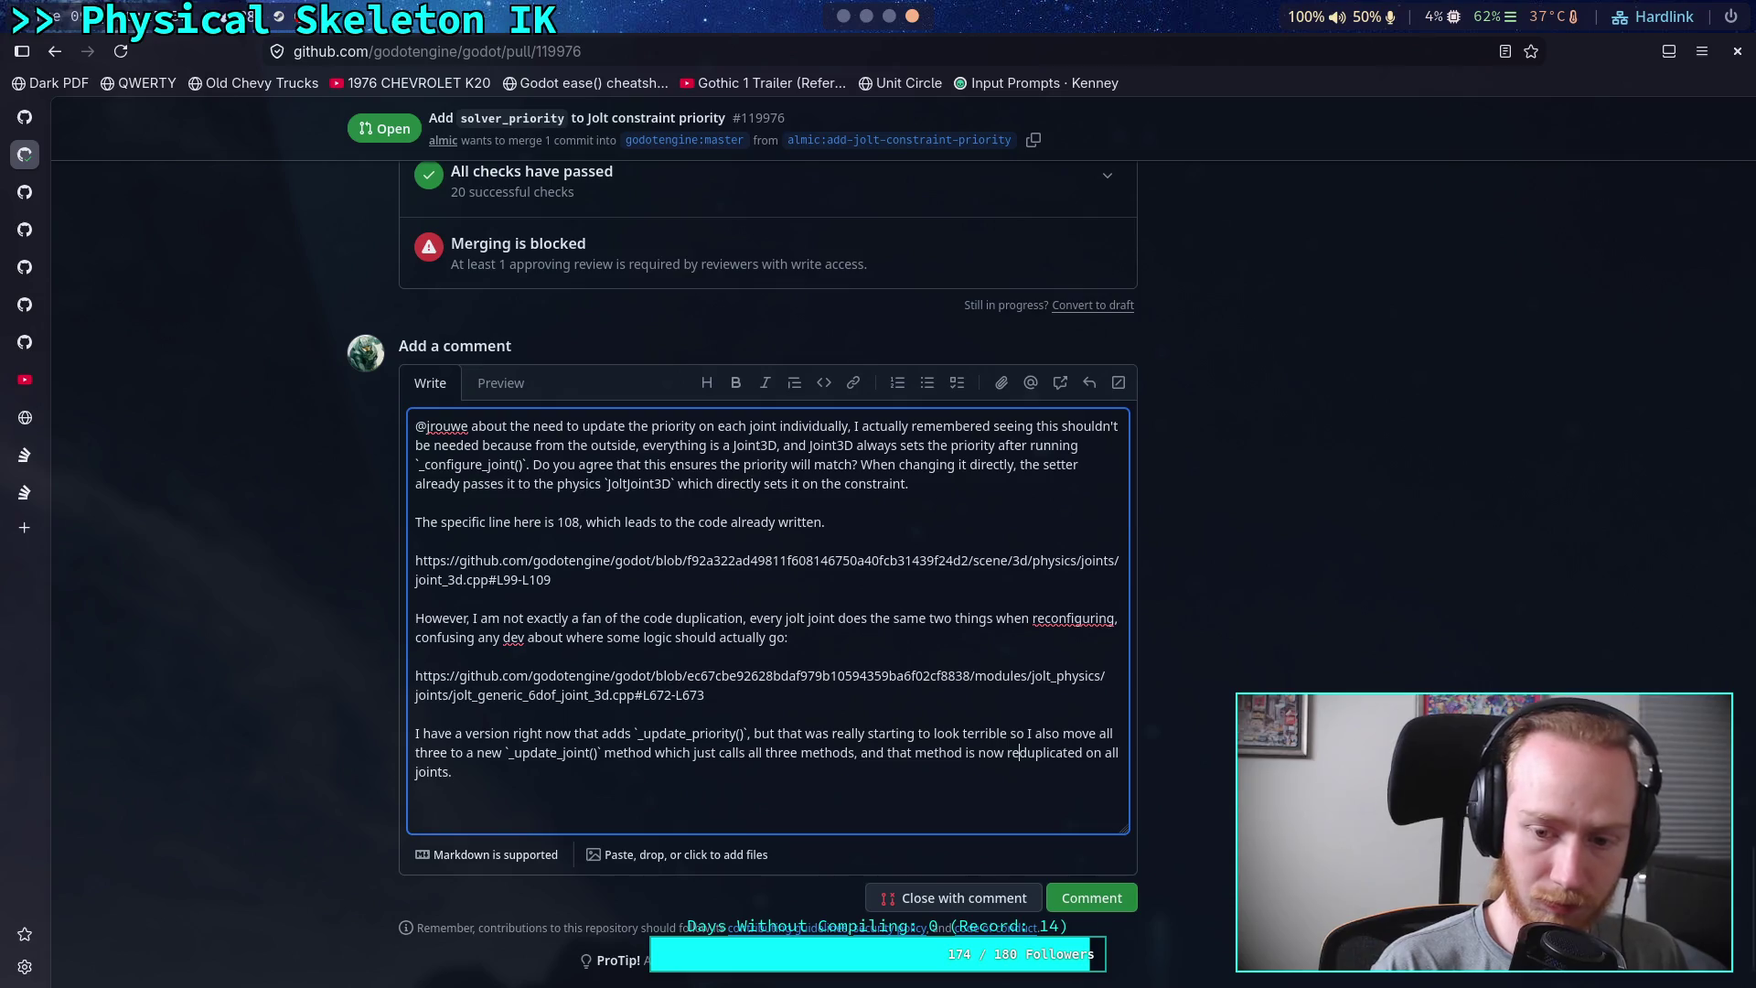
pyautogui.press('Delete')
pyautogui.press('Delete')
pyautogui.press('Delete')
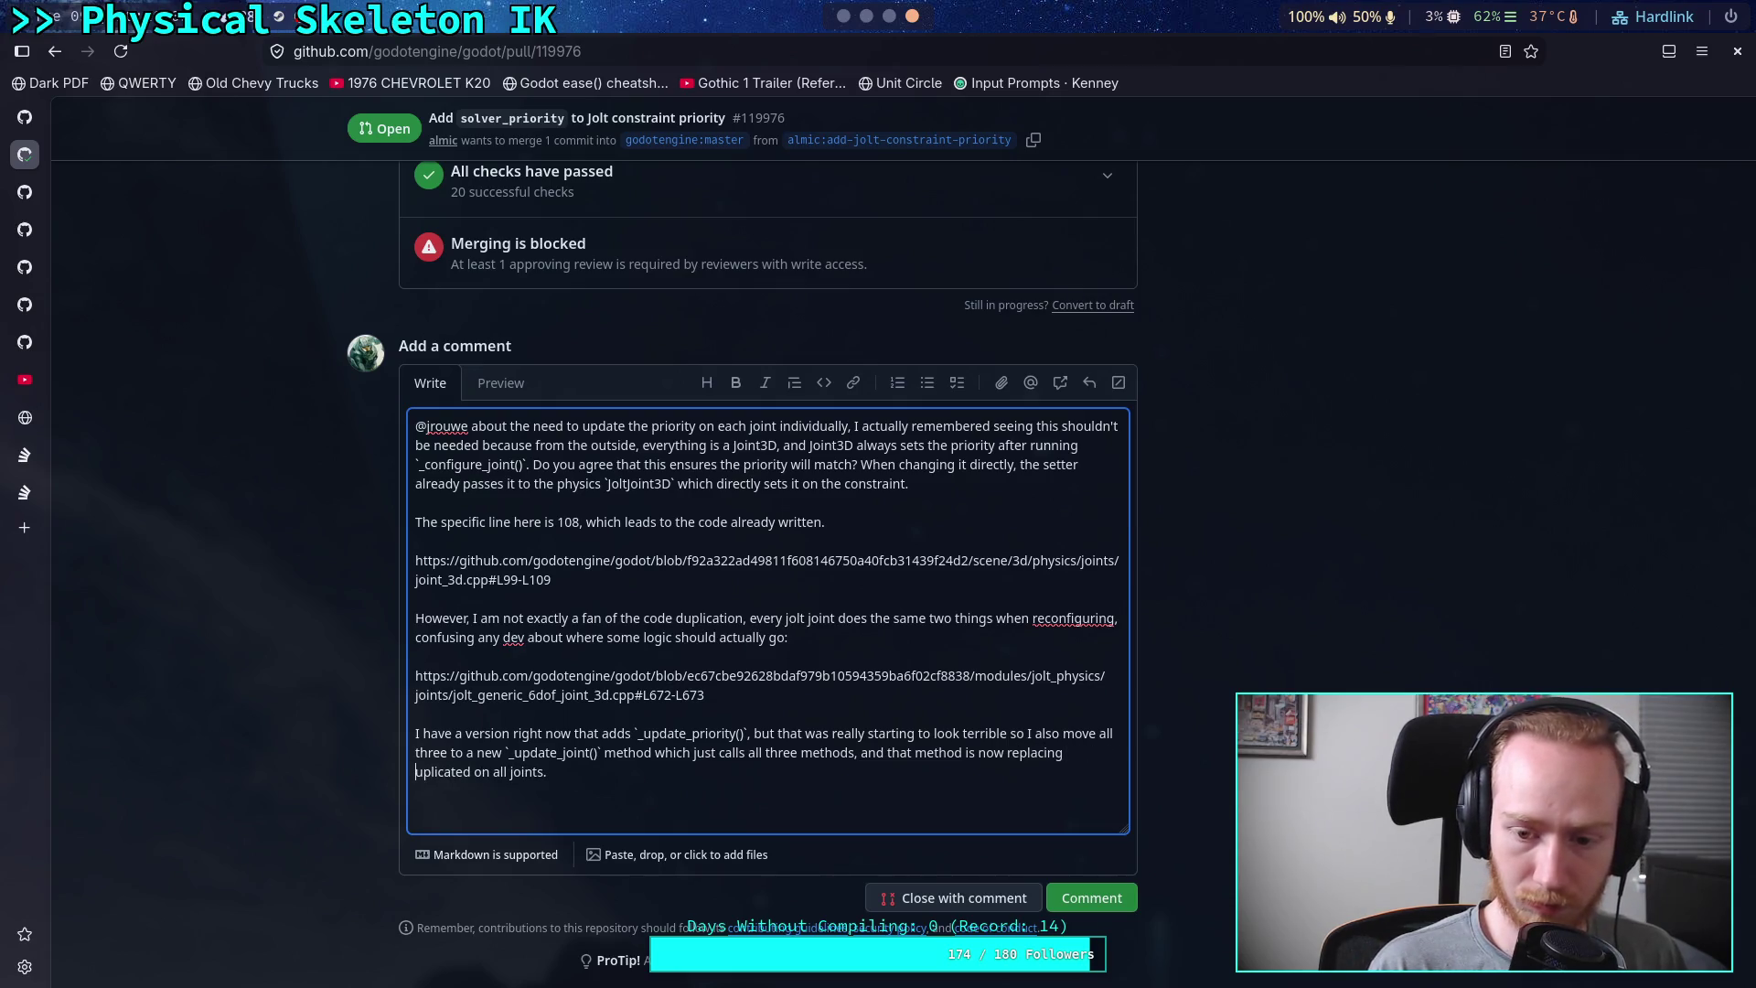
pyautogui.press('Delete')
pyautogui.press('Delete')
pyautogui.press('Delete')
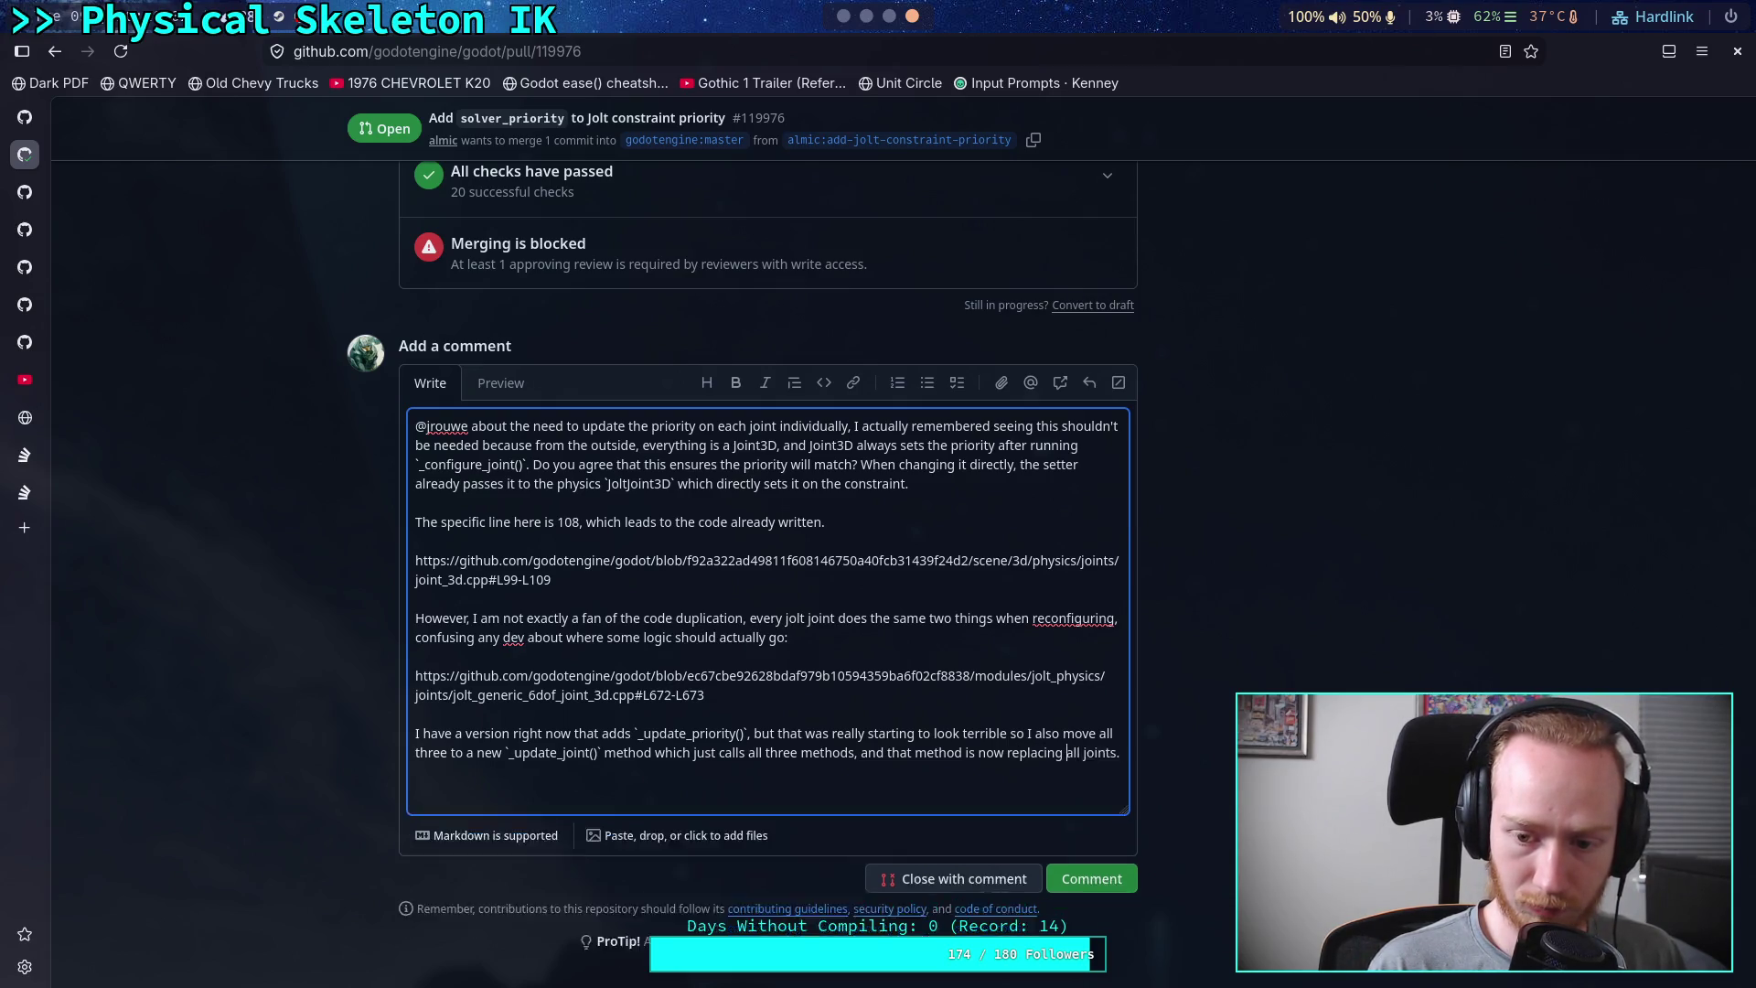
pyautogui.click(1097, 753)
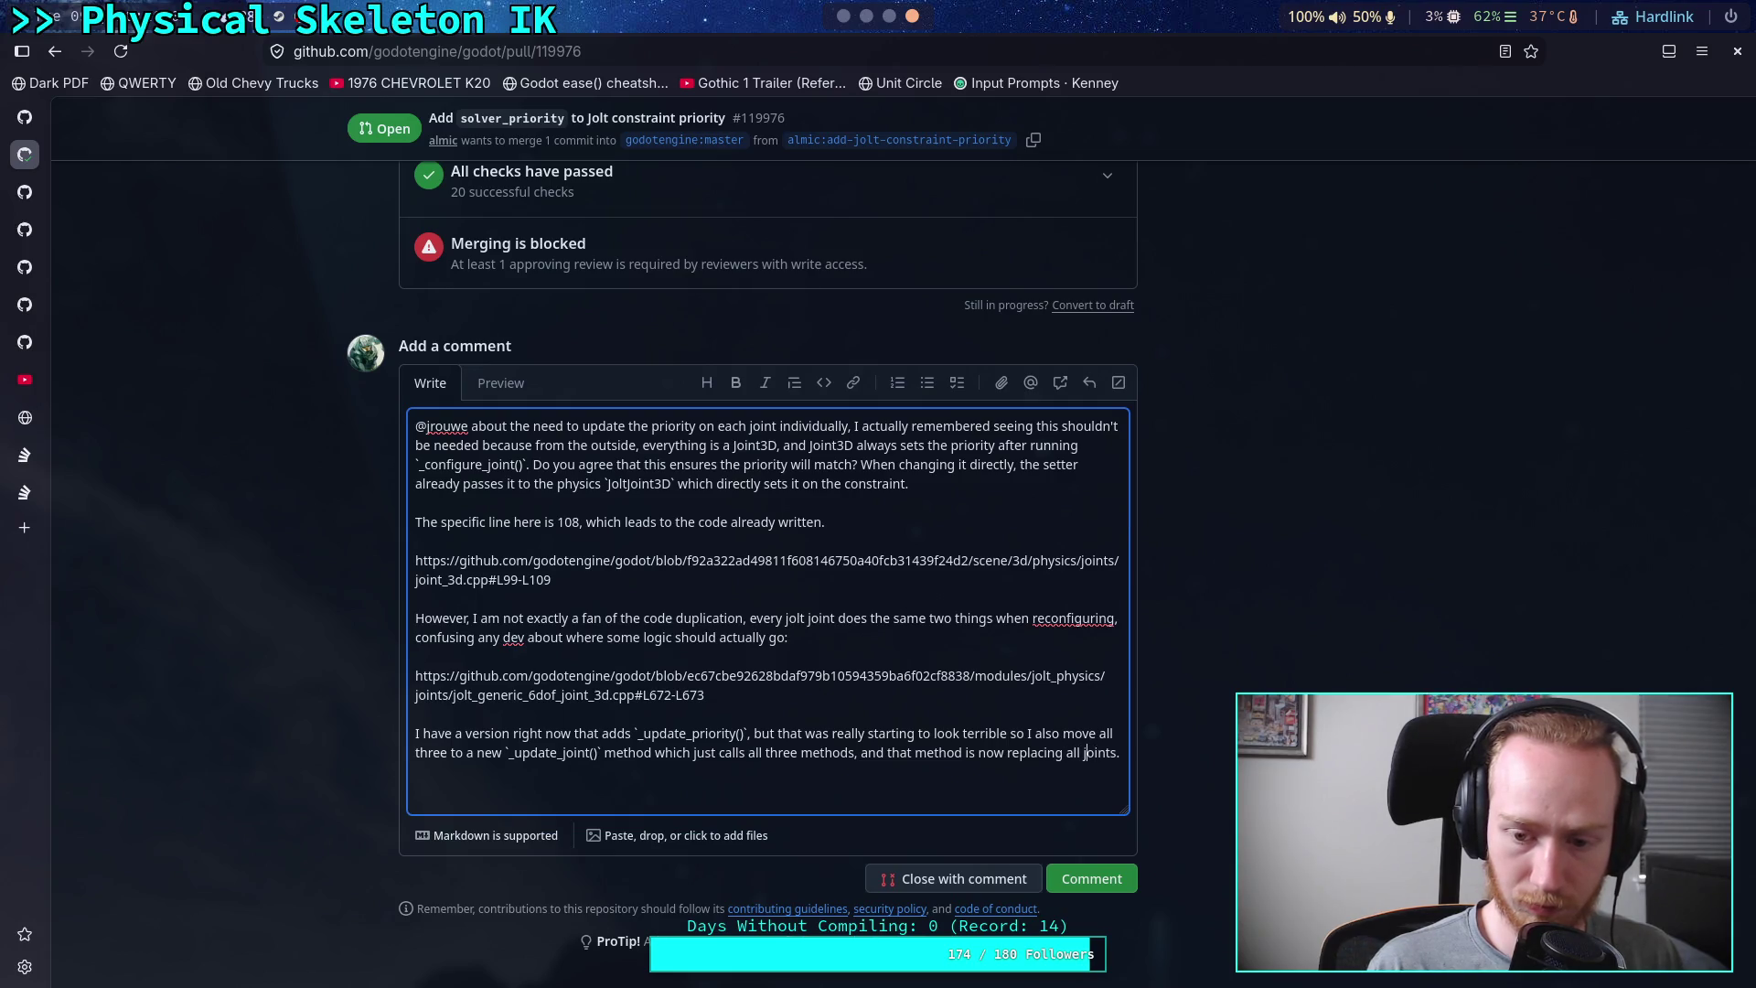
pyautogui.write('this part on')
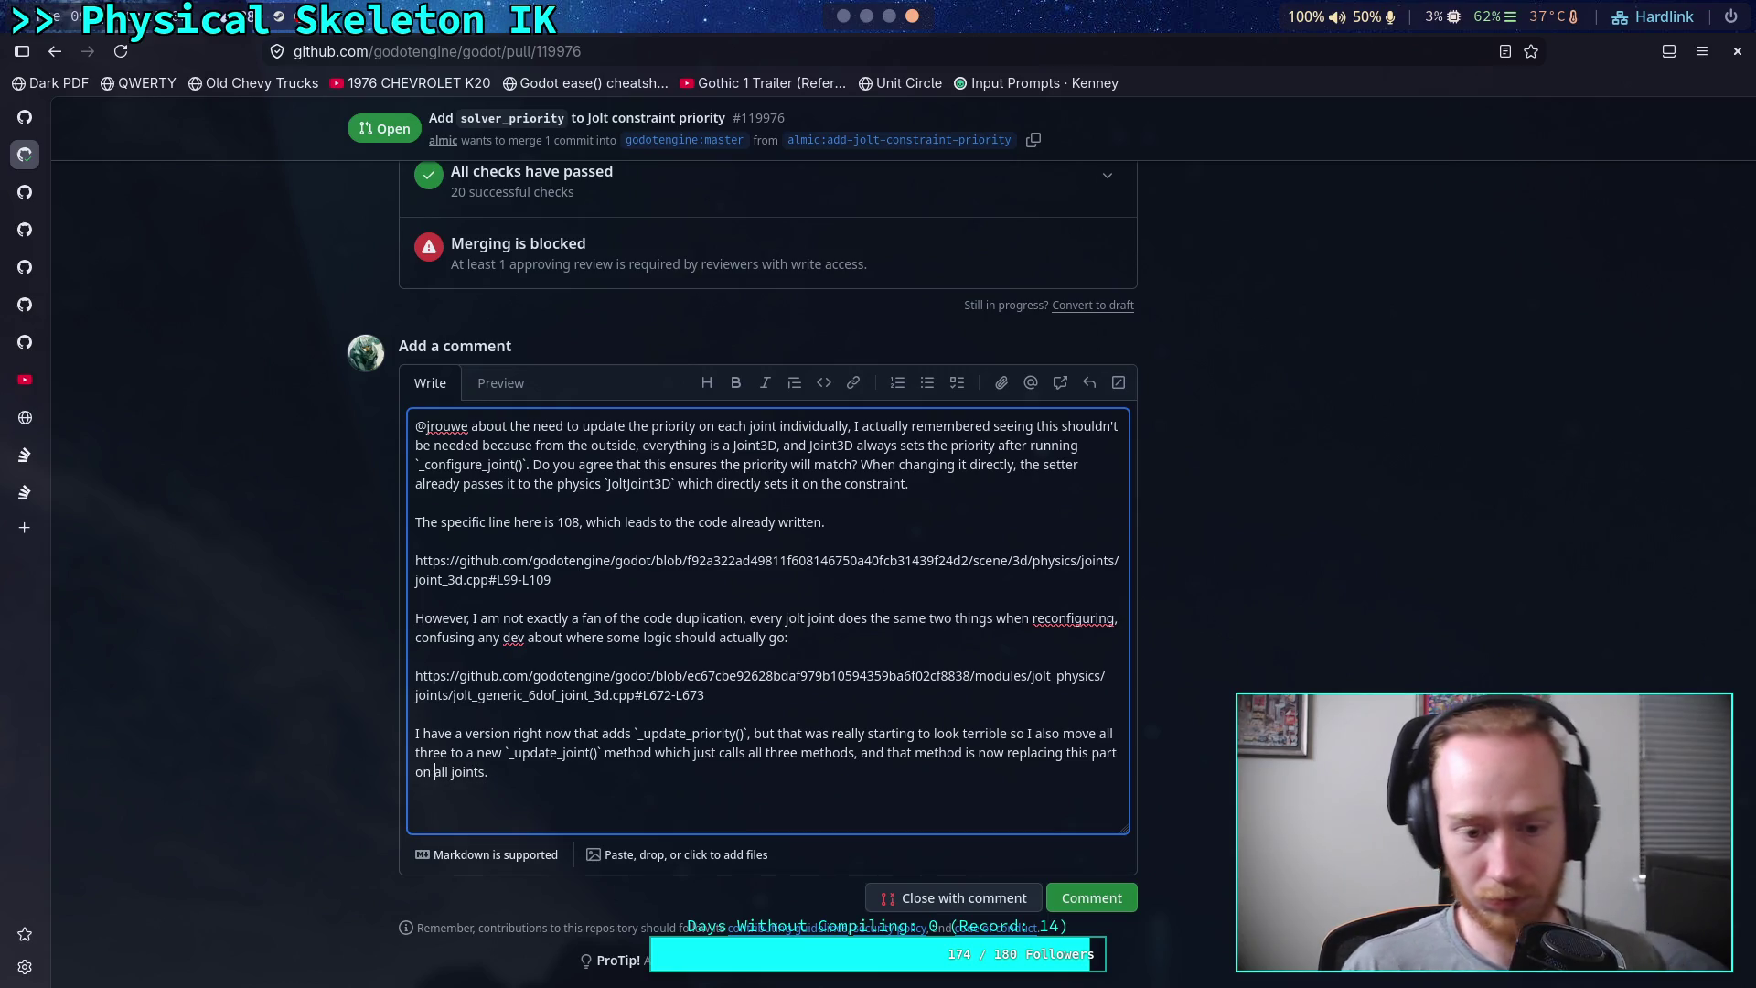
pyautogui.click(500, 382)
pyautogui.scroll(-3, 538, 636)
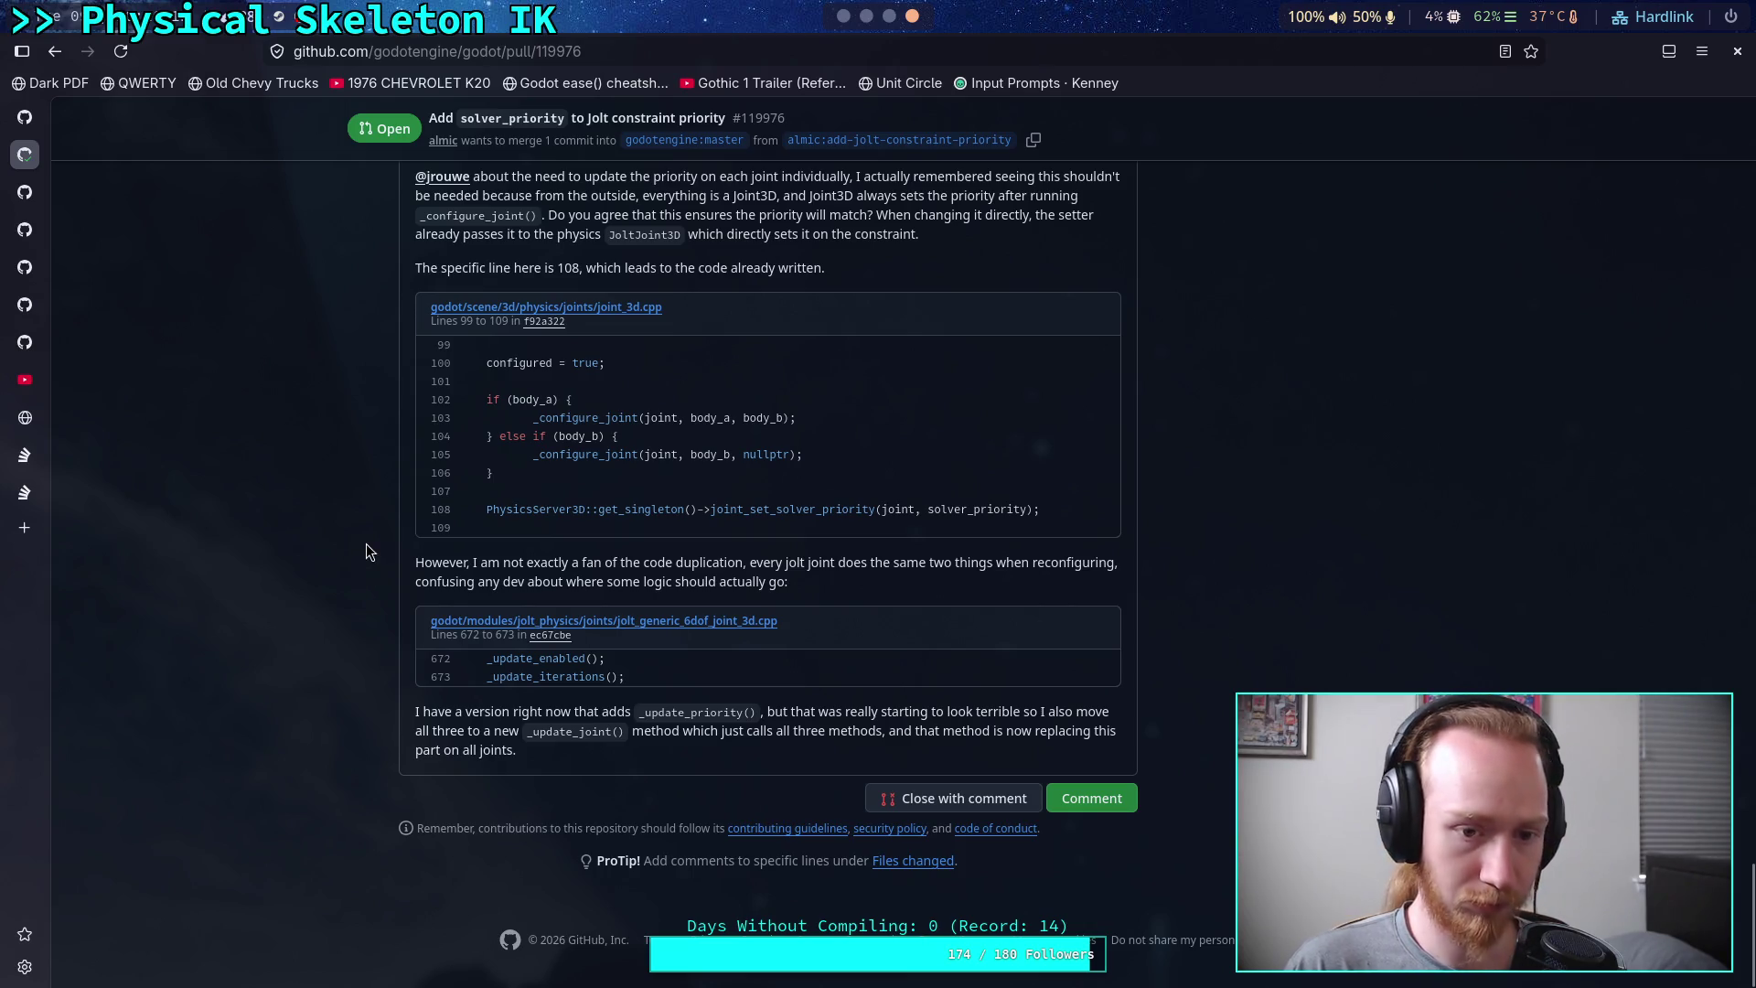
pyautogui.scroll(3, 370, 513)
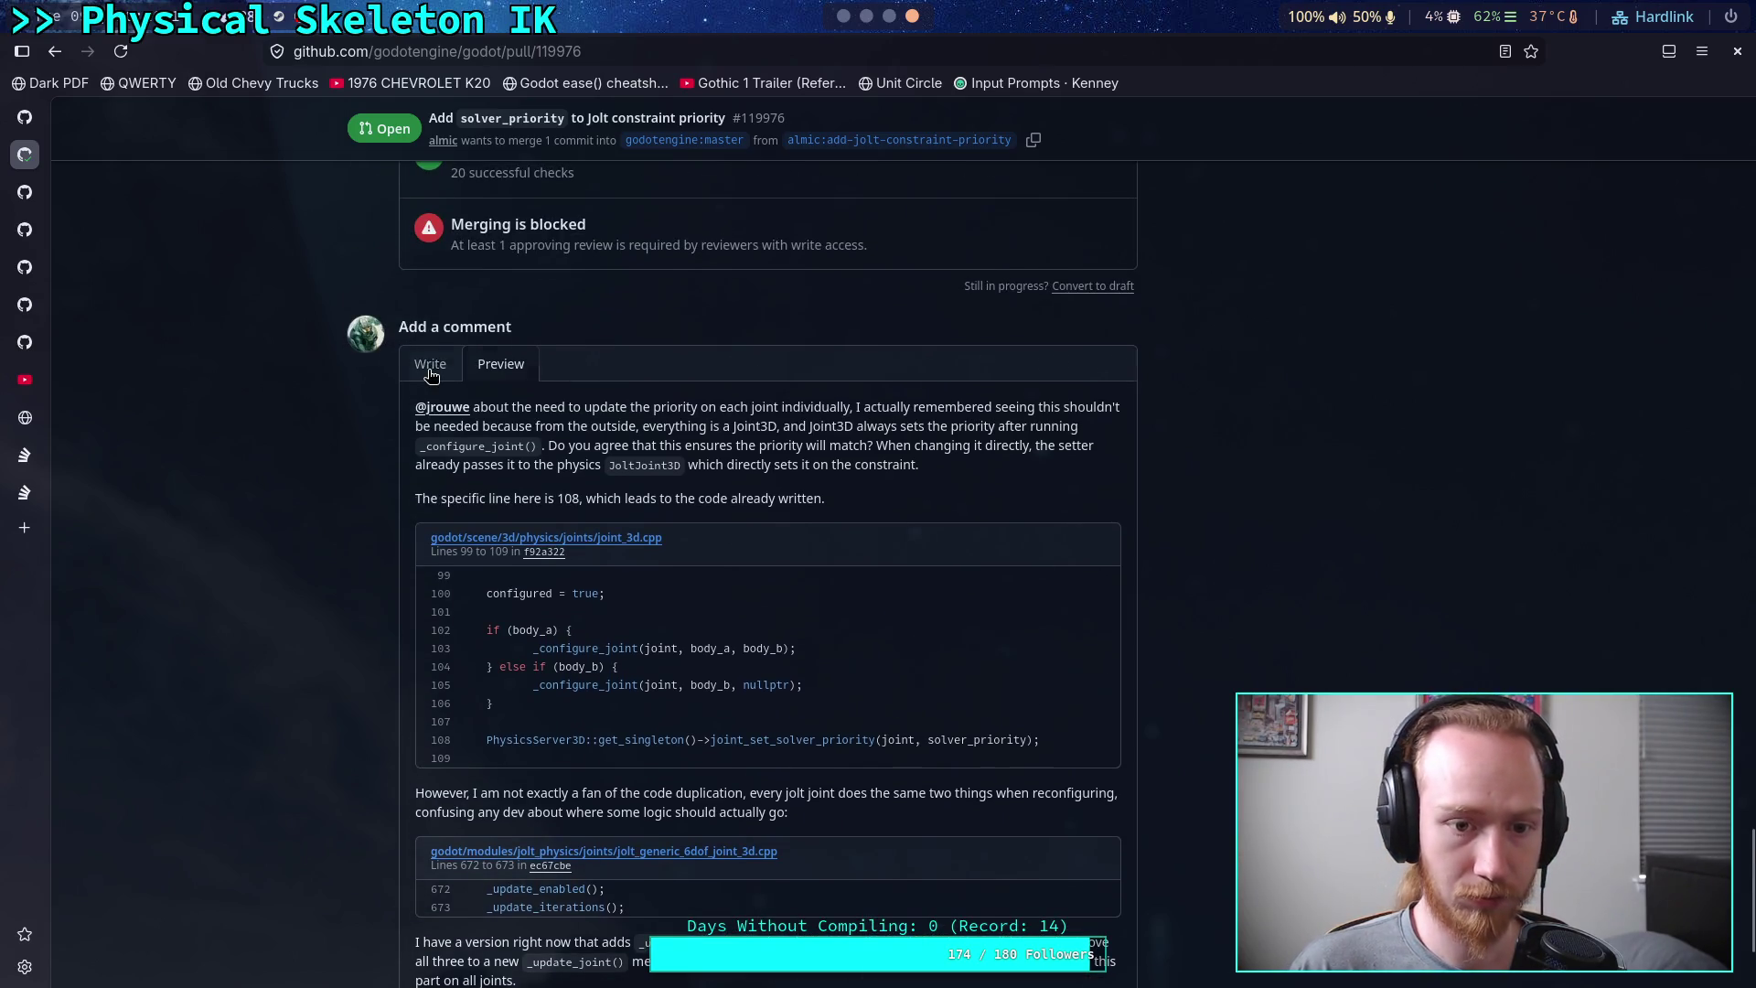
# Write the reply asking how to move these into `Joint3D._configure_joint()`, ending 'It would require adding'.
pyautogui.click(429, 364)
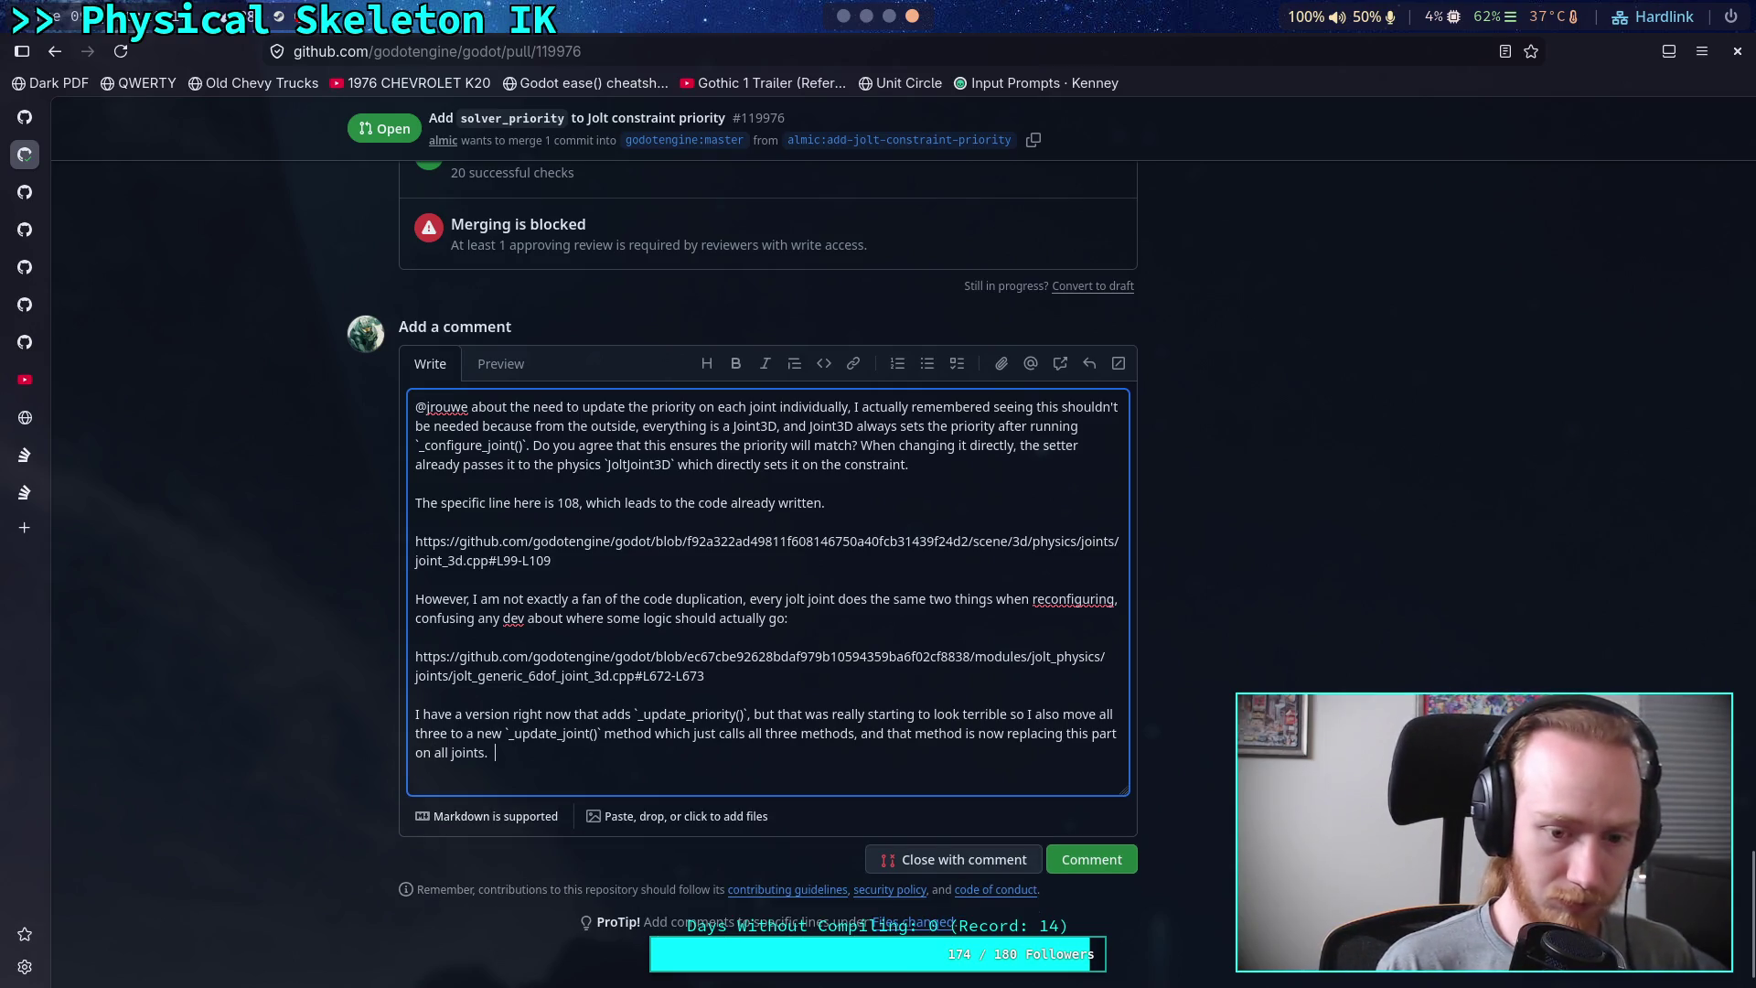
pyautogui.write('Do you have any ideas for ')
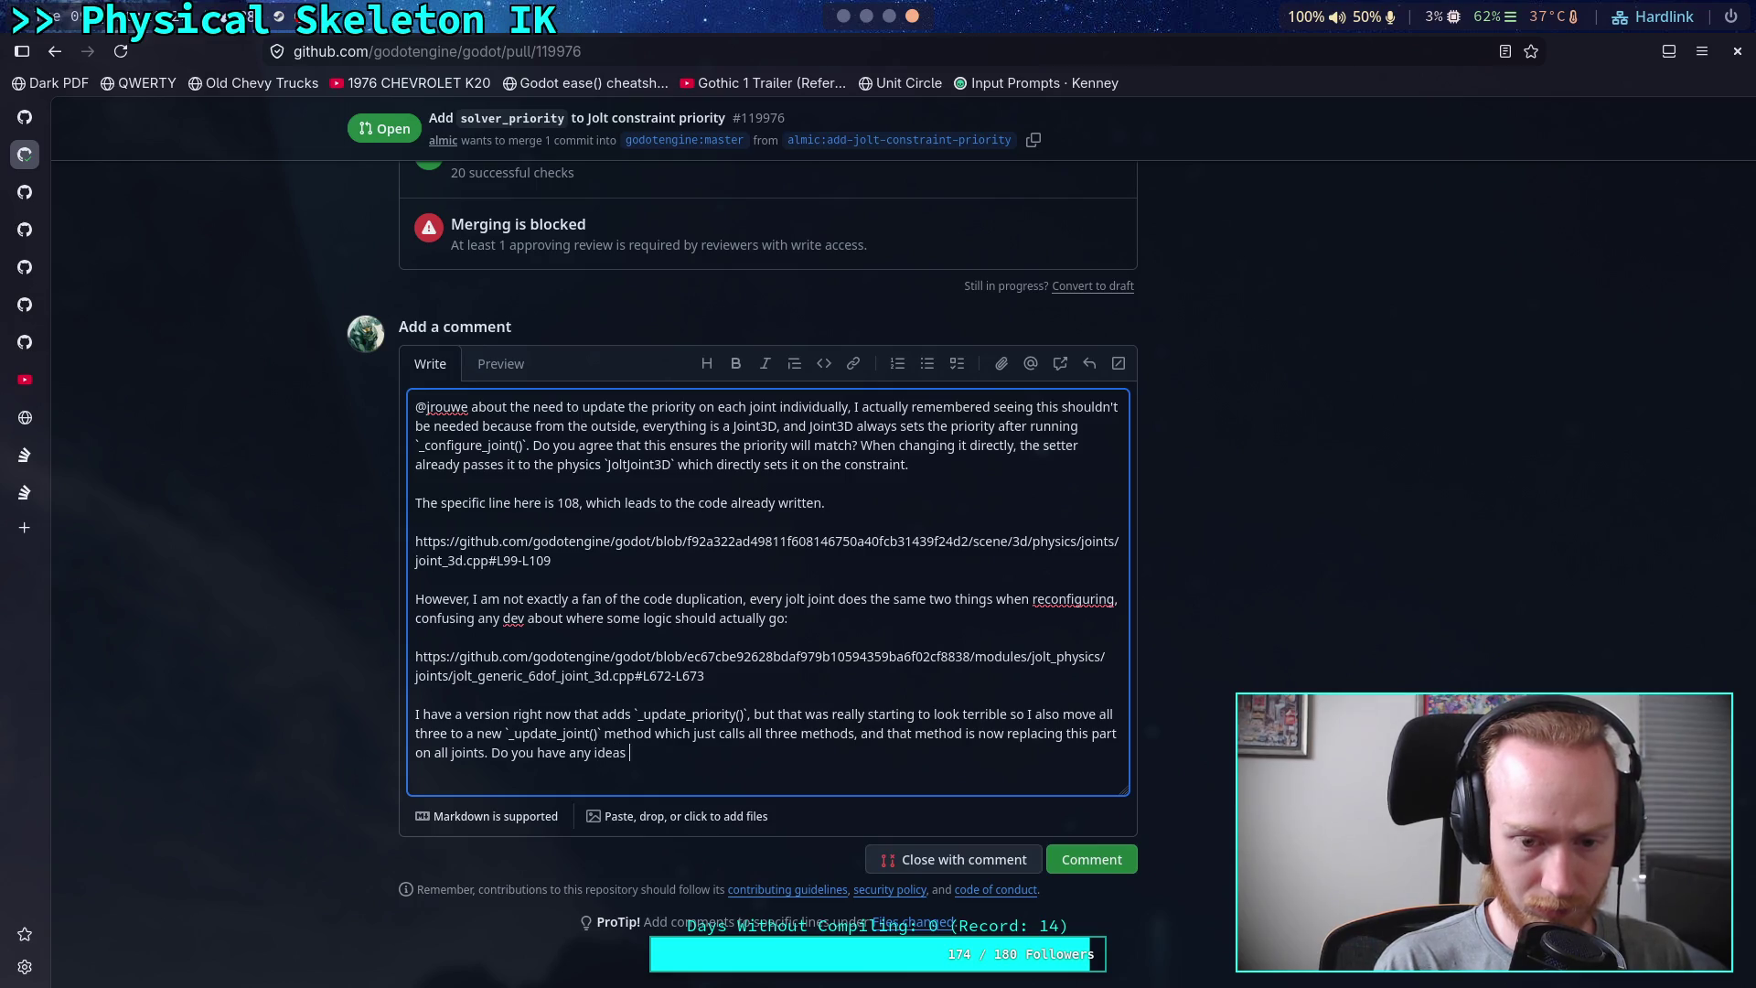
pyautogui.write('how to j')
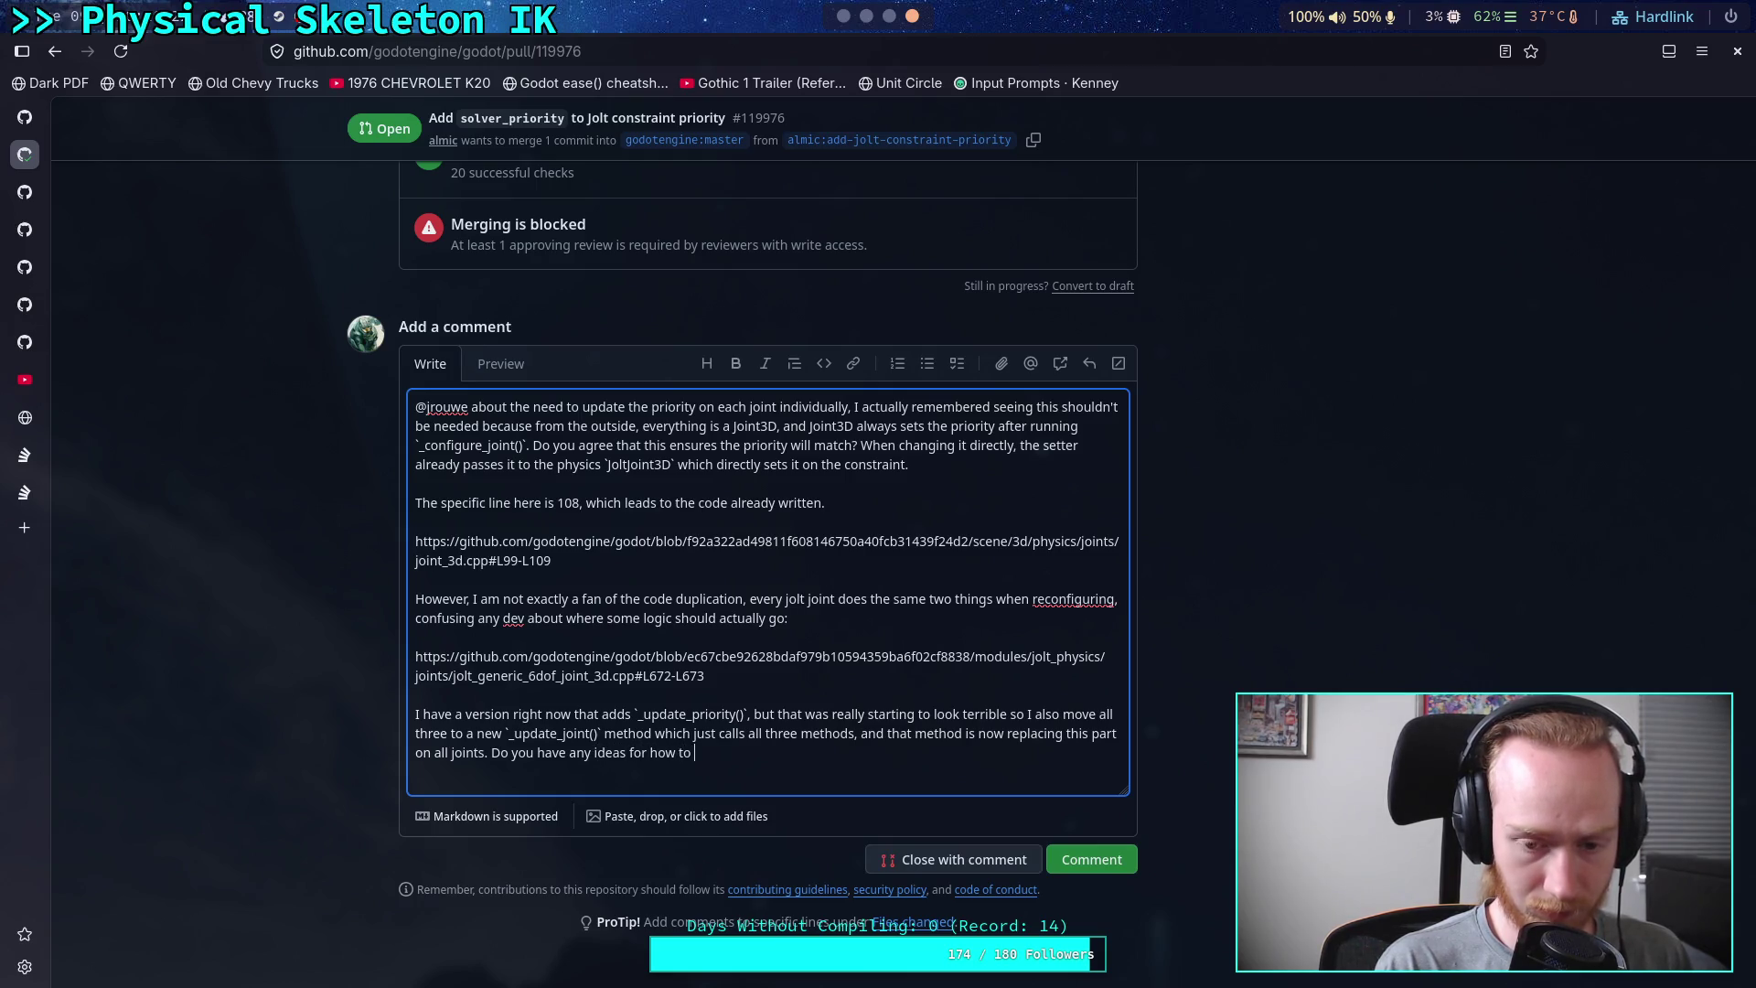
pyautogui.write('ust pull thes')
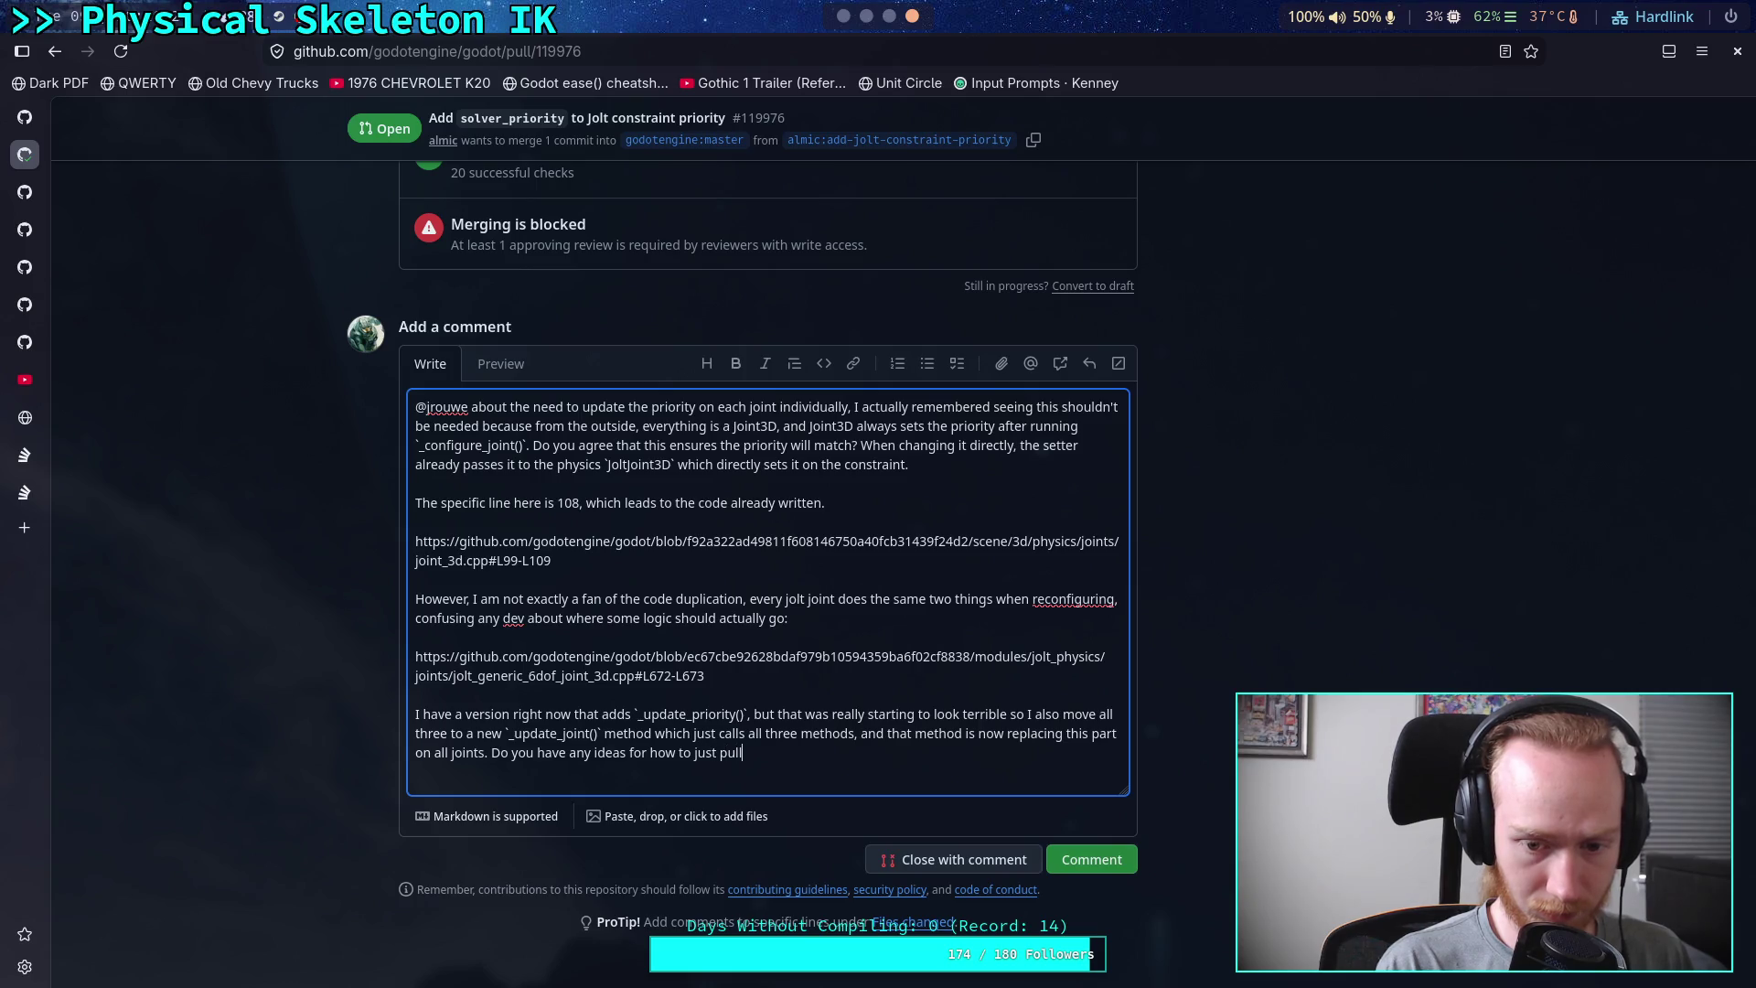
pyautogui.press('BackSpace')
pyautogui.write('e entirely out of ')
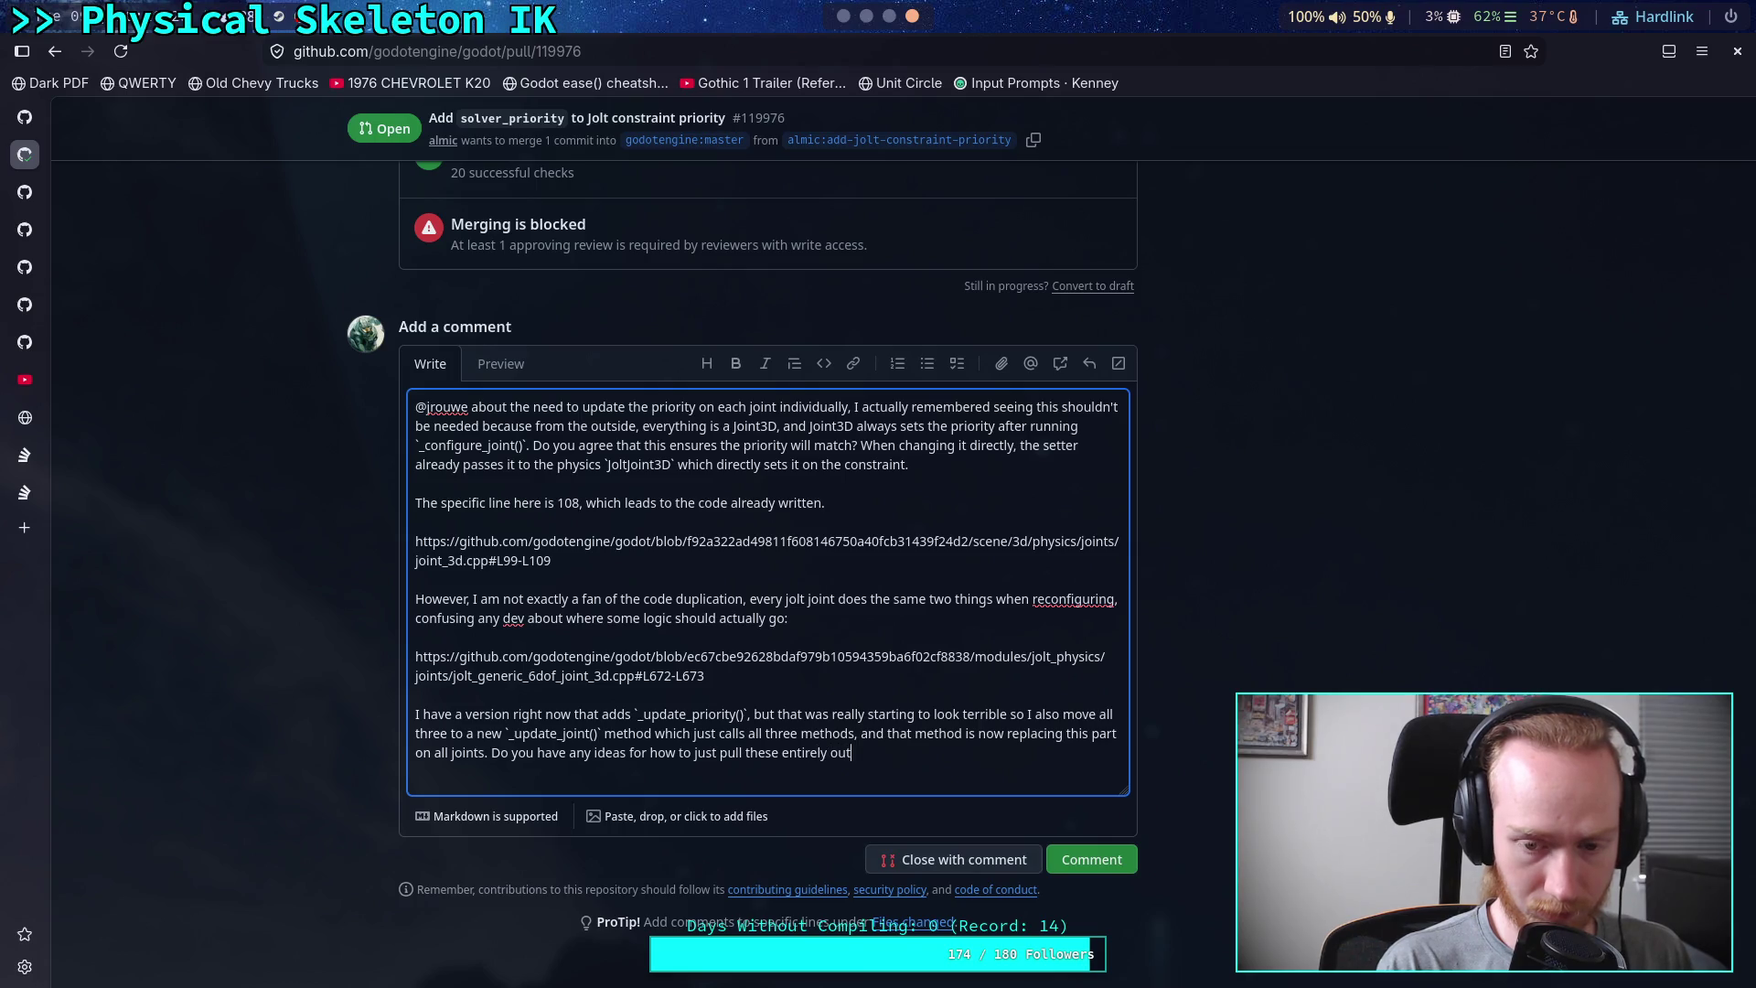
pyautogui.write('the ')
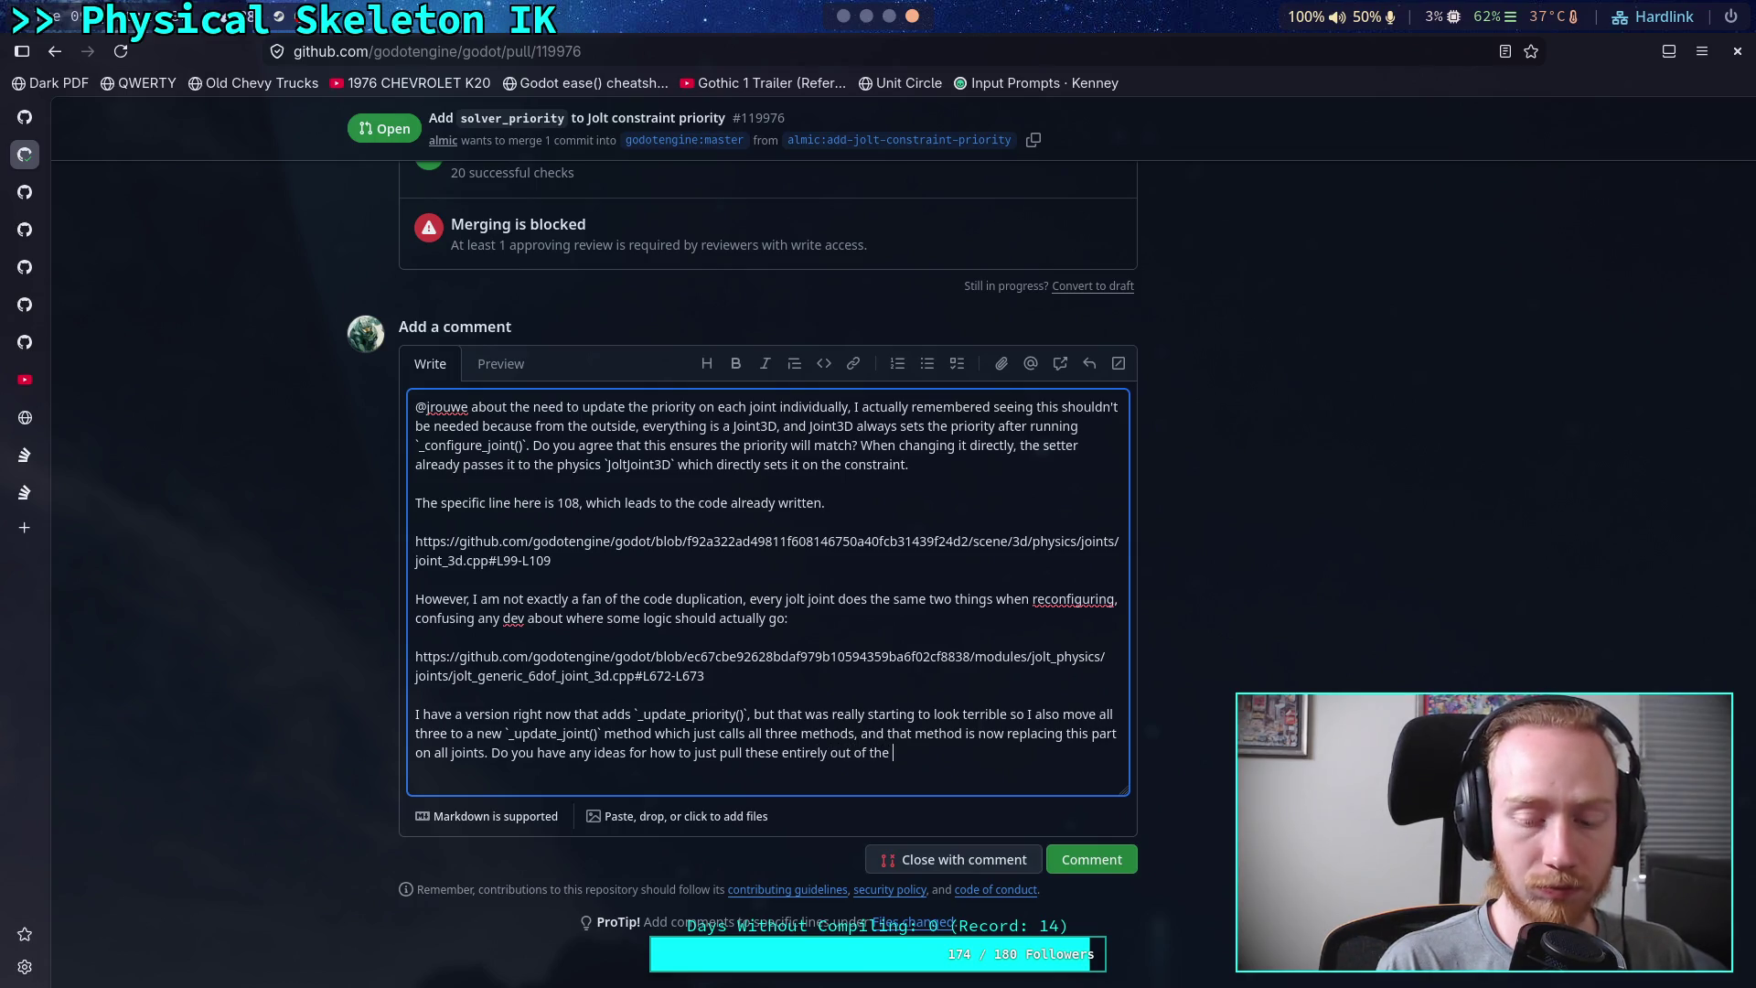
pyautogui.write('individual joints and move them to the')
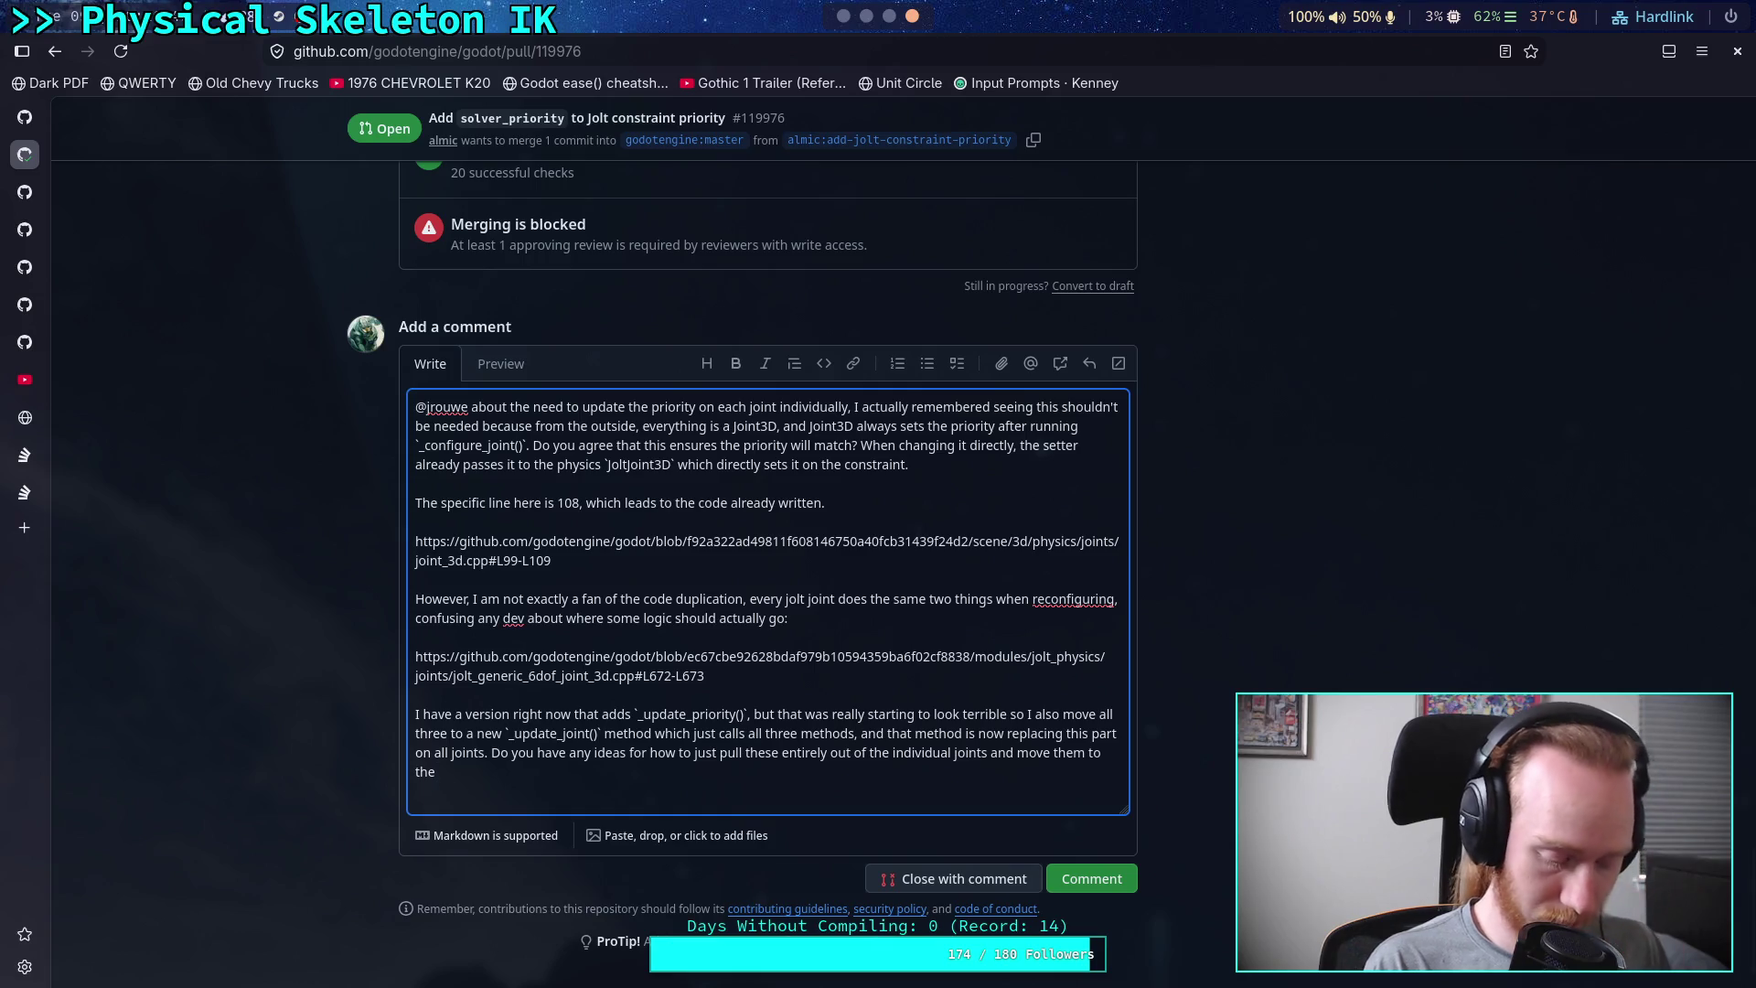
pyautogui.write(' main `Joint3D`')
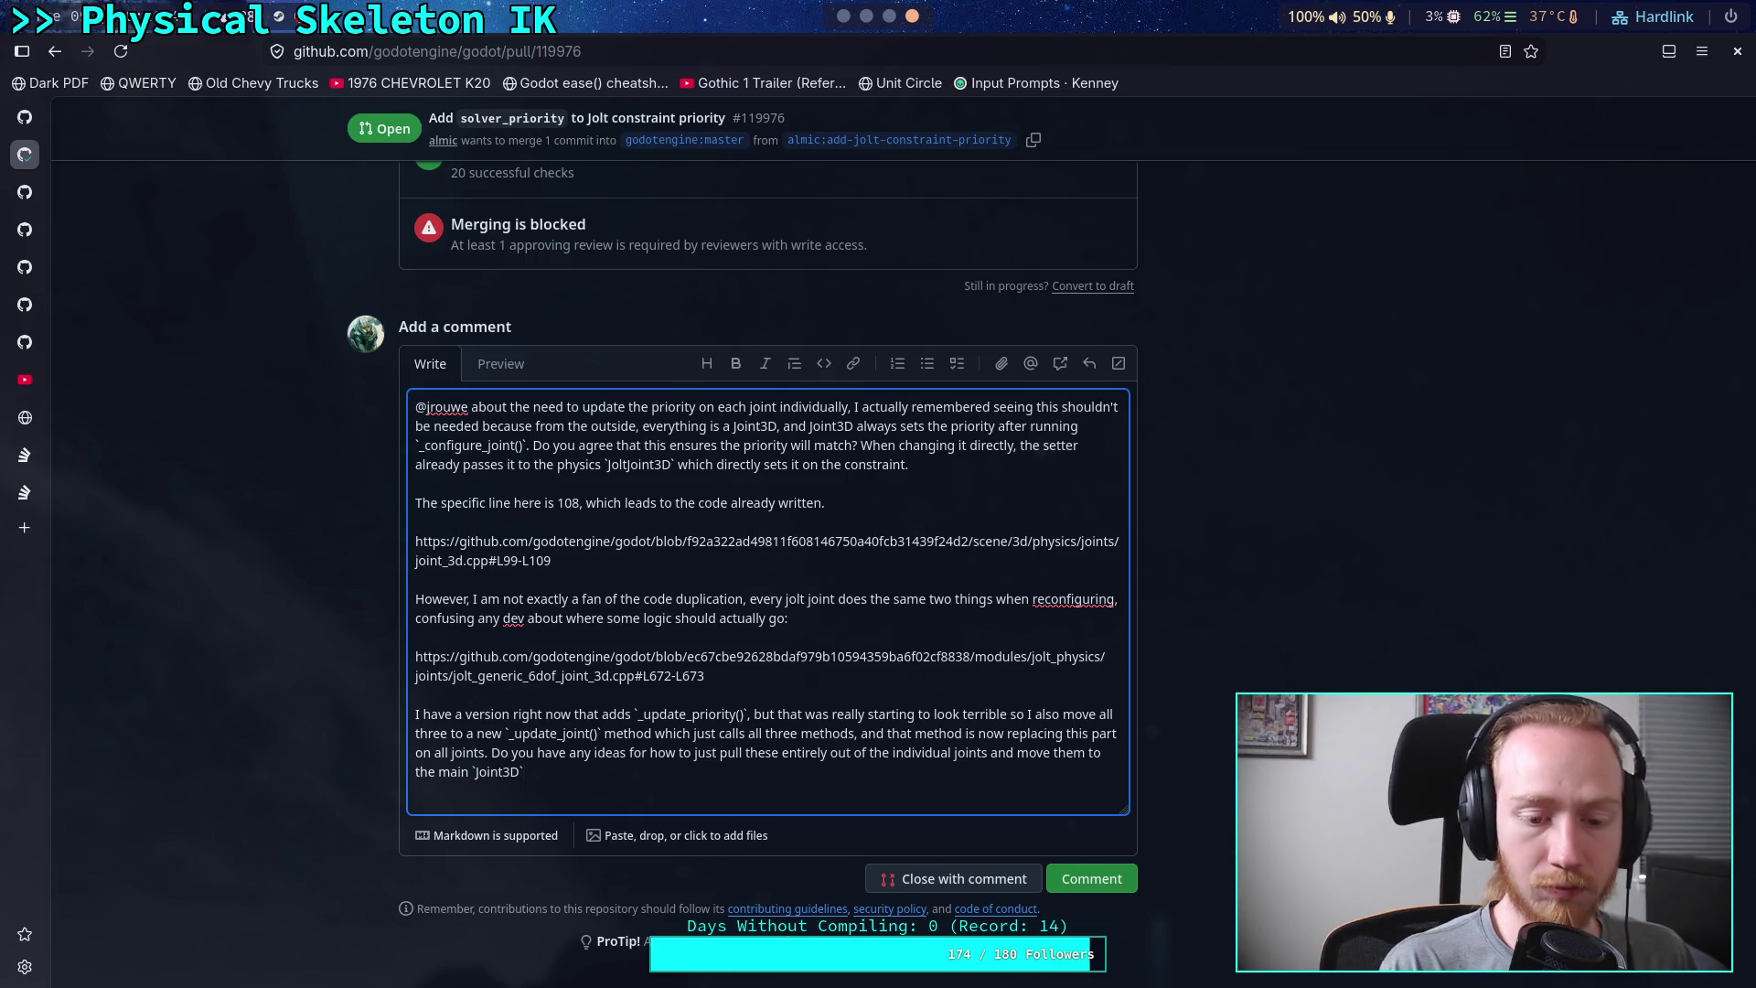
pyautogui.press('BackSpace')
pyautogui.press('BackSpace')
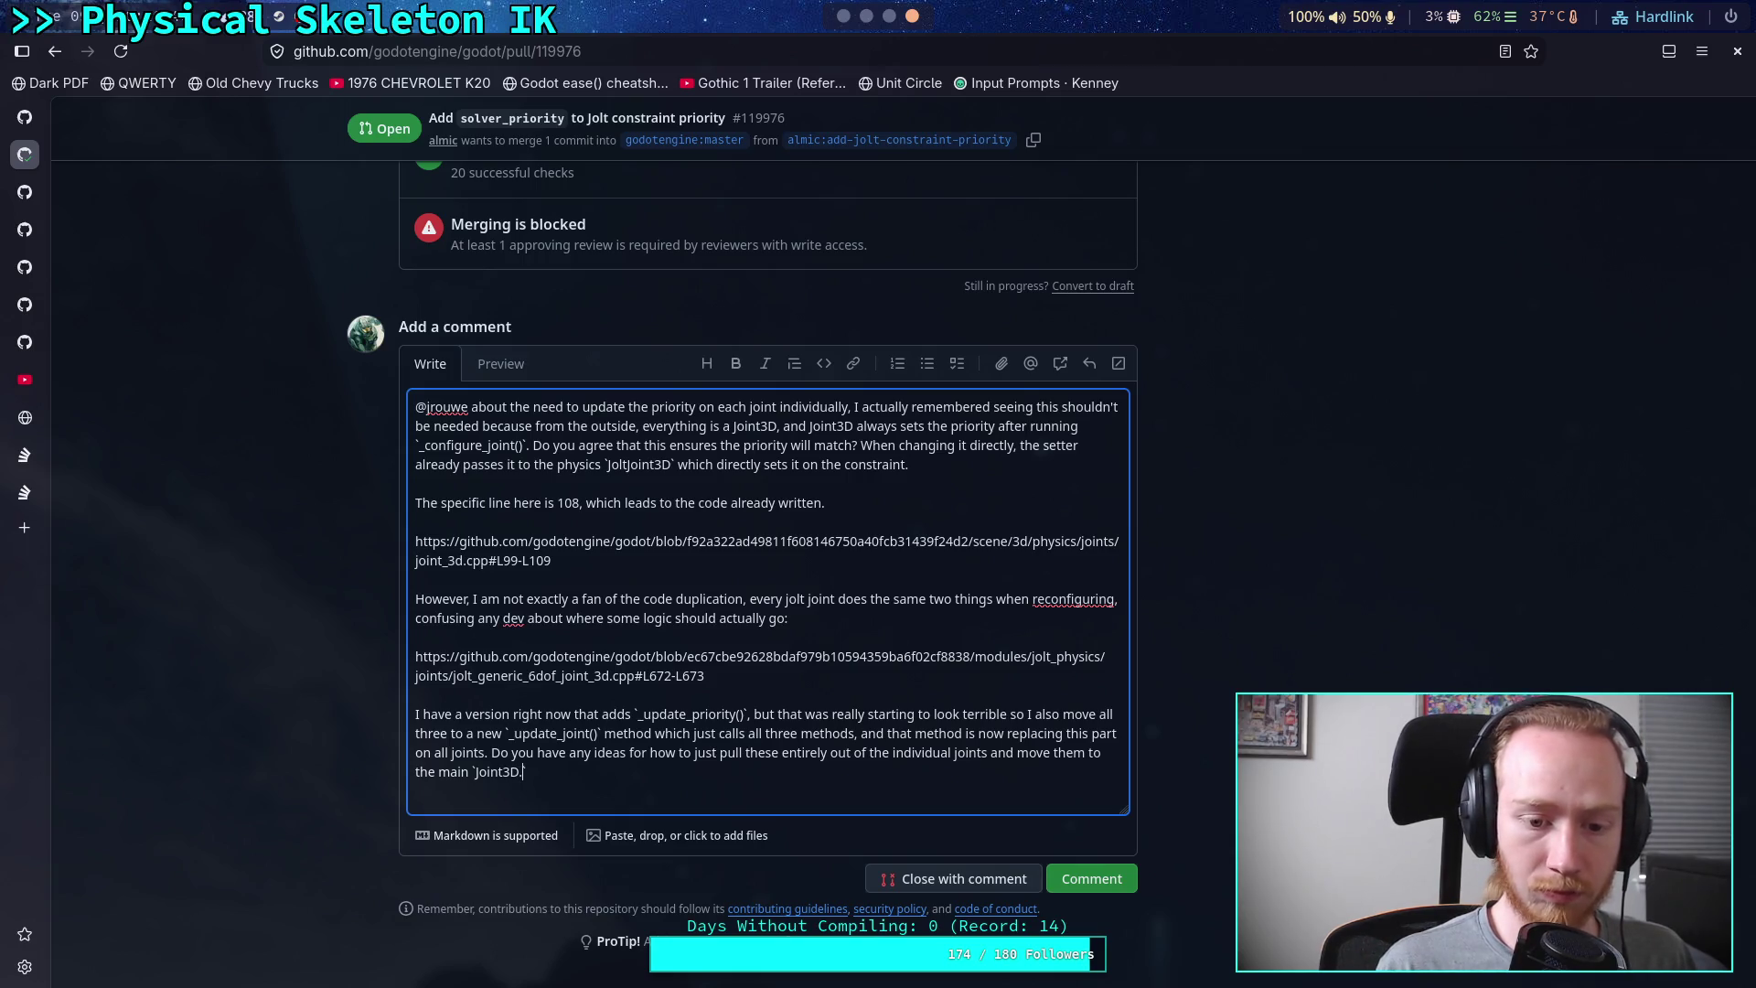
pyautogui.write('._configu')
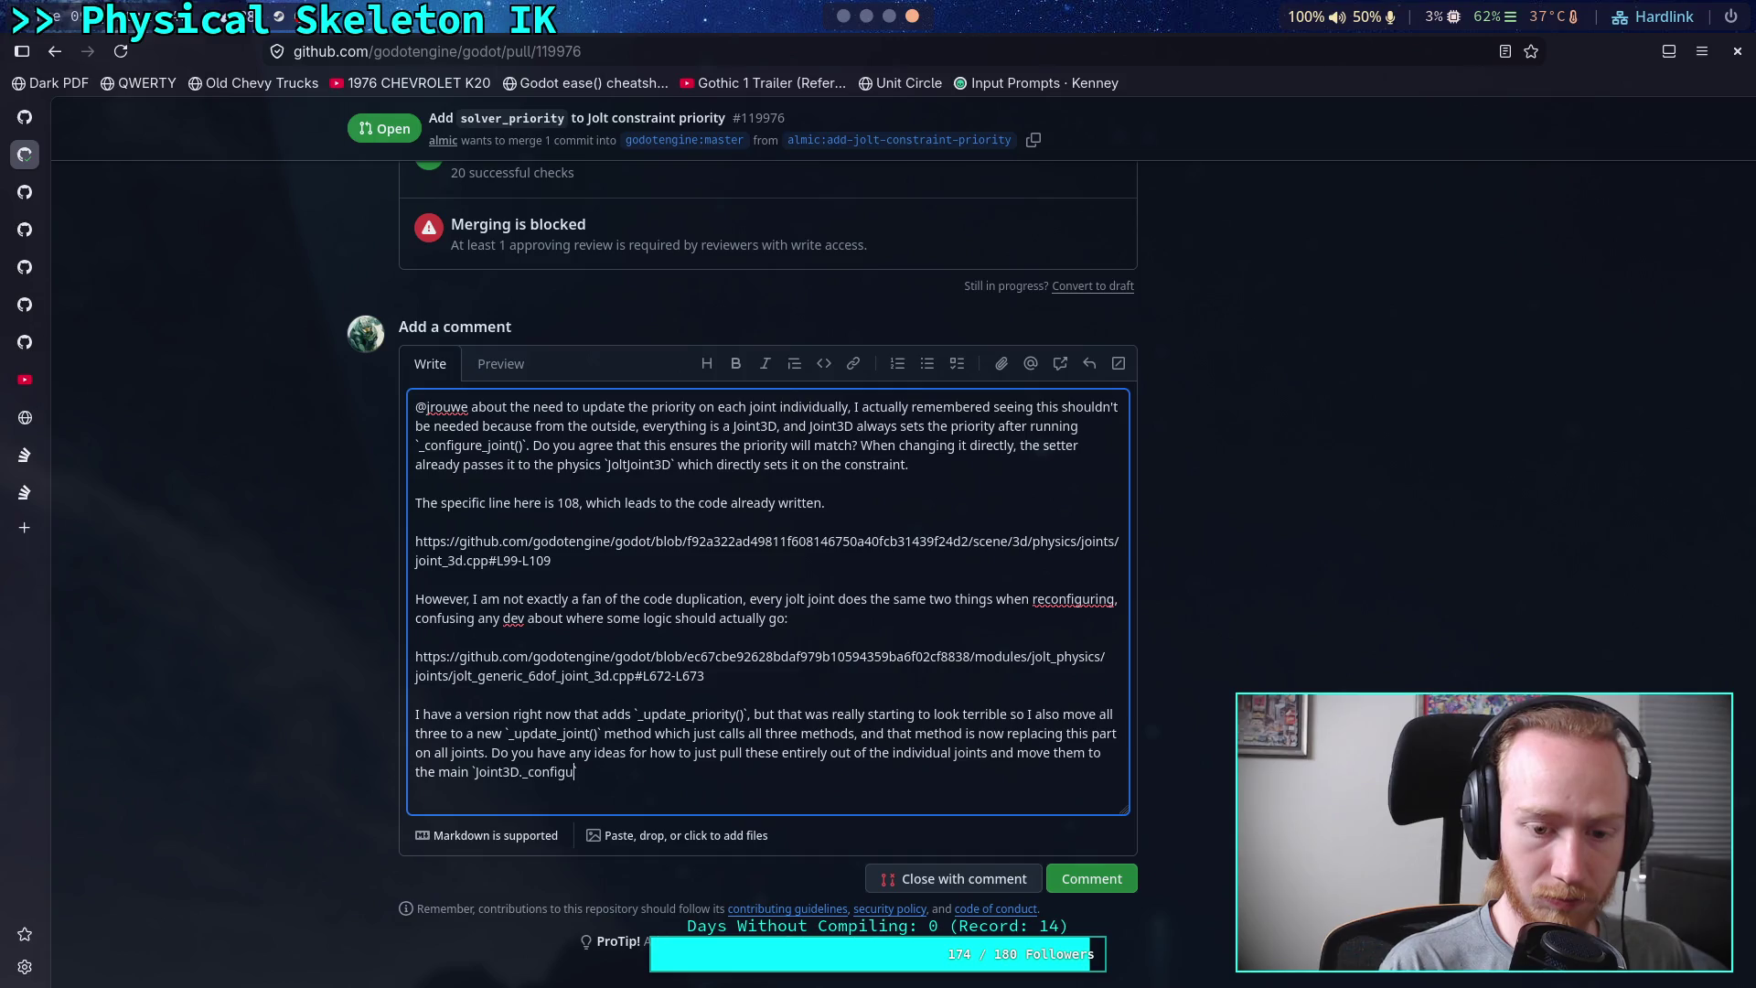
pyautogui.write('re_joint()` ')
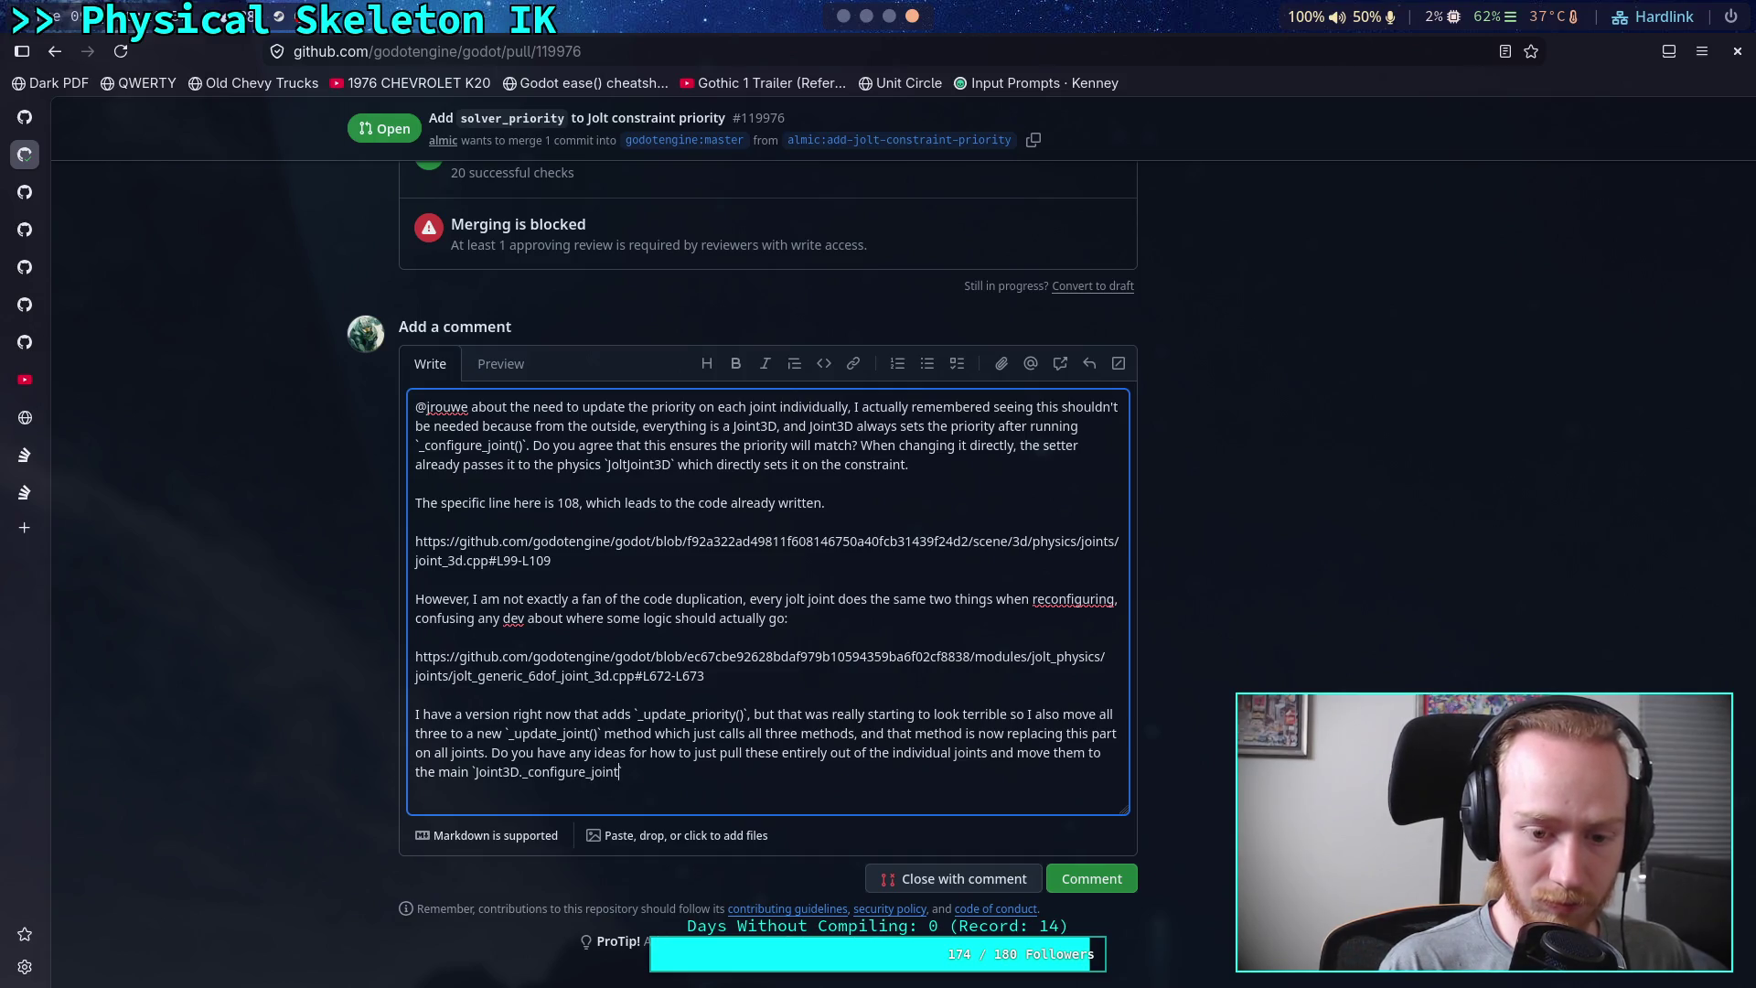
pyautogui.write('method?')
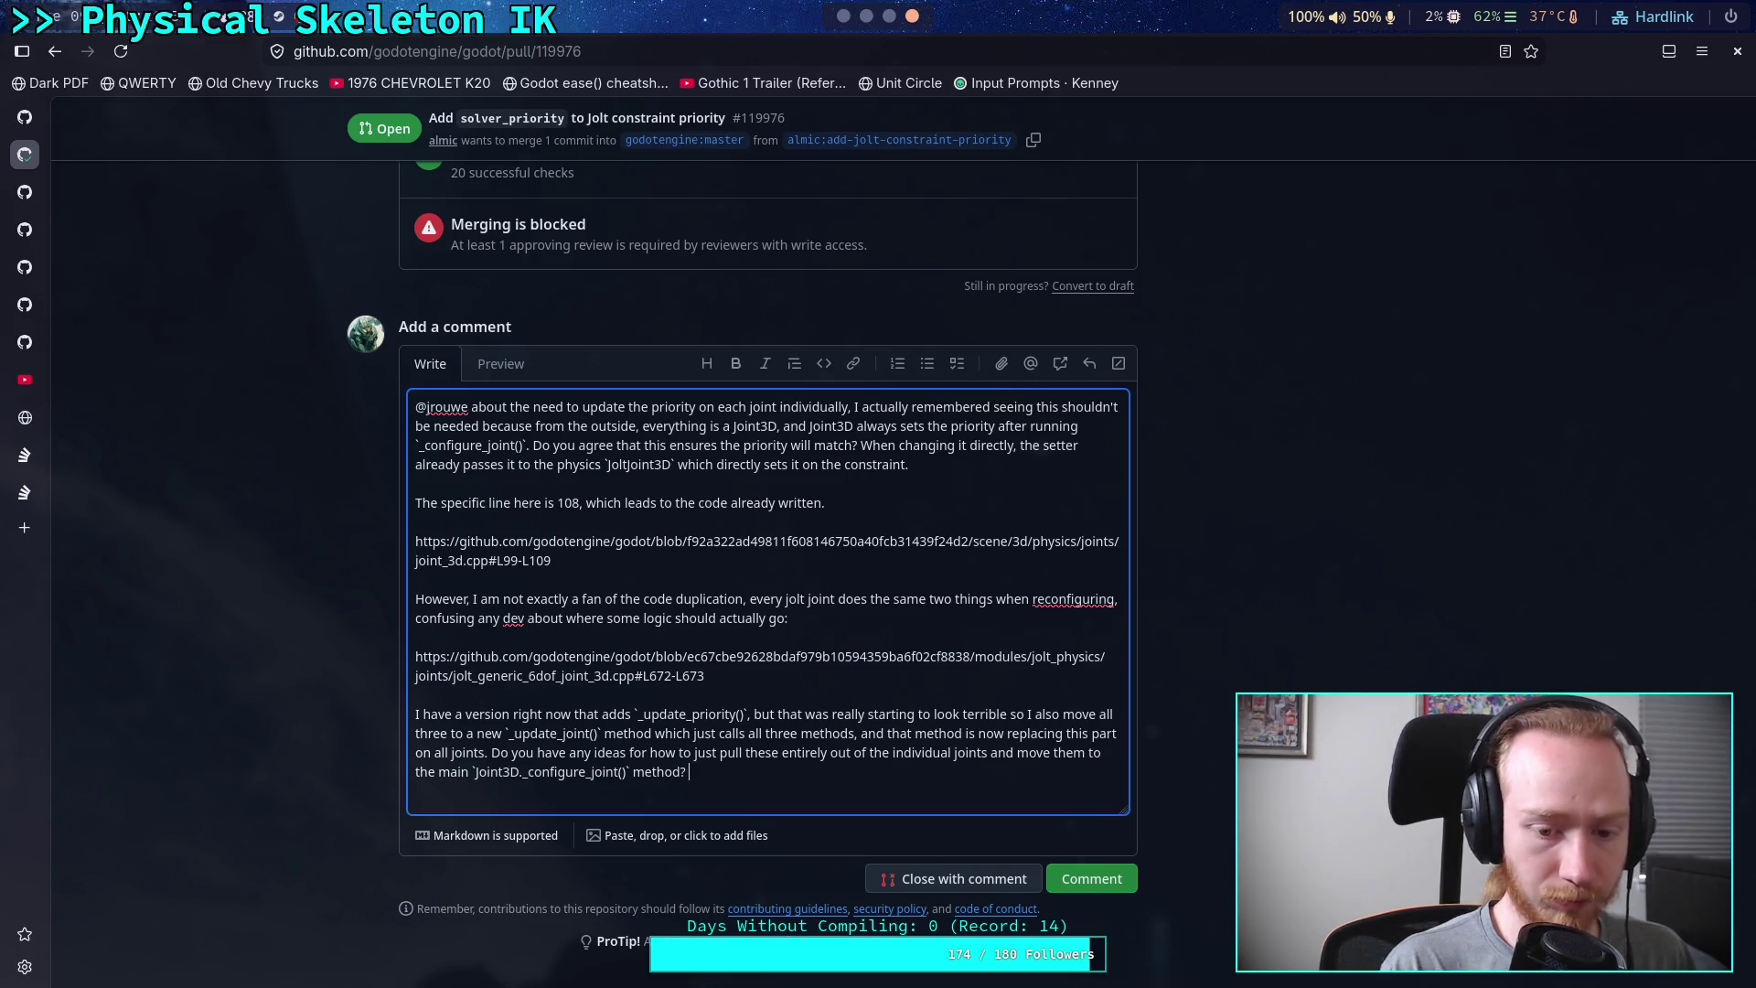
pyautogui.write(' It would requi')
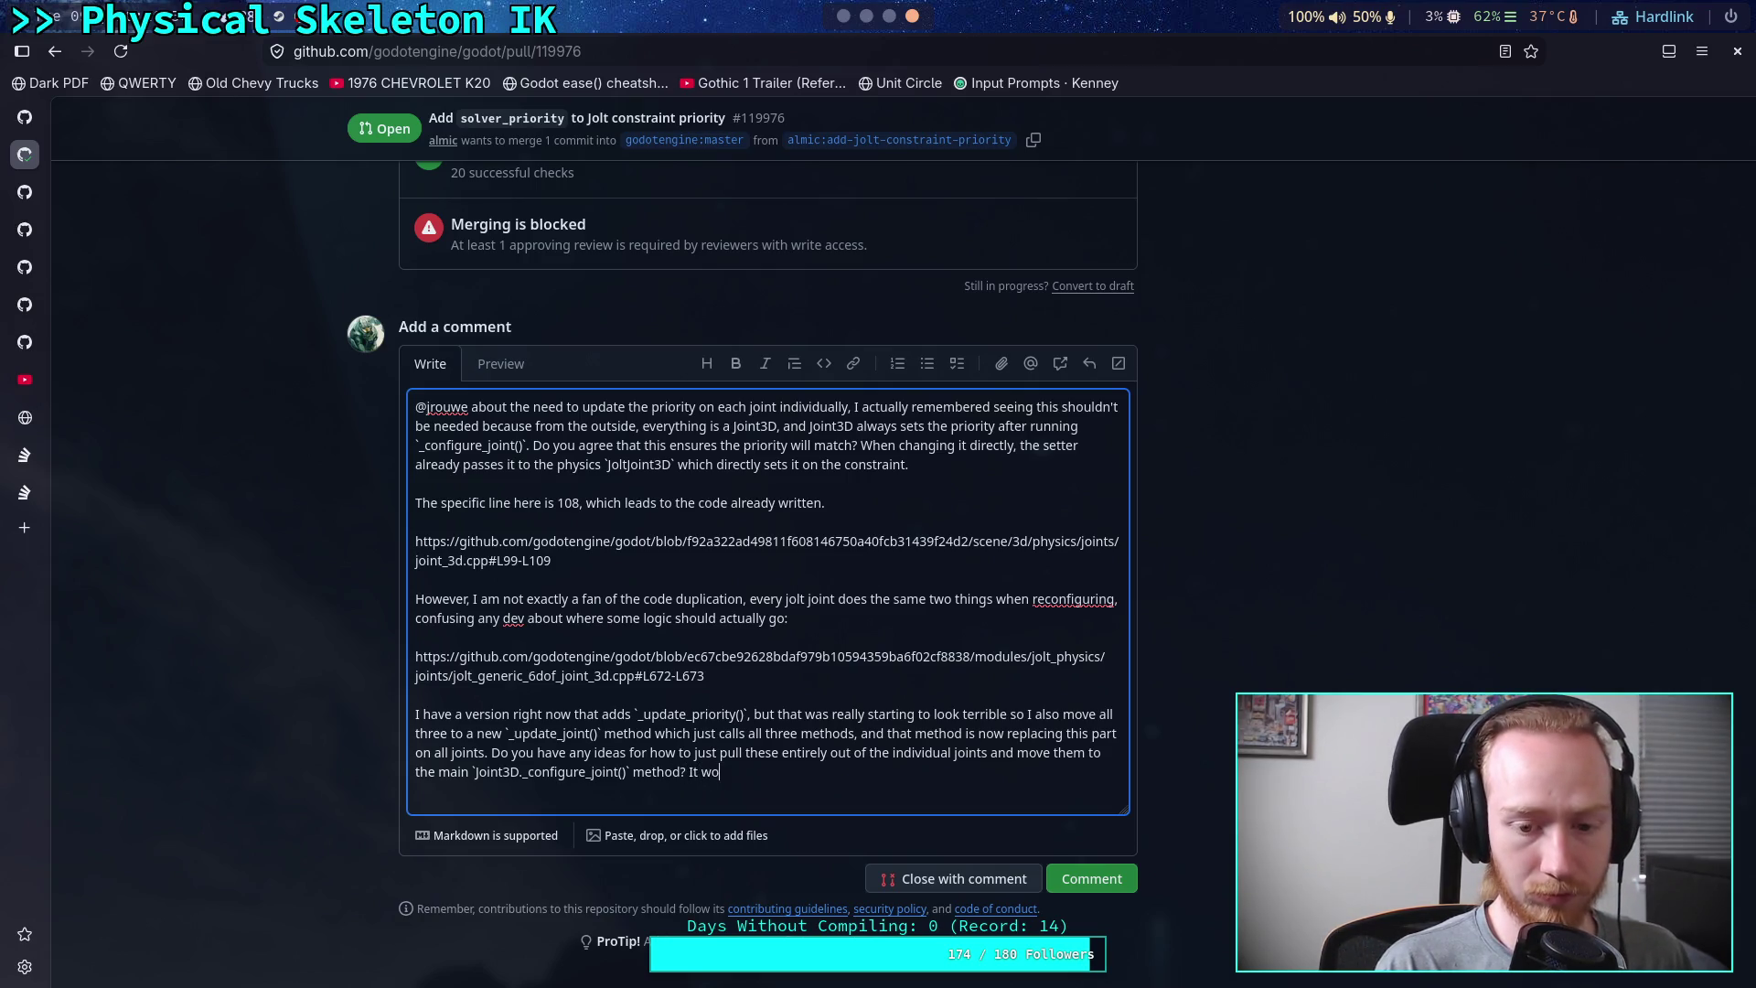
pyautogui.write('re adding')
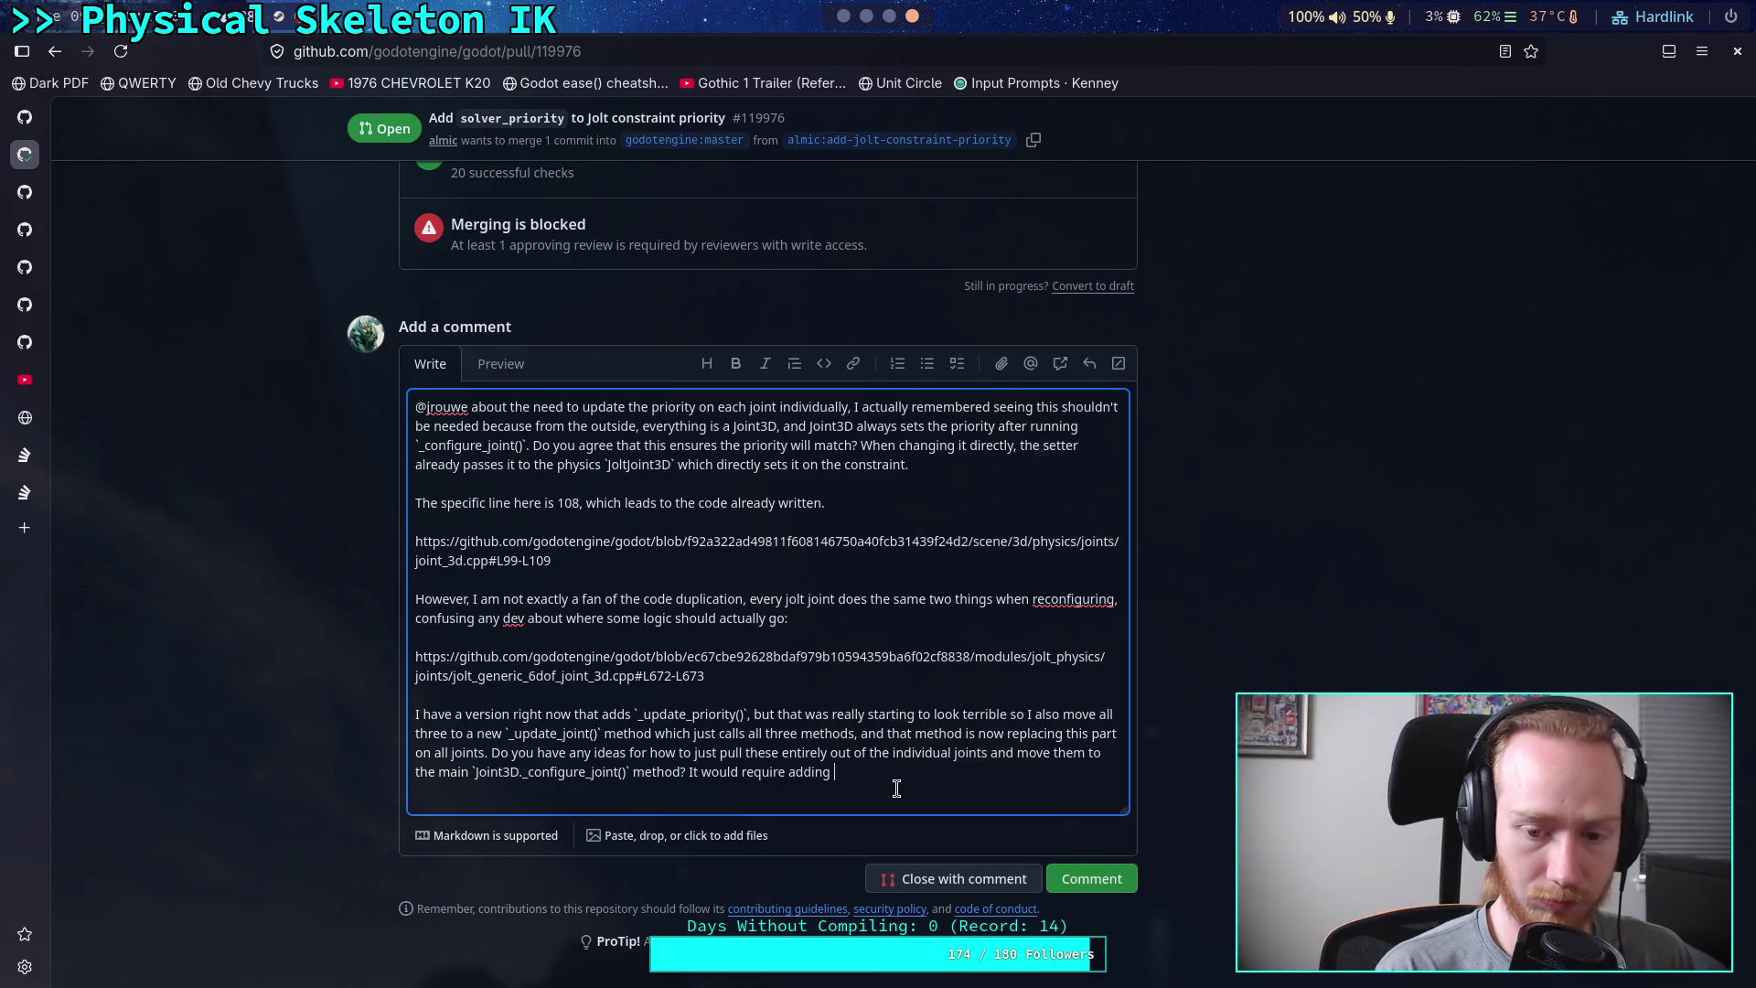
# Check the joint code in Neovim, then trim the trailing 'solver iterations to' from the draft.
pyautogui.write('solver iterations to')
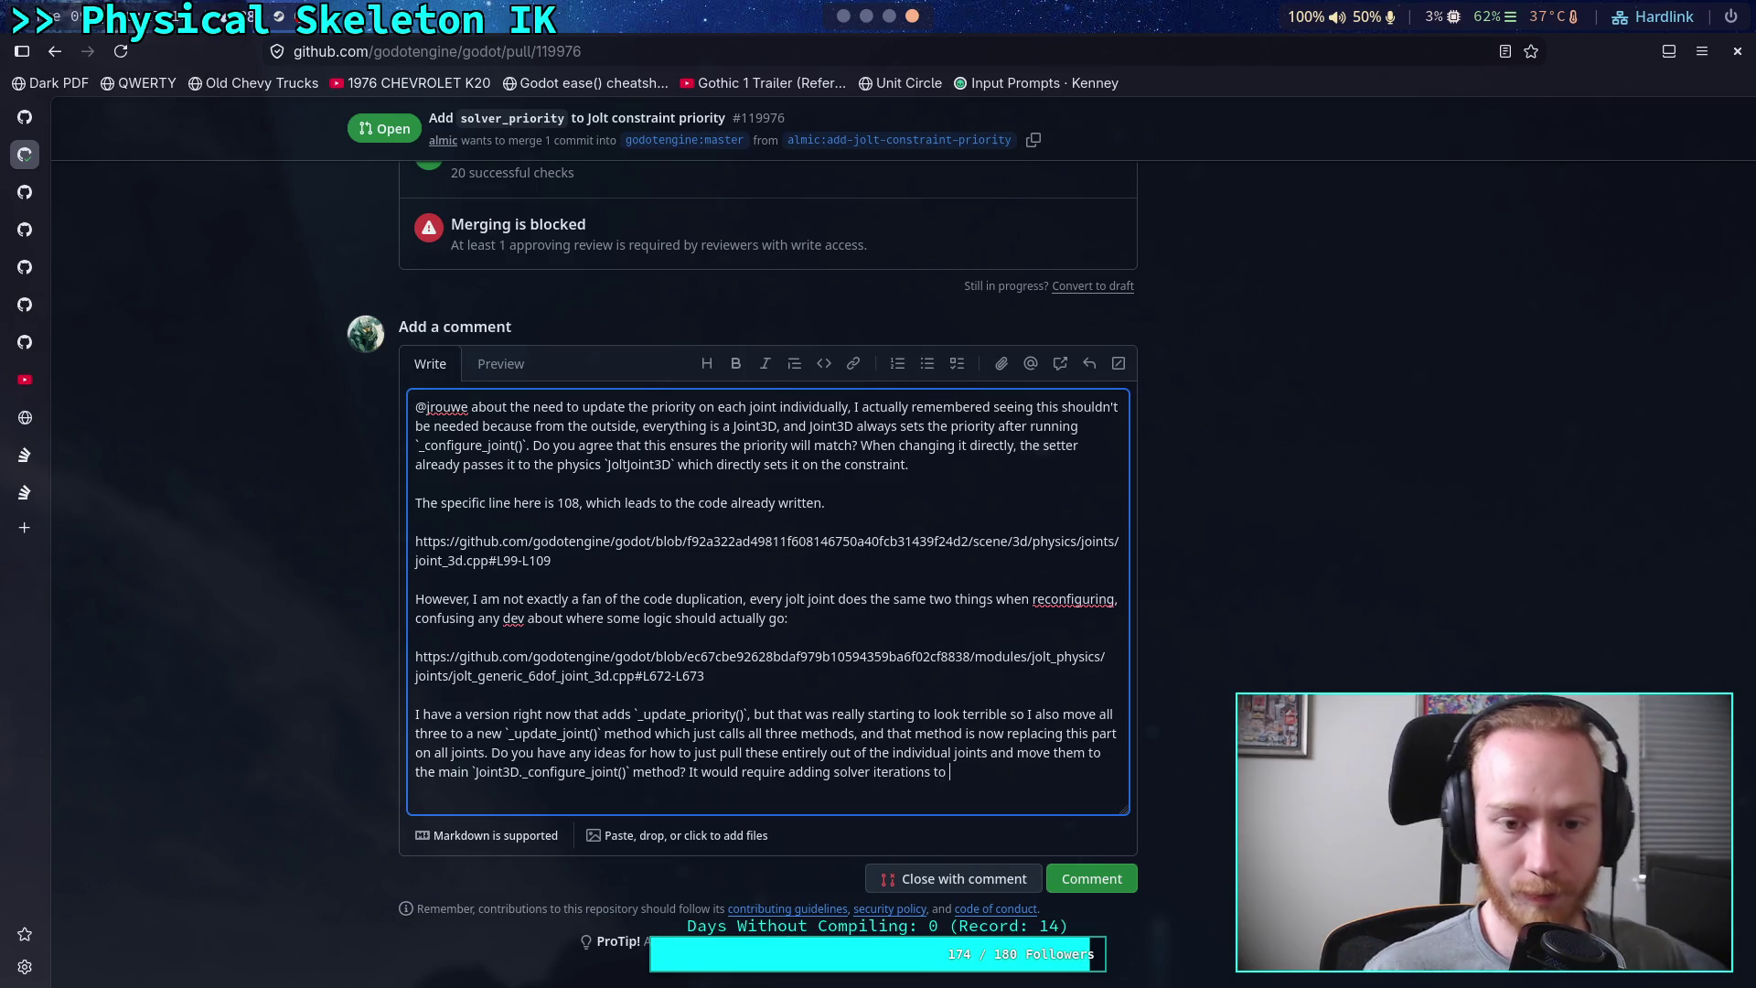
pyautogui.click(866, 16)
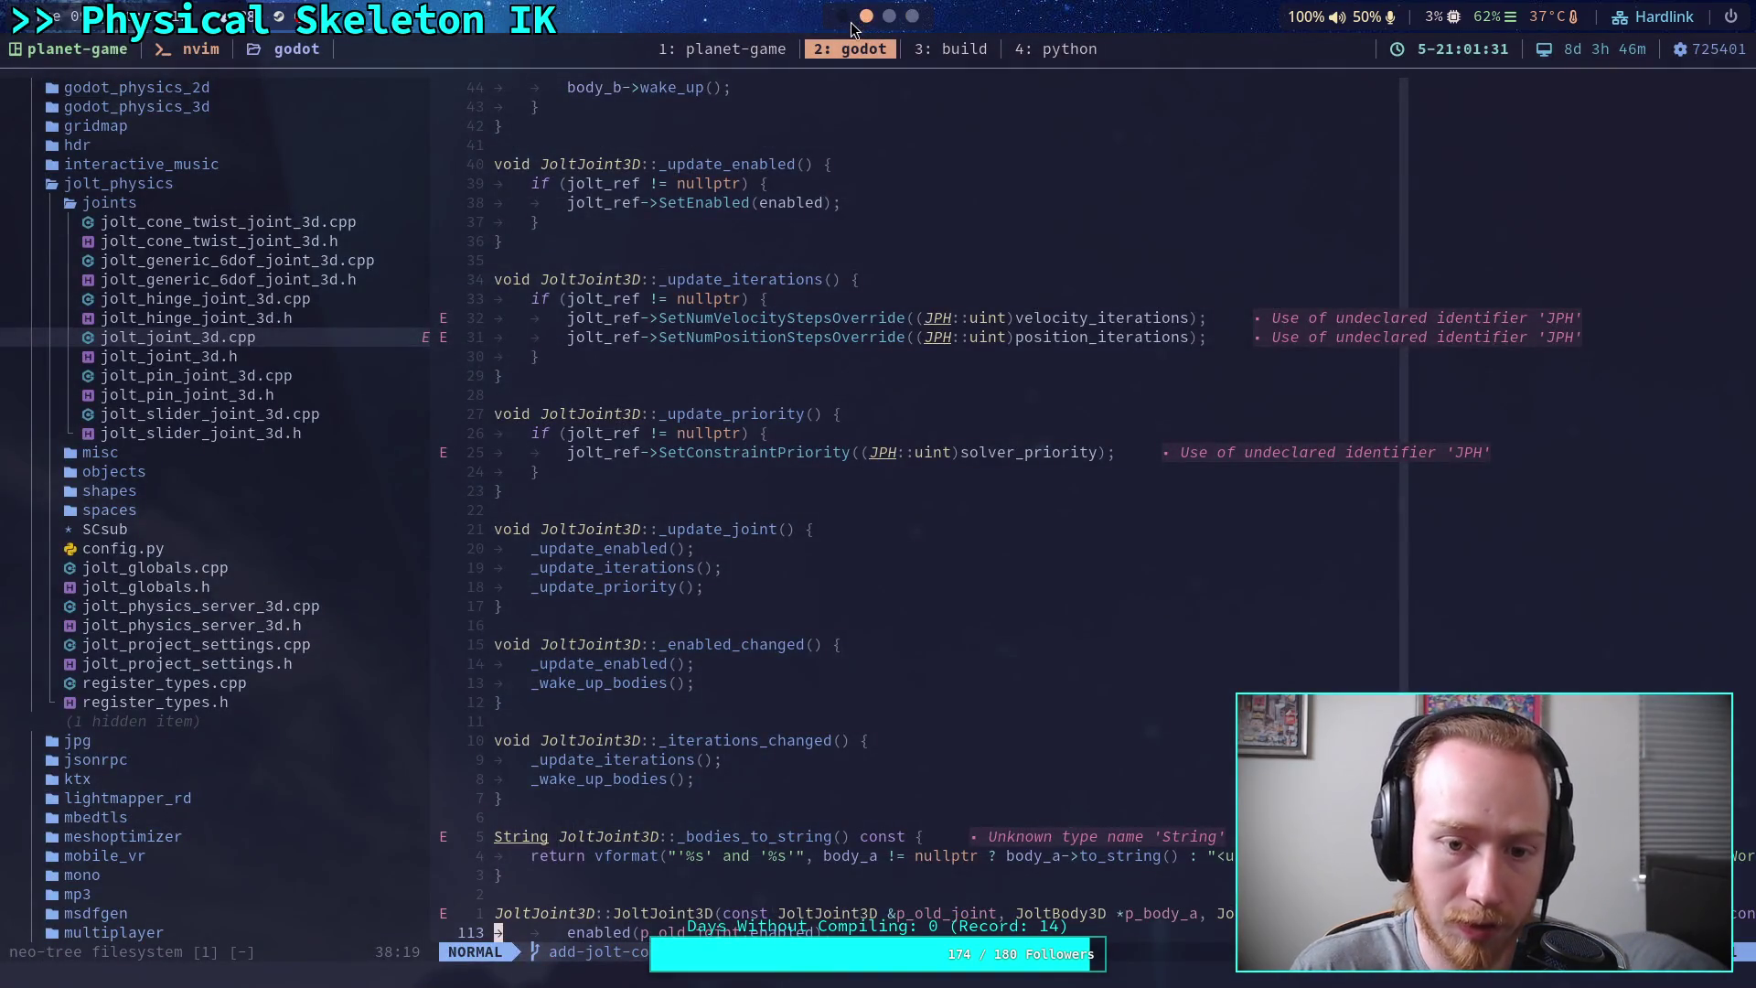
pyautogui.scroll(5, 909, 578)
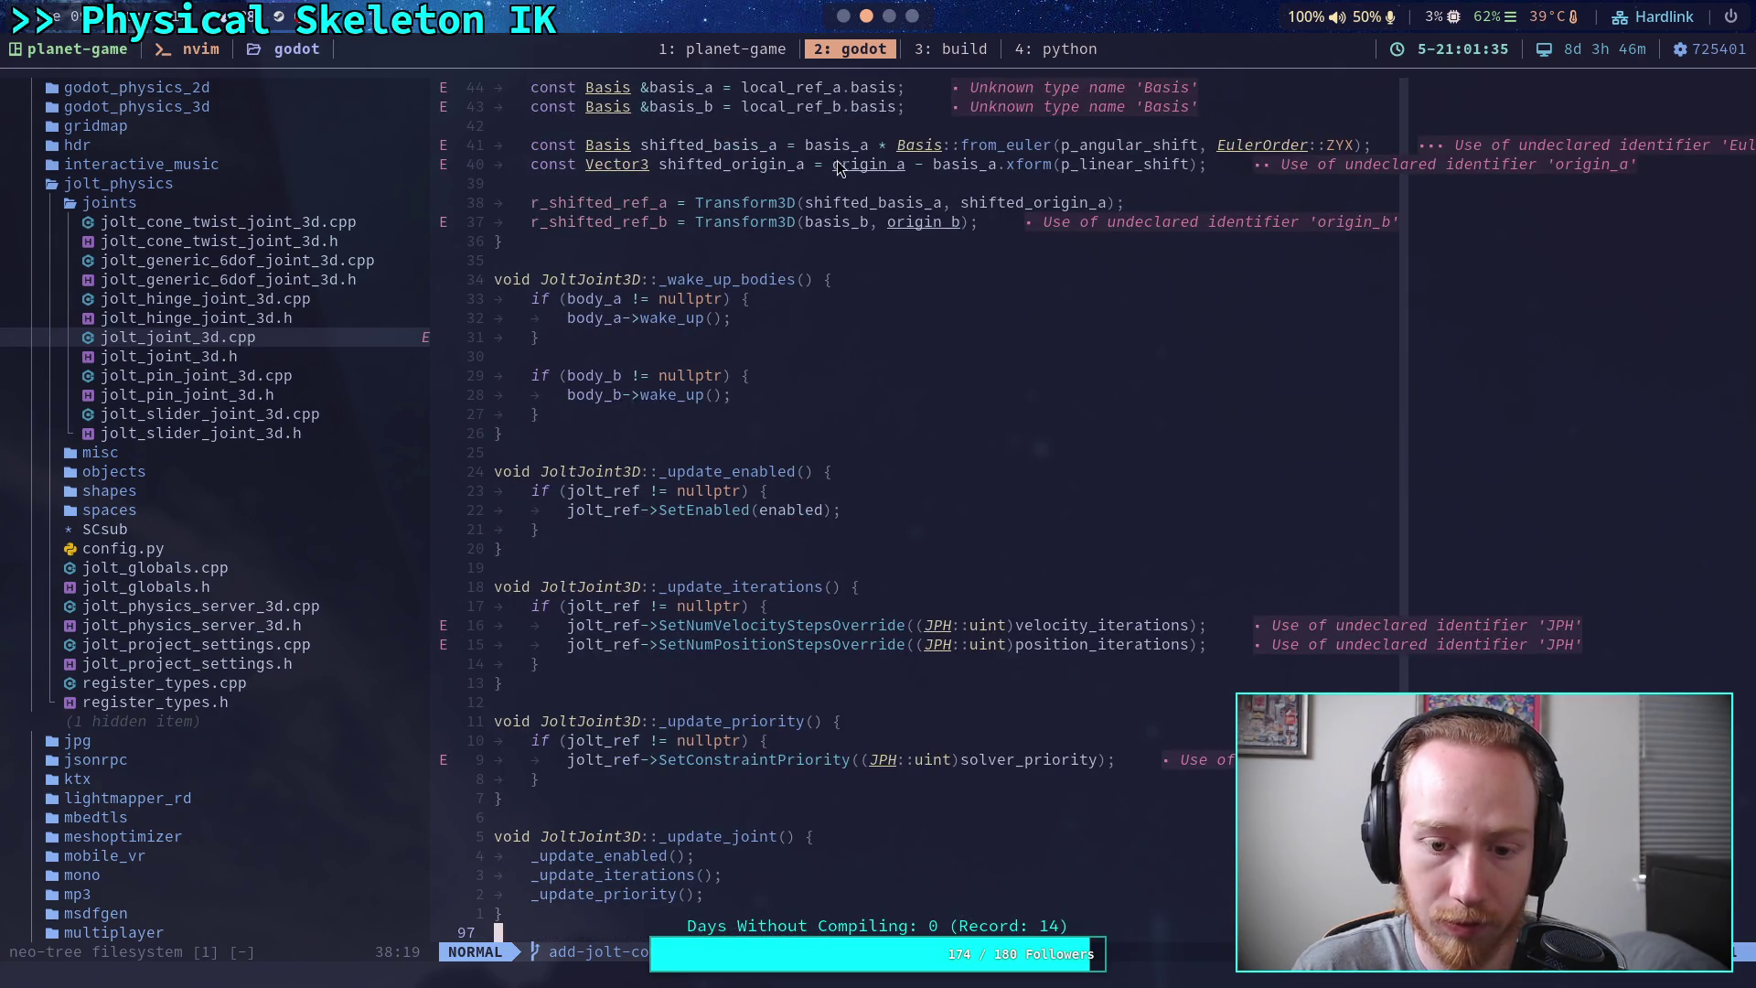
pyautogui.press('super+3')
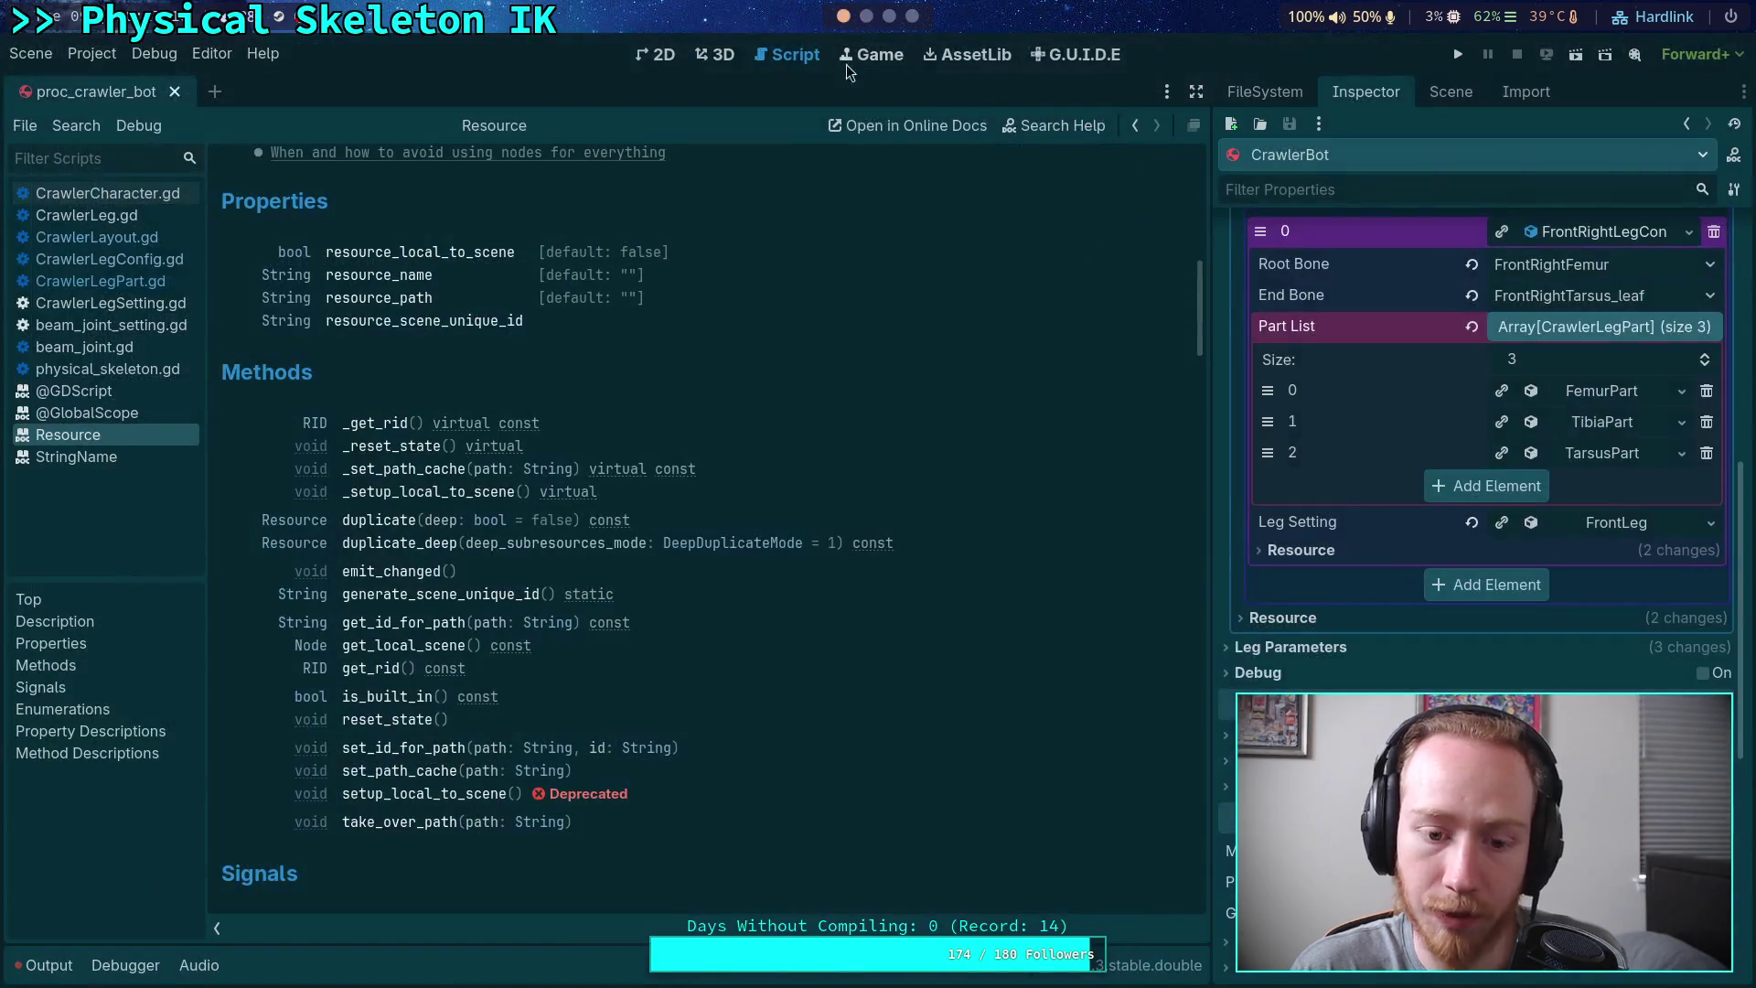
pyautogui.press('super+4')
pyautogui.press('BackSpace')
pyautogui.press('BackSpace')
pyautogui.press('BackSpace')
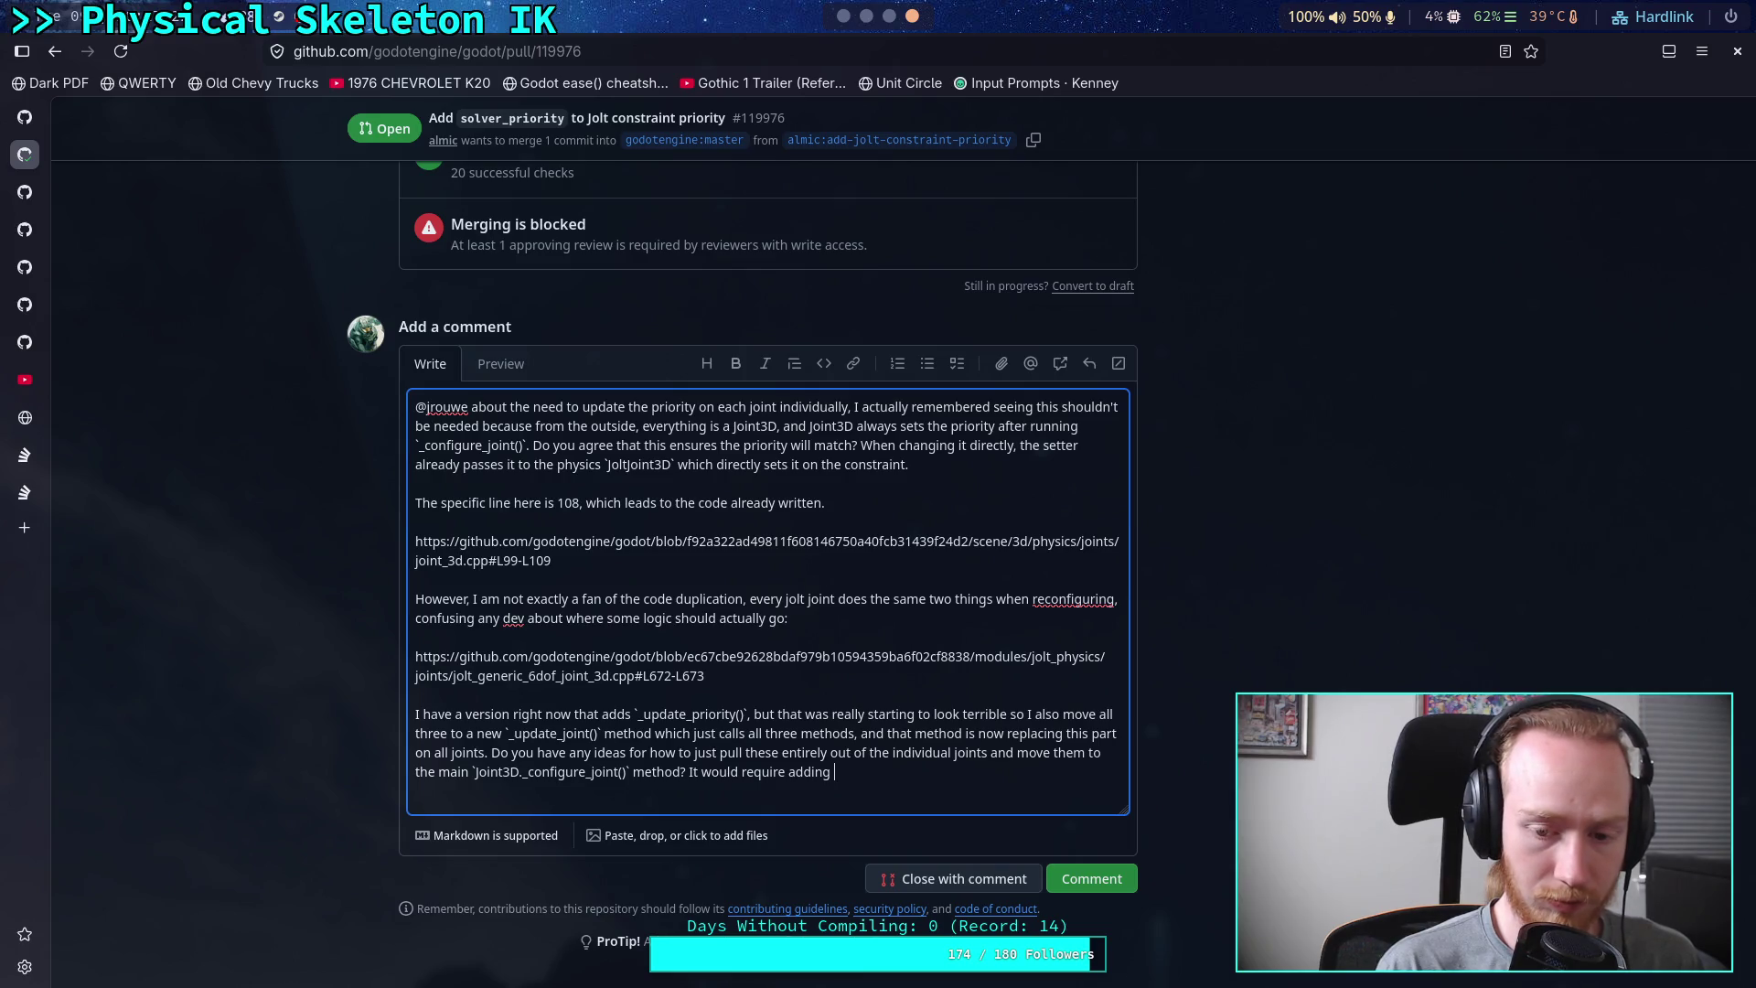
# Add that iterations need the PhysicsServer3D API, making the PR large with not-so-relevant changes.
pyautogui.write('terations to the ')
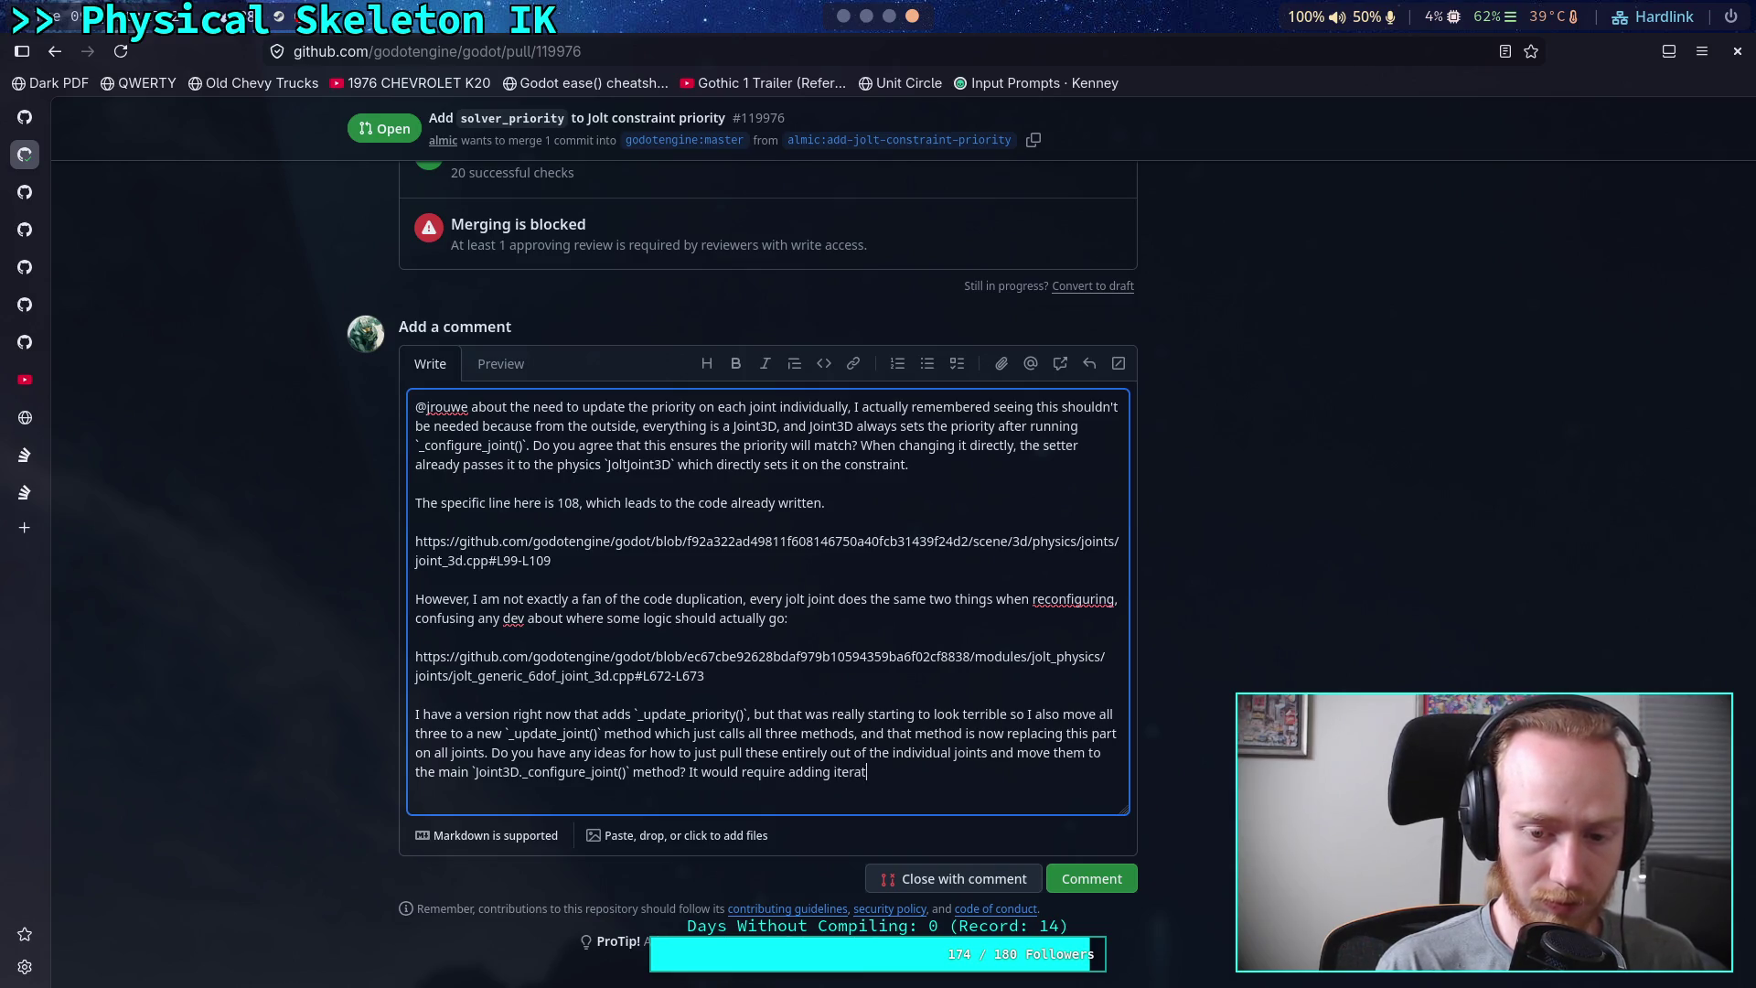
pyautogui.write('PhysicsServer3D')
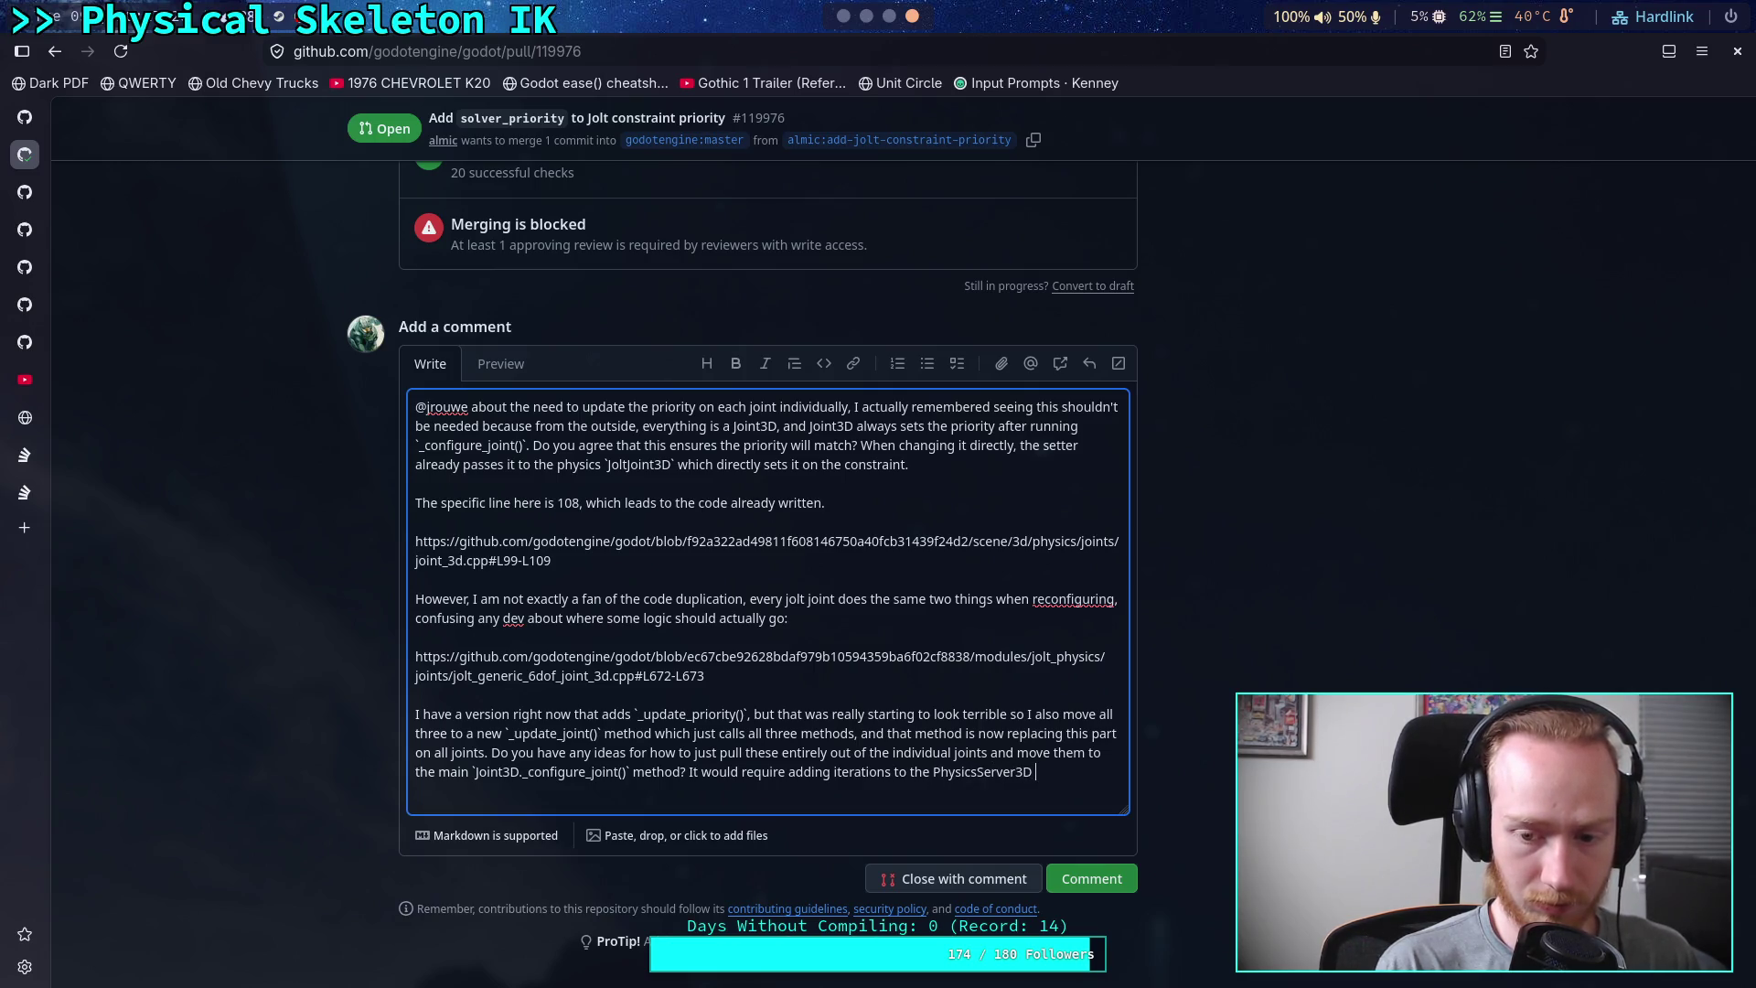
pyautogui.write('API i')
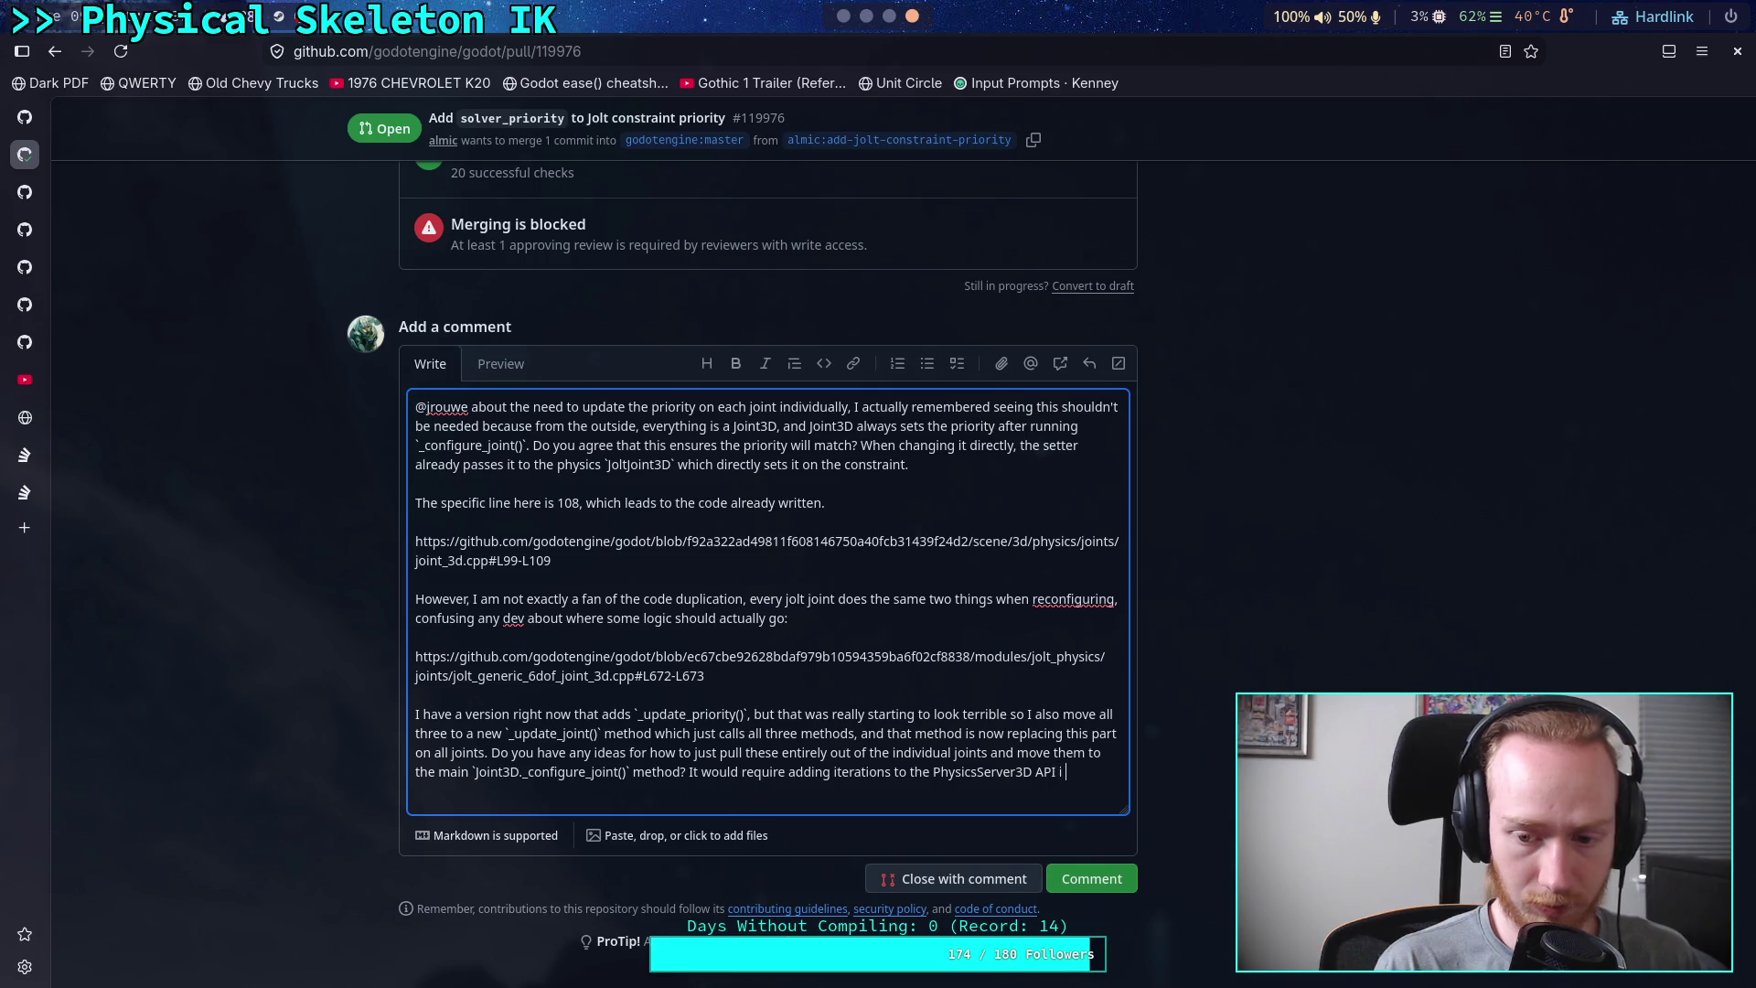
pyautogui.write('think... but now this ')
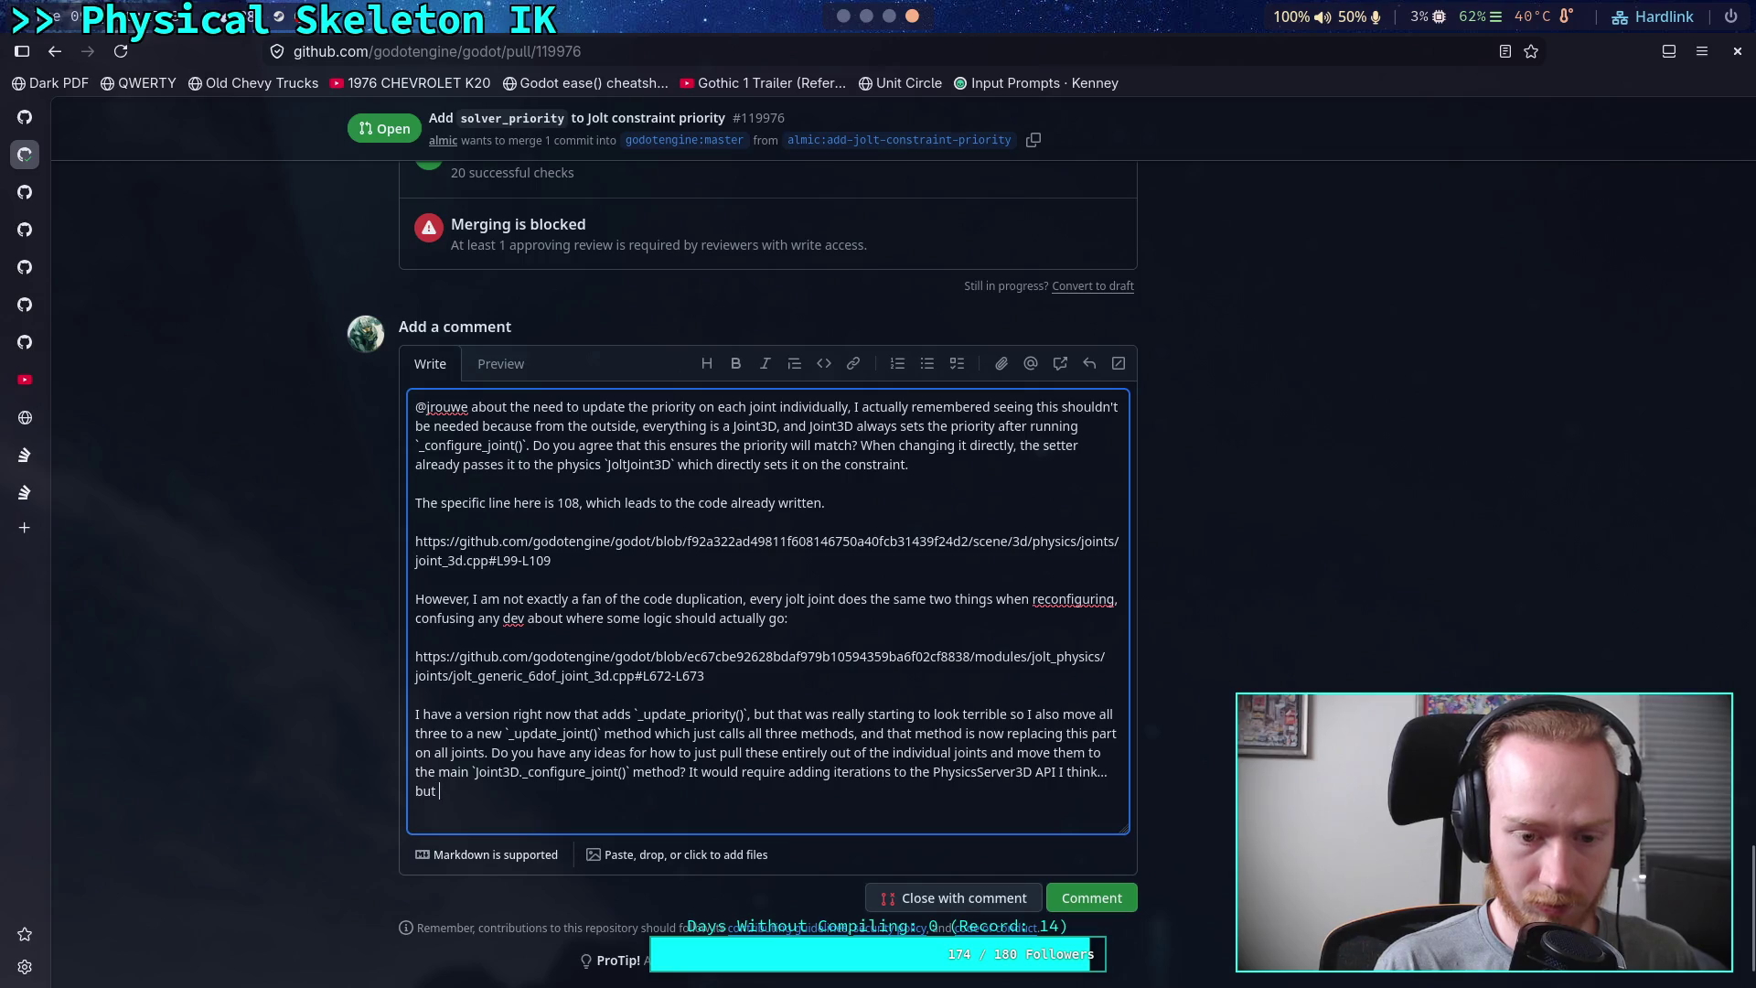
pyautogui.write('PR ')
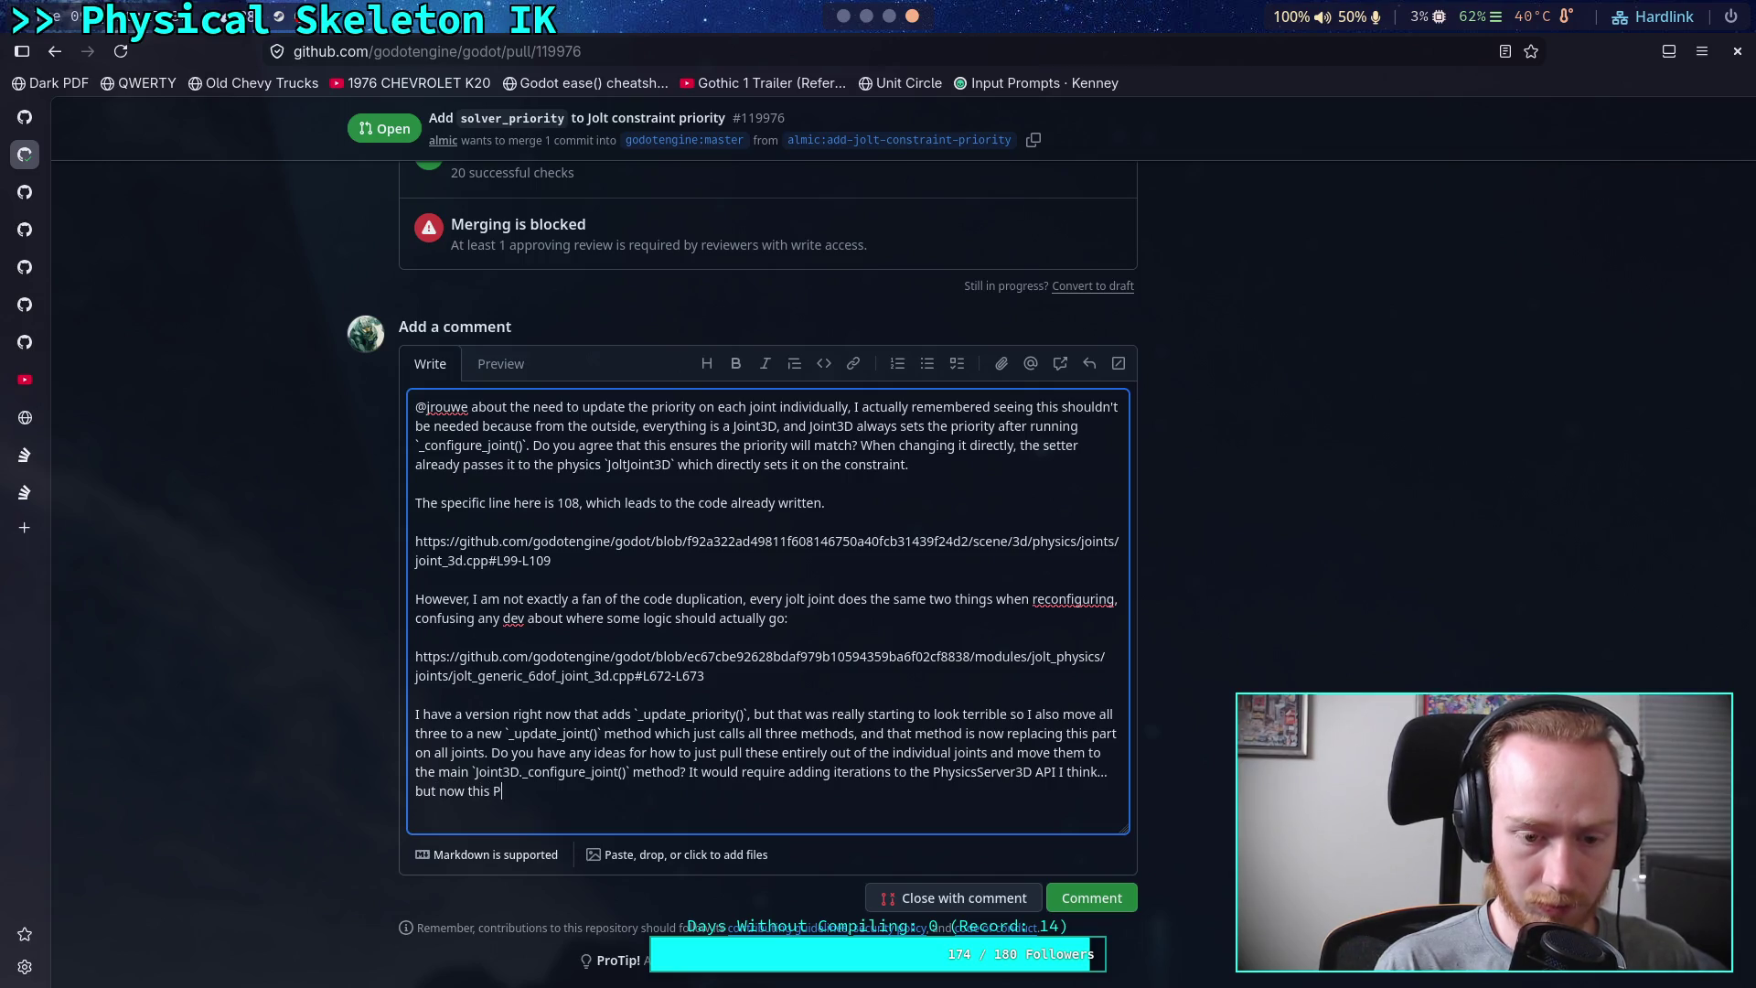
pyautogui.write('would b')
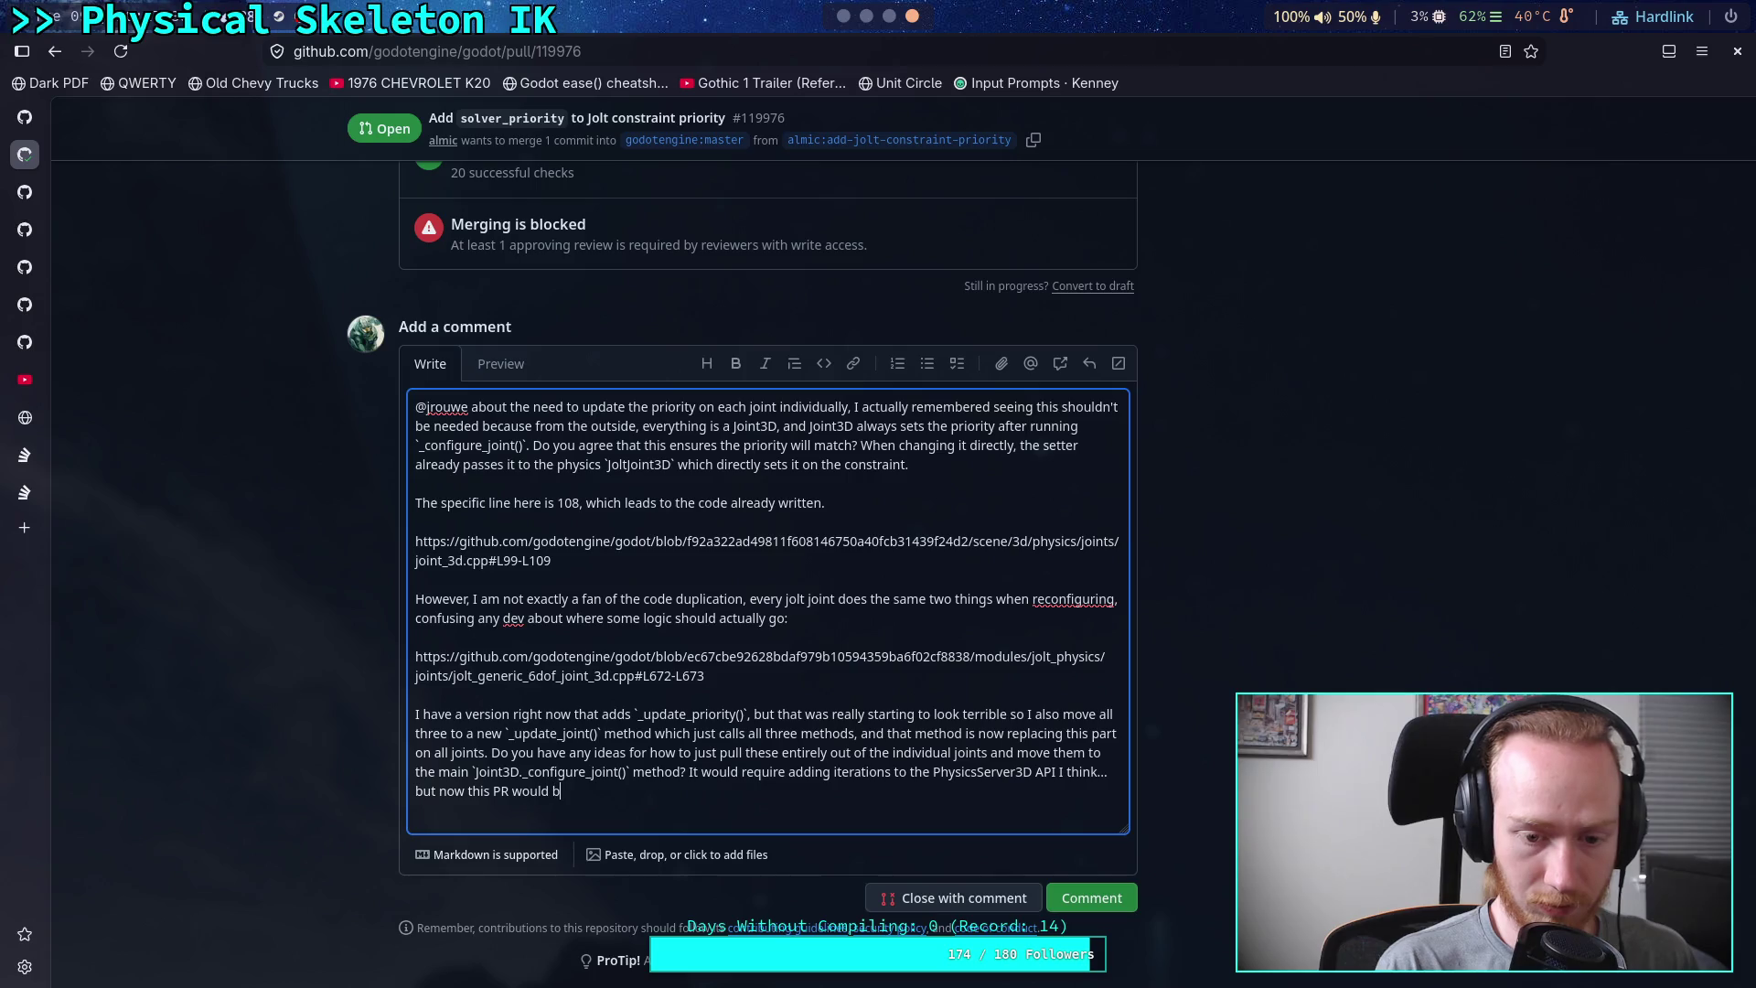
pyautogui.write('git')
pyautogui.write('tting ')
pyautogui.write('ttle ')
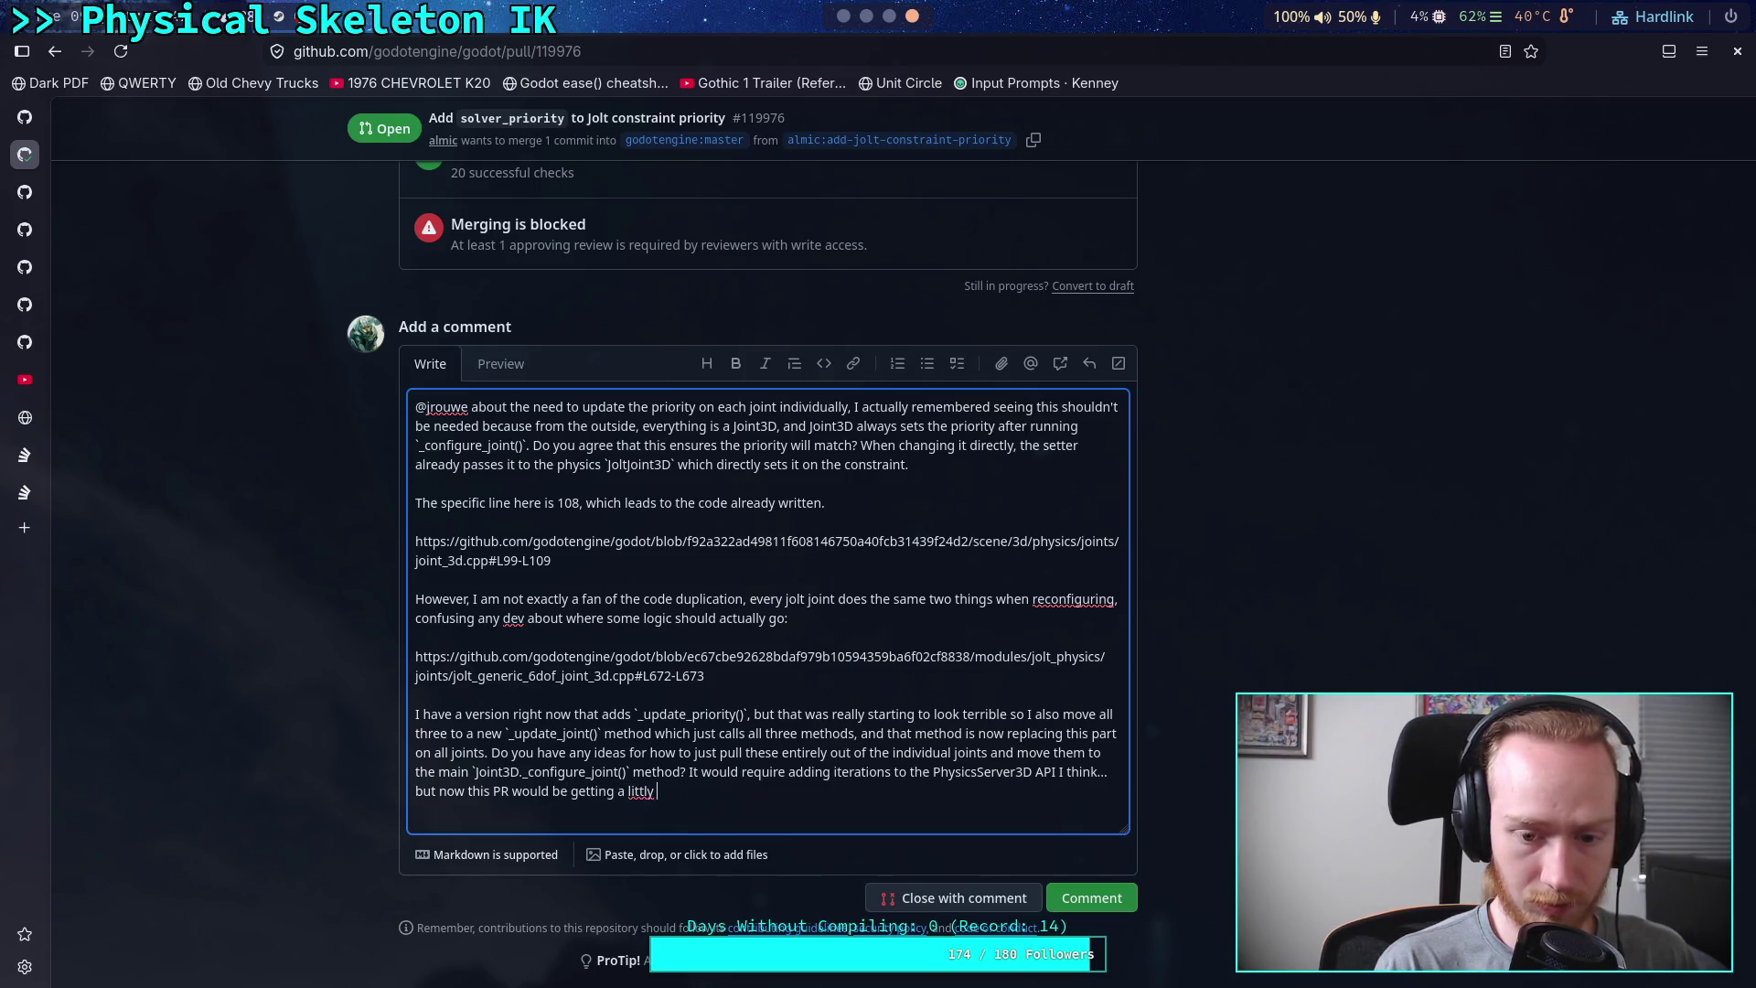
pyautogui.write('arge.')
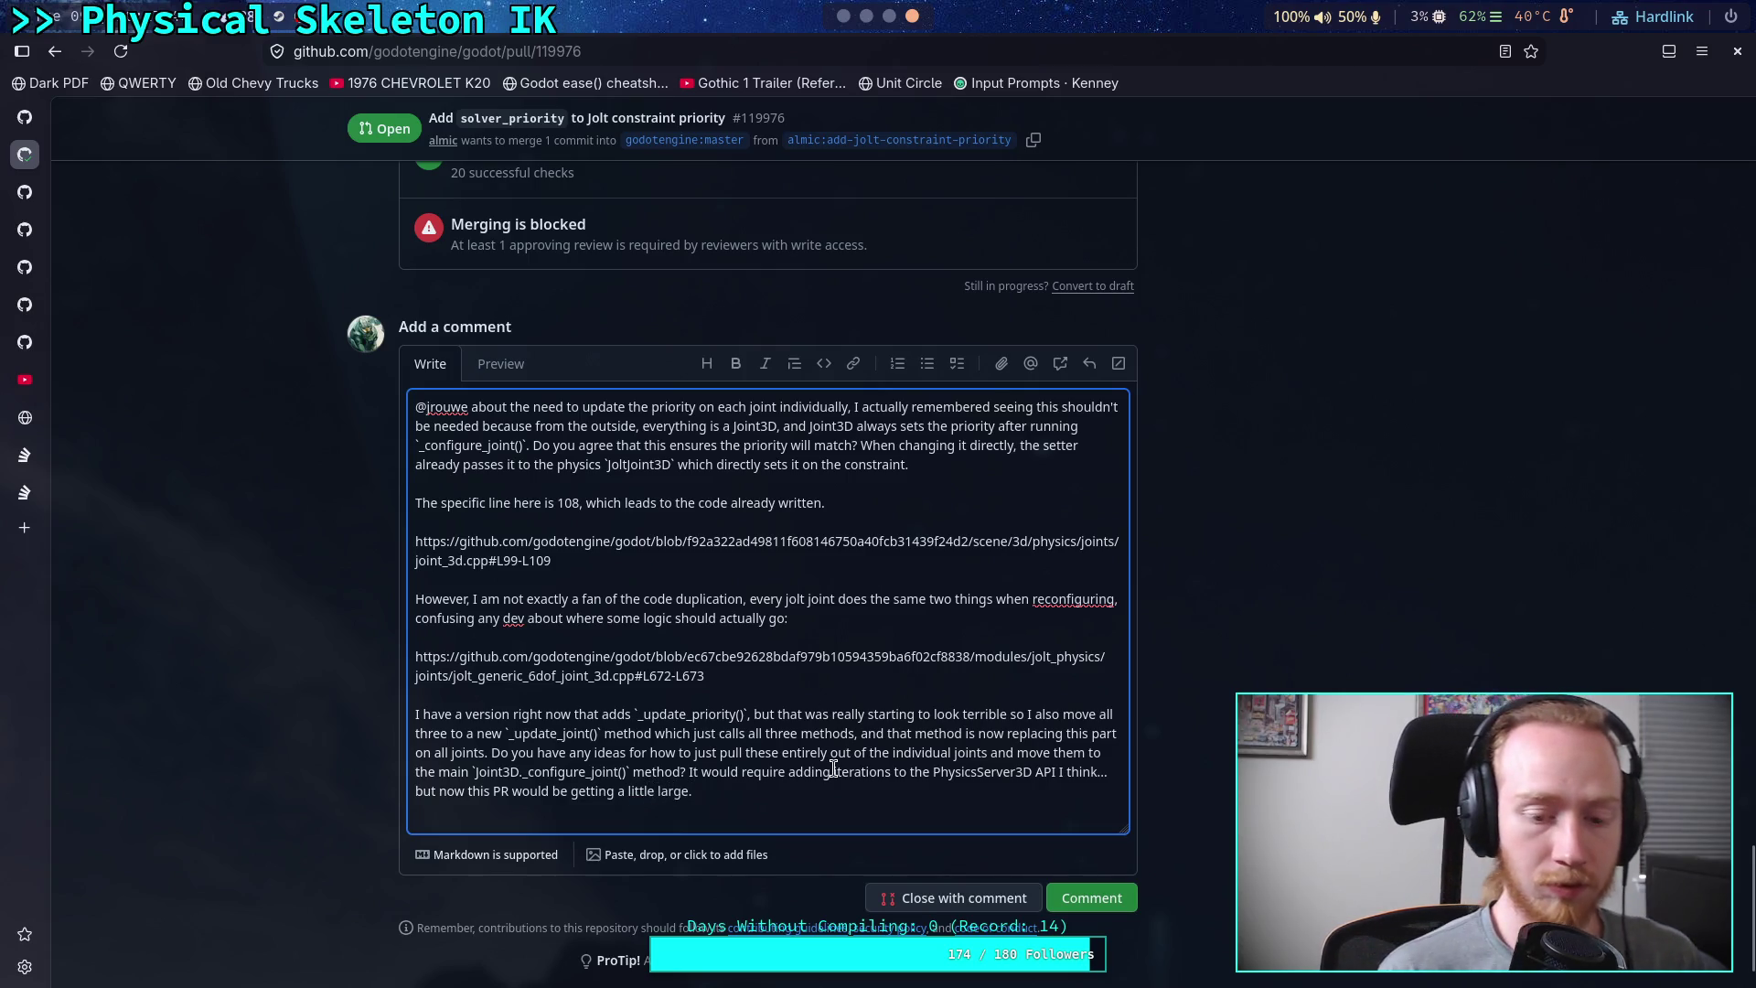
pyautogui.press('BackSpace')
pyautogui.write('with ')
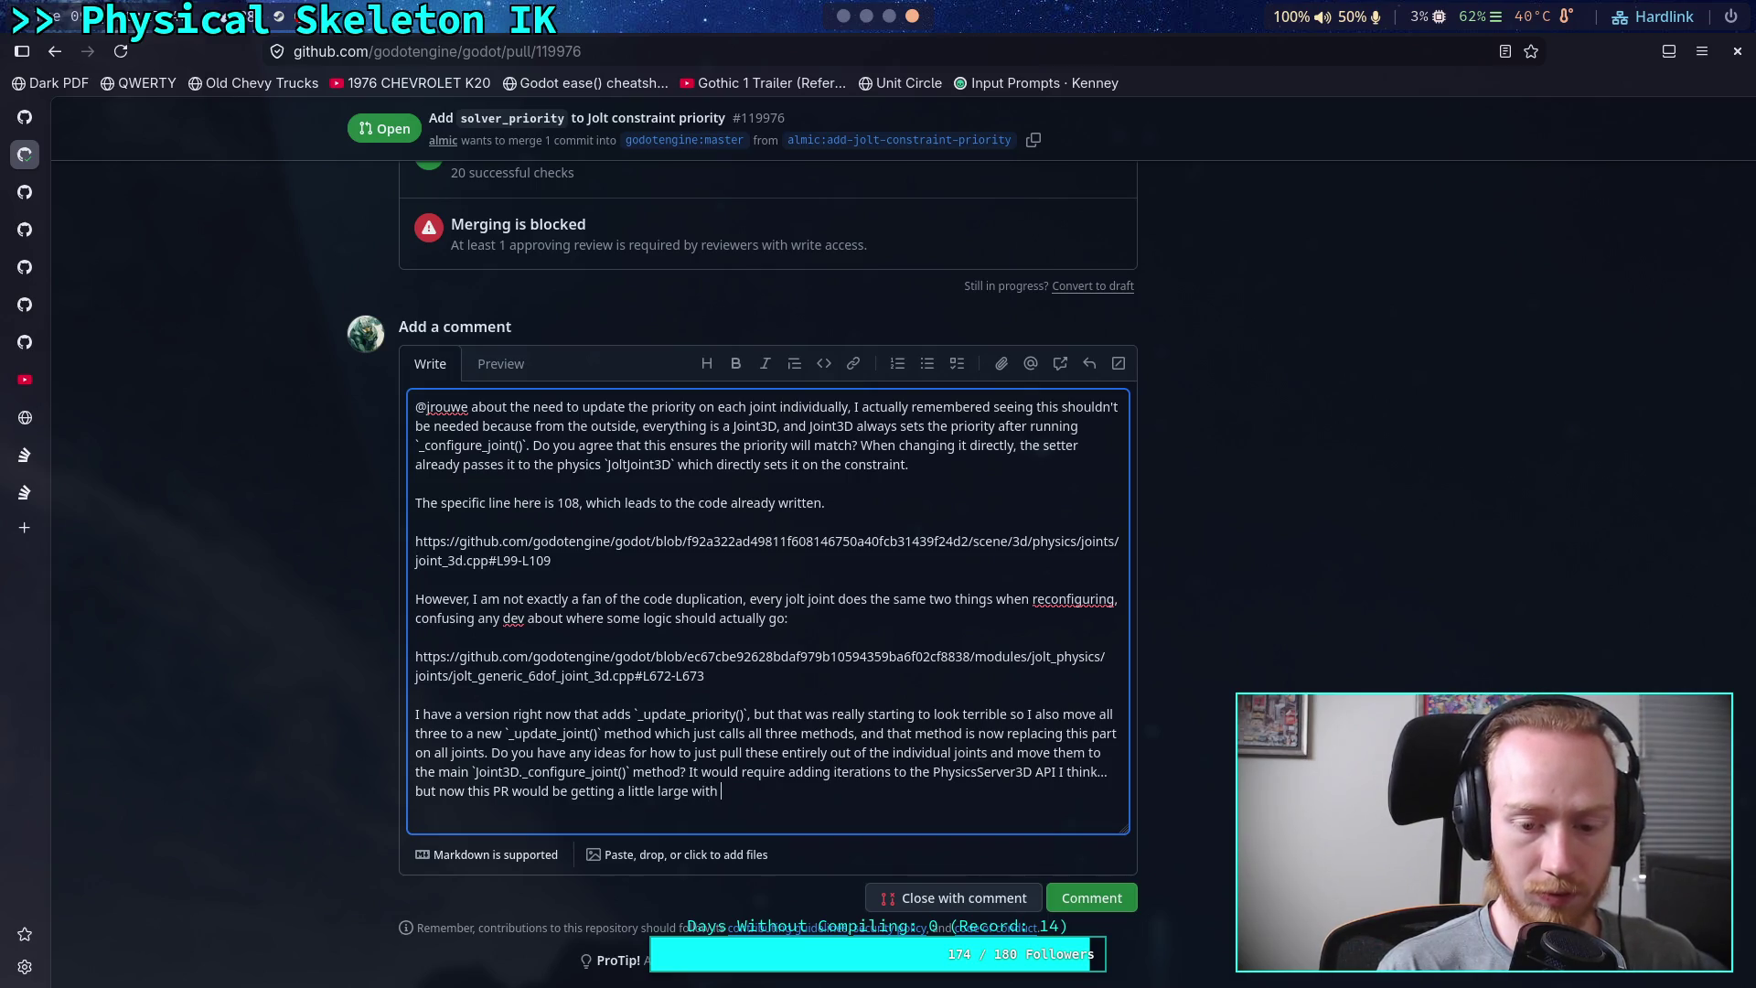
pyautogui.write('not-so-relevant changes.')
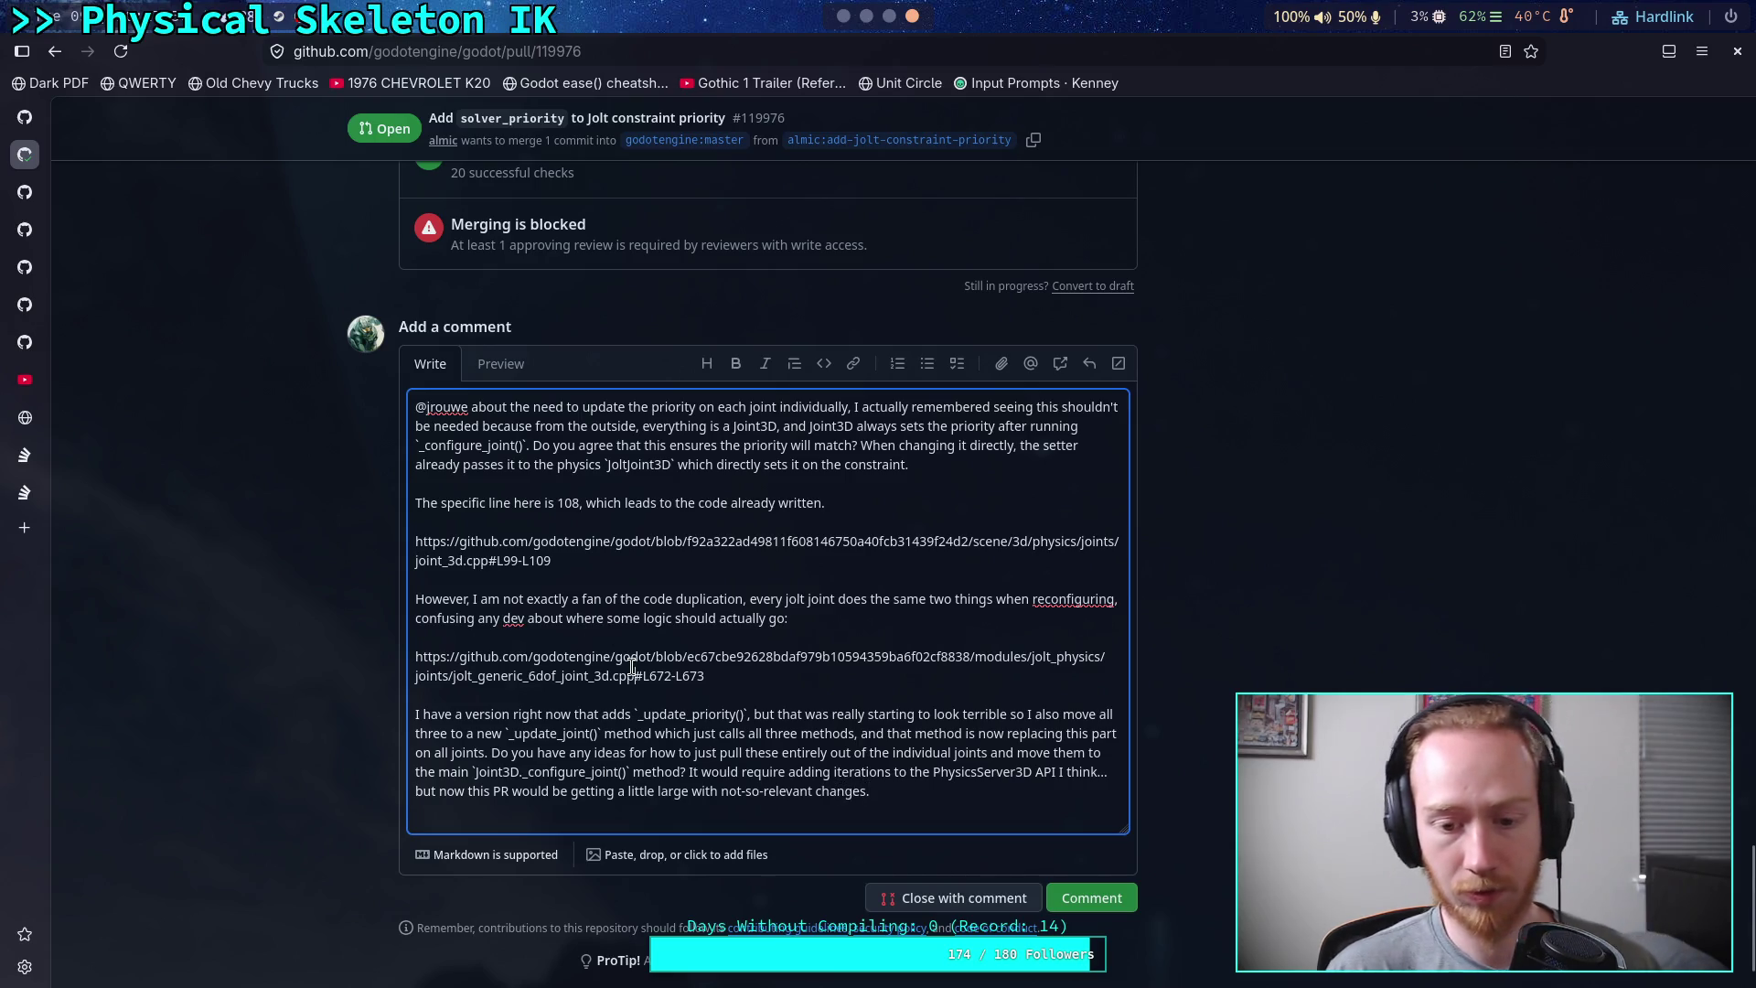
pyautogui.click(503, 365)
# Scroll through the pull request thread to check the comment, then go to the Neovim workspace.
pyautogui.scroll(-2, 320, 650)
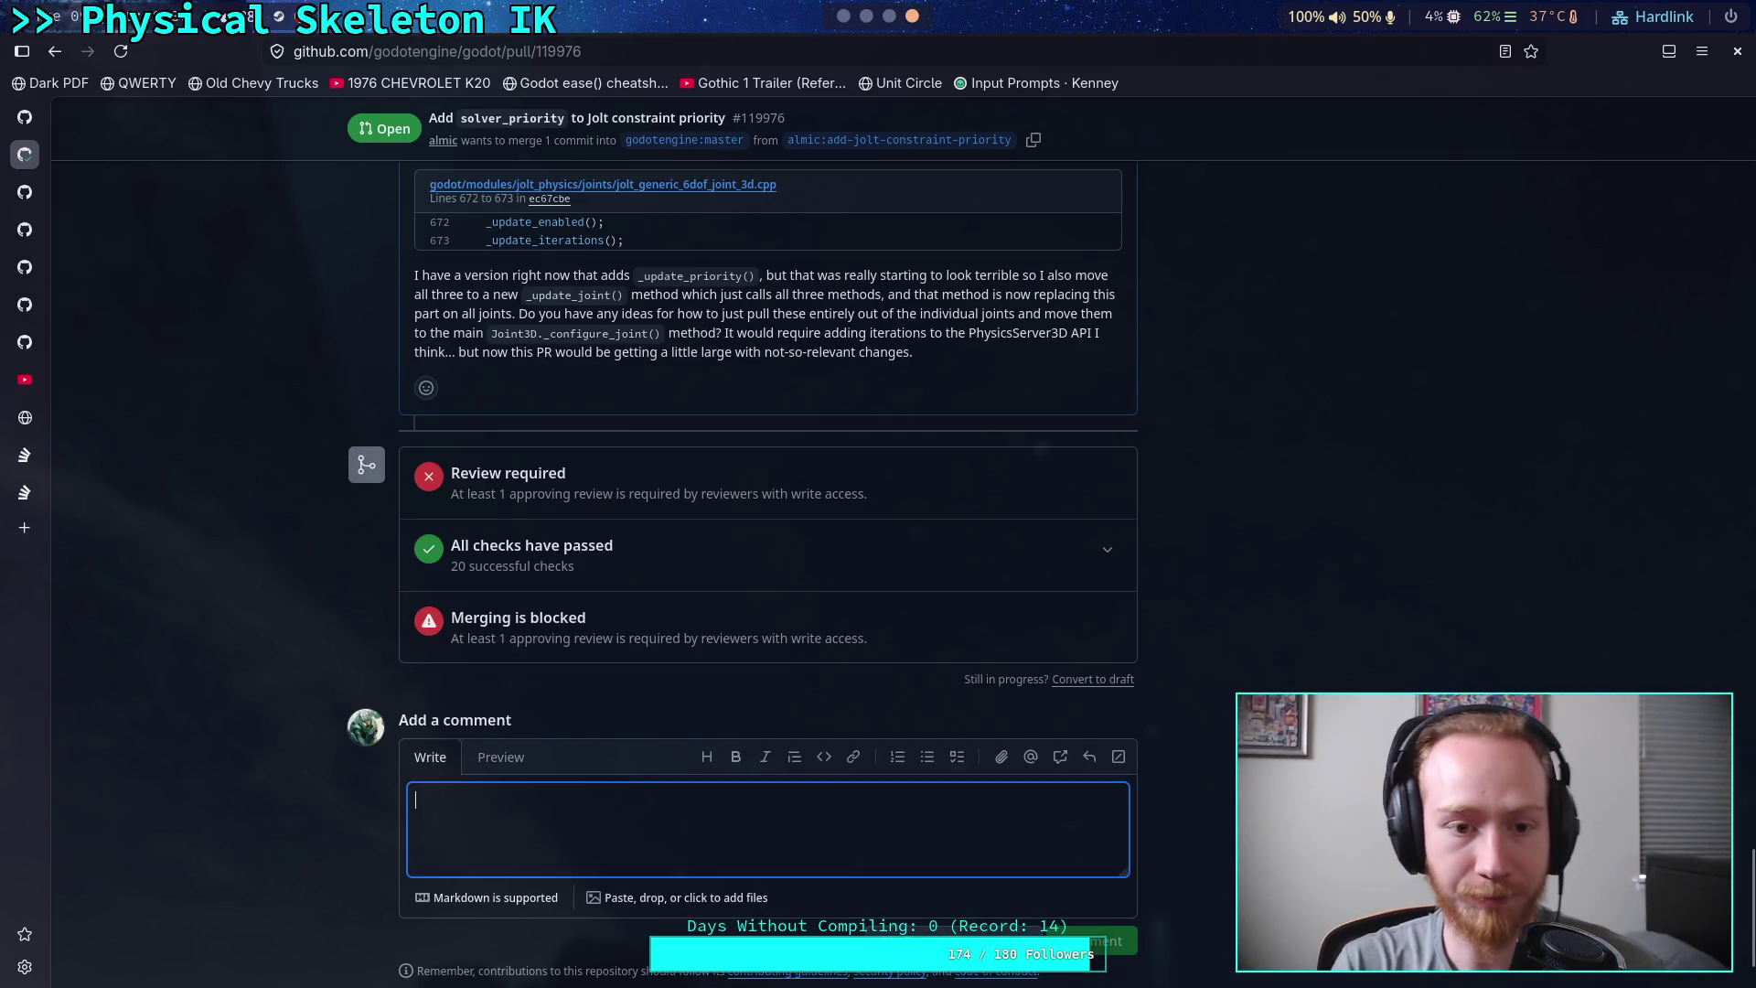
pyautogui.scroll(10, 768, 549)
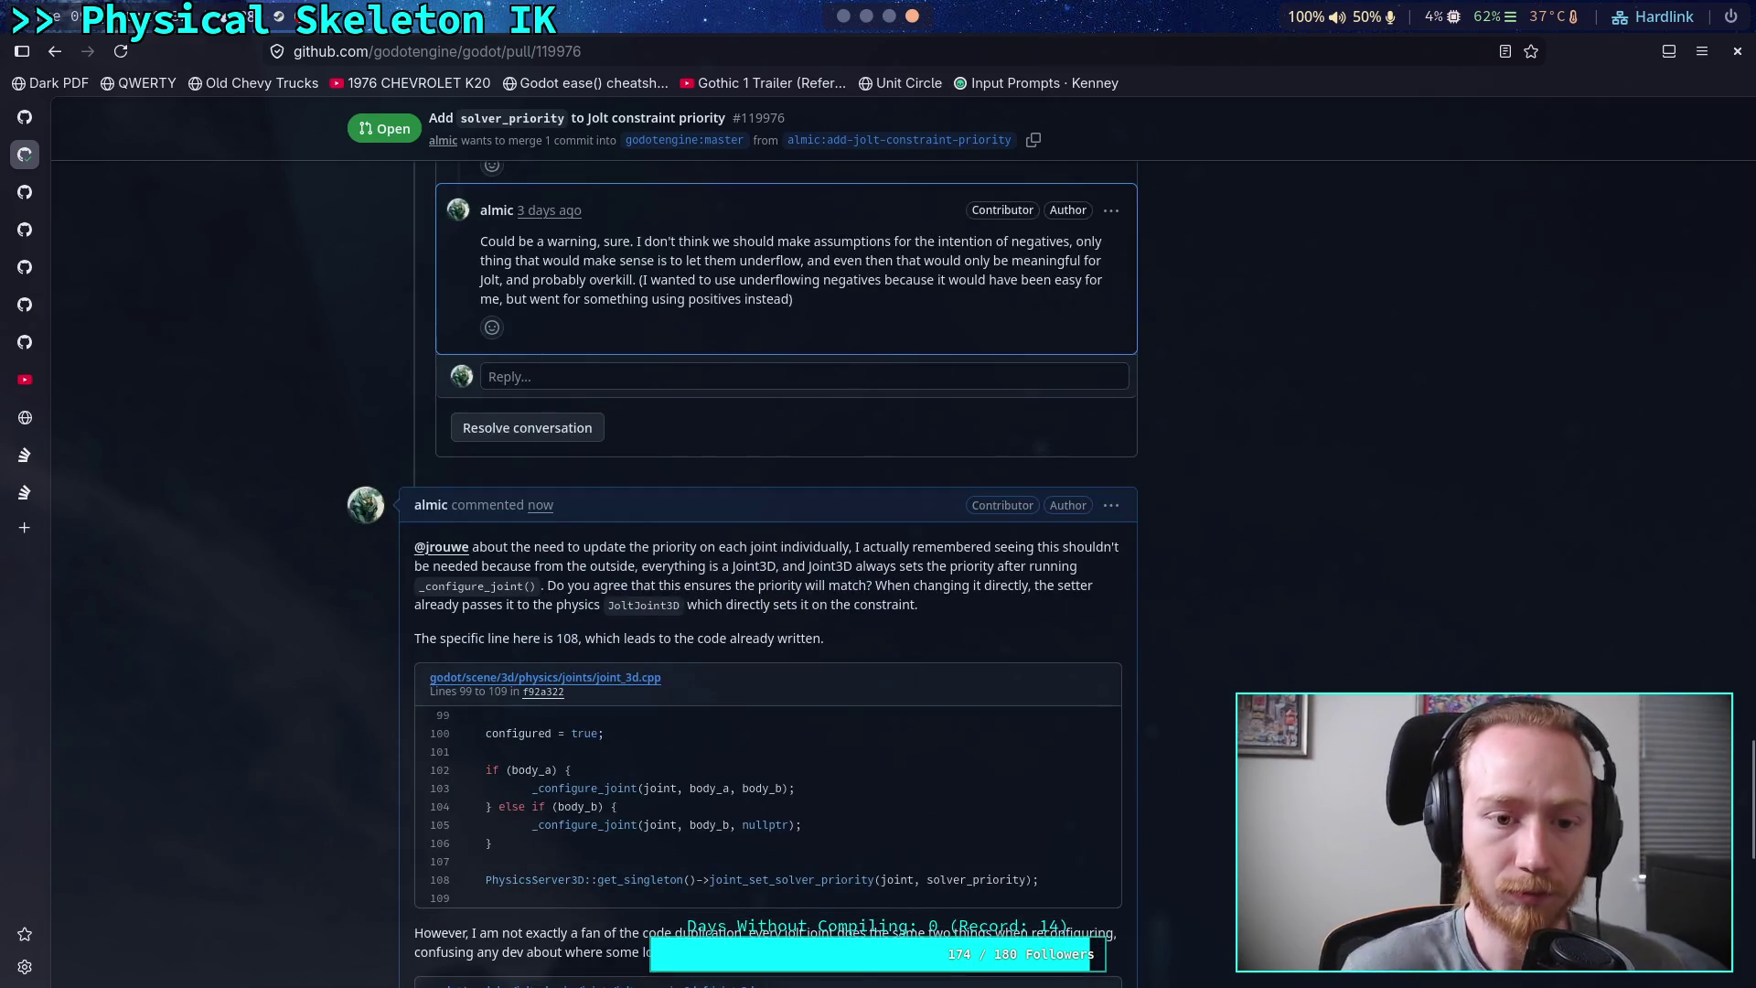
pyautogui.scroll(-5, 1287, 686)
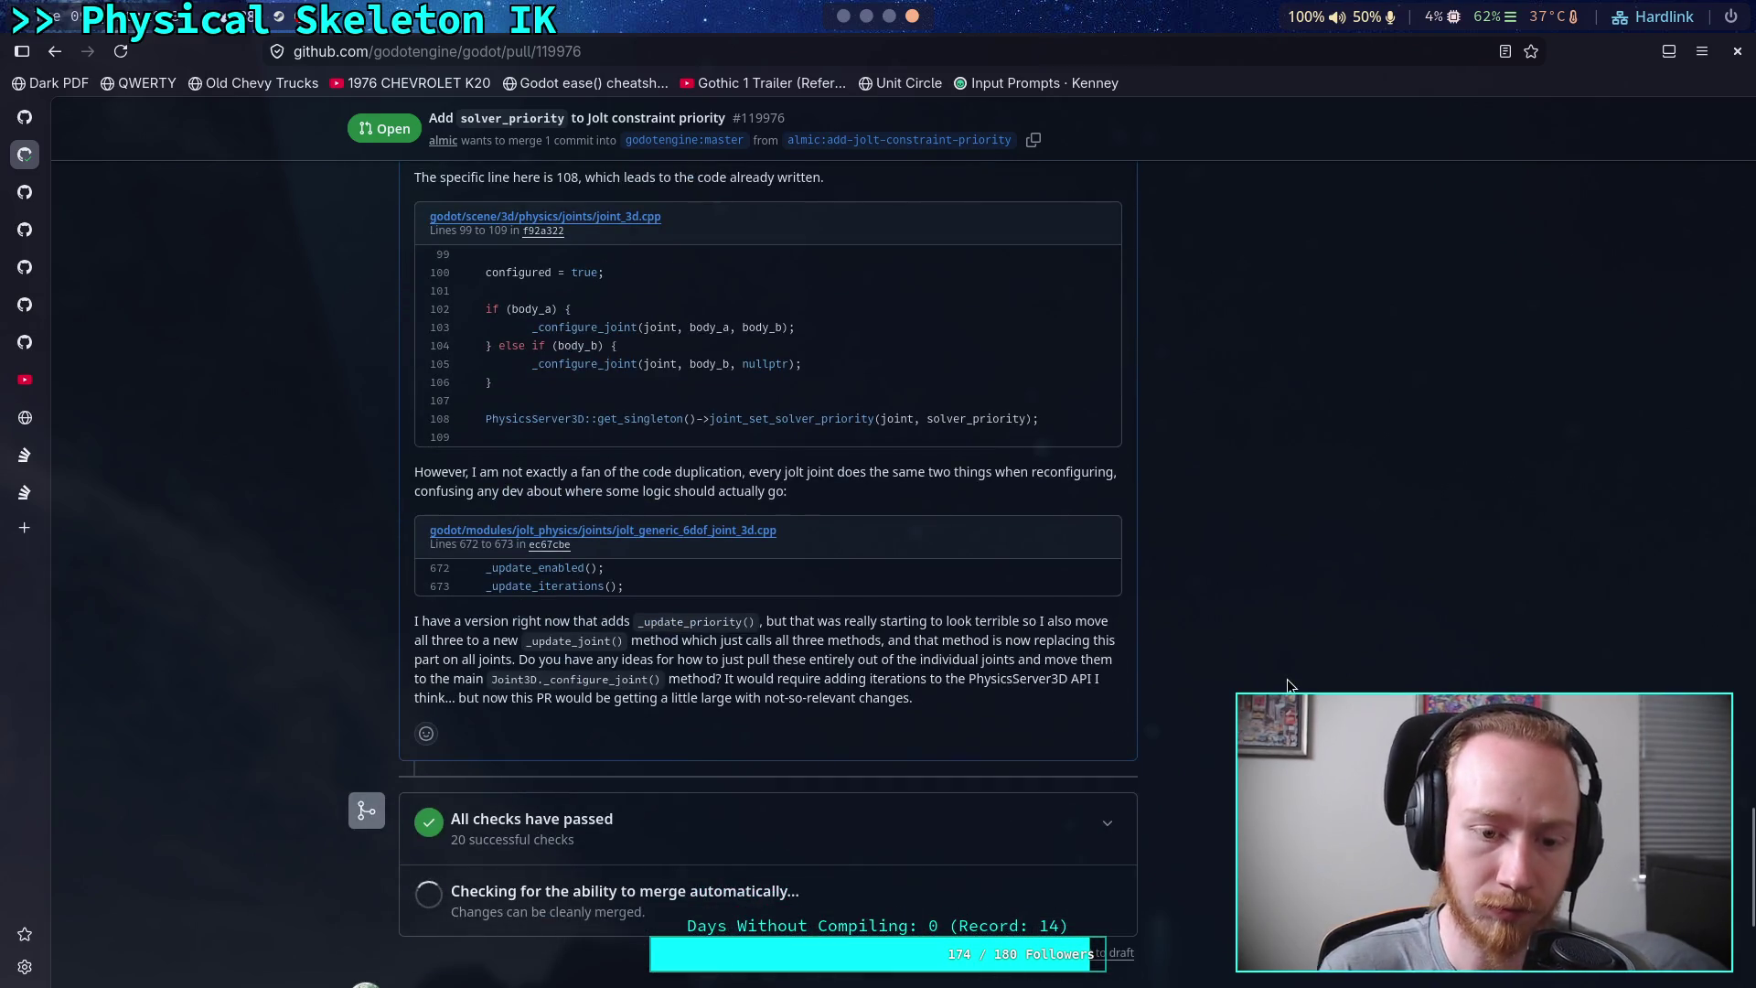
pyautogui.click(889, 16)
pyautogui.click(867, 16)
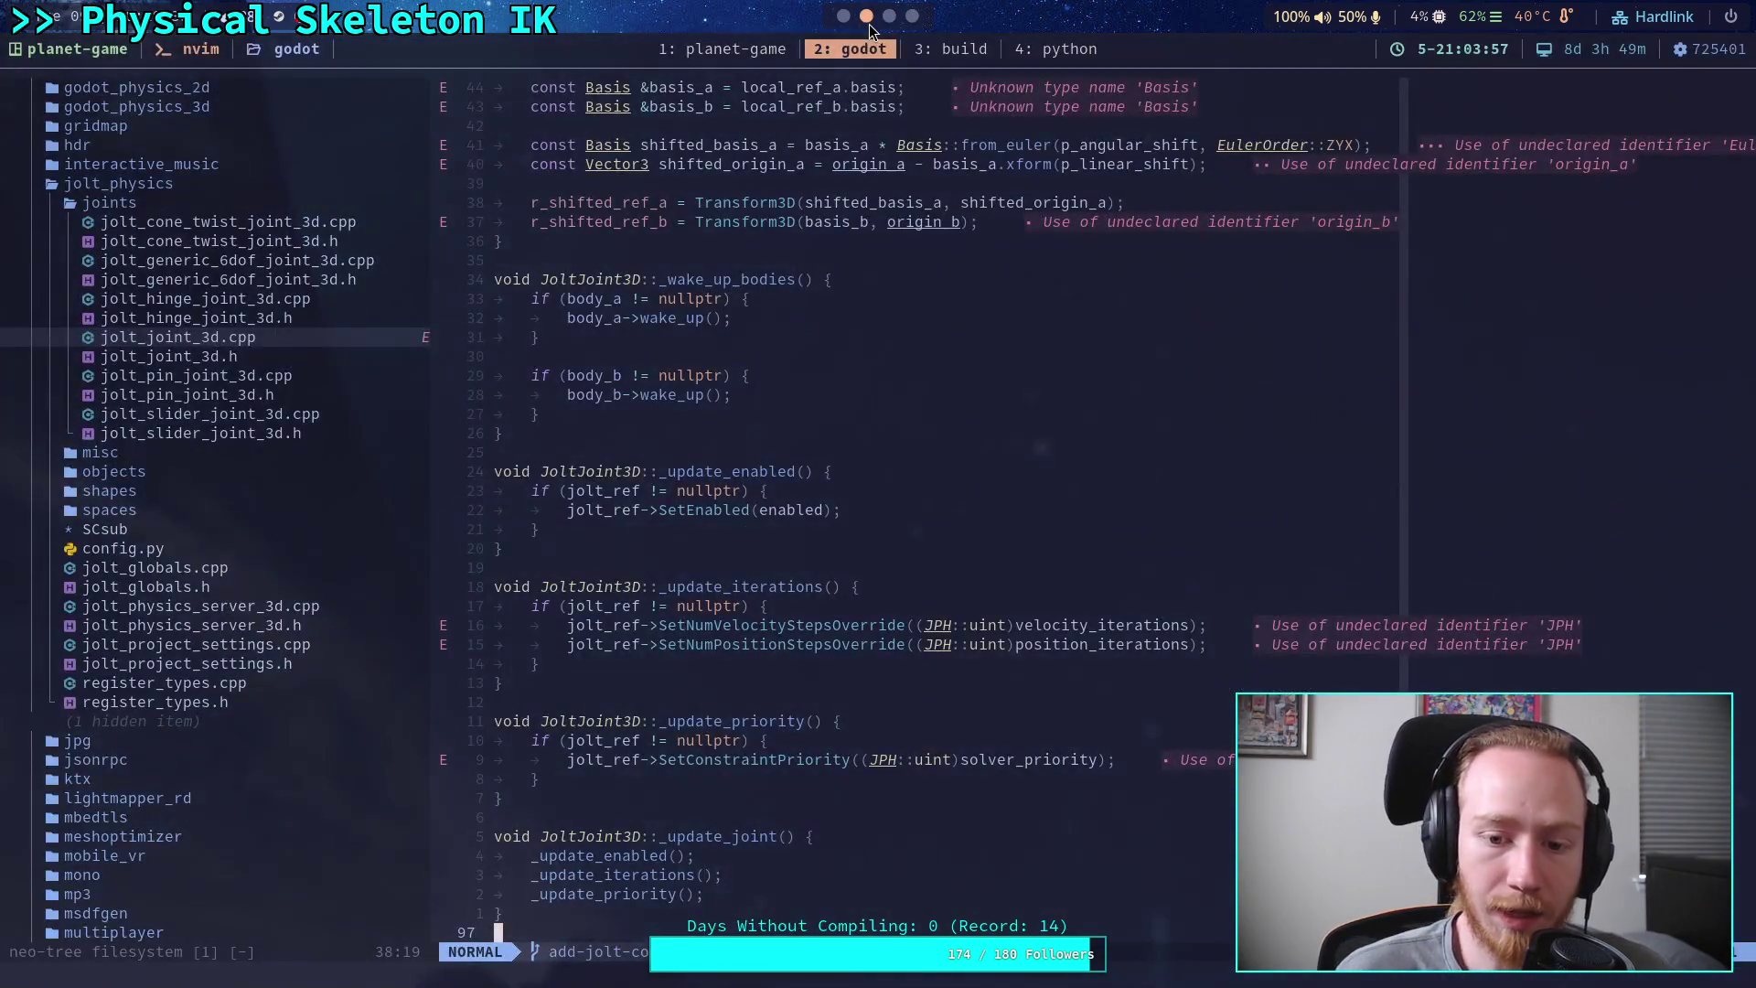
# In the build window, page through the diff's jolt_joint_3d.h, pin and slider joint solver-priority changes.
pyautogui.click(985, 55)
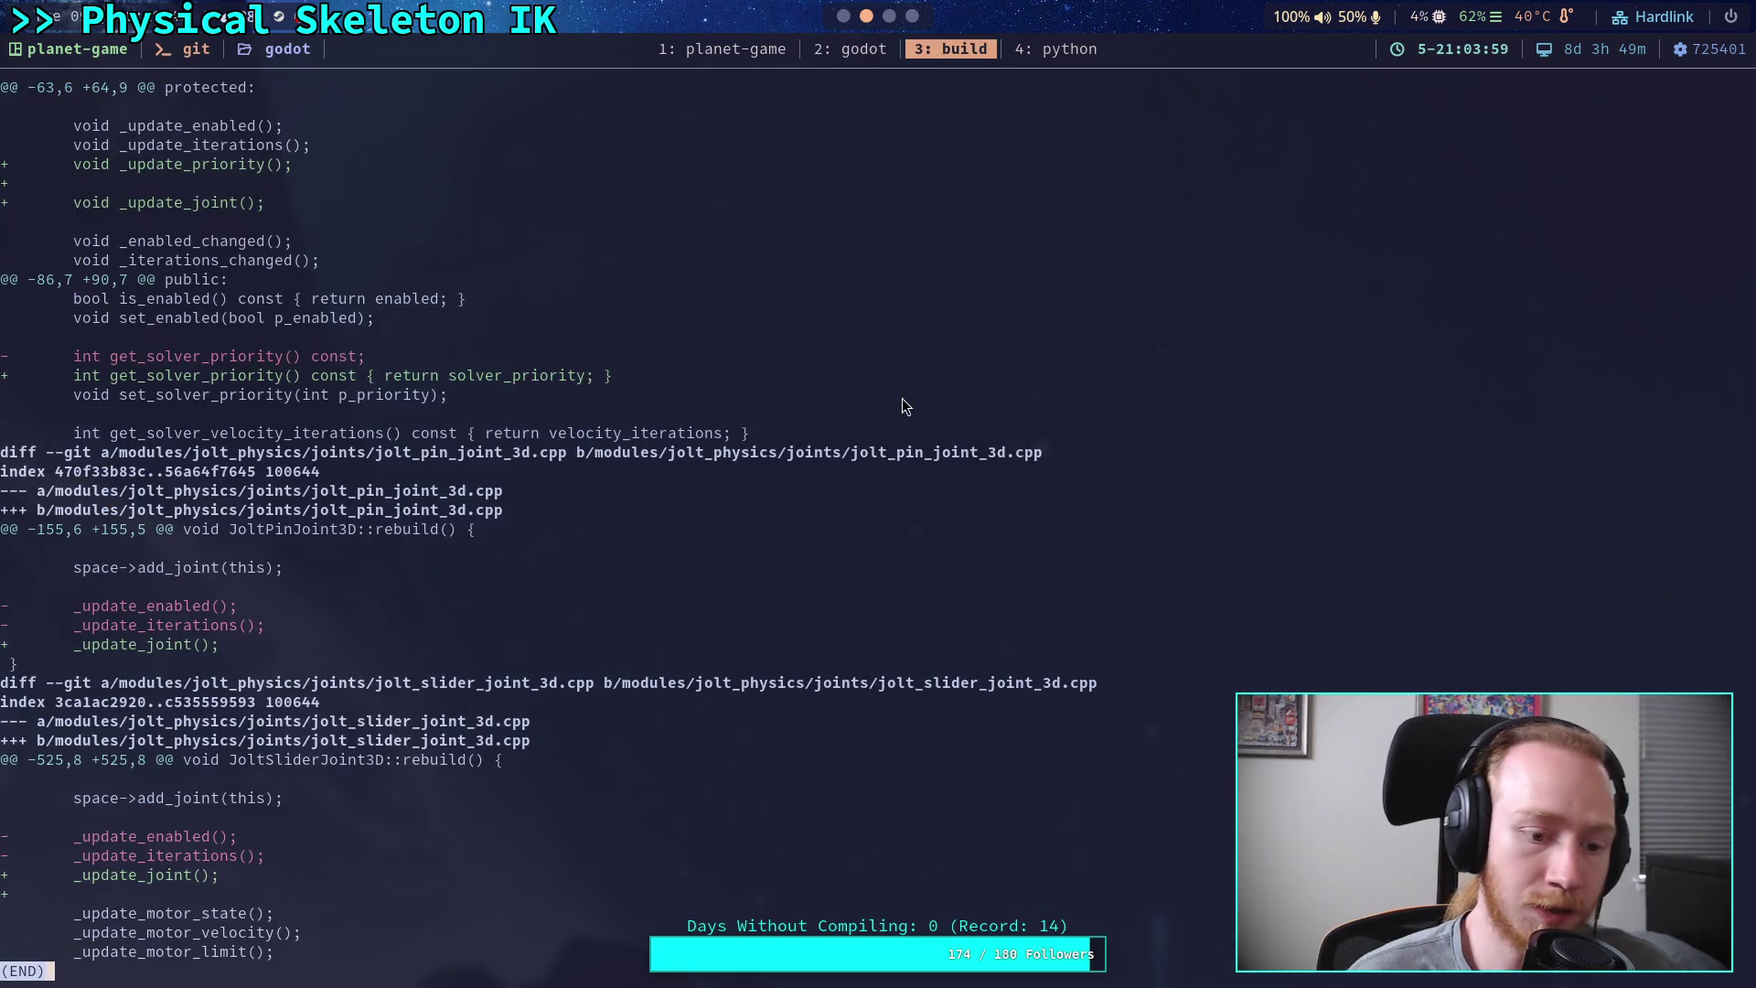
pyautogui.press('k')
pyautogui.press('k')
pyautogui.press('k')
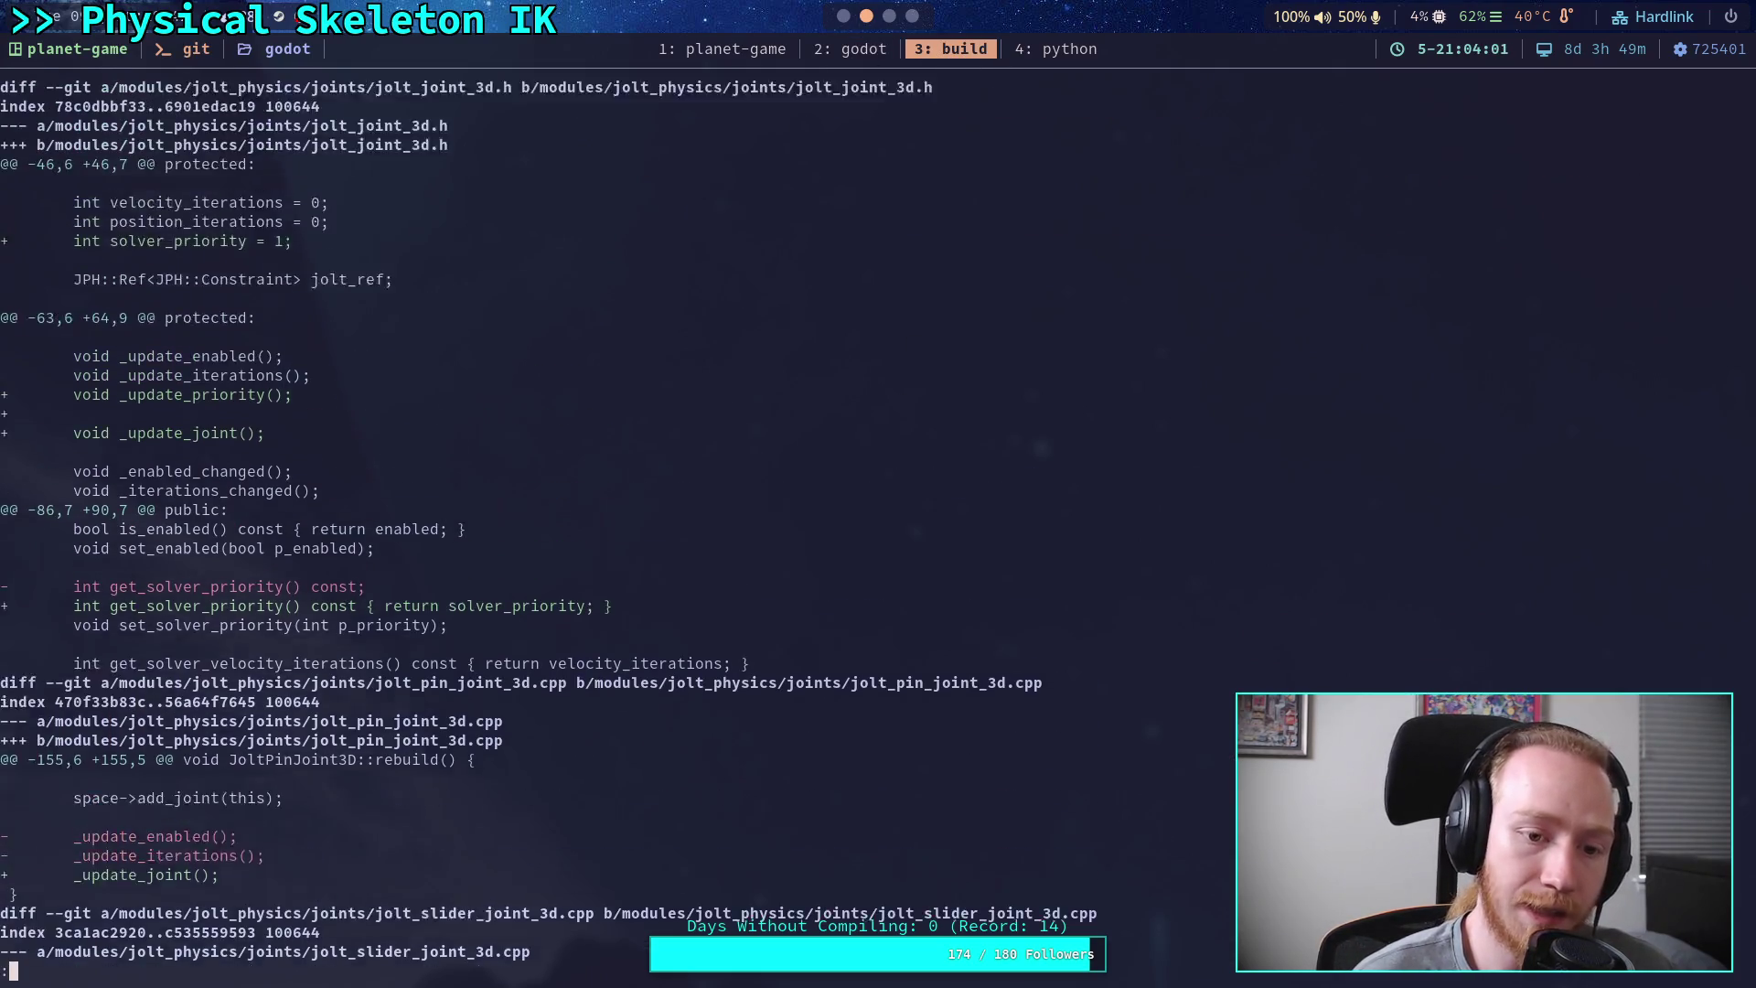
pyautogui.press('k')
pyautogui.press('k')
pyautogui.press('k')
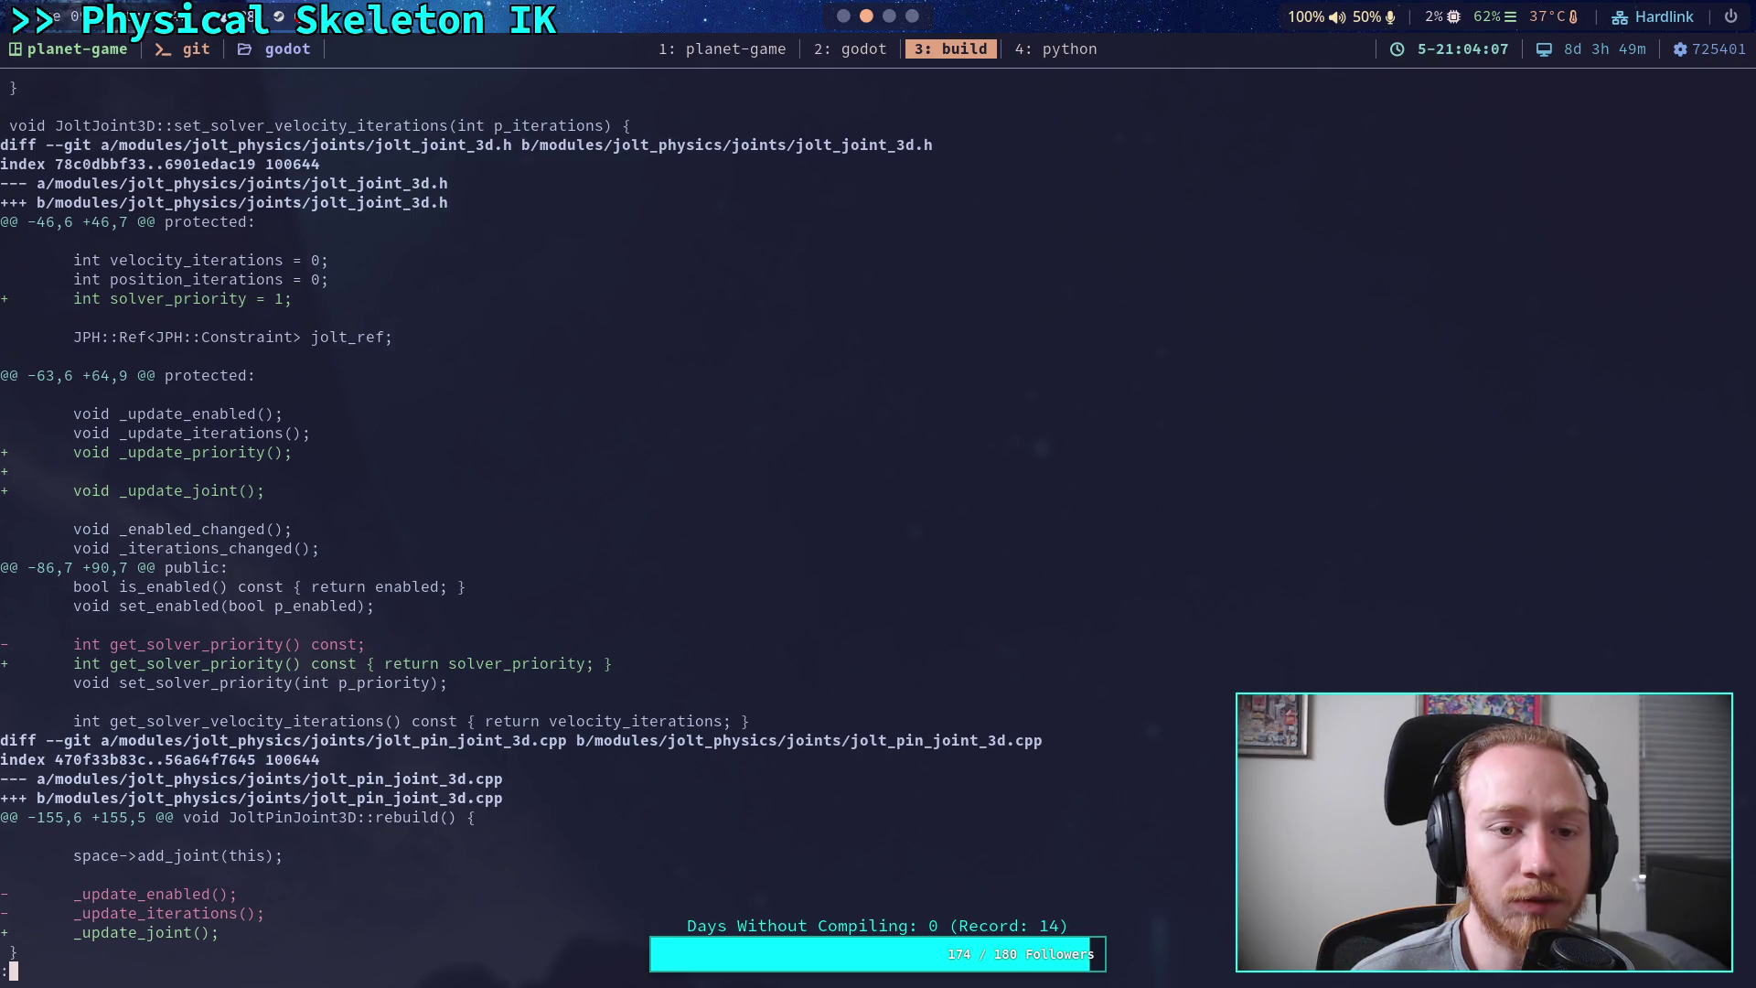
pyautogui.press('k')
pyautogui.press('k')
pyautogui.press('k')
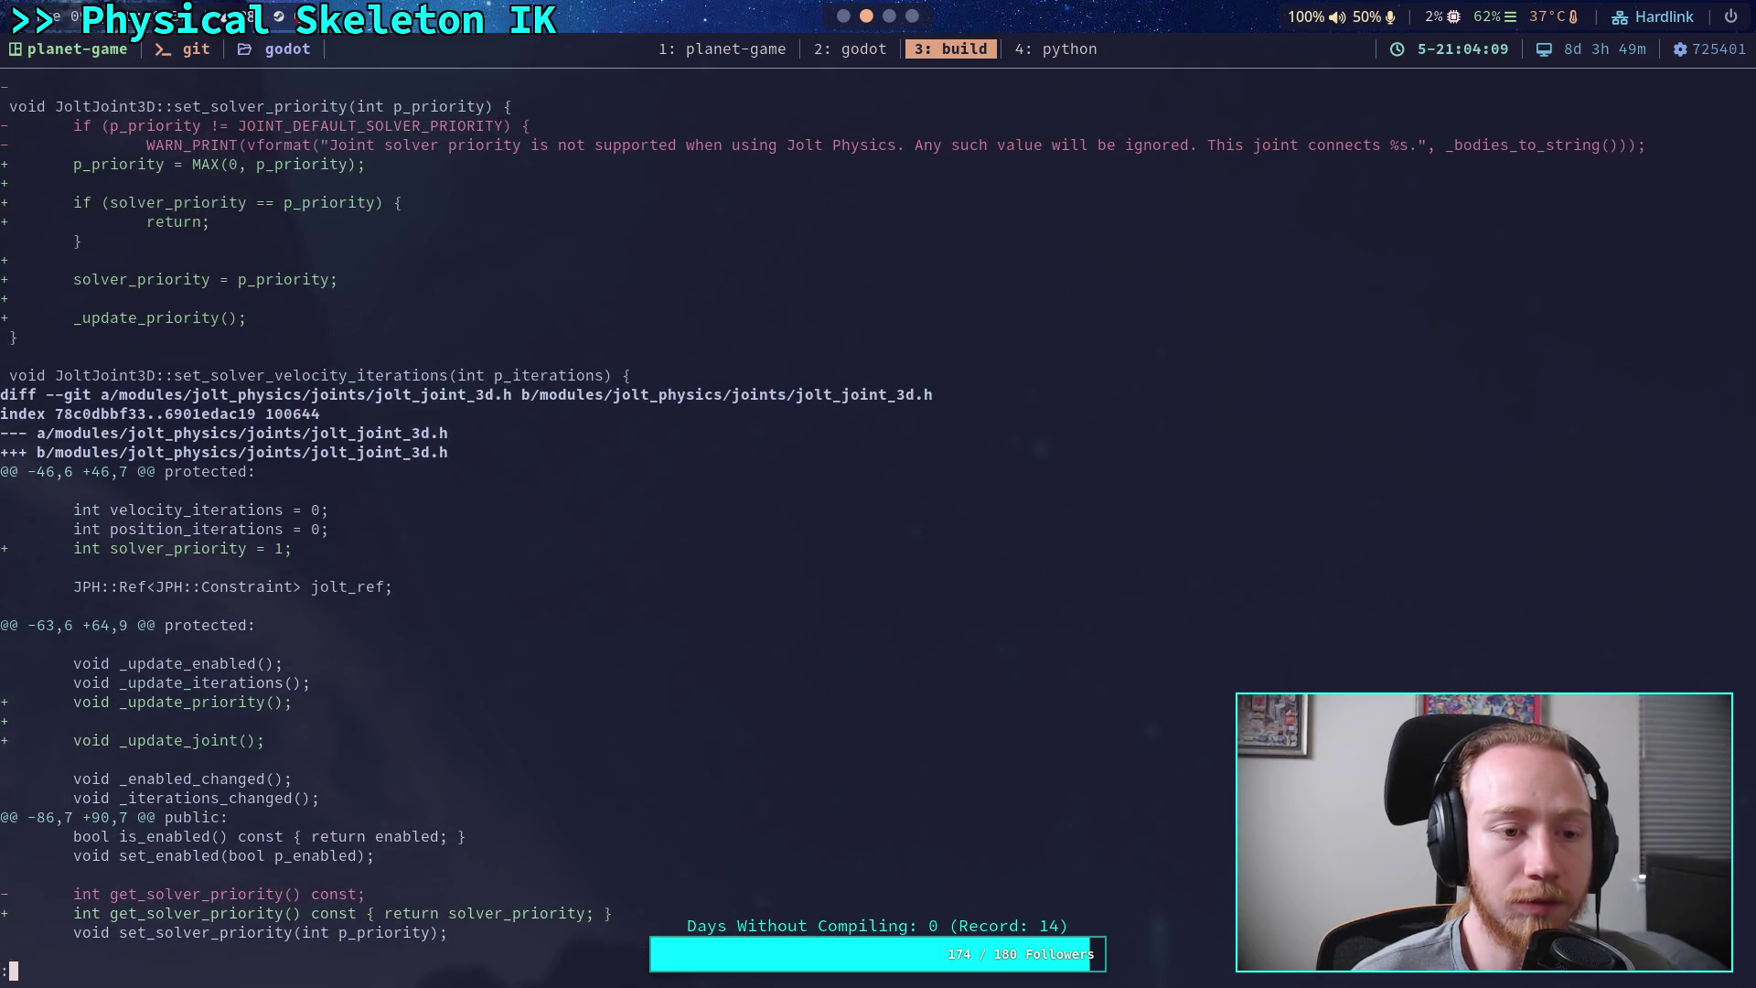
pyautogui.press('j')
pyautogui.press('j')
pyautogui.press('j')
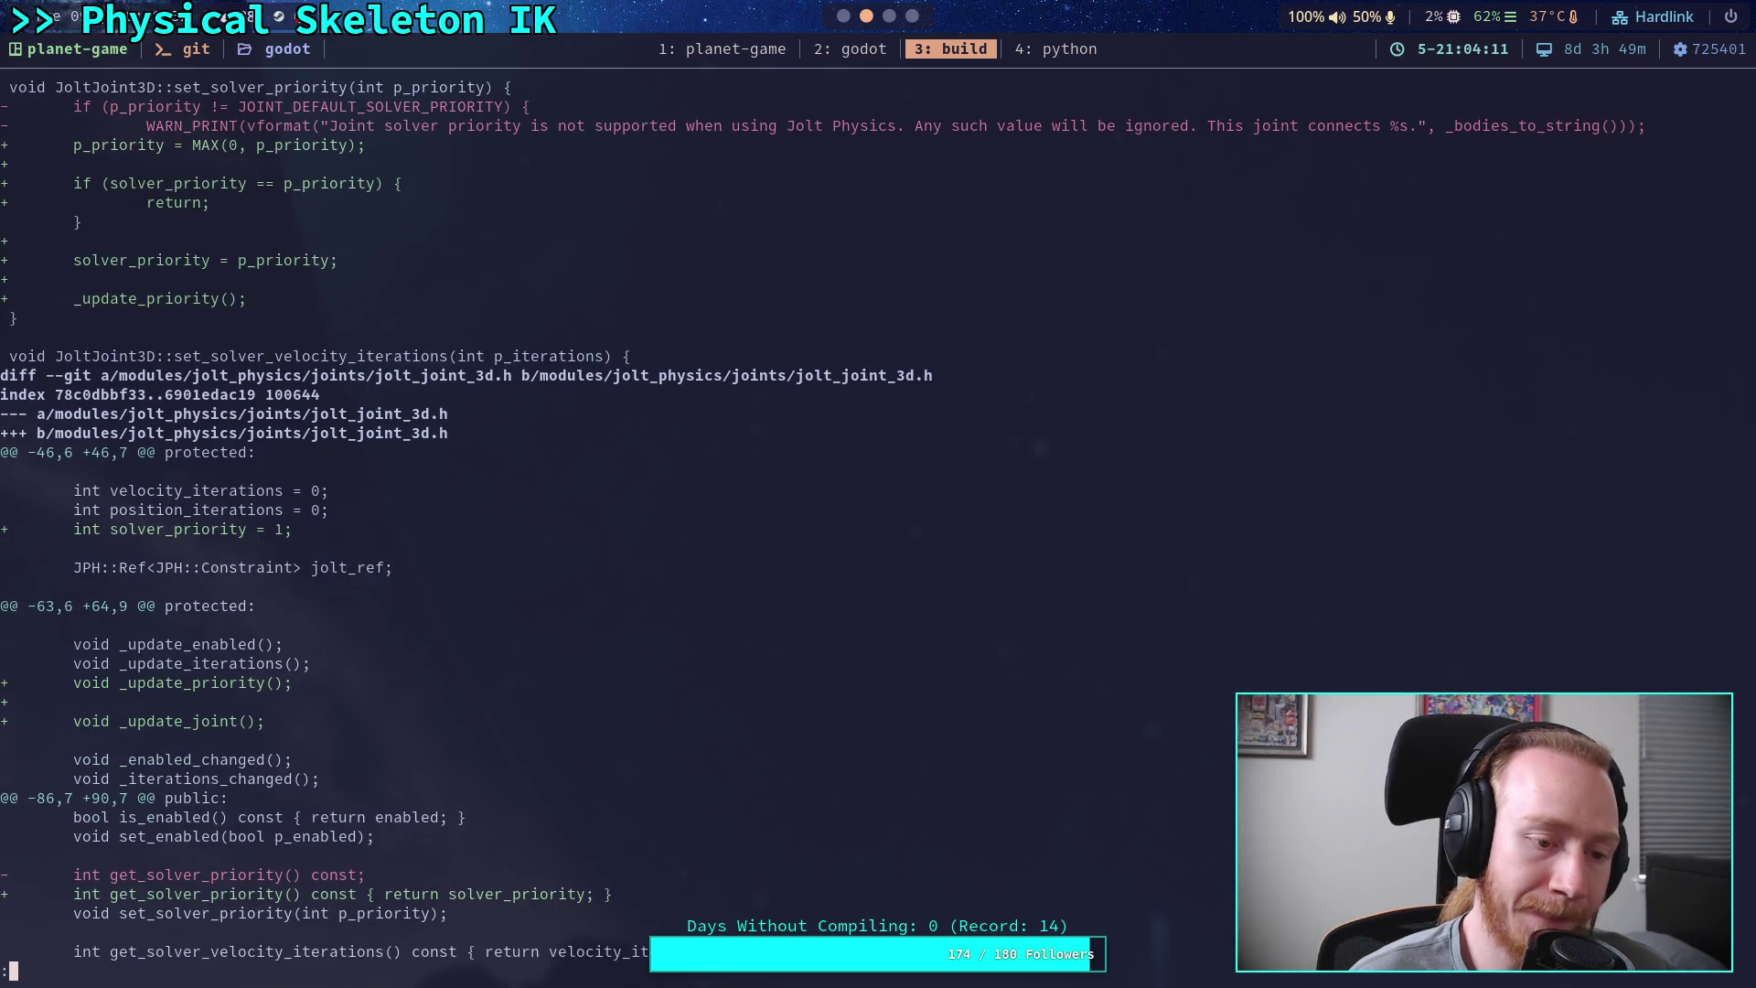
pyautogui.press('j')
pyautogui.press('j')
pyautogui.press('j')
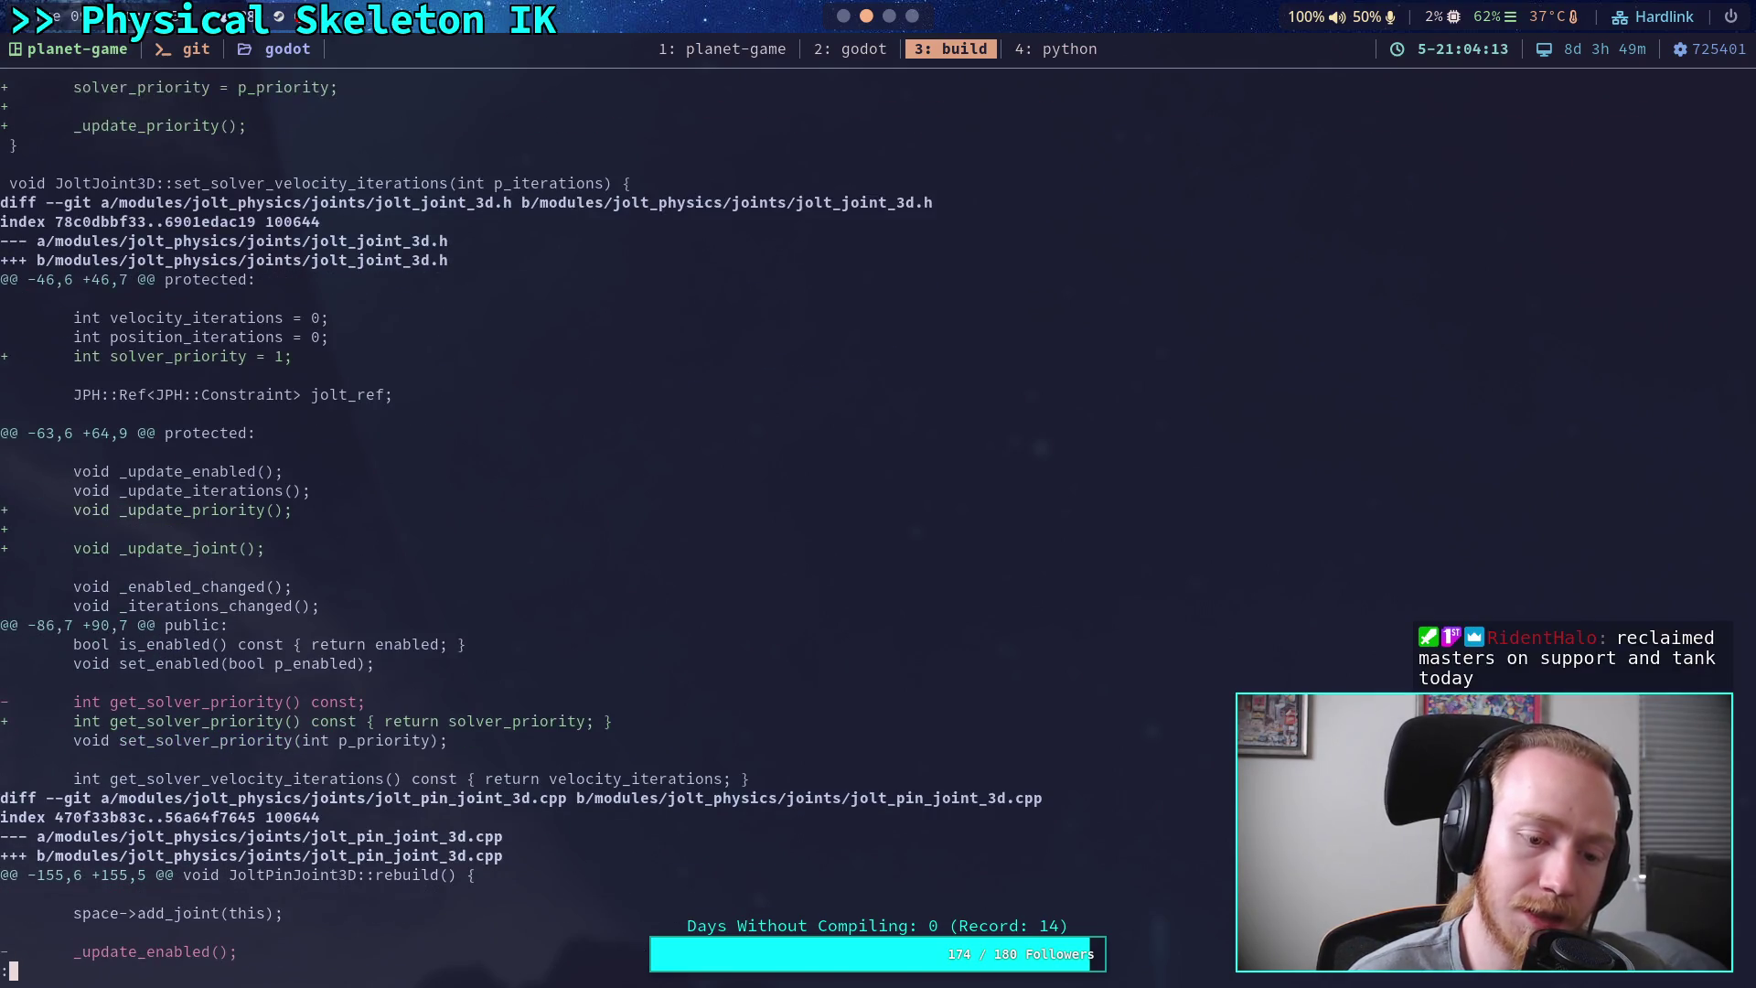
pyautogui.press('k')
pyautogui.press('k')
pyautogui.press('k')
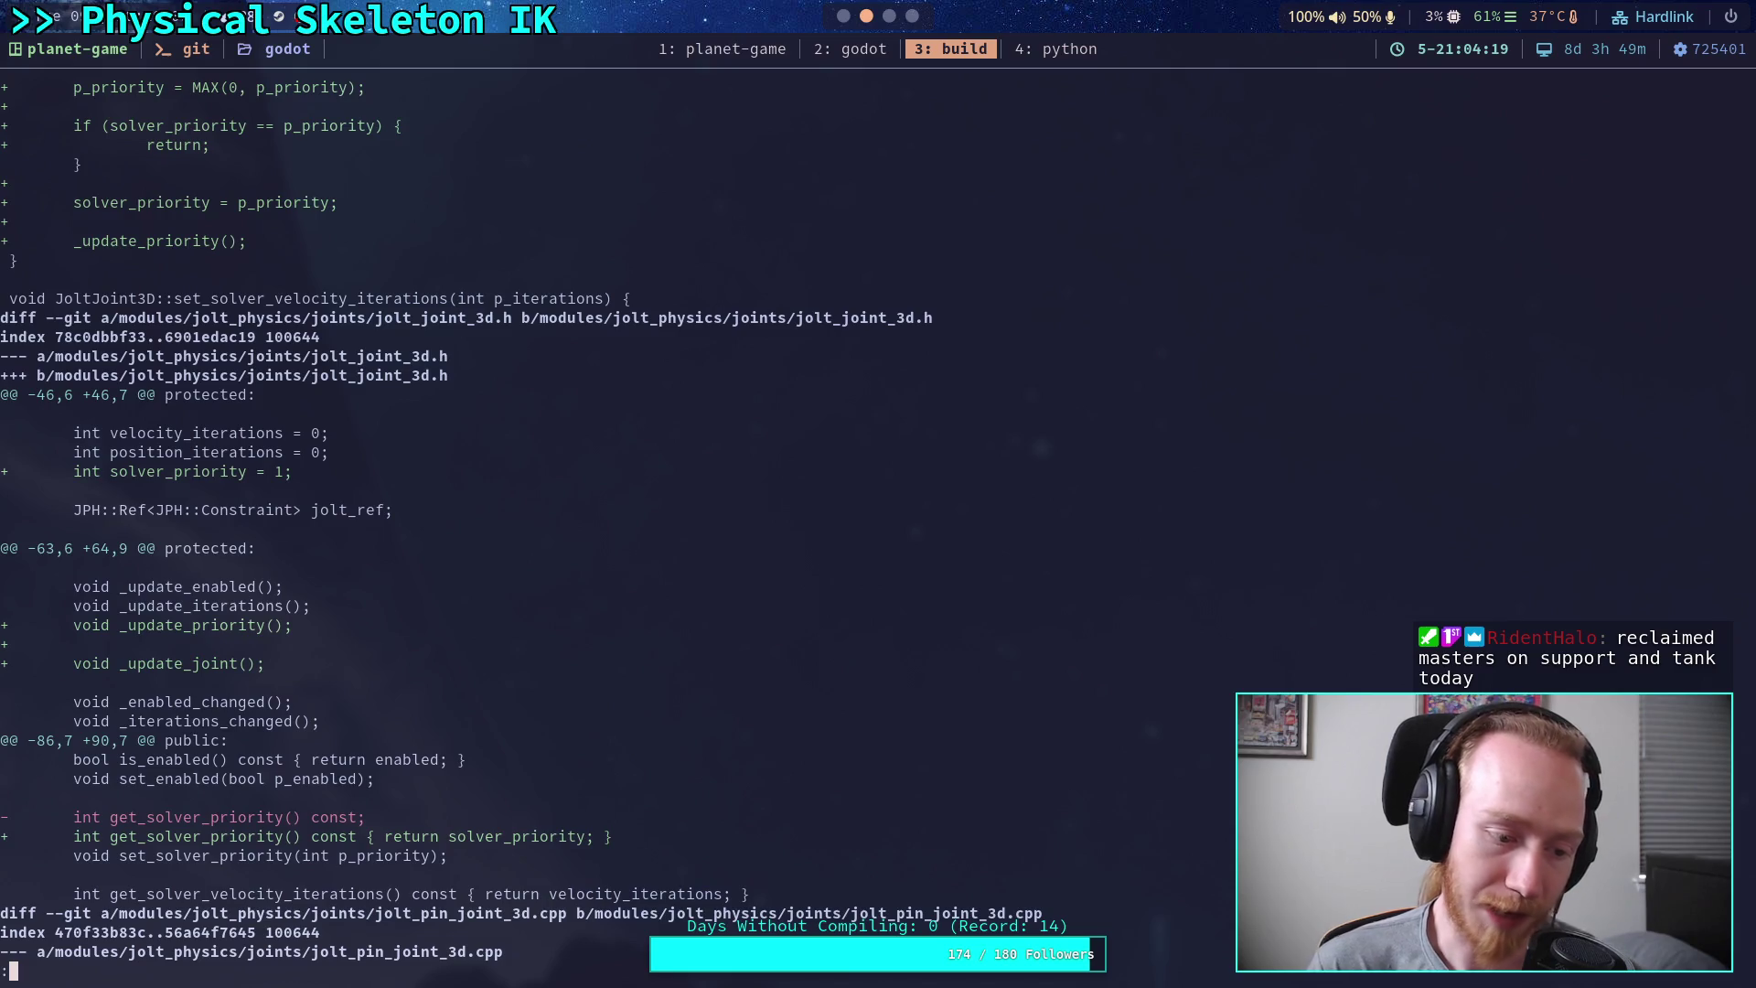
pyautogui.press('k')
pyautogui.press('k')
pyautogui.press('k')
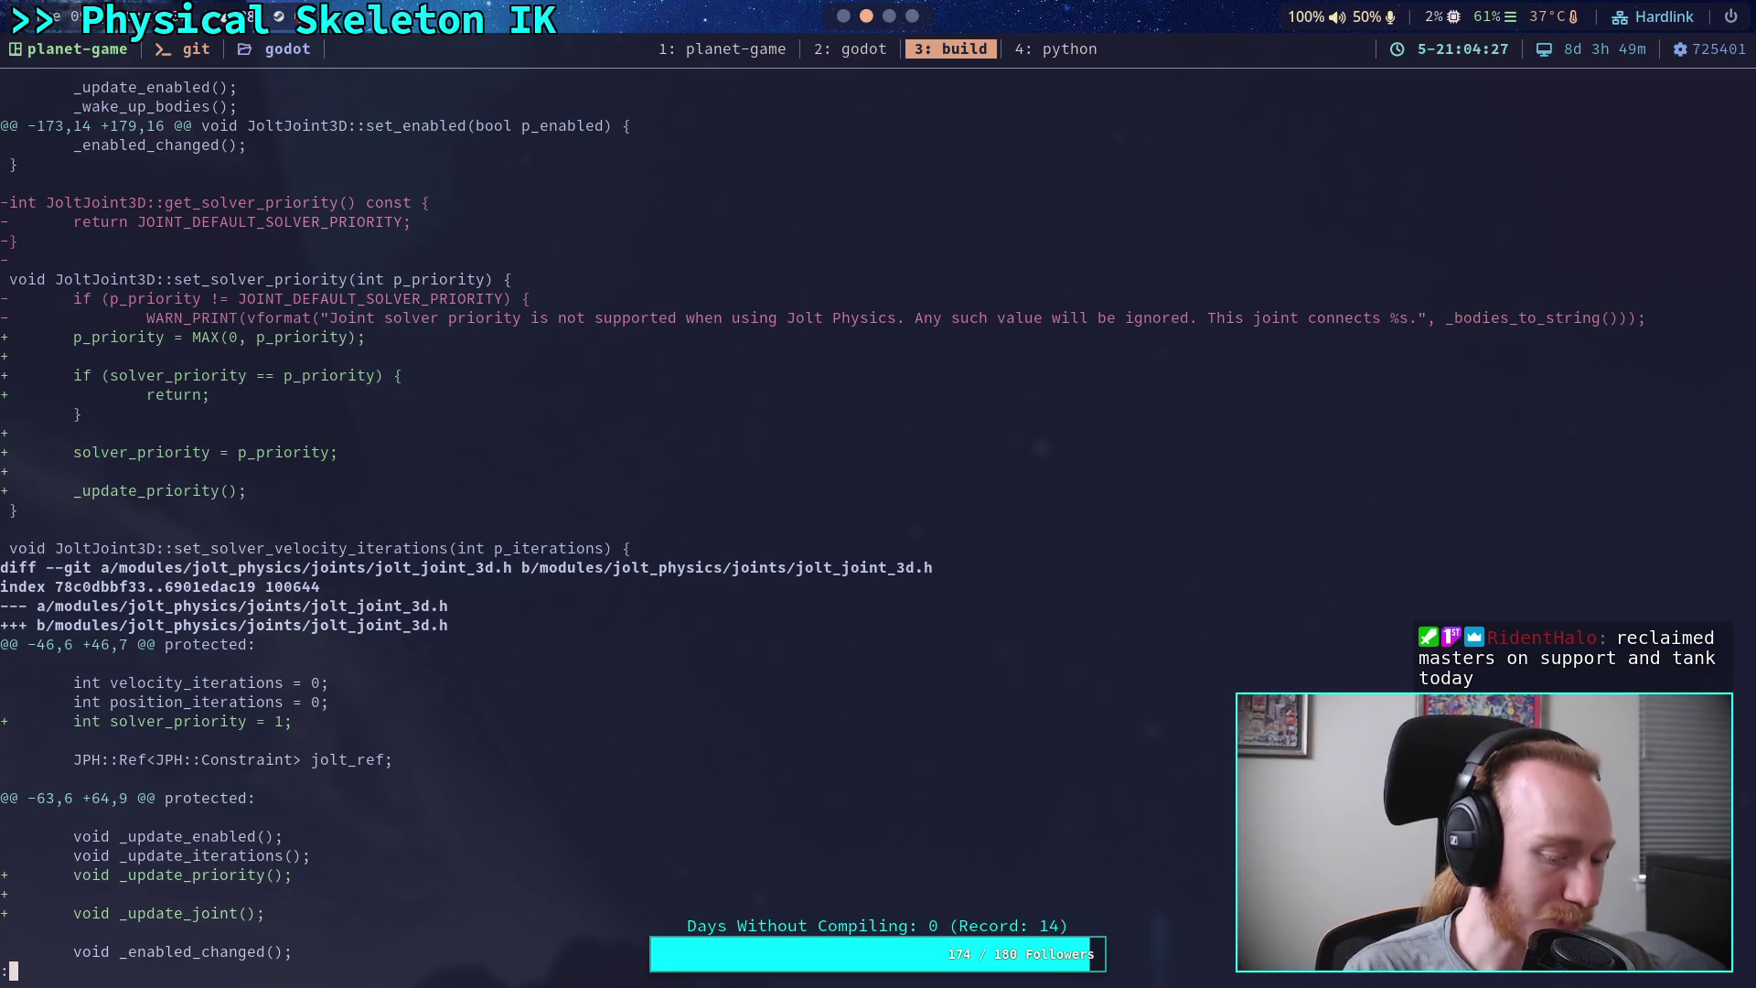
pyautogui.press('k')
pyautogui.press('k')
pyautogui.press('k')
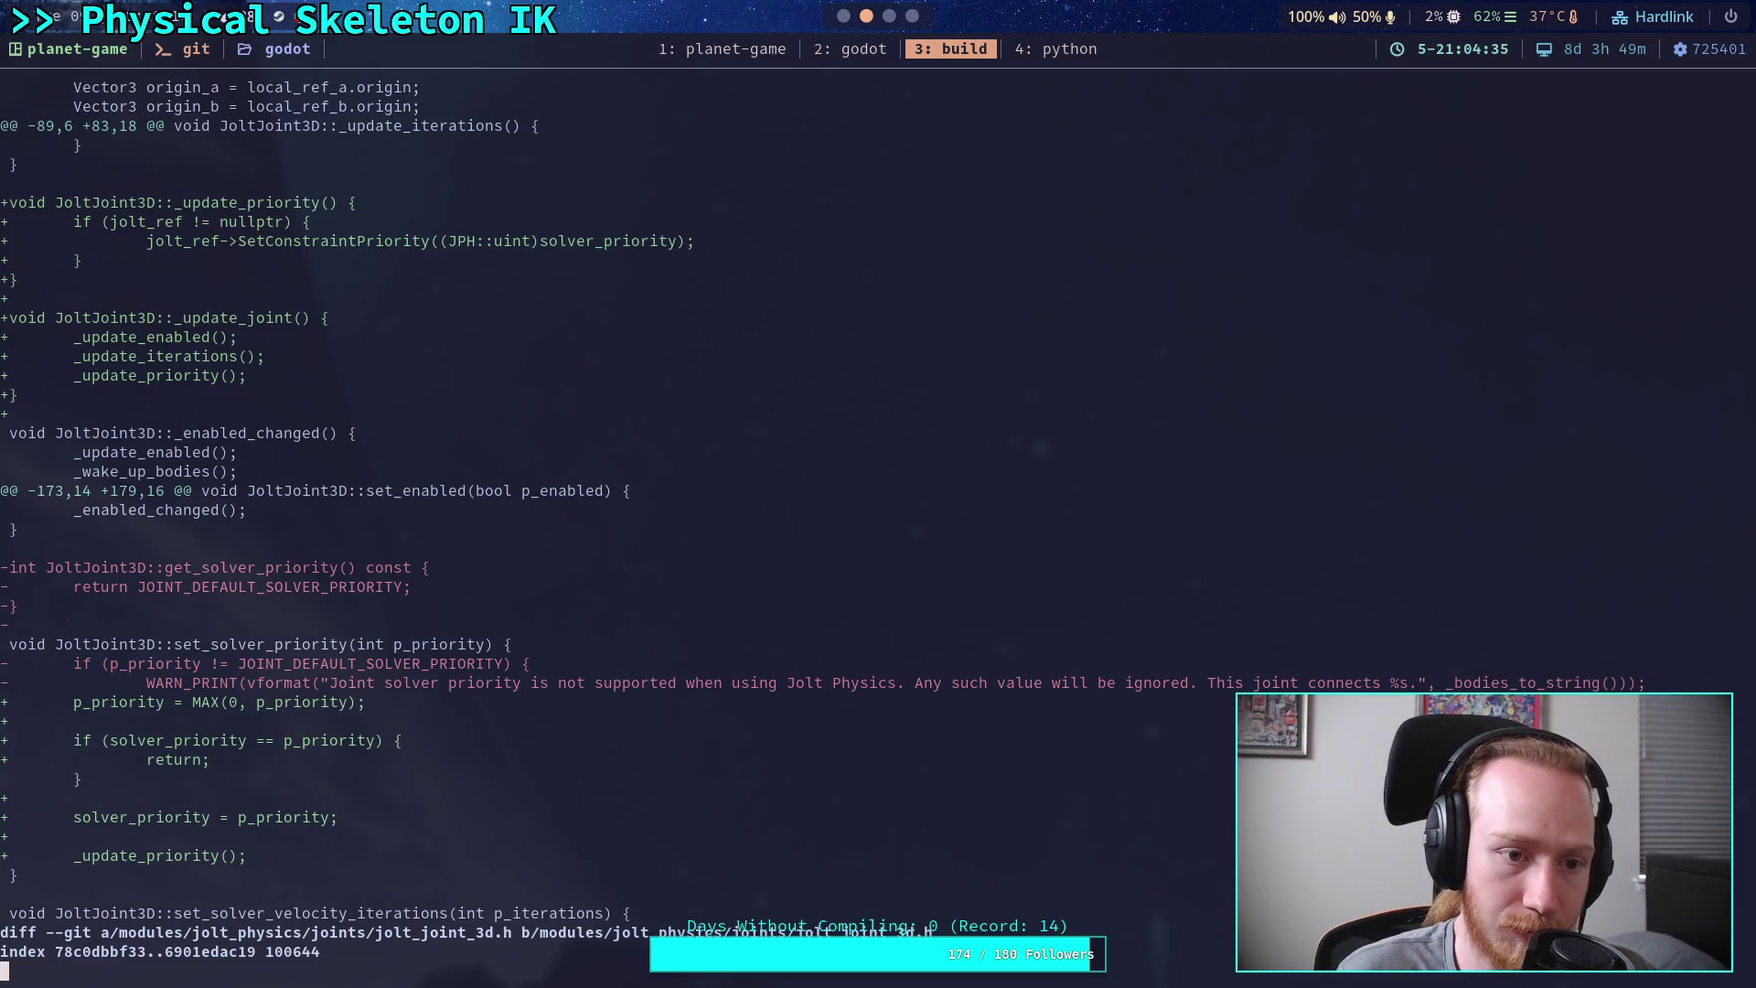
pyautogui.press('k')
pyautogui.press('k')
pyautogui.press('k')
pyautogui.press('k')
pyautogui.press('k')
pyautogui.press('k')
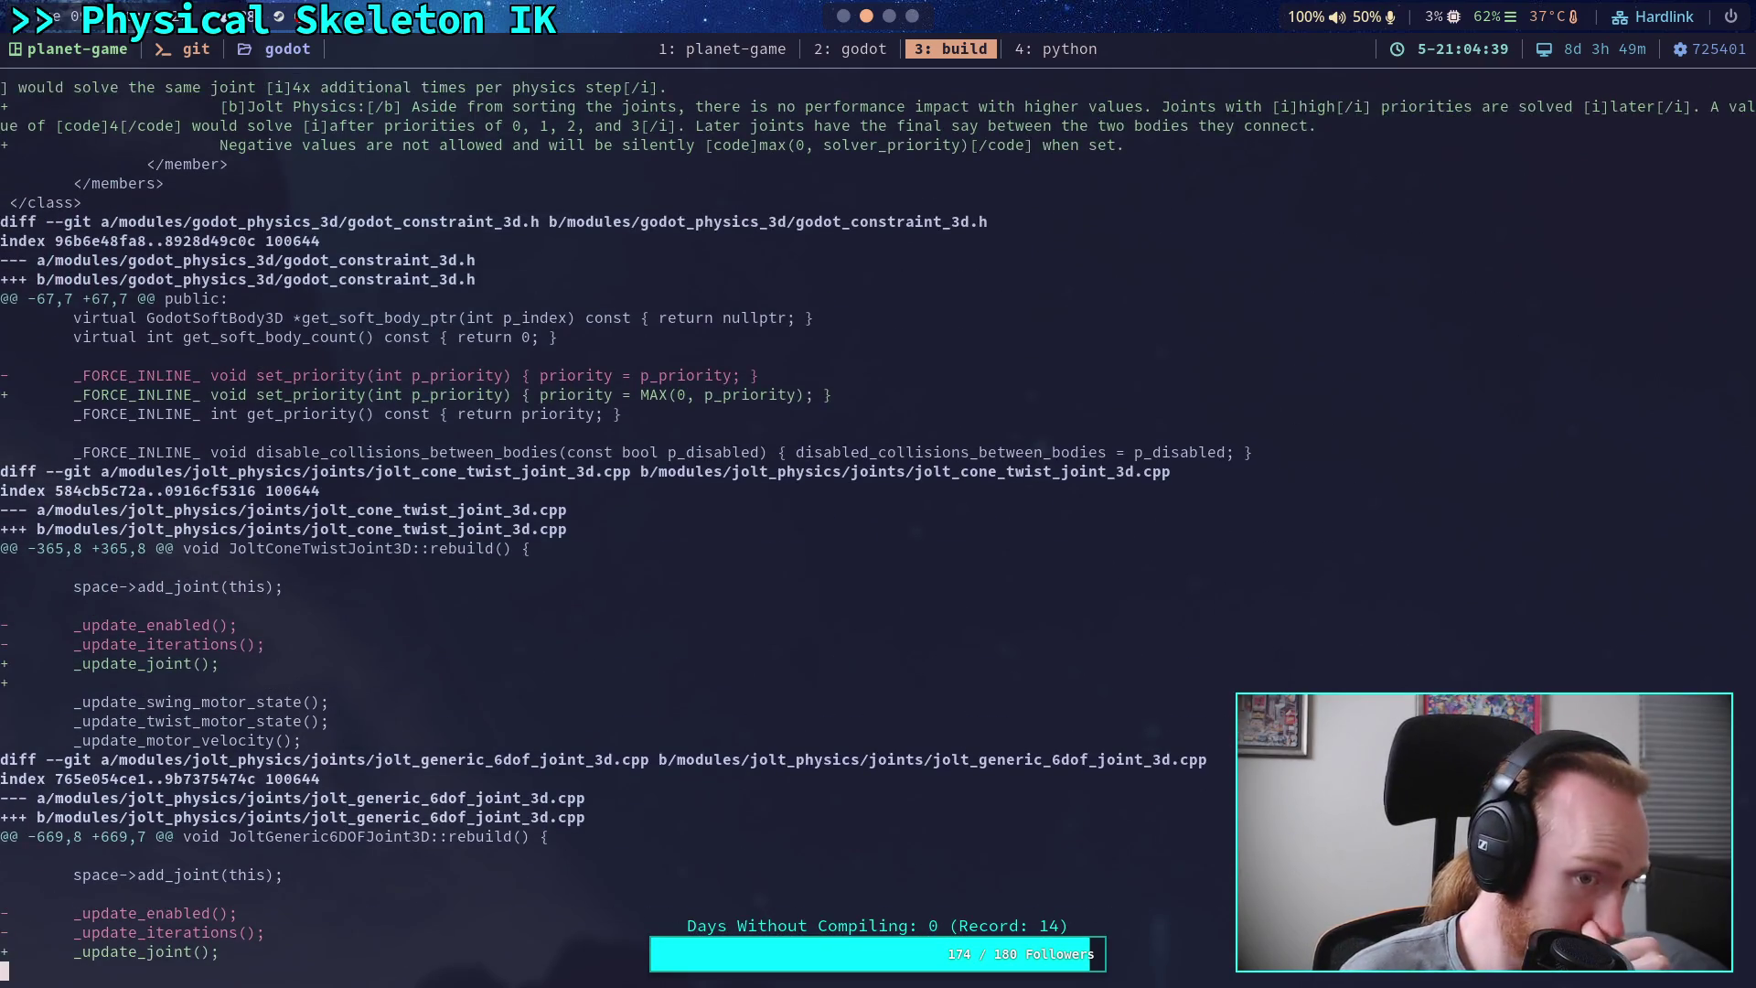
# Page from the Joint3D.xml changes down through the hinge and 6DOF diffs to the end.
pyautogui.press('k')
pyautogui.press('k')
pyautogui.press('k')
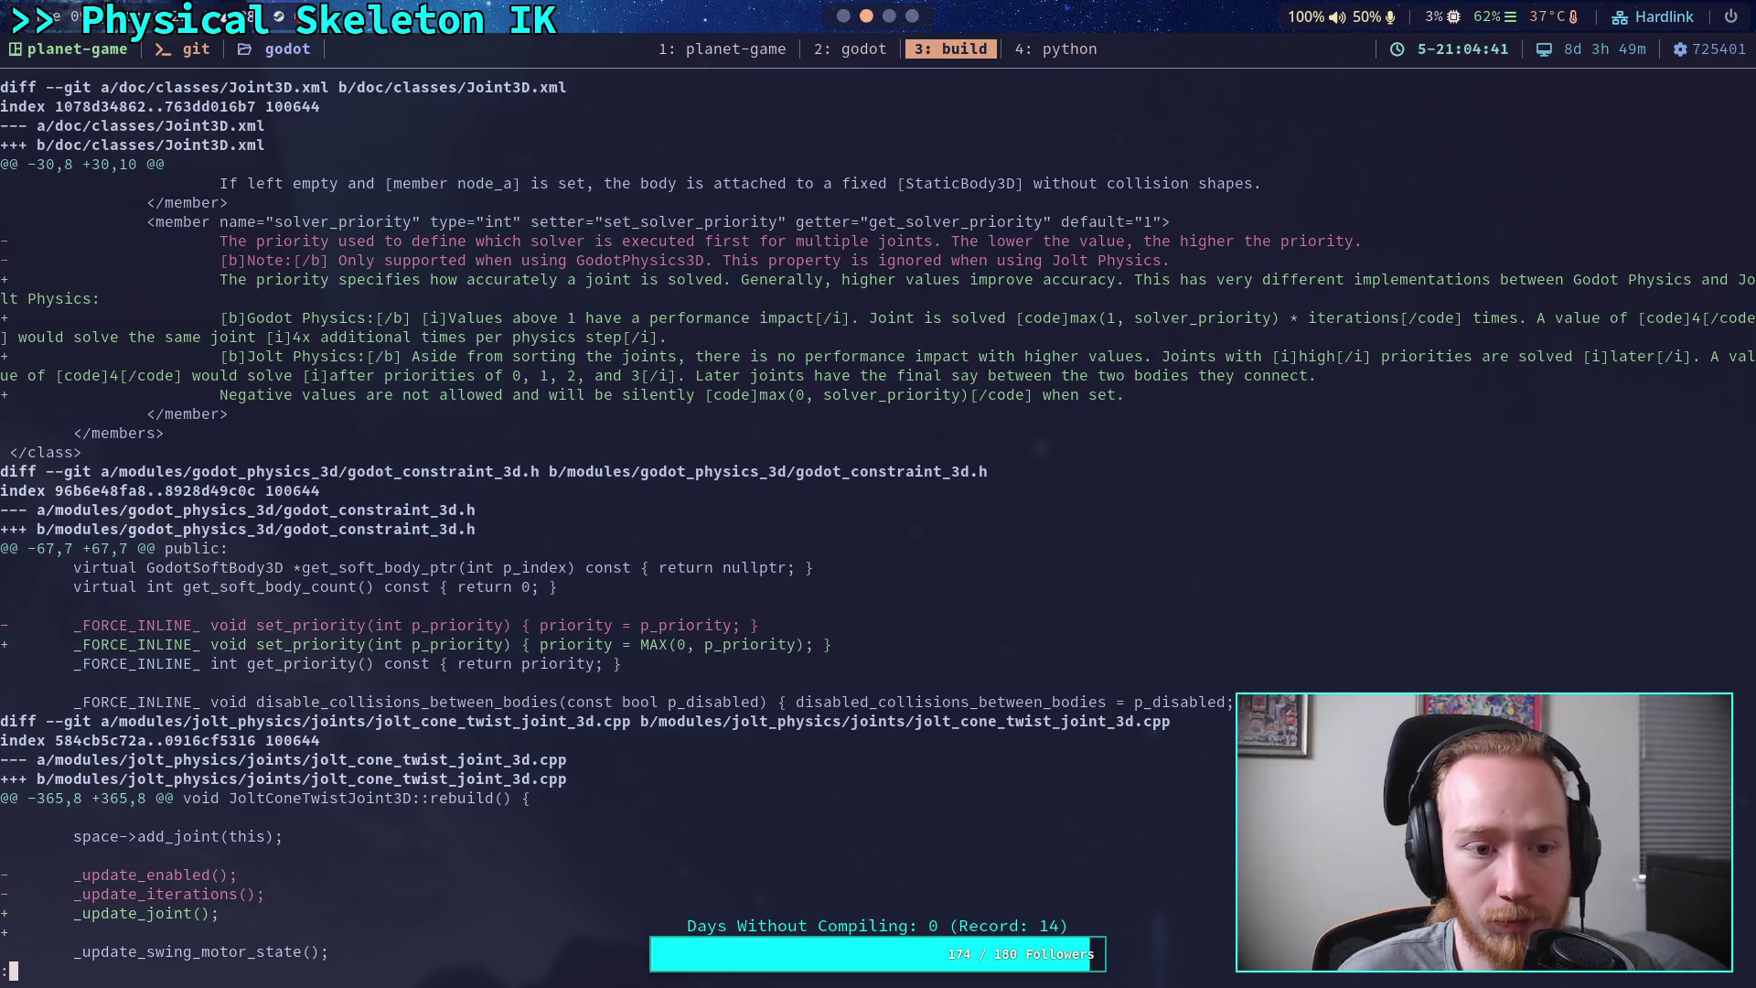
pyautogui.press('j')
pyautogui.press('j')
pyautogui.press('j')
pyautogui.press('j')
pyautogui.press('j')
pyautogui.press('j')
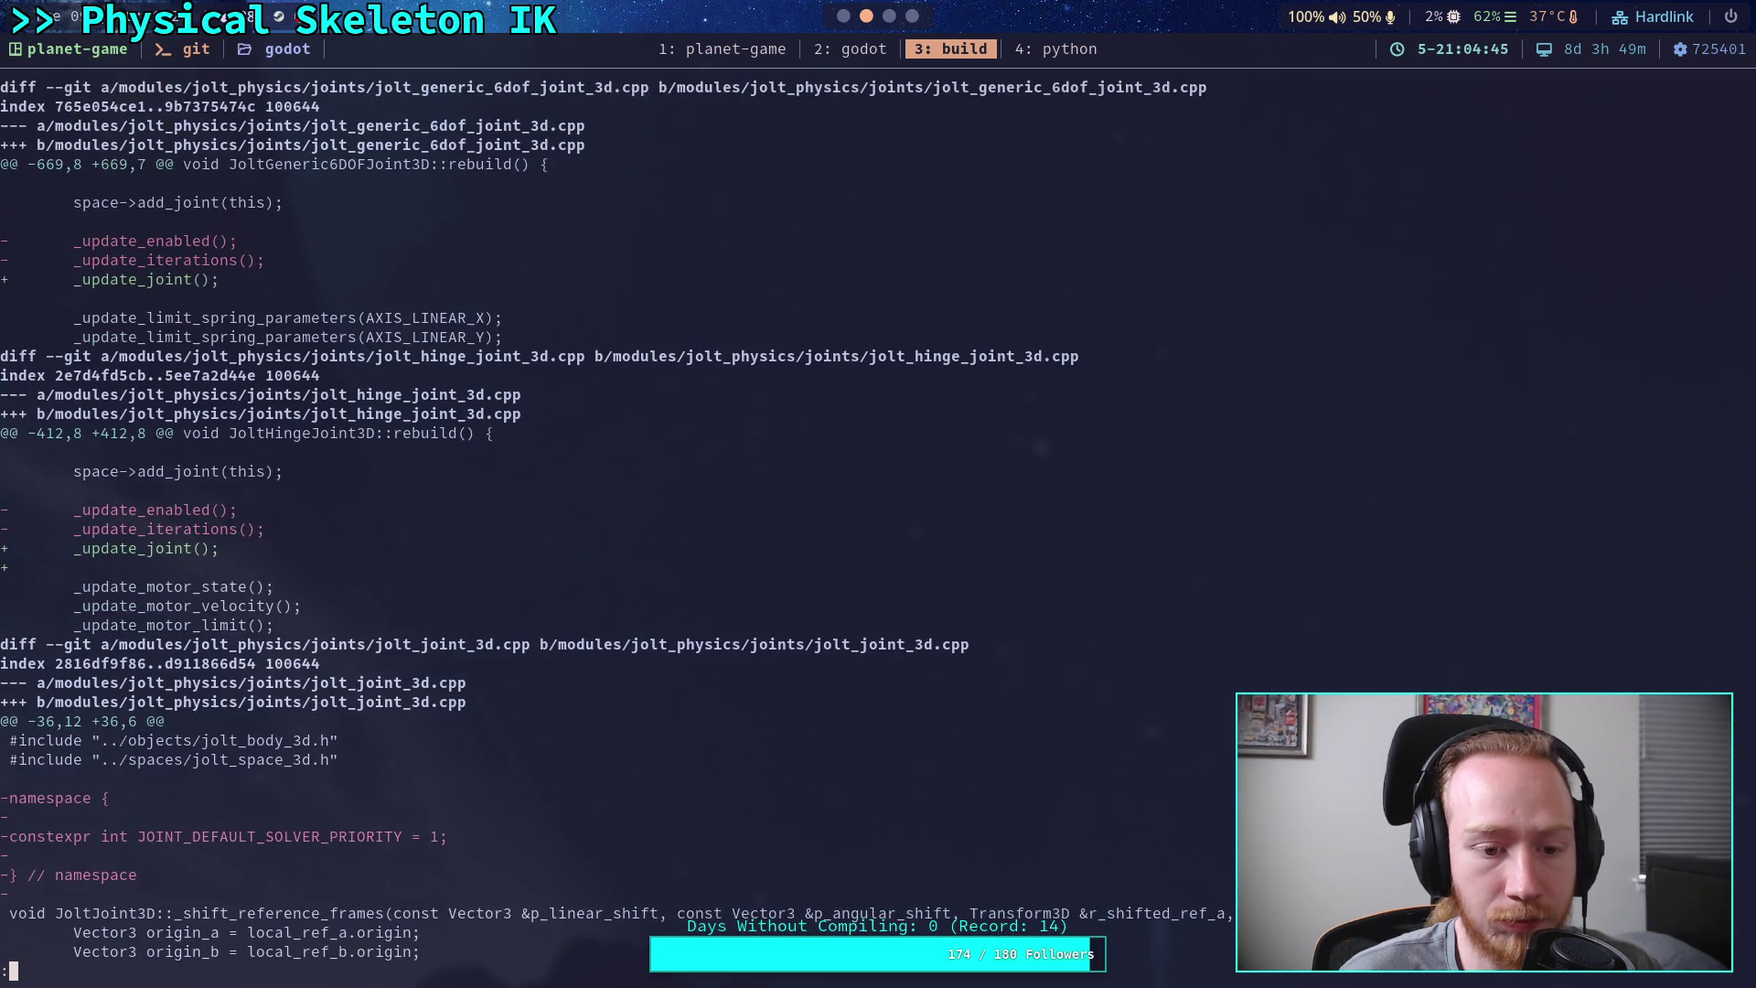
pyautogui.press('j')
pyautogui.press('j')
pyautogui.press('j')
pyautogui.press('j')
pyautogui.press('j')
pyautogui.press('j')
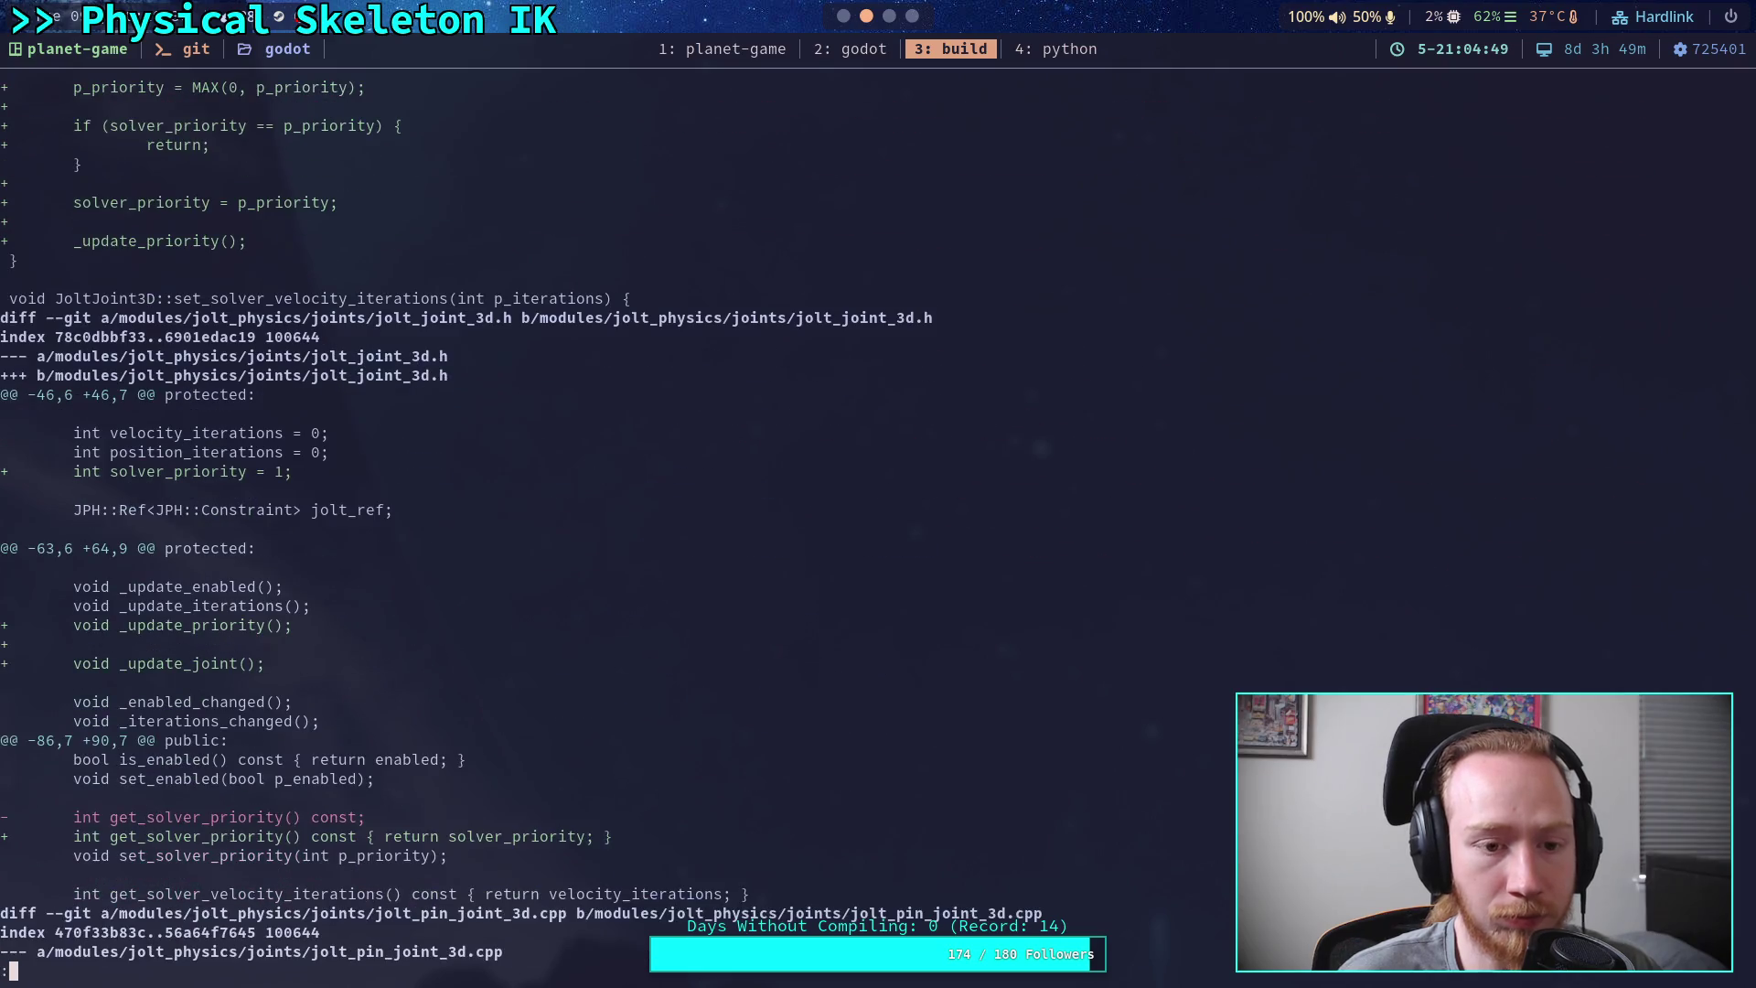
pyautogui.press('j')
pyautogui.press('j')
pyautogui.press('j')
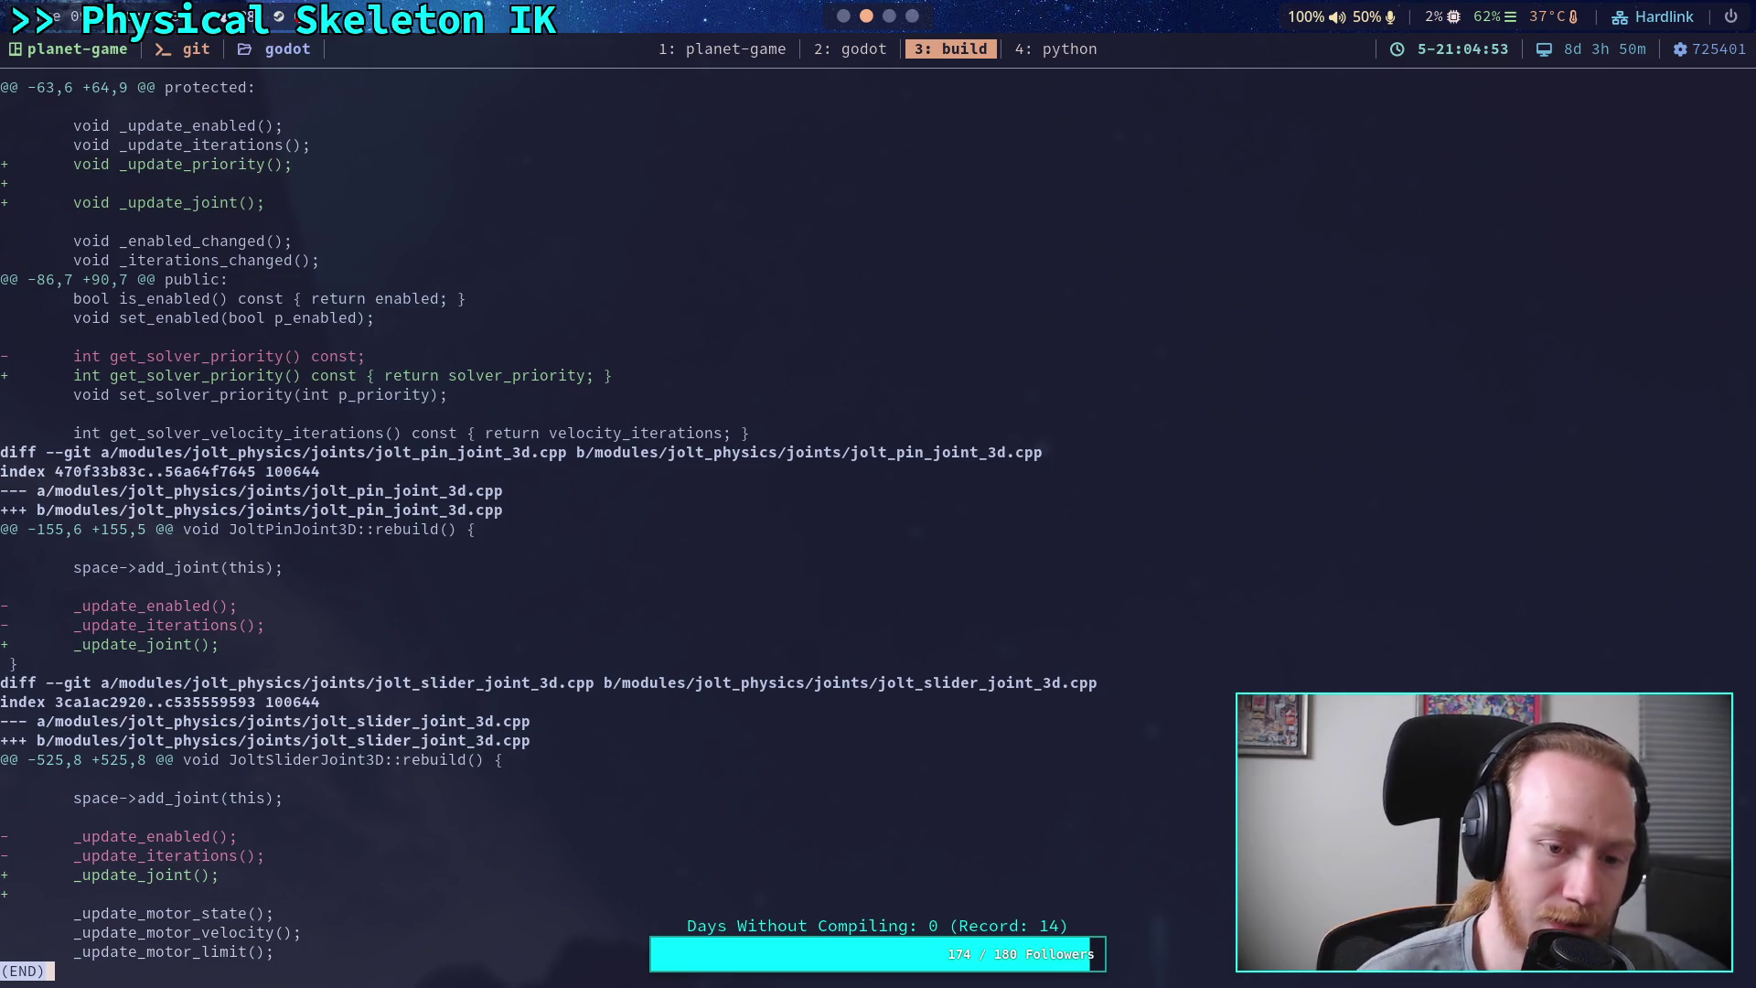
pyautogui.scroll(5, 852, 505)
pyautogui.scroll(-5, 853, 505)
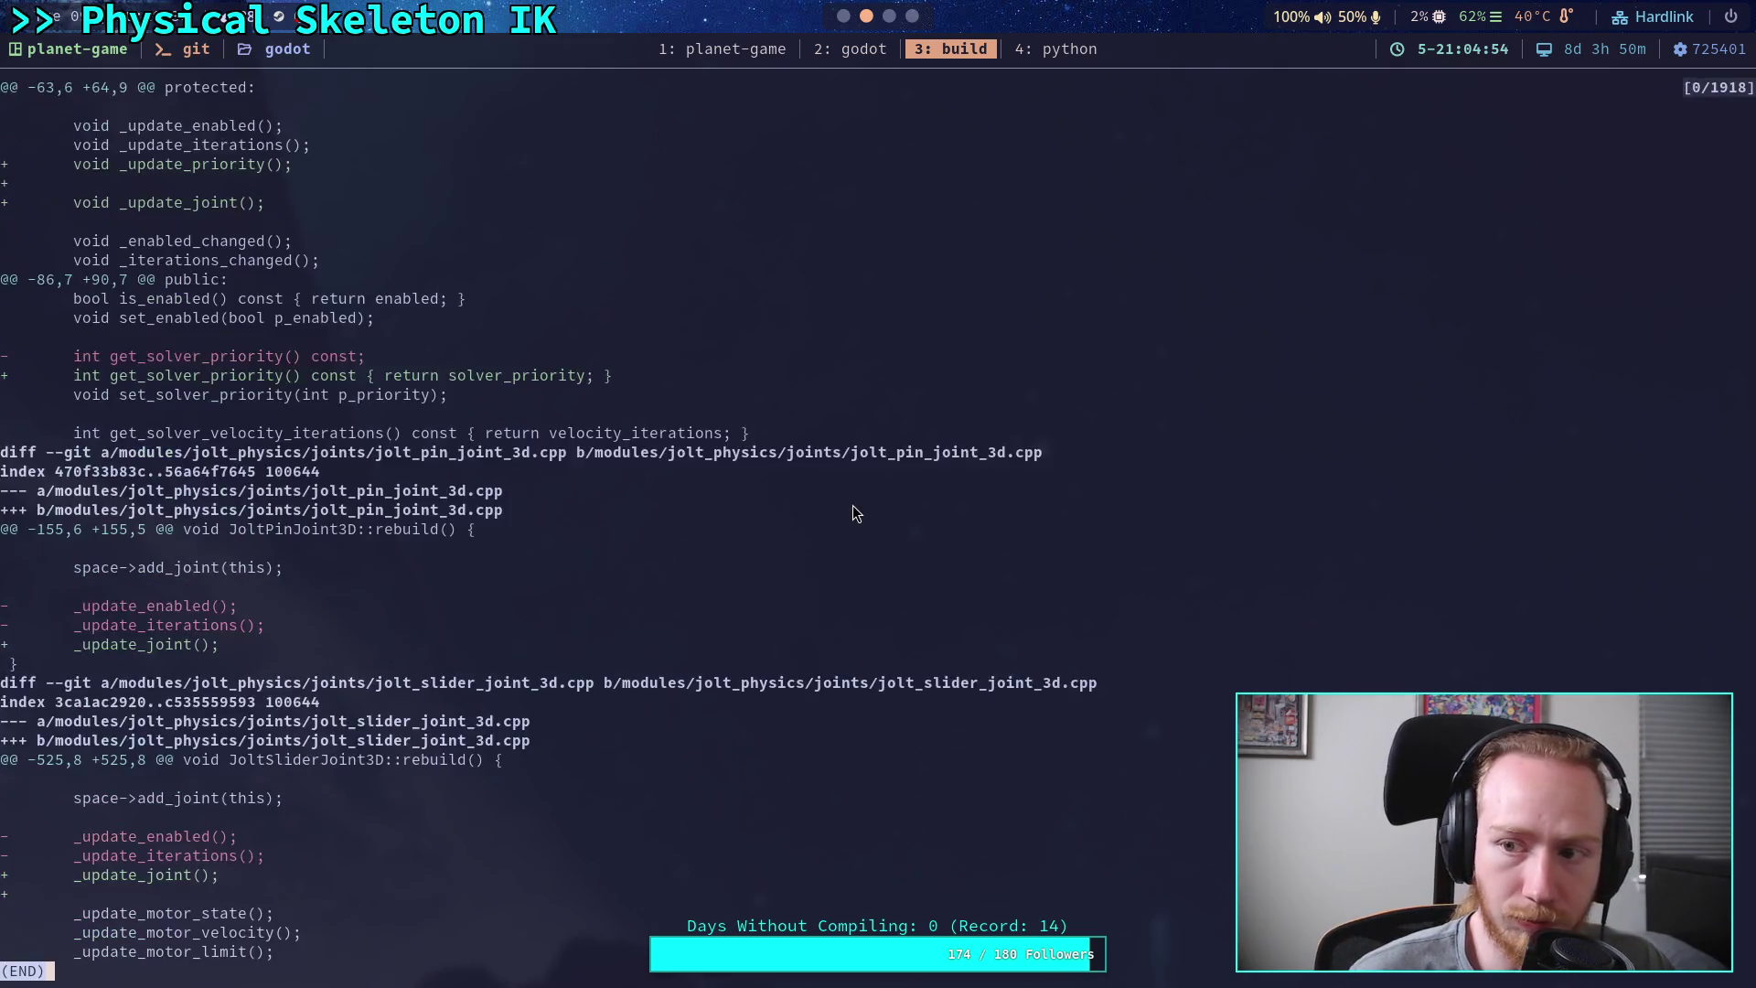
# Quit the diff viewer, glance over the GitHub page, and return to the build terminal window.
pyautogui.press('q')
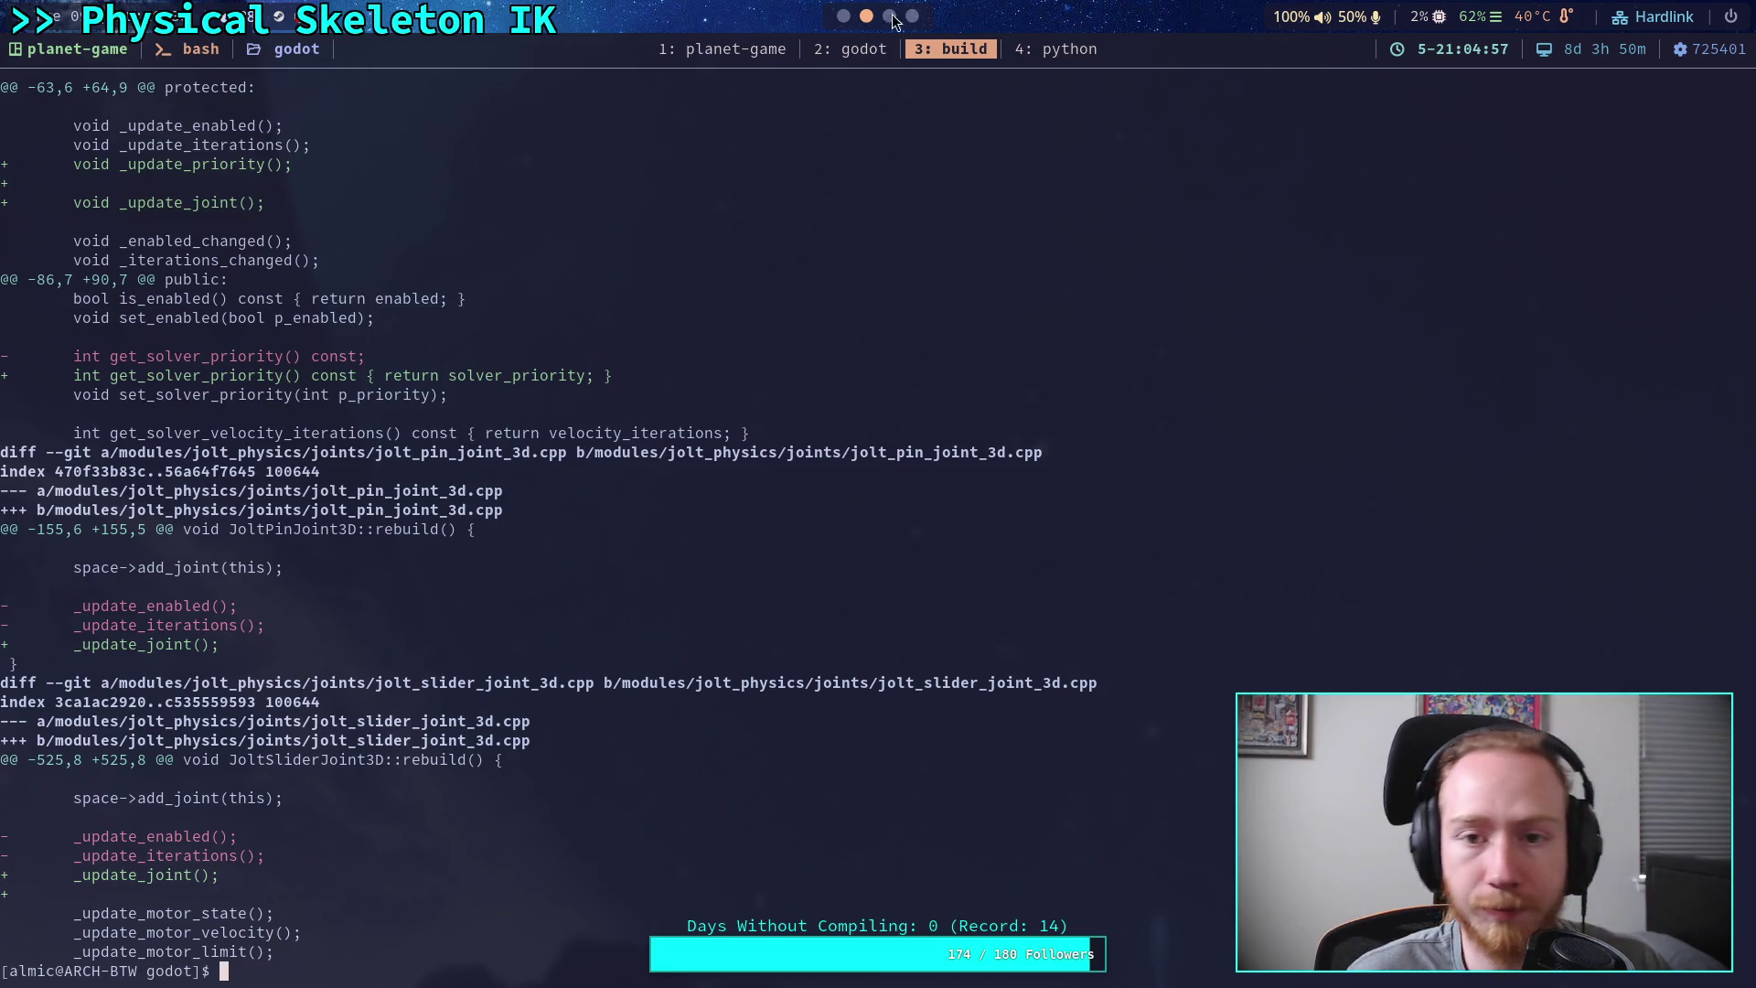
pyautogui.click(912, 15)
pyautogui.scroll(9, 1259, 489)
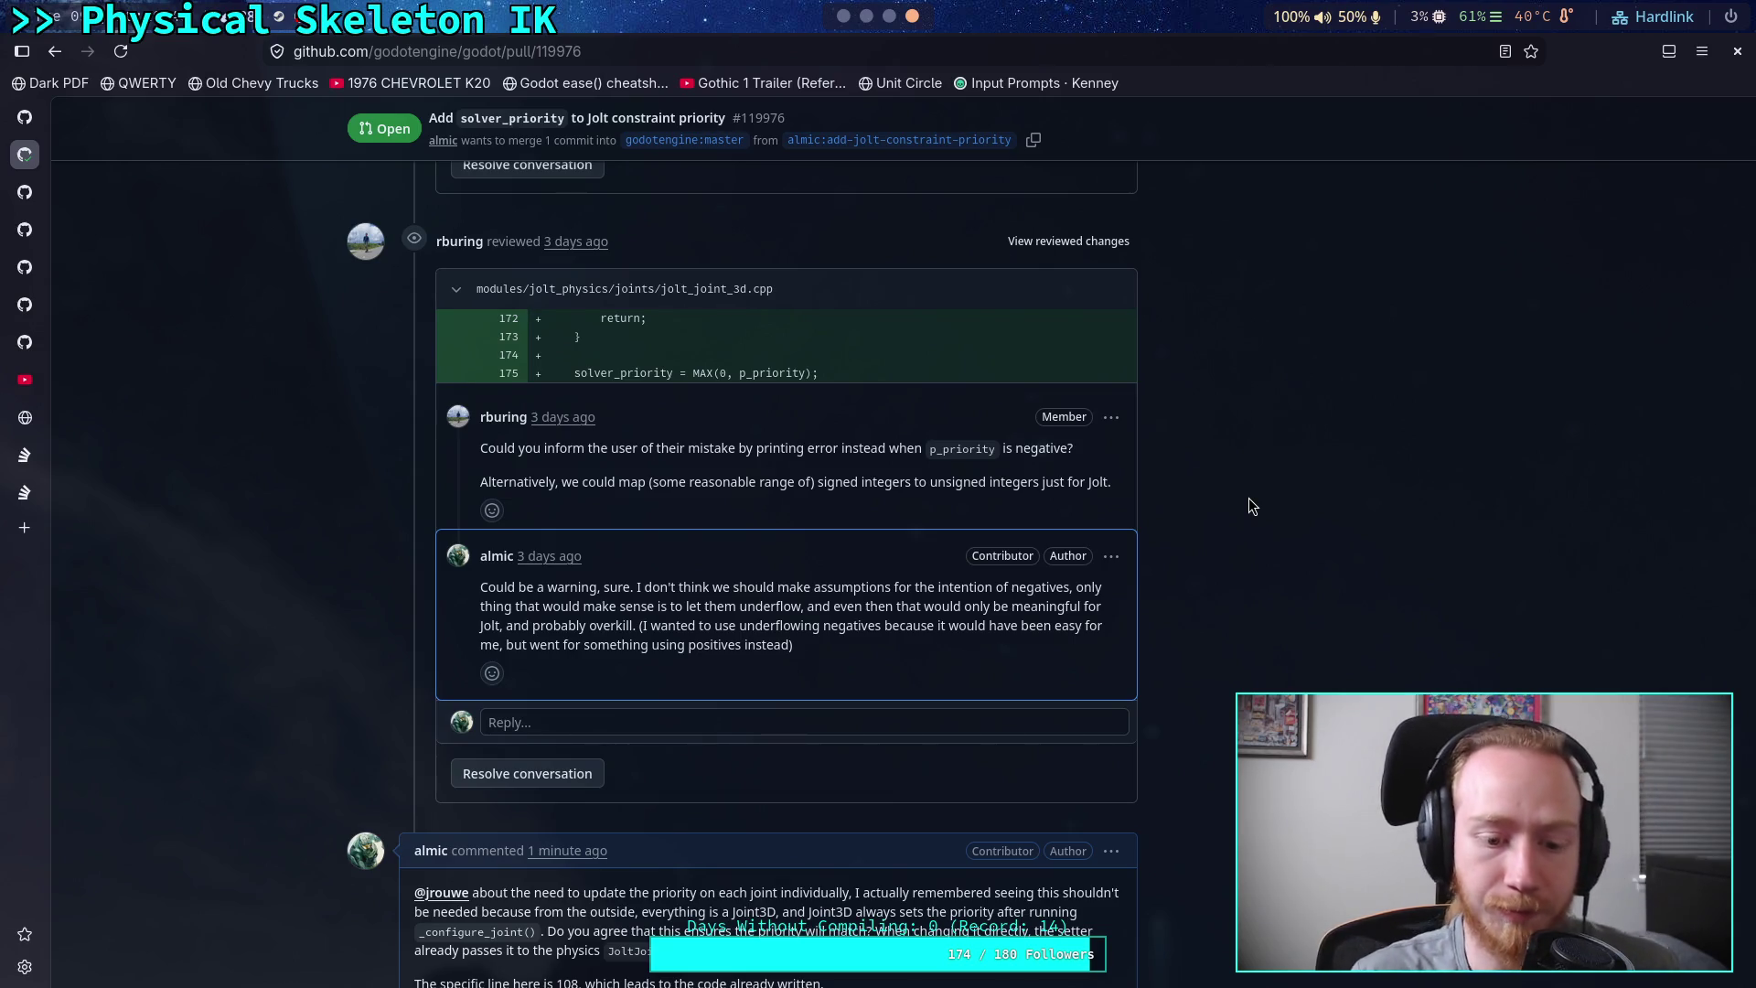
pyautogui.scroll(5, 1335, 573)
pyautogui.scroll(-2, 1272, 584)
pyautogui.scroll(-6, 1293, 584)
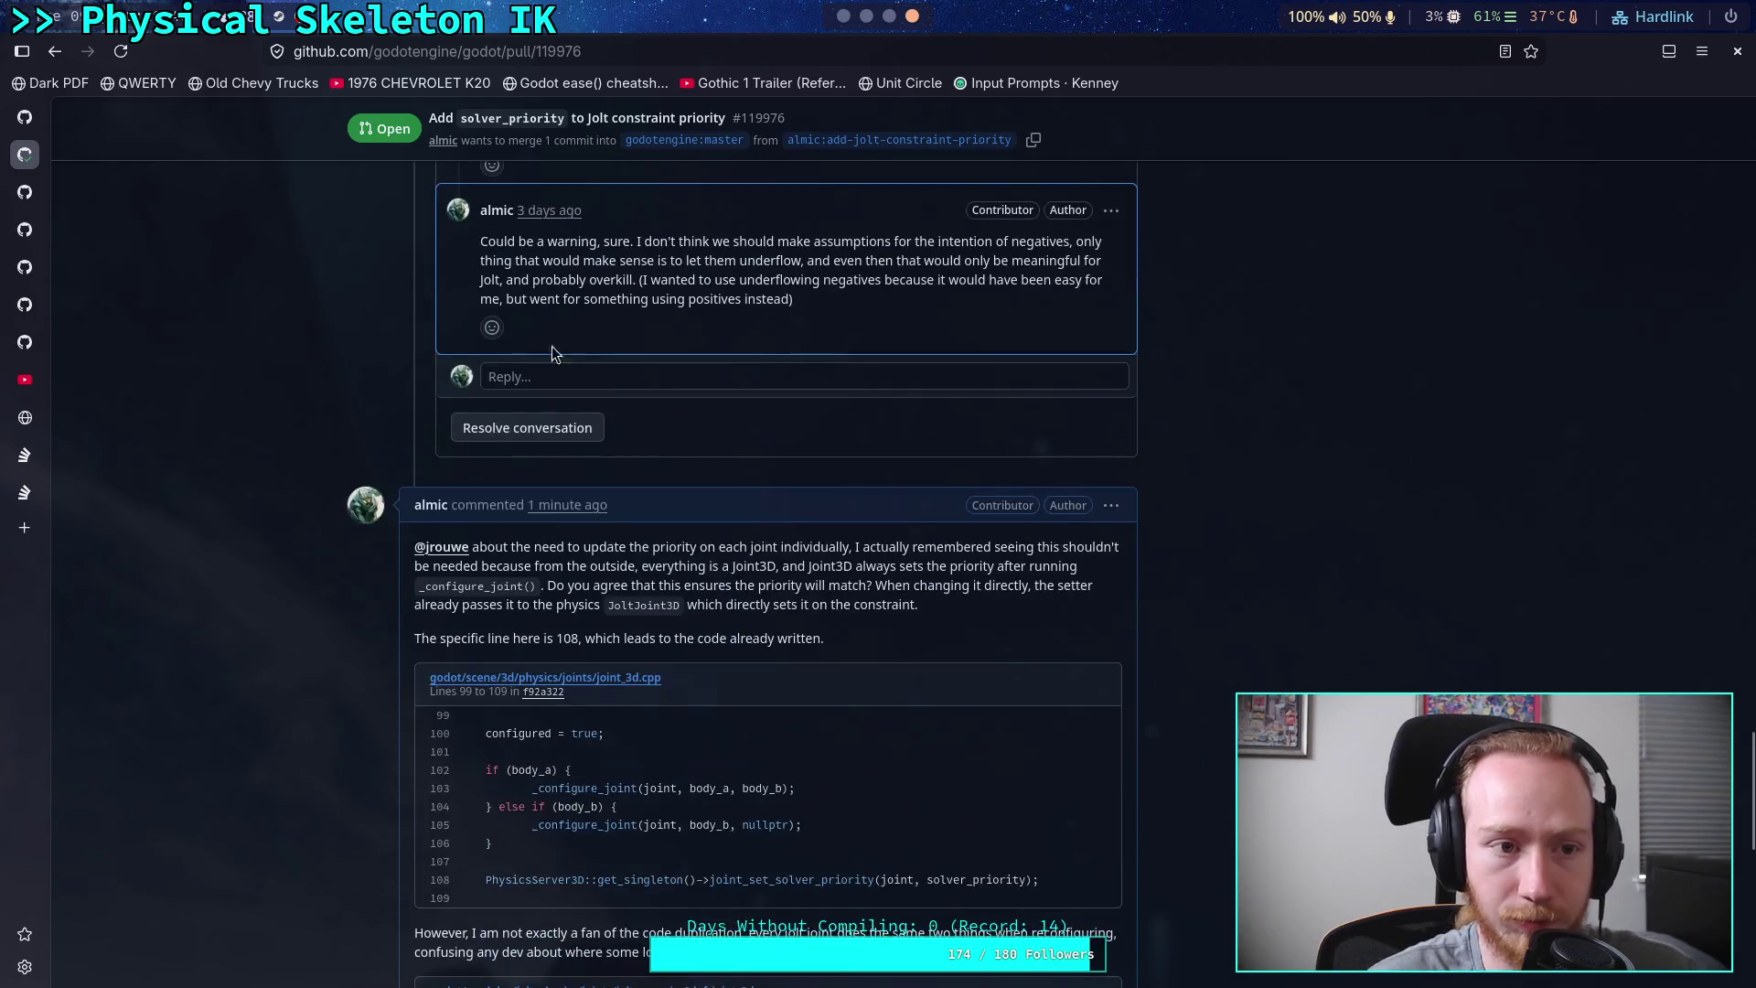
pyautogui.click(845, 18)
pyautogui.click(864, 19)
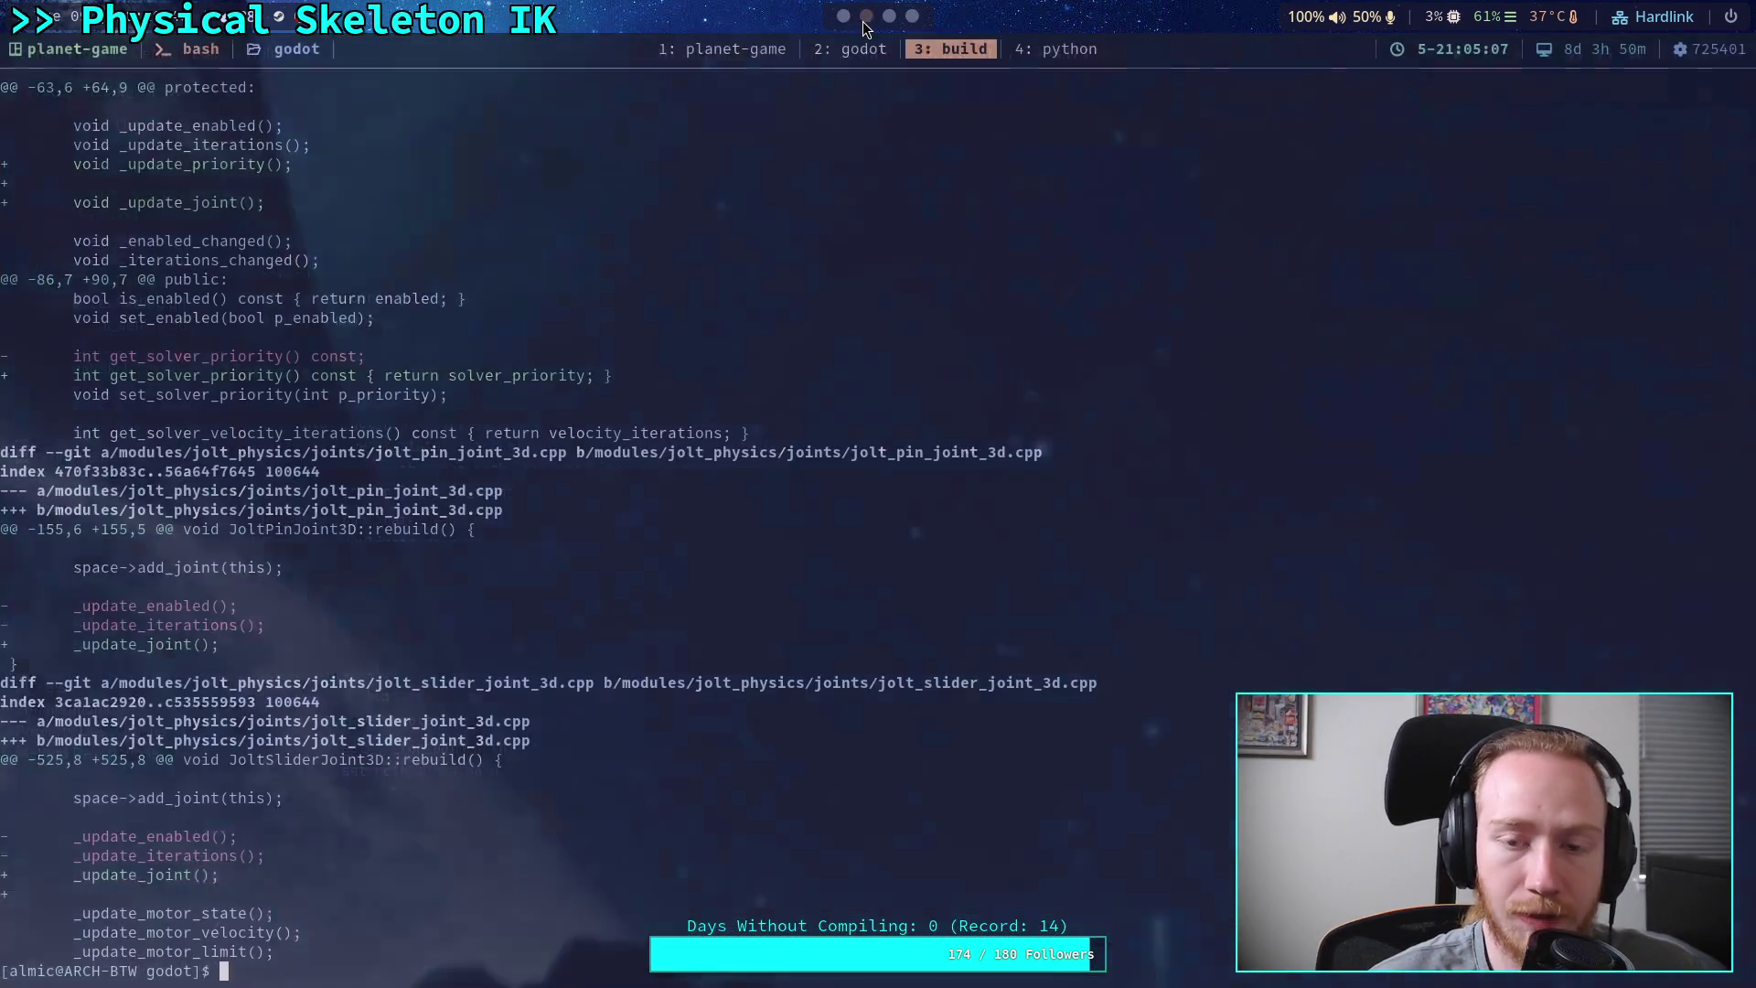
pyautogui.click(746, 52)
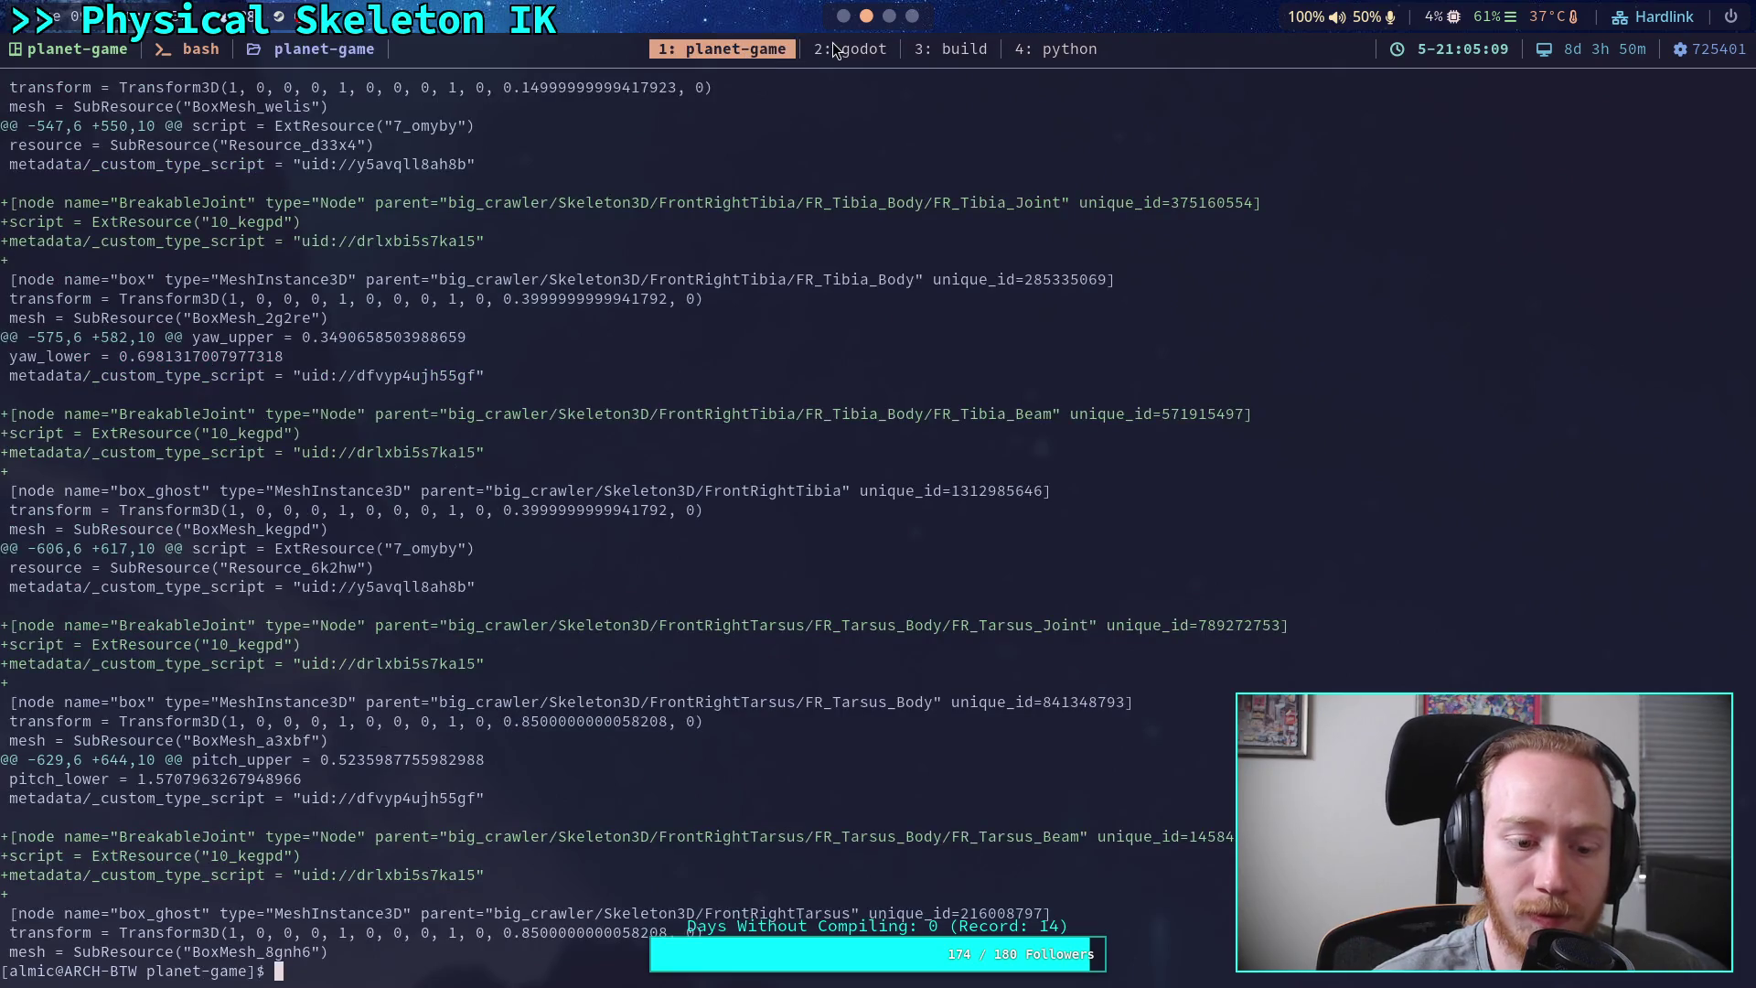
pyautogui.click(827, 50)
pyautogui.click(949, 51)
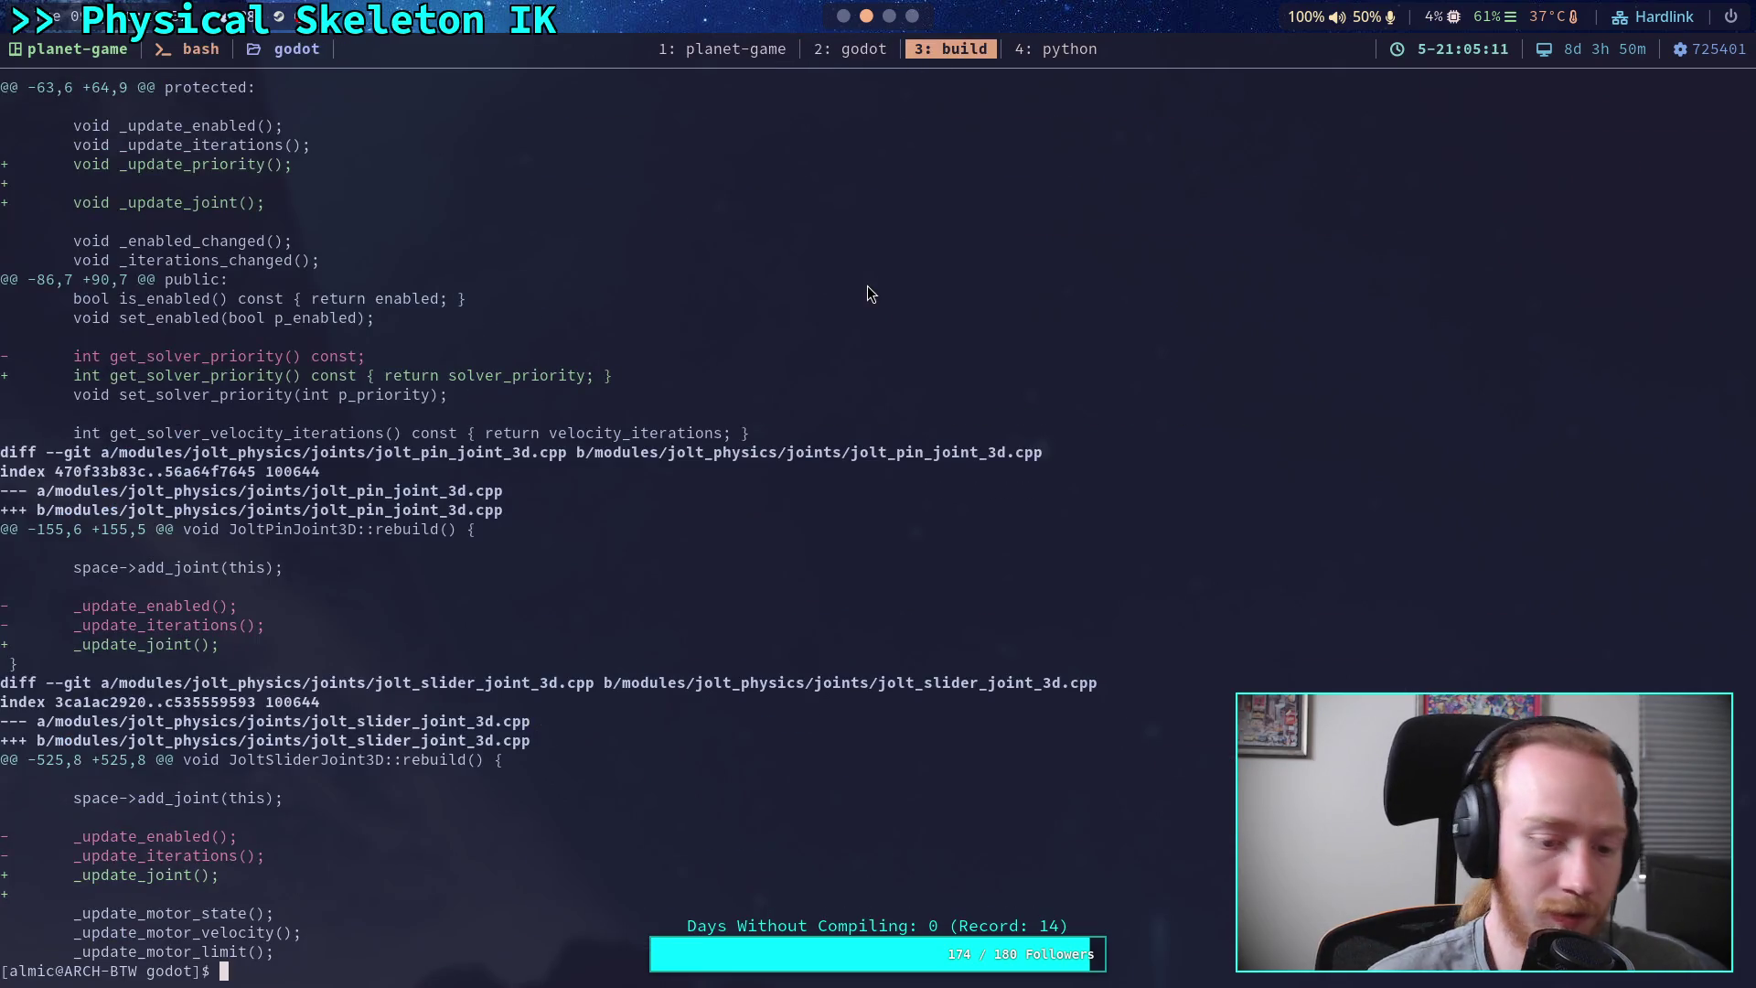
# Run git switch planet-game, then reload jolt_joint_3d.cpp in Neovim with :e!
pyautogui.write('git switch ')
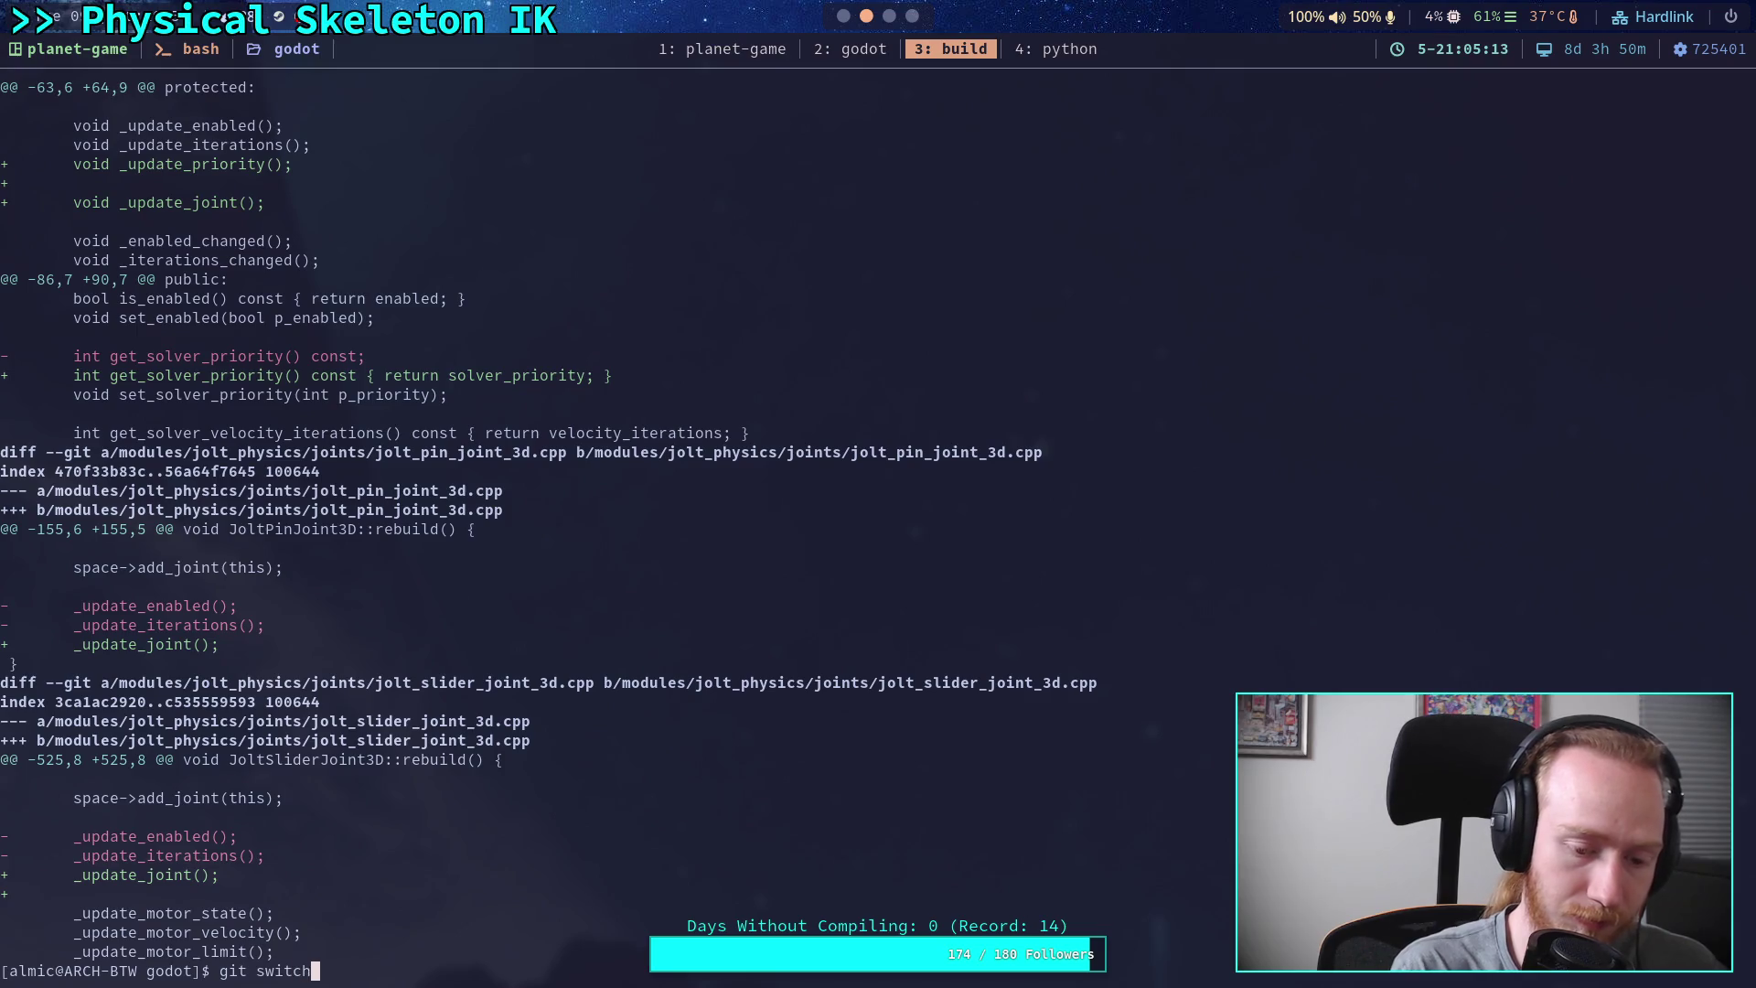
pyautogui.write('planet-game')
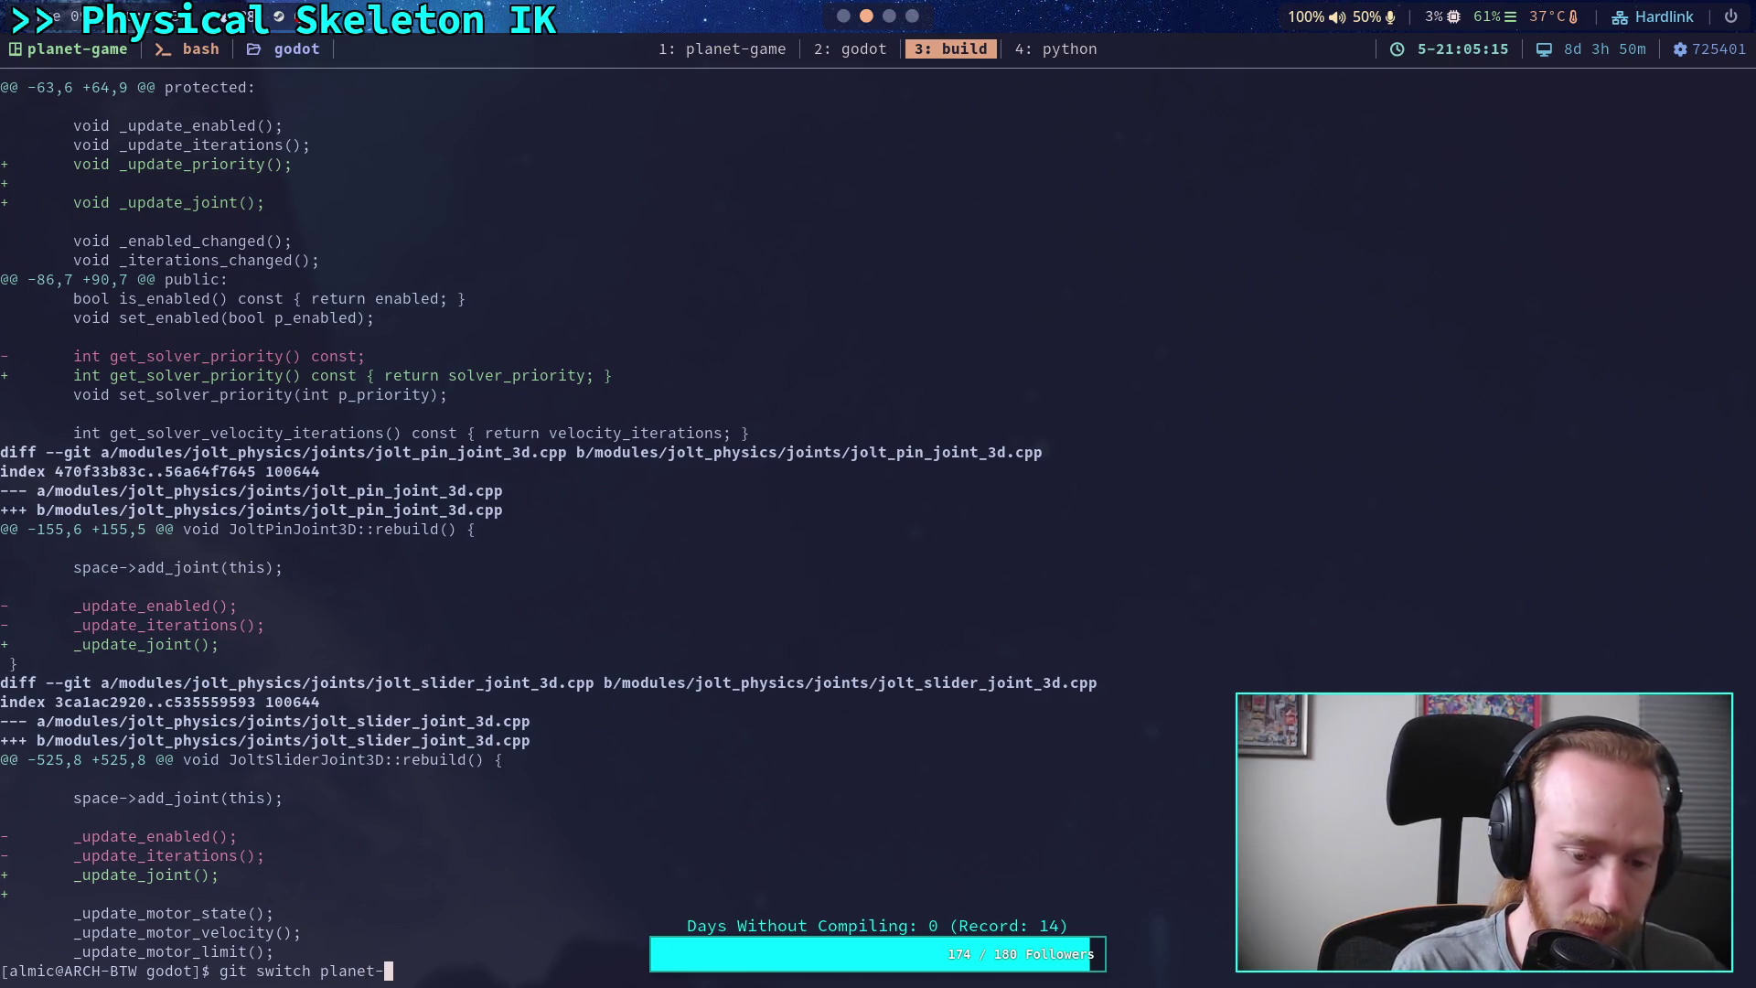
pyautogui.press('Return')
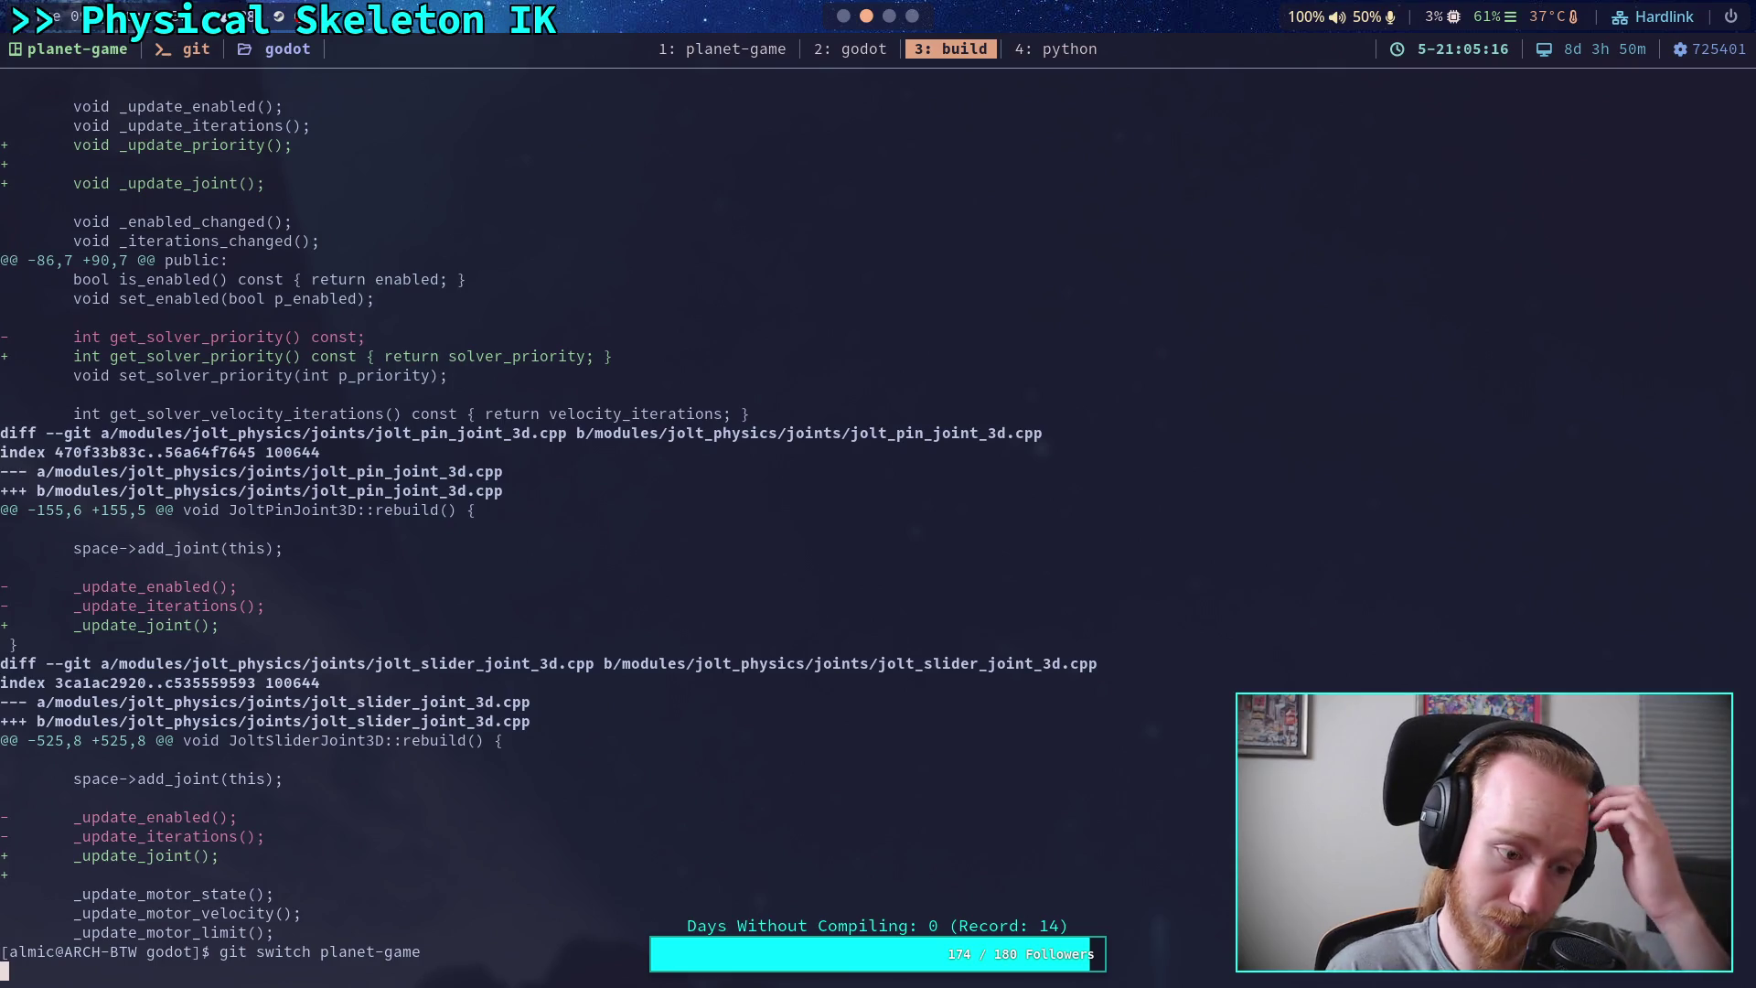
pyautogui.click(840, 49)
pyautogui.click(764, 50)
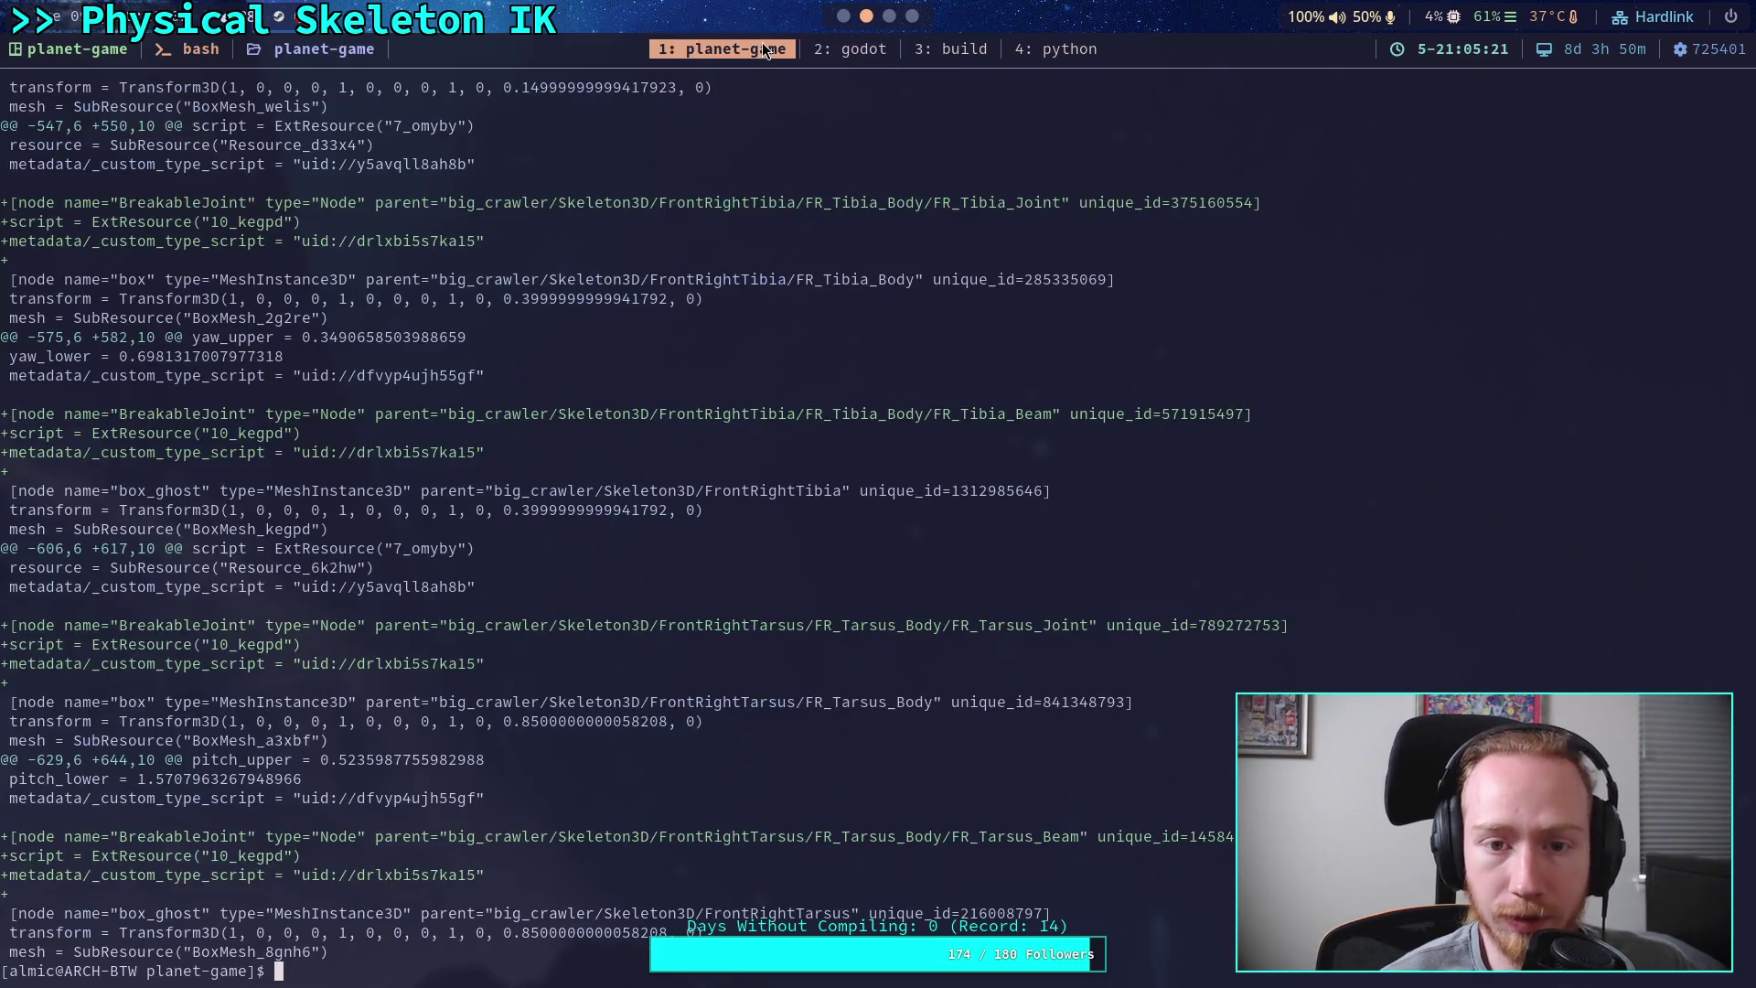
pyautogui.click(850, 49)
pyautogui.write(':e!')
pyautogui.press('Return')
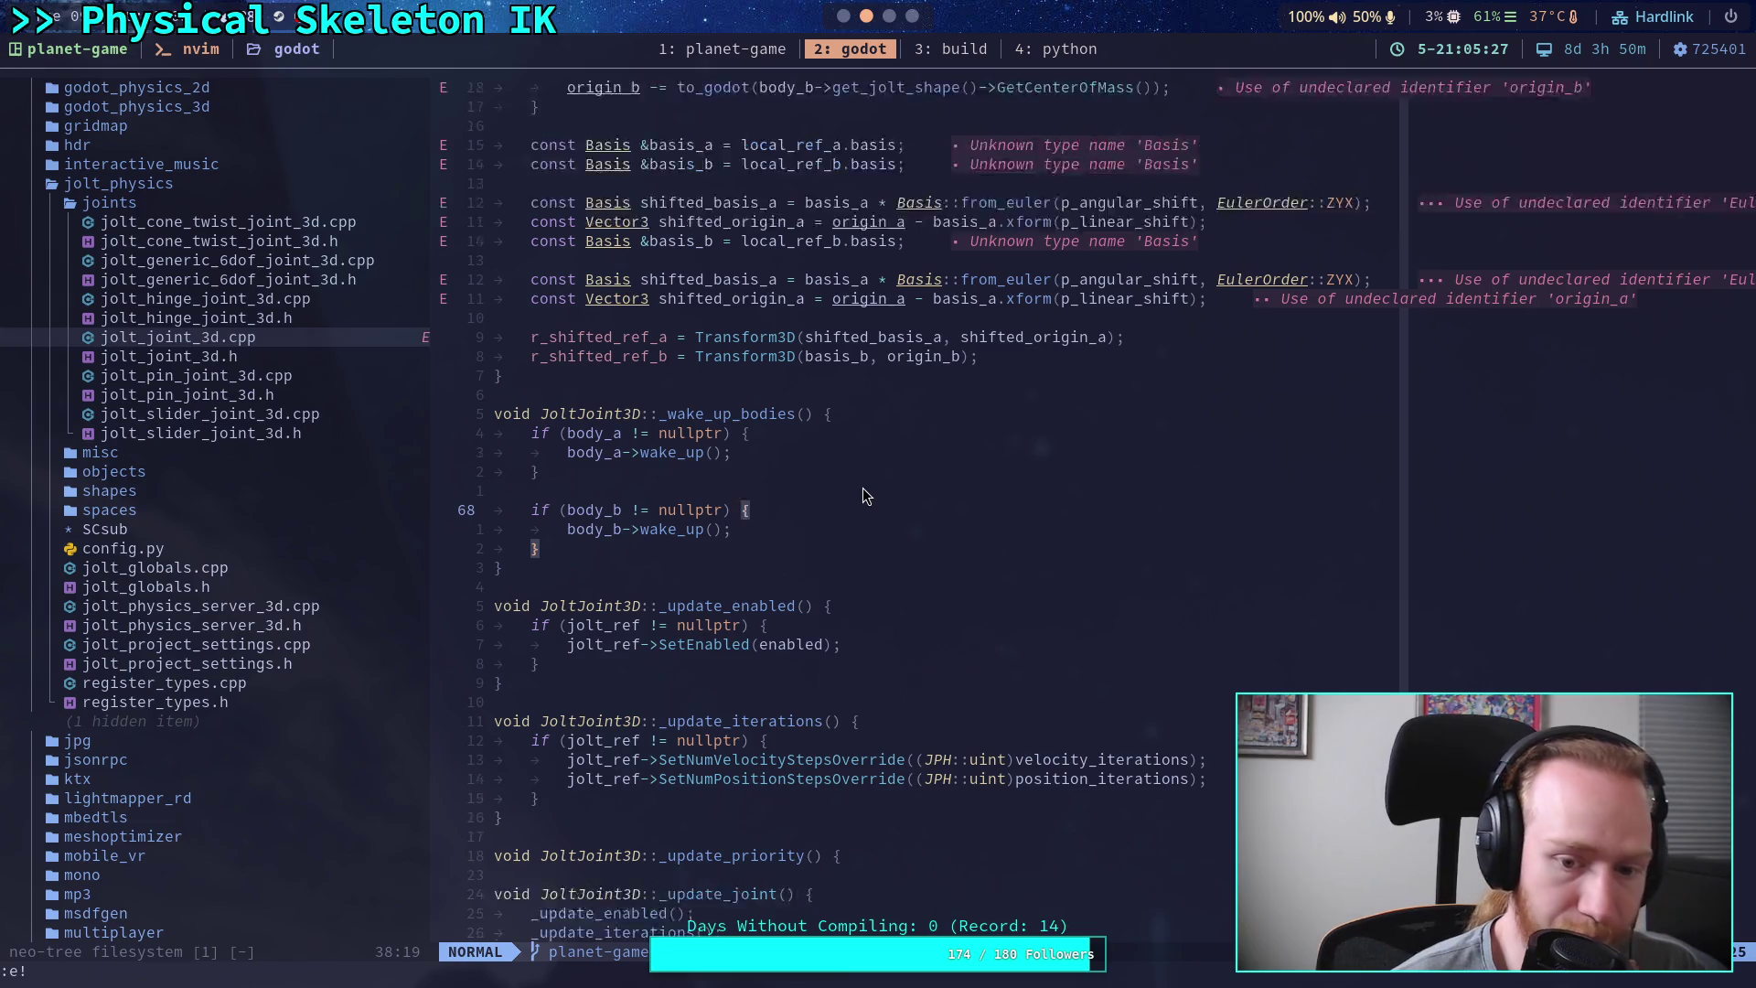
# Review the _update_joint, iterations and priority update functions in jolt_joint_3d.cpp, then return to Godot.
pyautogui.scroll(-5, 863, 487)
pyautogui.moveTo(705, 722); pyautogui.dragTo(512, 682)
pyautogui.click(760, 677)
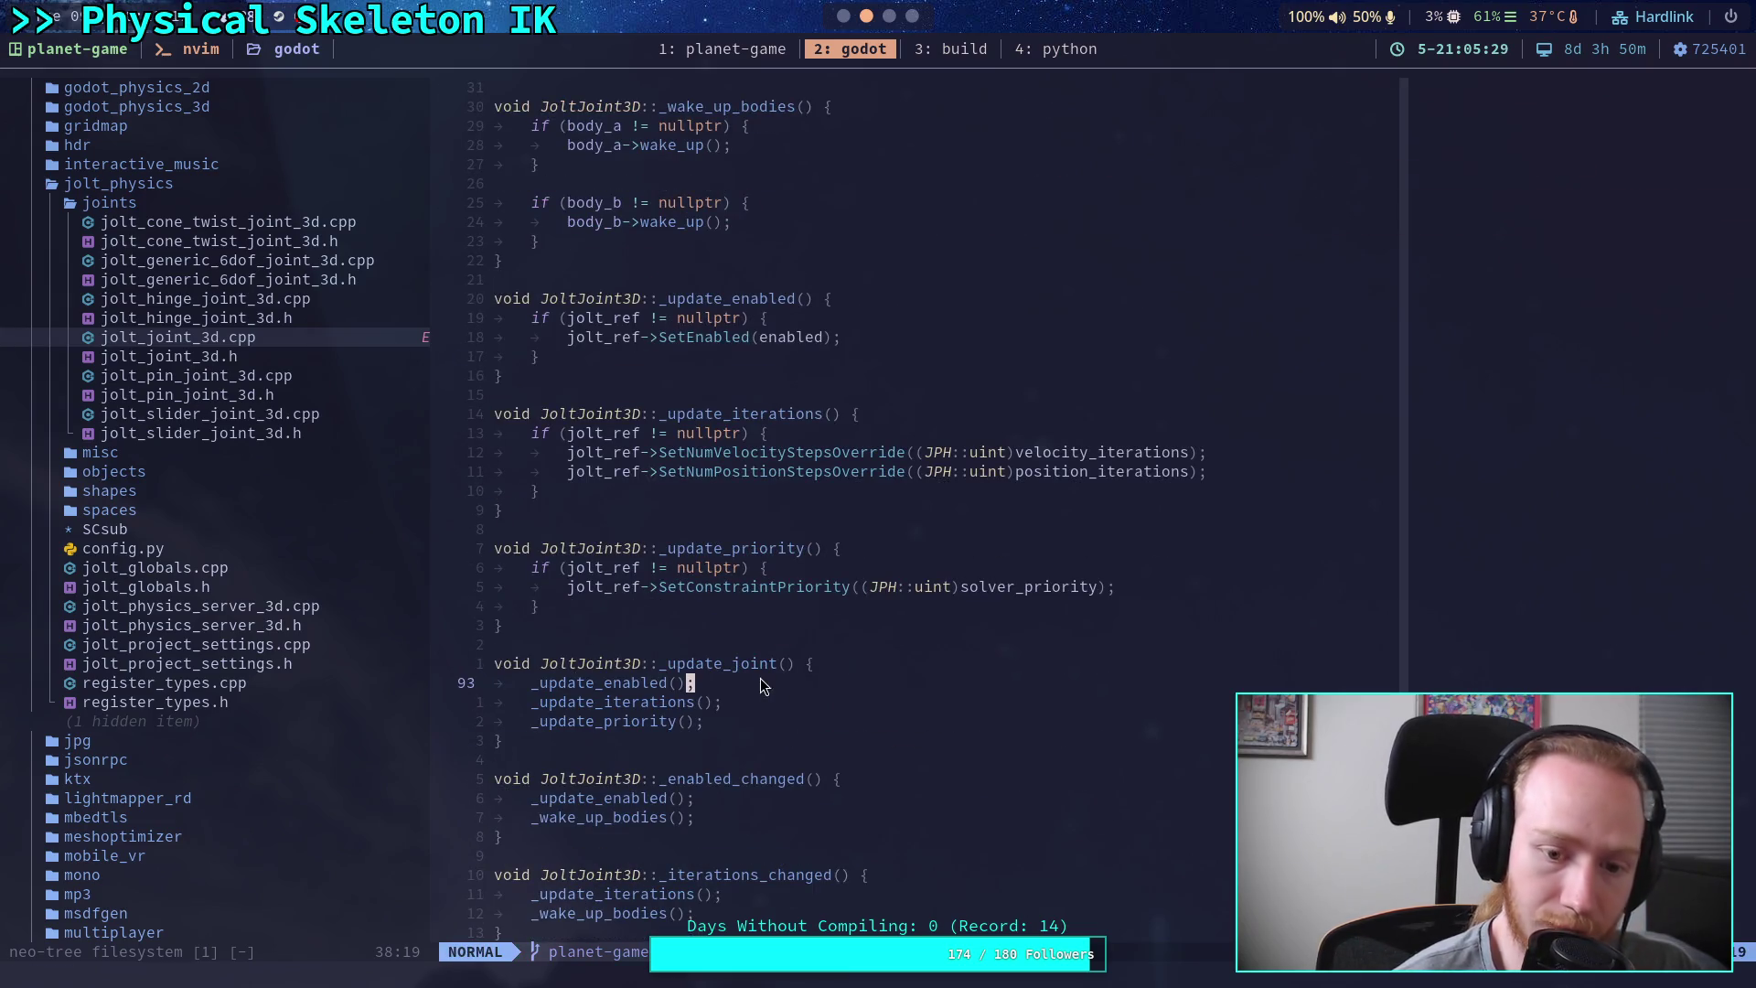
pyautogui.scroll(-4, 767, 675)
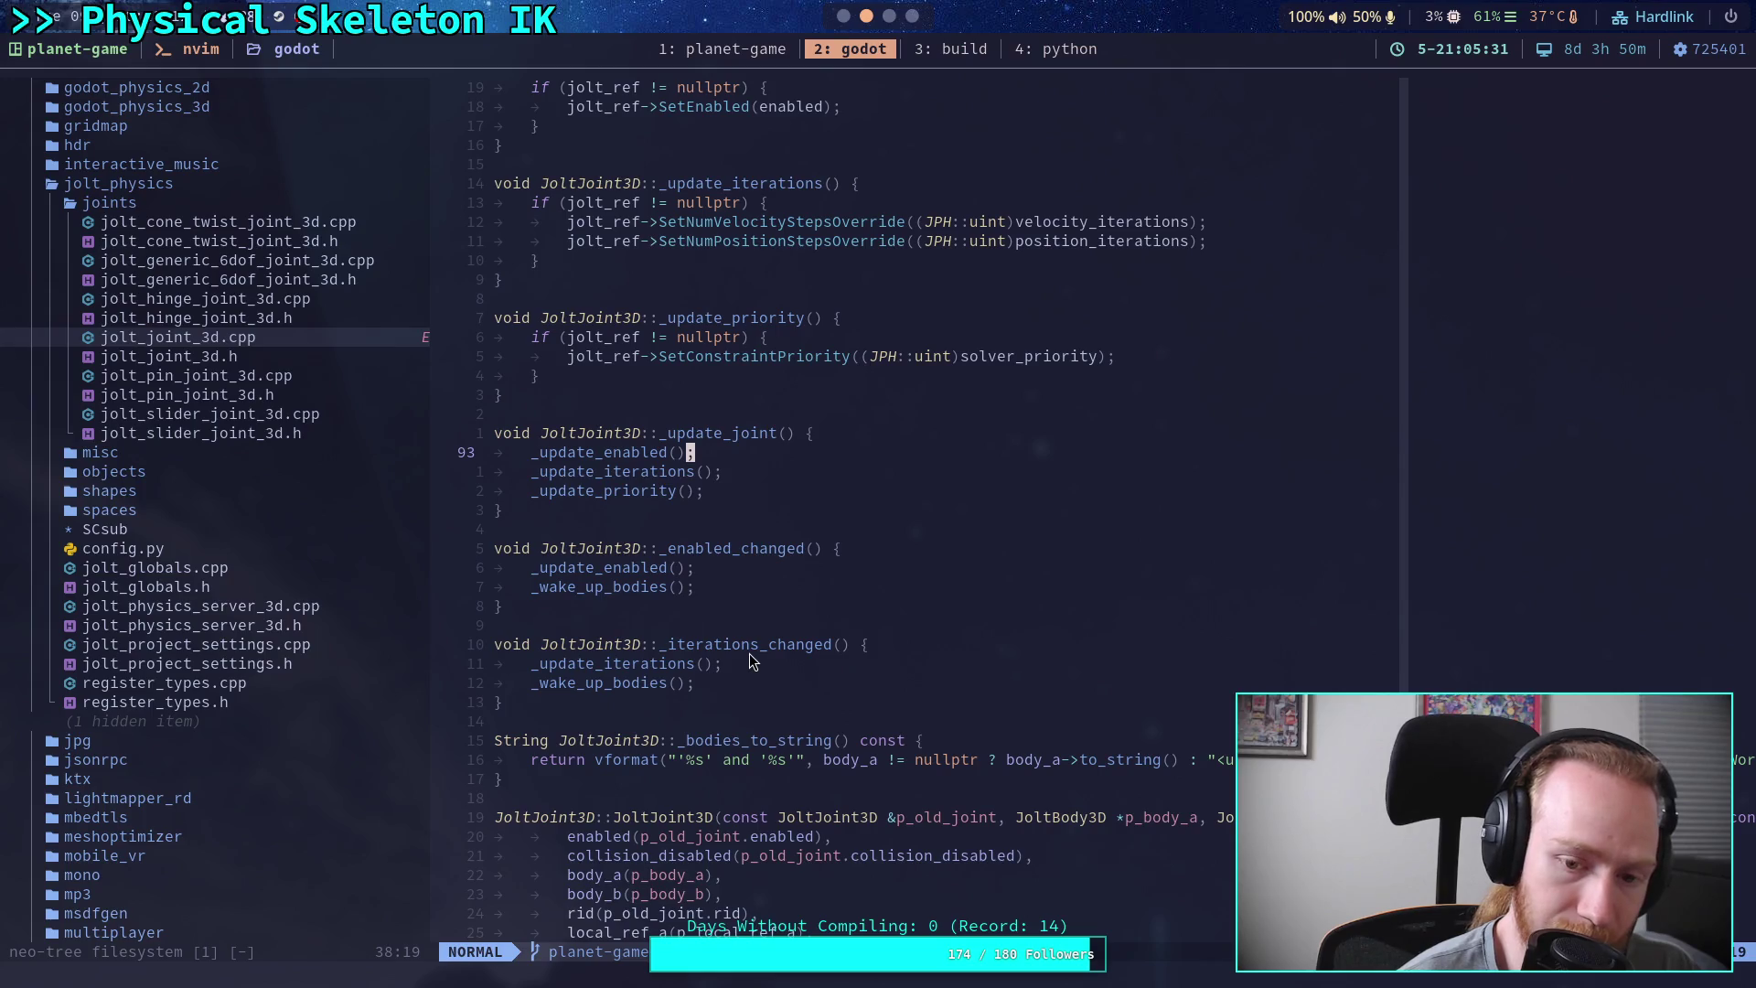
pyautogui.scroll(2, 804, 664)
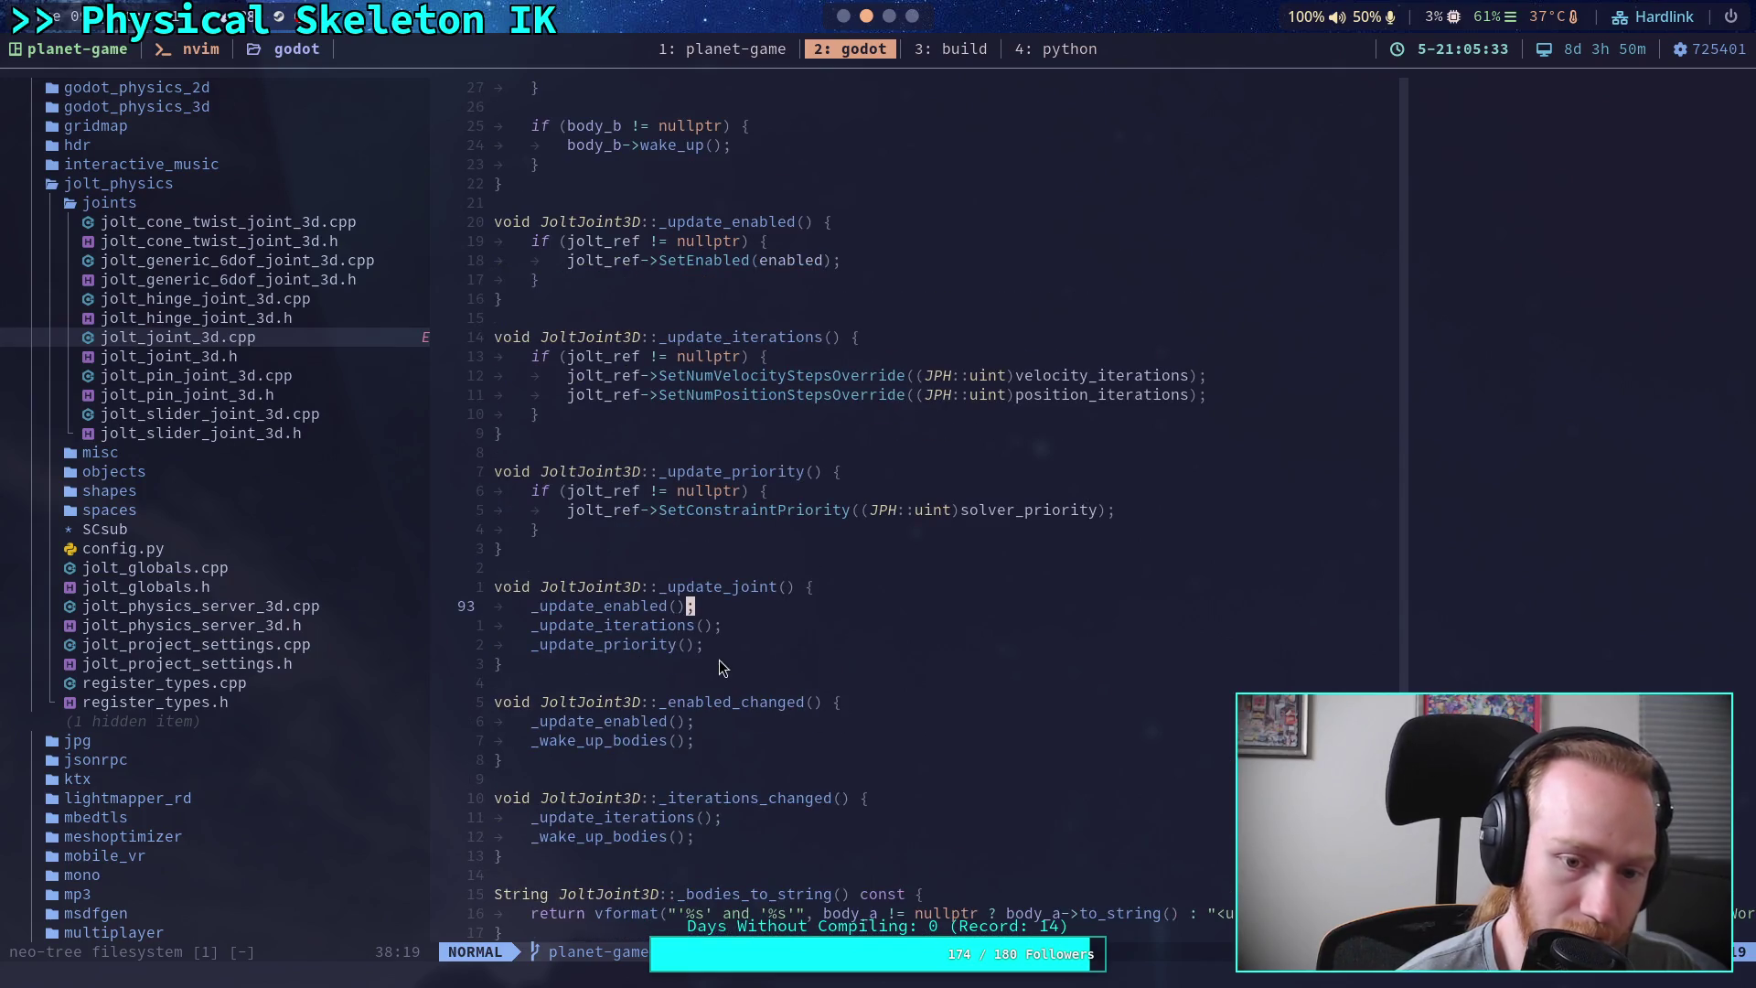
pyautogui.moveTo(682, 516); pyautogui.dragTo(498, 163)
pyautogui.click(822, 434)
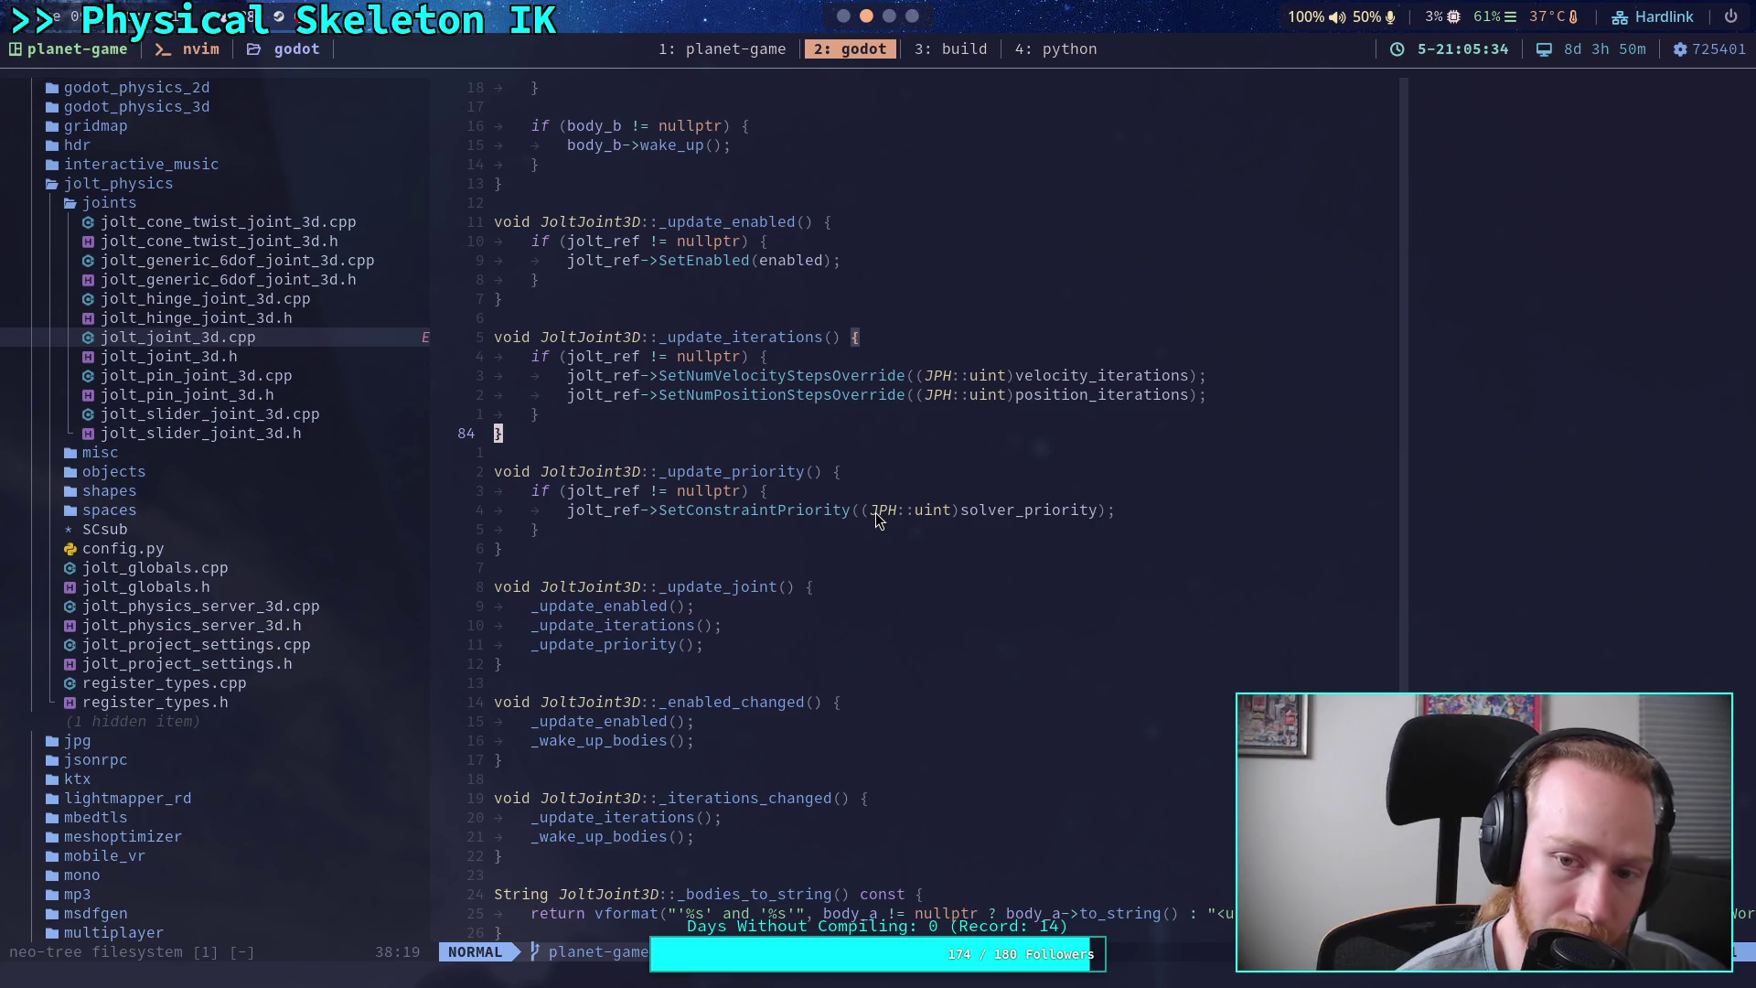
pyautogui.click(845, 16)
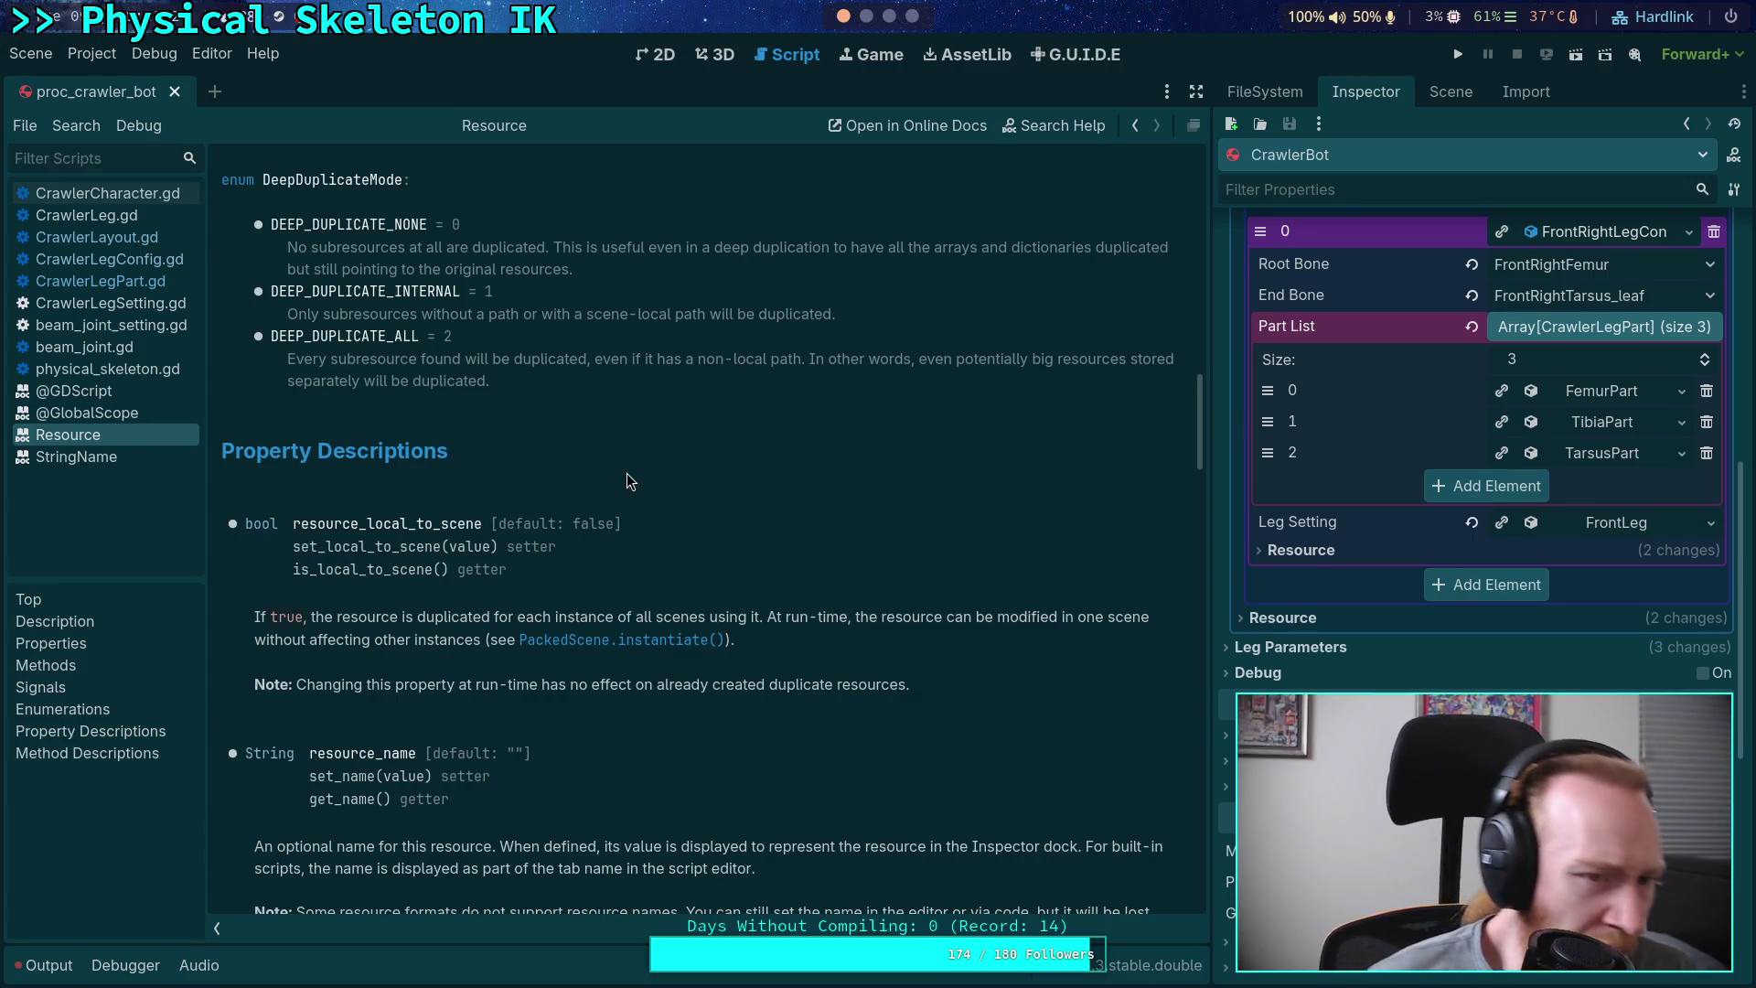
# Open physical_skeleton.gd, glance at the 3D view, place the cursor at line 115, and show the Scene dock.
pyautogui.click(146, 368)
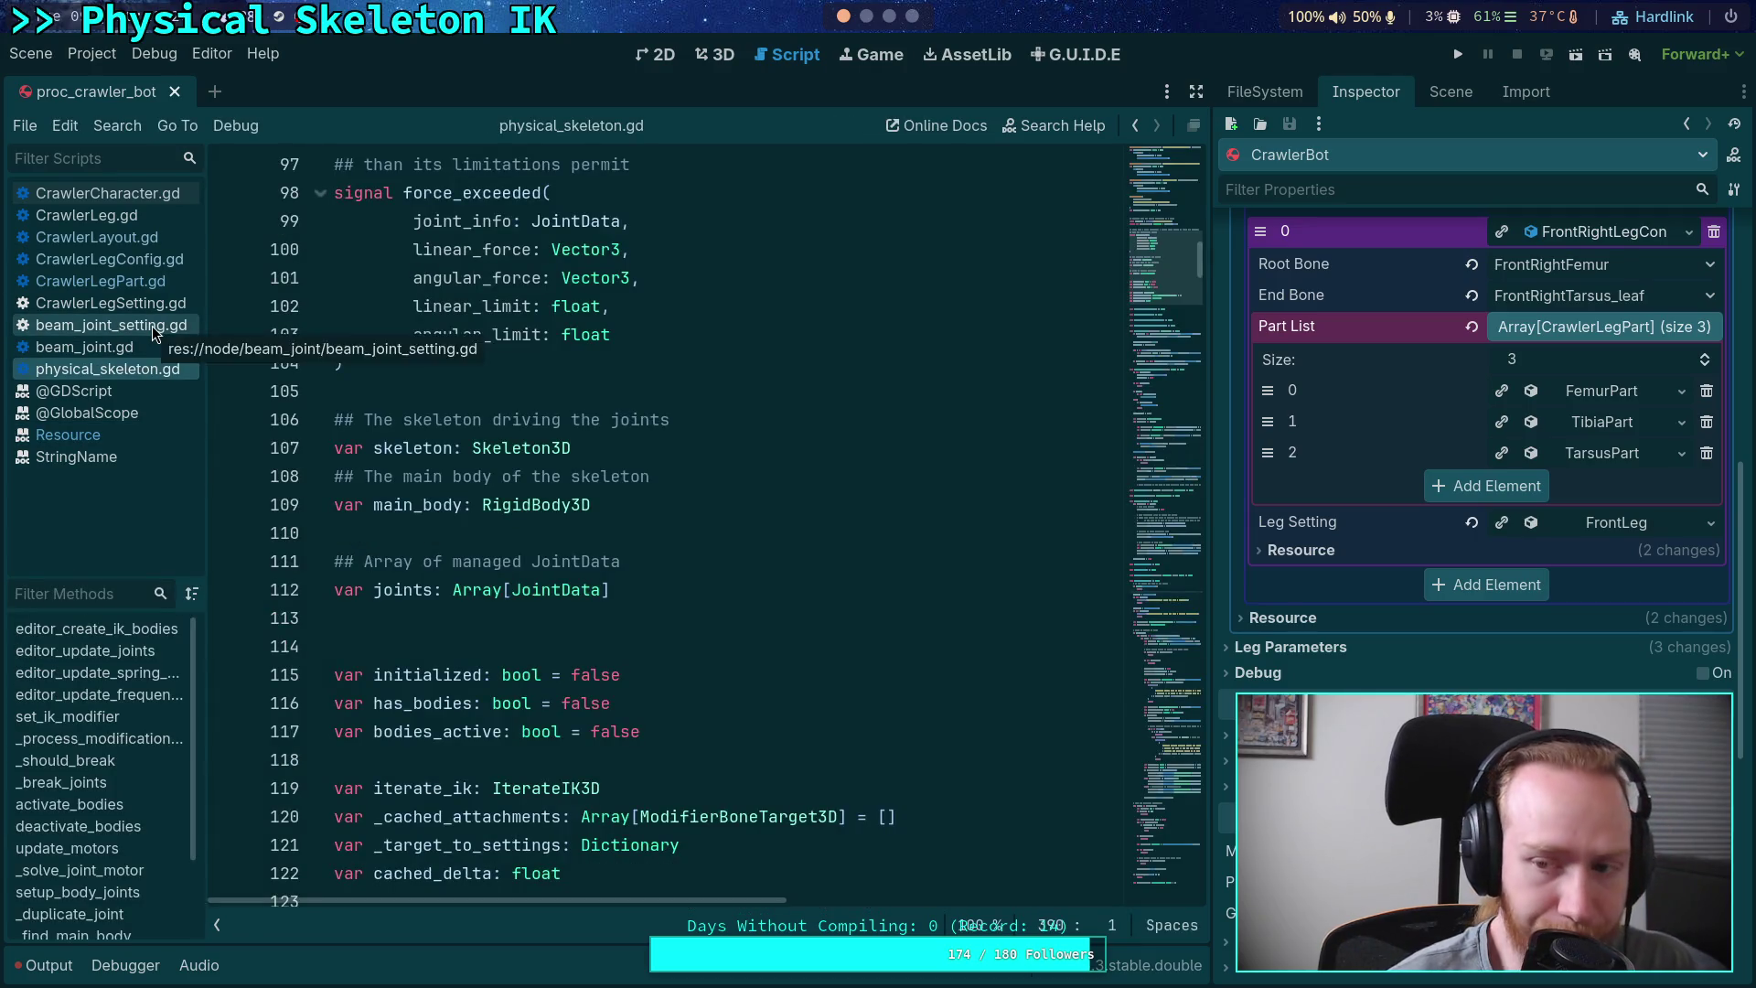
pyautogui.click(716, 57)
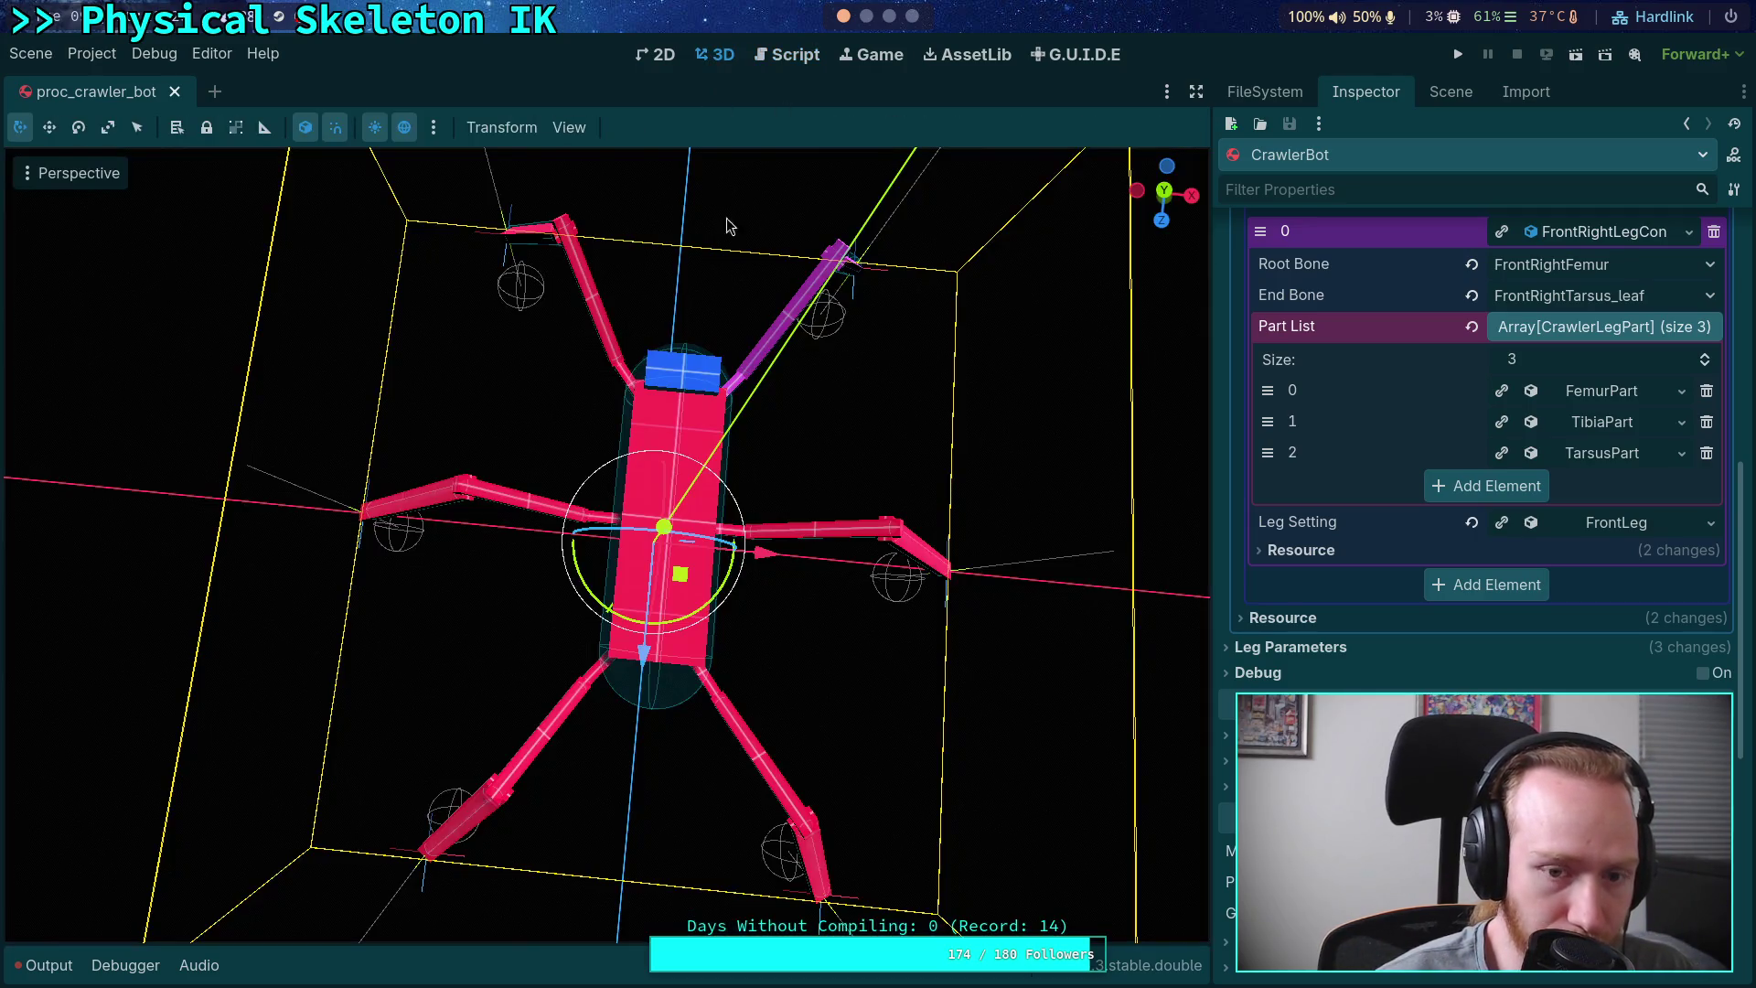
pyautogui.click(808, 57)
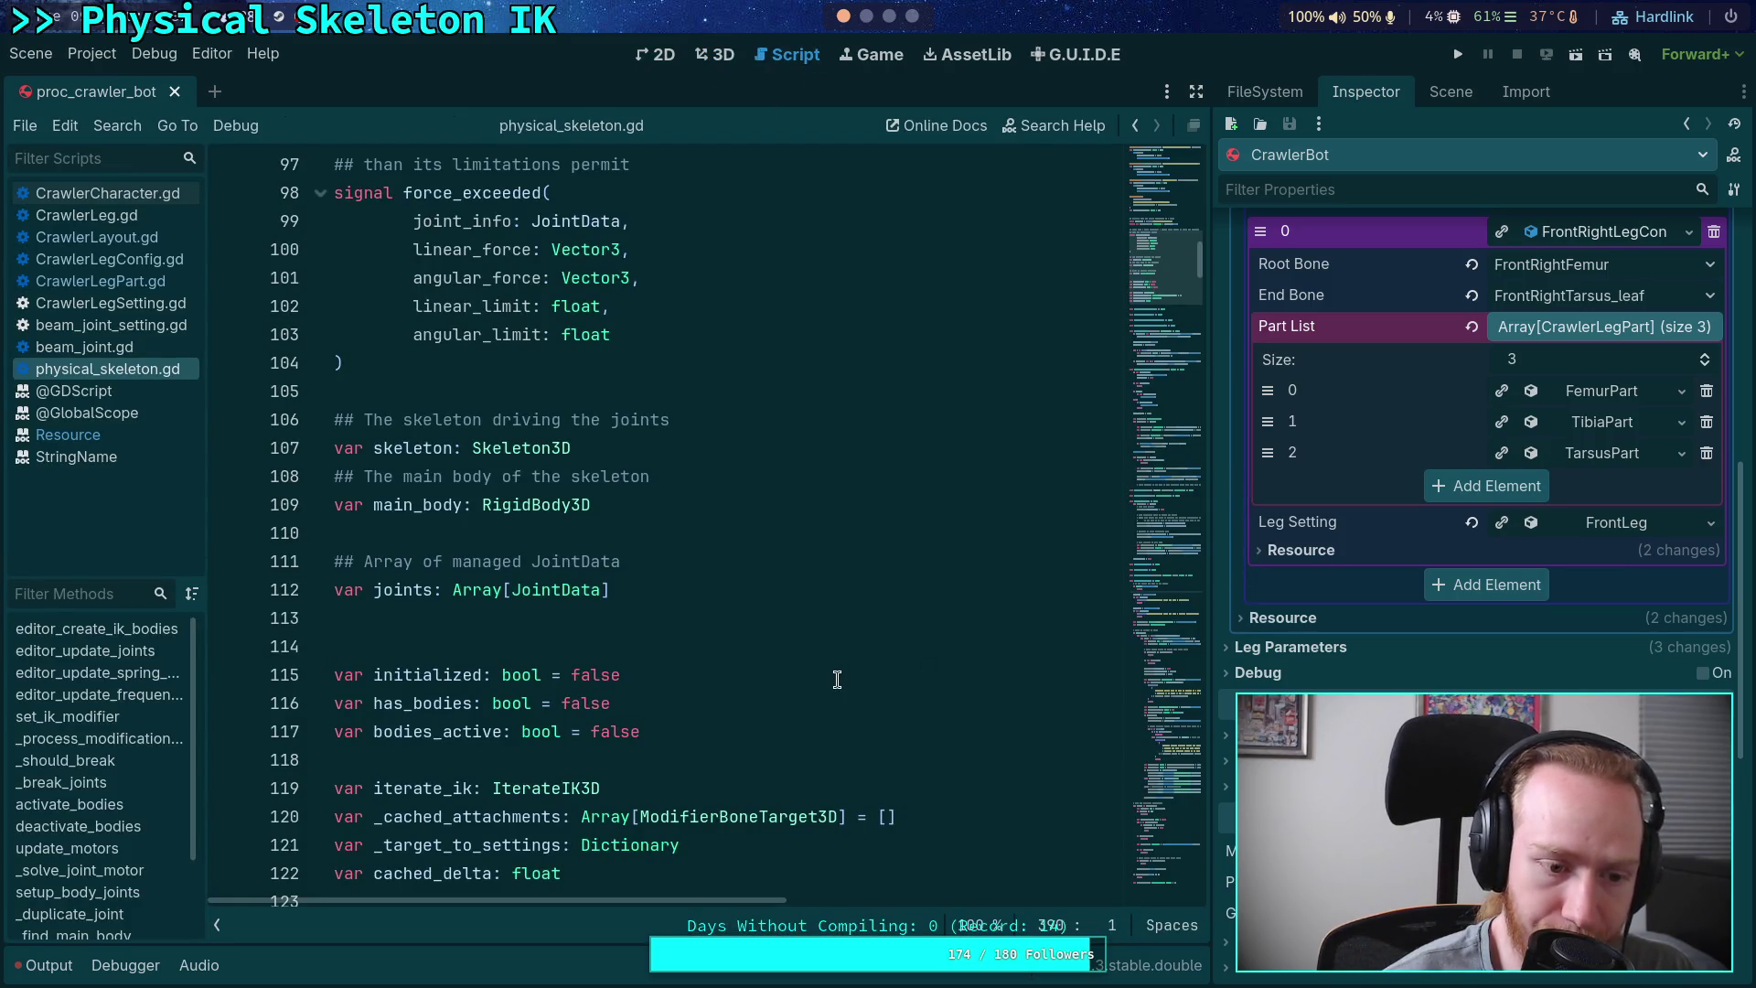
pyautogui.click(835, 677)
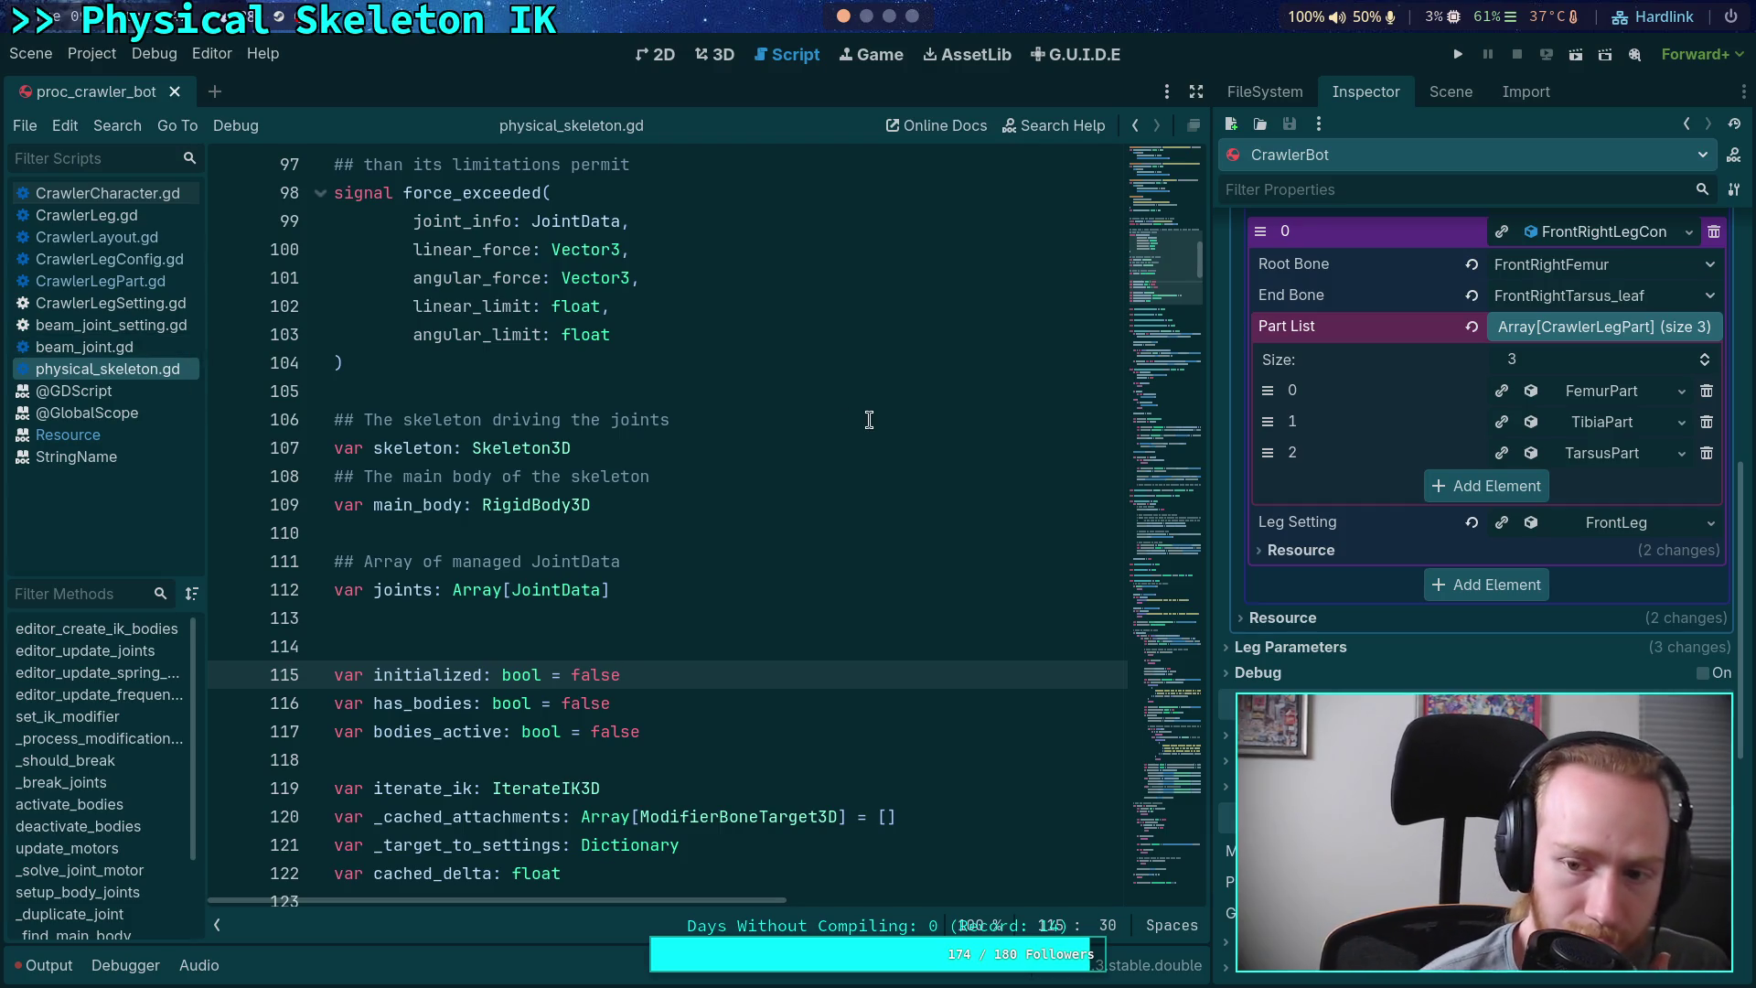
pyautogui.click(1450, 92)
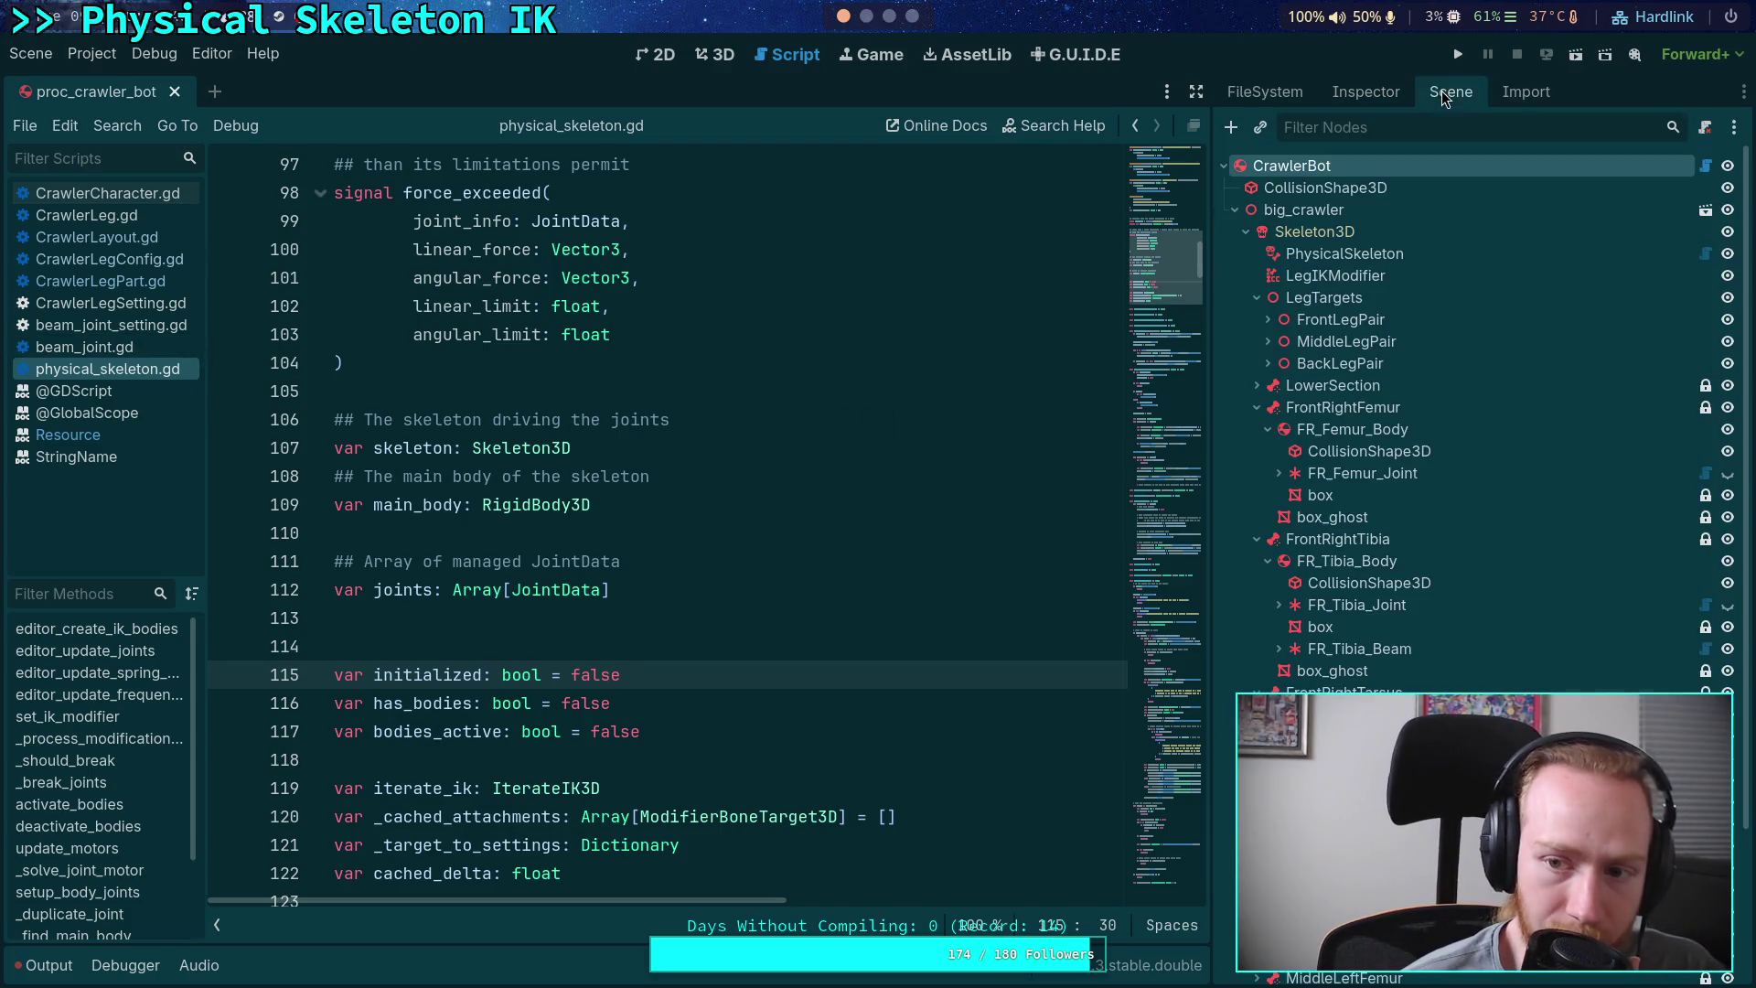
# Select FL_Cast under FrontLegPair > FL_Leg and orbit around the crawler in the 3D view.
pyautogui.click(1267, 319)
pyautogui.click(1279, 342)
pyautogui.click(1354, 362)
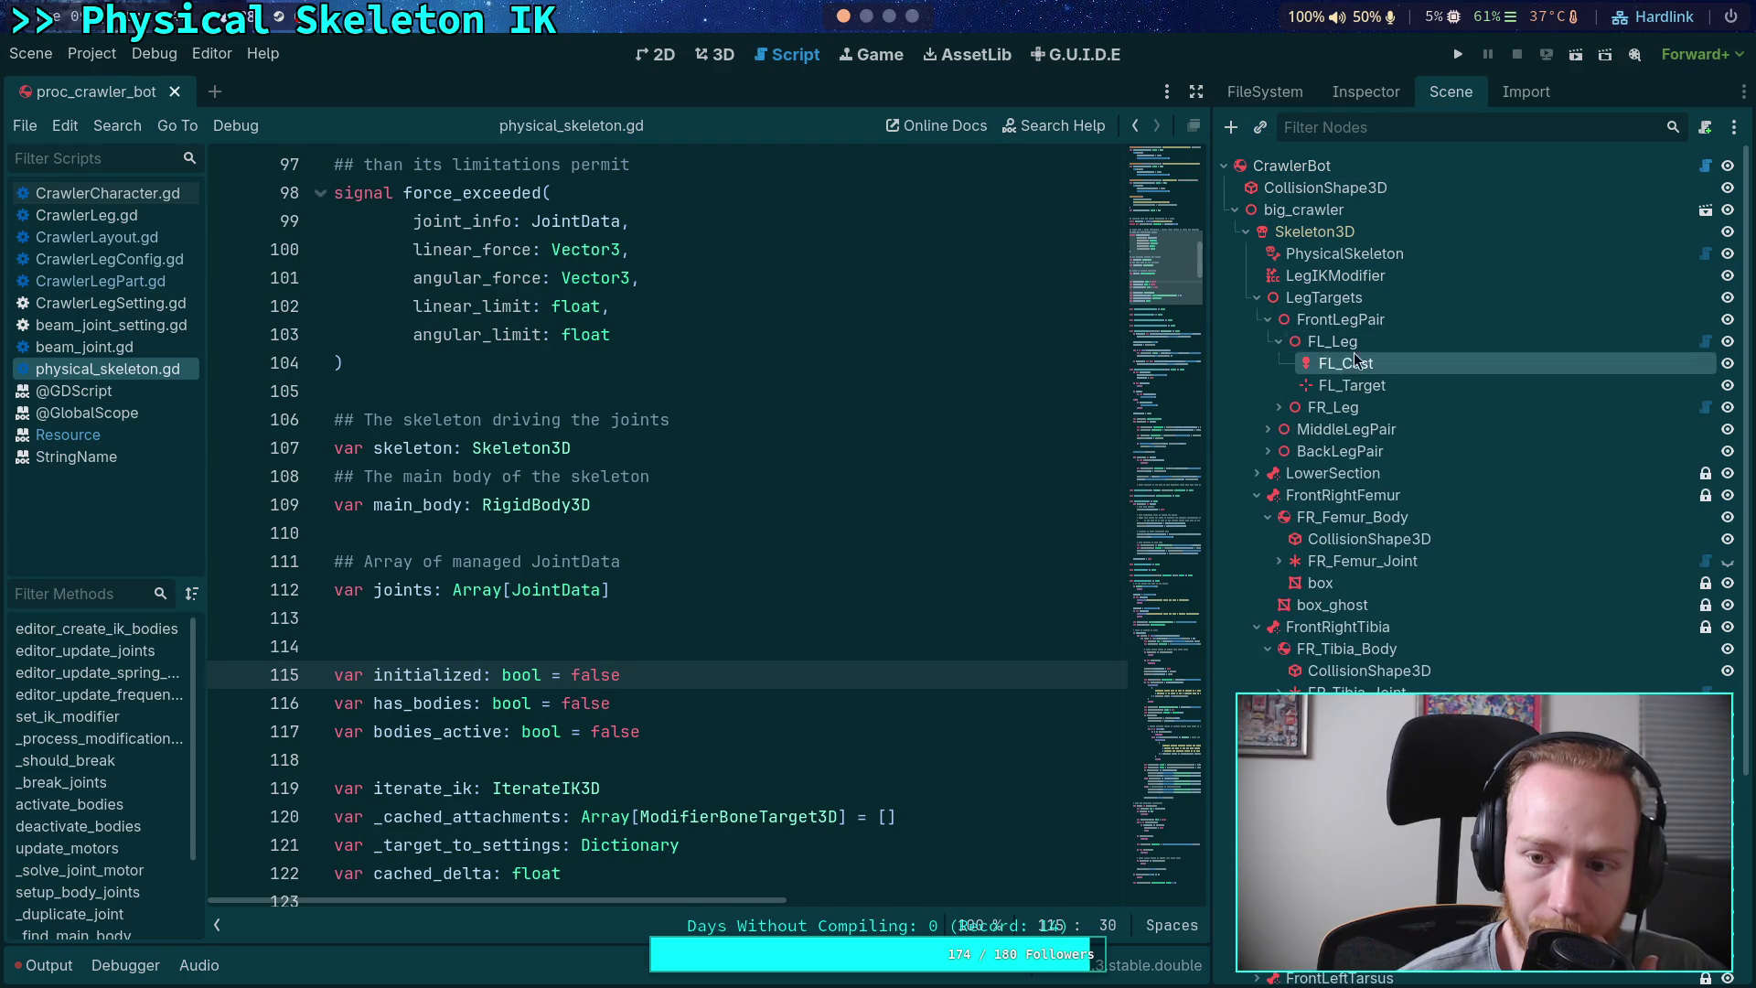
pyautogui.click(1367, 93)
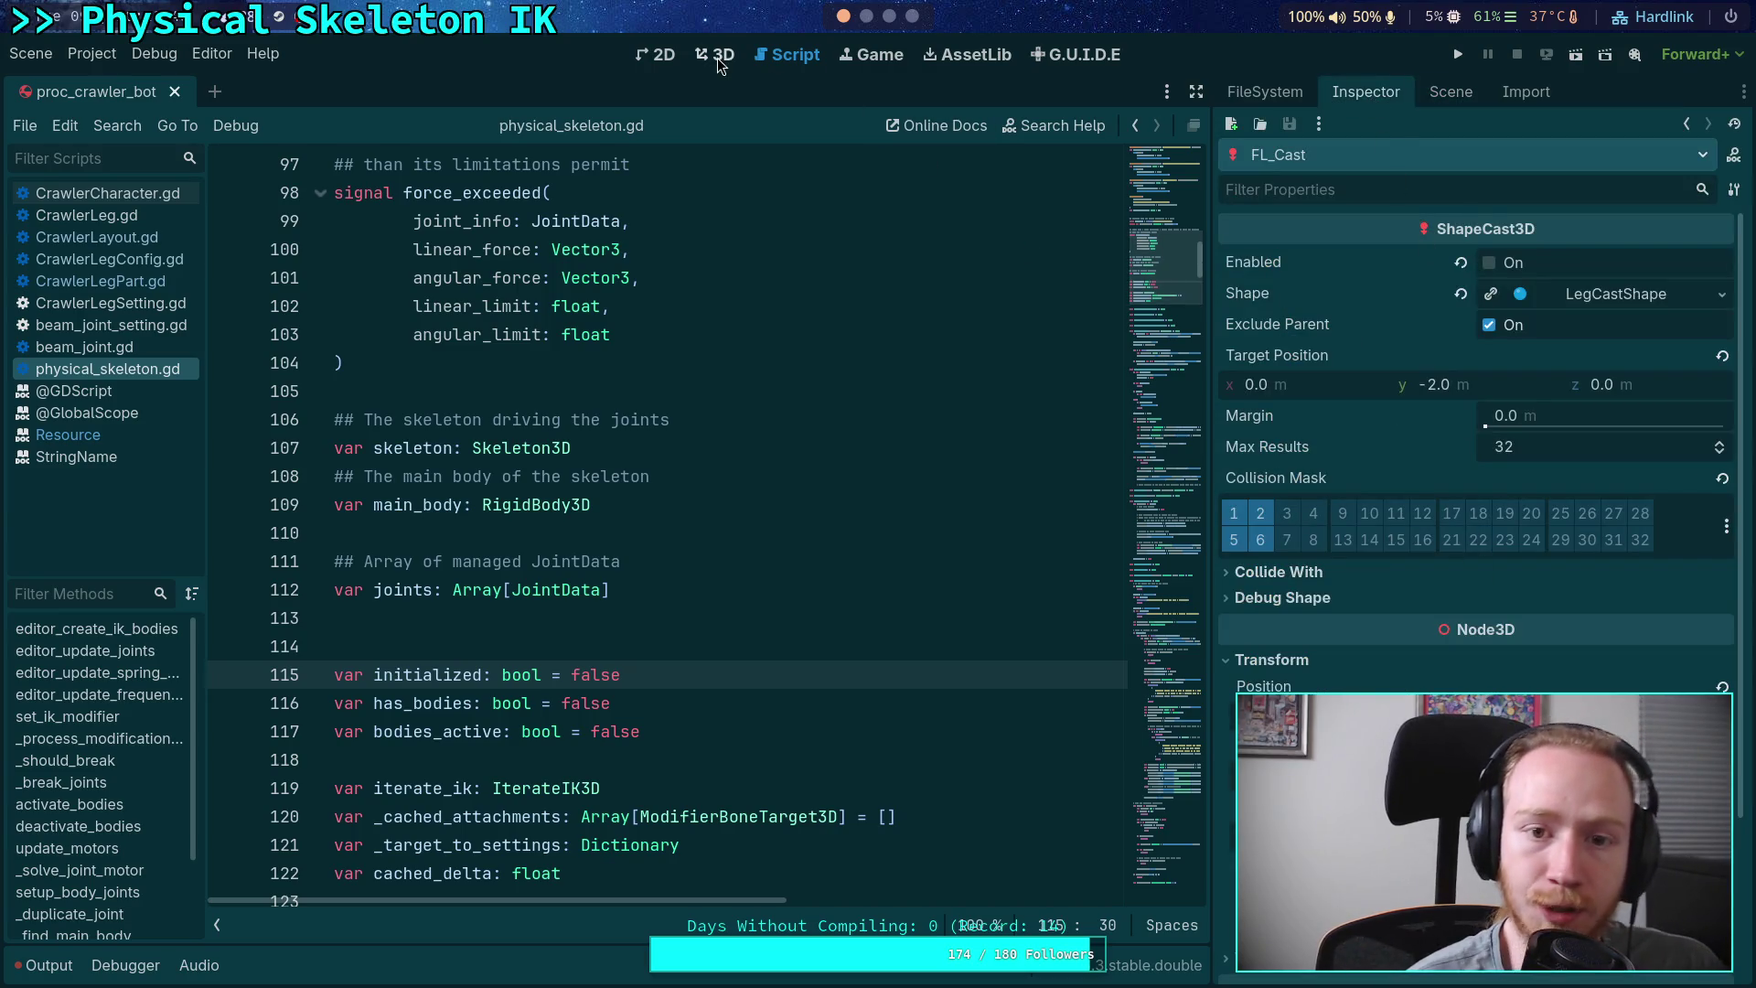
pyautogui.click(720, 57)
pyautogui.moveTo(403, 451)
pyautogui.mouseDown()
pyautogui.moveTo(607, 283)
pyautogui.moveTo(772, 243)
pyautogui.moveTo(778, 279)
pyautogui.mouseUp()
pyautogui.moveTo(773, 467); pyautogui.dragTo(905, 521)
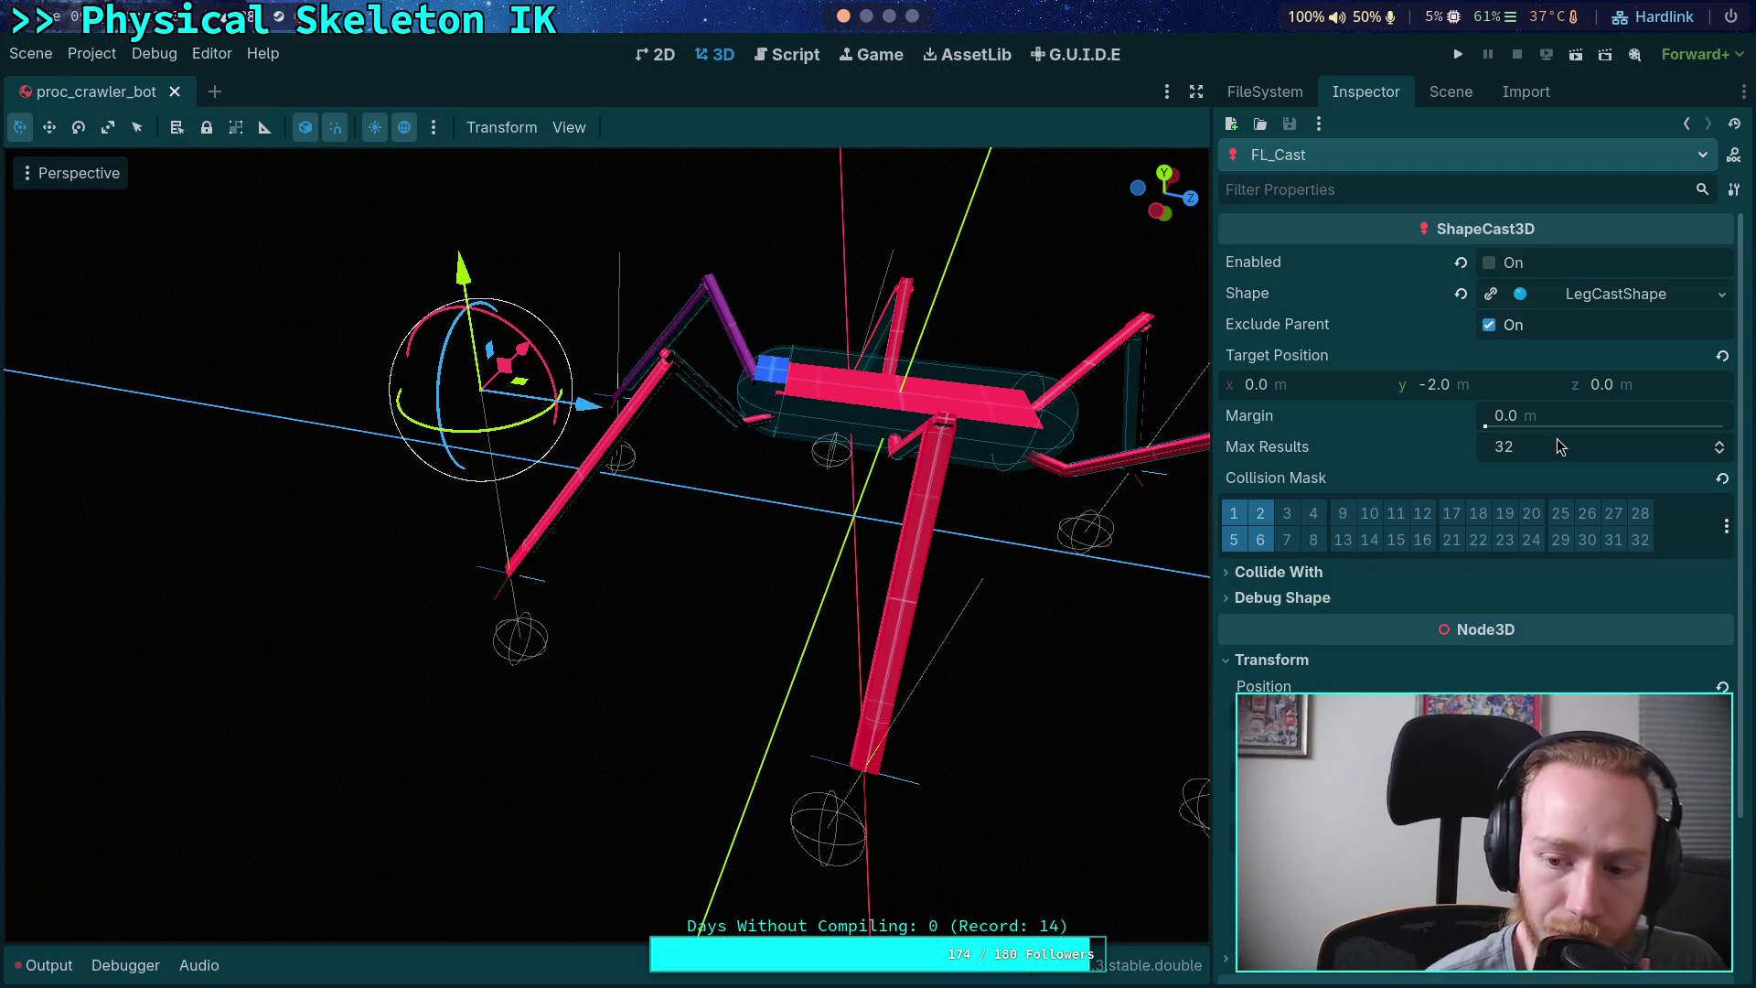
# Inspect FL_Cast's LegCastShape resource, then switch the viewport to Left Orthogonal.
pyautogui.click(1615, 291)
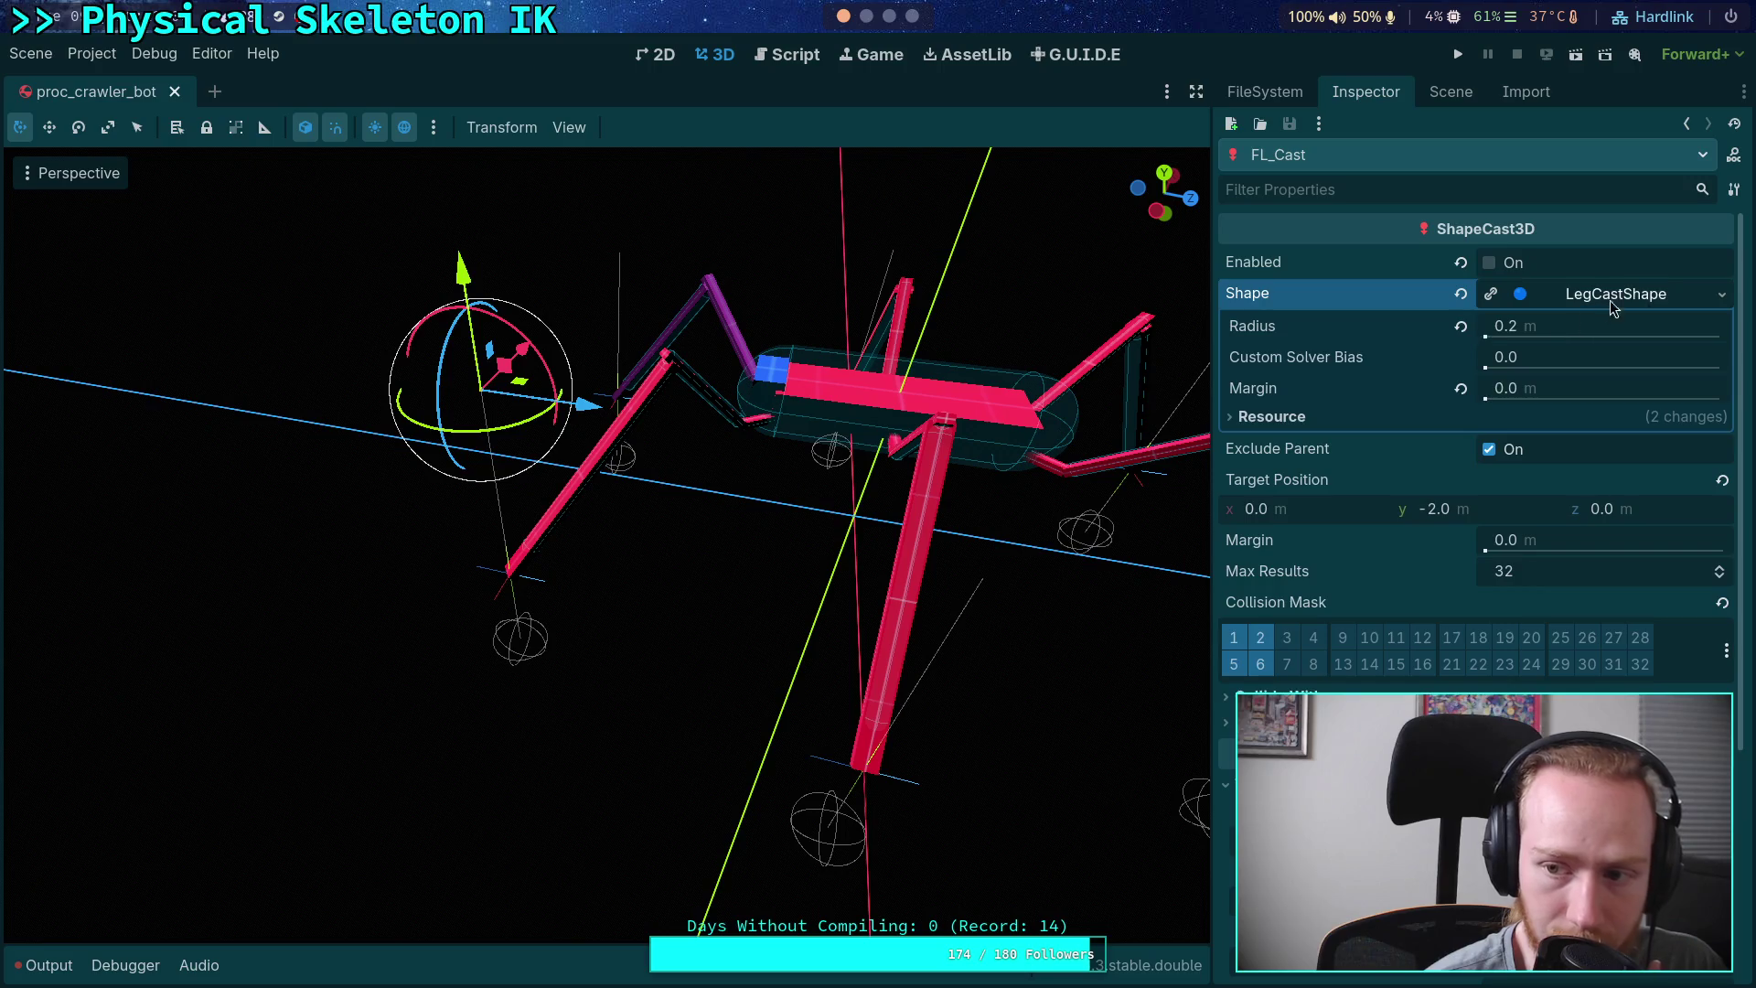
pyautogui.click(1617, 294)
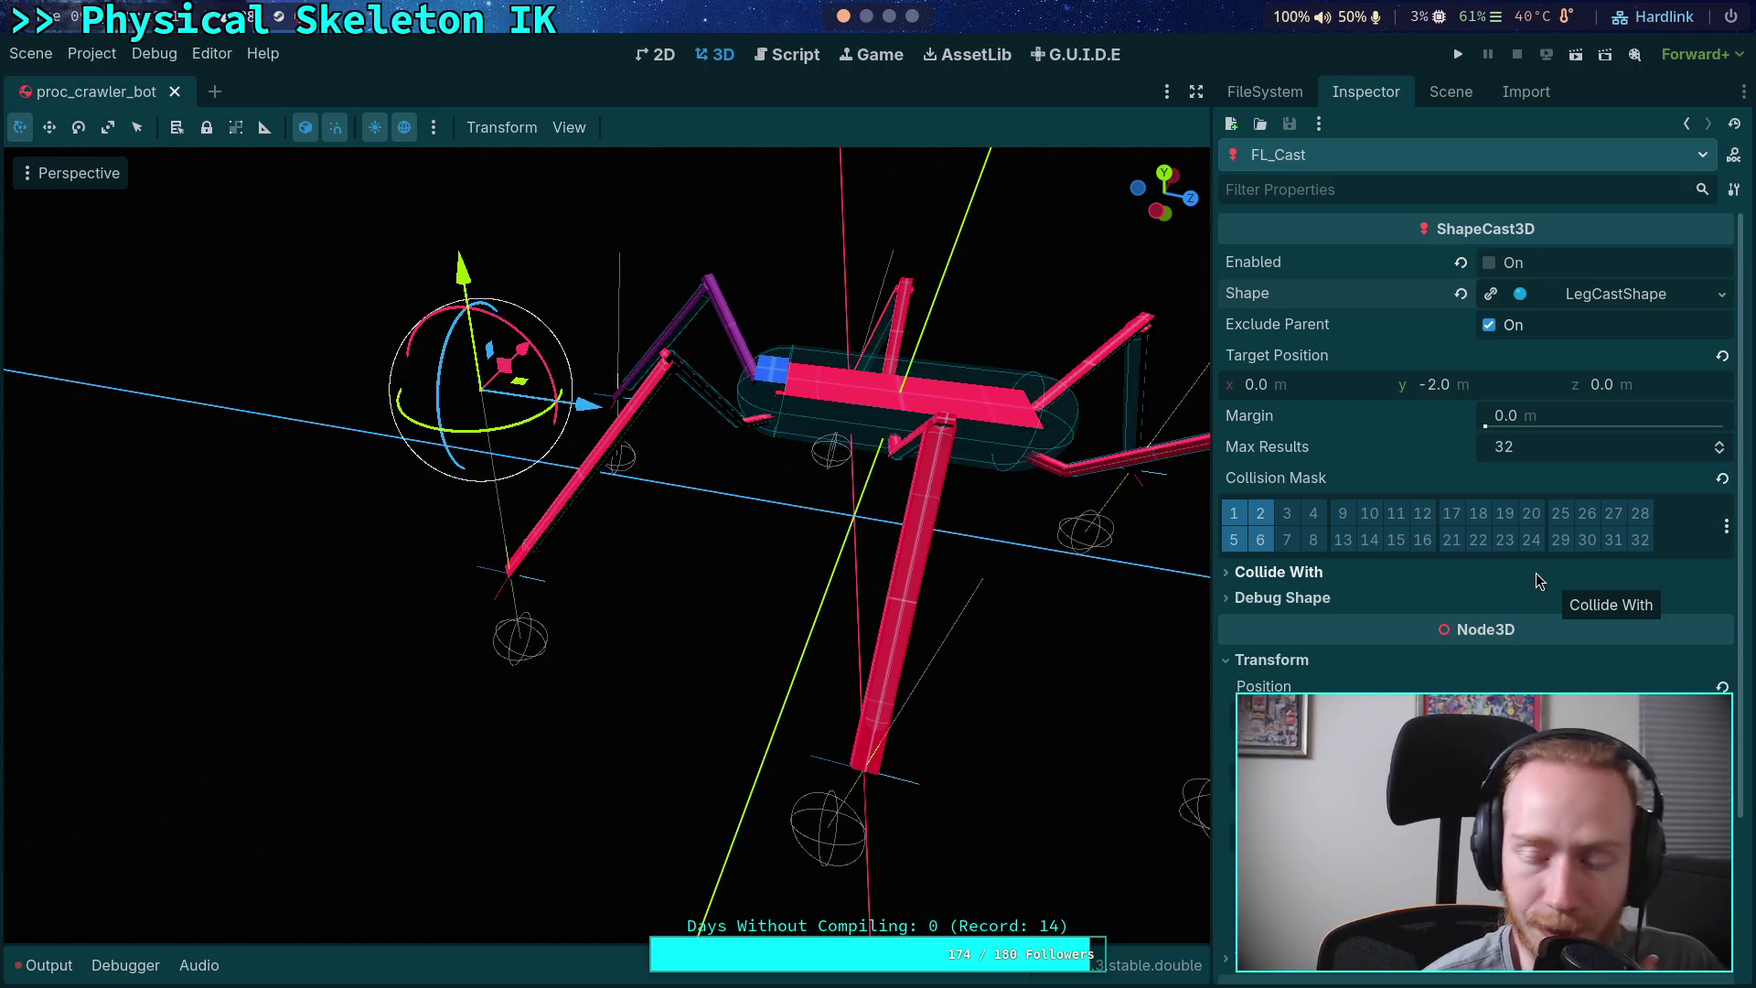
pyautogui.scroll(-2, 1537, 579)
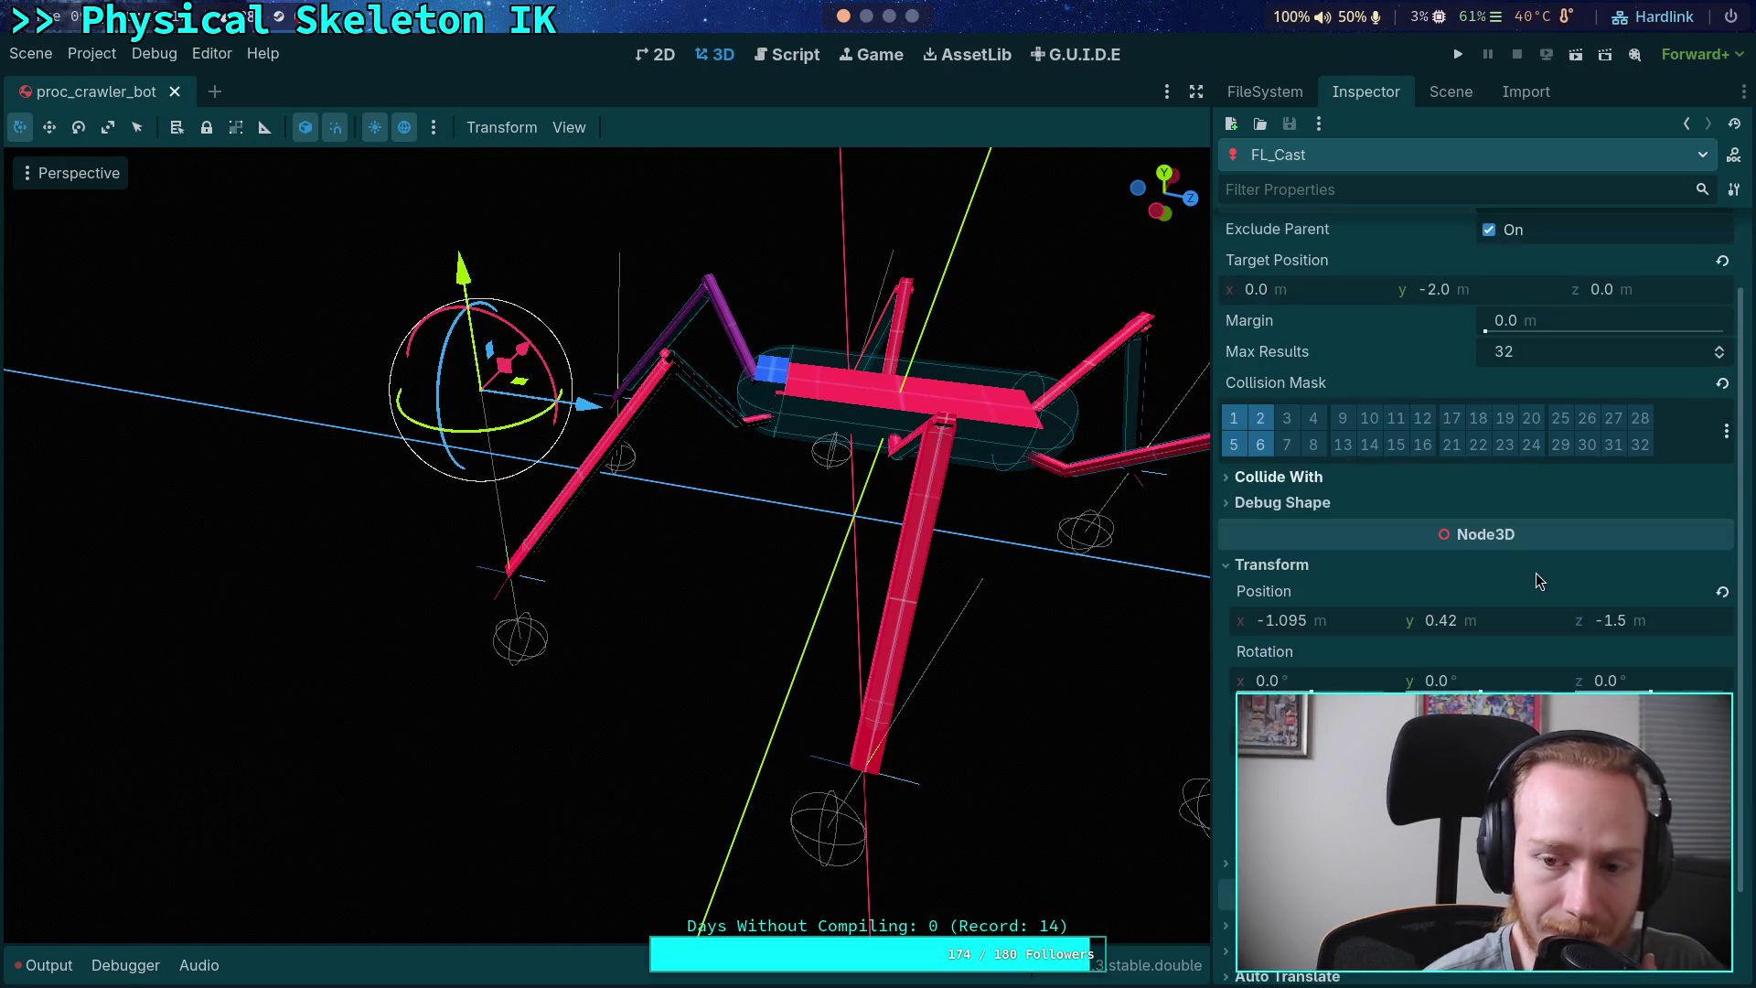
pyautogui.scroll(-2, 1535, 573)
pyautogui.scroll(4, 1535, 573)
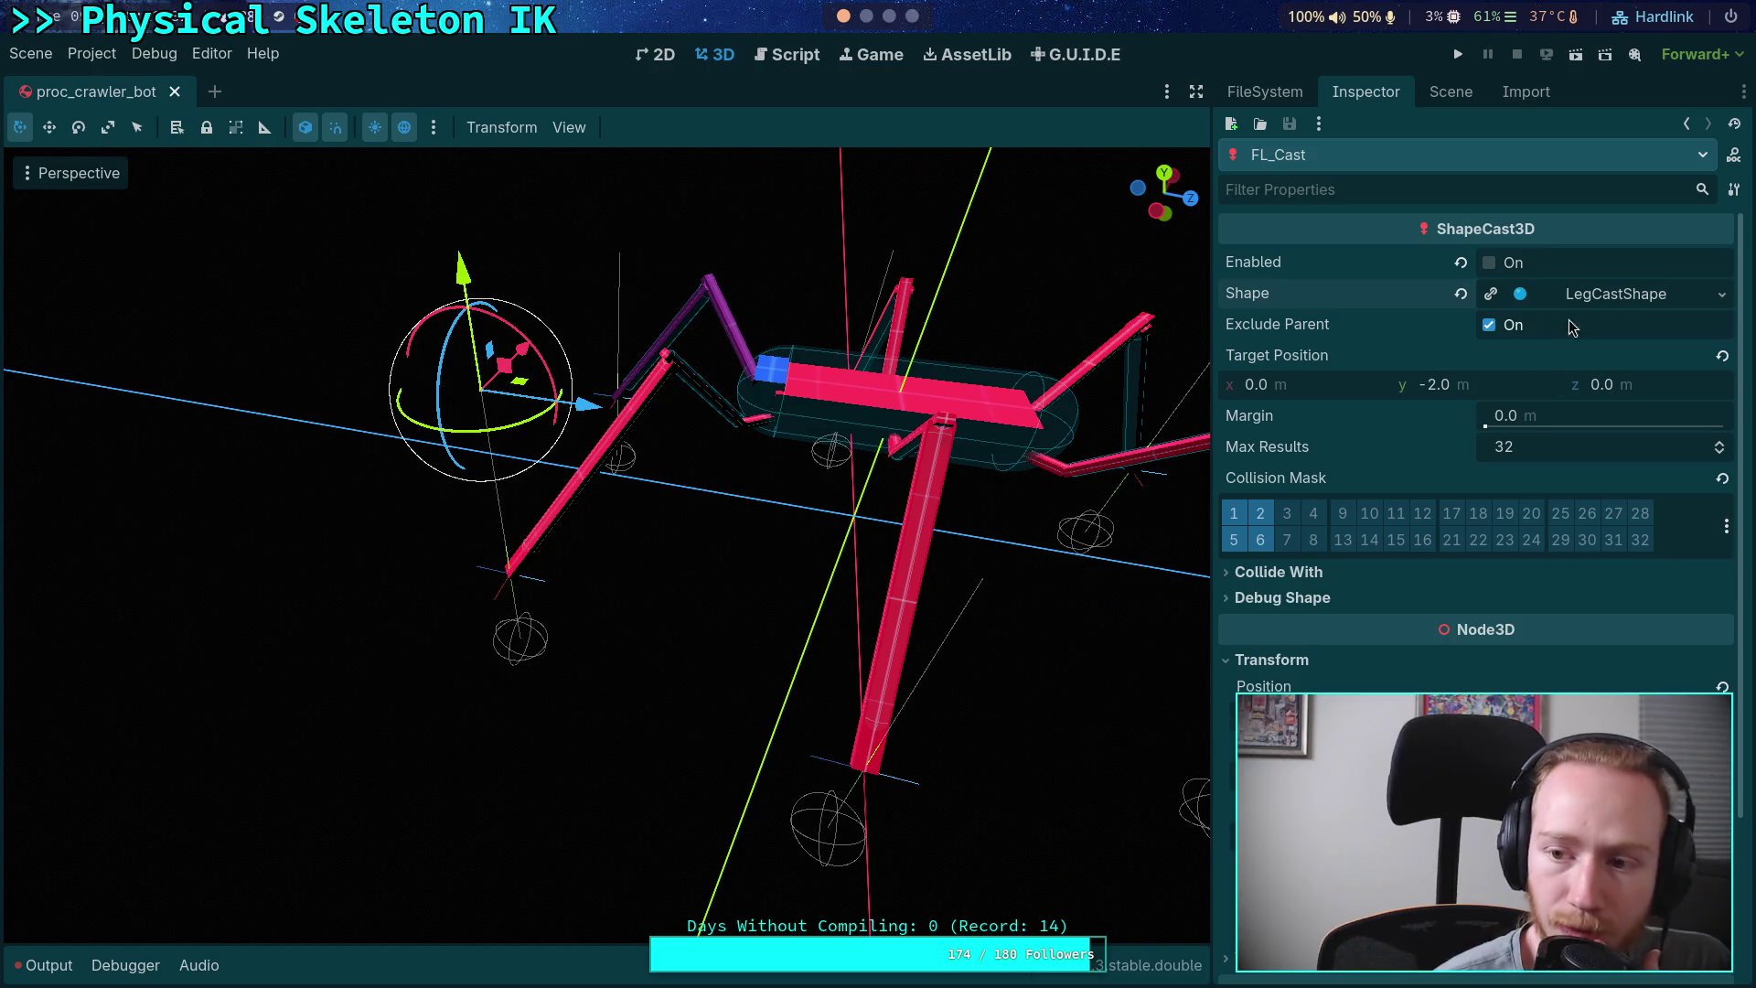
pyautogui.click(1602, 293)
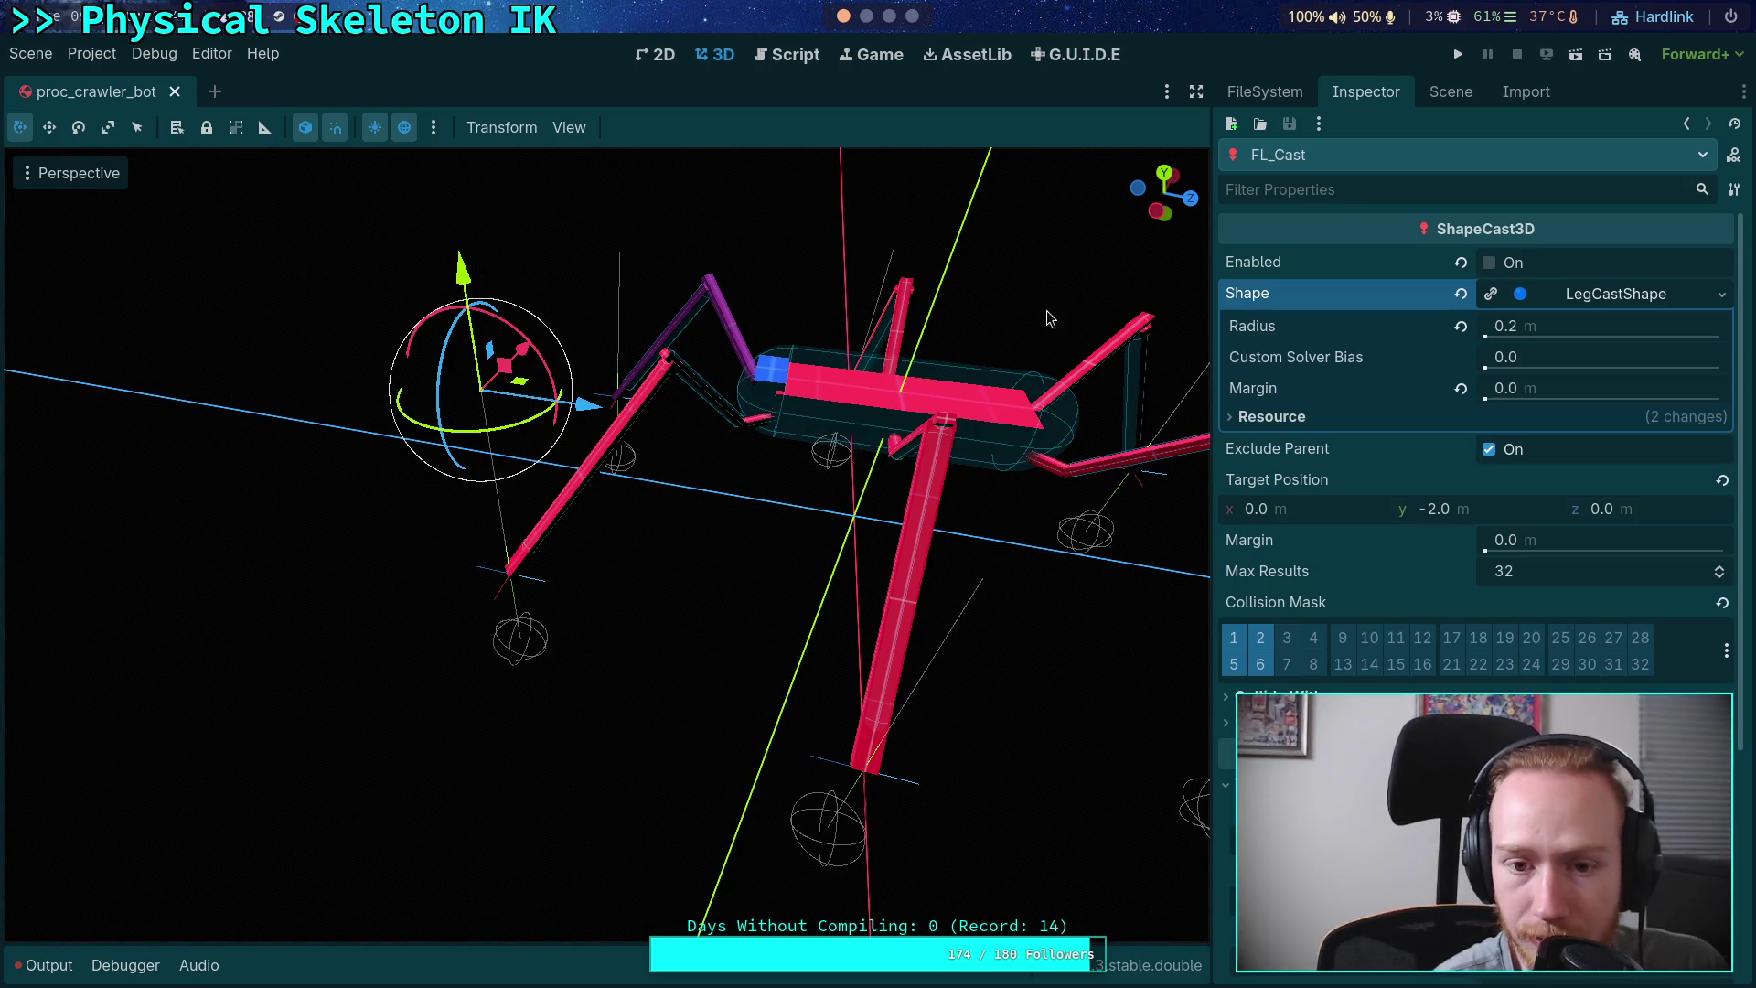
pyautogui.click(1159, 213)
pyautogui.scroll(3, 913, 451)
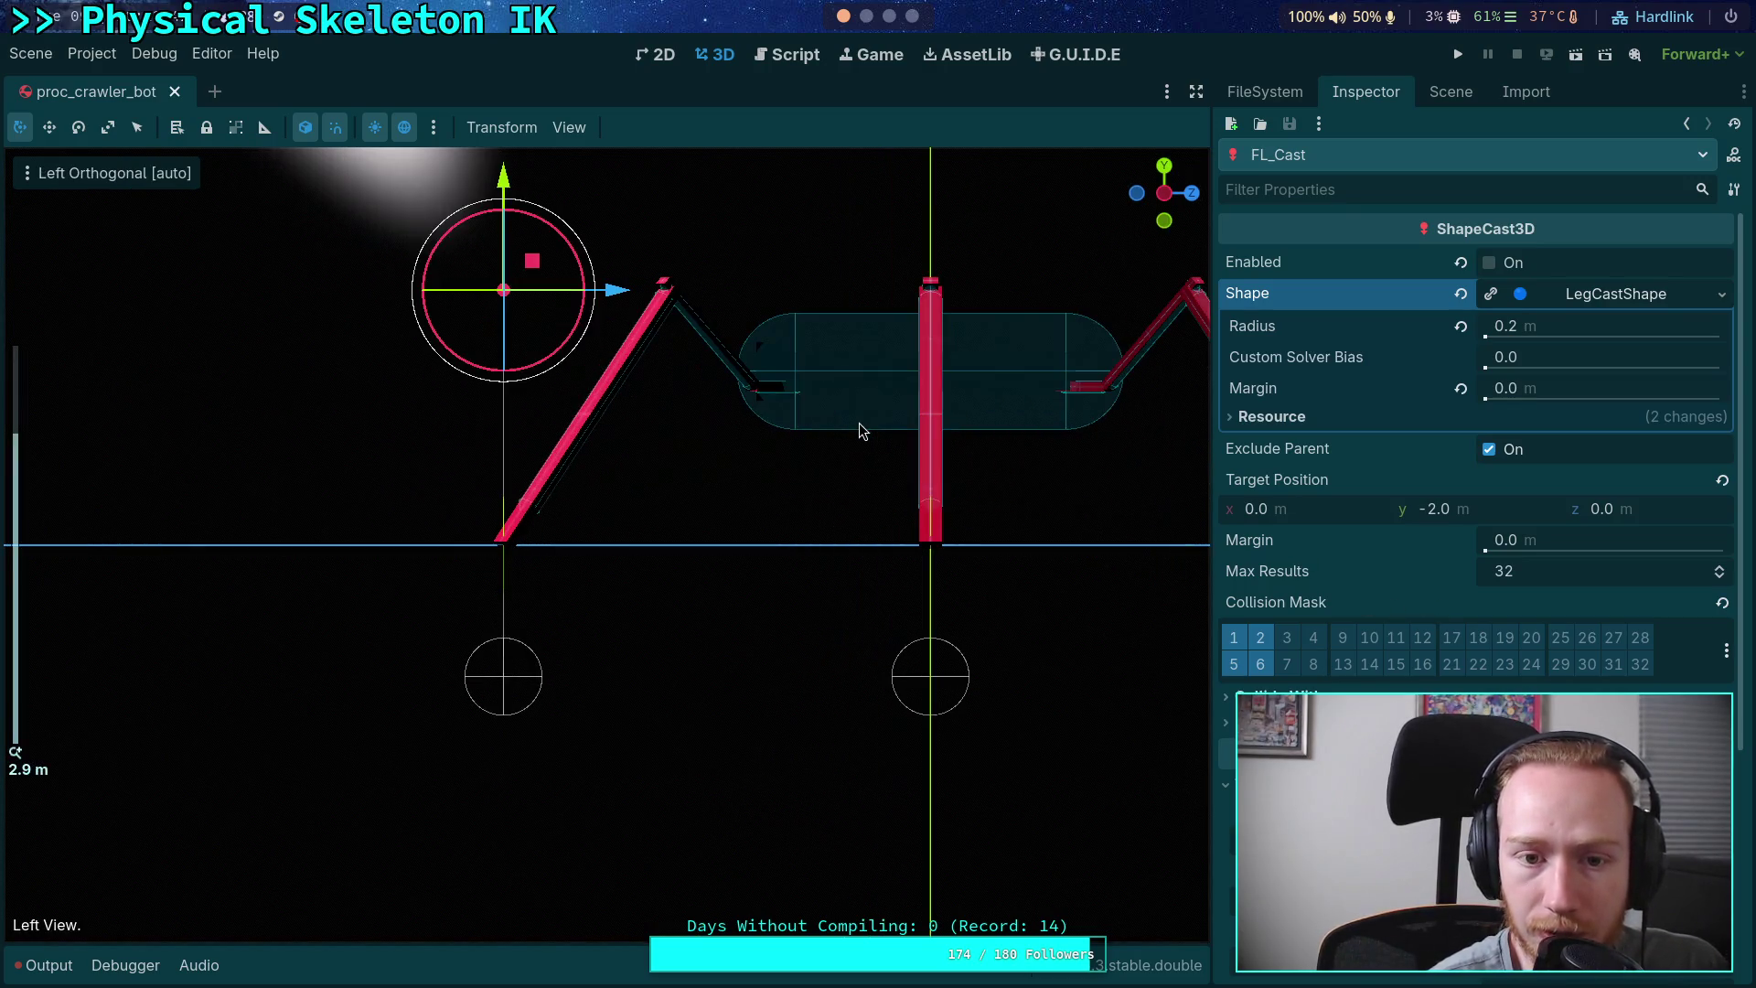
pyautogui.scroll(3, 738, 501)
pyautogui.moveTo(428, 269); pyautogui.dragTo(688, 279)
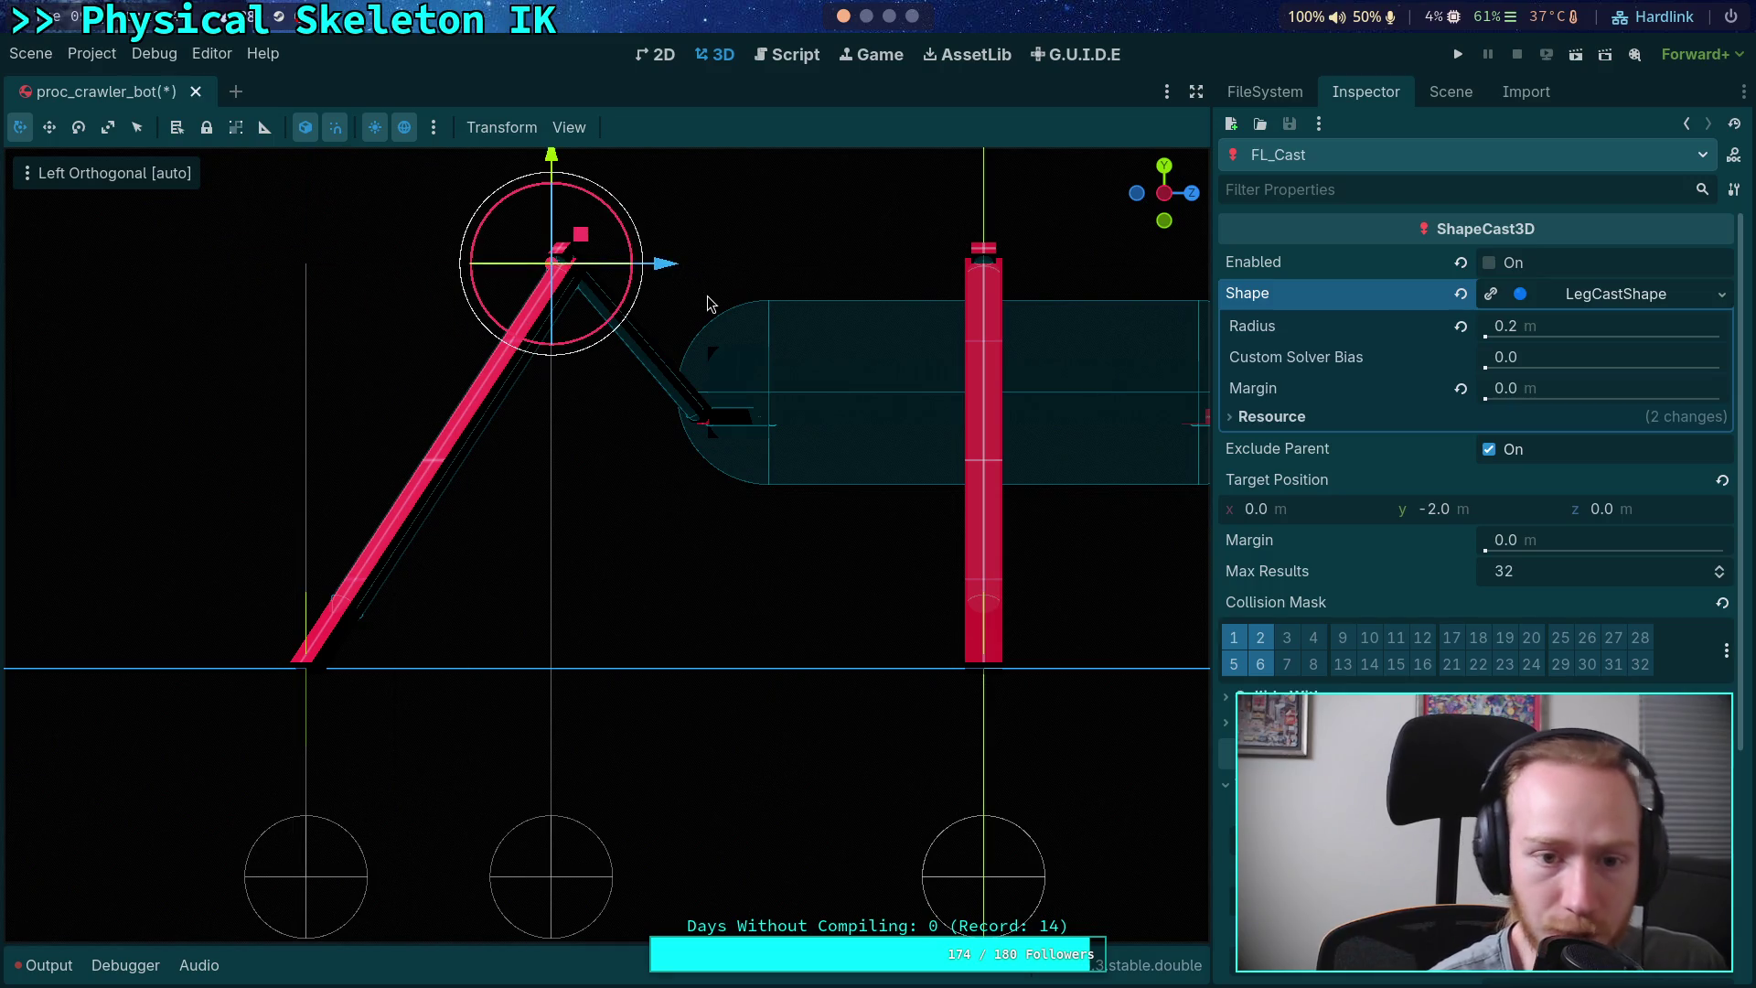
pyautogui.hotkey('ctrl', 'z')
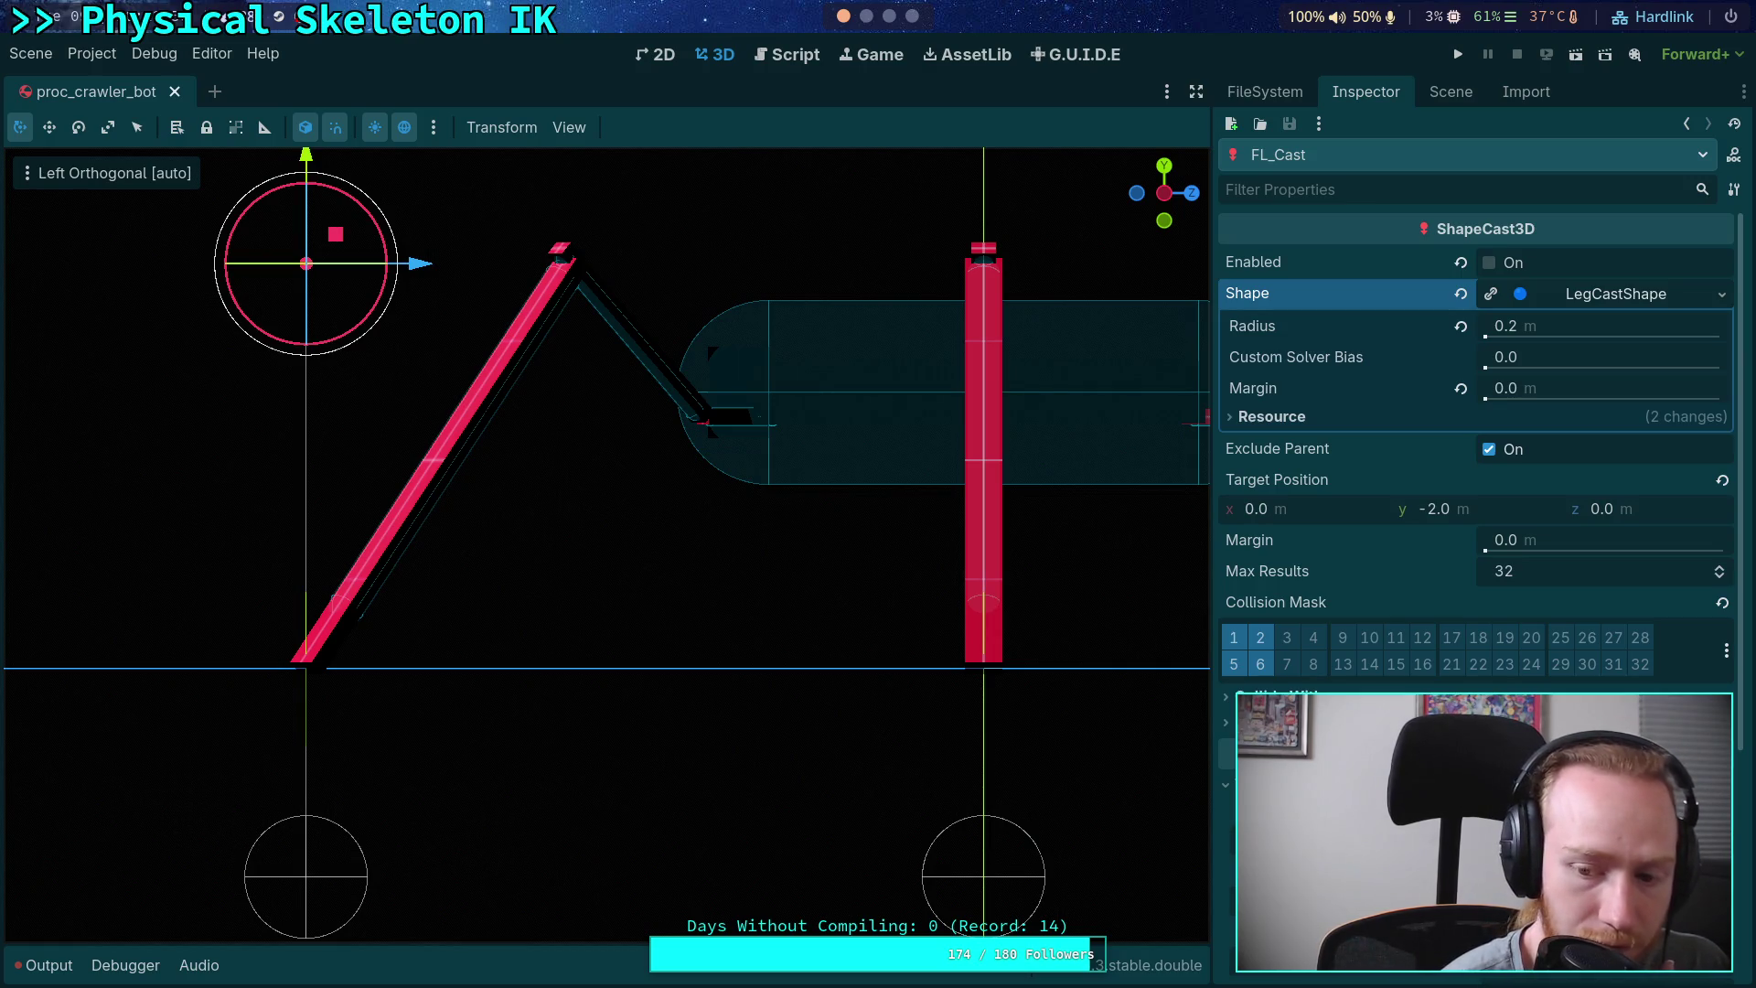
pyautogui.click(1476, 101)
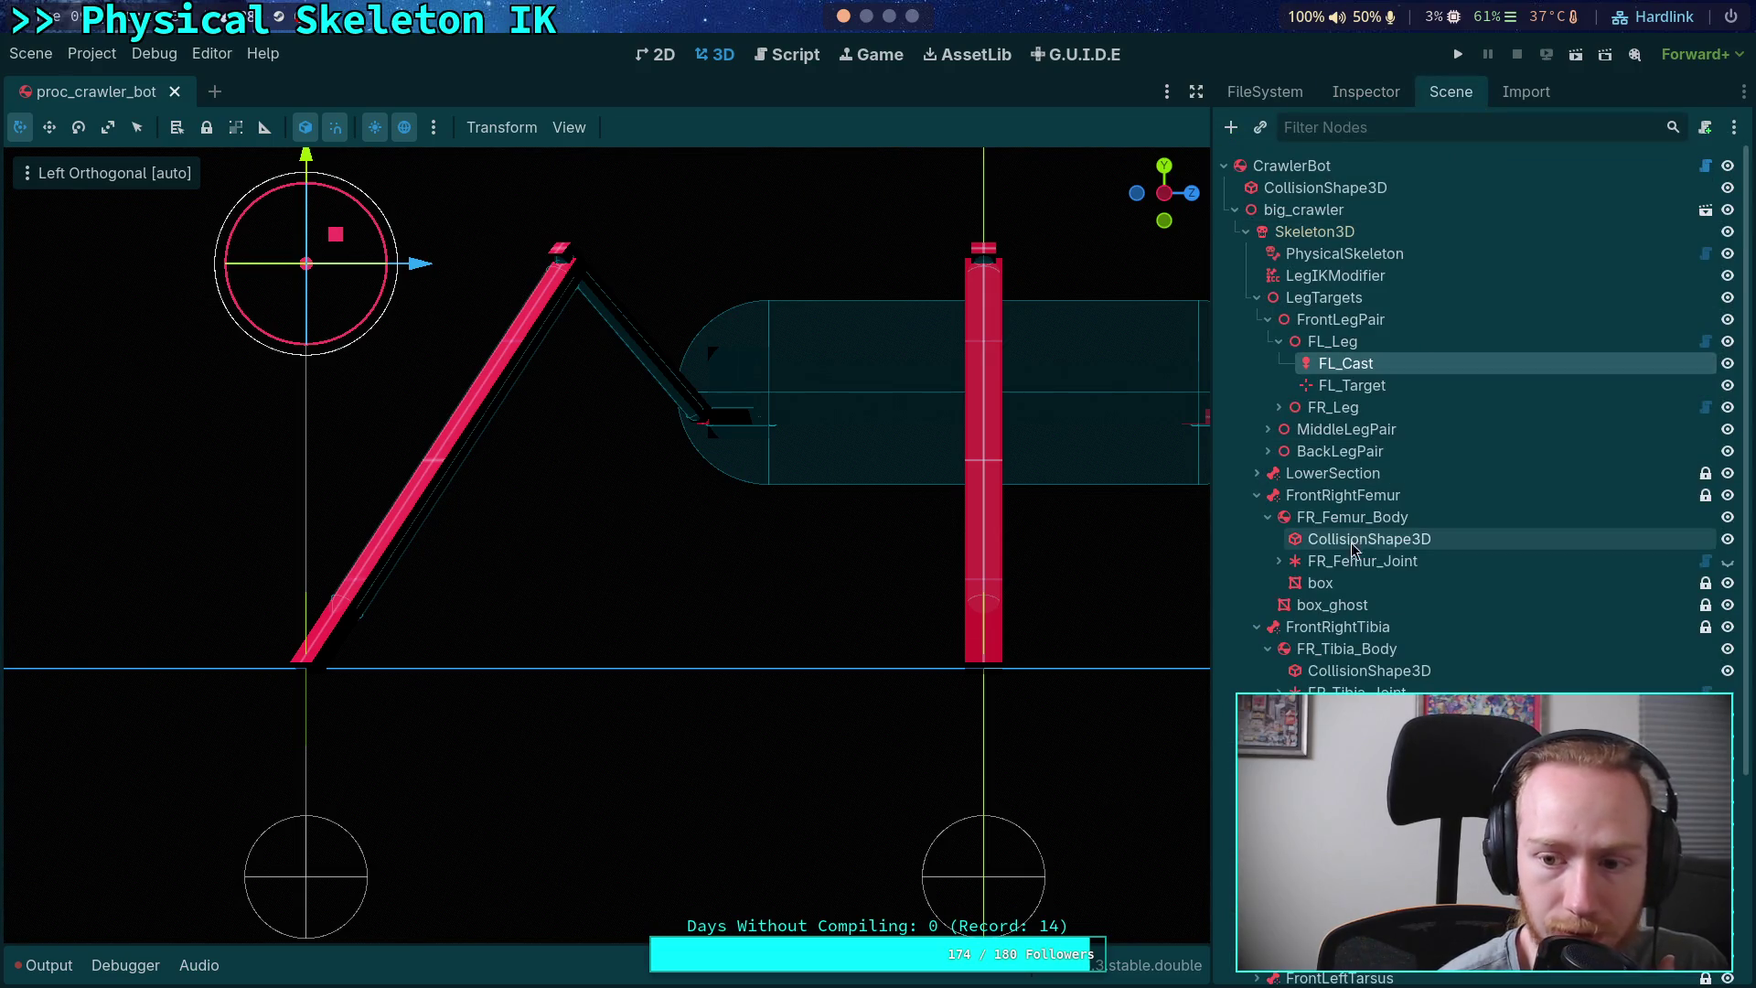
pyautogui.click(1410, 631)
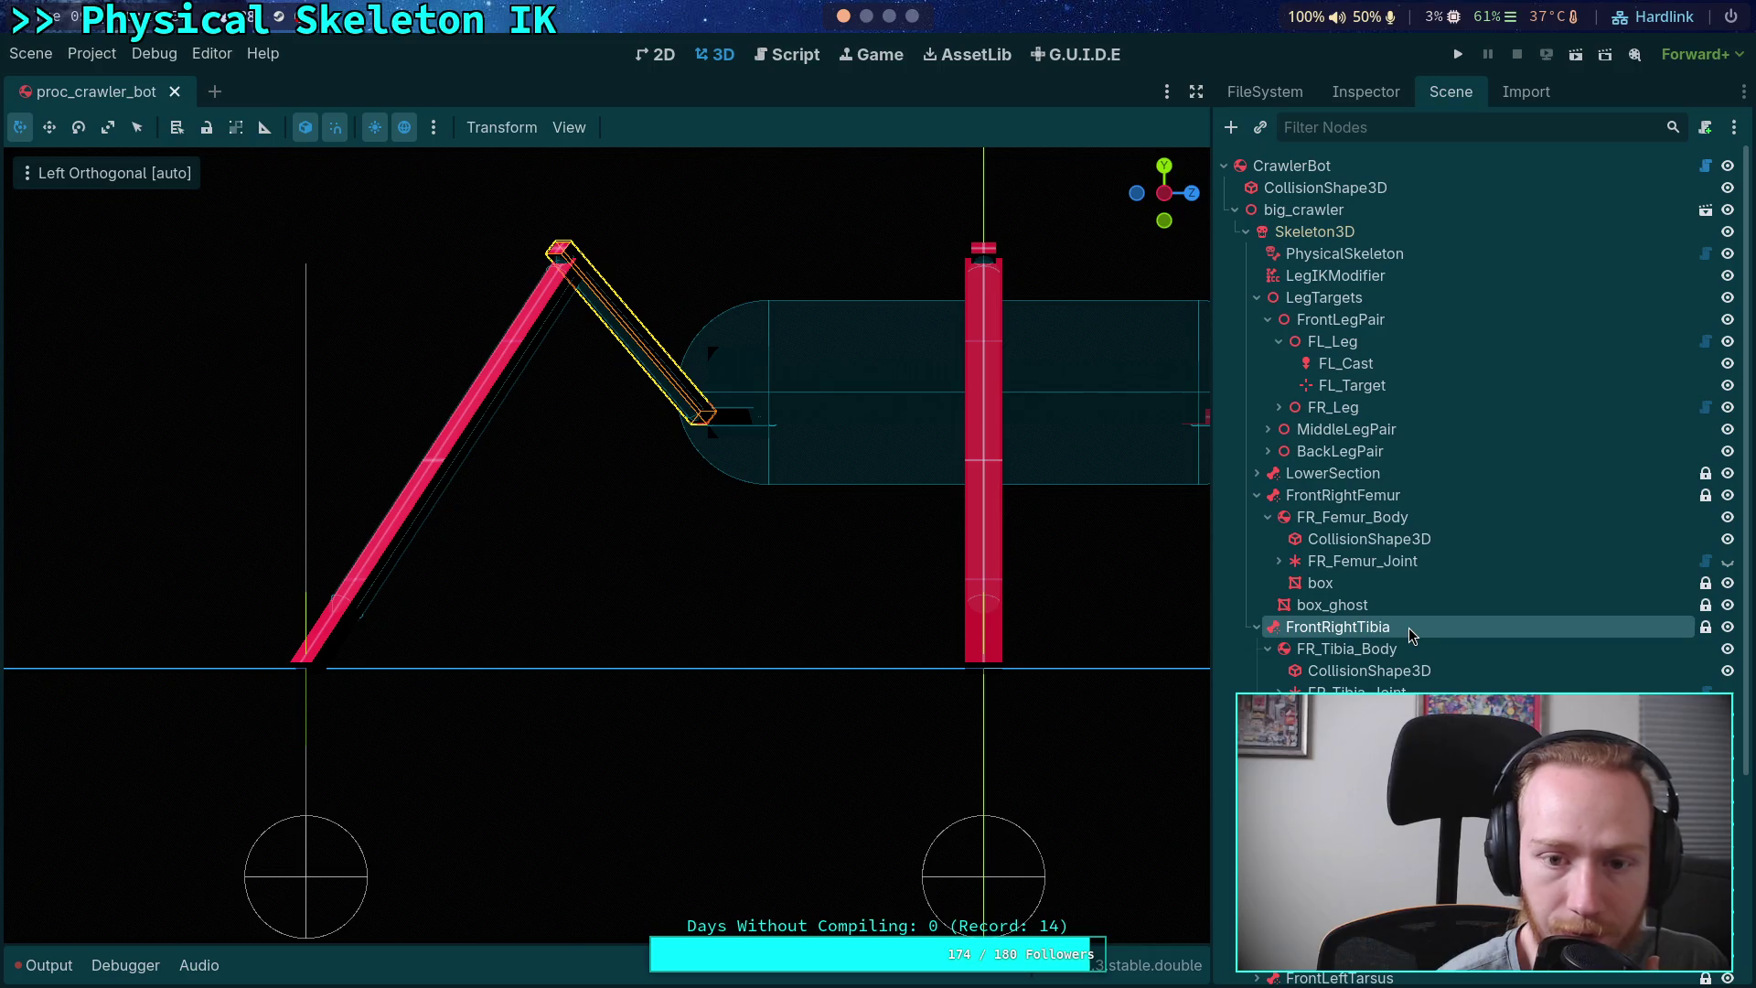
pyautogui.press('Down')
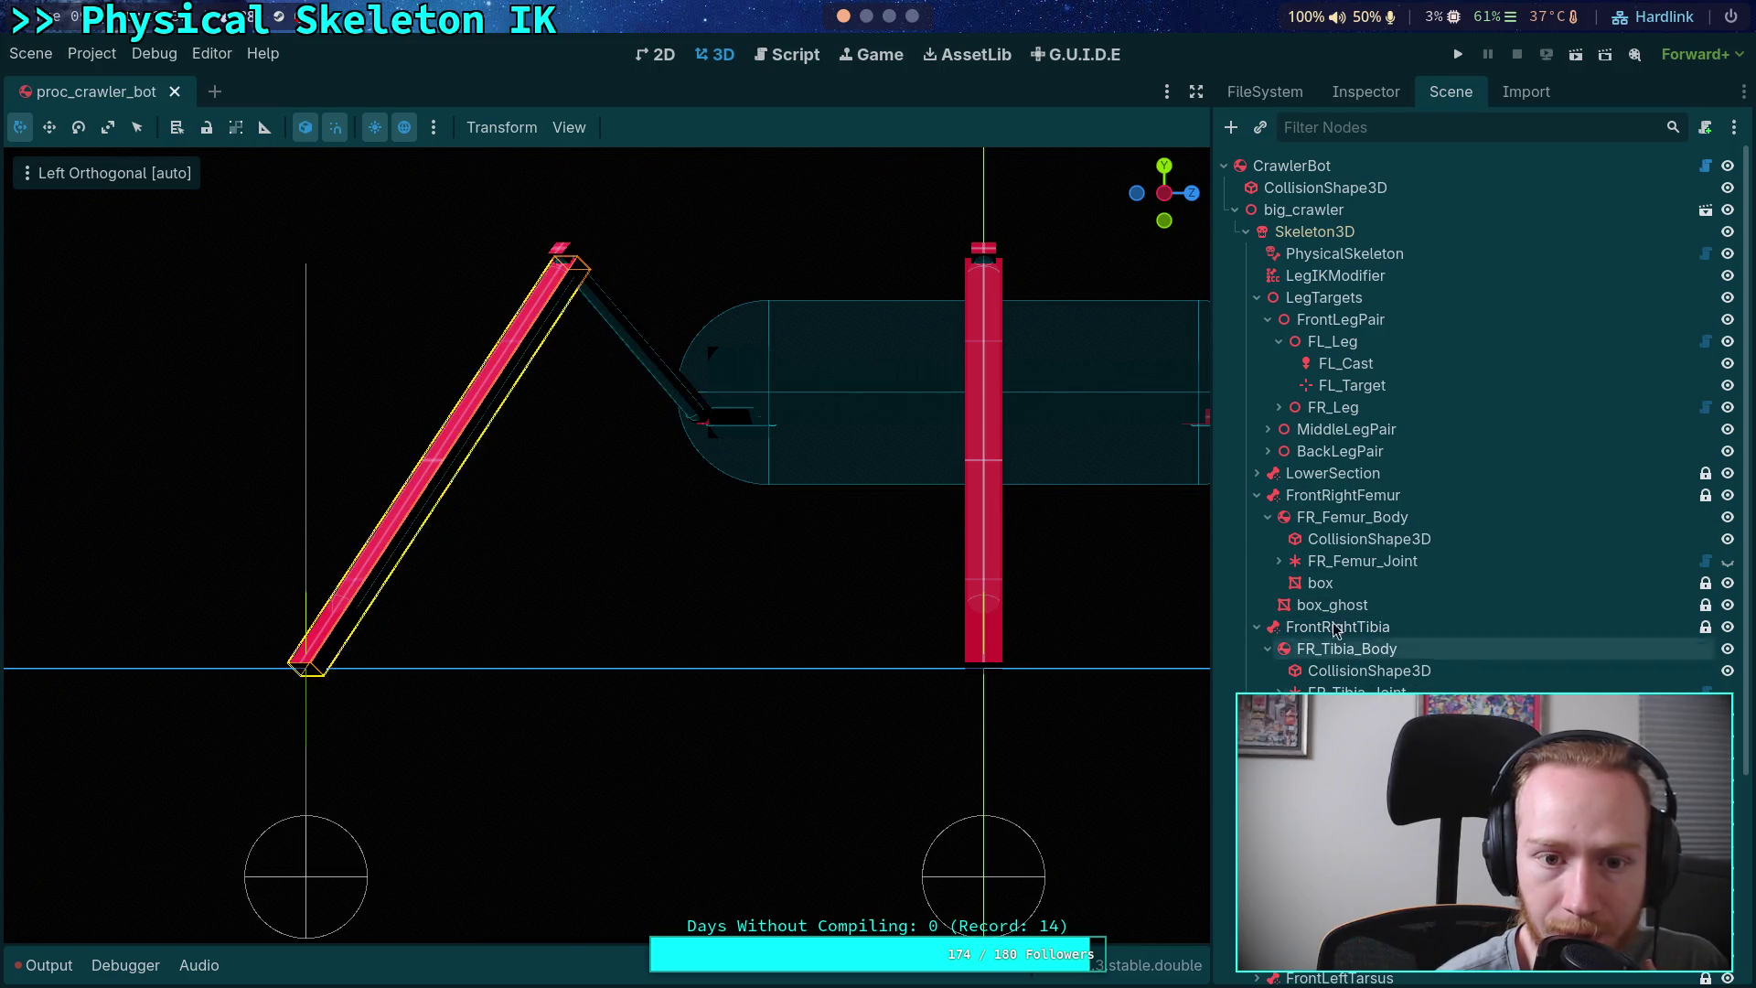
pyautogui.click(1368, 95)
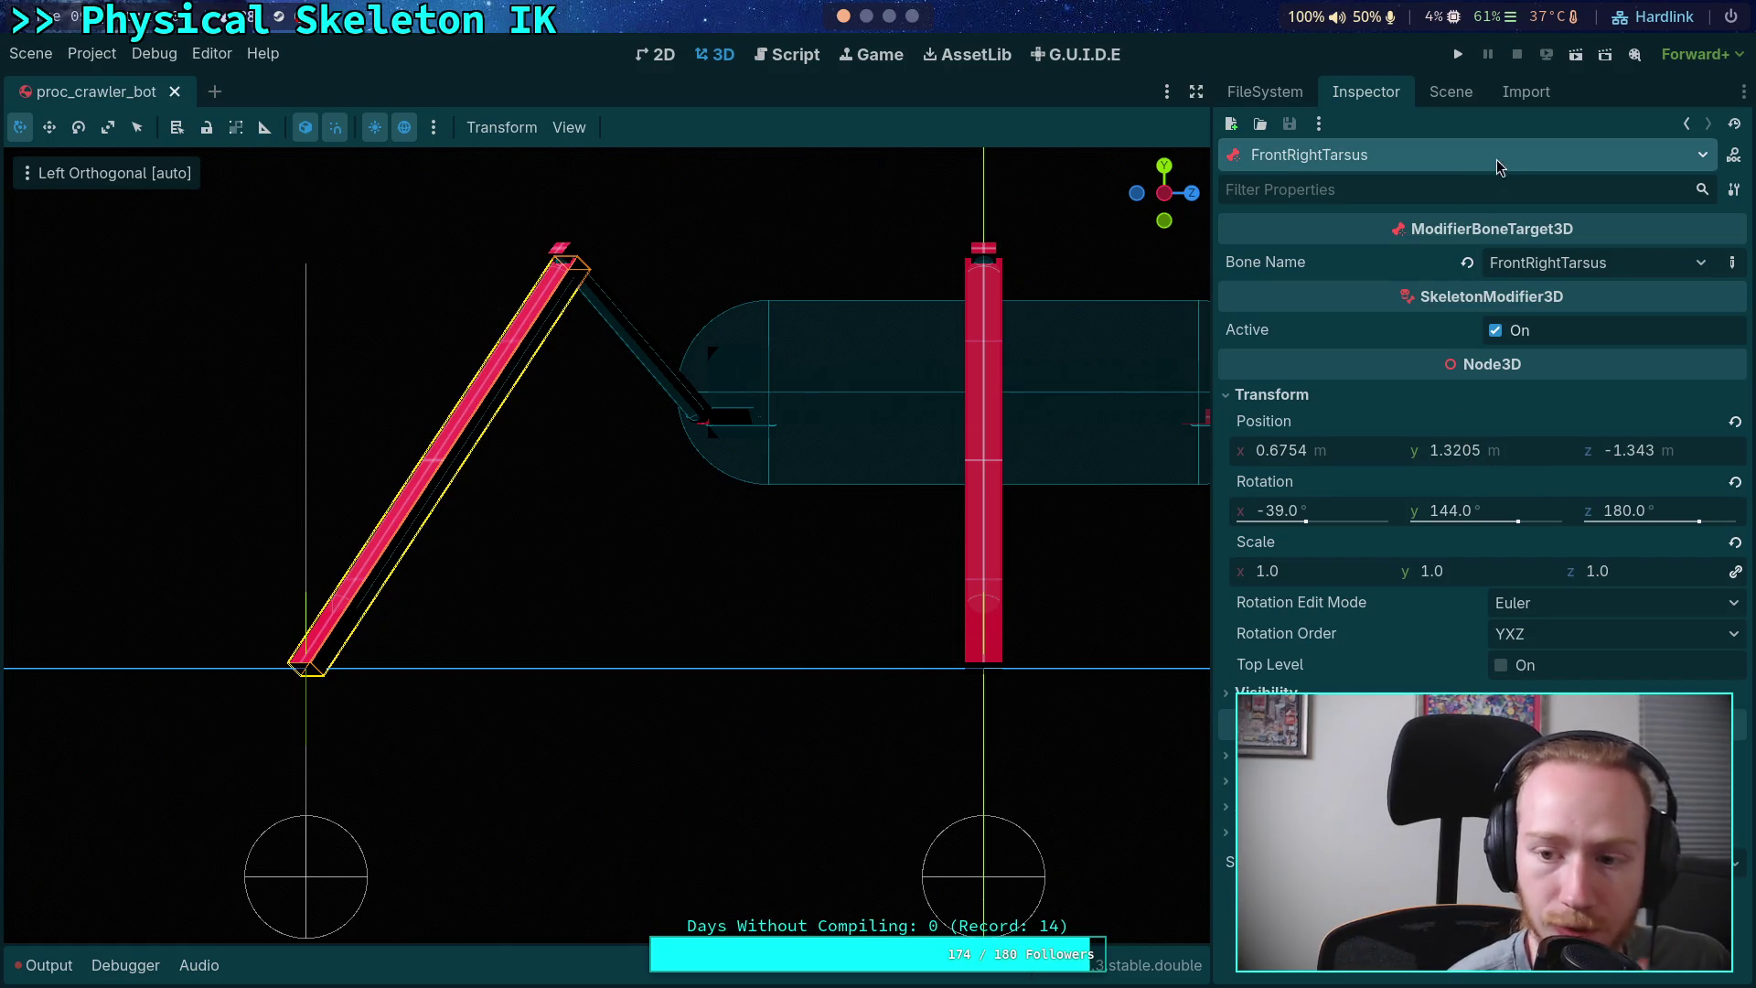
pyautogui.click(1461, 103)
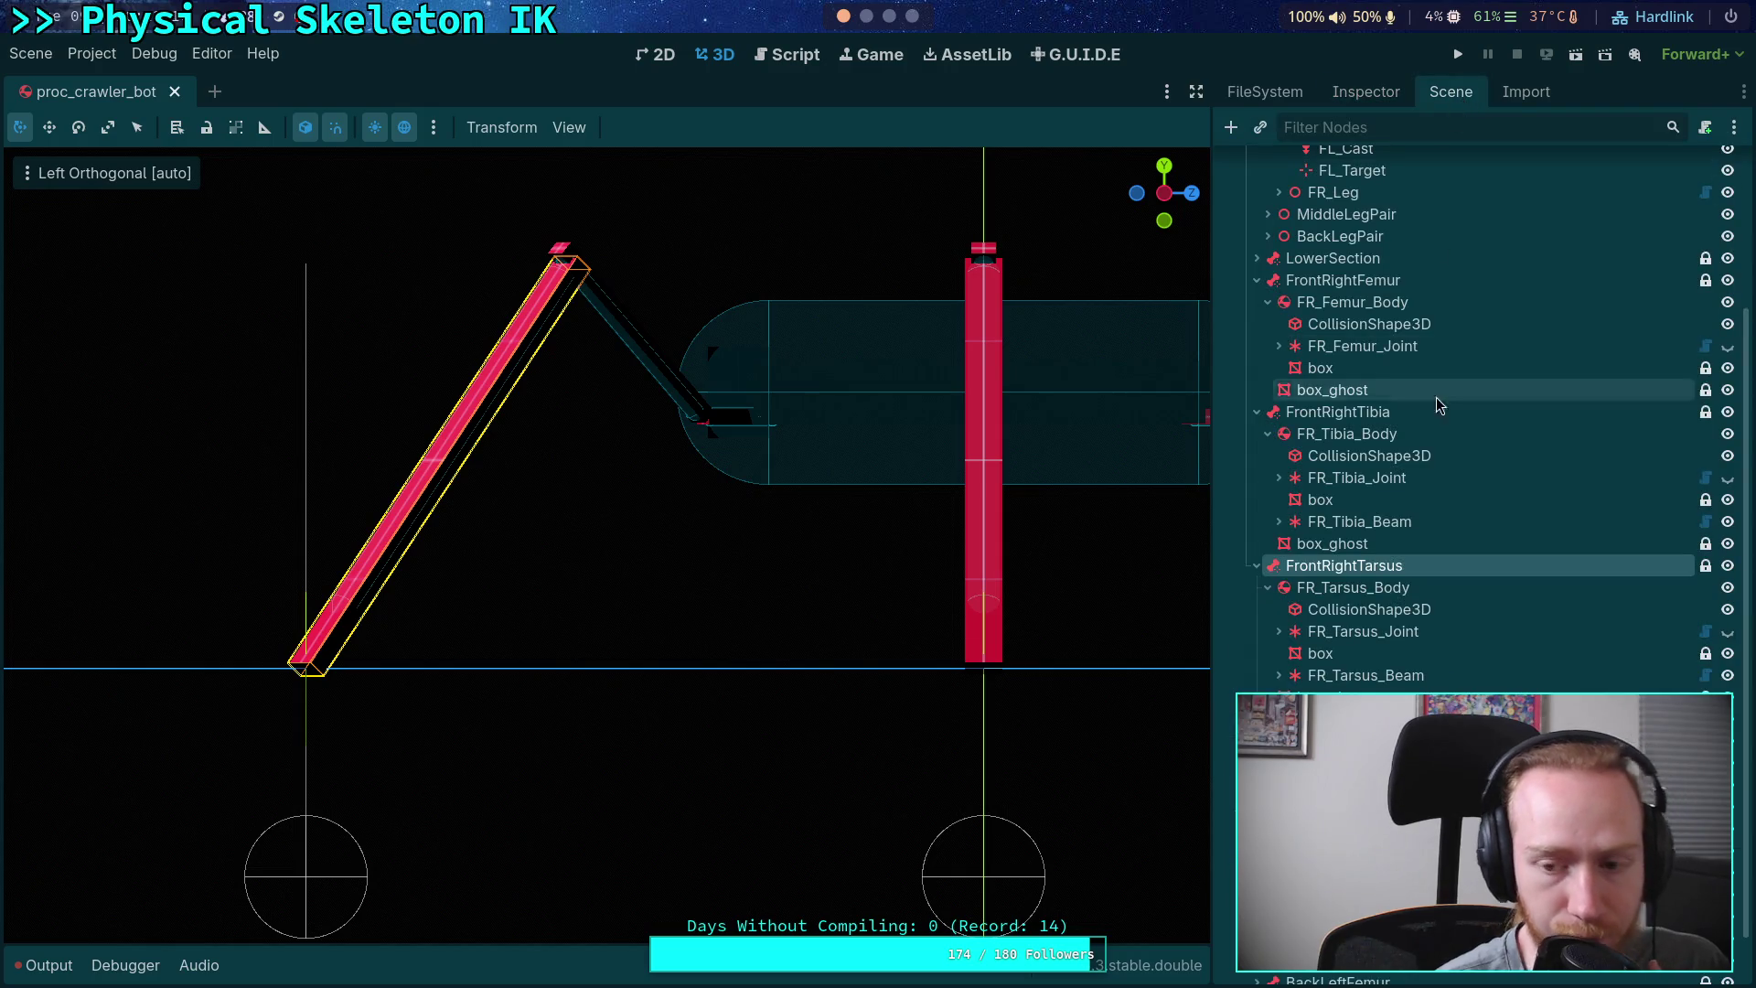
pyautogui.scroll(5, 1438, 436)
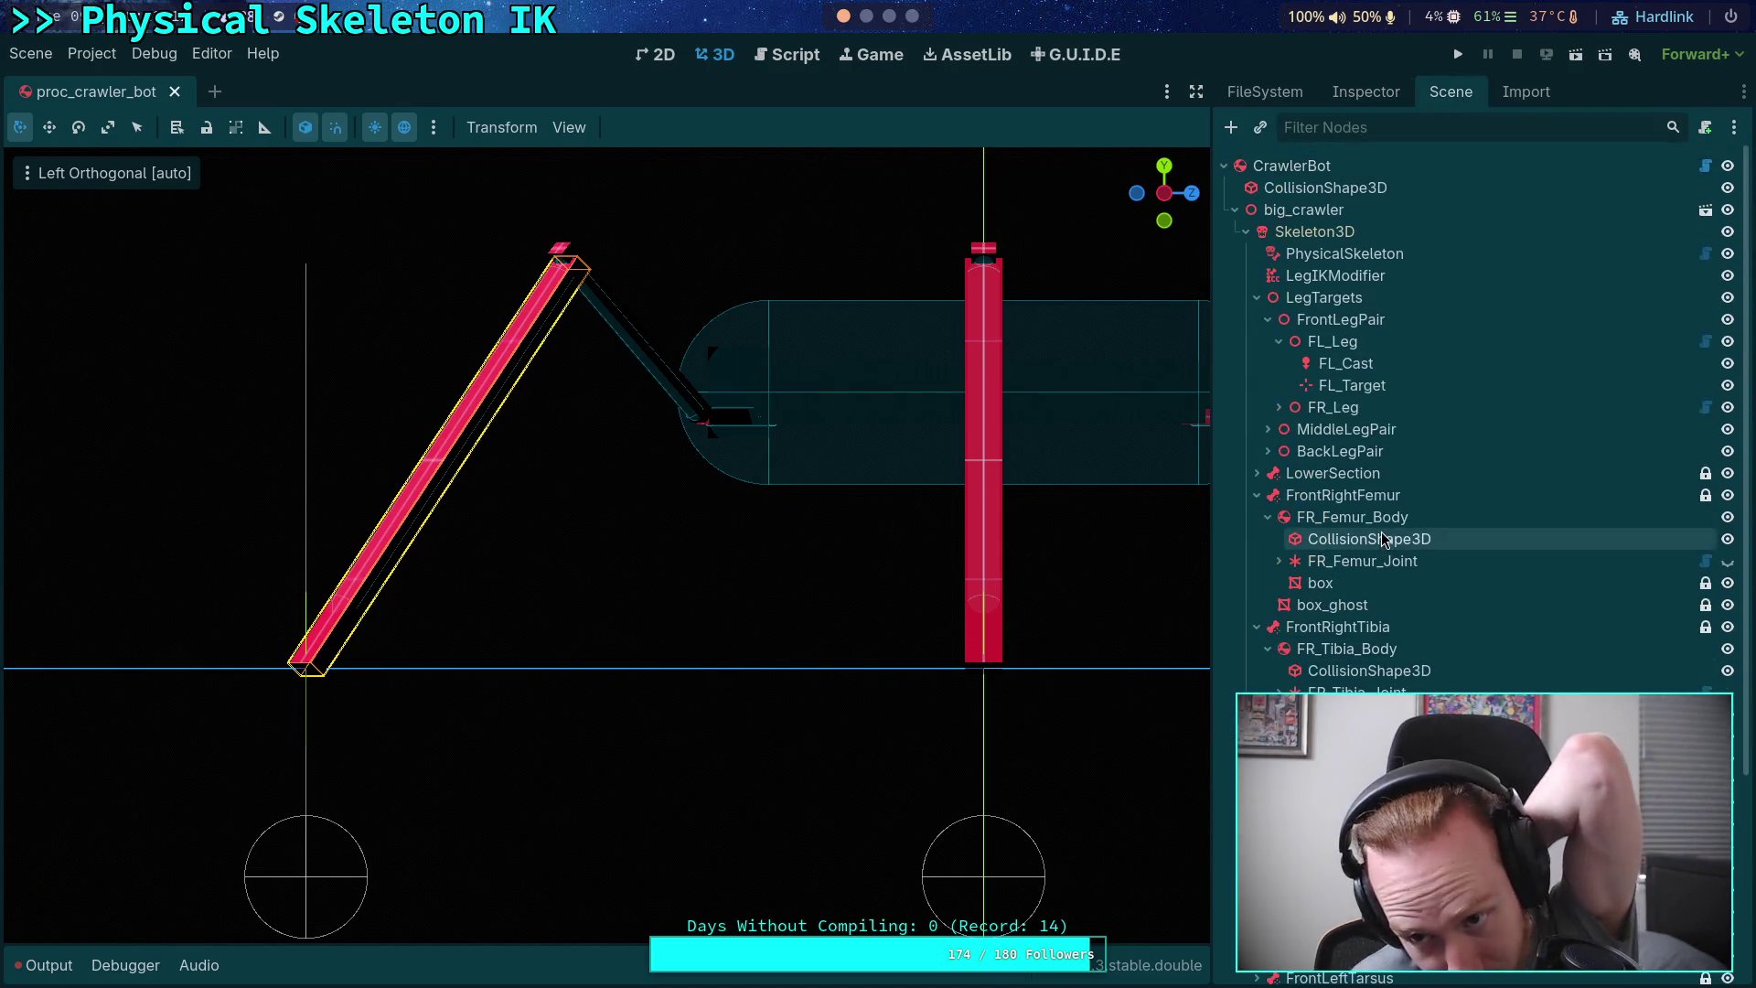
pyautogui.click(1337, 364)
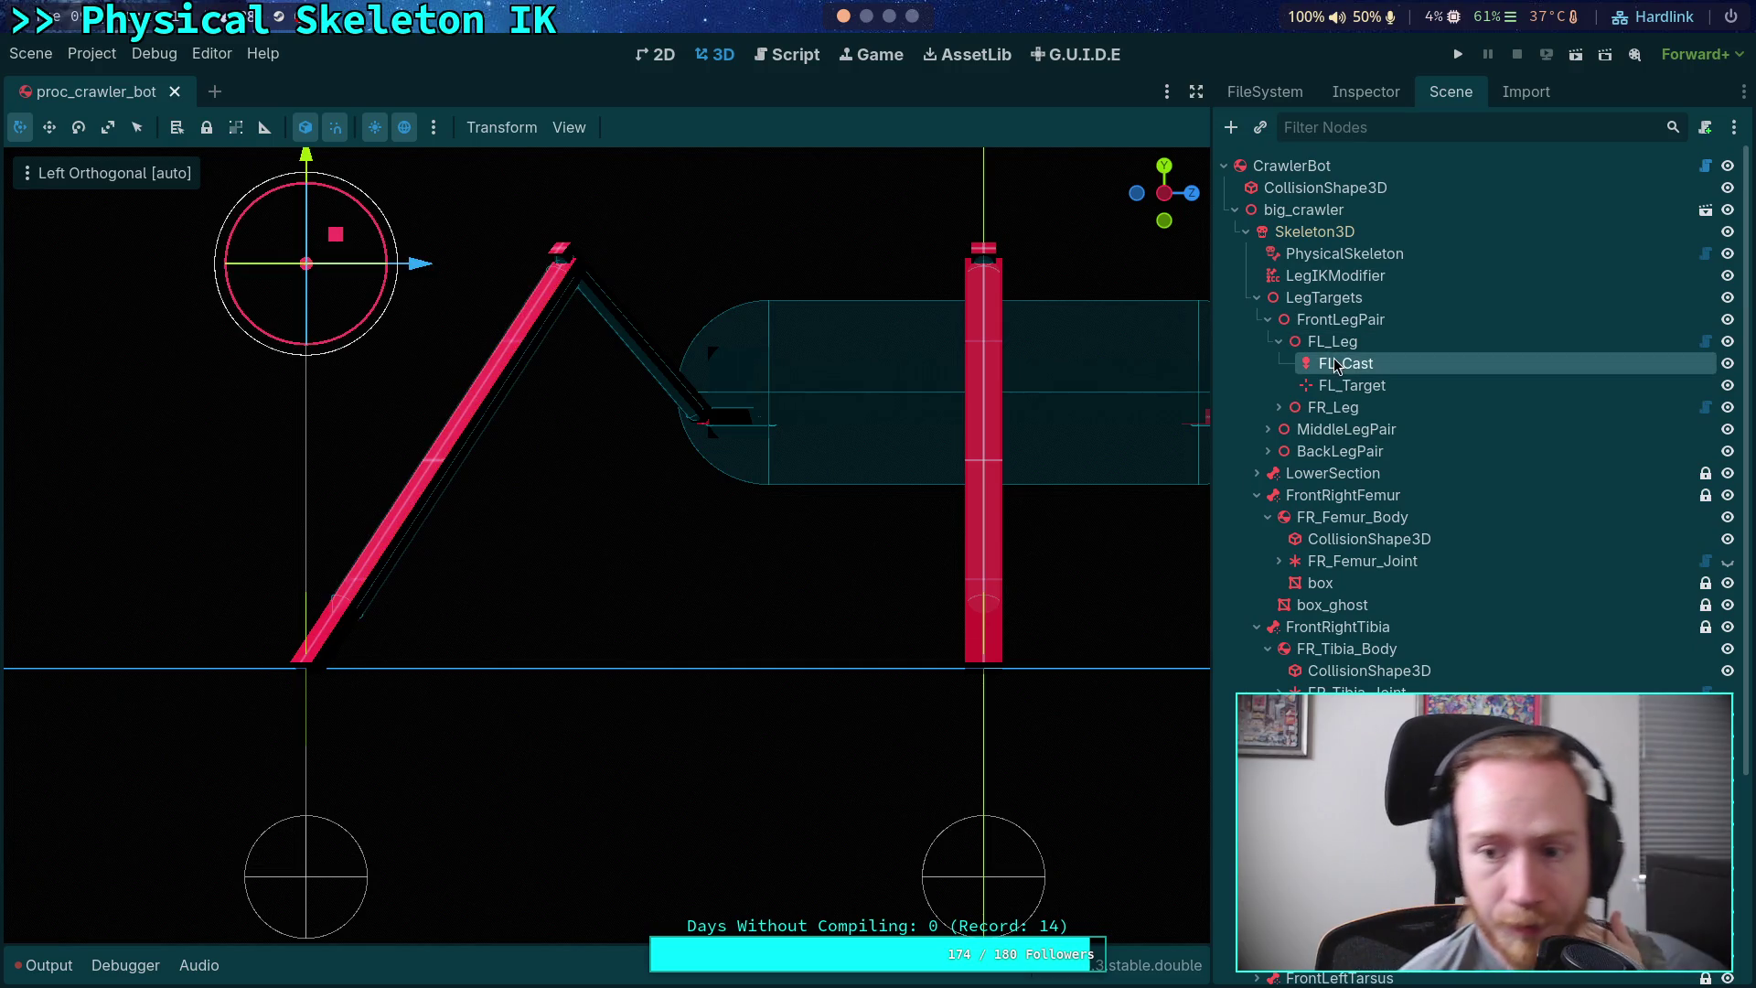
pyautogui.moveTo(1337, 364)
pyautogui.mouseDown()
pyautogui.moveTo(1306, 239)
pyautogui.moveTo(1309, 270)
pyautogui.mouseUp()
pyautogui.click(1387, 103)
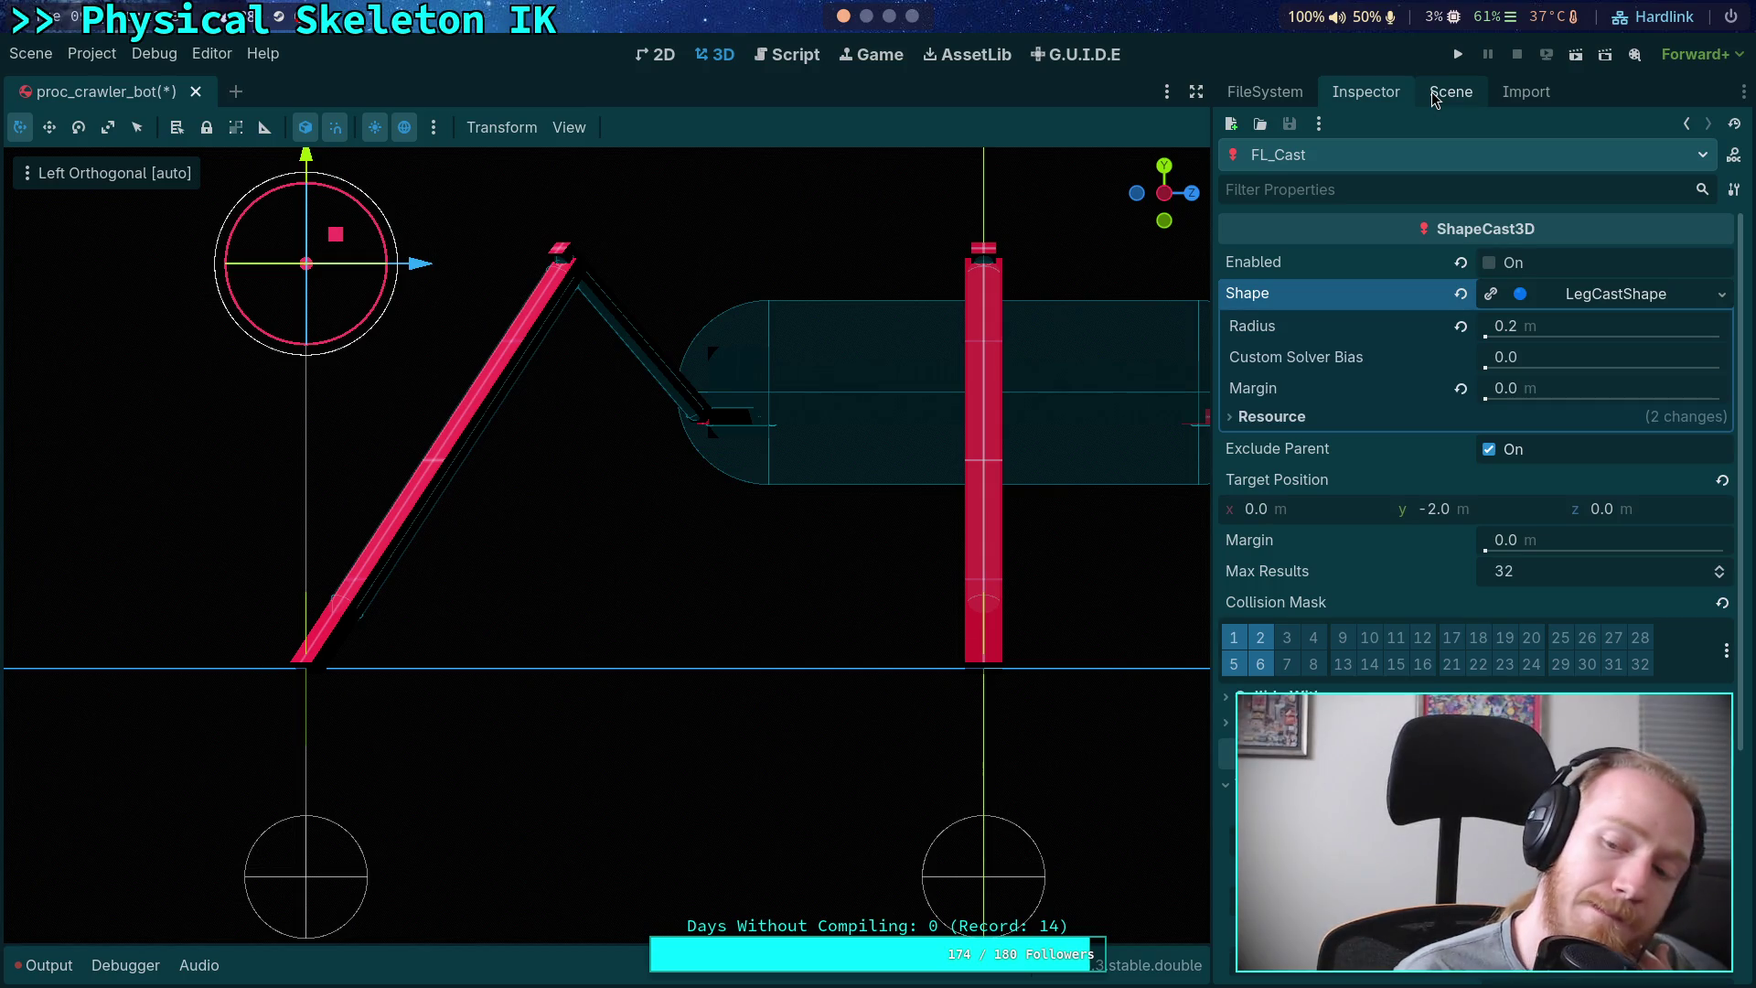
# Save the proc_crawler_bot scene with Ctrl+S.
pyautogui.hotkey('ctrl', 's')
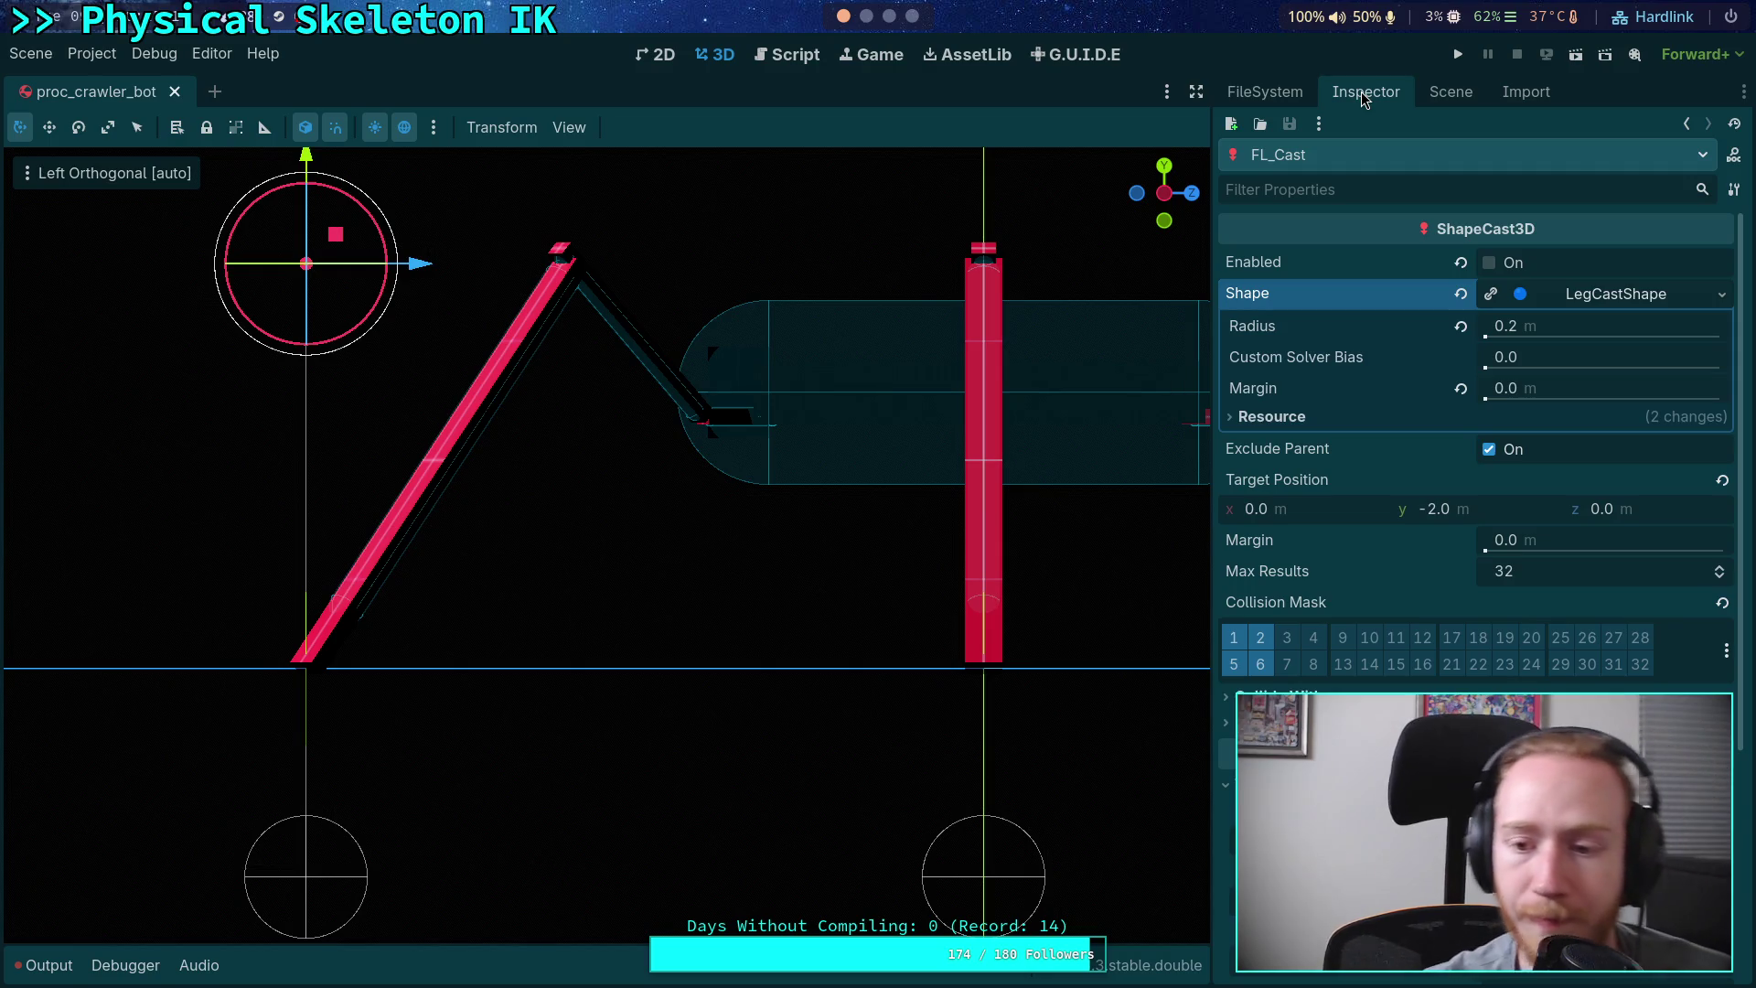
# Pull FL_Cast's target position y up from -2.0 and set it to -1.12.
pyautogui.moveTo(1459, 511); pyautogui.dragTo(1607, 510)
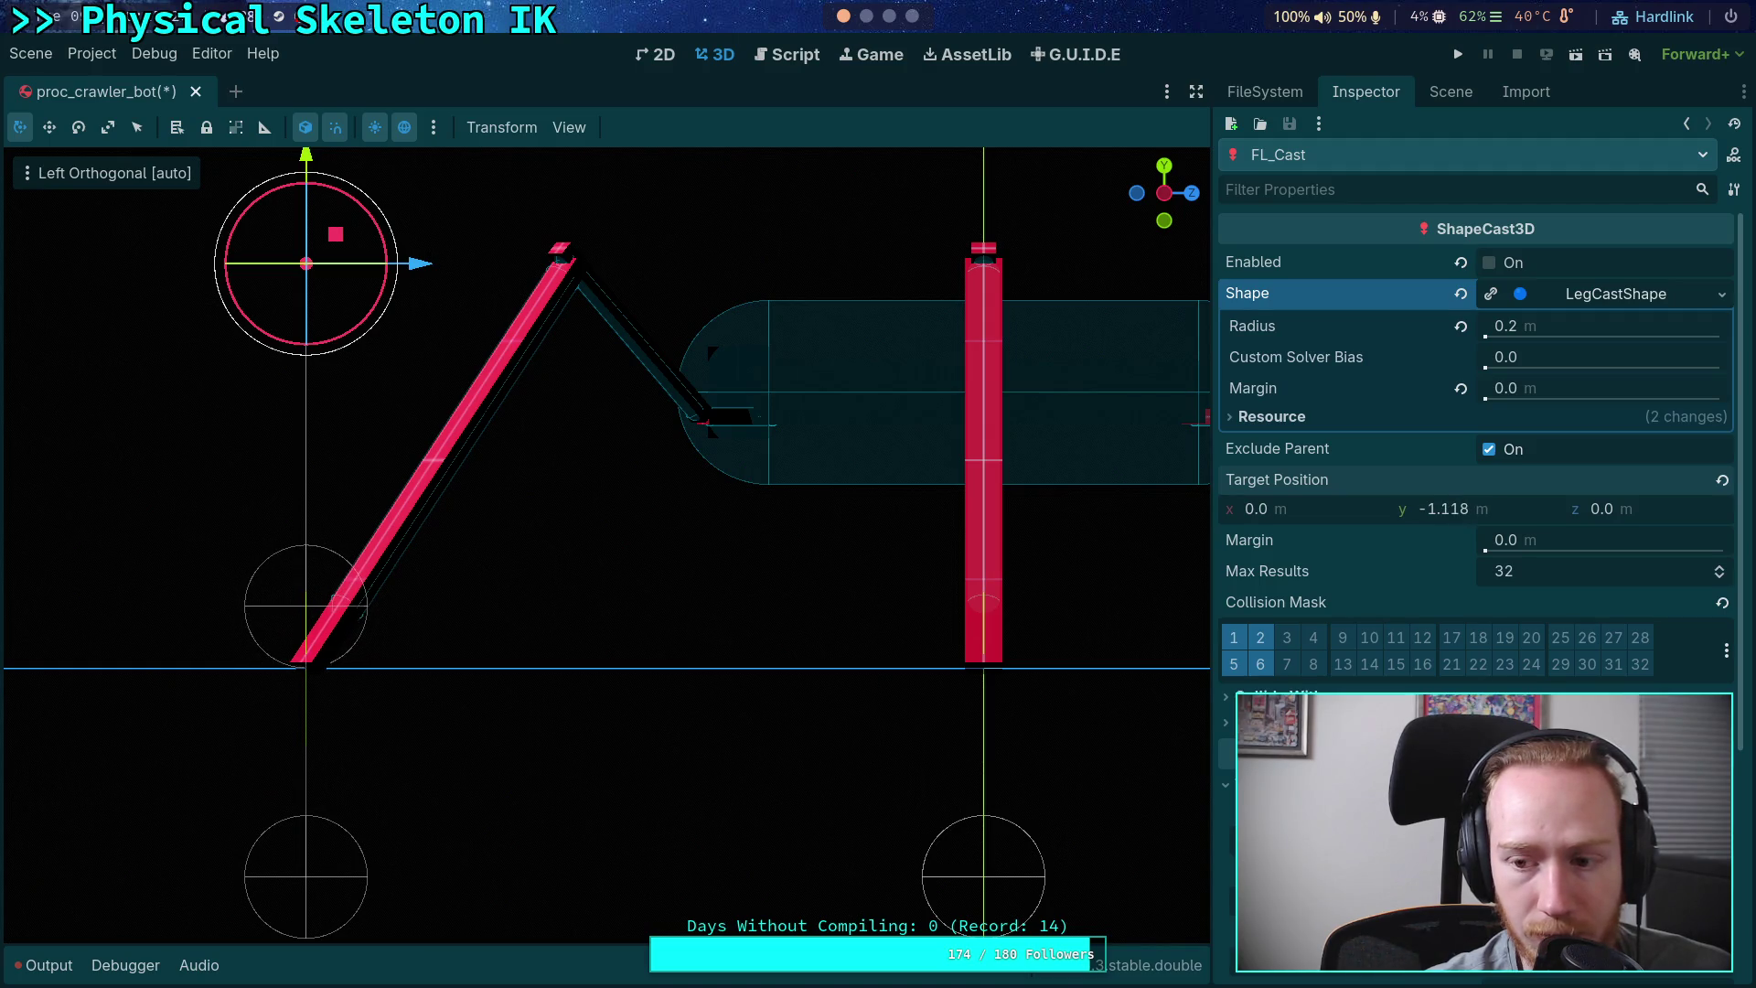
pyautogui.click(1481, 508)
pyautogui.moveTo(1449, 509); pyautogui.dragTo(1530, 513)
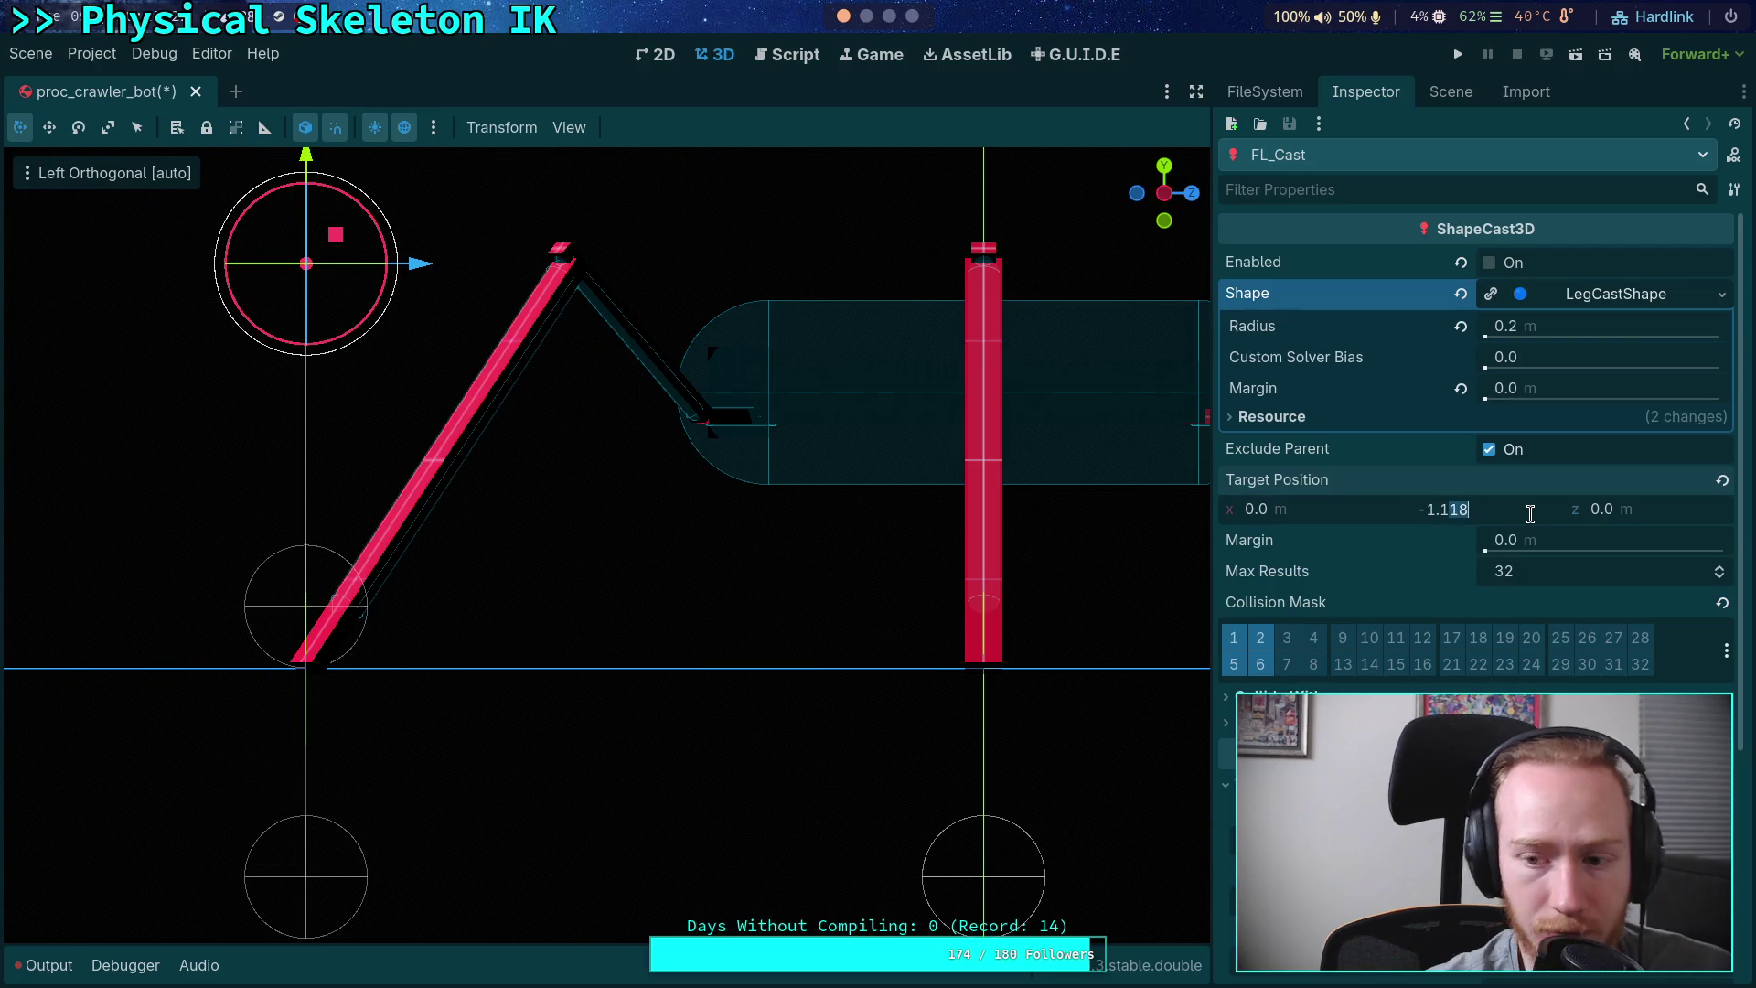
pyautogui.press('BackSpace')
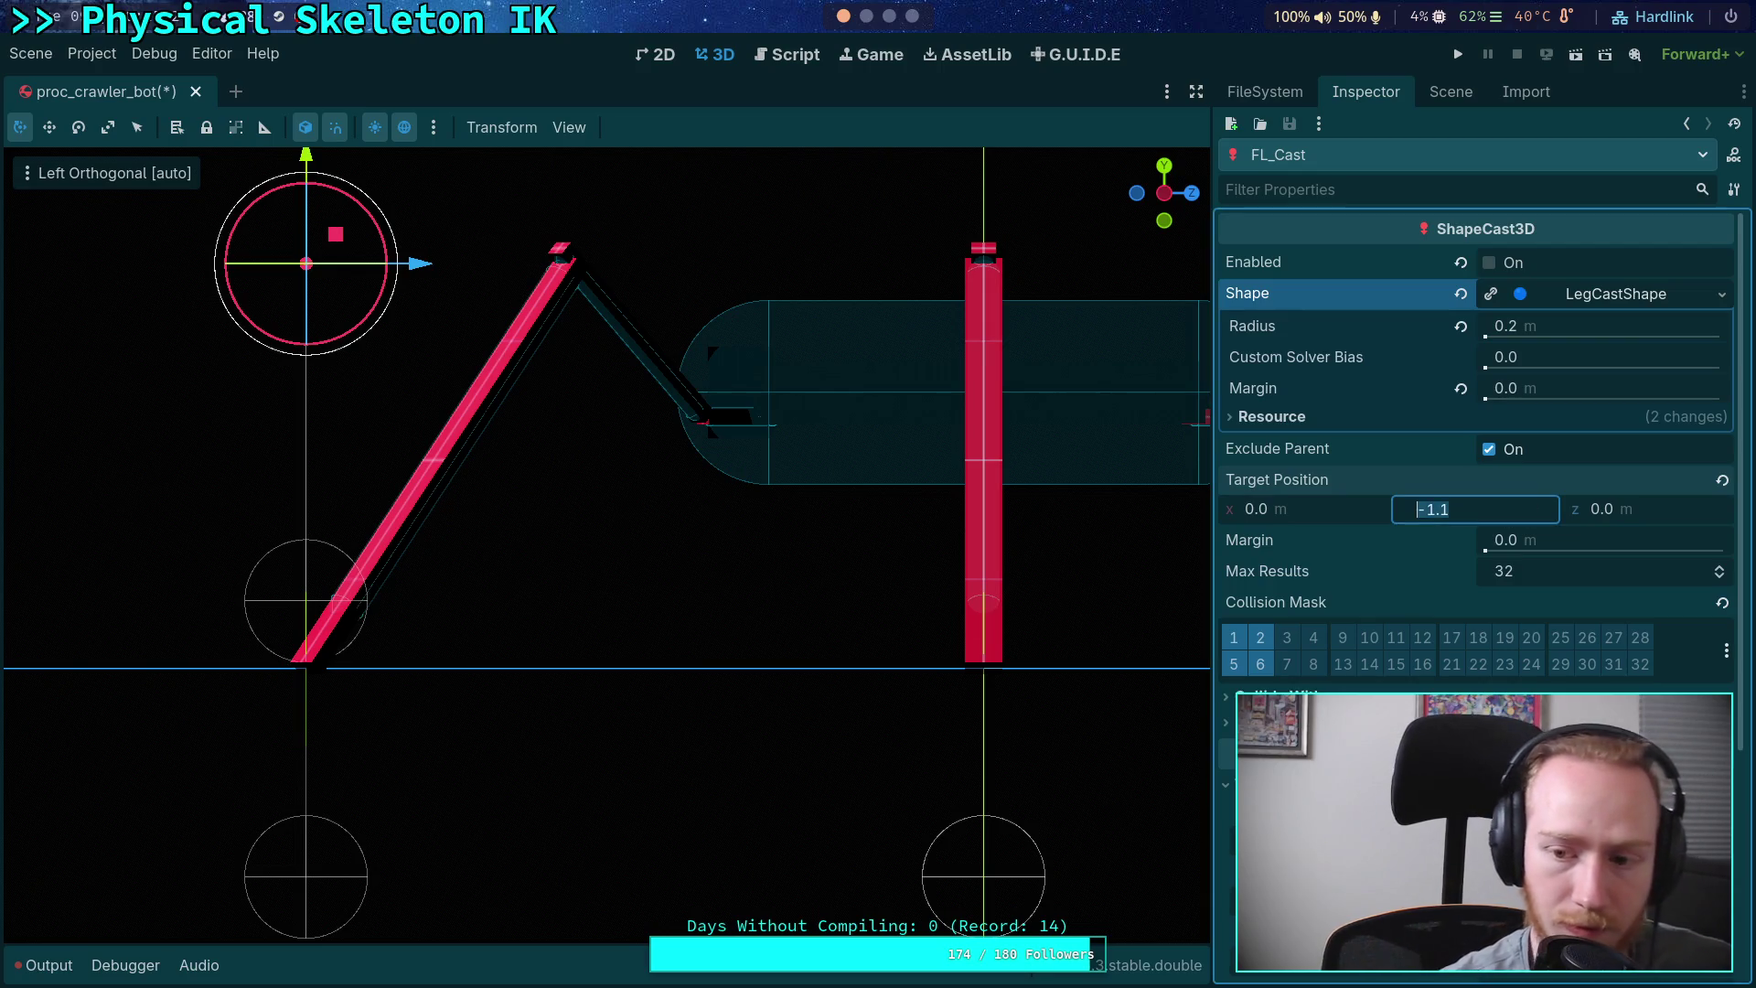
pyautogui.write('2')
pyautogui.press('Return')
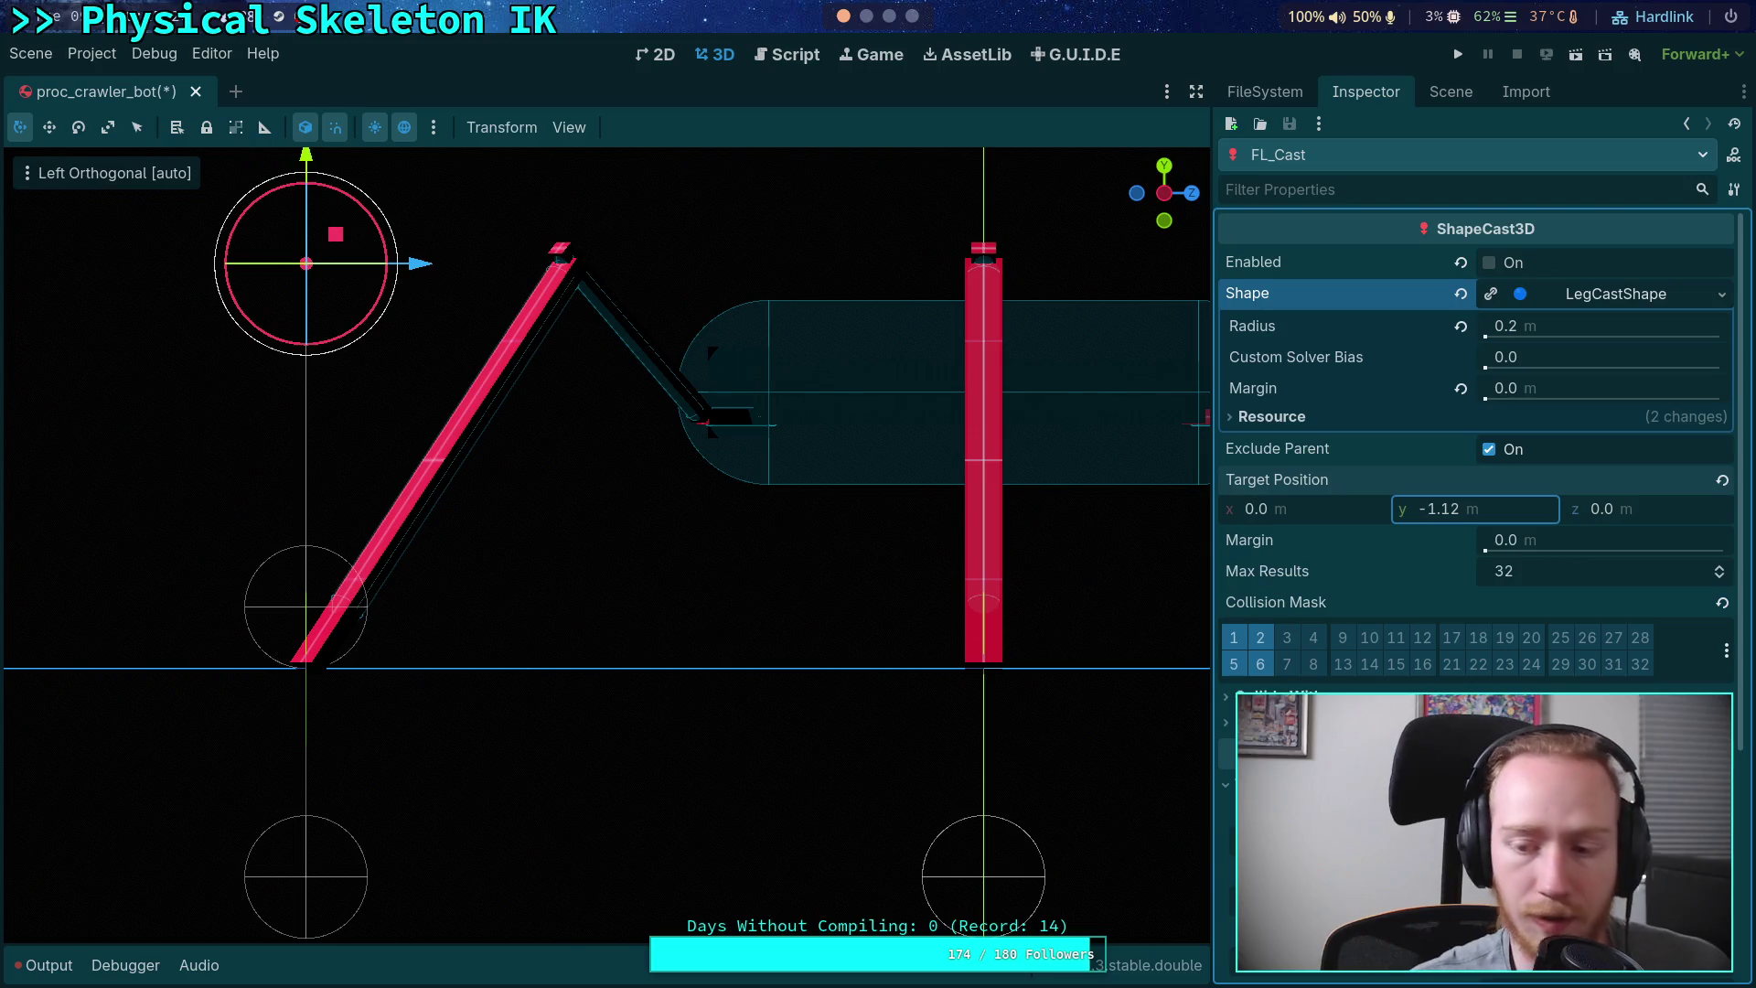
# Change FL_Cast's target position y to -1.32.
pyautogui.click(1611, 299)
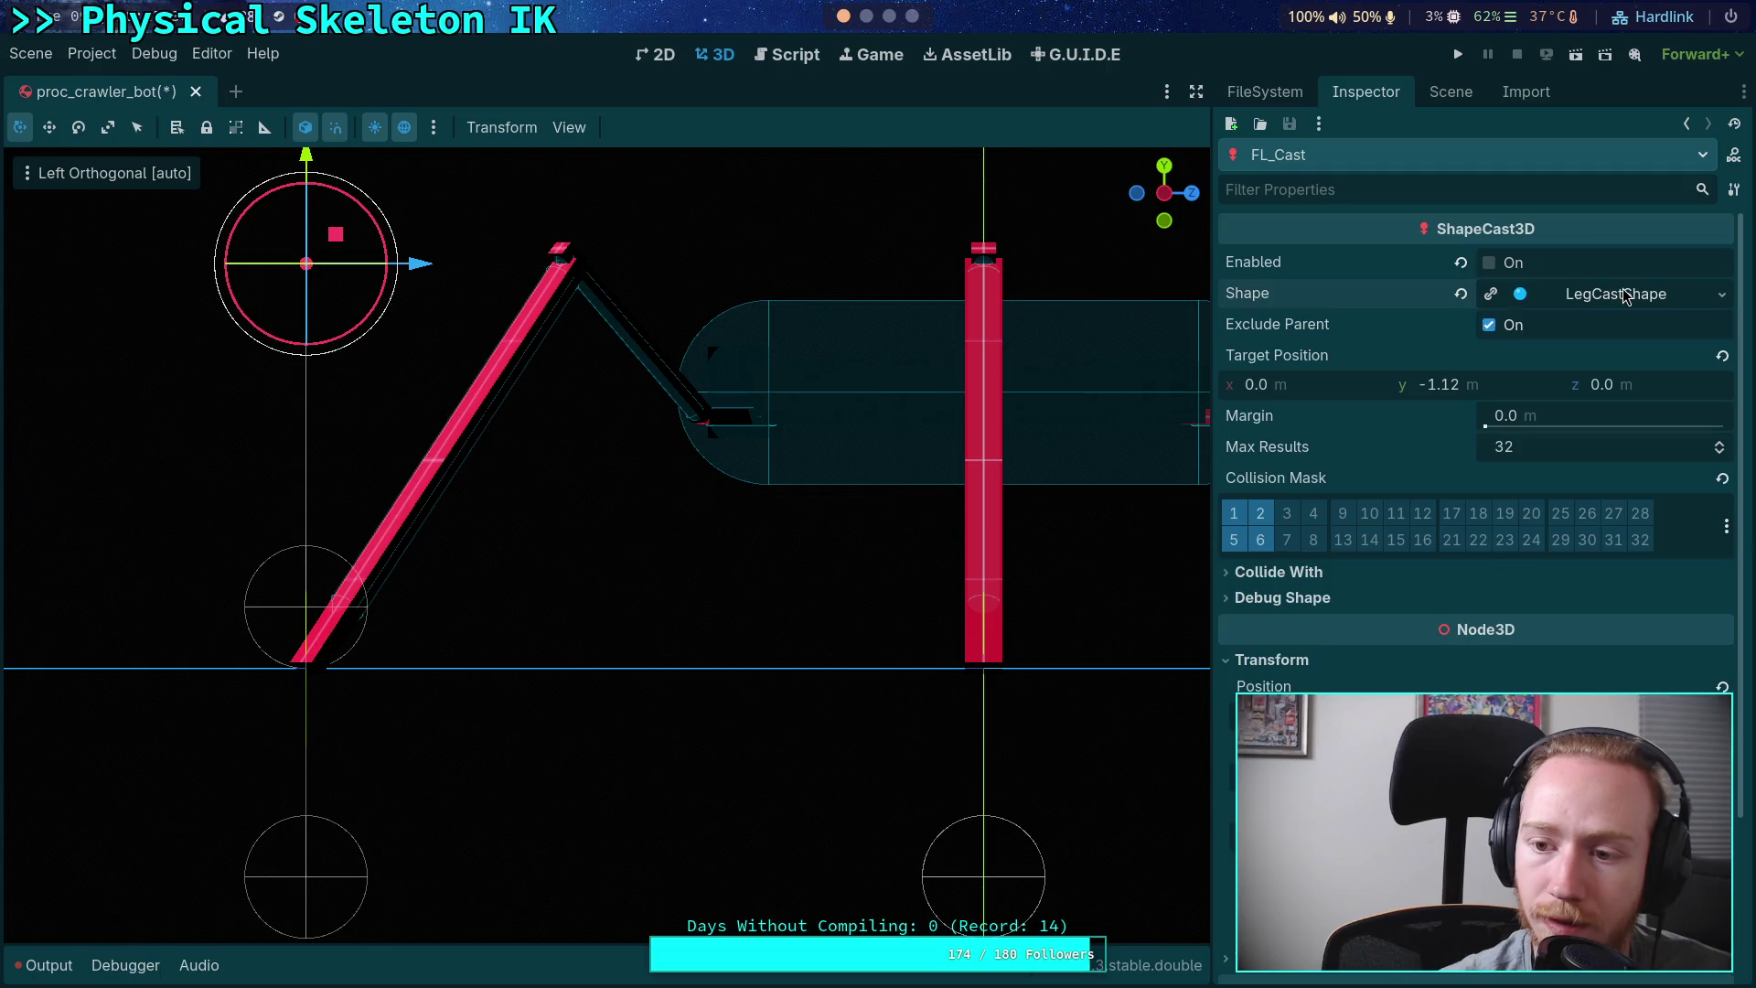
pyautogui.click(1624, 294)
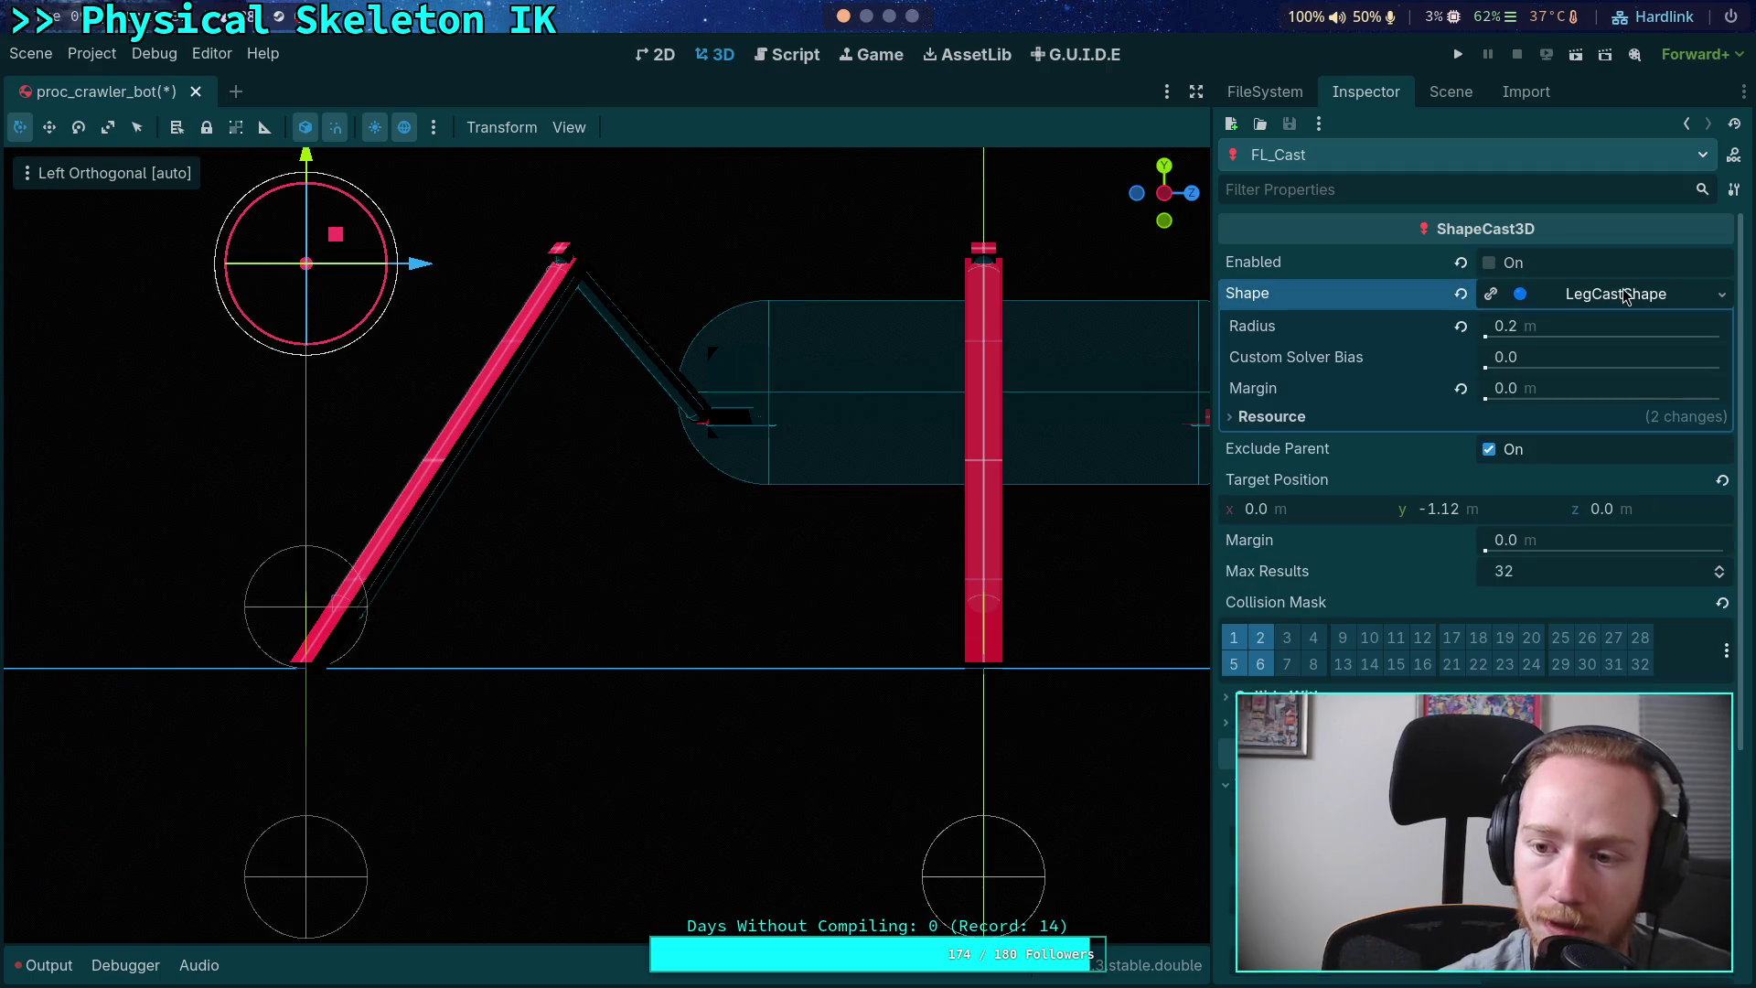
pyautogui.click(1449, 510)
pyautogui.click(1448, 510)
pyautogui.press('BackSpace')
pyautogui.write('3')
pyautogui.press('Return')
# Settle FL_Cast's target position y at -1.52.
pyautogui.click(1449, 509)
pyautogui.click(1449, 509)
pyautogui.click(1442, 509)
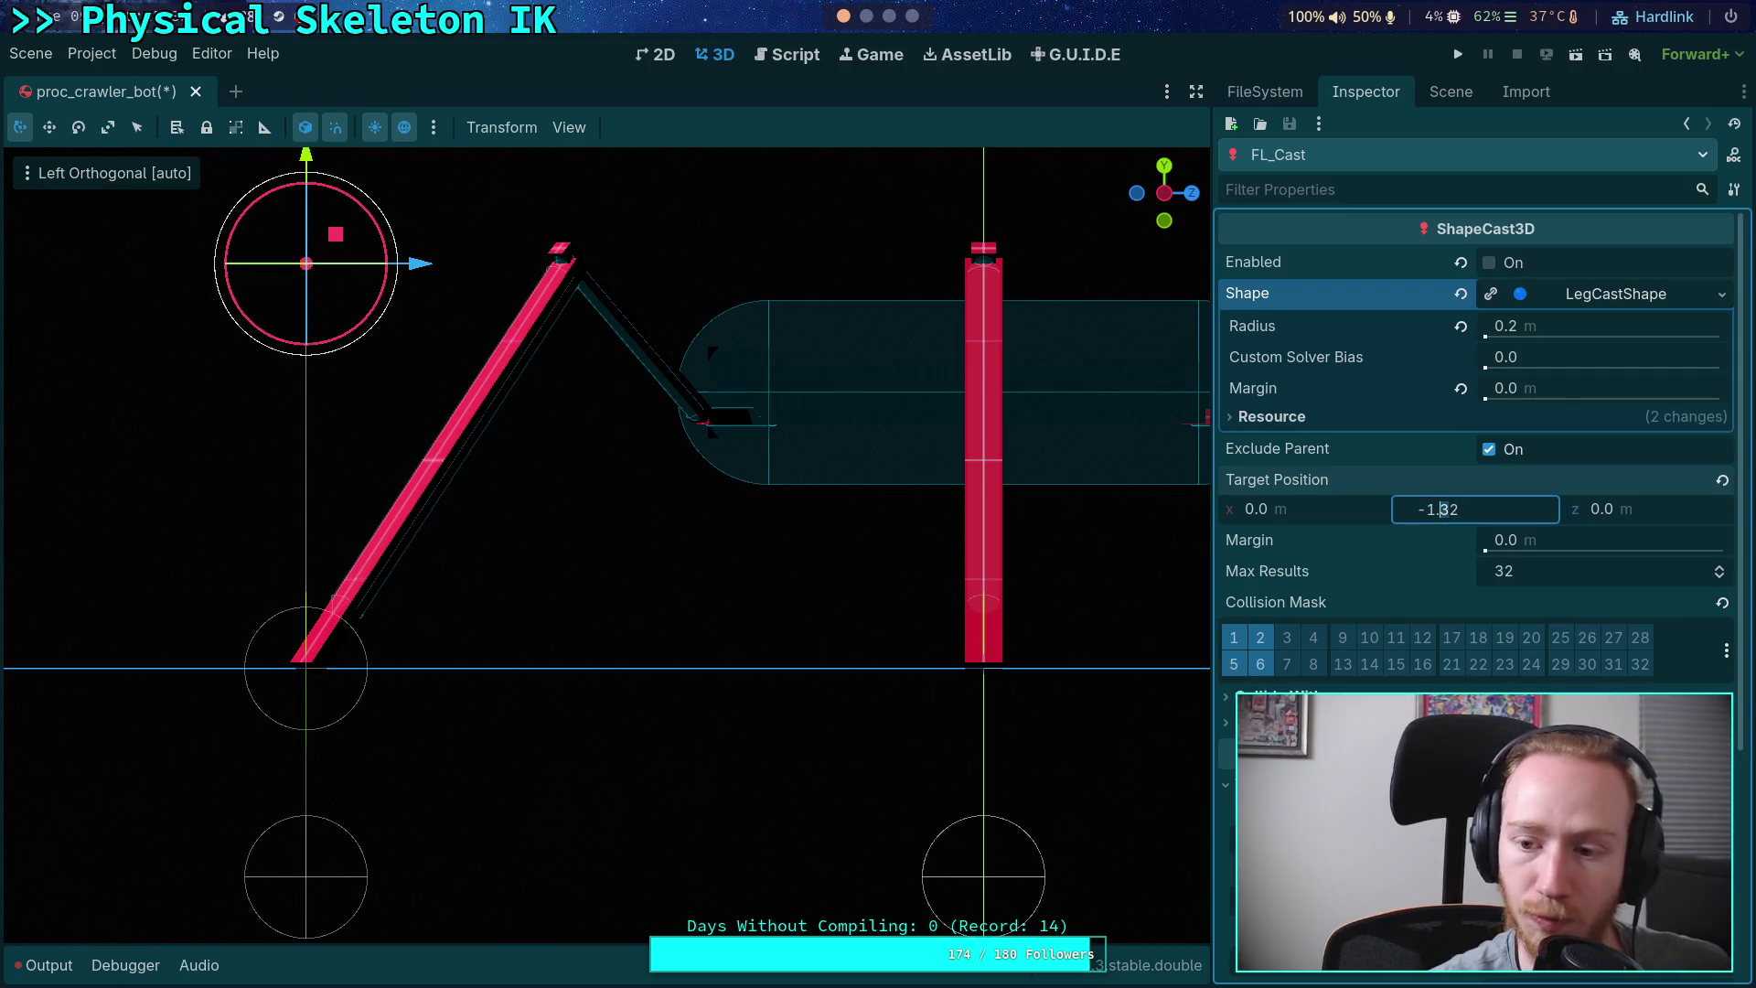
pyautogui.press('Delete')
pyautogui.write('5')
pyautogui.press('Return')
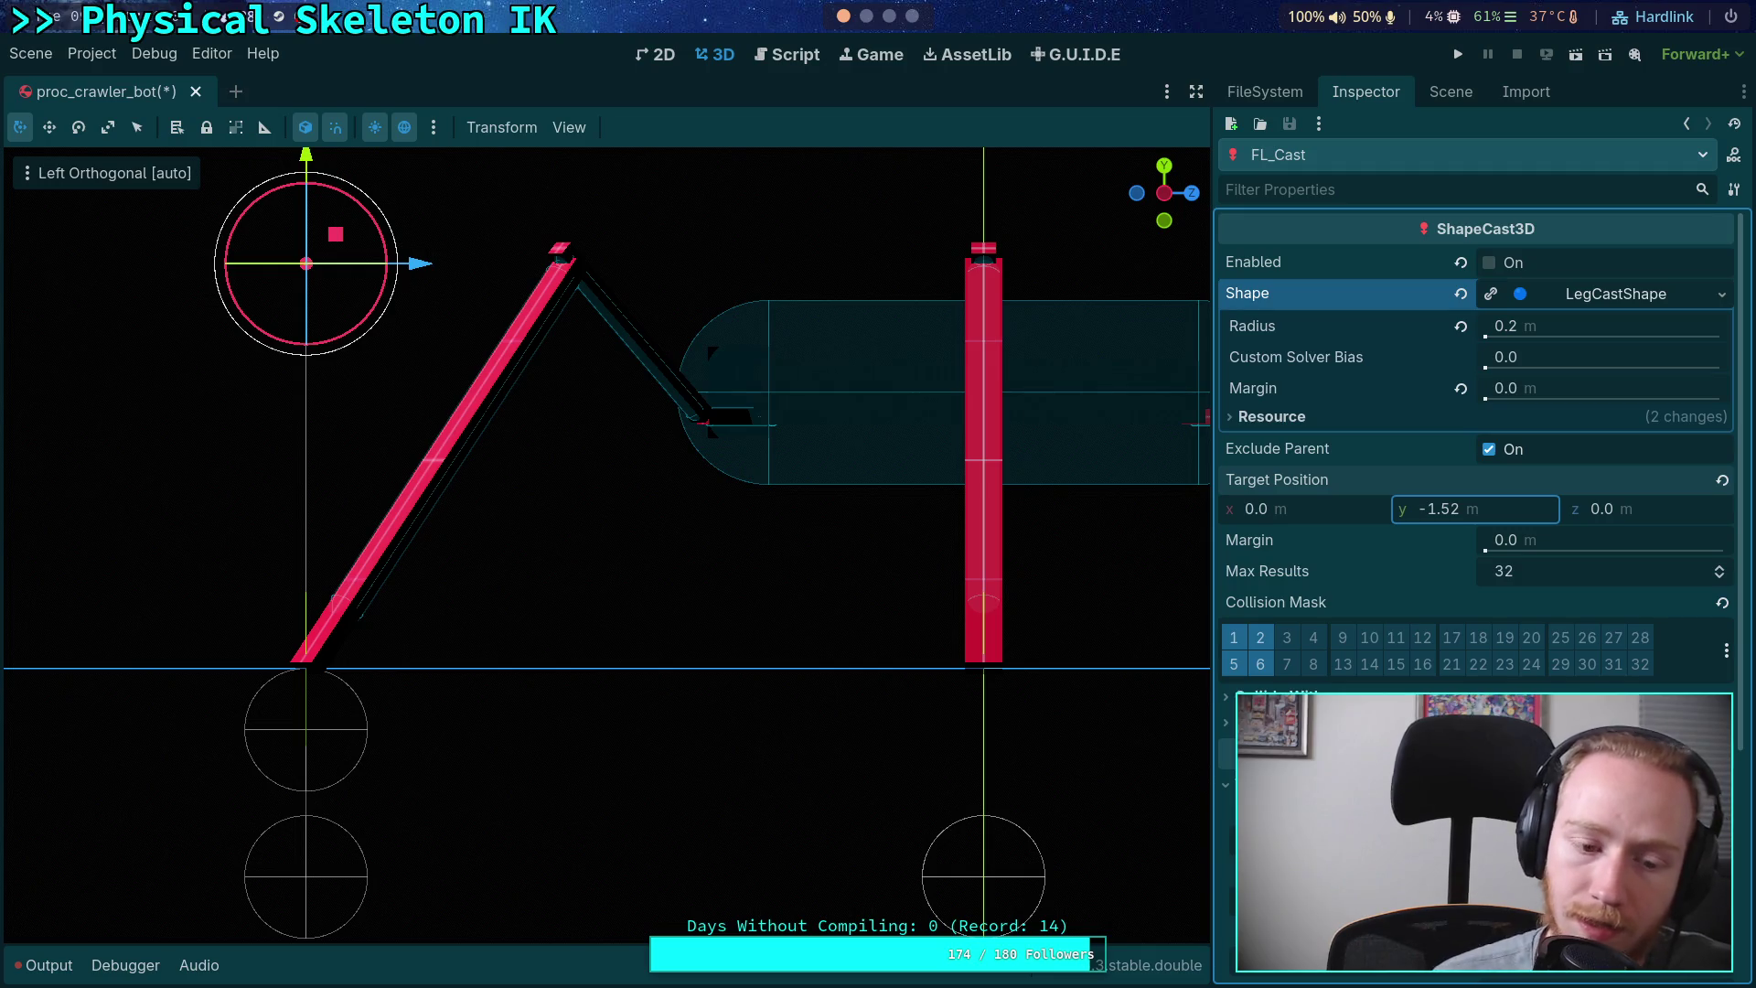
pyautogui.click(1463, 516)
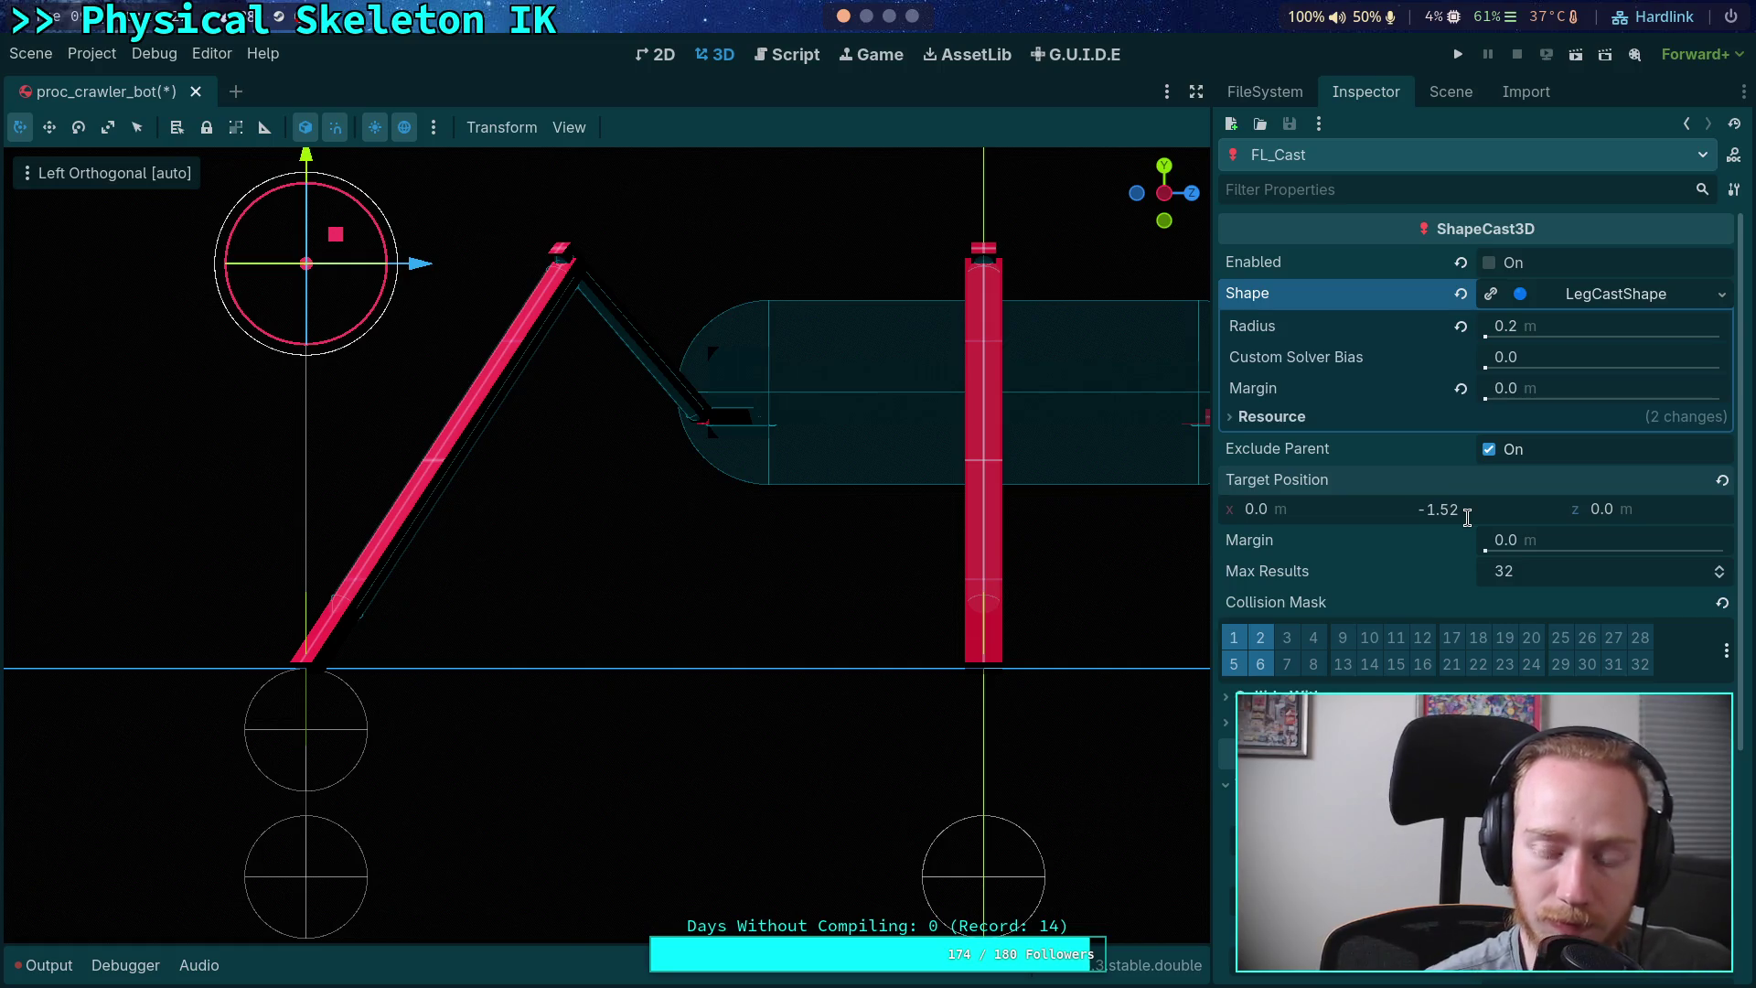
pyautogui.press('Return')
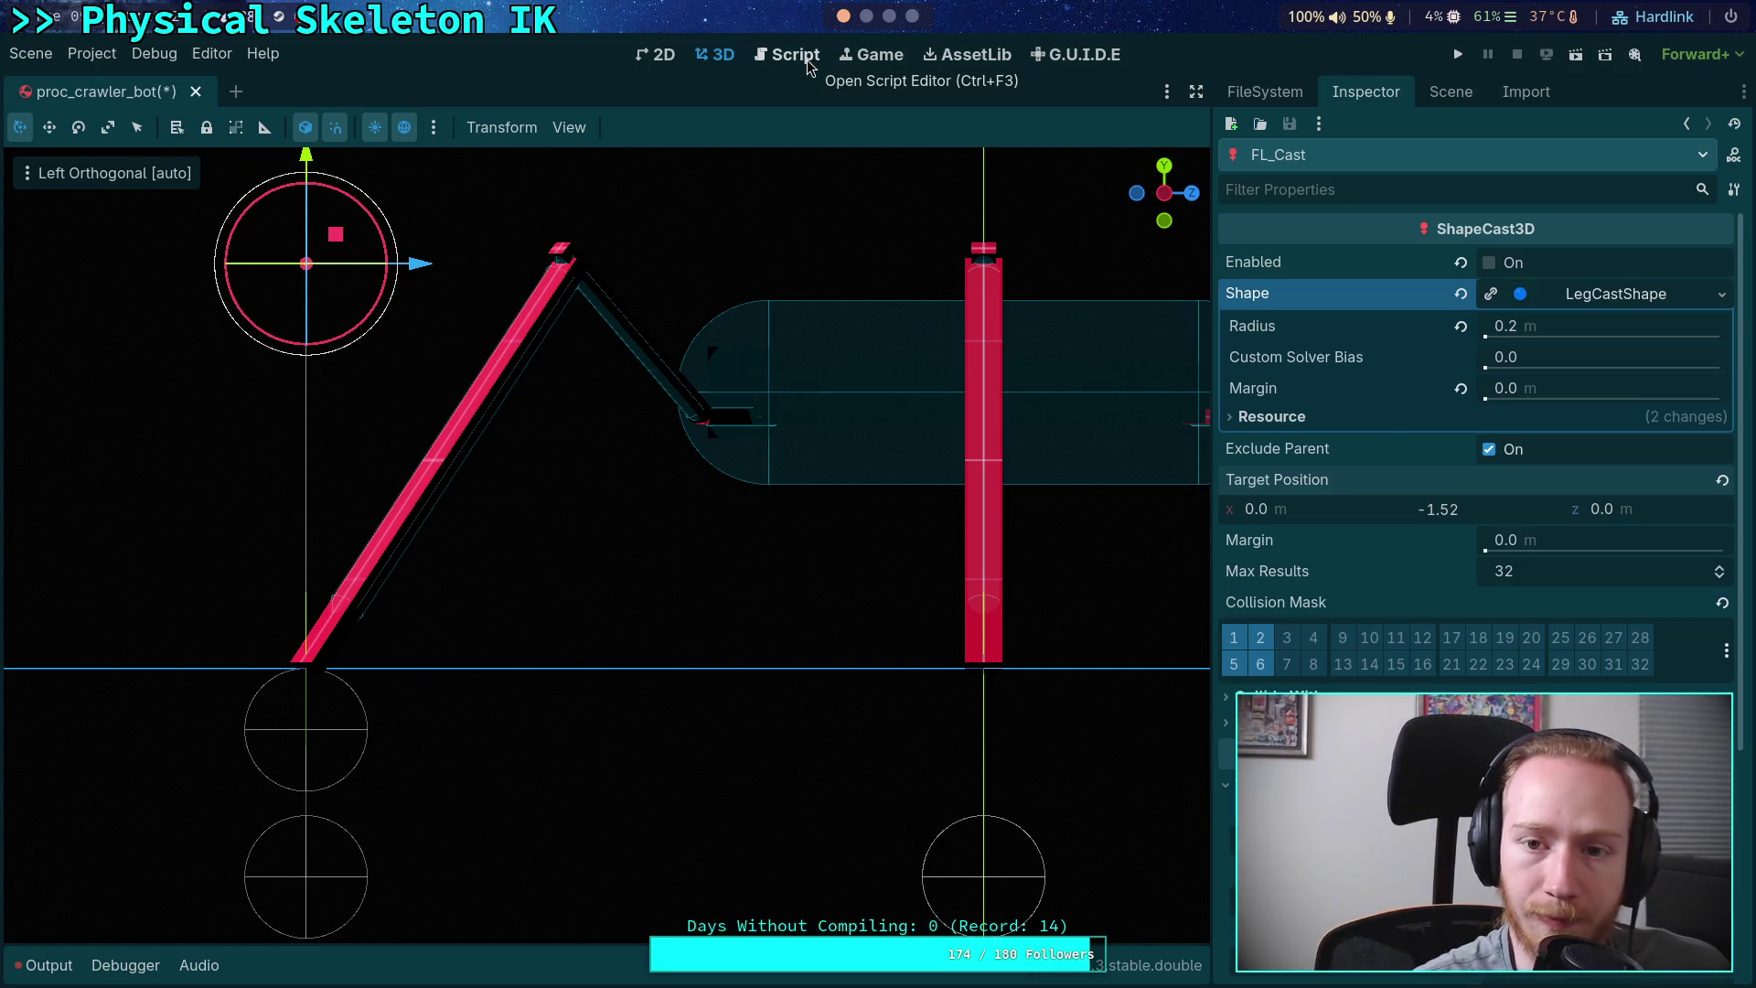
# Select the CrawlerBot root node and show its properties in the Inspector.
pyautogui.click(807, 60)
pyautogui.click(1463, 88)
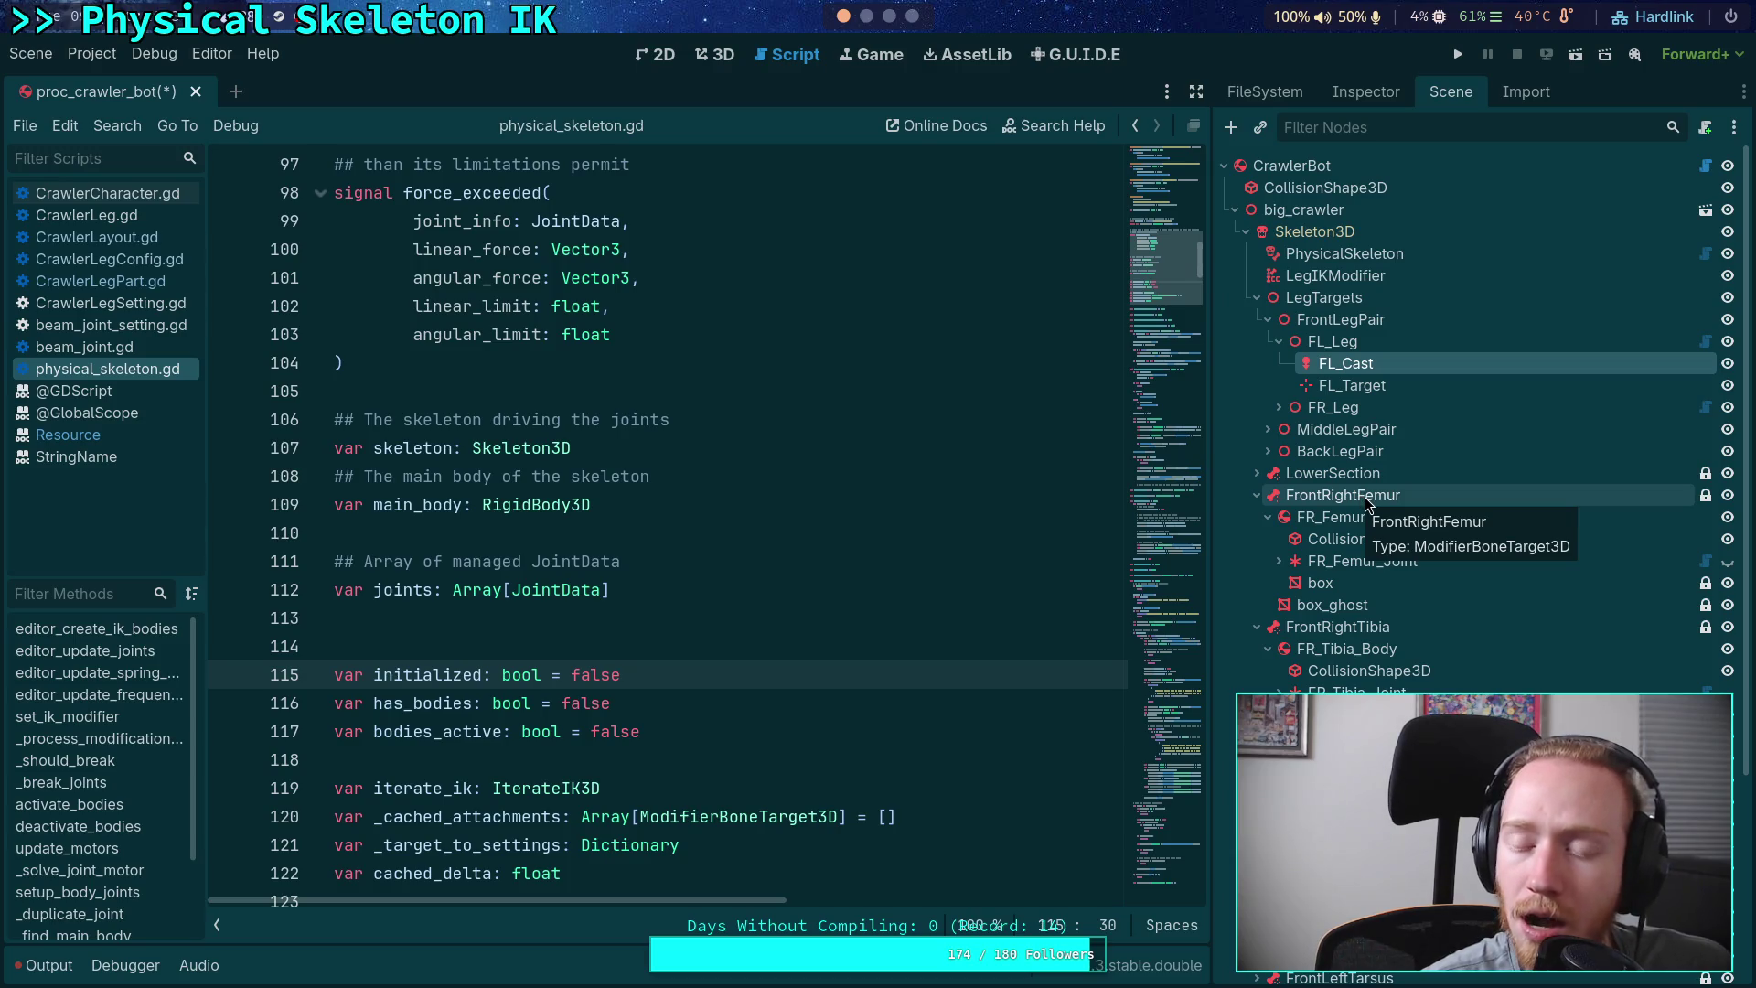
pyautogui.click(1355, 165)
pyautogui.click(1353, 94)
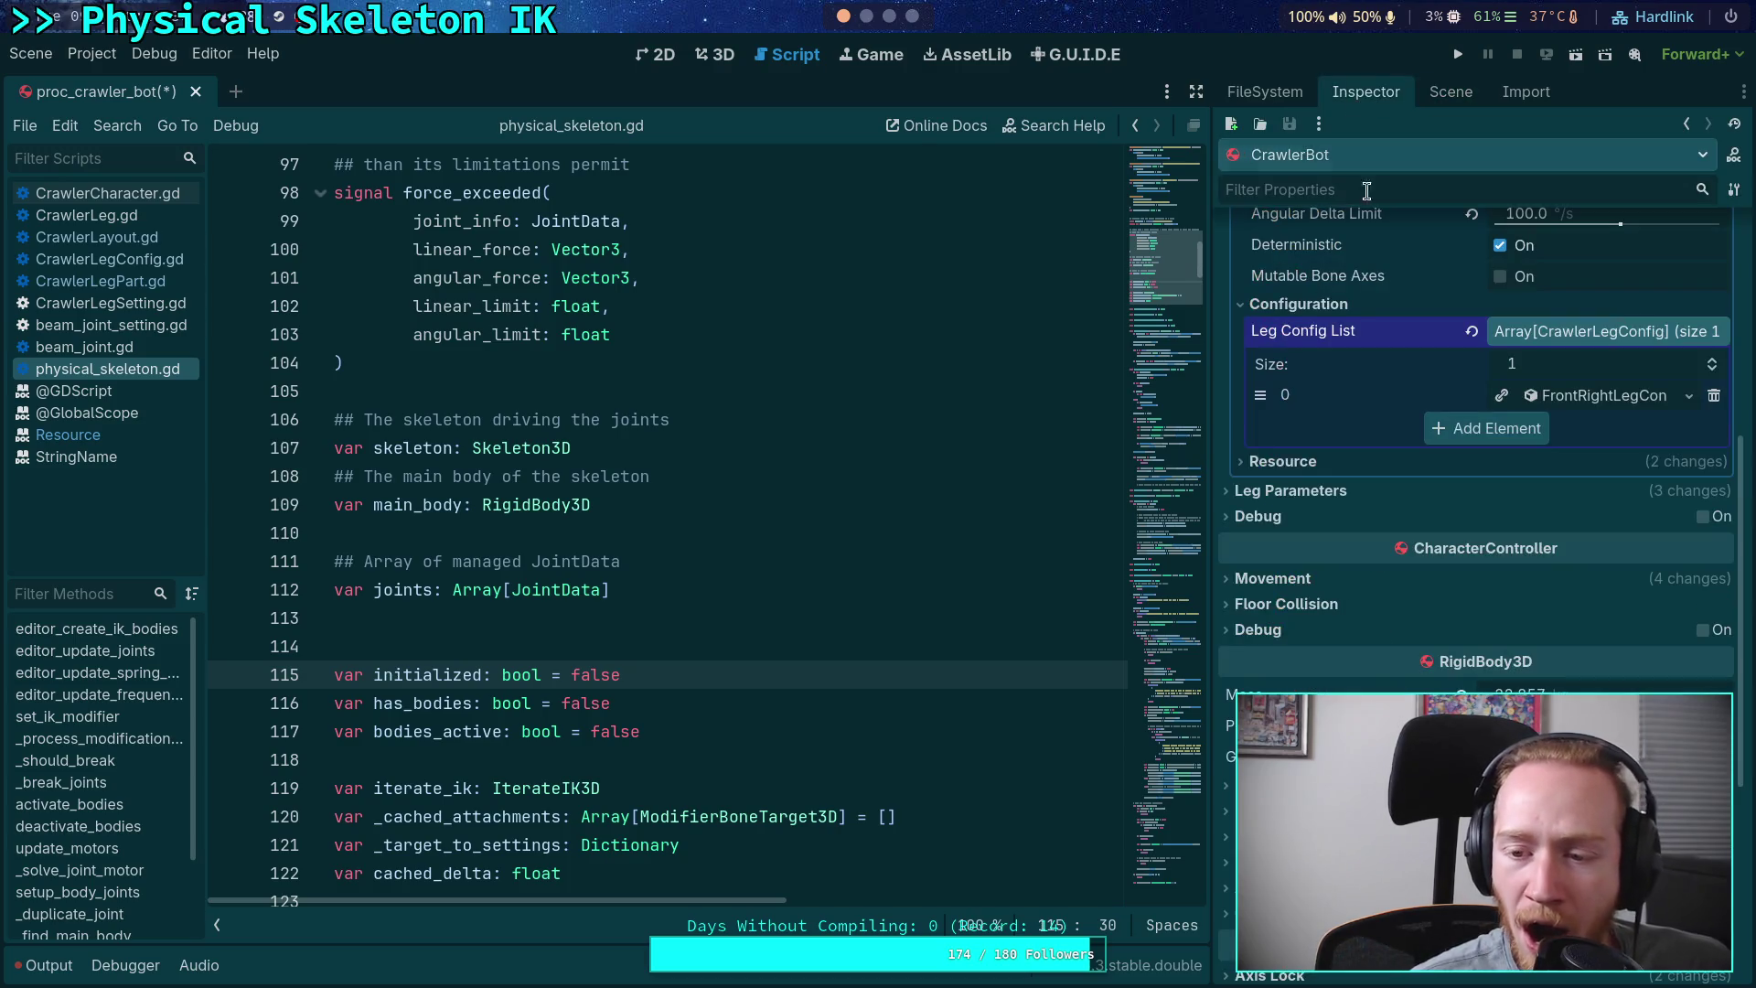
pyautogui.scroll(2, 1362, 475)
# Expand the front leg entry, collapse Step Parameters and reveal Ground Paramaters.
pyautogui.click(1595, 589)
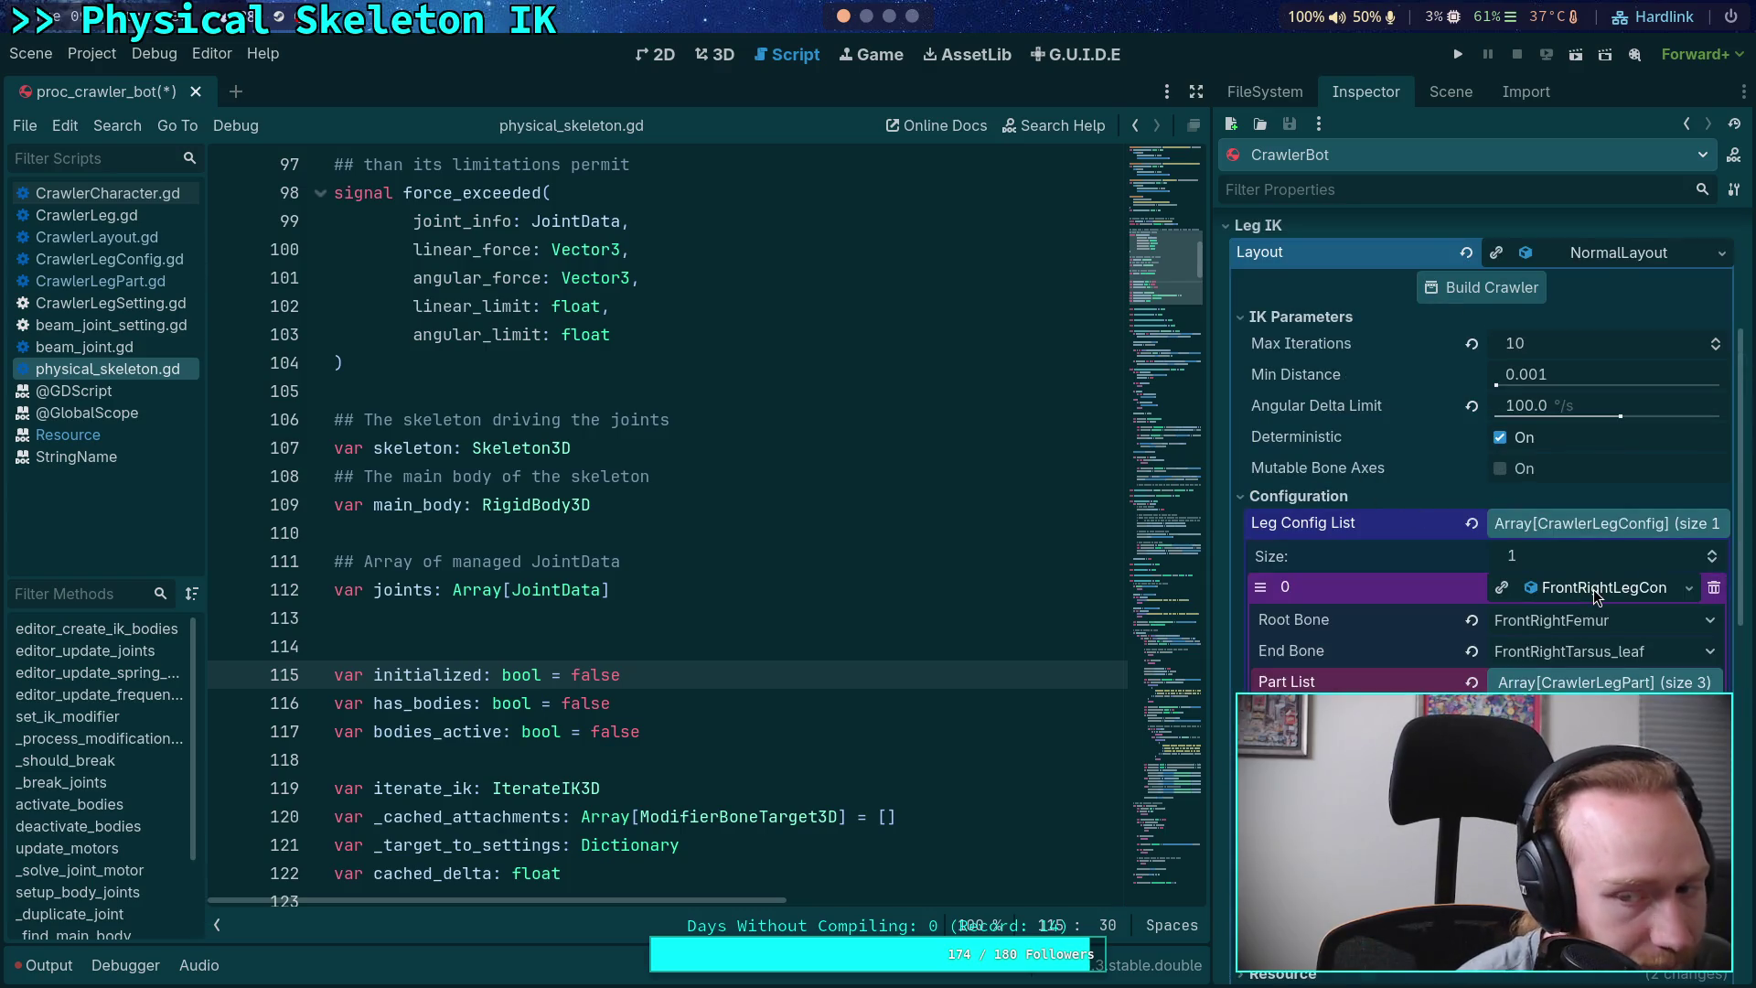
pyautogui.click(1624, 684)
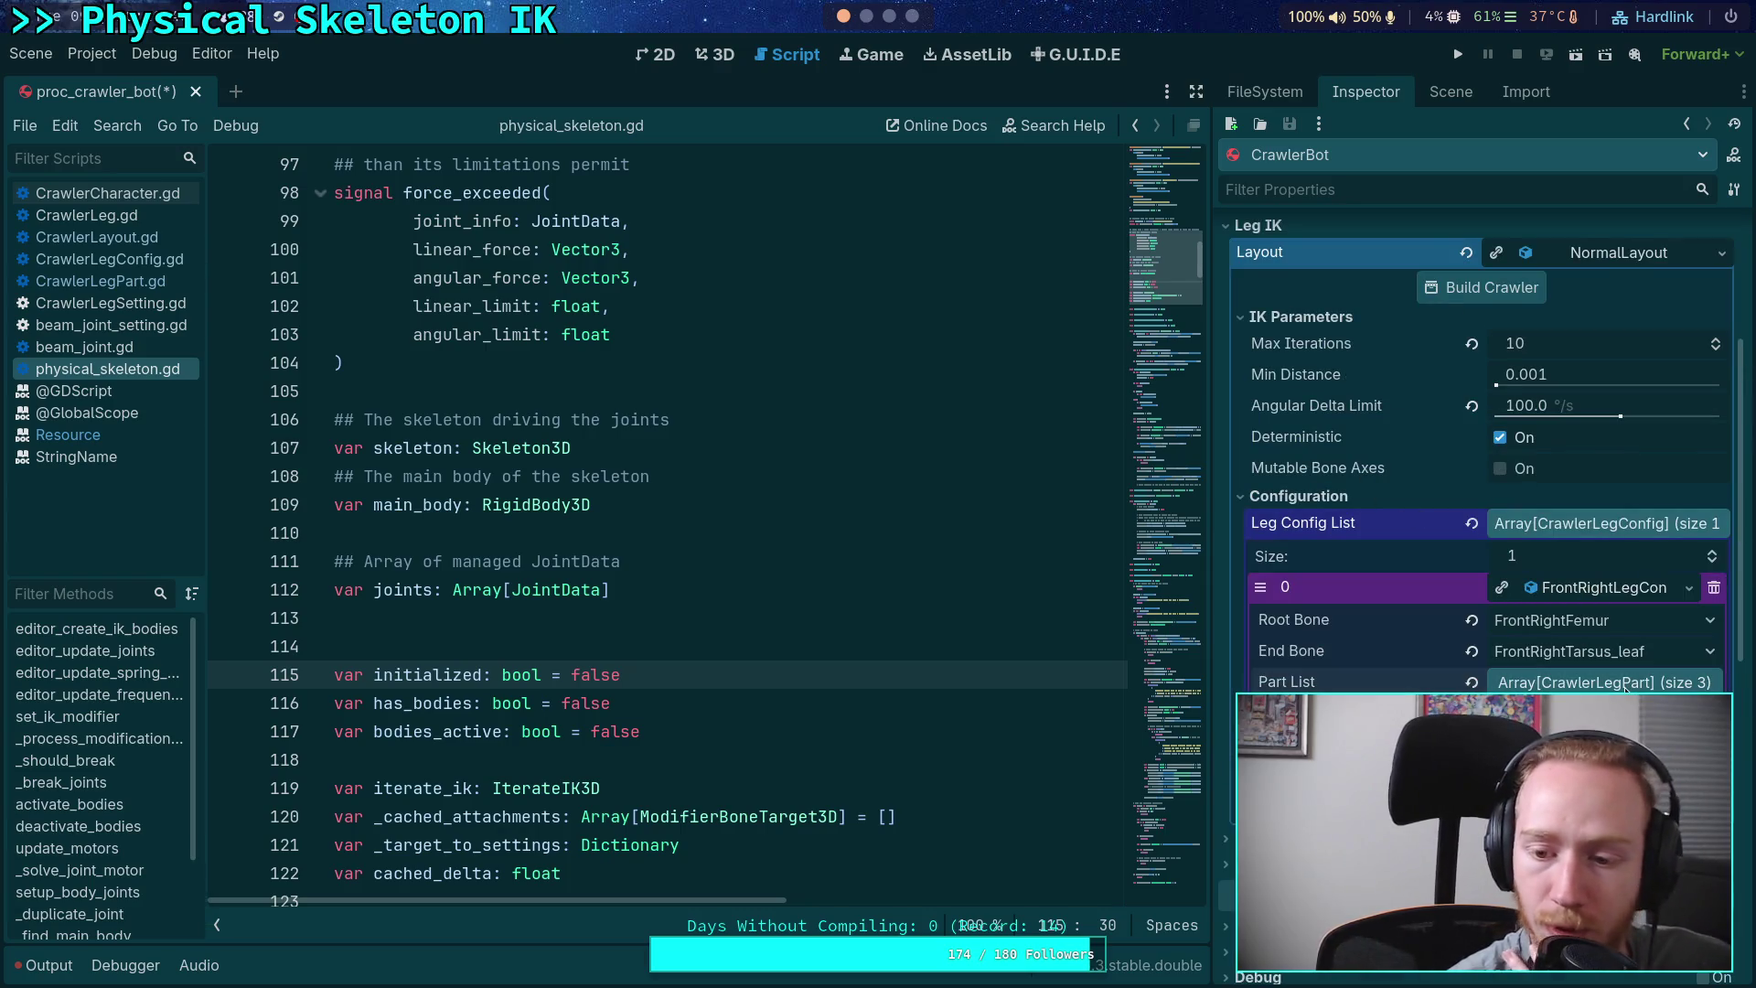
pyautogui.click(1624, 684)
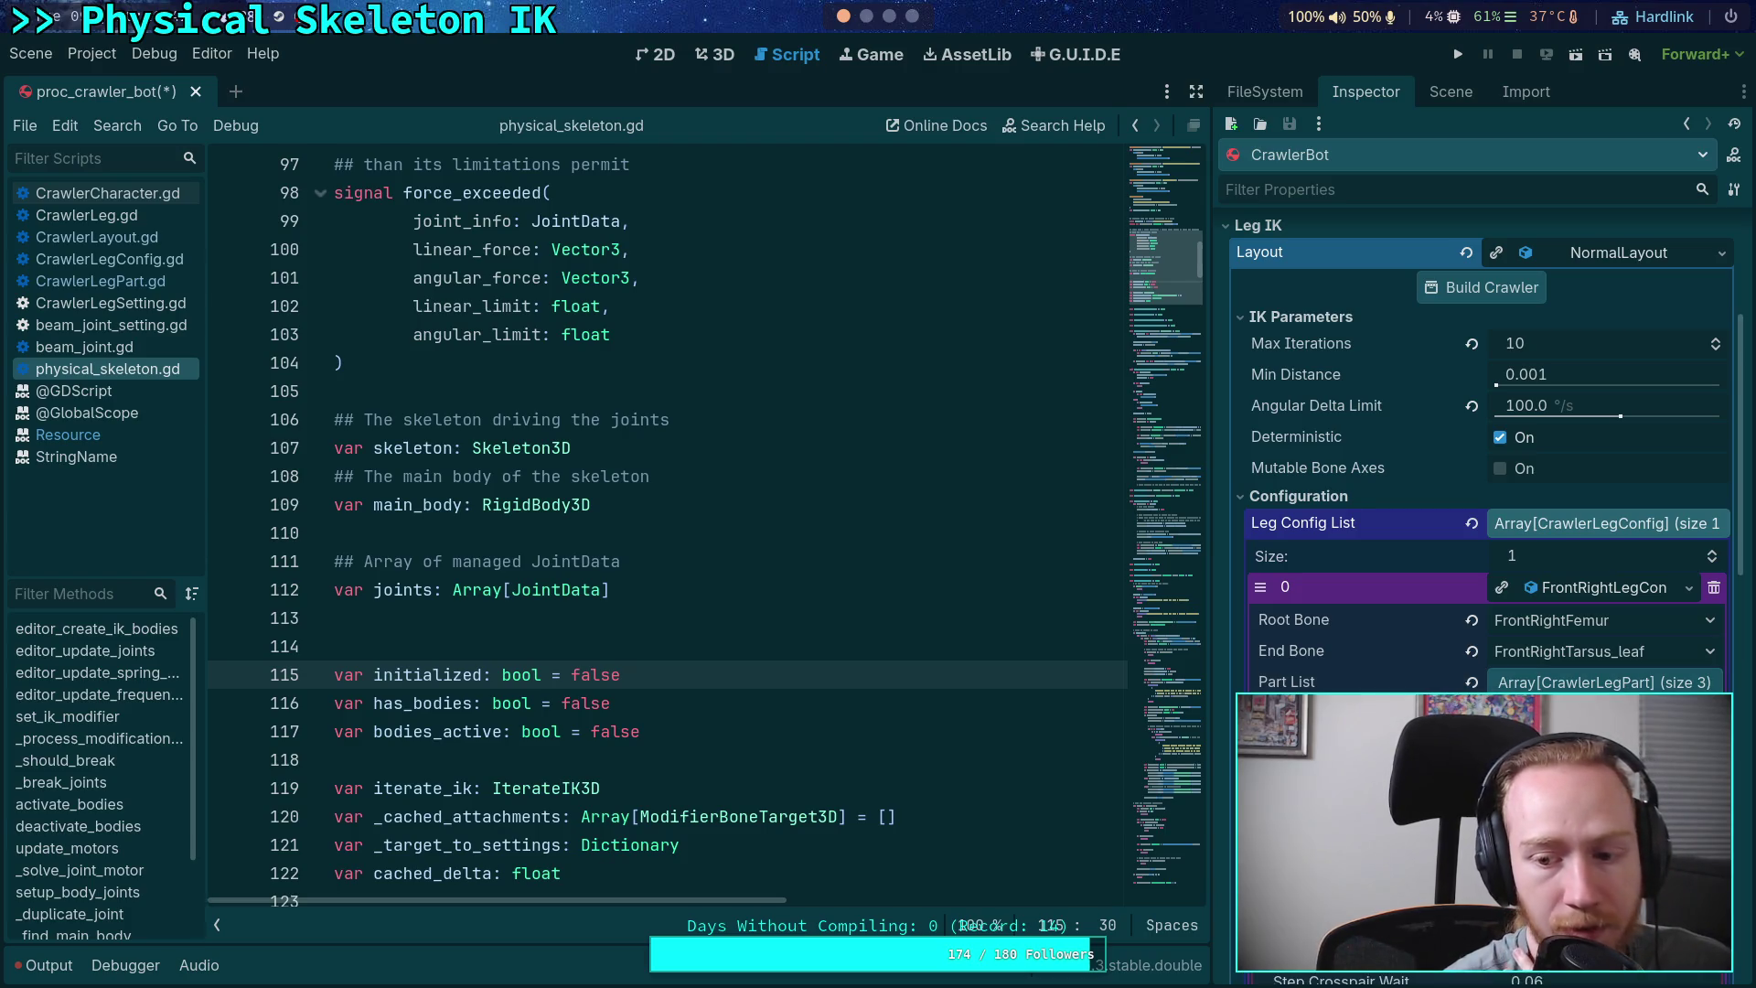
pyautogui.scroll(-3, 1319, 552)
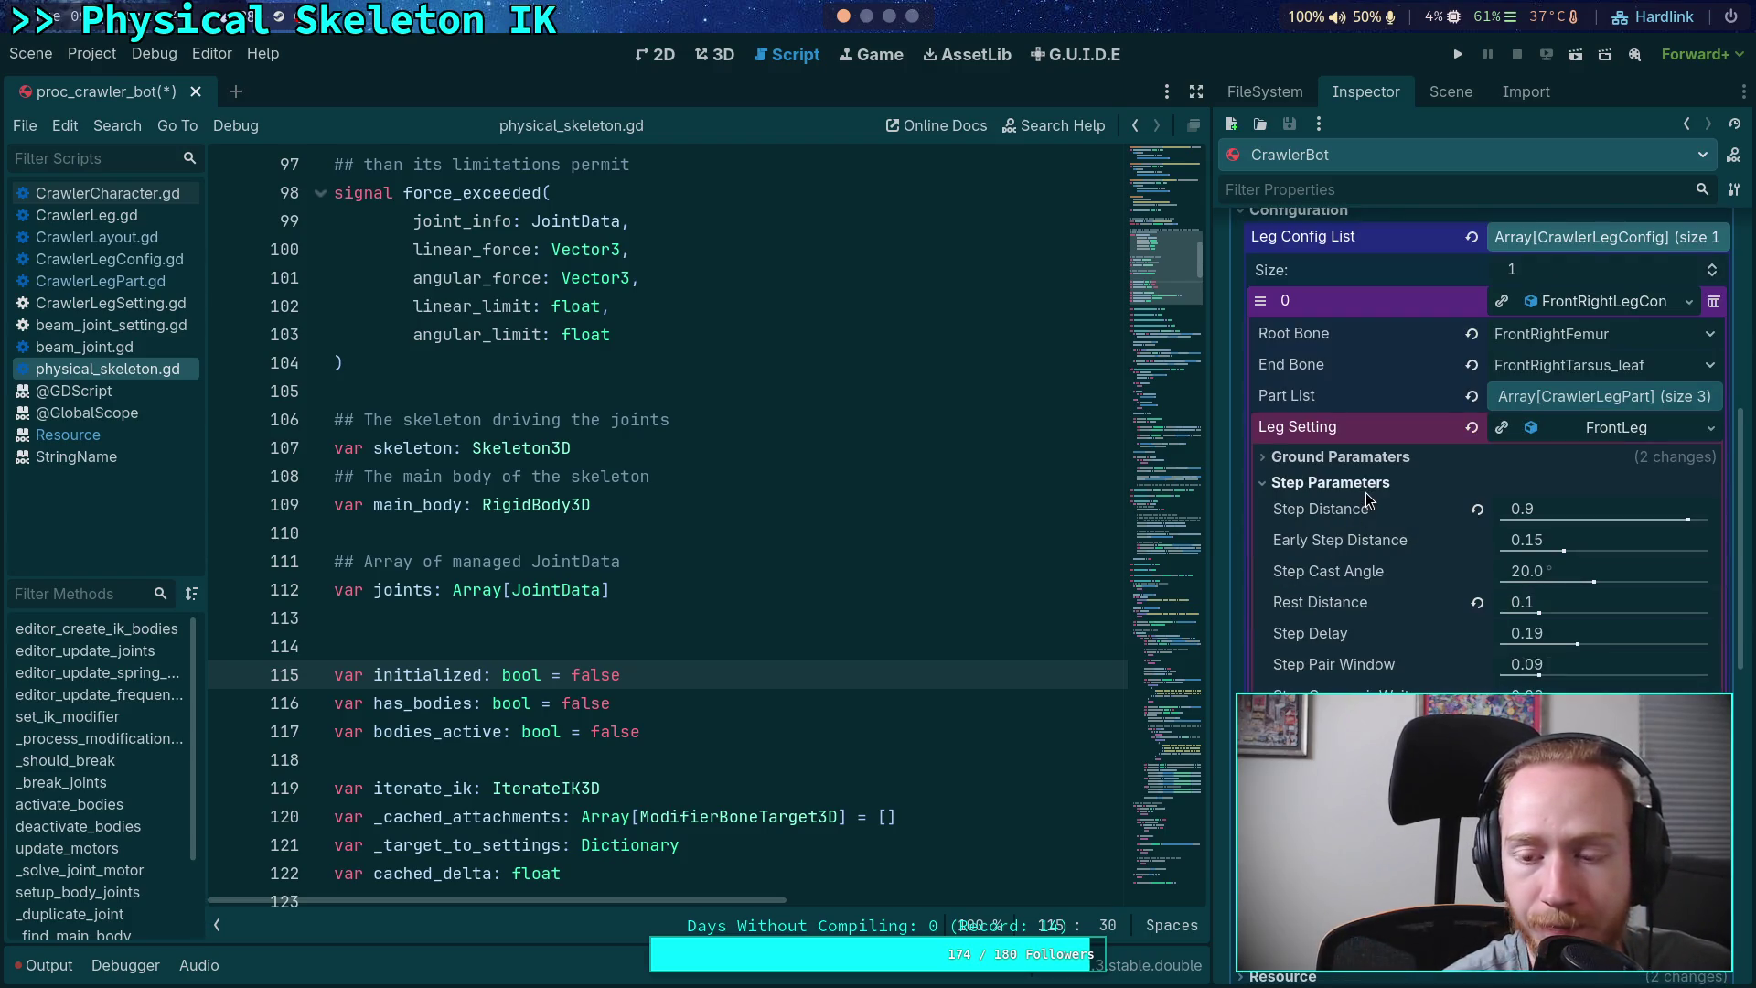
pyautogui.click(1365, 489)
pyautogui.click(1383, 459)
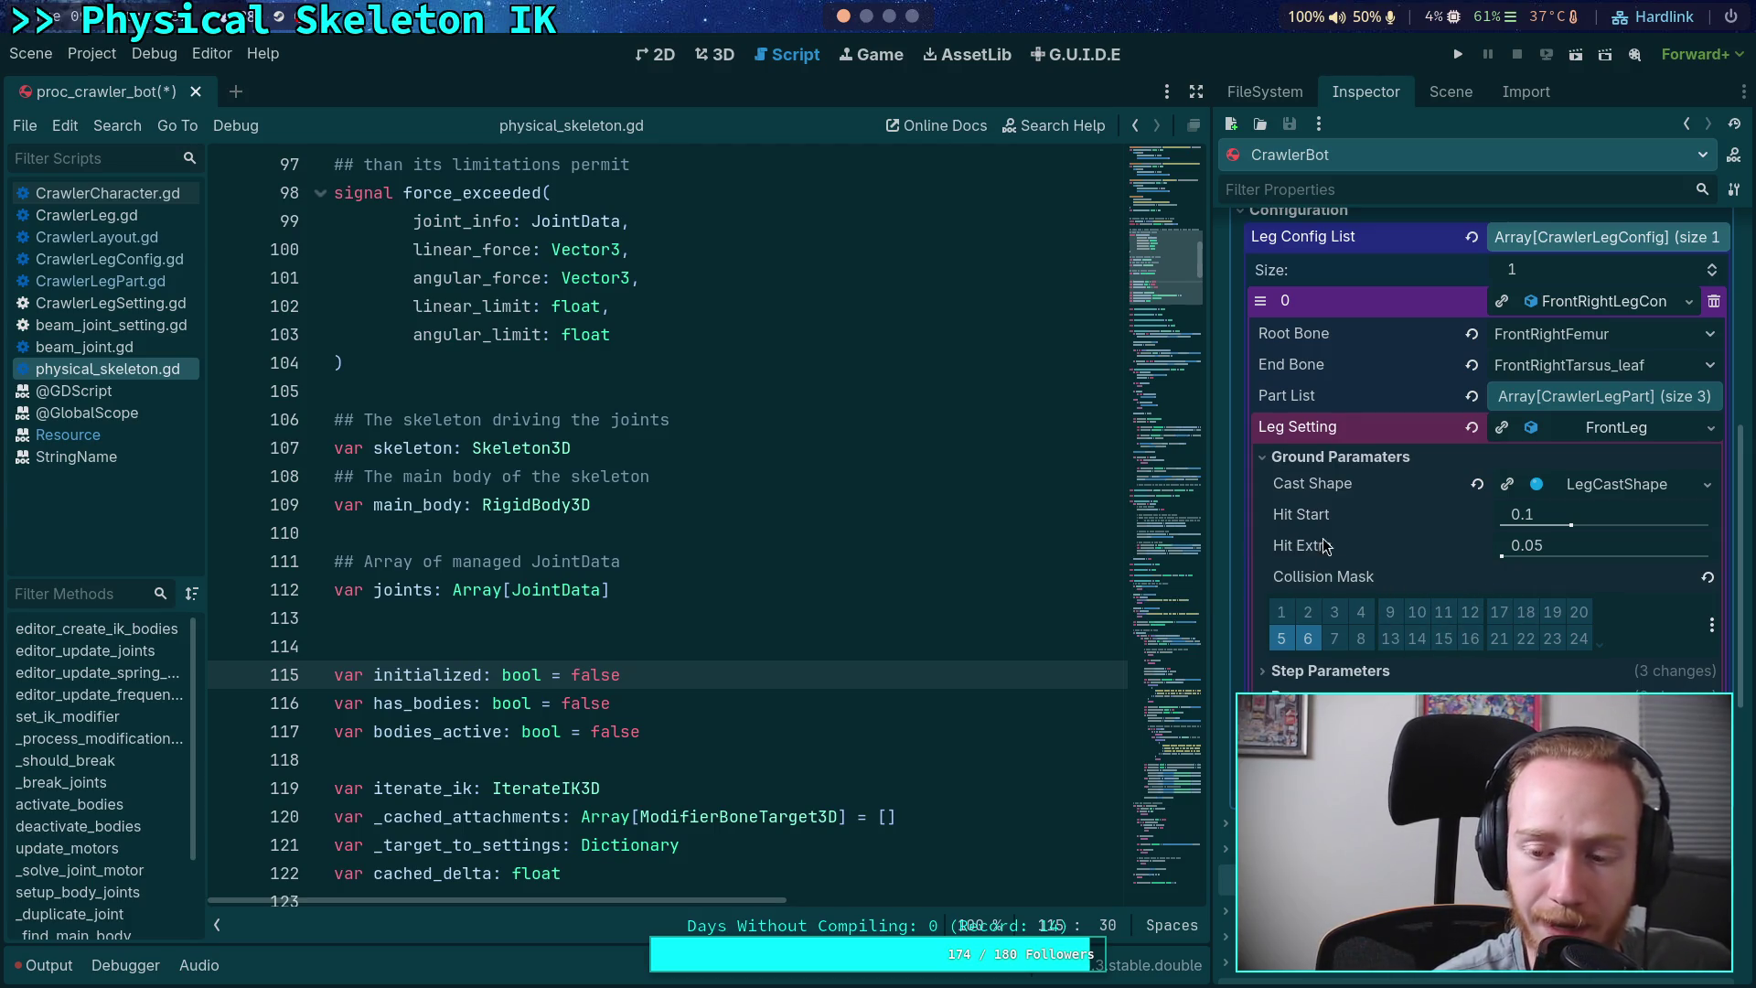
pyautogui.click(1322, 457)
# Expand the FrontLeg's Step Parameters section in the Inspector.
pyautogui.click(1346, 483)
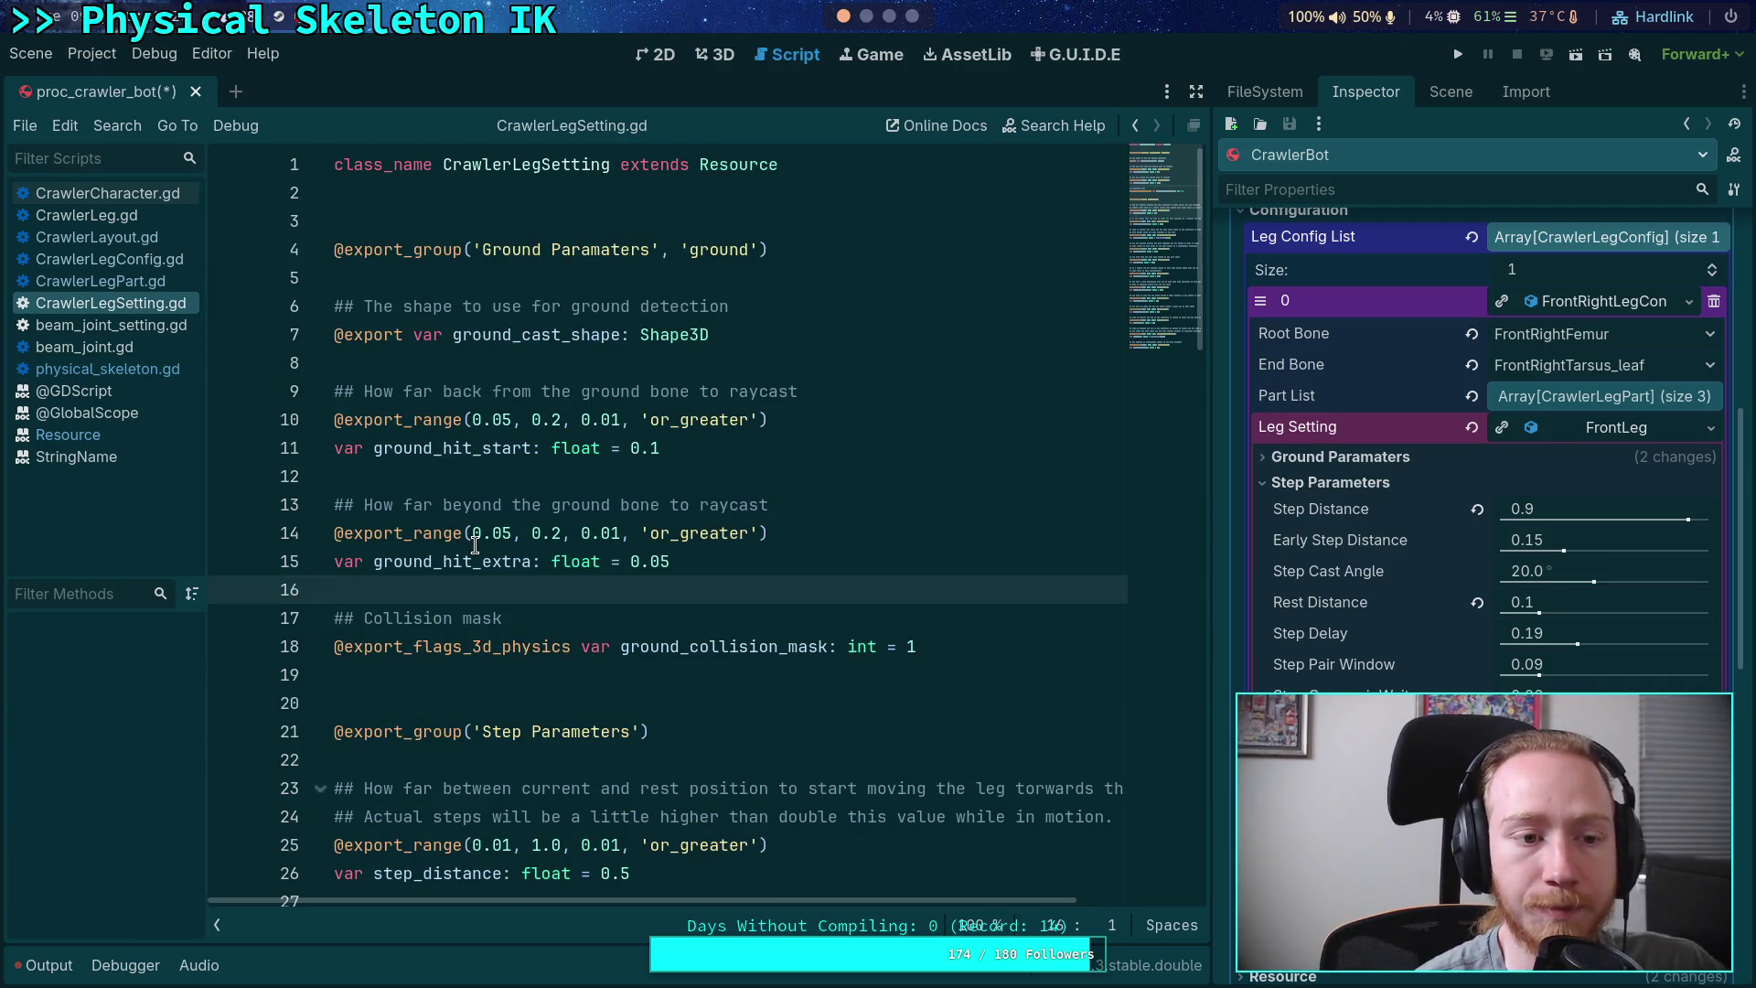
pyautogui.scroll(-6, 539, 547)
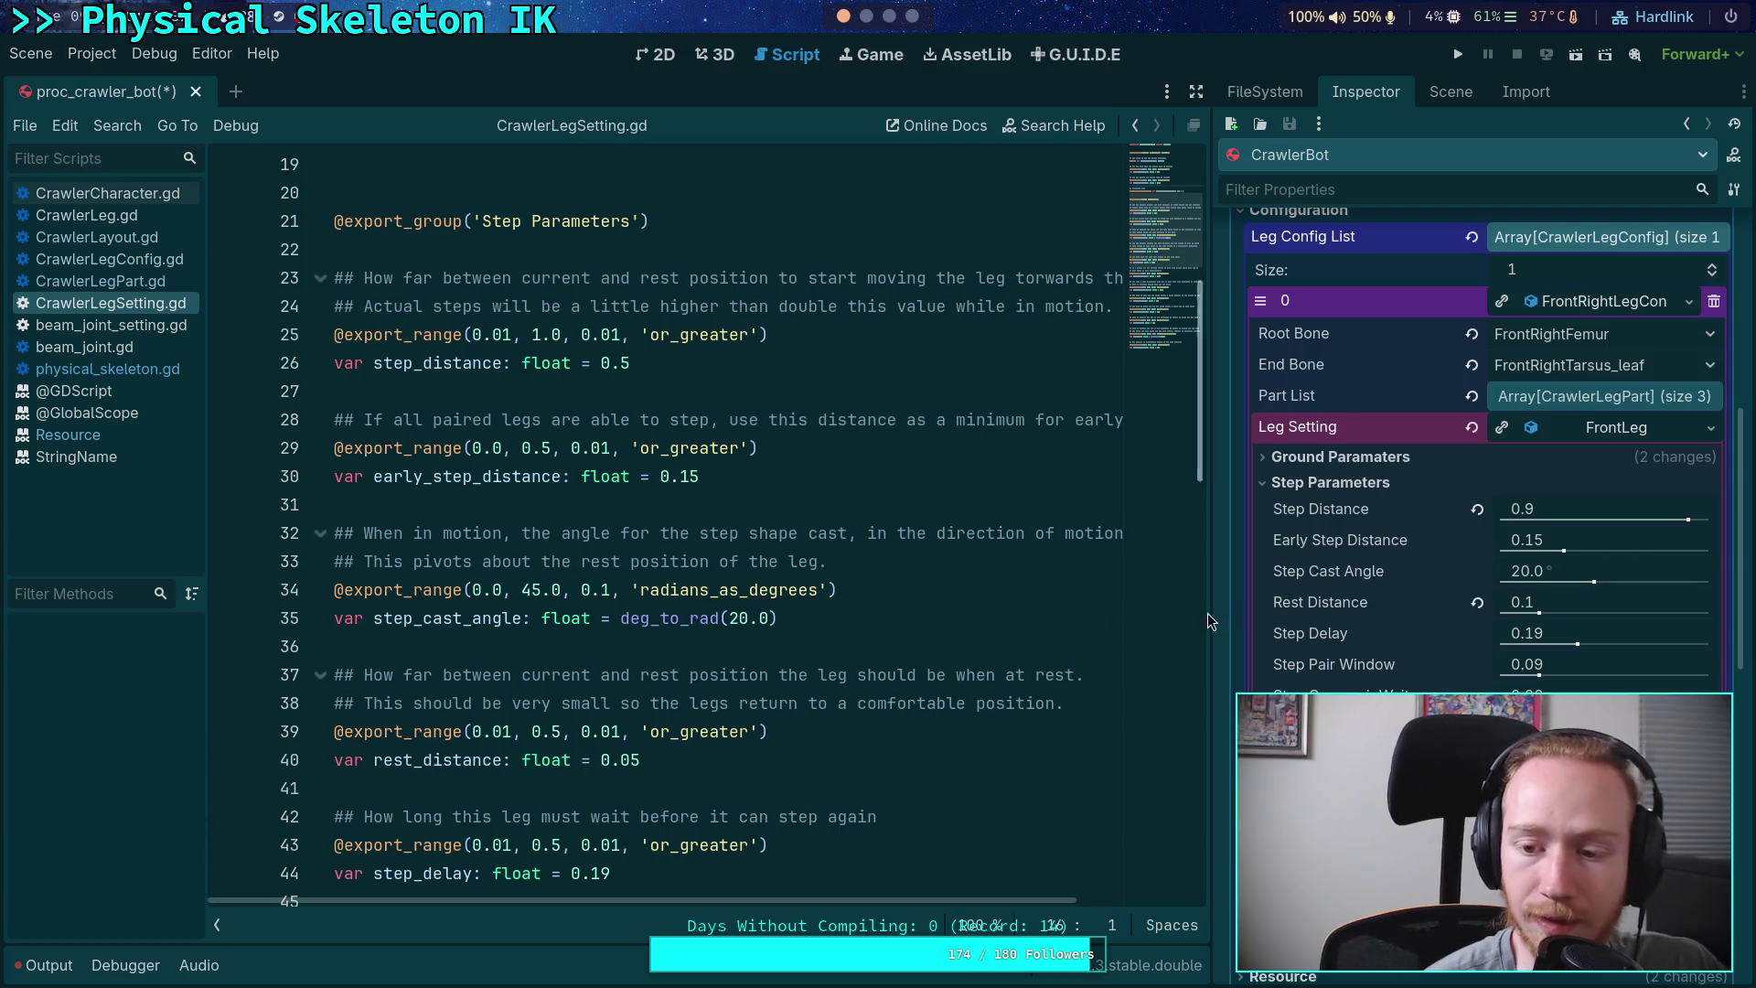
pyautogui.moveTo(1297, 600)
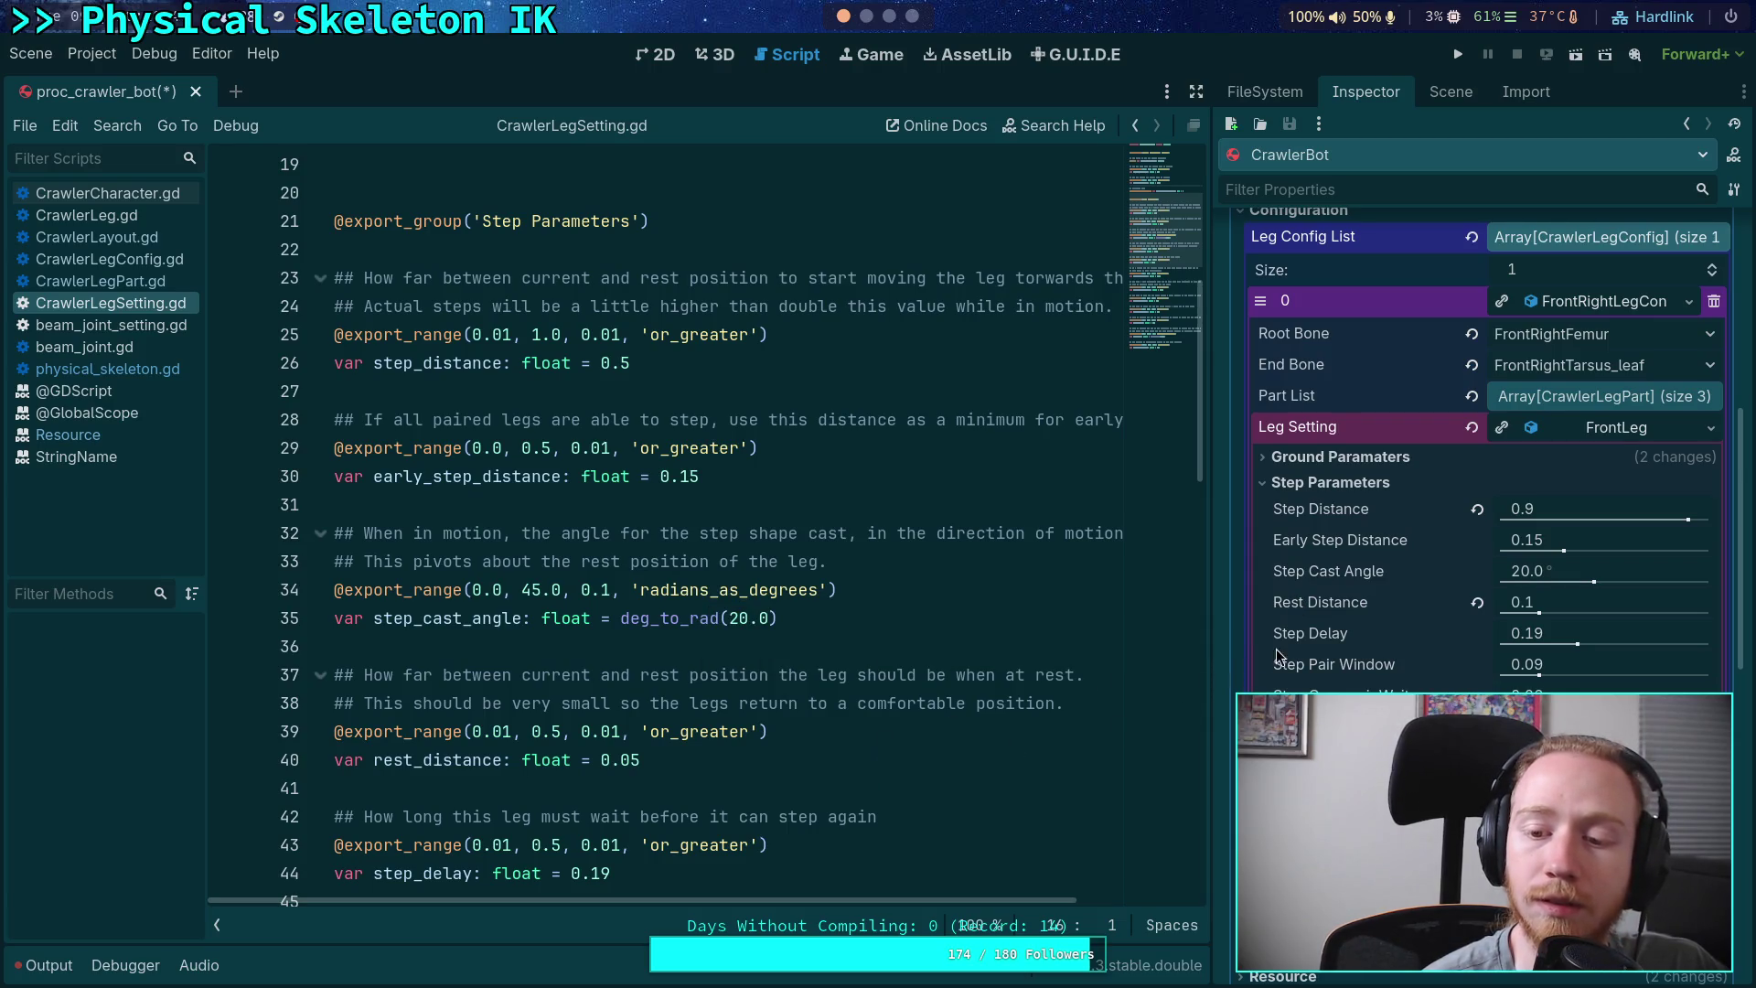
pyautogui.moveTo(1307, 635)
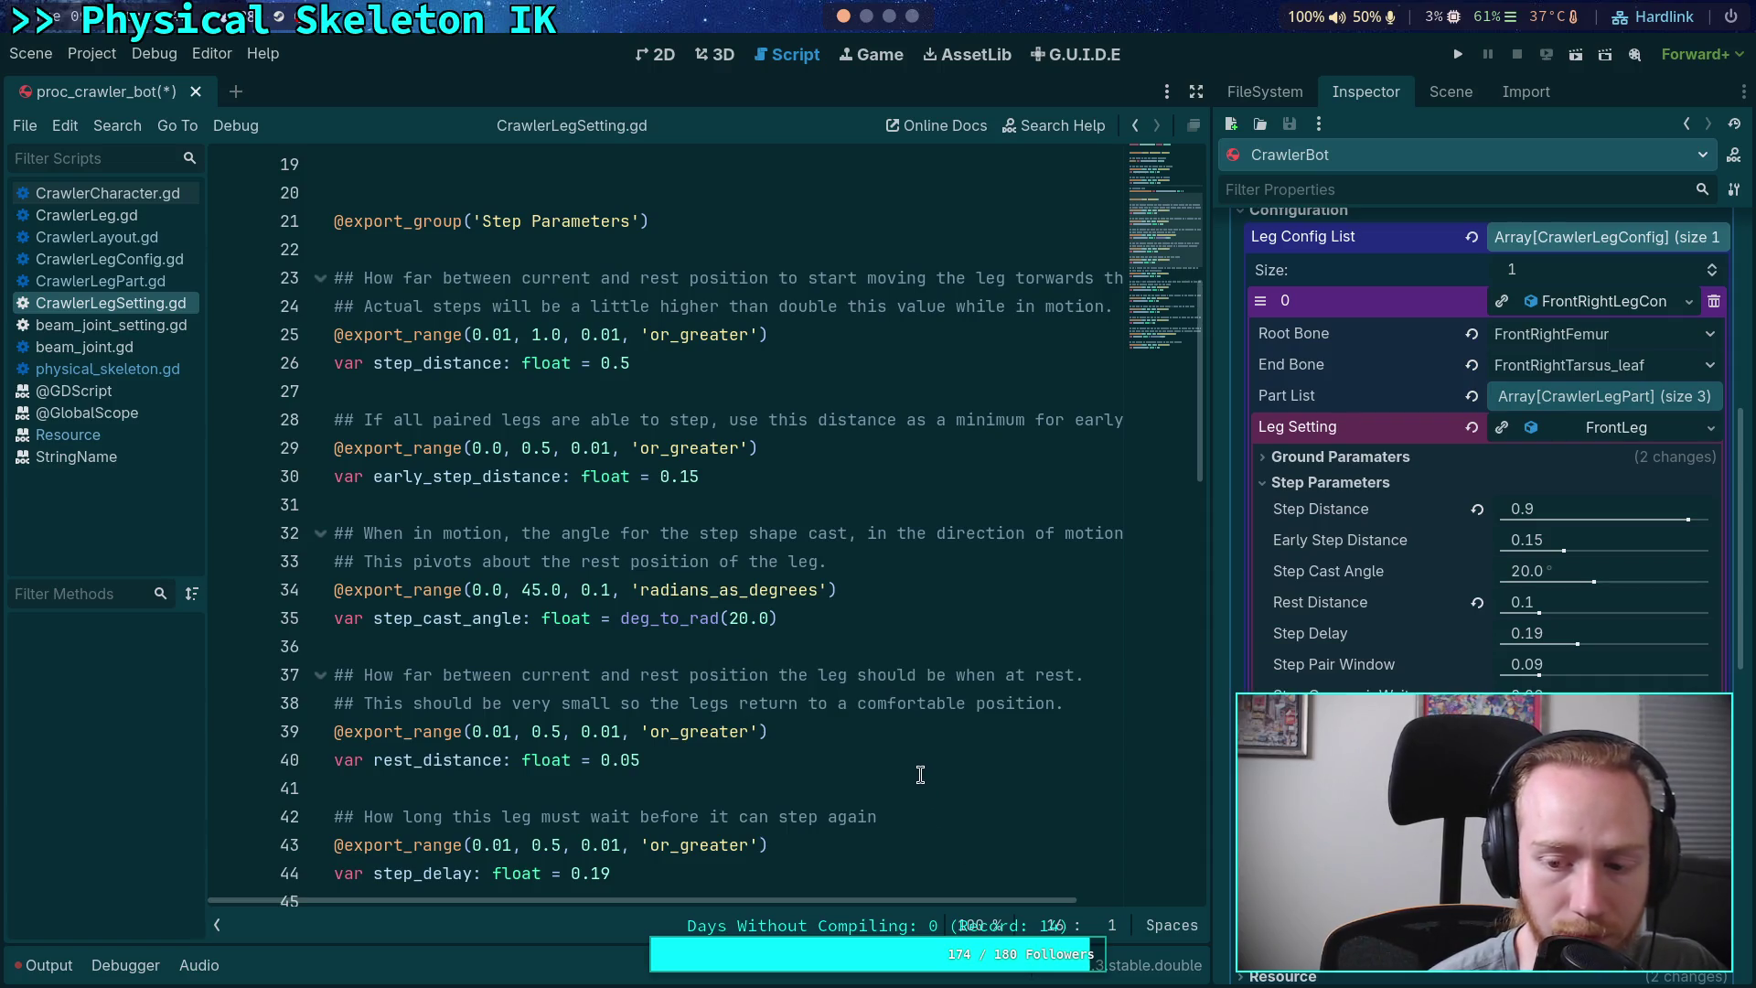
pyautogui.scroll(-6, 631, 723)
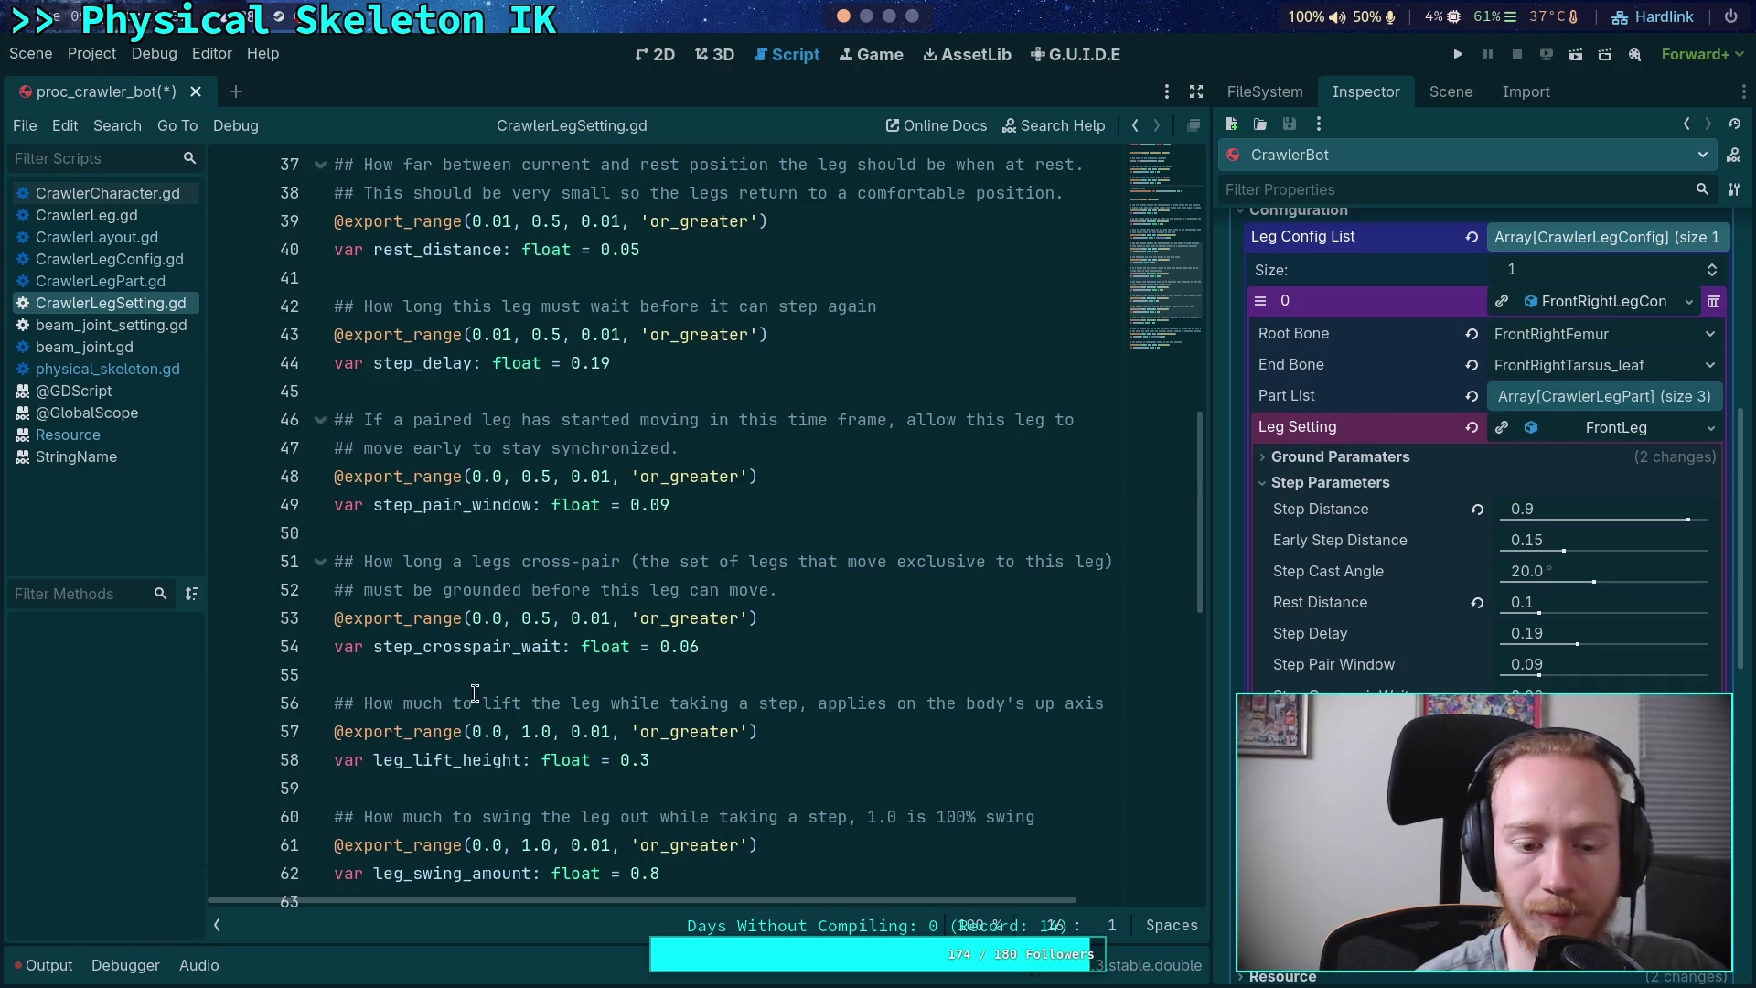
pyautogui.scroll(-2, 475, 692)
pyautogui.click(509, 495)
pyautogui.press('Return')
pyautogui.press('Return')
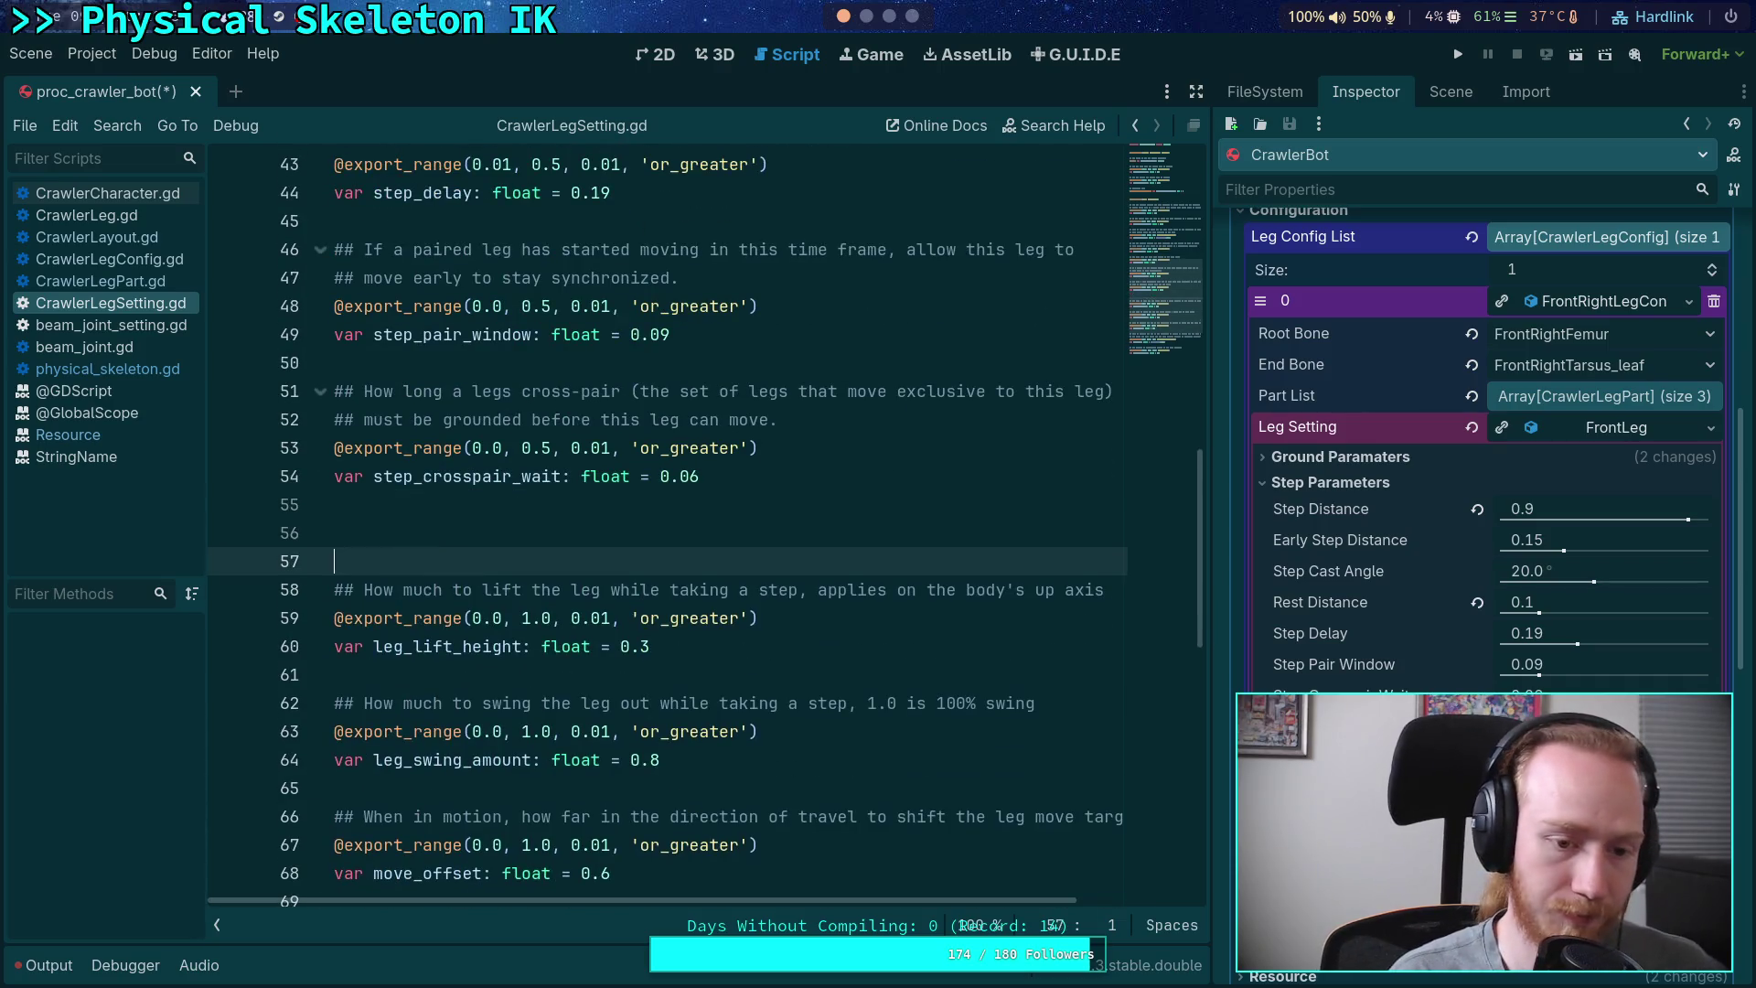
pyautogui.press('Up')
pyautogui.press('Return')
pyautogui.write('@export_')
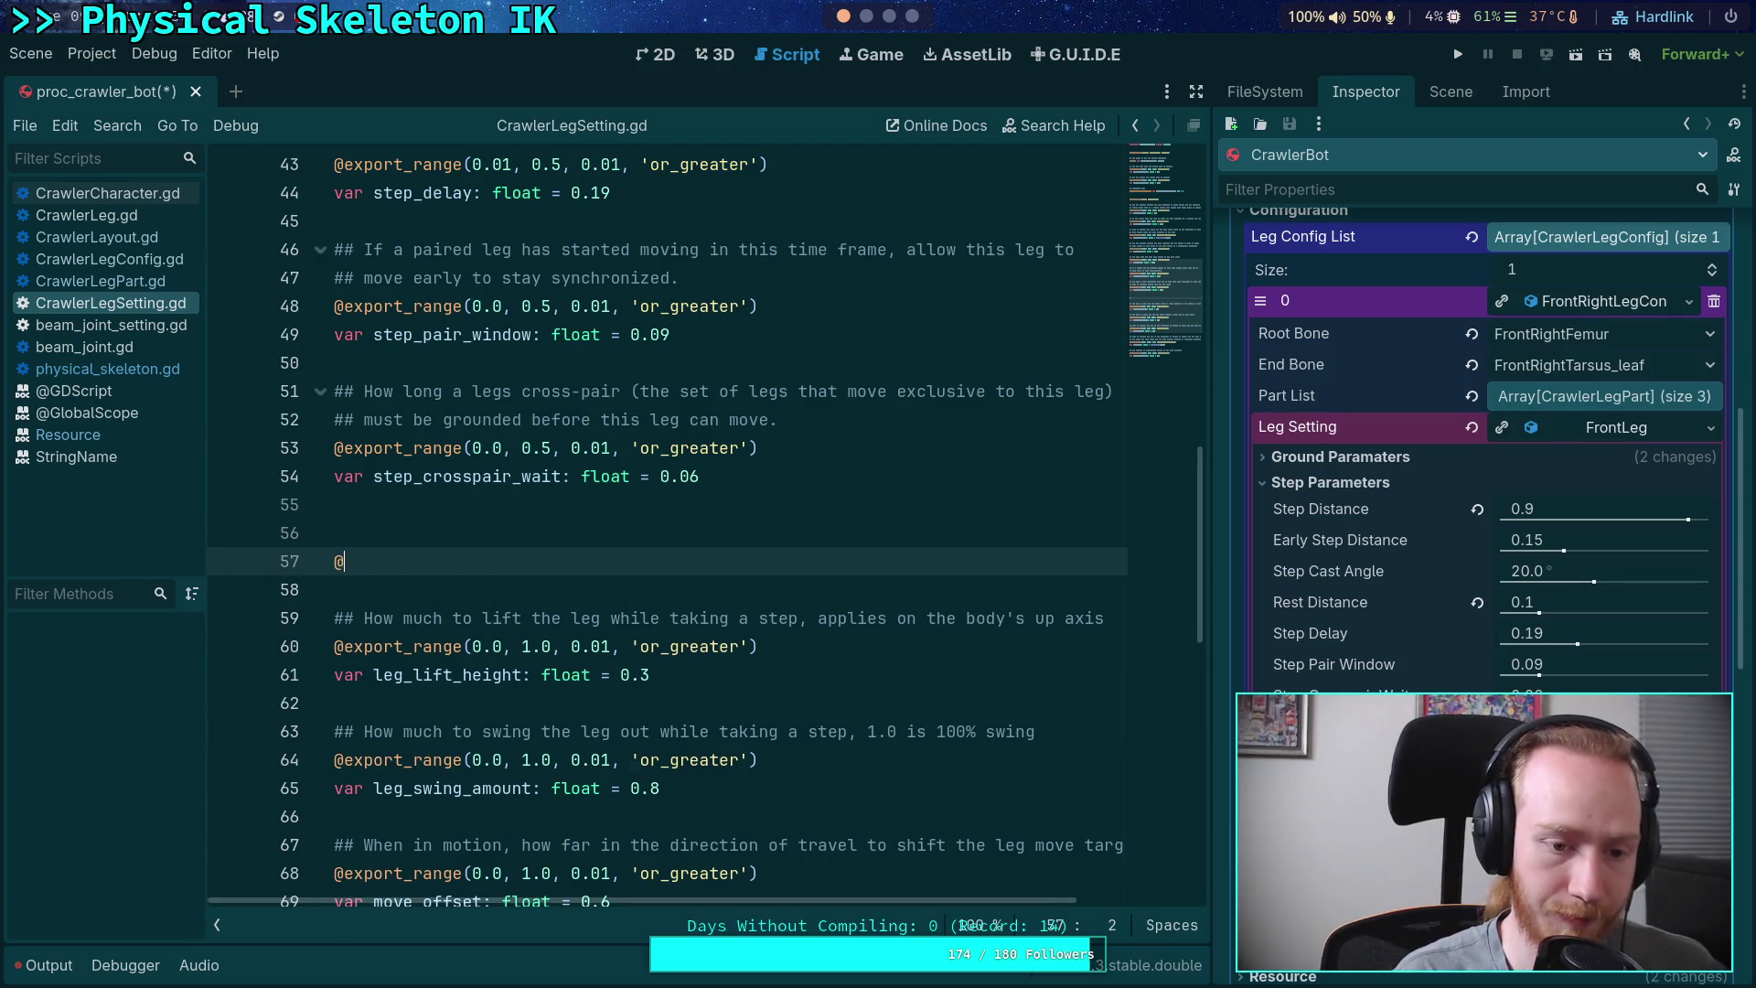
pyautogui.write('sub')
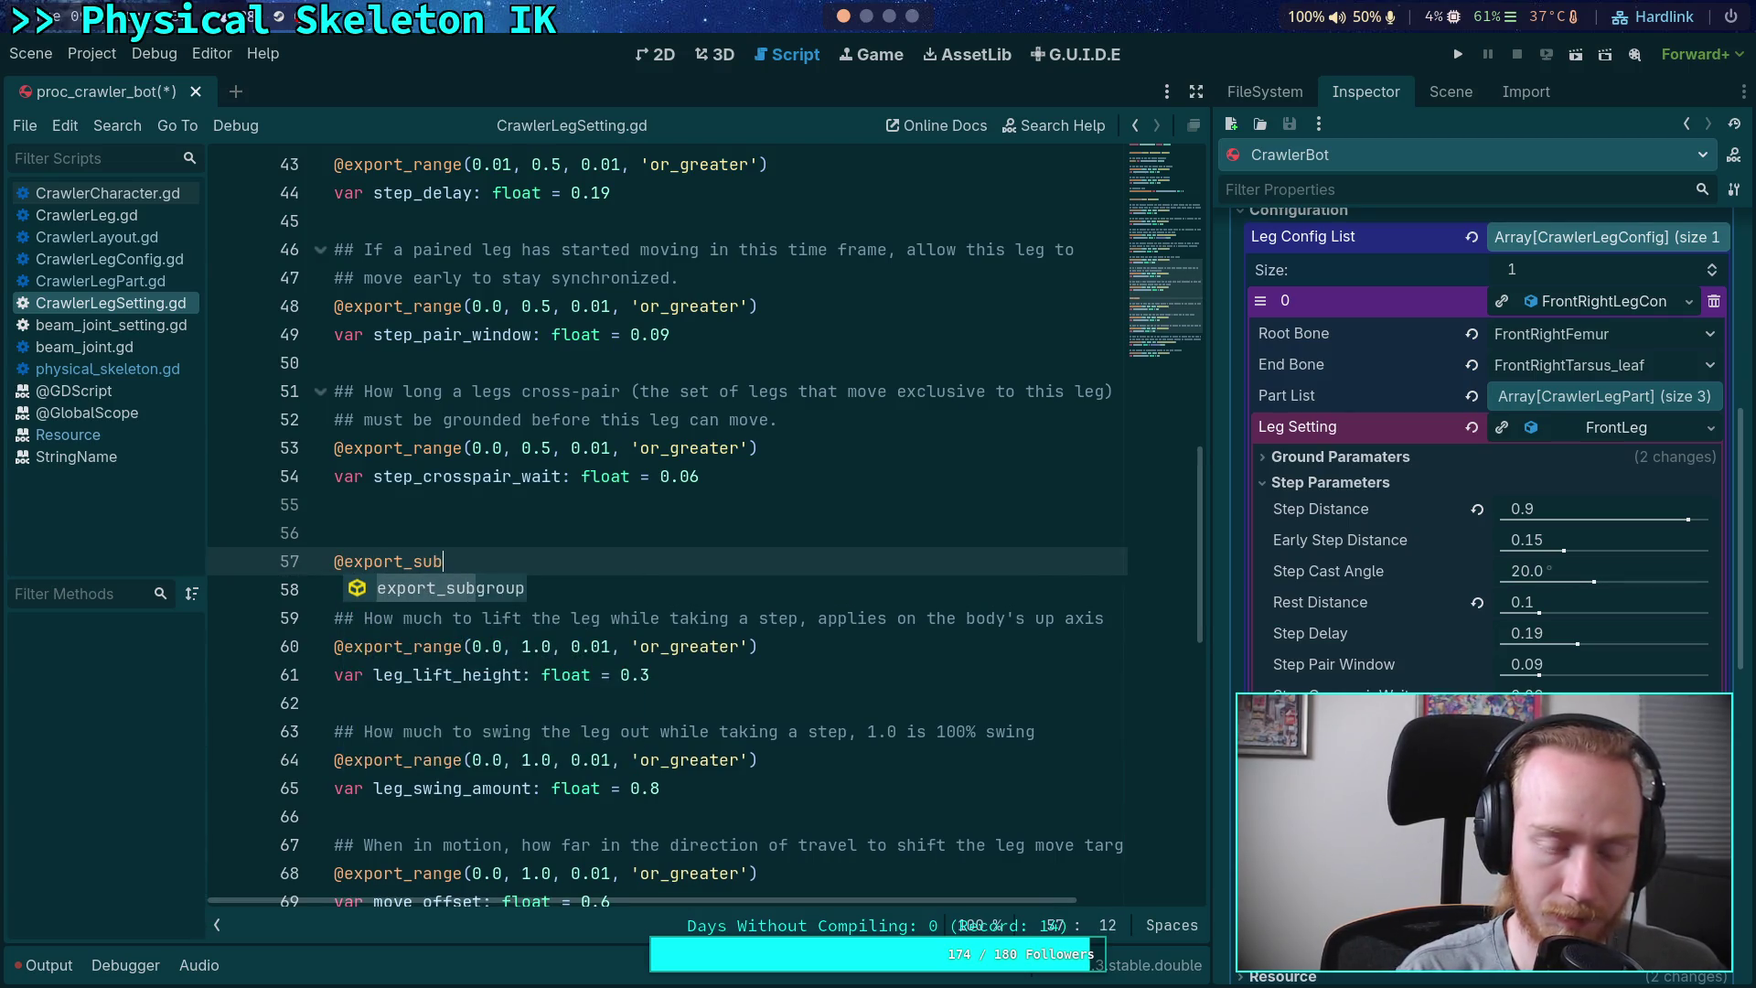
pyautogui.press('Return')
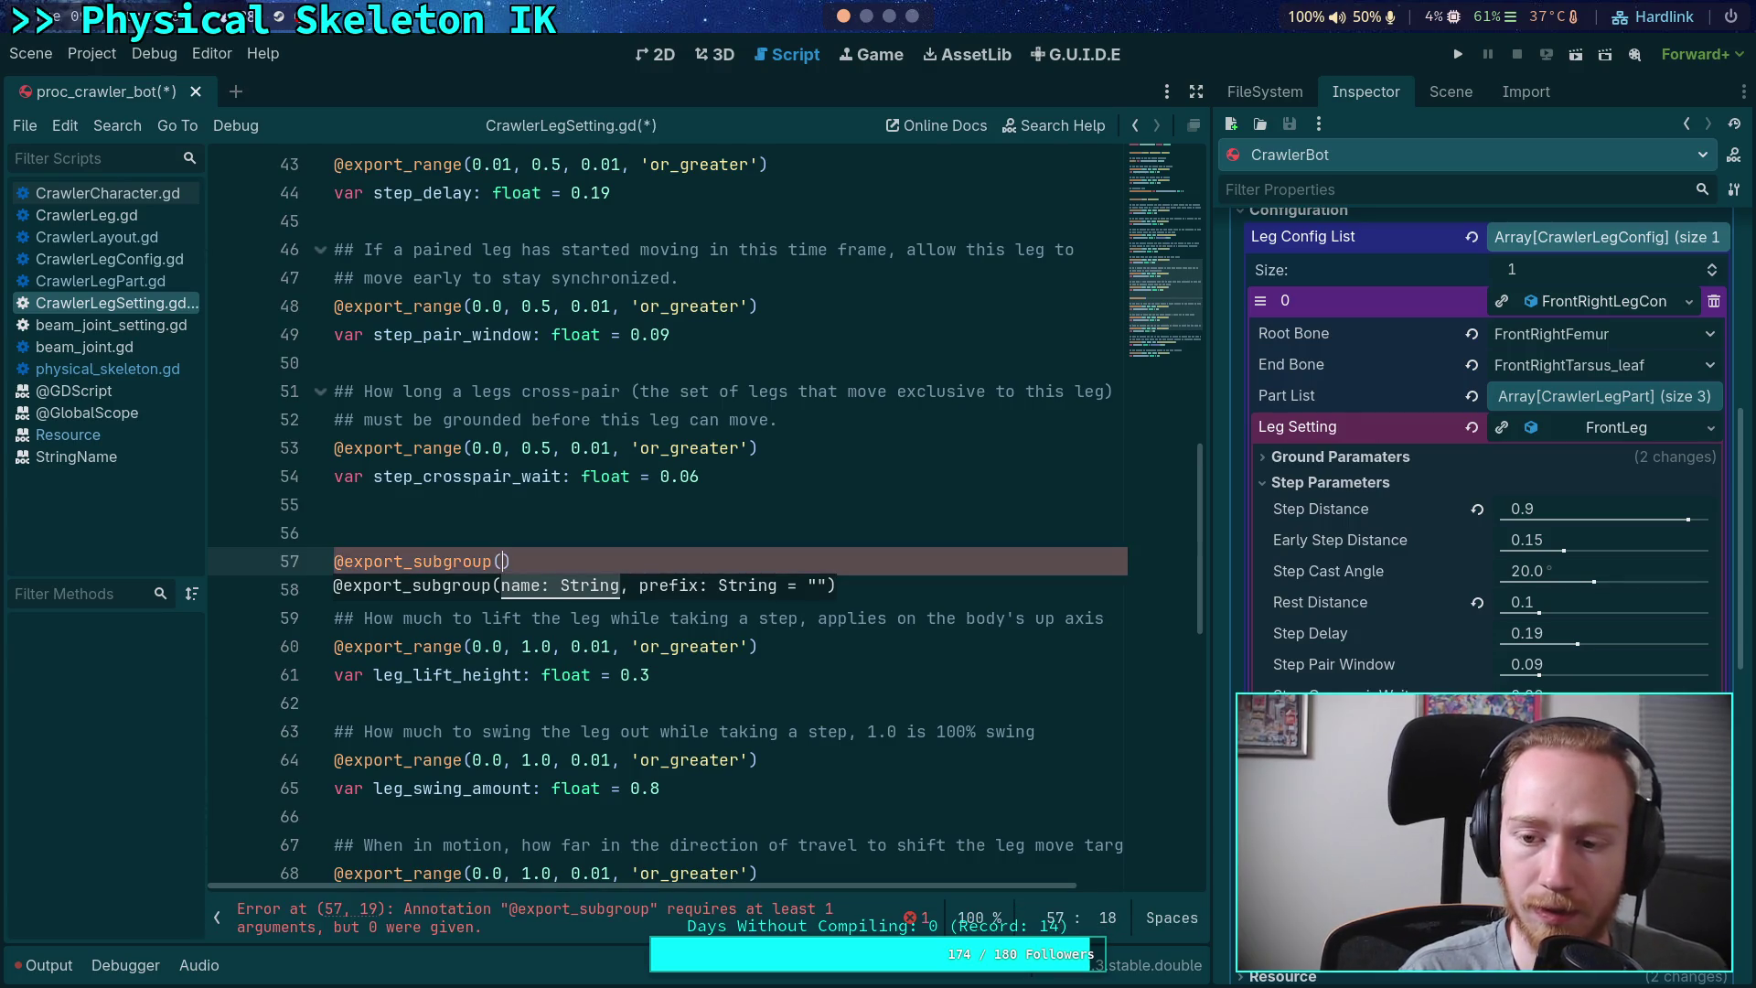
pyautogui.write("'")
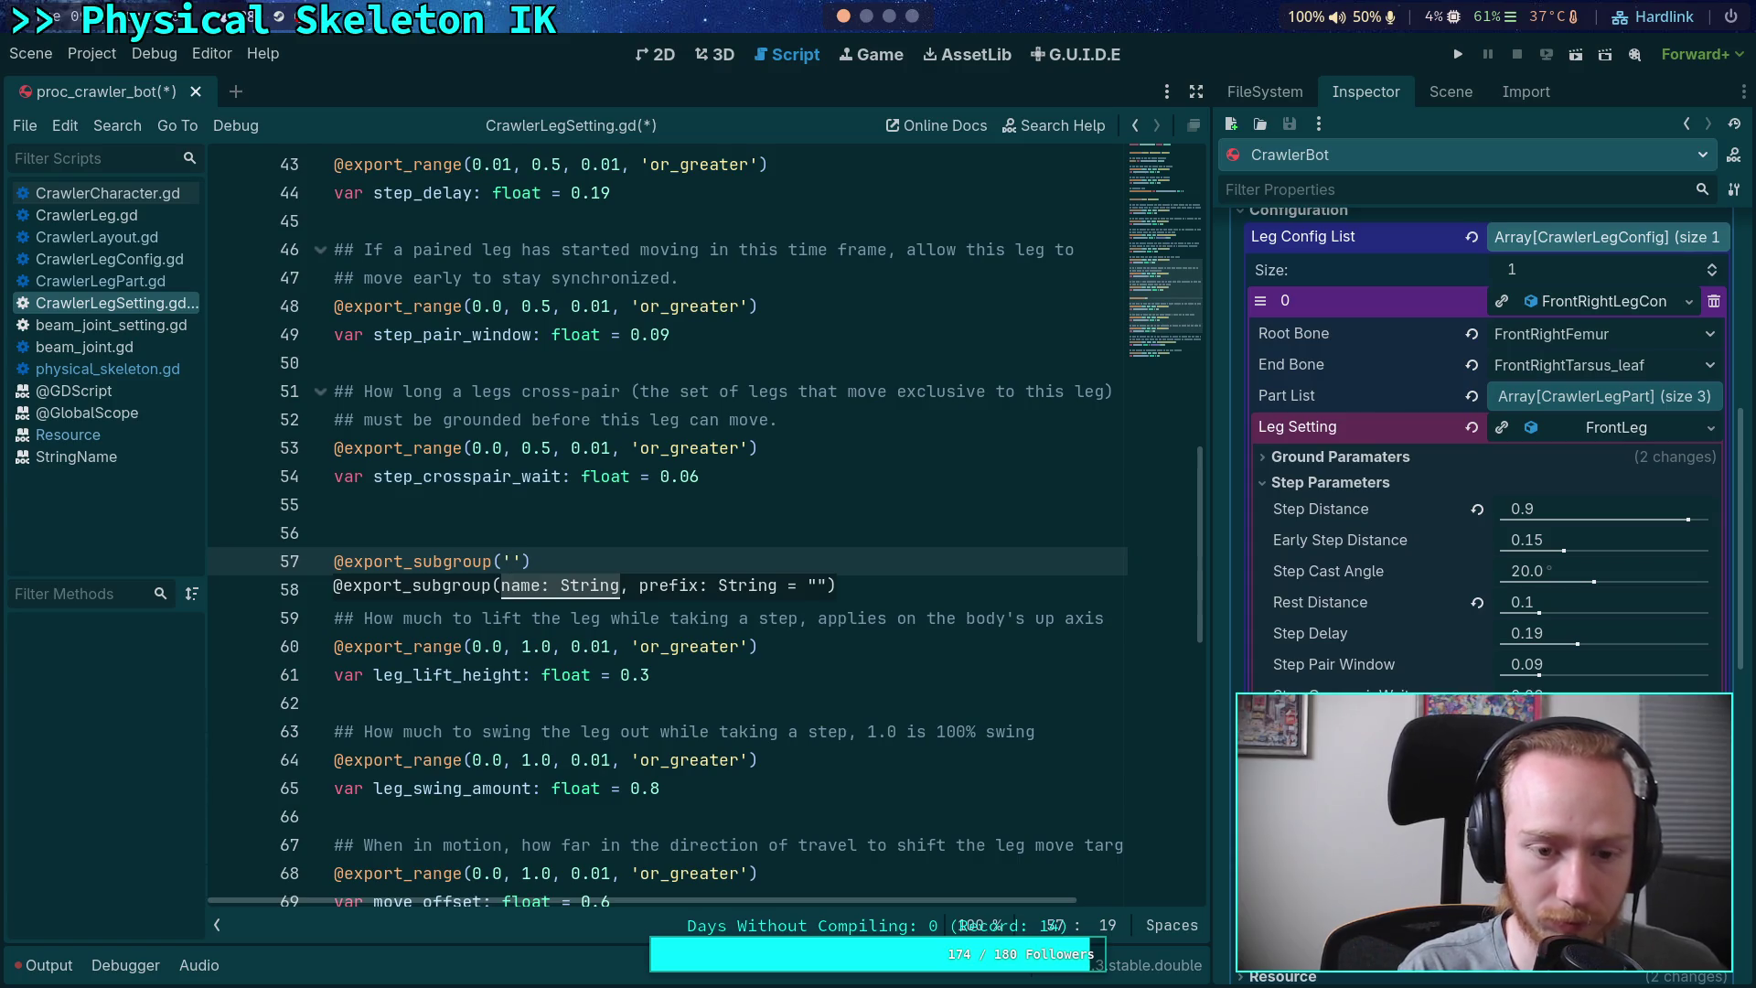
pyautogui.write('Style')
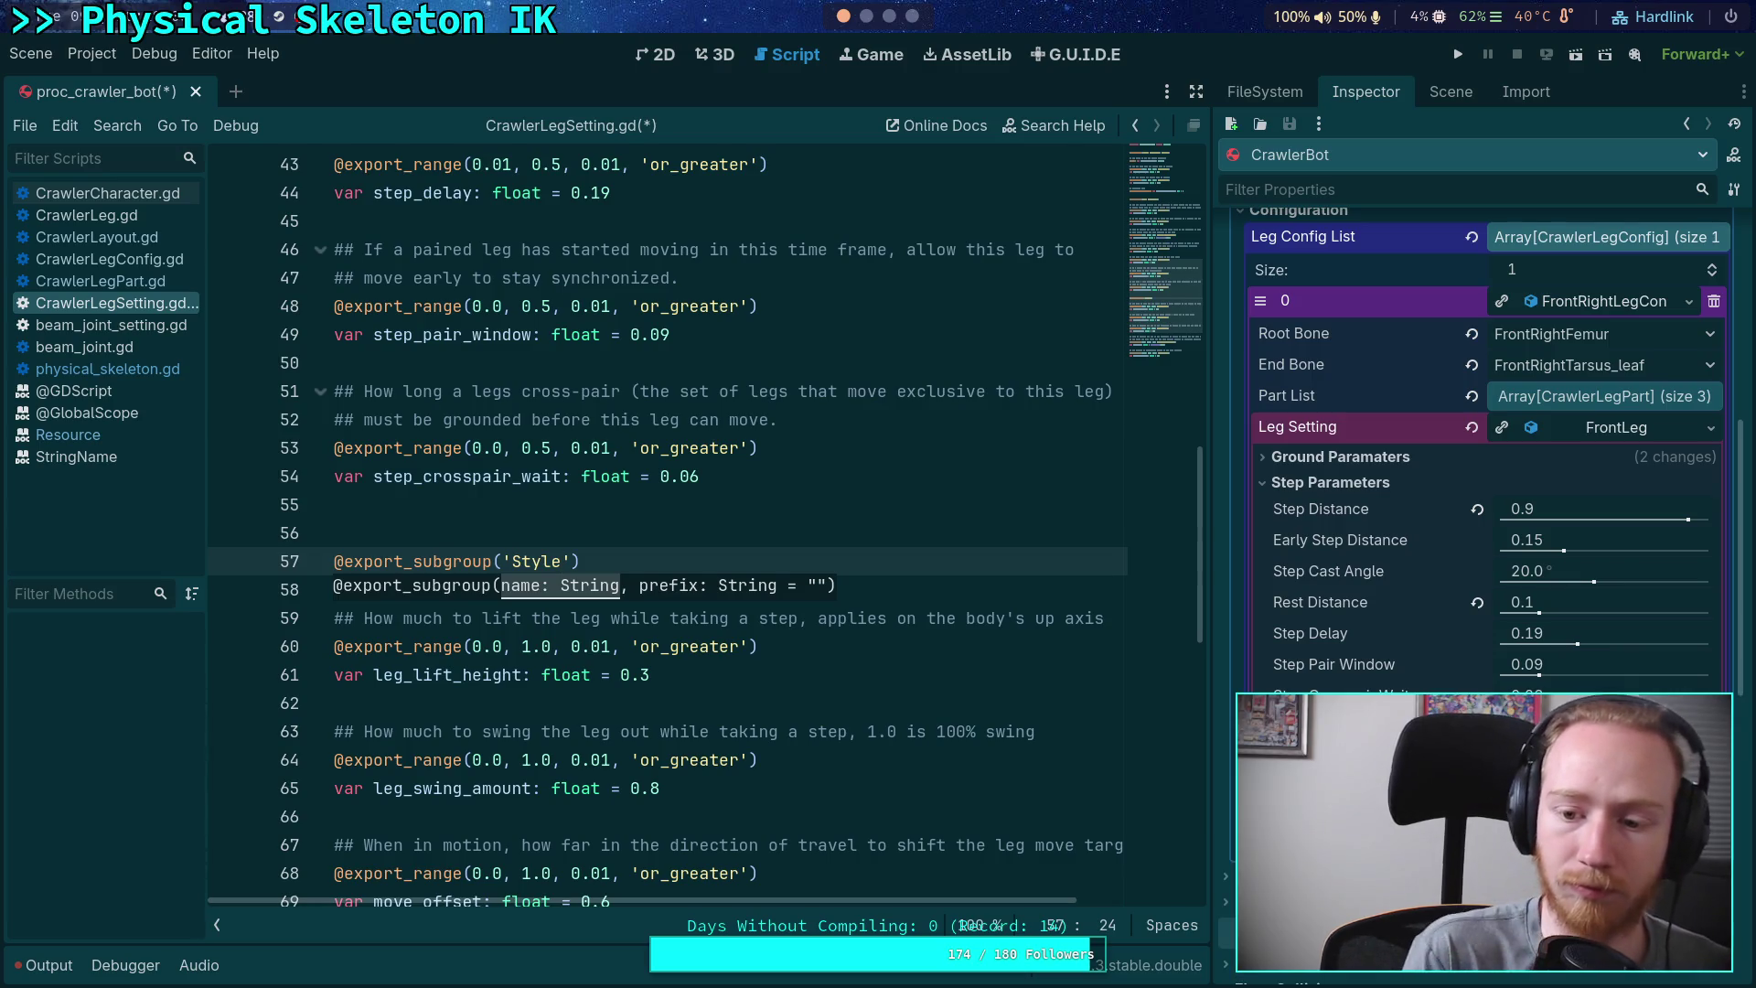
pyautogui.write(' Pa')
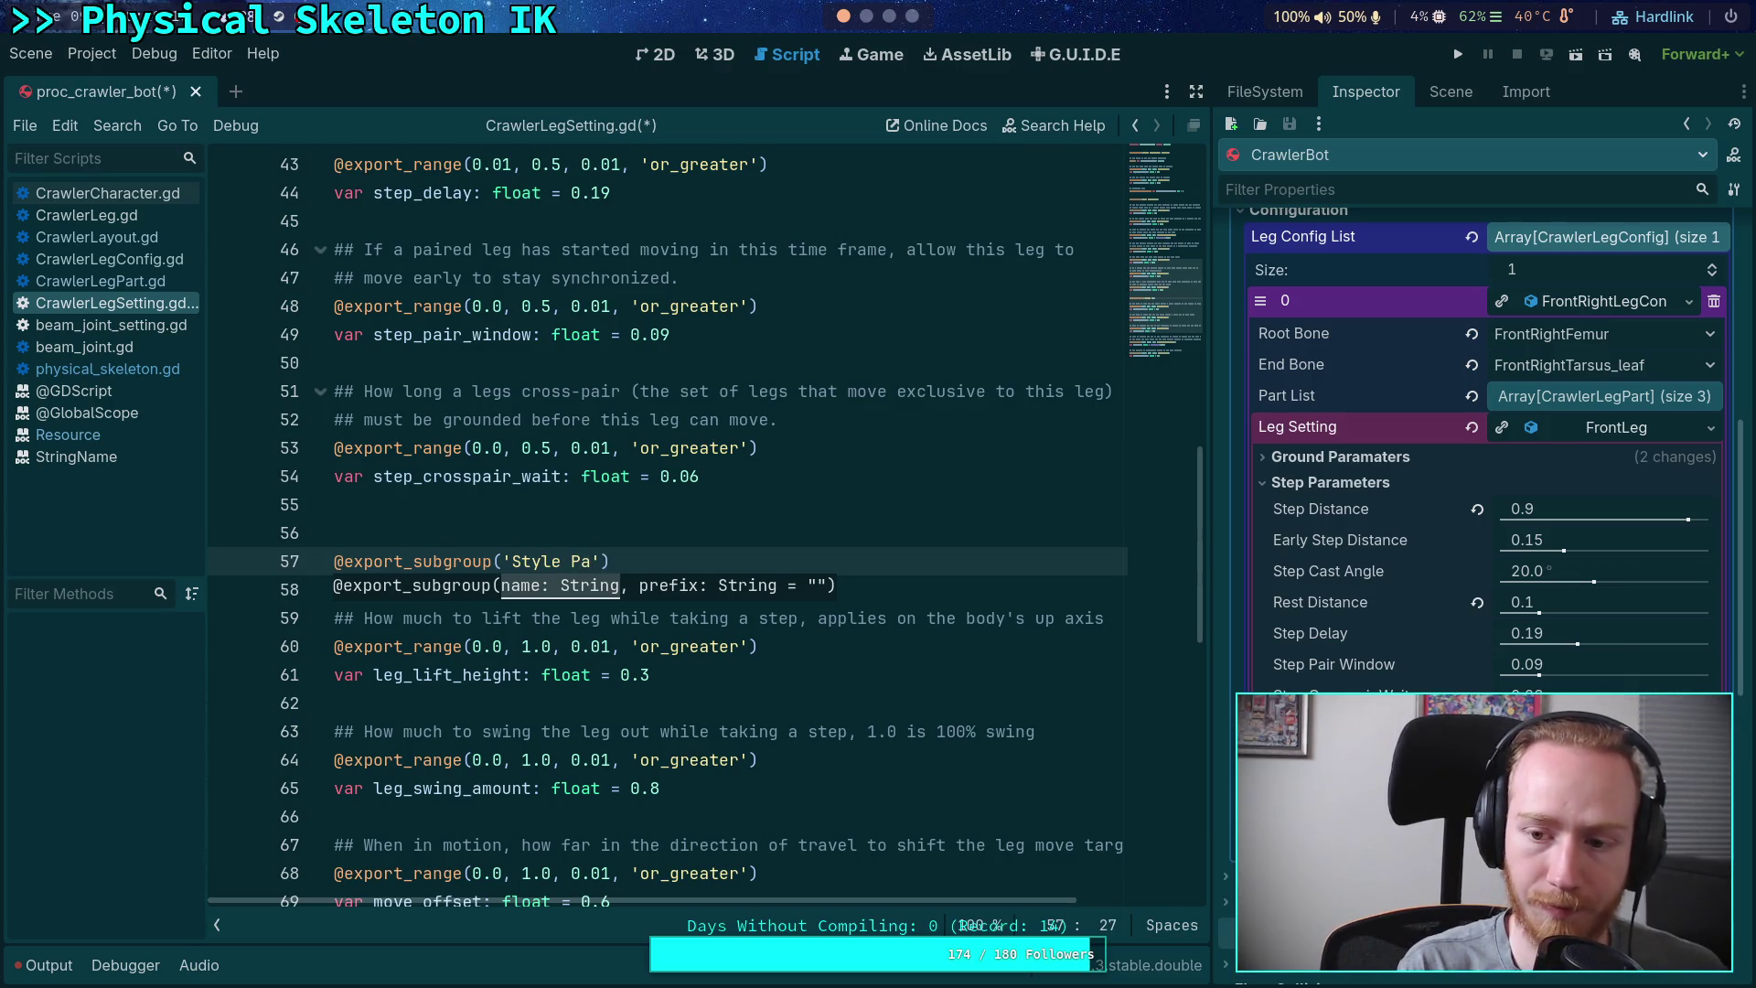
pyautogui.press('BackSpace')
pyautogui.press('BackSpace')
pyautogui.press('BackSpace')
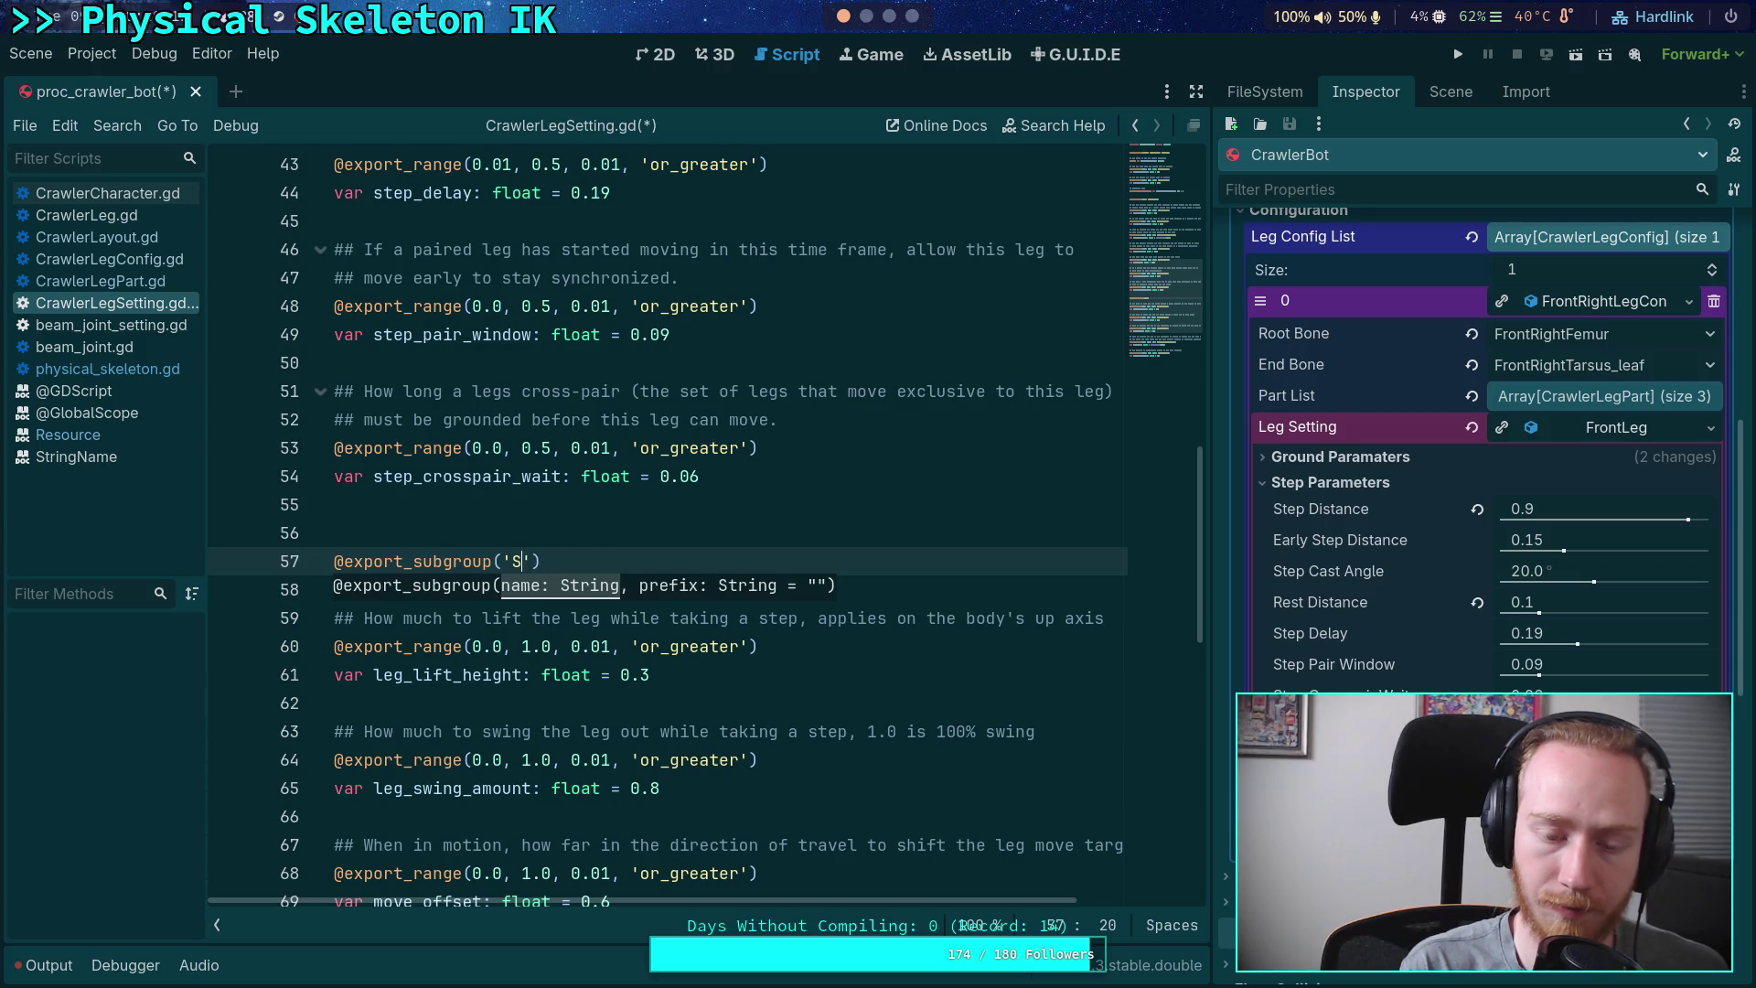
pyautogui.write('tyle')
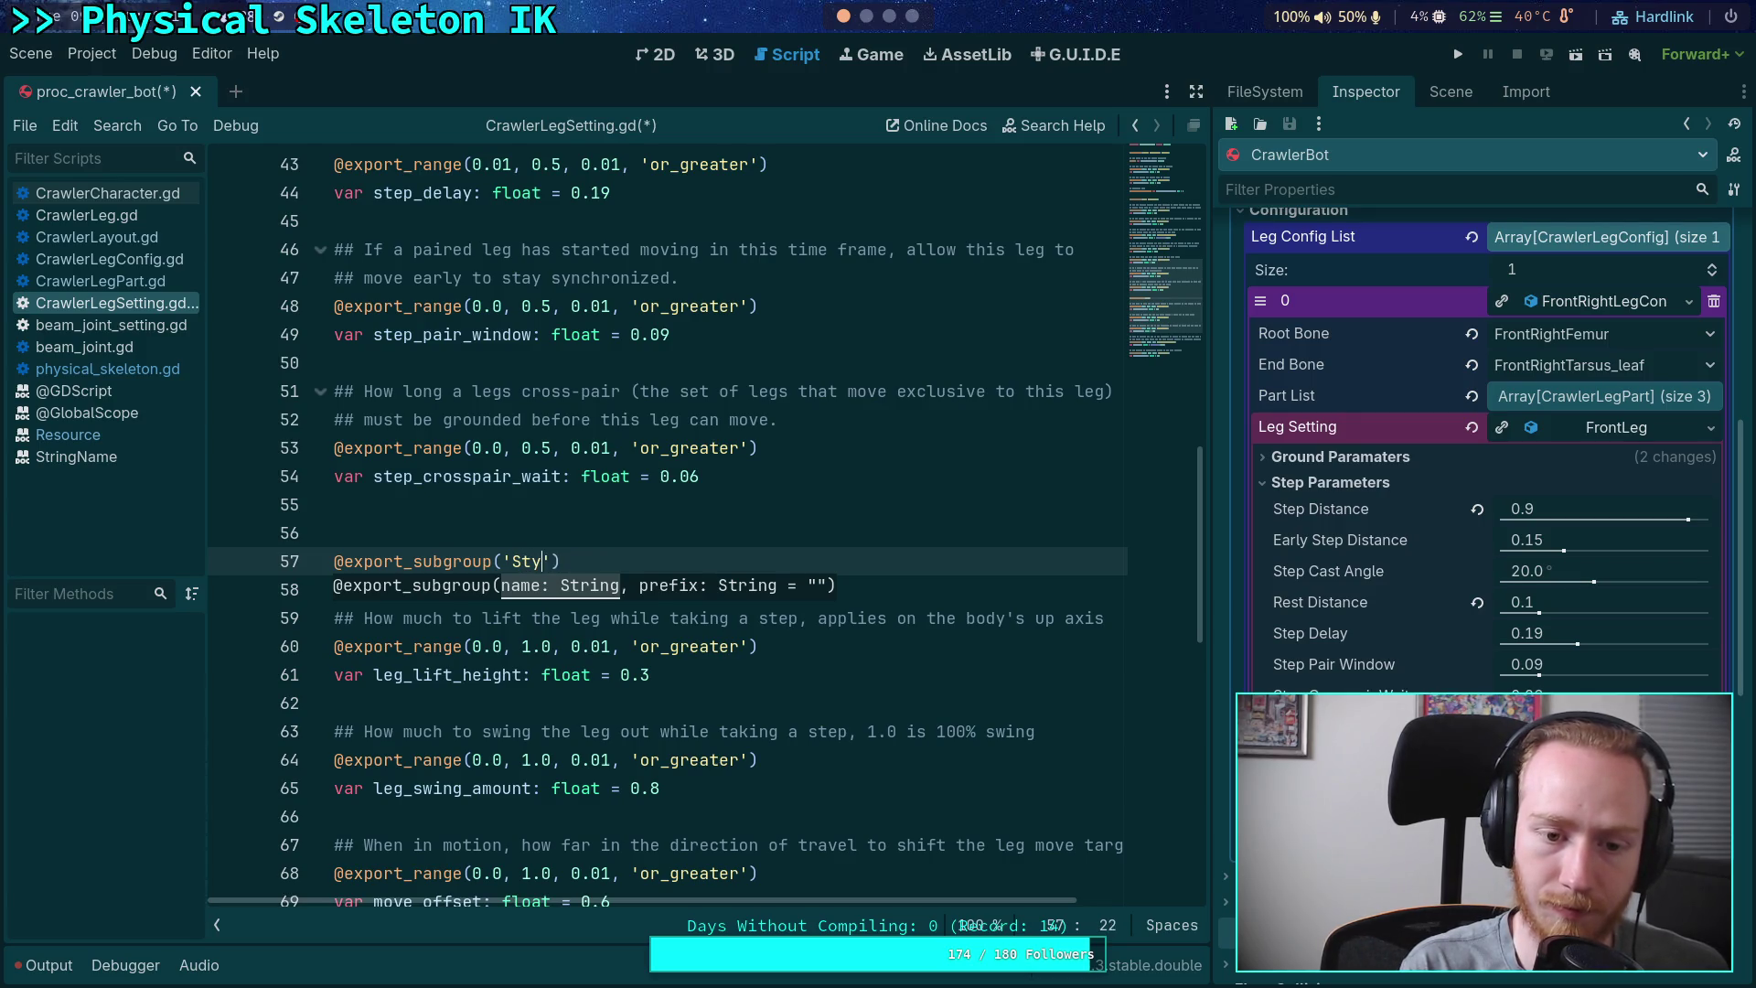
pyautogui.scroll(-5, 638, 540)
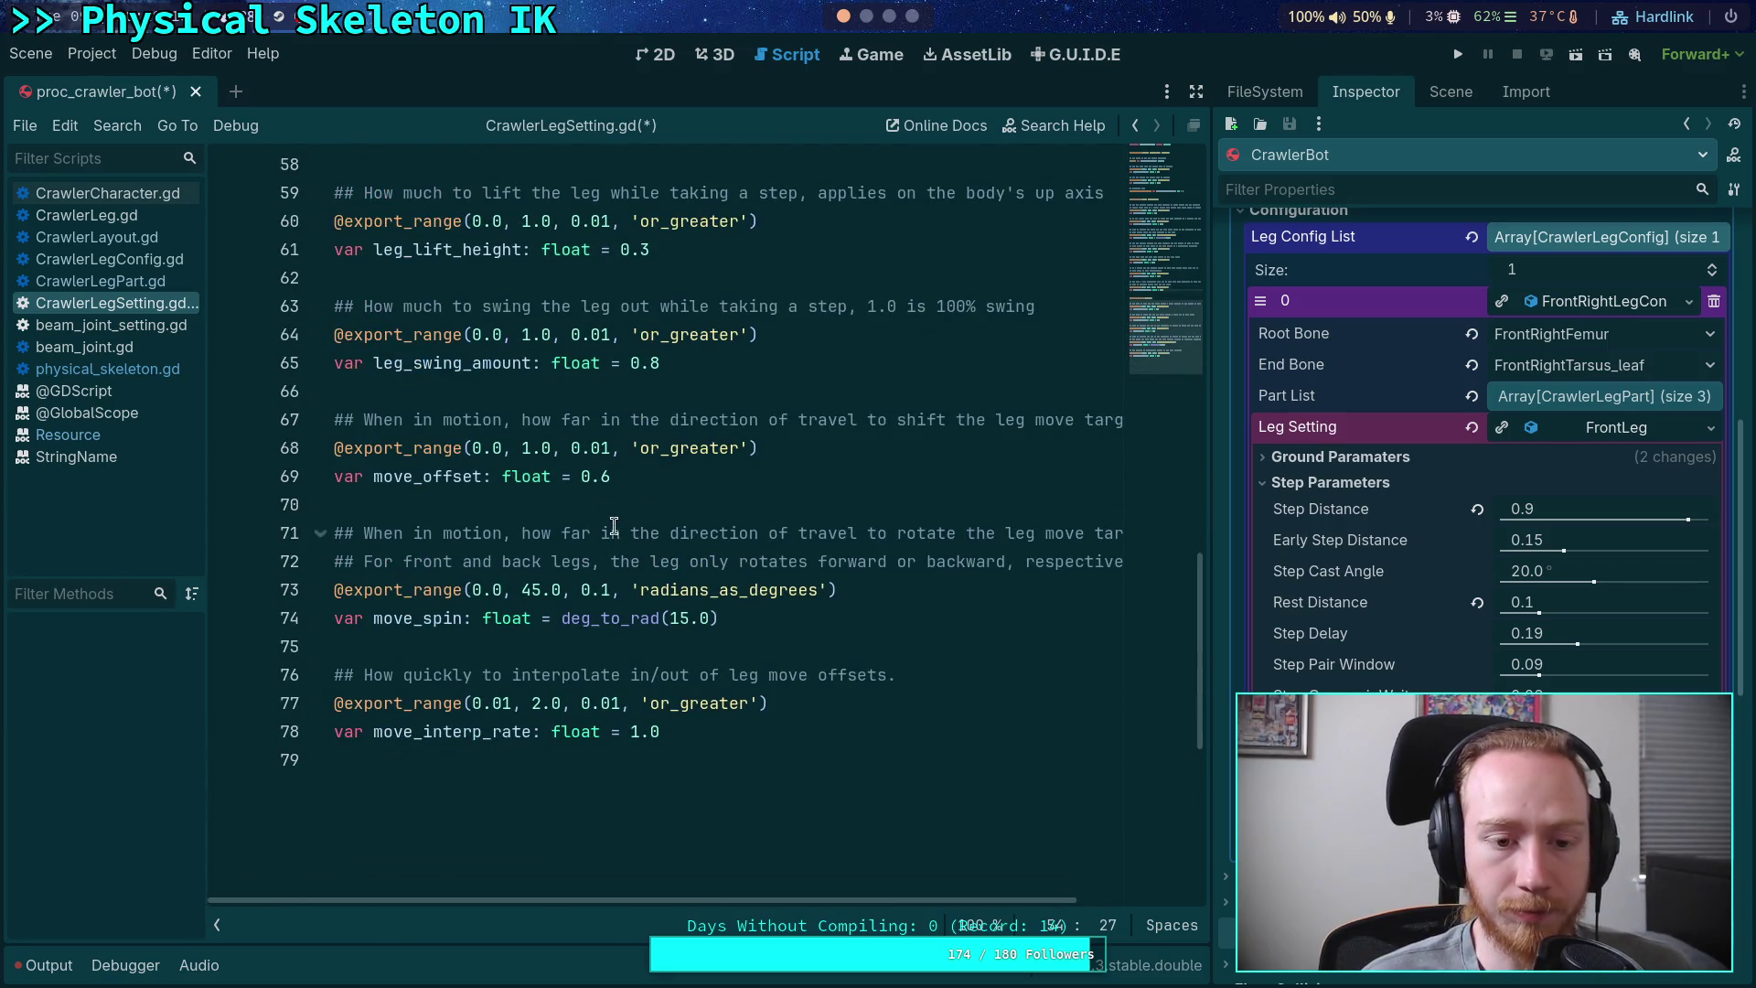
pyautogui.scroll(1, 618, 516)
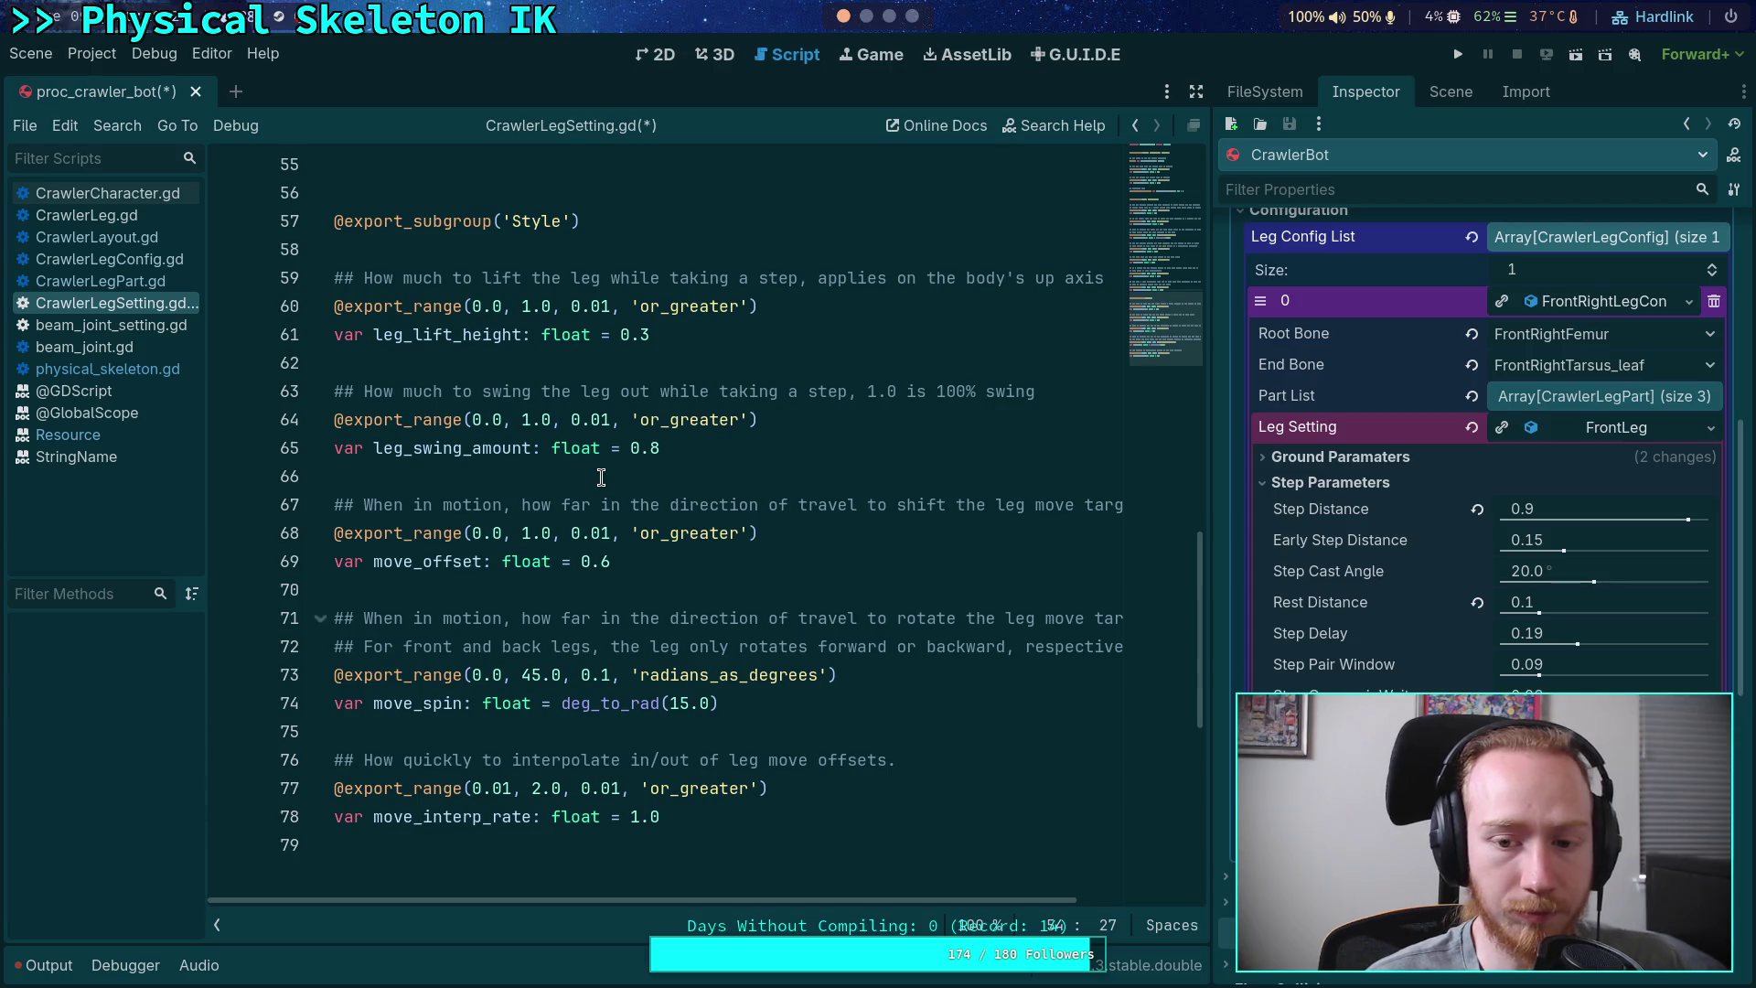
pyautogui.click(595, 481)
# Move the move_offset through move_interp_rate block up after step_crosspair_wait, above 'Style'.
pyautogui.moveTo(758, 805)
pyautogui.mouseDown()
pyautogui.moveTo(764, 792)
pyautogui.moveTo(275, 649)
pyautogui.moveTo(317, 478)
pyautogui.mouseUp()
pyautogui.hotkey('ctrl', 'c')
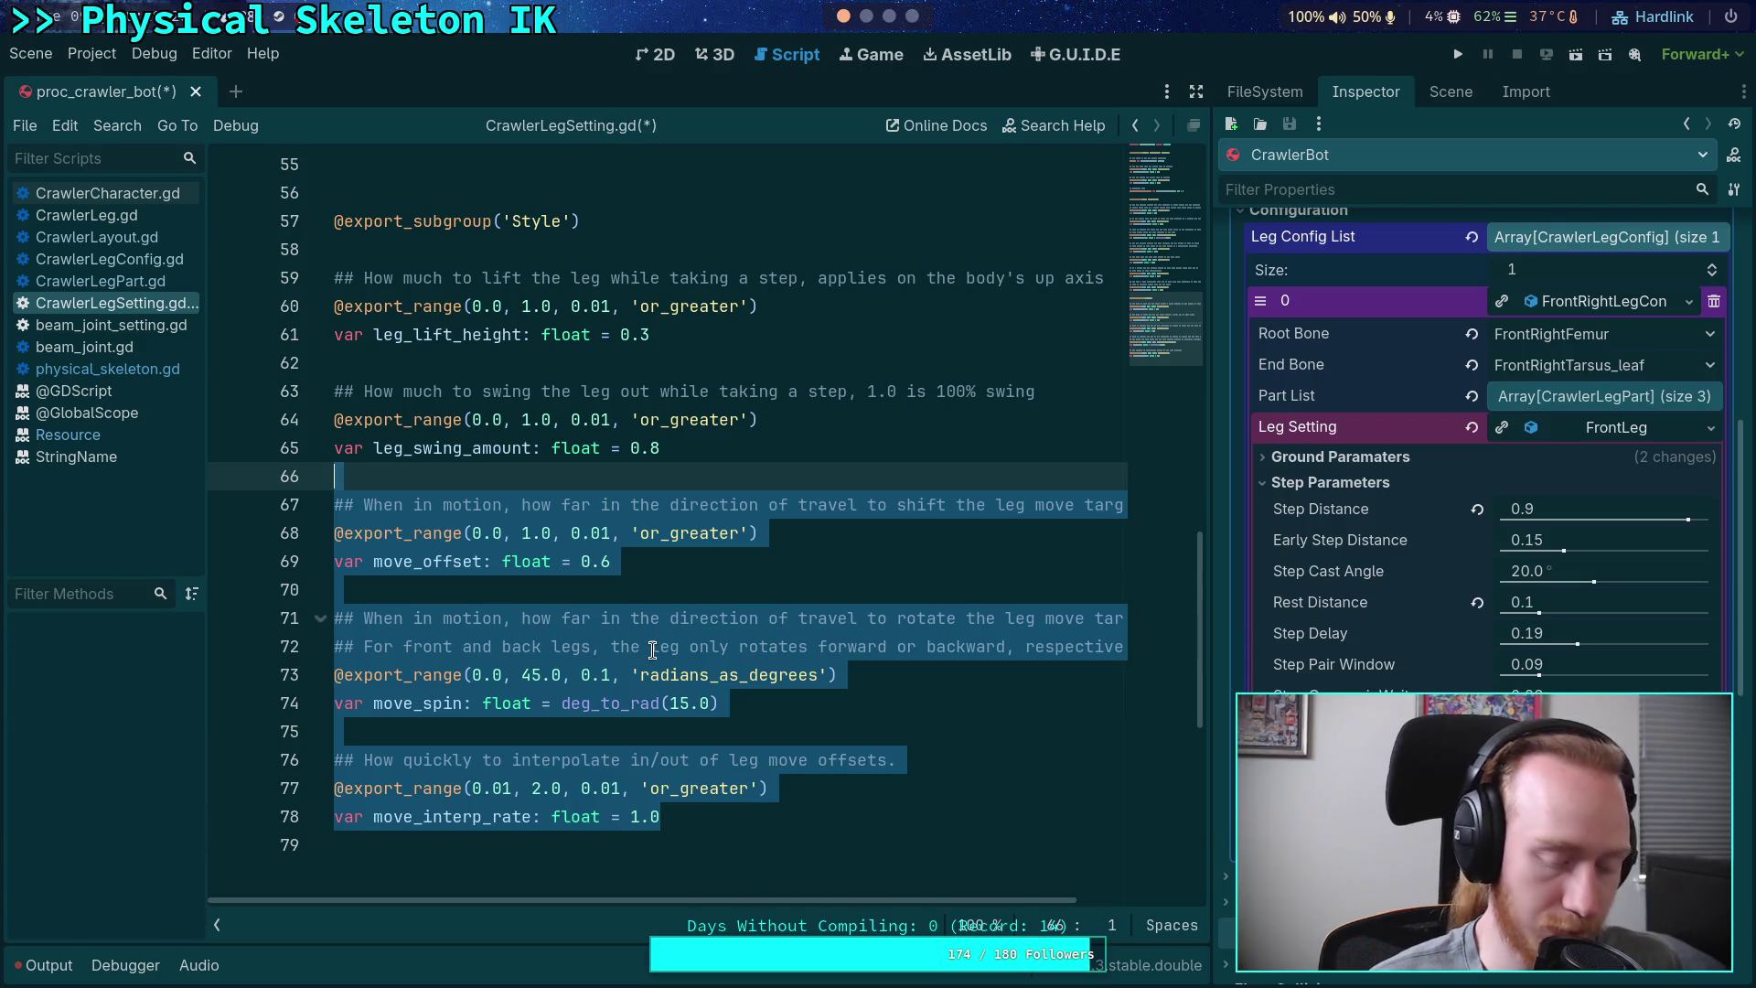
pyautogui.press('BackSpace')
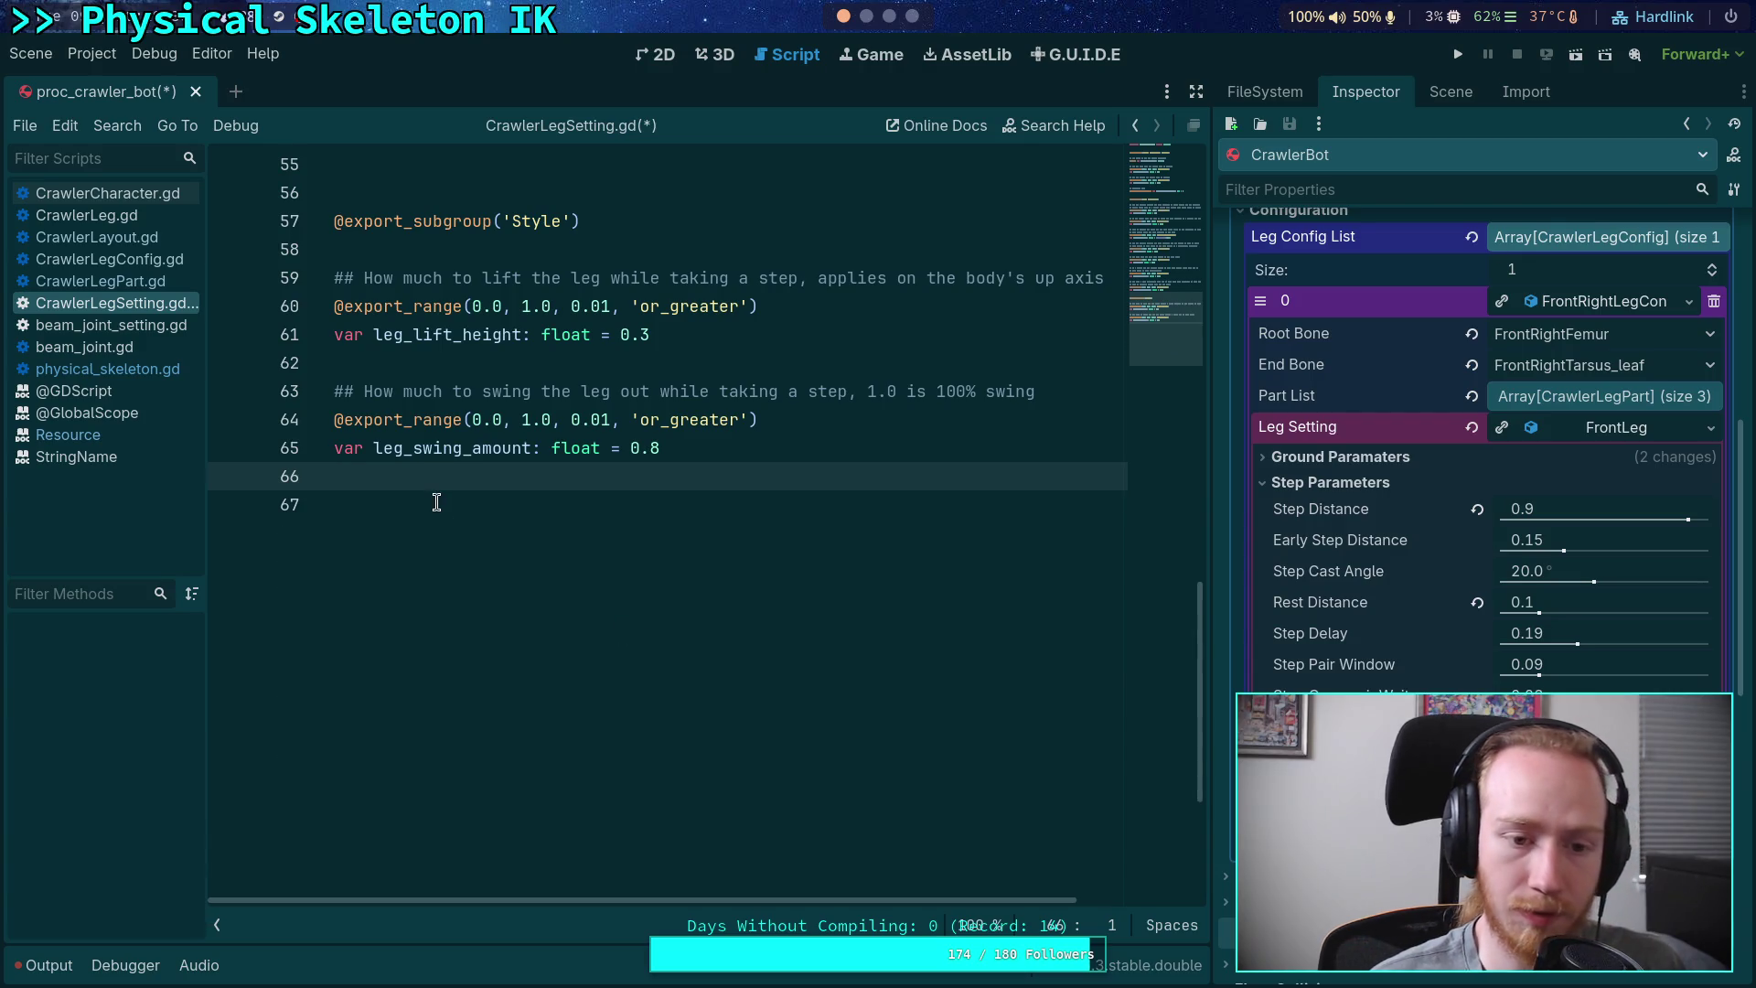
pyautogui.press('BackSpace')
pyautogui.click(504, 590)
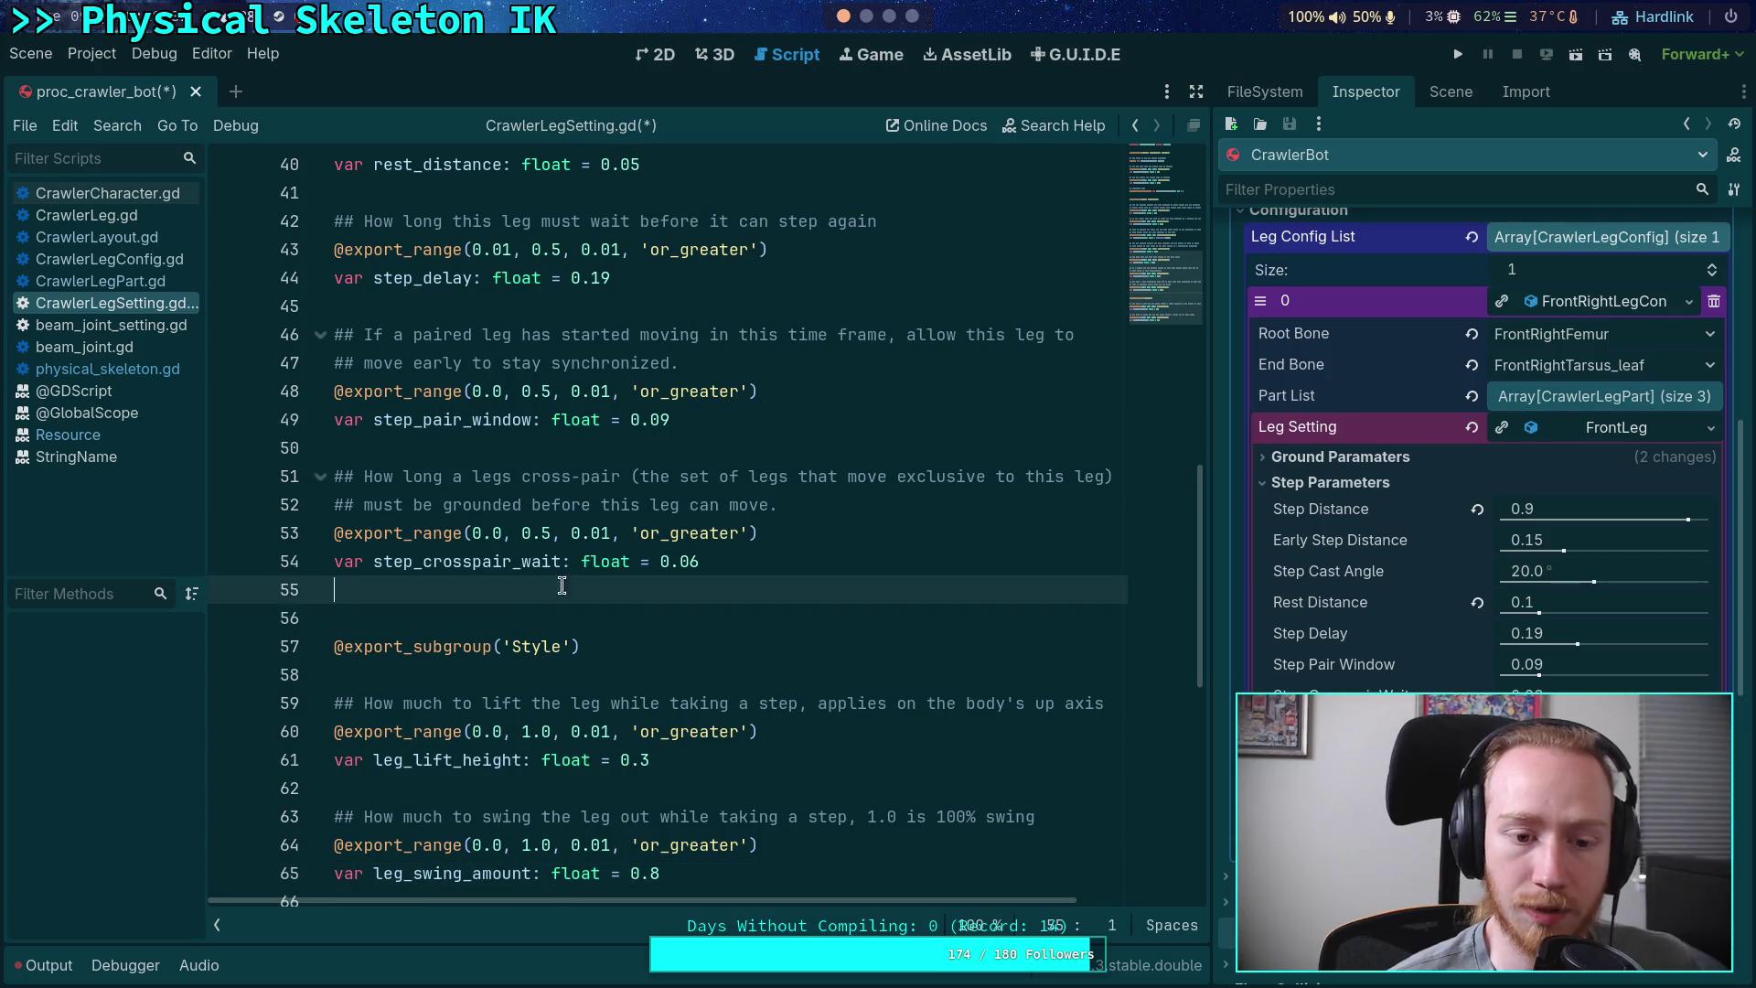
pyautogui.press('Return')
pyautogui.hotkey('ctrl', 'v')
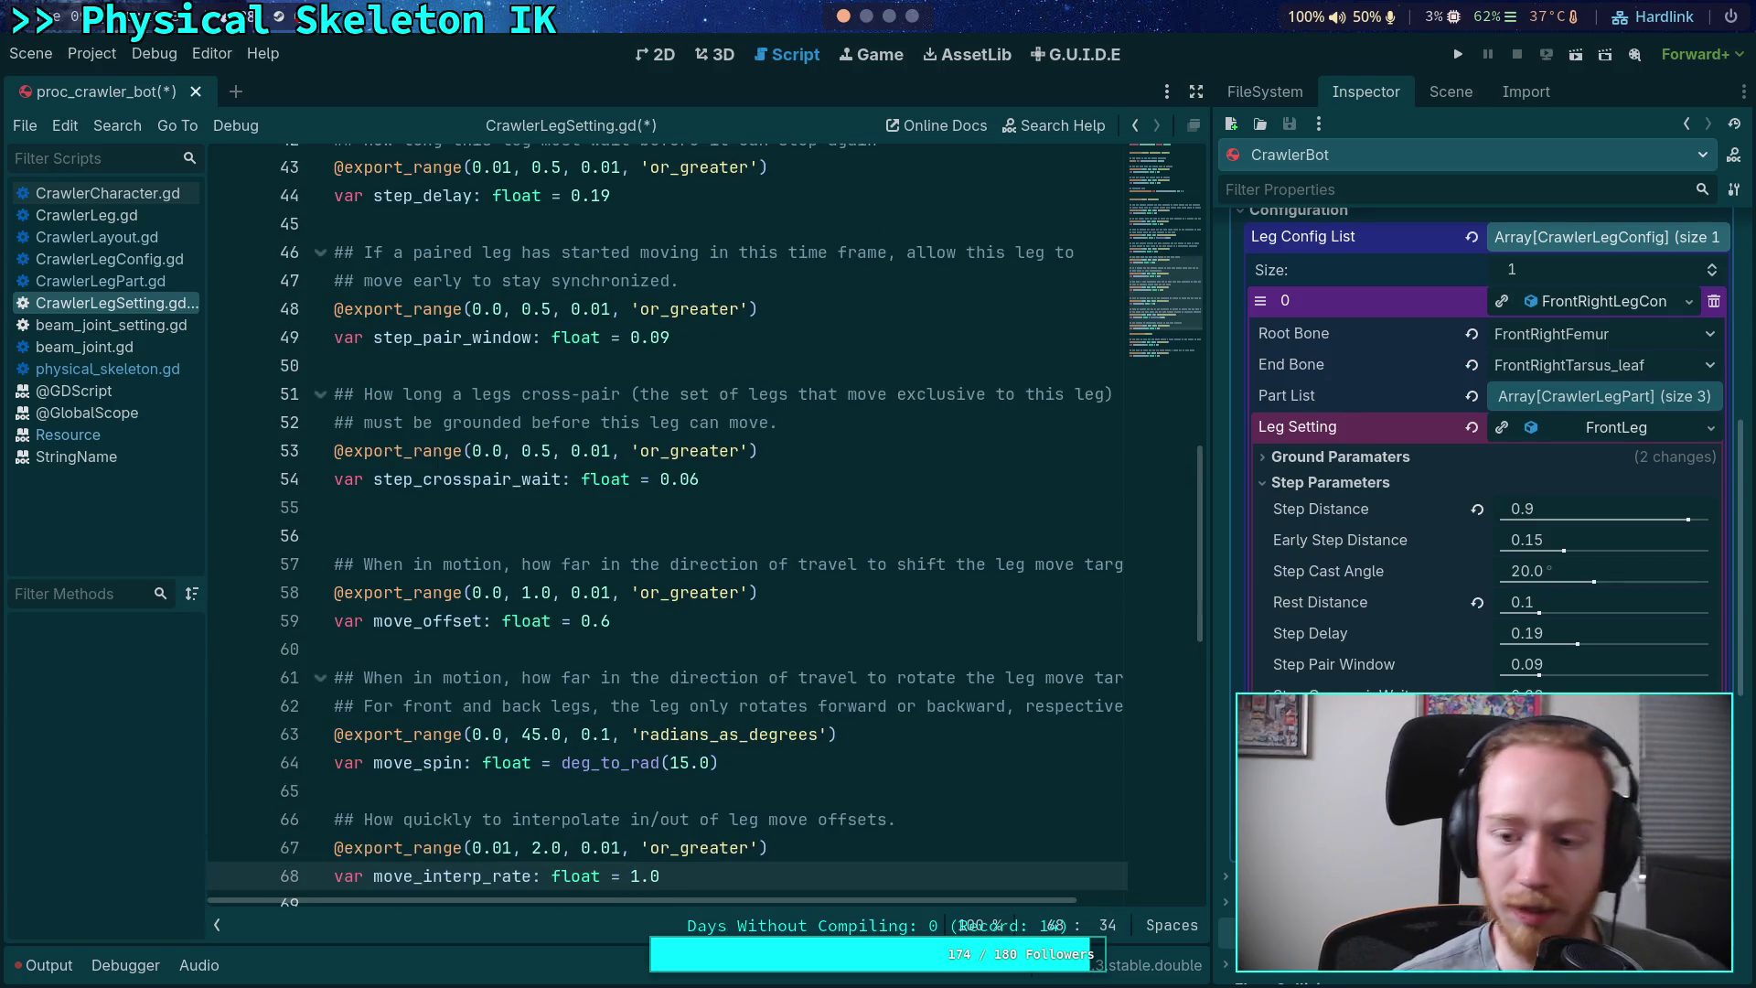
pyautogui.scroll(-4, 672, 595)
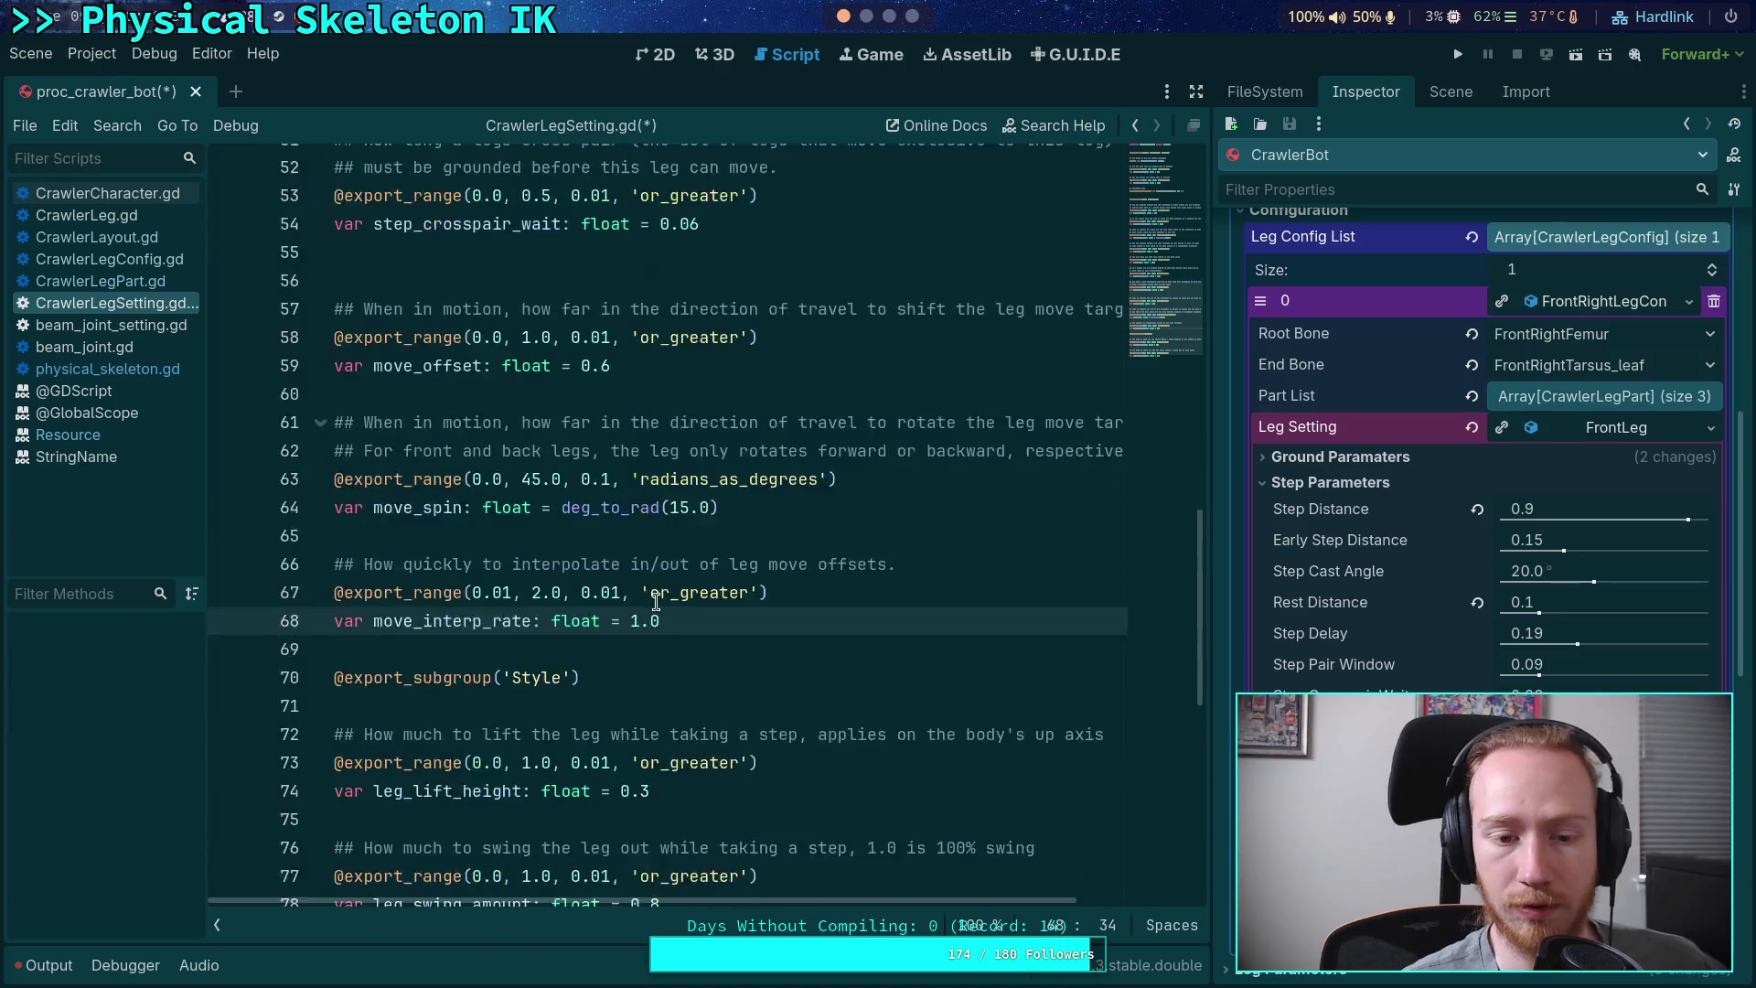
pyautogui.click(578, 567)
pyautogui.press('Return')
pyautogui.click(620, 658)
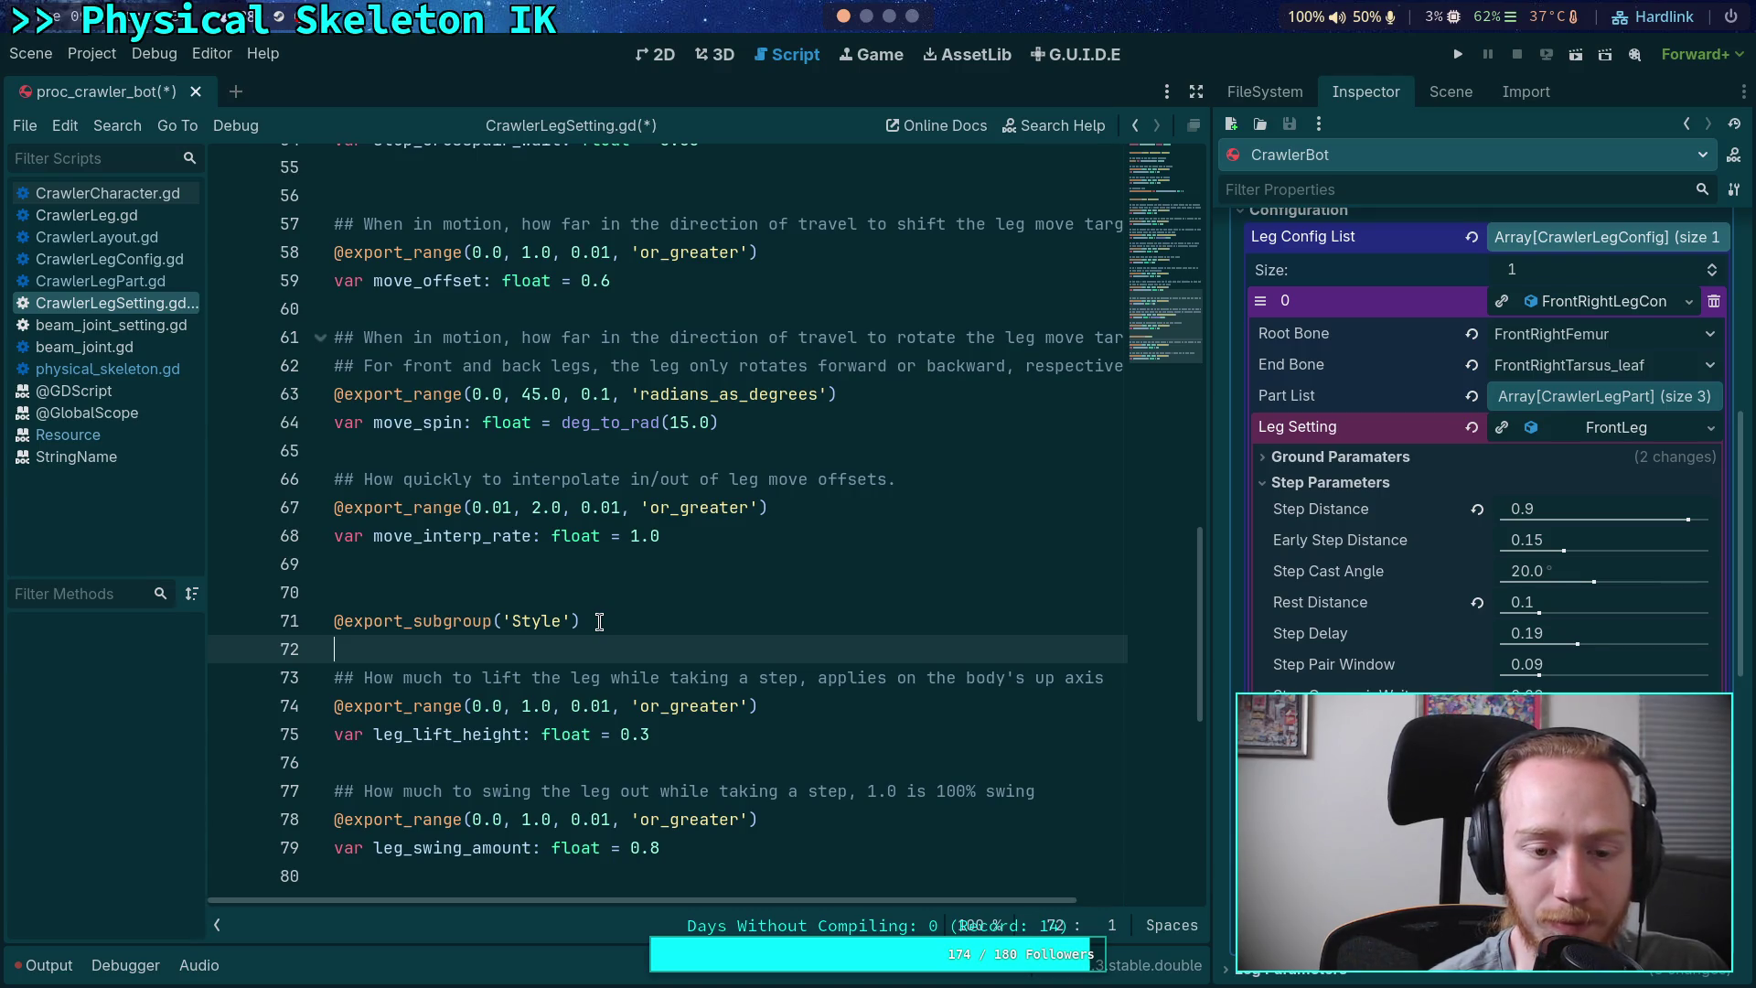
# Cut the step_cast_angle export block from its original position.
pyautogui.scroll(1, 599, 621)
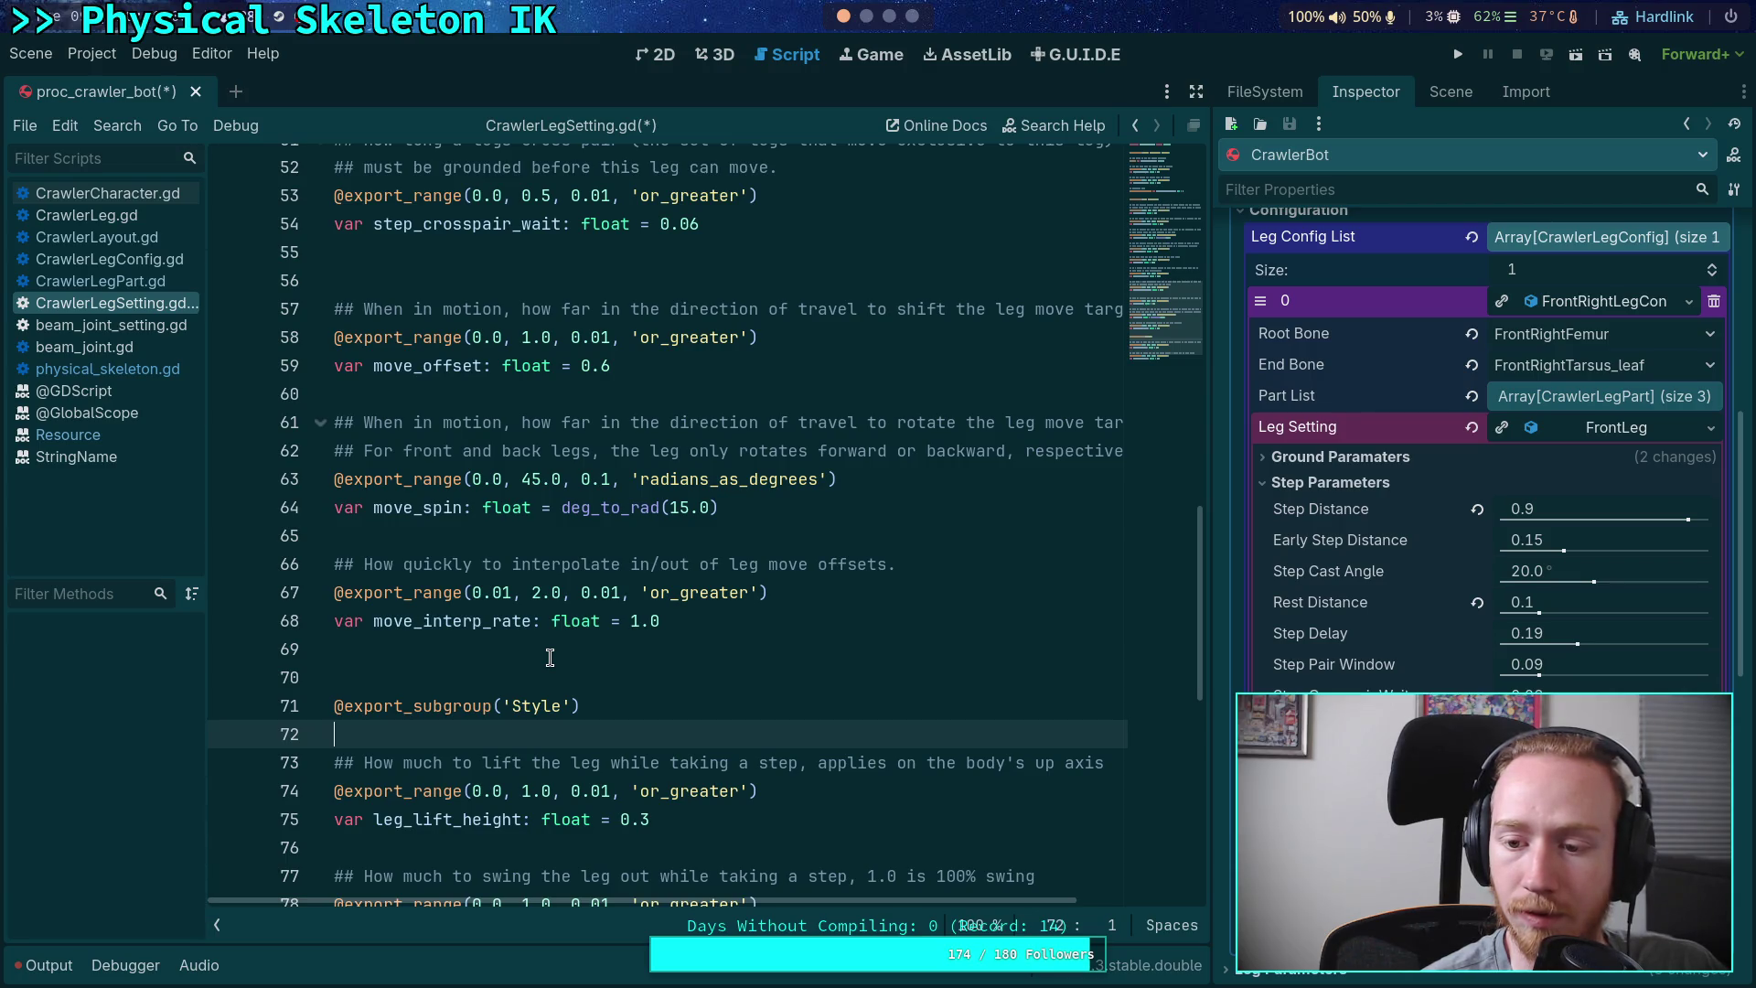
pyautogui.scroll(8, 550, 657)
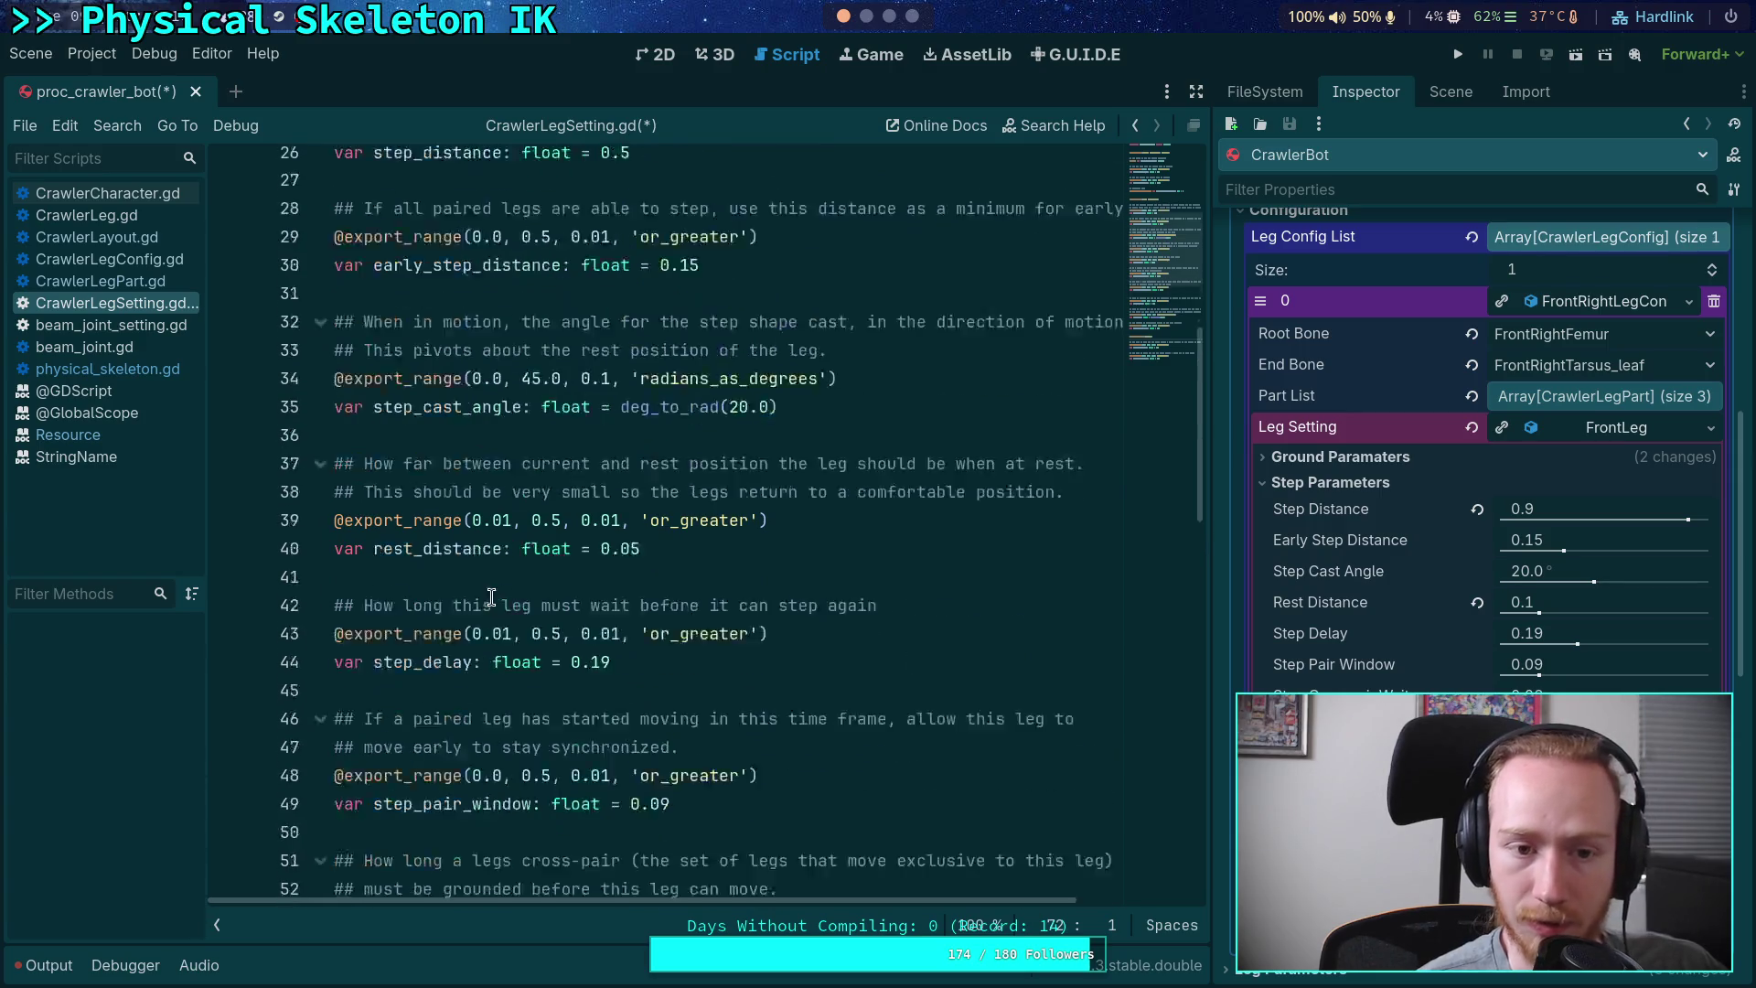
pyautogui.scroll(1, 491, 596)
pyautogui.moveTo(834, 533); pyautogui.dragTo(744, 420)
pyautogui.hotkey('ctrl', 'c')
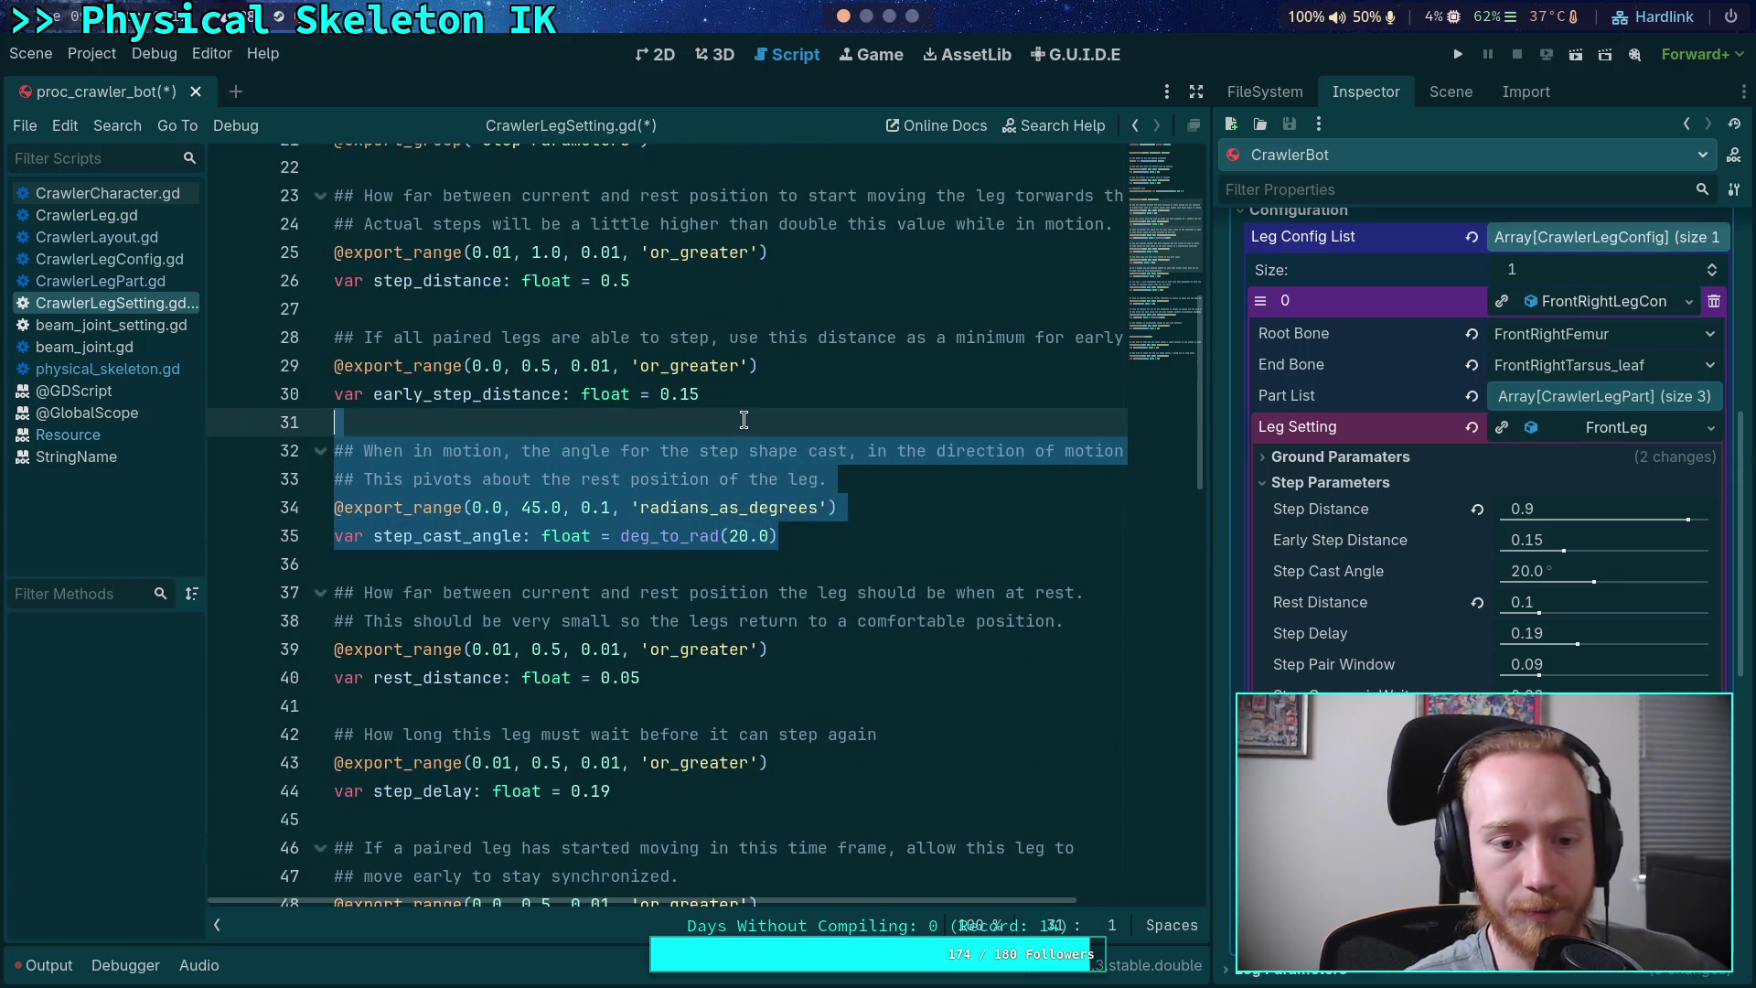
pyautogui.press('BackSpace')
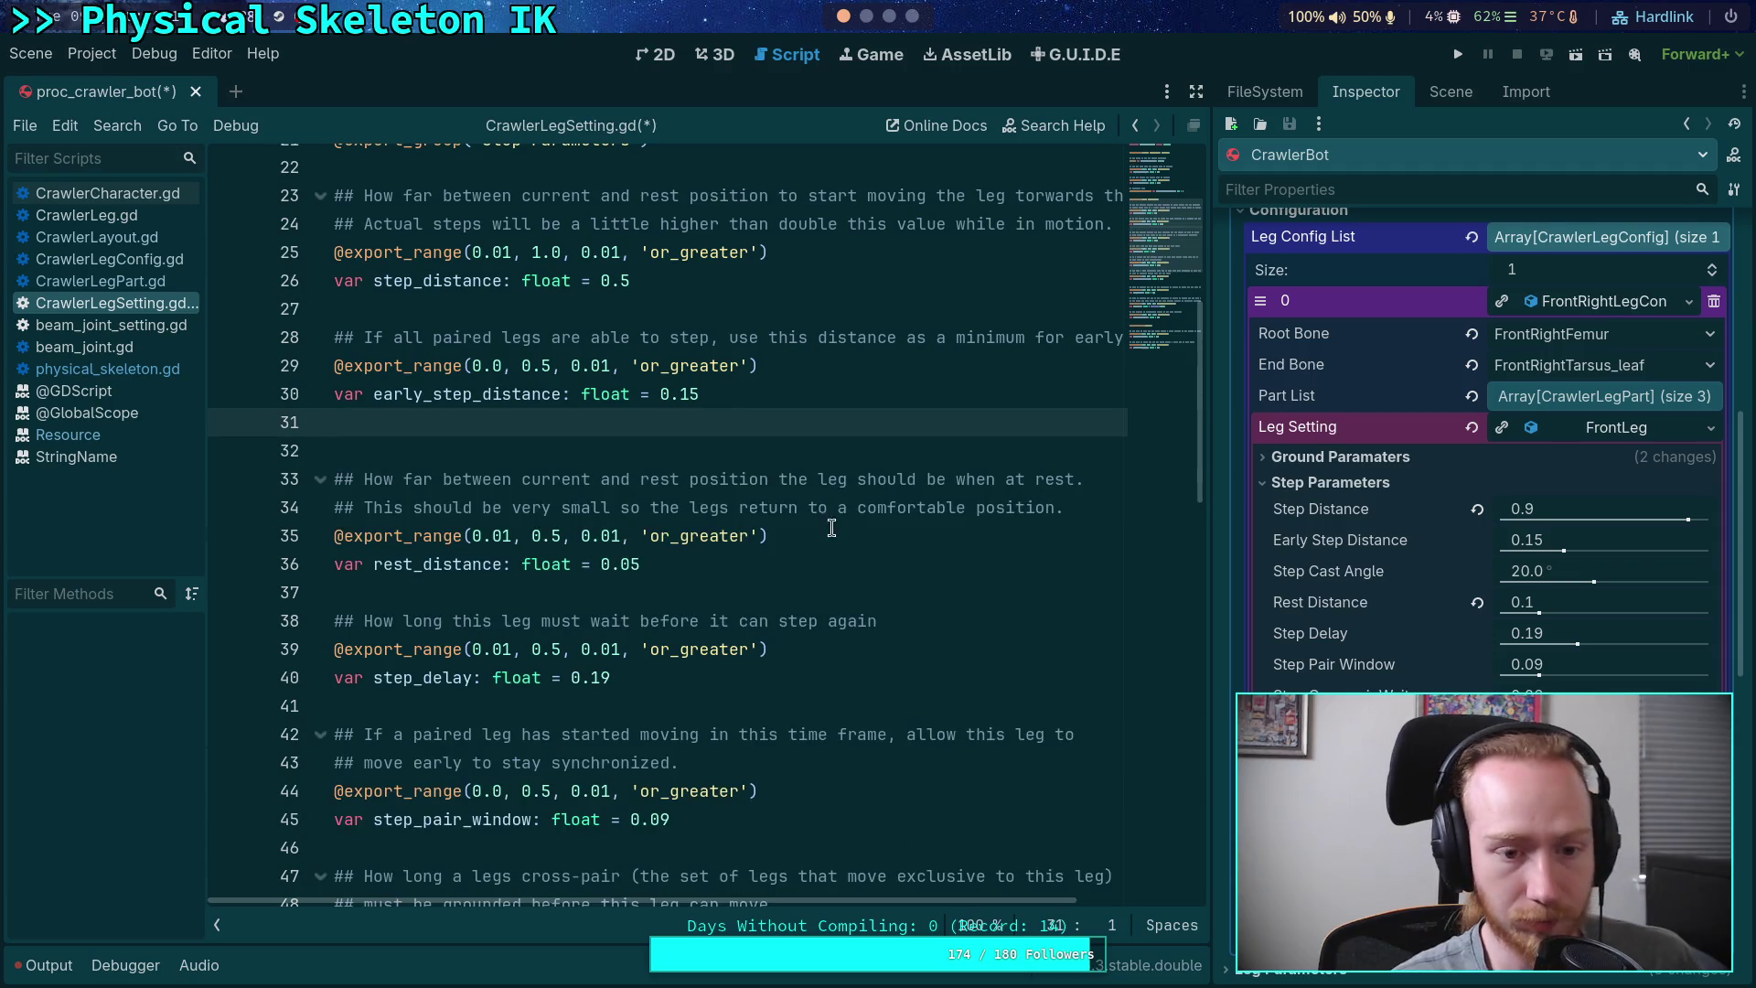
pyautogui.press('BackSpace')
# Paste step_cast_angle below step_crosspair_wait and shift the blank line beneath it.
pyautogui.scroll(-6, 676, 523)
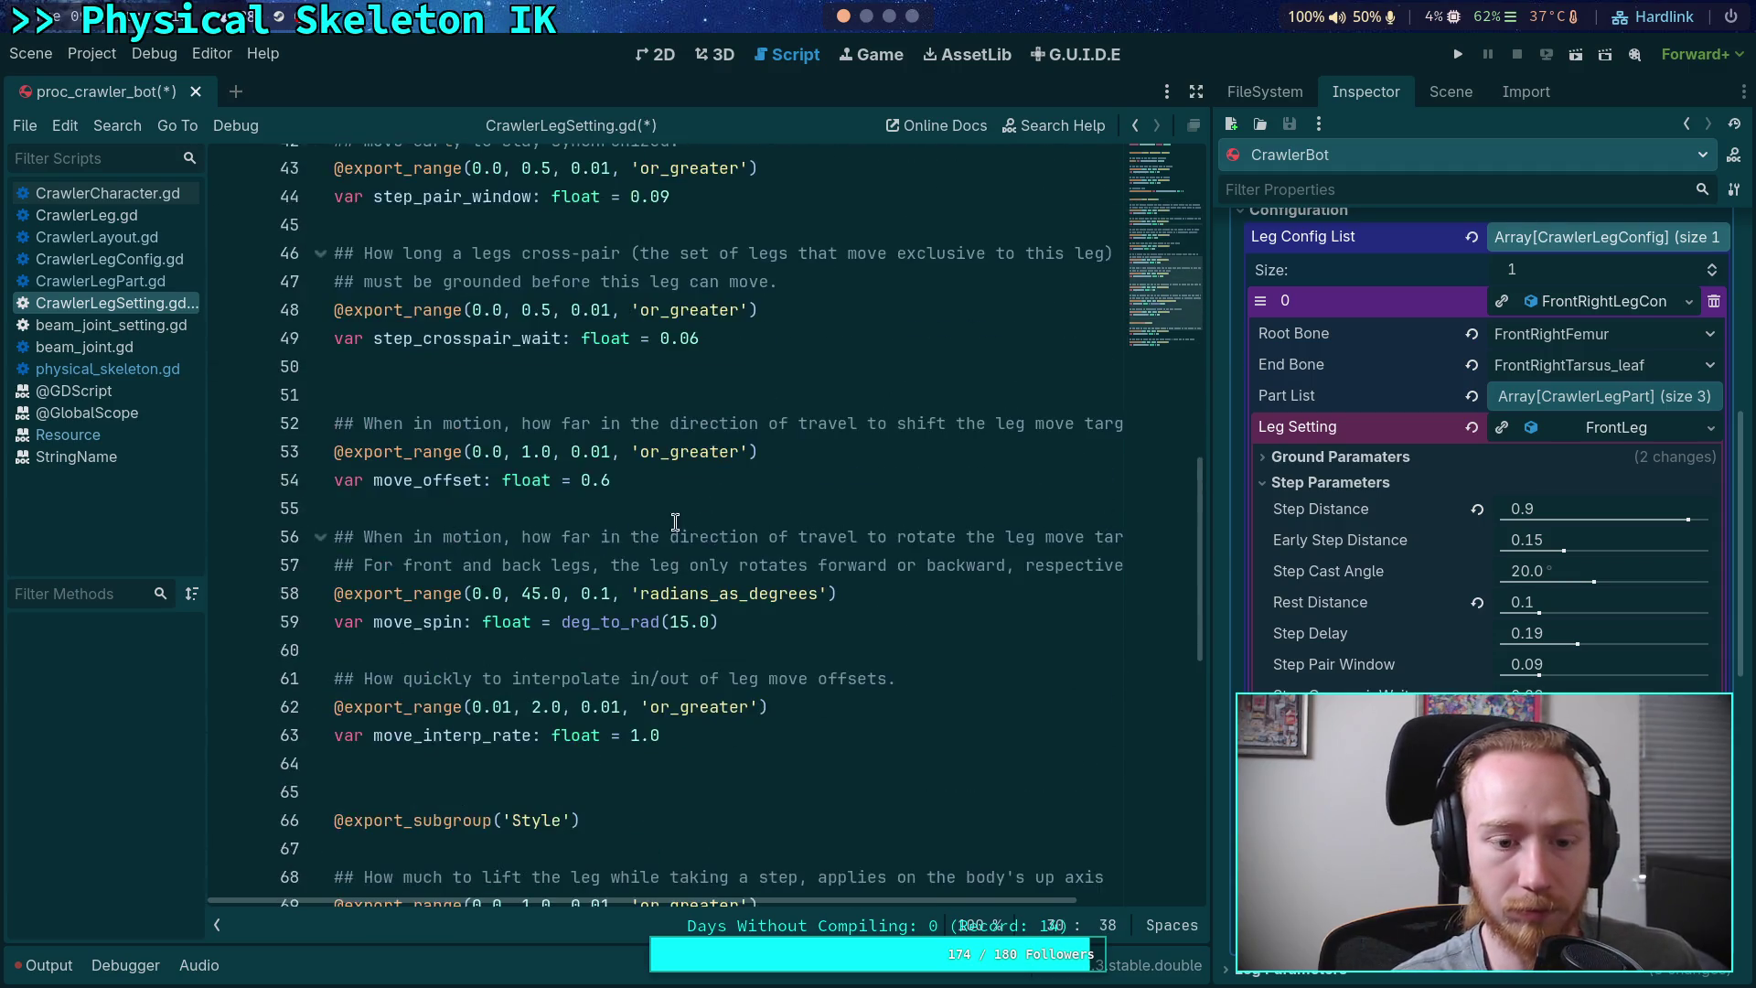
pyautogui.click(522, 392)
pyautogui.hotkey('ctrl', 'v')
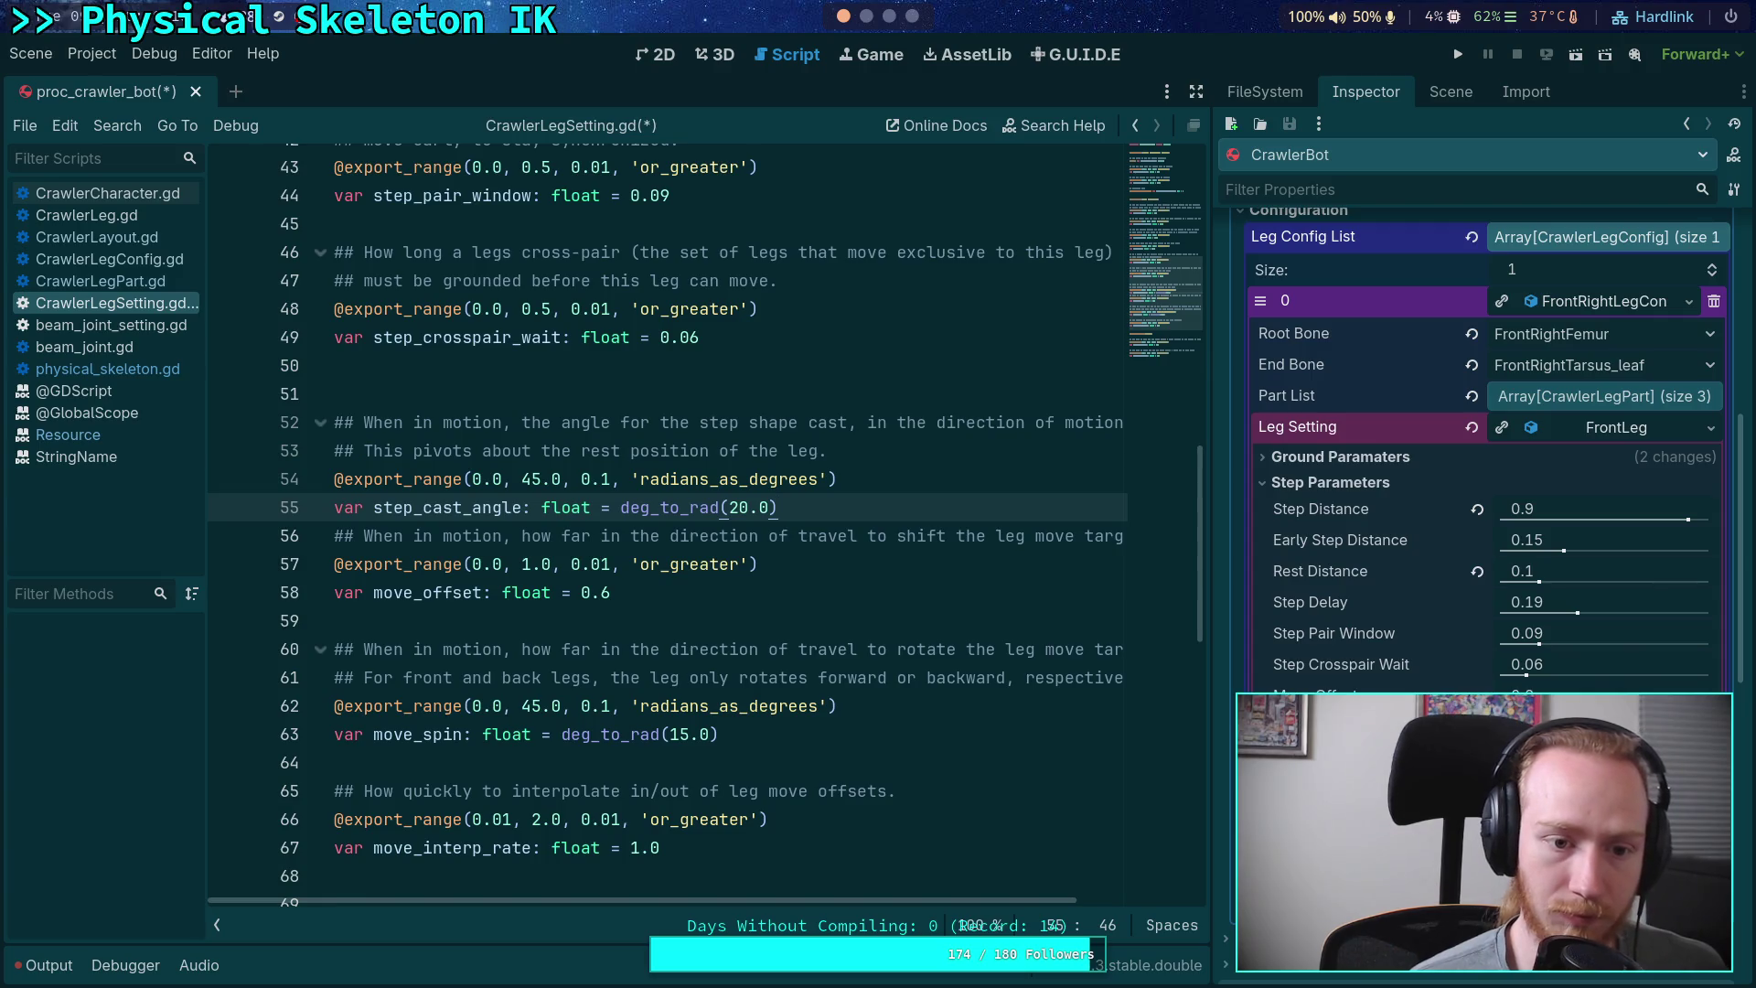
pyautogui.press('Up')
pyautogui.press('Up')
pyautogui.press('Up')
pyautogui.hotkey('alt', 'Down')
pyautogui.hotkey('alt', 'Down')
pyautogui.hotkey('alt', 'Down')
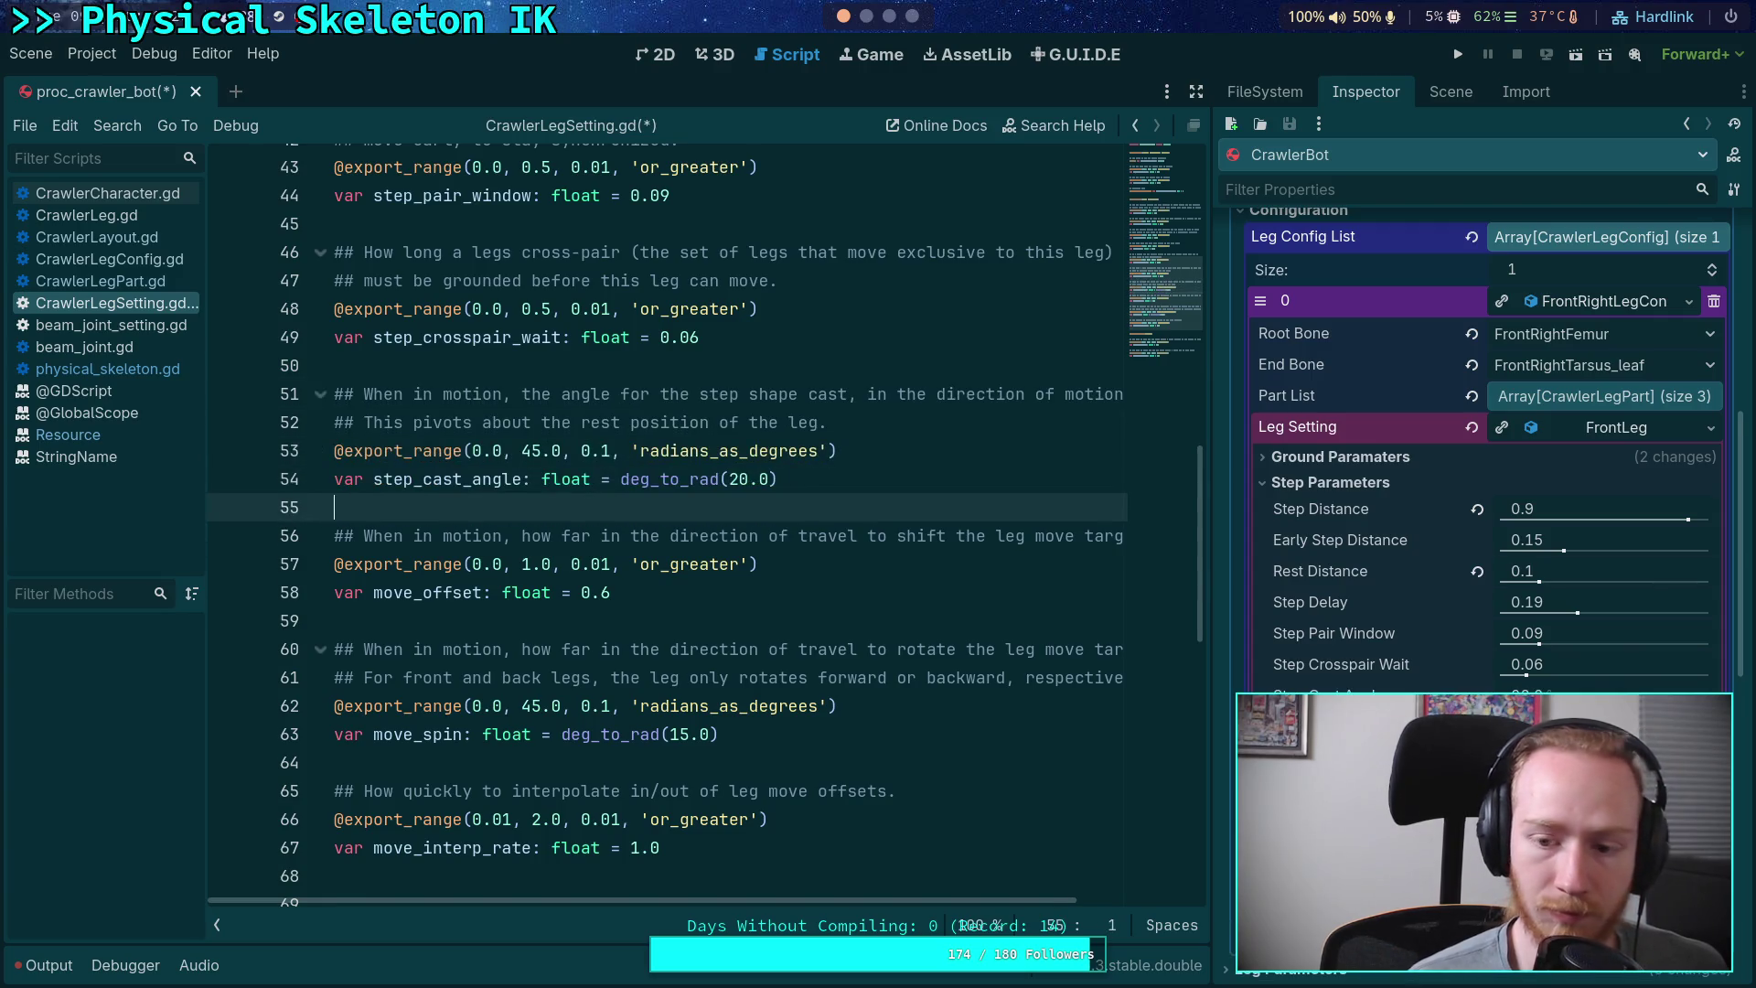
pyautogui.click(415, 366)
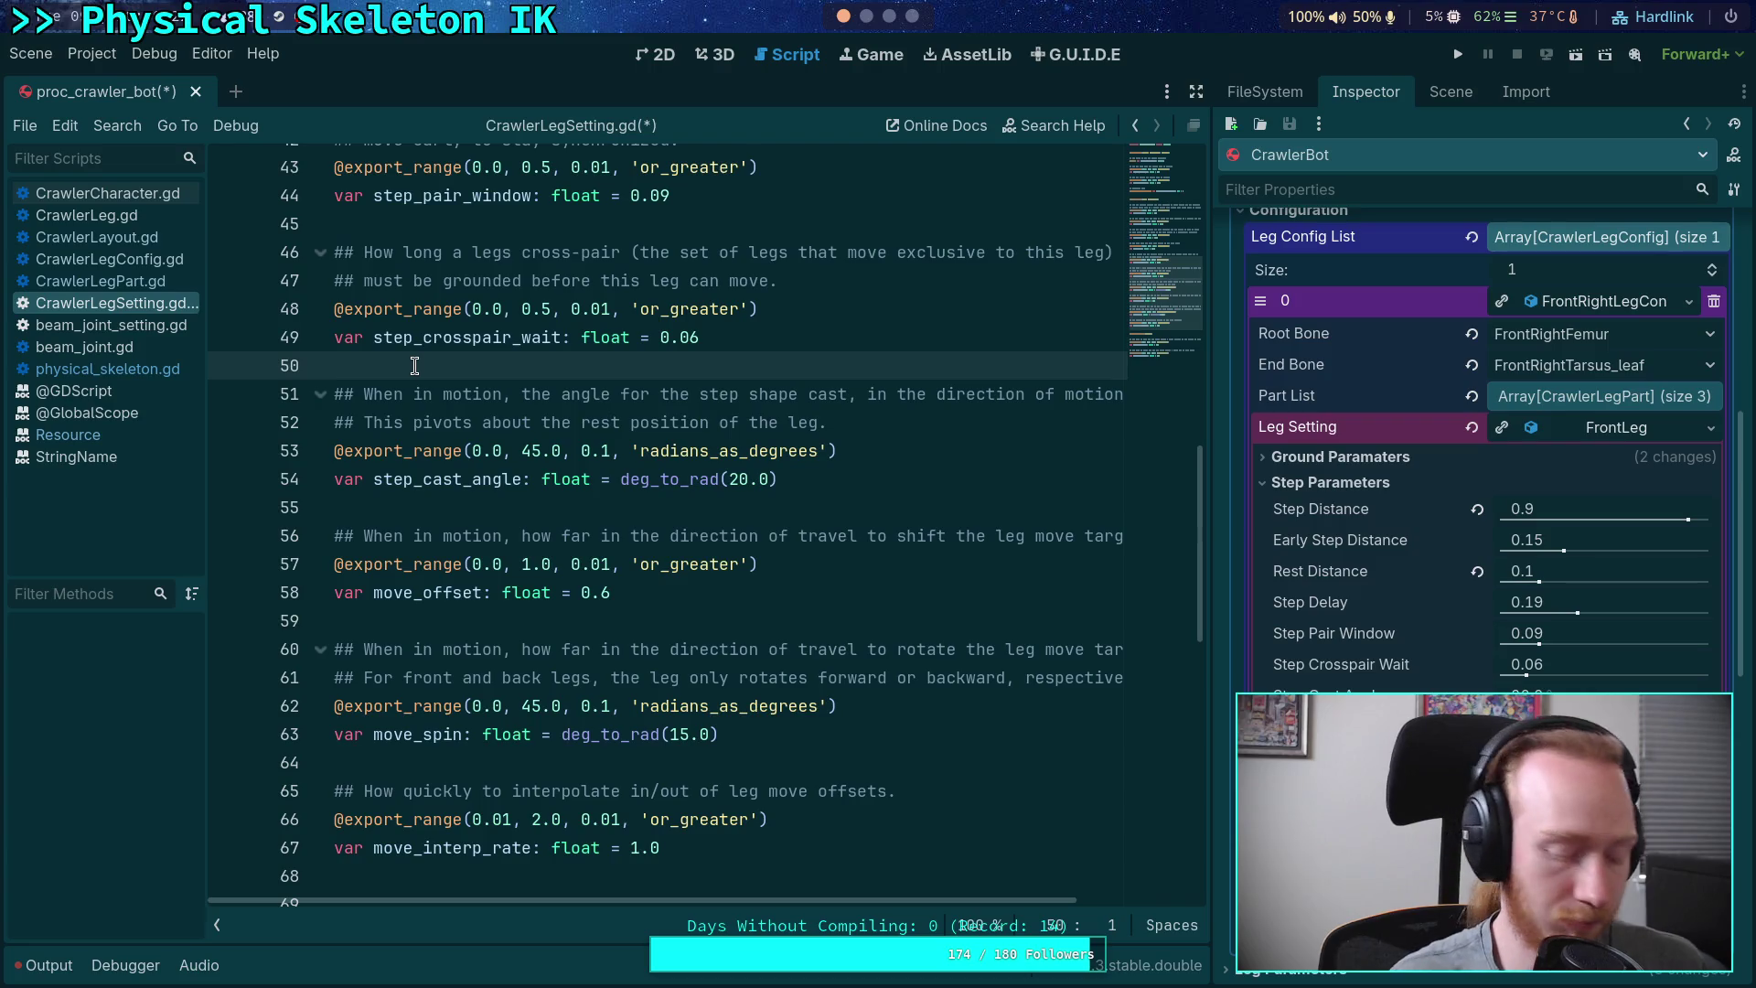
pyautogui.press('Return')
pyautogui.press('Return')
pyautogui.press('Return')
pyautogui.press('Up')
pyautogui.write('@')
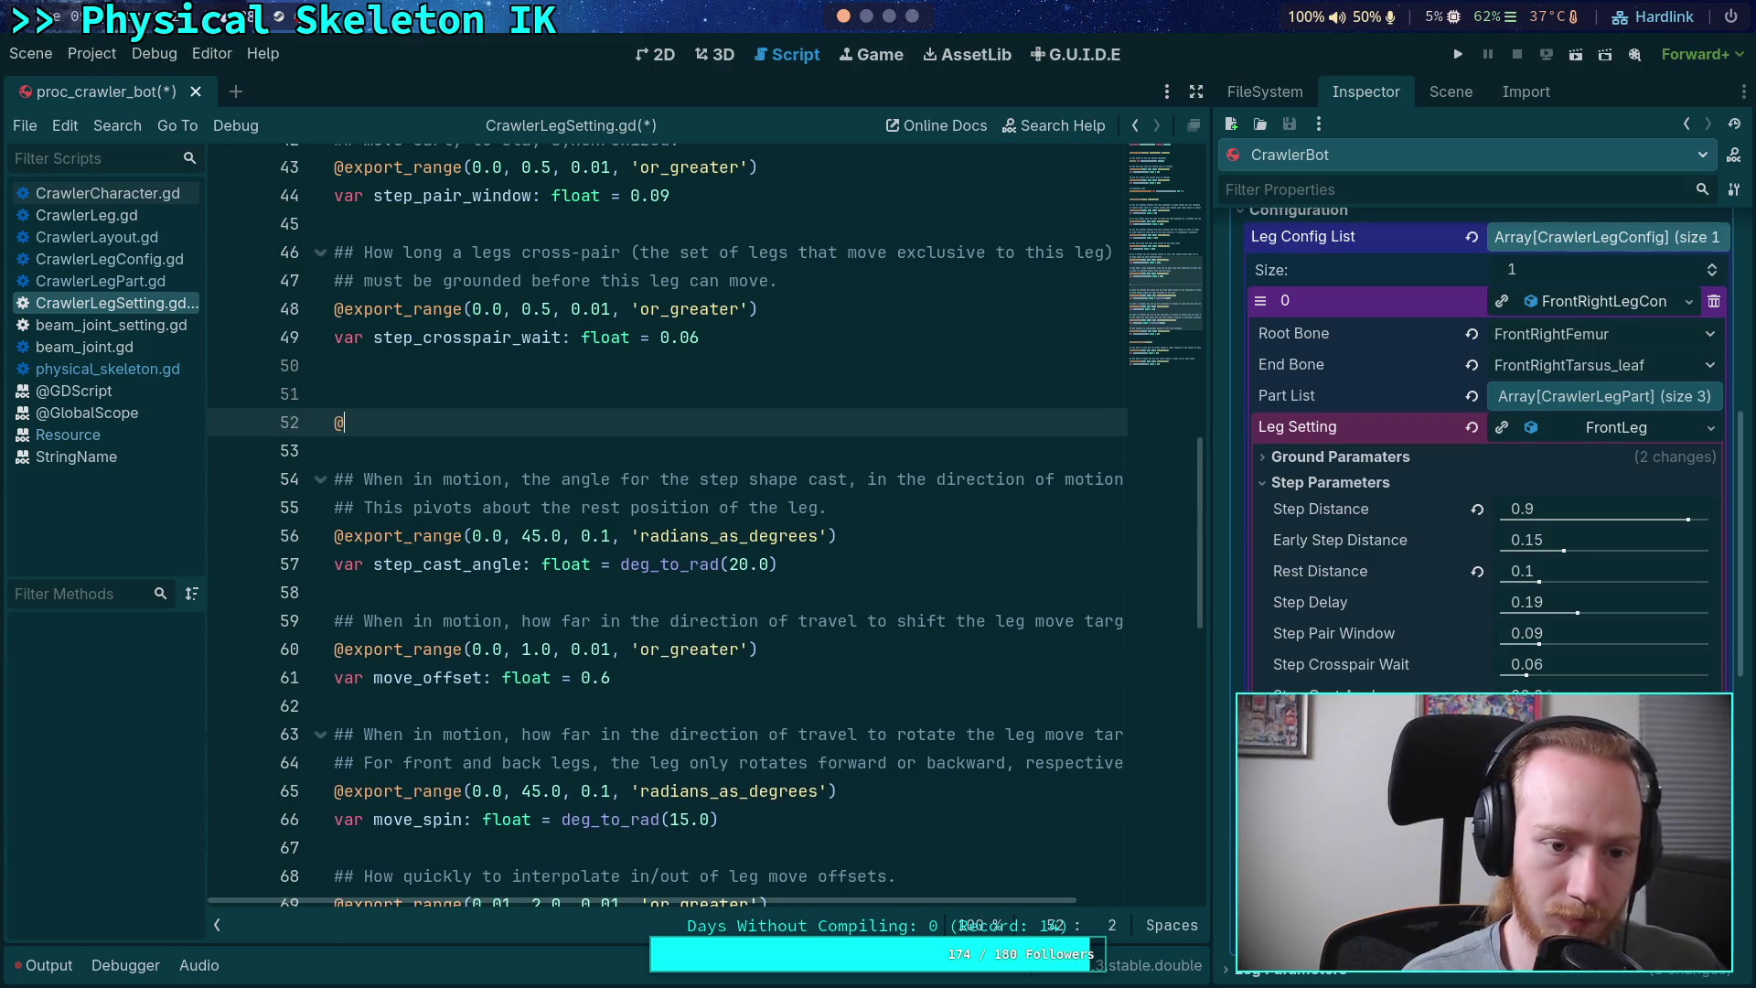
pyautogui.write('export_')
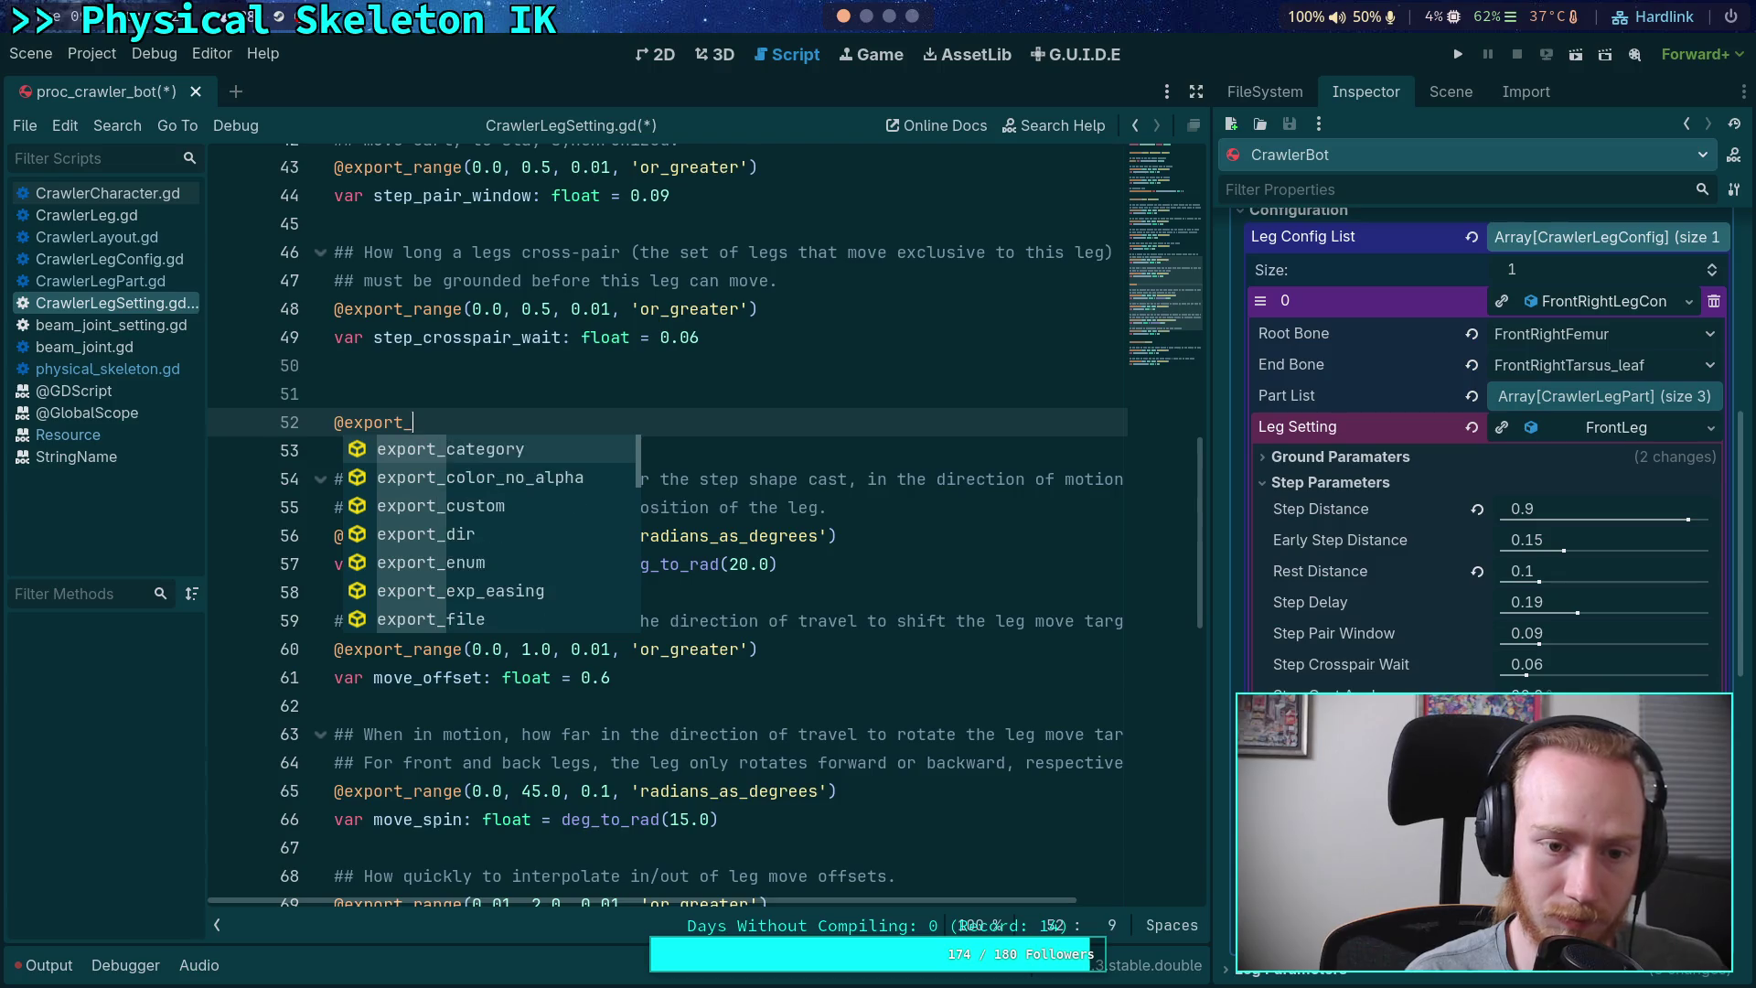
pyautogui.write('sub')
pyautogui.press('Return')
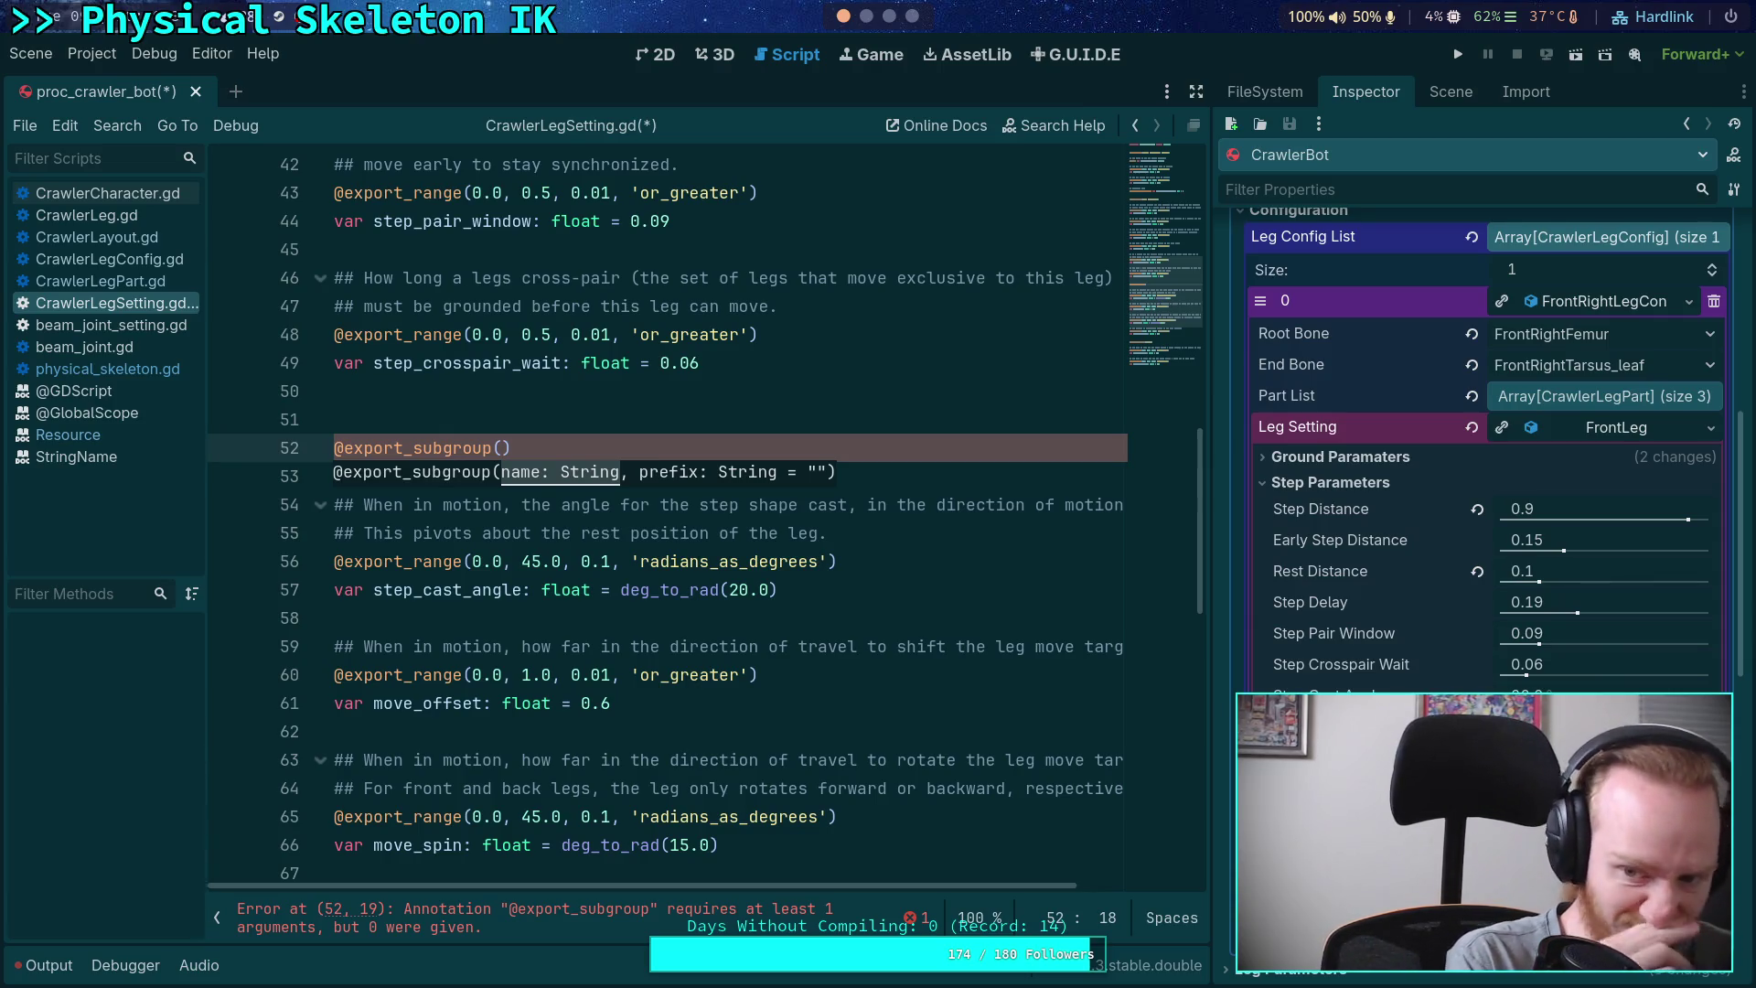
pyautogui.write("'")
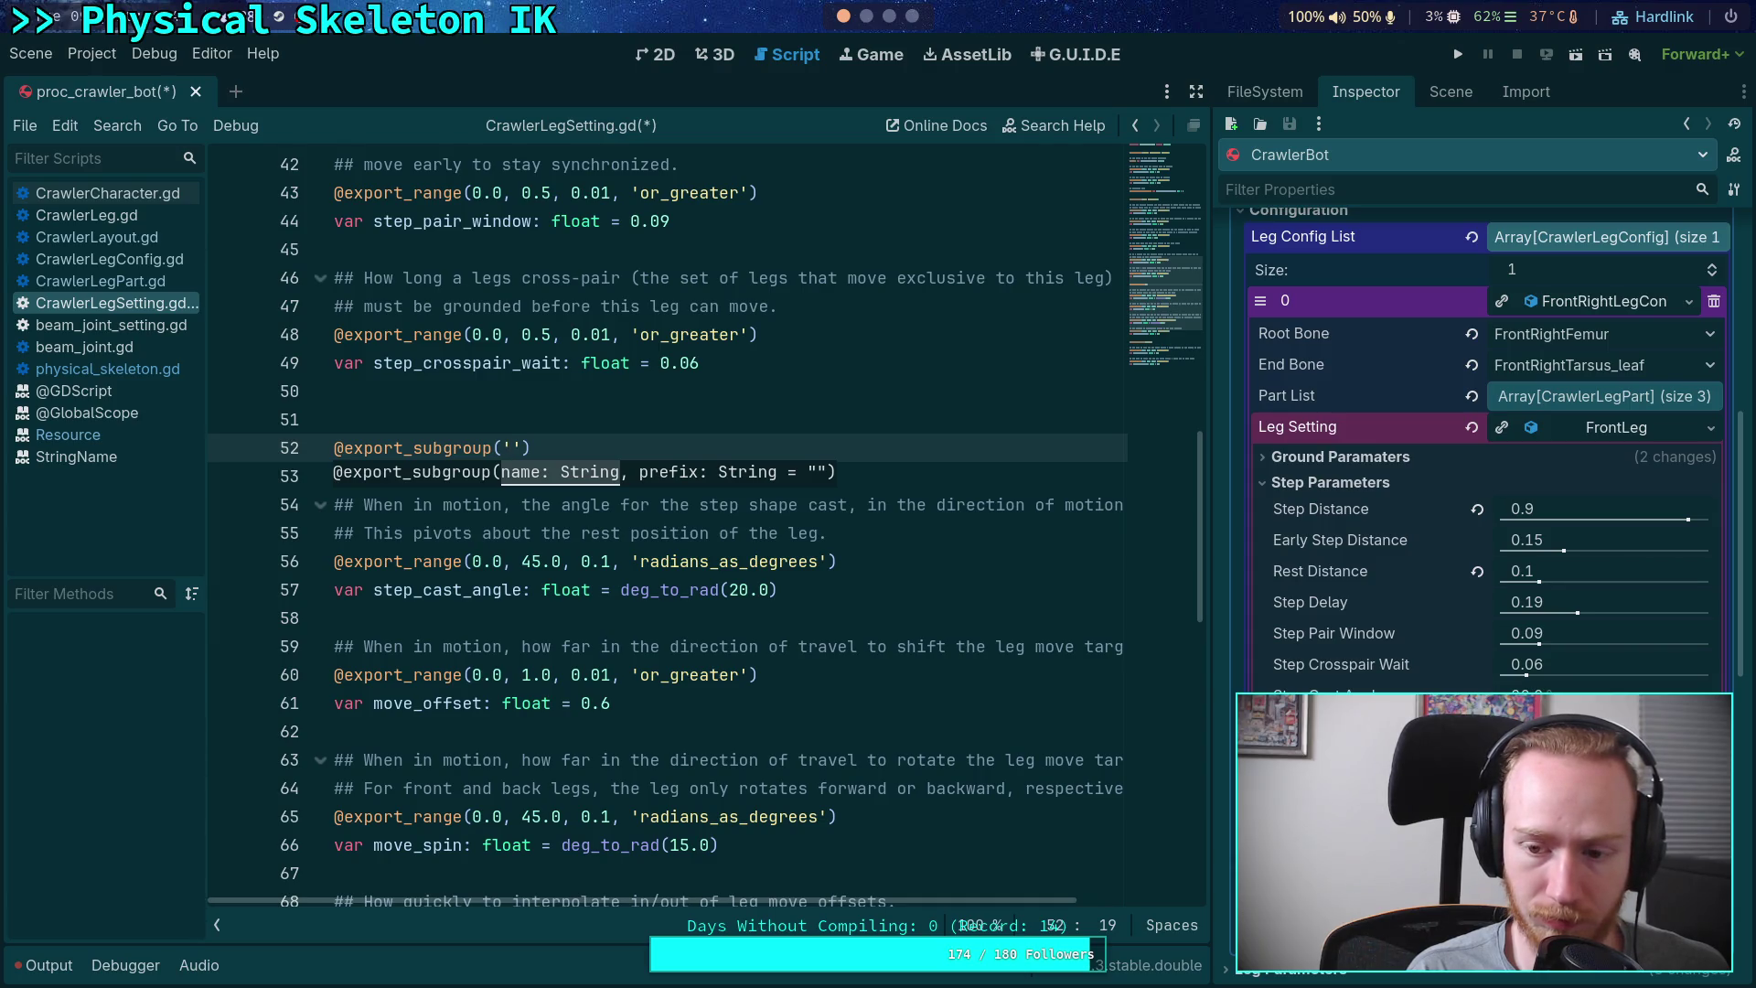
pyautogui.write('Motion Offsets')
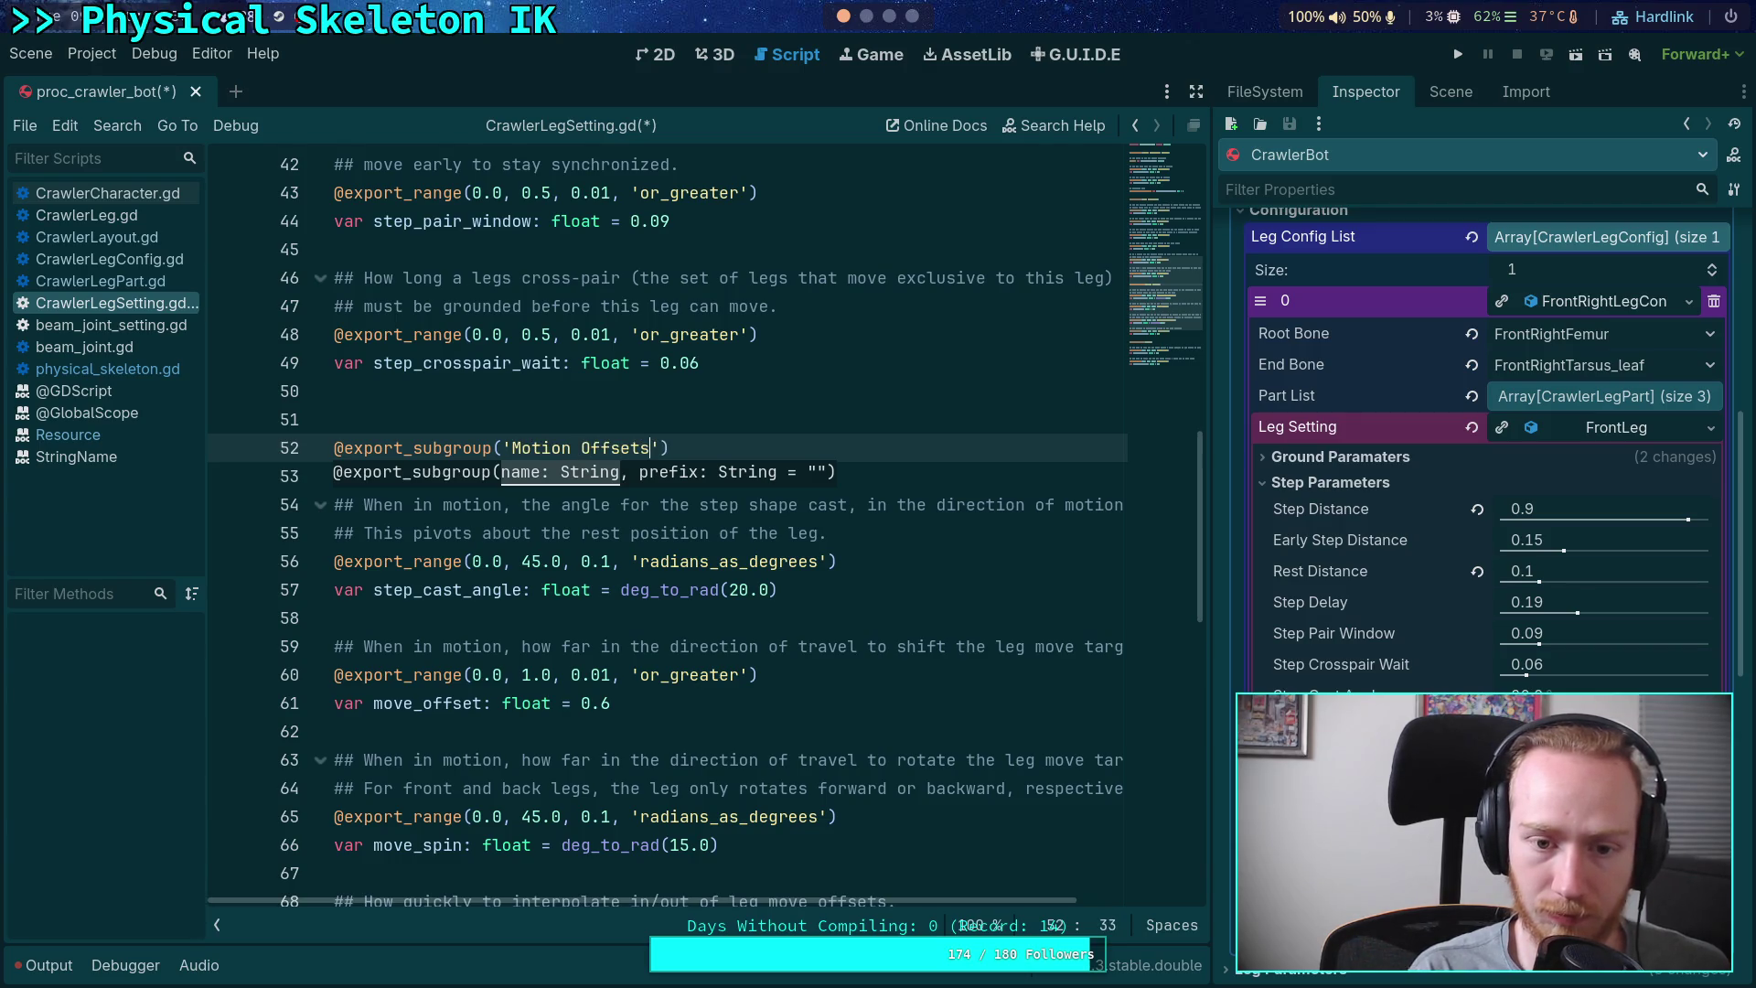
pyautogui.click(658, 388)
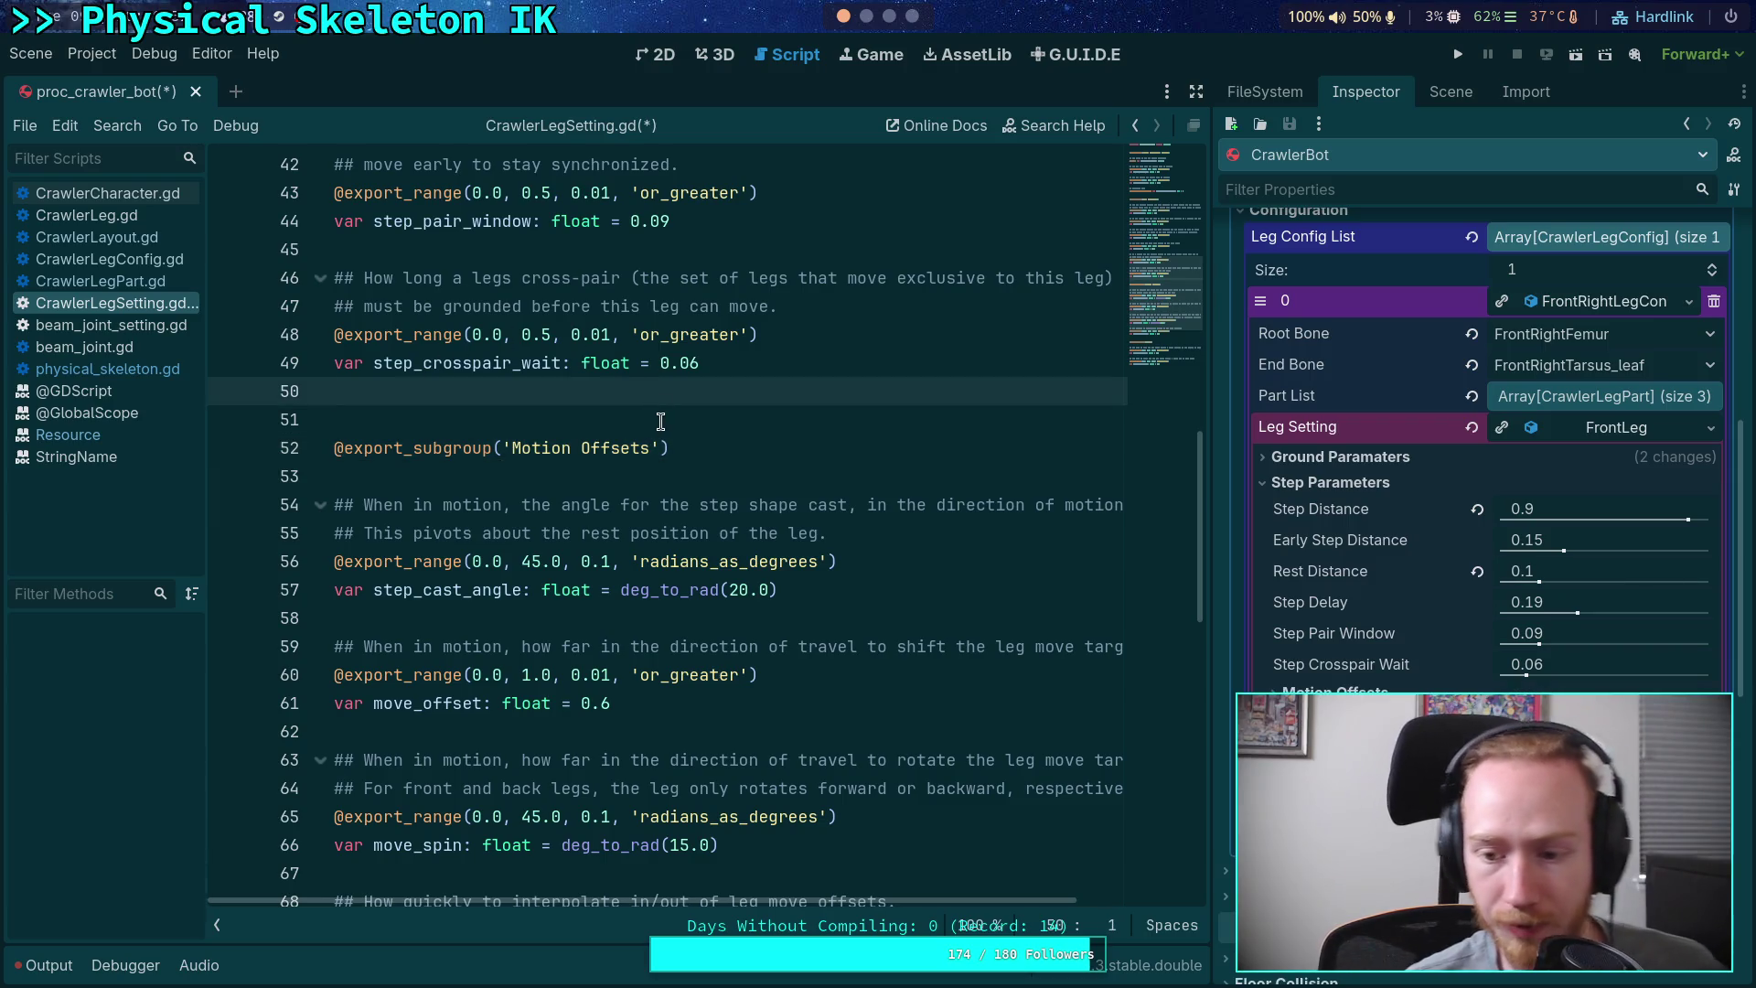
# Rename the subgroup from 'Motion Offsets' to 'Motion Response'.
pyautogui.click(649, 448)
pyautogui.press('BackSpace')
pyautogui.press('BackSpace')
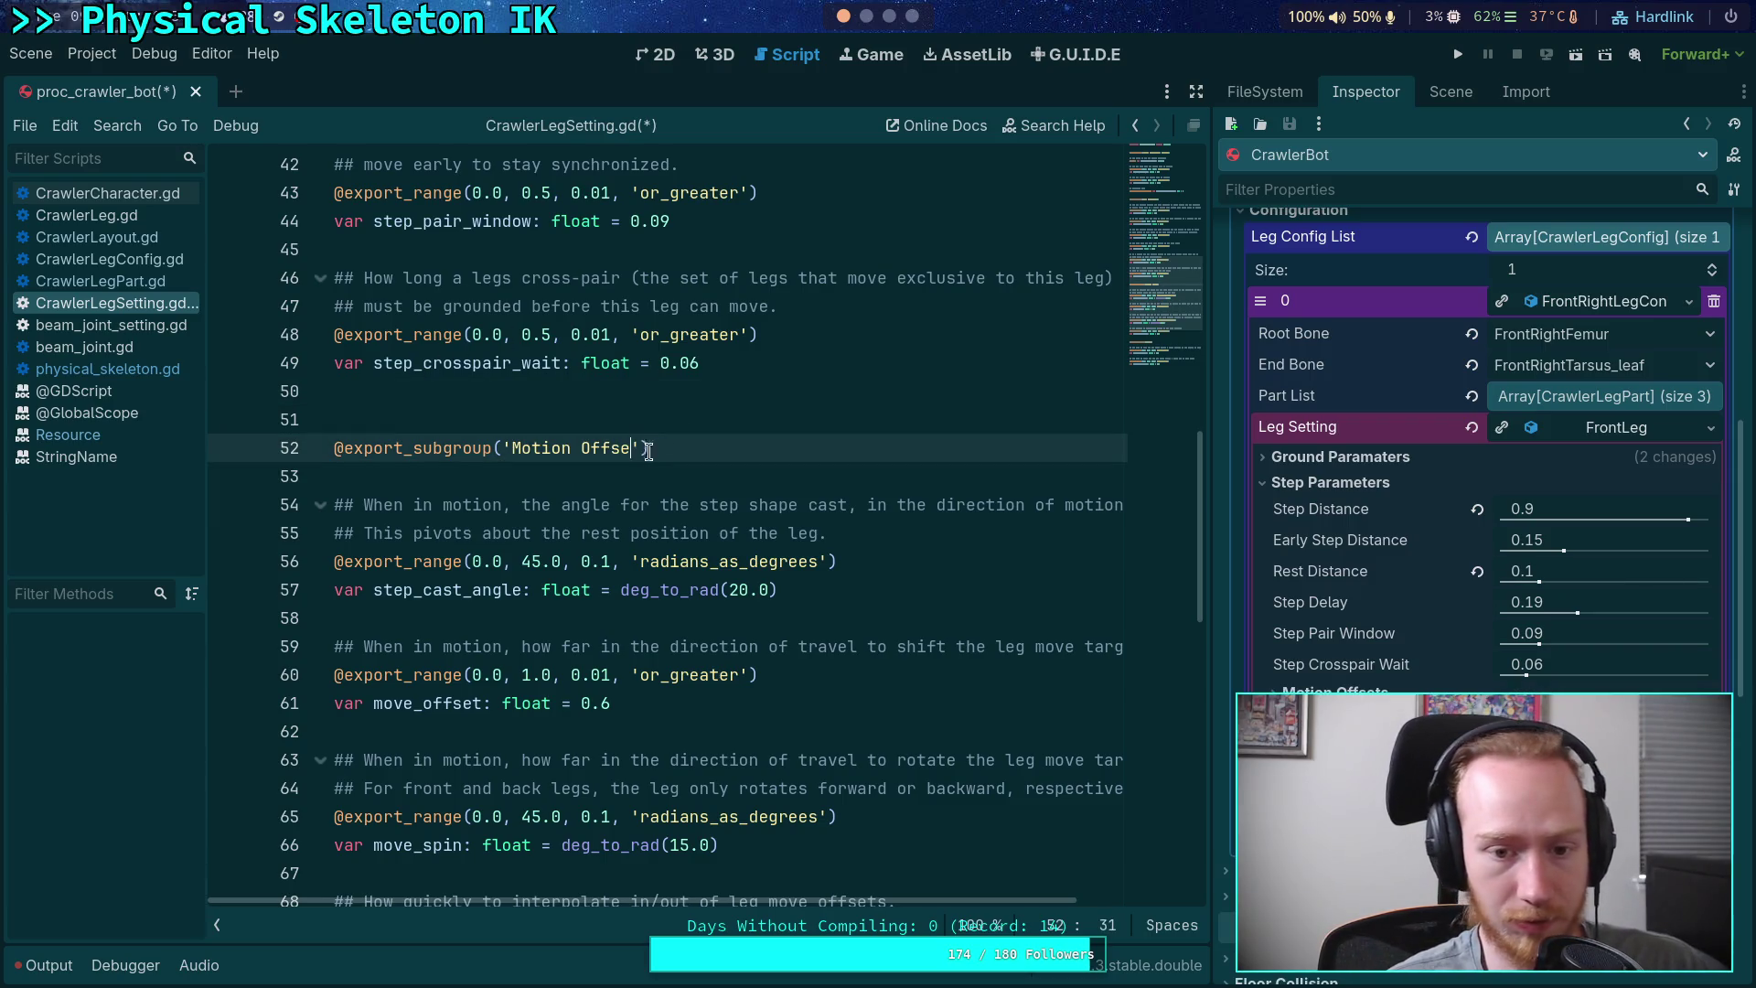
pyautogui.press('BackSpace')
pyautogui.press('BackSpace')
pyautogui.press('BackSpace')
pyautogui.write('Response')
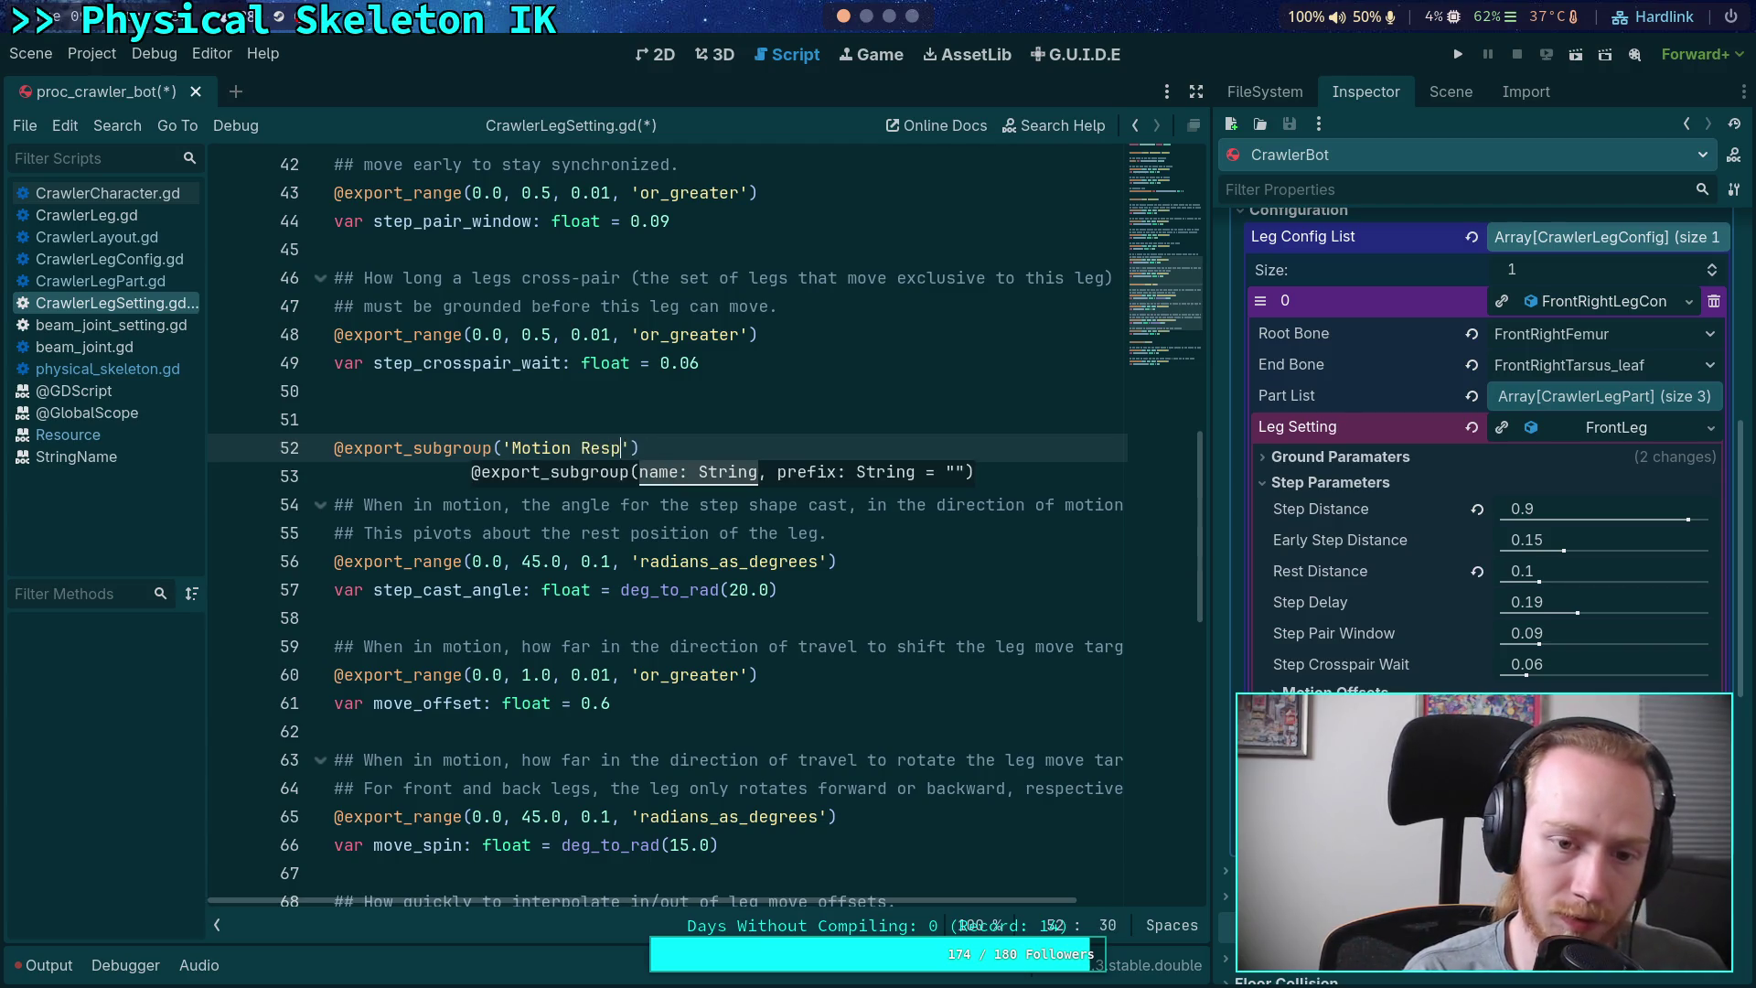
pyautogui.click(559, 616)
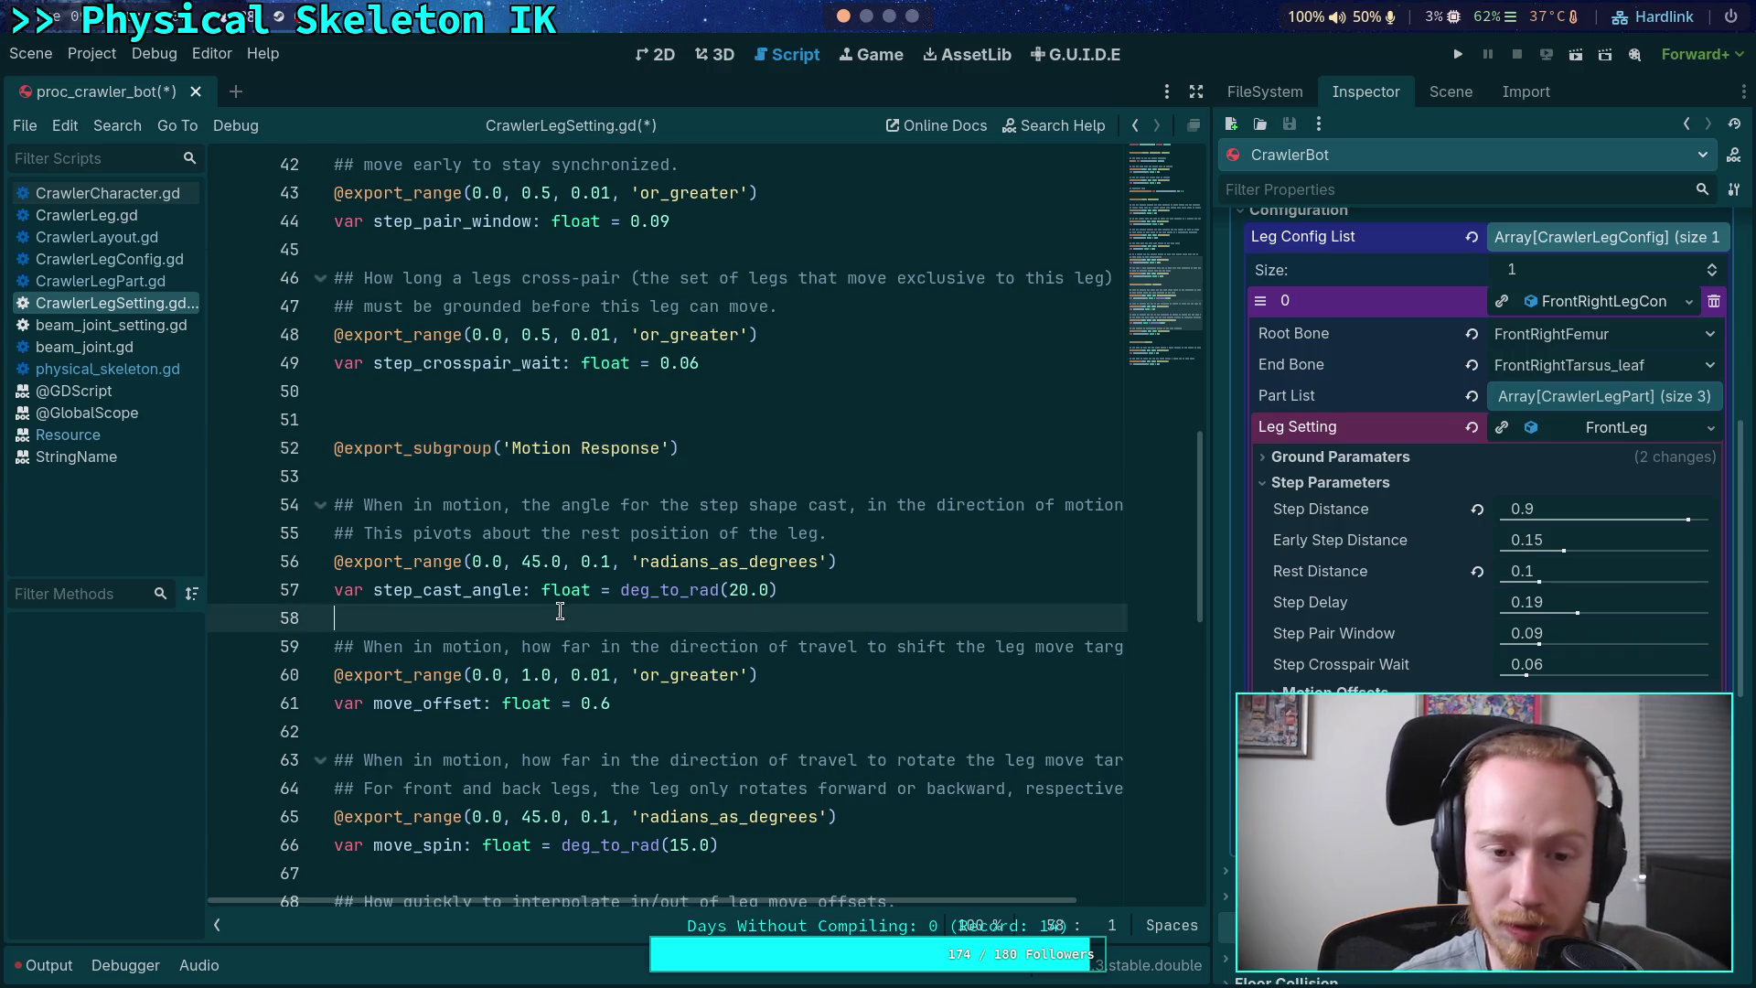
# Save the script and remove the temporary '## Thing' comment line.
pyautogui.scroll(-1, 999, 686)
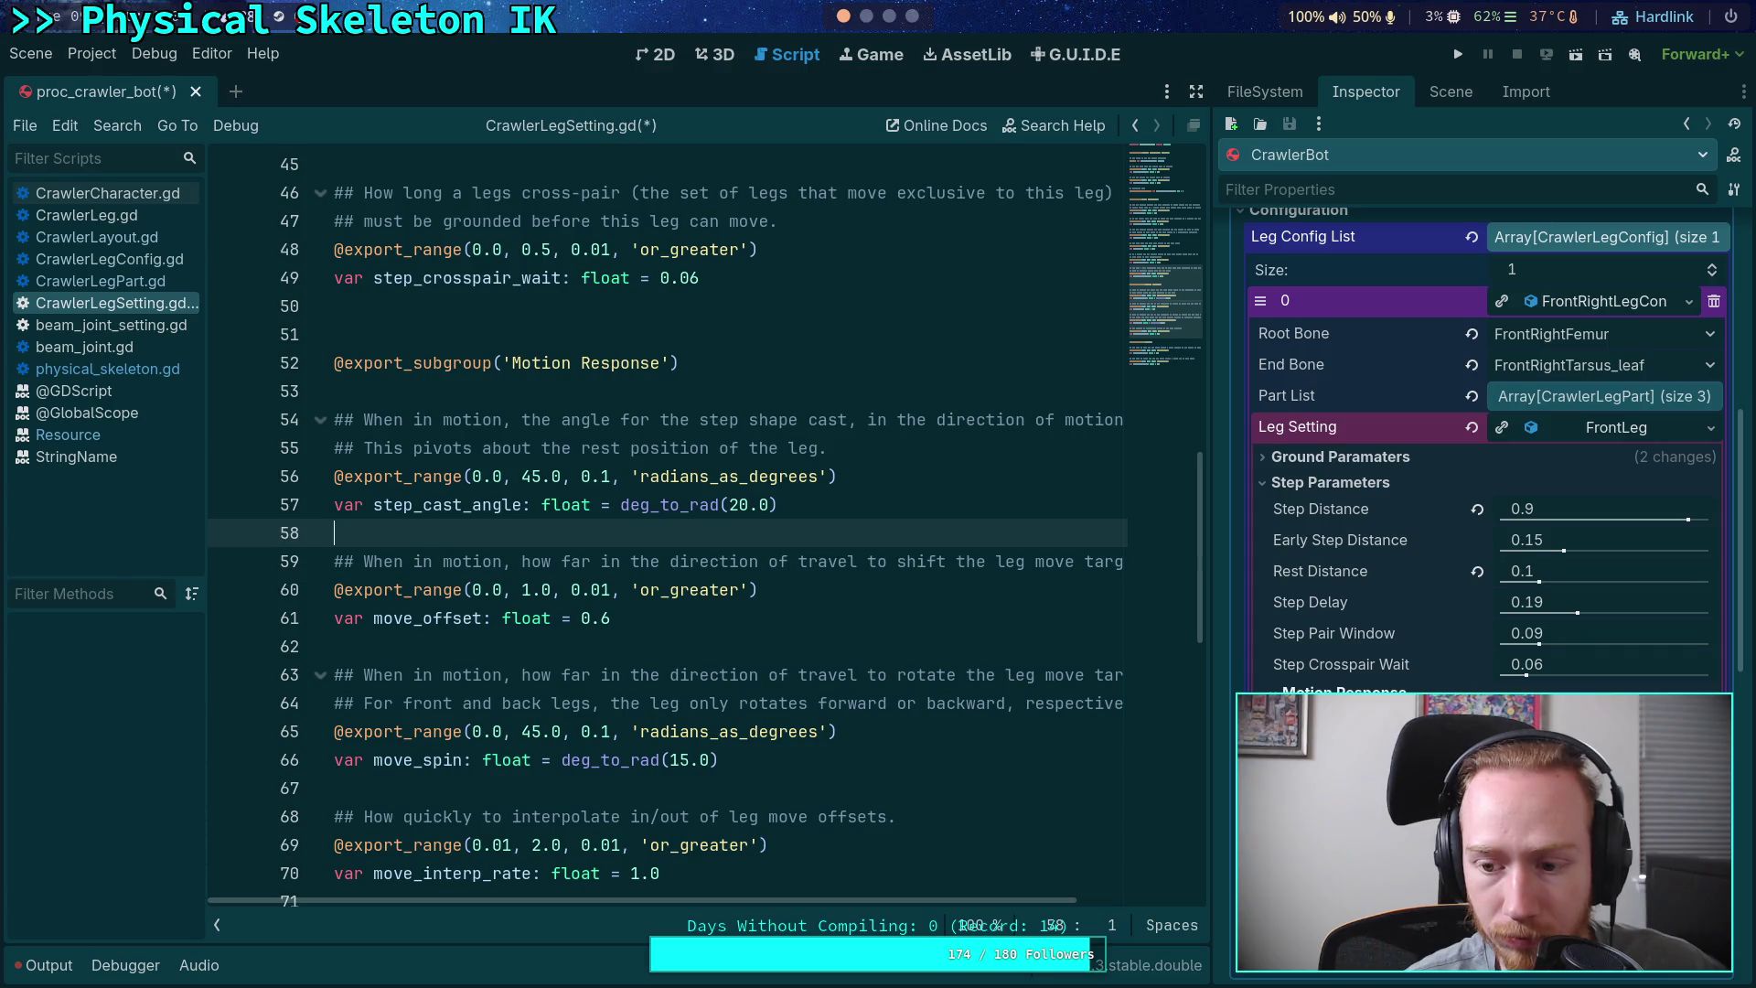
pyautogui.click(491, 335)
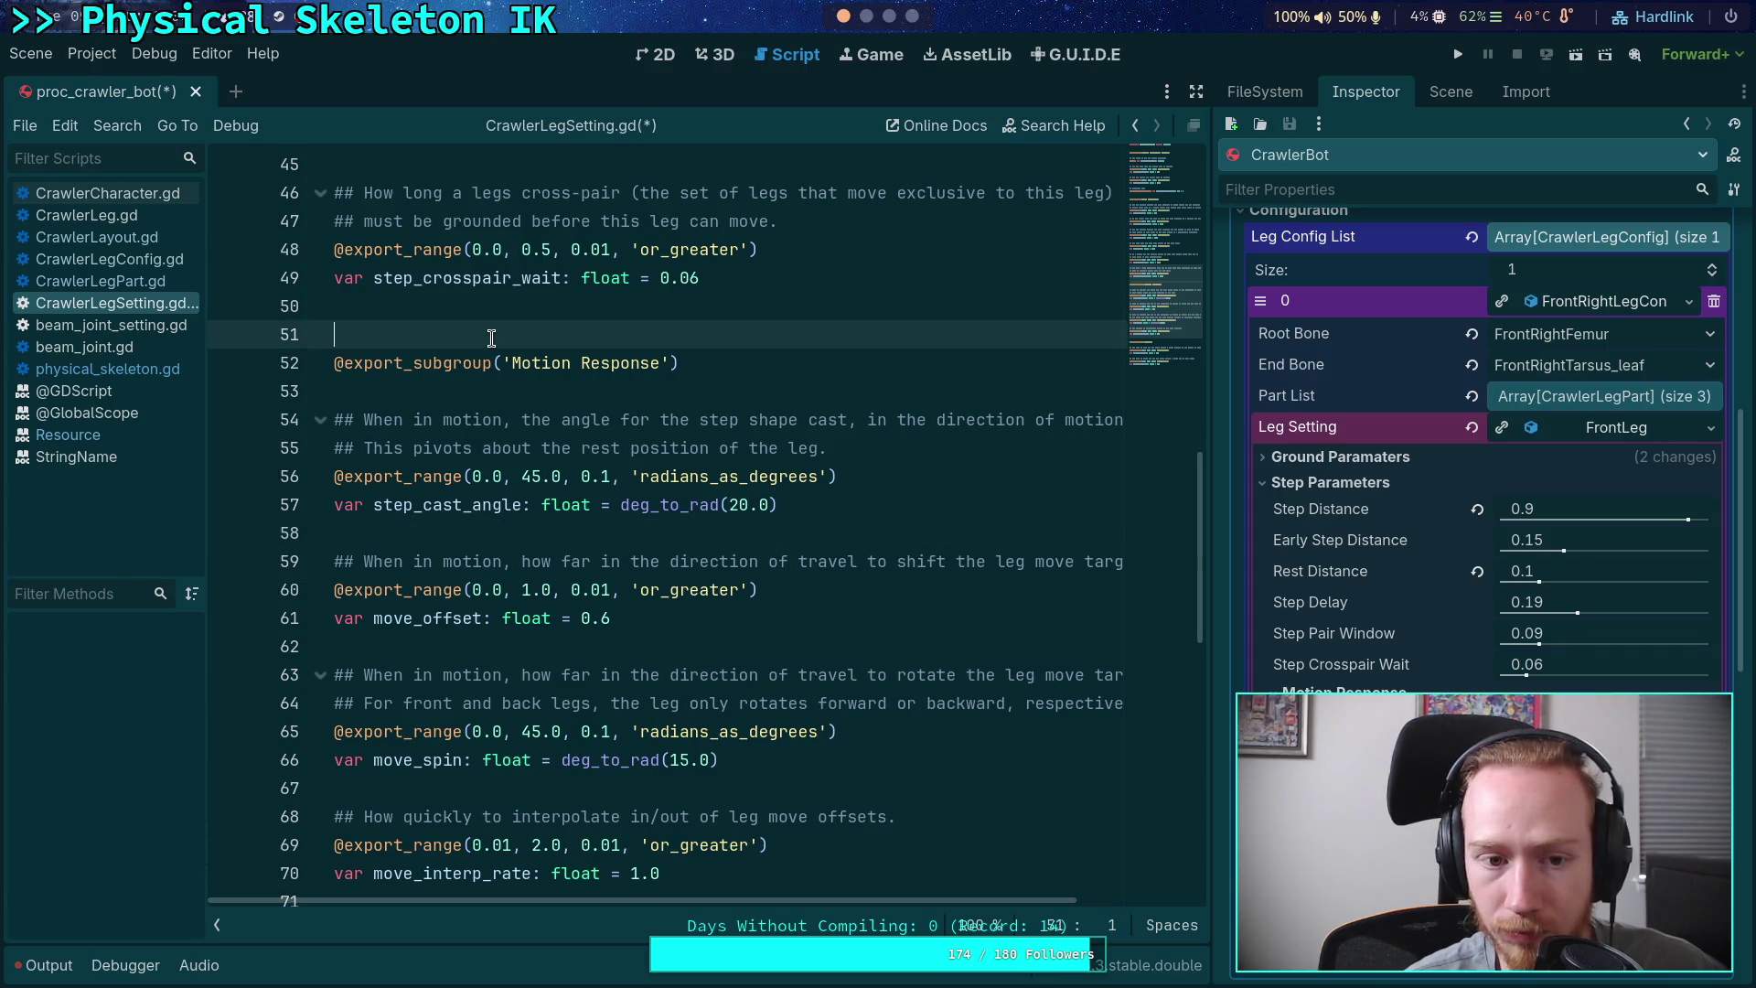
pyautogui.press('Return')
pyautogui.write('## Thing')
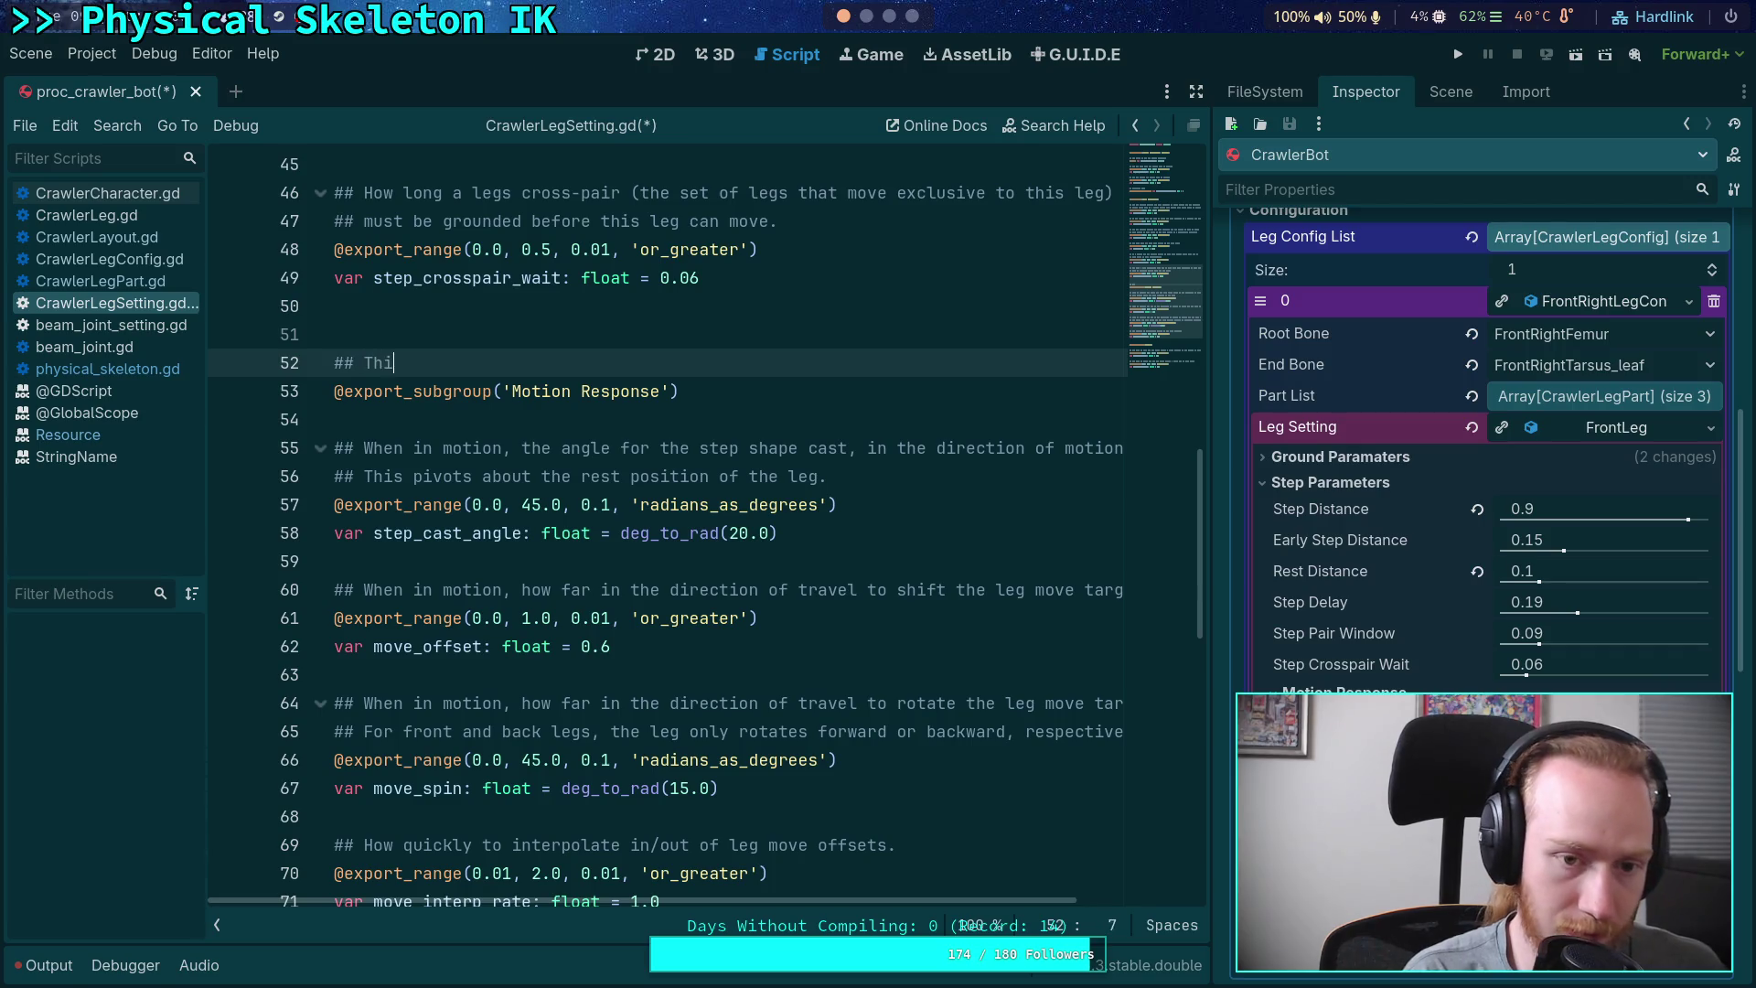
pyautogui.hotkey('ctrl', 's')
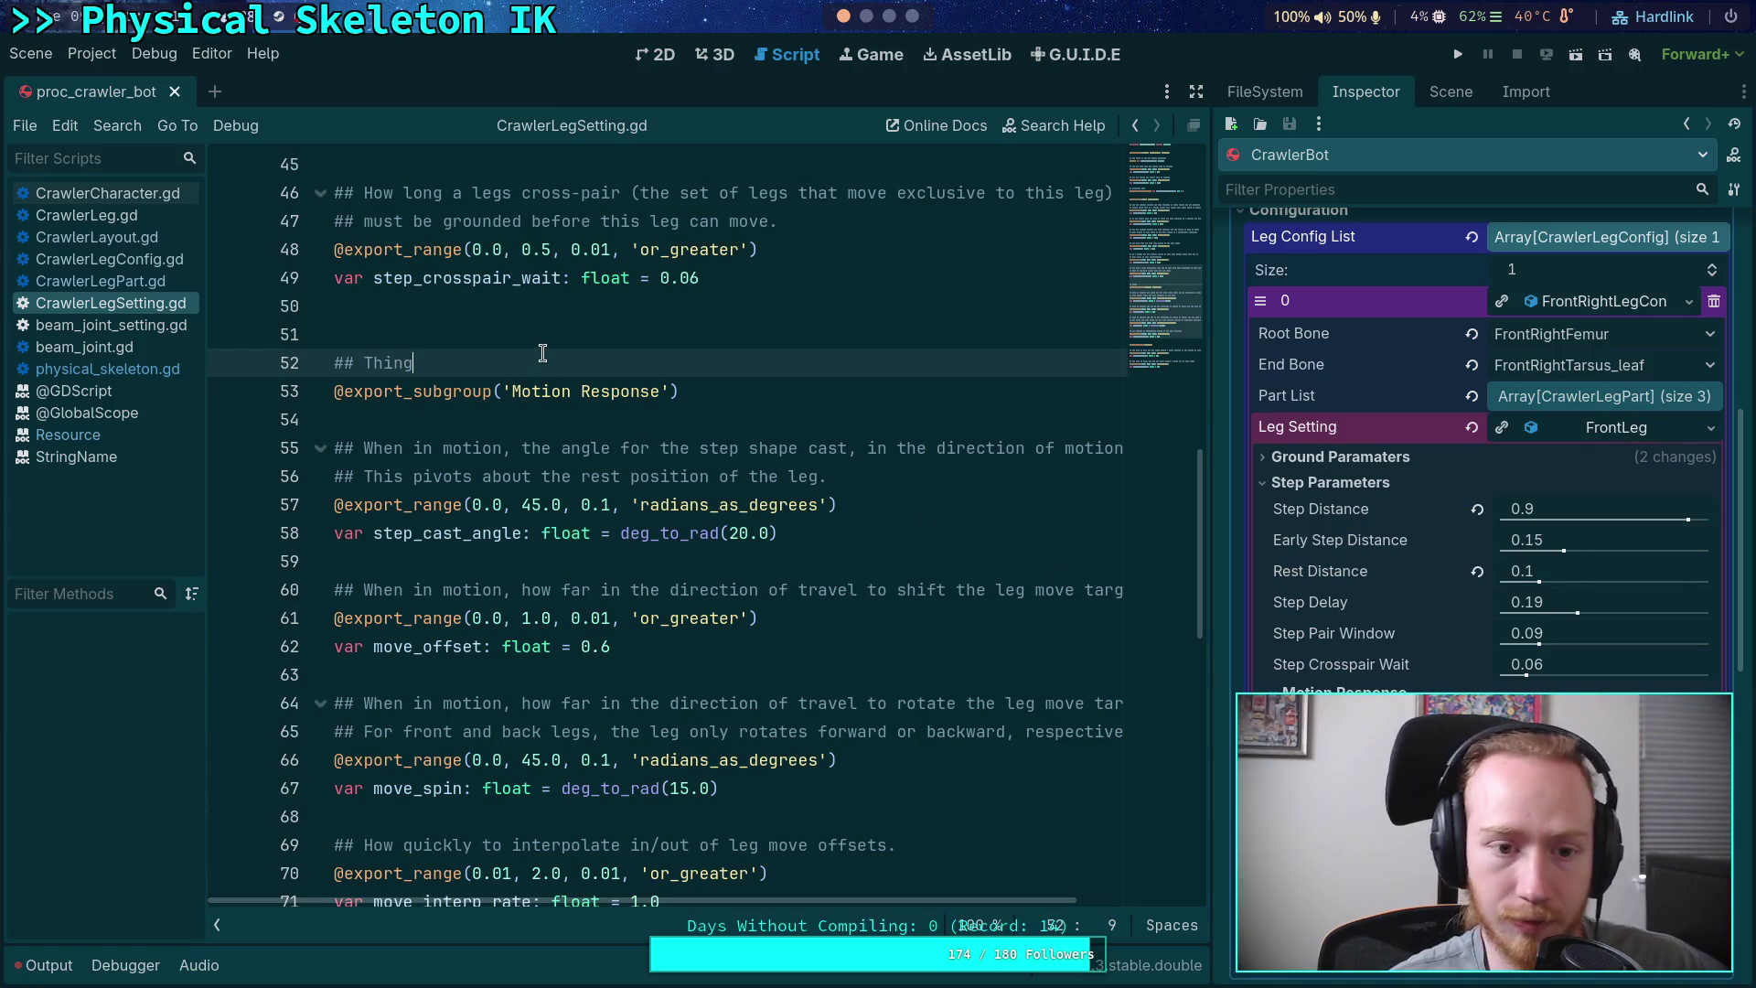
pyautogui.press('BackSpace')
pyautogui.press('BackSpace')
pyautogui.press('BackSpace')
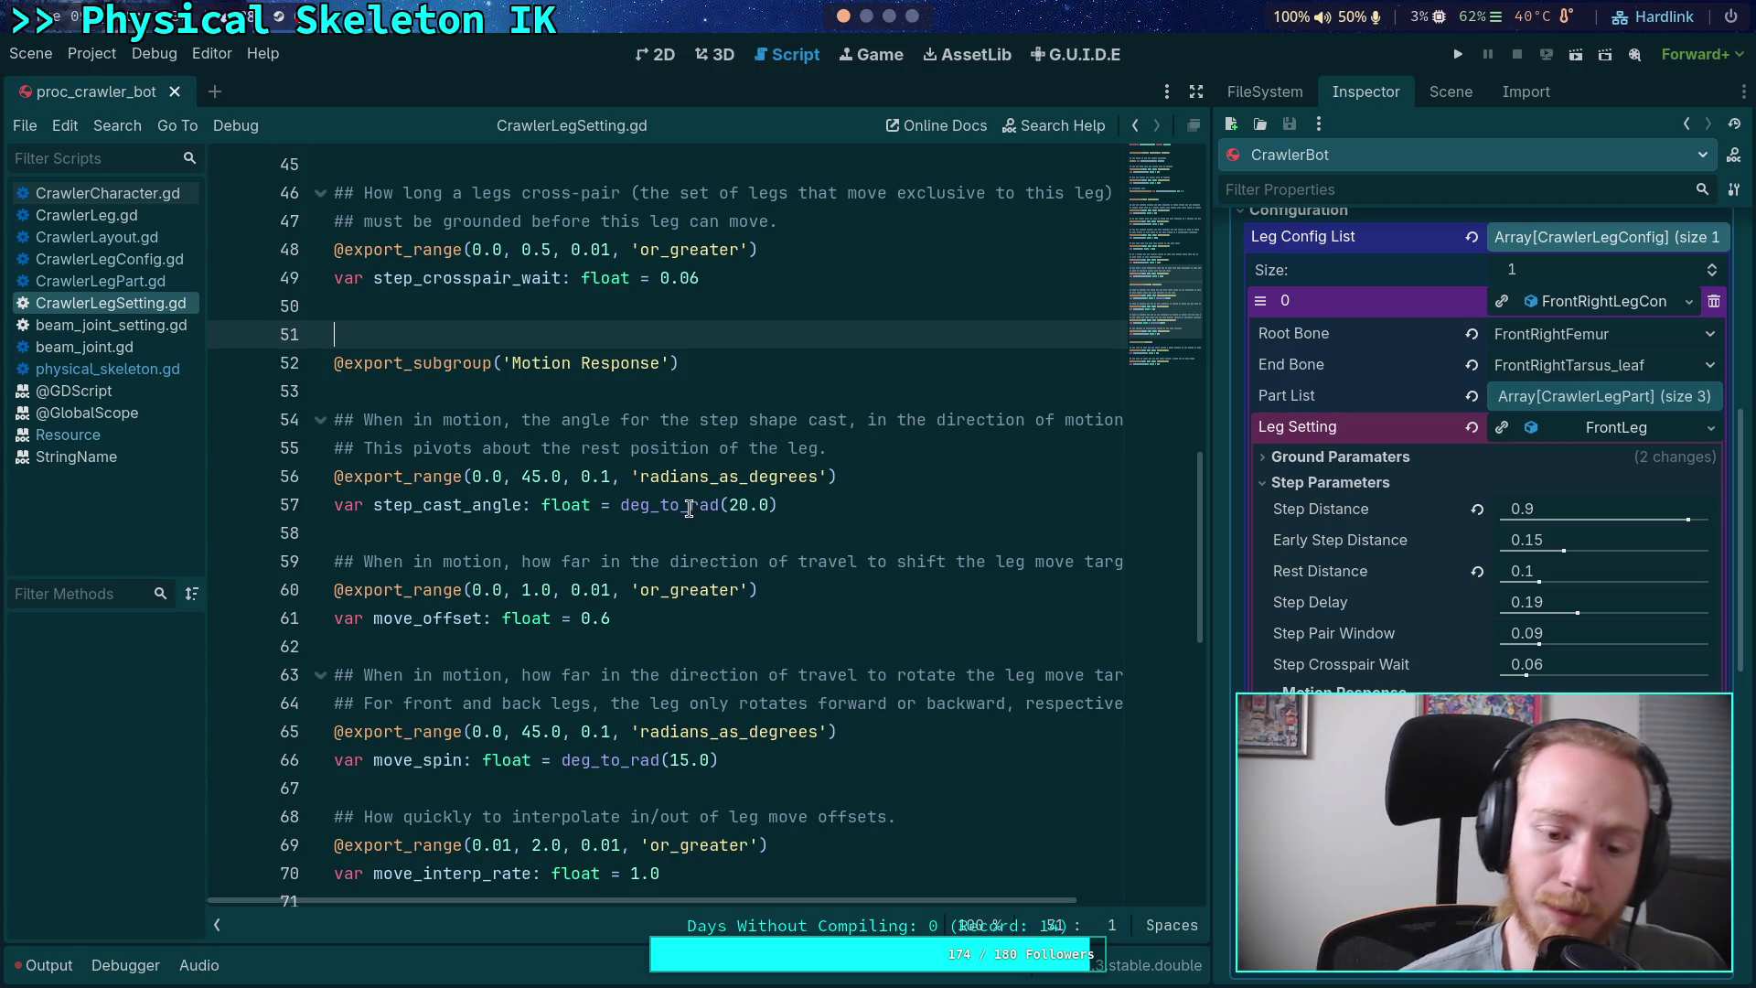
pyautogui.scroll(-1, 689, 509)
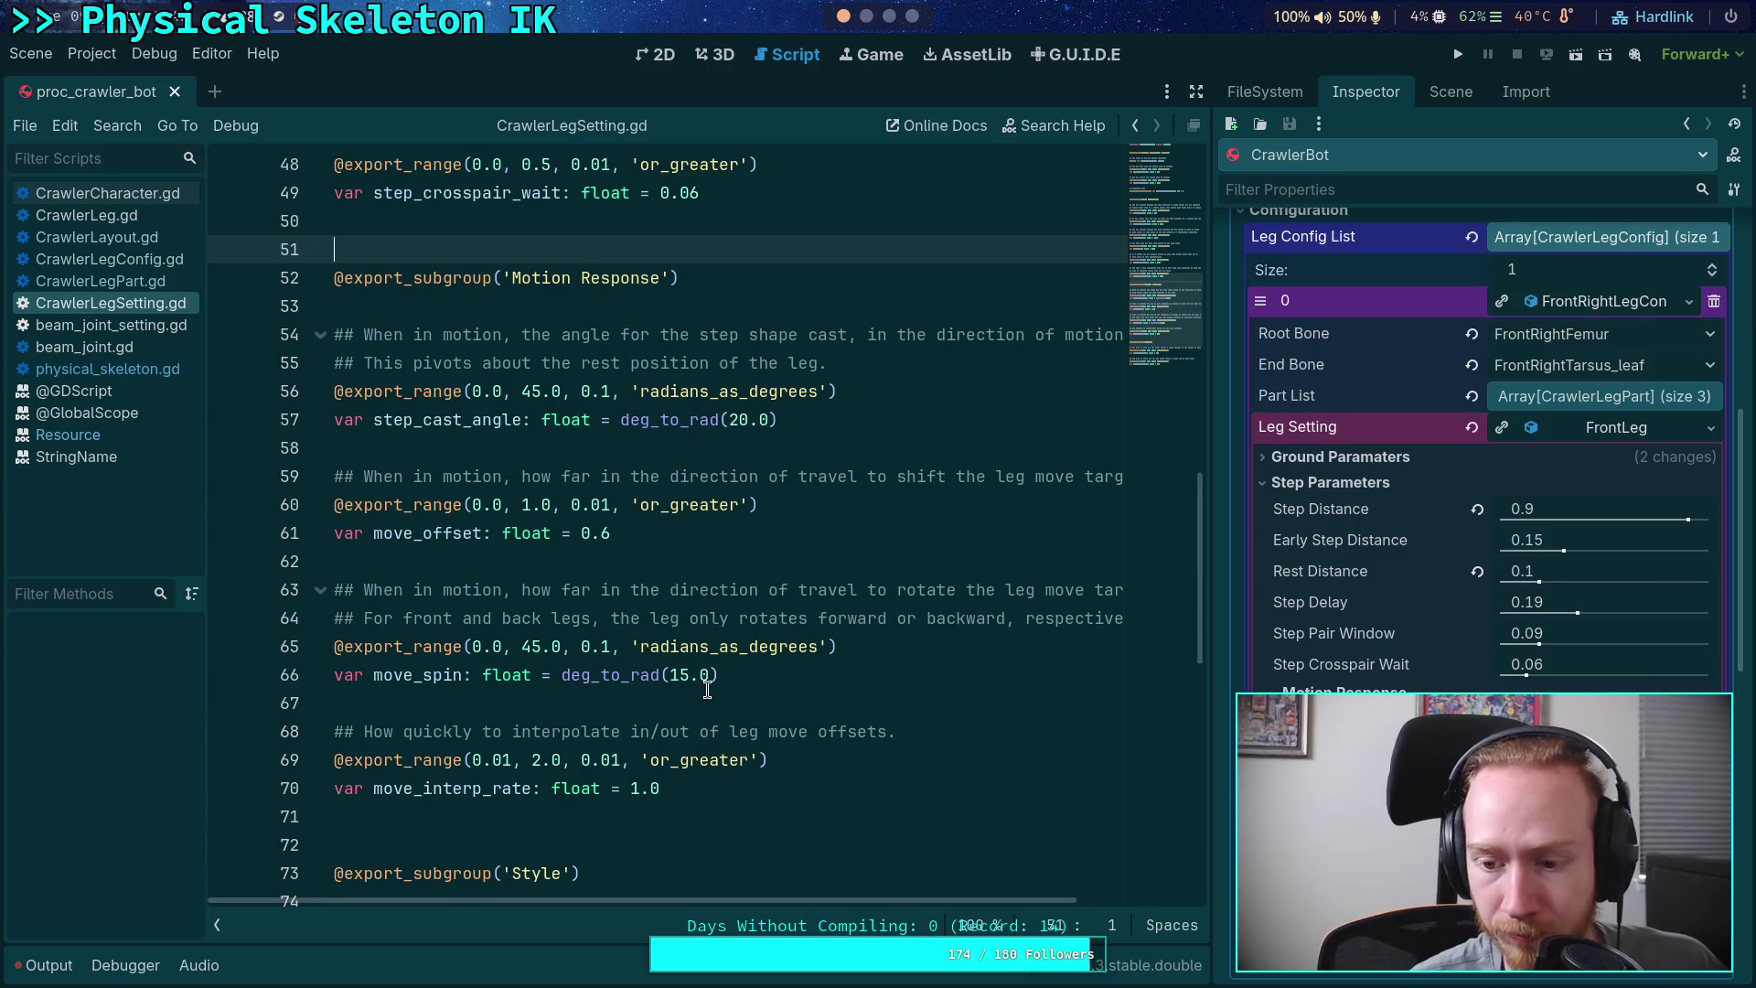
pyautogui.scroll(5, 614, 678)
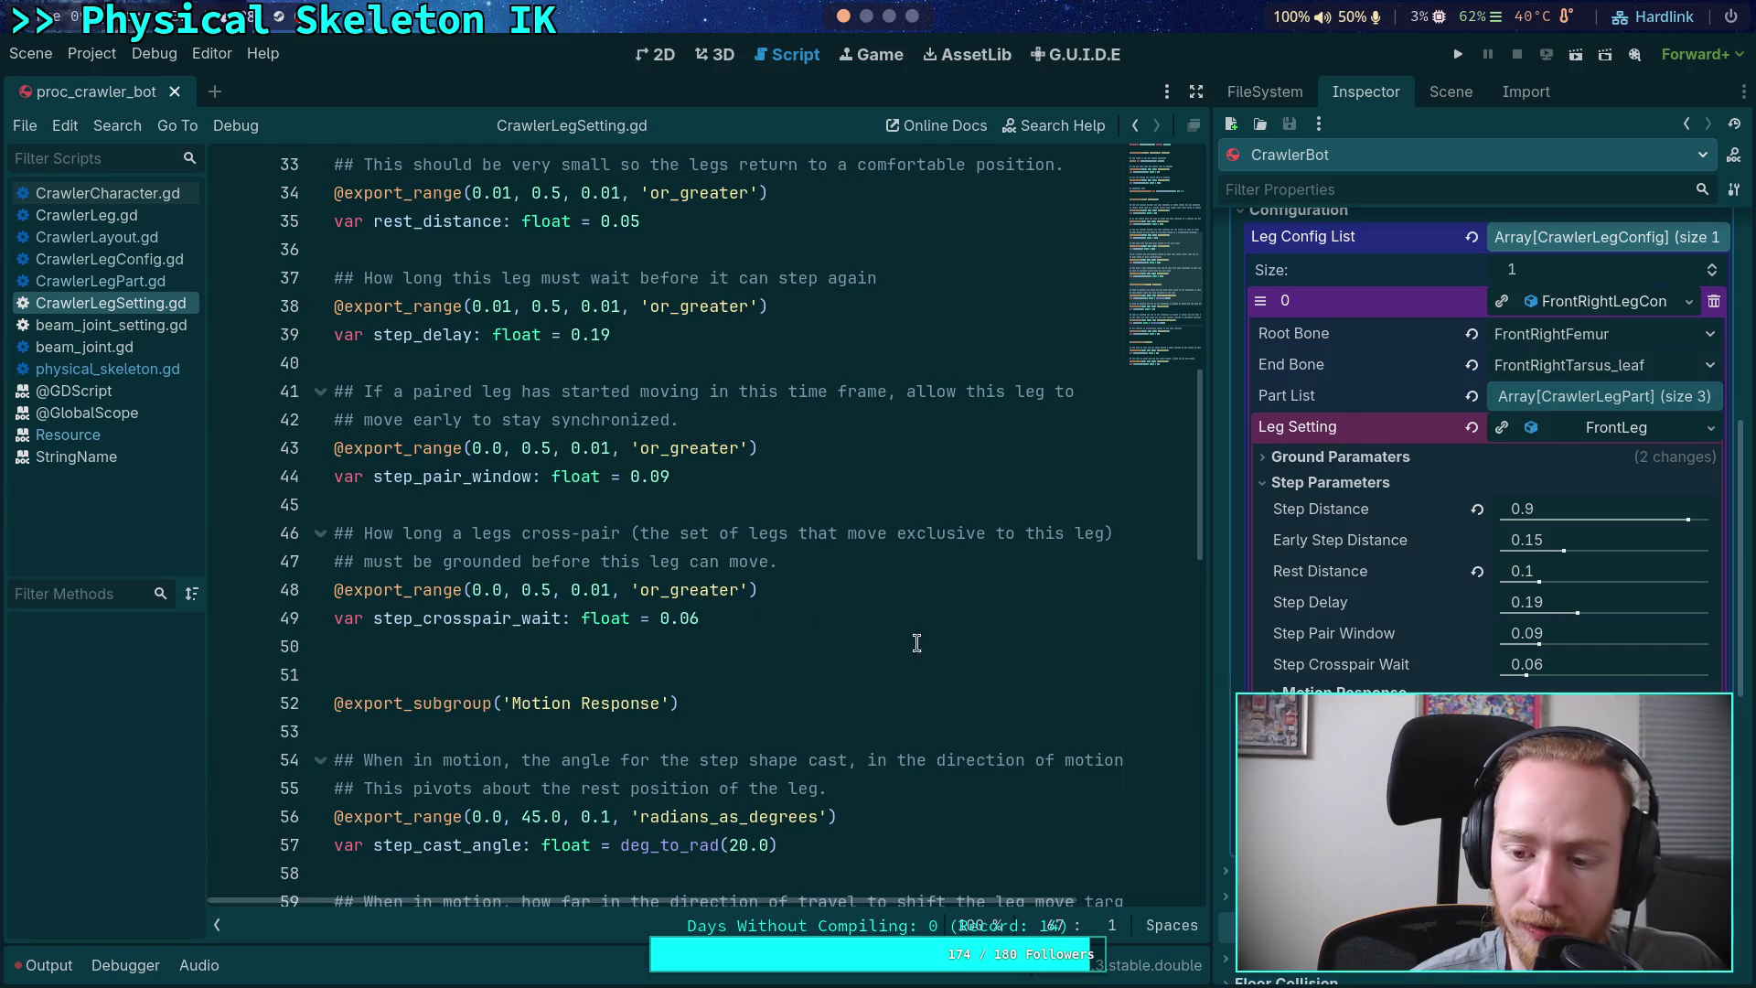
pyautogui.scroll(4, 750, 613)
pyautogui.scroll(3, 512, 549)
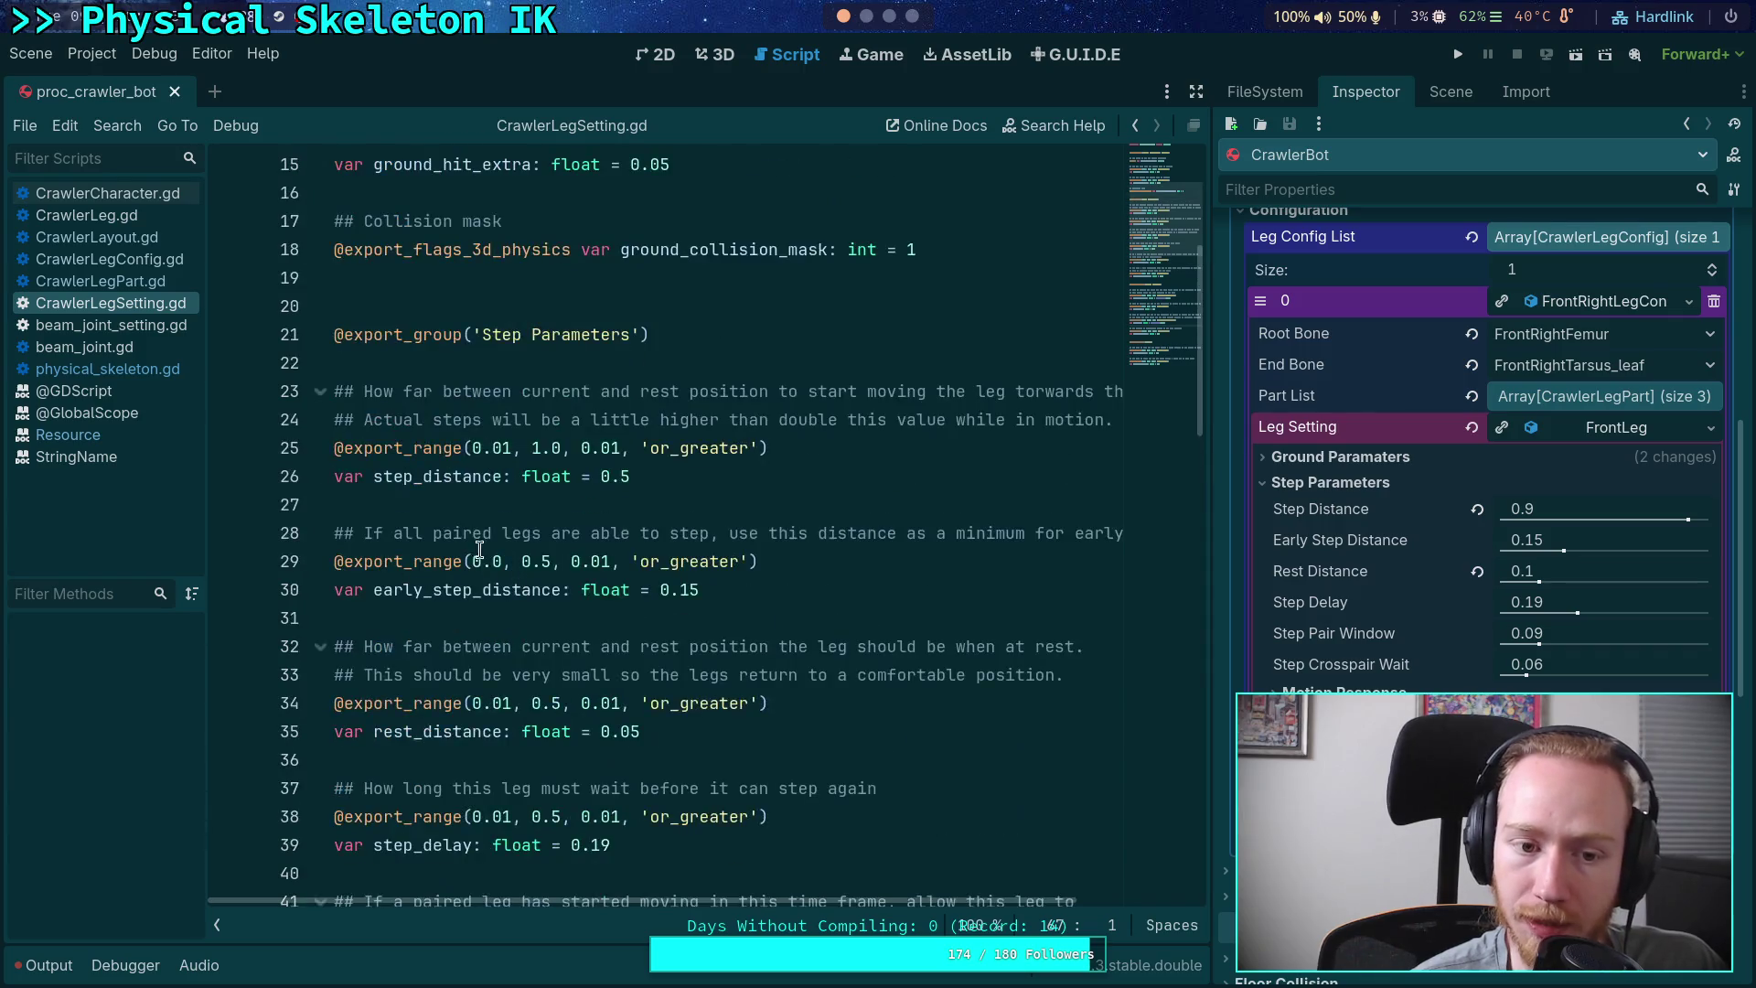
pyautogui.click(554, 448)
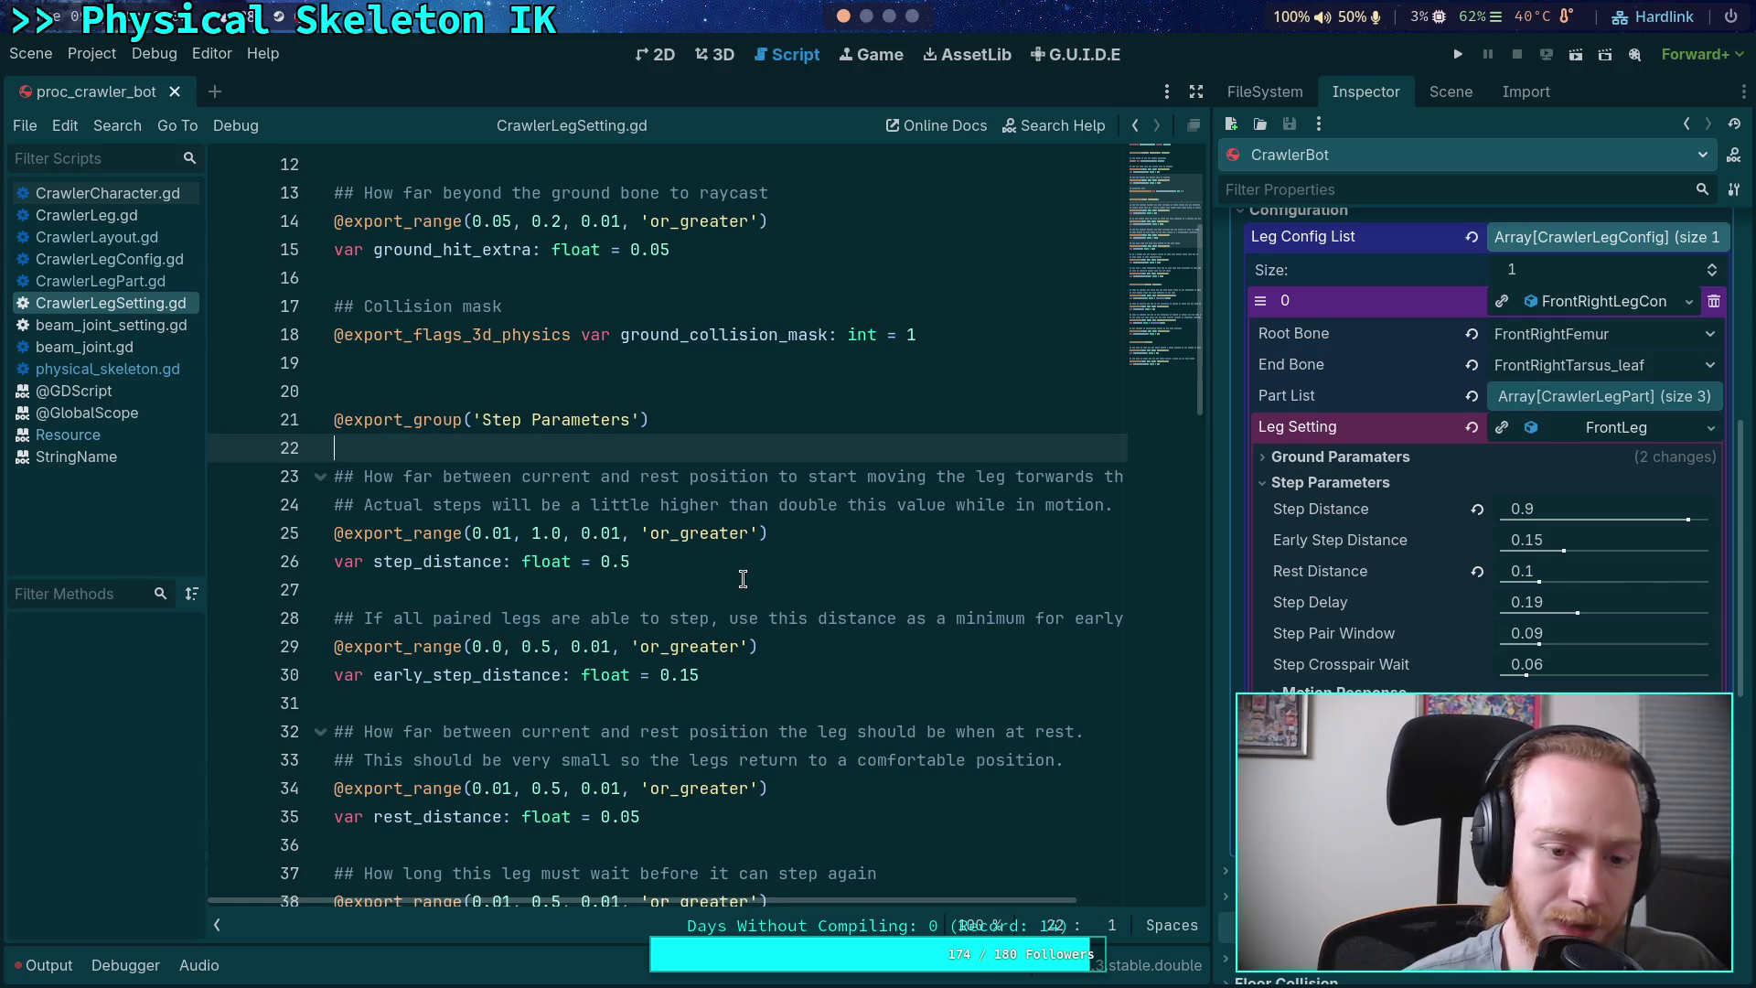
pyautogui.scroll(-3, 742, 578)
pyautogui.click(526, 613)
pyautogui.press('Up')
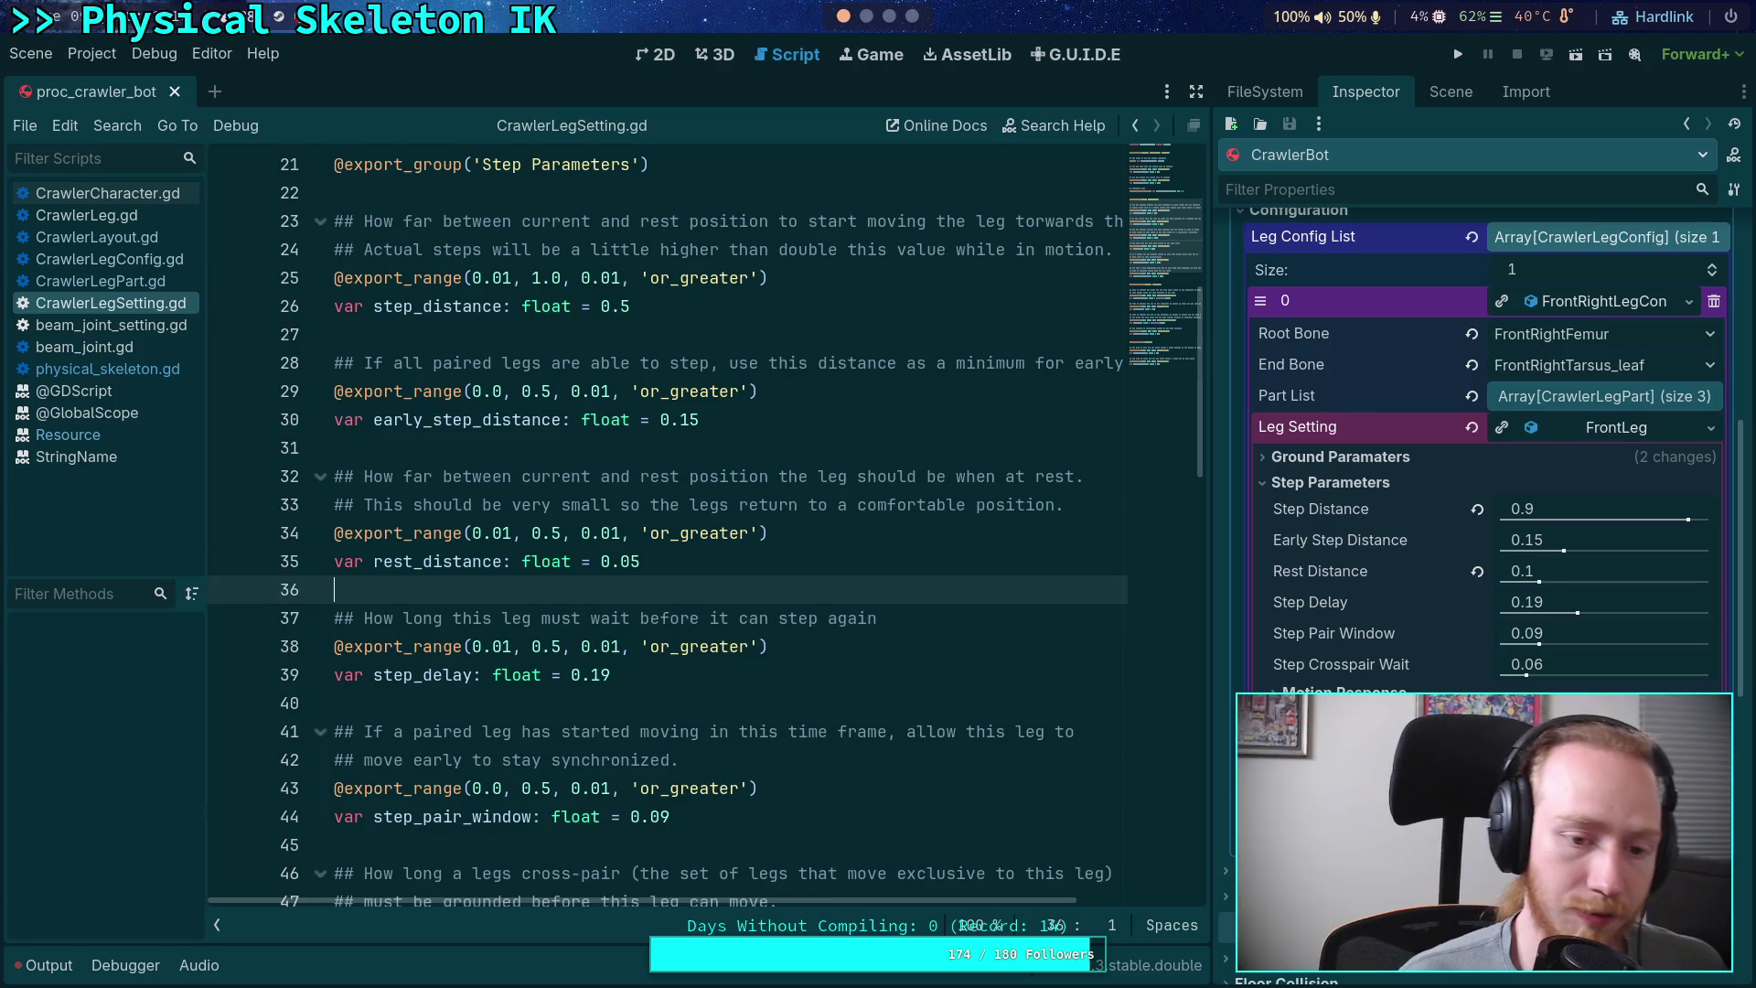
pyautogui.press('Return')
pyautogui.press('Return')
pyautogui.write('@export_')
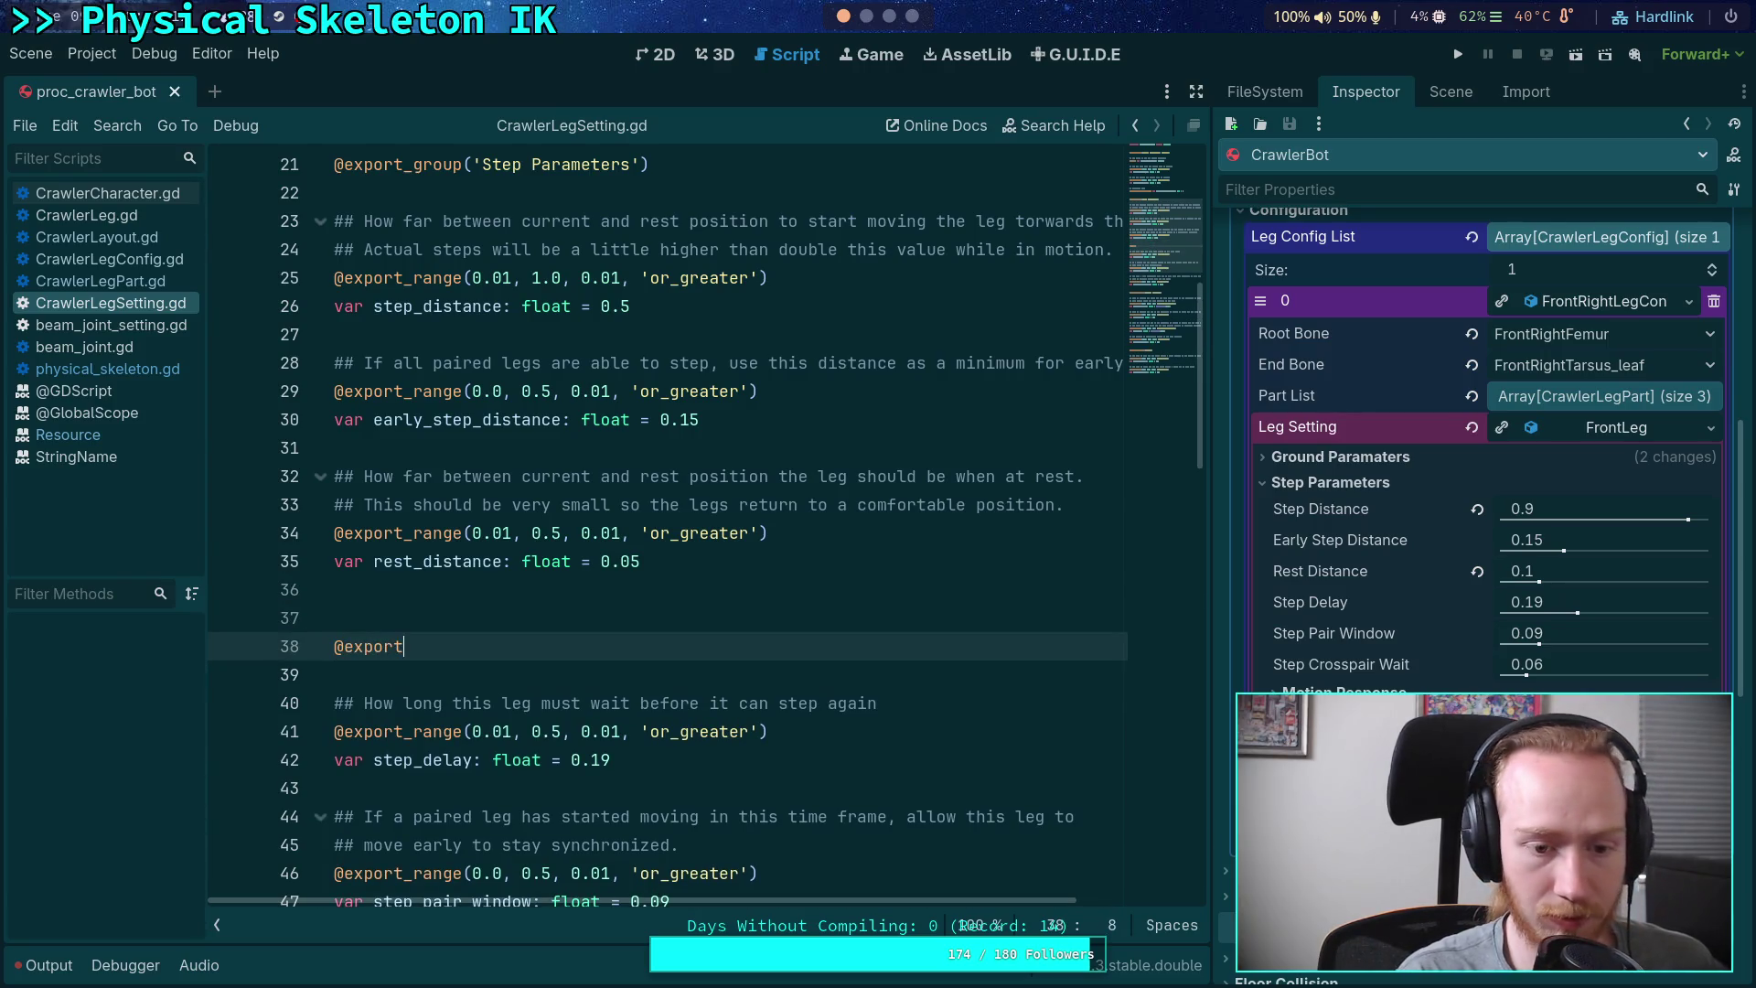
pyautogui.write('sub')
pyautogui.press('Return')
pyautogui.write("'Timing")
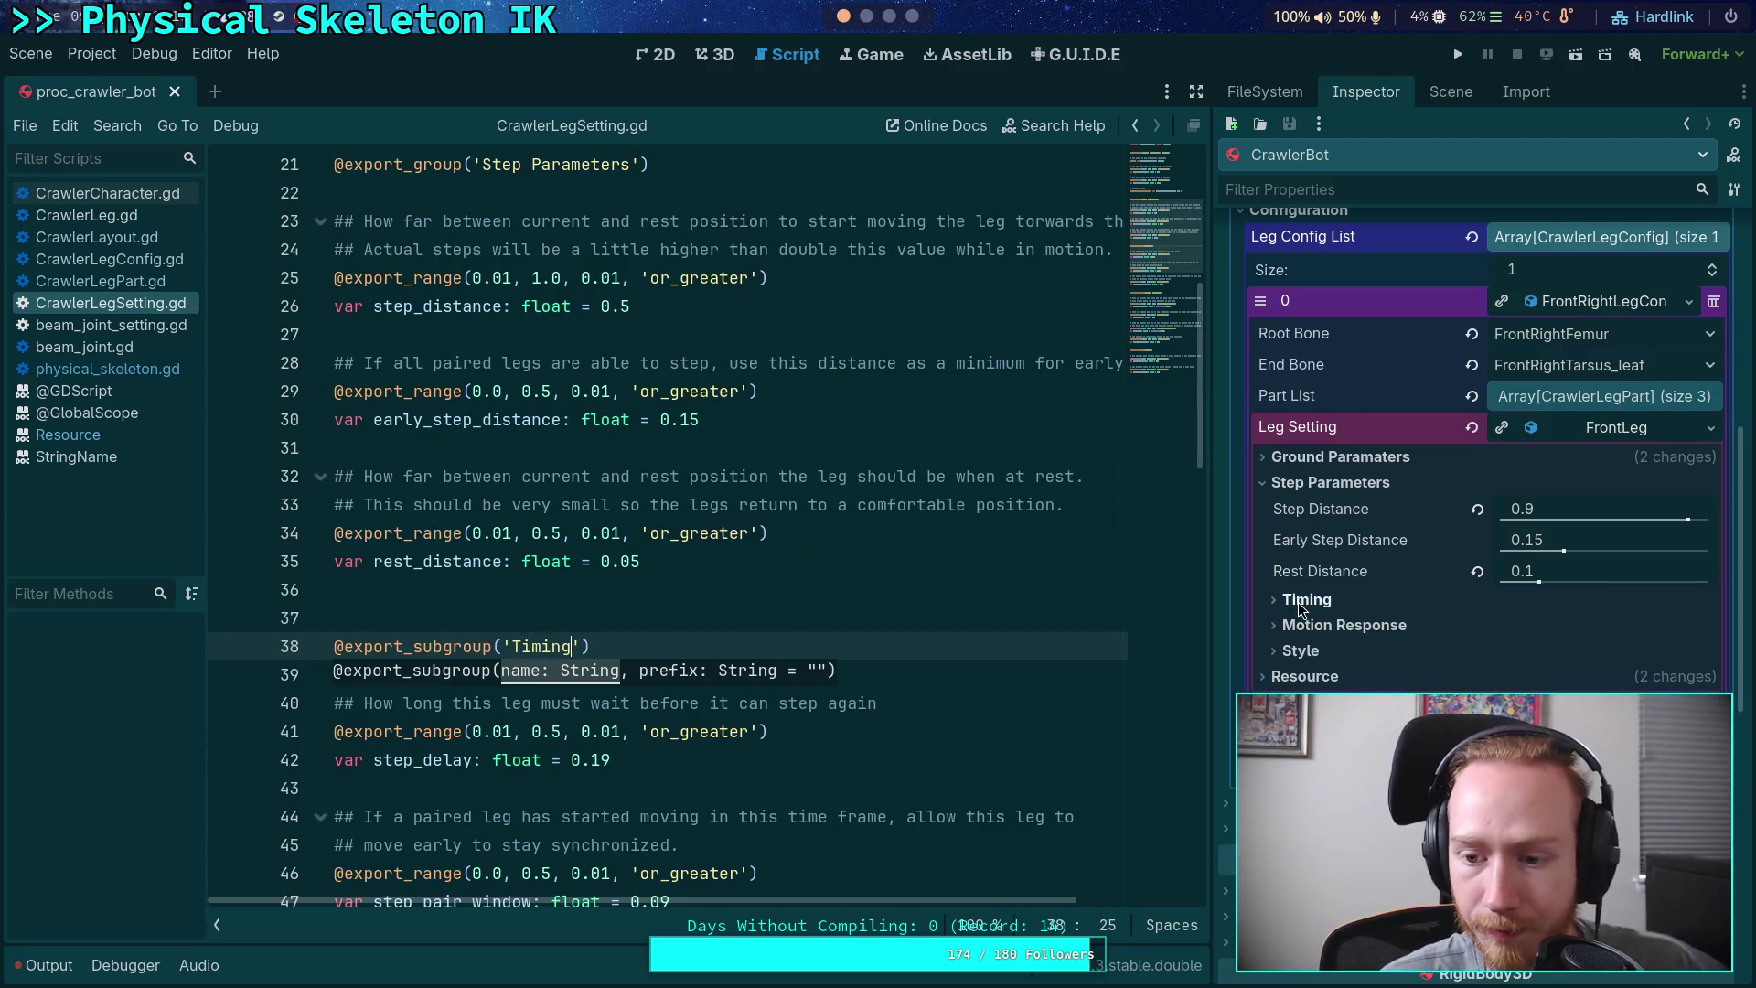
# Expand and collapse the new Timing subgroup and the Step Parameters group in the Inspector.
pyautogui.click(1298, 602)
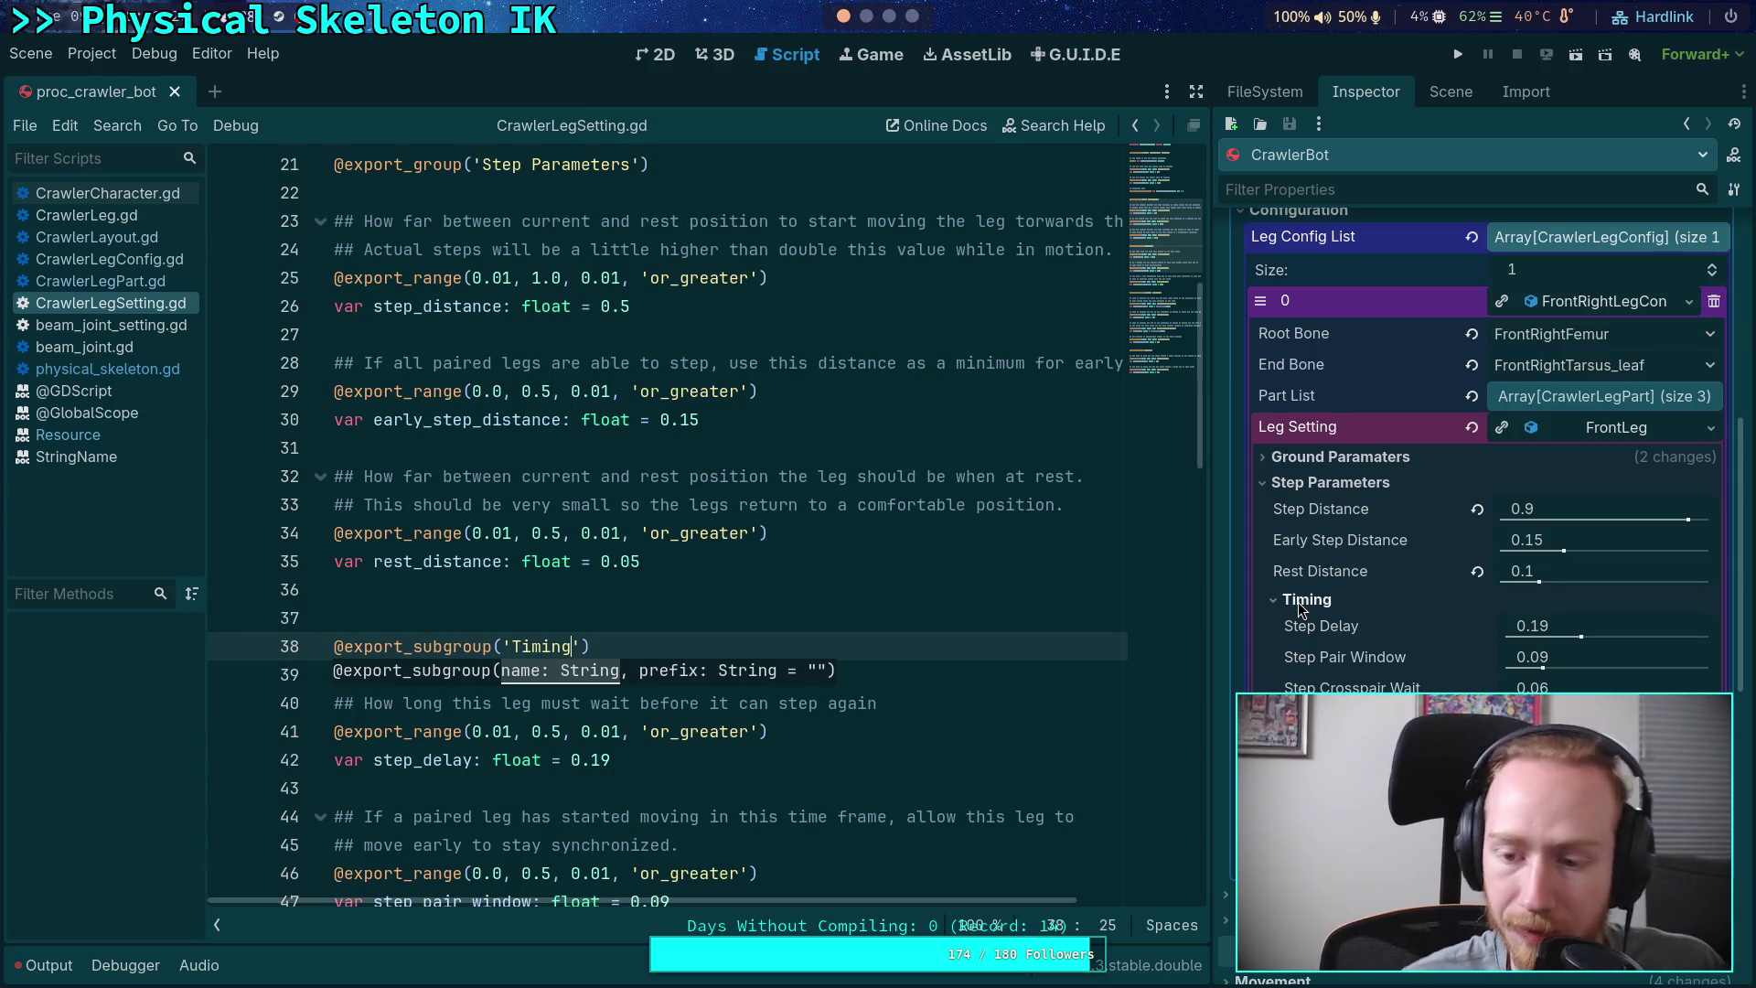
pyautogui.click(1299, 602)
pyautogui.click(1348, 597)
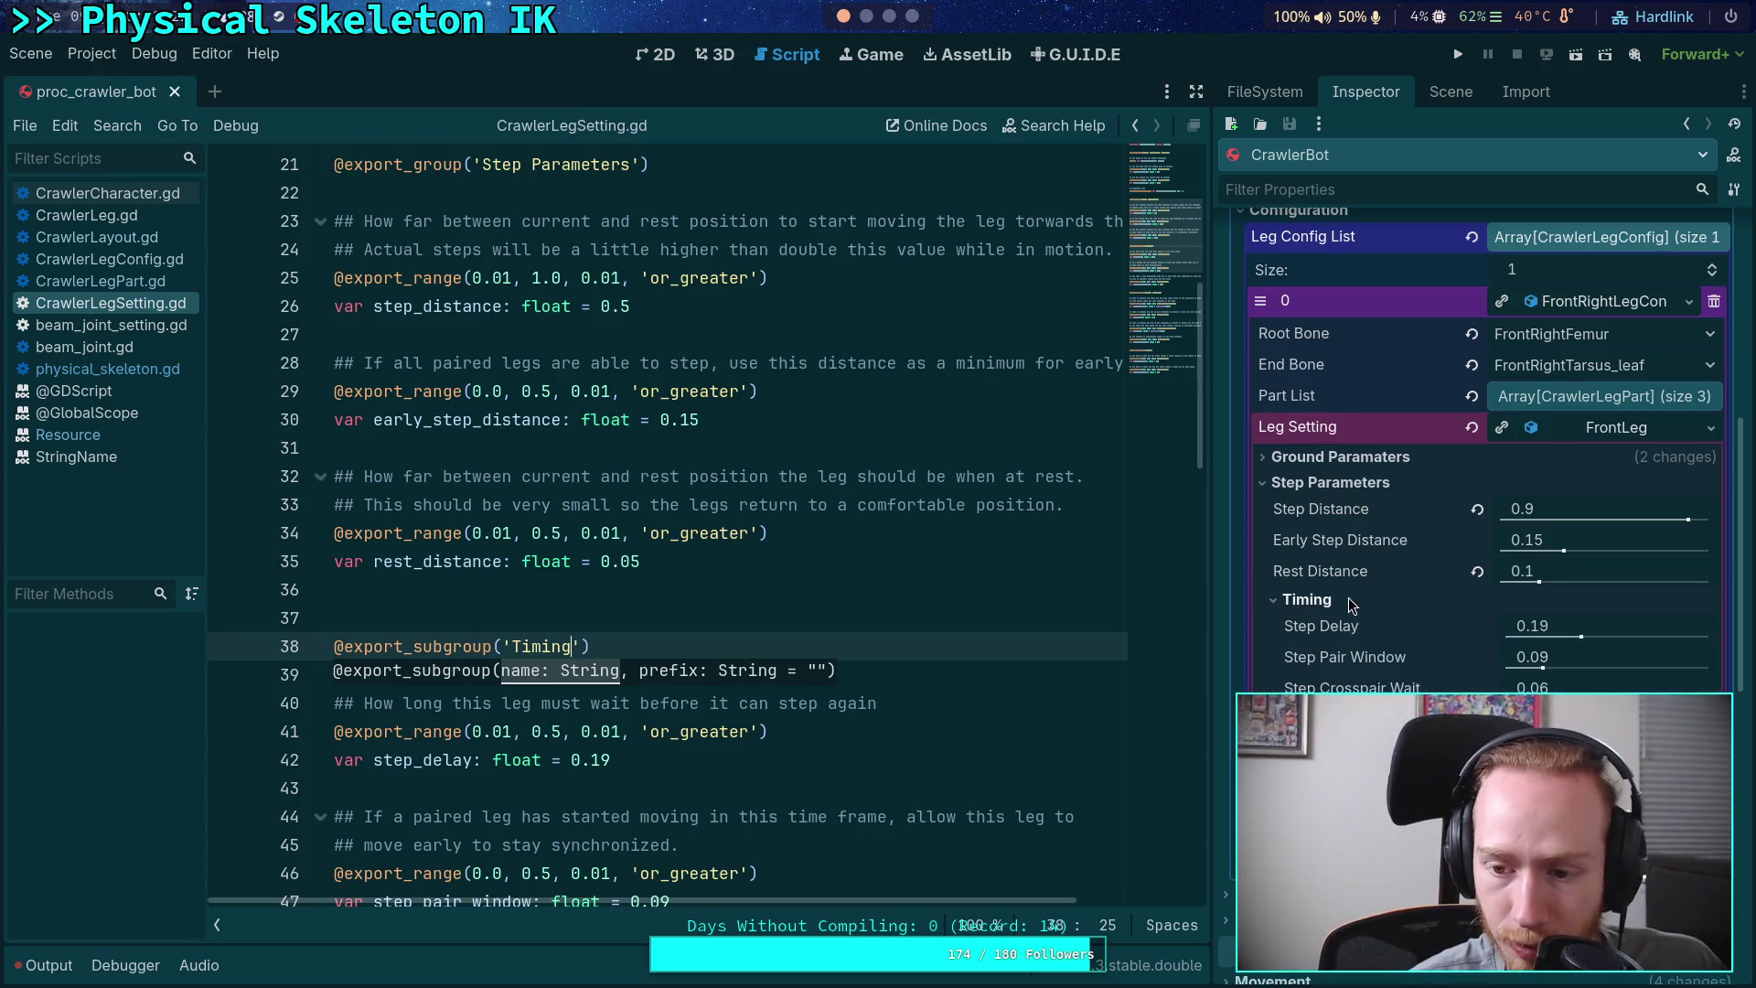
pyautogui.click(1348, 596)
pyautogui.click(768, 614)
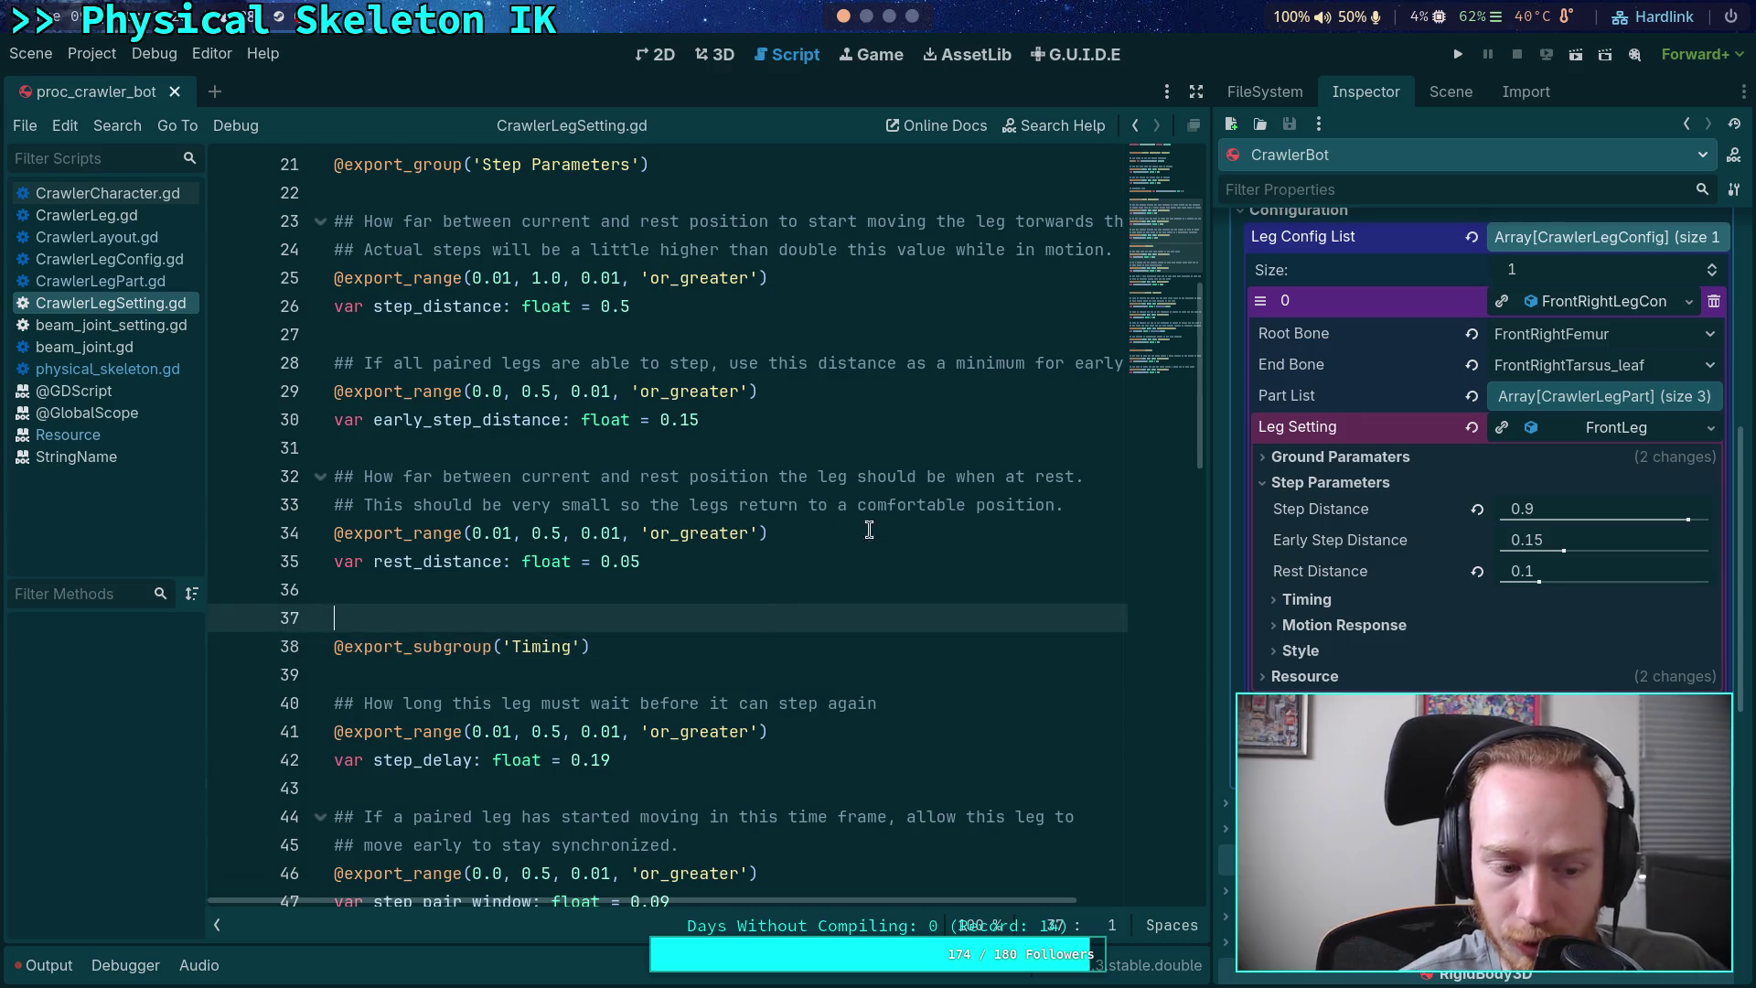
pyautogui.click(1353, 480)
pyautogui.click(1328, 485)
# Check the Motion Response and Style subgroups, then leave Ground Paramaters expanded.
pyautogui.click(1303, 599)
pyautogui.click(1303, 598)
pyautogui.click(1310, 625)
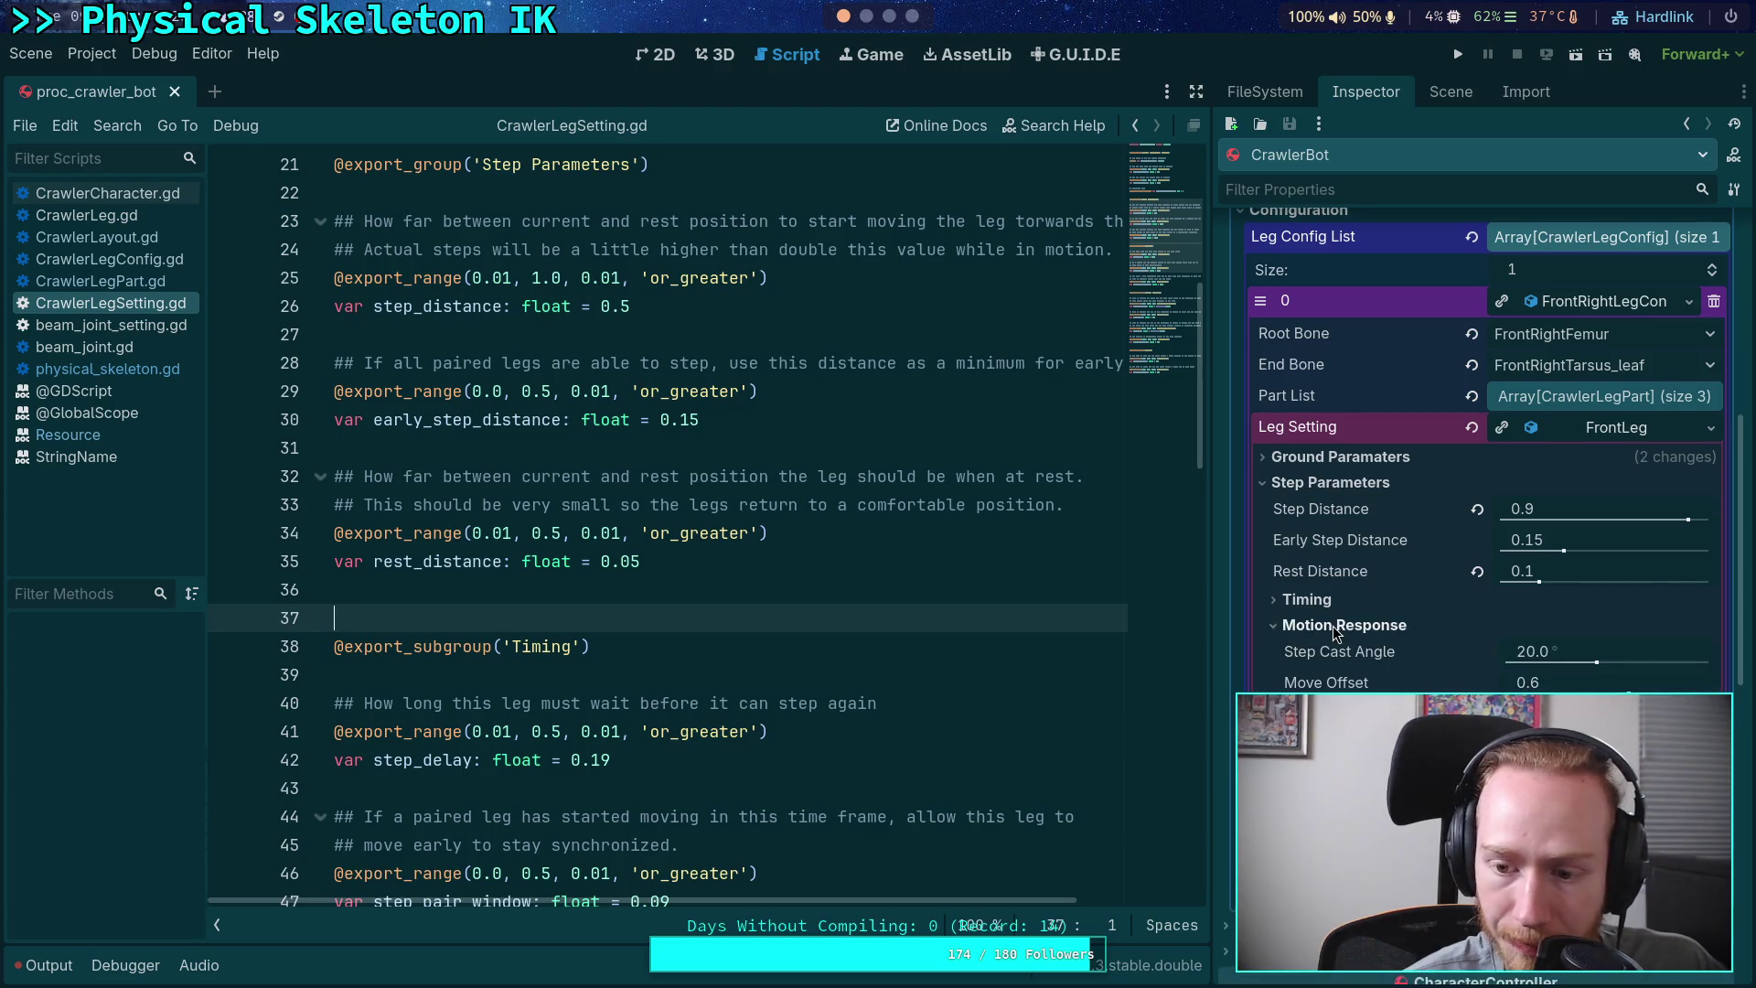
pyautogui.click(1310, 625)
pyautogui.click(1310, 650)
pyautogui.click(1321, 651)
pyautogui.click(1340, 457)
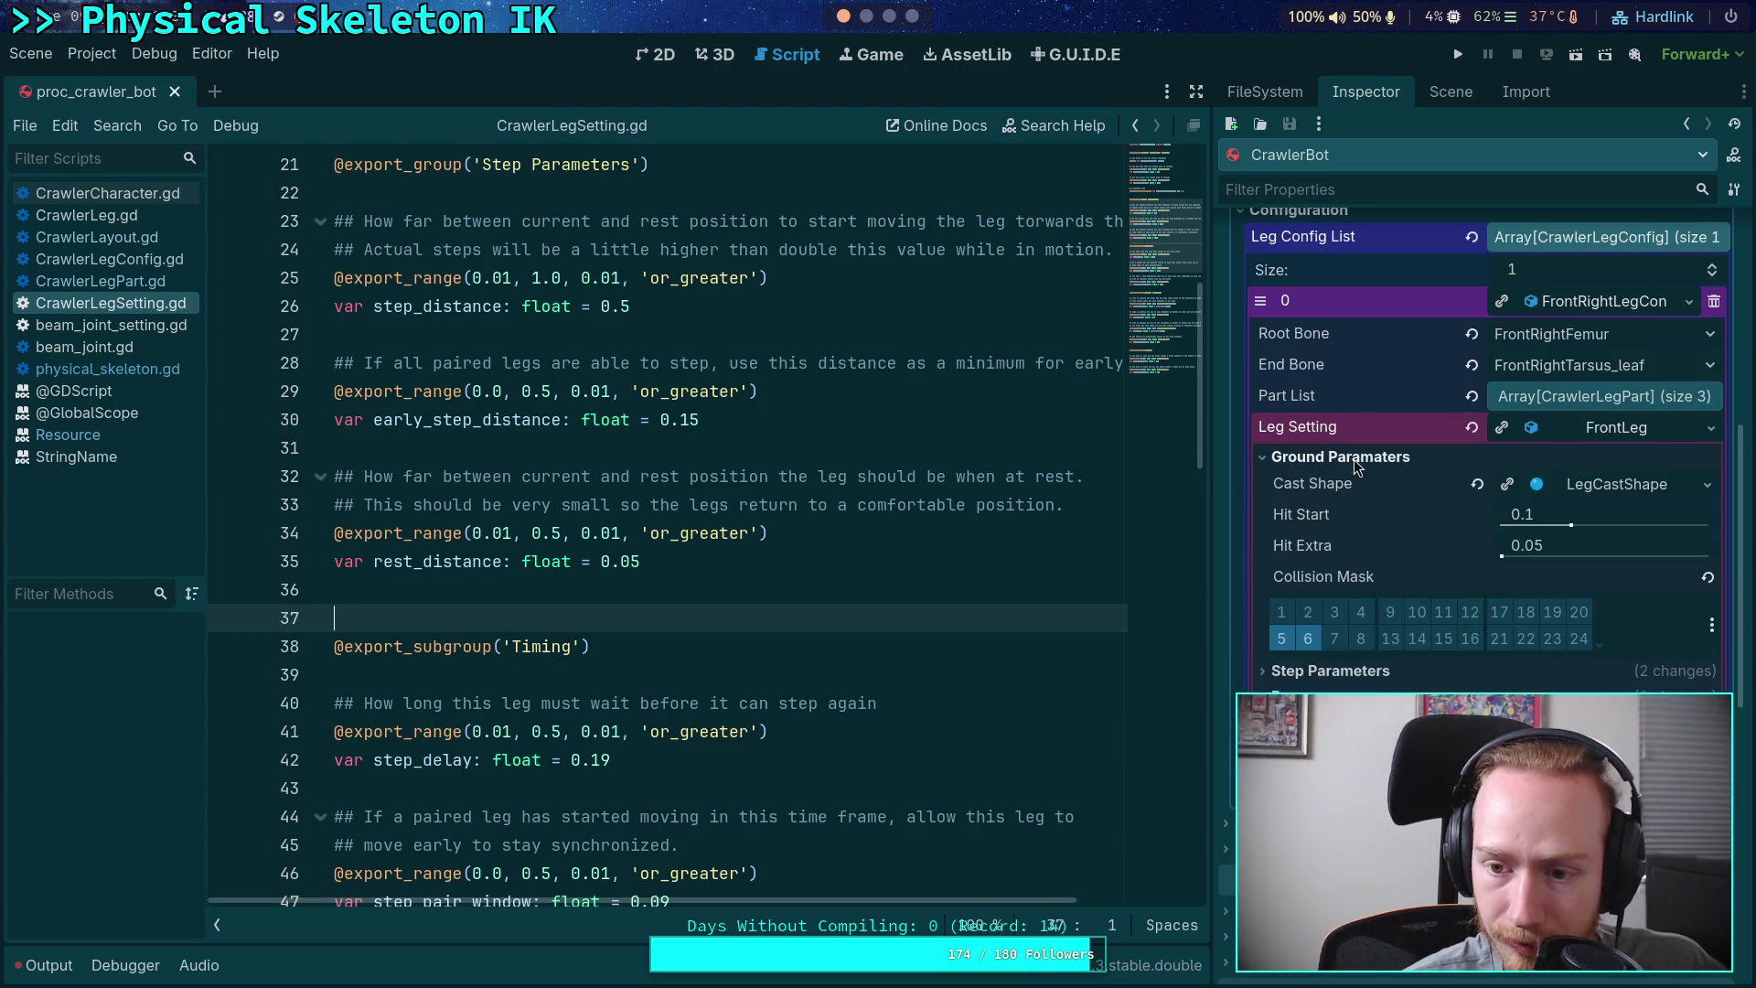
pyautogui.click(828, 505)
pyautogui.scroll(7, 692, 544)
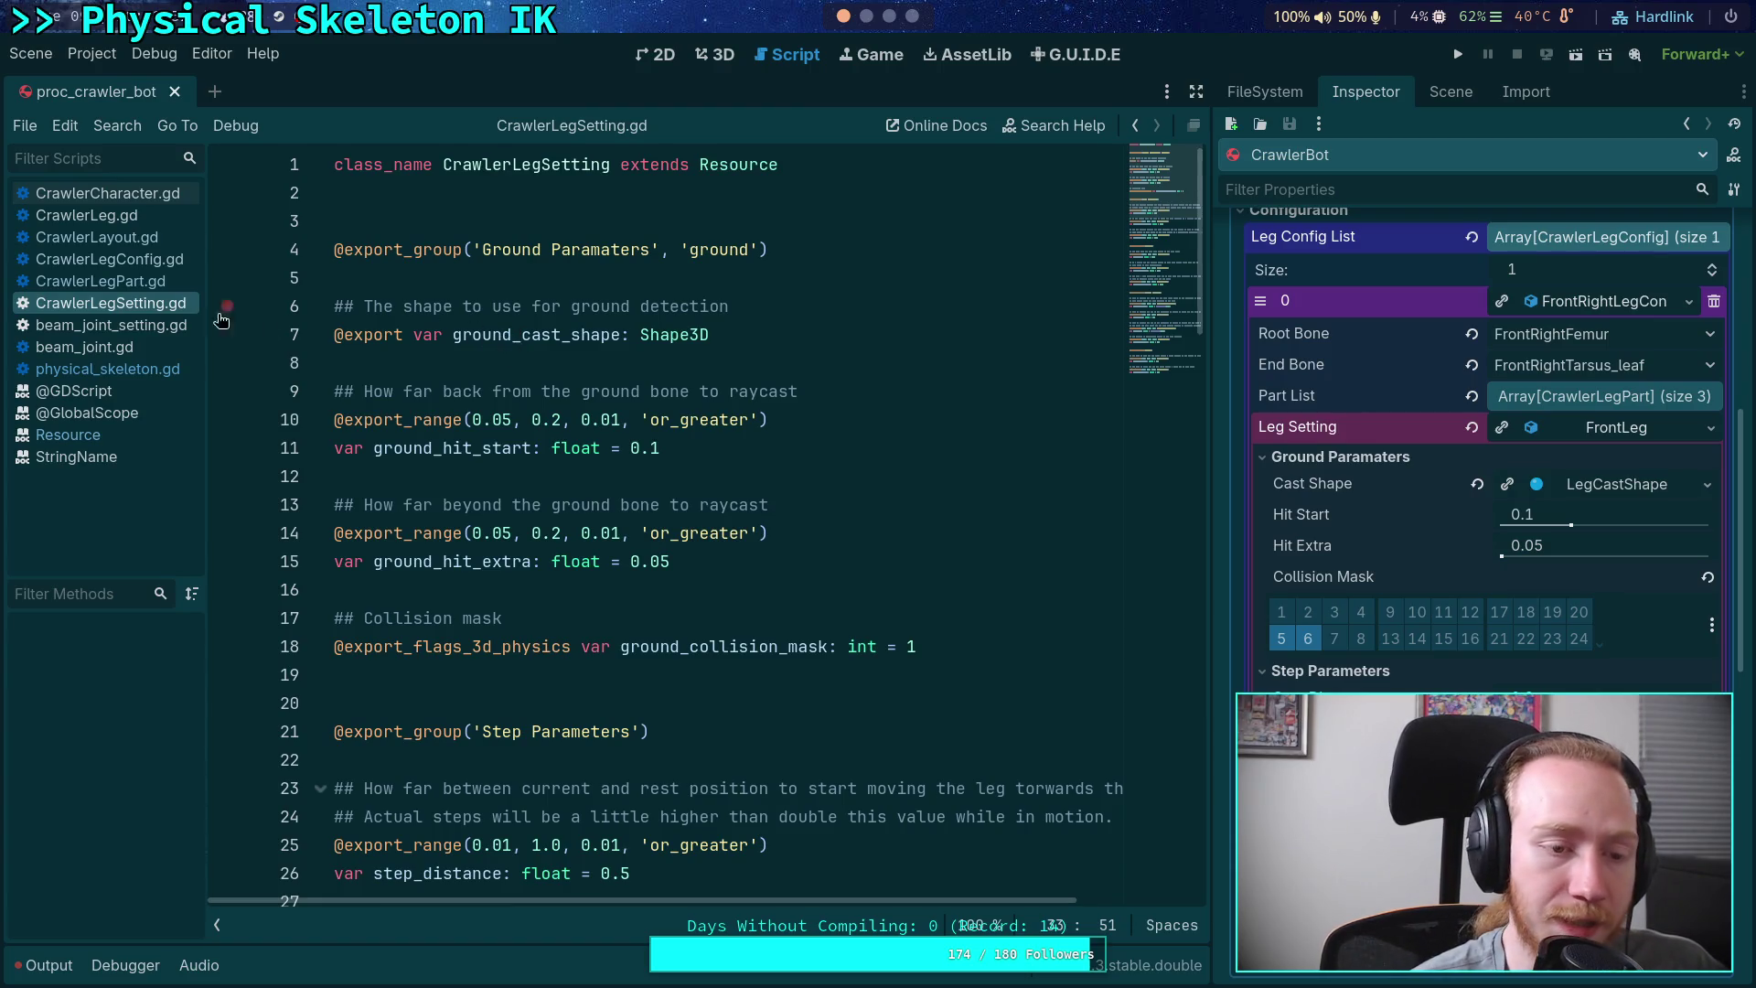
pyautogui.click(139, 216)
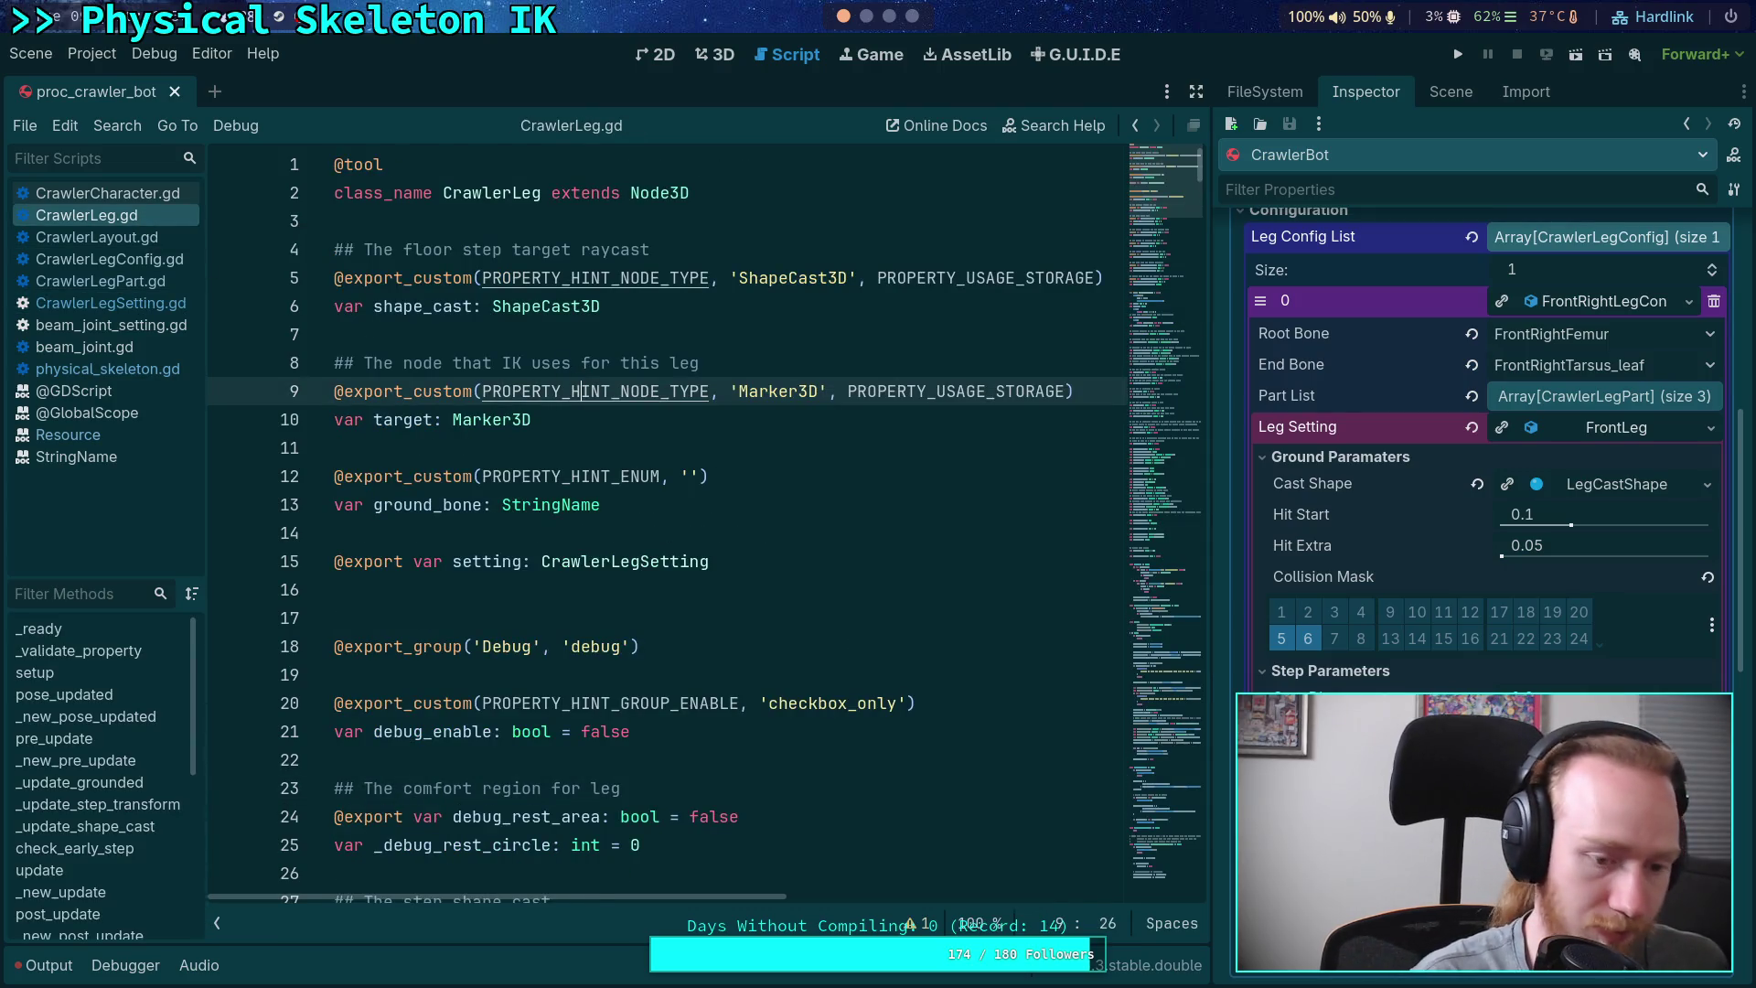
pyautogui.hotkey('ctrl', 'f')
pyautogui.write('ground_cast_c')
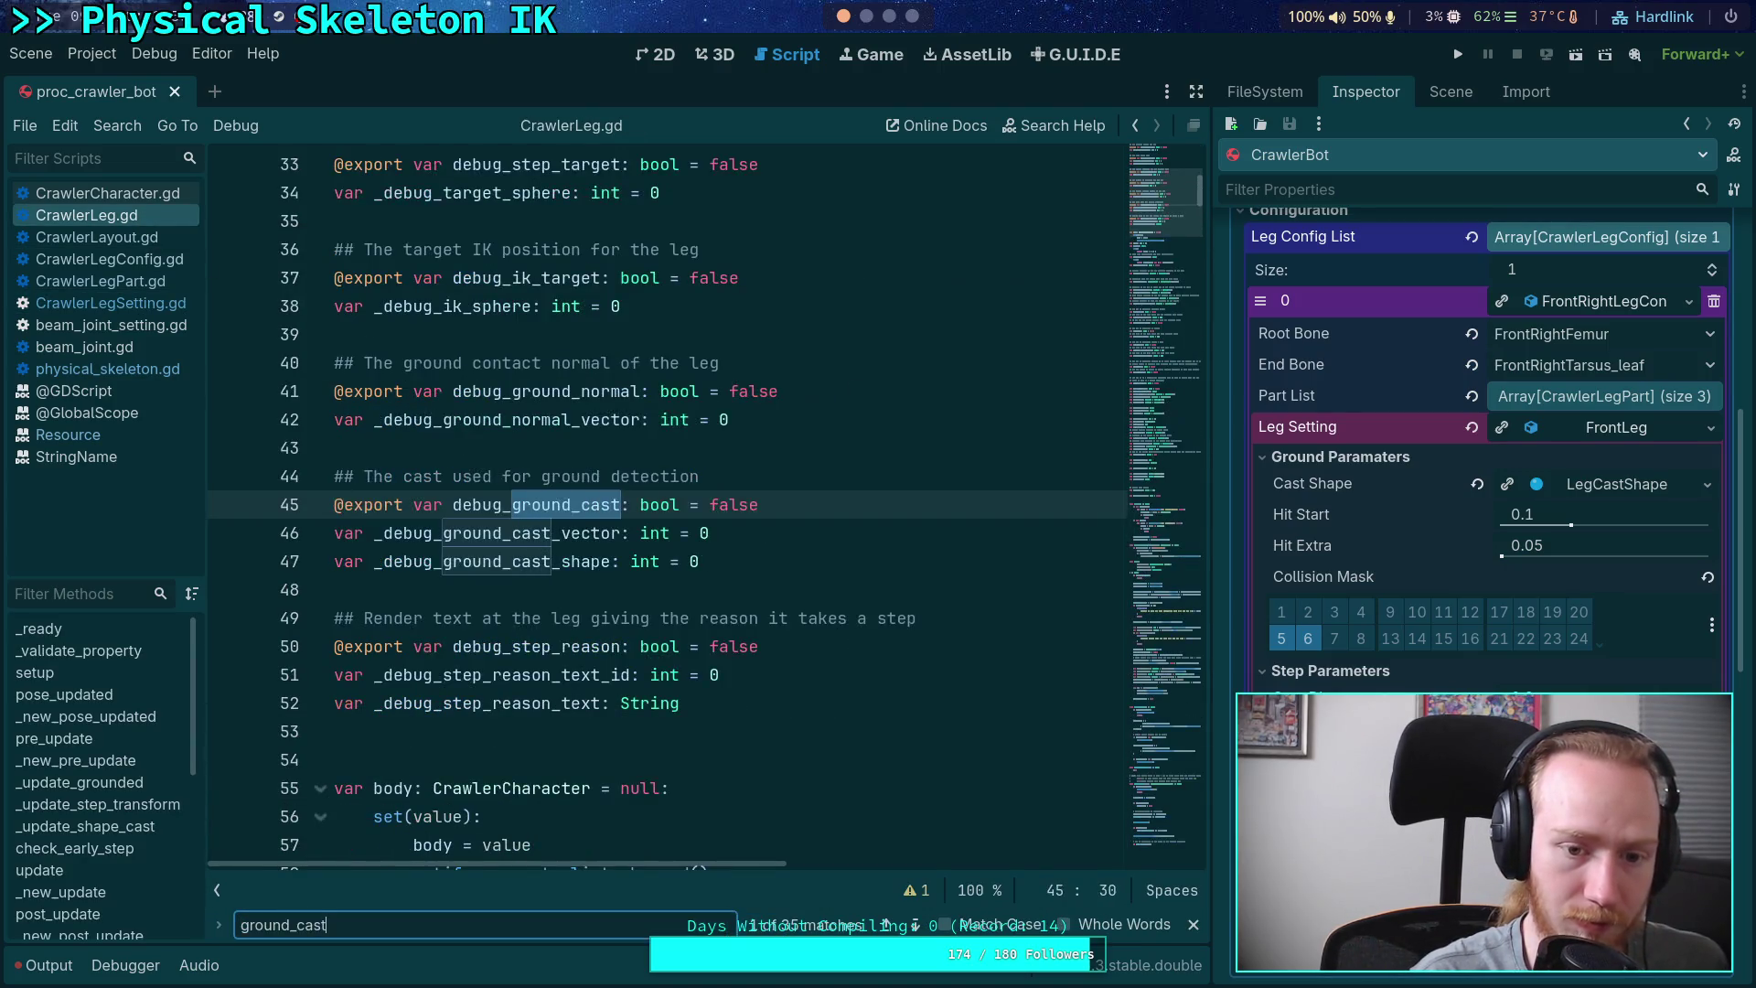
pyautogui.press('BackSpace')
pyautogui.write('shape')
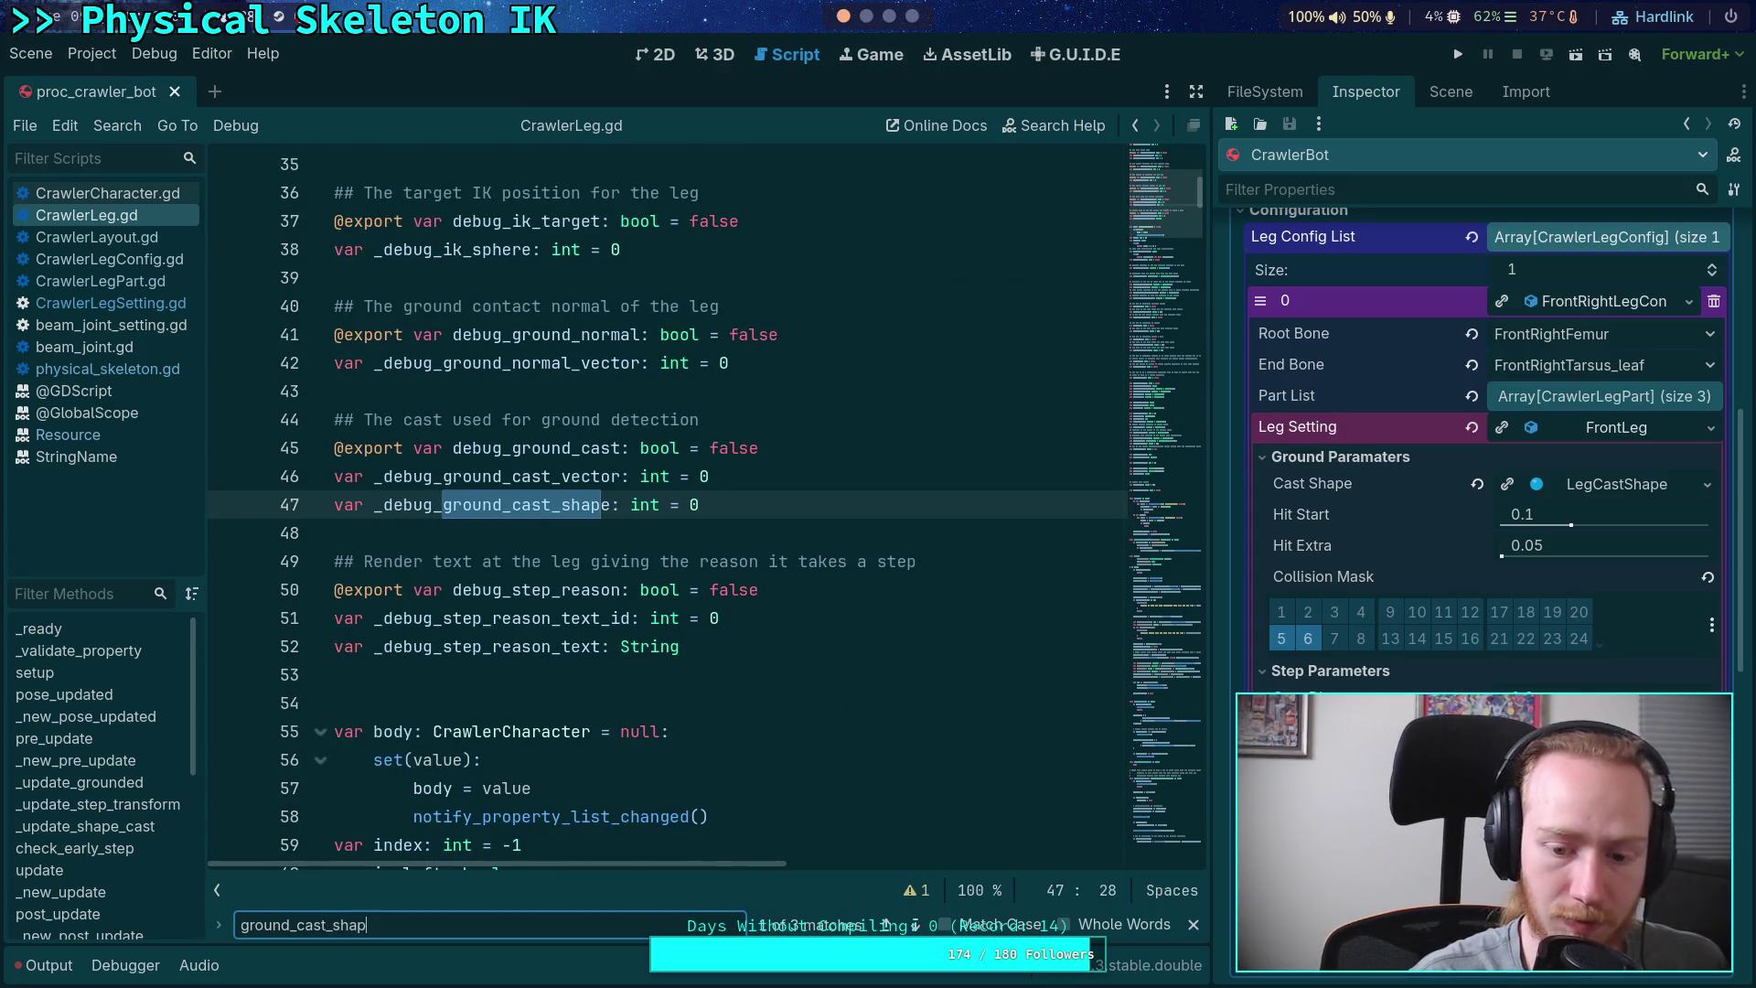
pyautogui.click(915, 925)
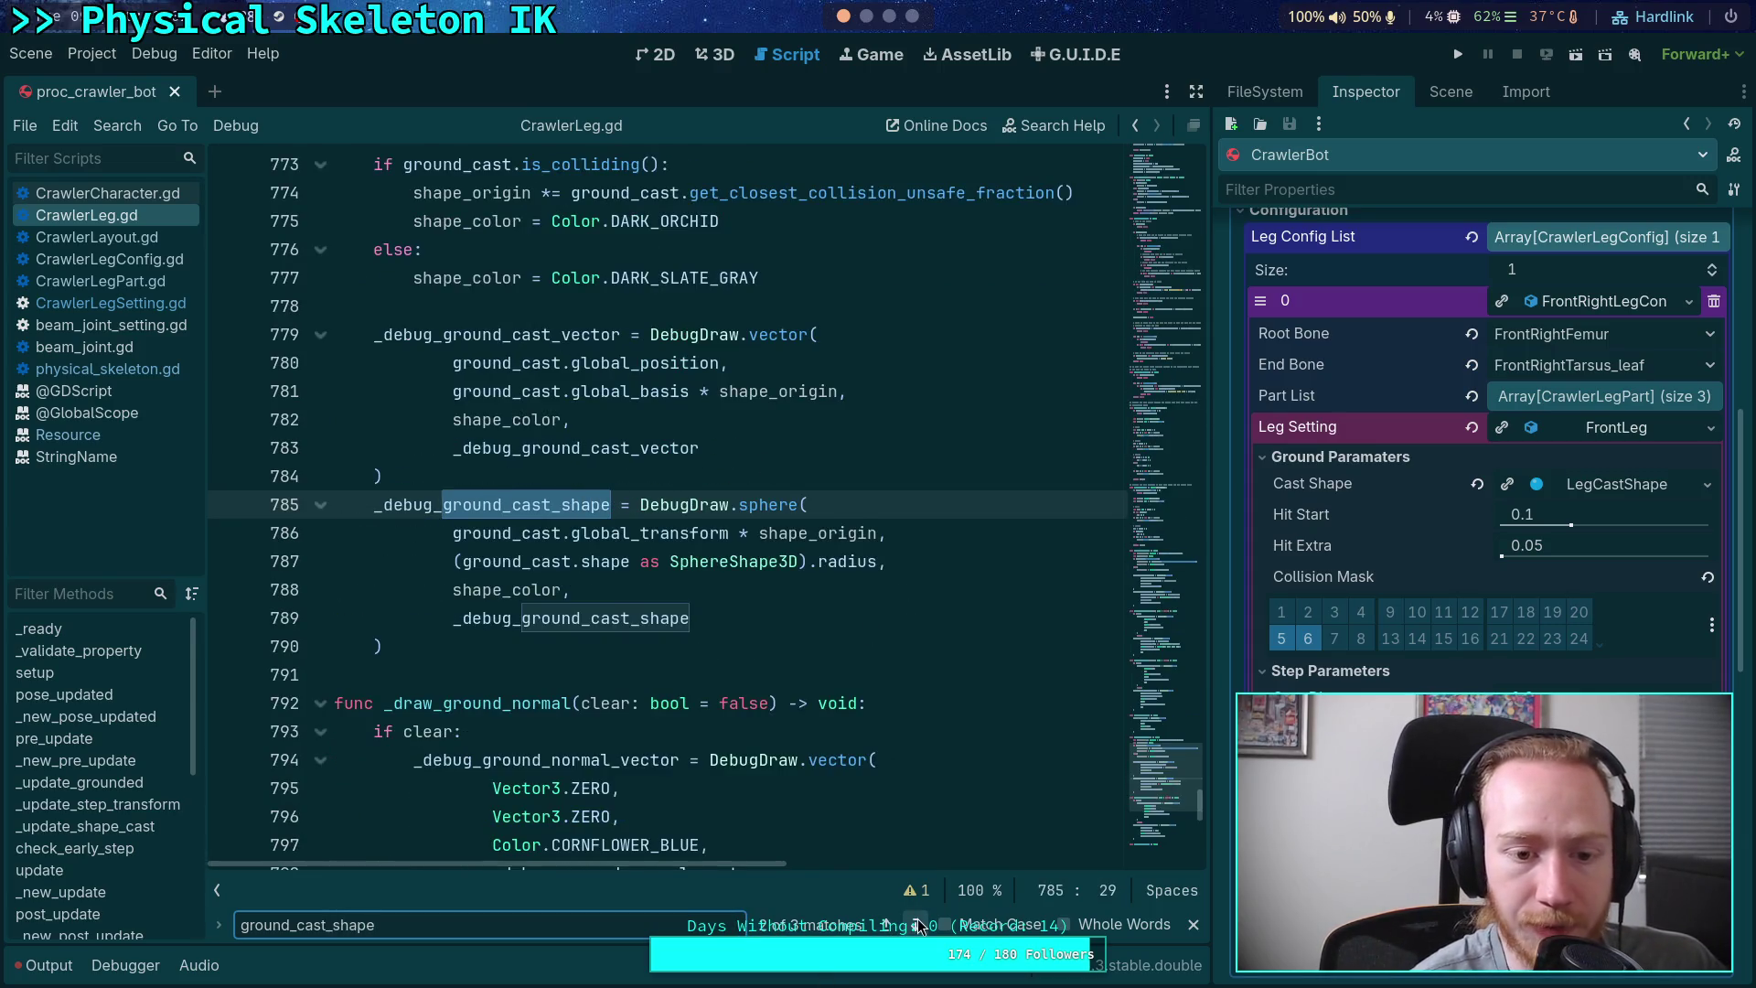
pyautogui.click(915, 924)
pyautogui.scroll(4, 801, 680)
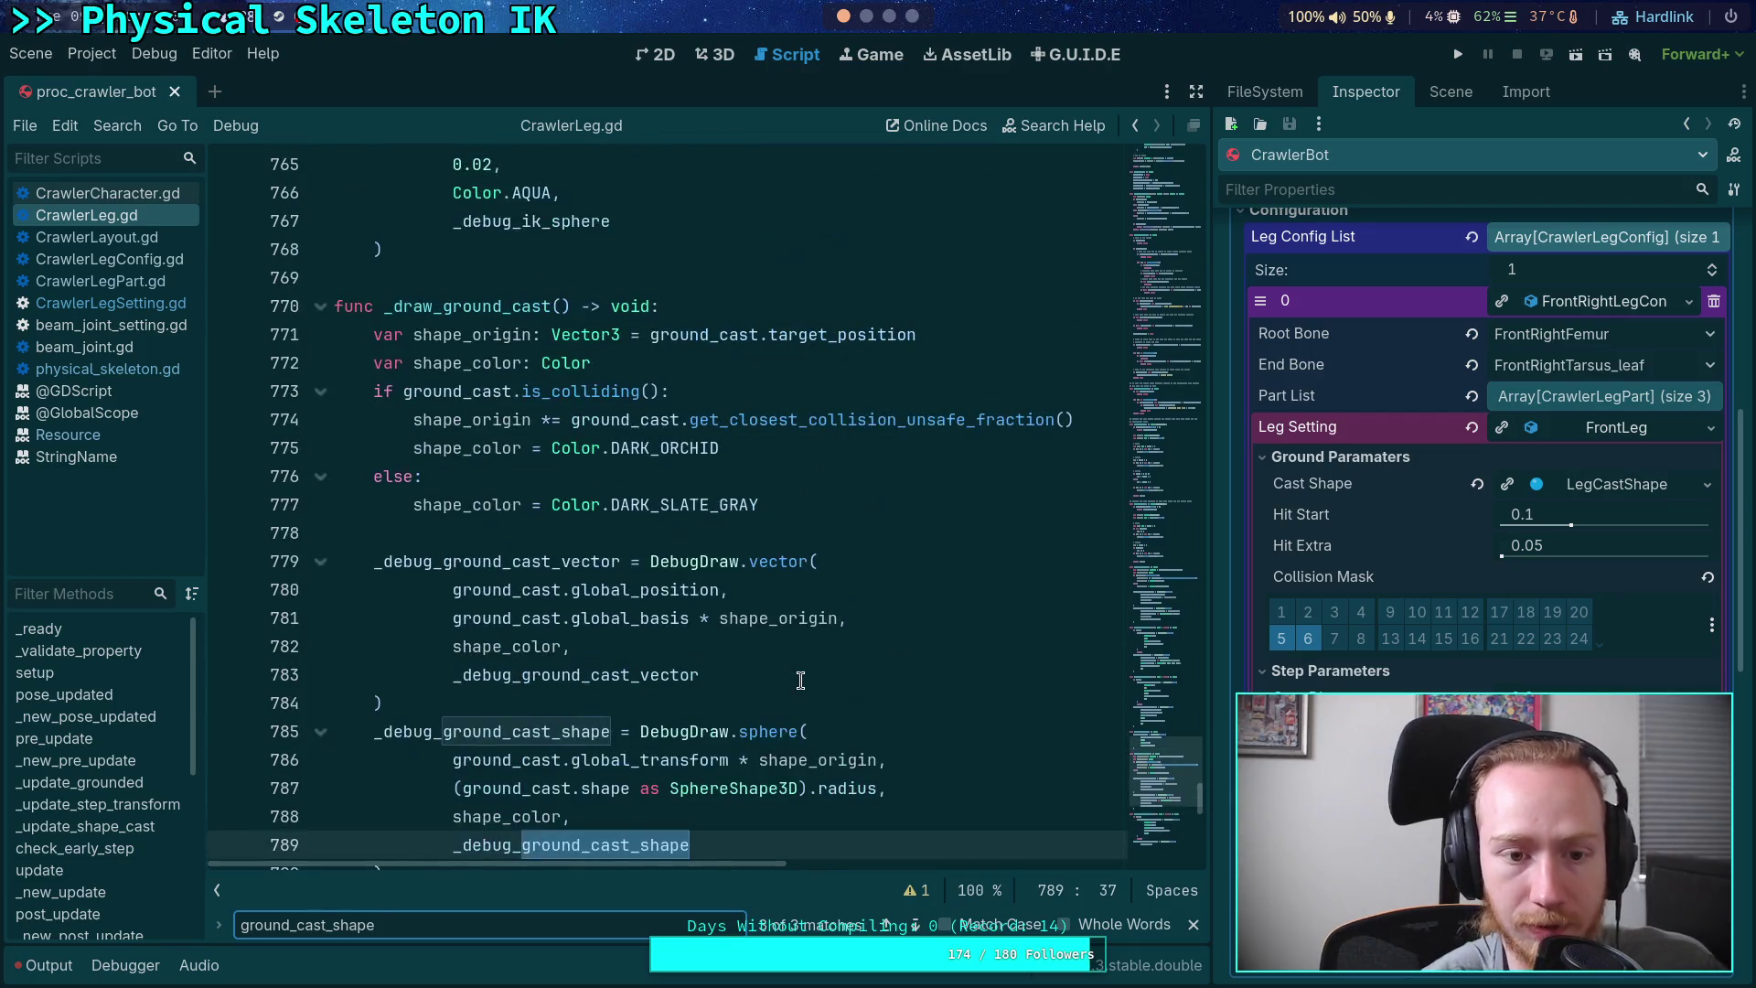
pyautogui.scroll(-2, 995, 835)
pyautogui.press('Escape')
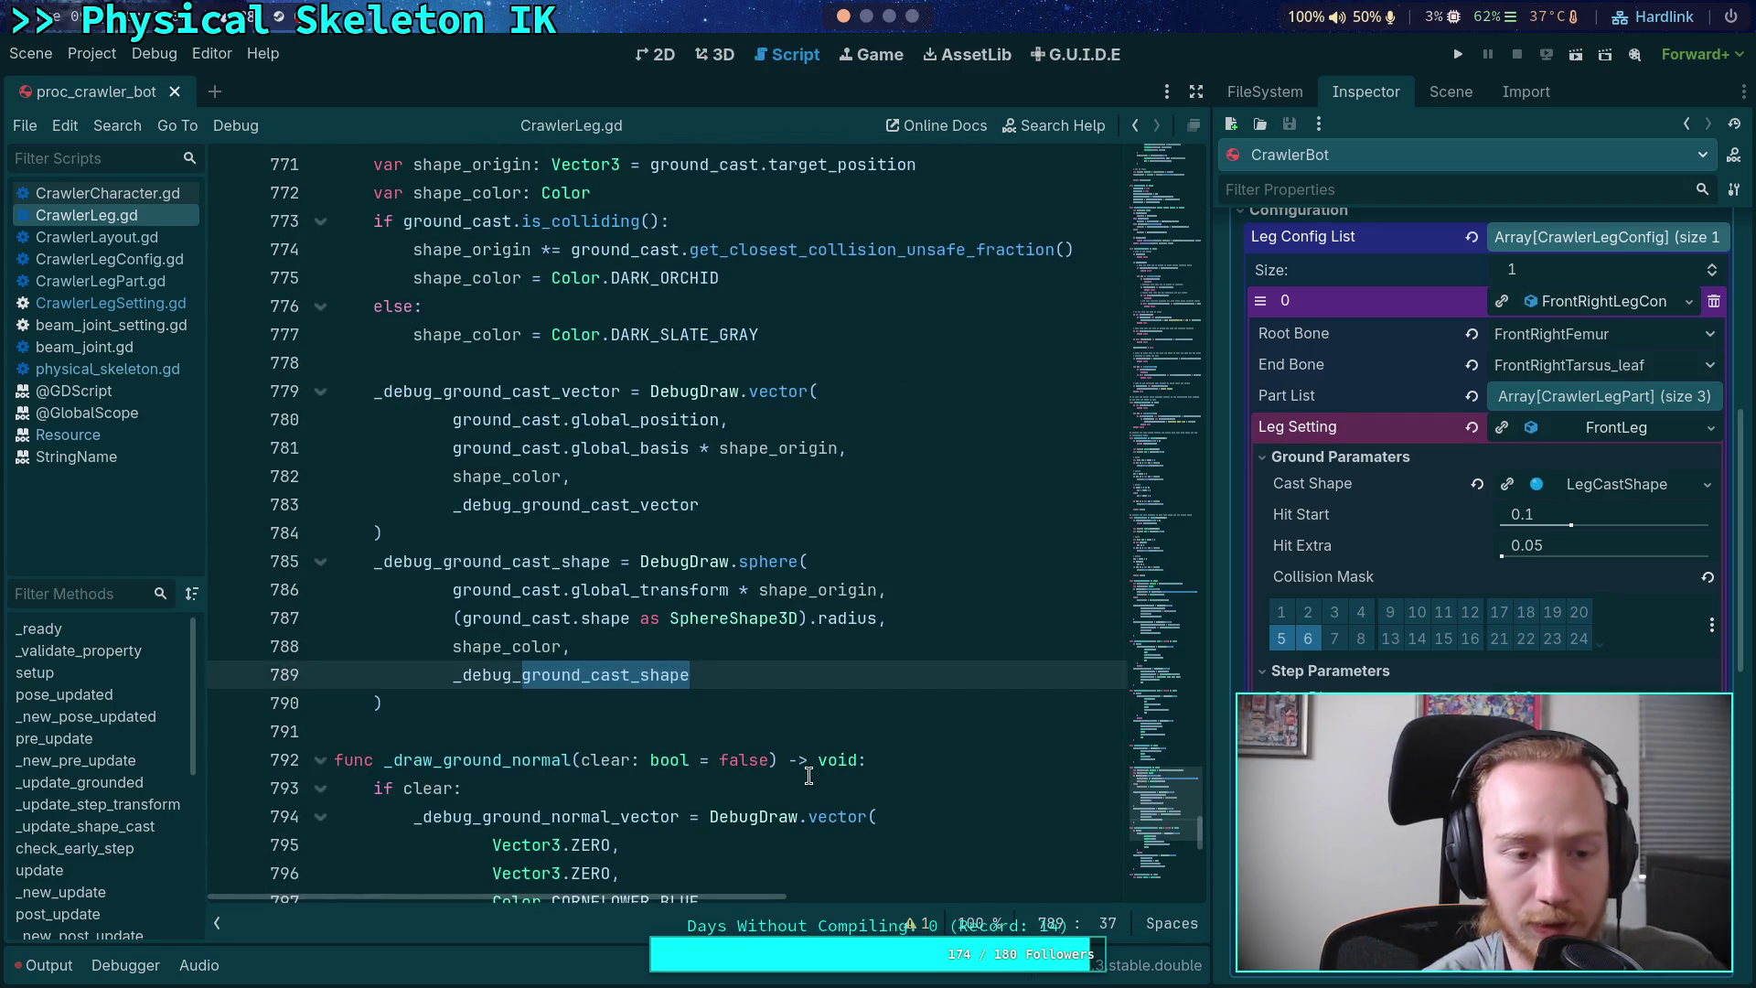
pyautogui.click(926, 926)
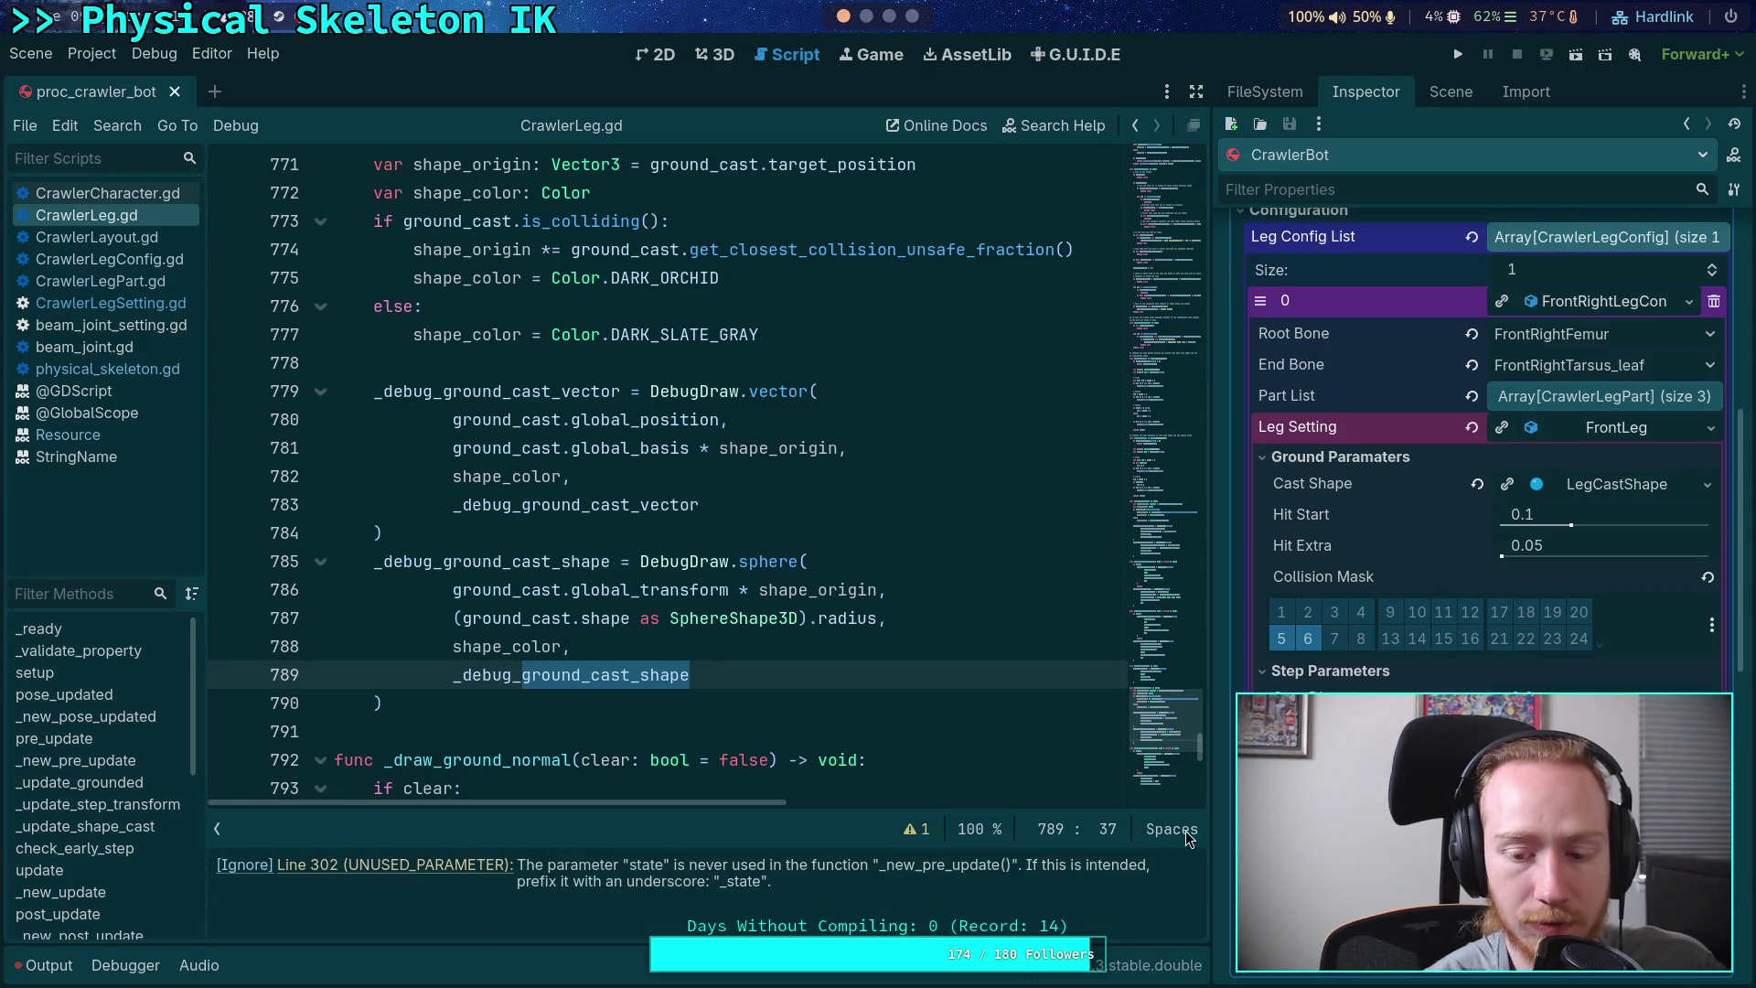
pyautogui.click(920, 830)
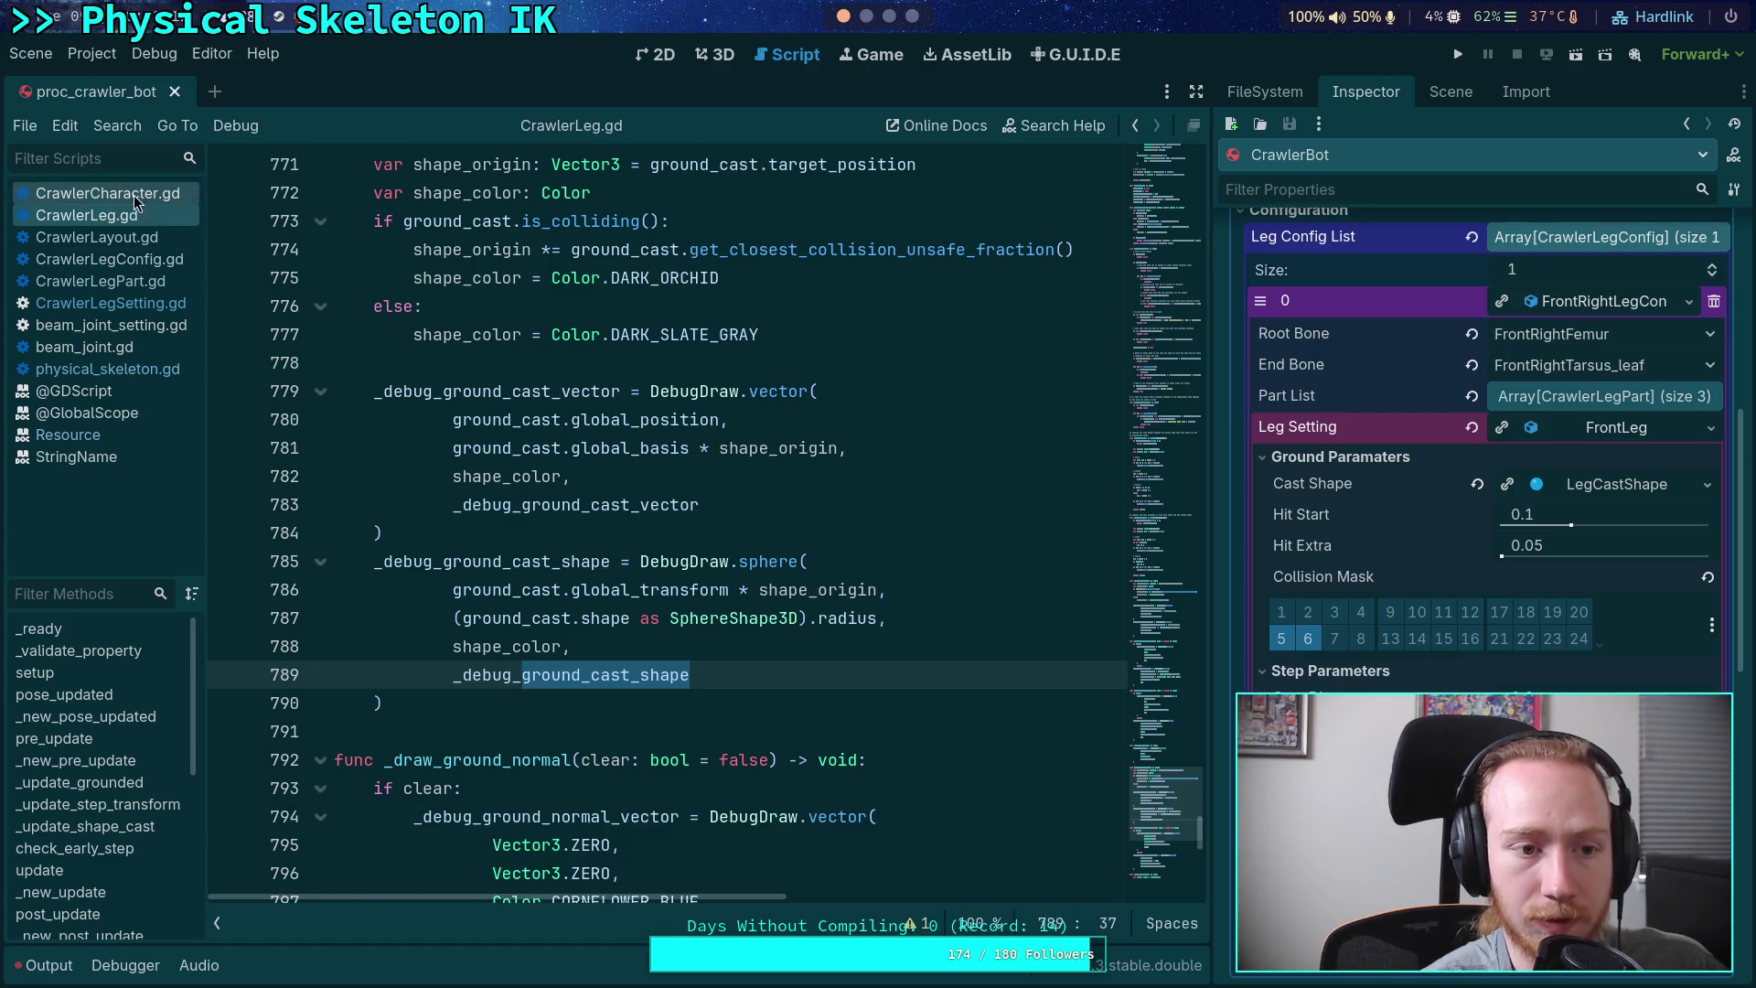
pyautogui.click(145, 306)
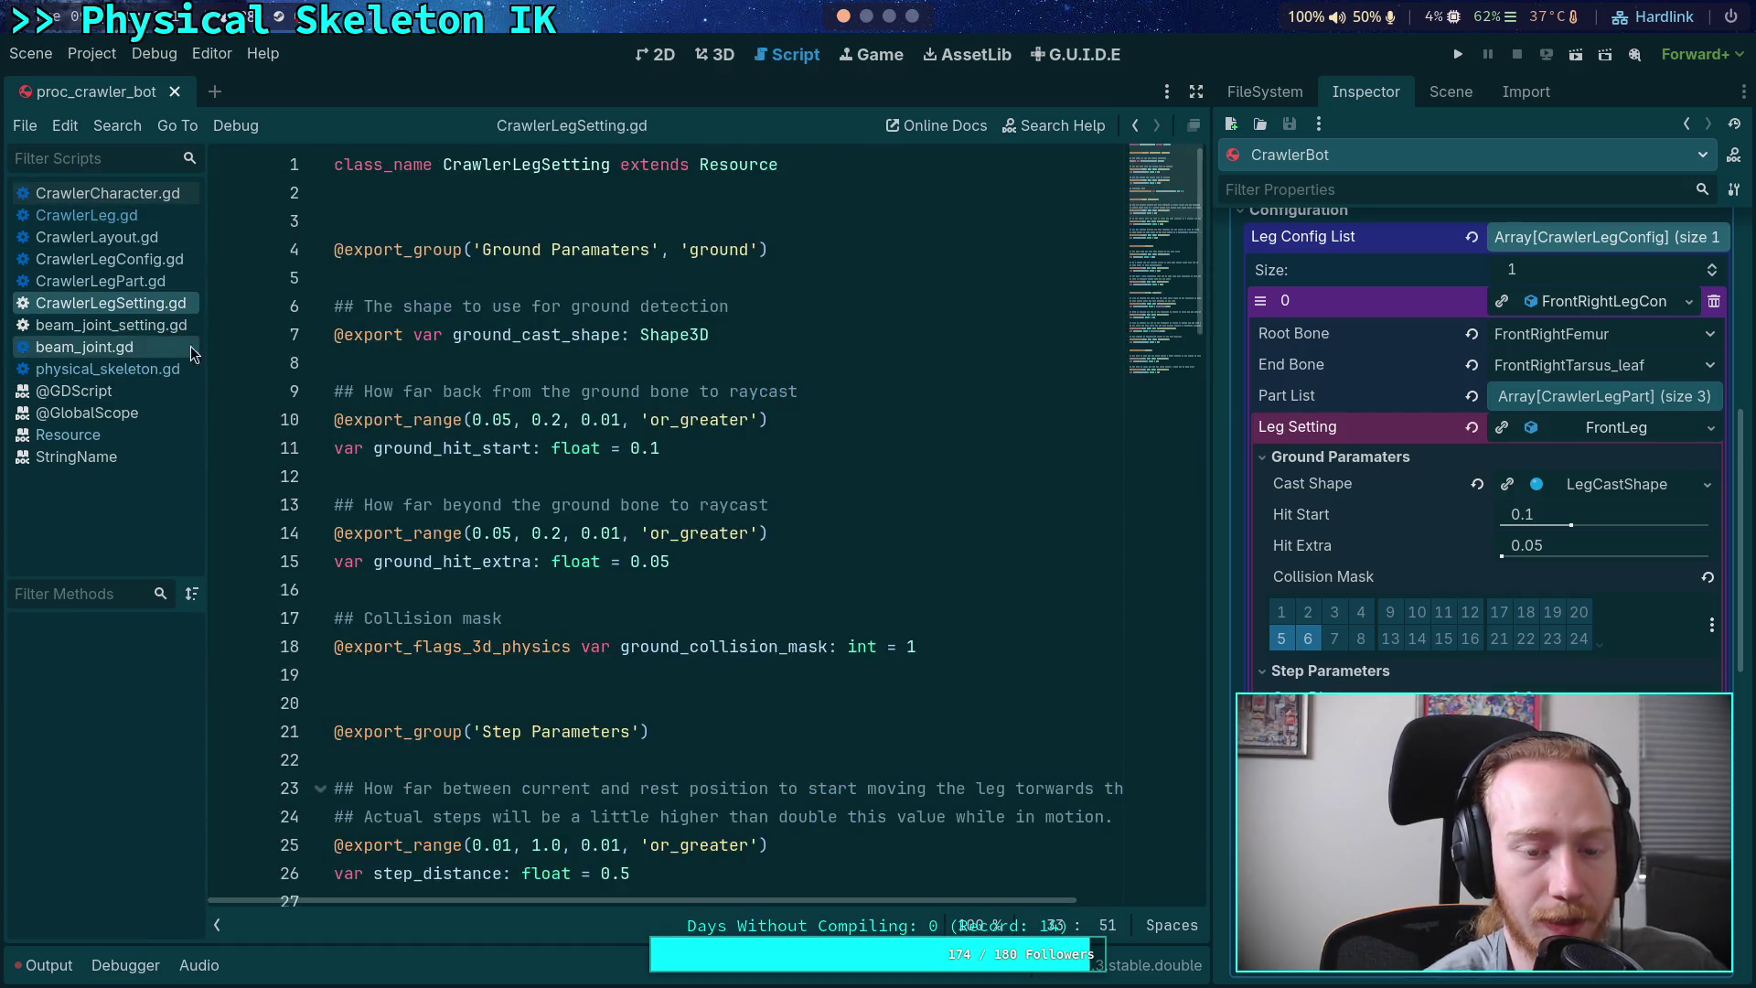
pyautogui.scroll(-1, 931, 686)
pyautogui.scroll(1, 928, 686)
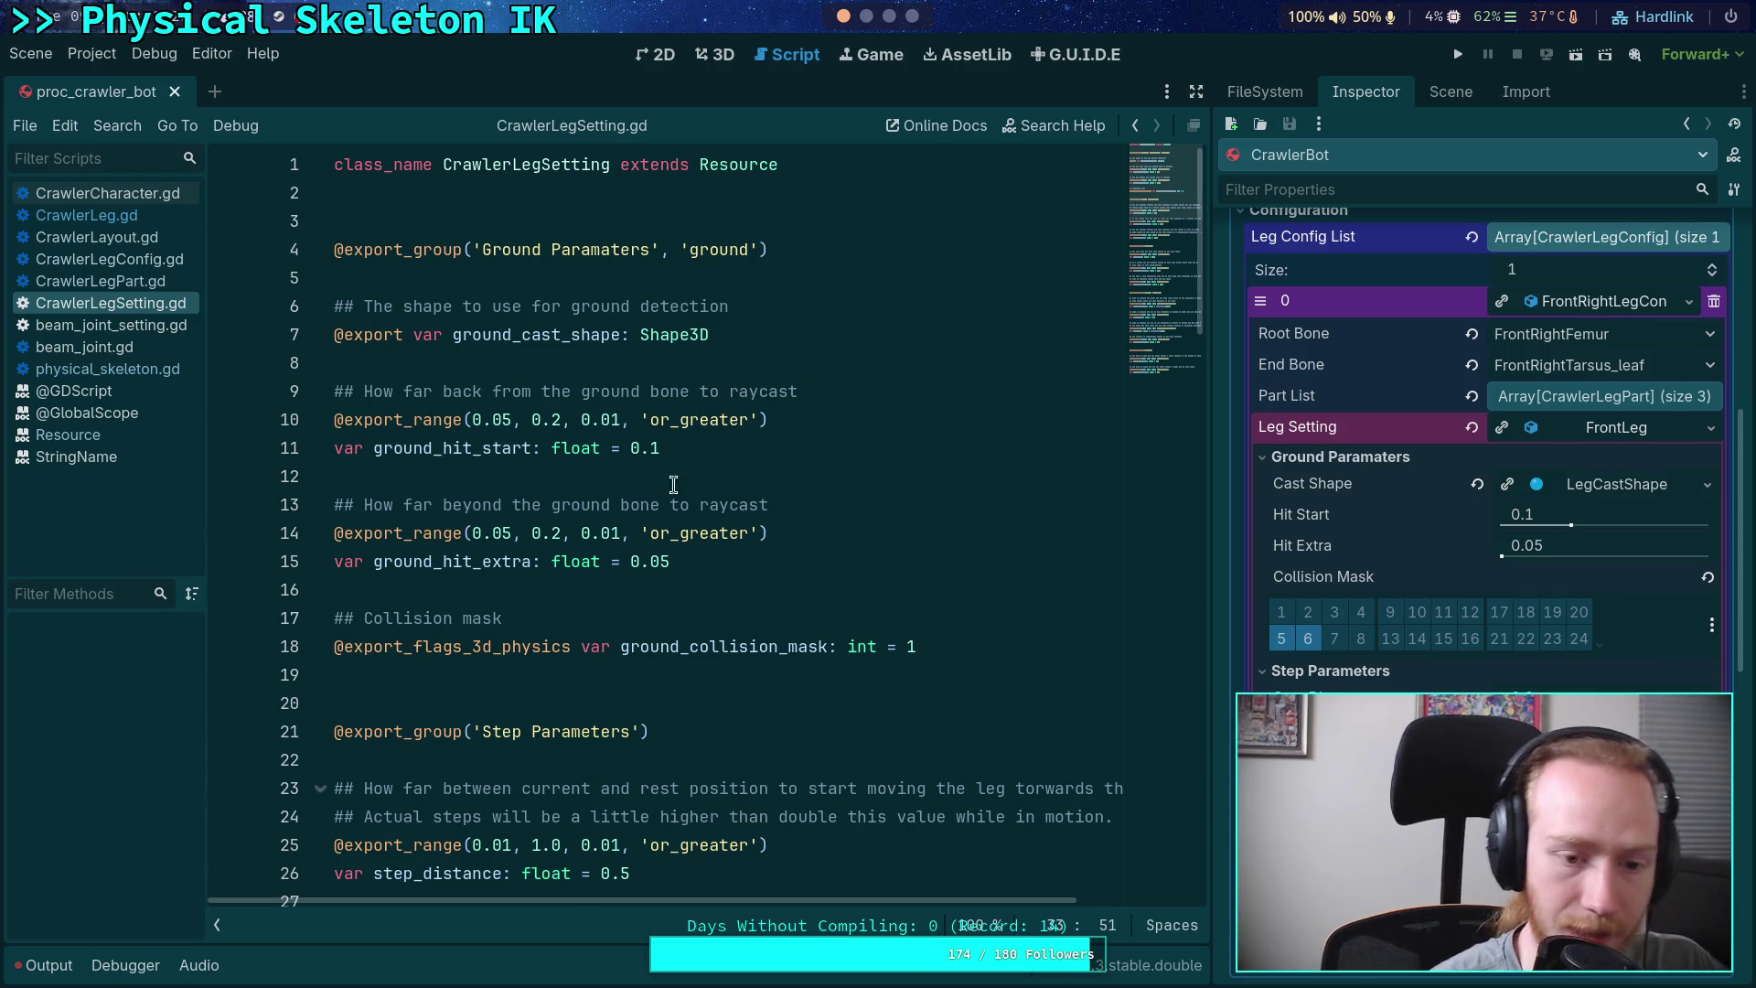
pyautogui.scroll(-3, 746, 737)
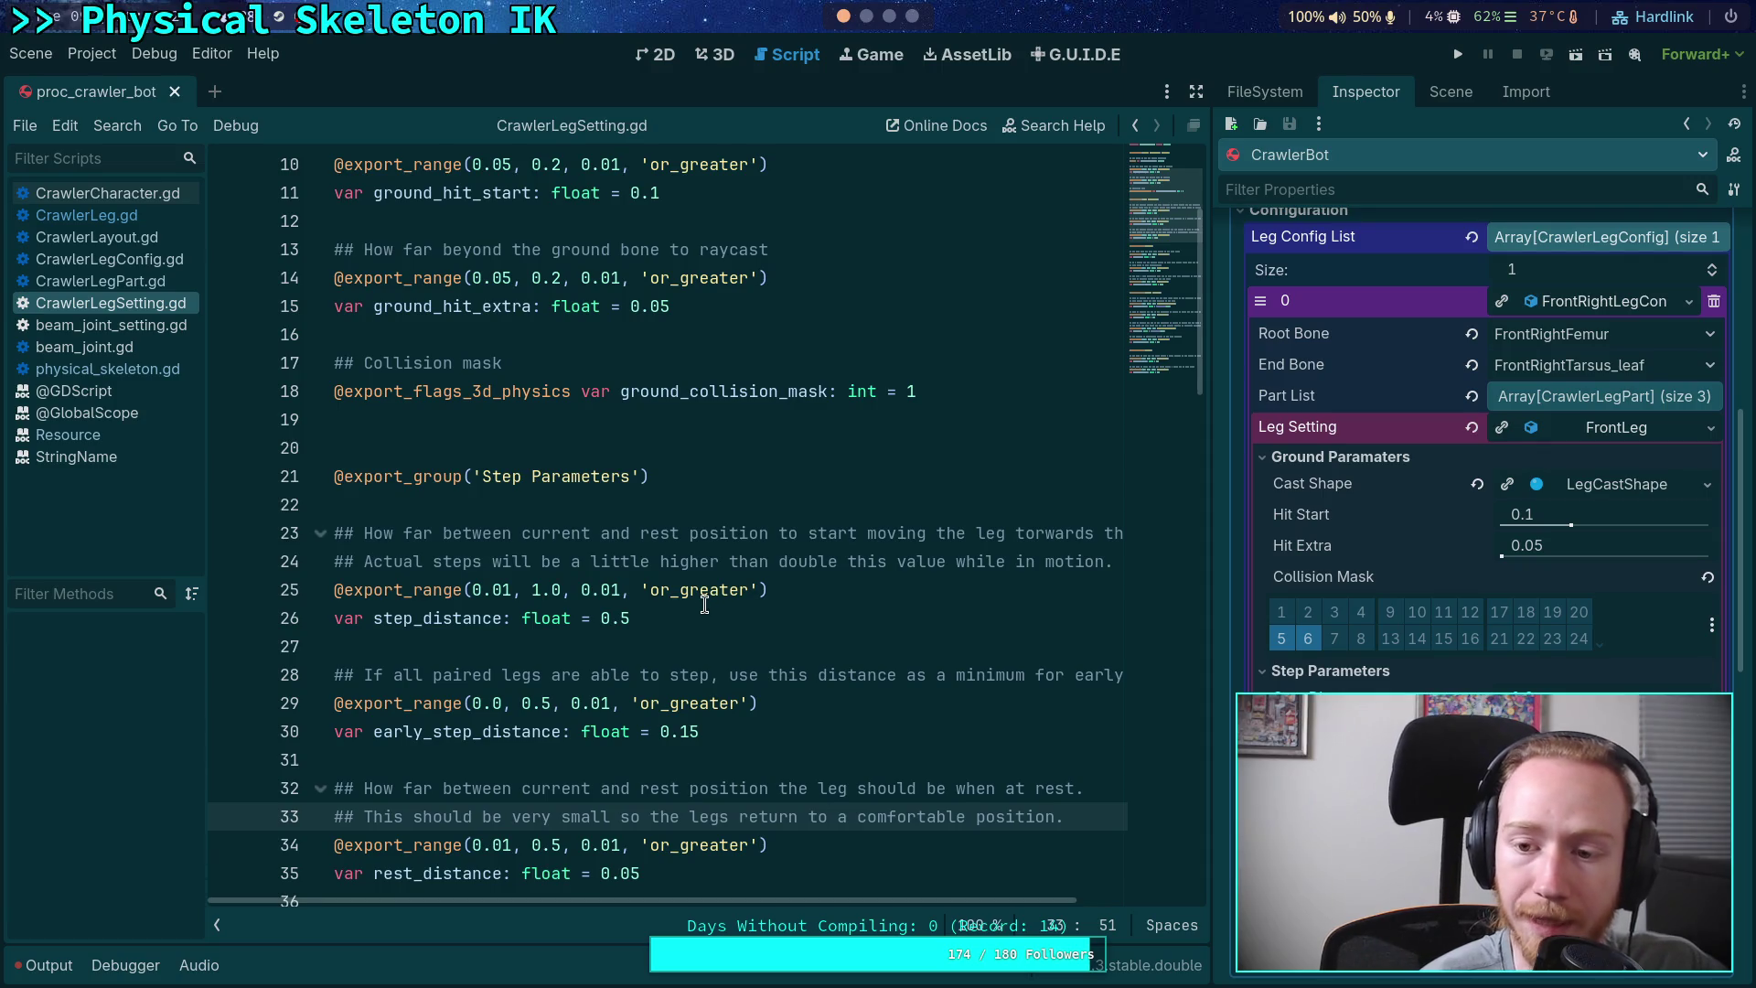
pyautogui.scroll(-1, 692, 579)
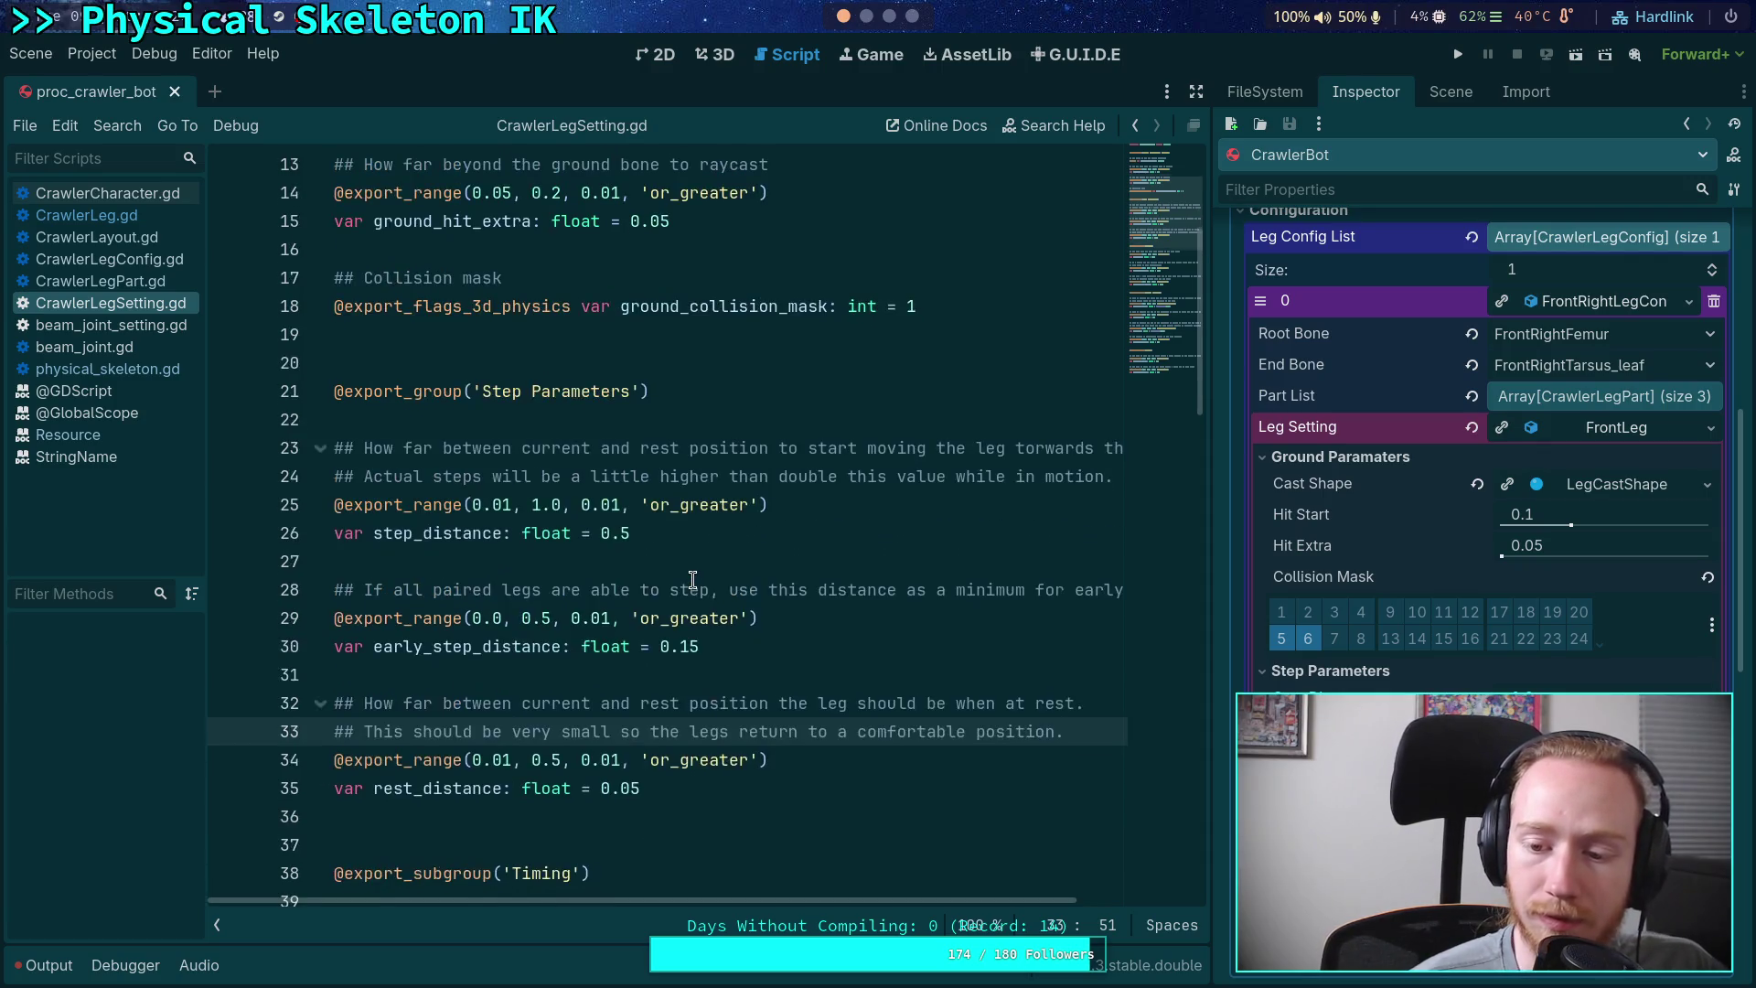
pyautogui.click(536, 432)
pyautogui.press('Return')
pyautogui.press('Return')
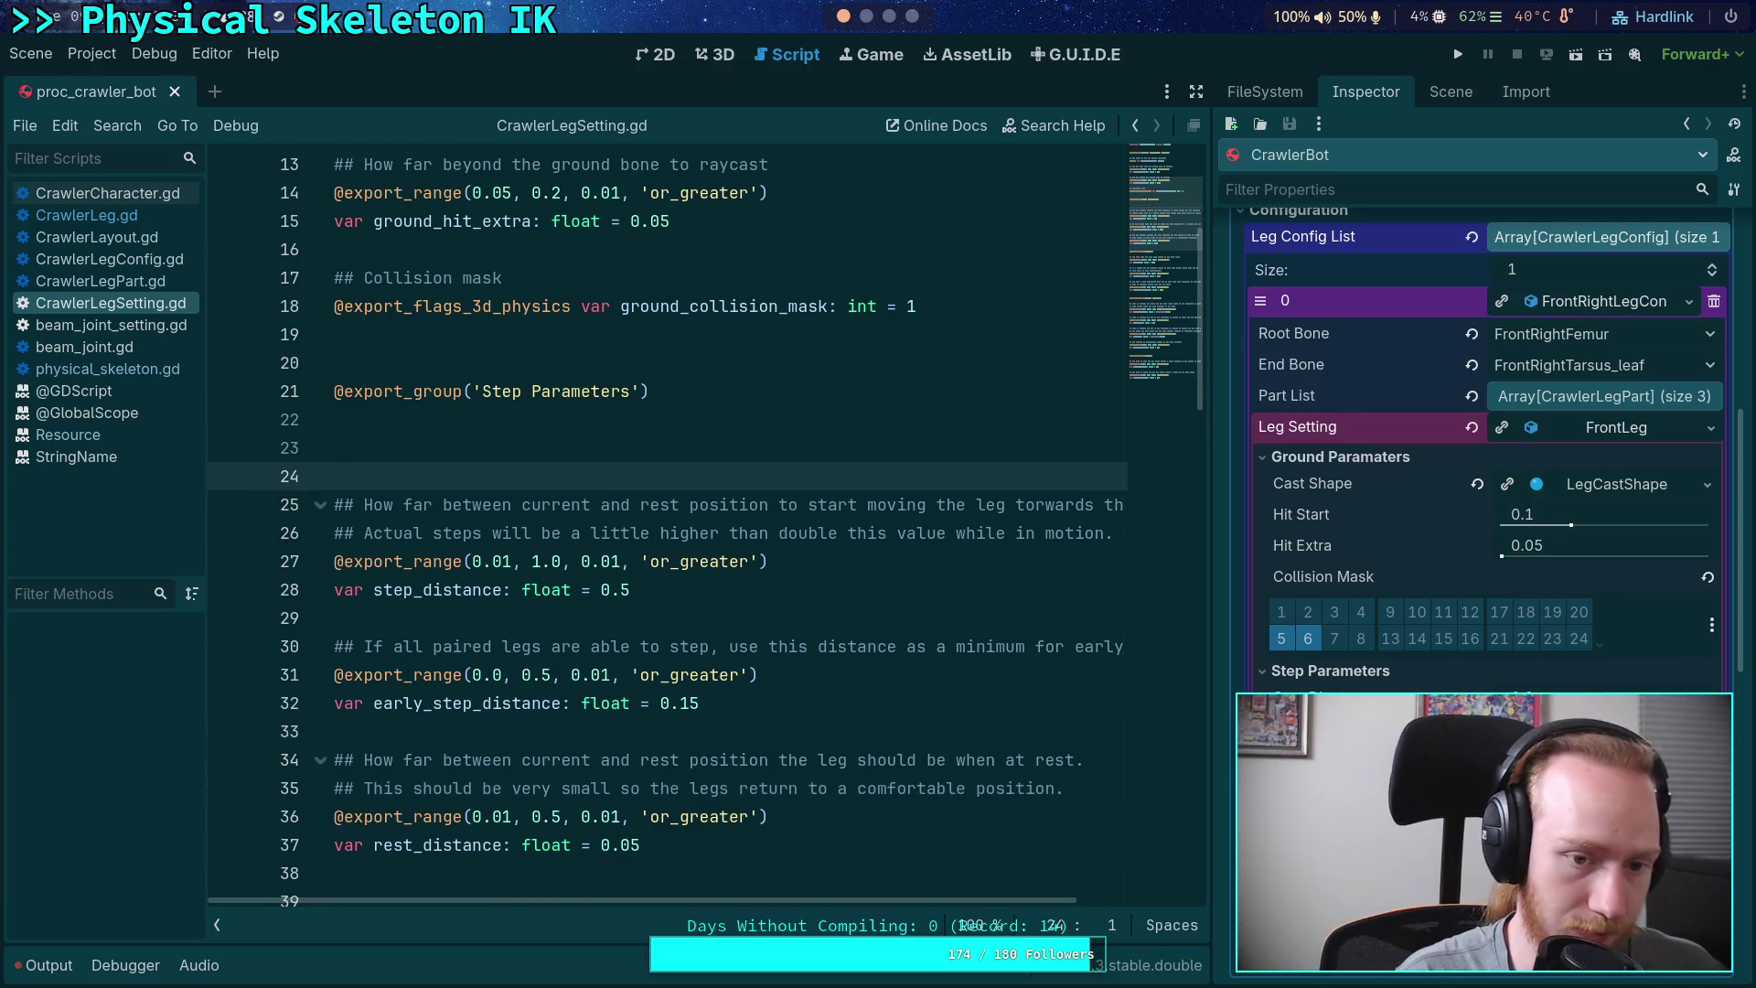
pyautogui.press('Up')
pyautogui.press('Return')
pyautogui.write('@export_')
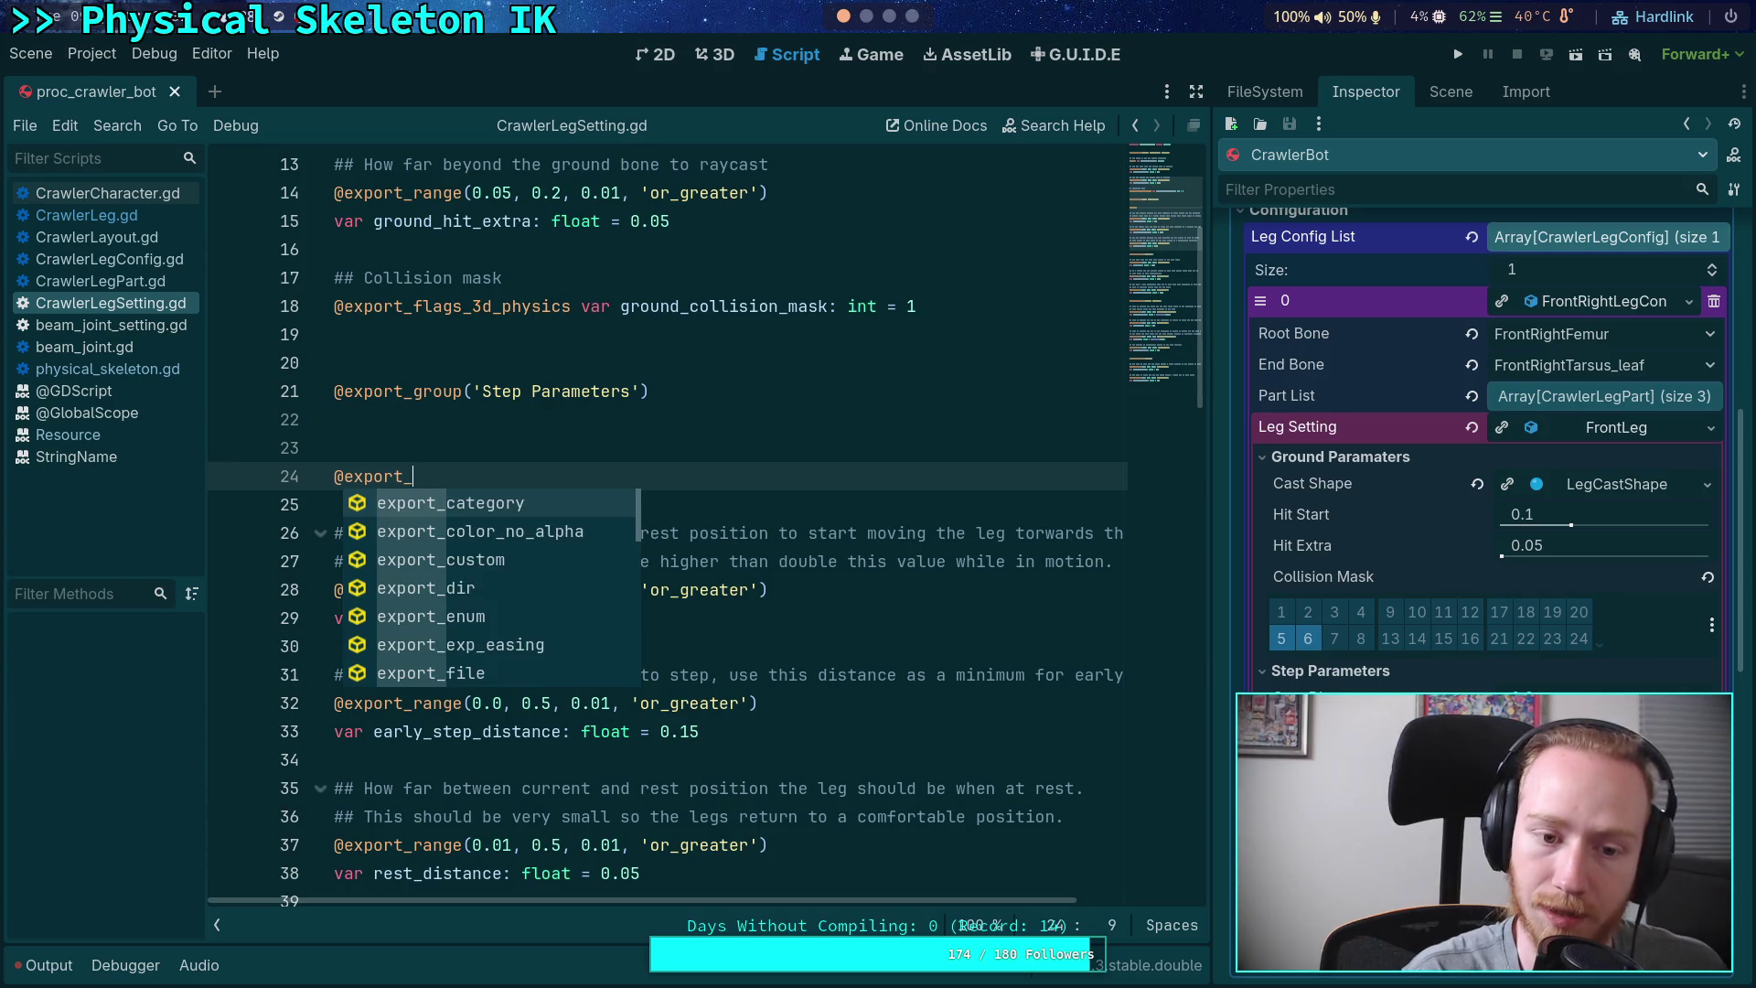
pyautogui.write('su')
pyautogui.press('Return')
pyautogui.write("'")
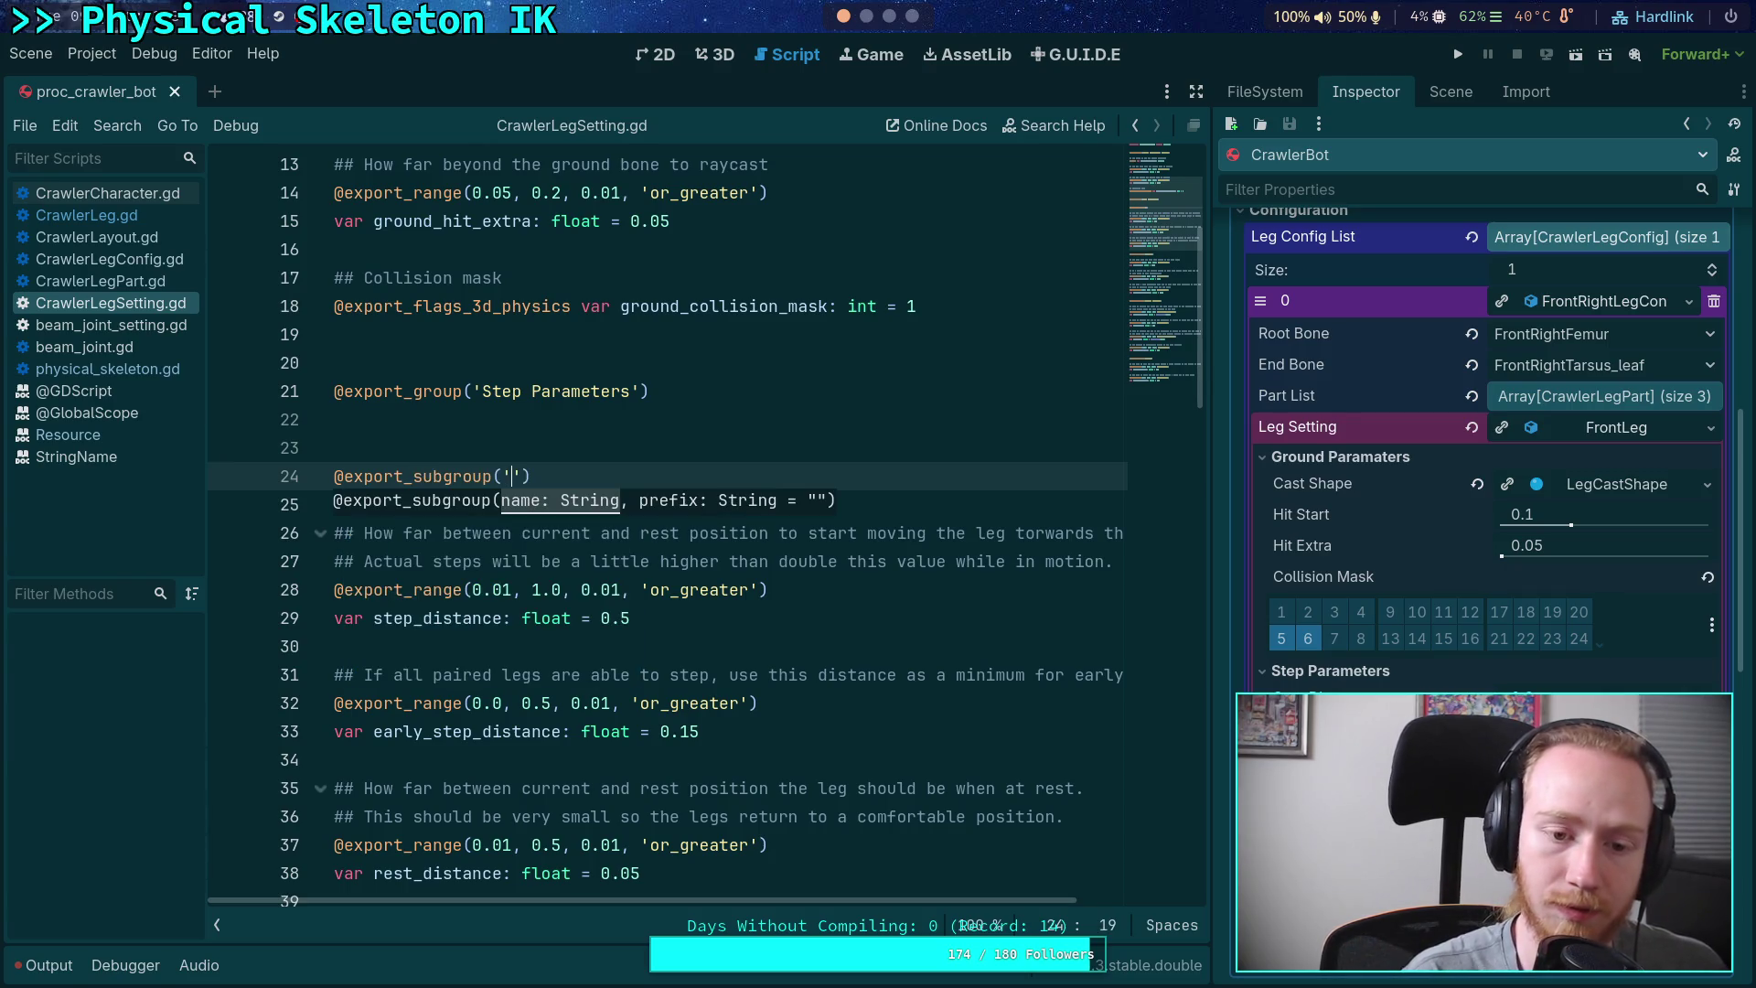
pyautogui.write('Distance')
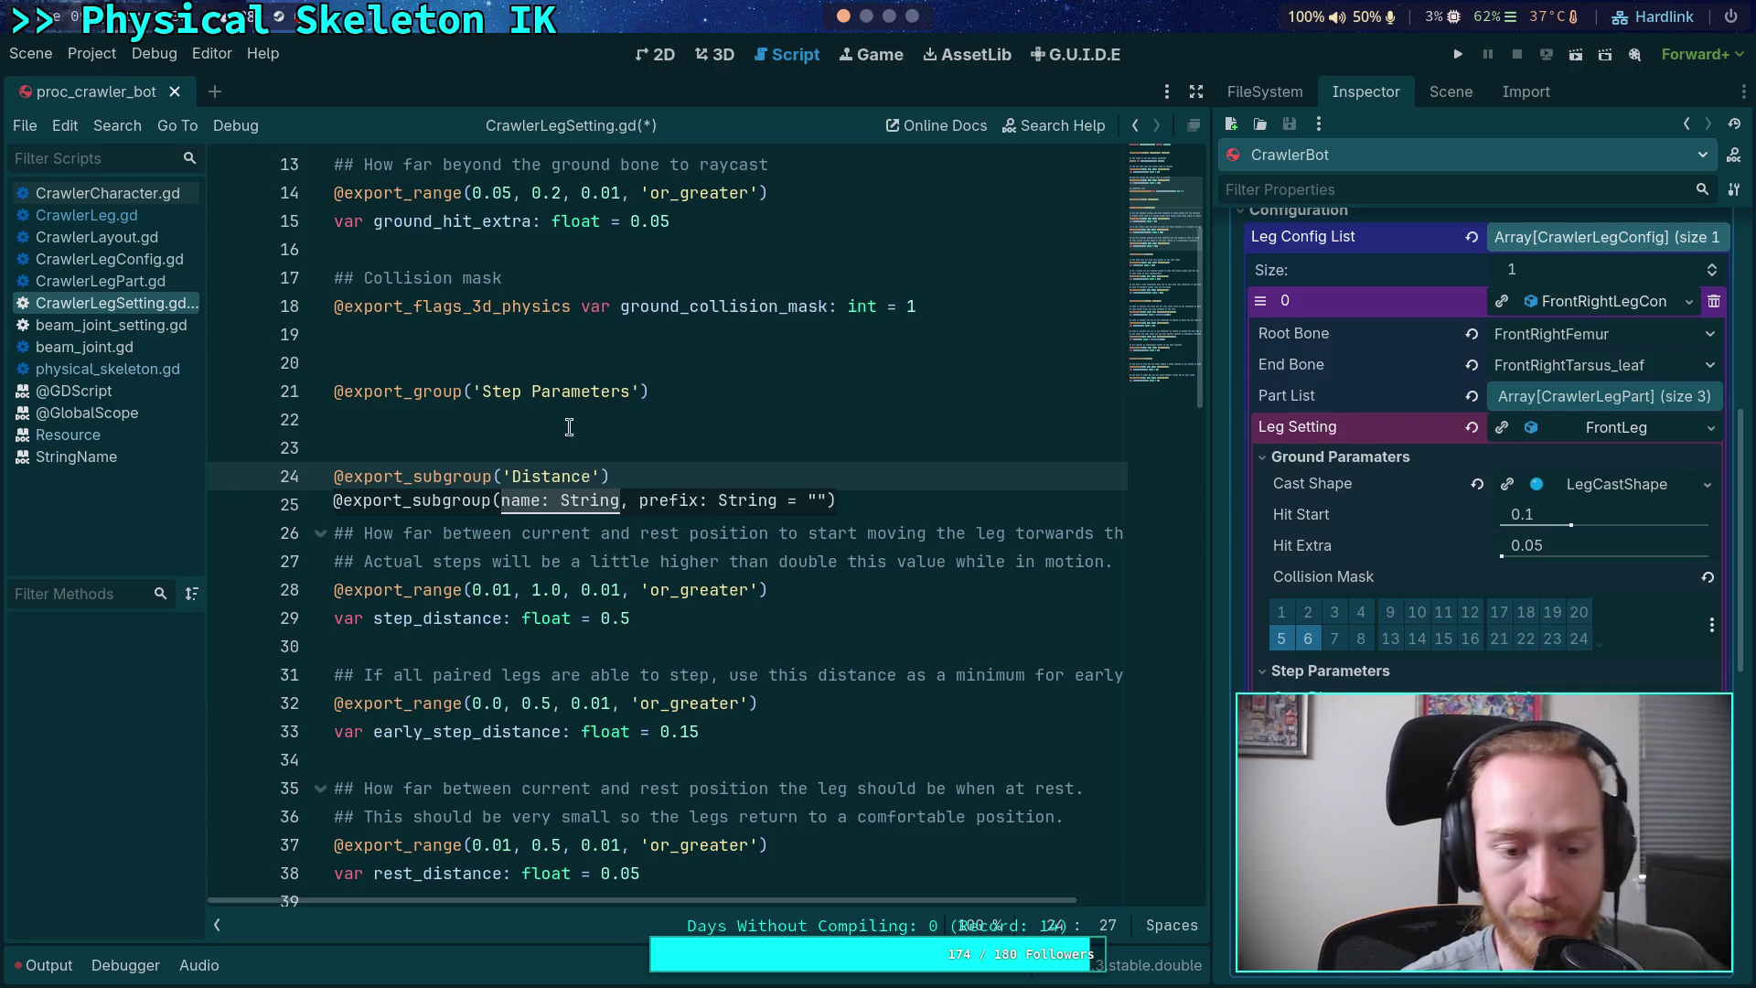
pyautogui.press('Up')
pyautogui.press('Up')
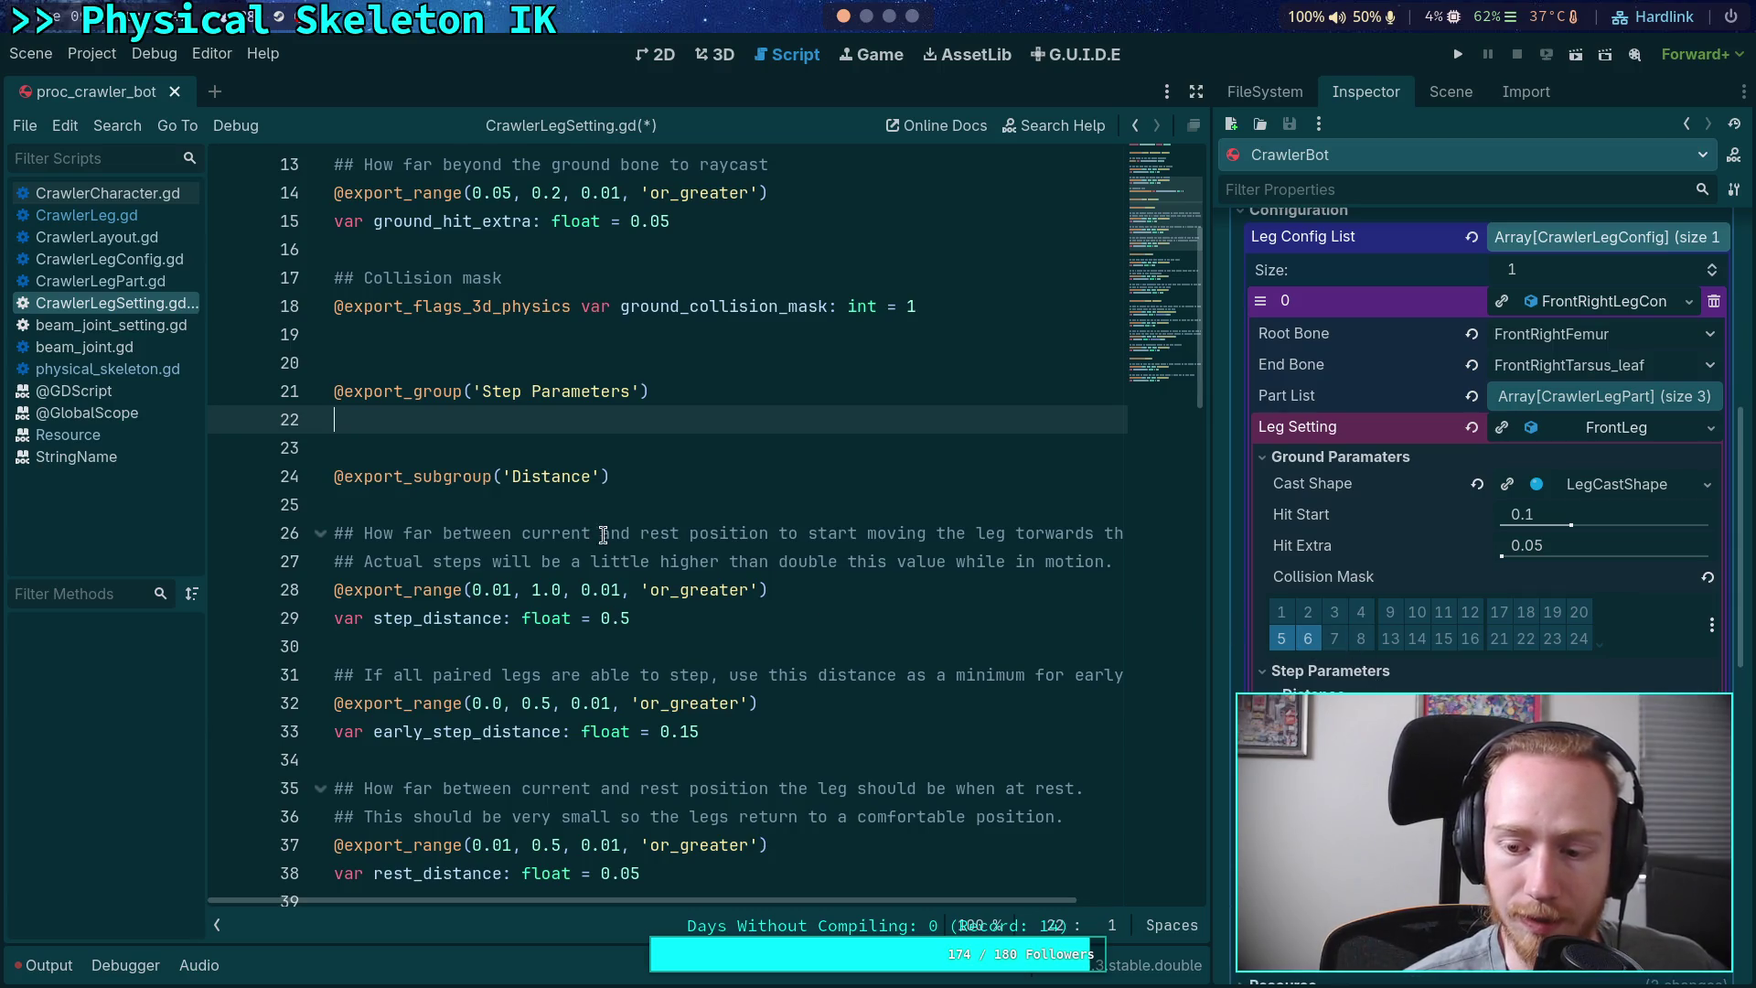
pyautogui.scroll(-2, 580, 515)
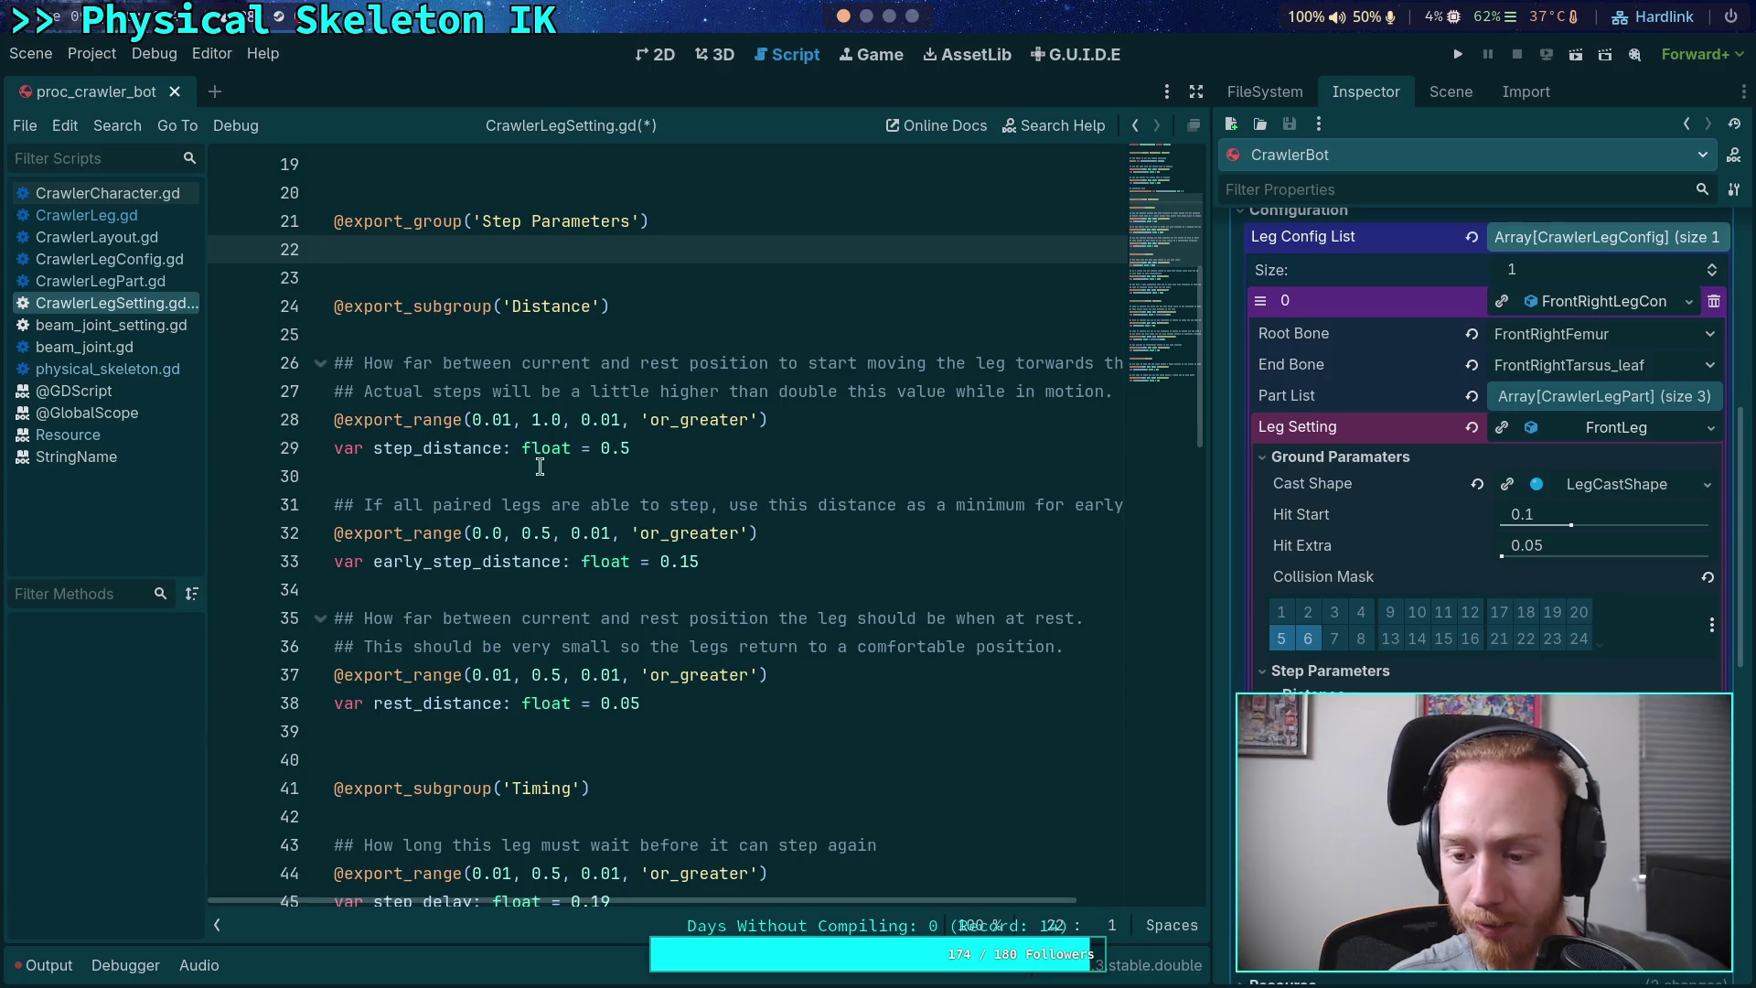
pyautogui.click(498, 283)
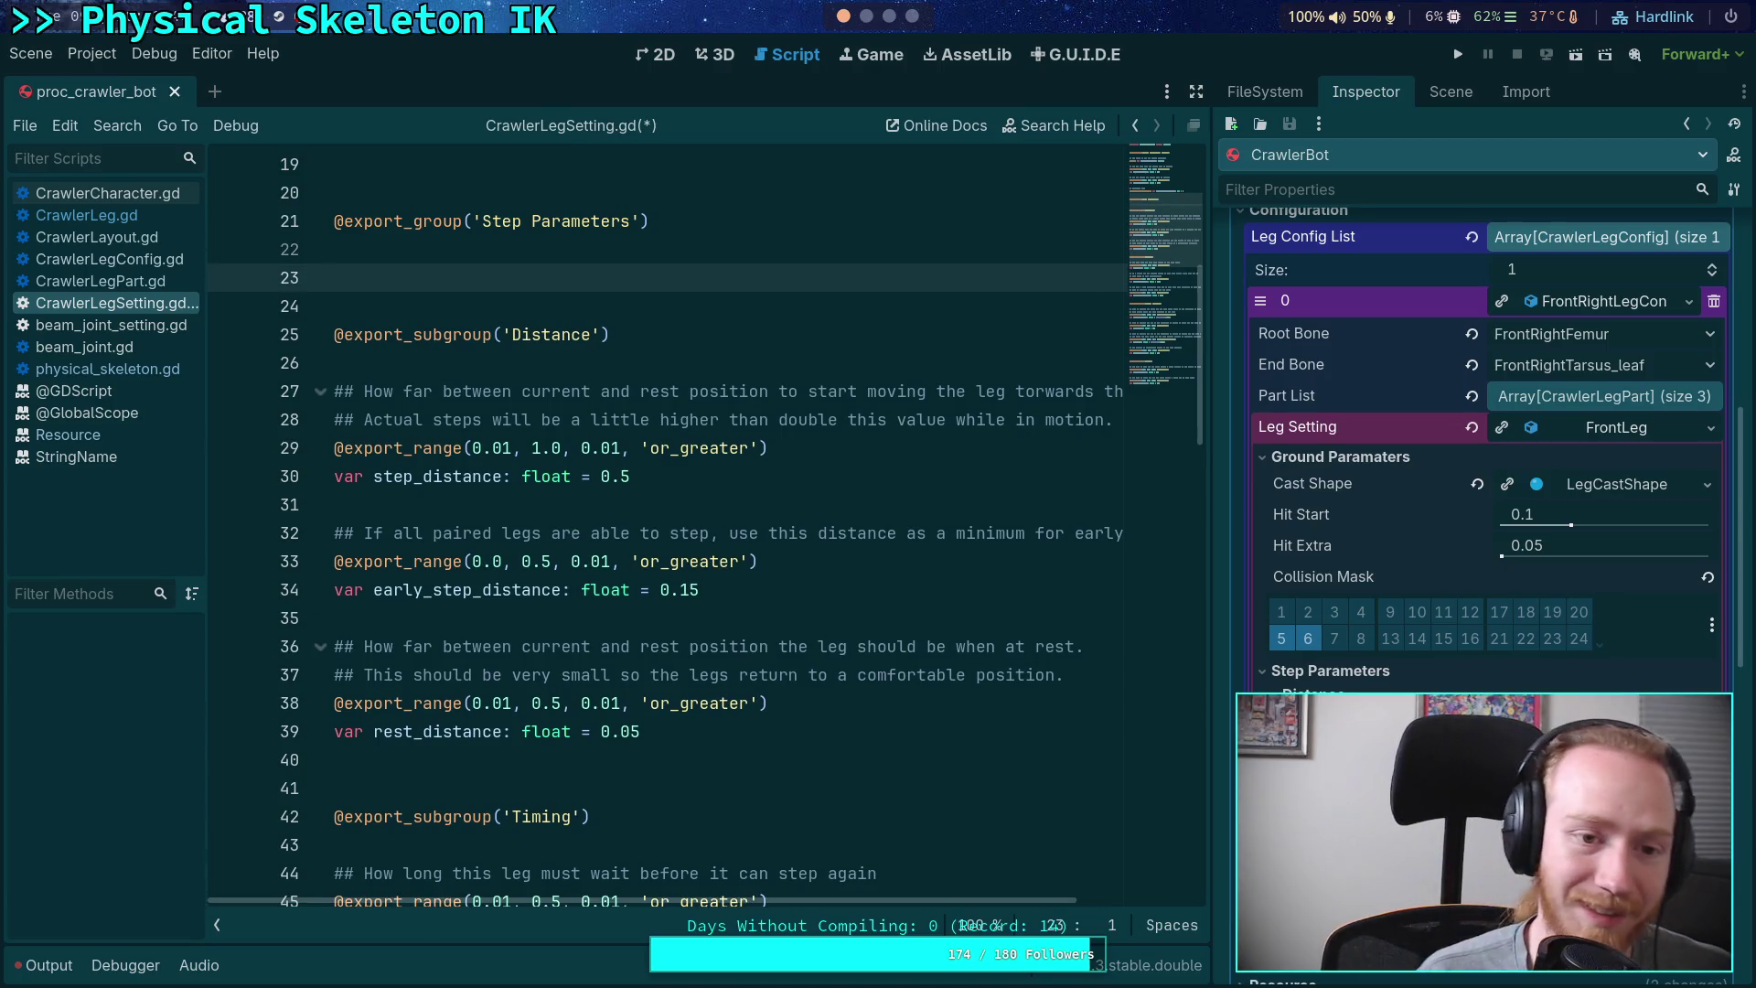
pyautogui.press('Return')
pyautogui.press('Return')
pyautogui.press('Up')
pyautogui.press('Up')
pyautogui.press('Return')
pyautogui.write('@')
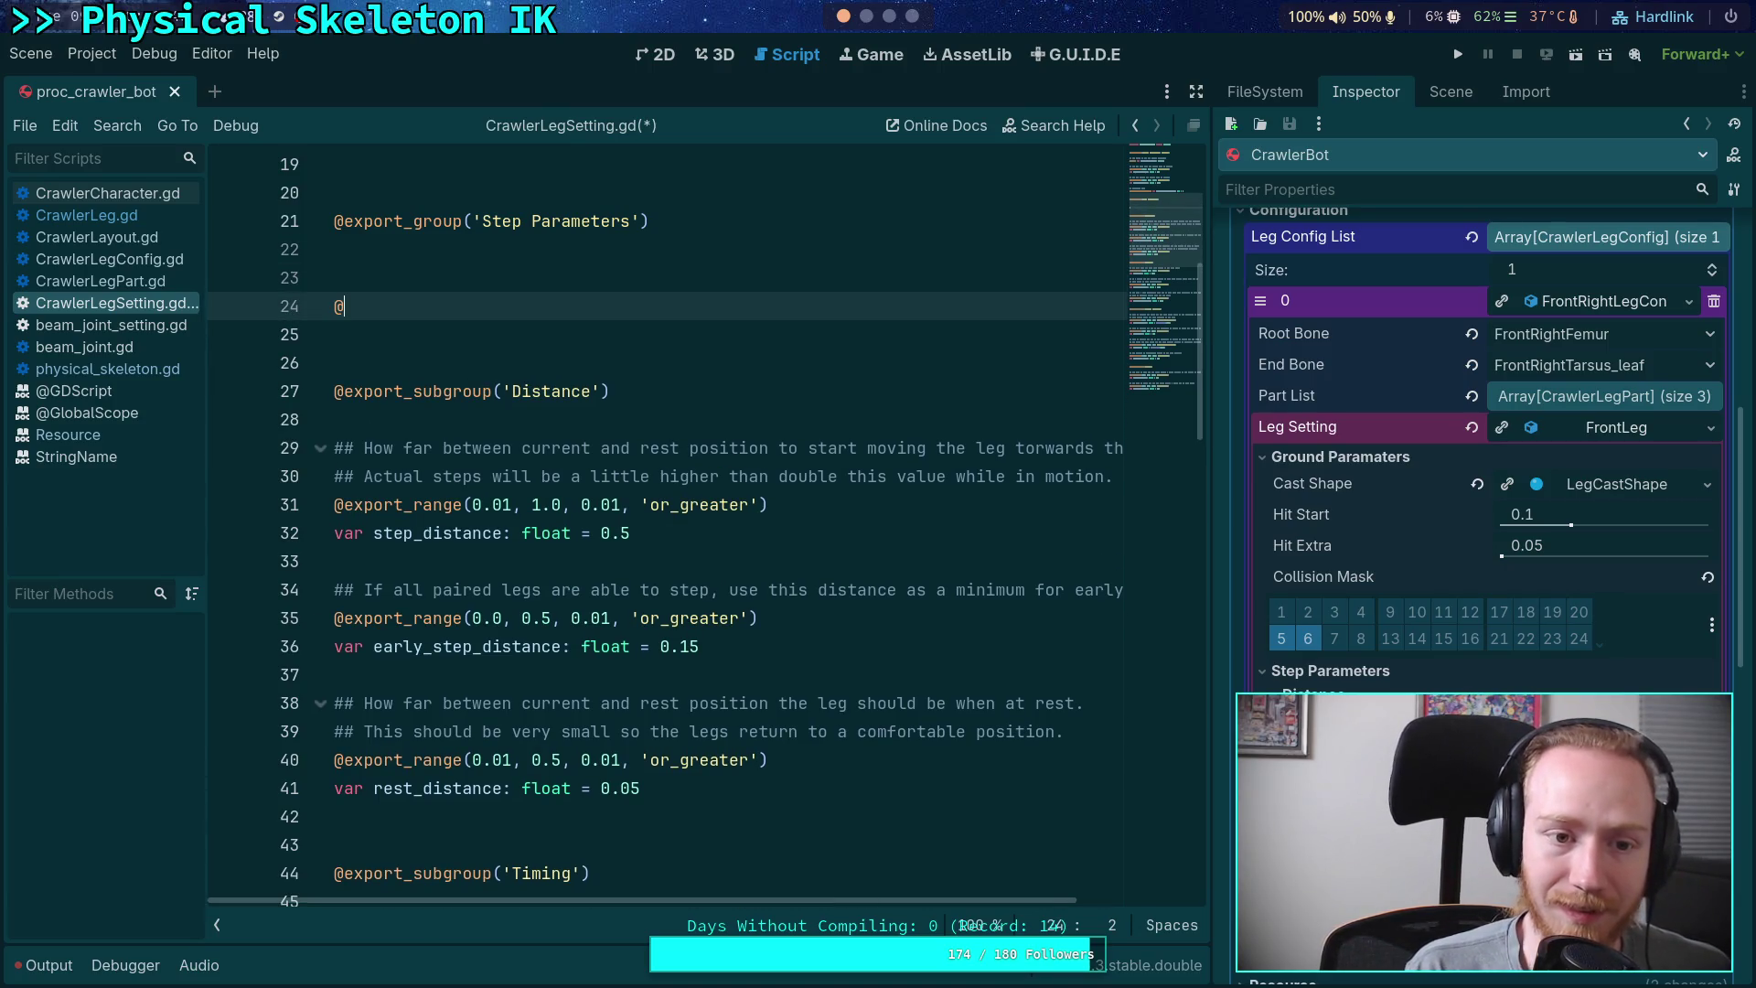
pyautogui.write('export_')
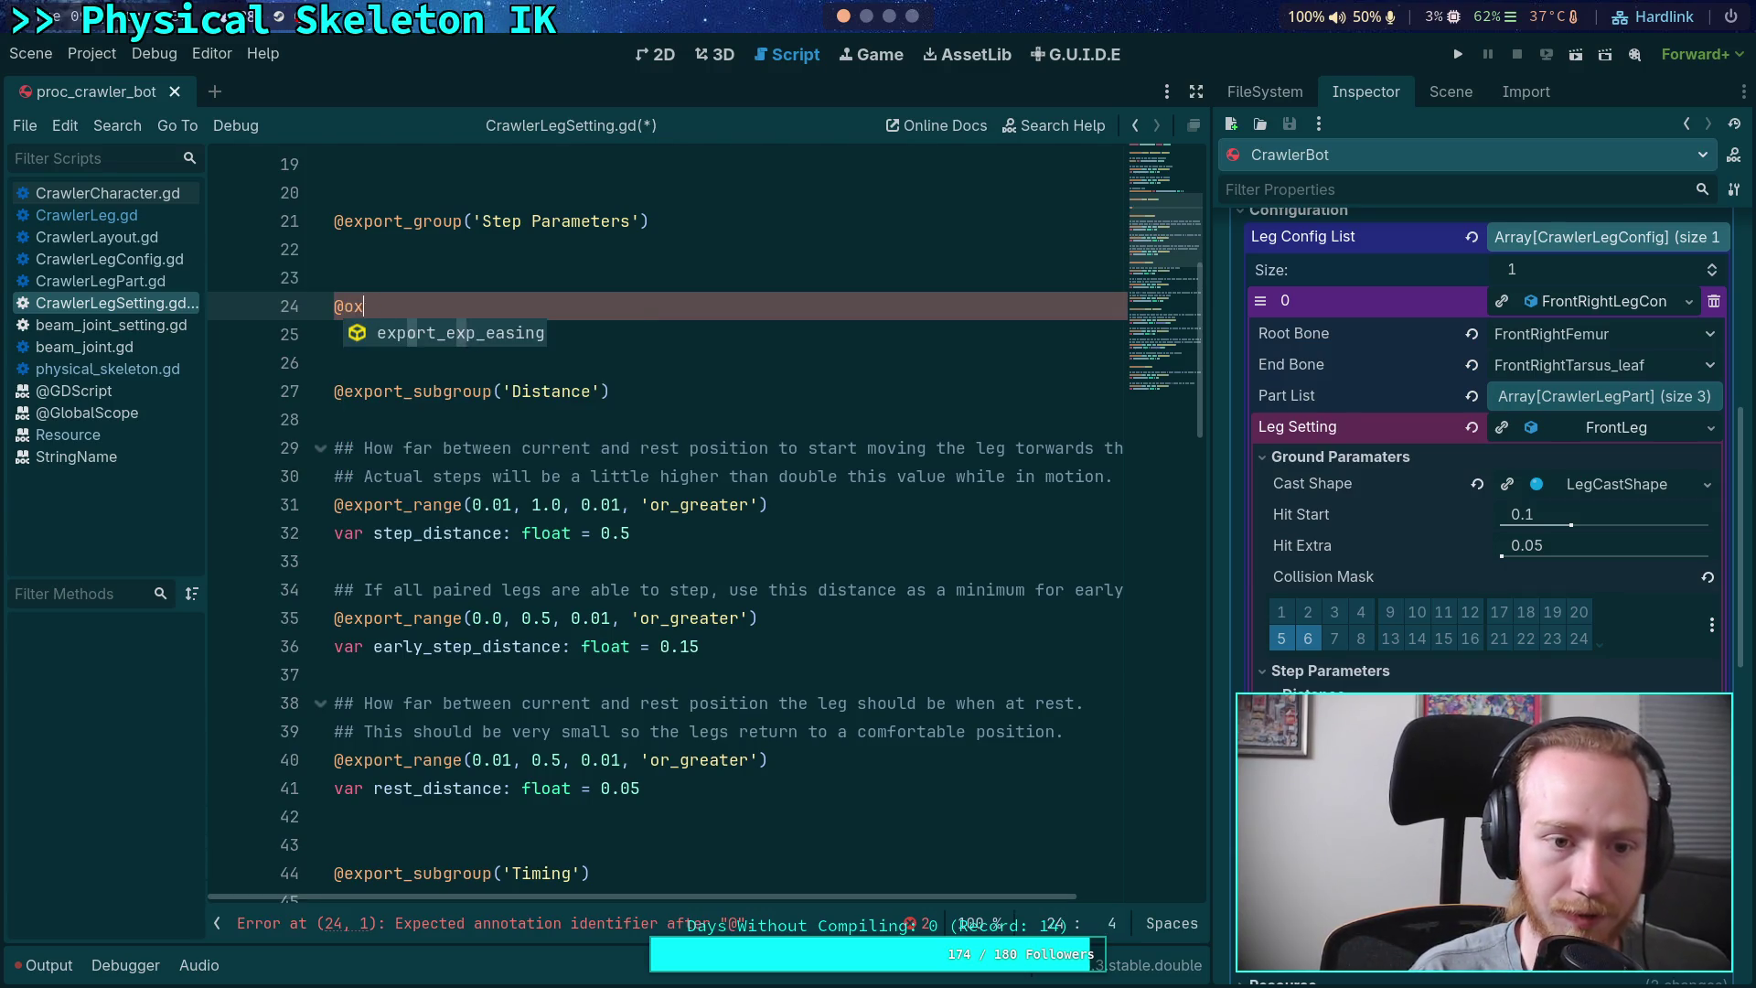
pyautogui.write('sub')
pyautogui.press('Return')
pyautogui.write("'")
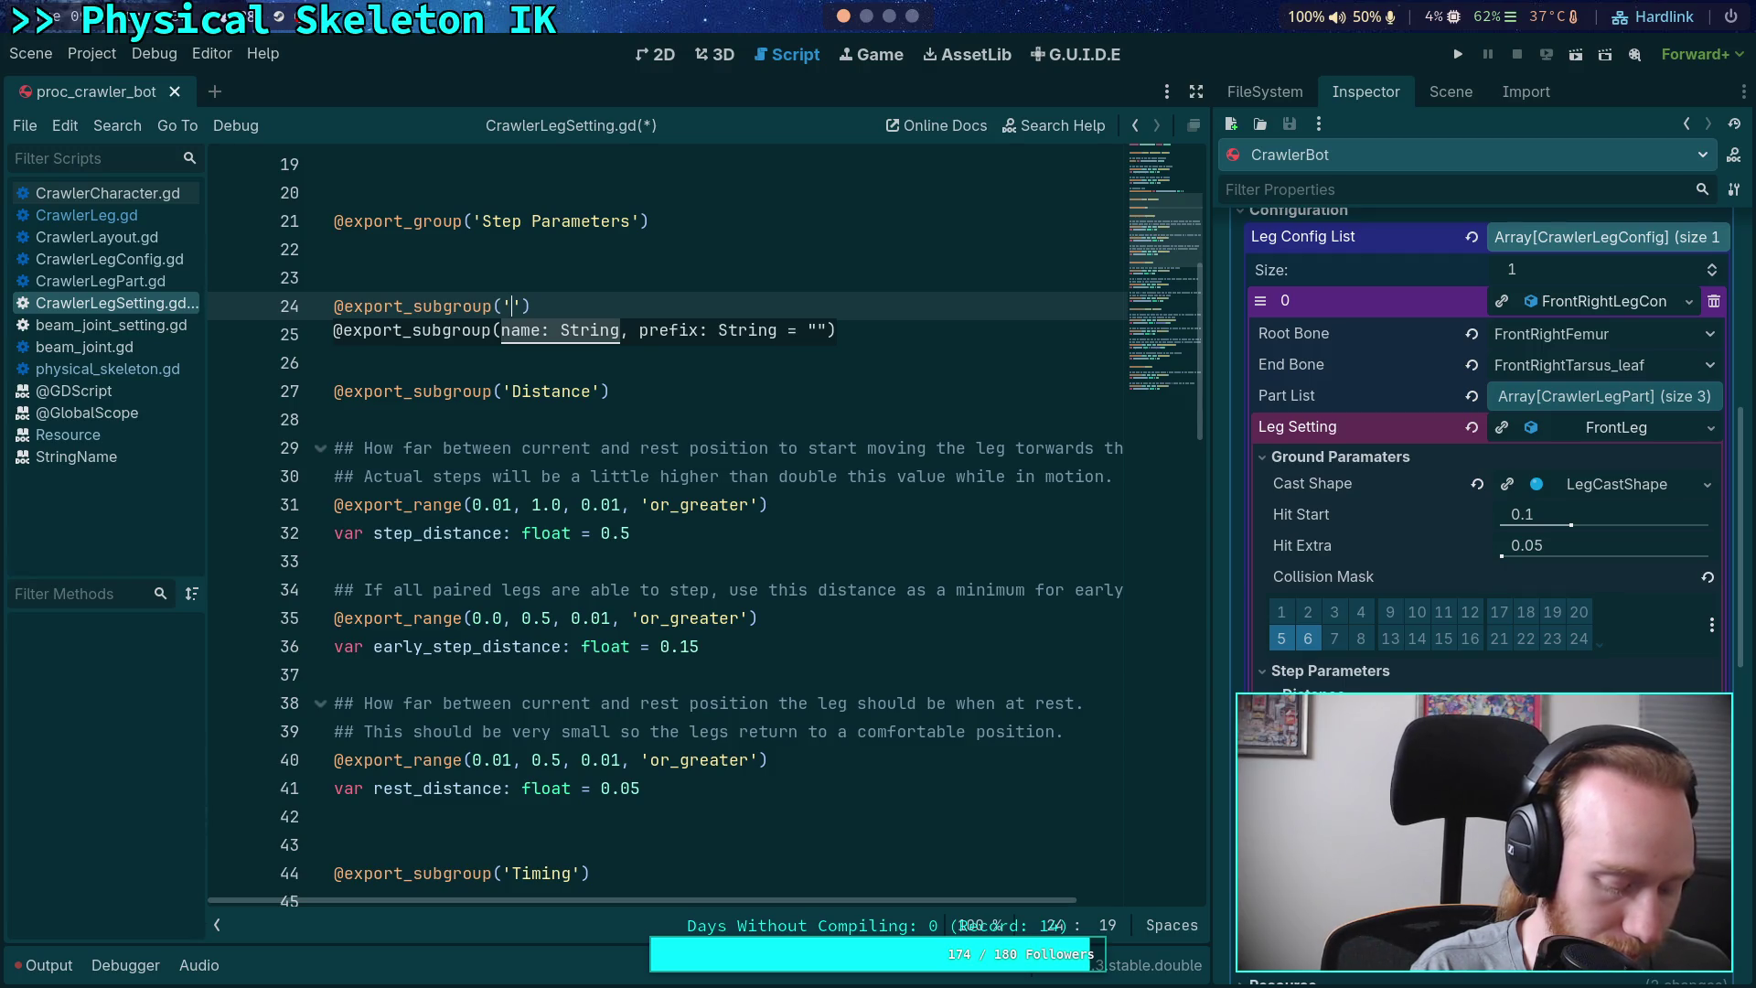
pyautogui.write('Step C')
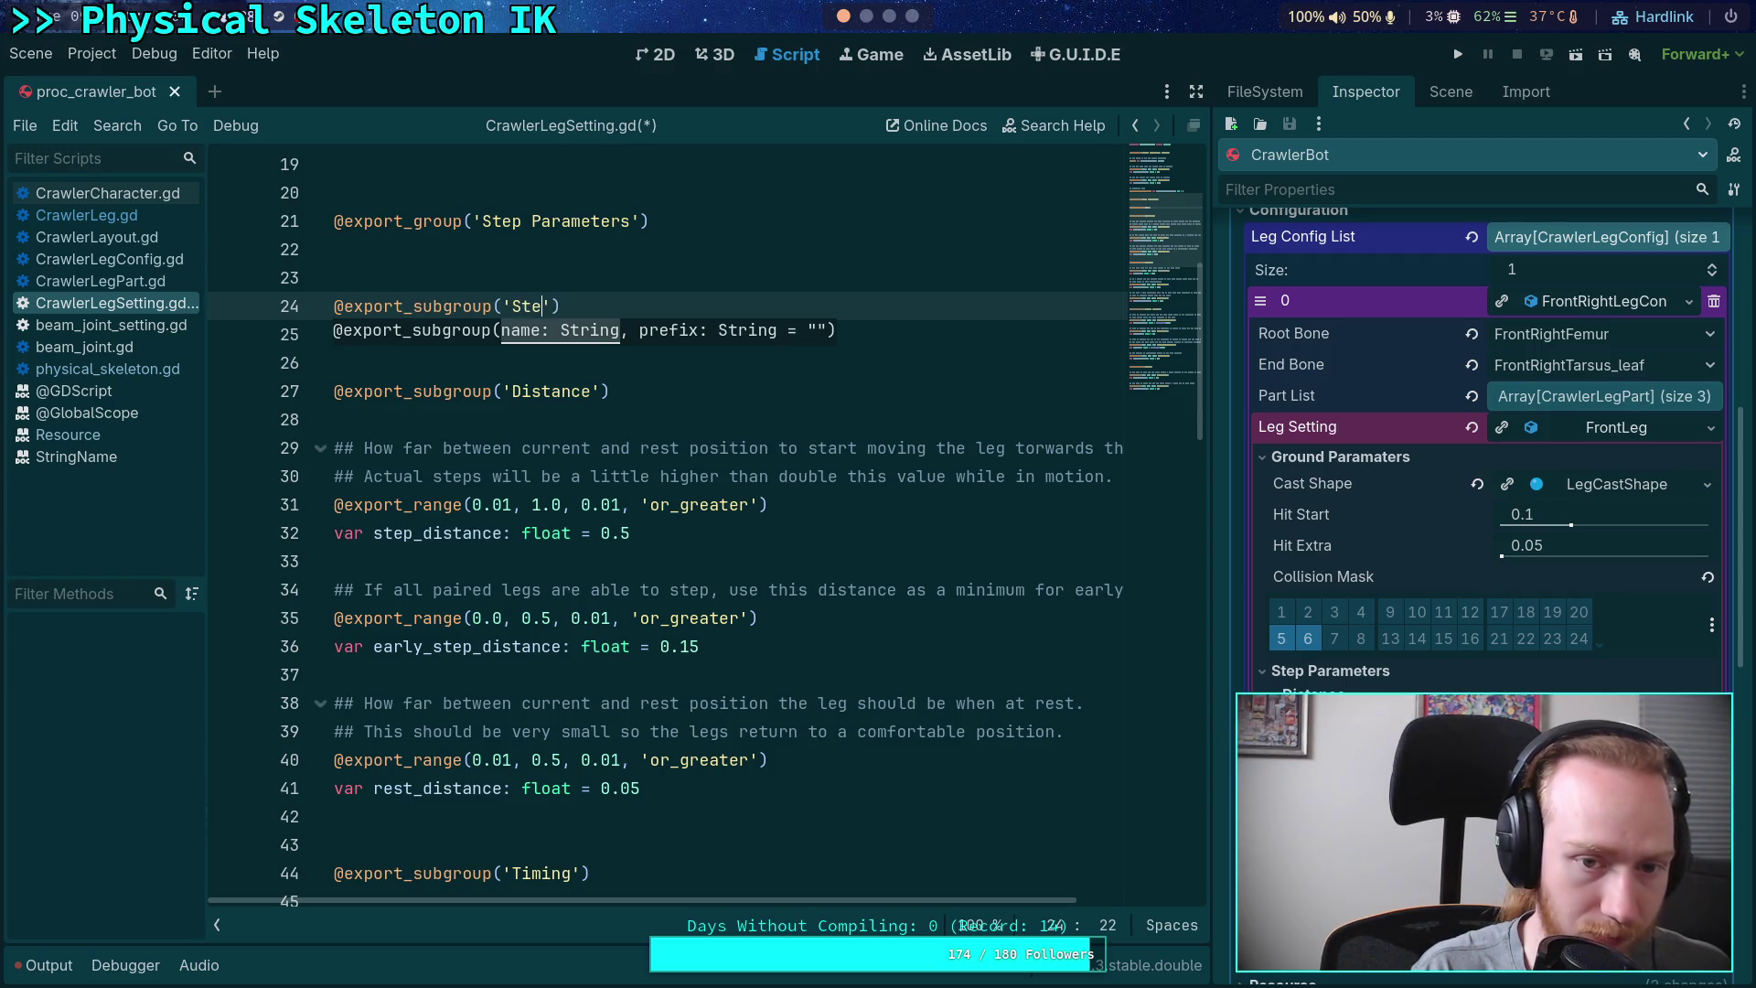
pyautogui.write('ast')
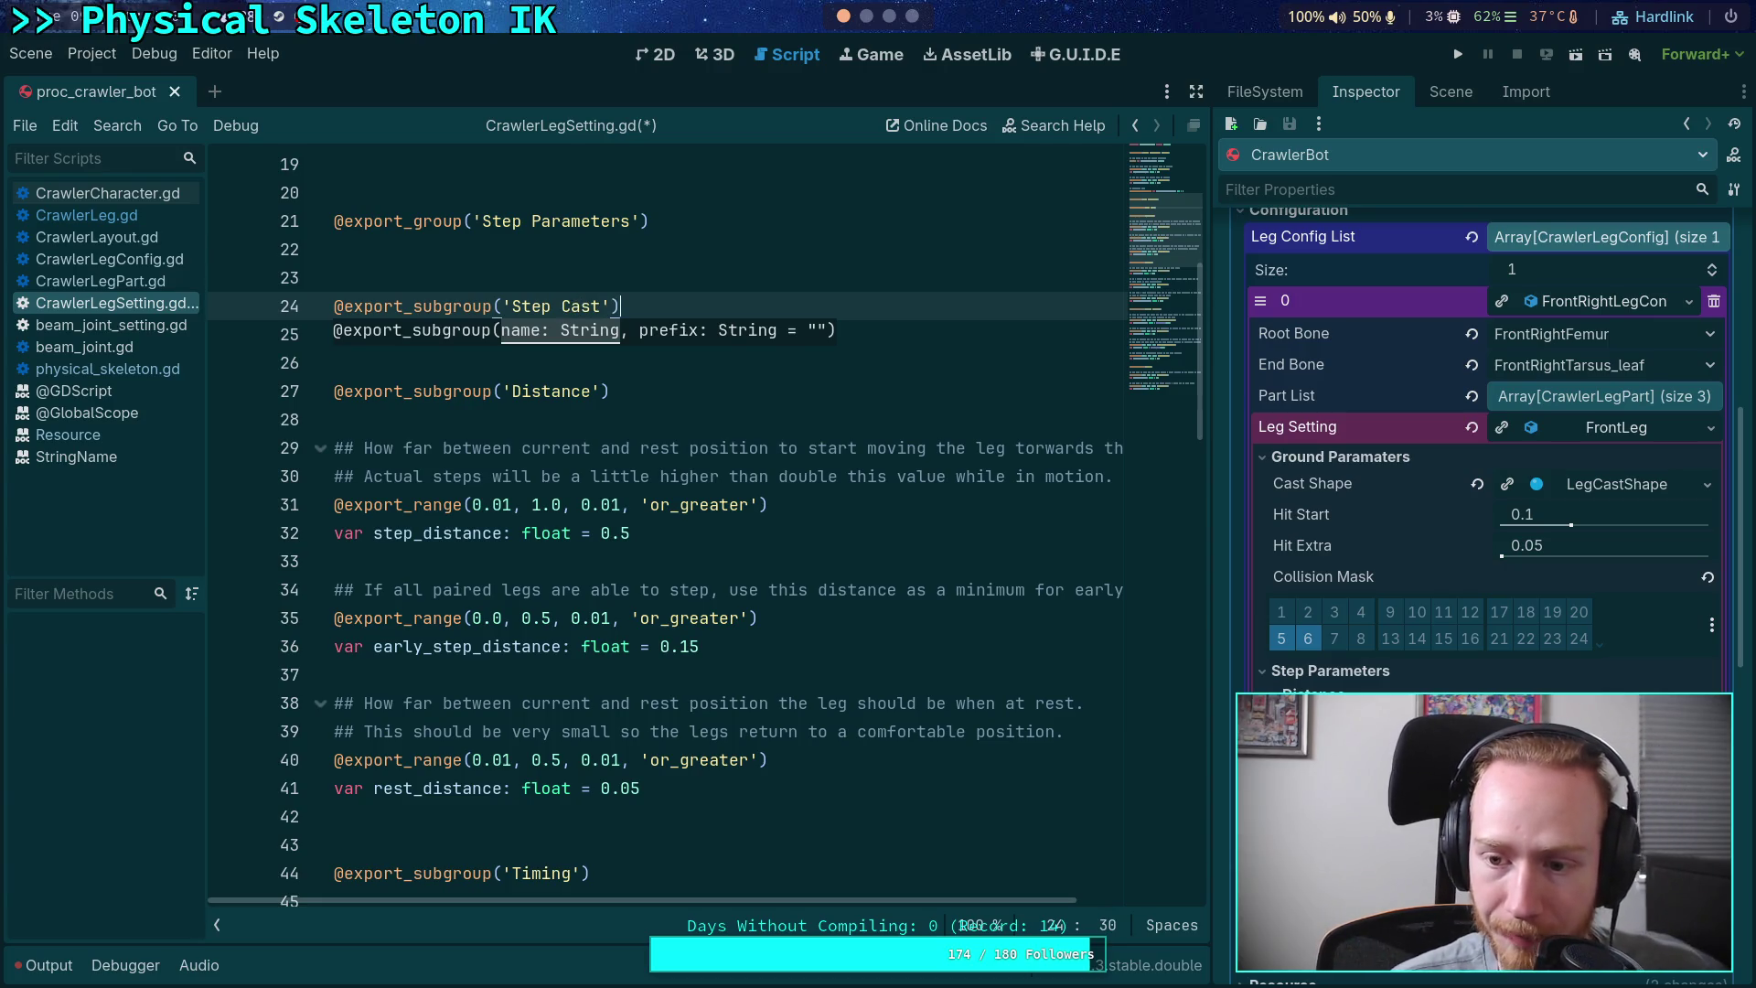
pyautogui.press('Return')
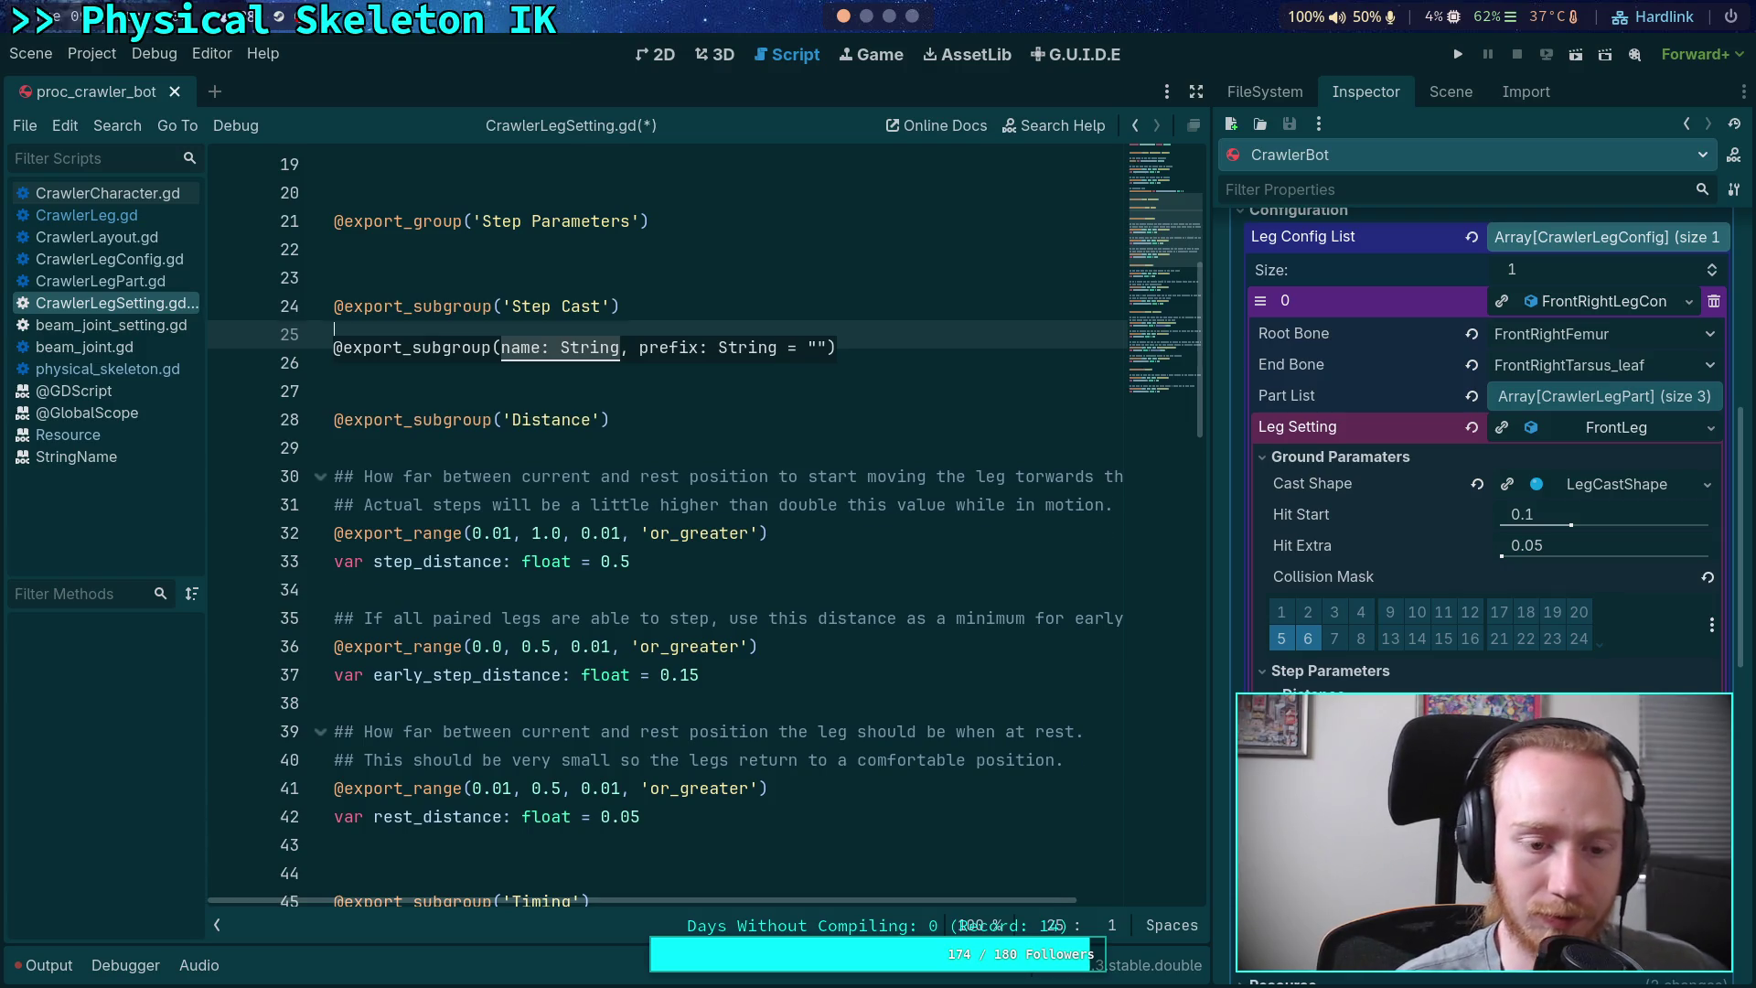
pyautogui.press('Return')
pyautogui.write('@export v')
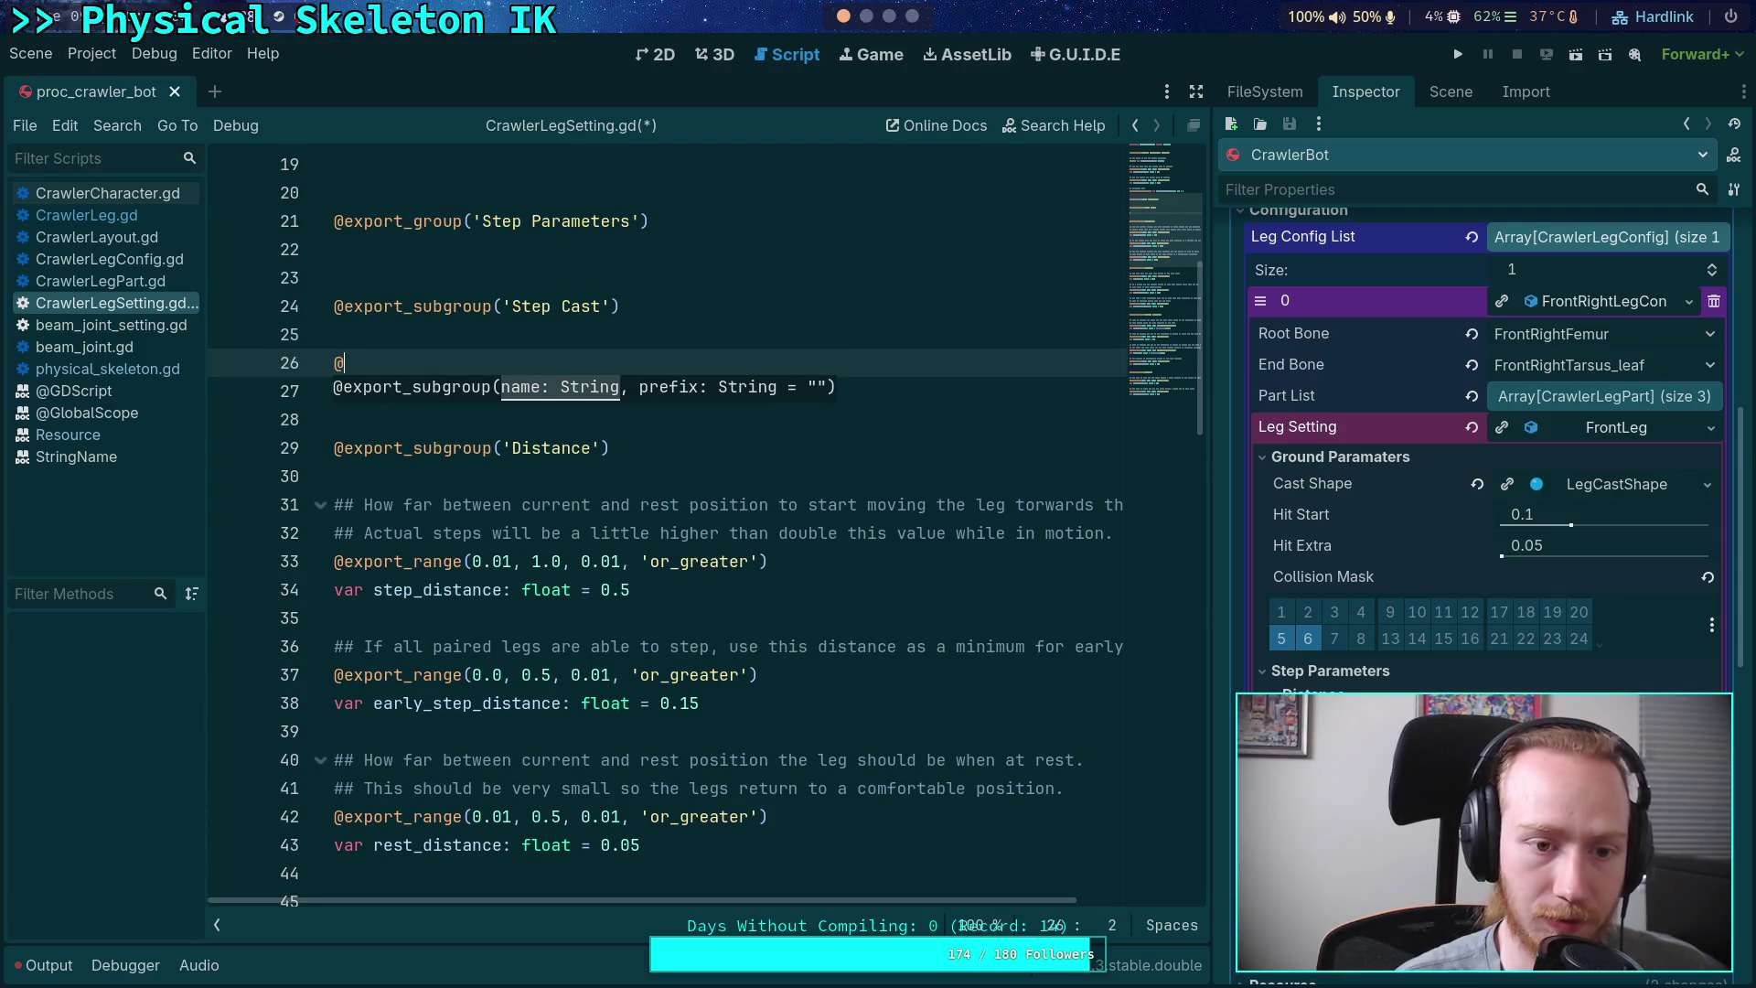
pyautogui.write('ar')
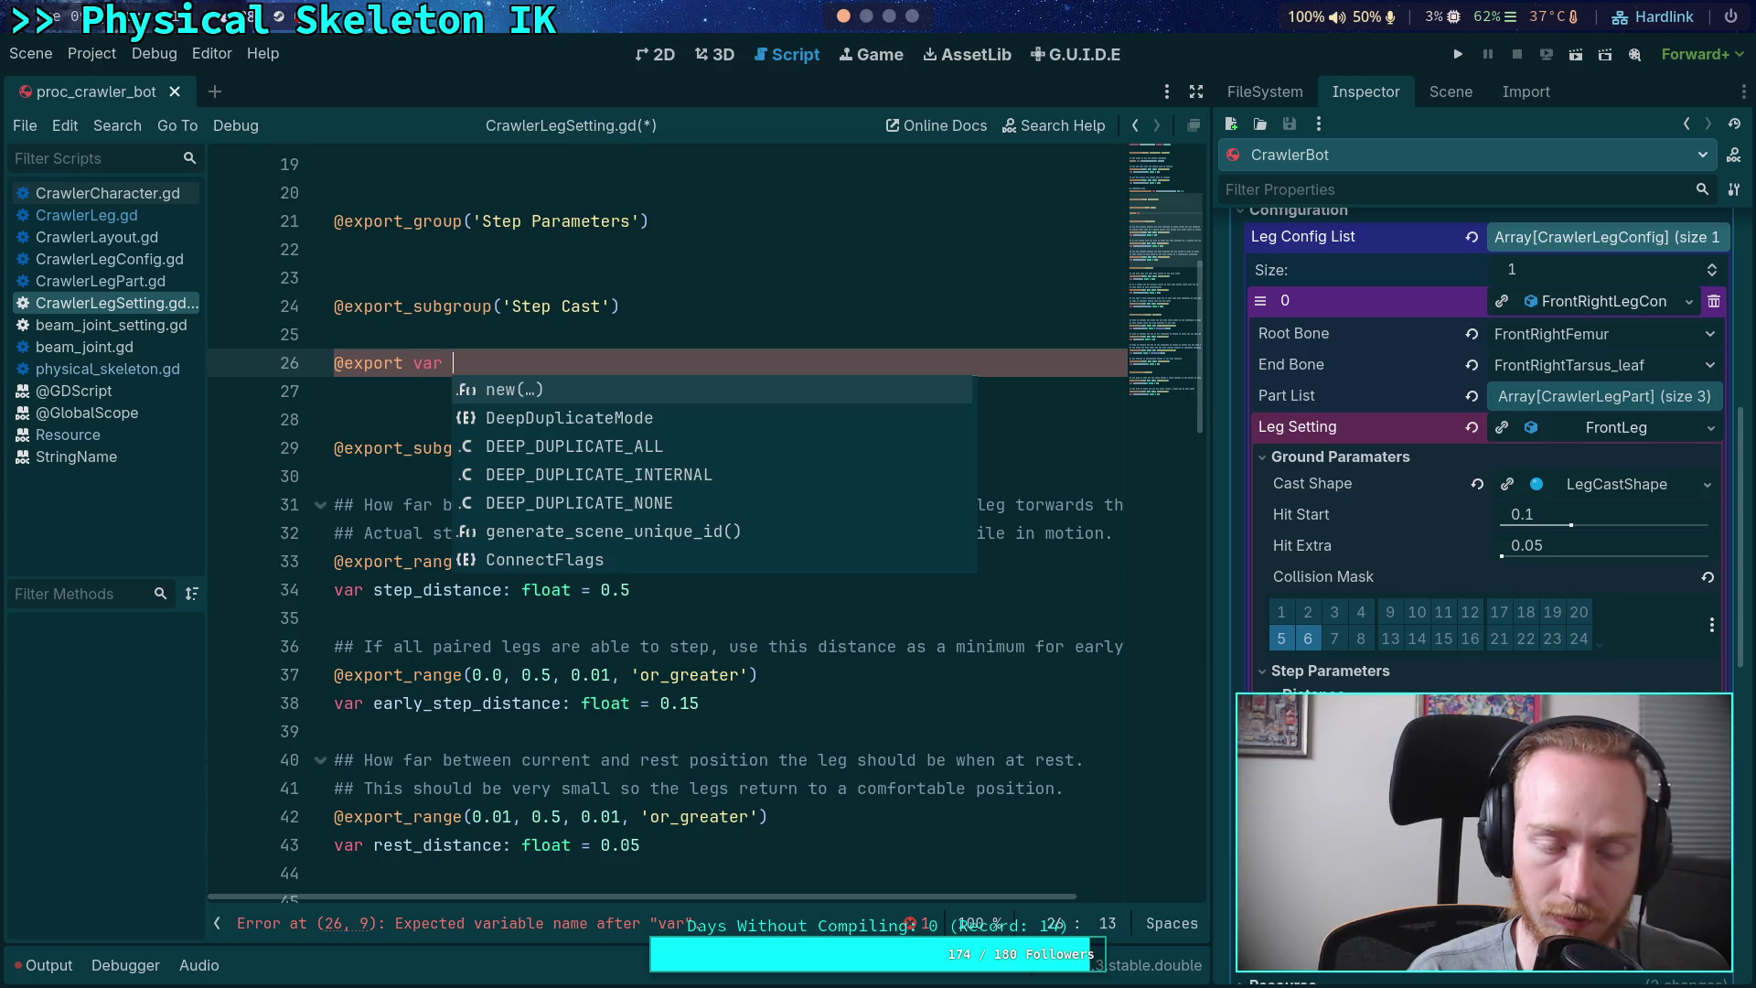
pyautogui.write('step_')
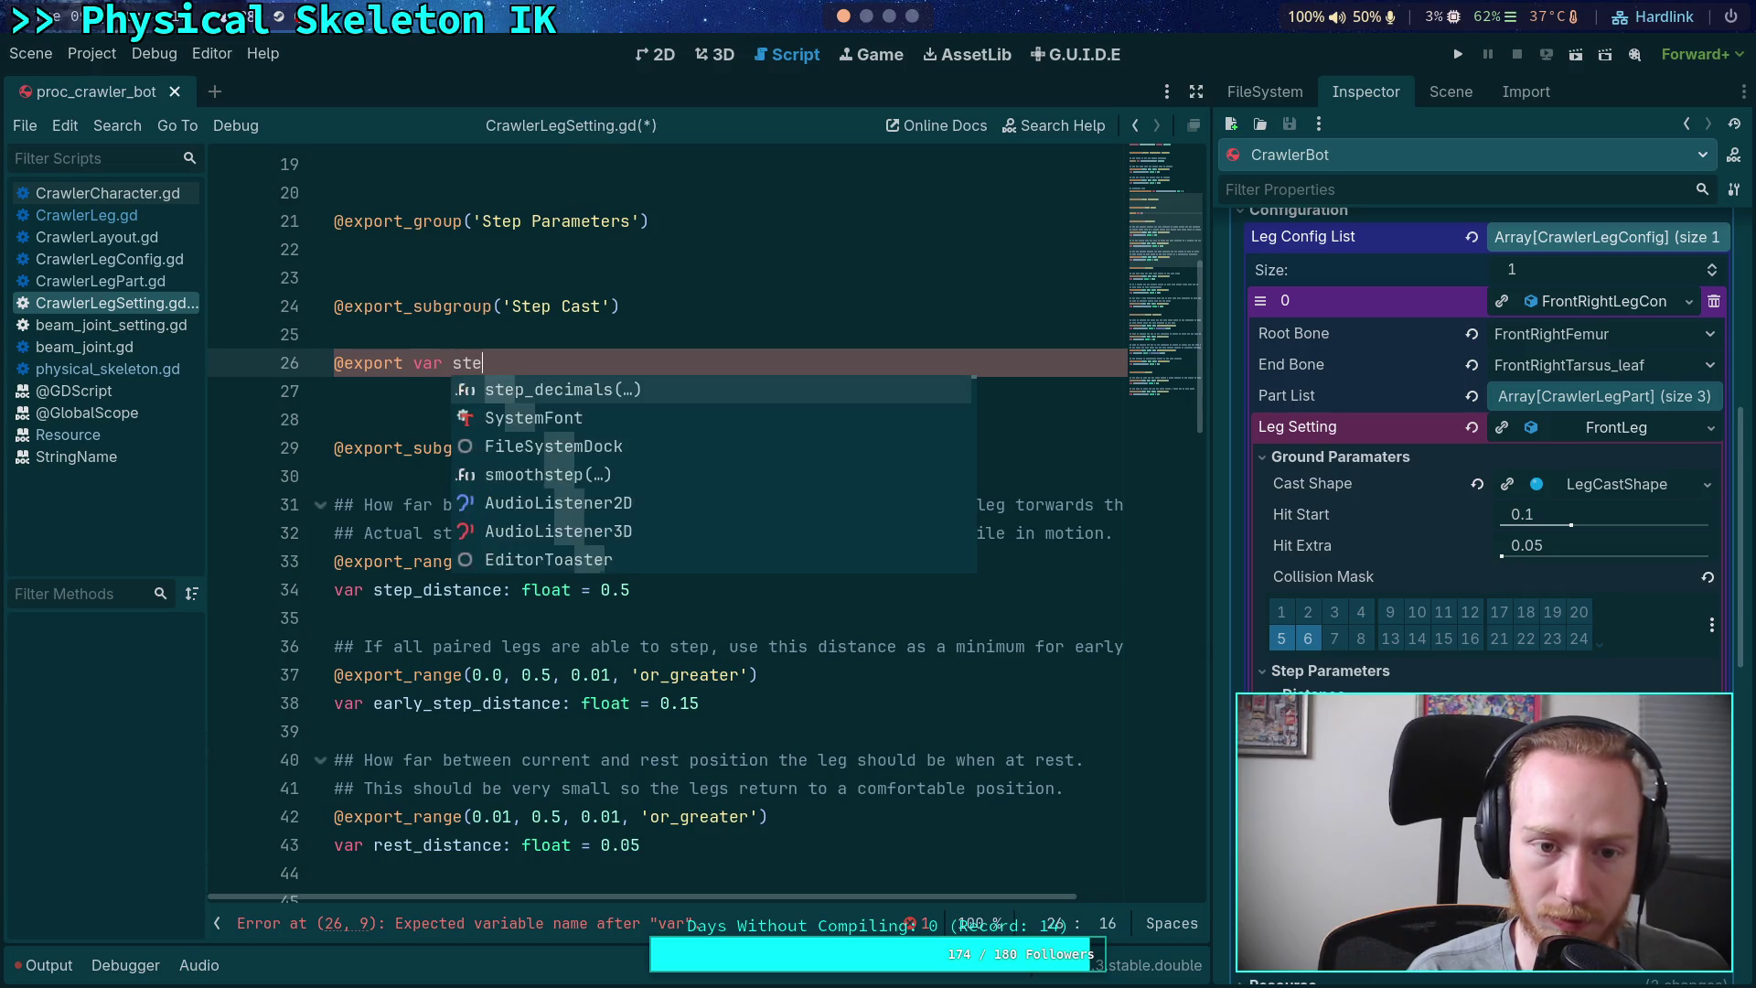
pyautogui.write('cast_shape: S')
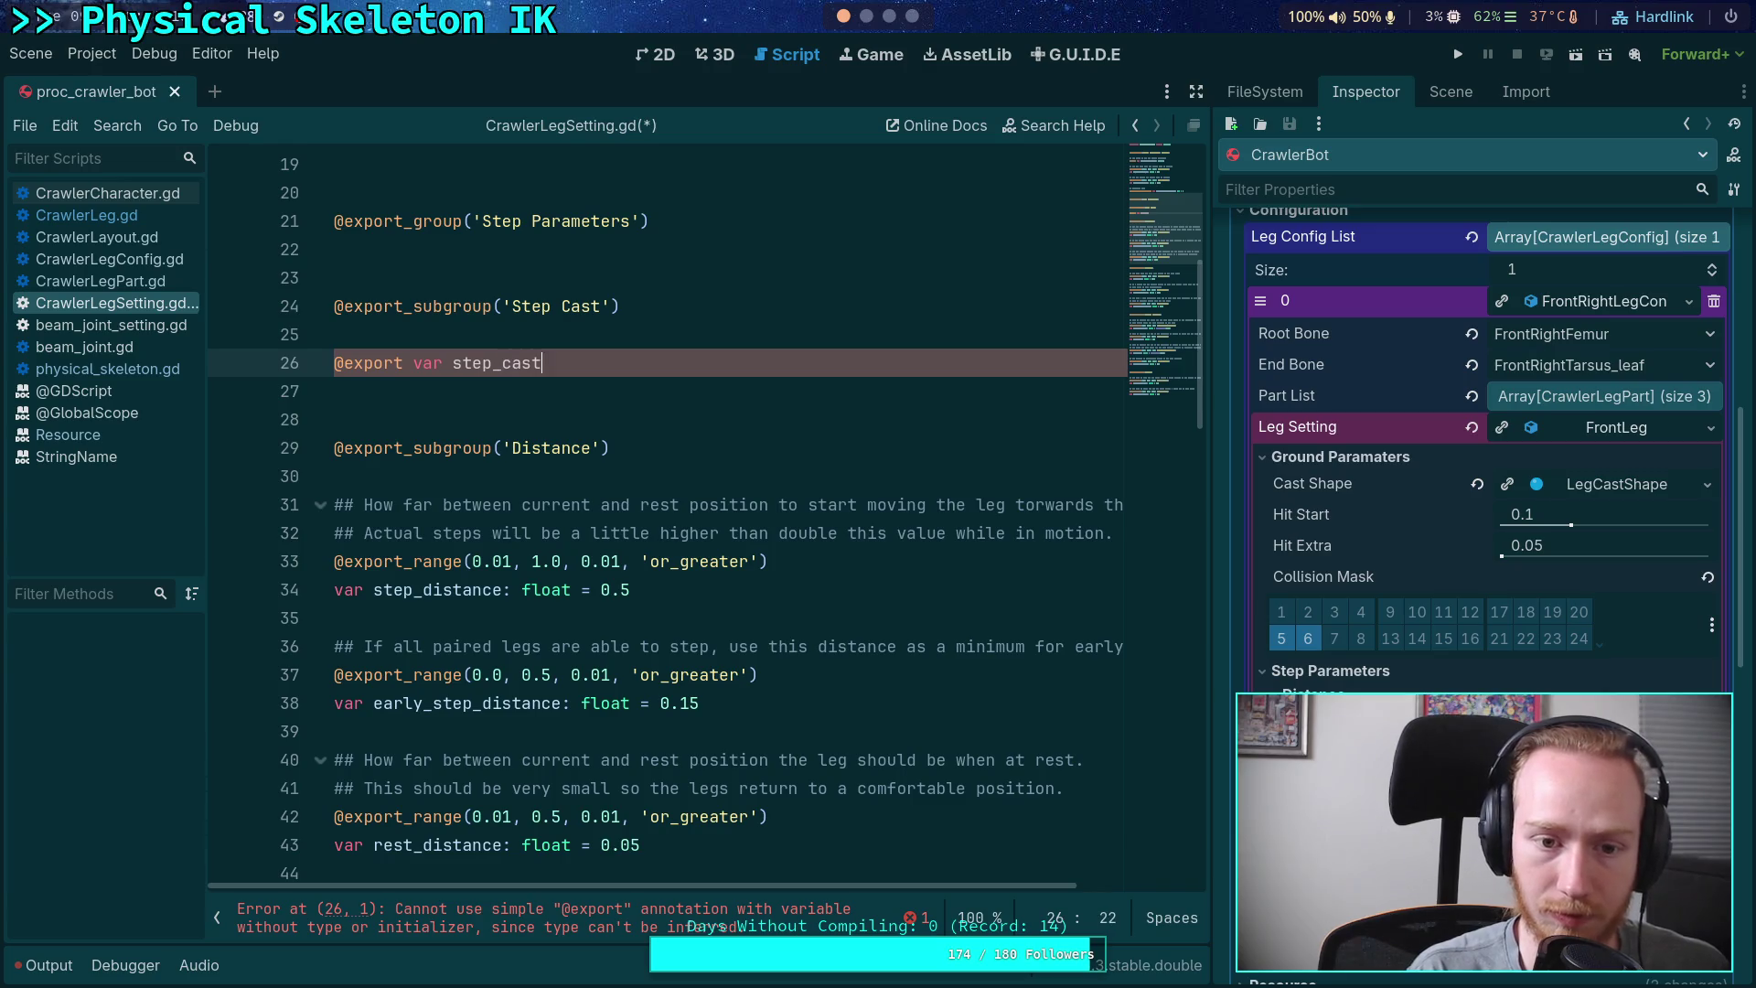
pyautogui.write('hape: Sha')
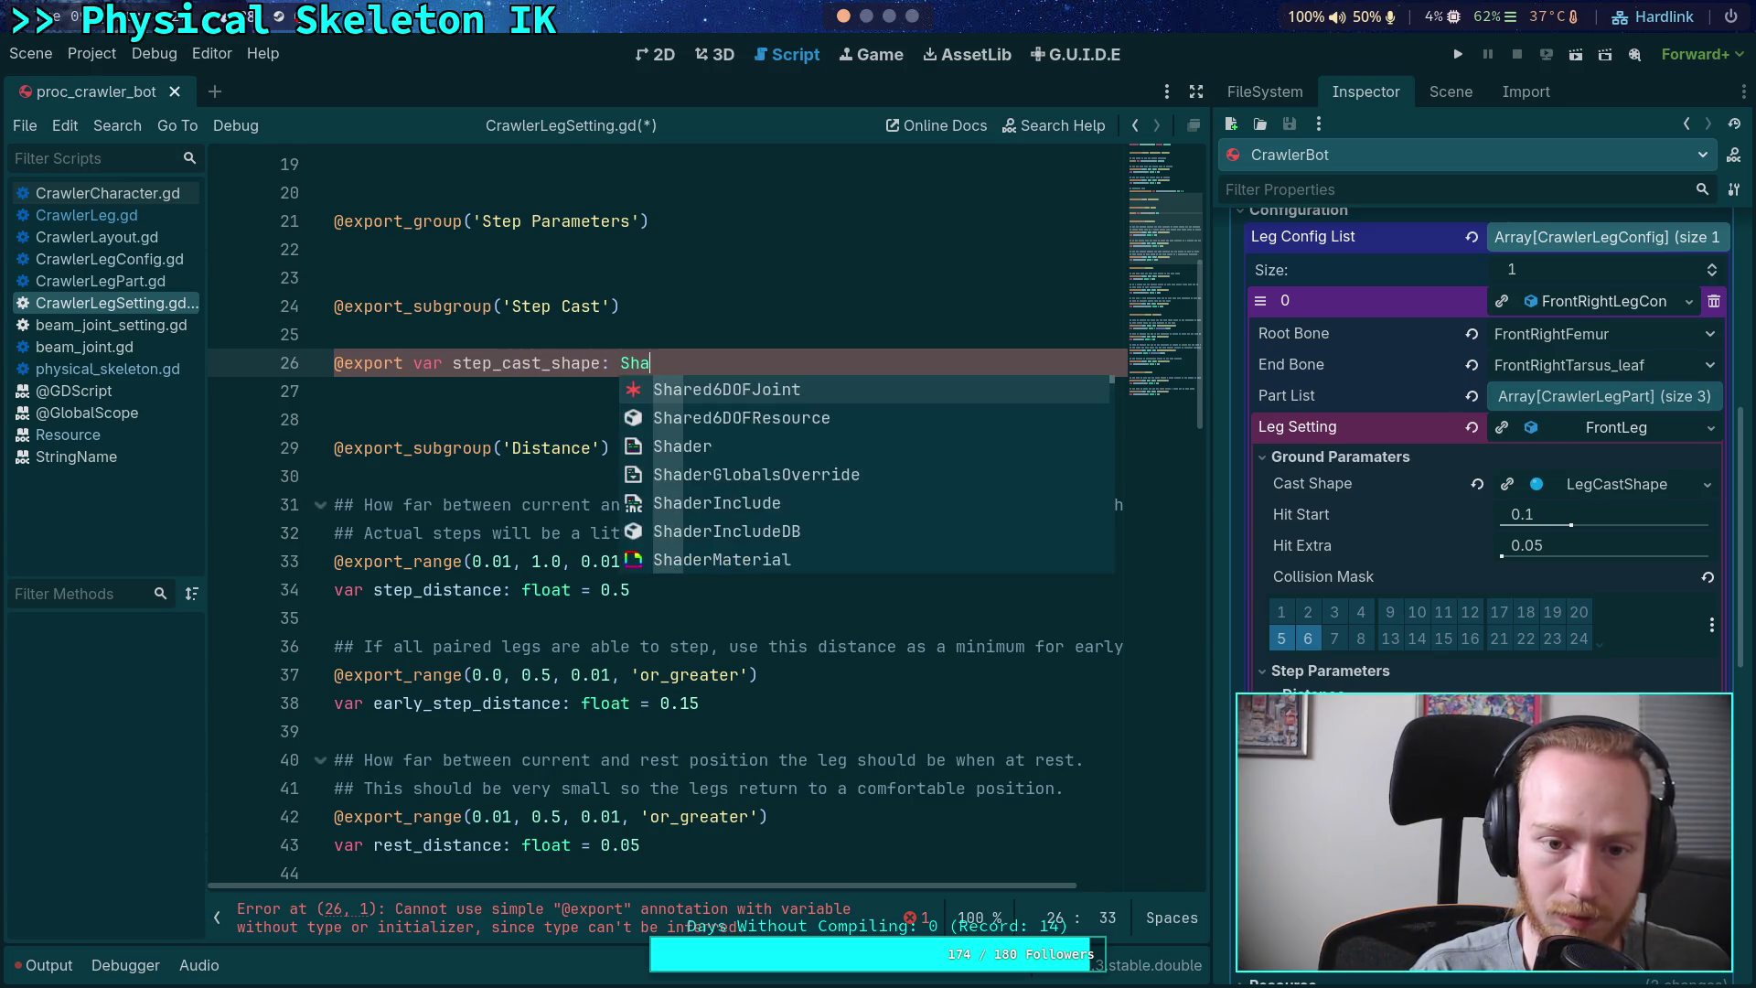
pyautogui.press('Down')
pyautogui.press('Return')
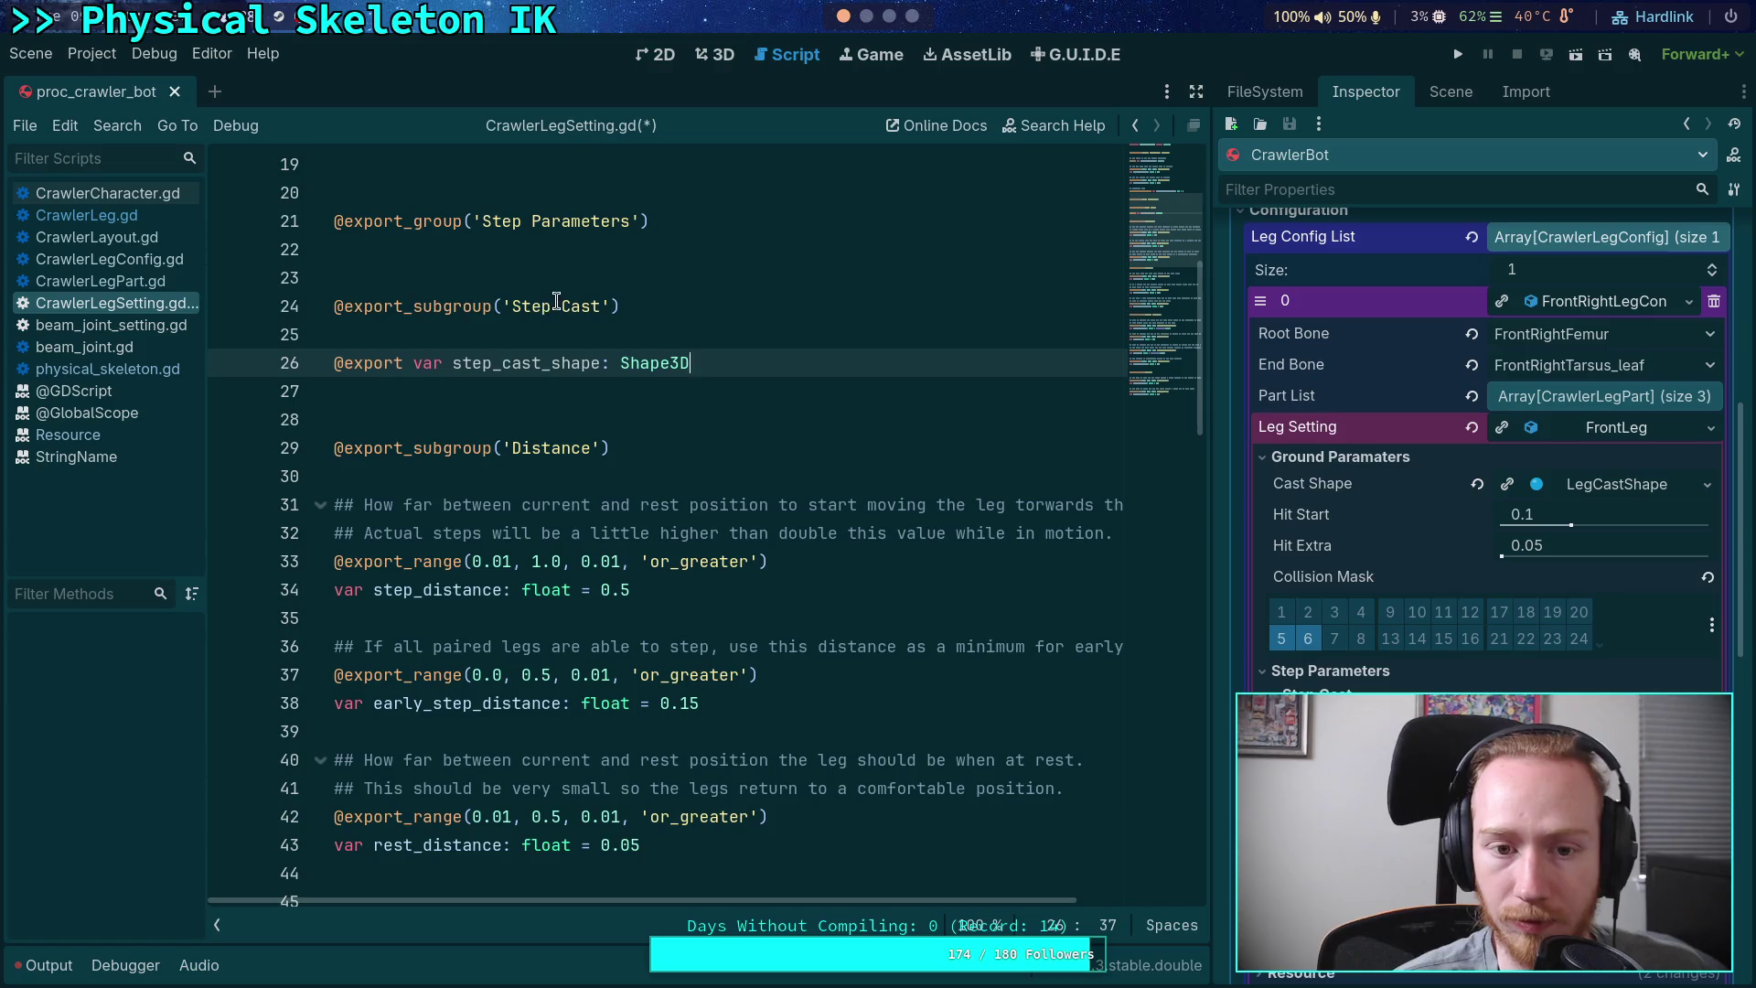
# Select 'Cast' in the subgroup name, then move to the empty line below step_cast_shape.
pyautogui.moveTo(561, 306); pyautogui.dragTo(603, 304)
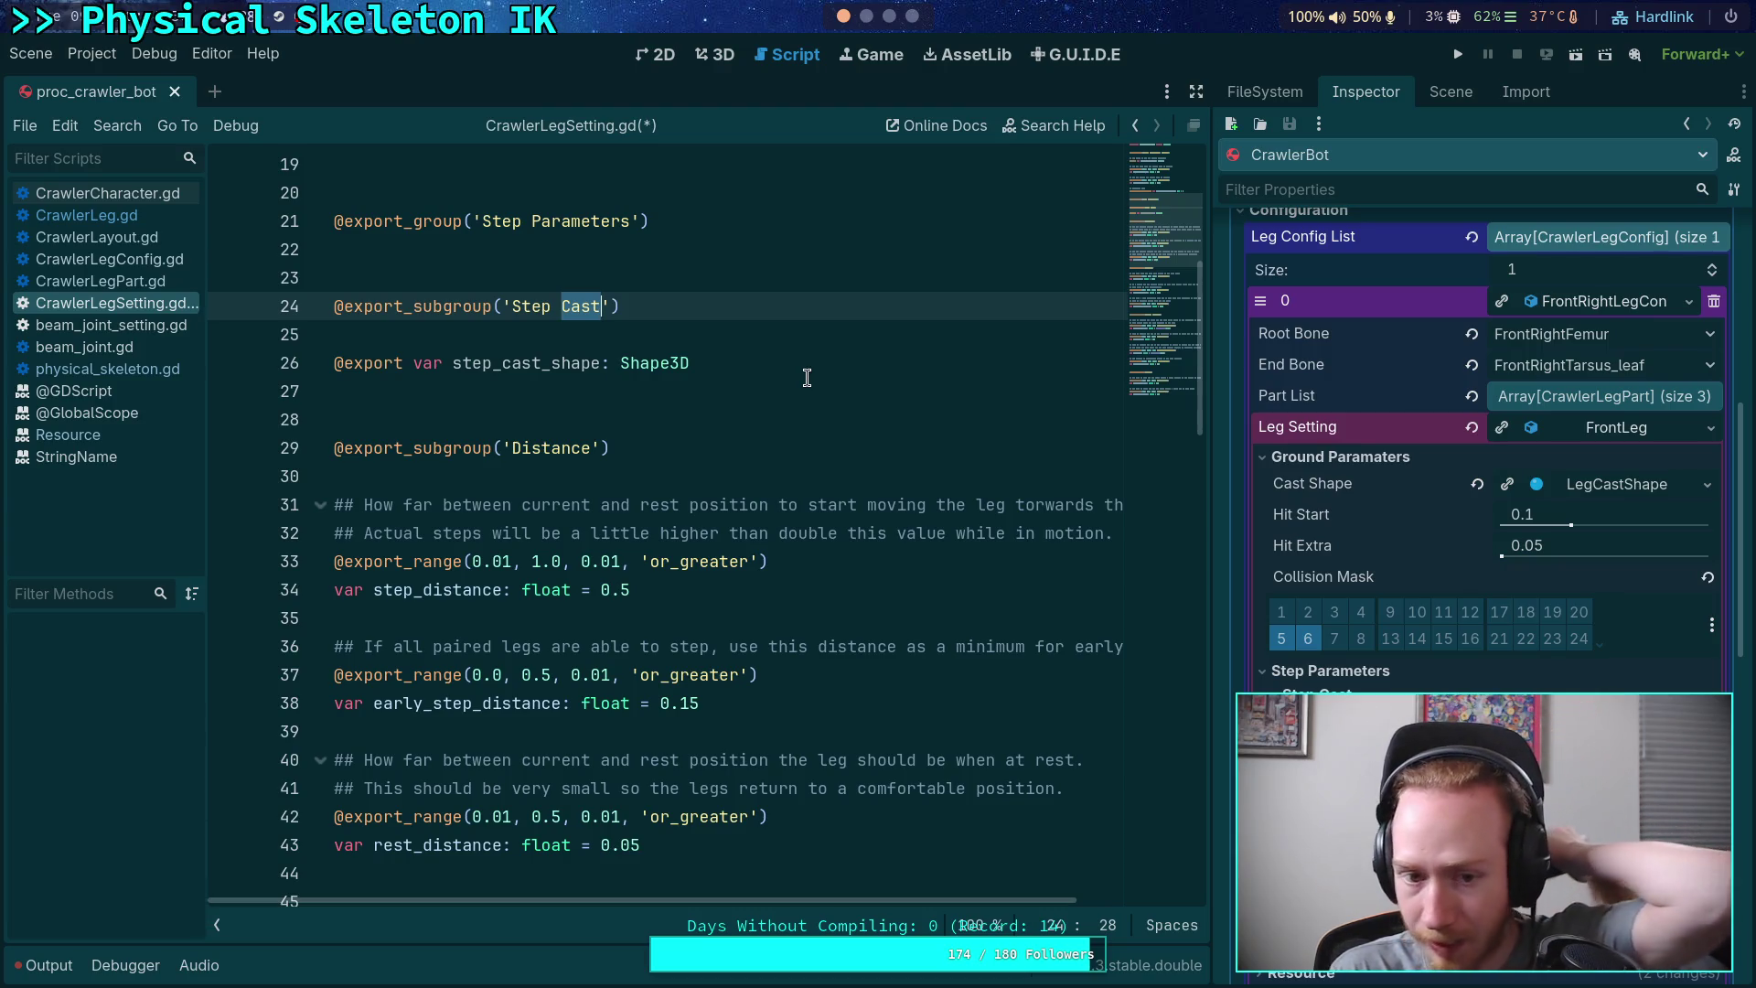
pyautogui.click(806, 377)
pyautogui.click(835, 366)
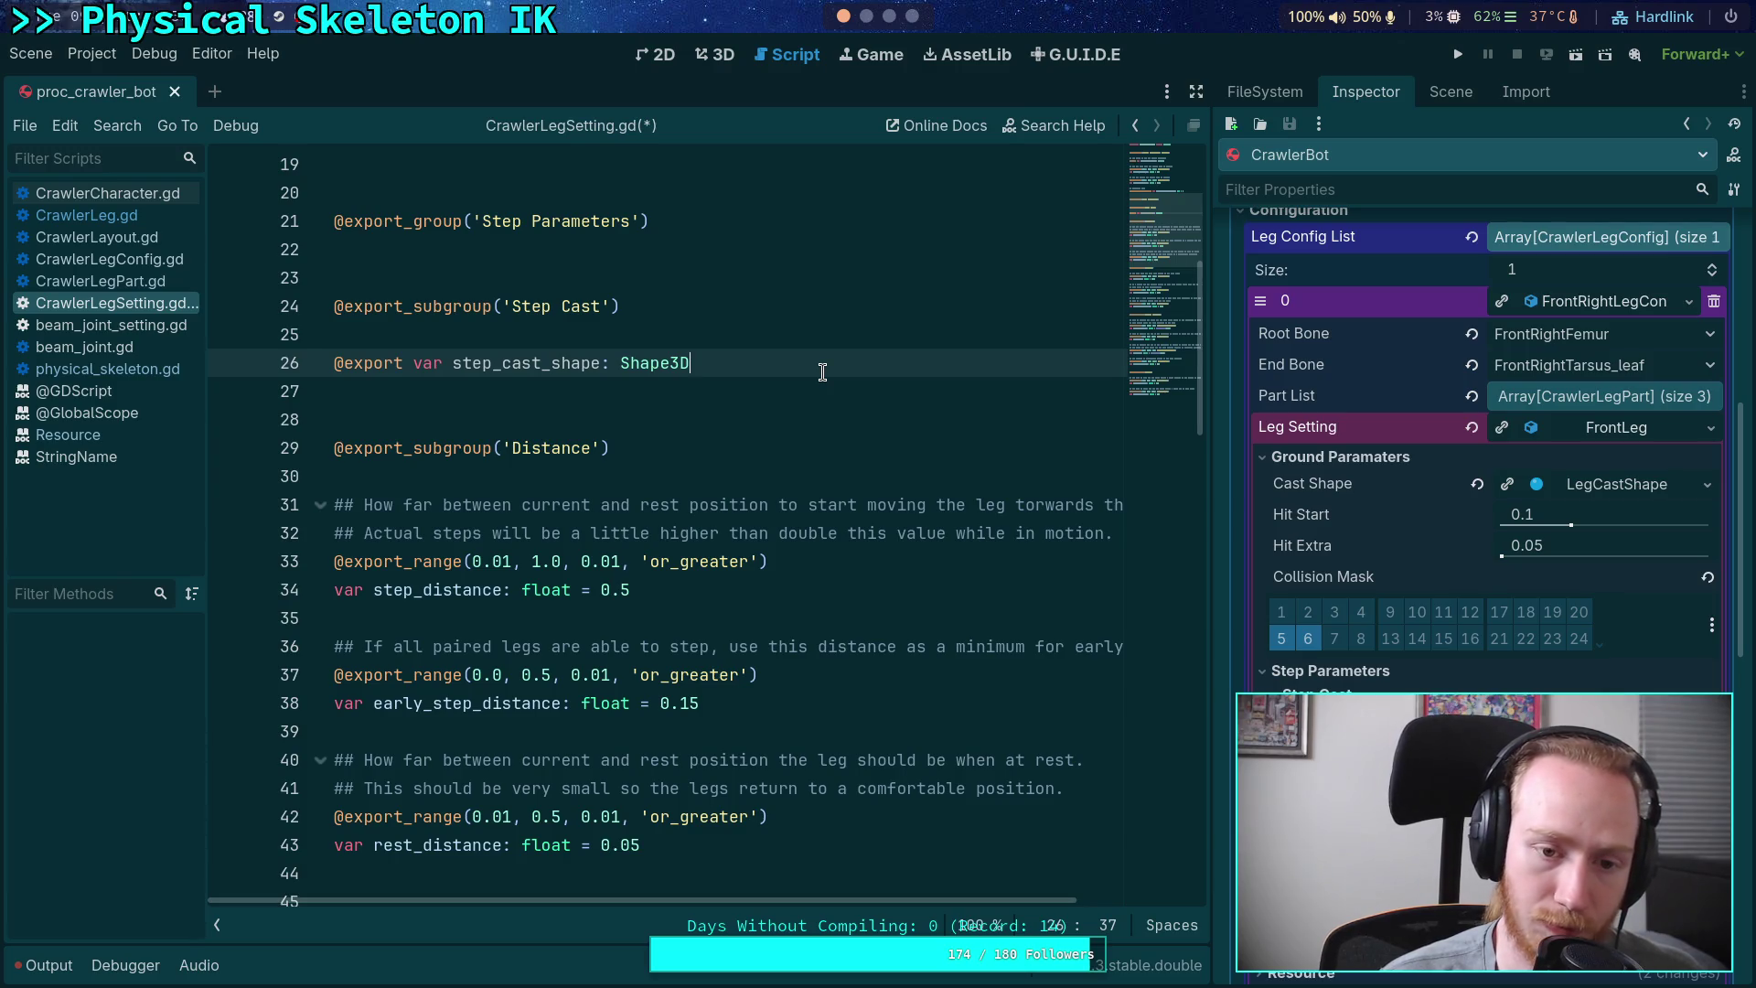
pyautogui.click(604, 306)
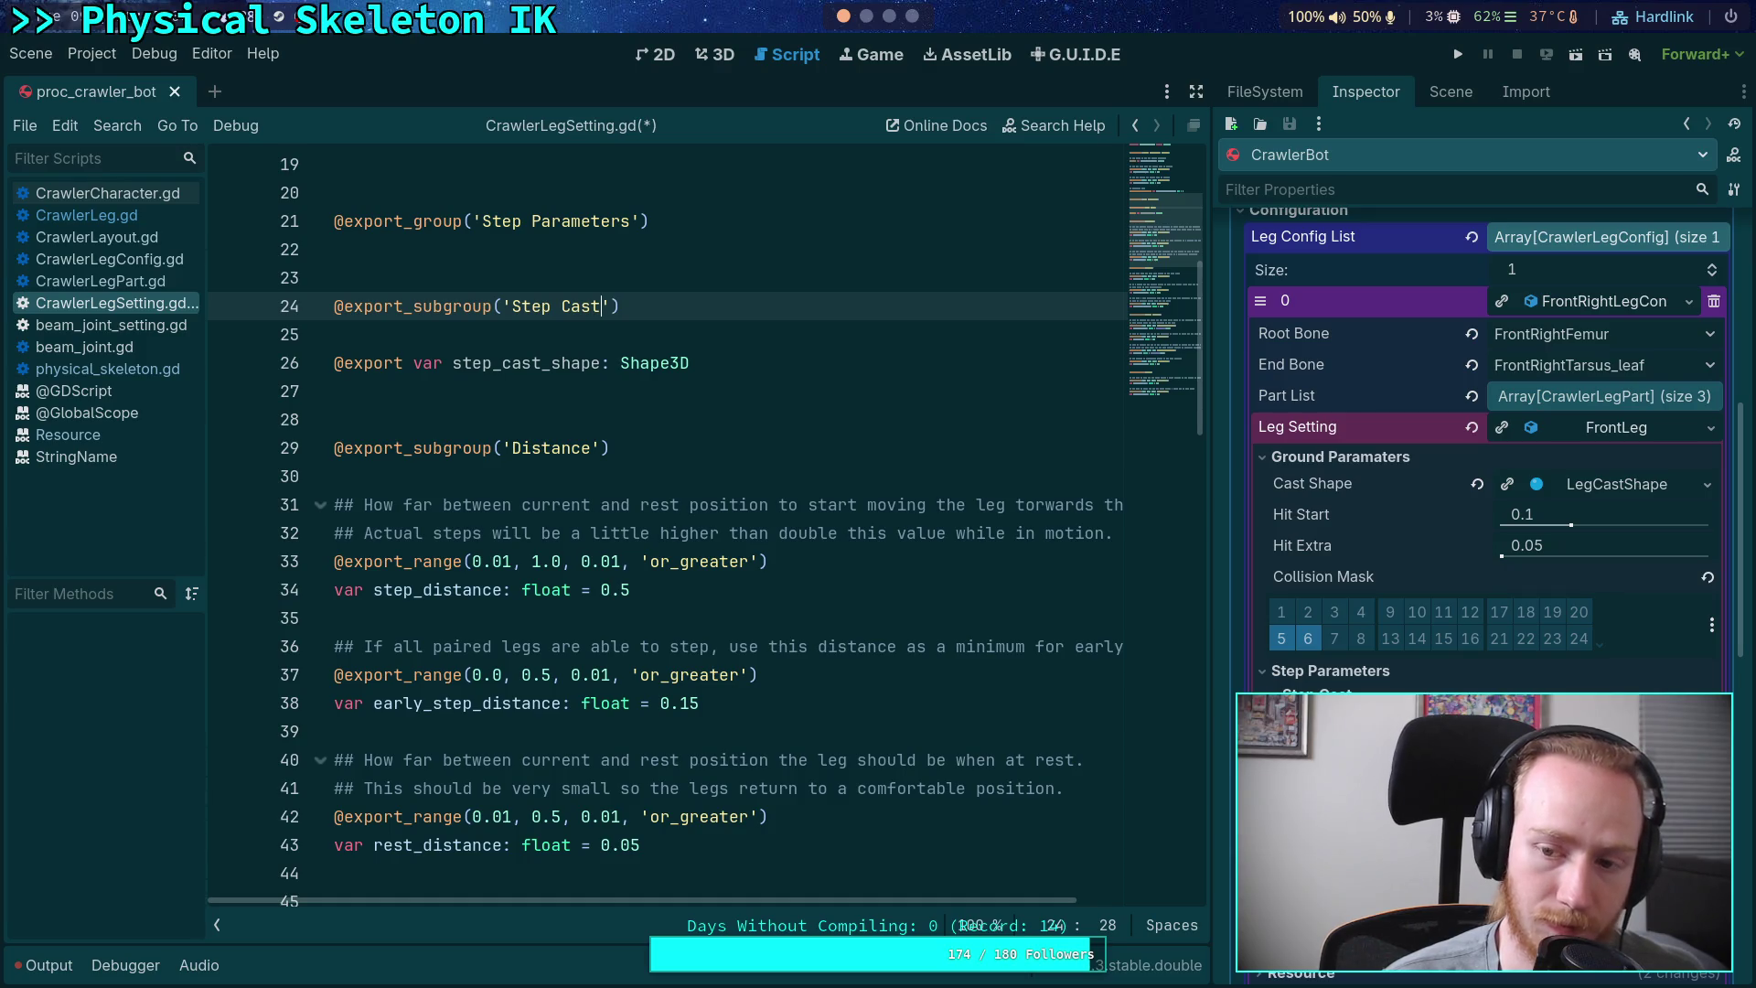
pyautogui.press('Down')
pyautogui.press('Down')
pyautogui.press('Down')
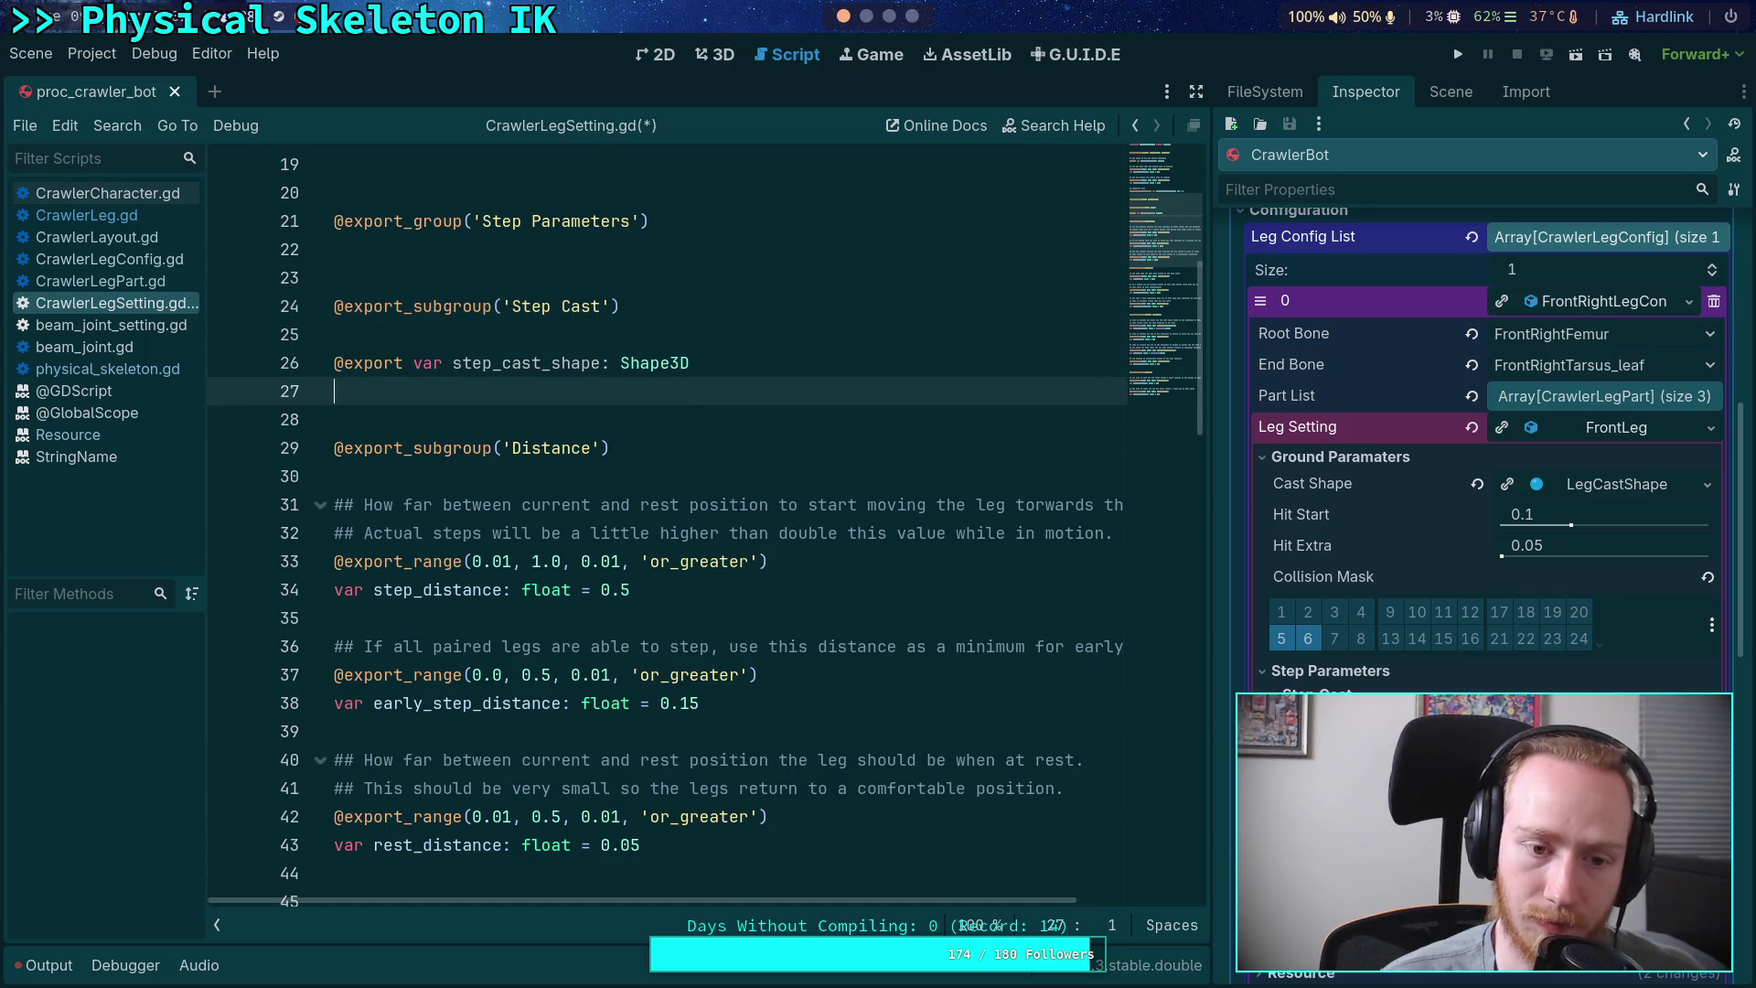
pyautogui.press('Return')
pyautogui.press('Up')
pyautogui.press('Return')
pyautogui.write('export_range(')
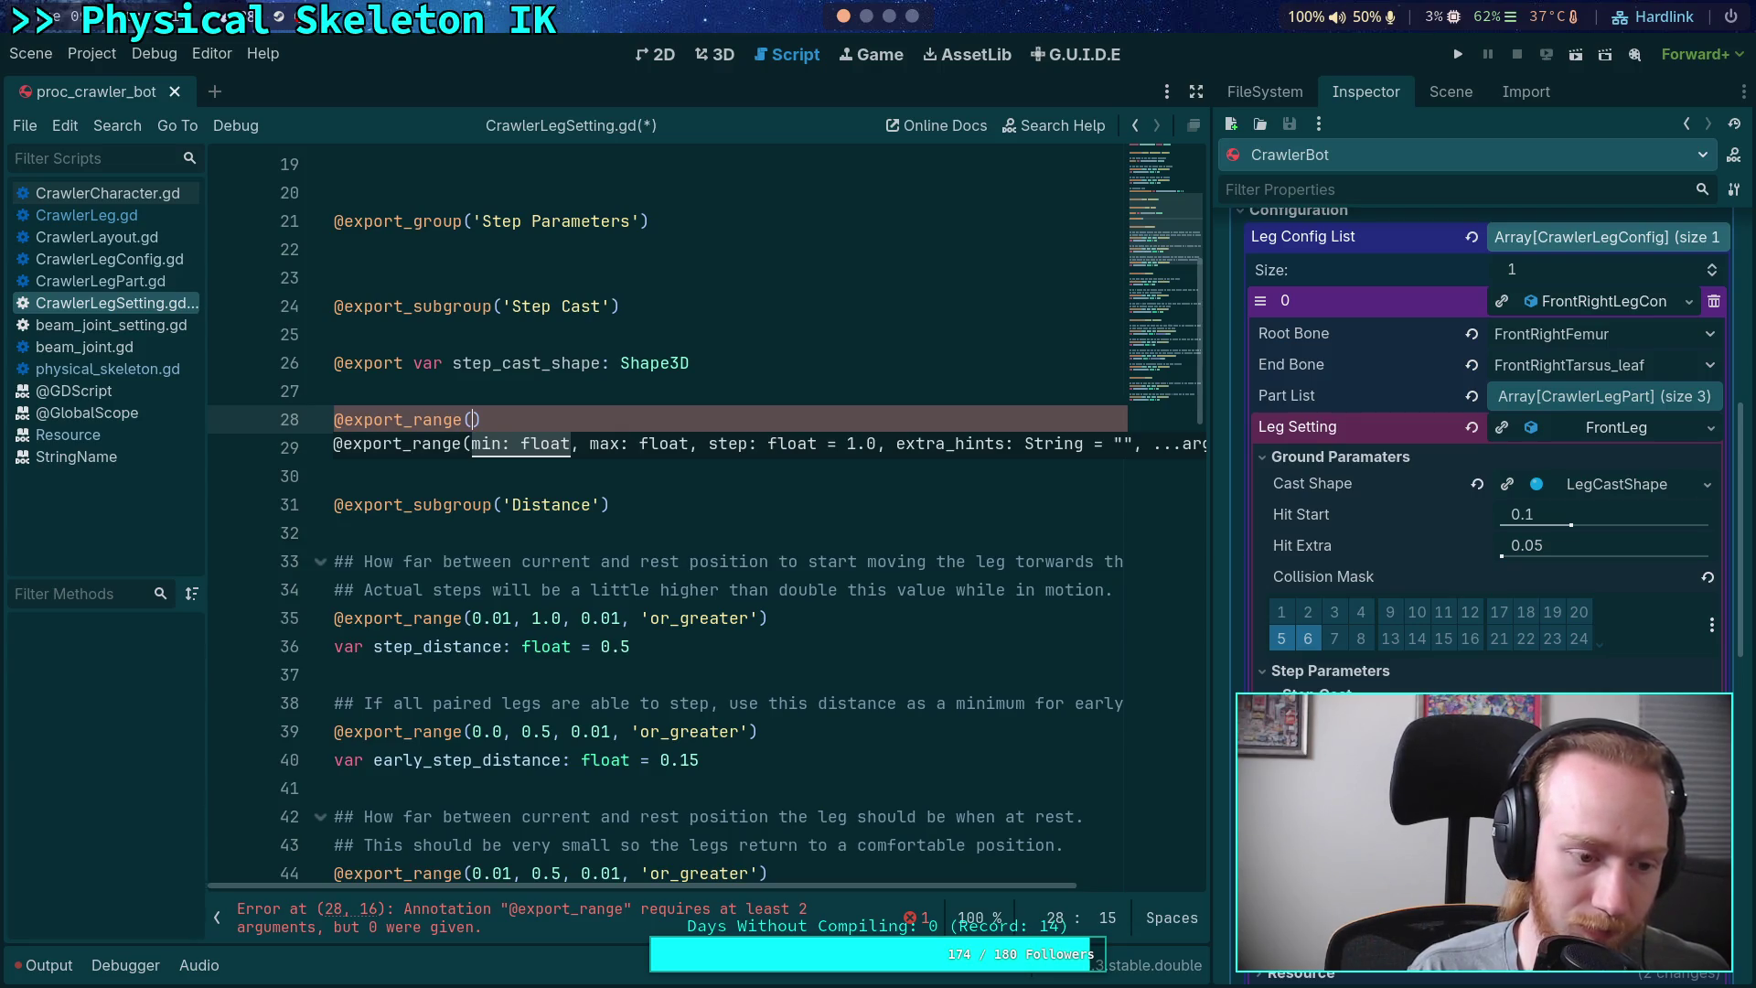
pyautogui.write('0.0,')
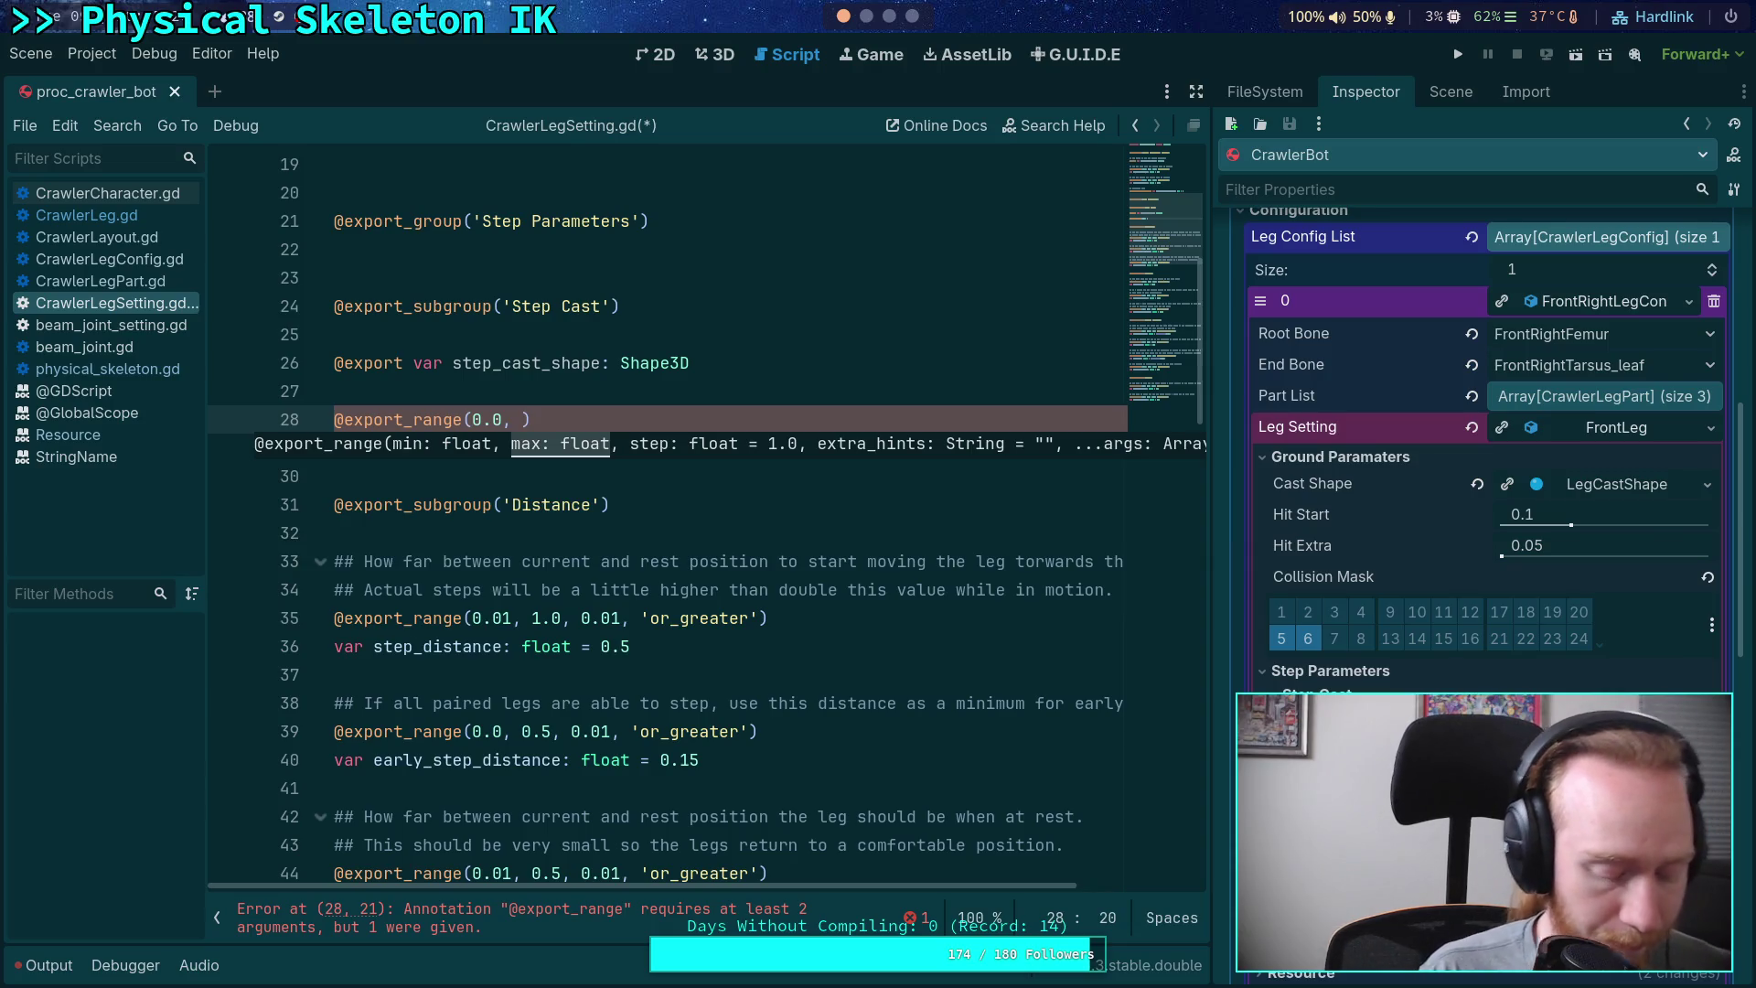
pyautogui.write('2.9')
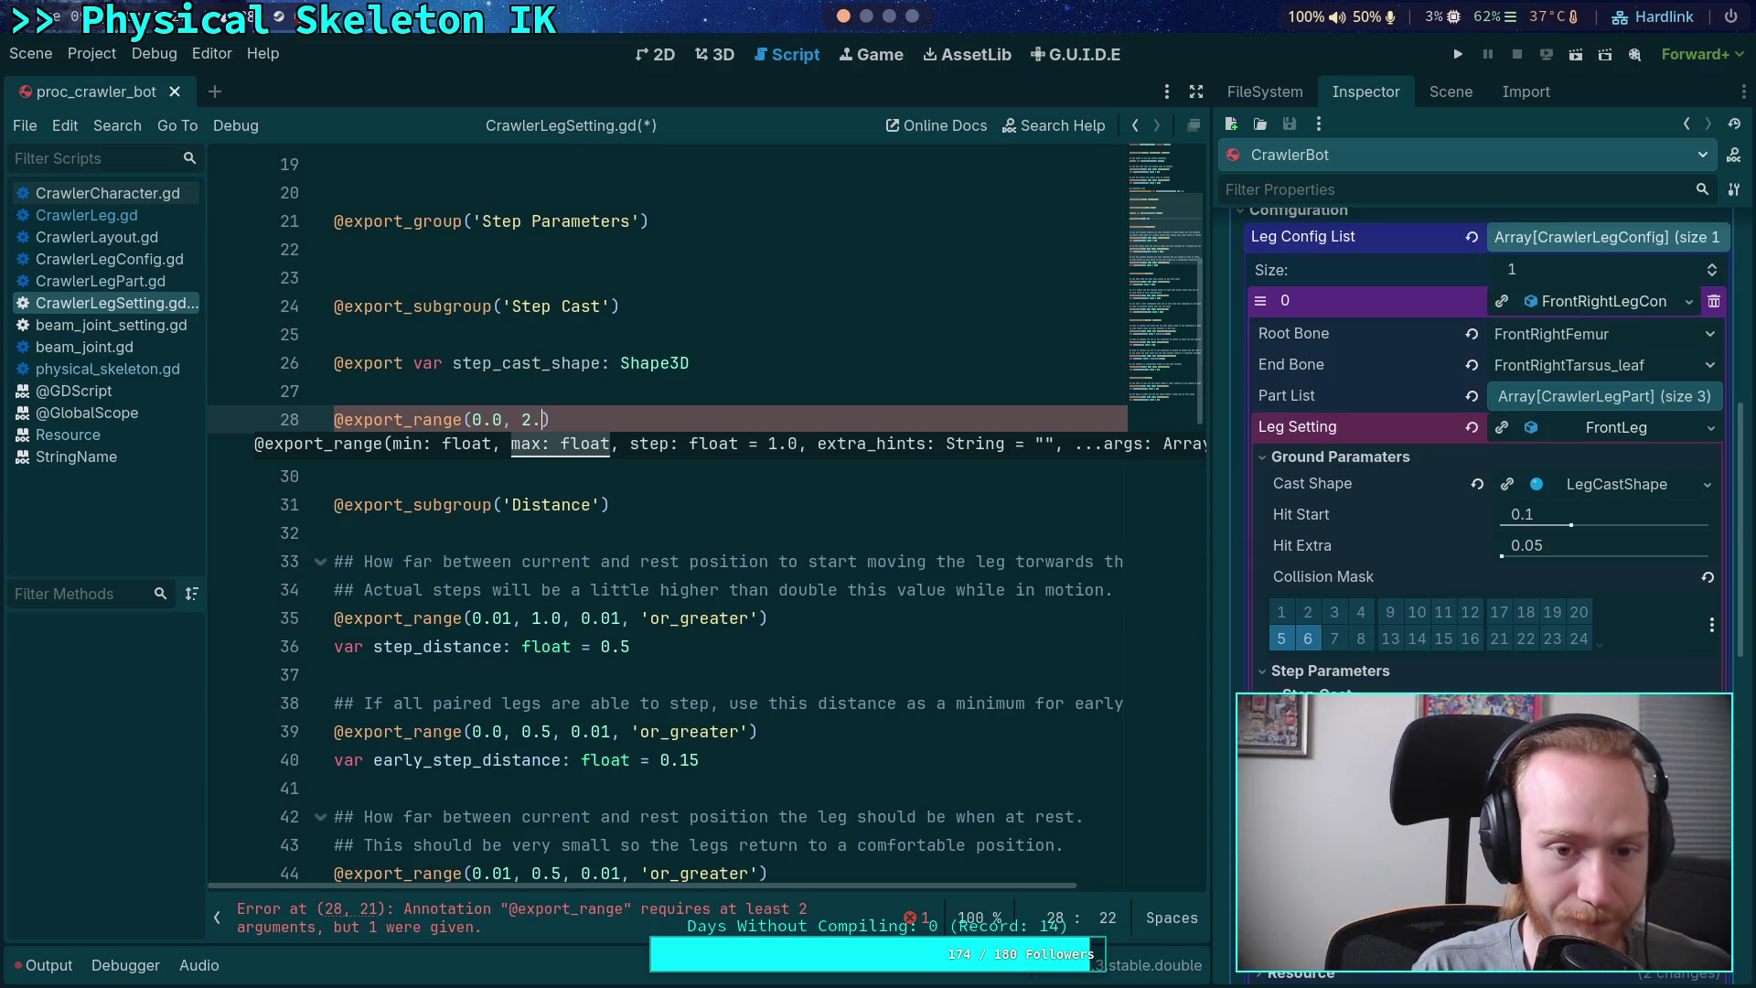
pyautogui.write(', 0.01')
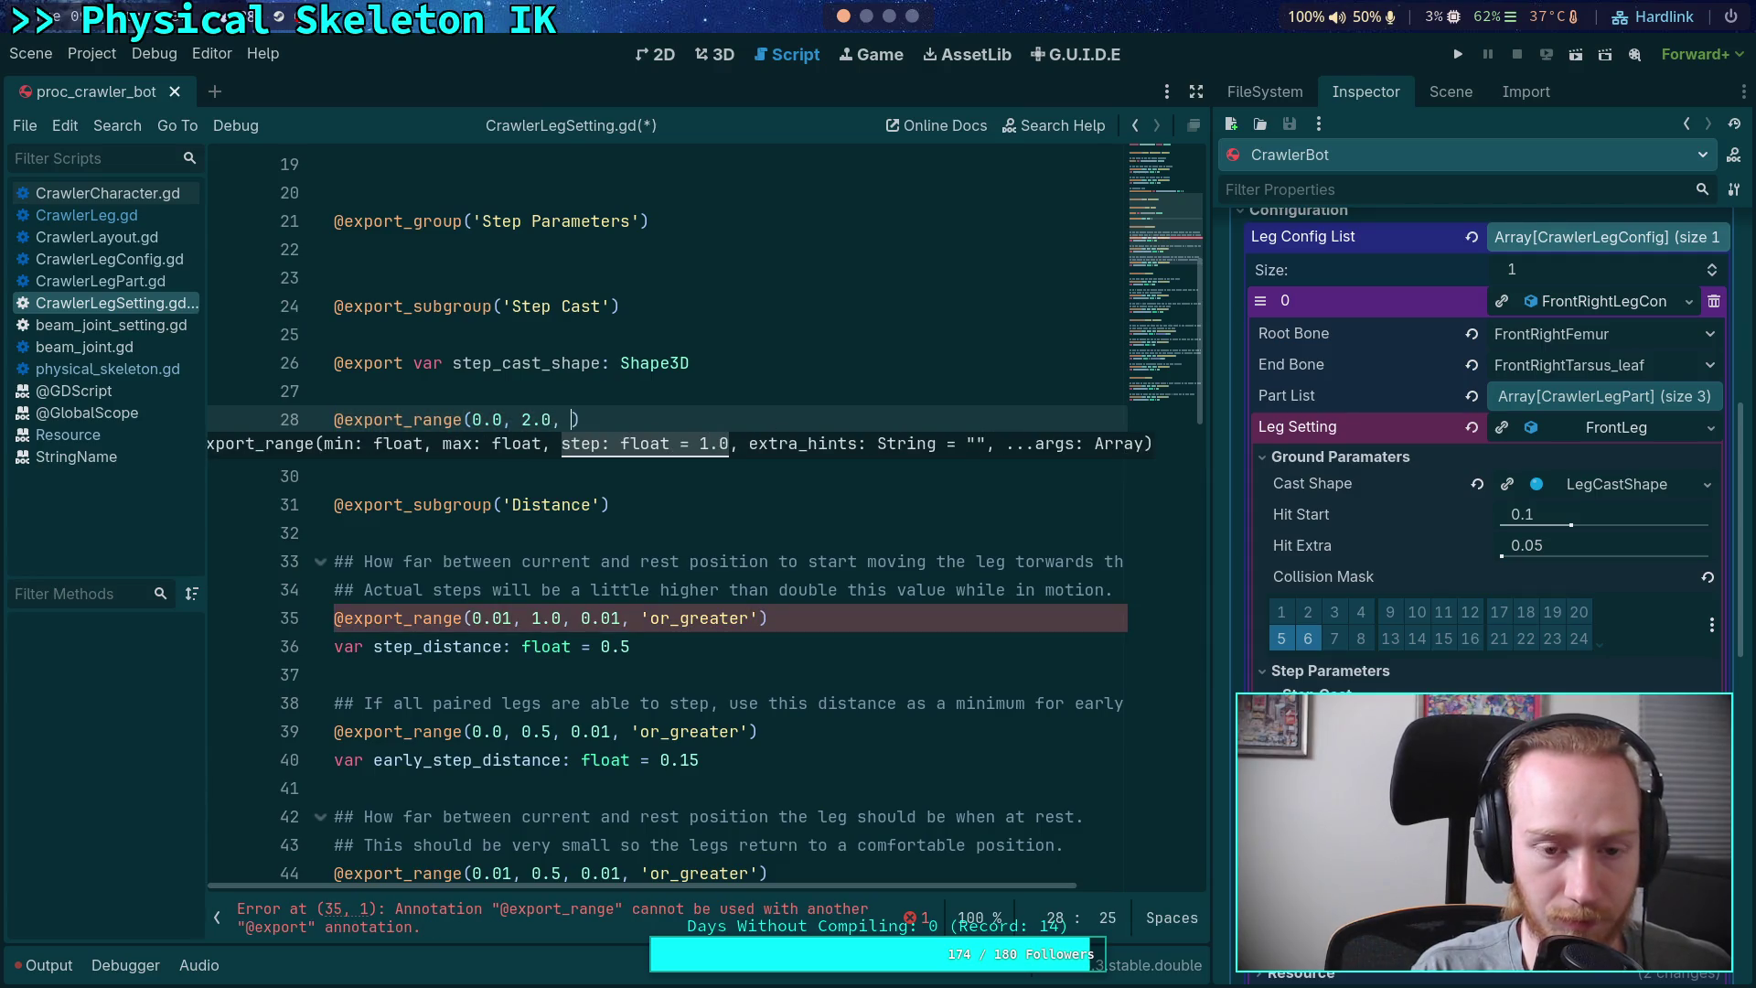
pyautogui.write(',')
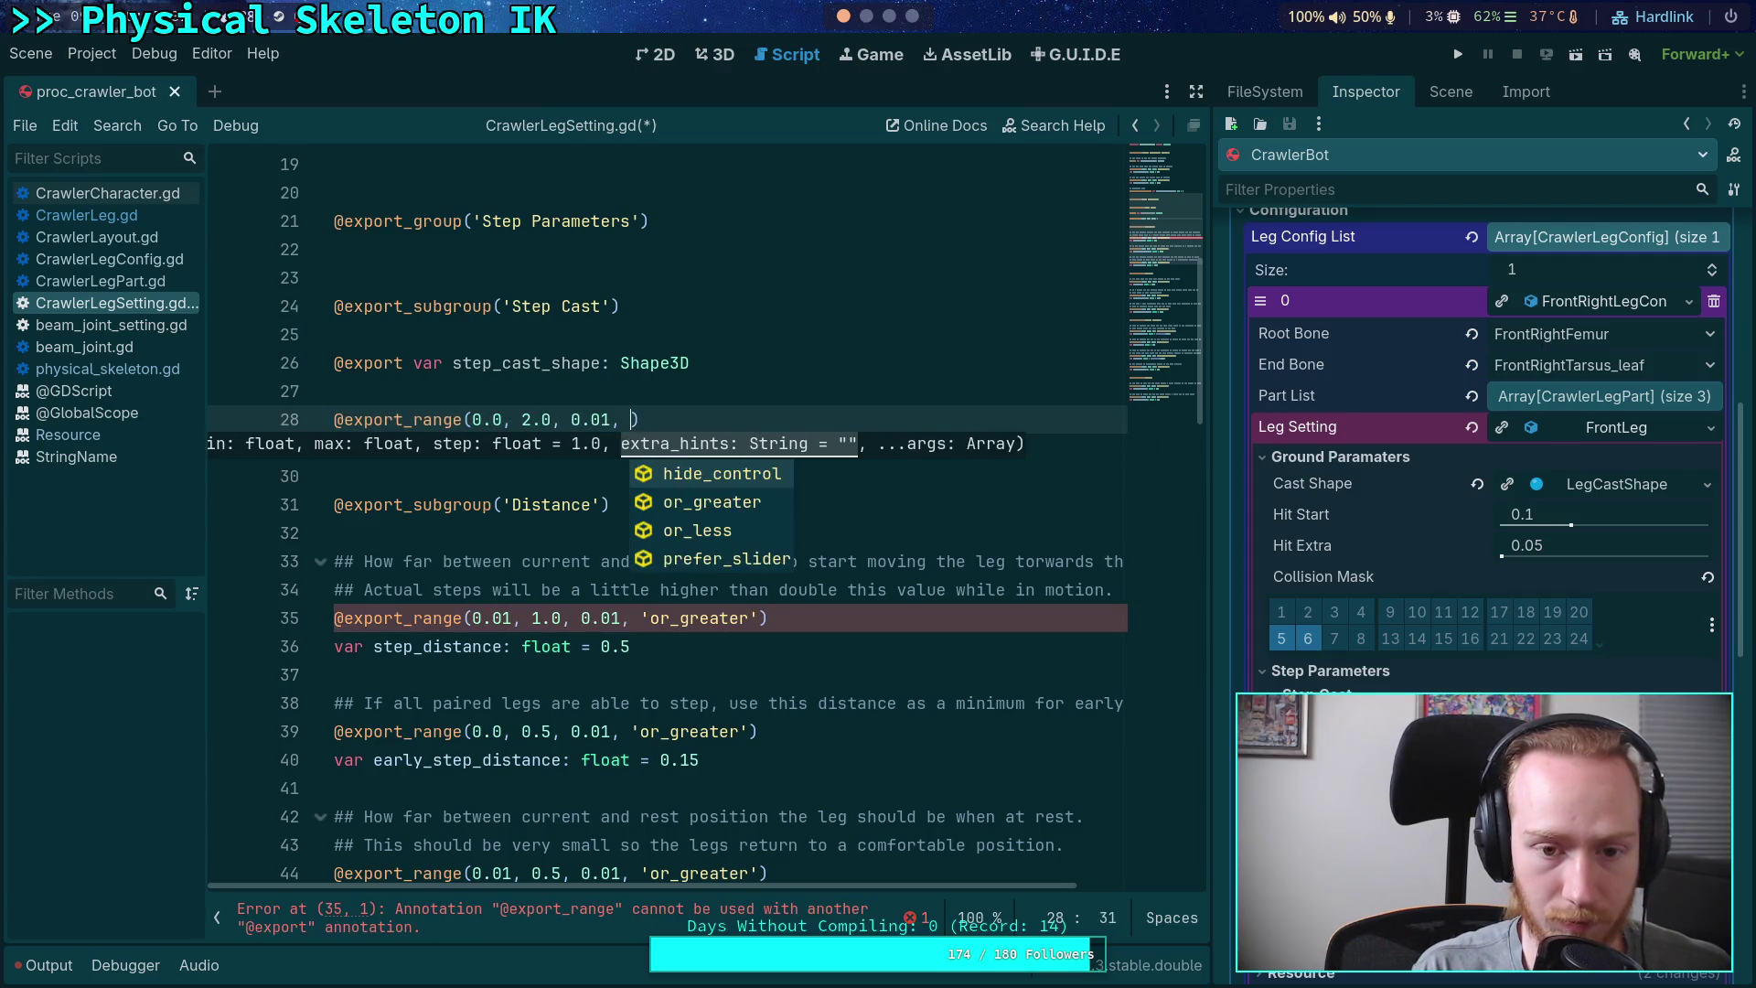
pyautogui.press('Down')
pyautogui.write("'")
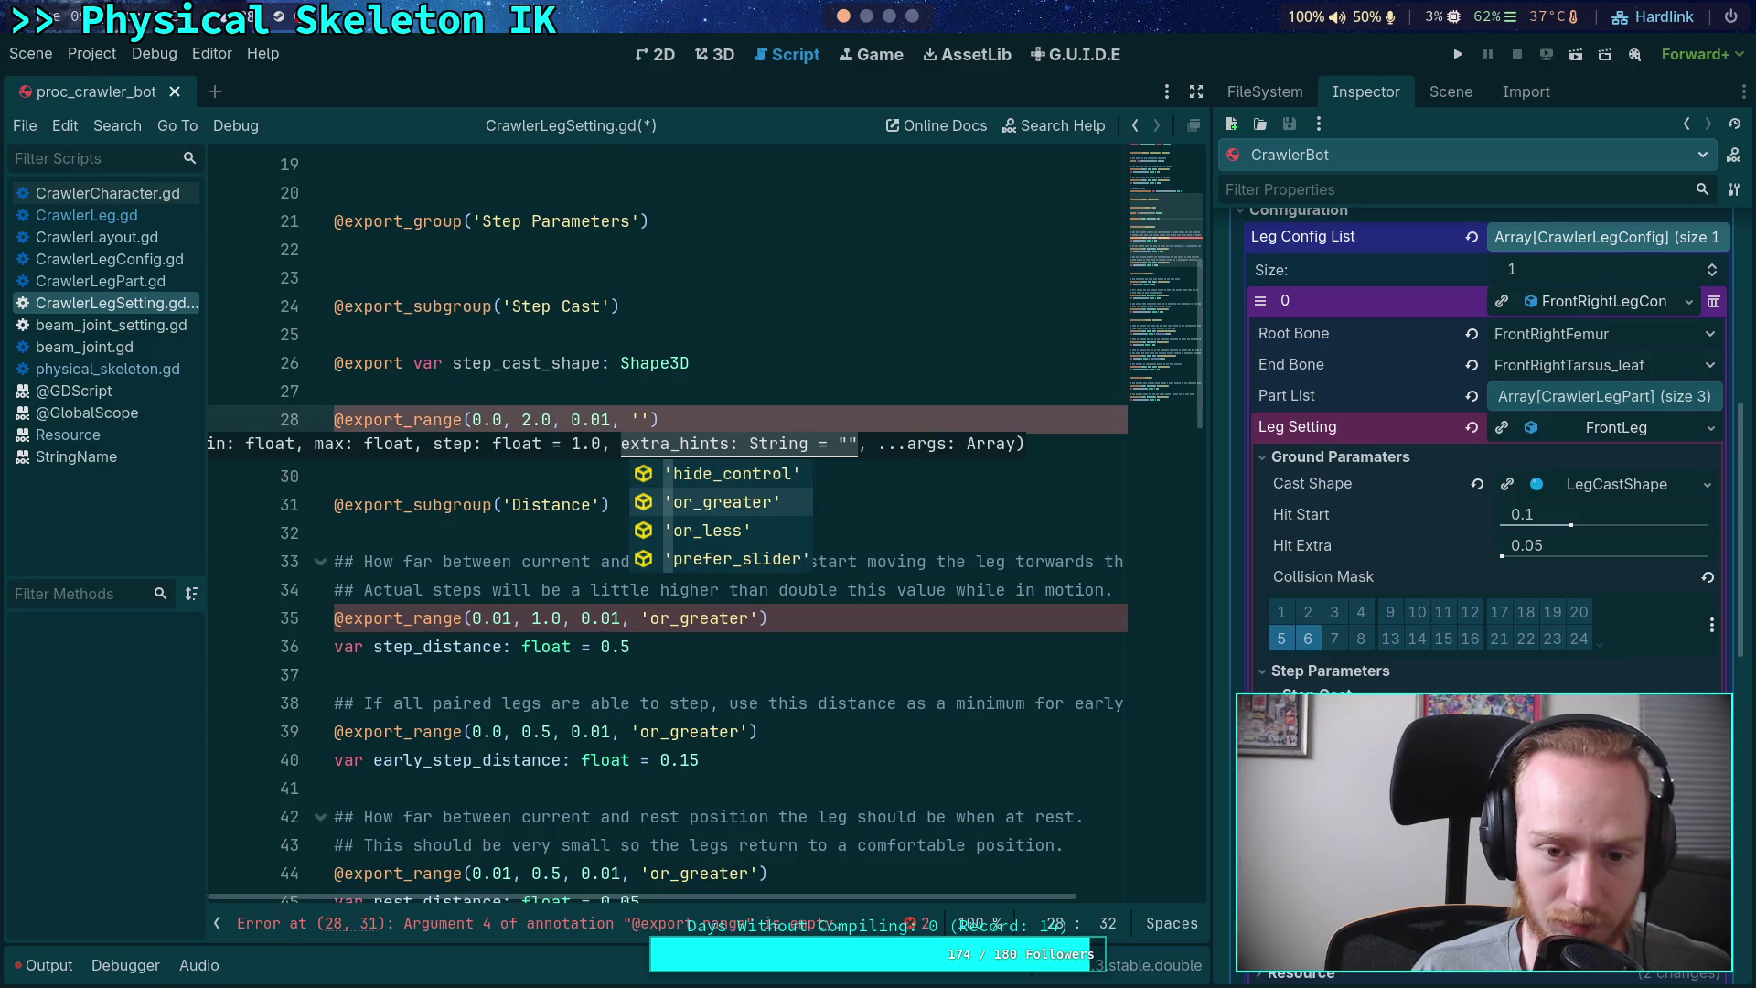
pyautogui.press('Return')
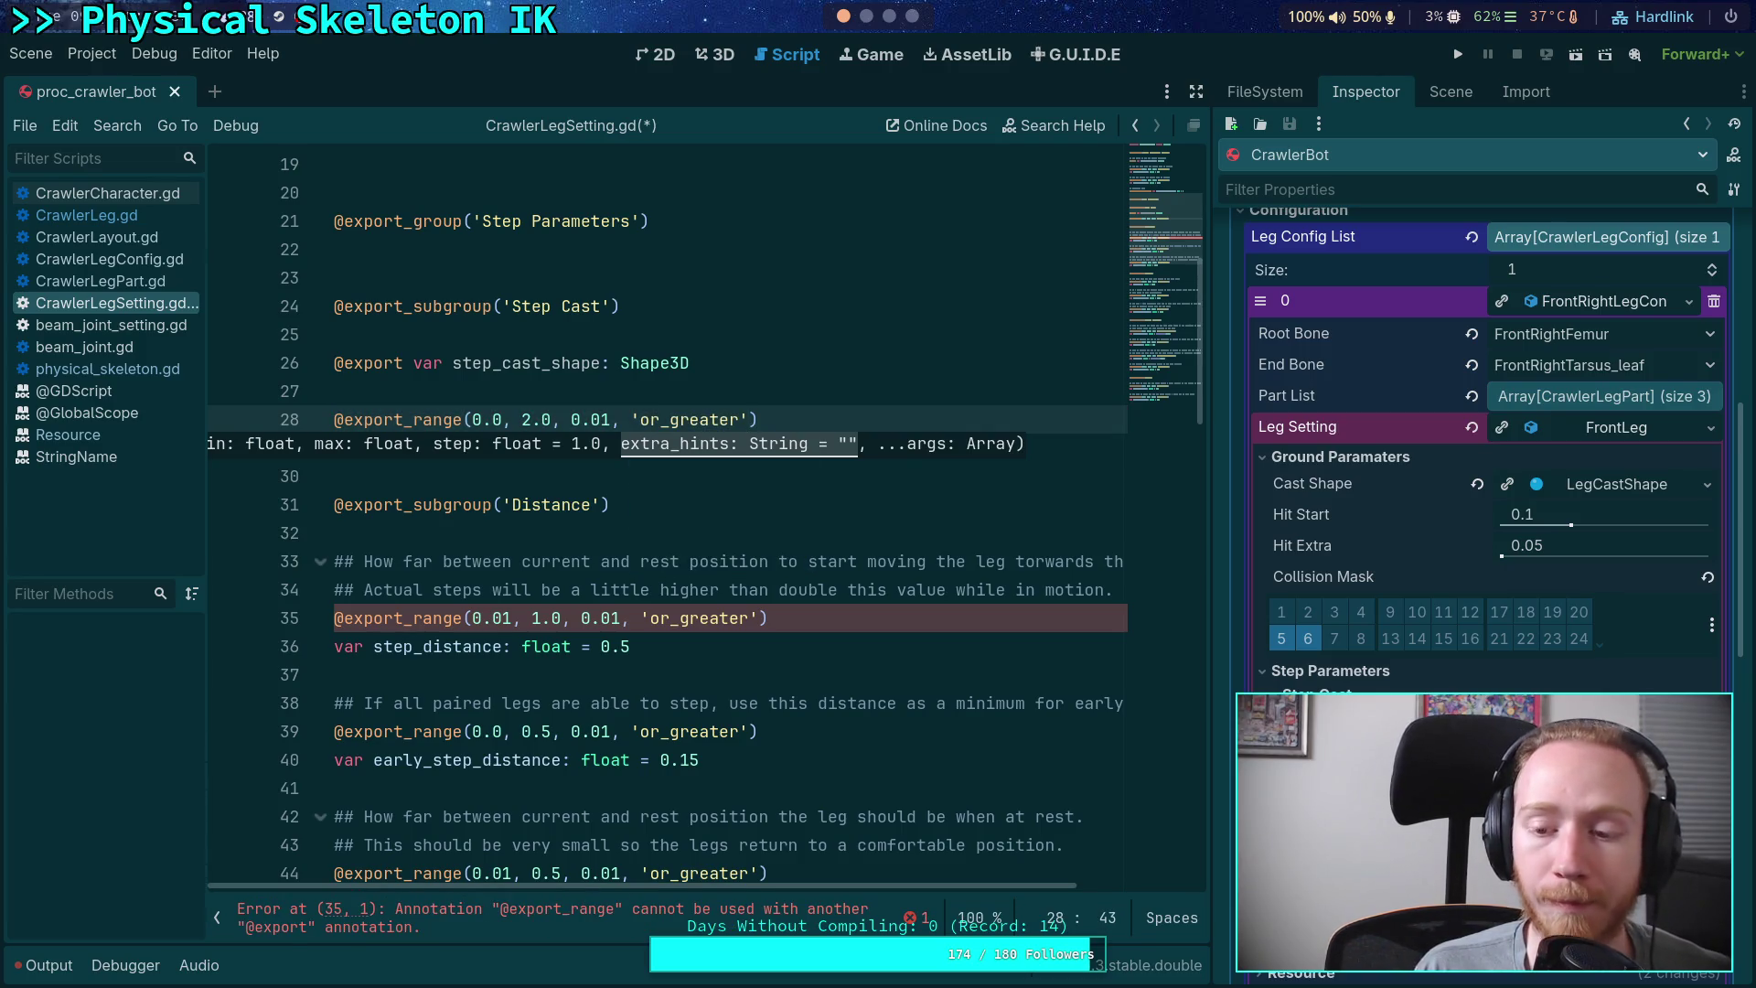
# Insert an 'or_less' hint before 'or_greater' in the range annotation.
pyautogui.click(463, 419)
pyautogui.click(472, 419)
pyautogui.click(750, 418)
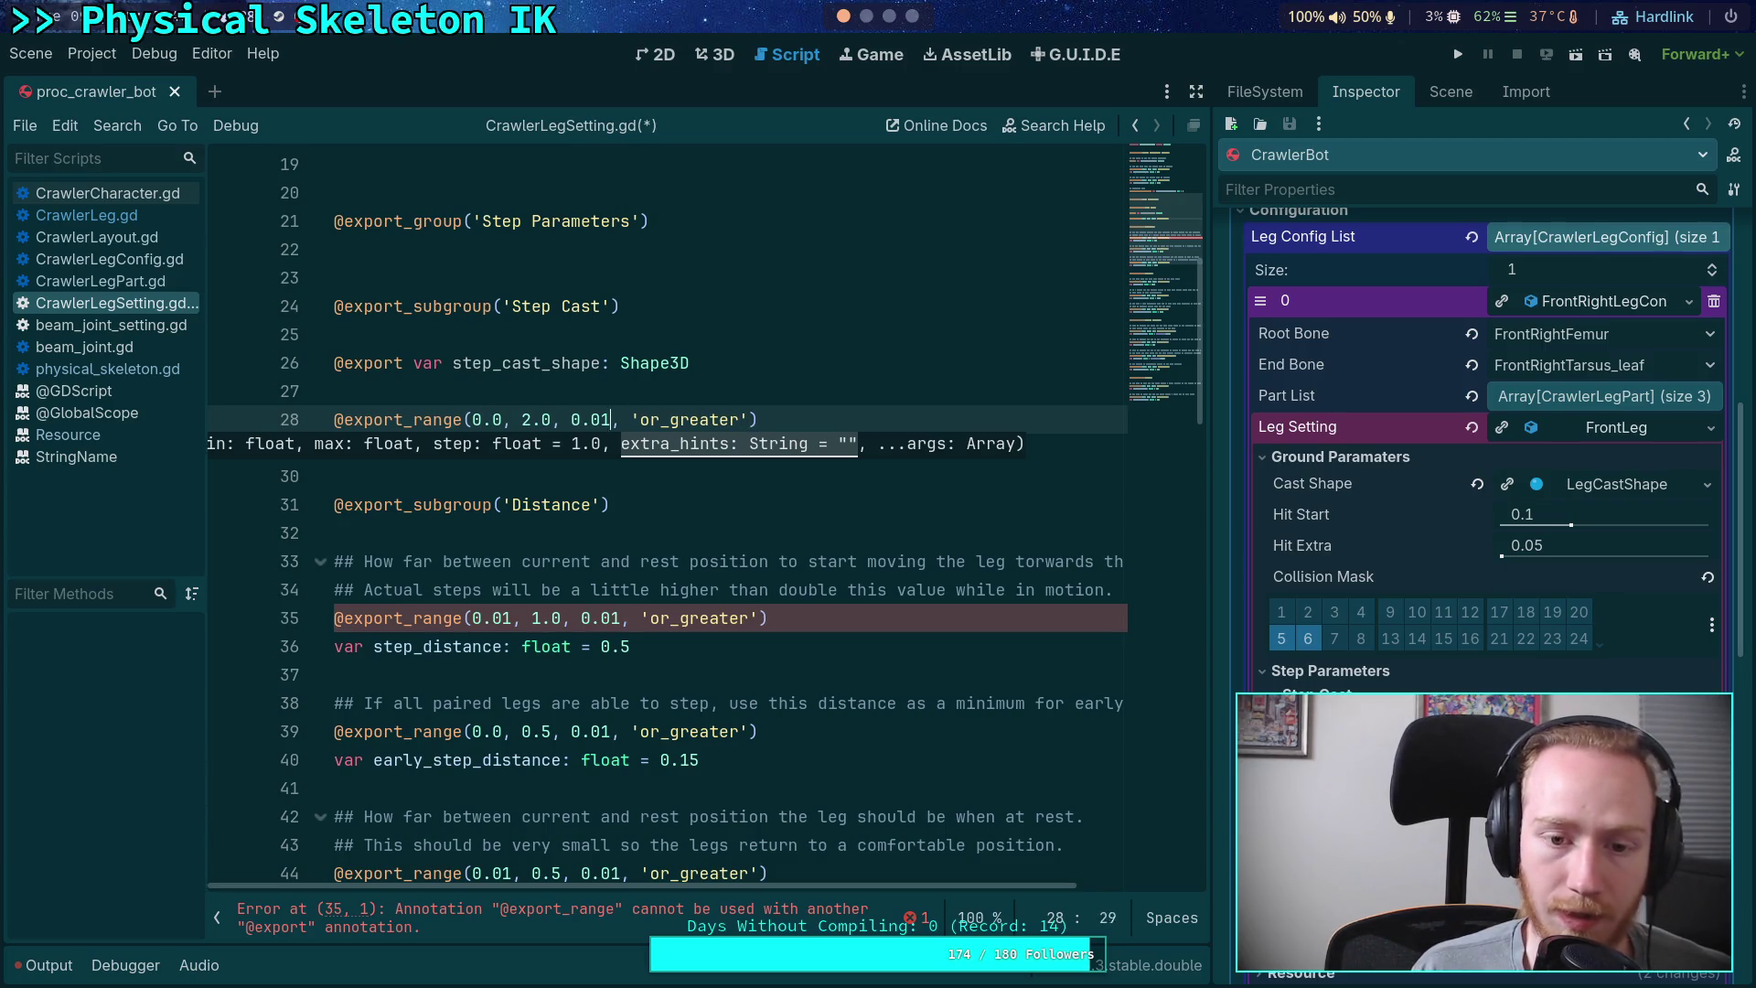
pyautogui.write(',')
pyautogui.press('Down')
pyautogui.press('Down')
pyautogui.write("'")
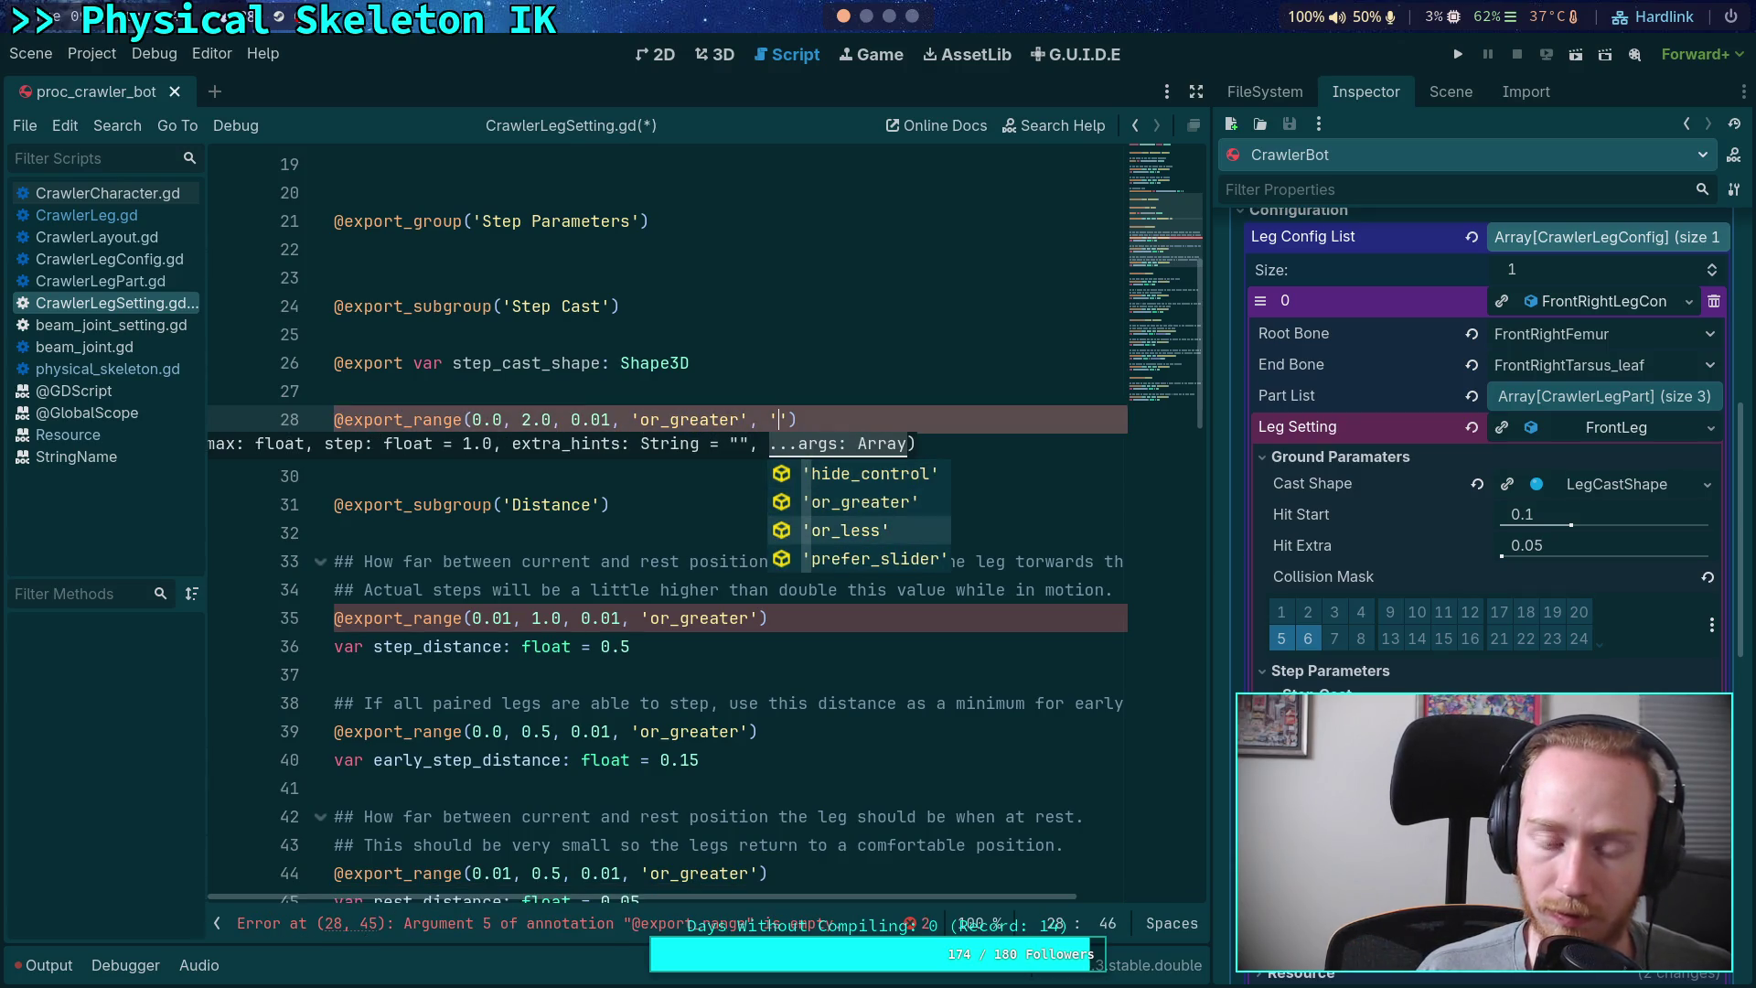
pyautogui.press('BackSpace')
pyautogui.press('BackSpace')
pyautogui.press('BackSpace')
pyautogui.click(710, 419)
pyautogui.write("'or")
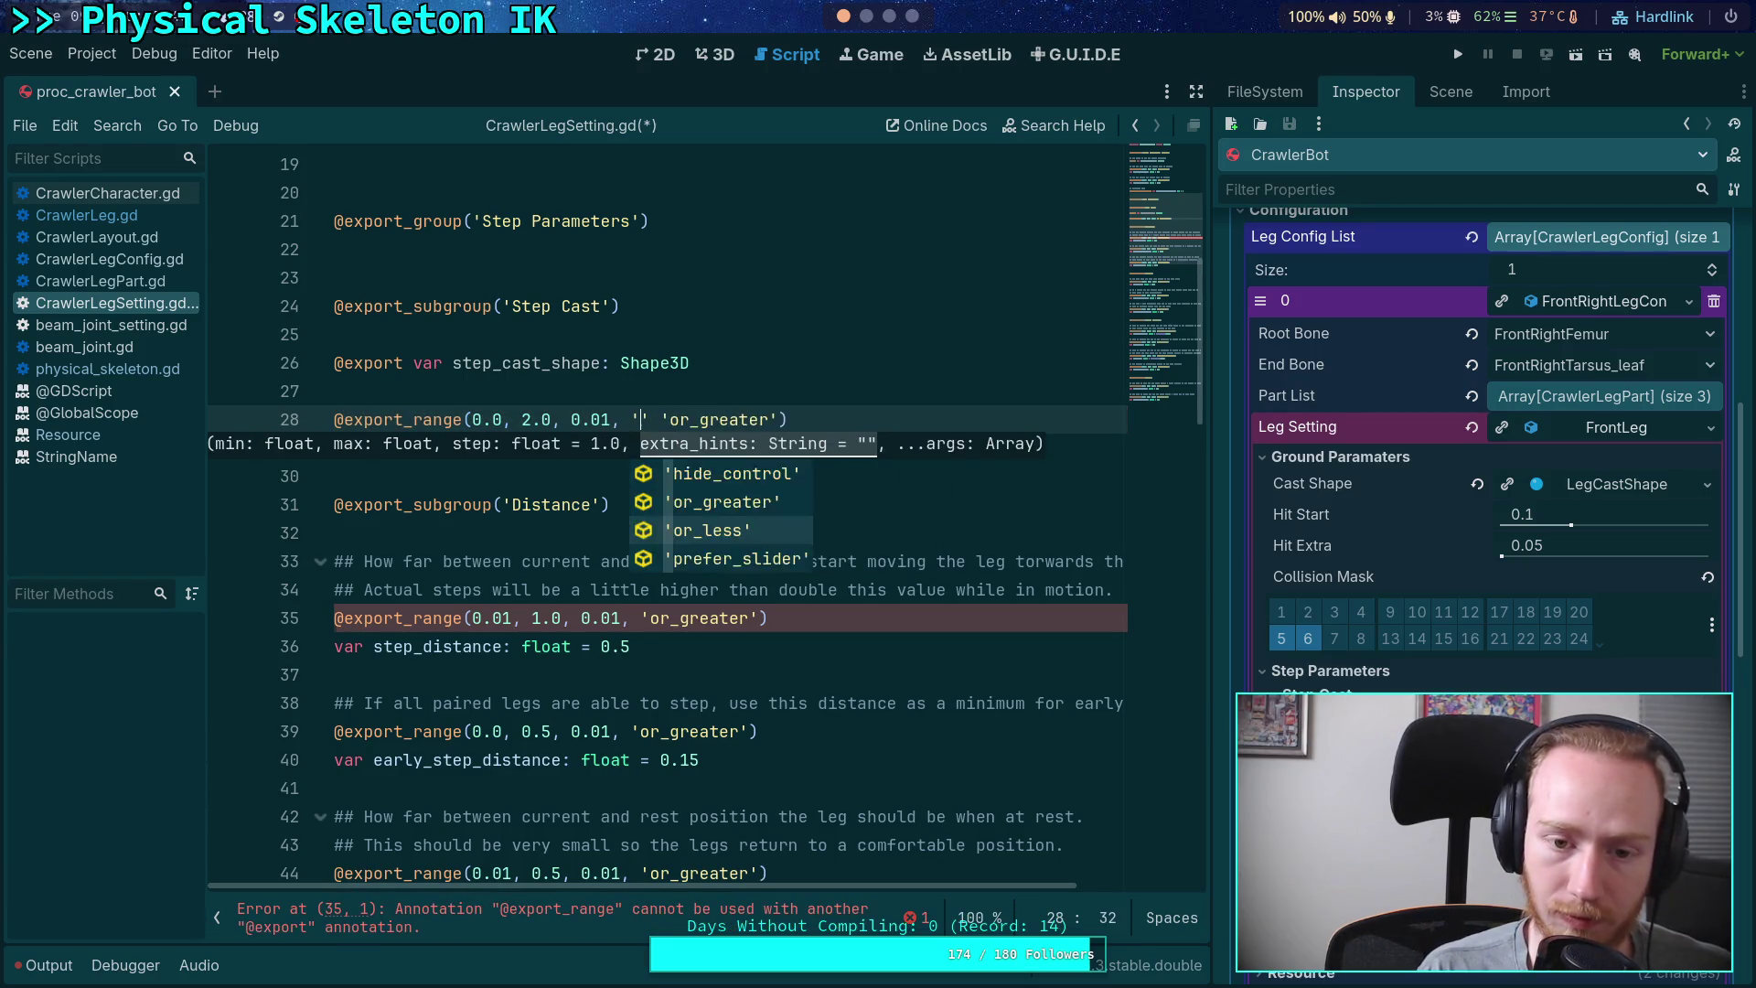
pyautogui.press('Down')
pyautogui.press('Return')
pyautogui.write(',')
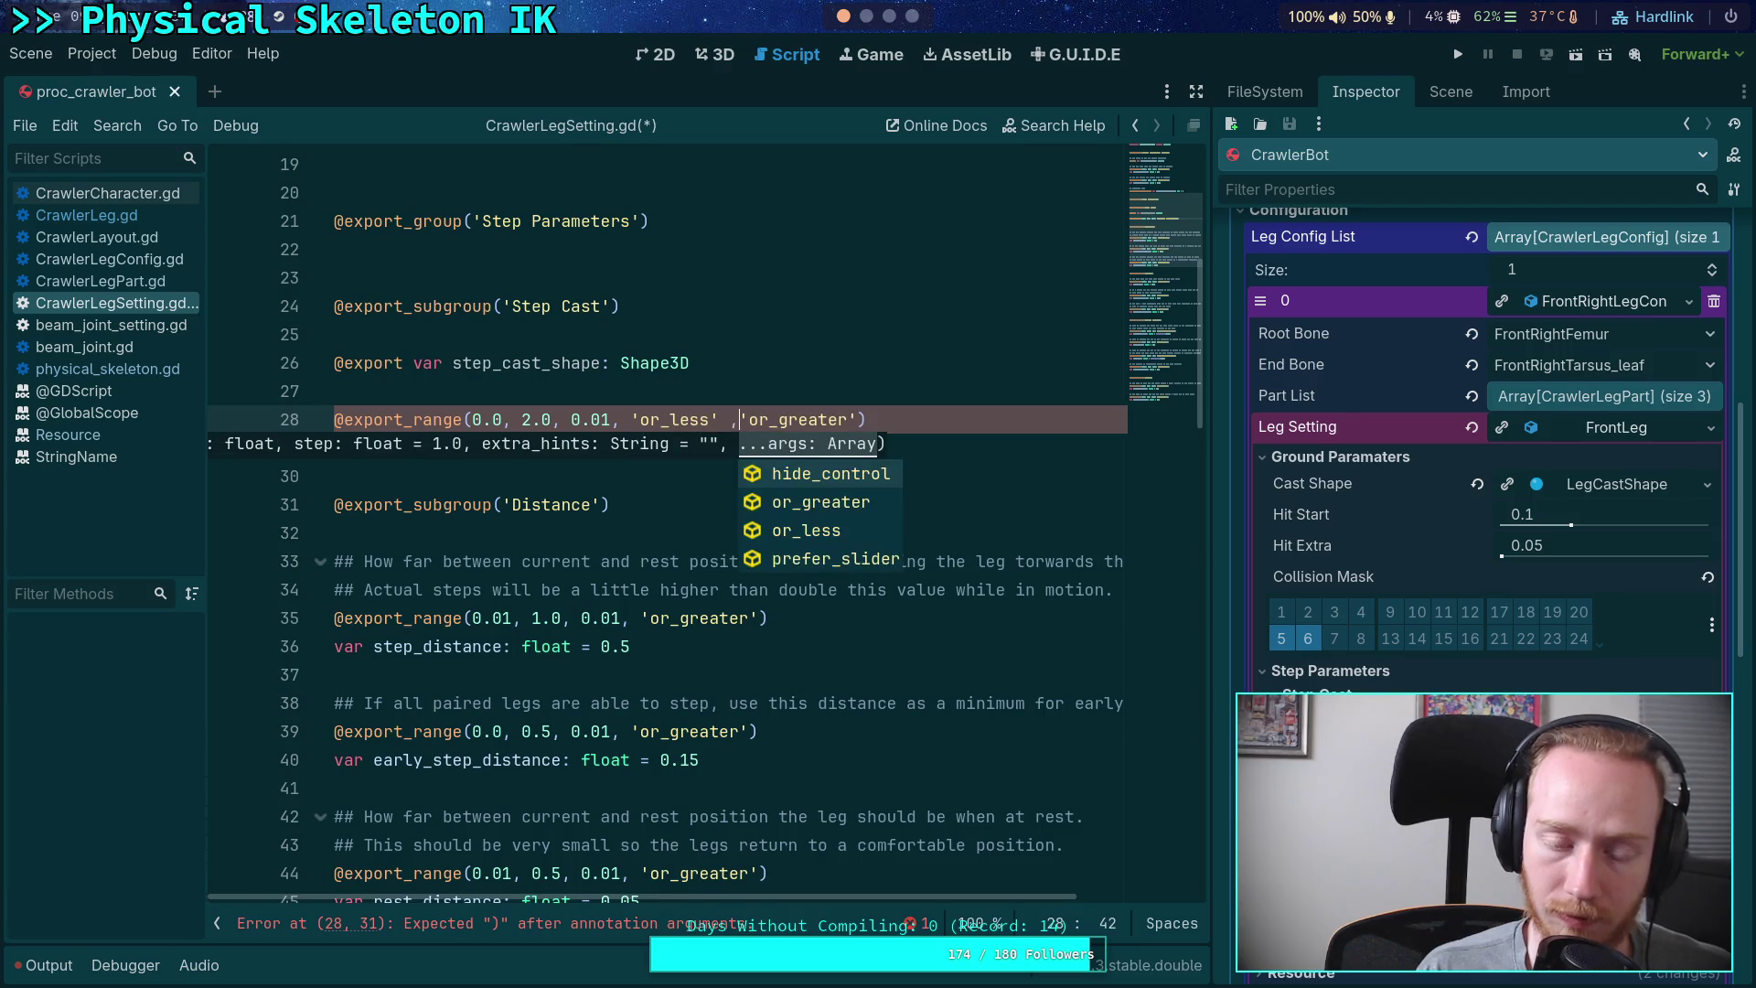
# Start a var declaration on the line below the range annotation.
pyautogui.press('End')
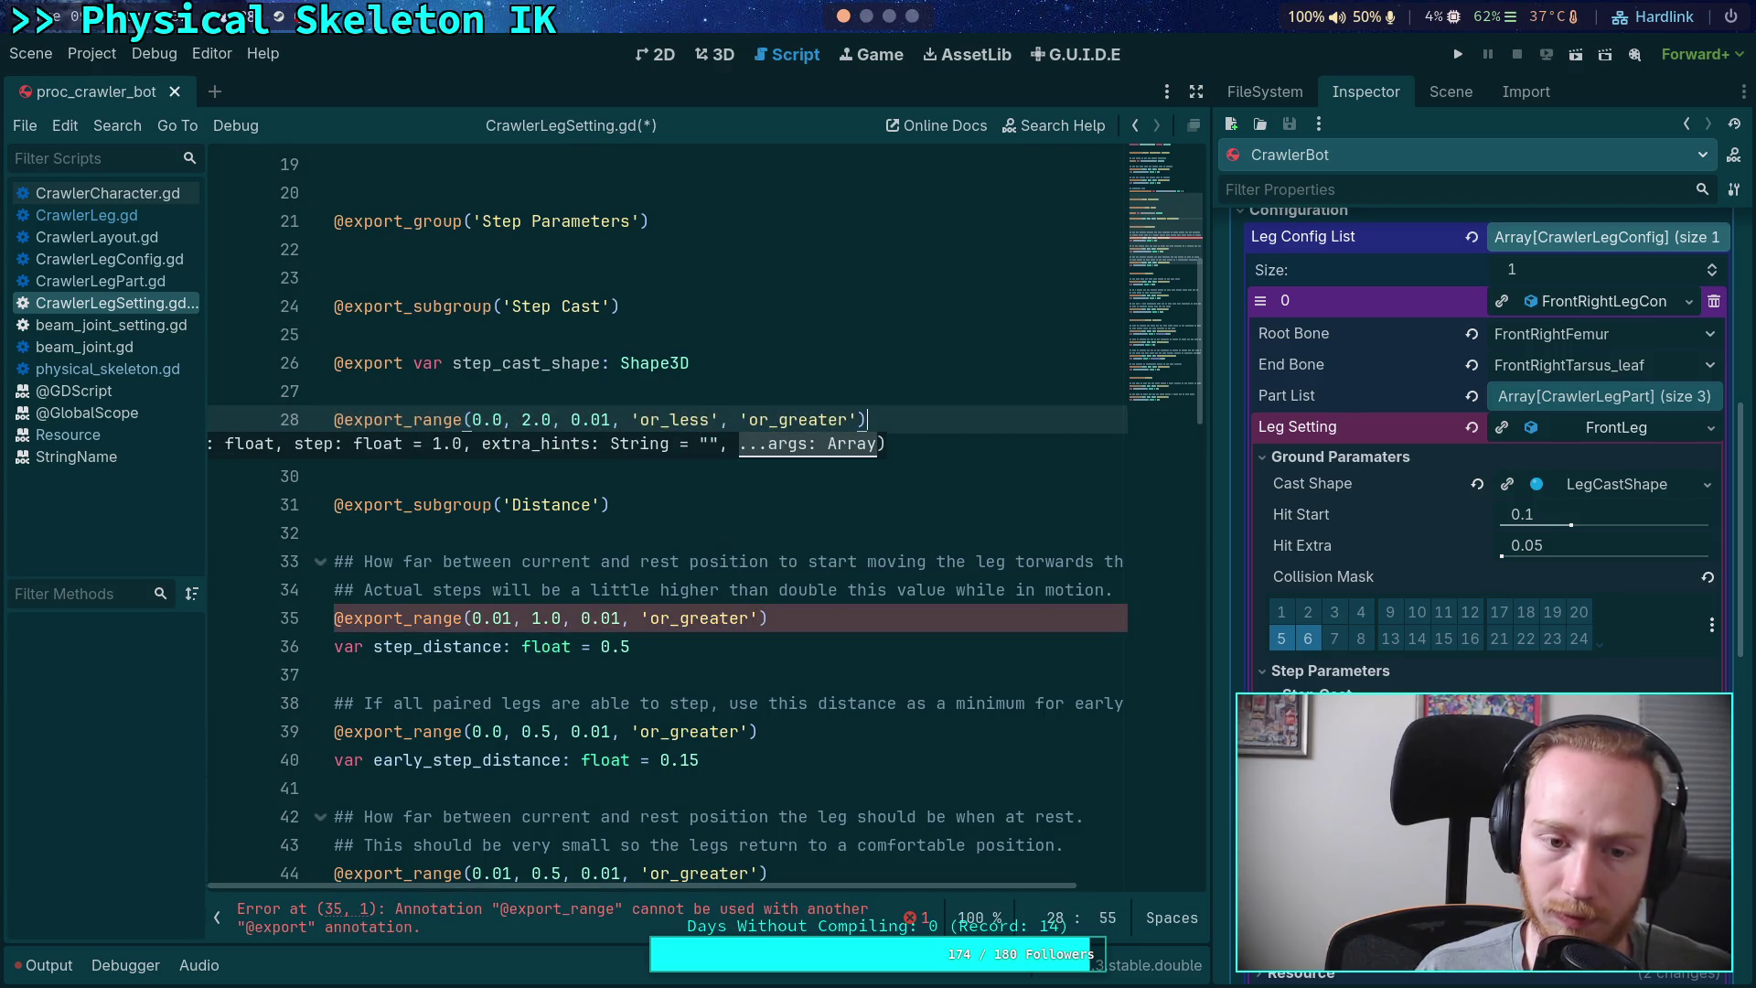
pyautogui.press('Return')
pyautogui.write('var')
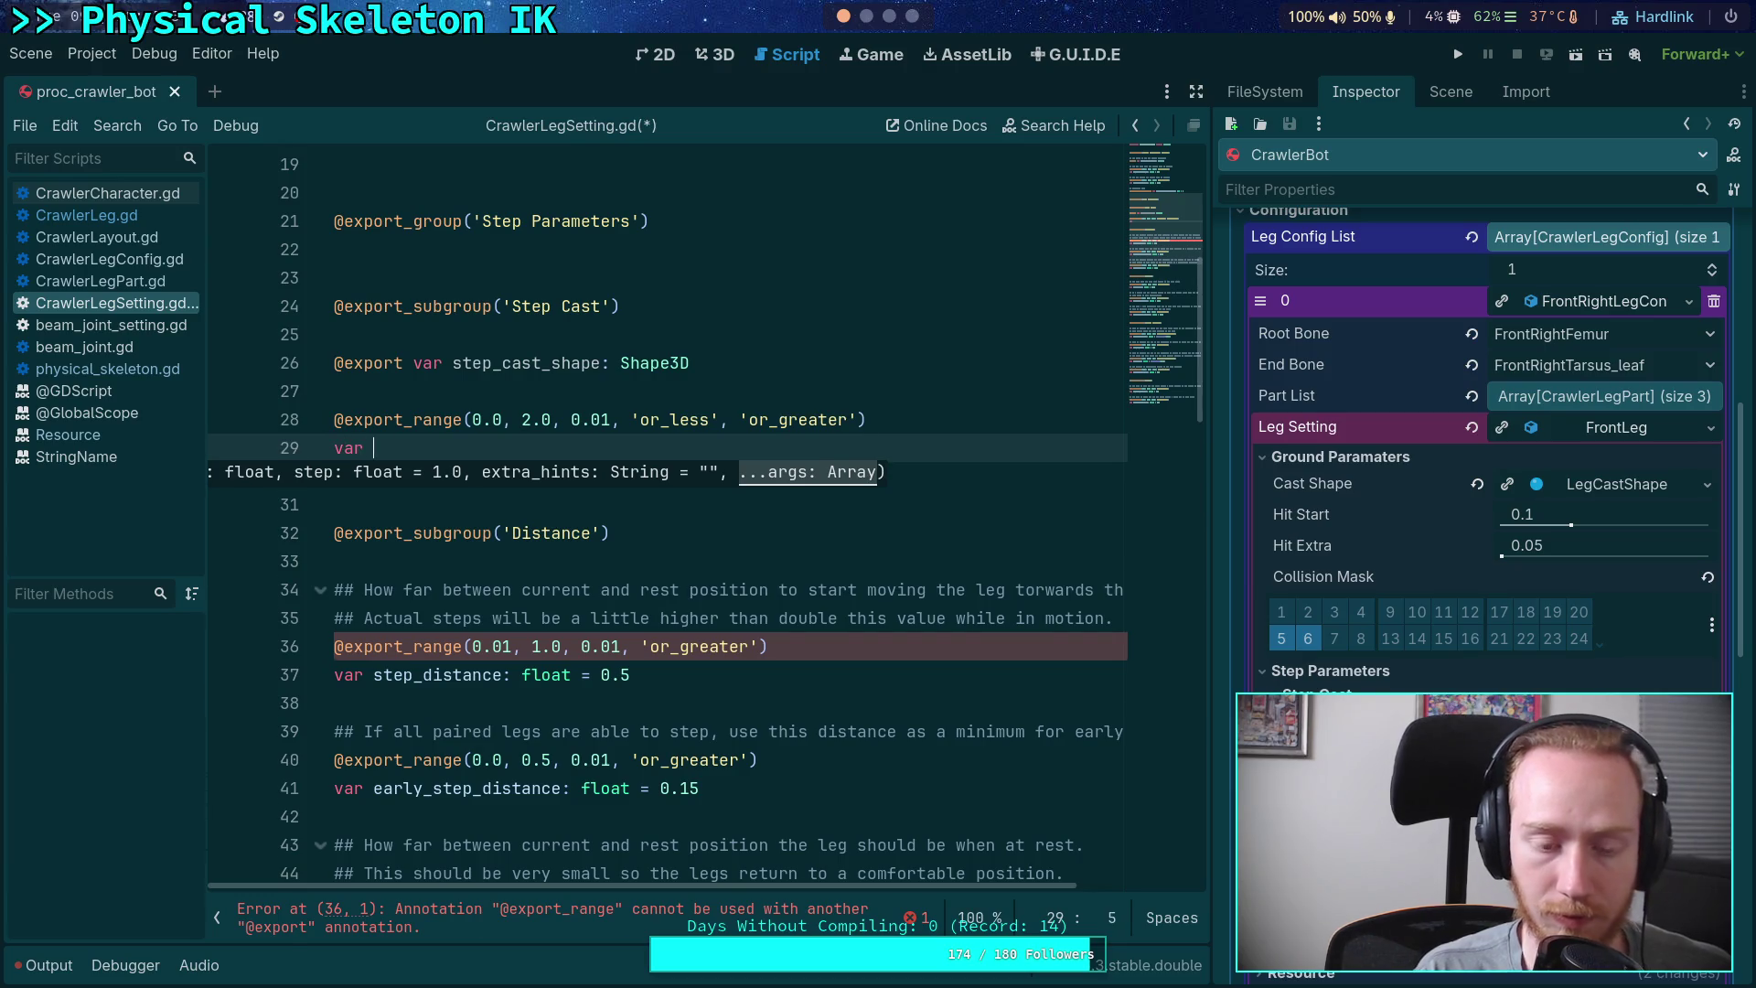
pyautogui.write('cast_')
# Rename the variable to step_cast_rise and begin adding a 'step_cast' prefix to Step Cast.
pyautogui.press('BackSpace')
pyautogui.press('BackSpace')
pyautogui.press('BackSpace')
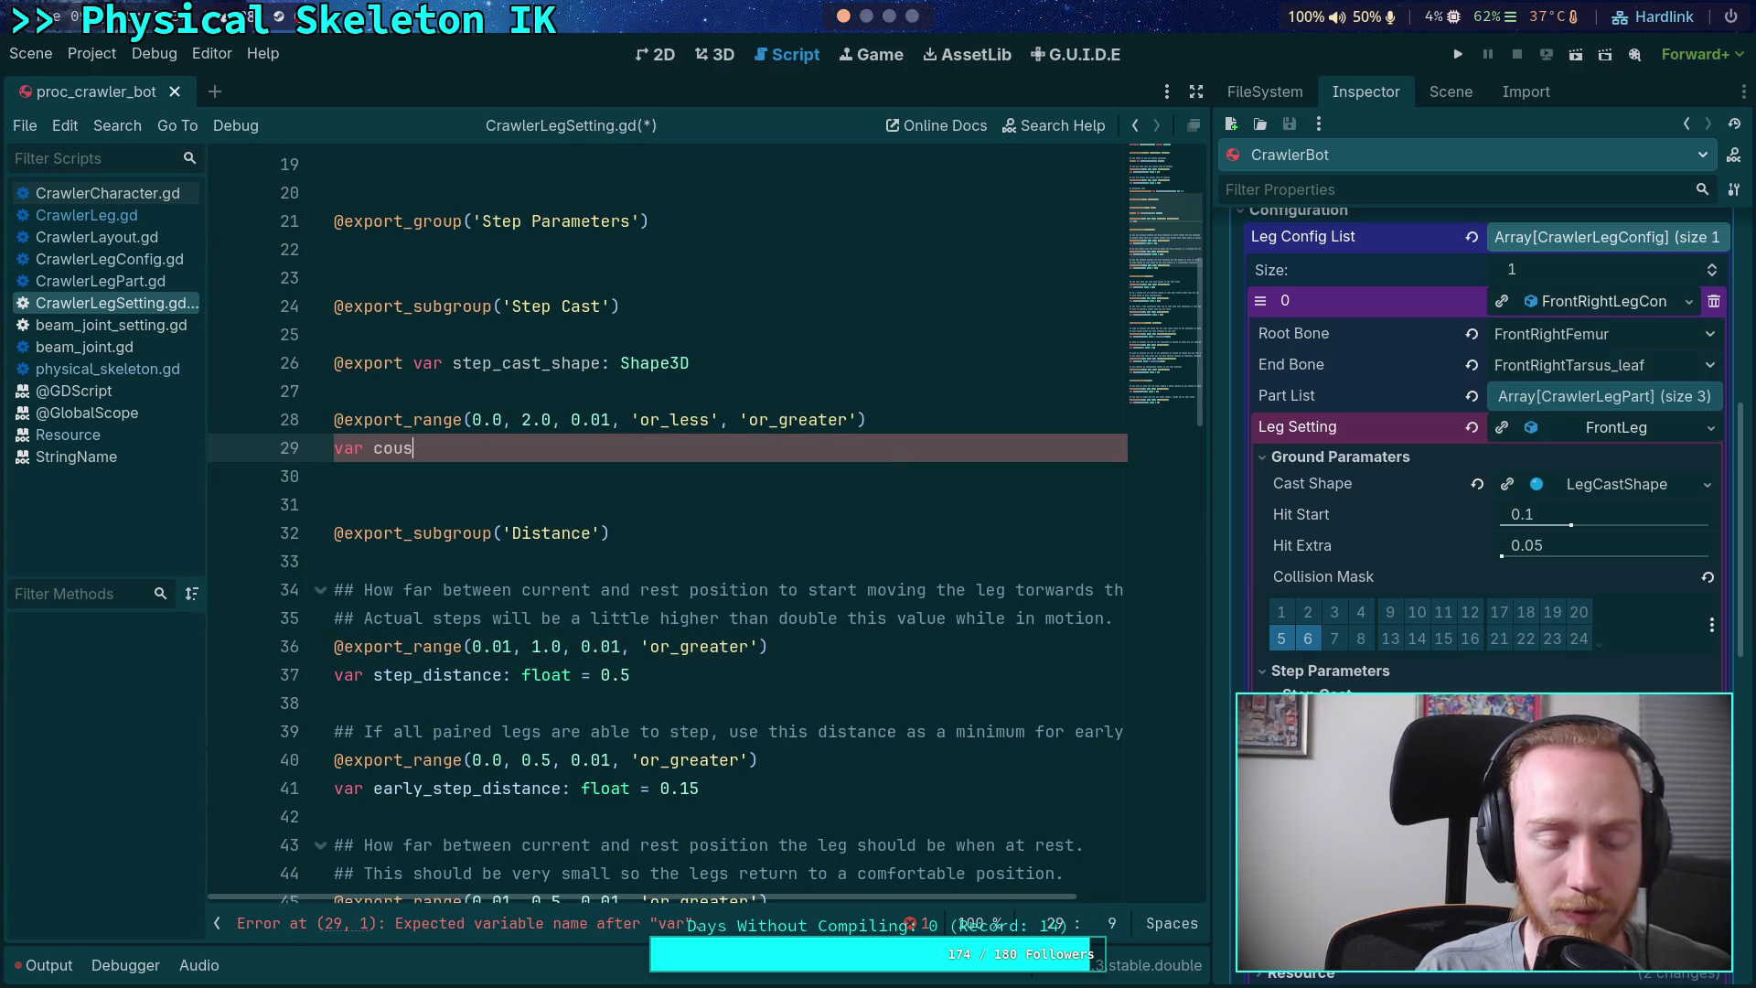
pyautogui.write('step_cast_')
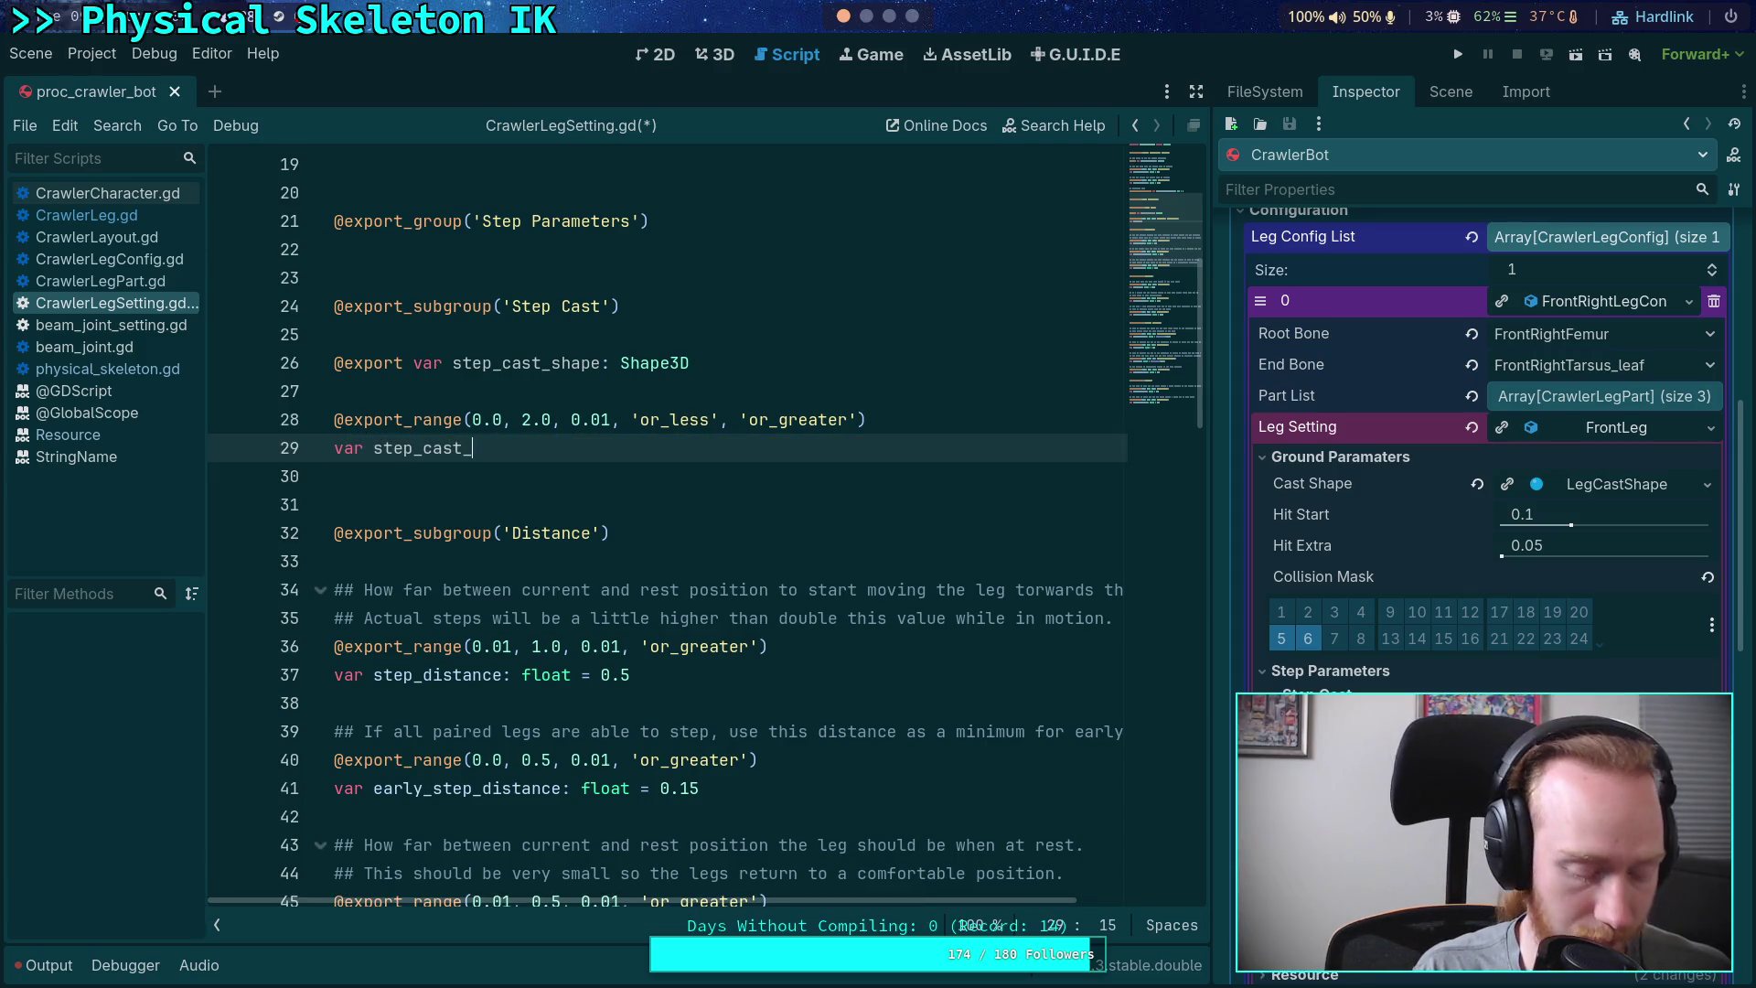
pyautogui.write('rise')
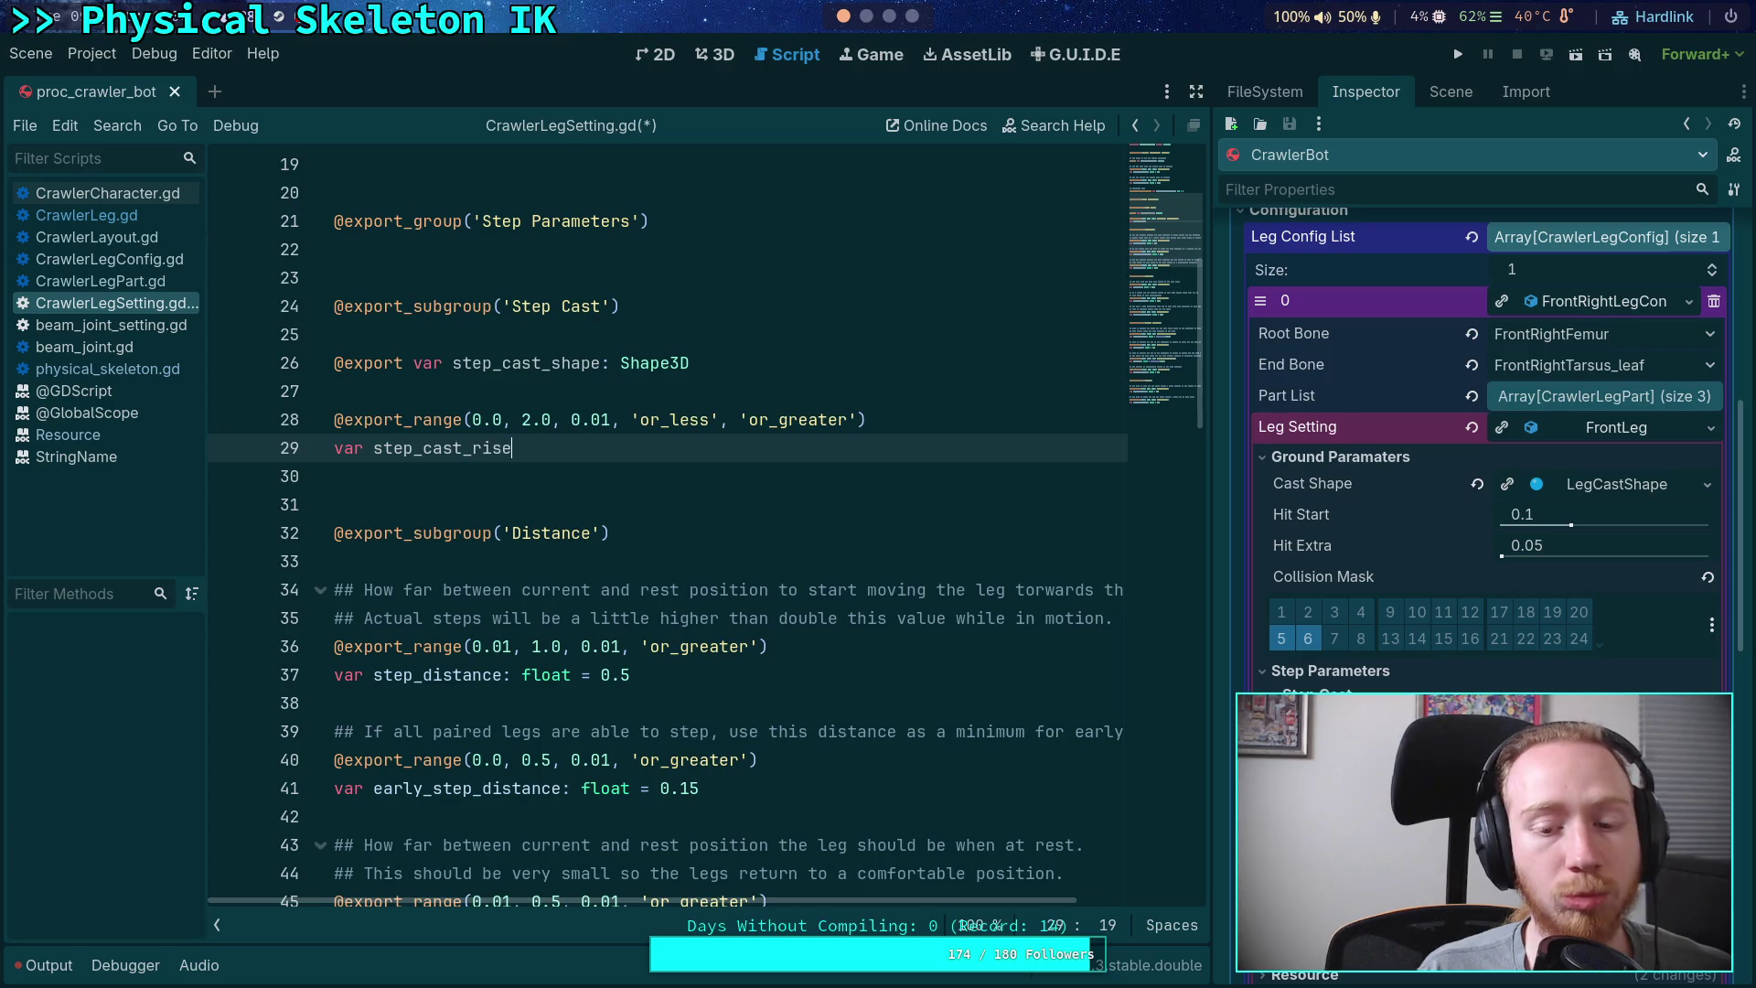
pyautogui.click(611, 305)
pyautogui.write(', ')
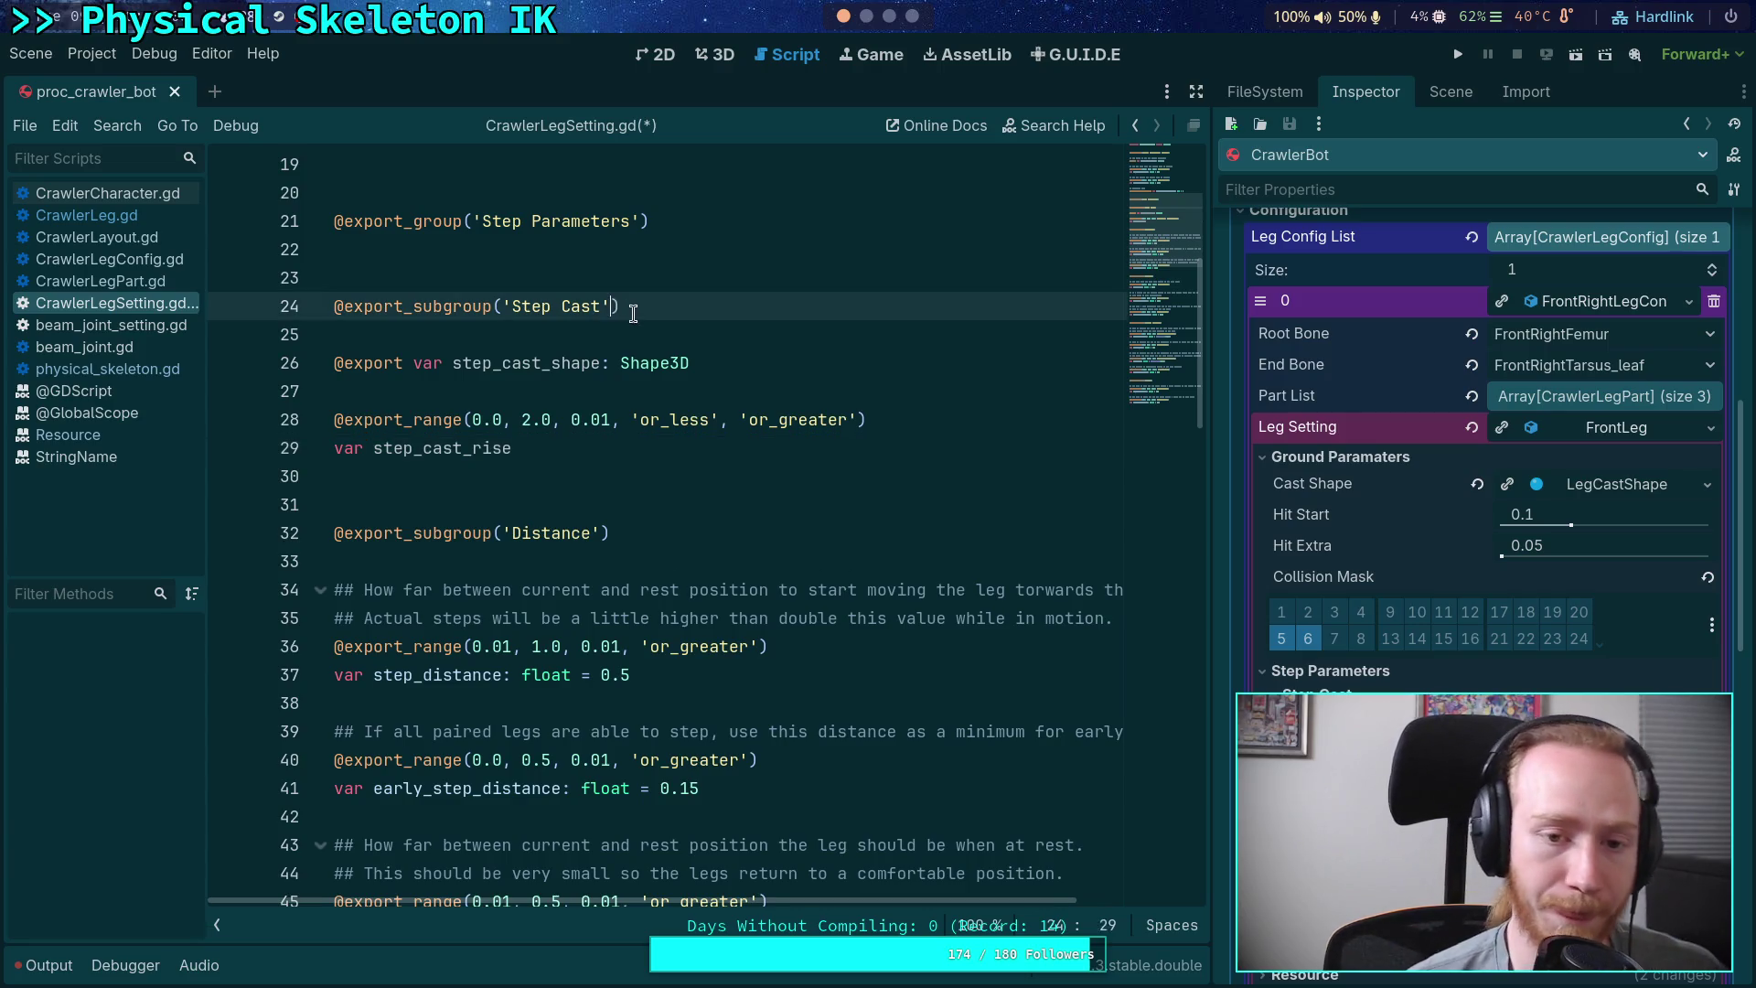
pyautogui.write("'step_cast")
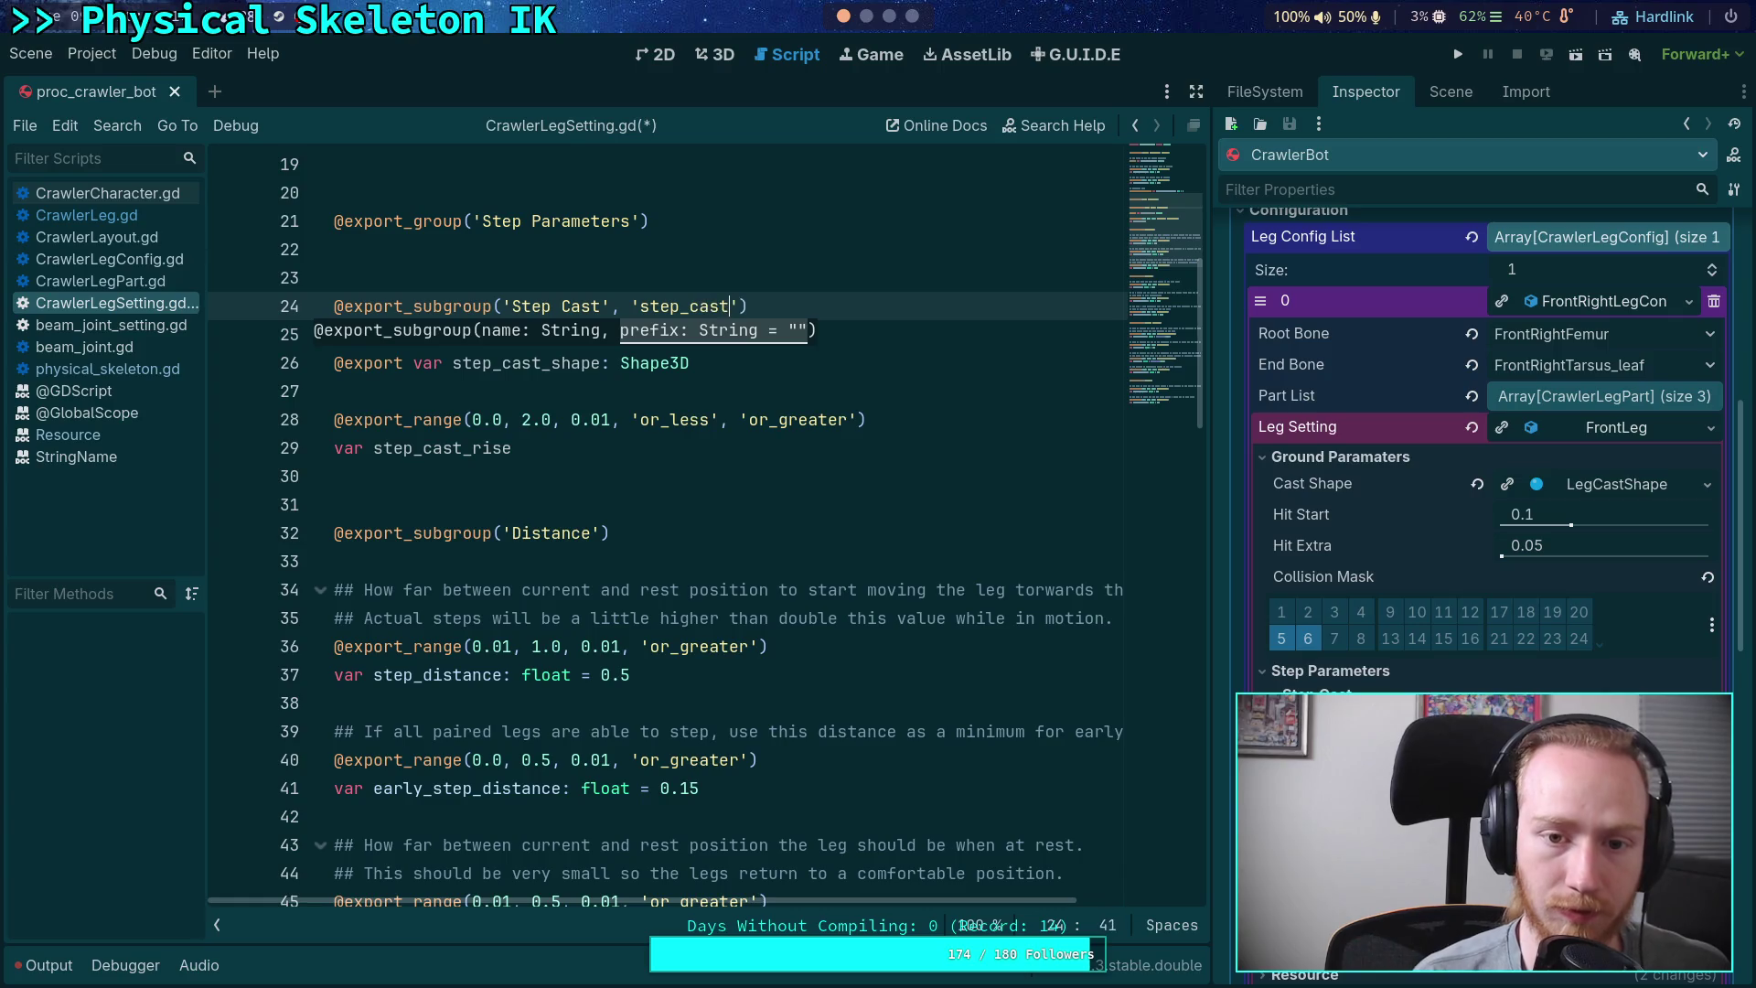
# Return to the step_cast_rise line and select 'rise' in the variable name.
pyautogui.click(634, 442)
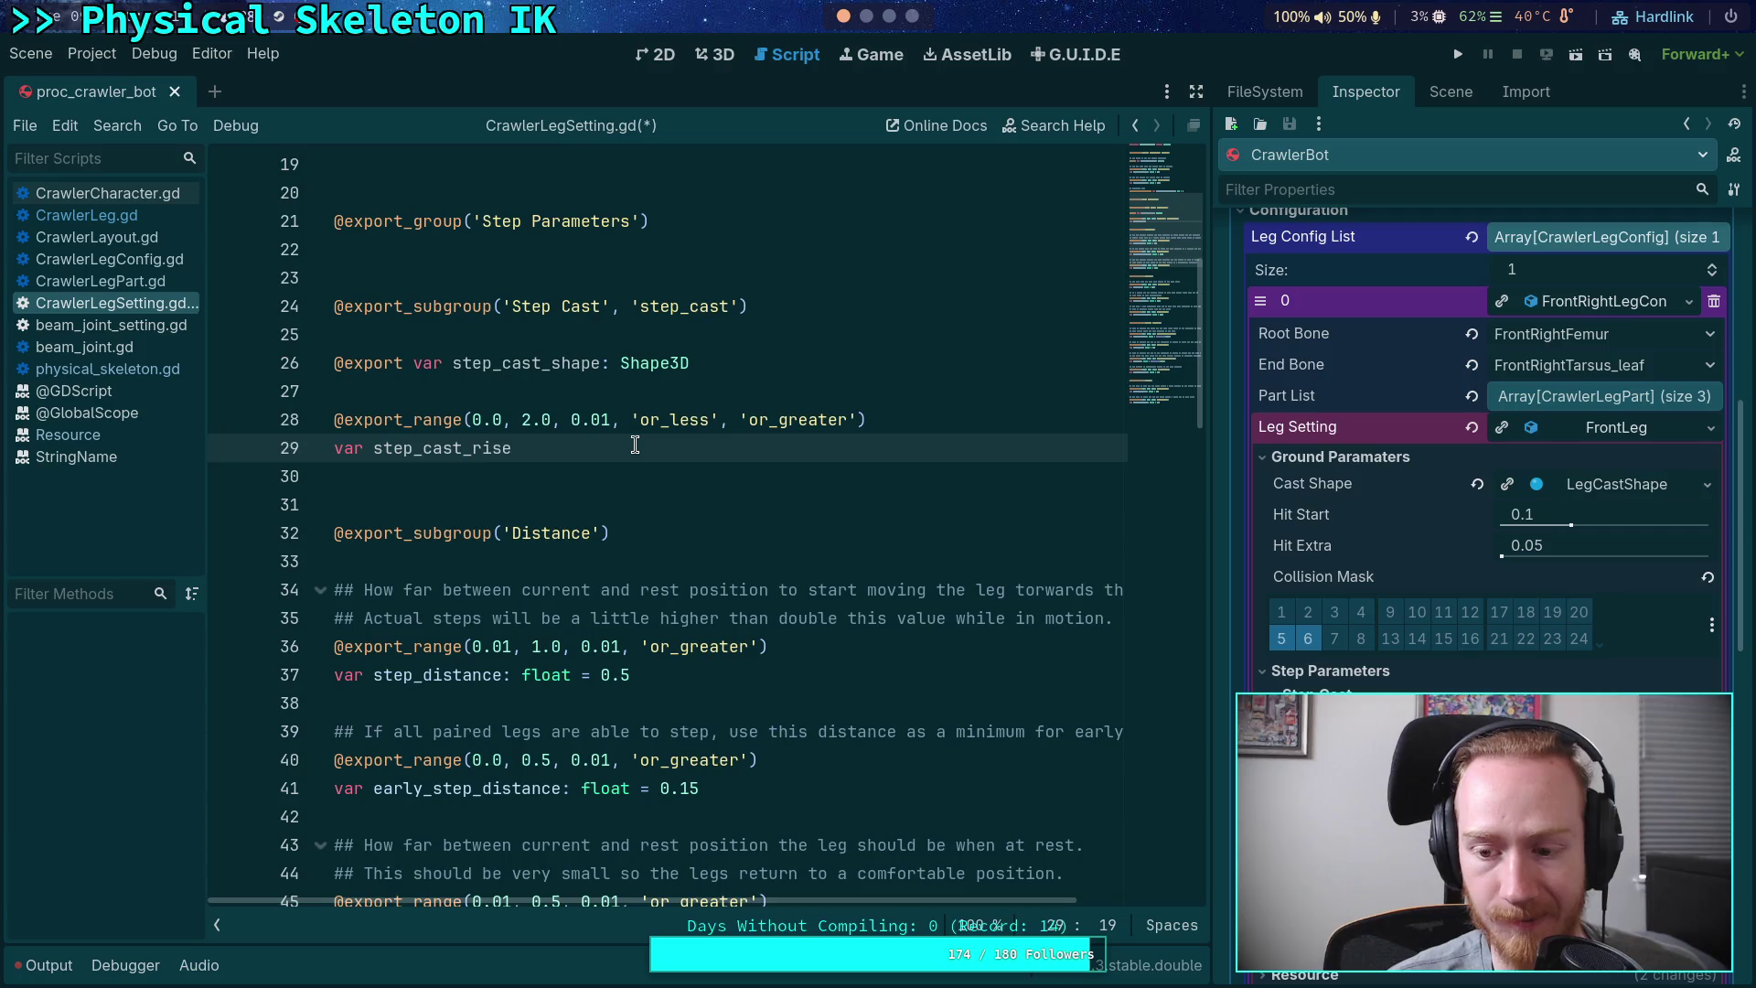
pyautogui.moveTo(539, 448); pyautogui.dragTo(472, 448)
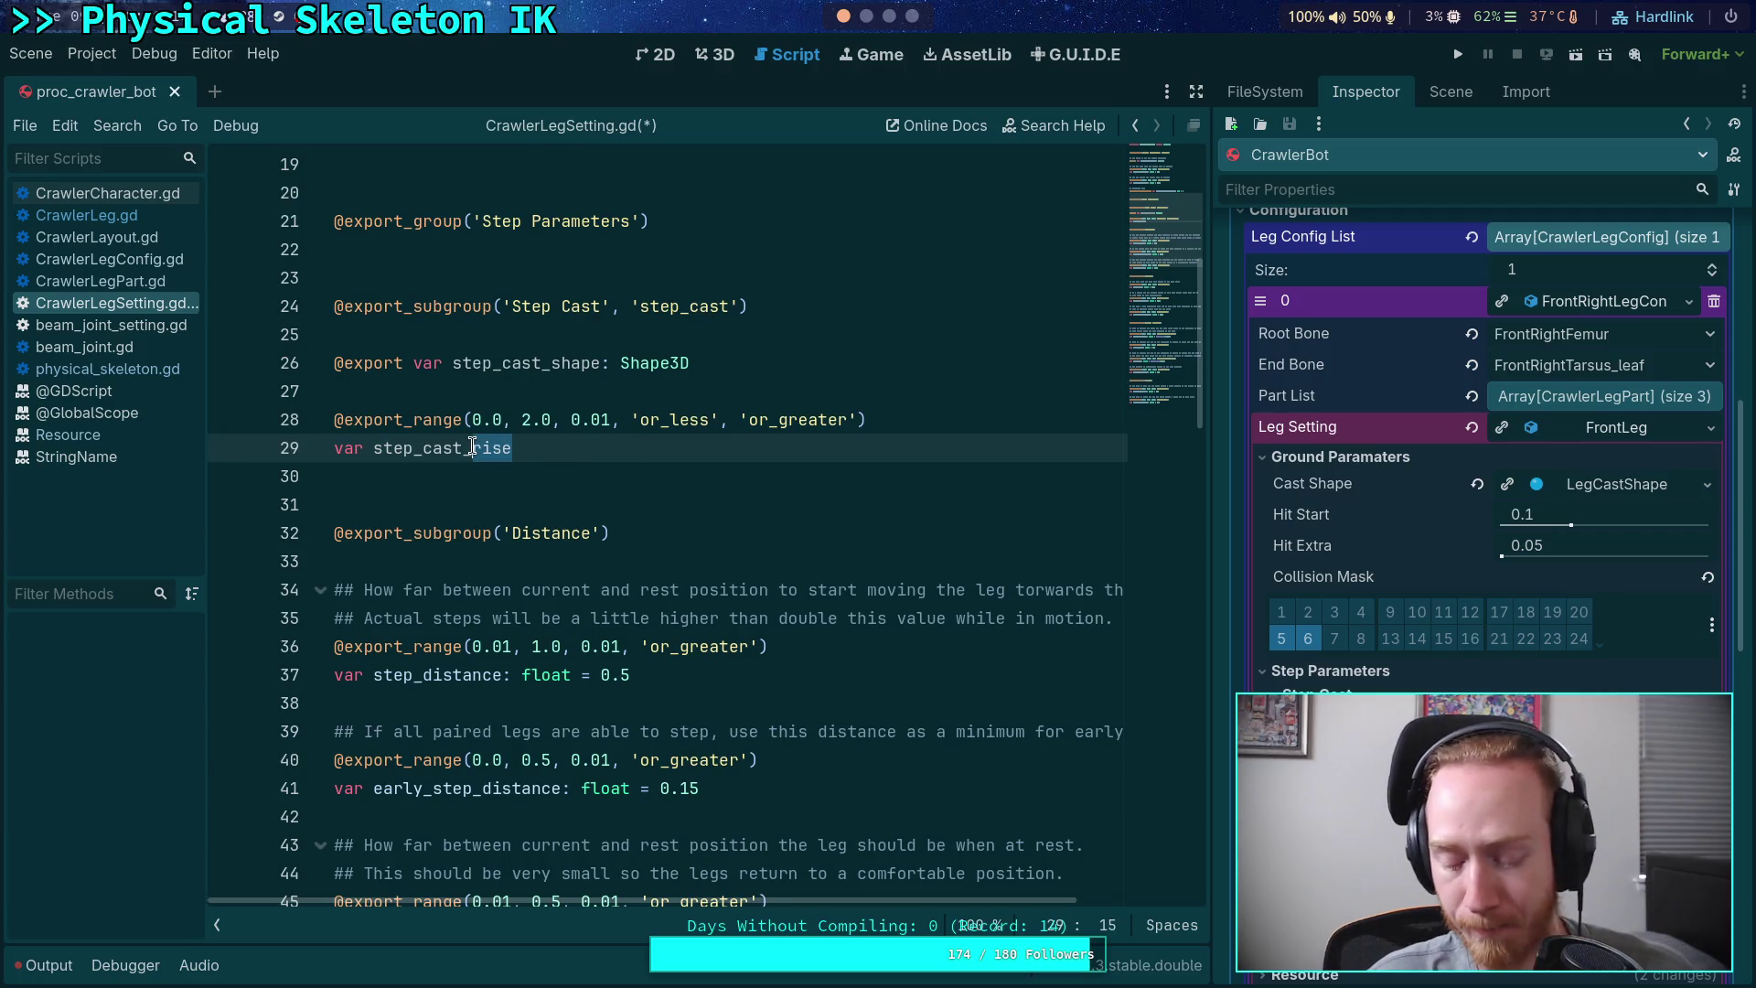
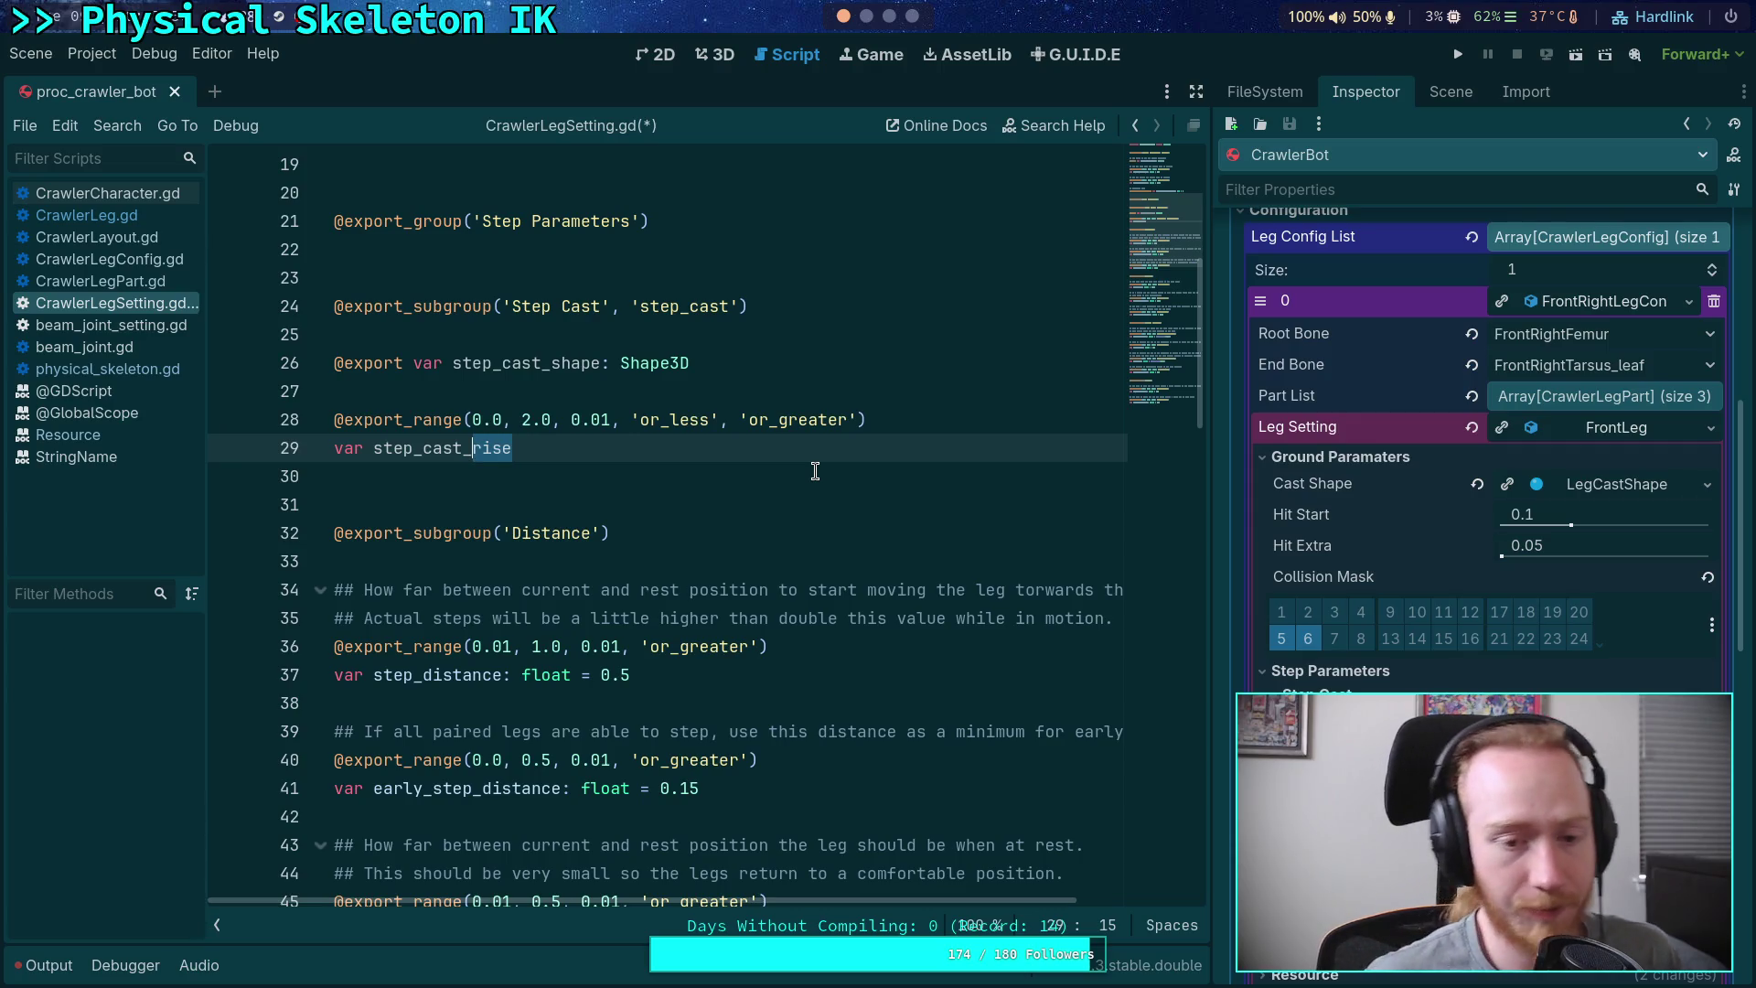
# Give step_cast_rise on line 29 the type float with a default of 1.0.
pyautogui.press('End')
pyautogui.write(': float = ')
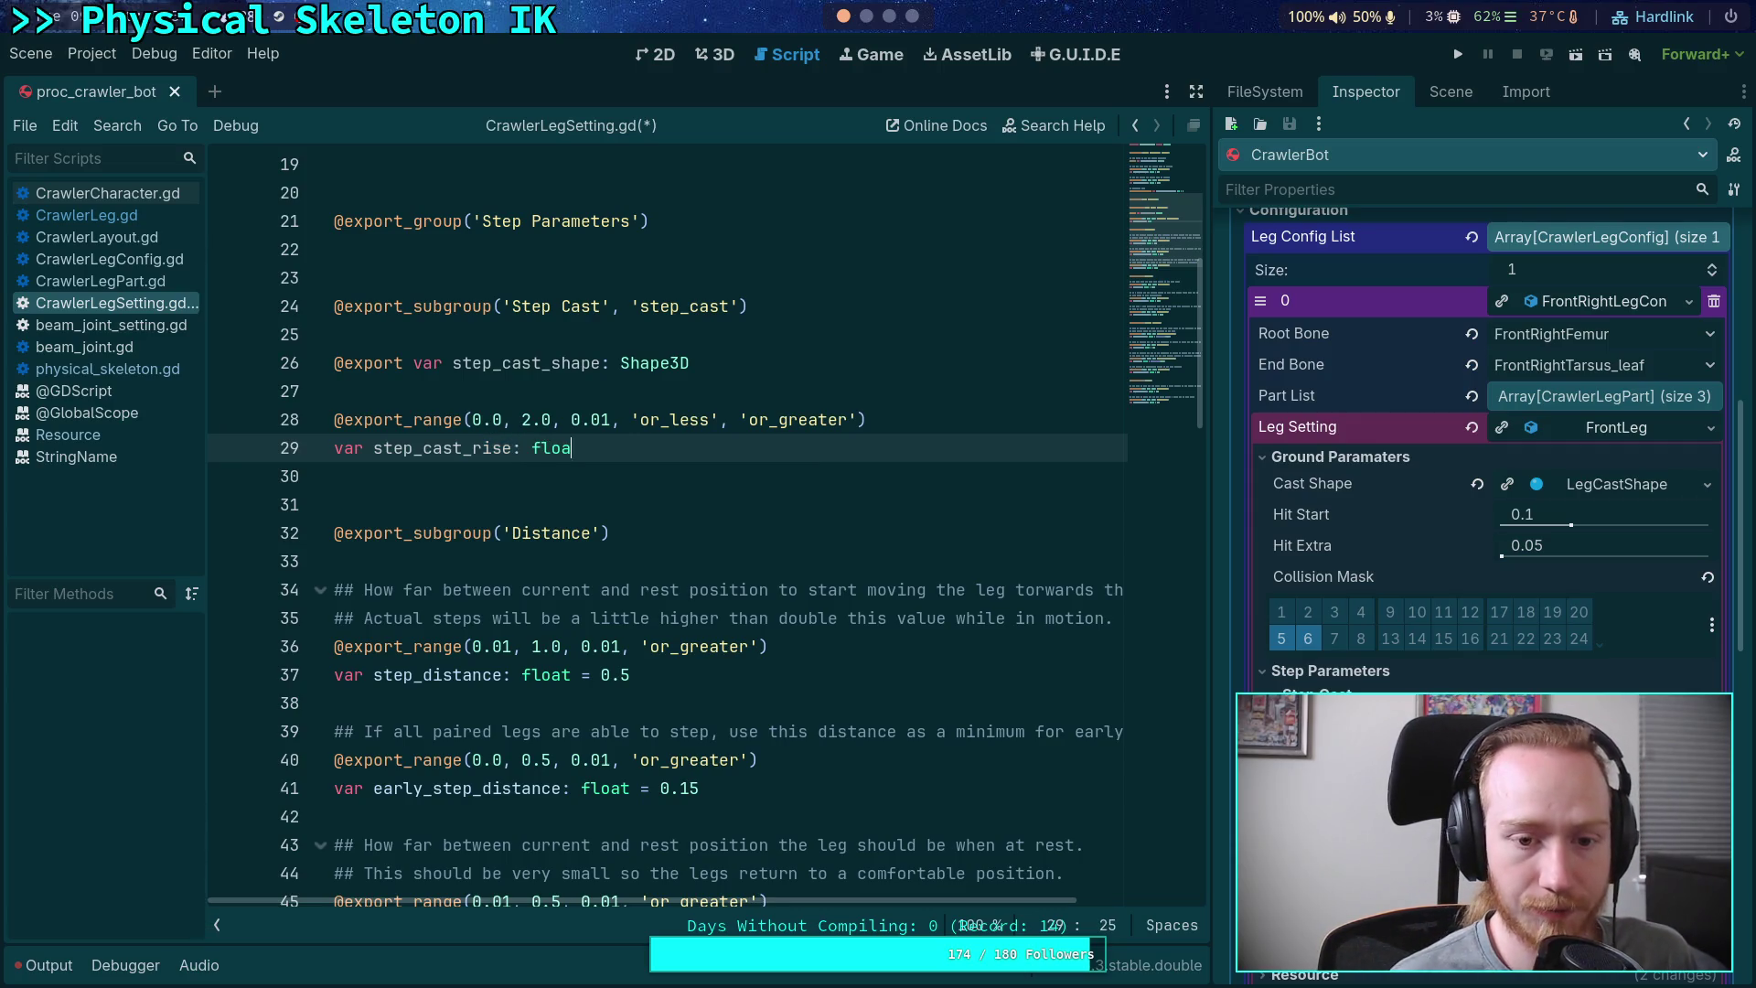
pyautogui.write('1.0')
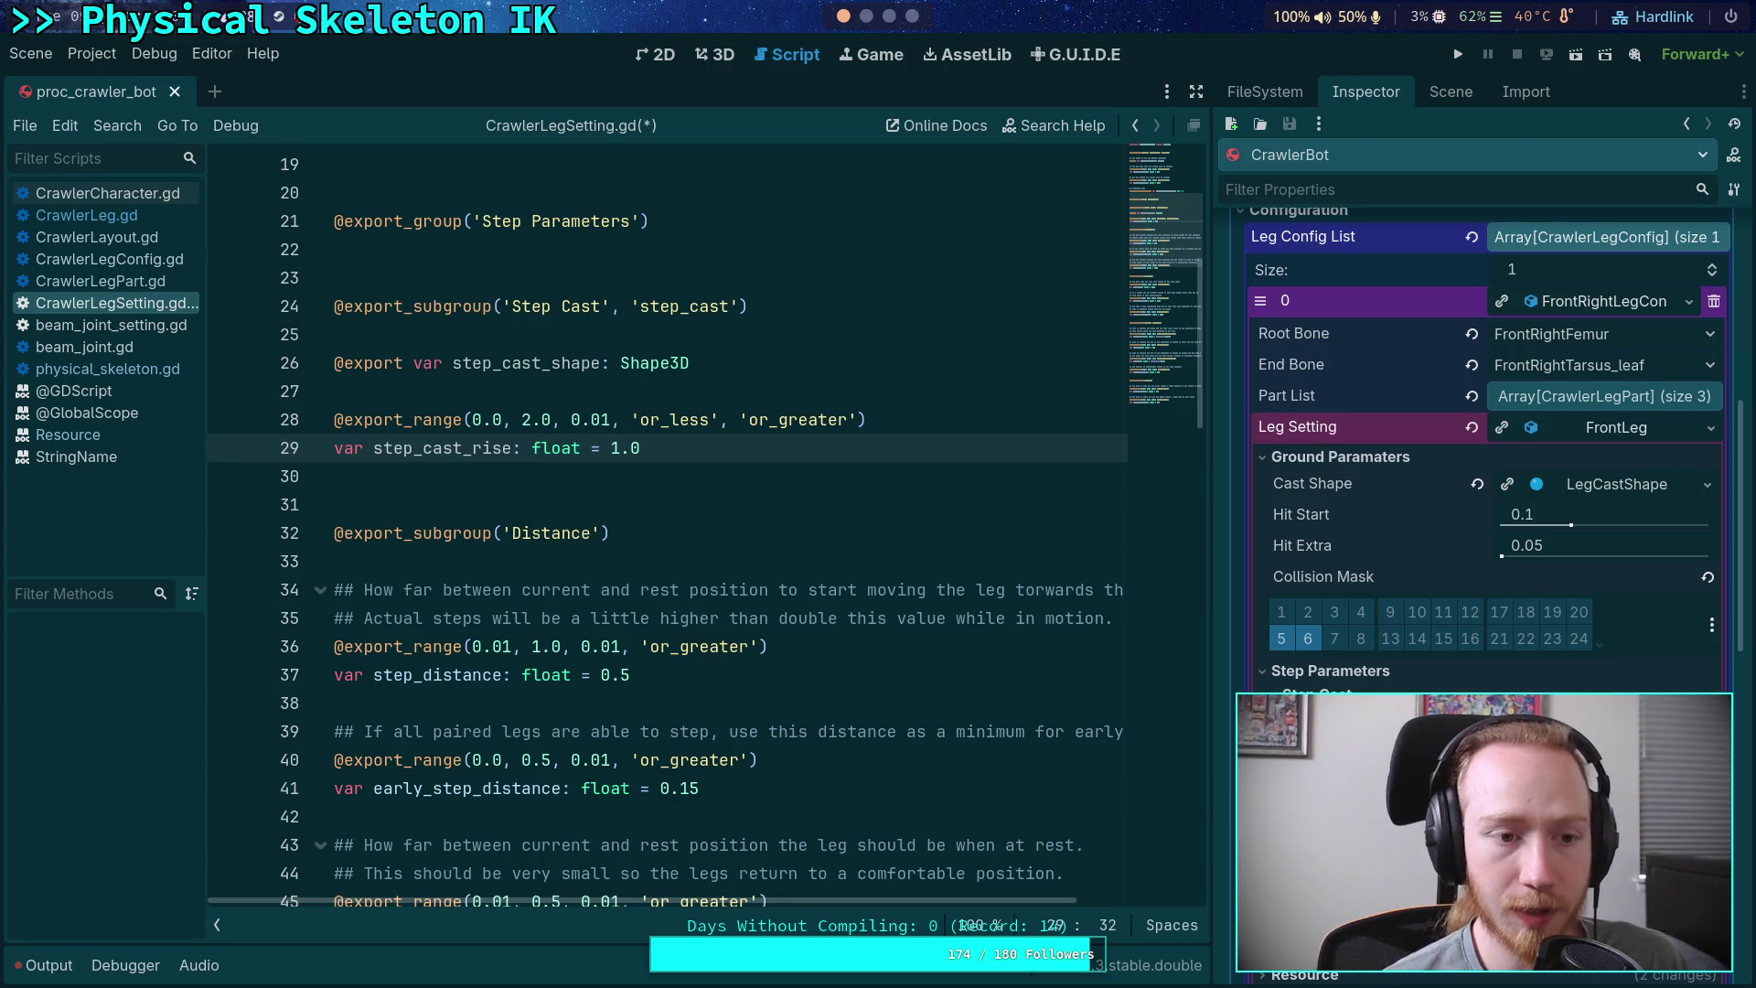
# Select FL_Cast and change step_cast_rise's range maximum to 1.0 and its default to 0.5.
pyautogui.click(1431, 108)
pyautogui.click(1361, 366)
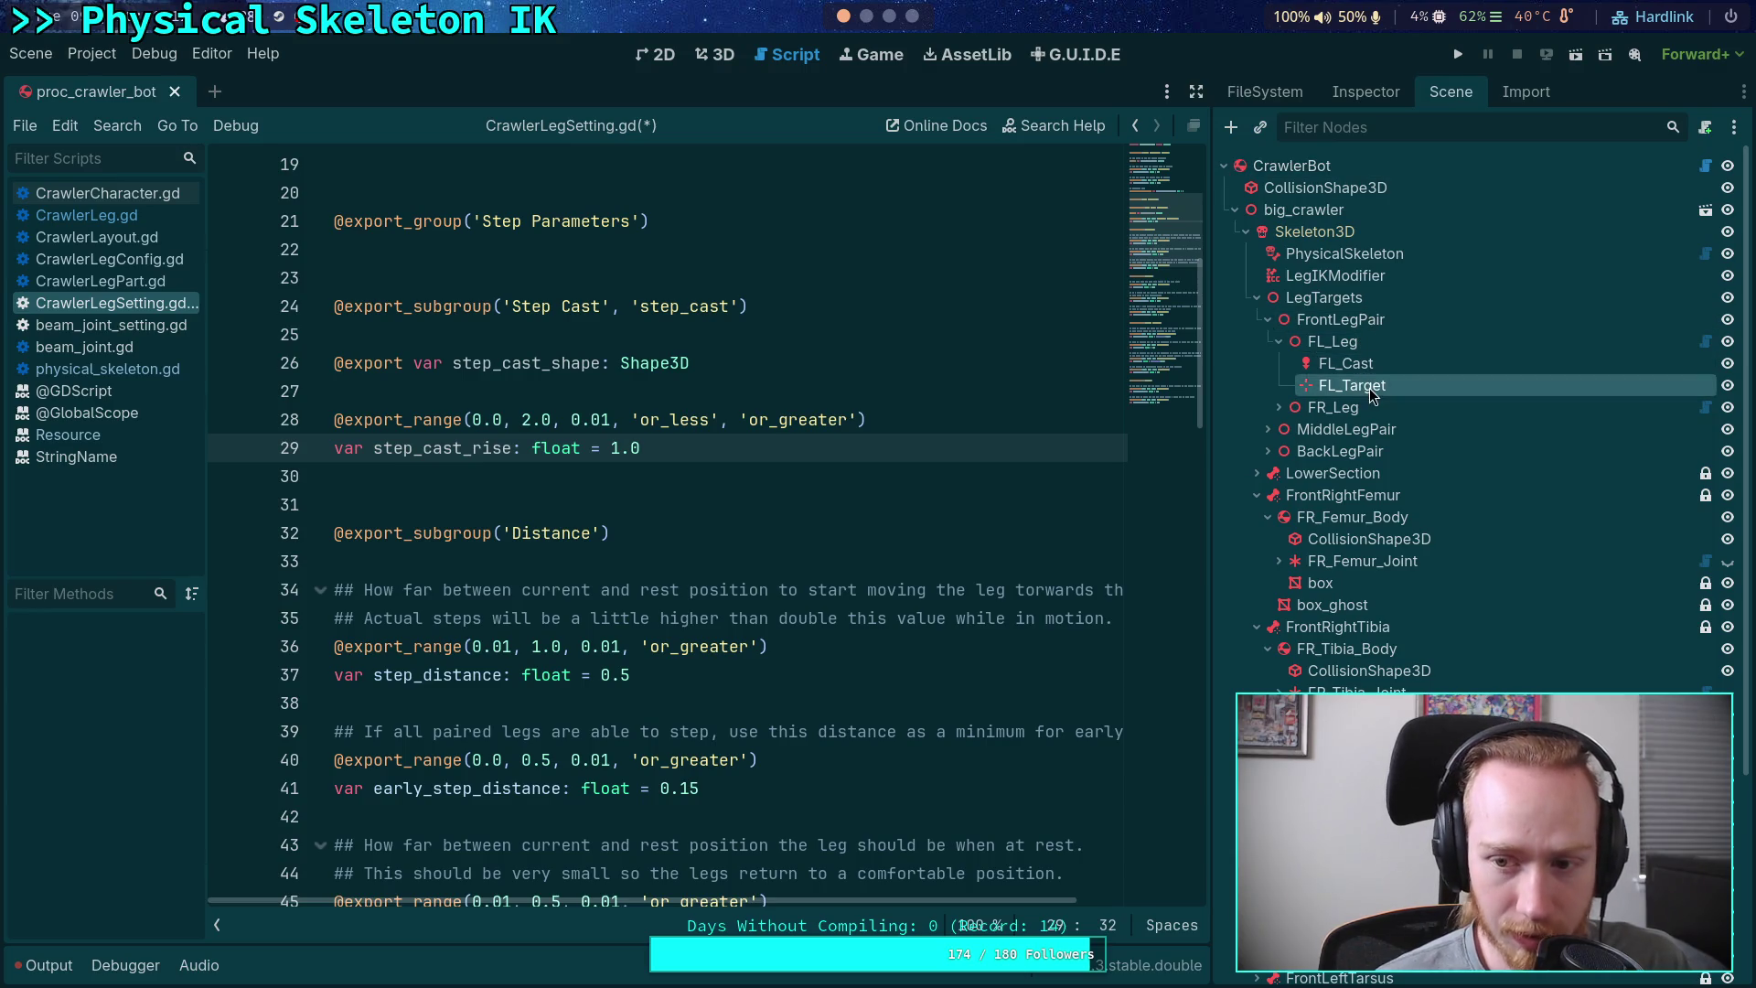
pyautogui.click(1366, 92)
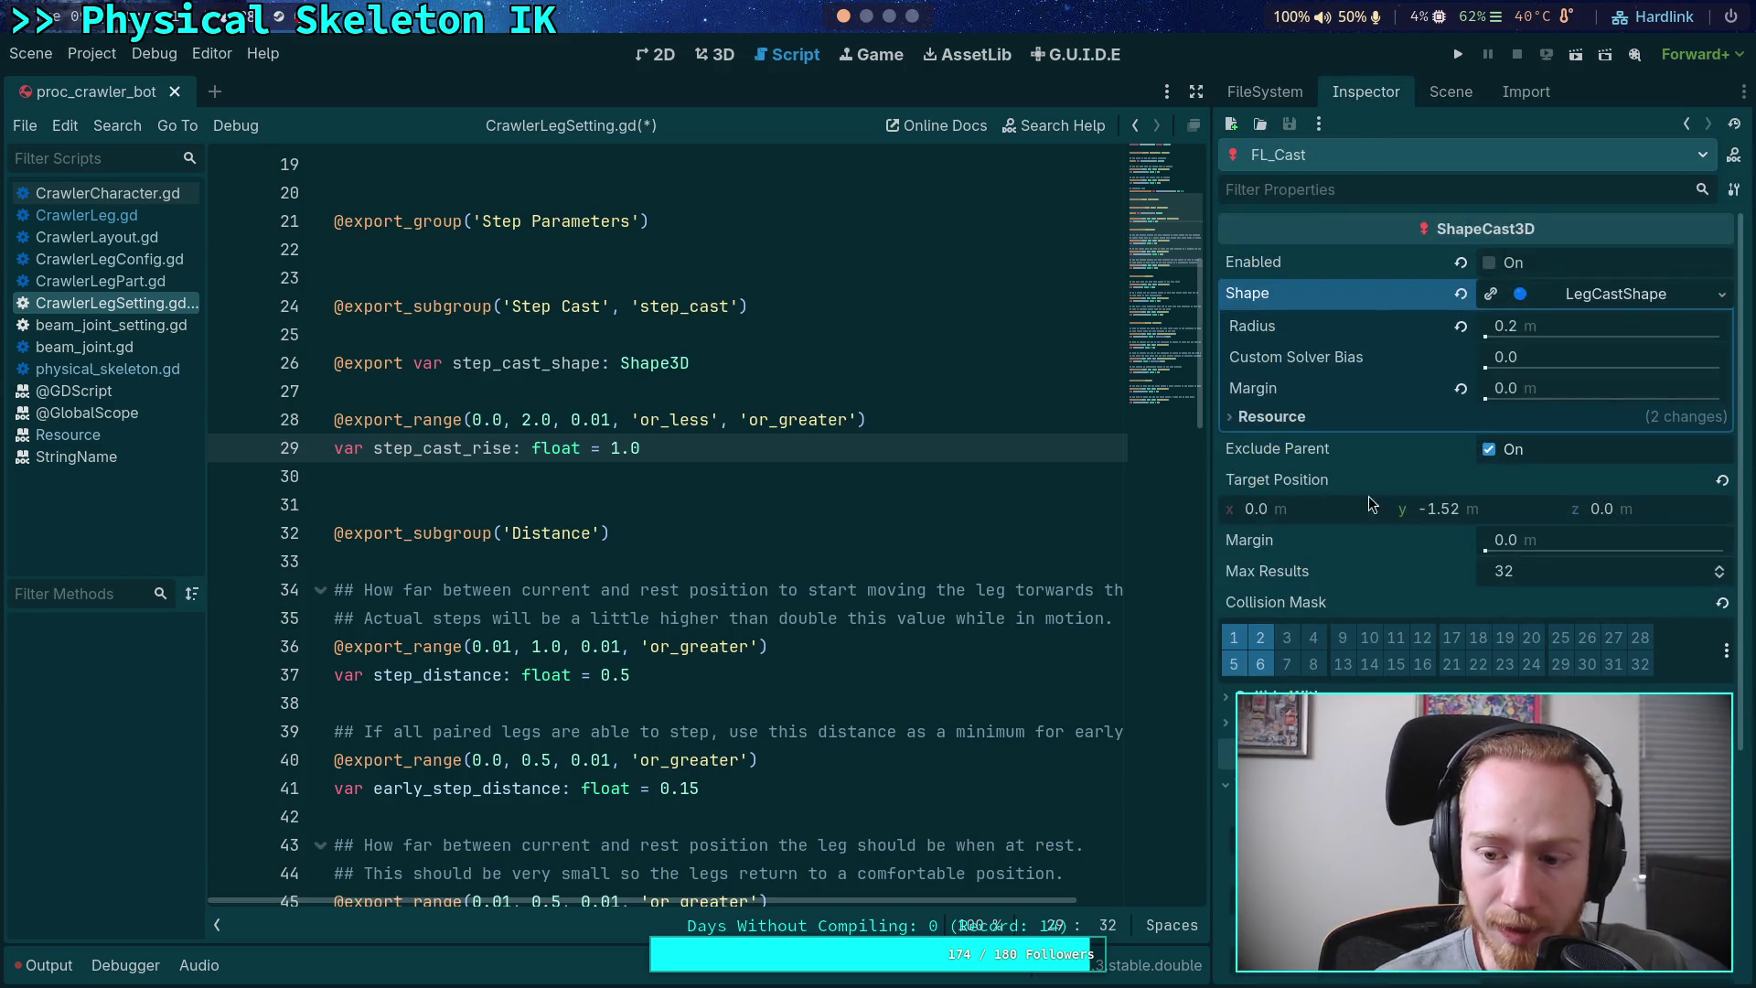
pyautogui.click(522, 420)
pyautogui.press('Delete')
pyautogui.write('1')
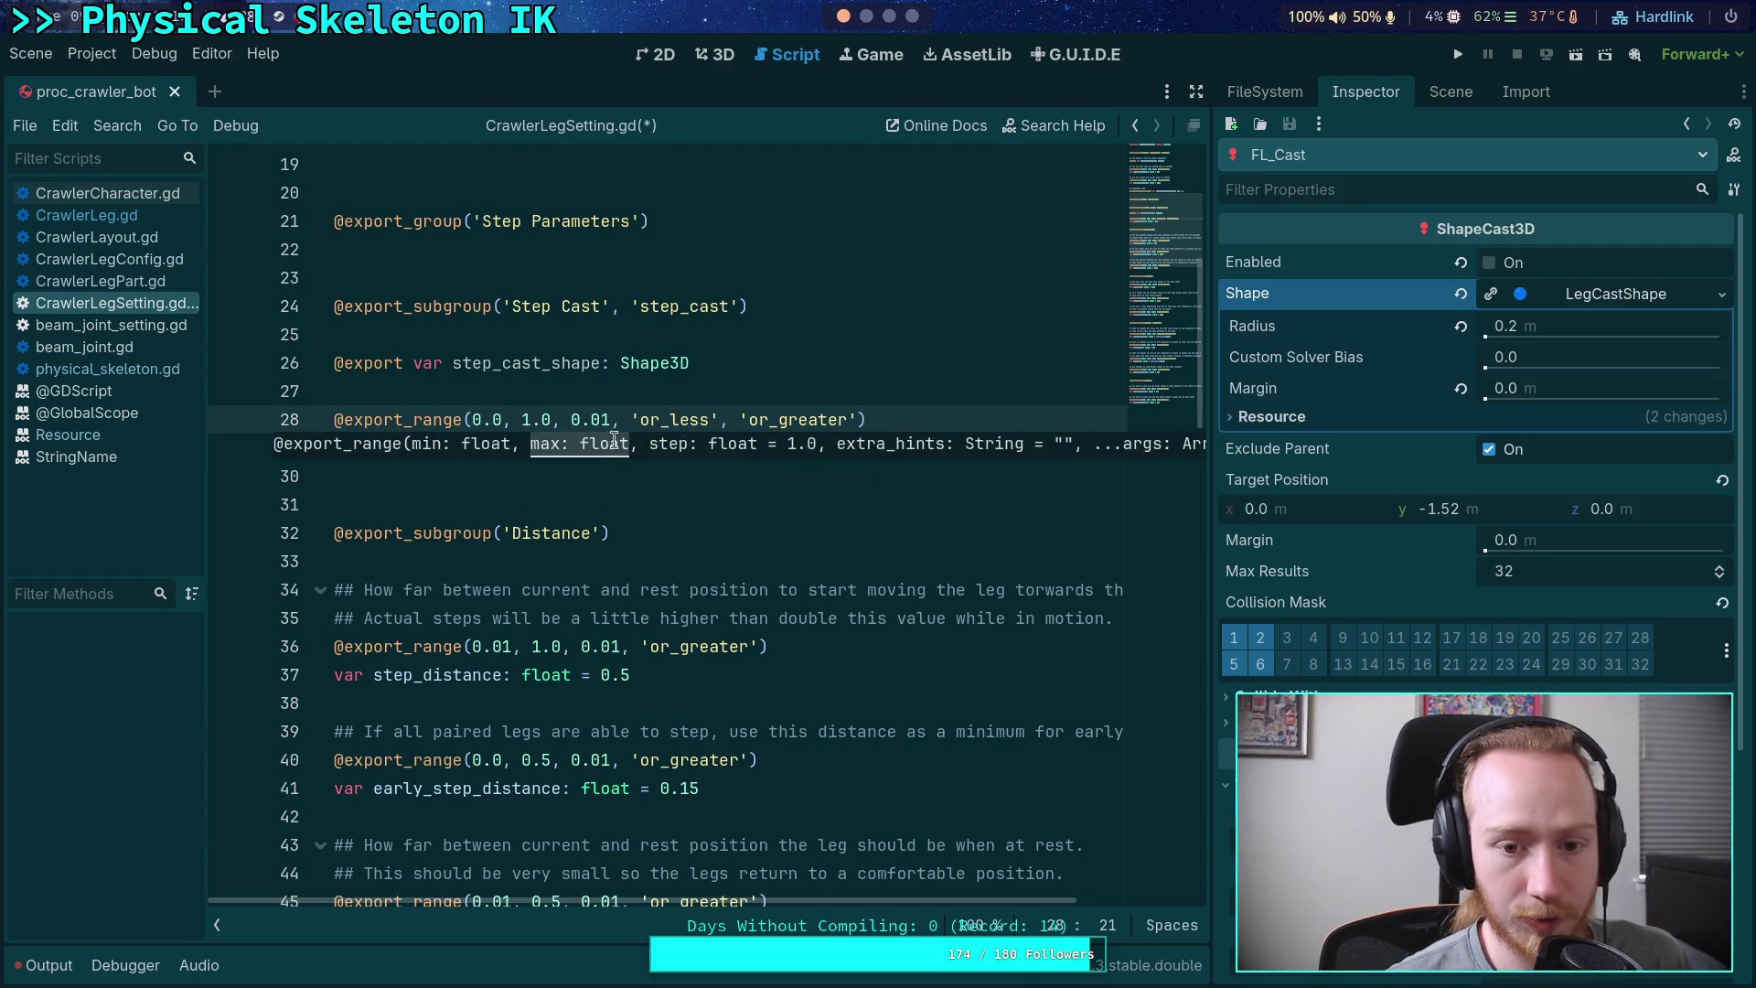
pyautogui.doubleClick(627, 448)
pyautogui.write('0.5')
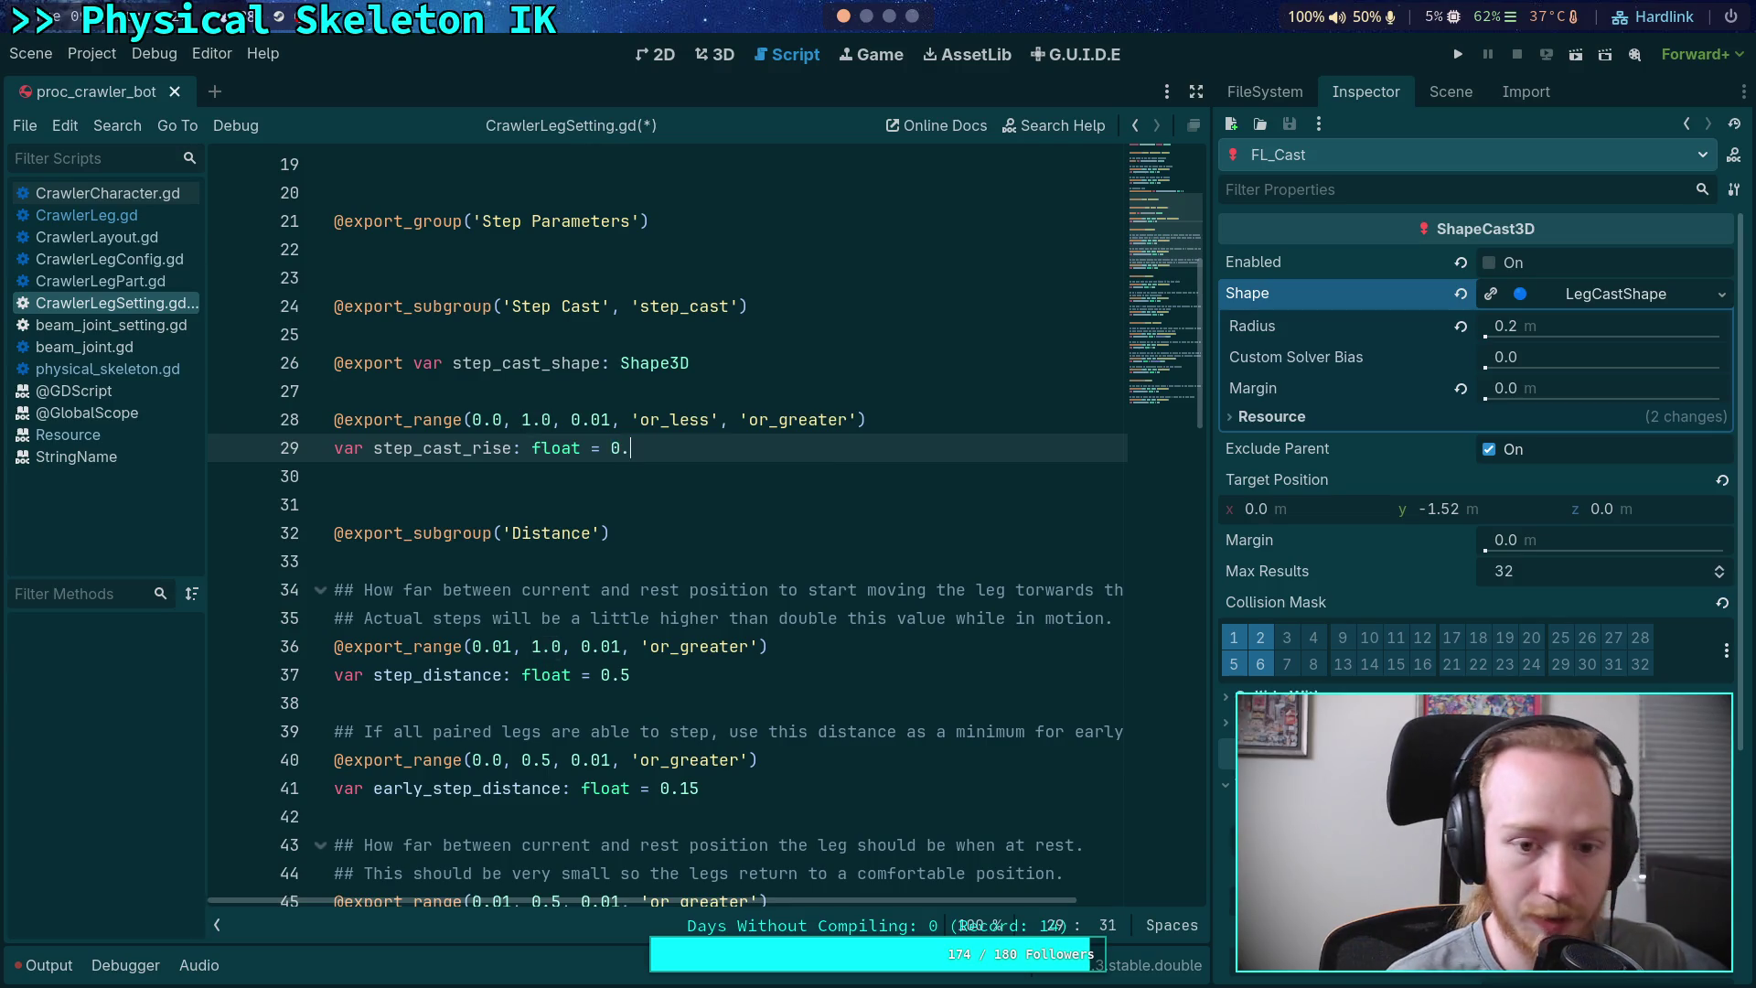
pyautogui.click(660, 476)
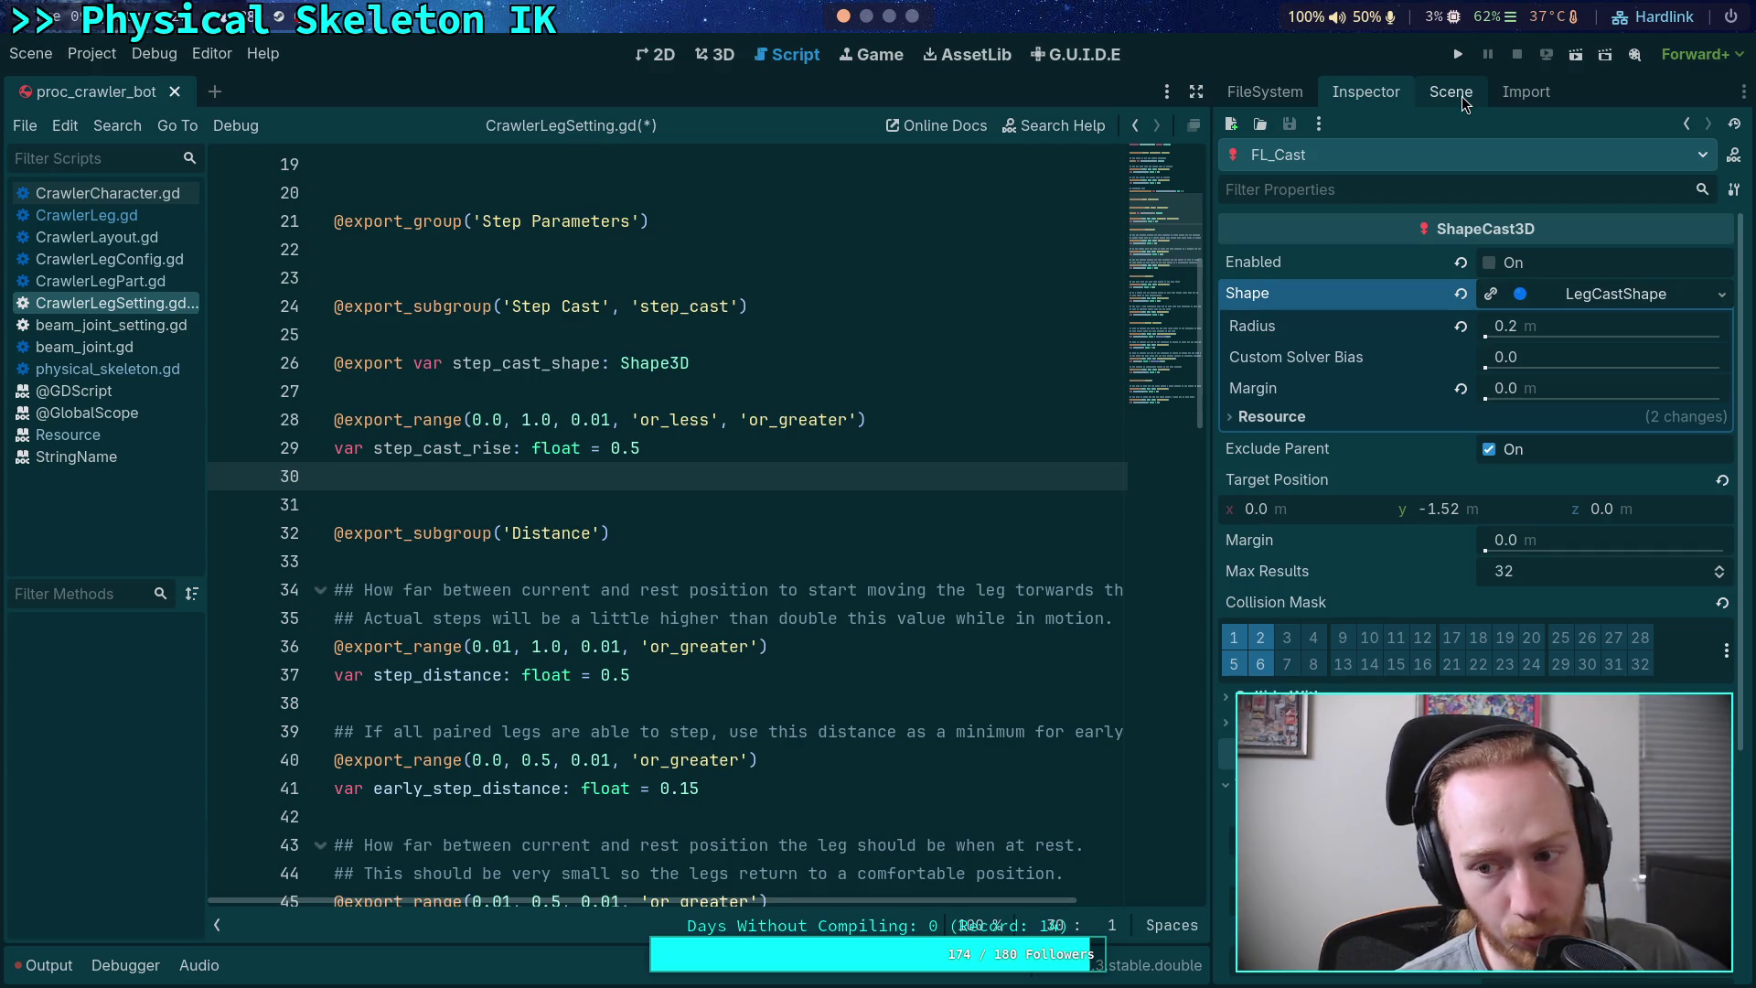
# Set FL_Cast's Target Position y to -2.0 in the Inspector.
pyautogui.click(1484, 510)
pyautogui.write('-2')
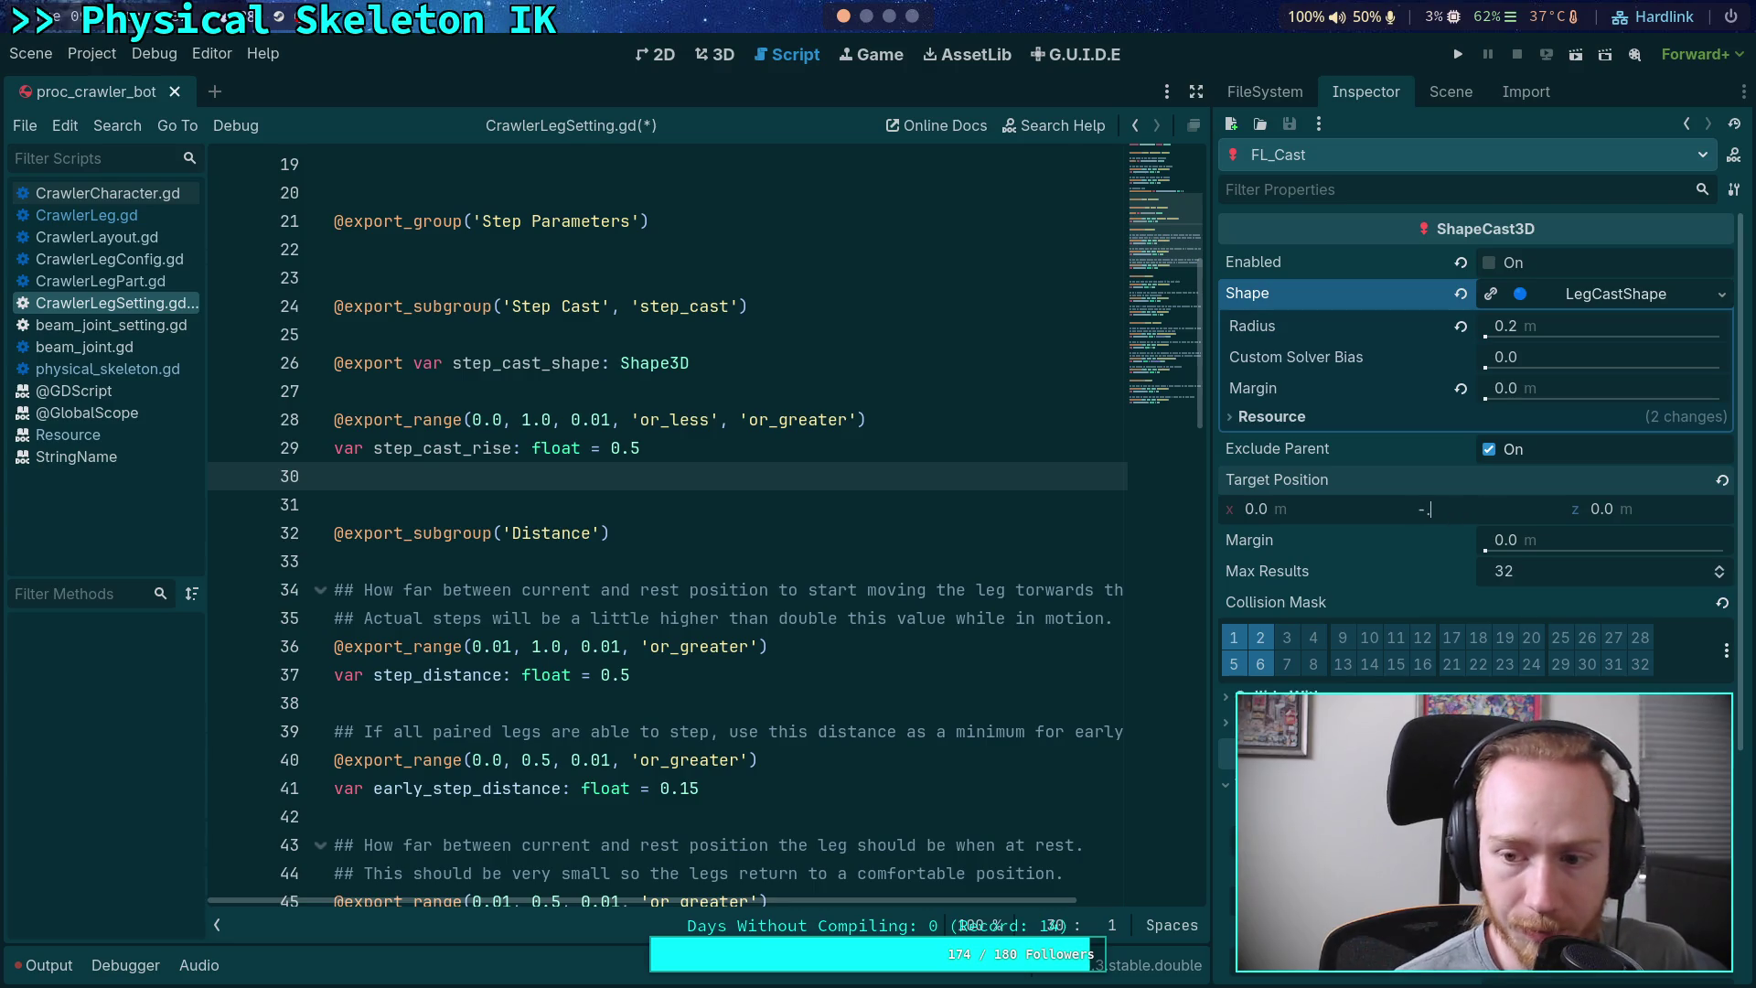
pyautogui.press('Return')
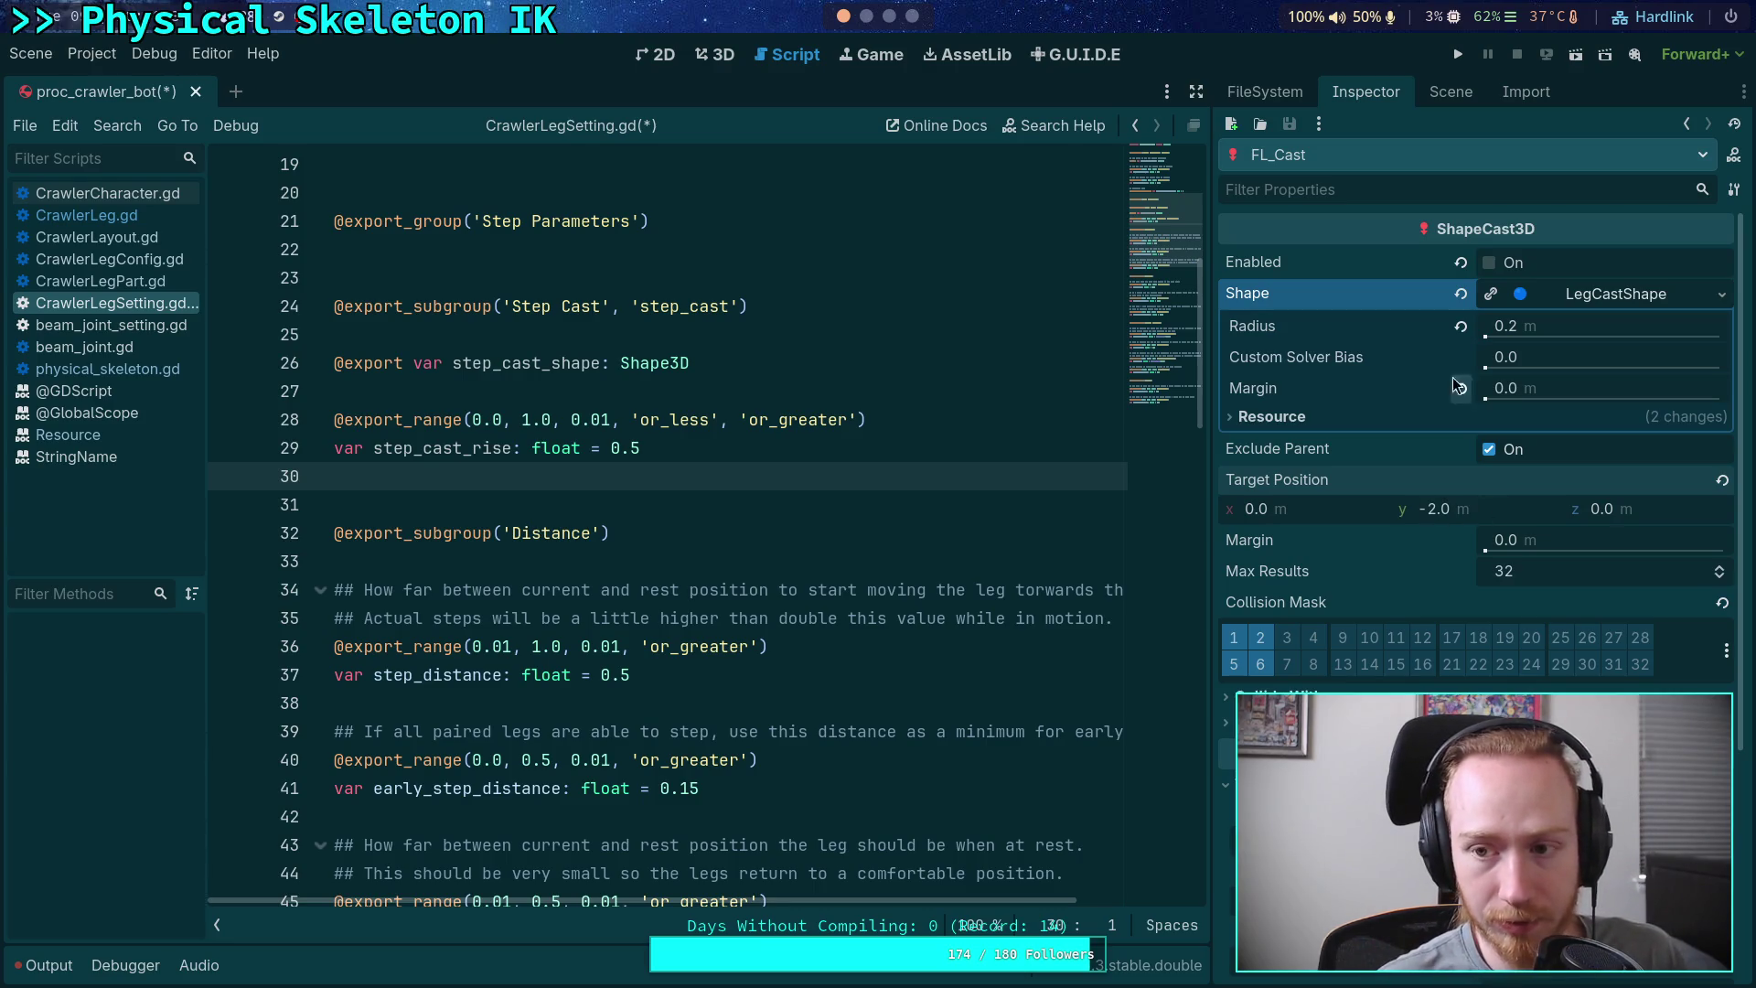
pyautogui.click(719, 55)
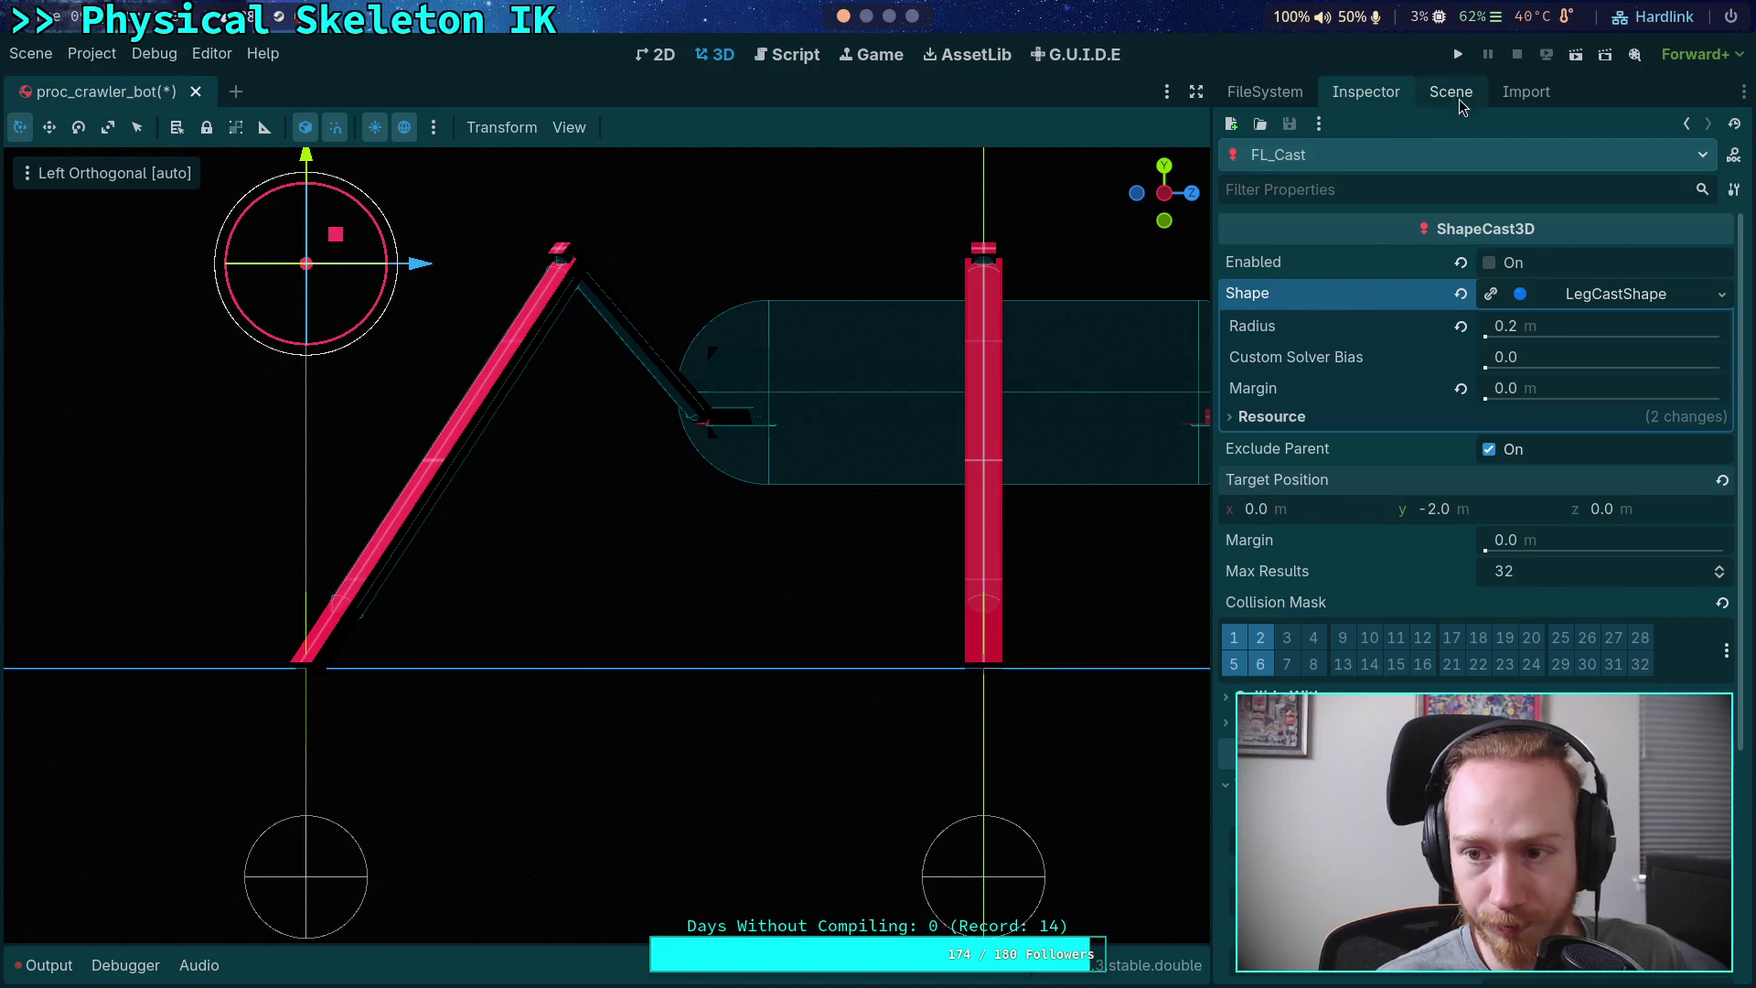
# Reparent FL_Cast from FL_Leg to sit directly under Skeleton3D, then review its shape cast properties.
pyautogui.click(1452, 92)
pyautogui.moveTo(1344, 363); pyautogui.dragTo(1314, 245)
pyautogui.click(1317, 295)
pyautogui.click(1317, 255)
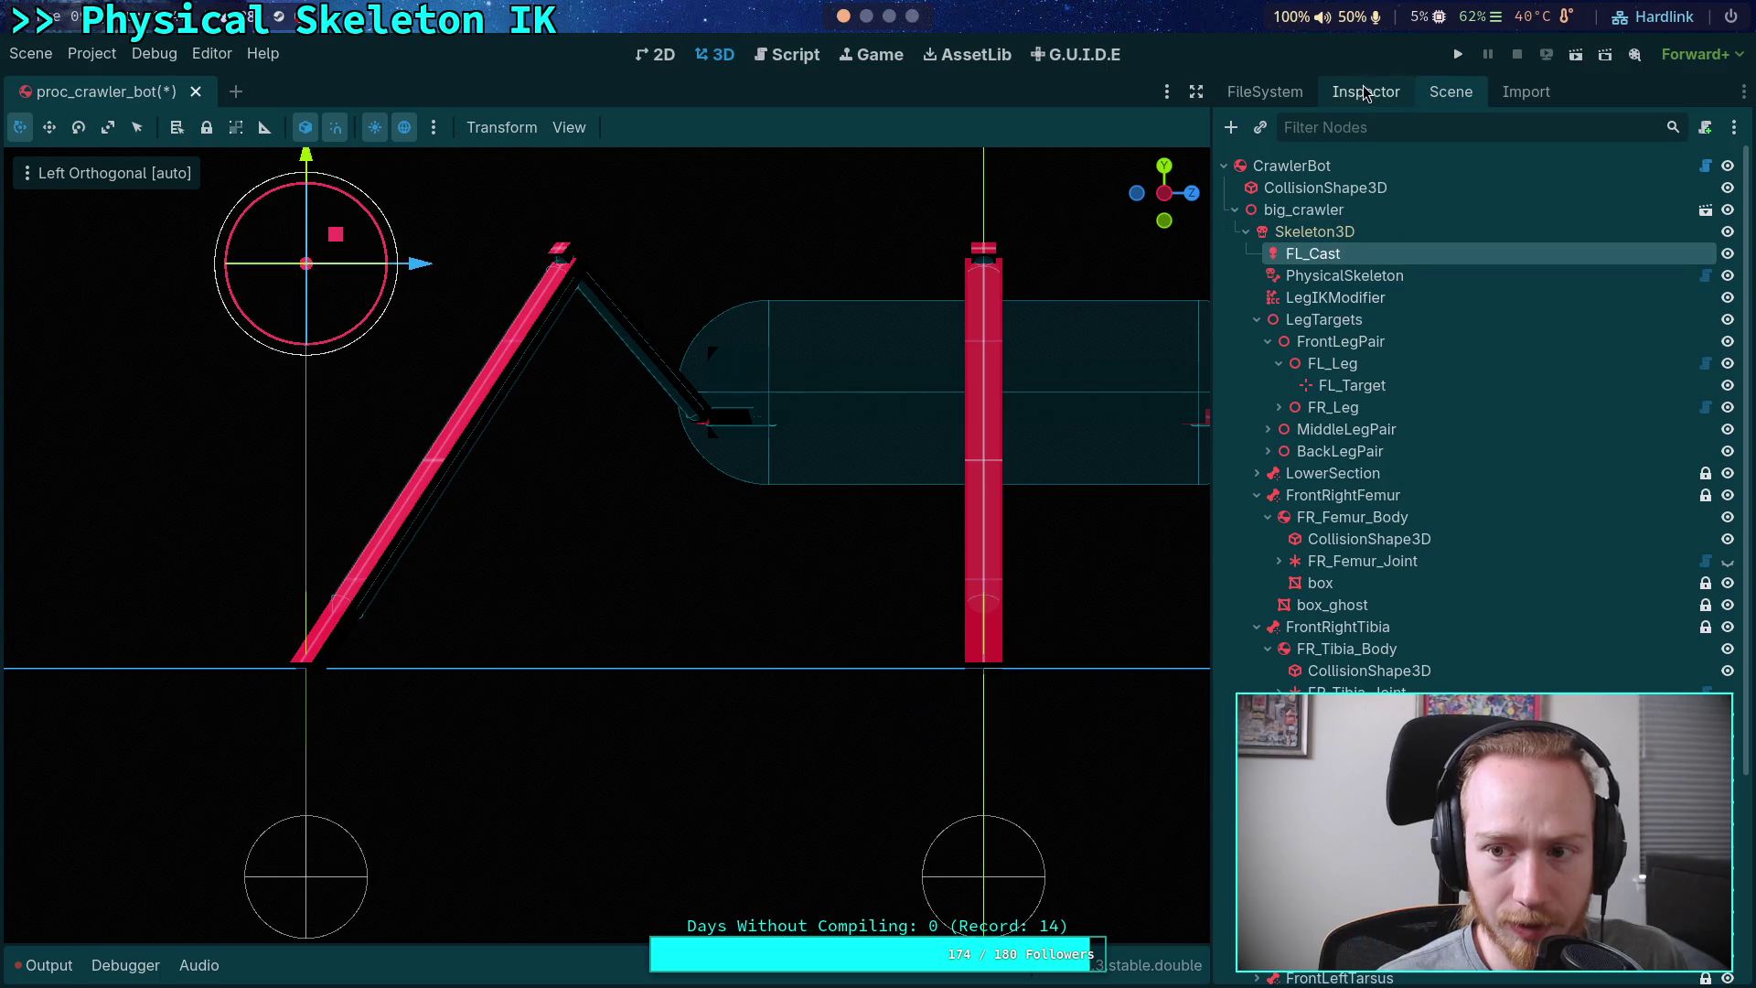
pyautogui.click(1367, 92)
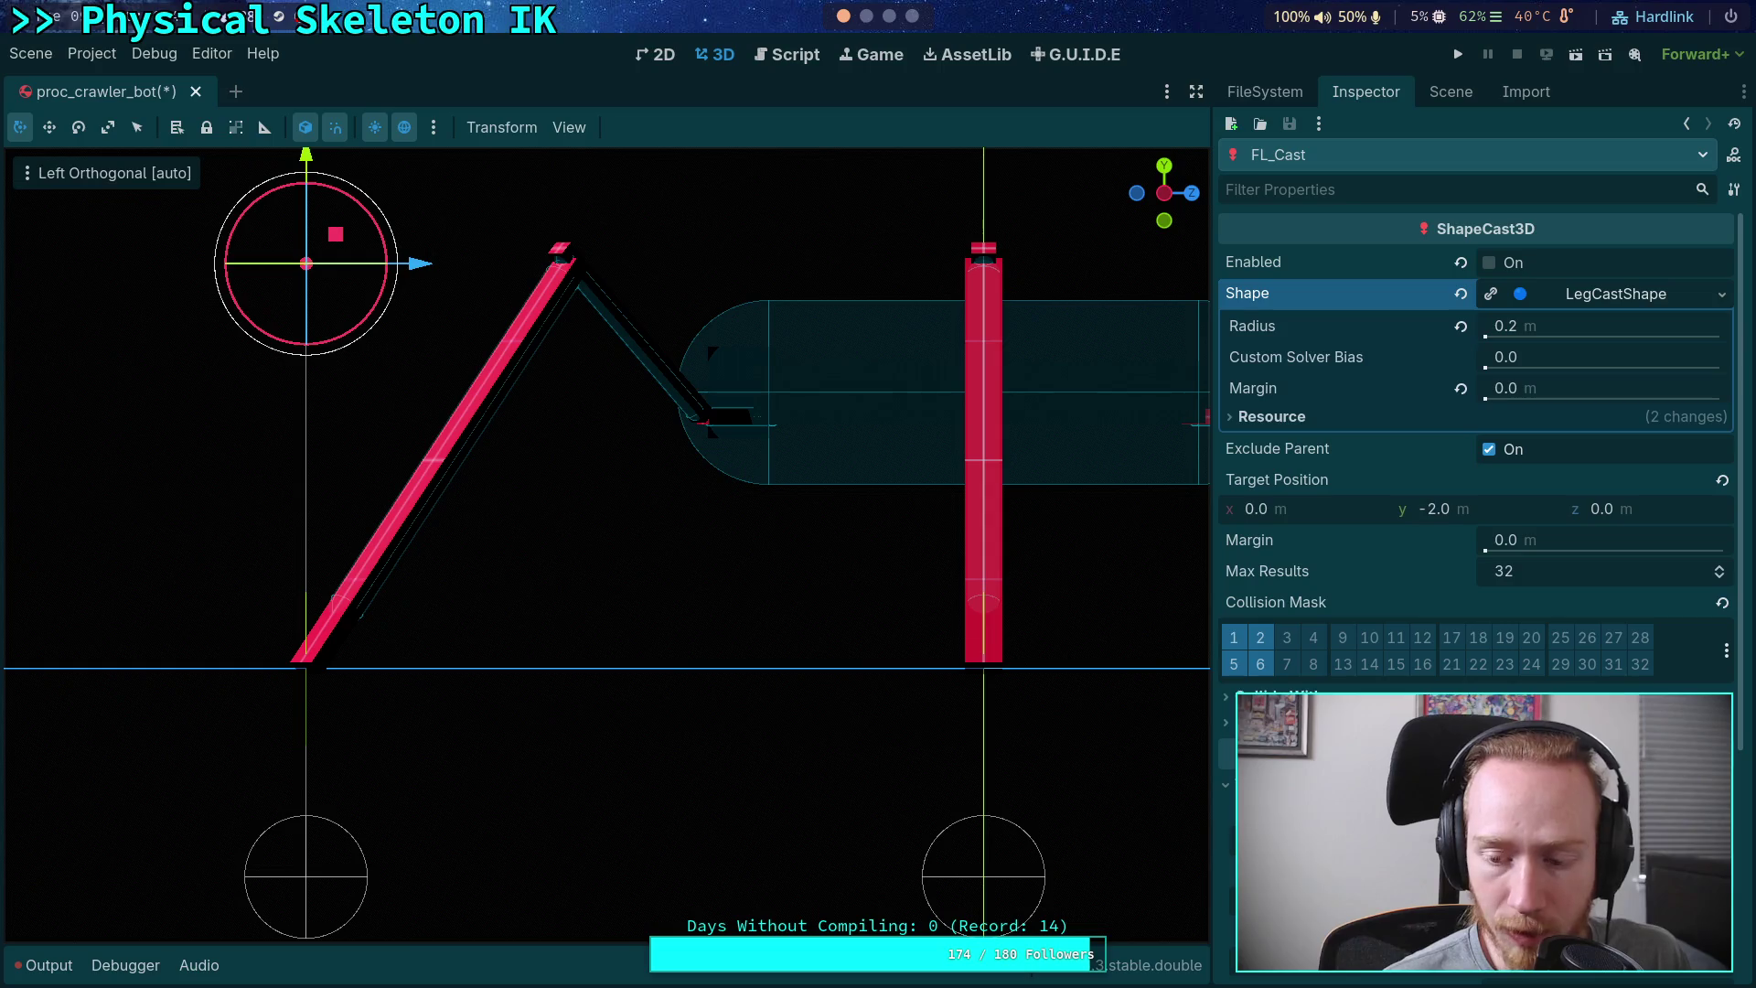
pyautogui.scroll(-2, 869, 18)
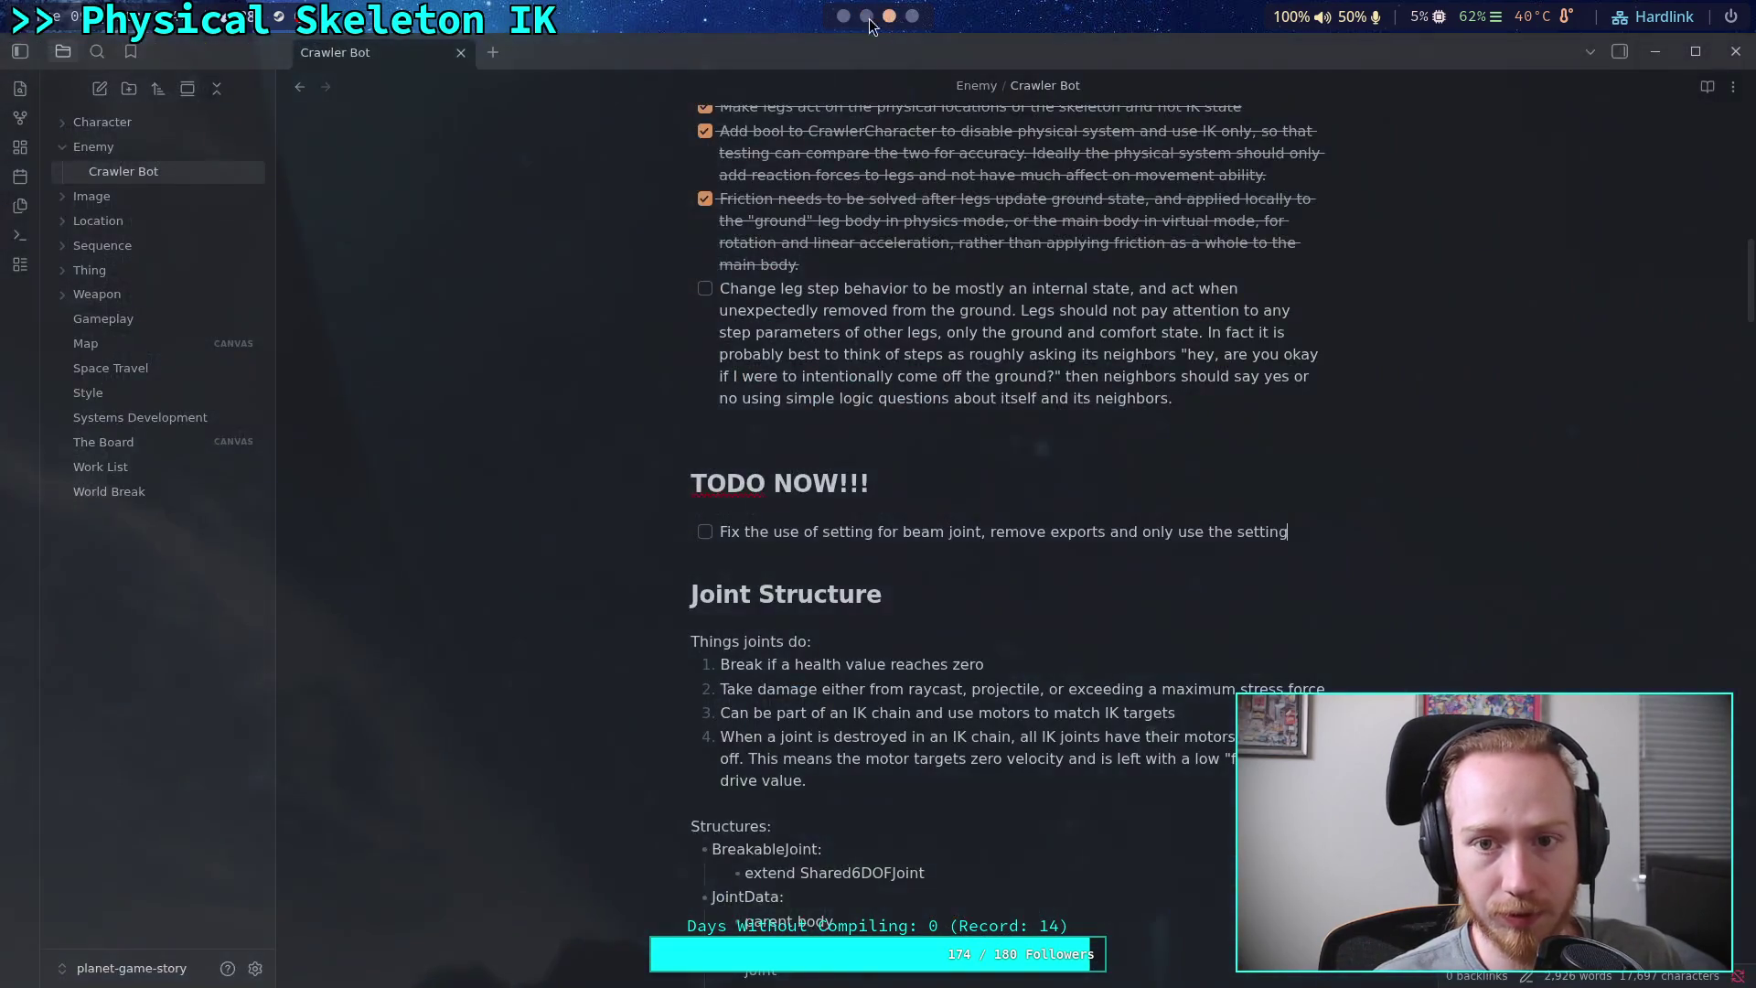
pyautogui.scroll(2, 869, 18)
pyautogui.click(808, 57)
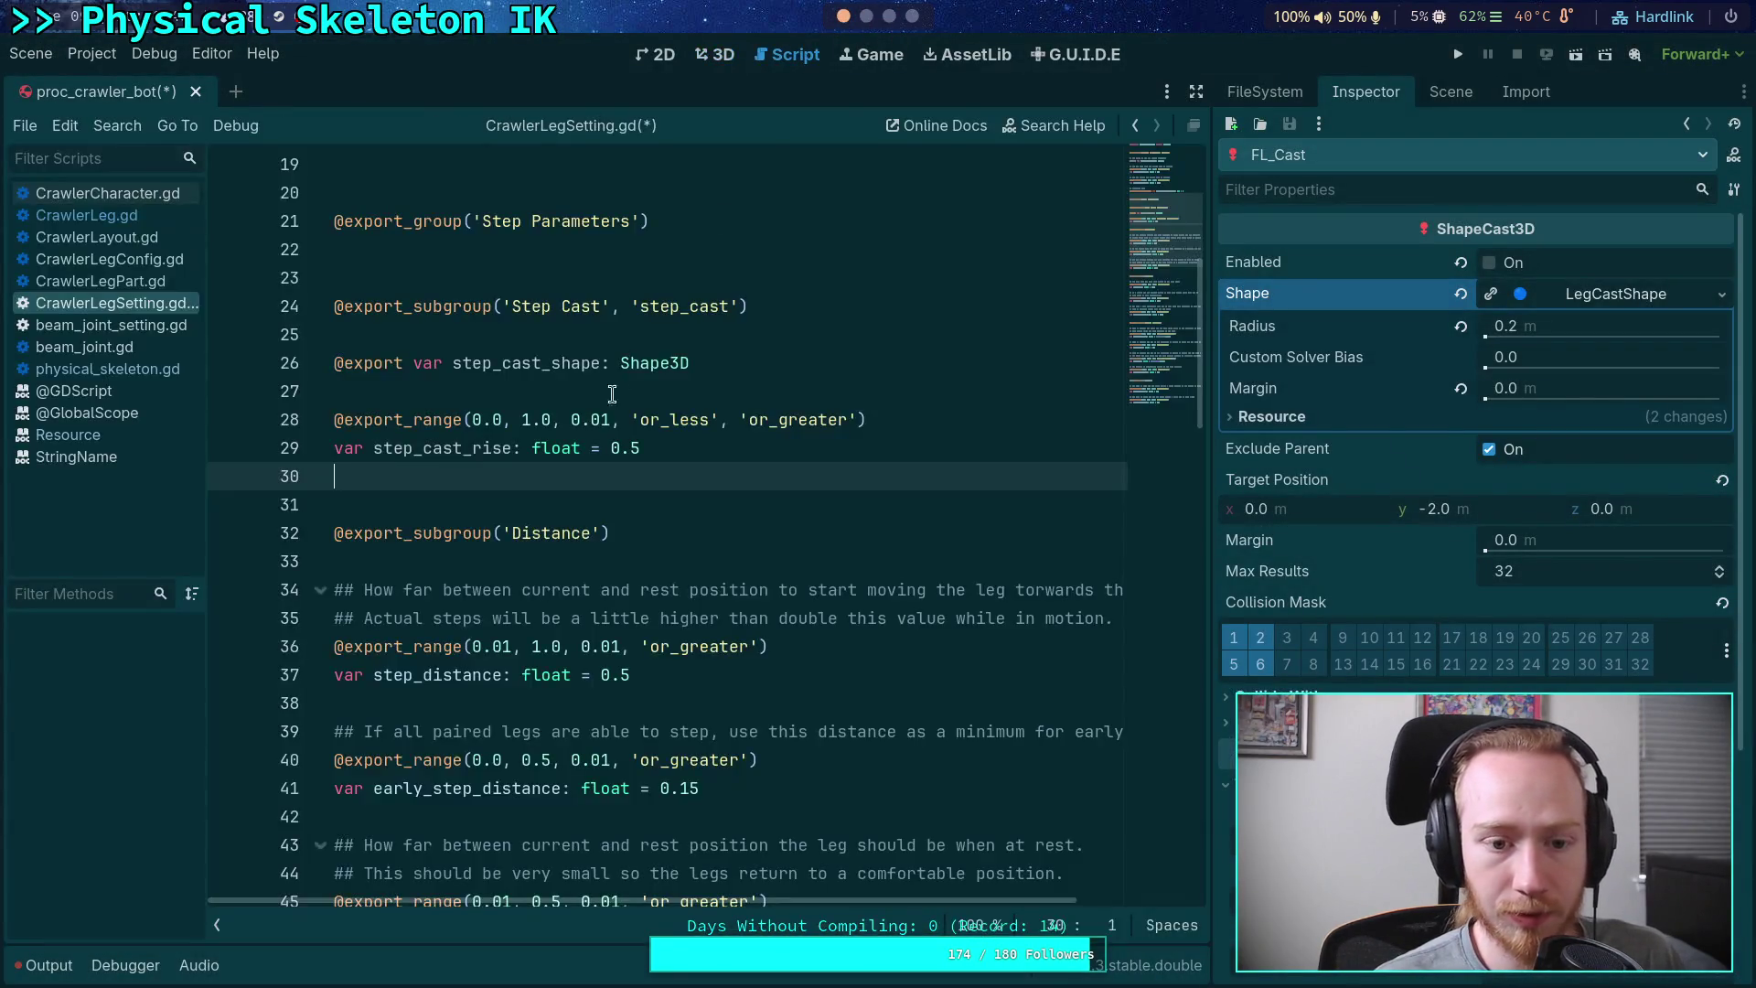
# Restore step_cast_rise's range maximum to 2.0 and its default to 1.0.
pyautogui.click(538, 420)
pyautogui.press('BackSpace')
pyautogui.write('3')
pyautogui.press('BackSpace')
pyautogui.write('2')
pyautogui.click(646, 392)
pyautogui.doubleClick(629, 448)
pyautogui.write('1.0')
pyautogui.click(335, 476)
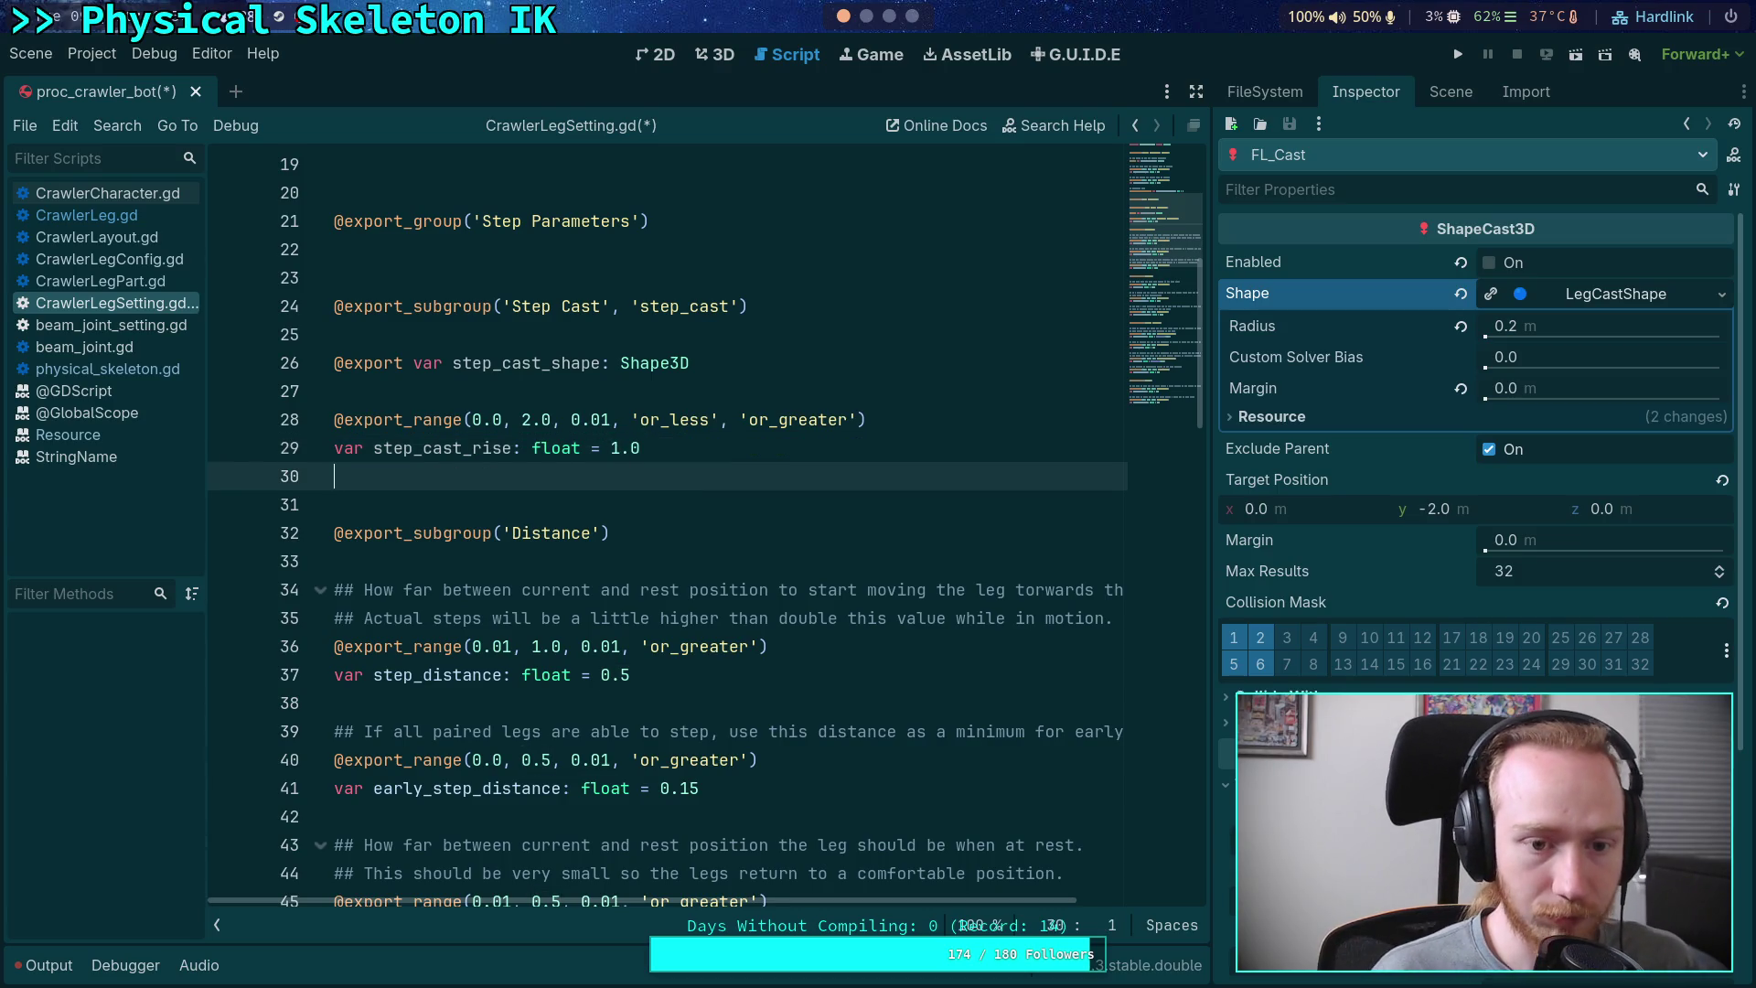
# Start a '## Shape to use when doing' comment above step_cast_shape.
pyautogui.press('Up')
pyautogui.press('Up')
pyautogui.press('Up')
pyautogui.press('Return')
pyautogui.press('Up')
pyautogui.write('## Shape to use when ')
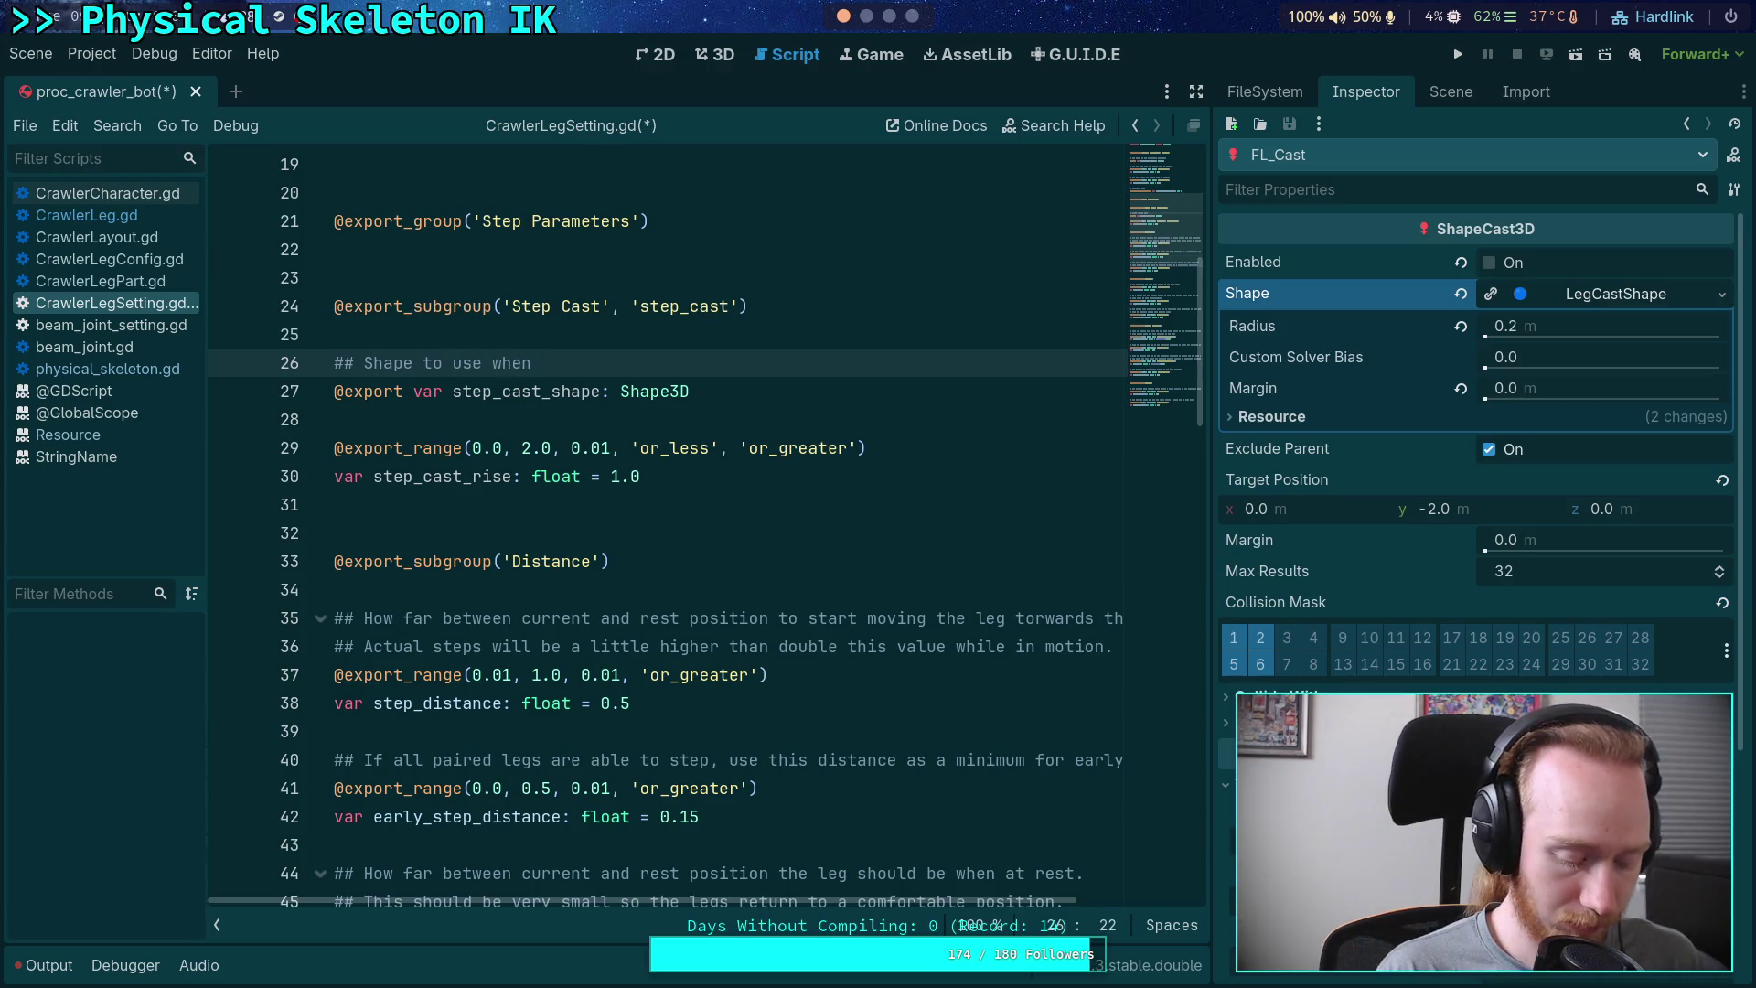
pyautogui.write('doing')
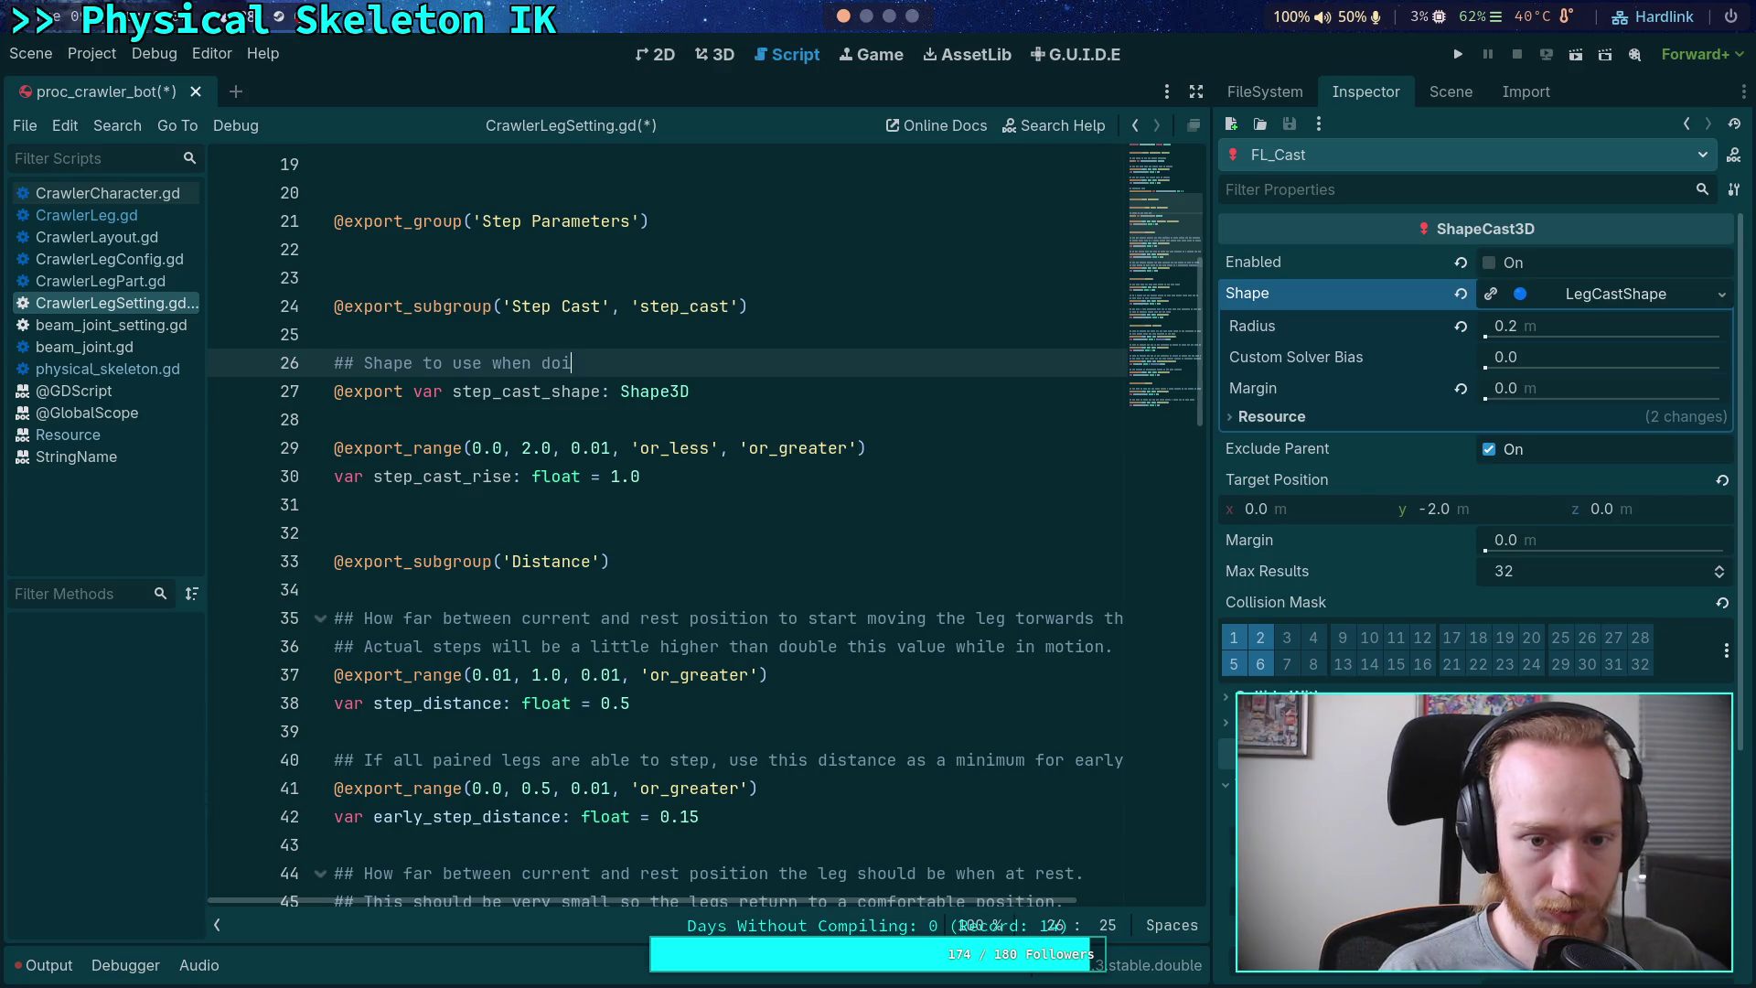
# Reword the step_cast_shape comment to 'Shape to use when searching for step target'.
pyautogui.press('BackSpace')
pyautogui.press('BackSpace')
pyautogui.press('BackSpace')
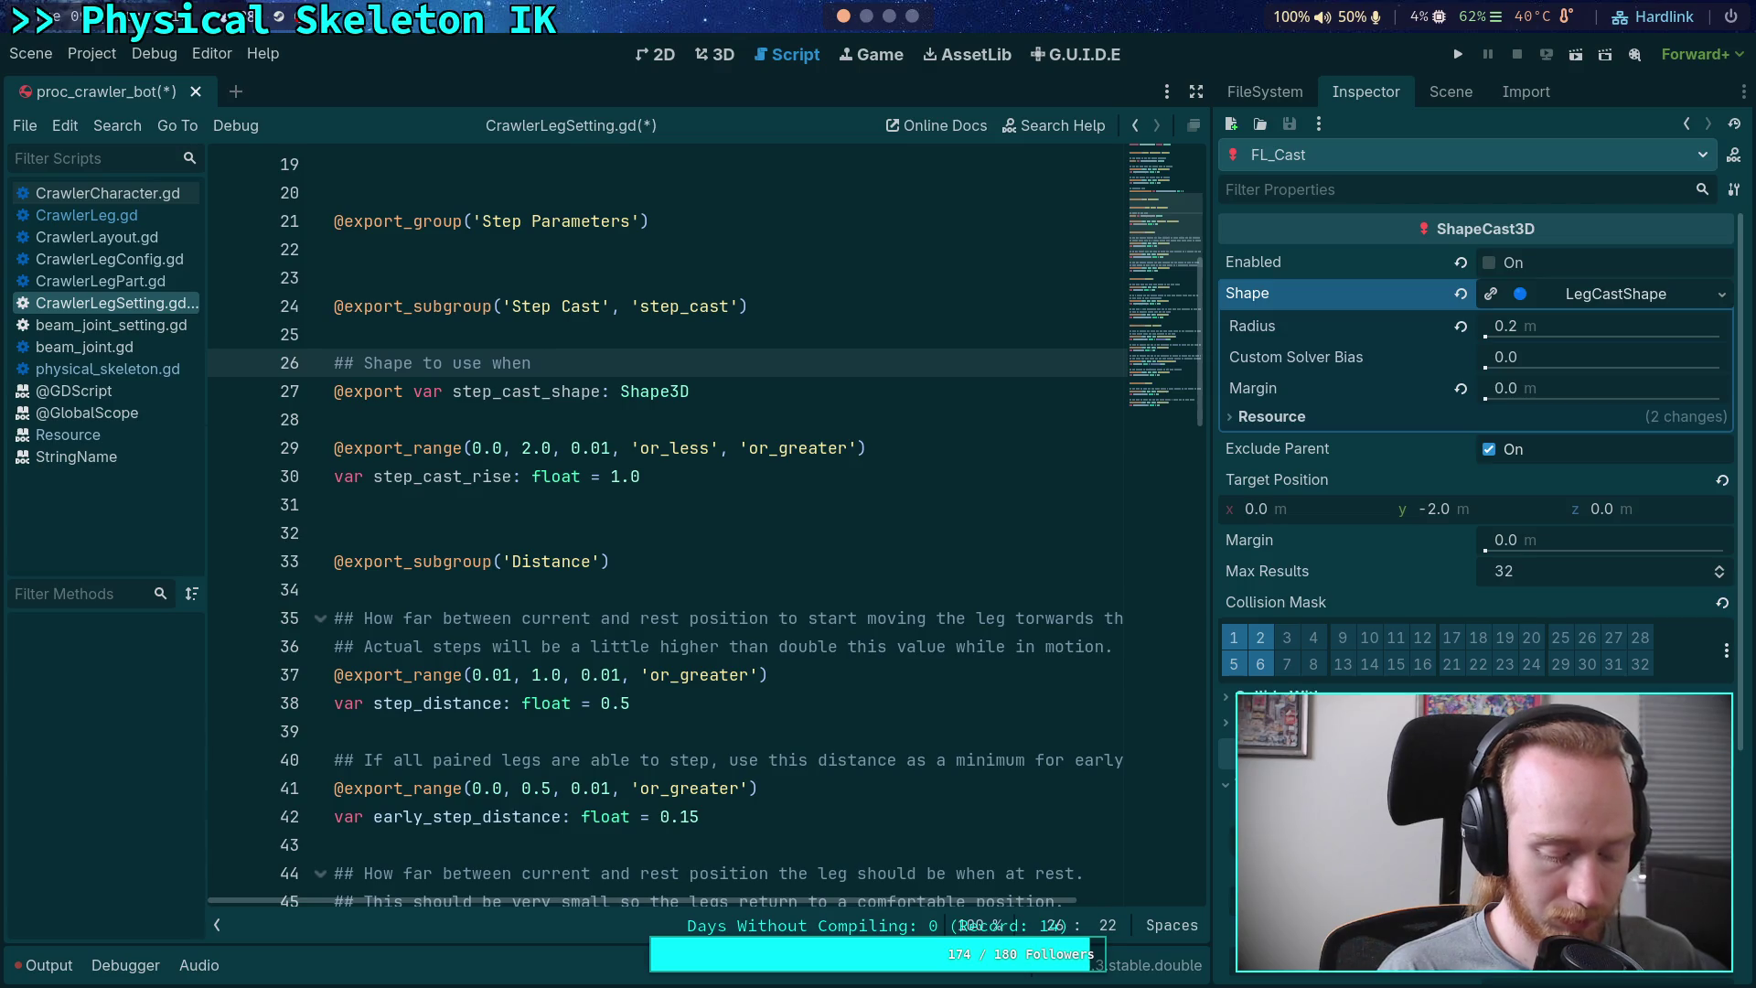
pyautogui.write('searching for s')
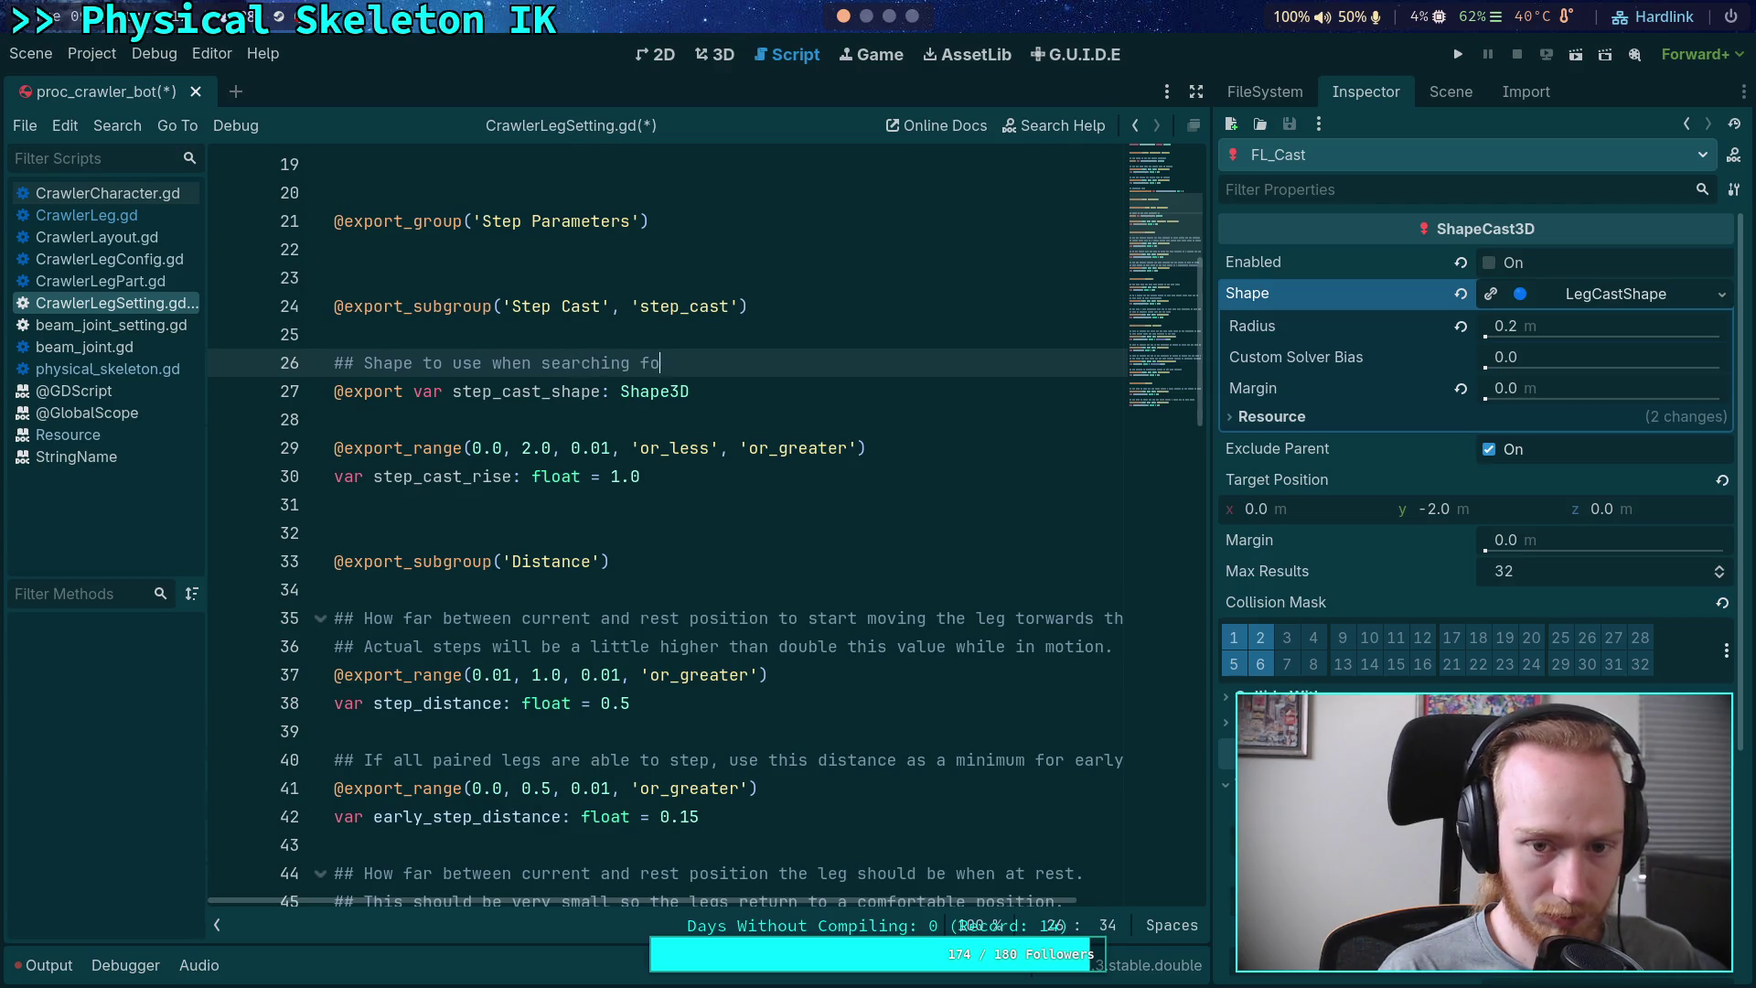
pyautogui.write('tep target')
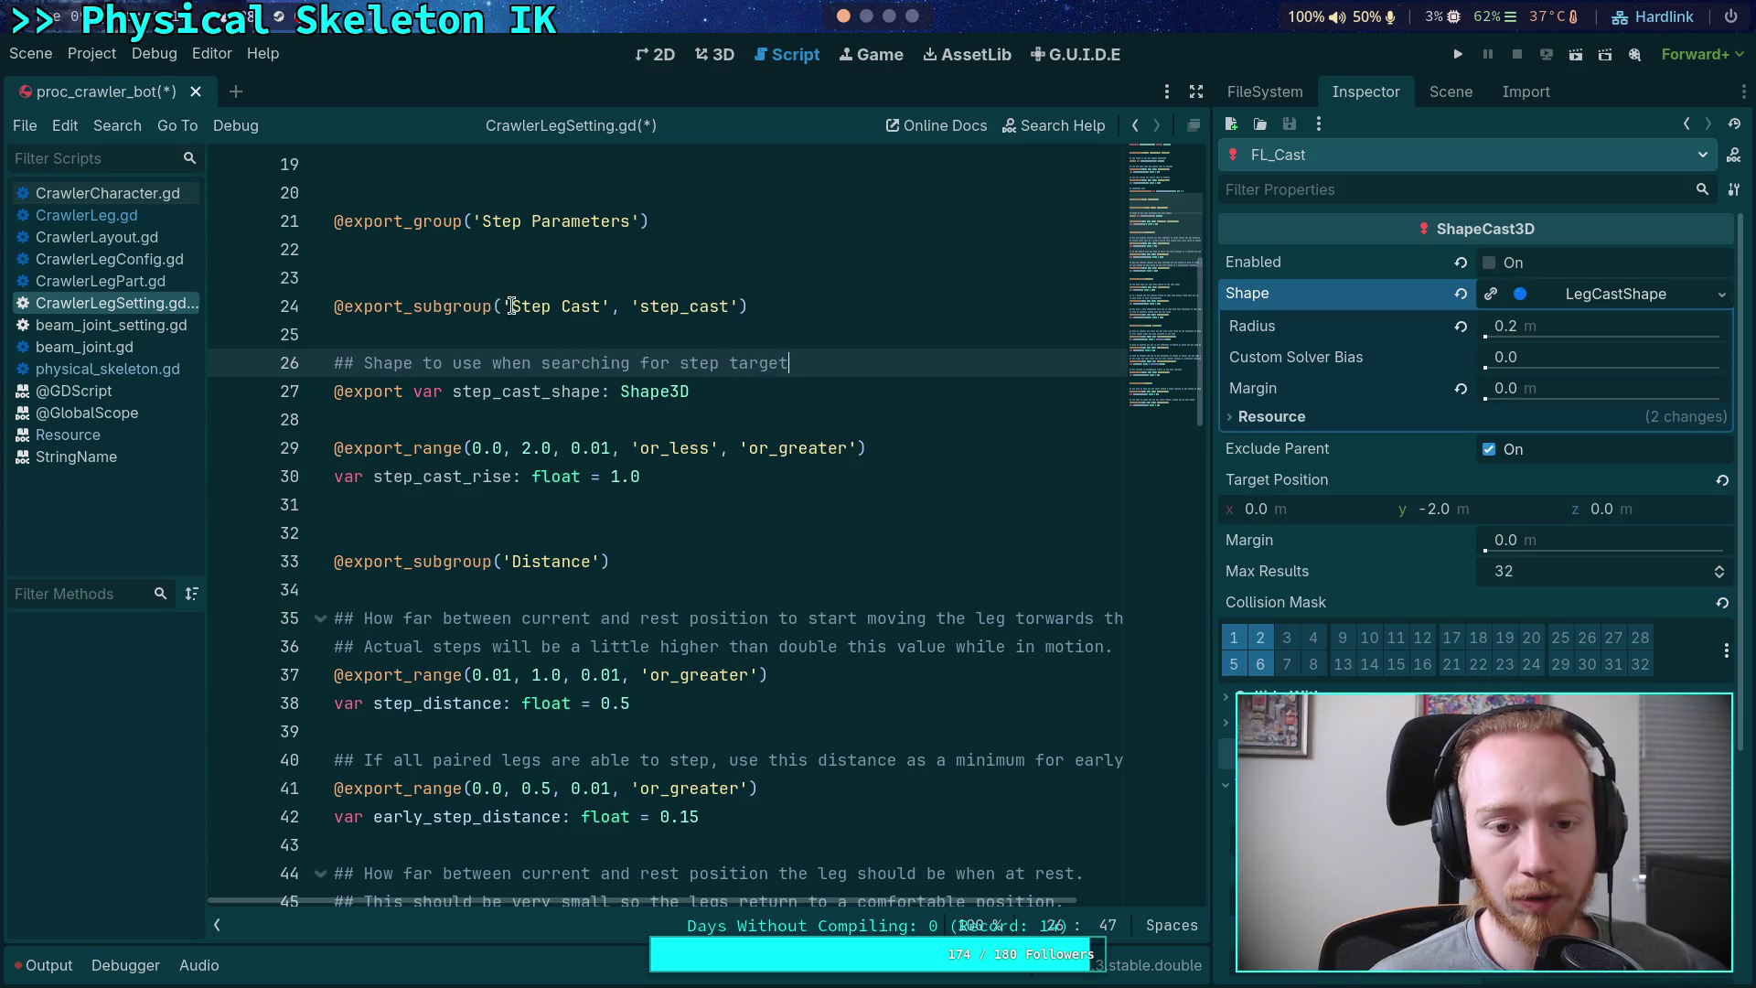
pyautogui.click(840, 413)
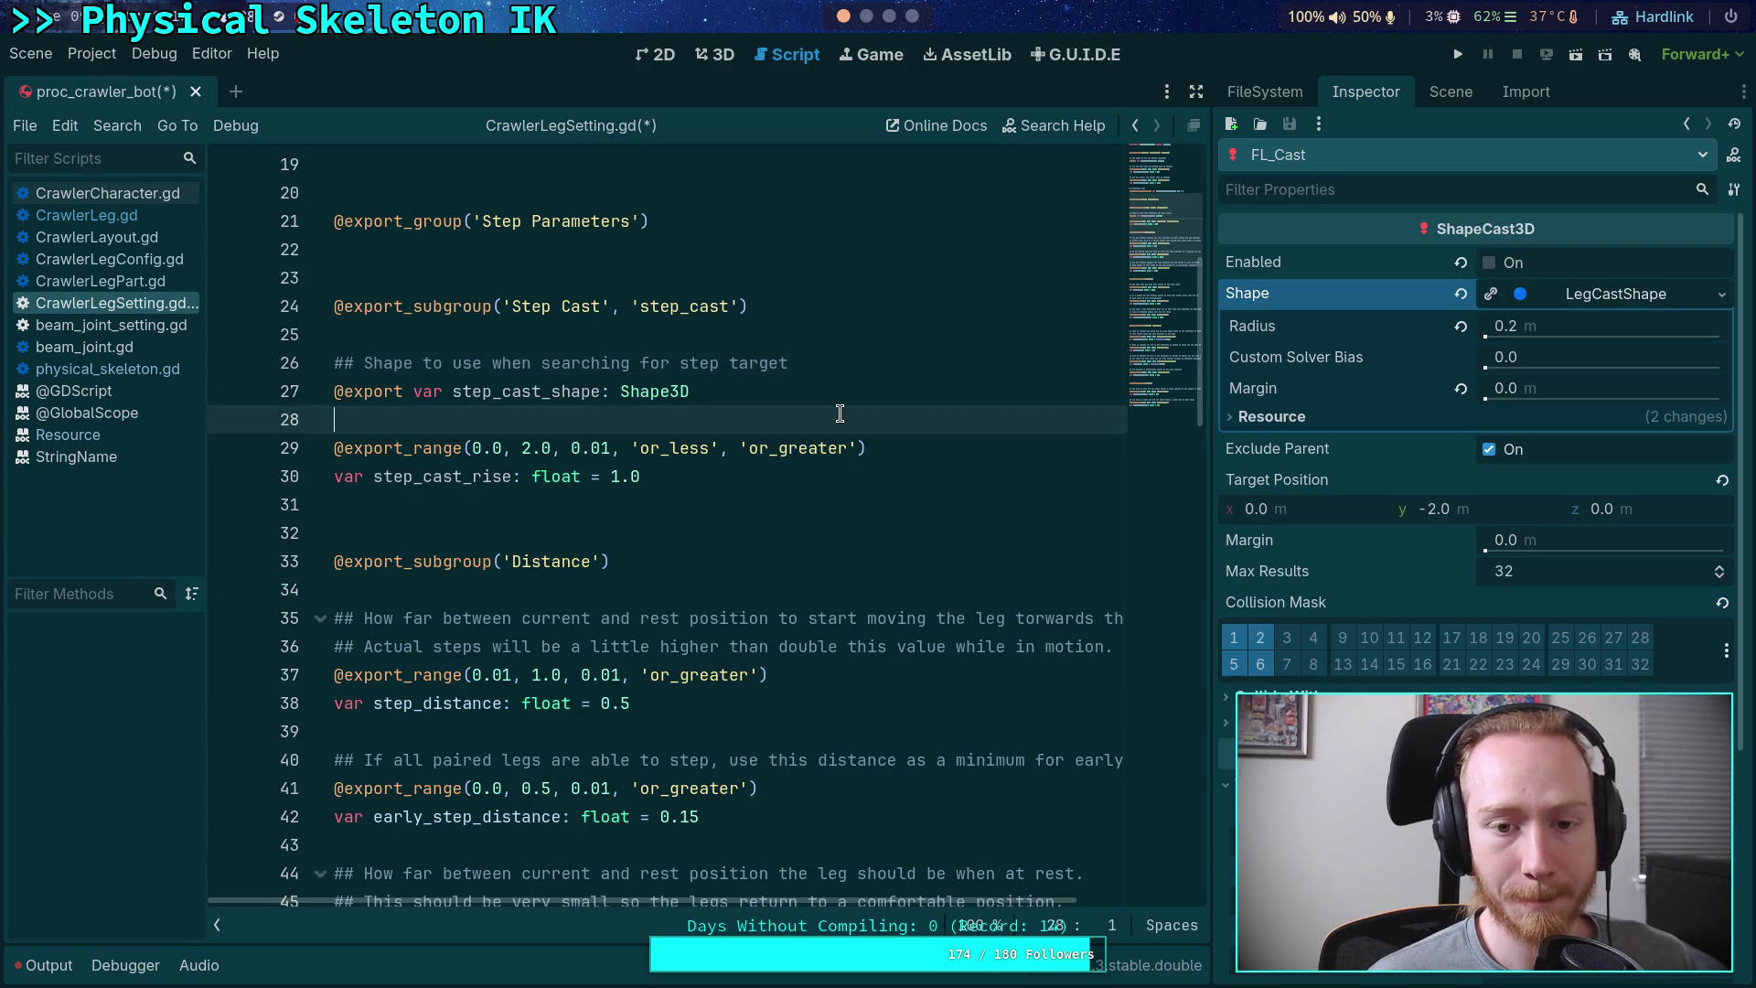
# Add a step_cast_rise comment: 'How far above the rest position of the leg to start the cast. When using'.
pyautogui.press('Return')
pyautogui.write('## ')
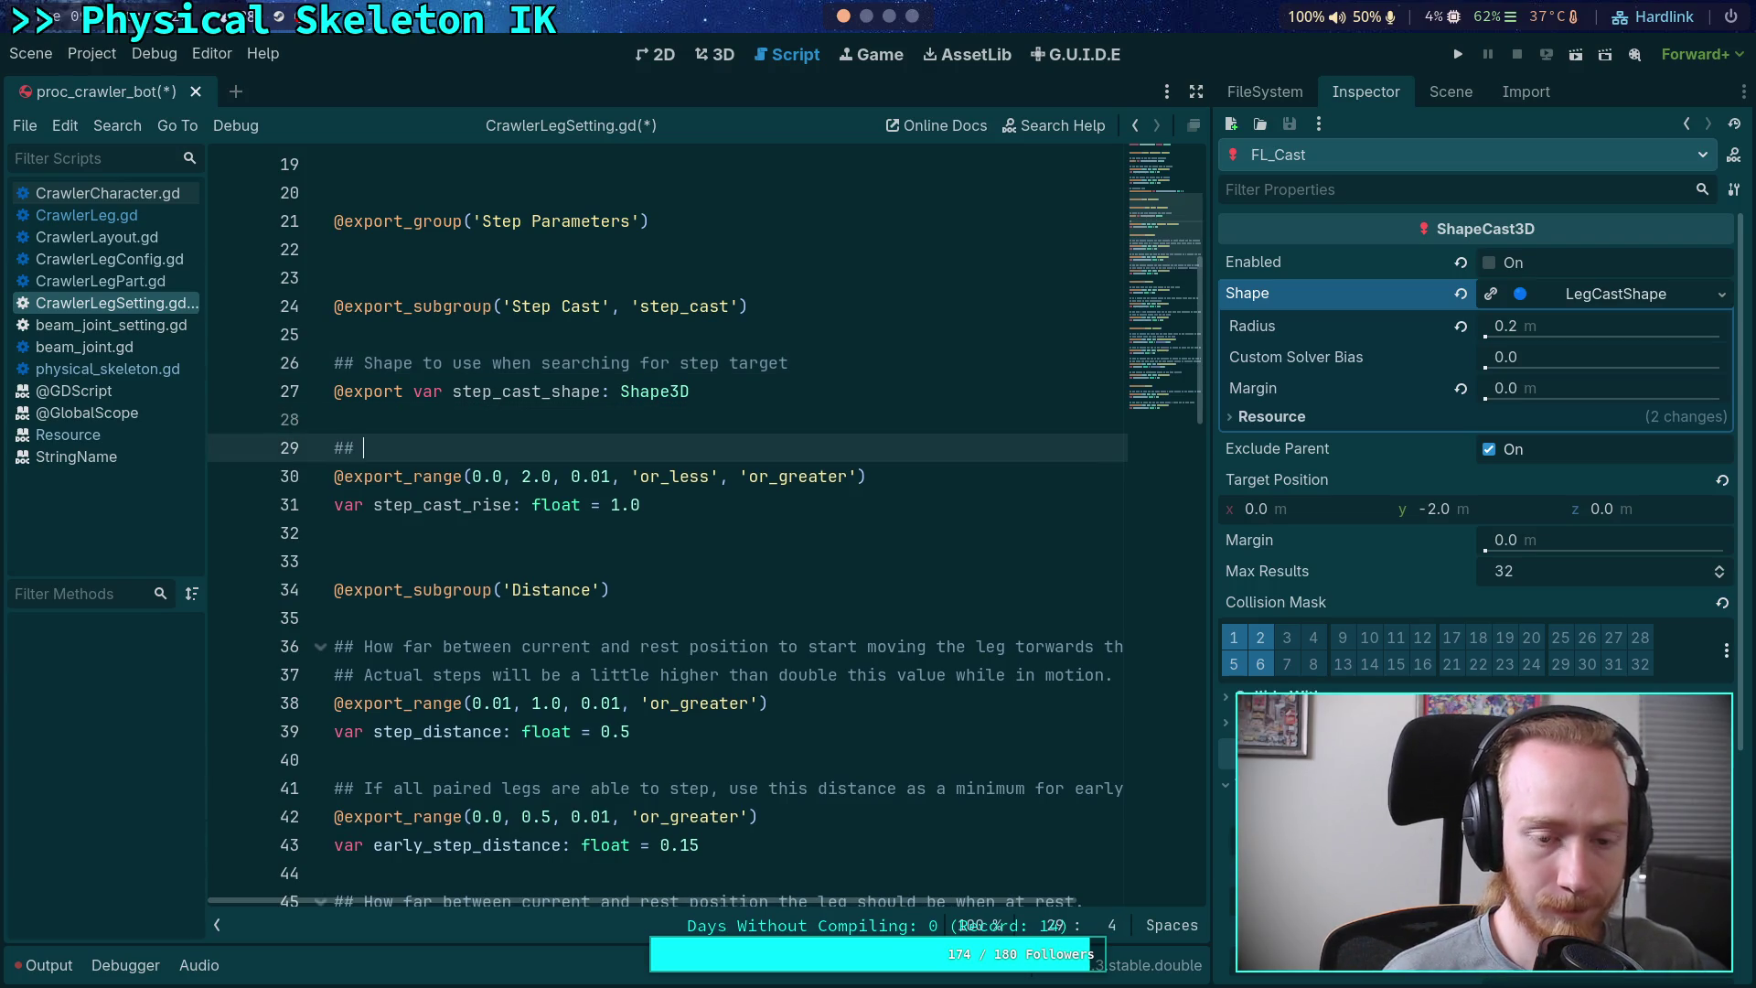
pyautogui.write('How far ')
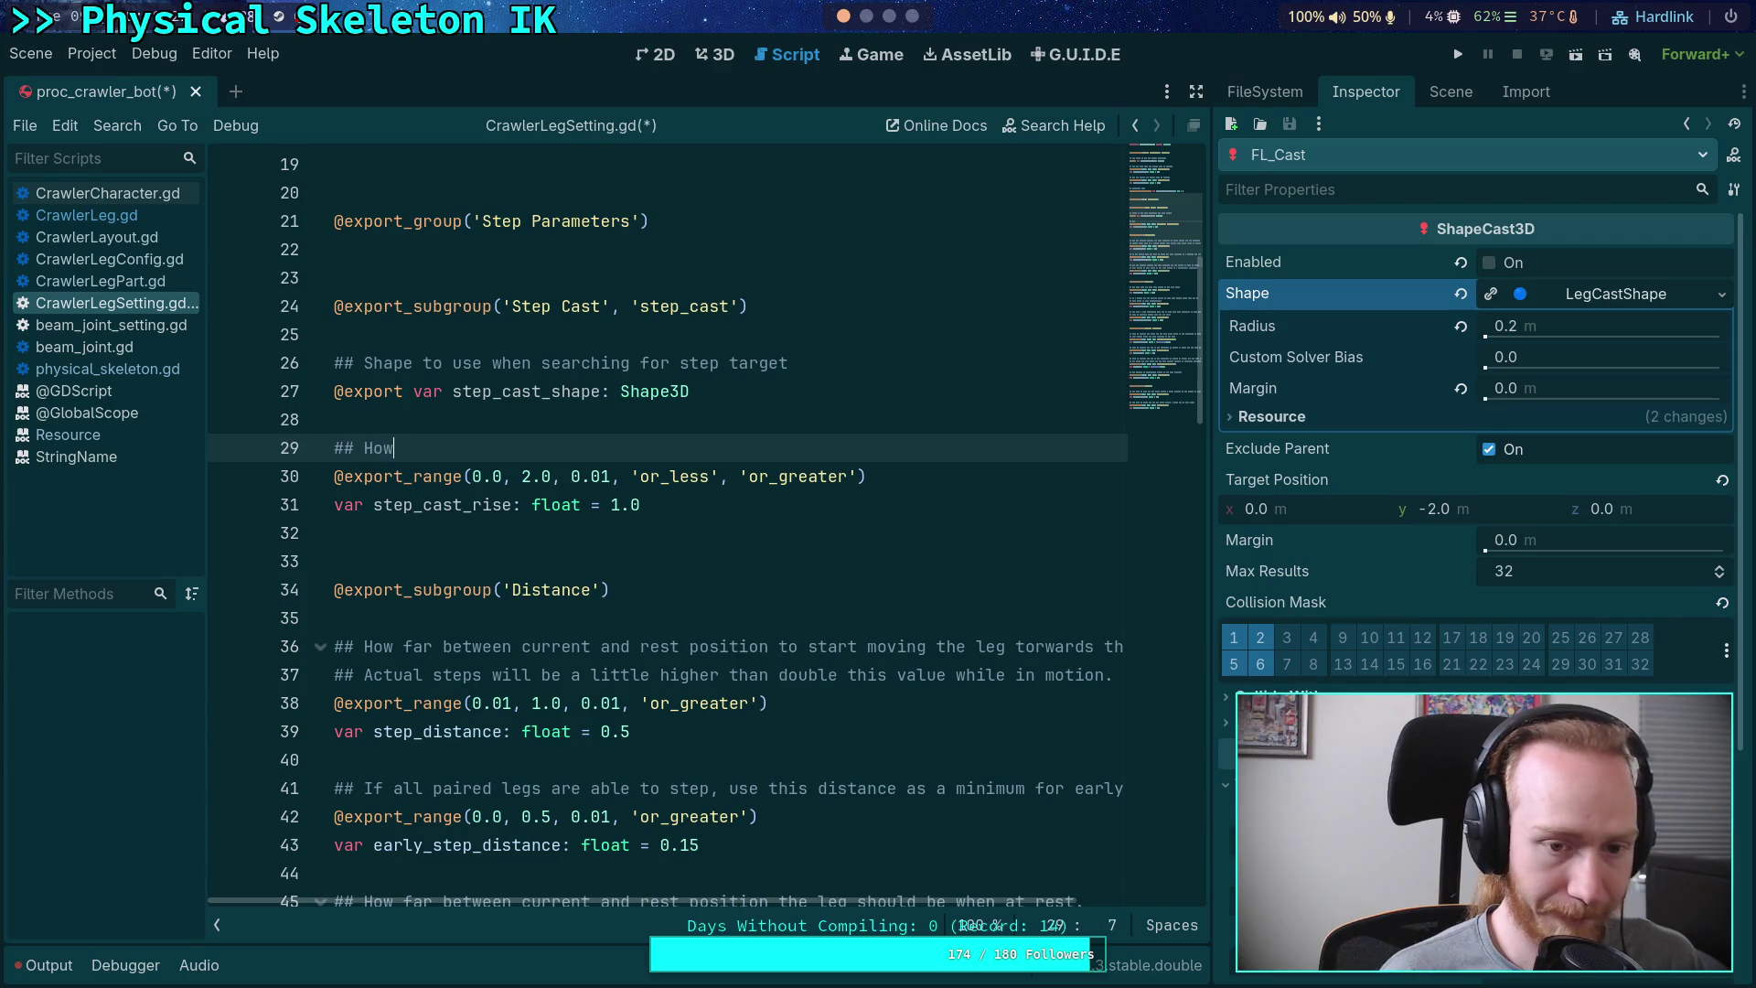
pyautogui.write('above the rest ')
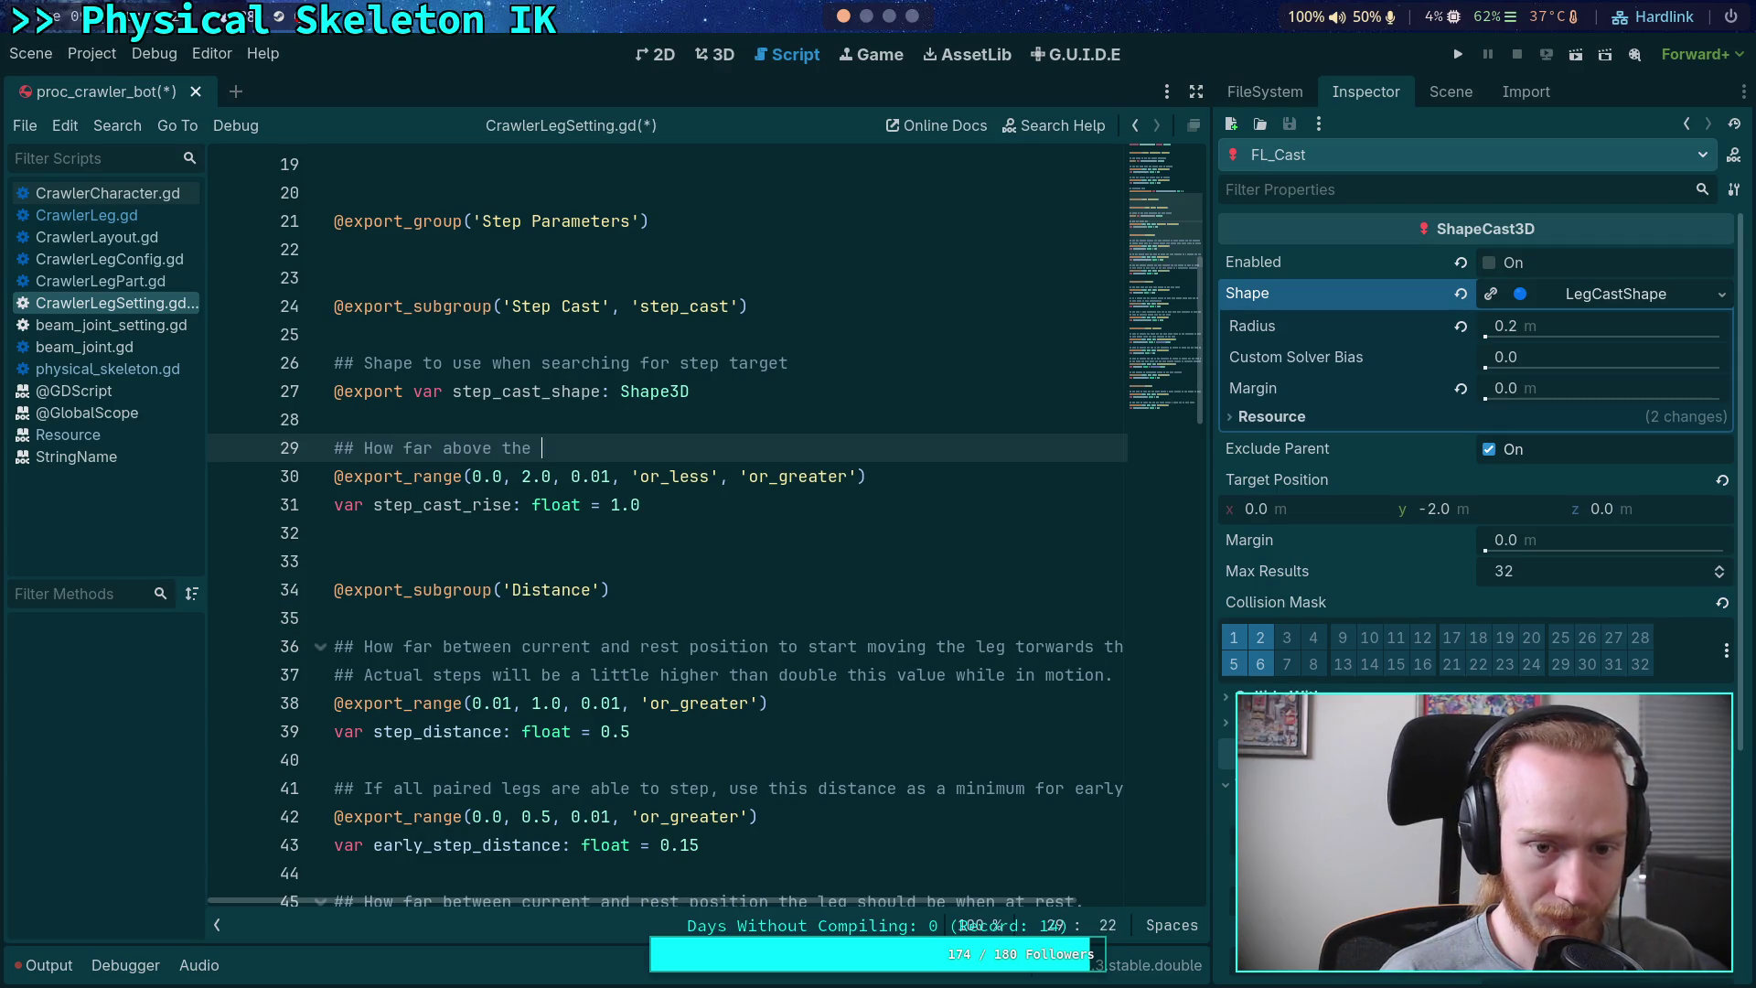
pyautogui.write('position ')
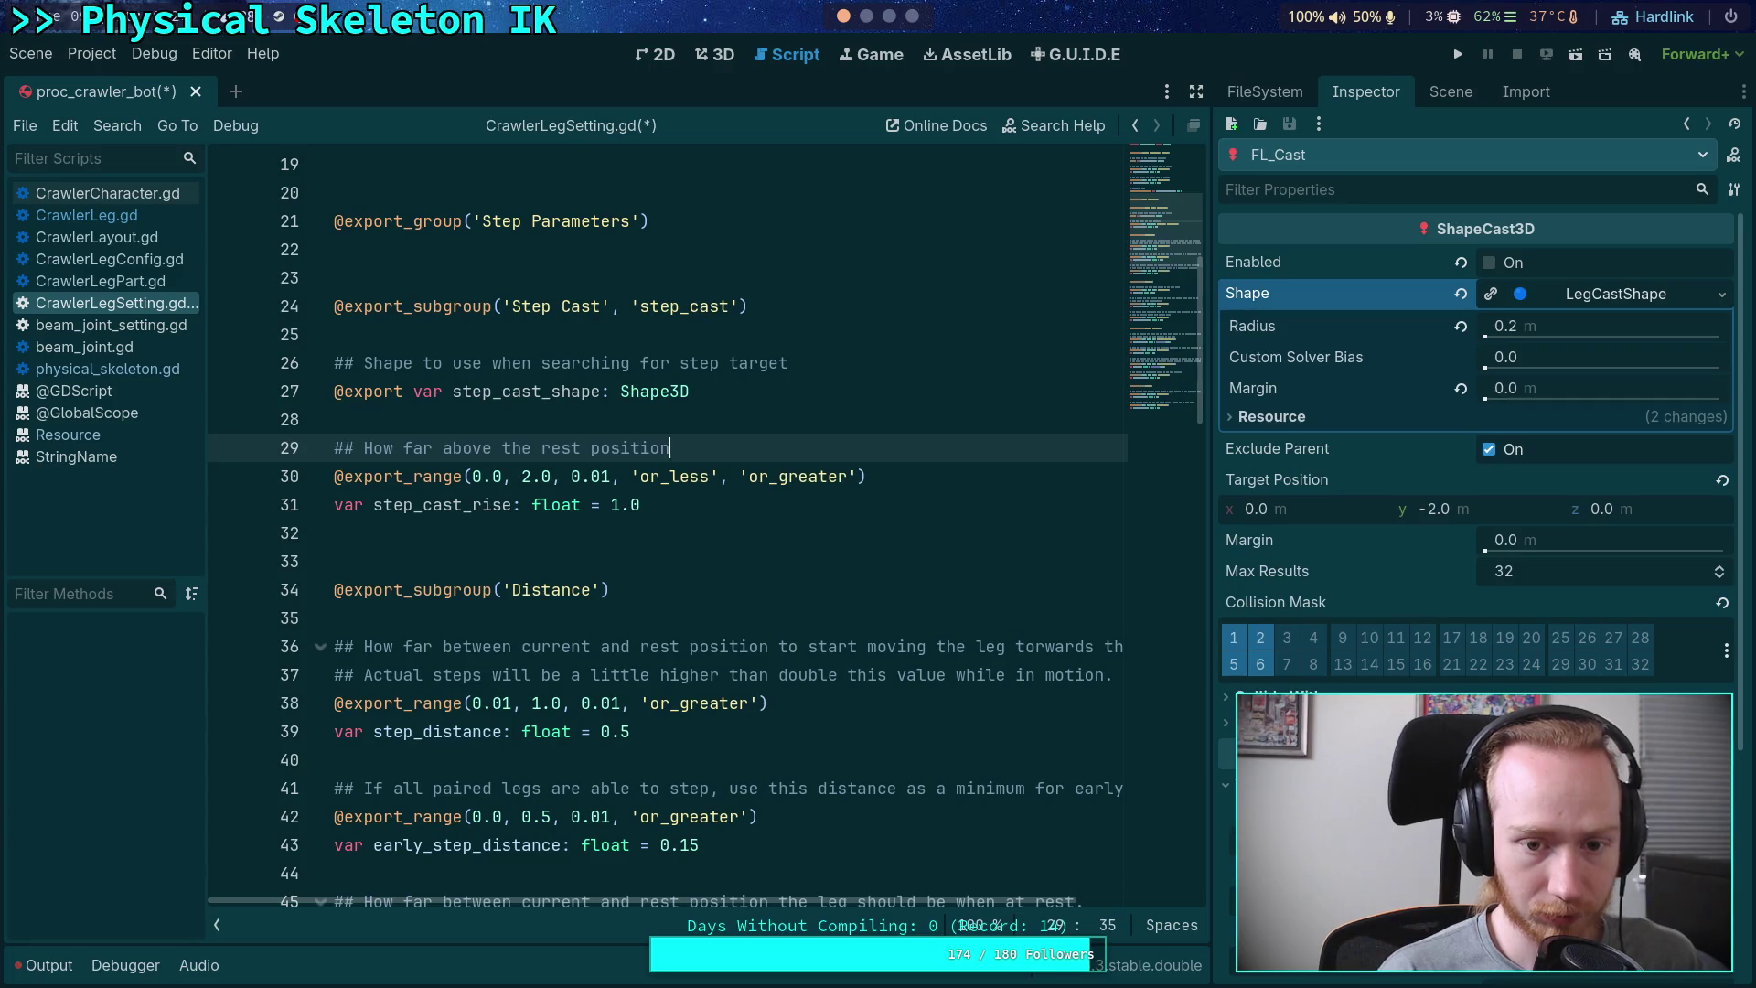
pyautogui.write('of the leg ')
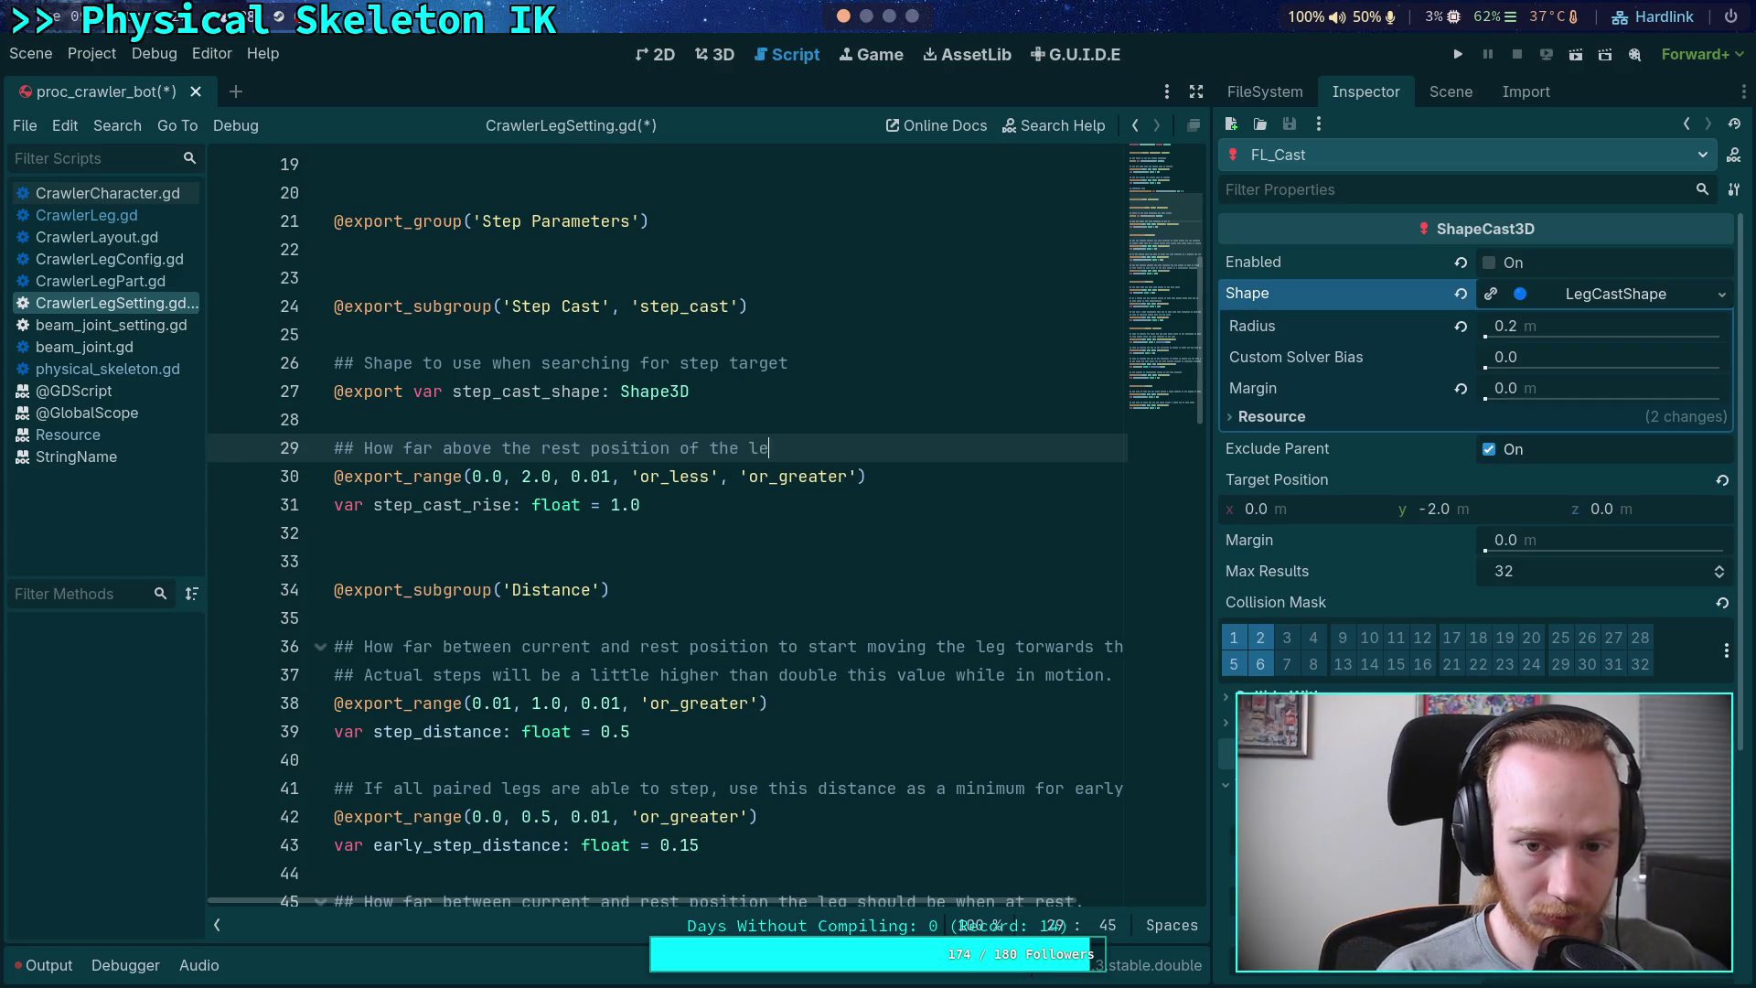
pyautogui.write('to start the ')
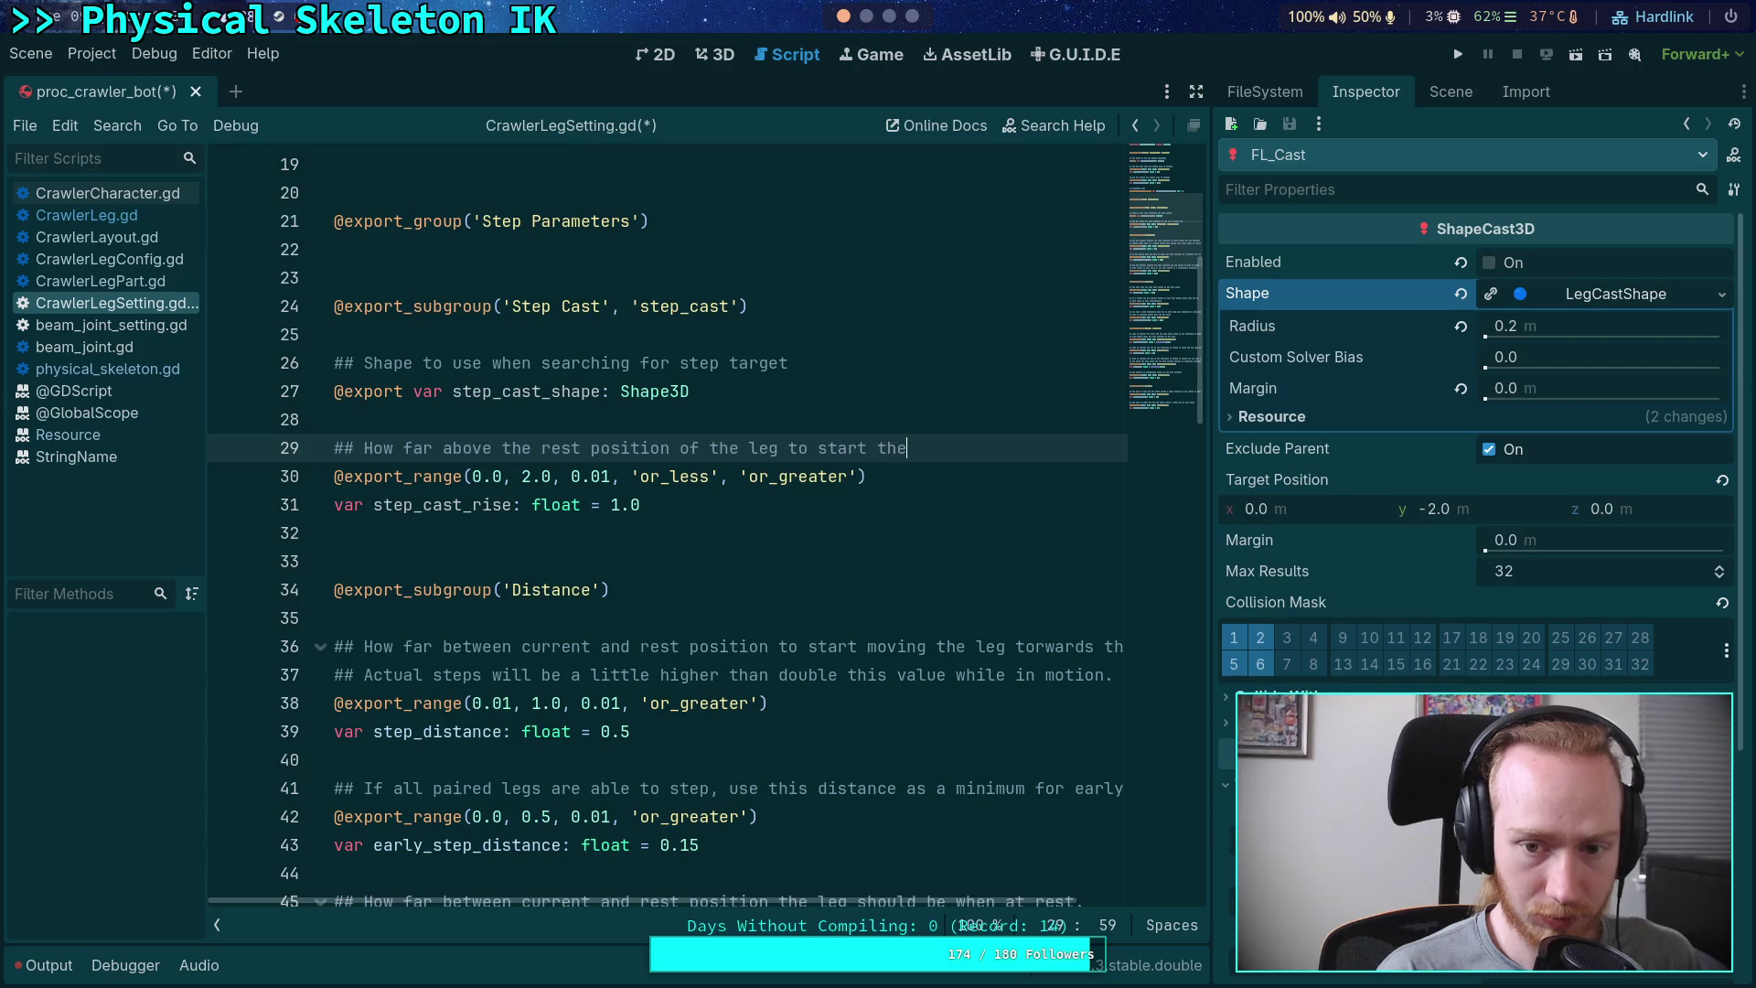
pyautogui.write('cast')
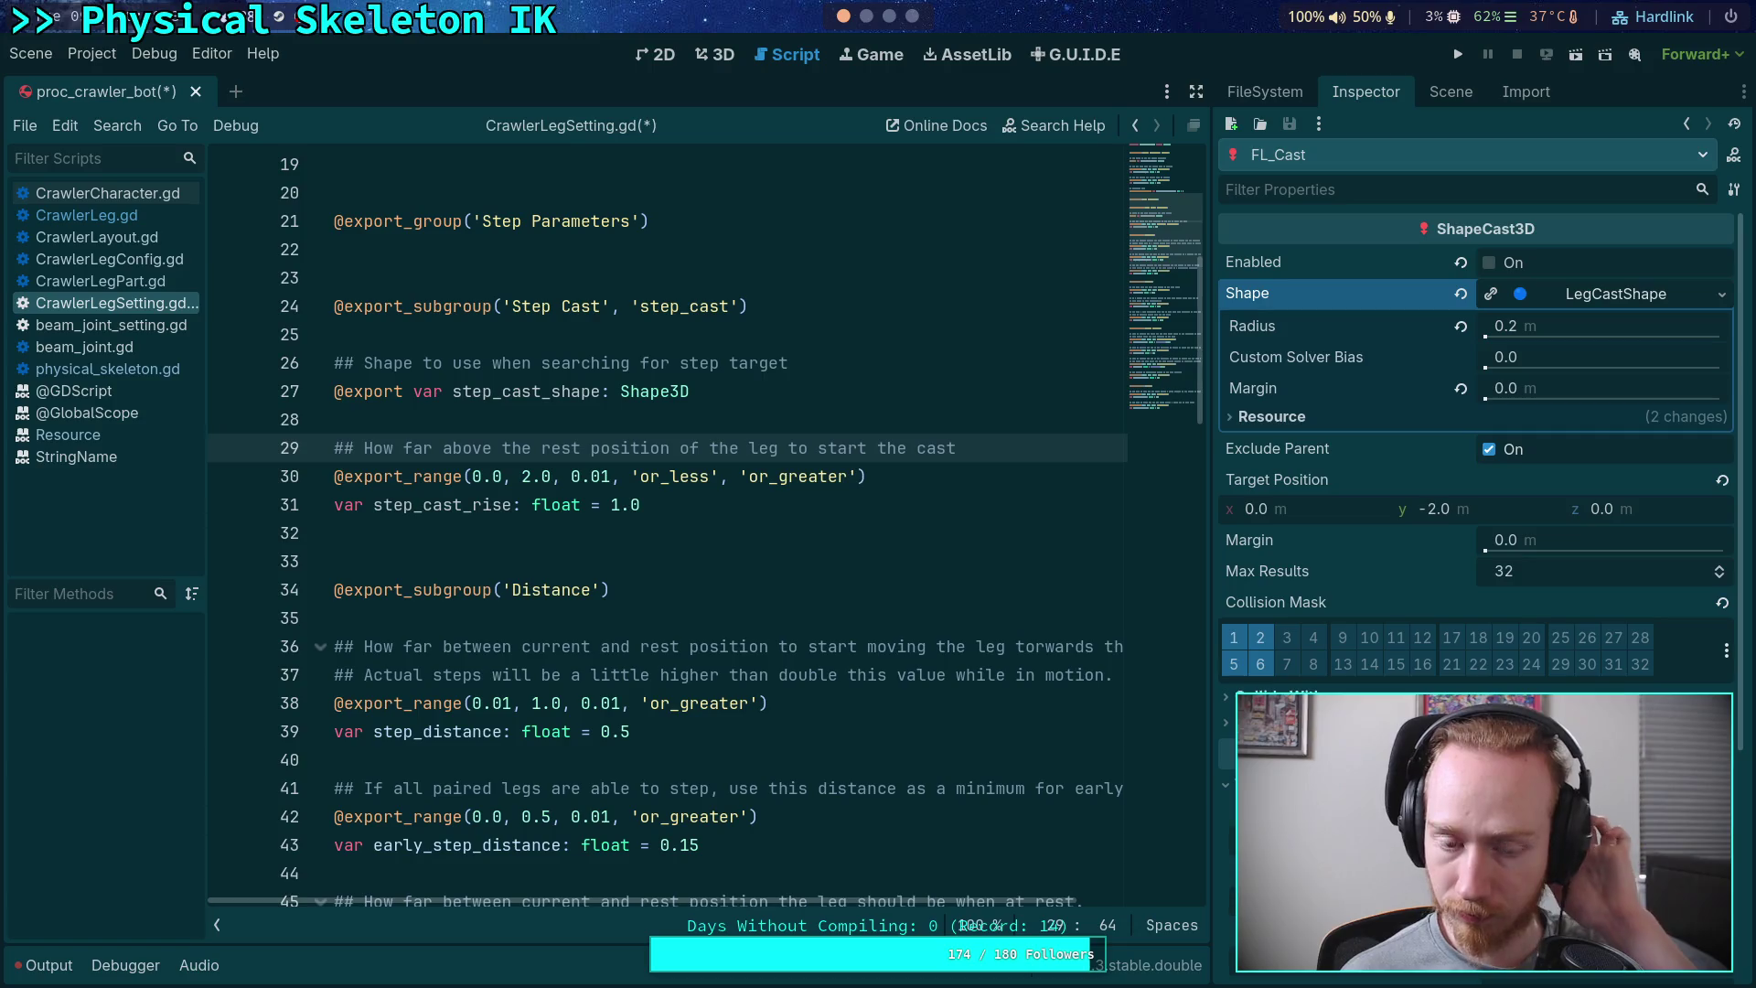
pyautogui.write('.')
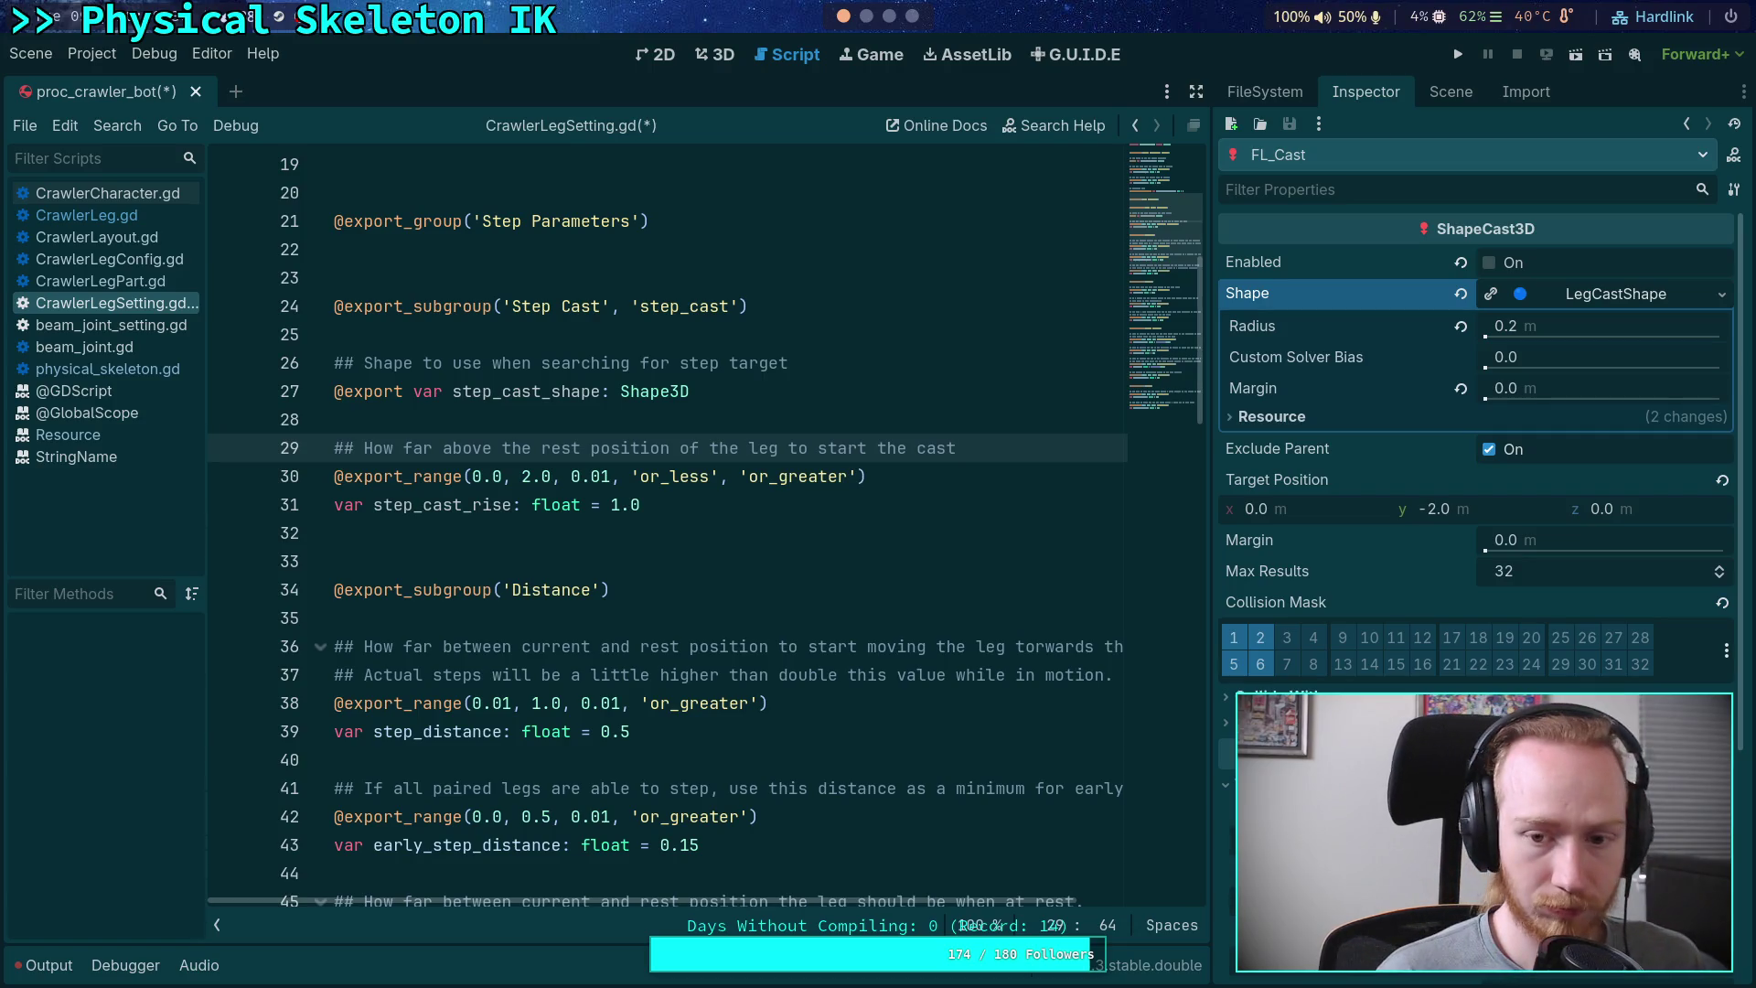
pyautogui.write(' When using')
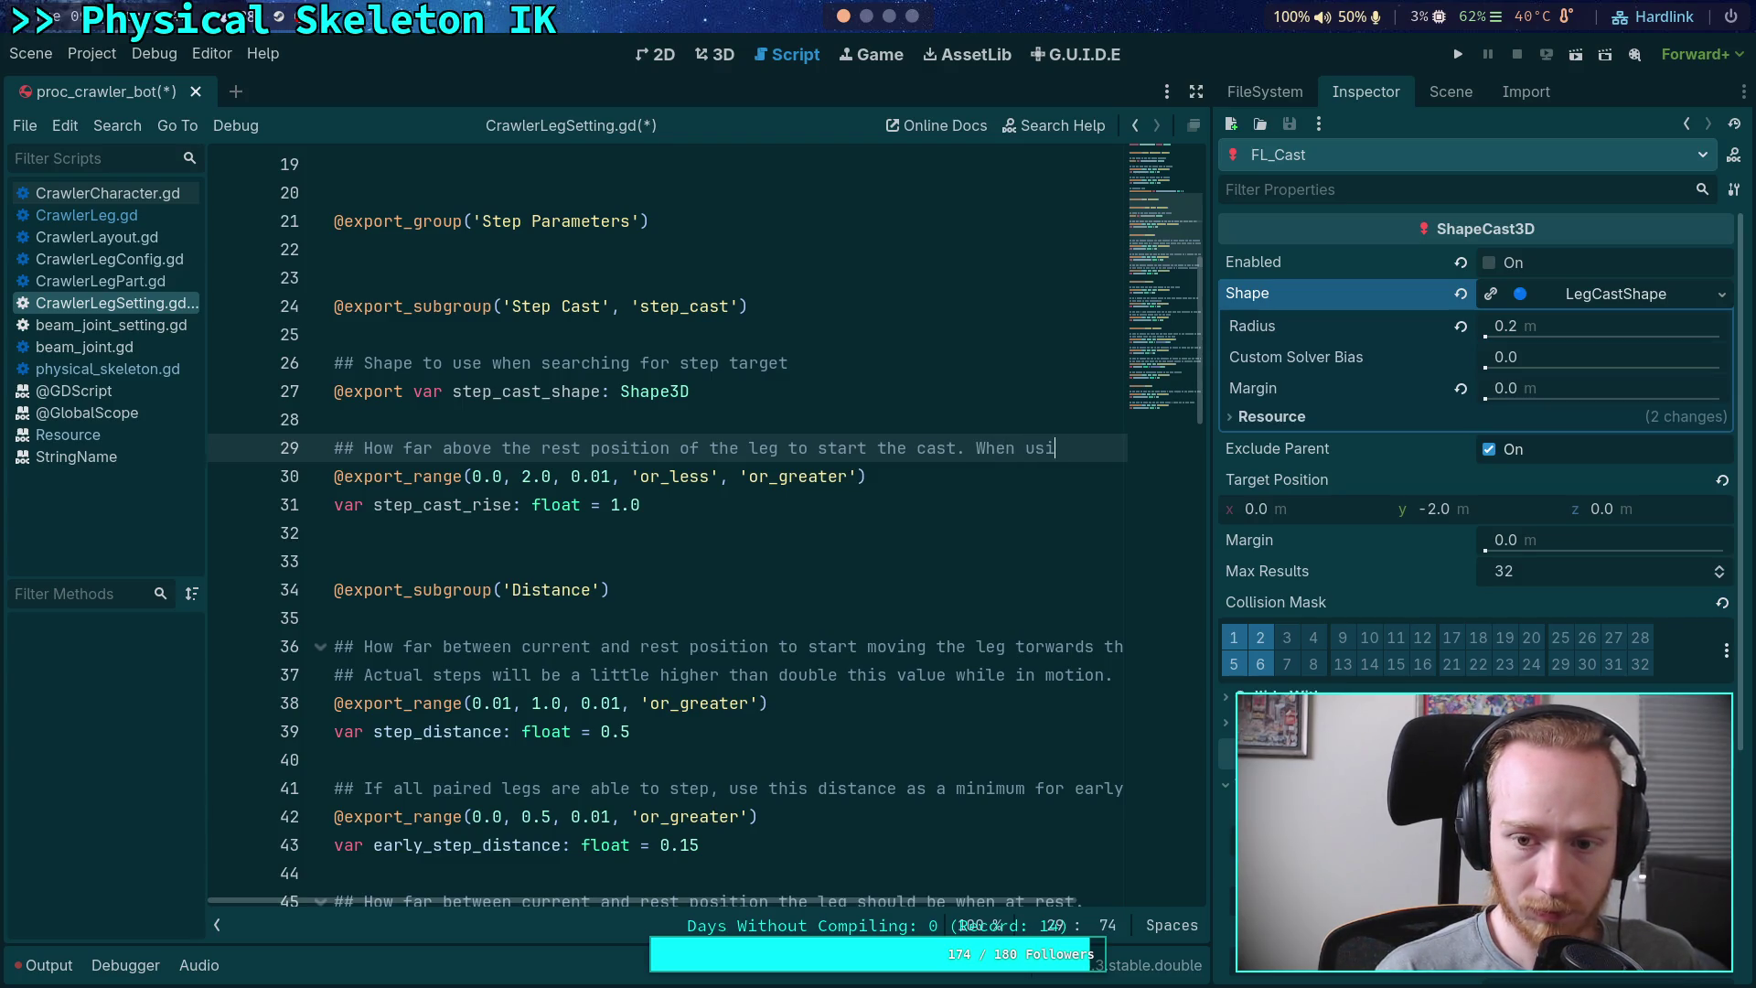
pyautogui.press('Return')
pyautogui.write('##')
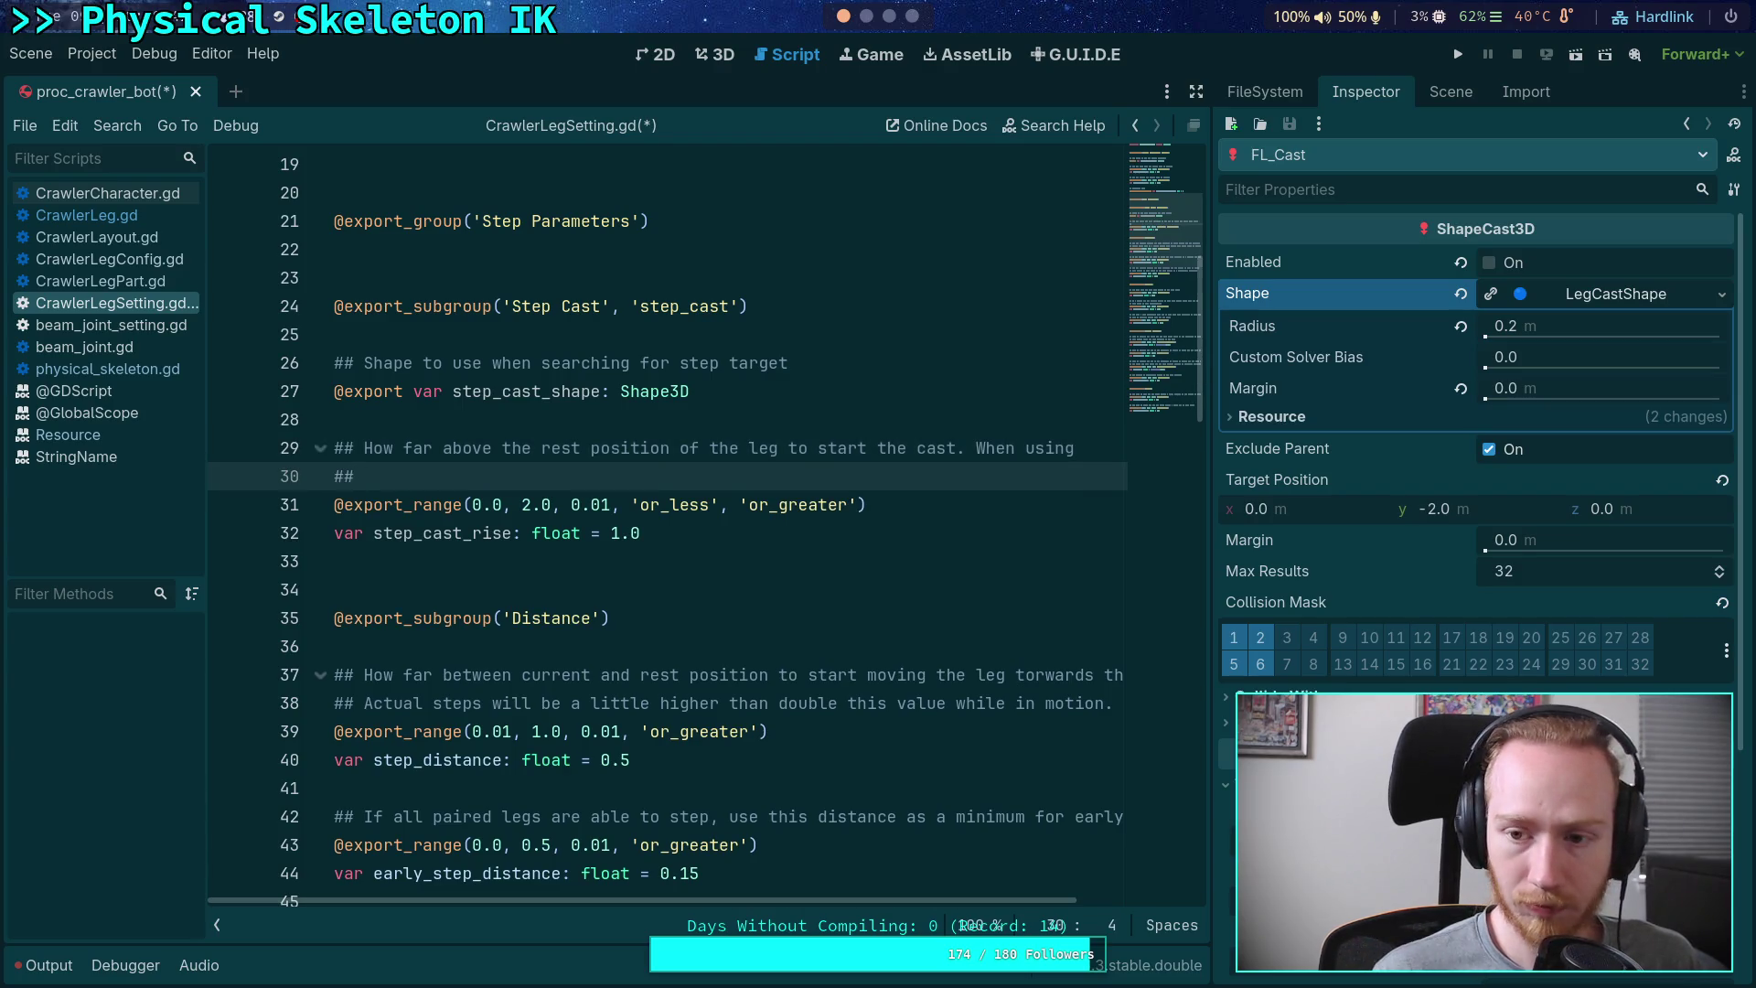
pyautogui.click(1451, 92)
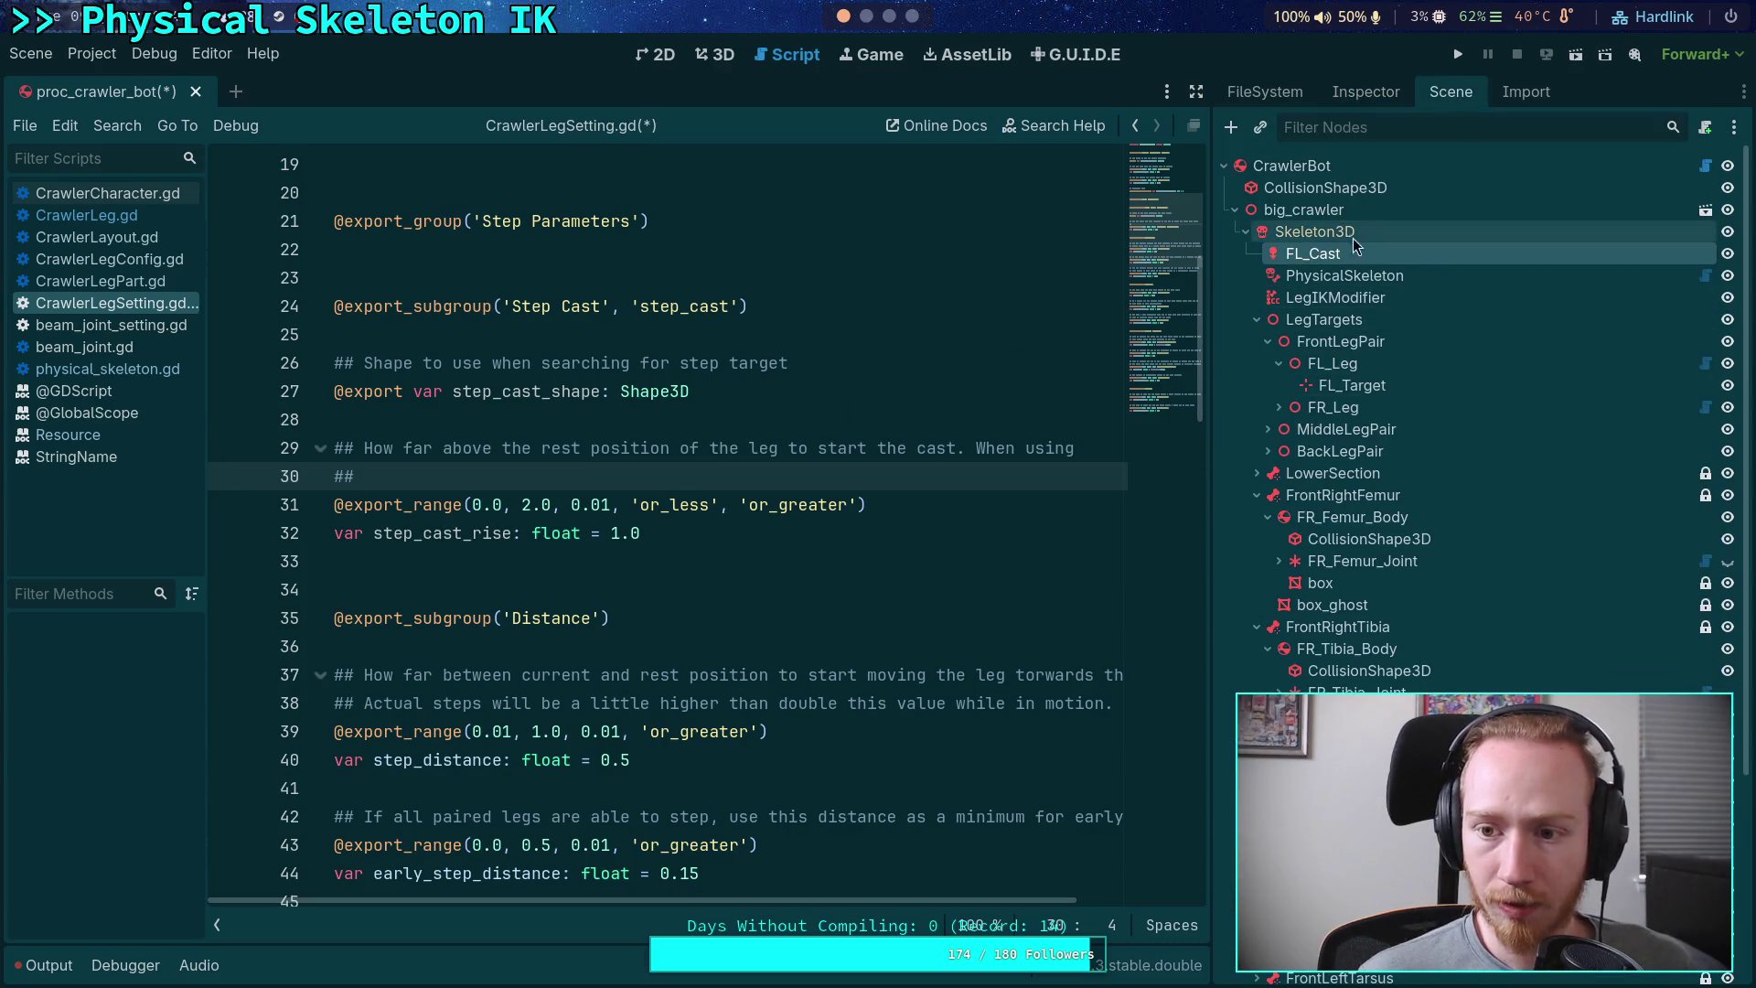
# Inspect CrawlerBot's FrontLeg step settings and continue the rise comment with 'motion response for `step_cast_angle'.
pyautogui.click(1326, 135)
pyautogui.click(1366, 92)
pyautogui.click(1603, 395)
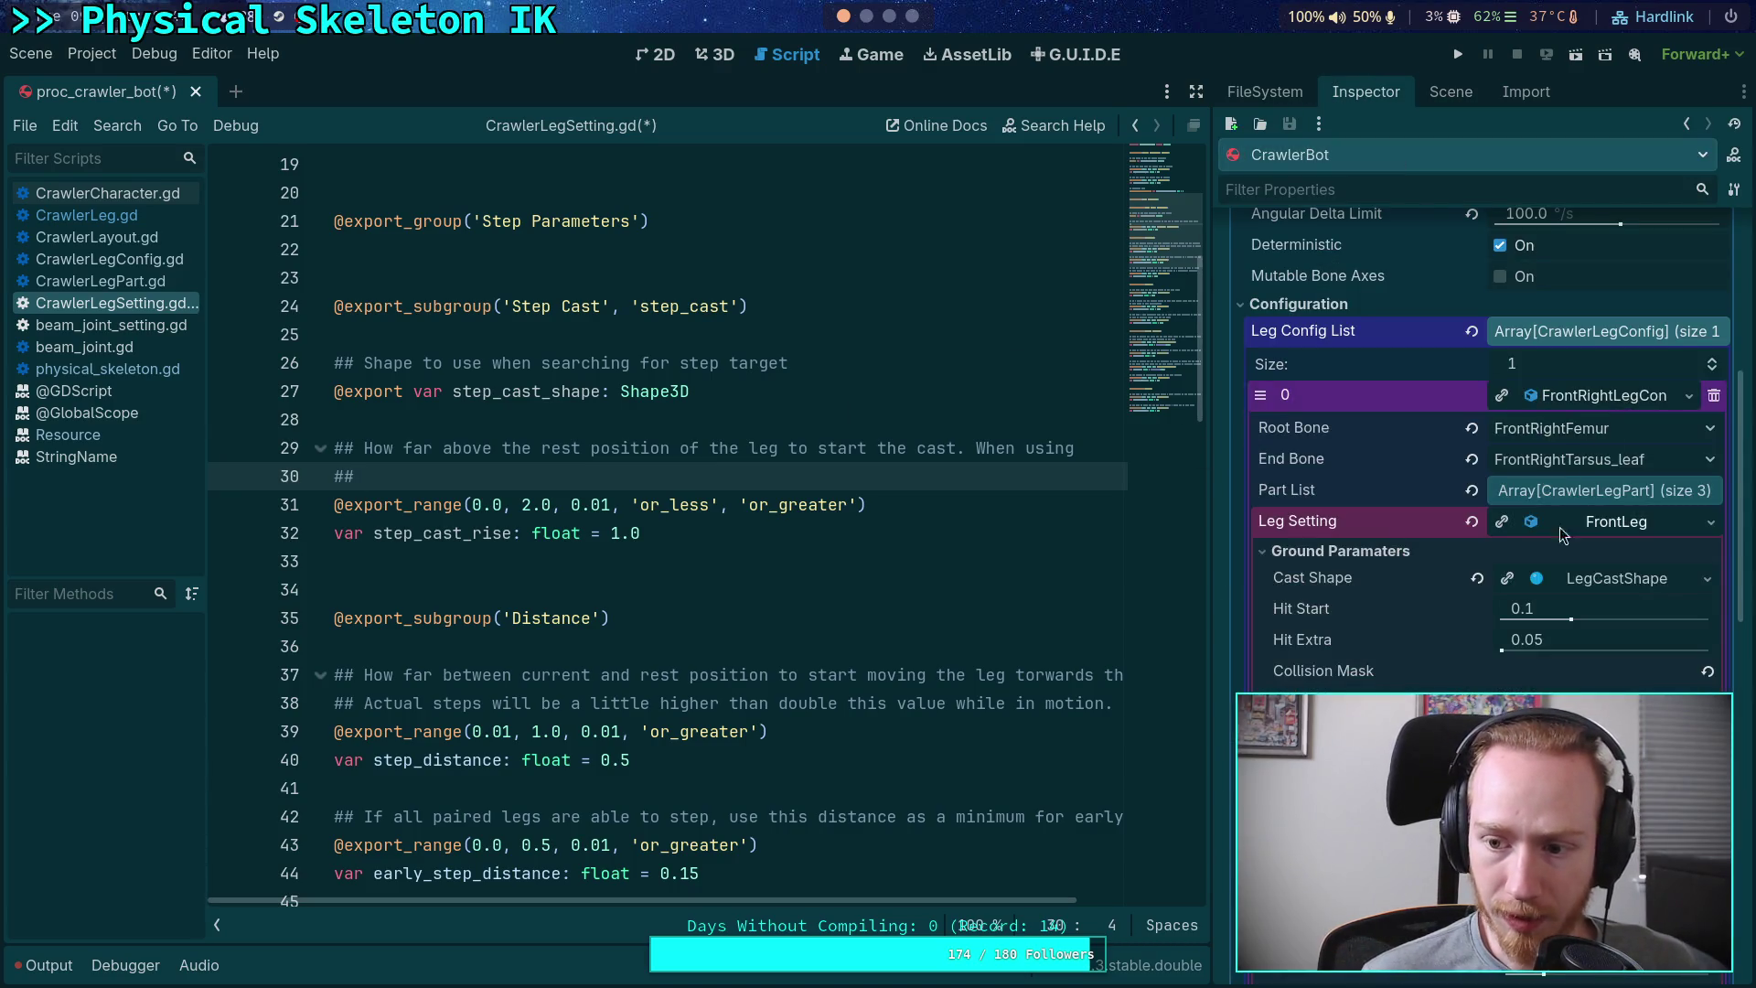
pyautogui.scroll(-5, 1414, 657)
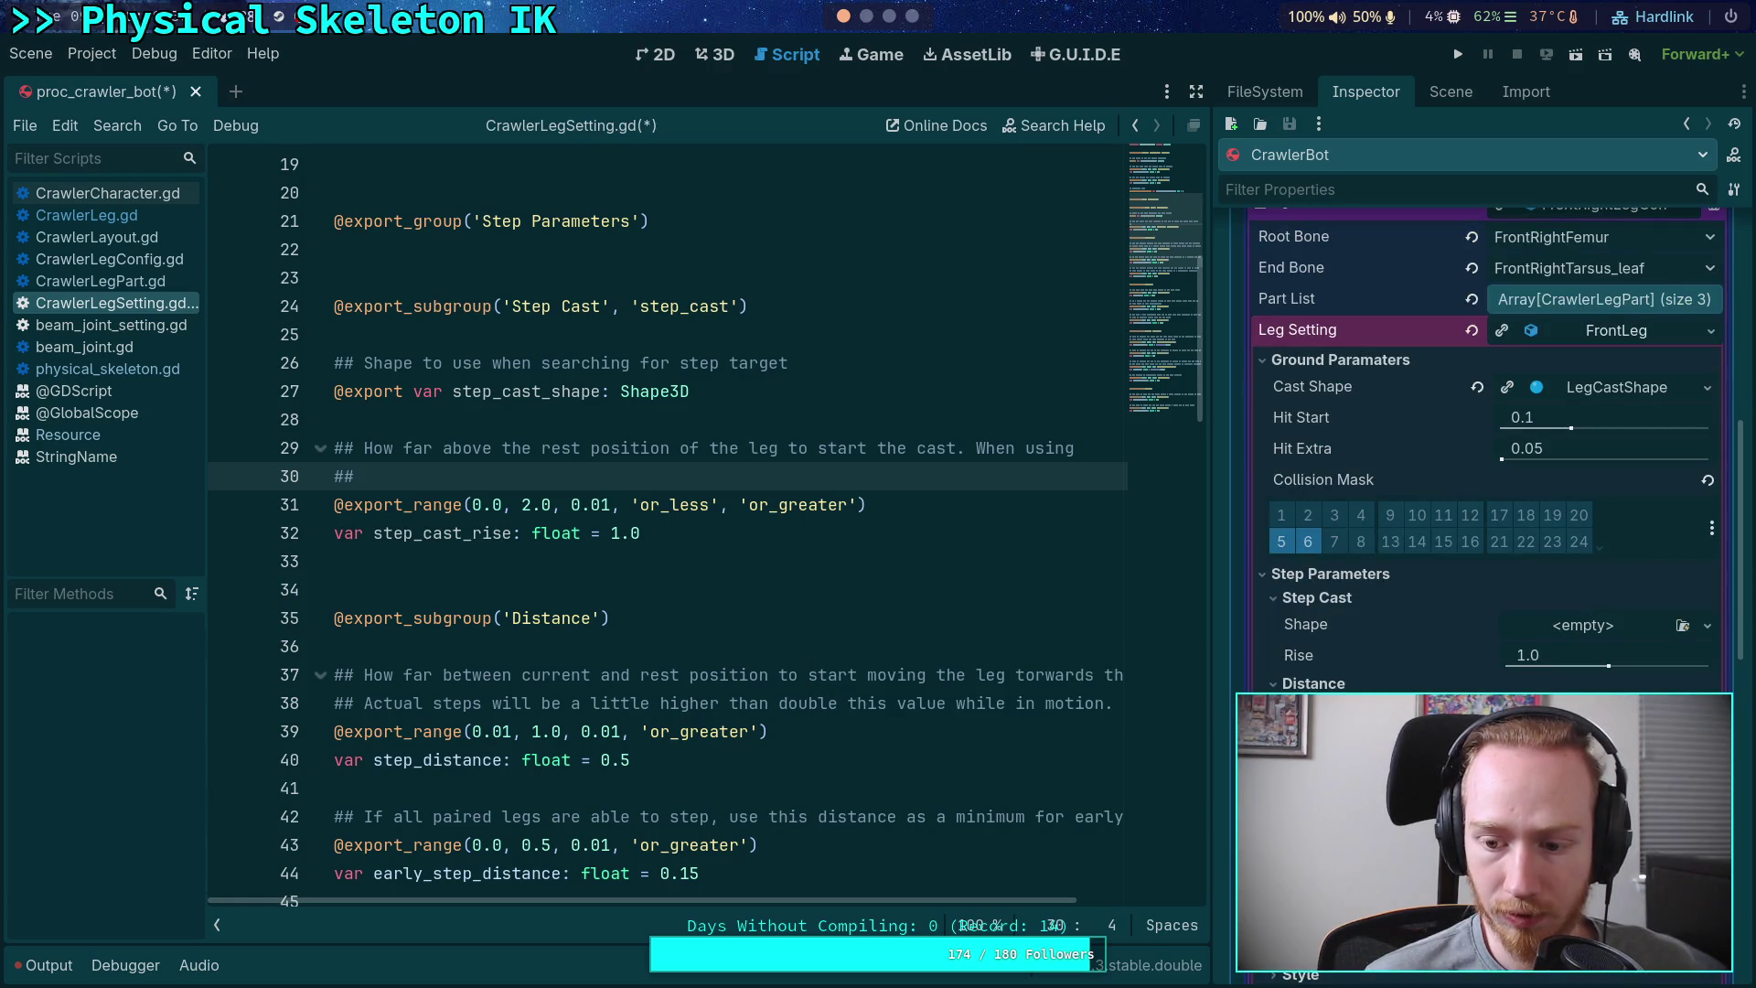
pyautogui.scroll(-2, 1414, 641)
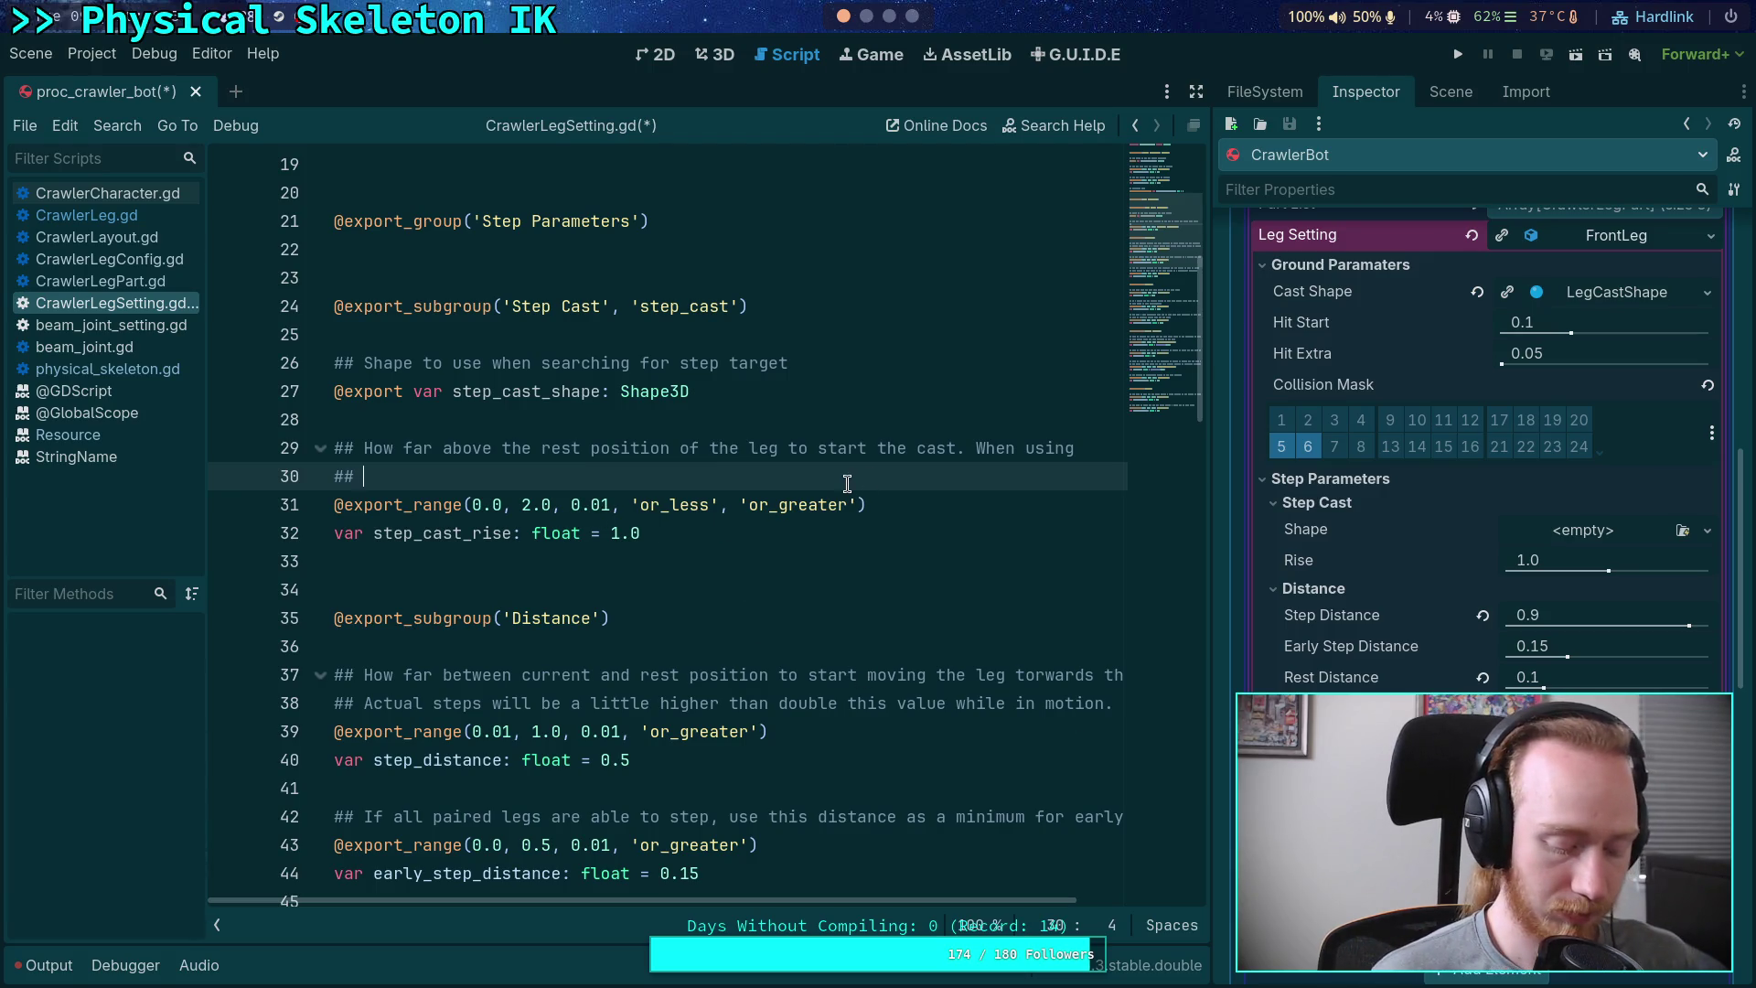
pyautogui.write('motion response')
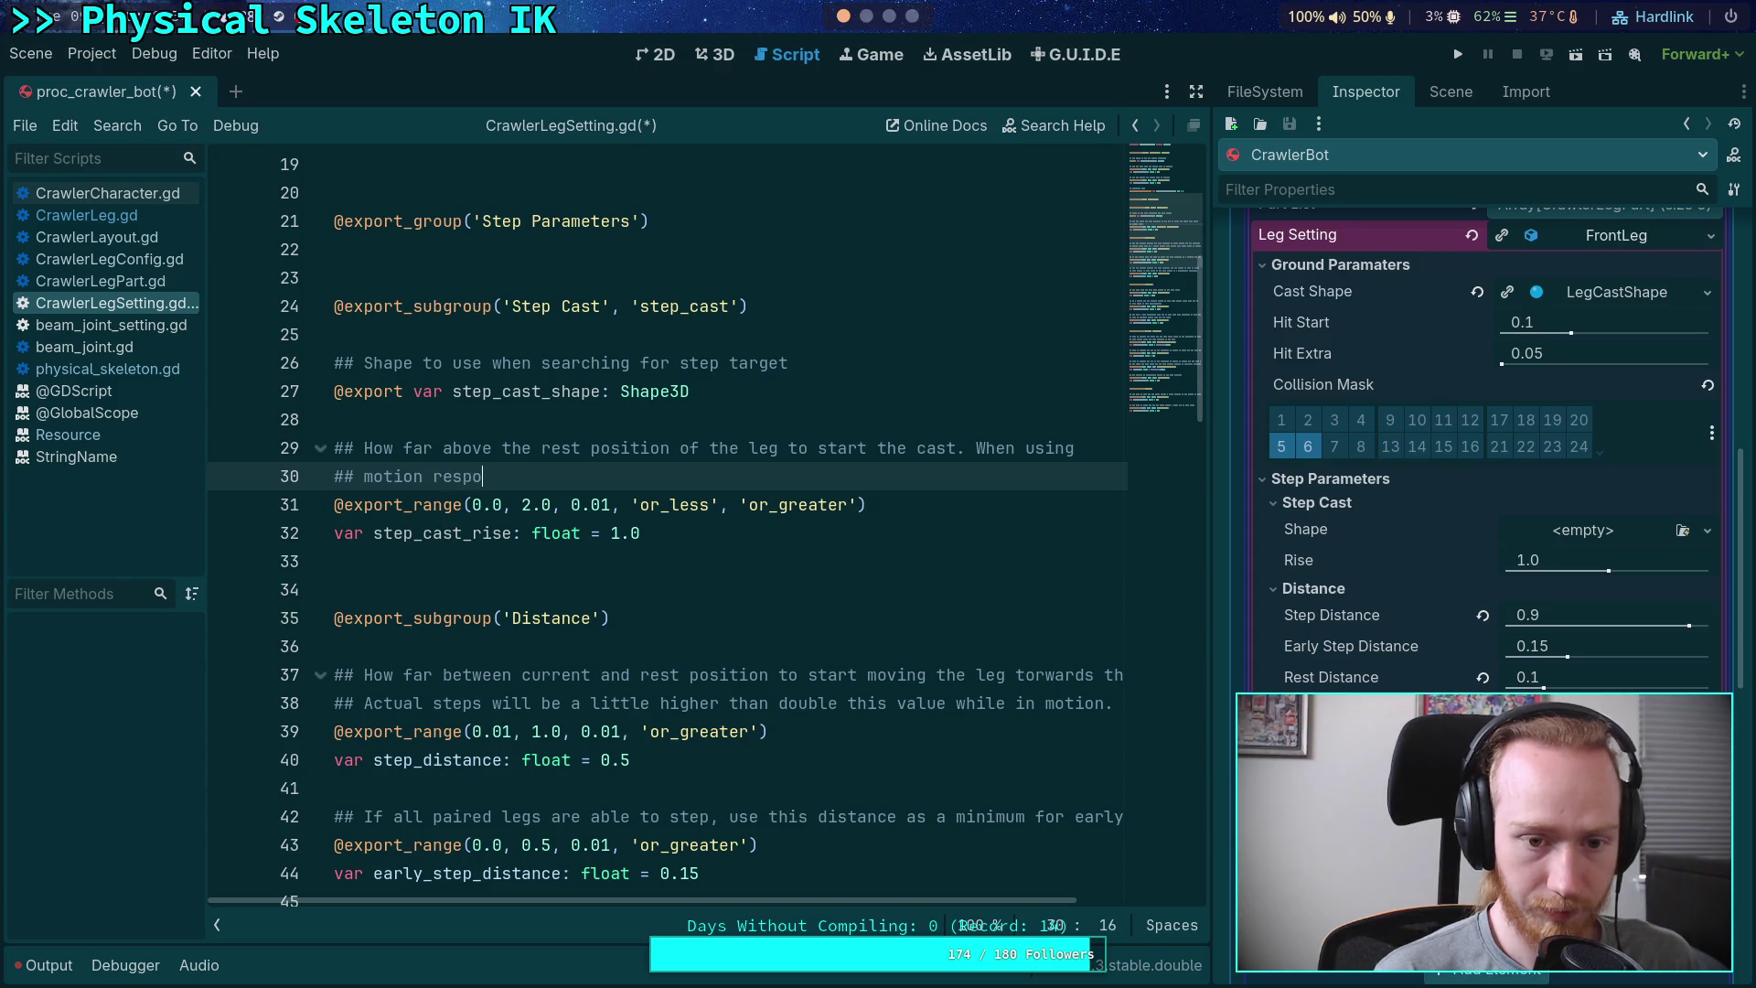
pyautogui.write(' for `step_cast_angle`,')
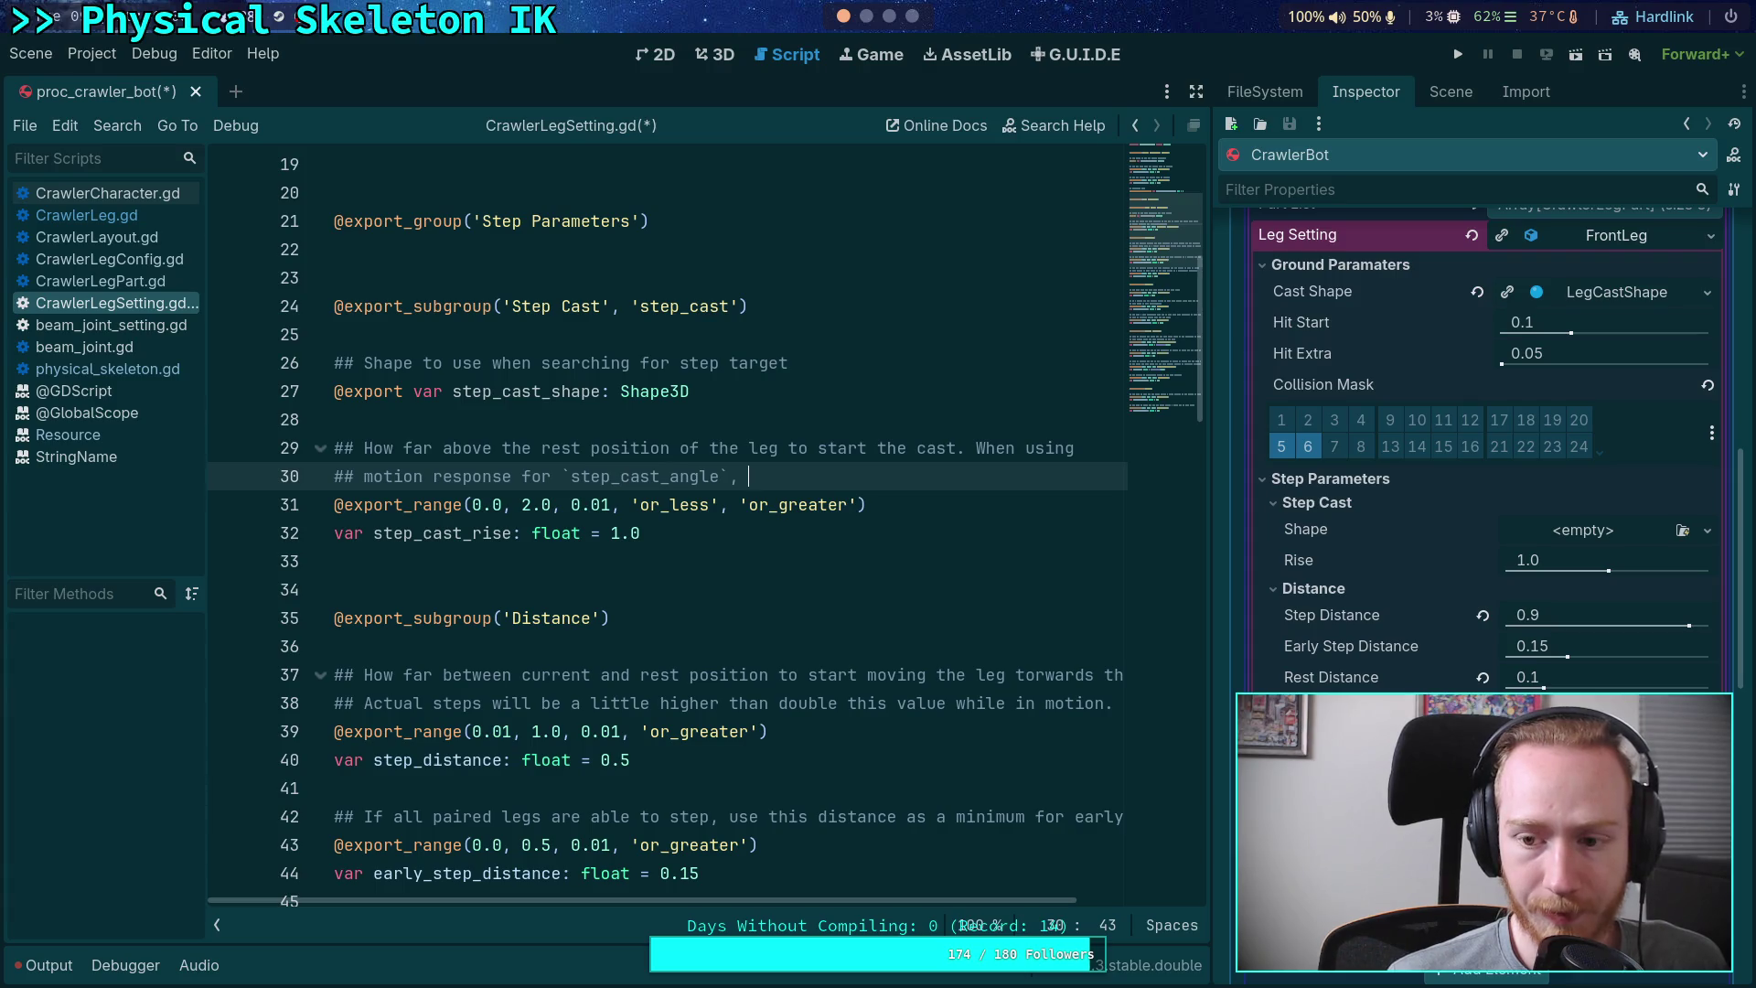
pyautogui.scroll(4, 1087, 302)
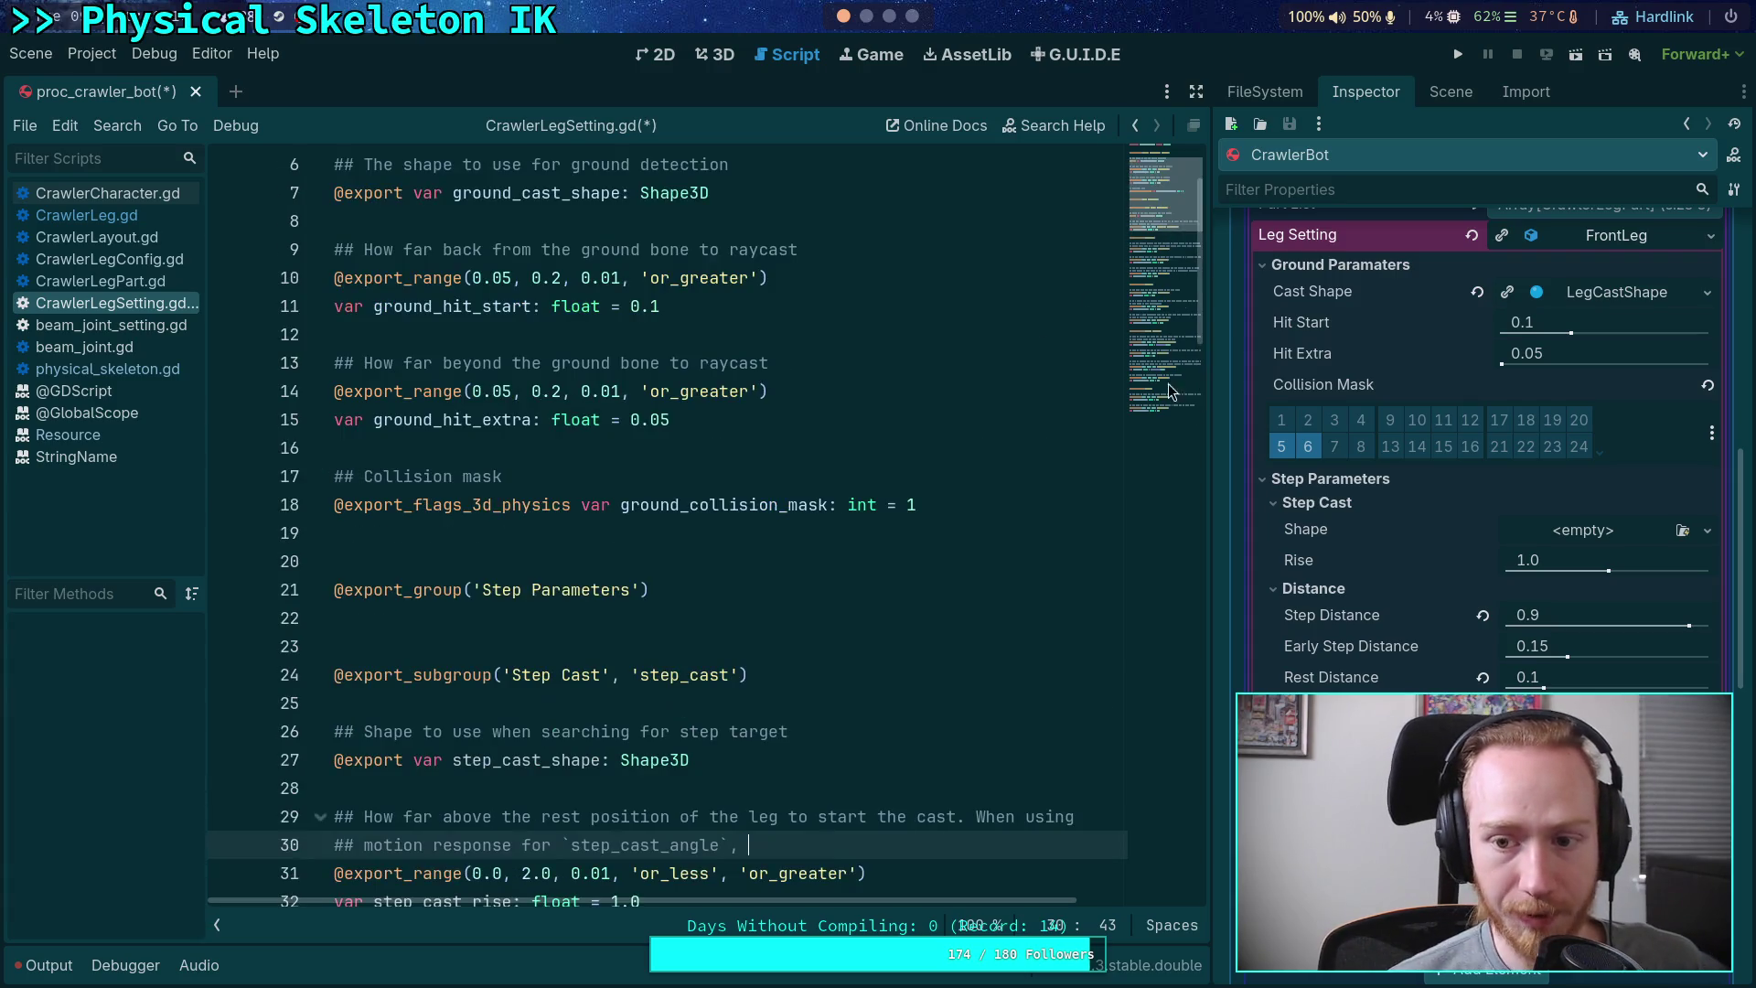
pyautogui.click(1170, 393)
pyautogui.scroll(-2, 725, 633)
pyautogui.scroll(6, 696, 549)
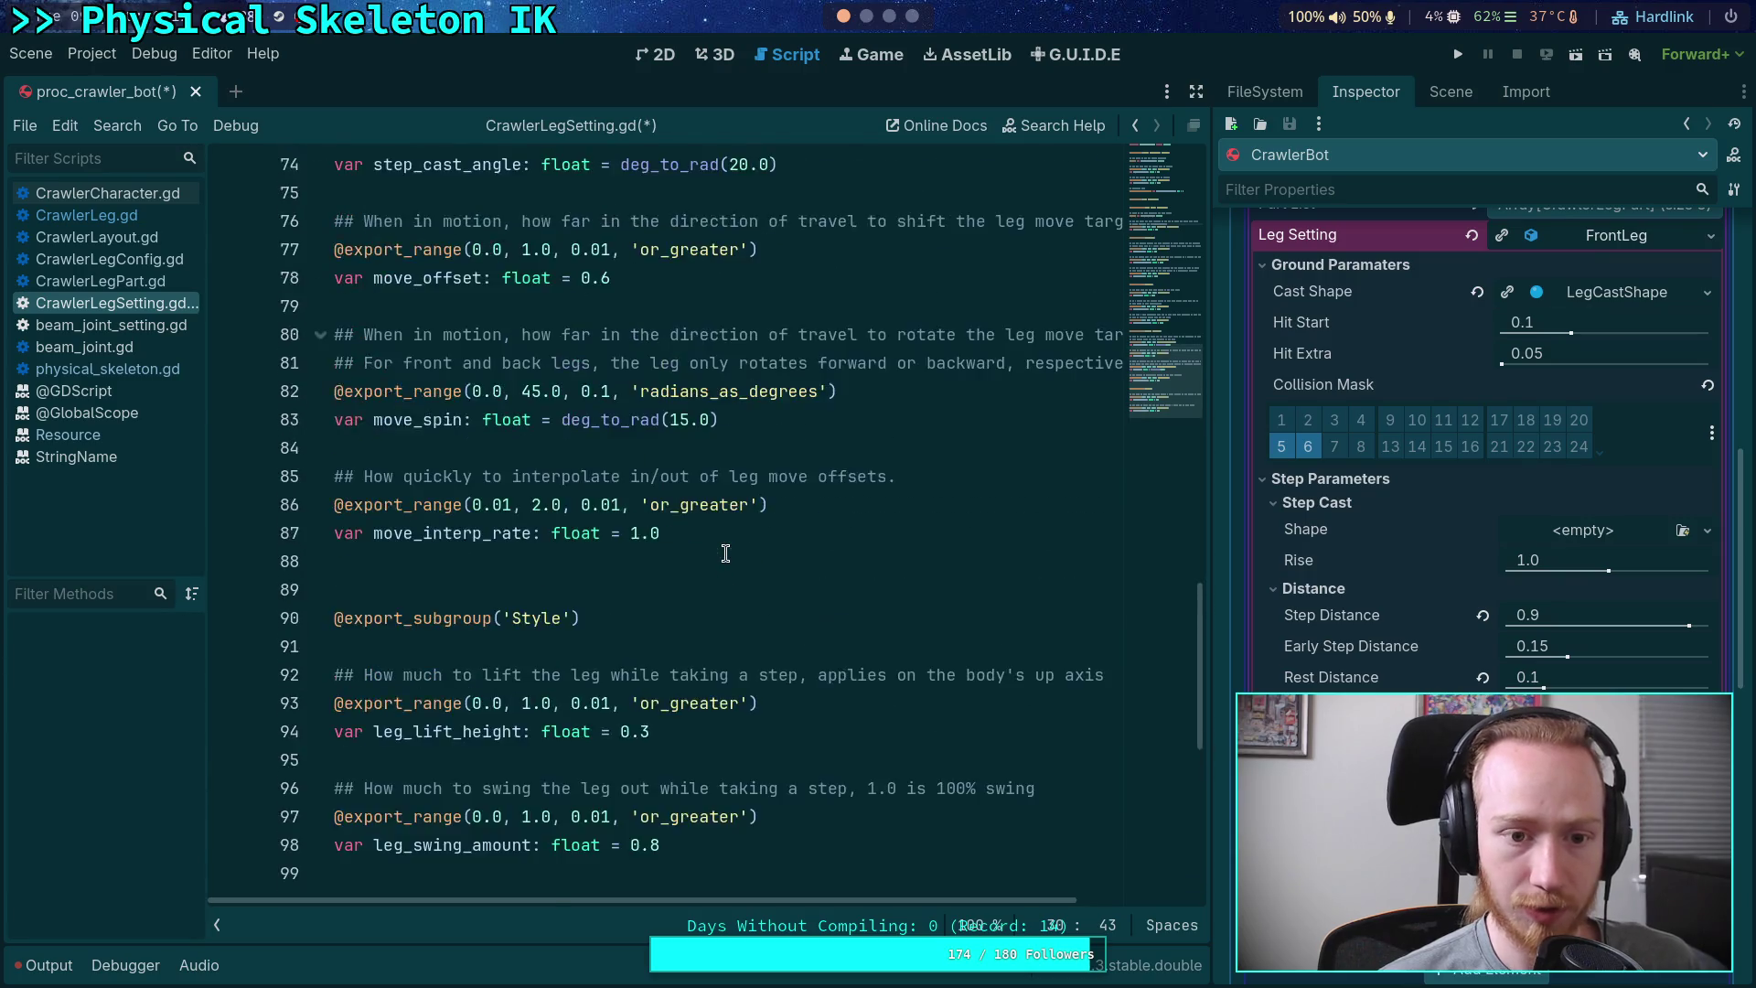
pyautogui.moveTo(827, 505); pyautogui.dragTo(433, 402)
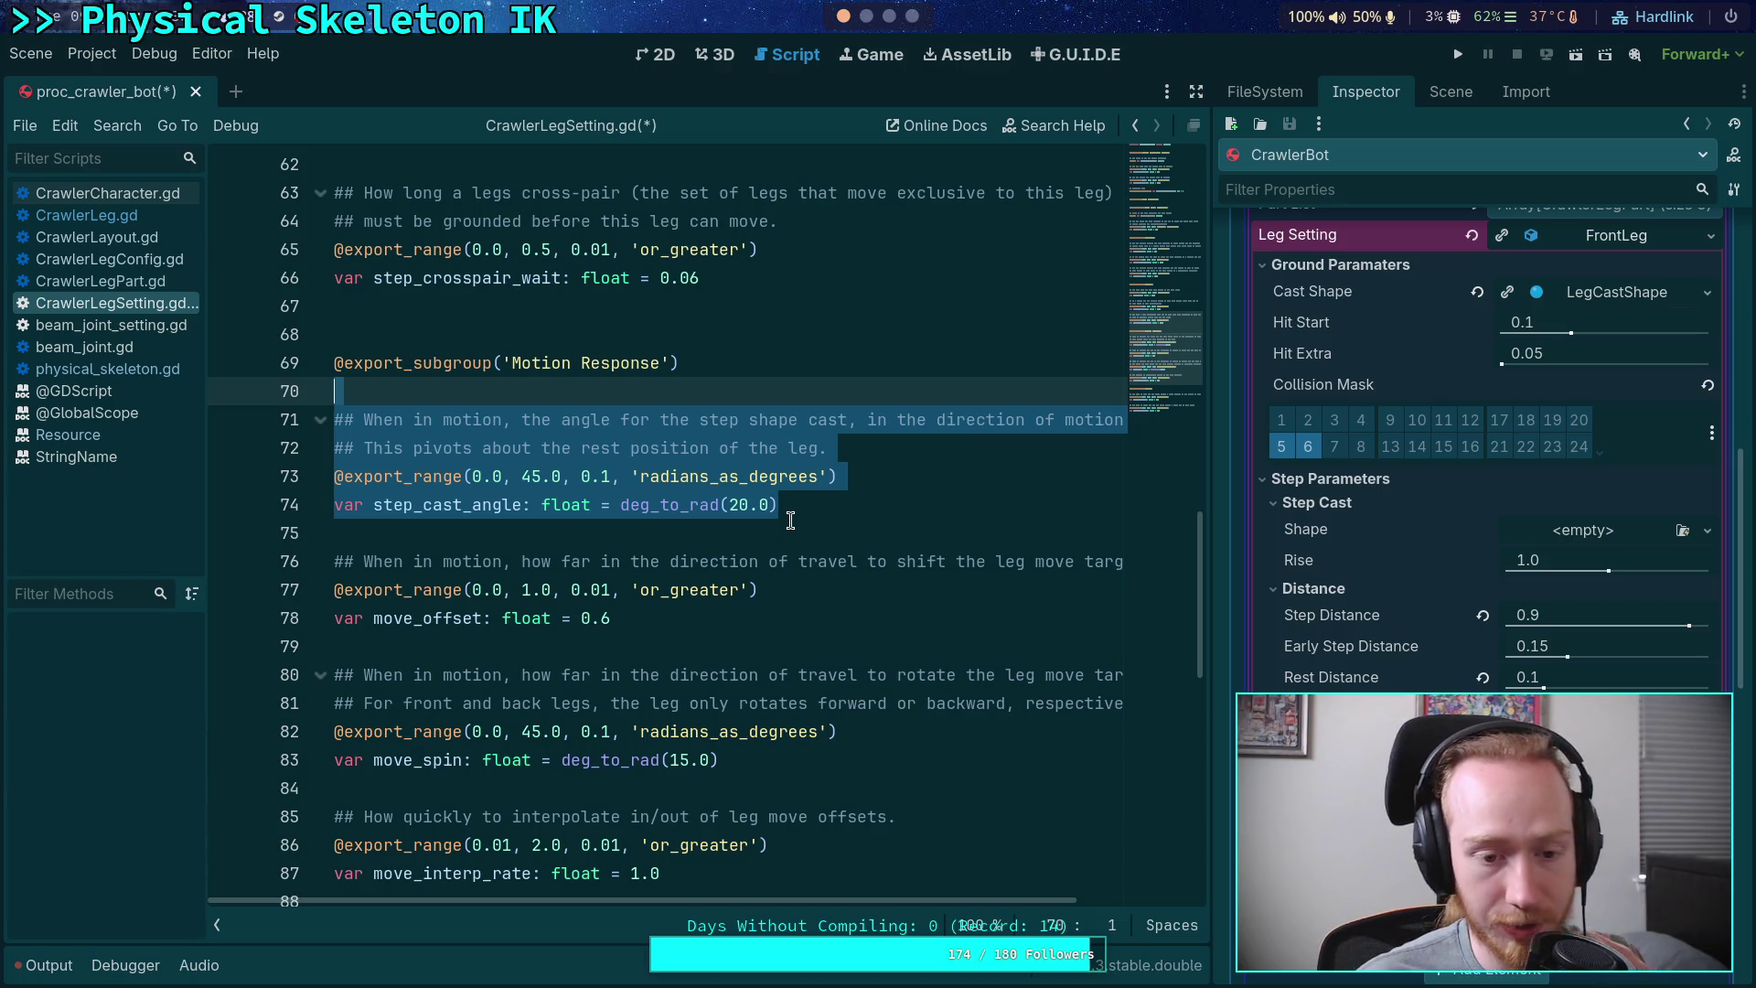
pyautogui.click(812, 510)
pyautogui.scroll(15, 818, 509)
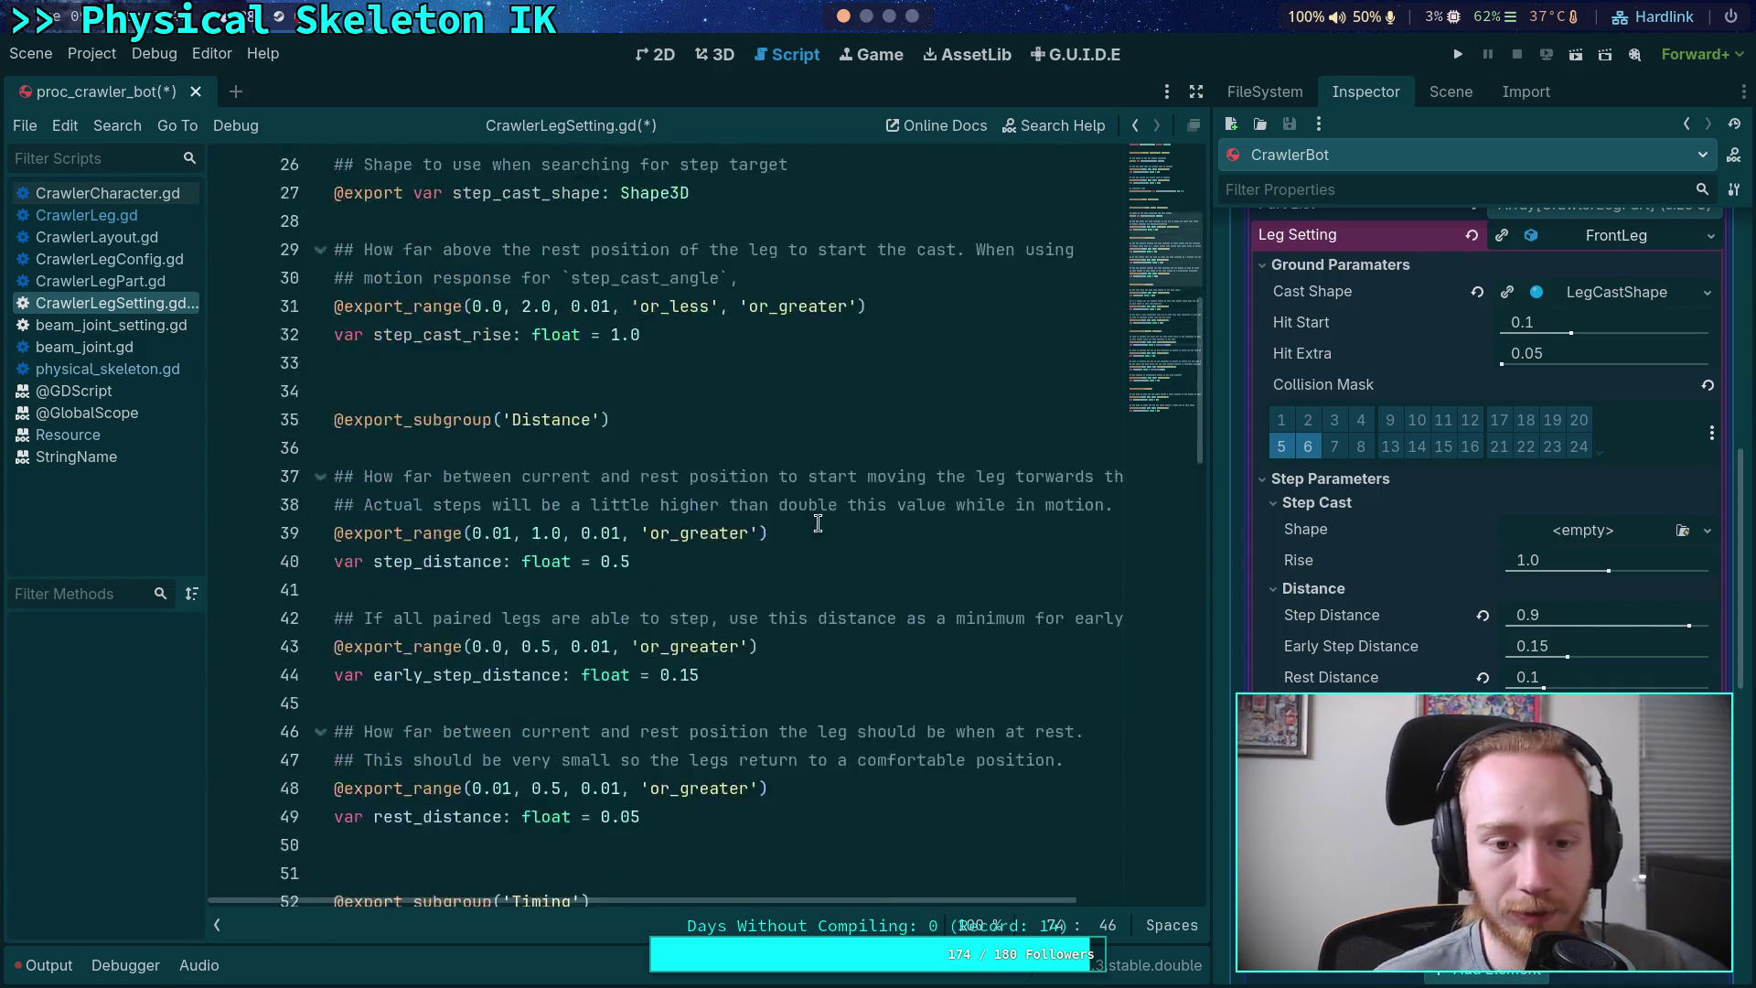
# Append 'this could effectevely be reduced by' to the rise comment and add a '## extreme rotations' line.
pyautogui.scroll(-1, 818, 509)
pyautogui.click(805, 590)
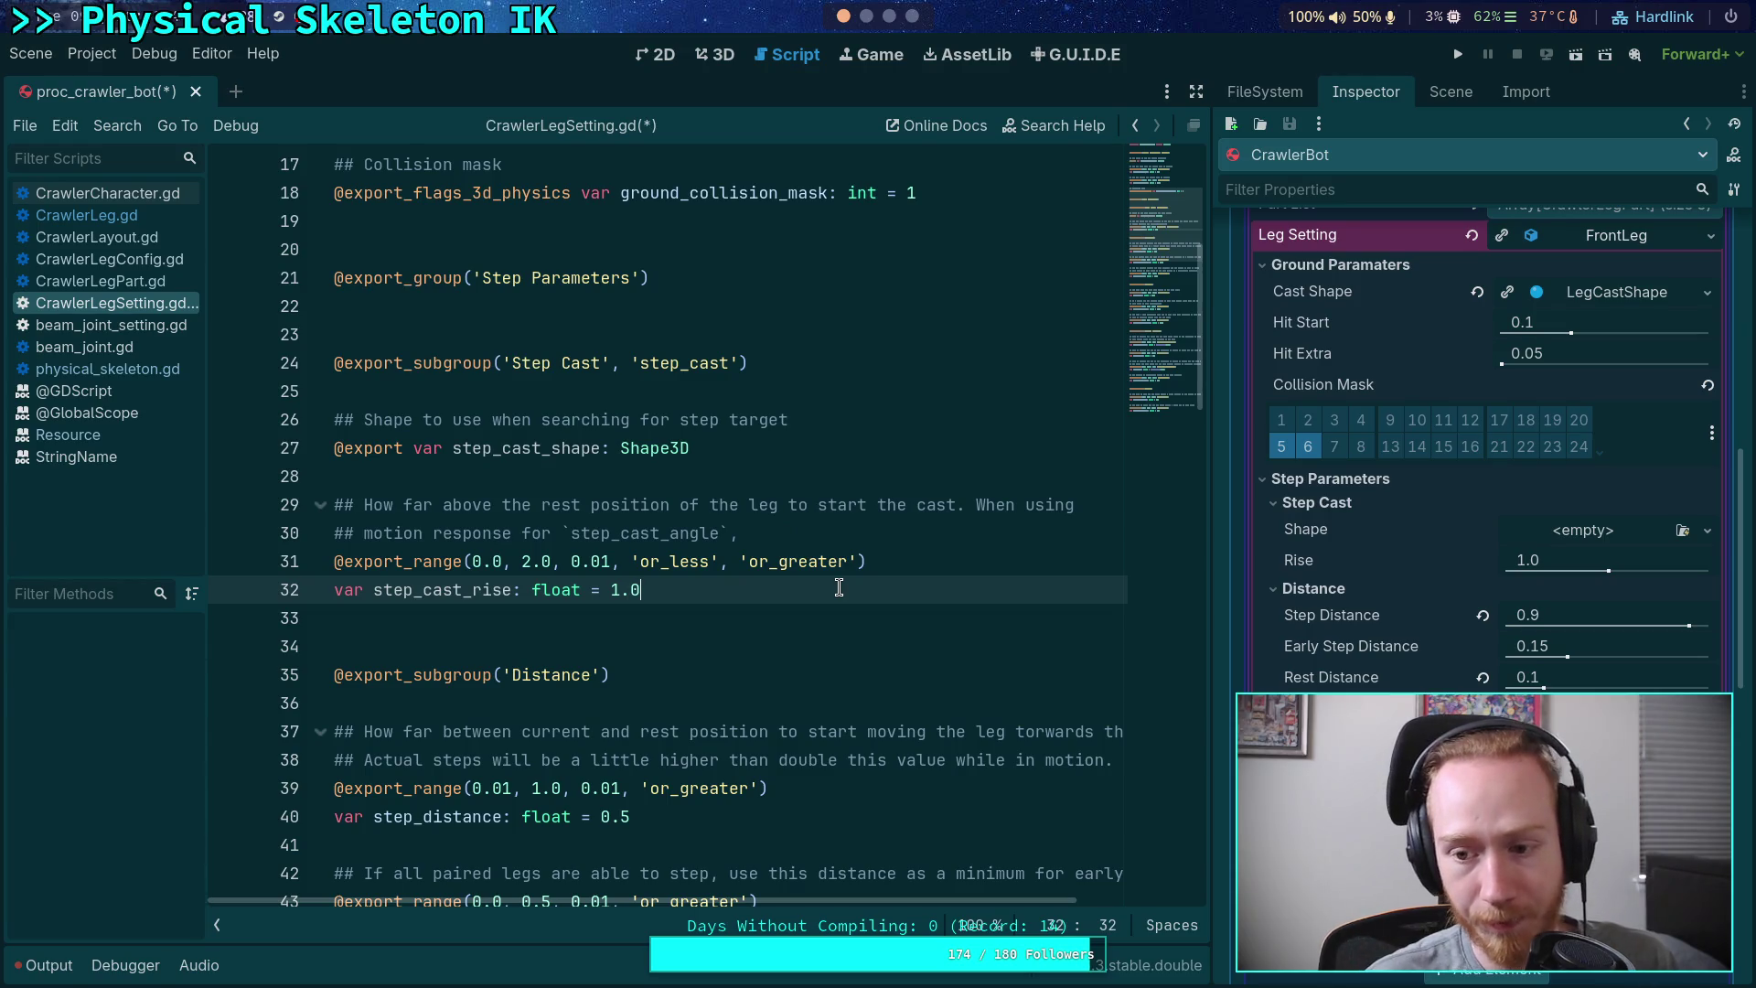
pyautogui.click(892, 520)
pyautogui.write('this could ')
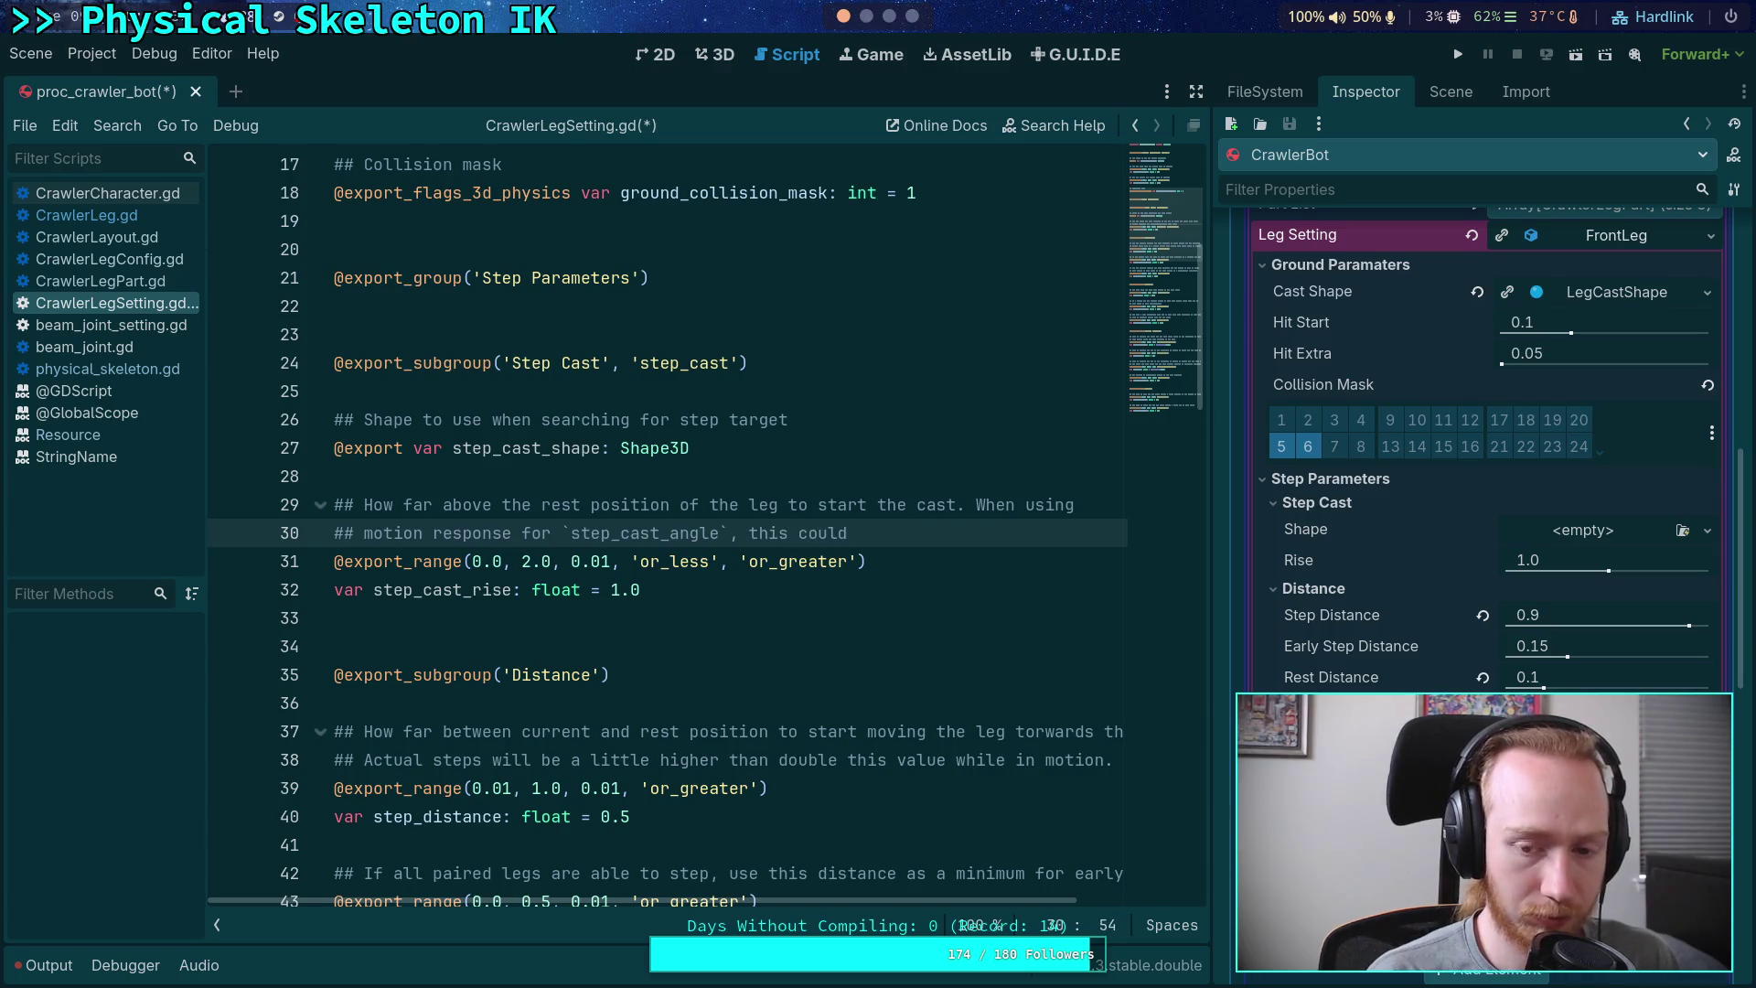
pyautogui.write('effect')
pyautogui.write('e')
pyautogui.write('vely ')
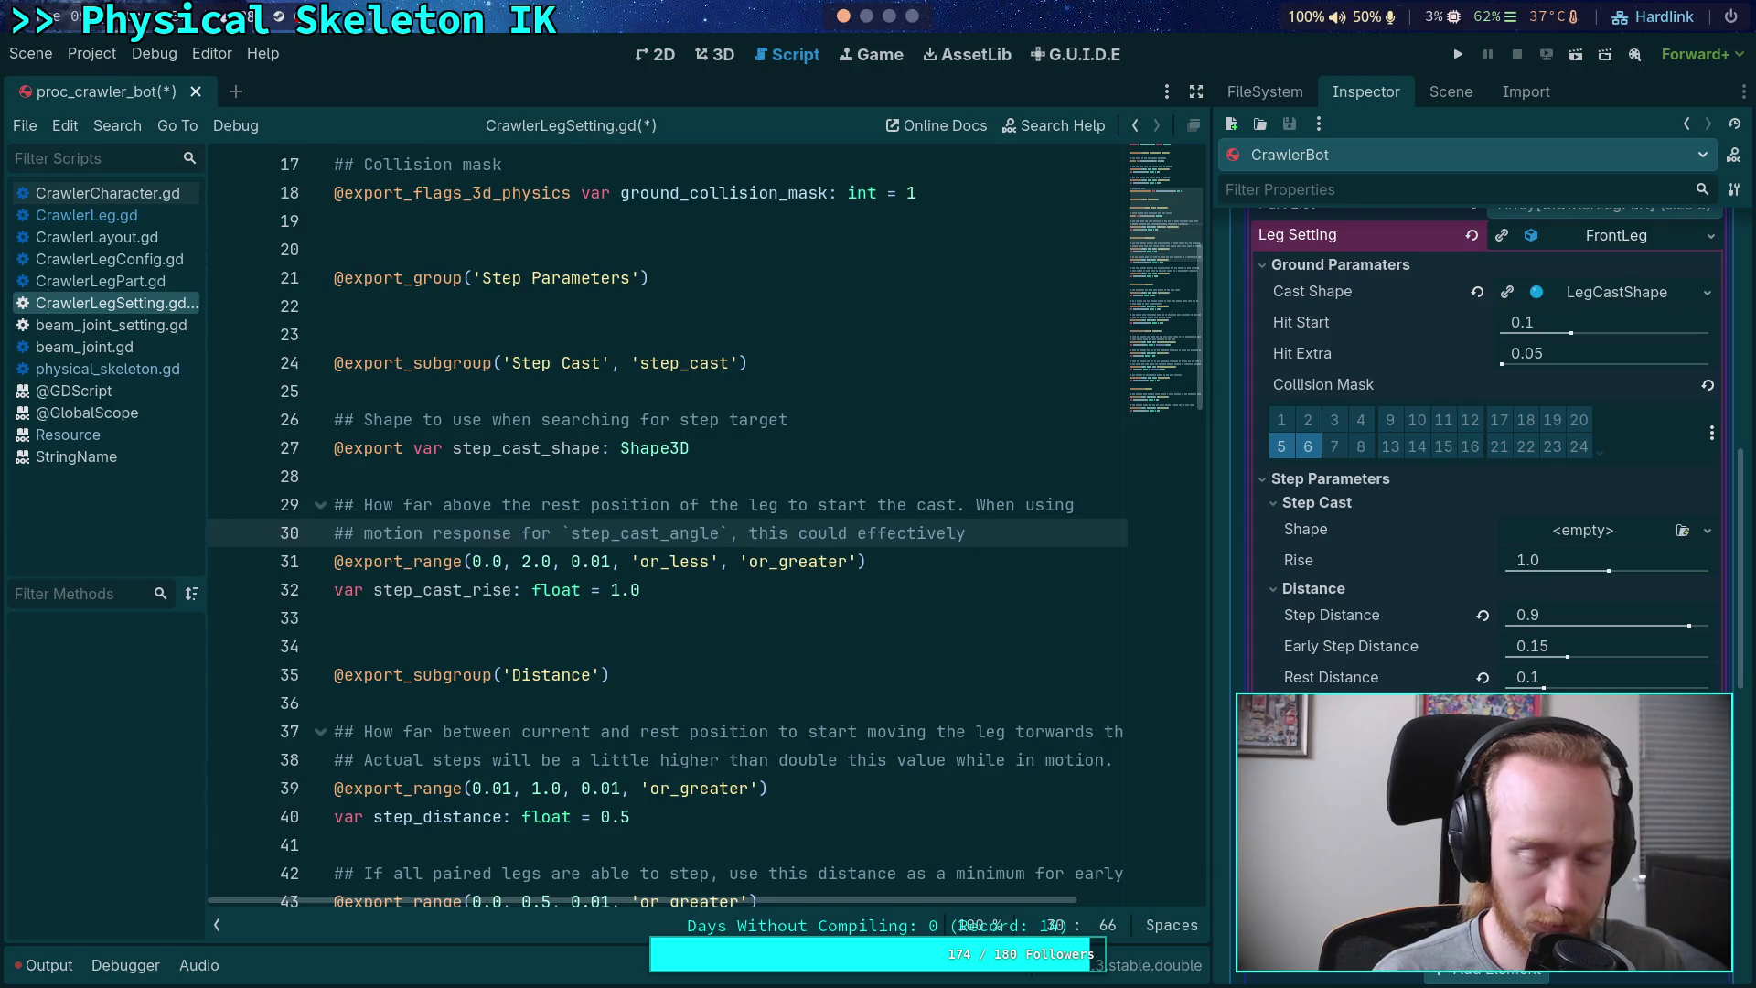
pyautogui.write('be reduced ')
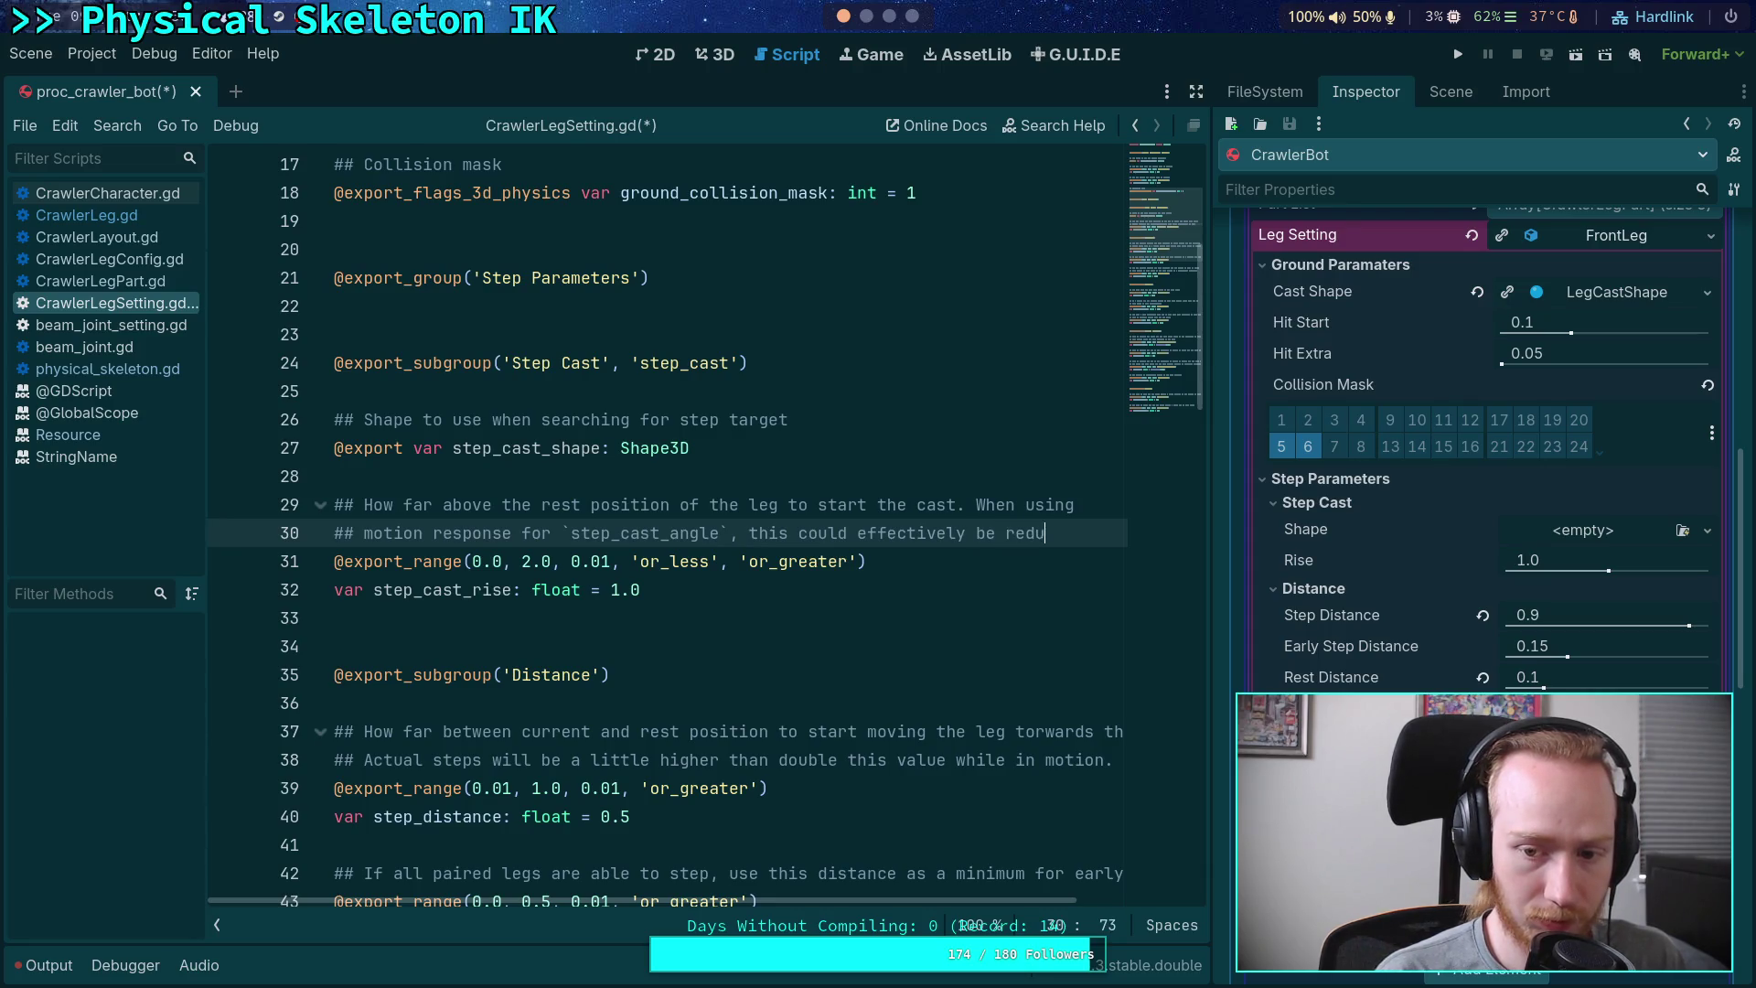
pyautogui.write('by')
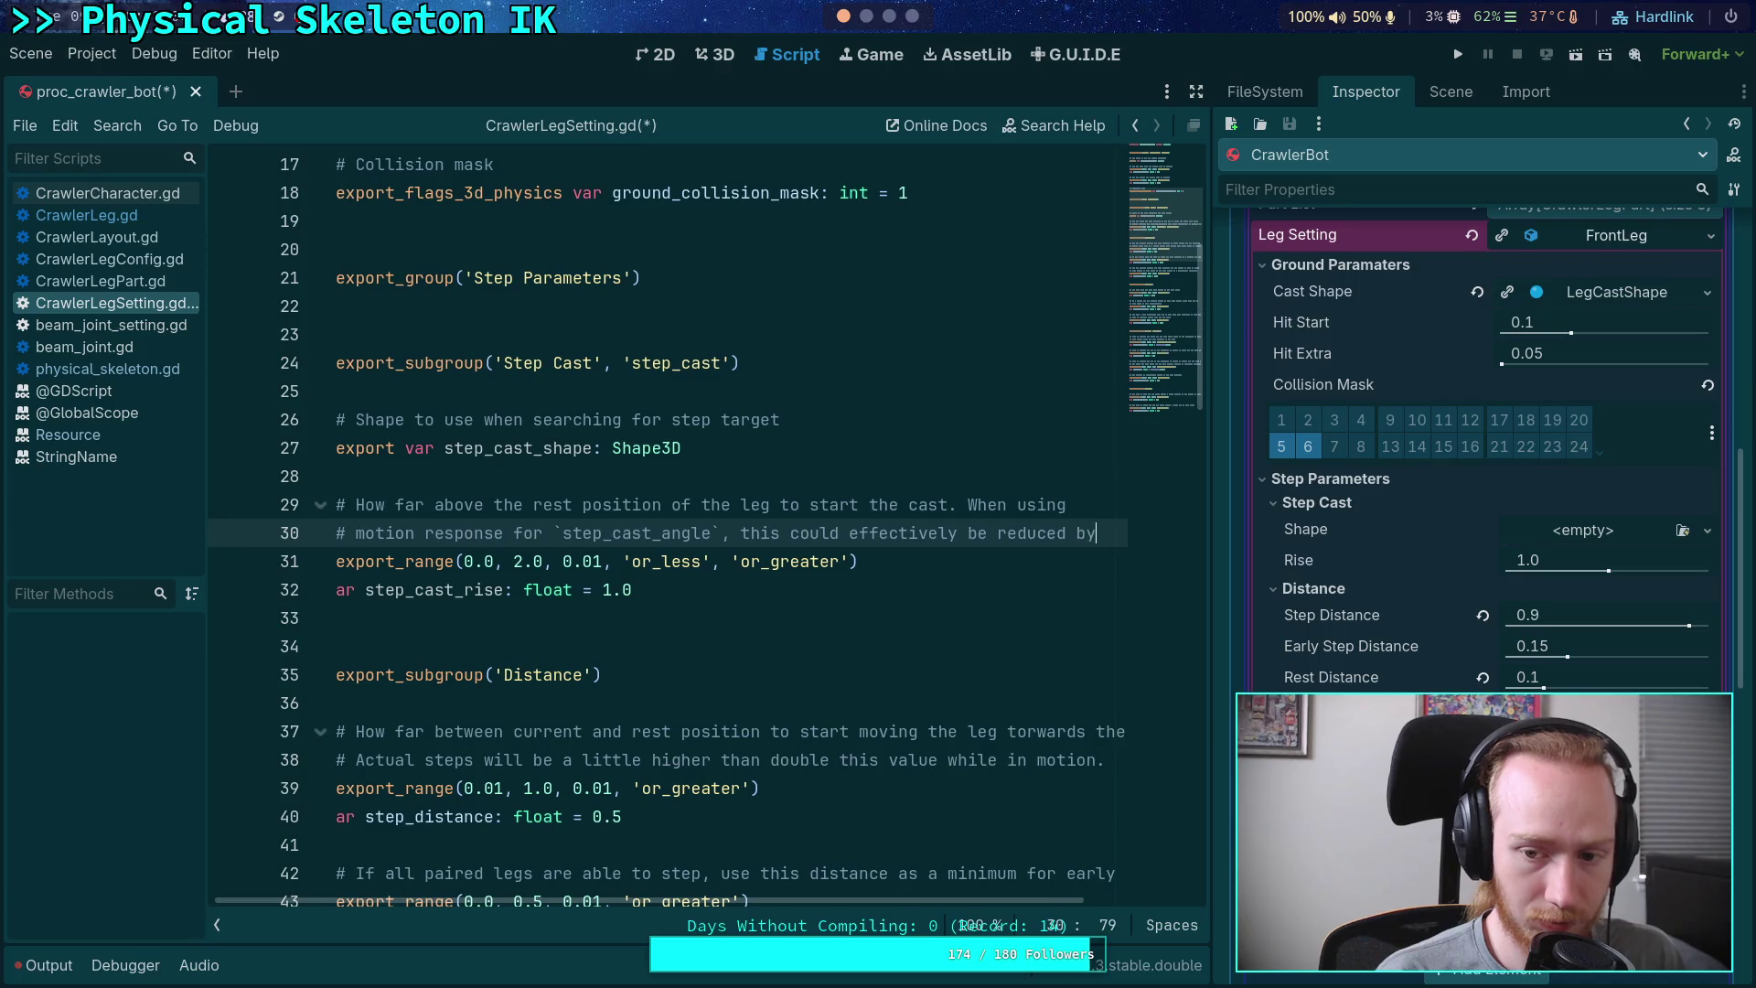
pyautogui.press('Return')
pyautogui.write('## extreme rotations.')
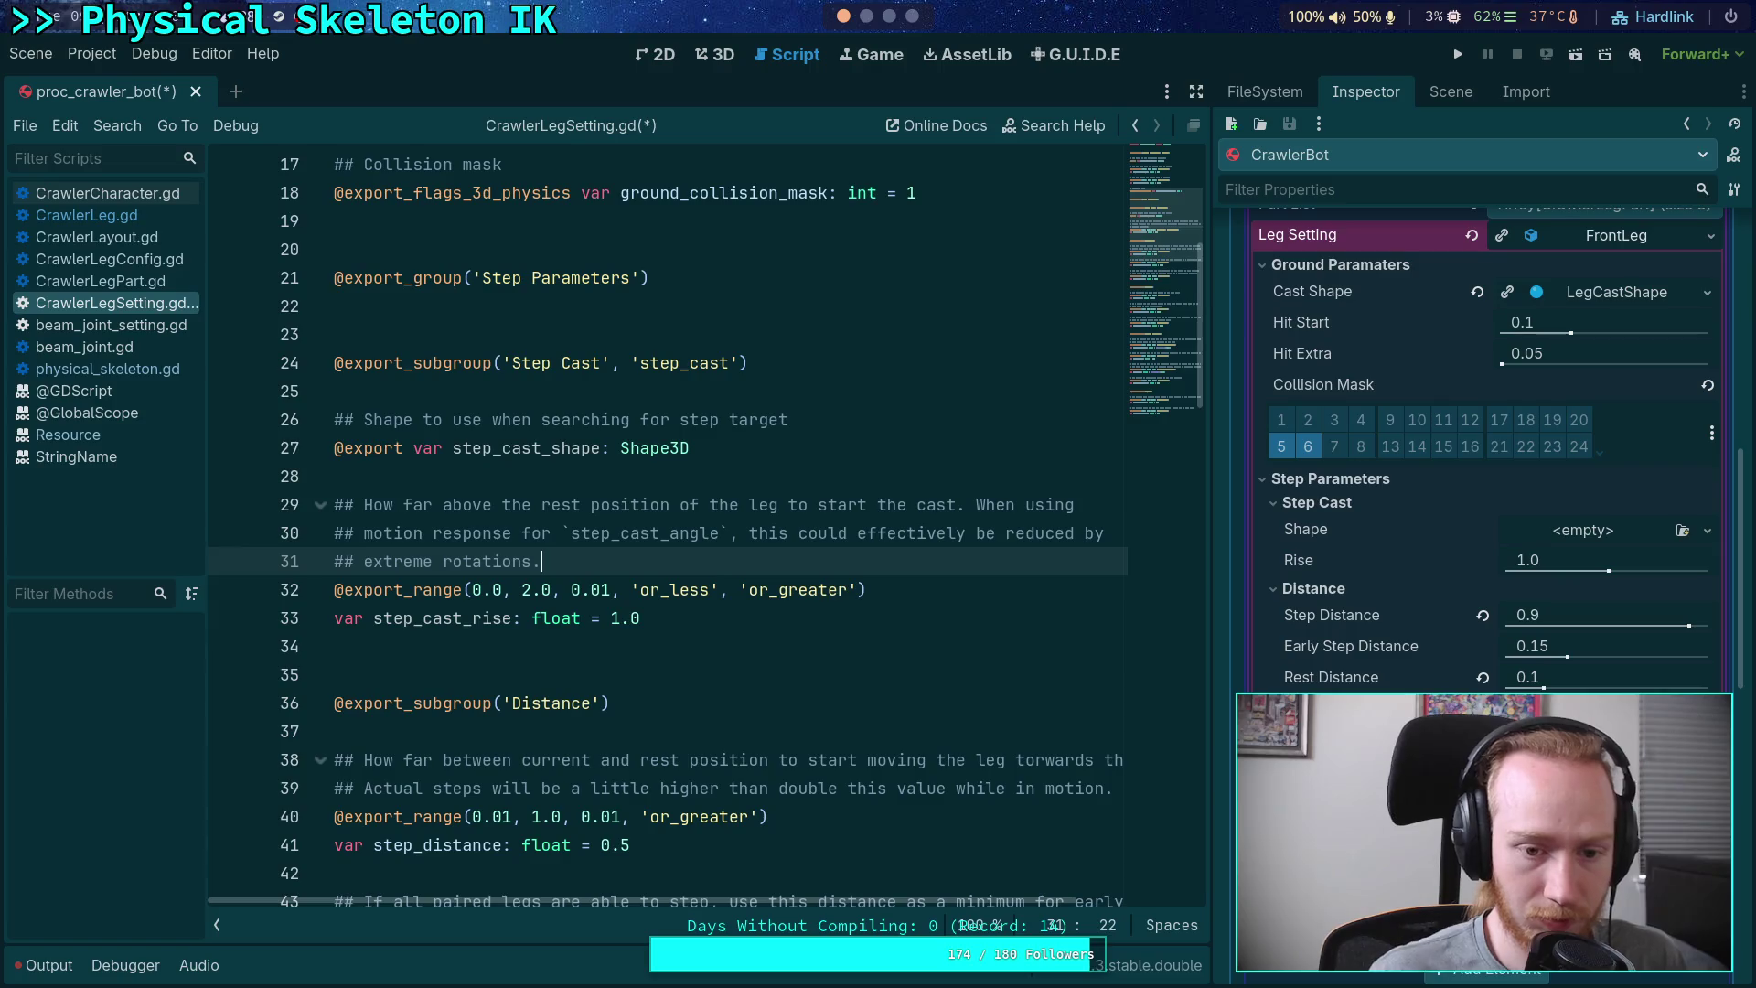
pyautogui.click(334, 647)
pyautogui.press('Return')
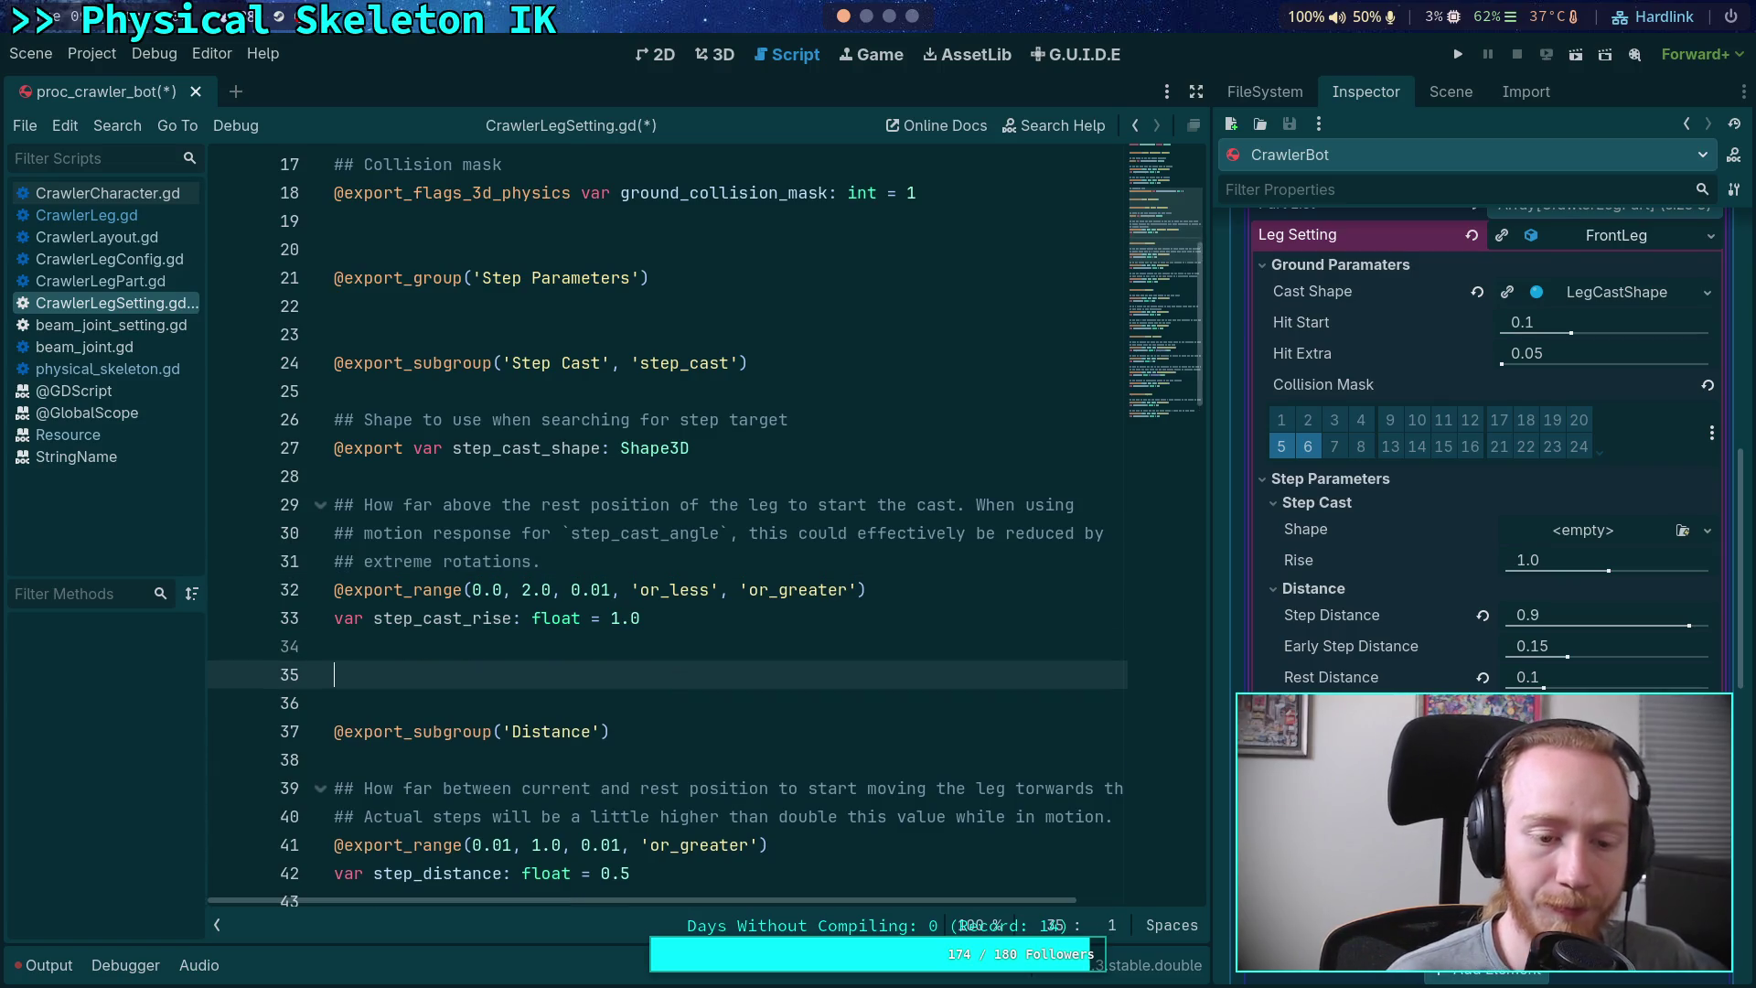
pyautogui.press('Return')
pyautogui.press('Up')
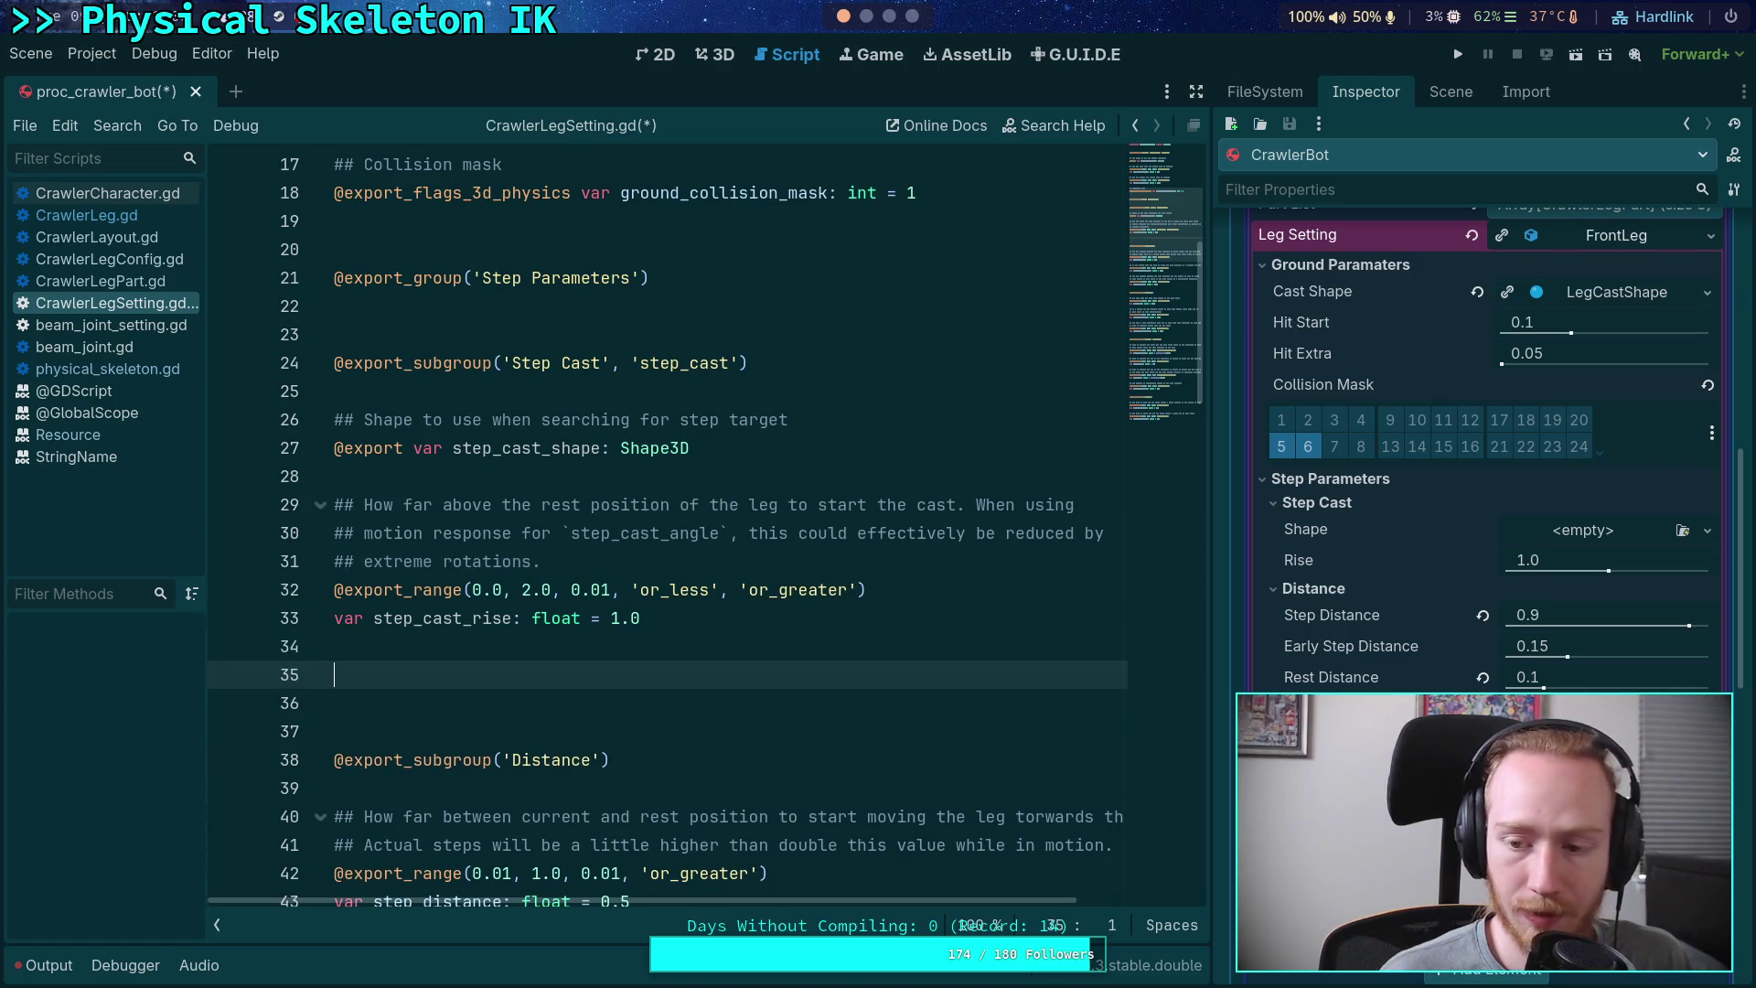
pyautogui.write('@expo')
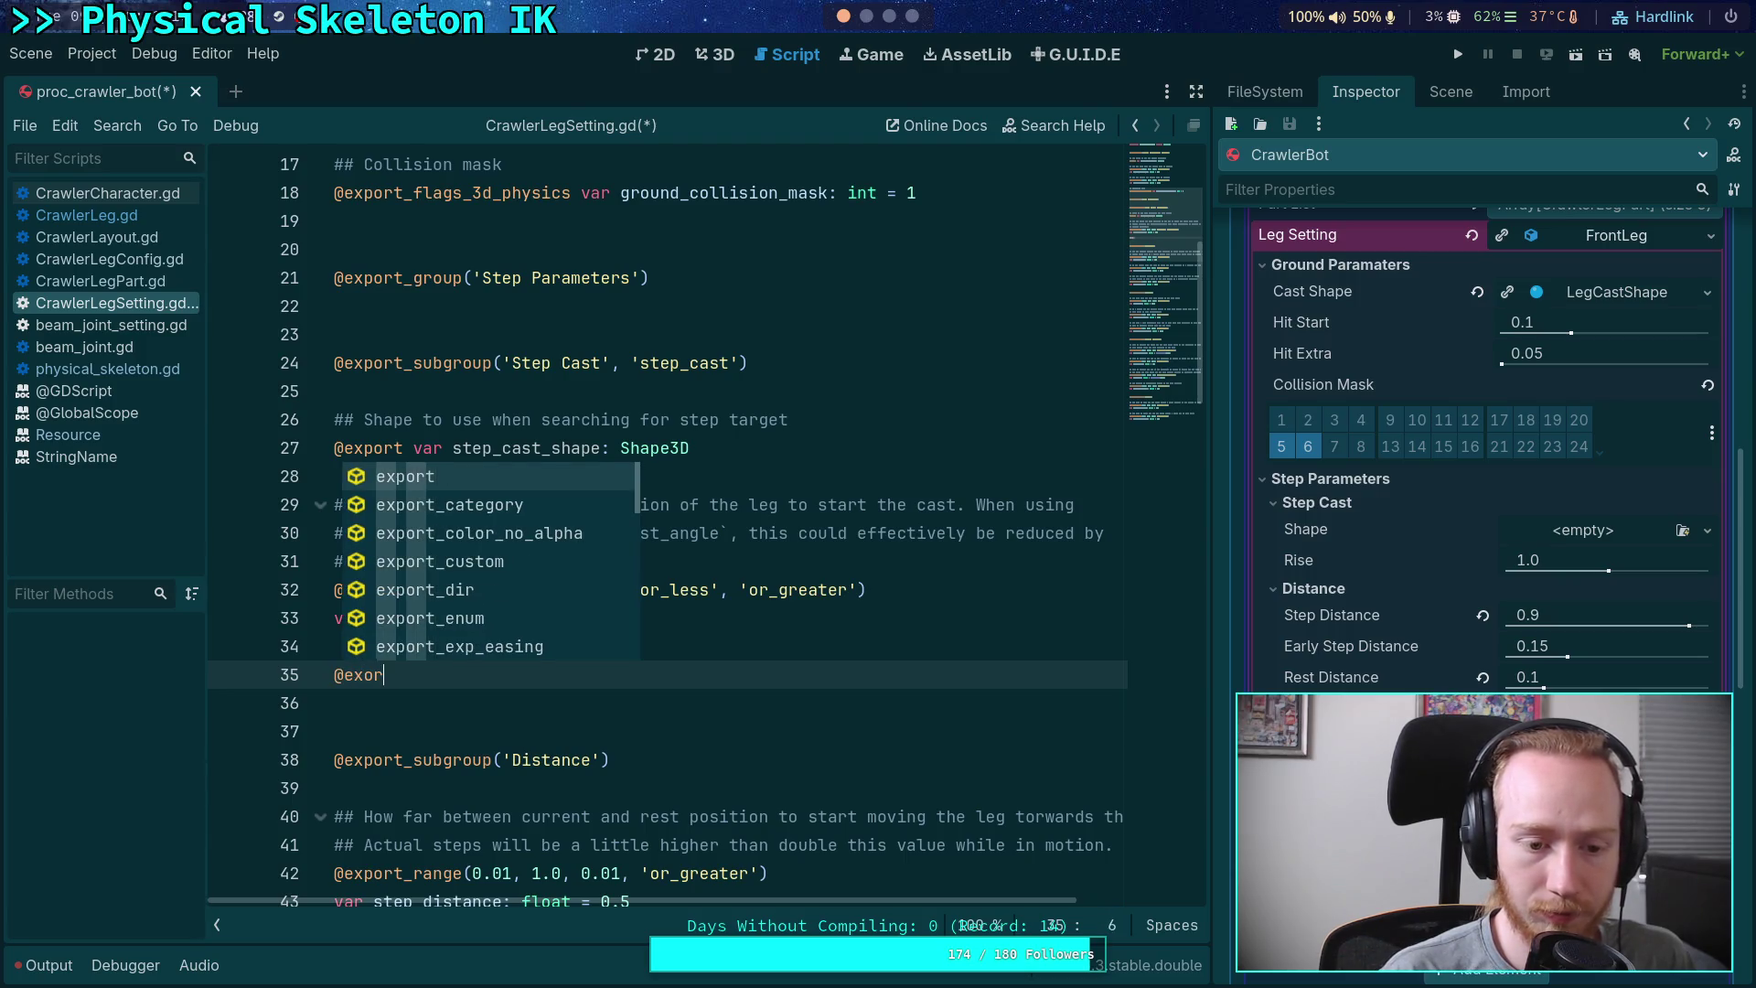
pyautogui.write('rt_rang')
pyautogui.press('Return')
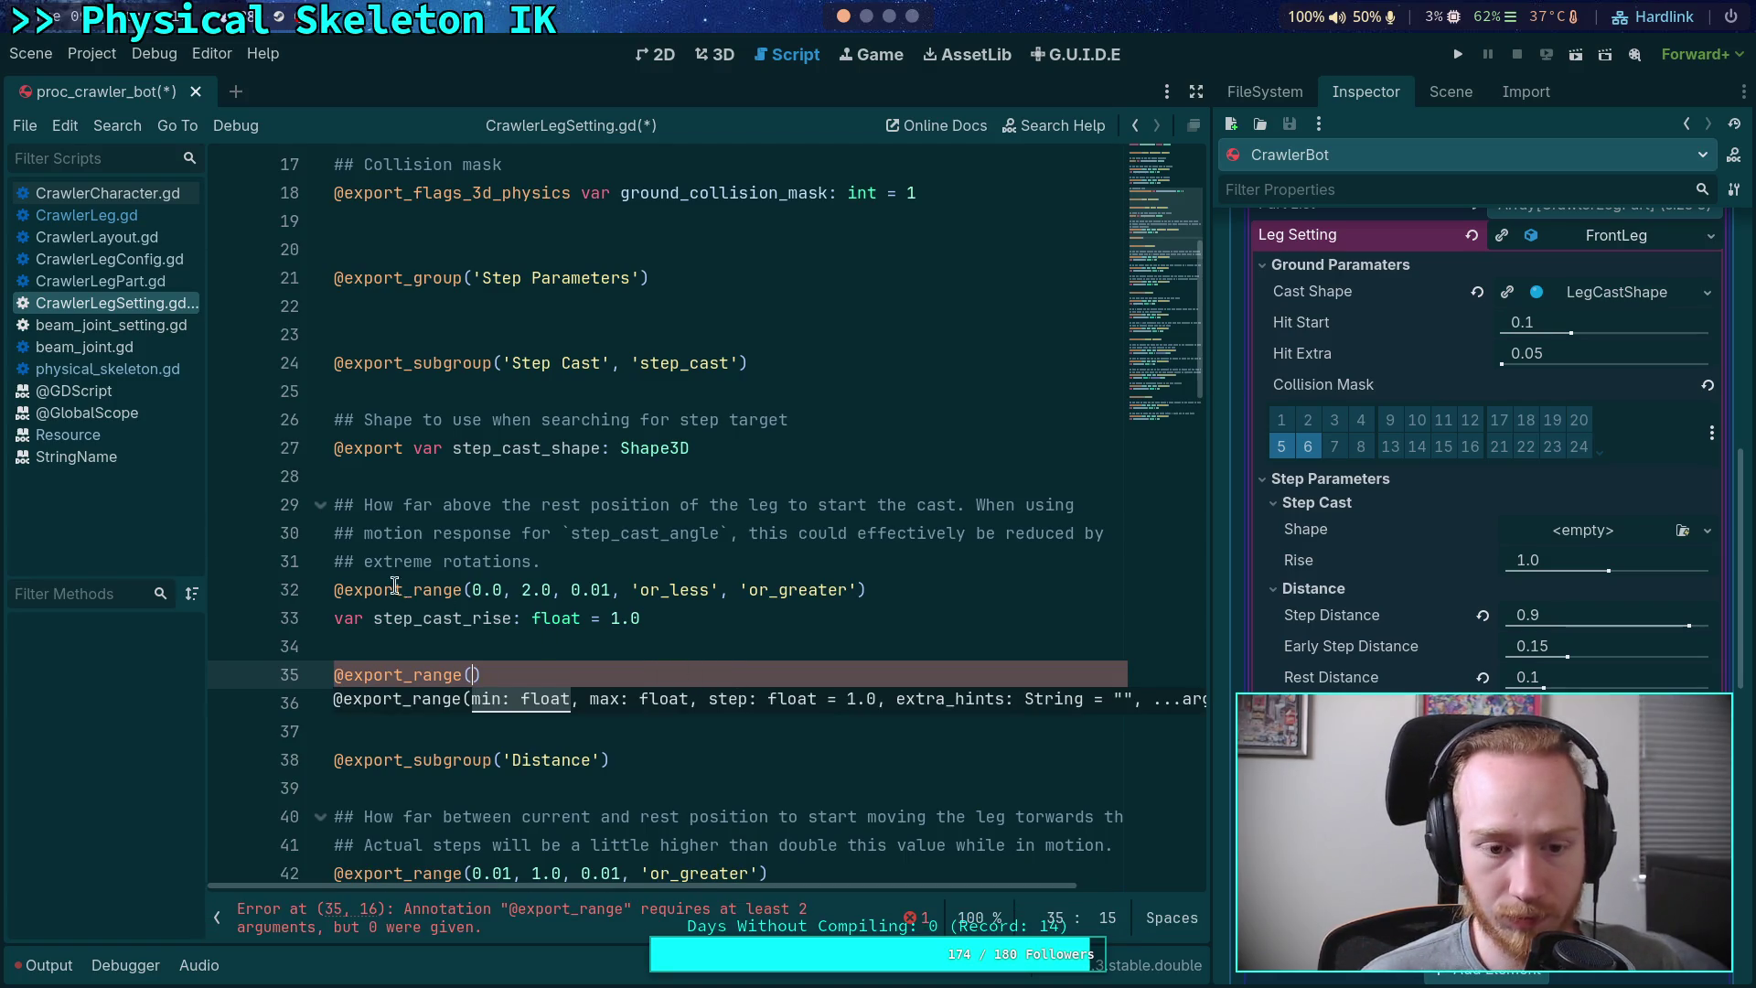
# Rename step_cast_rise to step_cast_start.
pyautogui.doubleClick(494, 616)
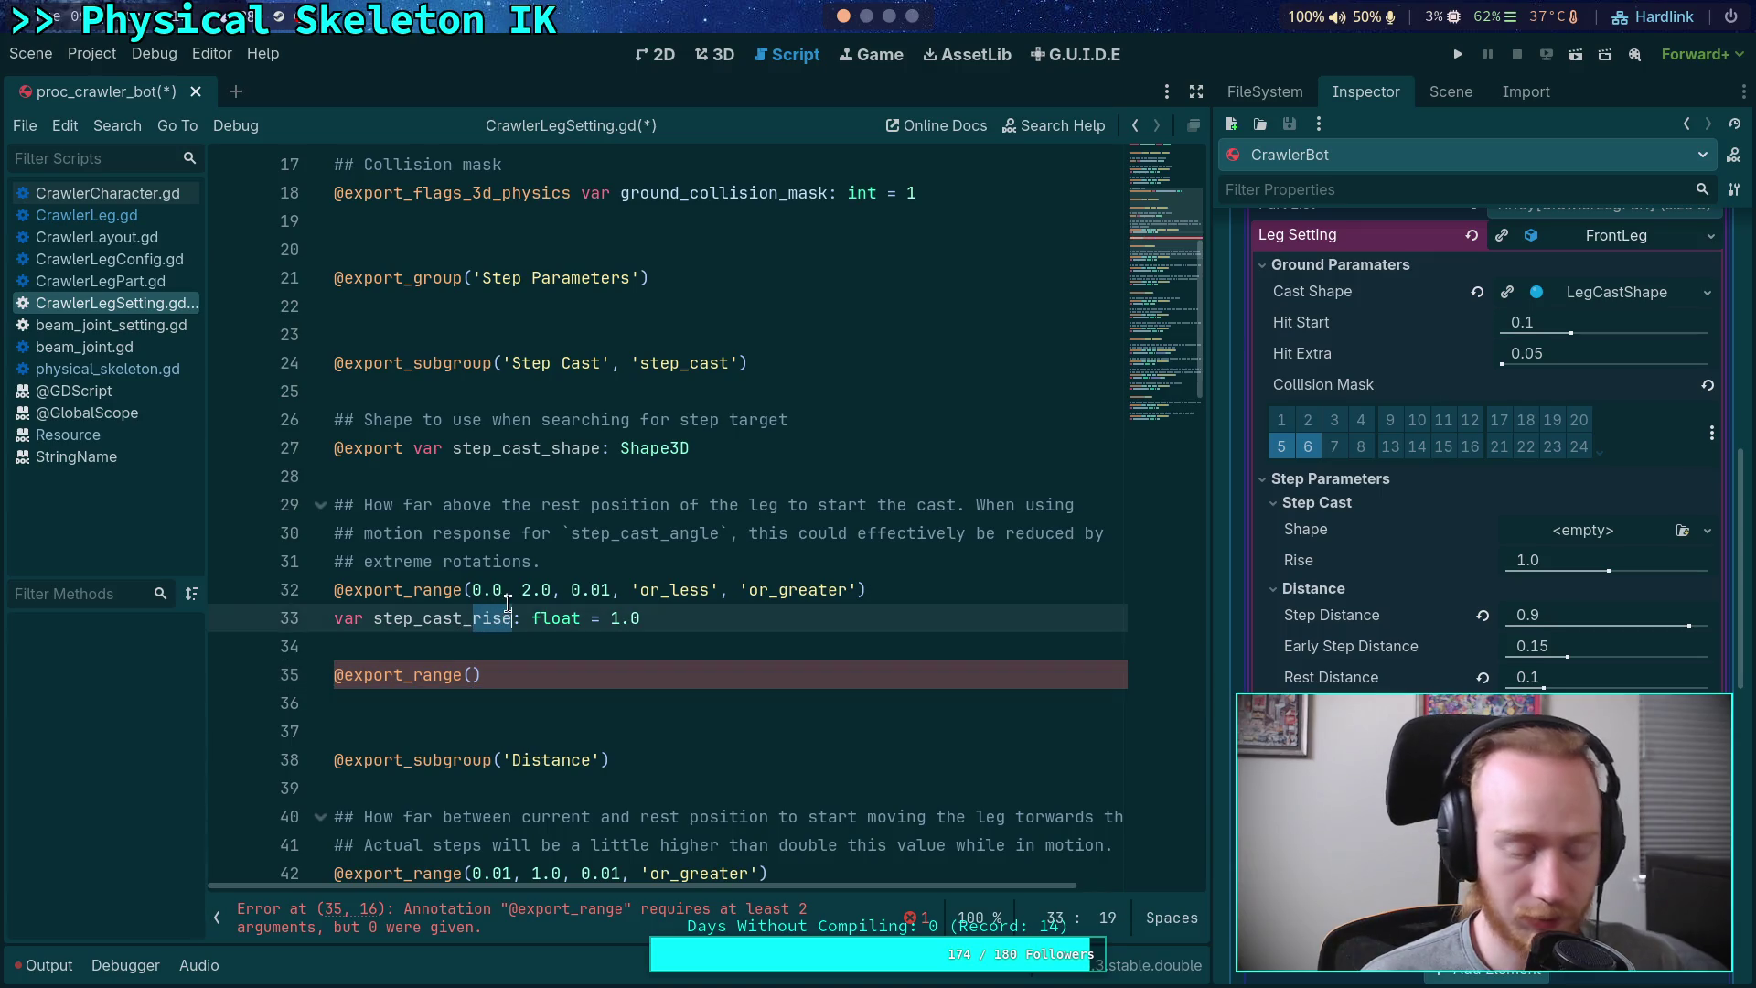
pyautogui.write('above_rest')
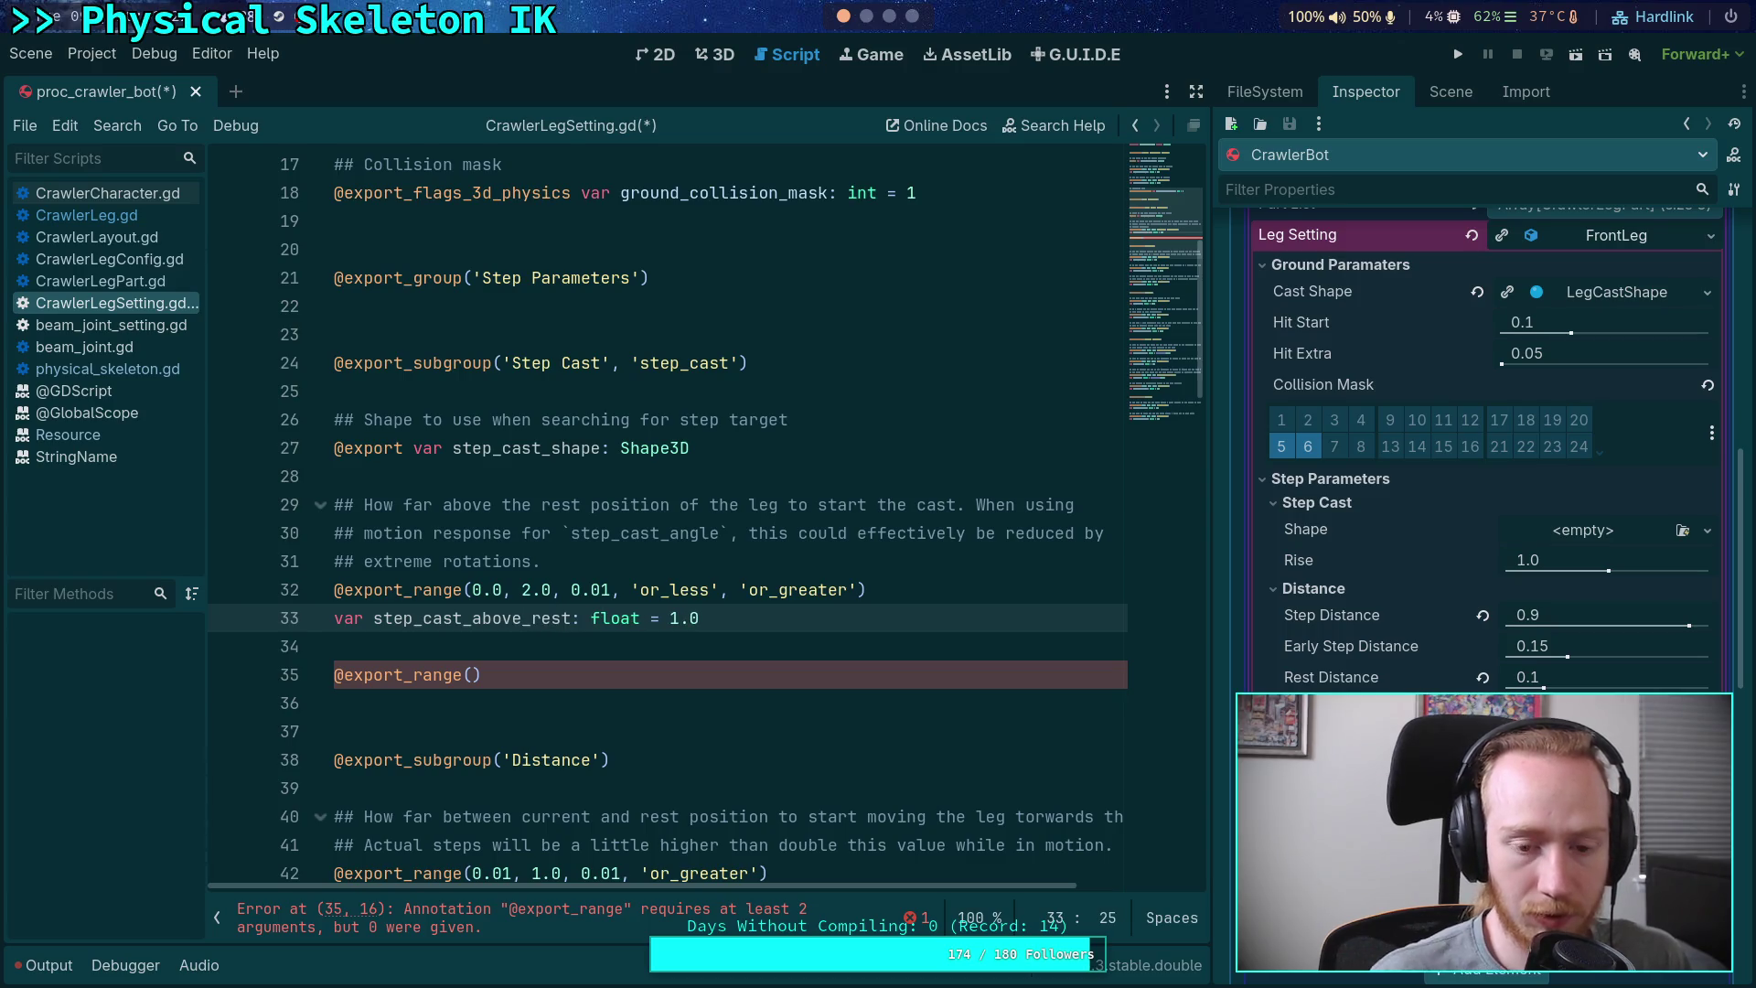
pyautogui.moveTo(472, 618); pyautogui.dragTo(571, 619)
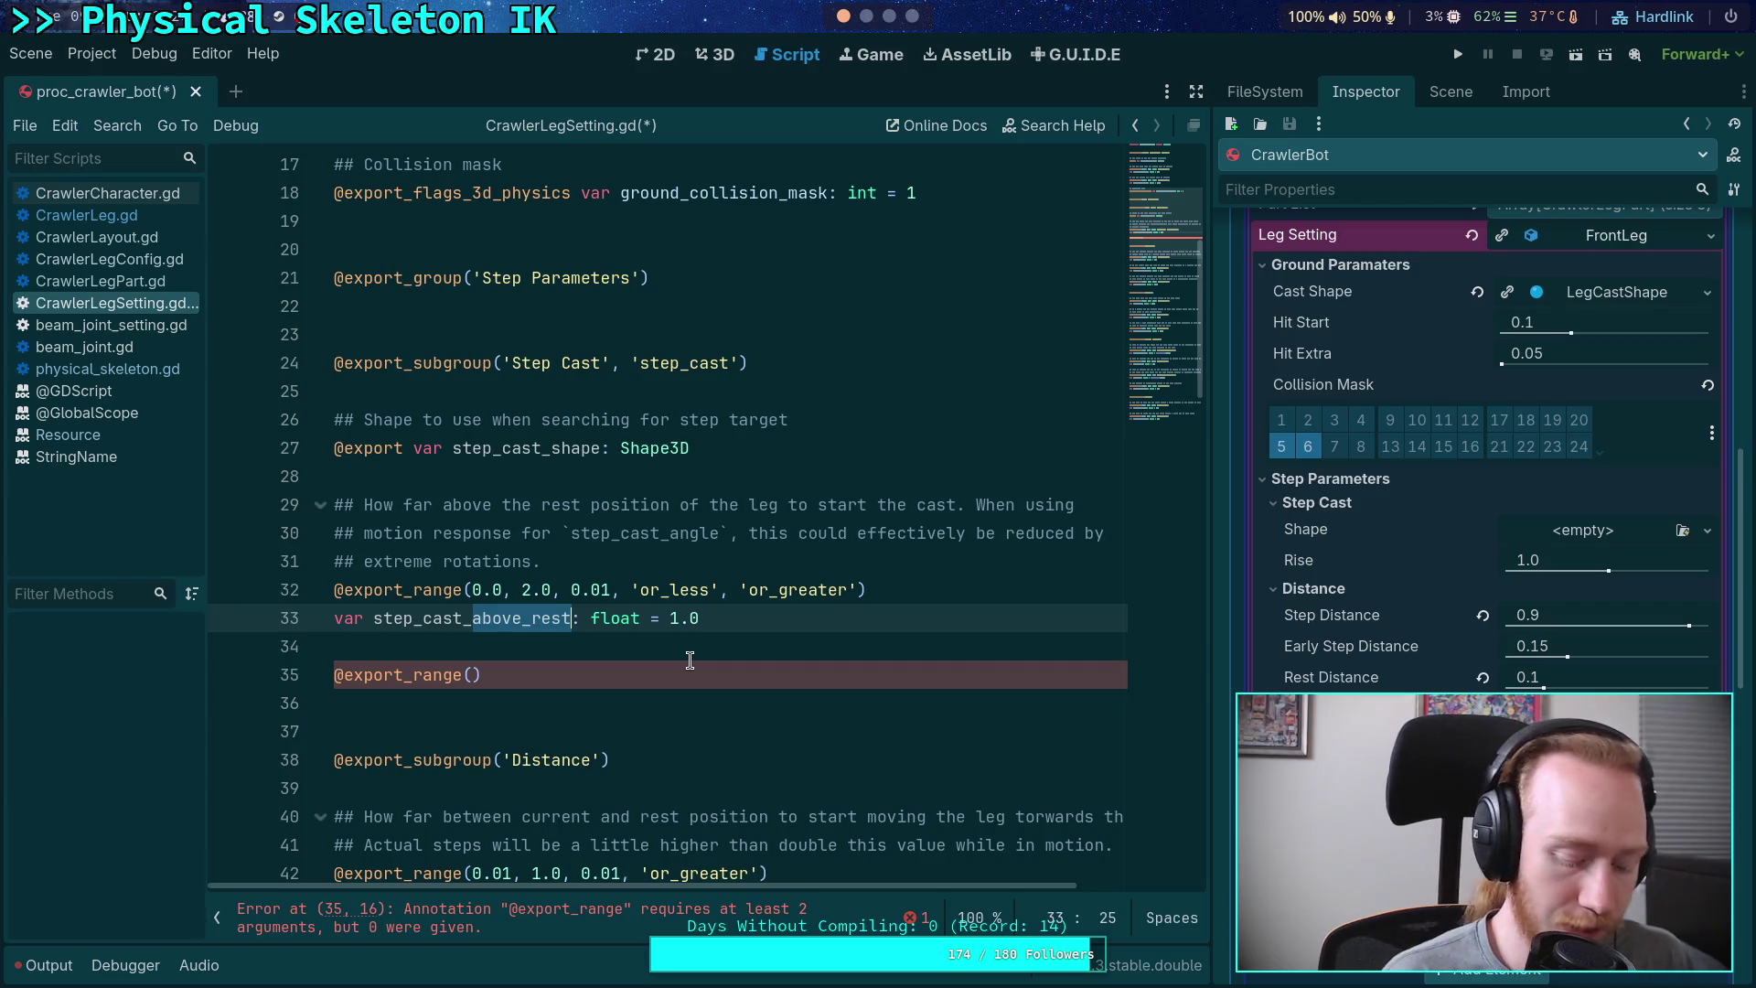
pyautogui.write('start')
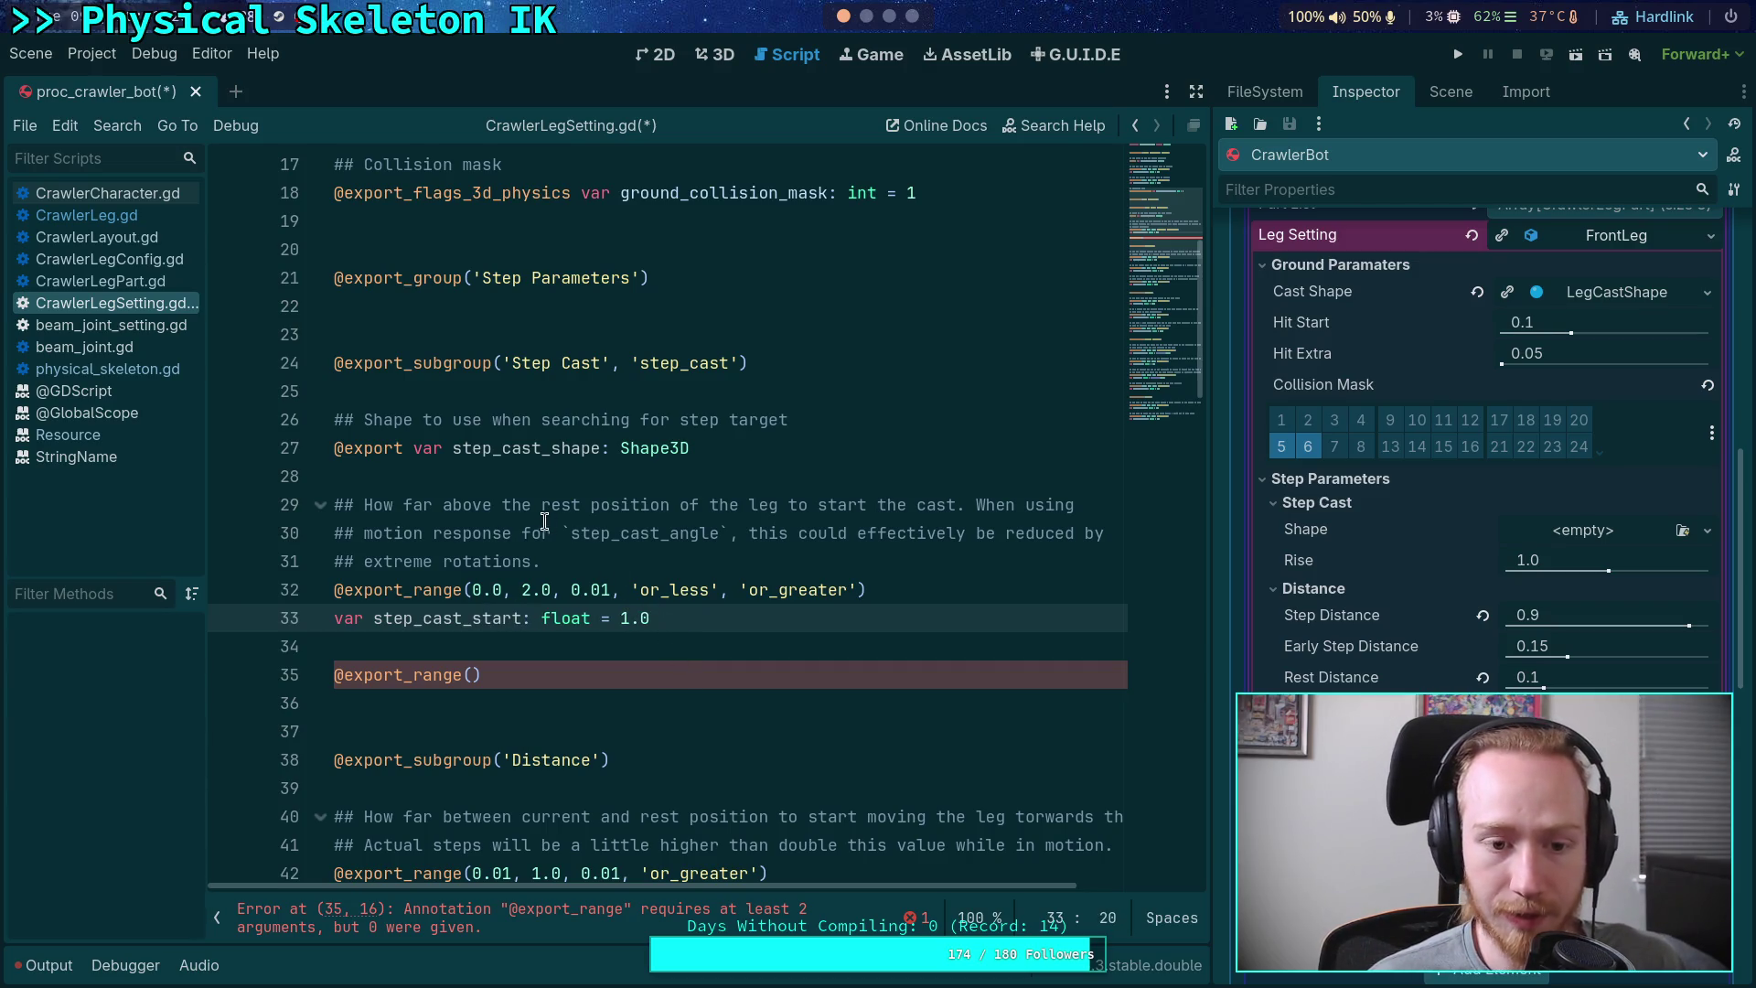
pyautogui.click(661, 674)
pyautogui.click(476, 674)
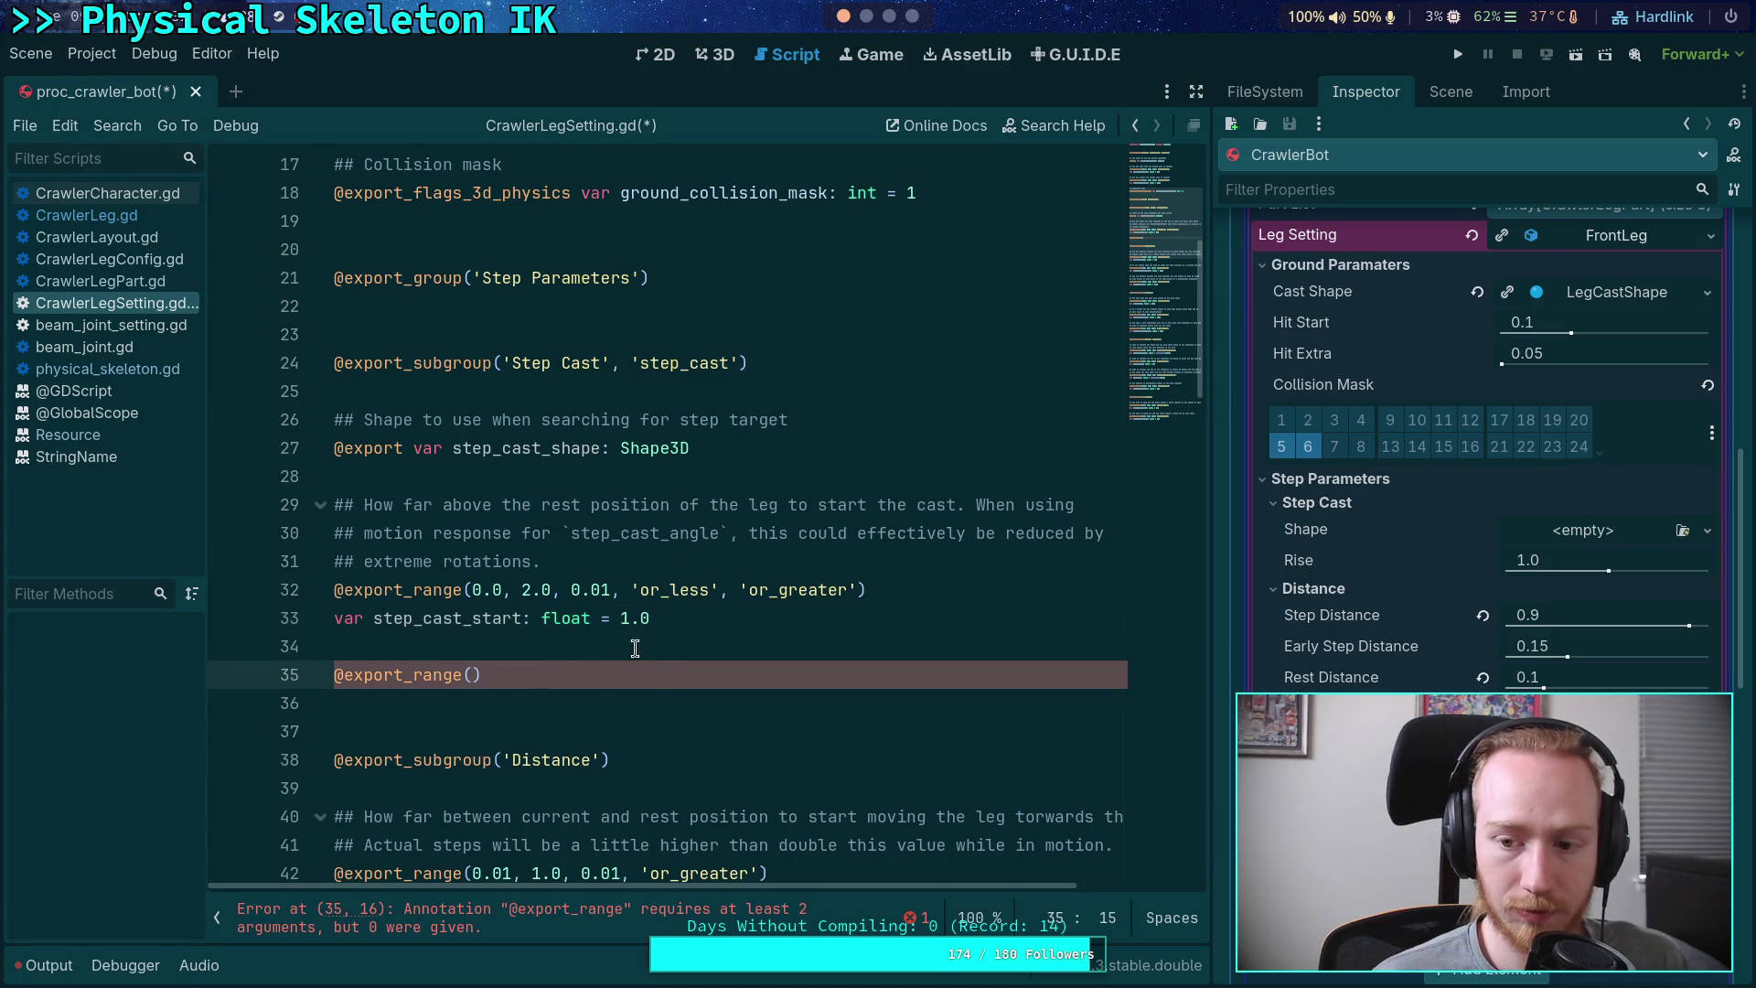
pyautogui.press('Up')
pyautogui.press('Up')
pyautogui.press('Up')
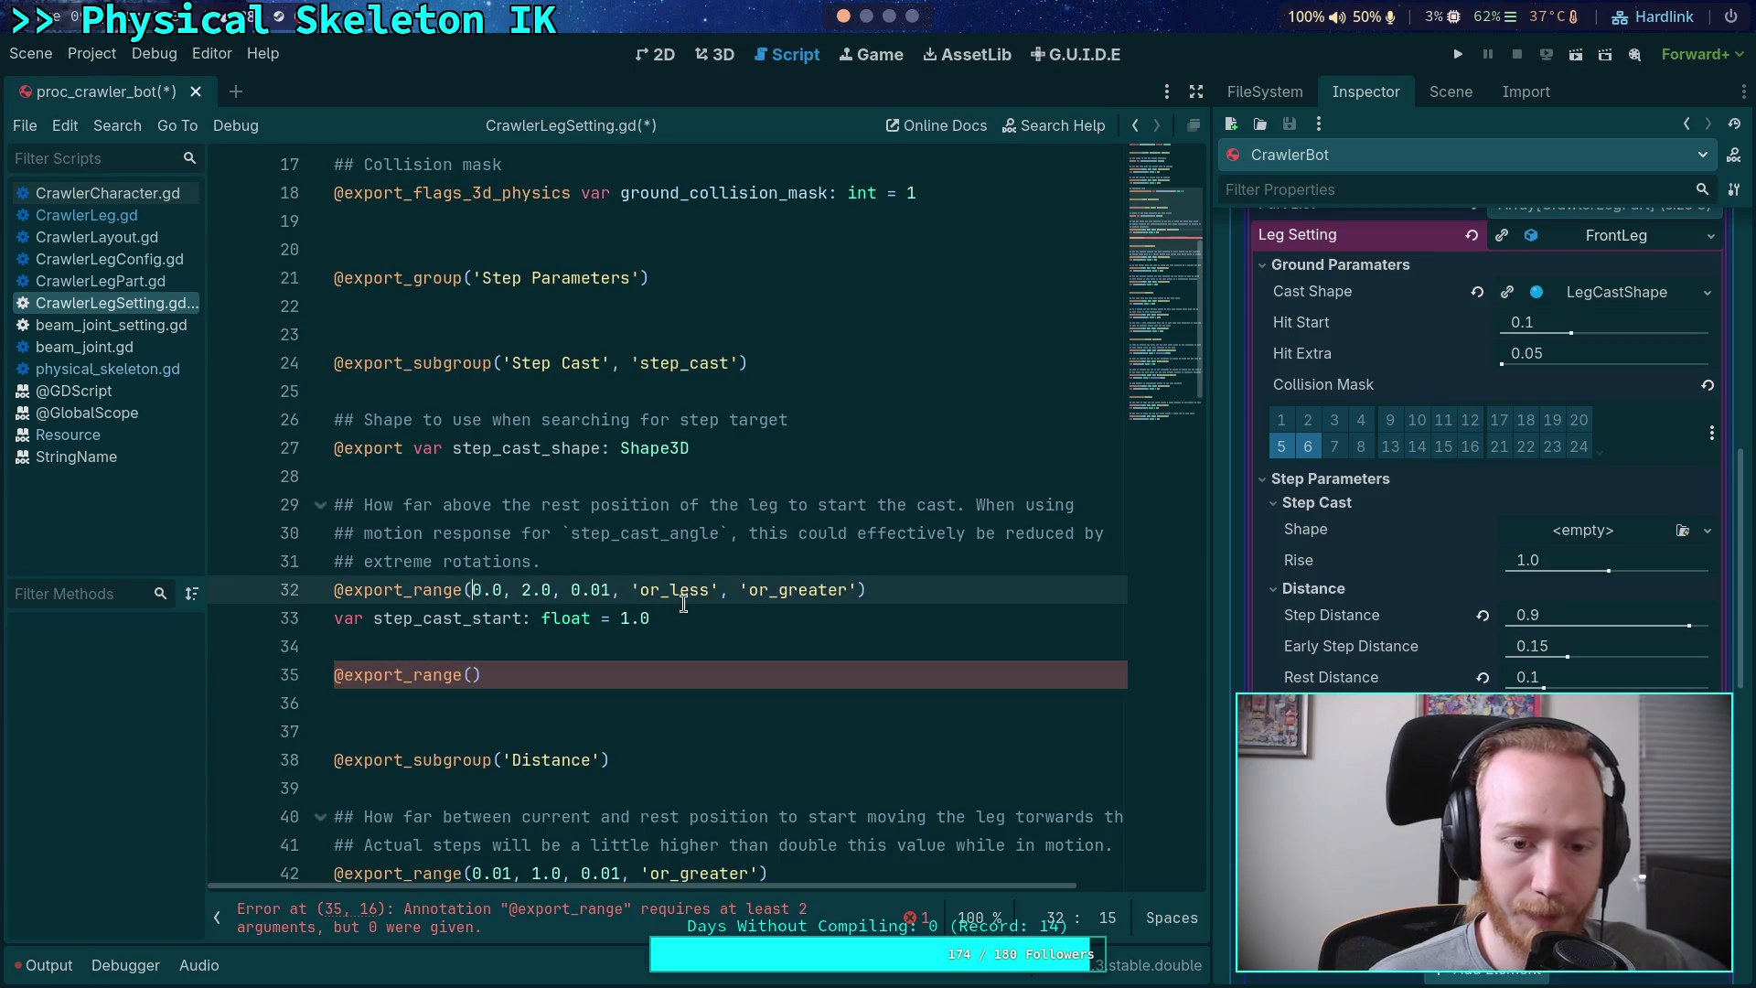
# Lower step_cast_start's range minimum to -1 and end its comment with 'Must be greater than `step_cast_end`.'.
pyautogui.press('Delete')
pyautogui.write('-1')
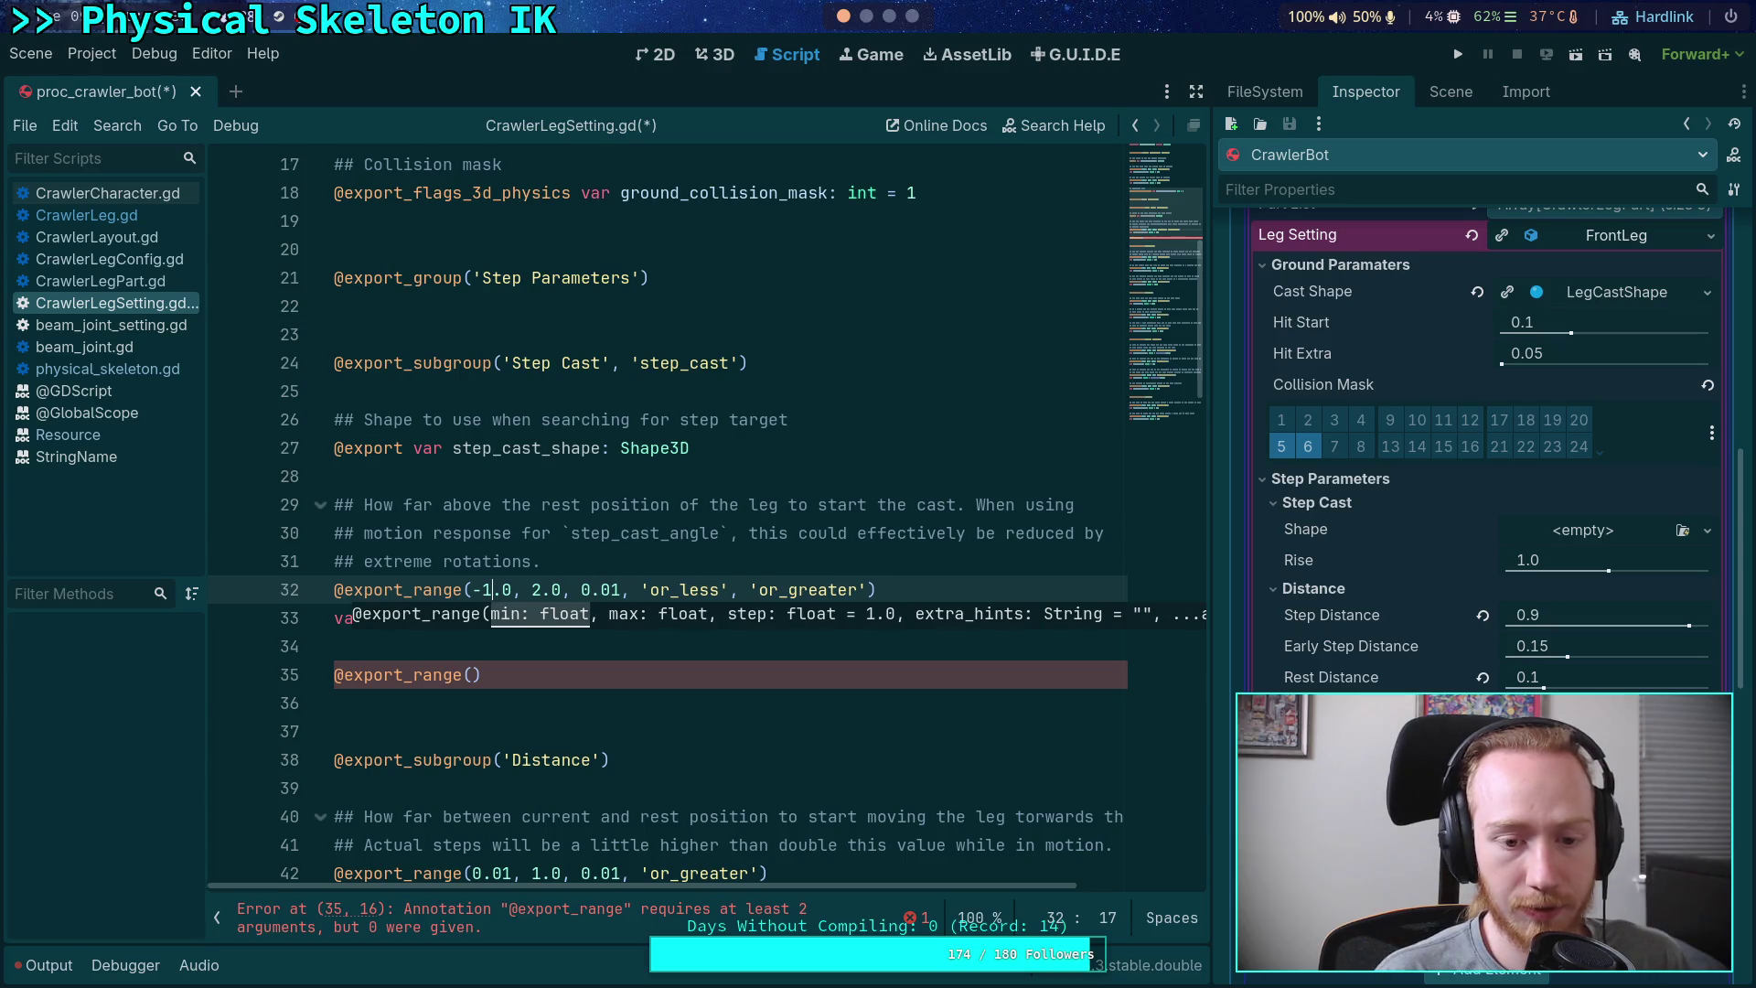
pyautogui.click(730, 560)
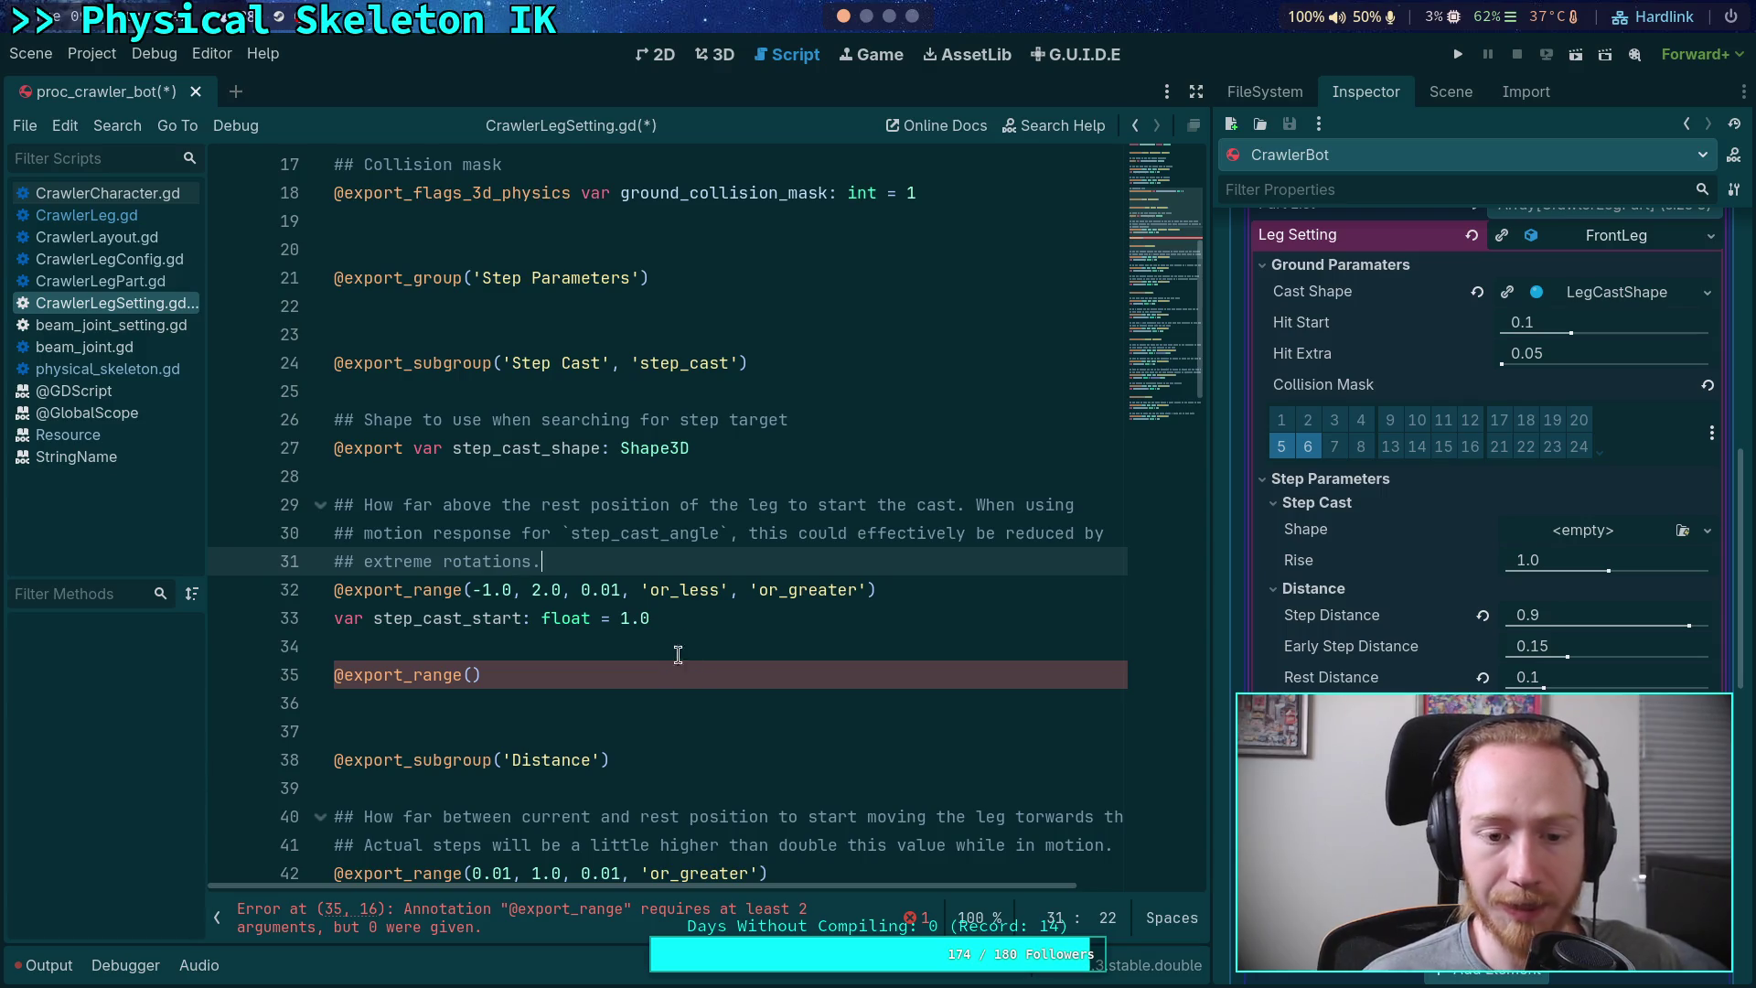
pyautogui.write('Must be ')
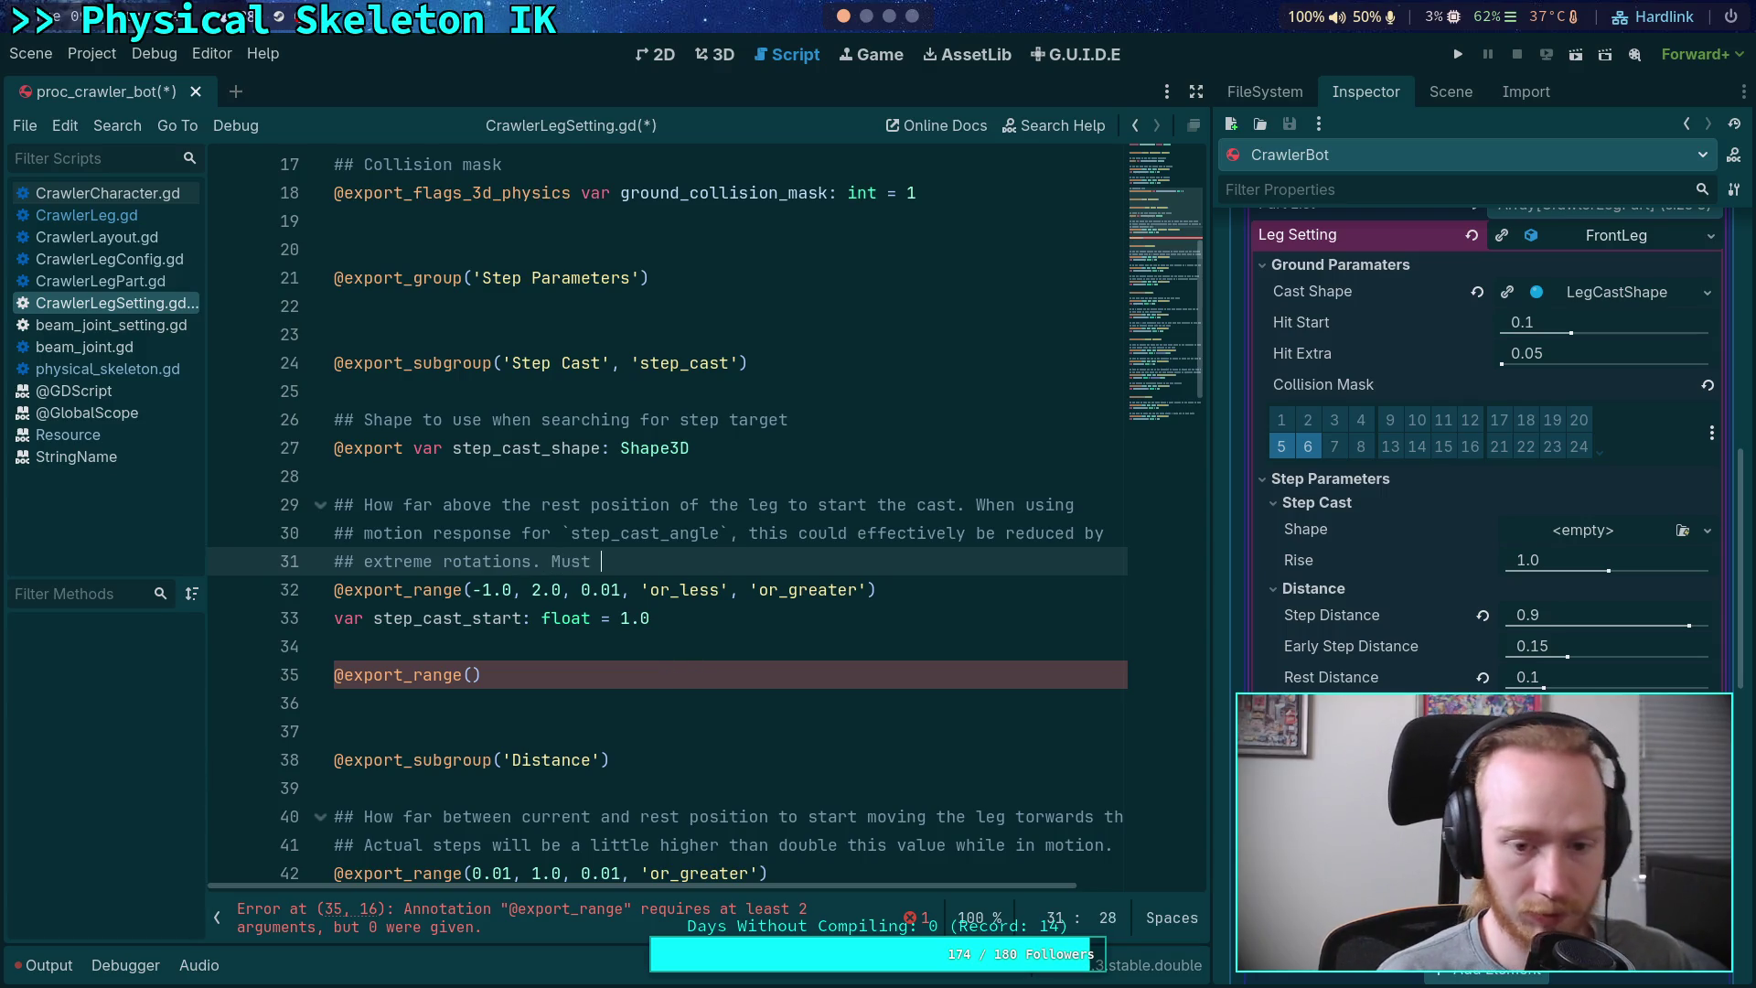
pyautogui.write('gcr')
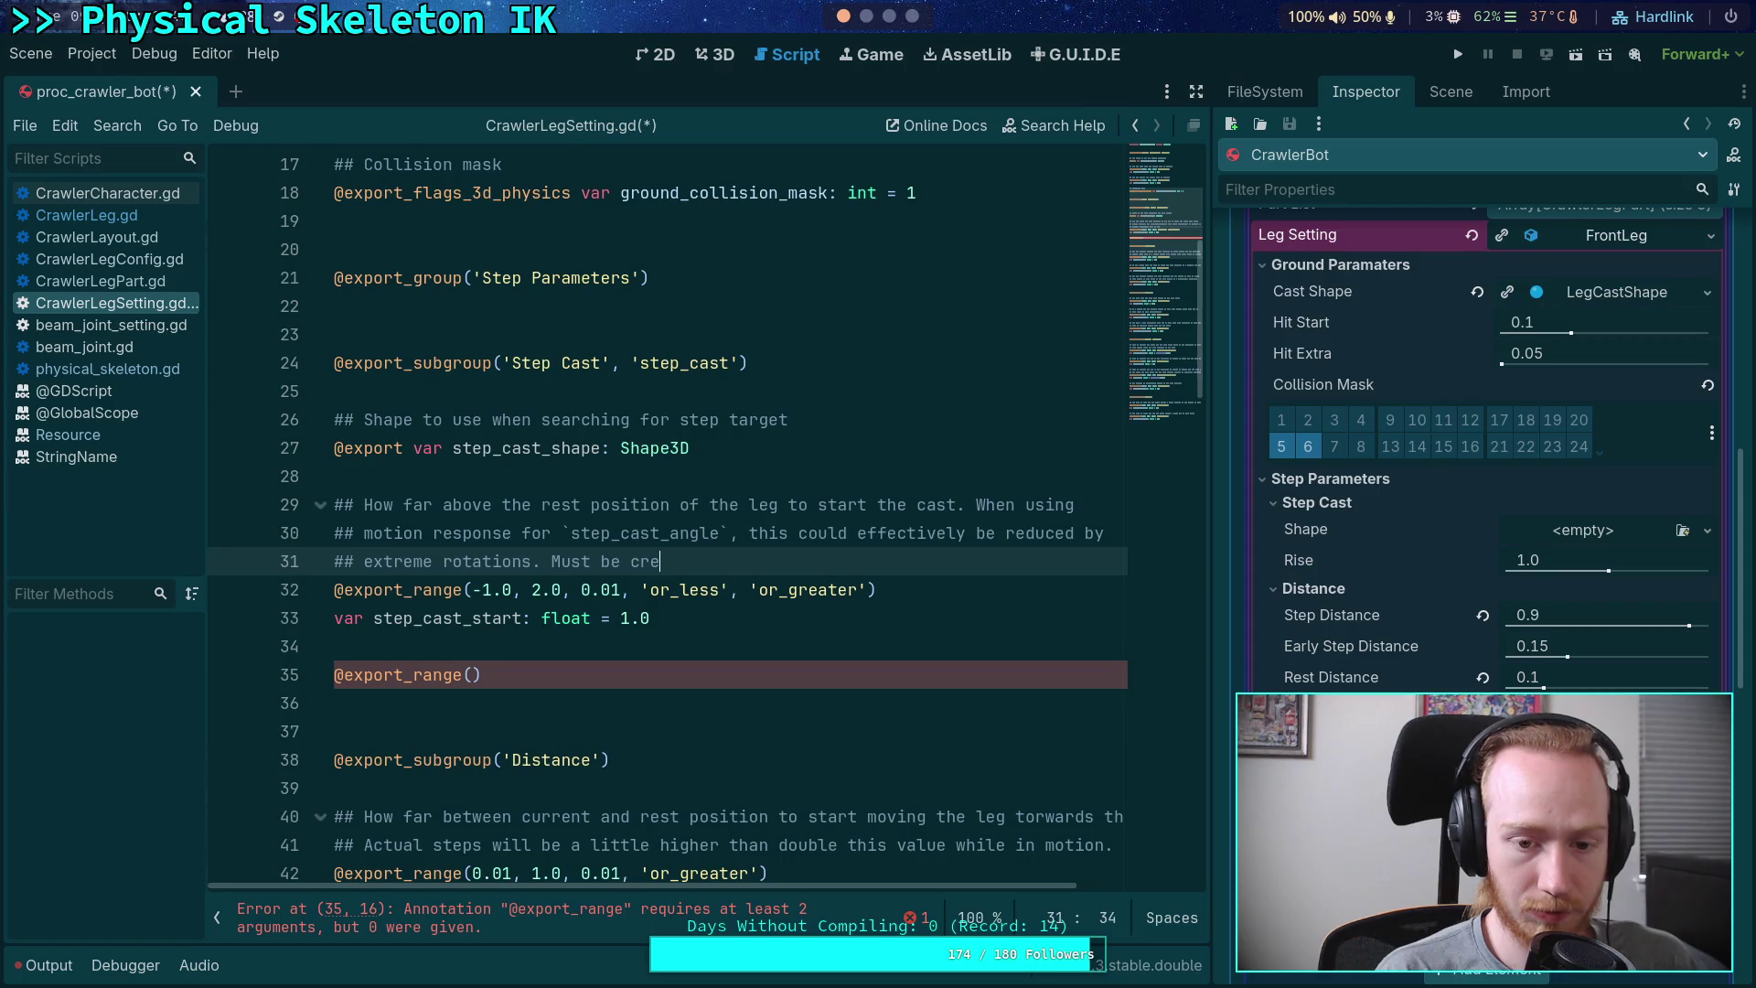
pyautogui.press('BackSpace')
pyautogui.press('BackSpace')
pyautogui.write('reater than `')
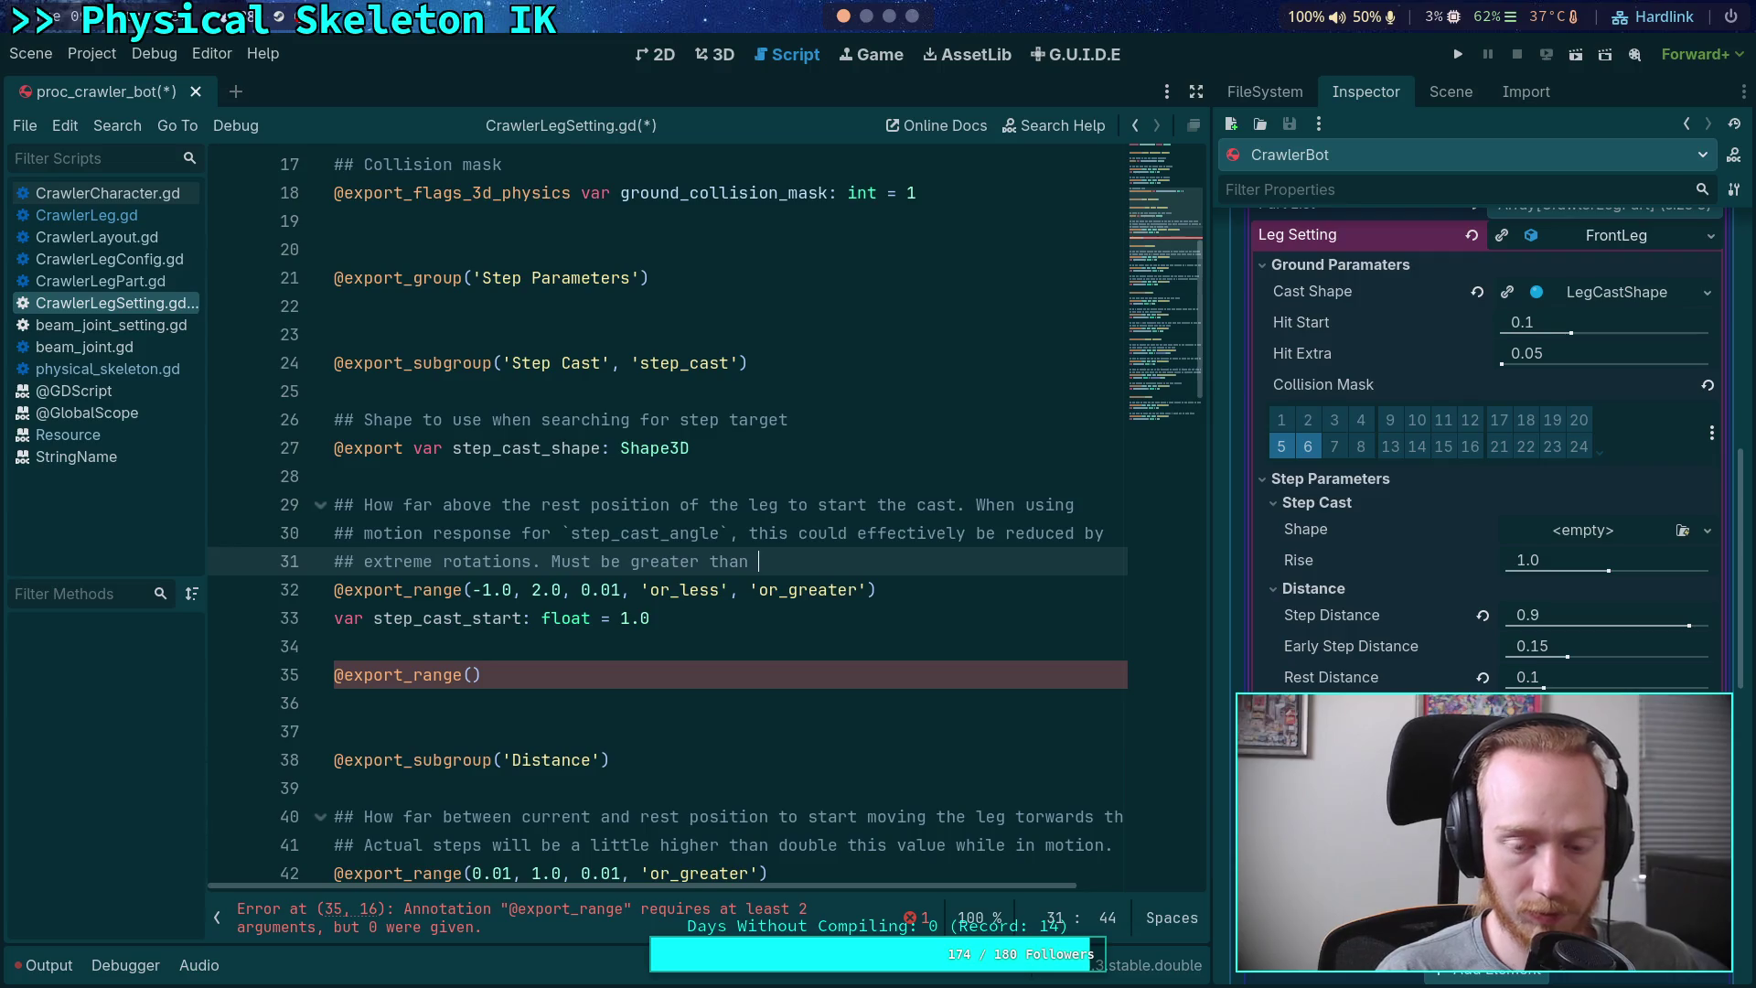
pyautogui.write('step_cast_end`')
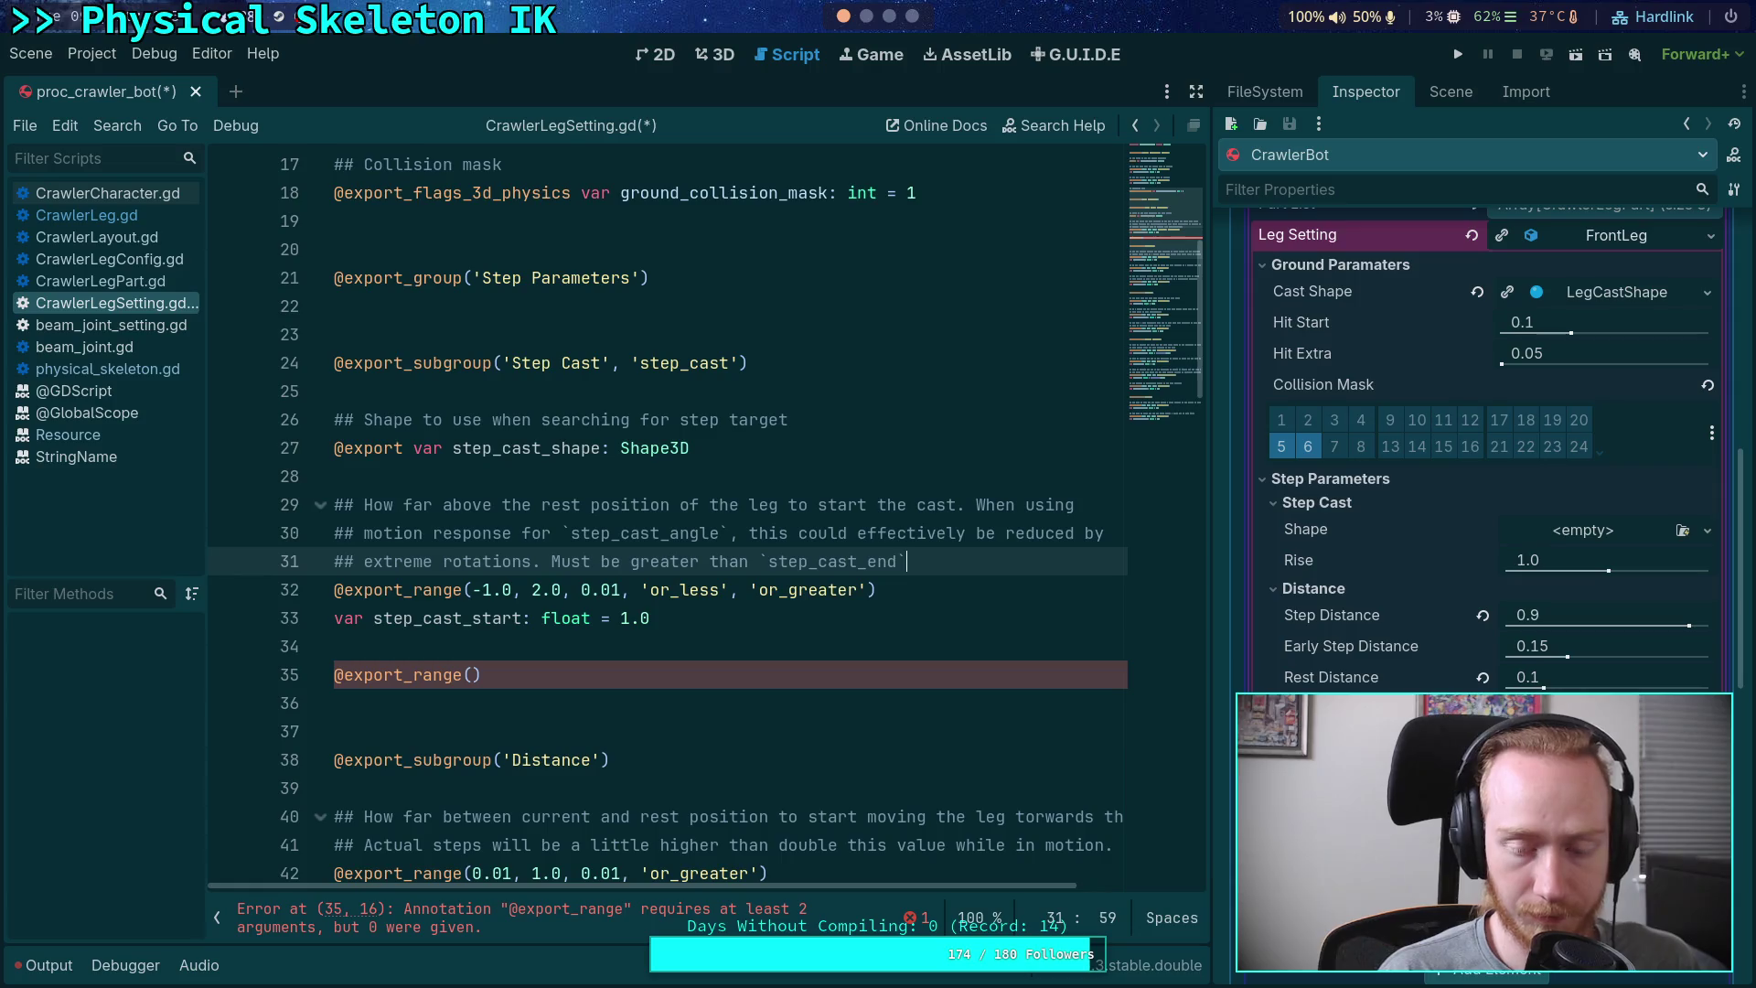
pyautogui.write('.')
pyautogui.click(644, 685)
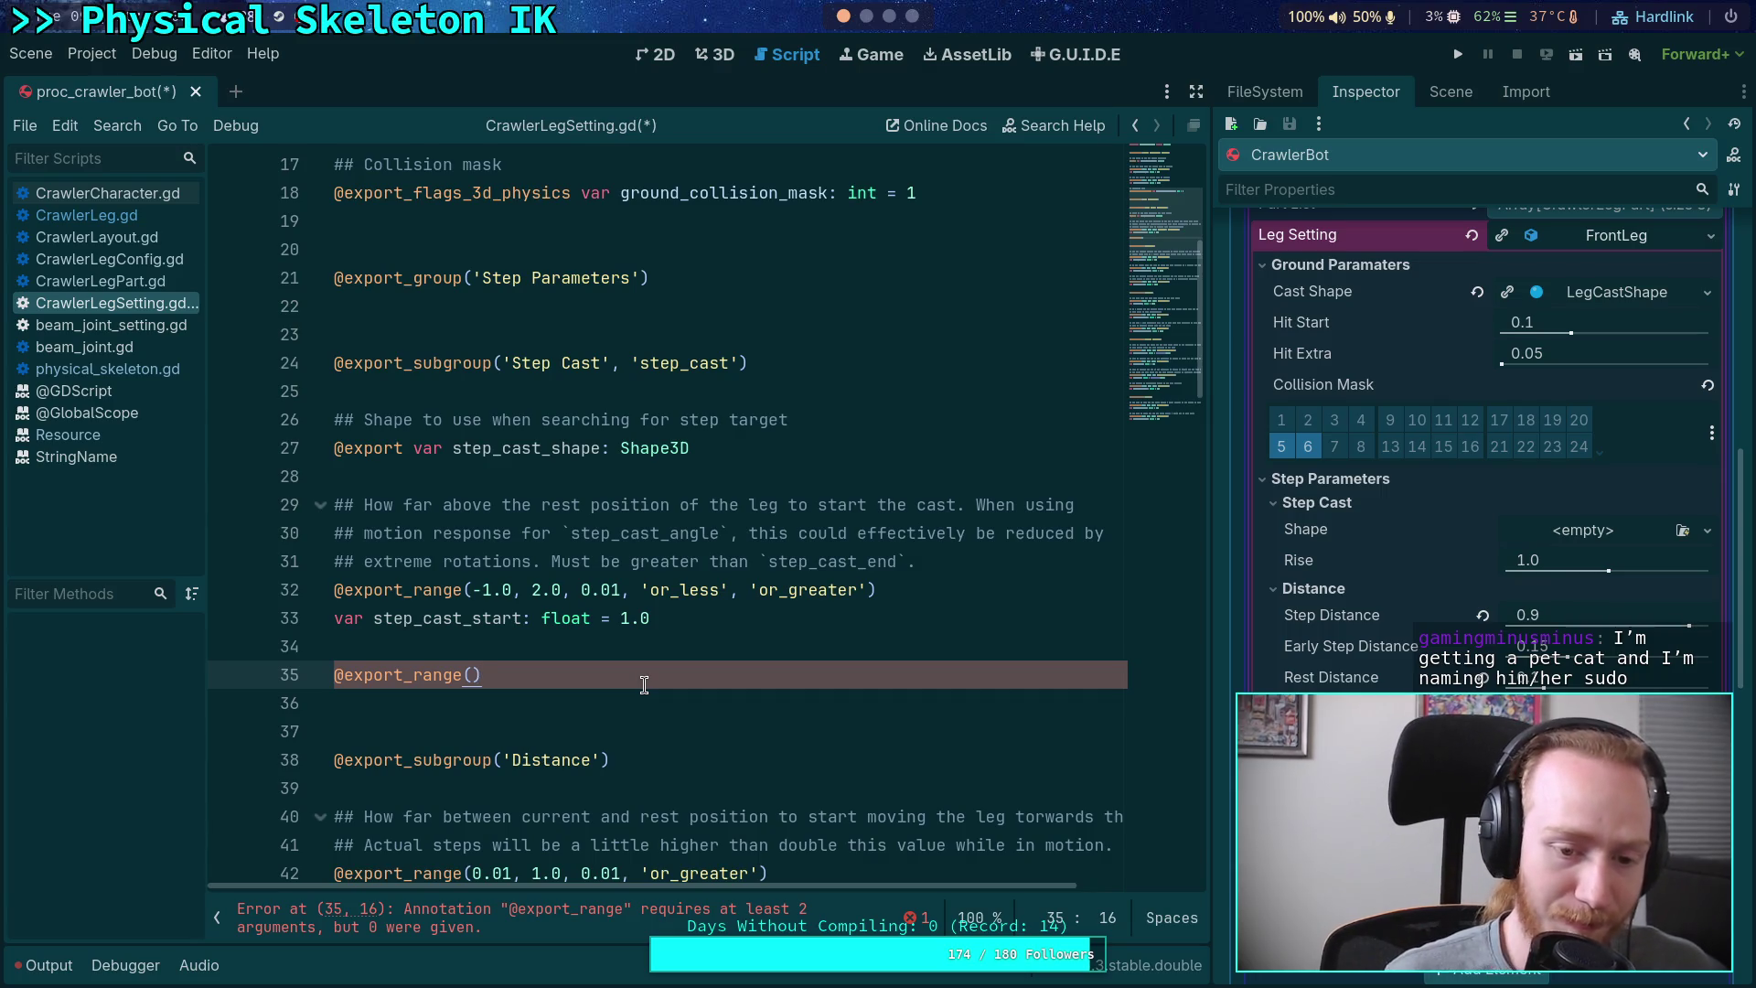
pyautogui.write('-2.')
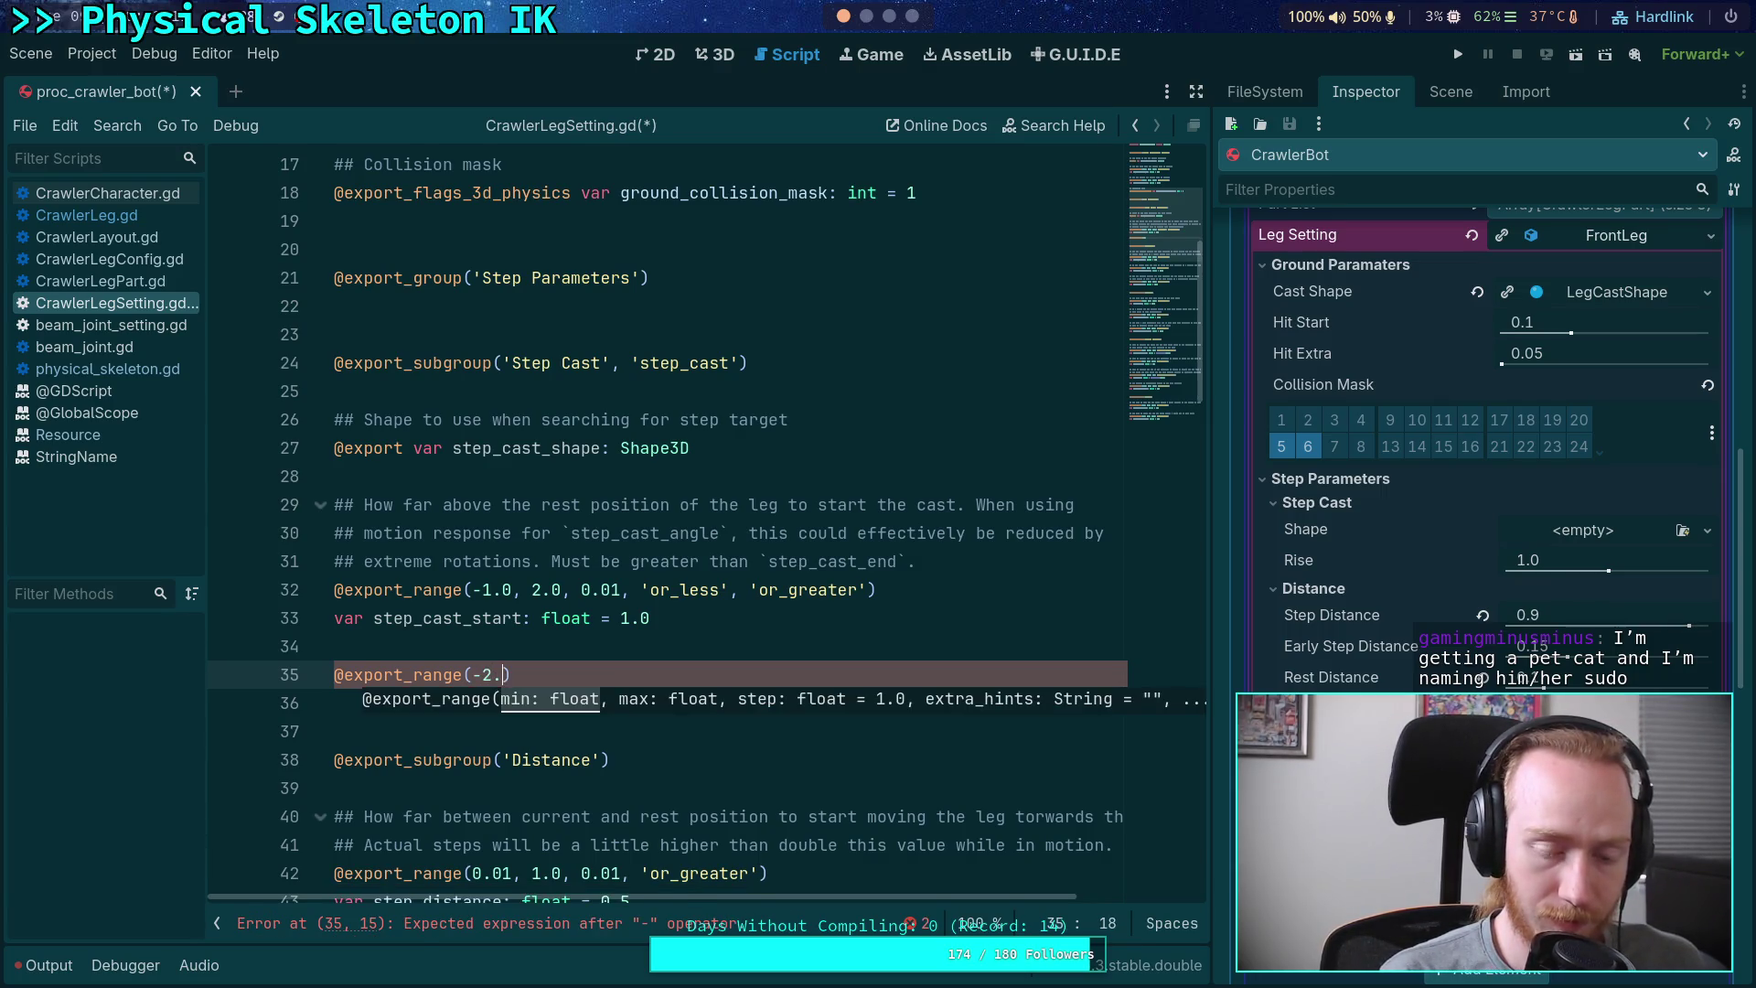
pyautogui.press('BackSpace')
pyautogui.write('1.0,')
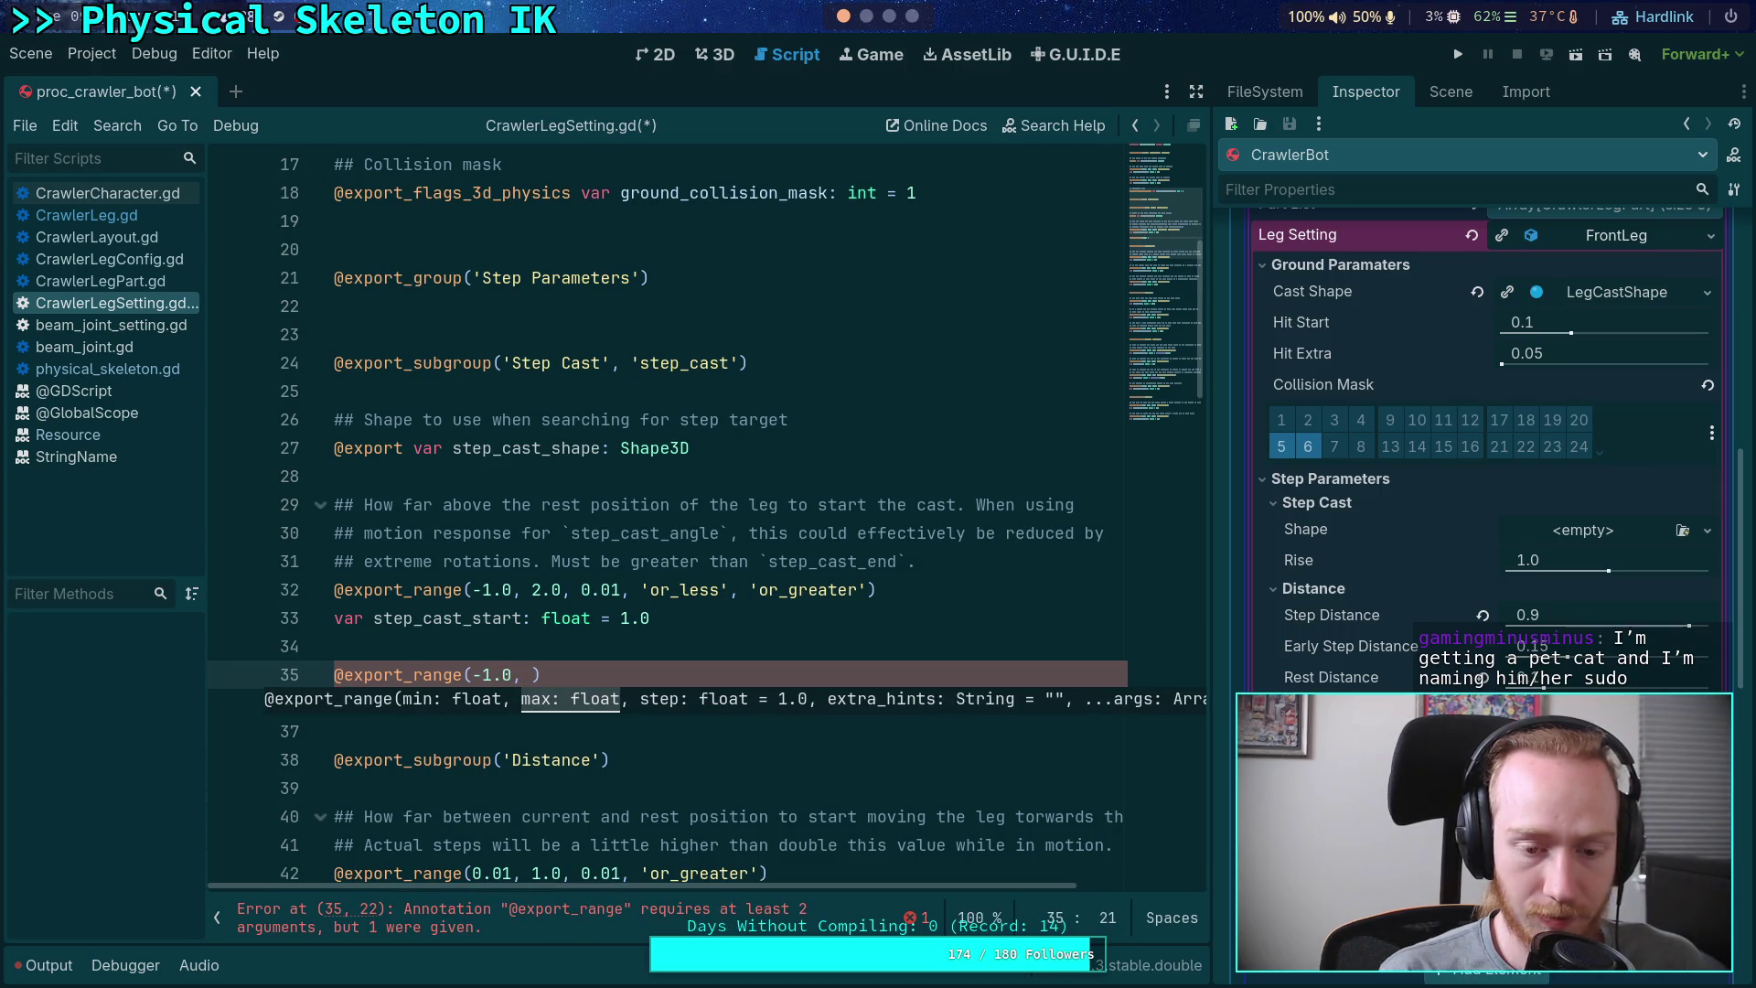
pyautogui.write(' 0.5,')
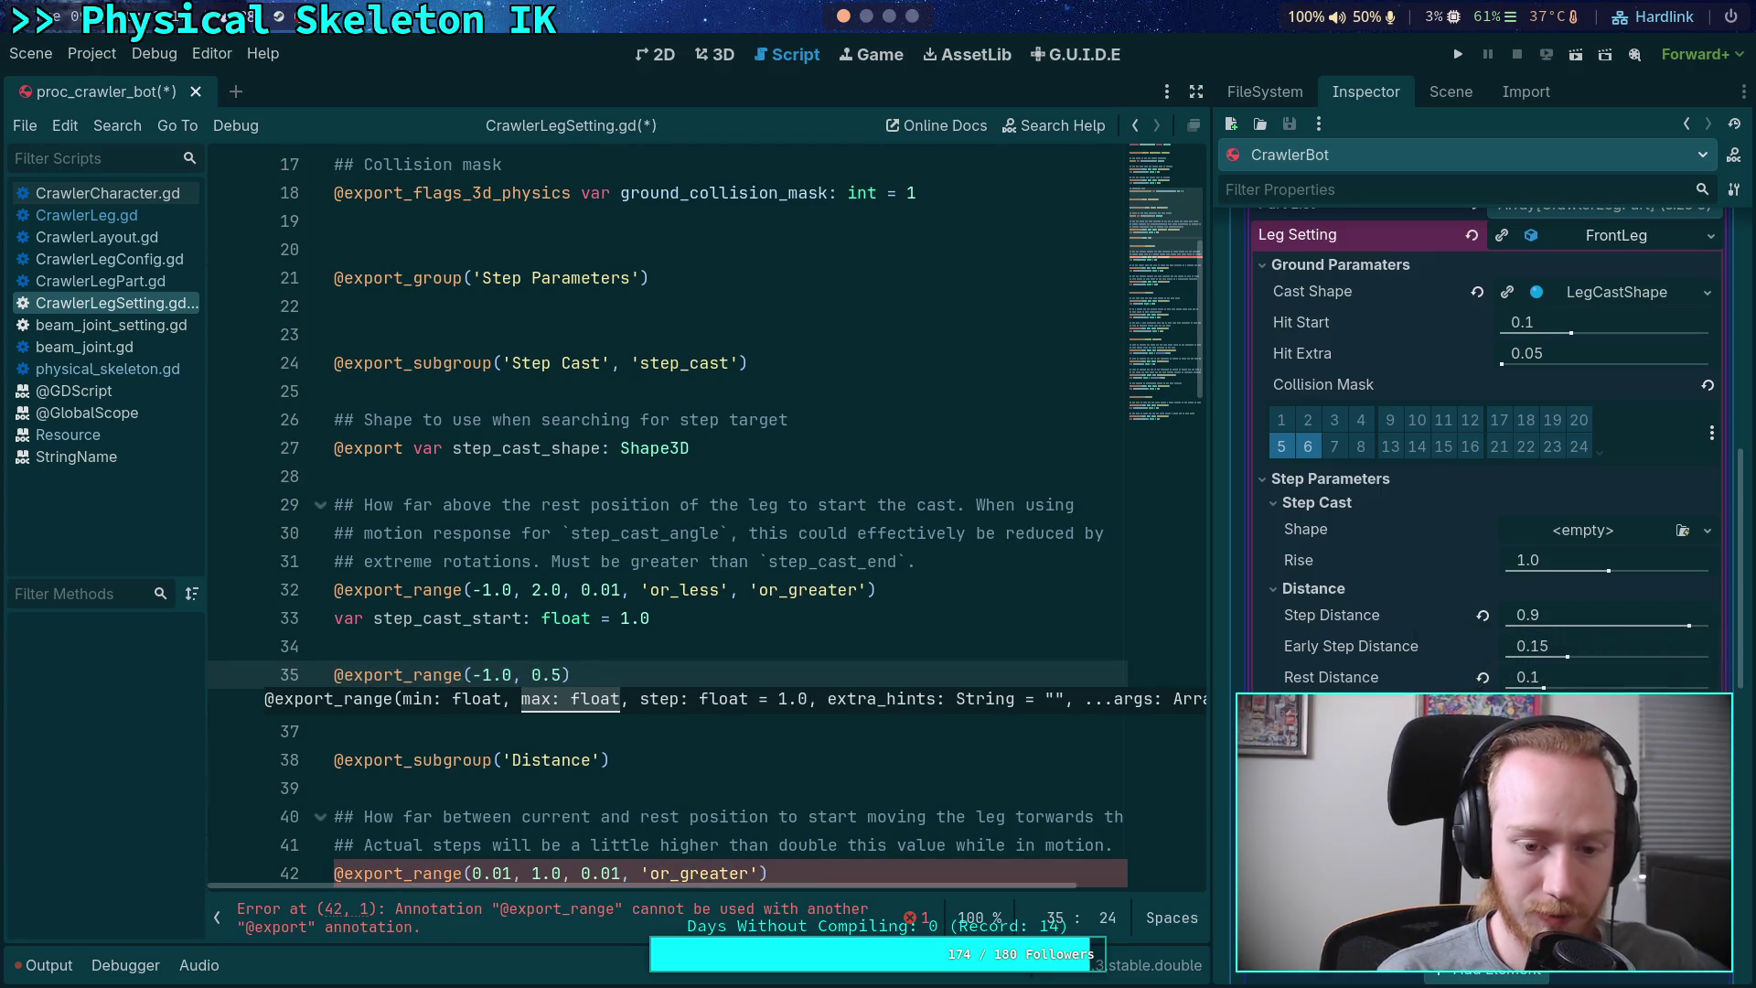
pyautogui.press('BackSpace')
pyautogui.press('BackSpace')
pyautogui.press('BackSpace')
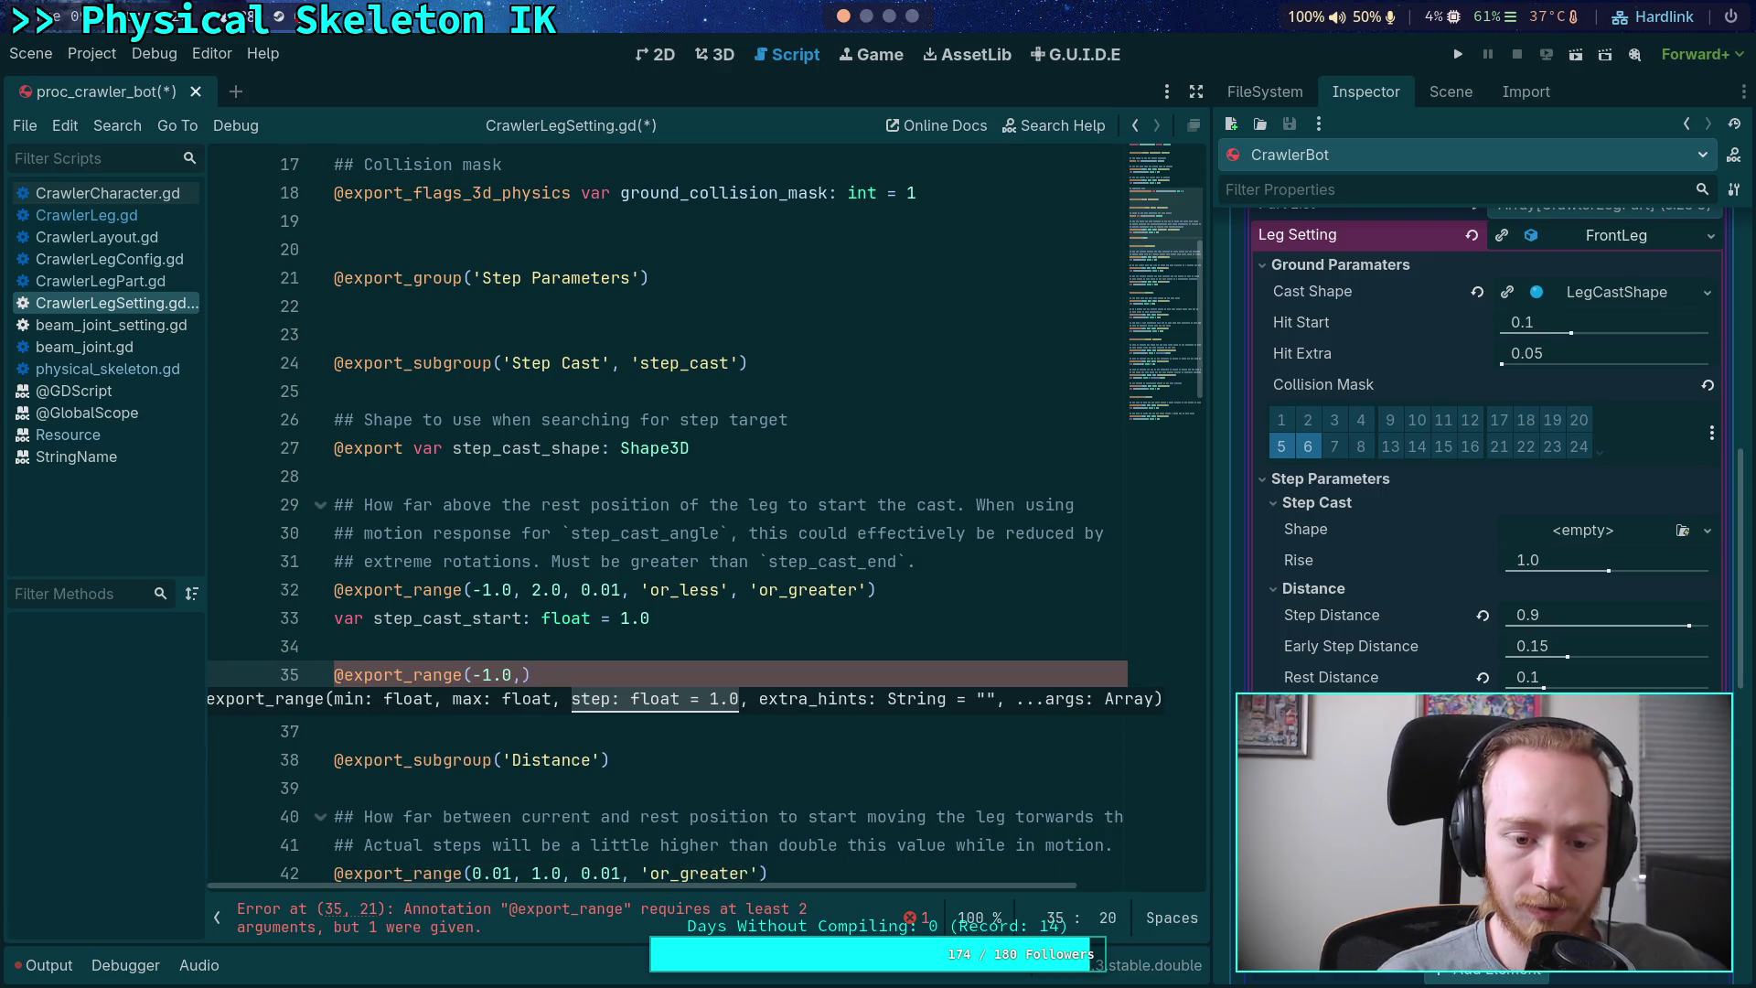
pyautogui.write("2.0, 0.01, 'or")
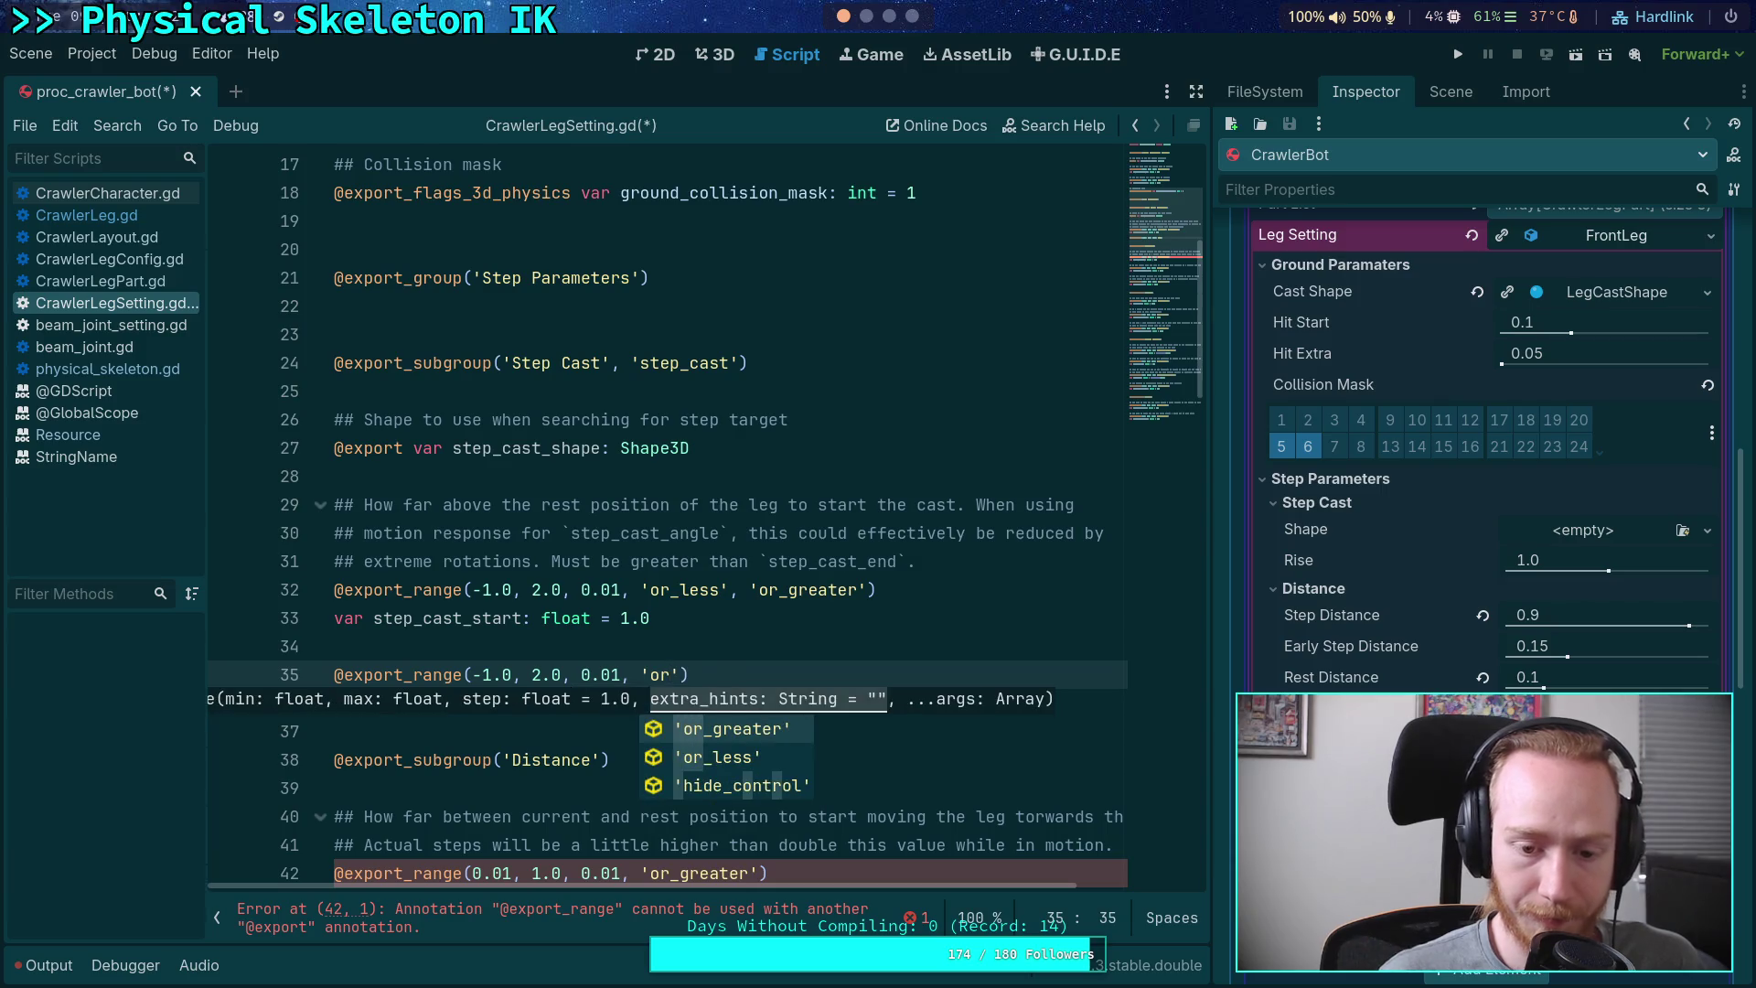
pyautogui.press('Down')
pyautogui.press('Return')
pyautogui.write(", 'or")
pyautogui.press('Return')
# Declare var step_cast_end: float beneath the range annotation.
pyautogui.press('End')
pyautogui.press('Return')
pyautogui.write('va')
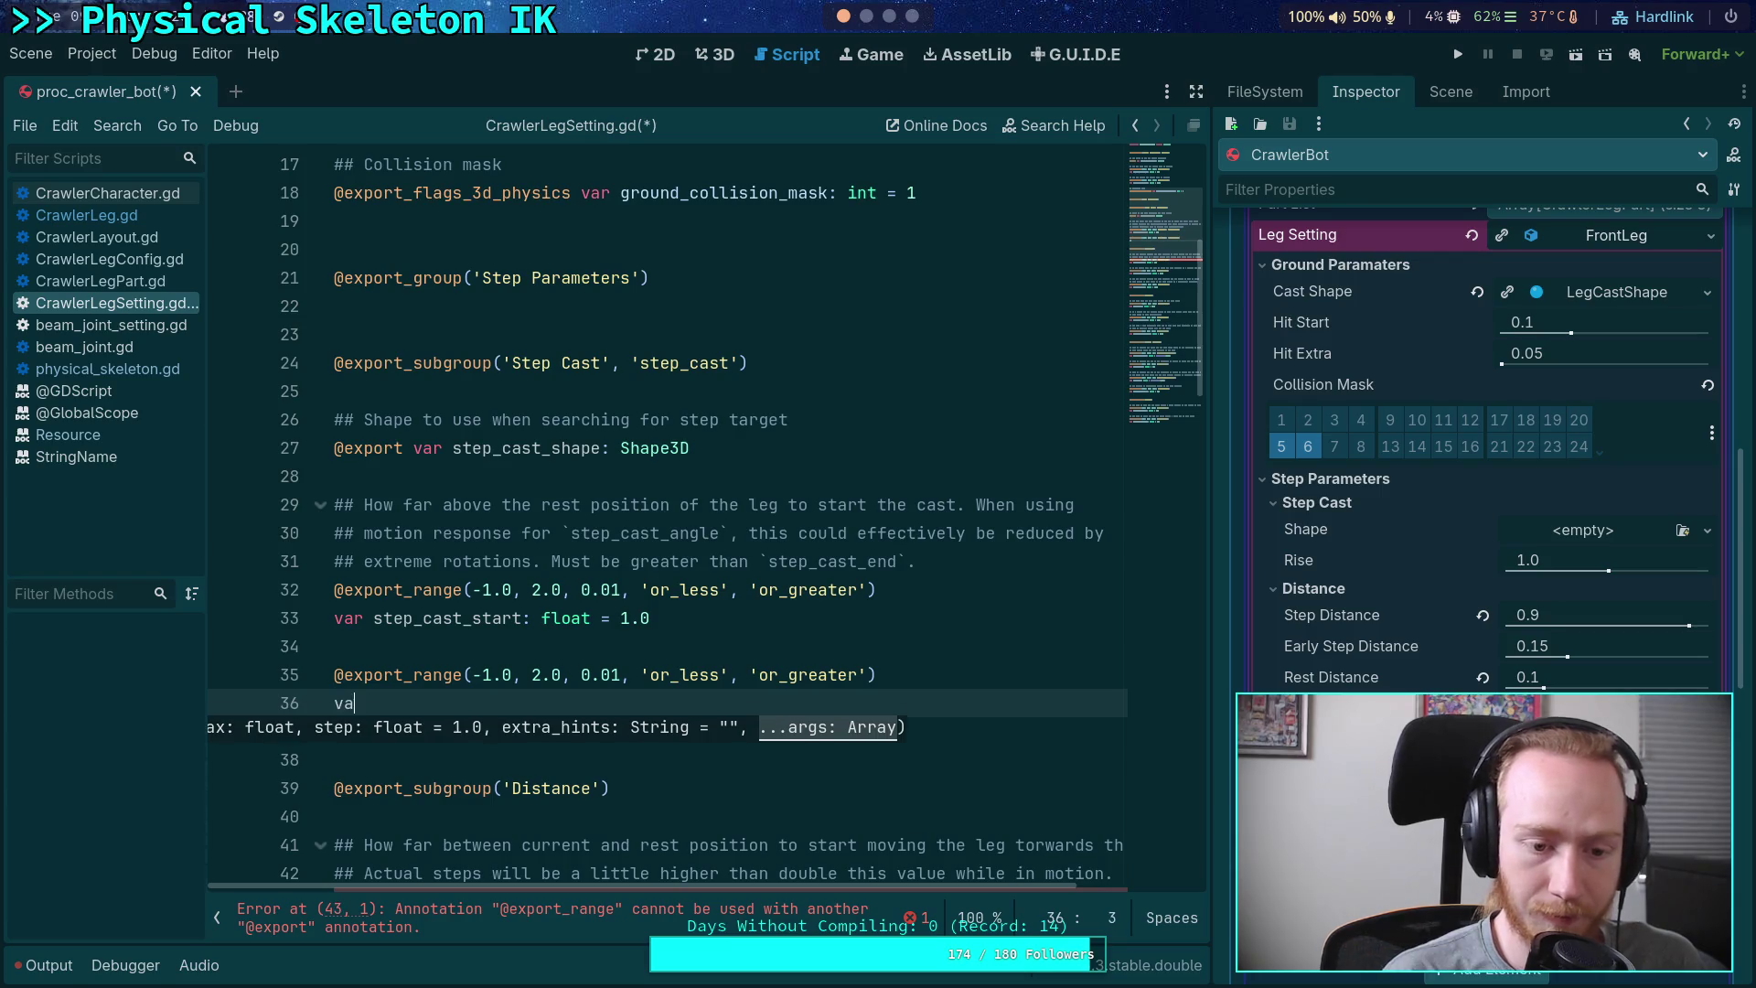
pyautogui.write('r step_cast_')
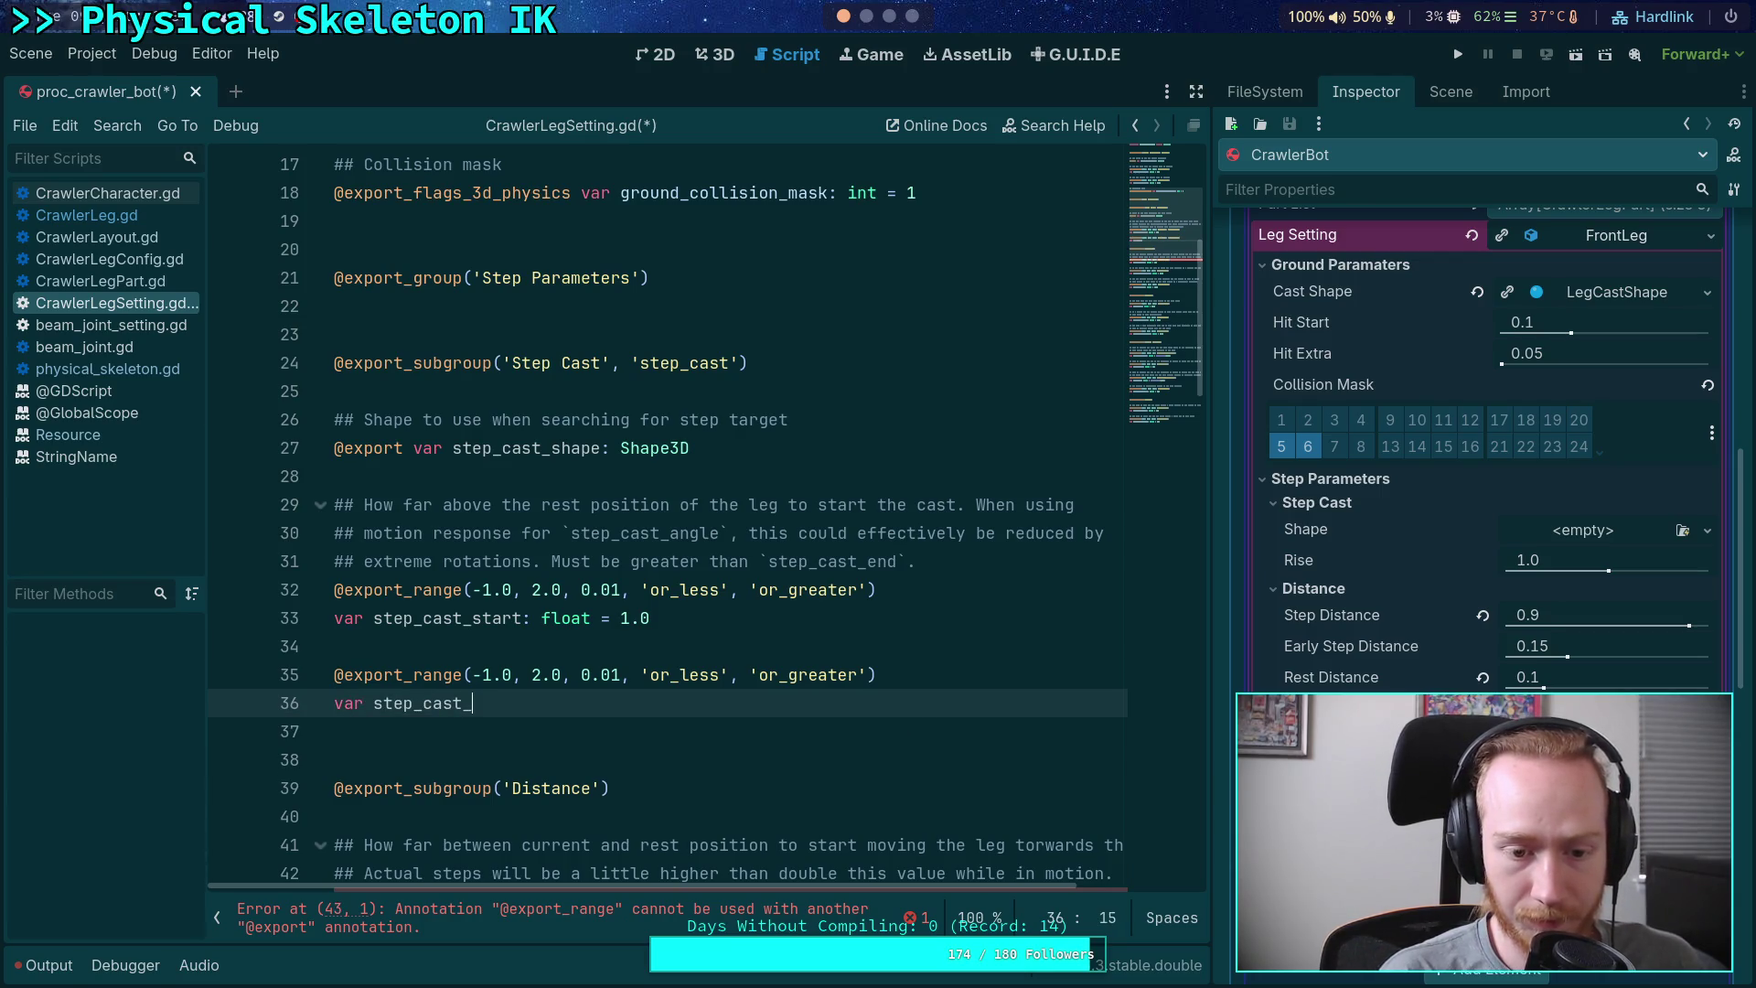
pyautogui.write('end: float =')
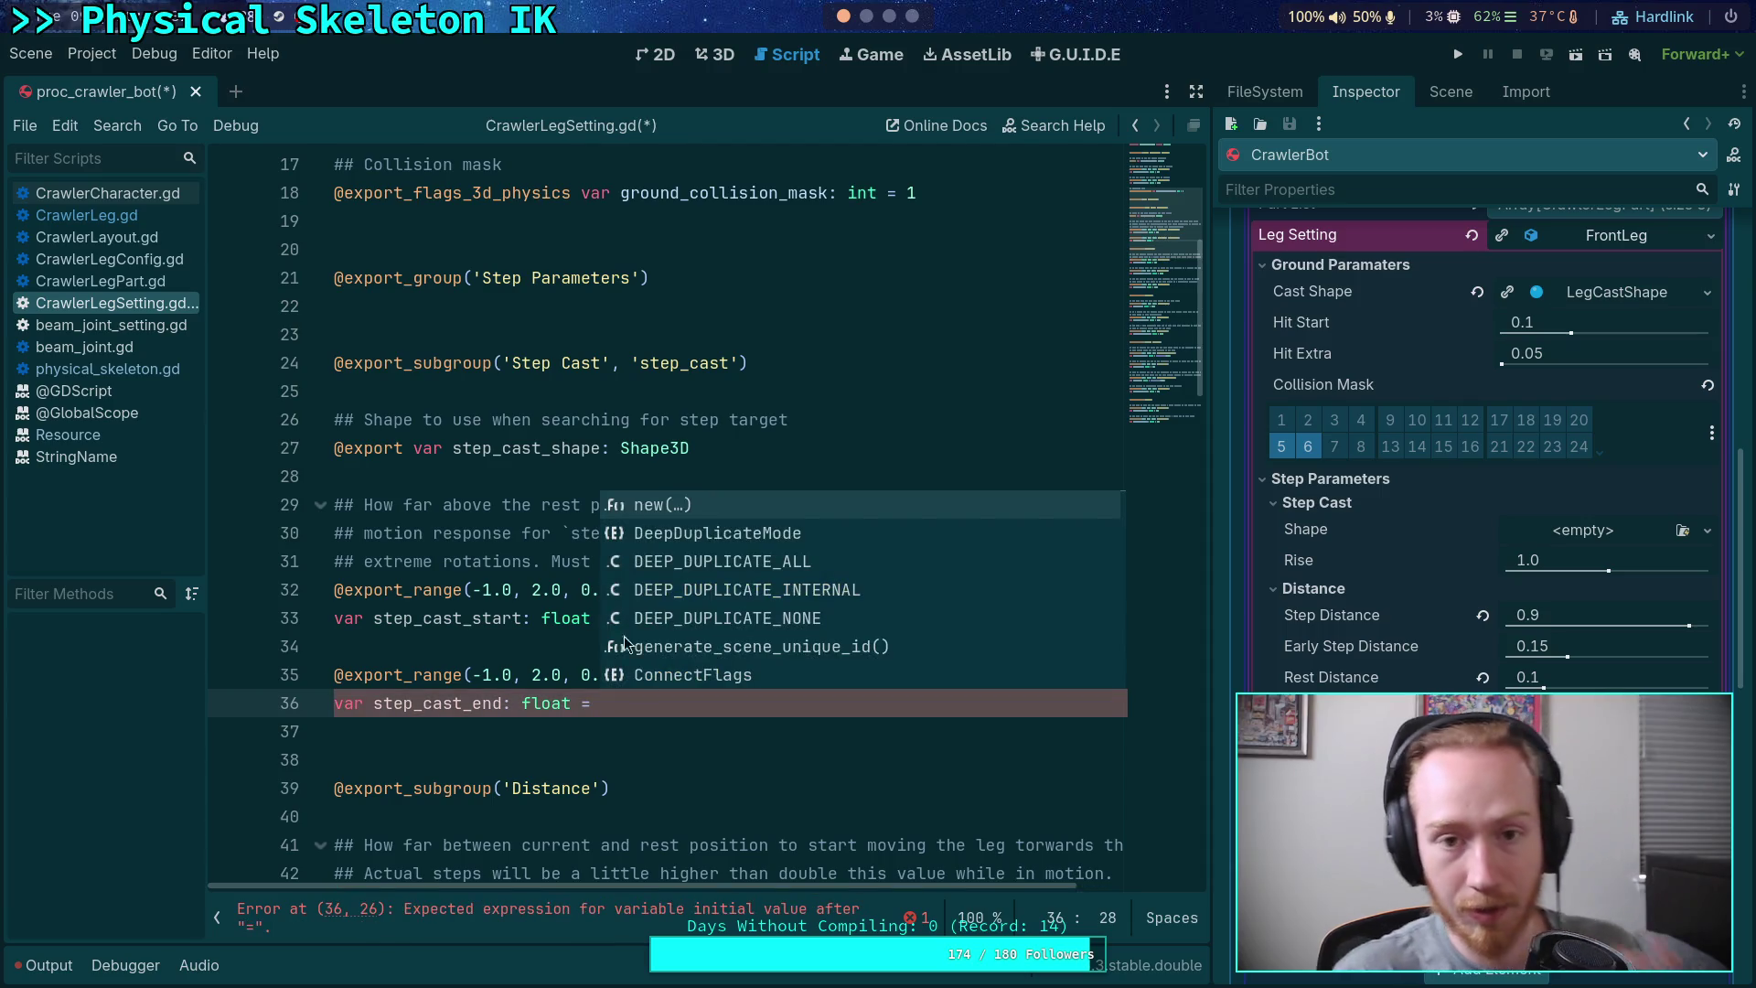
pyautogui.click(716, 55)
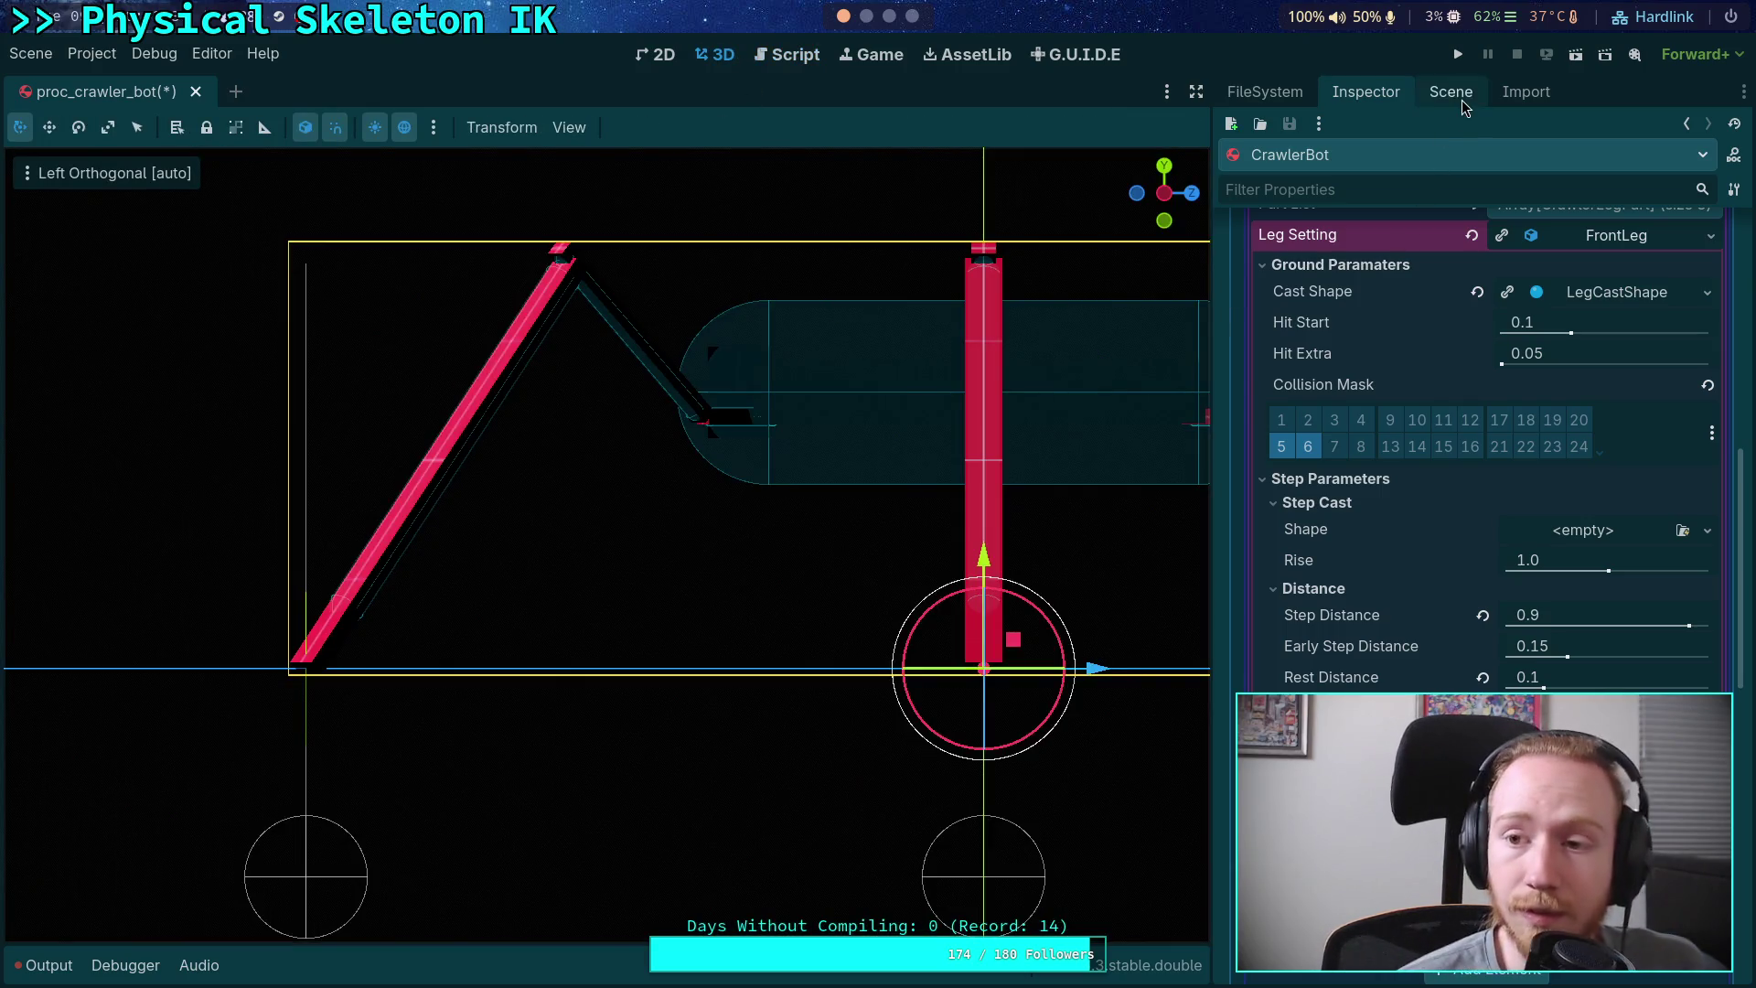
# Select FL_Cast in the Scene dock and show its shape cast properties in the Inspector.
pyautogui.click(1456, 95)
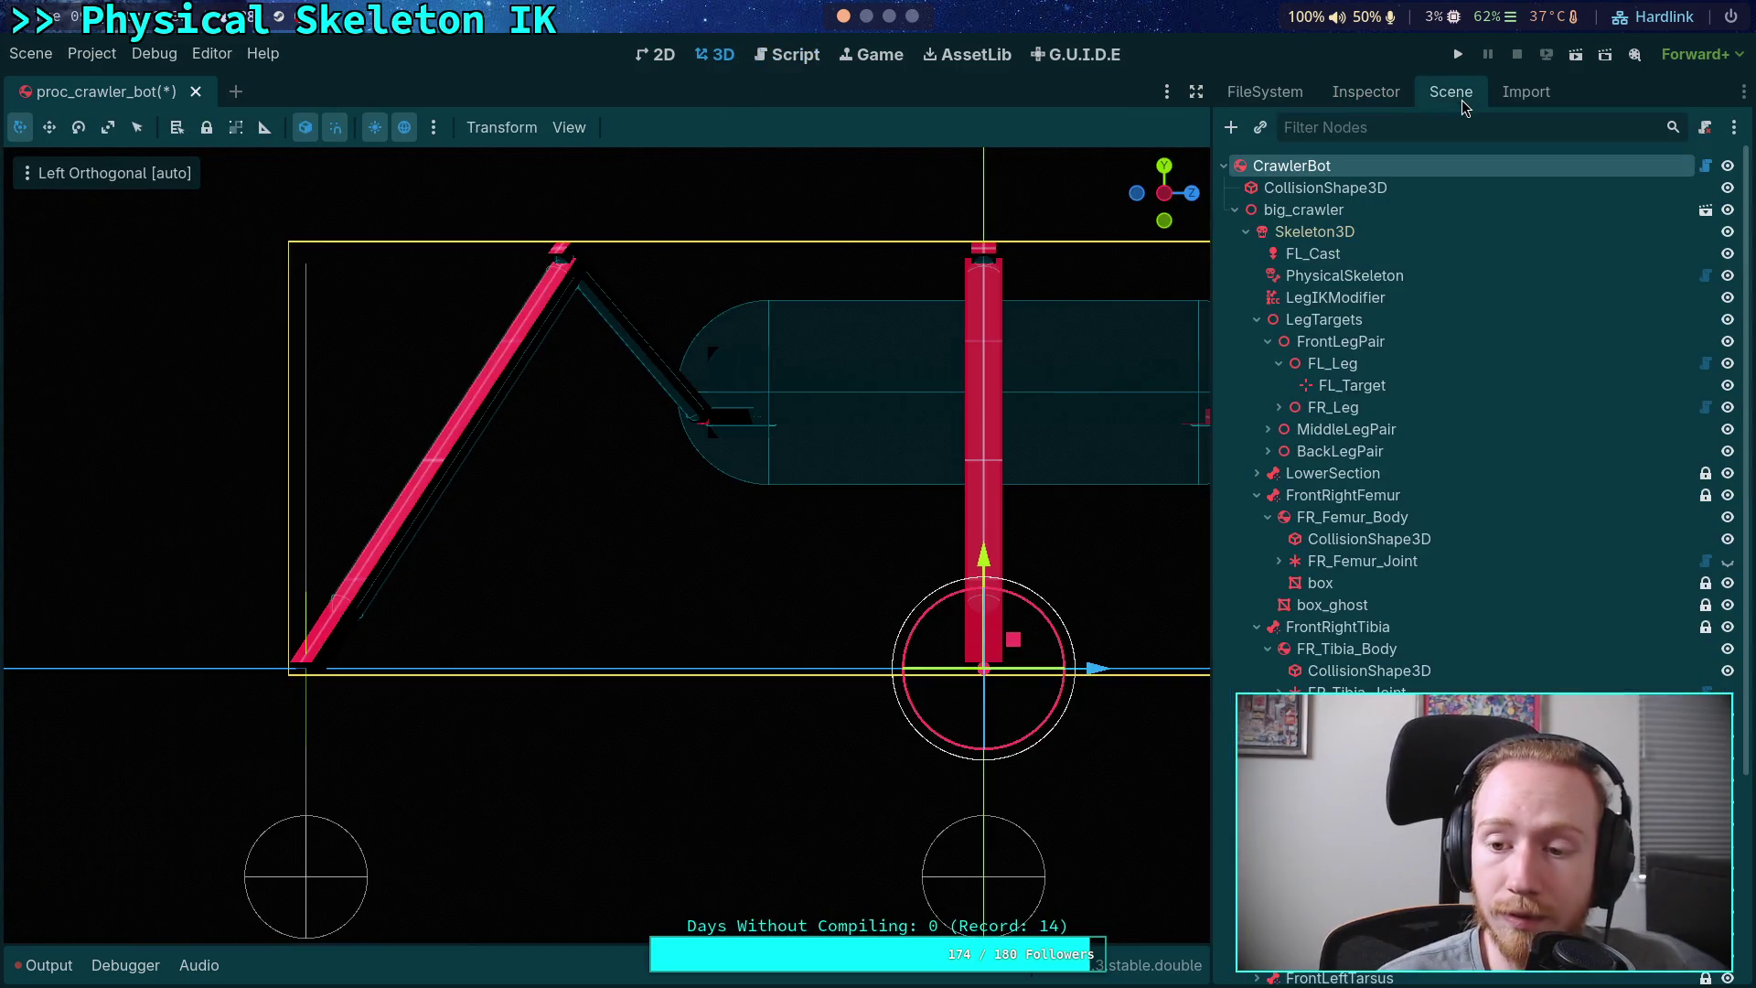
pyautogui.click(1352, 388)
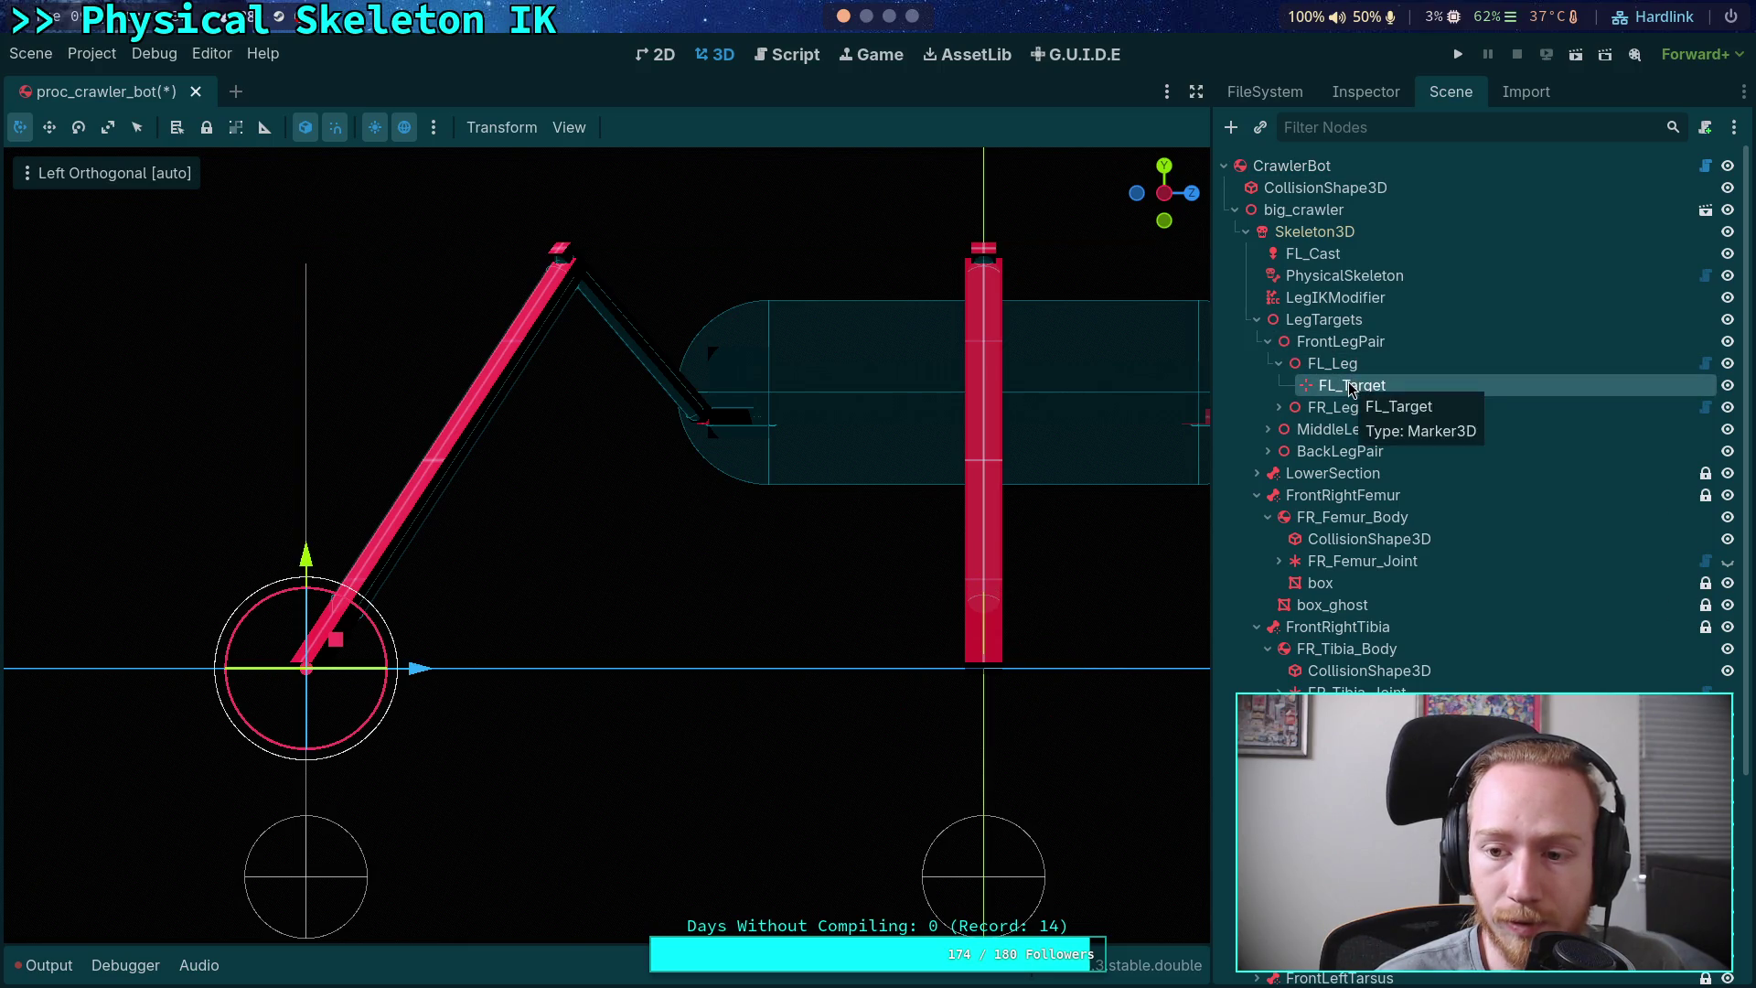
pyautogui.click(1366, 95)
pyautogui.click(1445, 95)
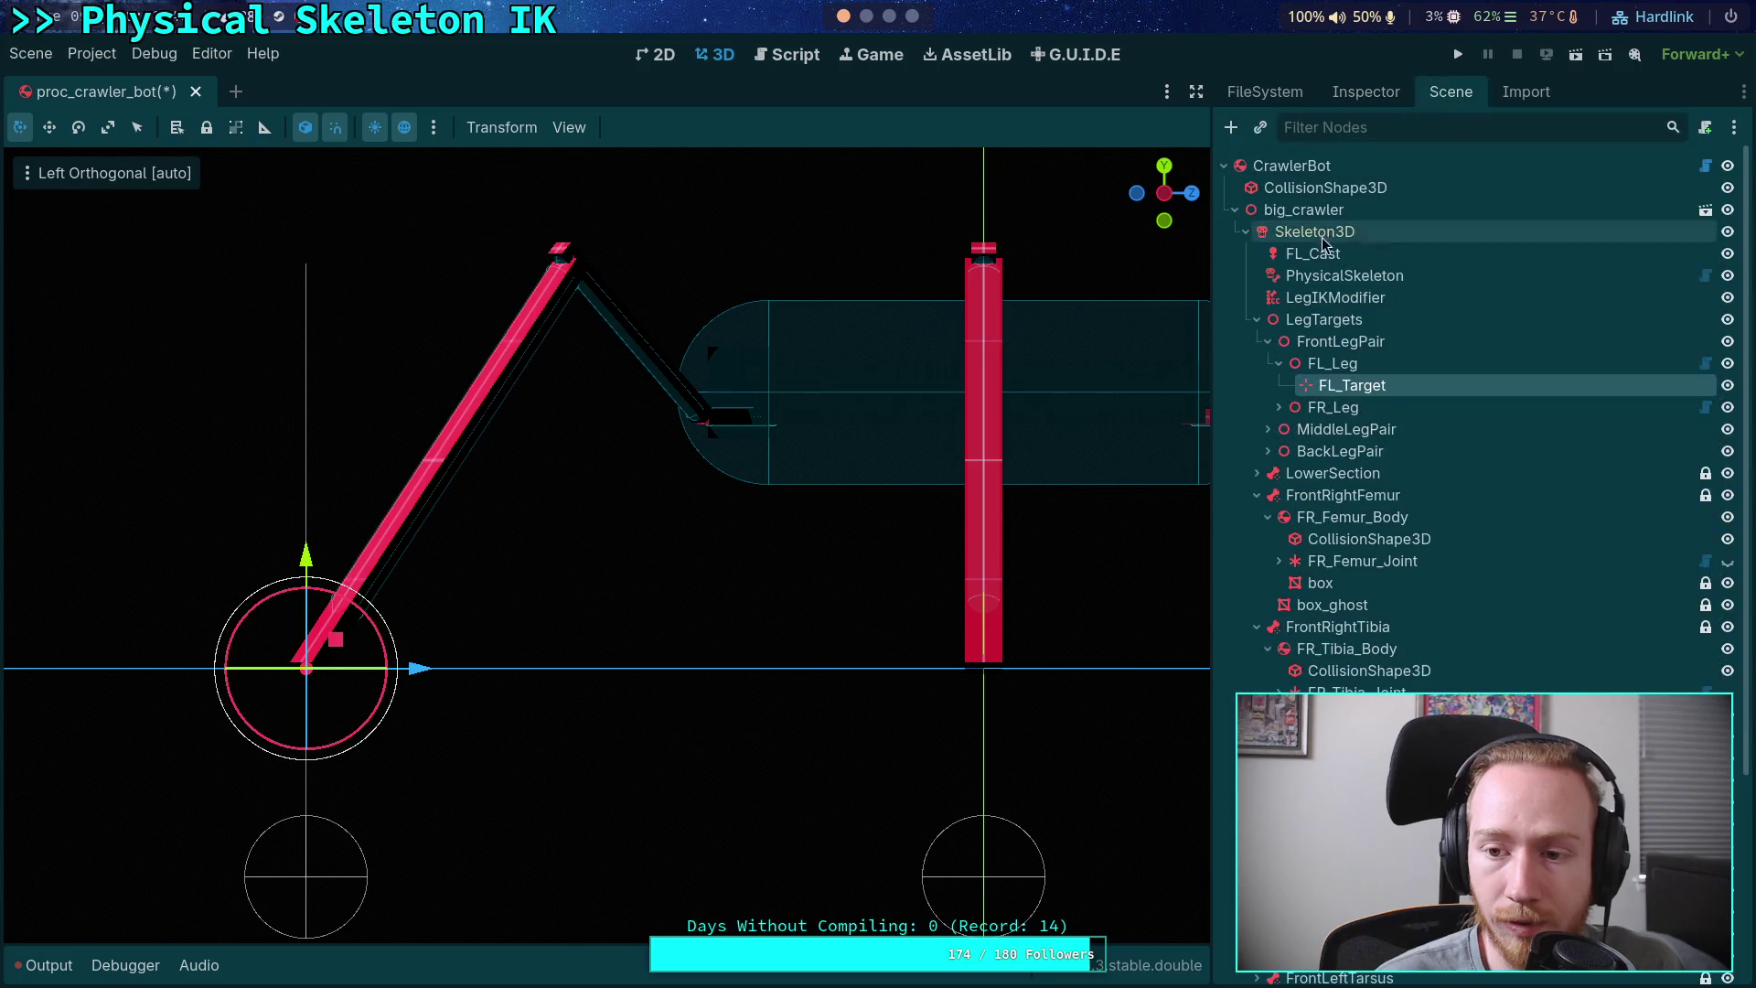
pyautogui.click(1323, 260)
pyautogui.click(1338, 102)
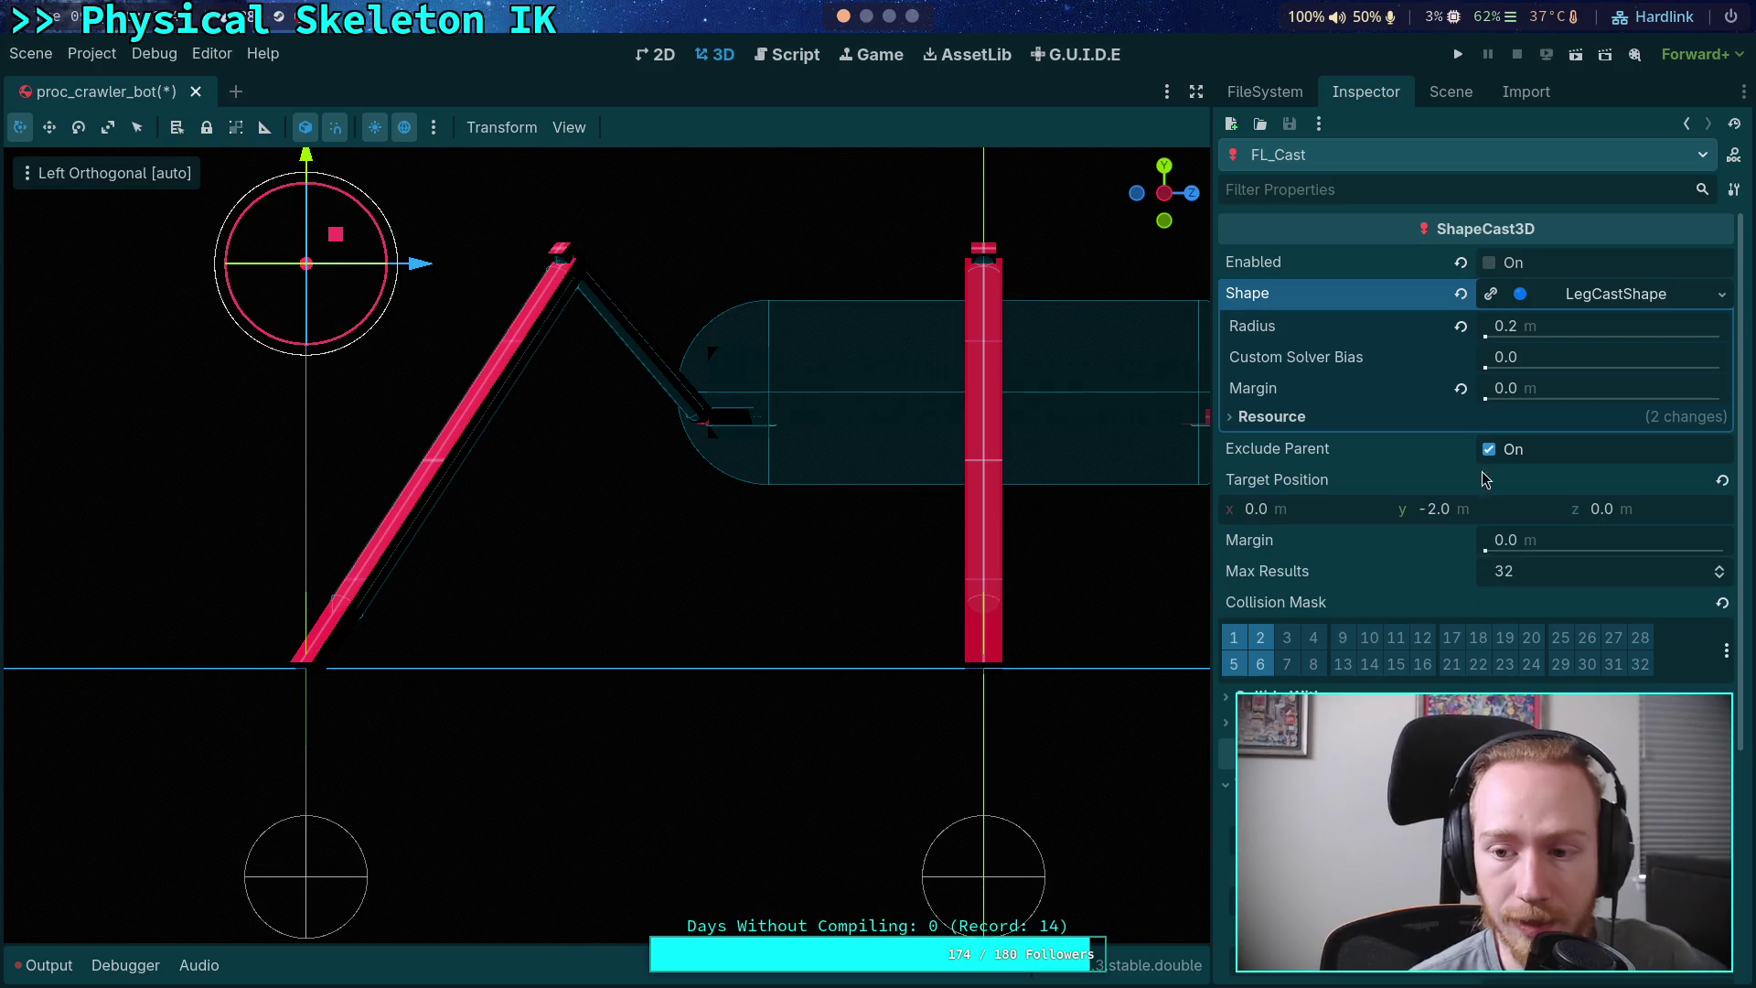
# Try FL_Cast's Target Position y at -1.52 and -1.32, then restore it to -2.0.
pyautogui.click(1489, 519)
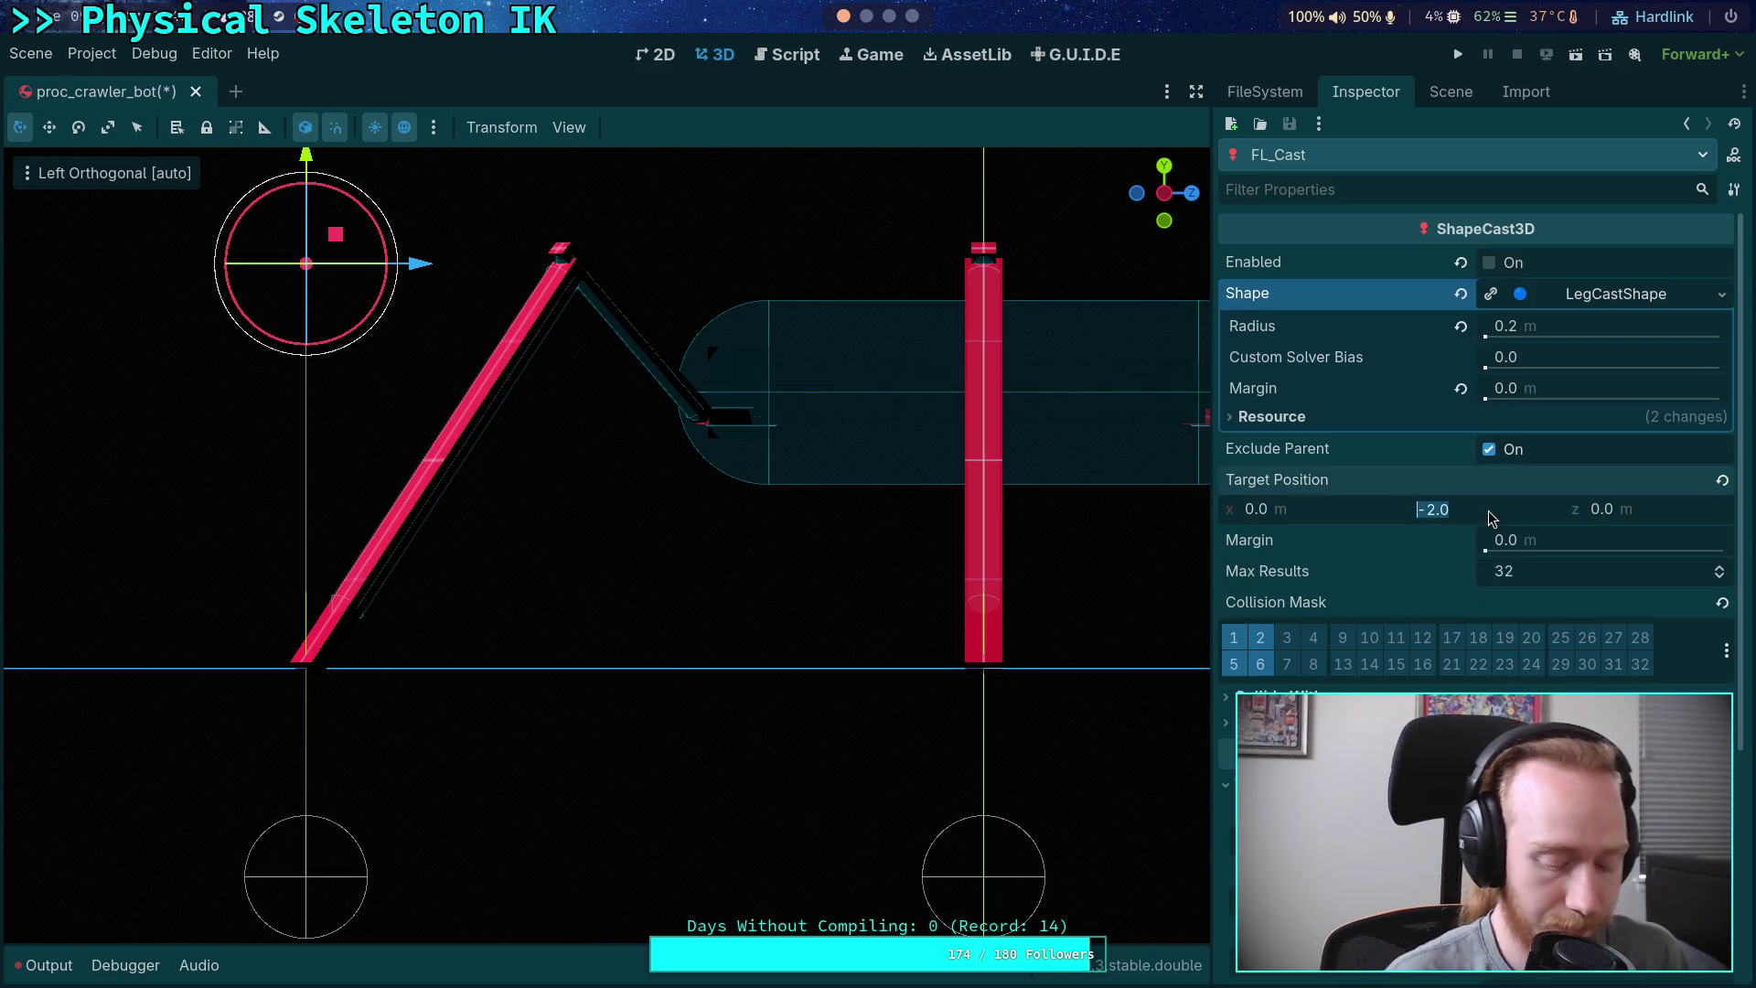
pyautogui.write('-1.52')
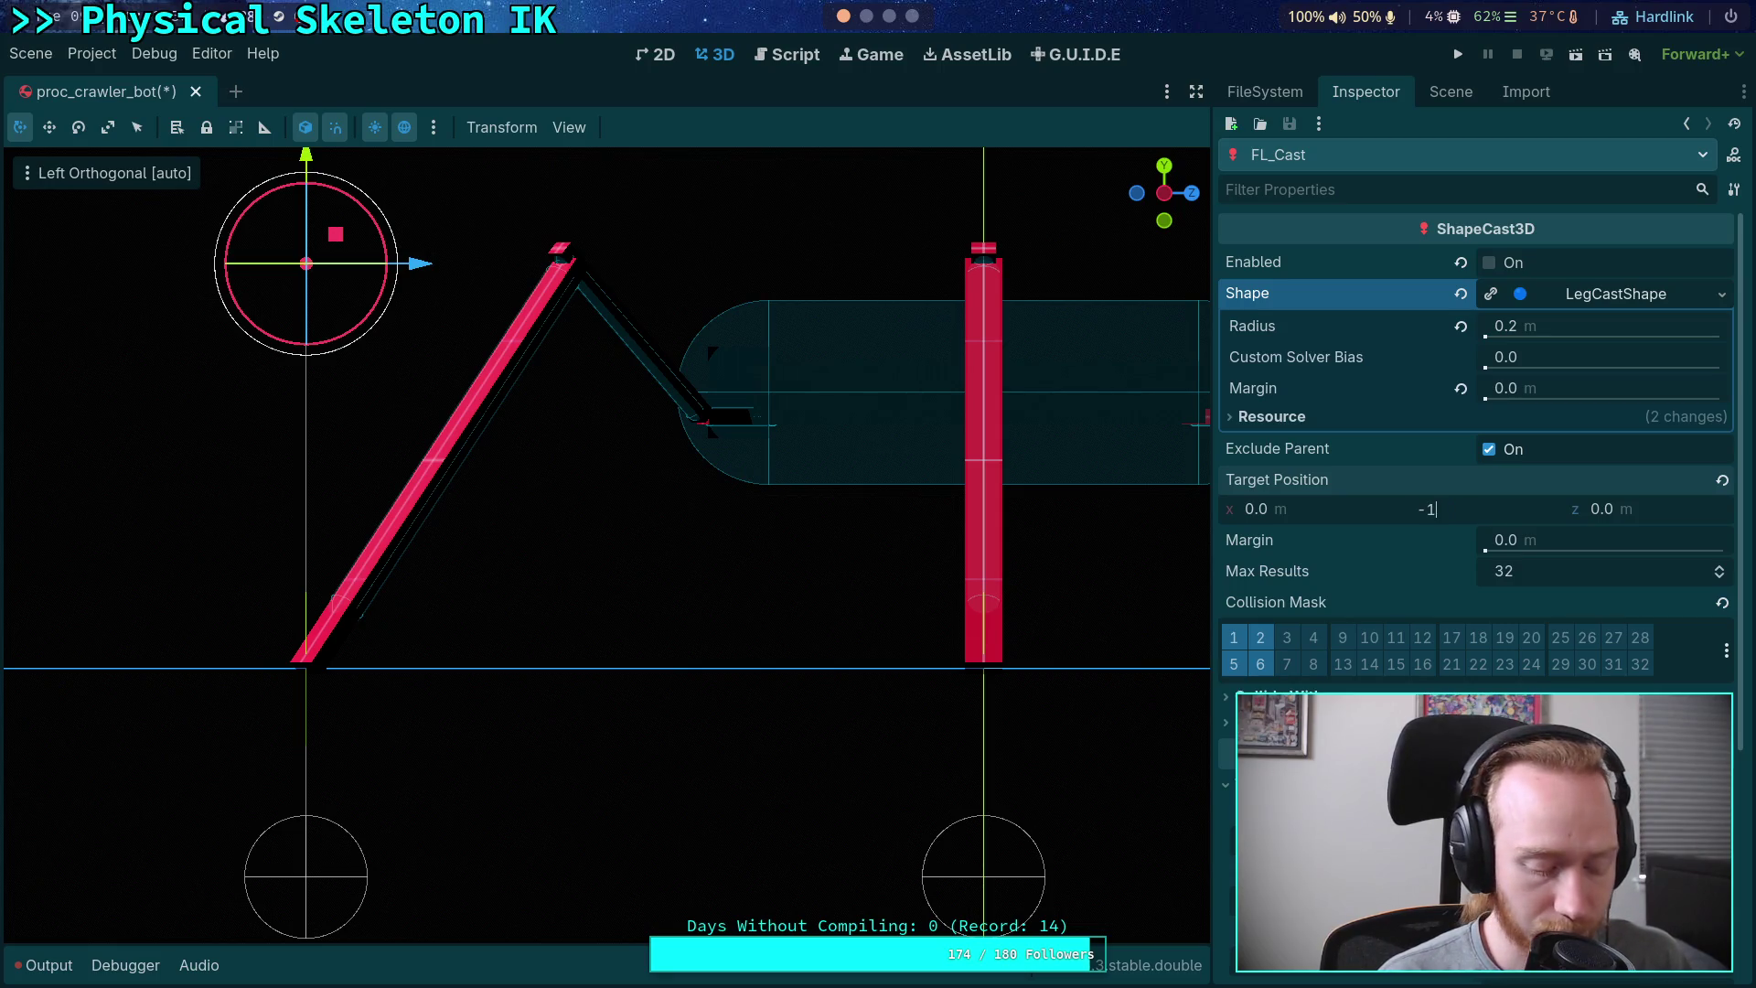
pyautogui.press('Return')
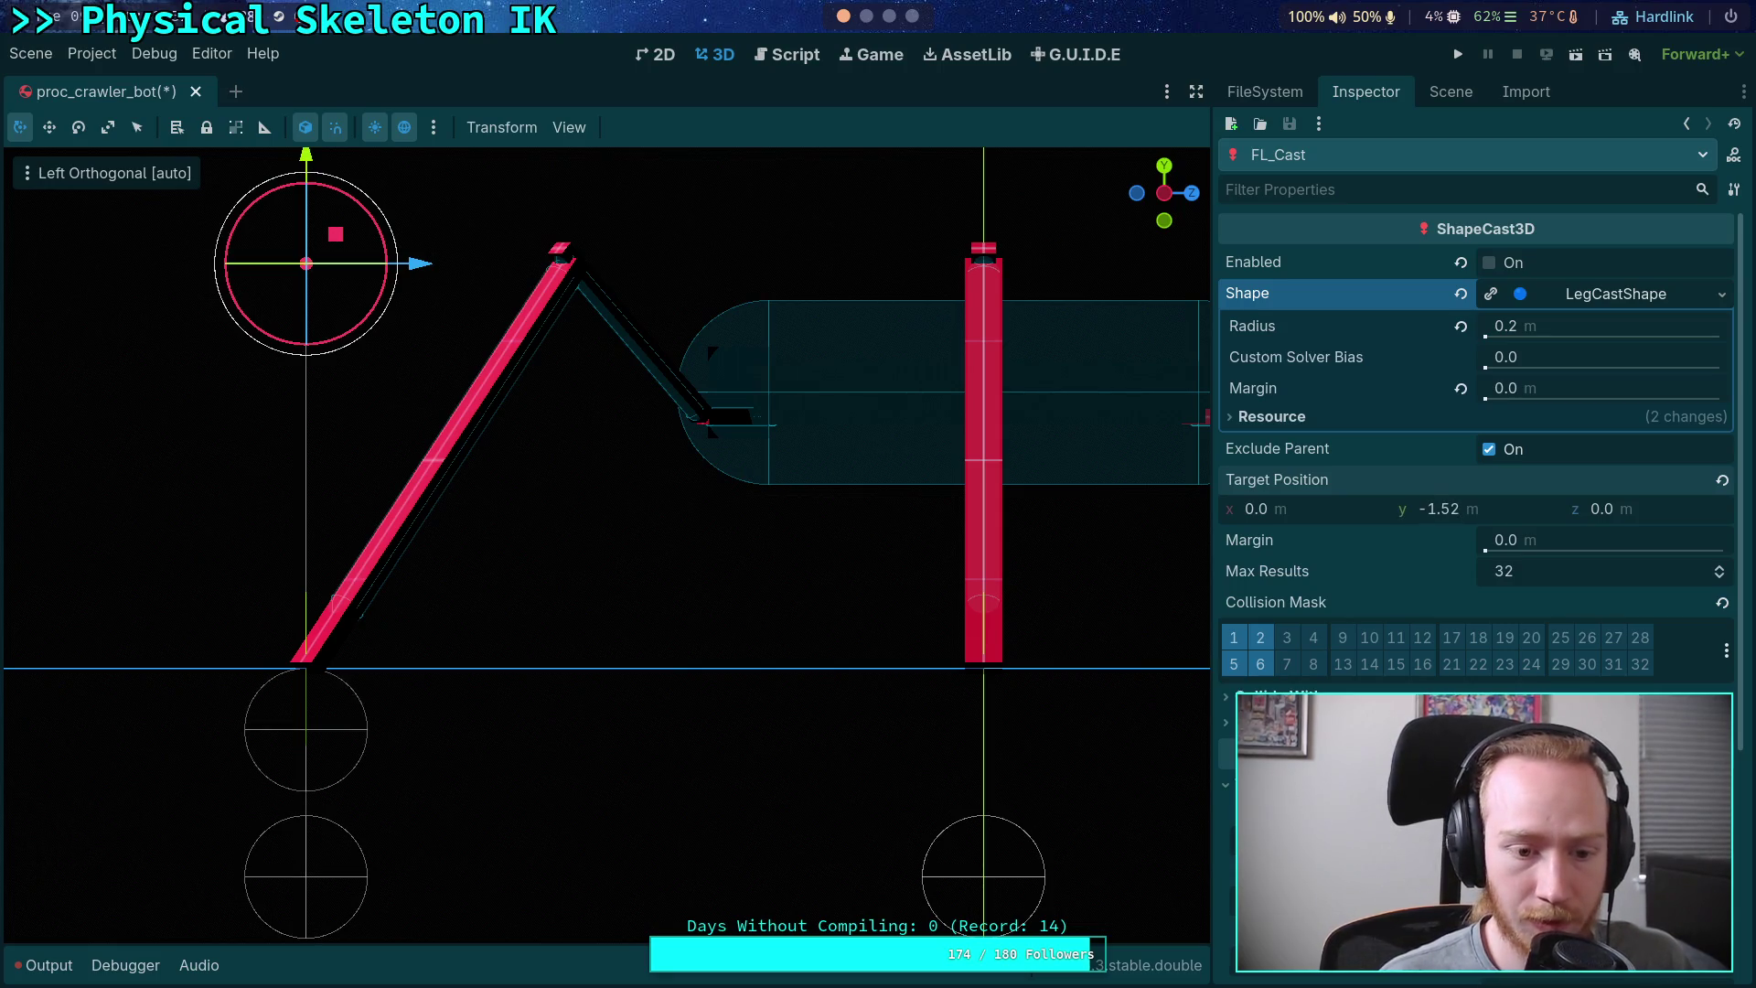
pyautogui.click(1475, 509)
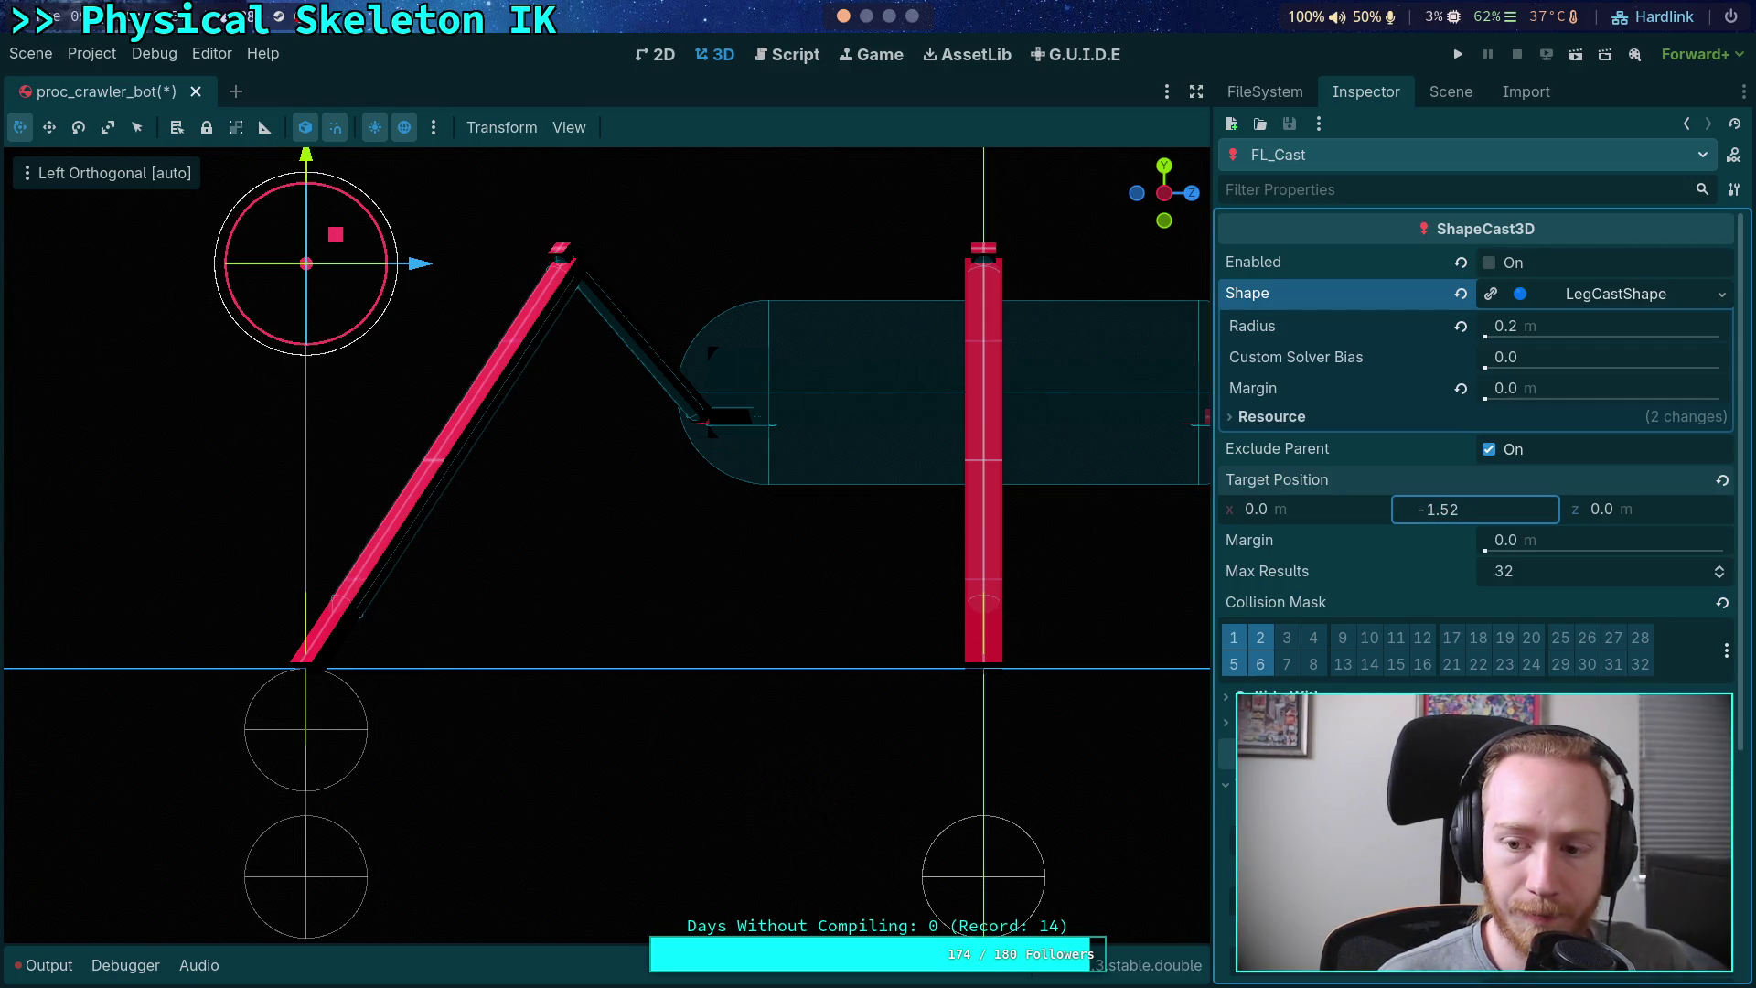
pyautogui.press('Return')
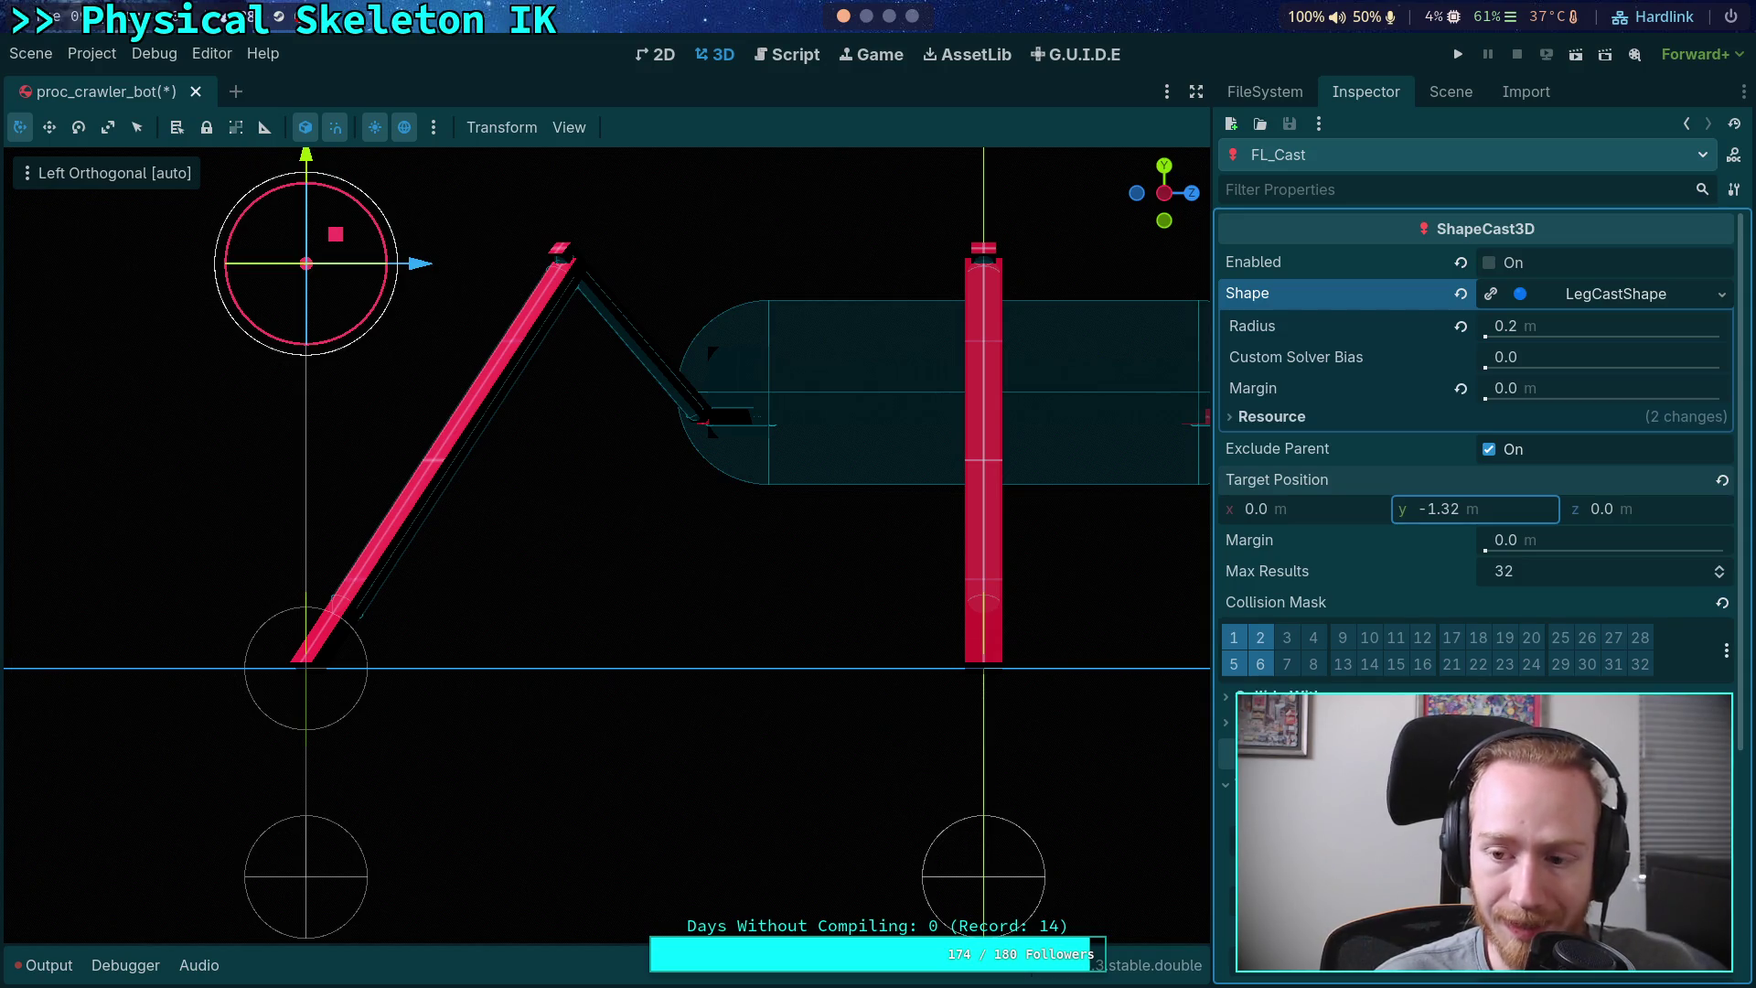
pyautogui.click(1515, 510)
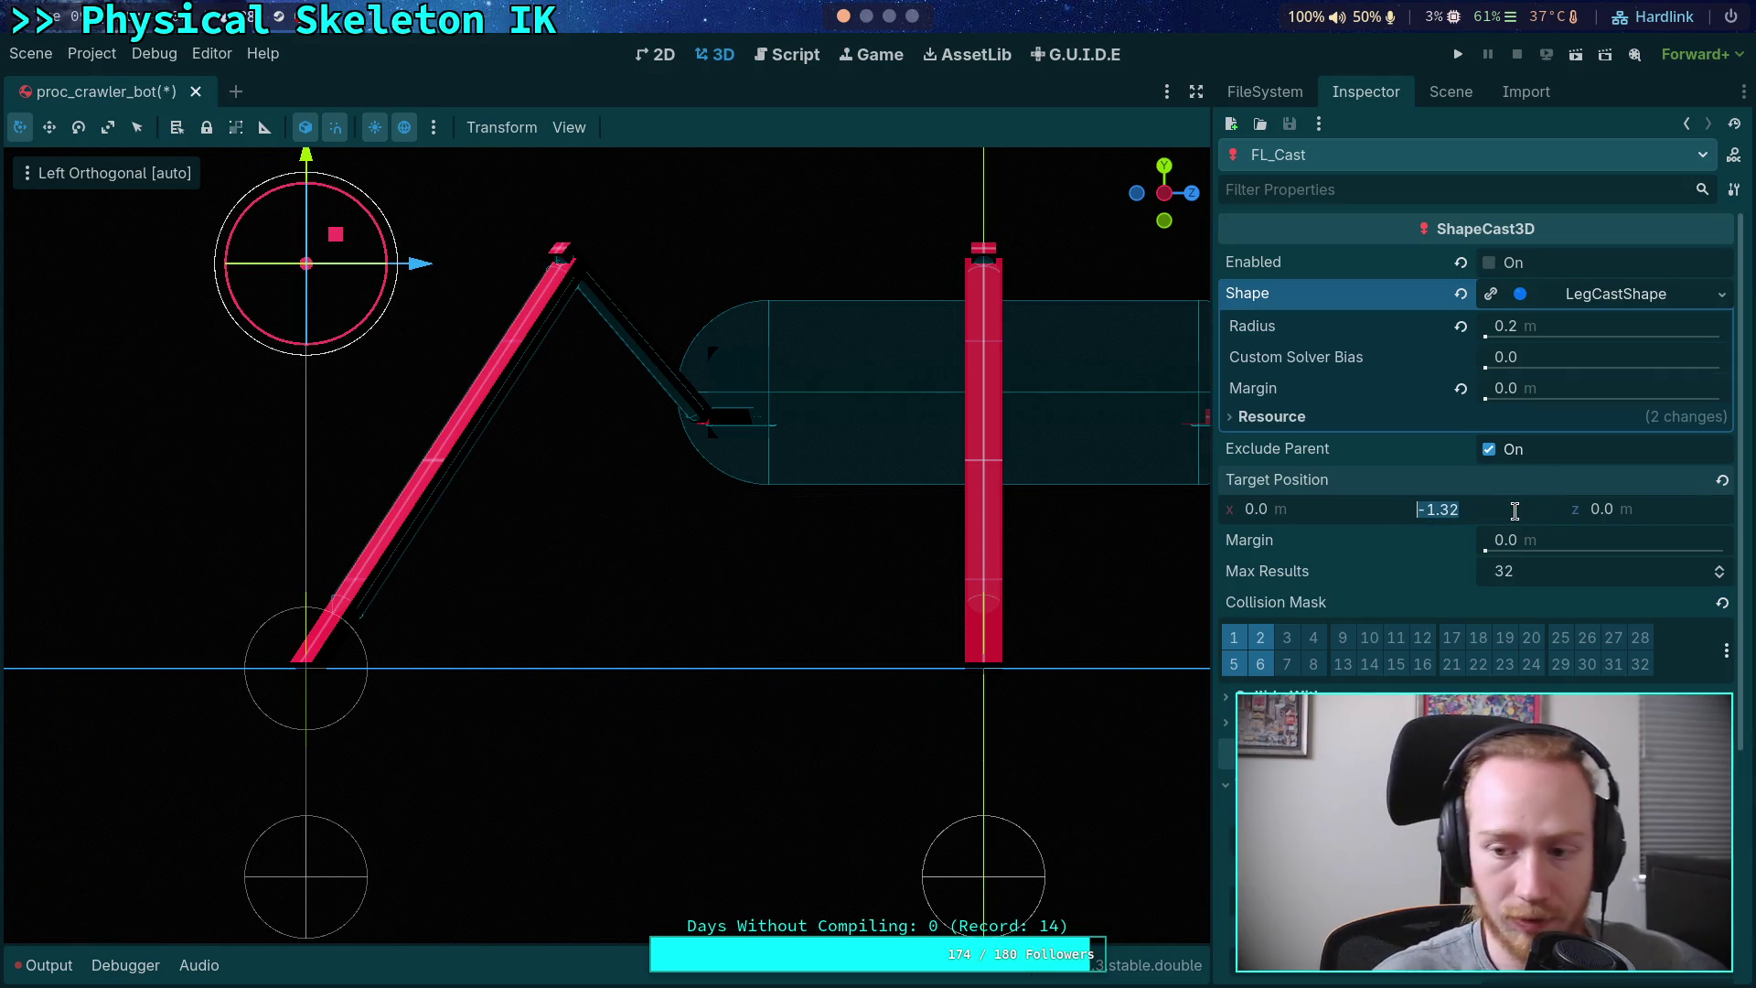
pyautogui.press('BackSpace')
pyautogui.press('BackSpace')
pyautogui.press('BackSpace')
pyautogui.write('2')
pyautogui.press('Return')
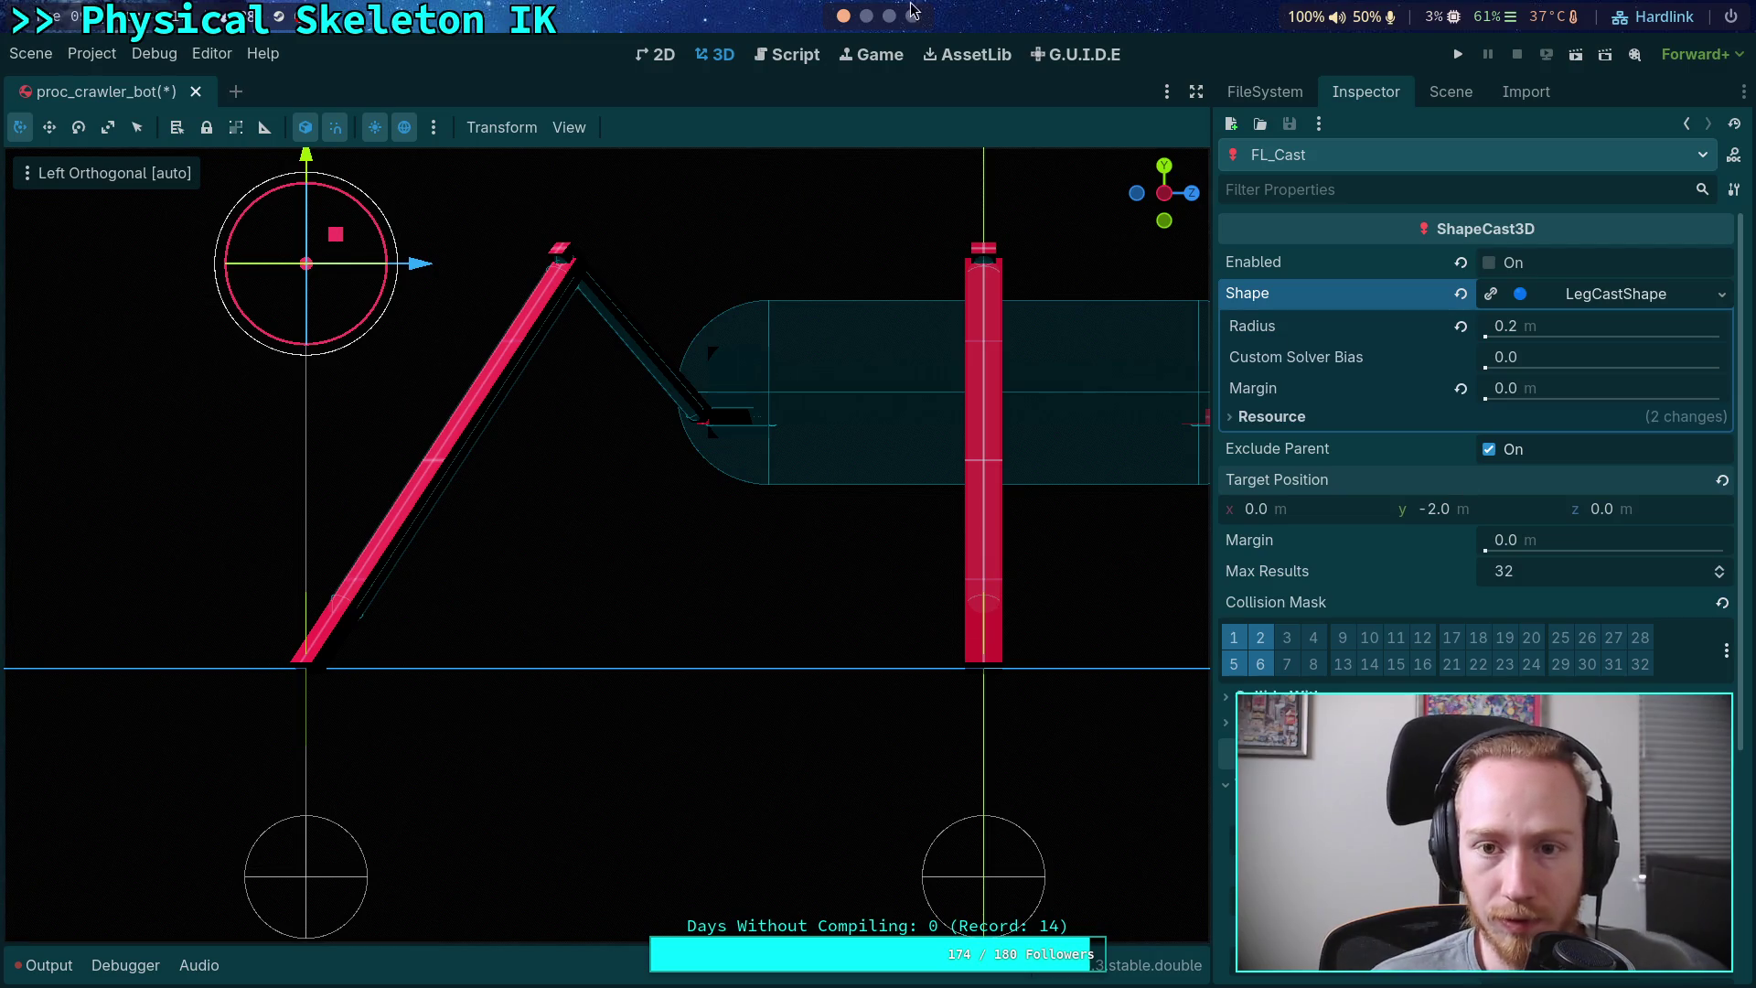
# Check the joint C++ code and Crawler Bot notes workspaces, then return to Godot's script editor.
pyautogui.press('super+2')
pyautogui.press('super+3')
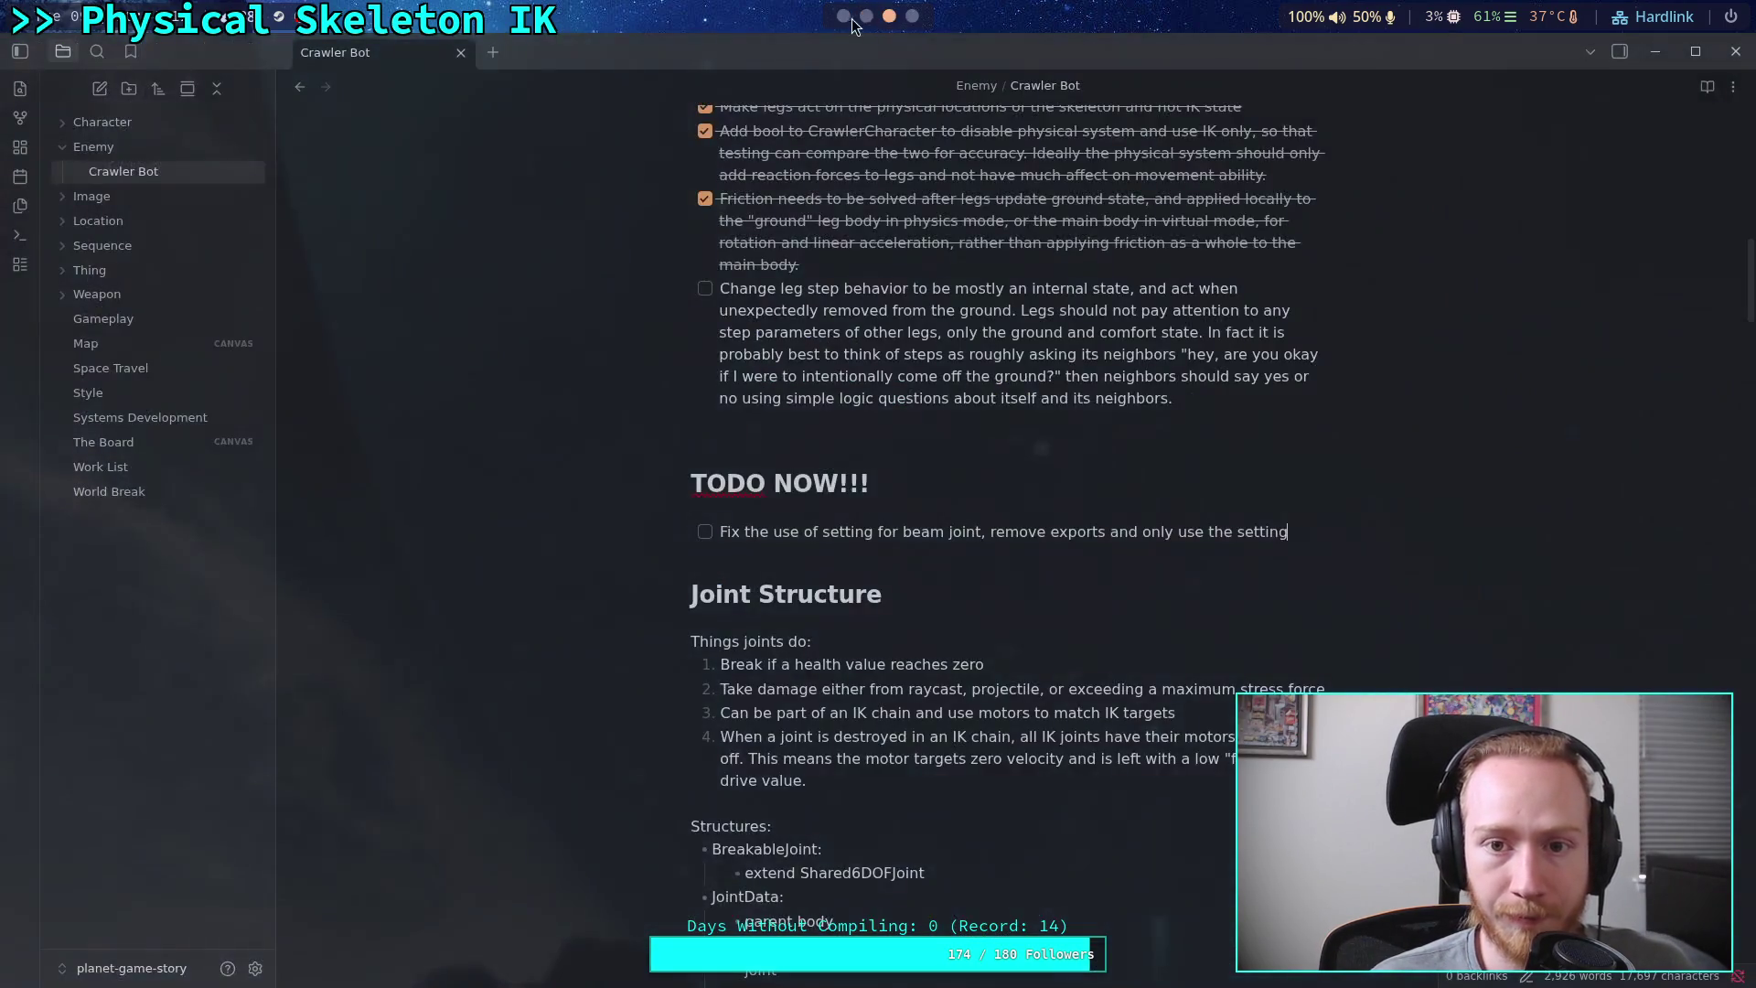
pyautogui.press('super+1')
pyautogui.click(777, 54)
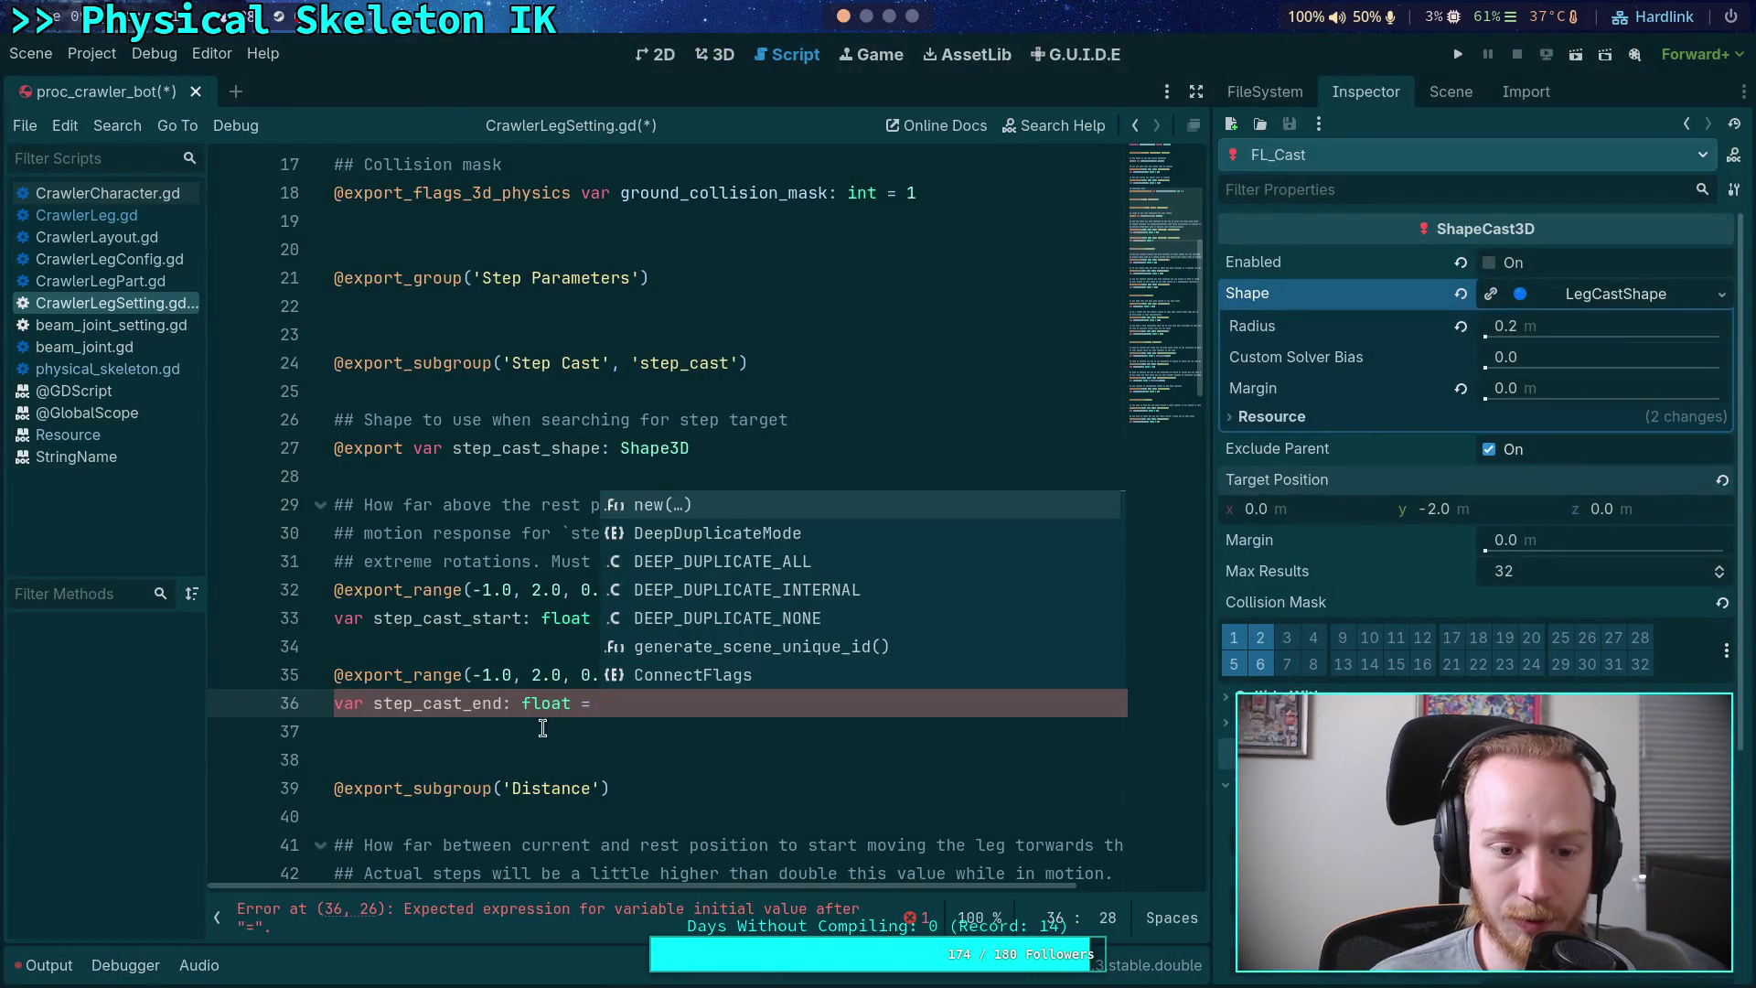
# Set step_cast_end's default to -0.5 and add the comment 'How far below the rest position of the leg to end the cast.'.
pyautogui.write('-0.5')
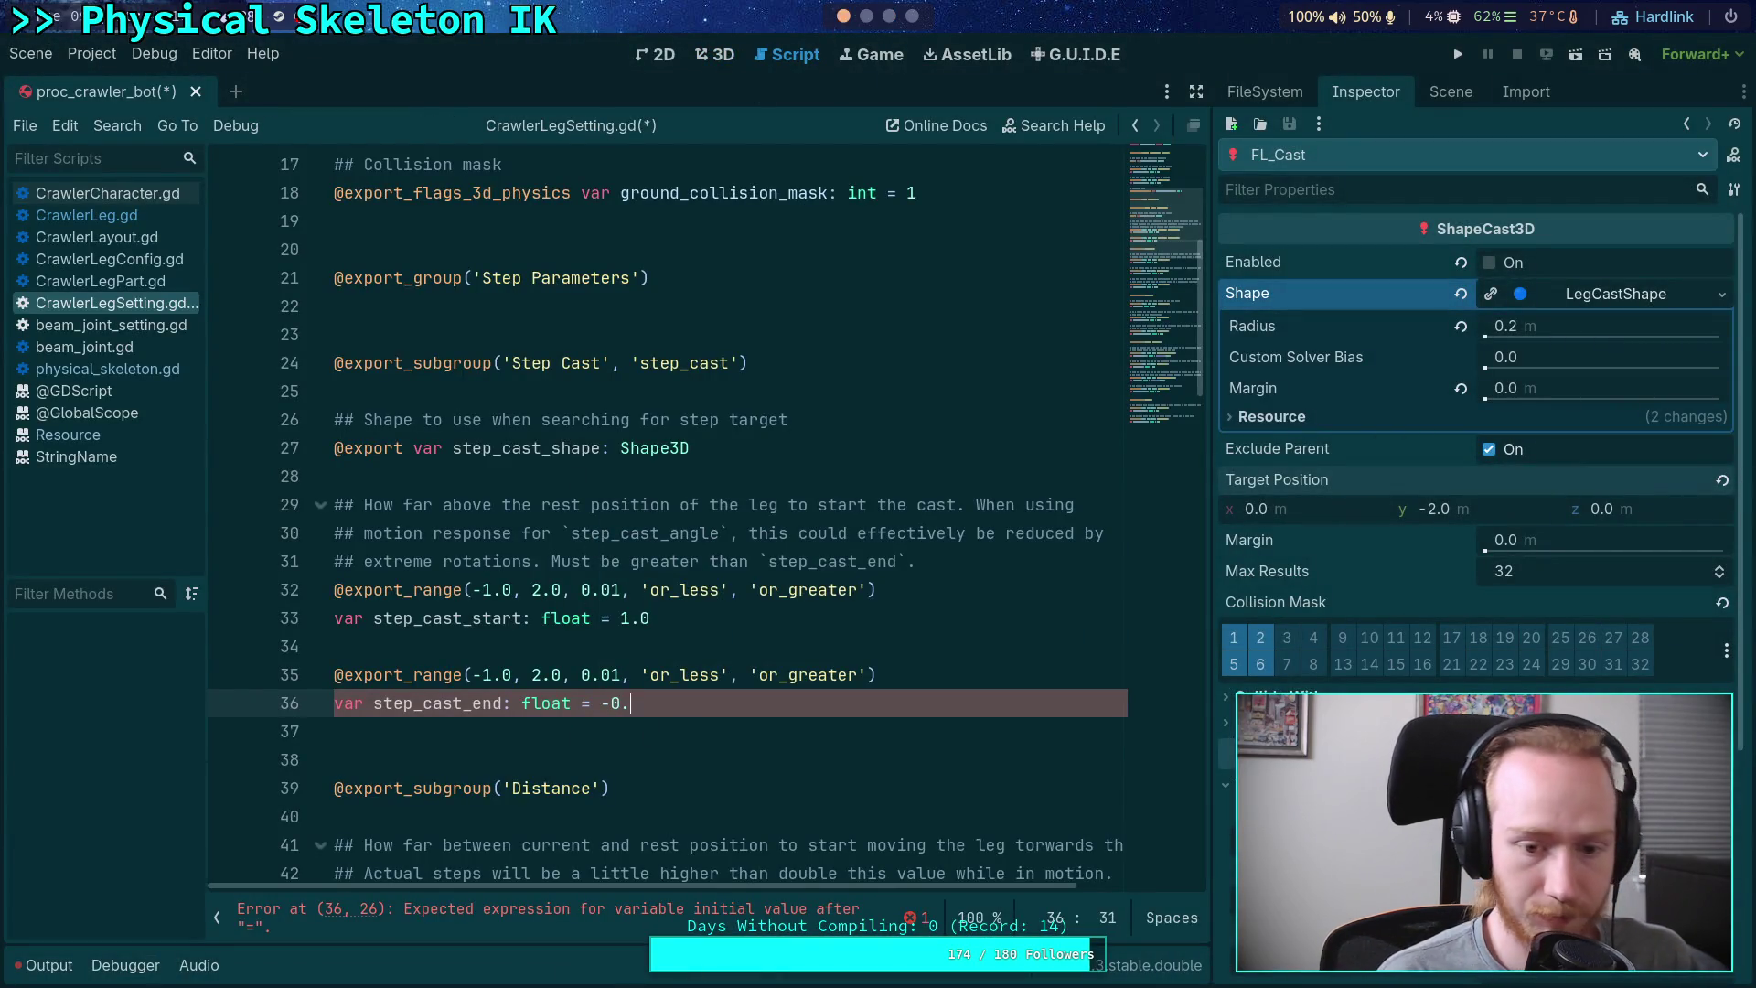
pyautogui.press('Up')
pyautogui.press('Up')
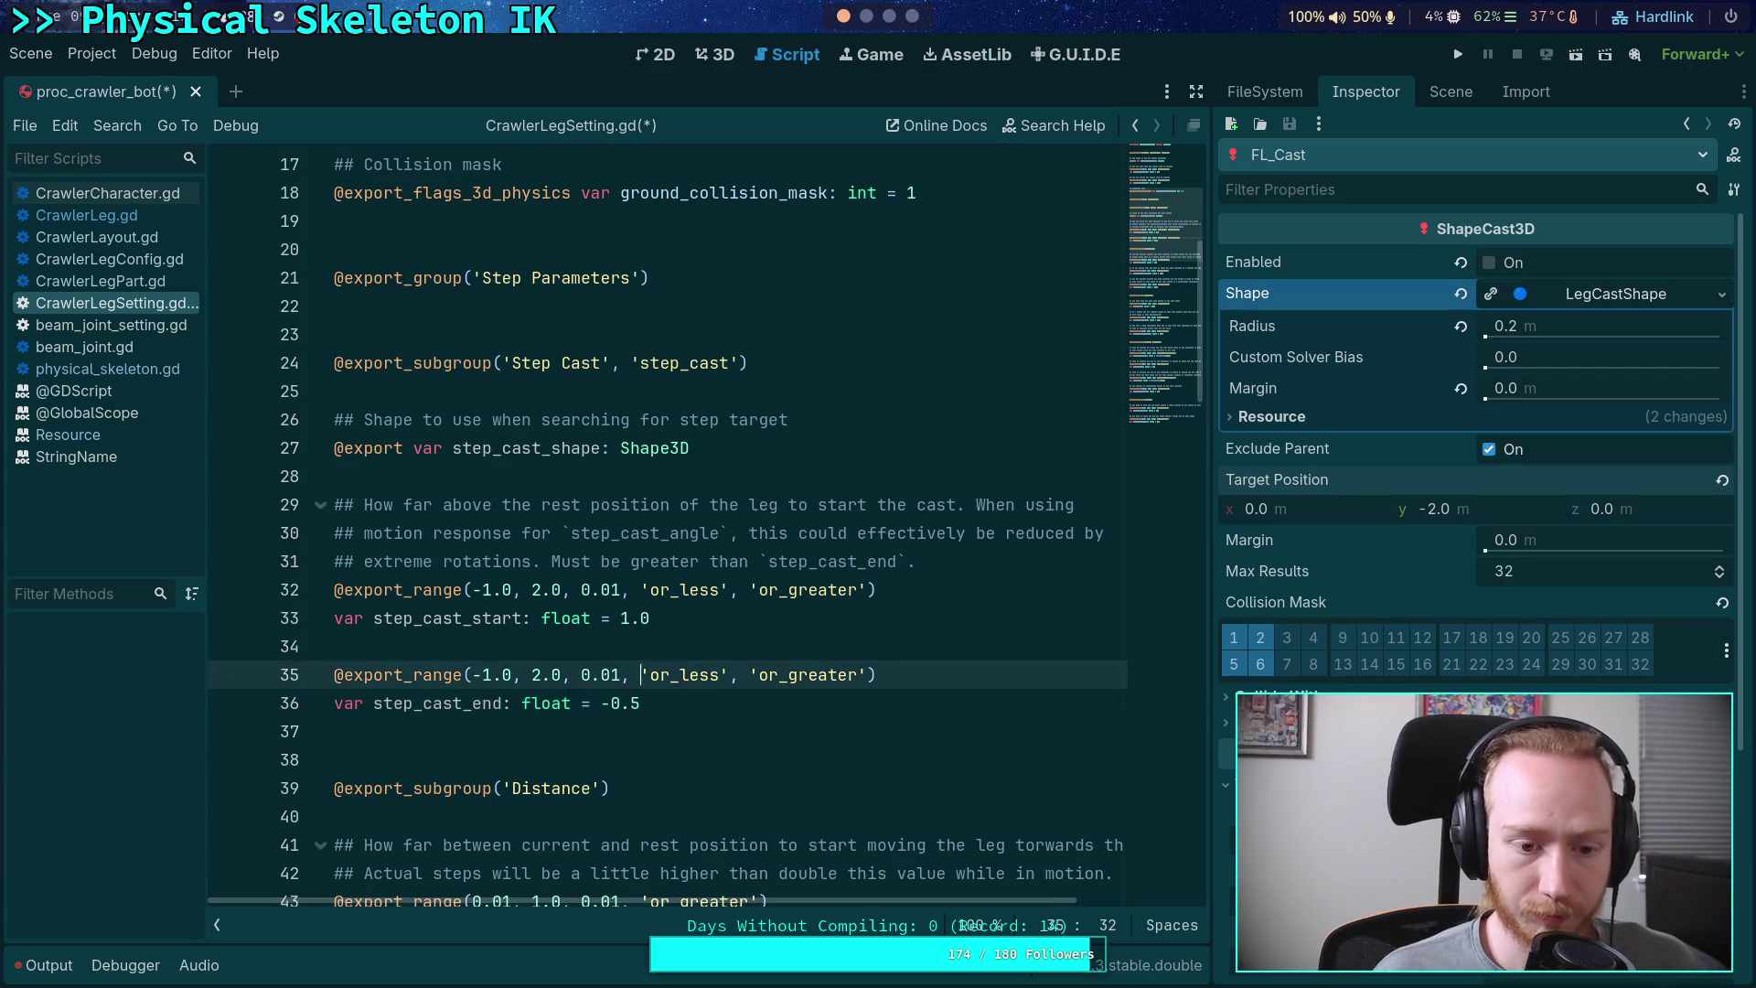
pyautogui.press('Return')
pyautogui.write('@')
pyautogui.press('BackSpace')
pyautogui.write('## How far b')
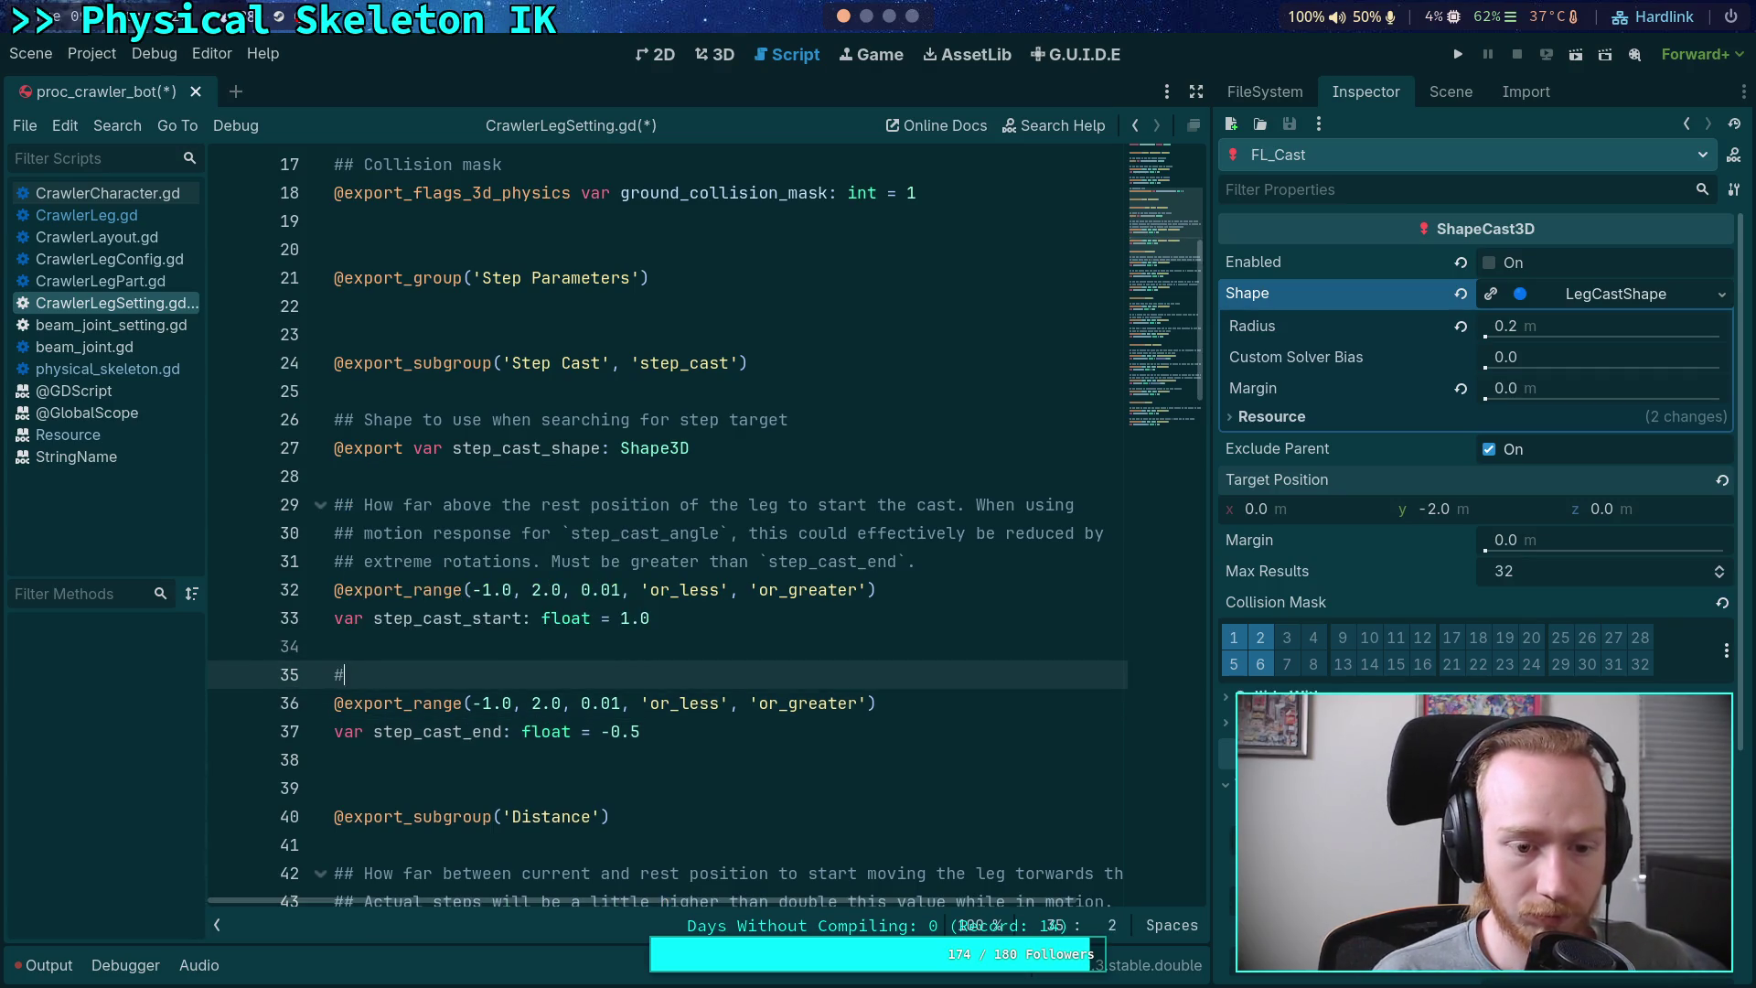
pyautogui.write('elow the res')
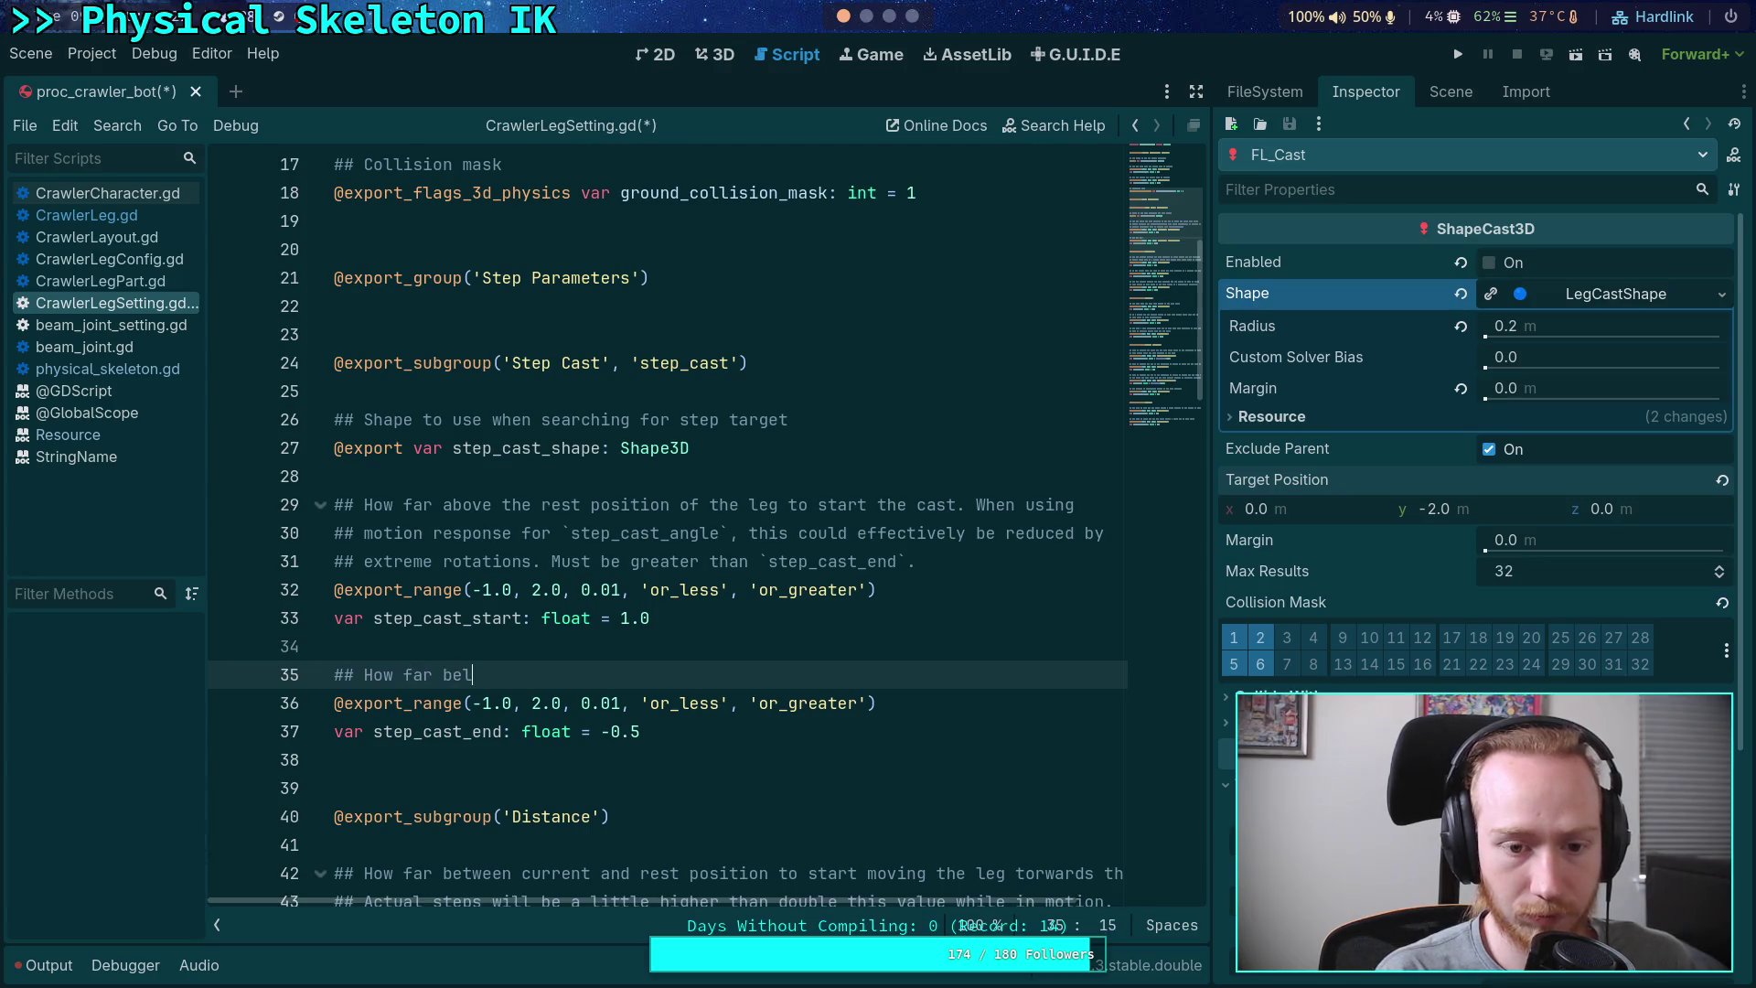
pyautogui.write('t position of ')
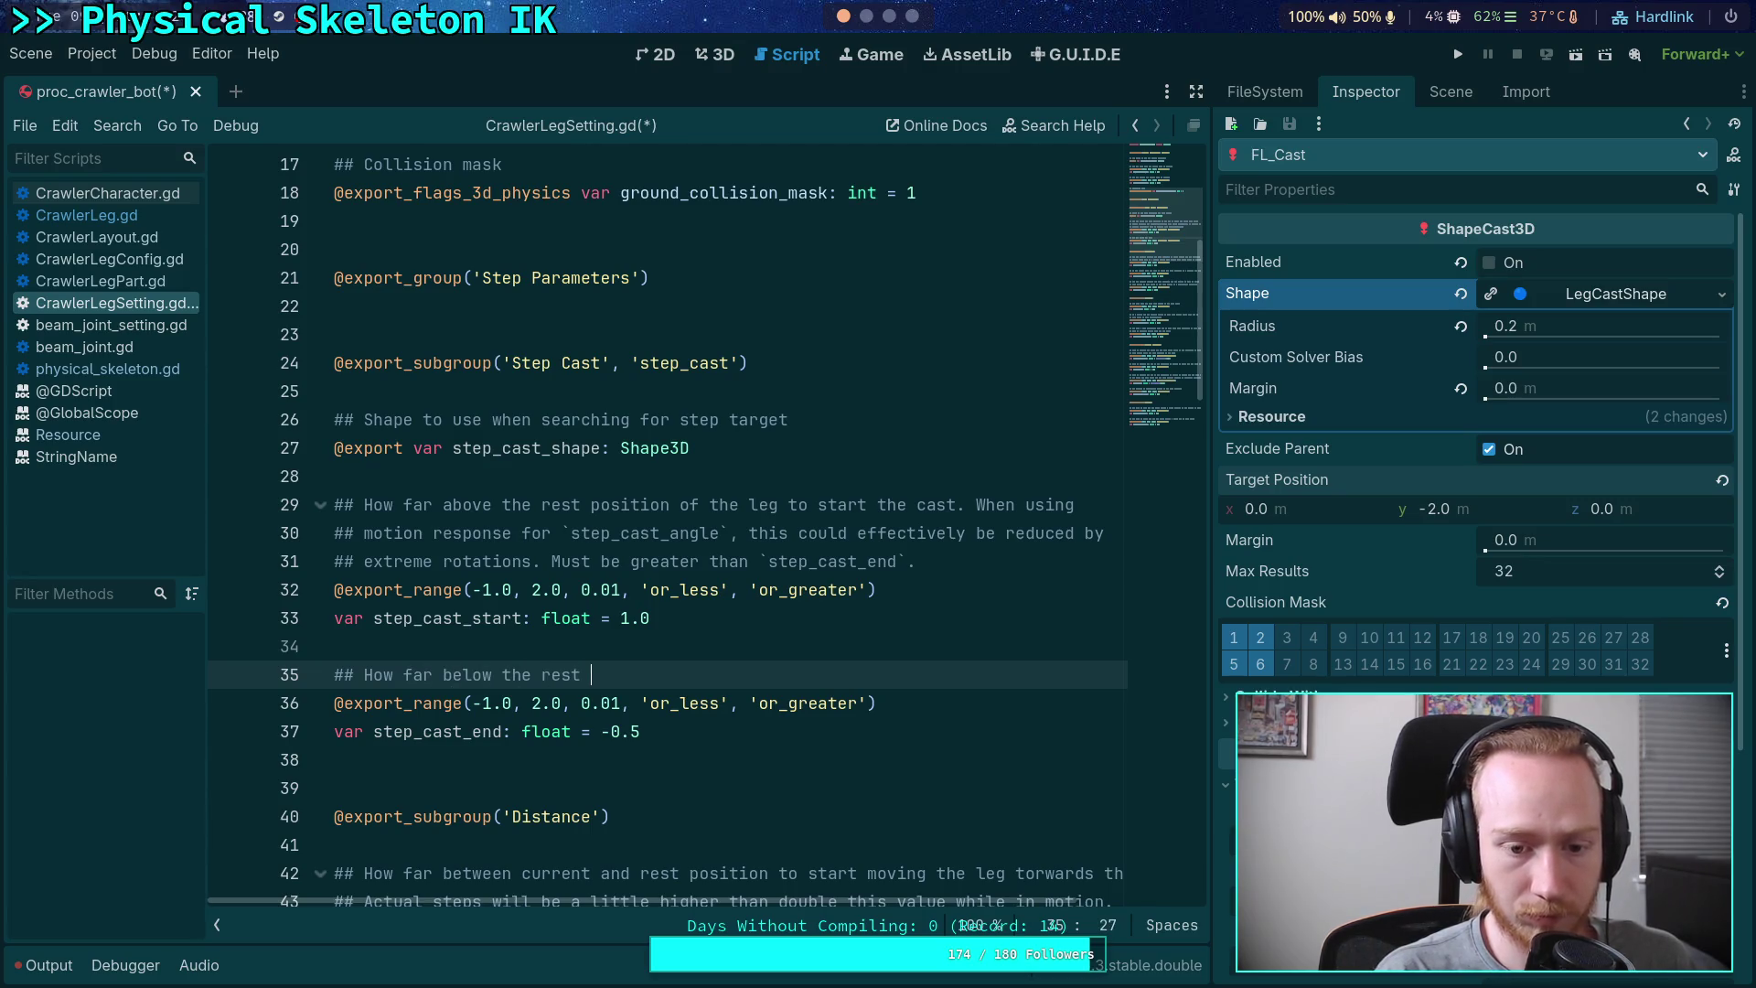
pyautogui.write('the leg to e')
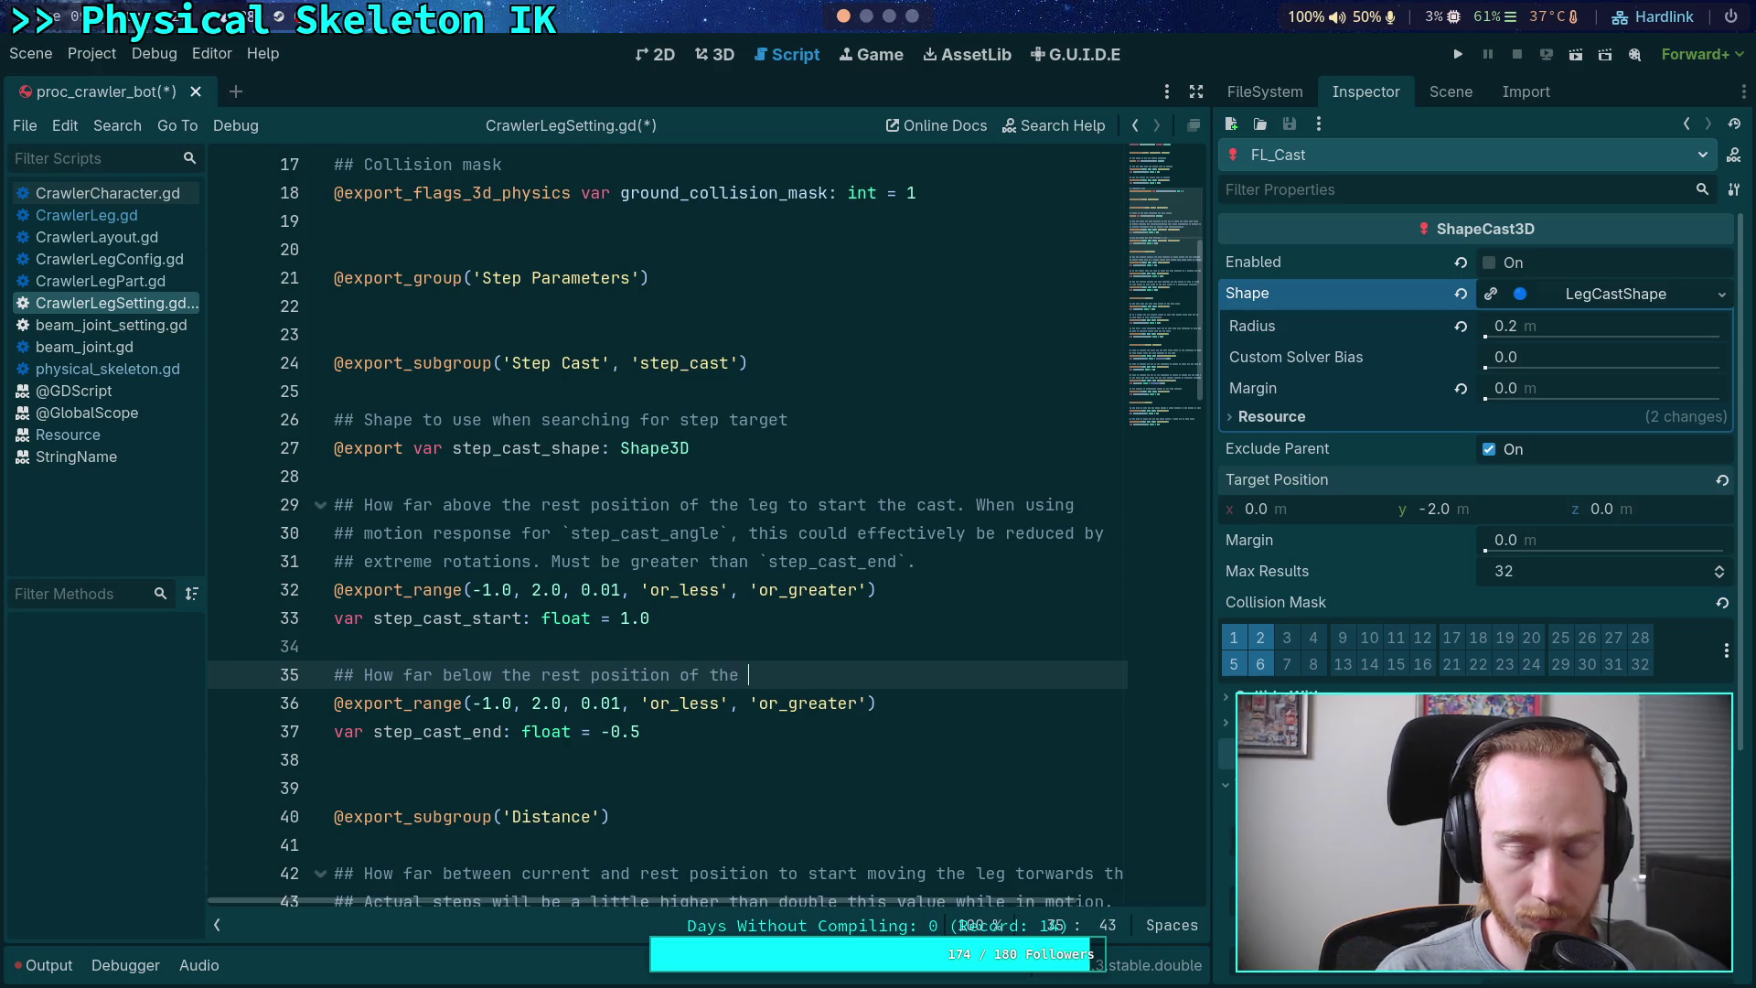
pyautogui.write('nd the cast.')
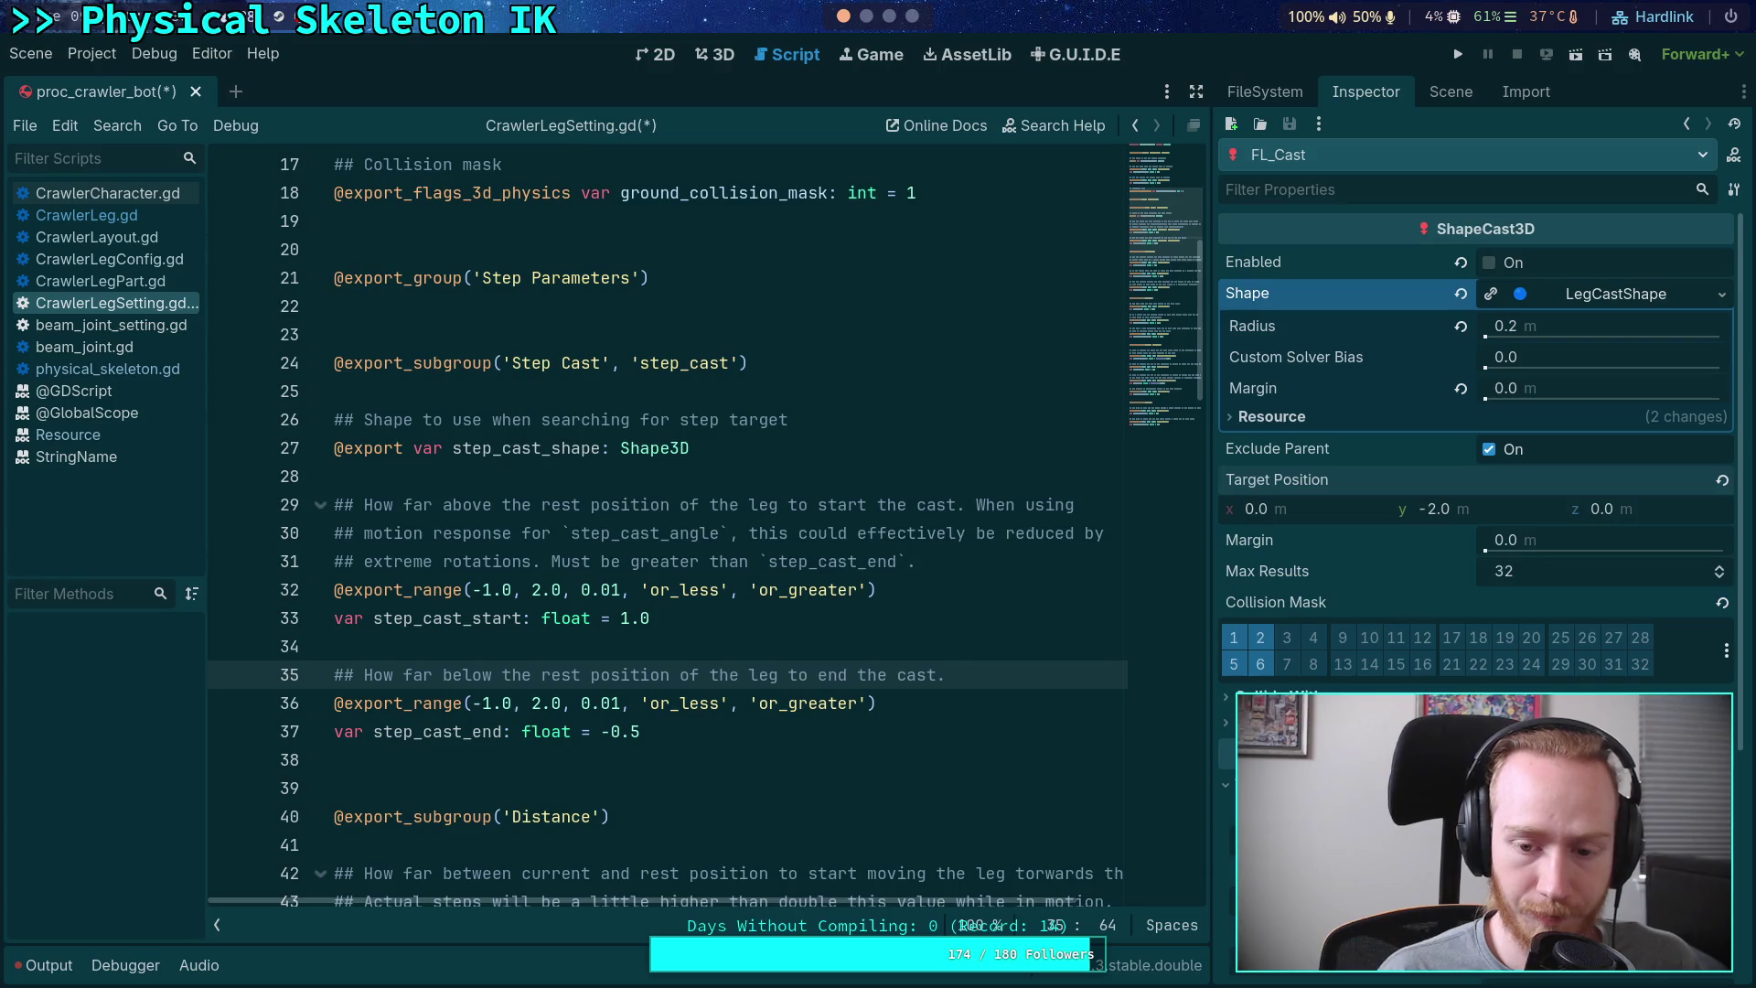
# Add comment lines: like `step_cast_start` it could be raised by extreme rotations, and must be less than `step_cast_start`; save.
pyautogui.write('Like ')
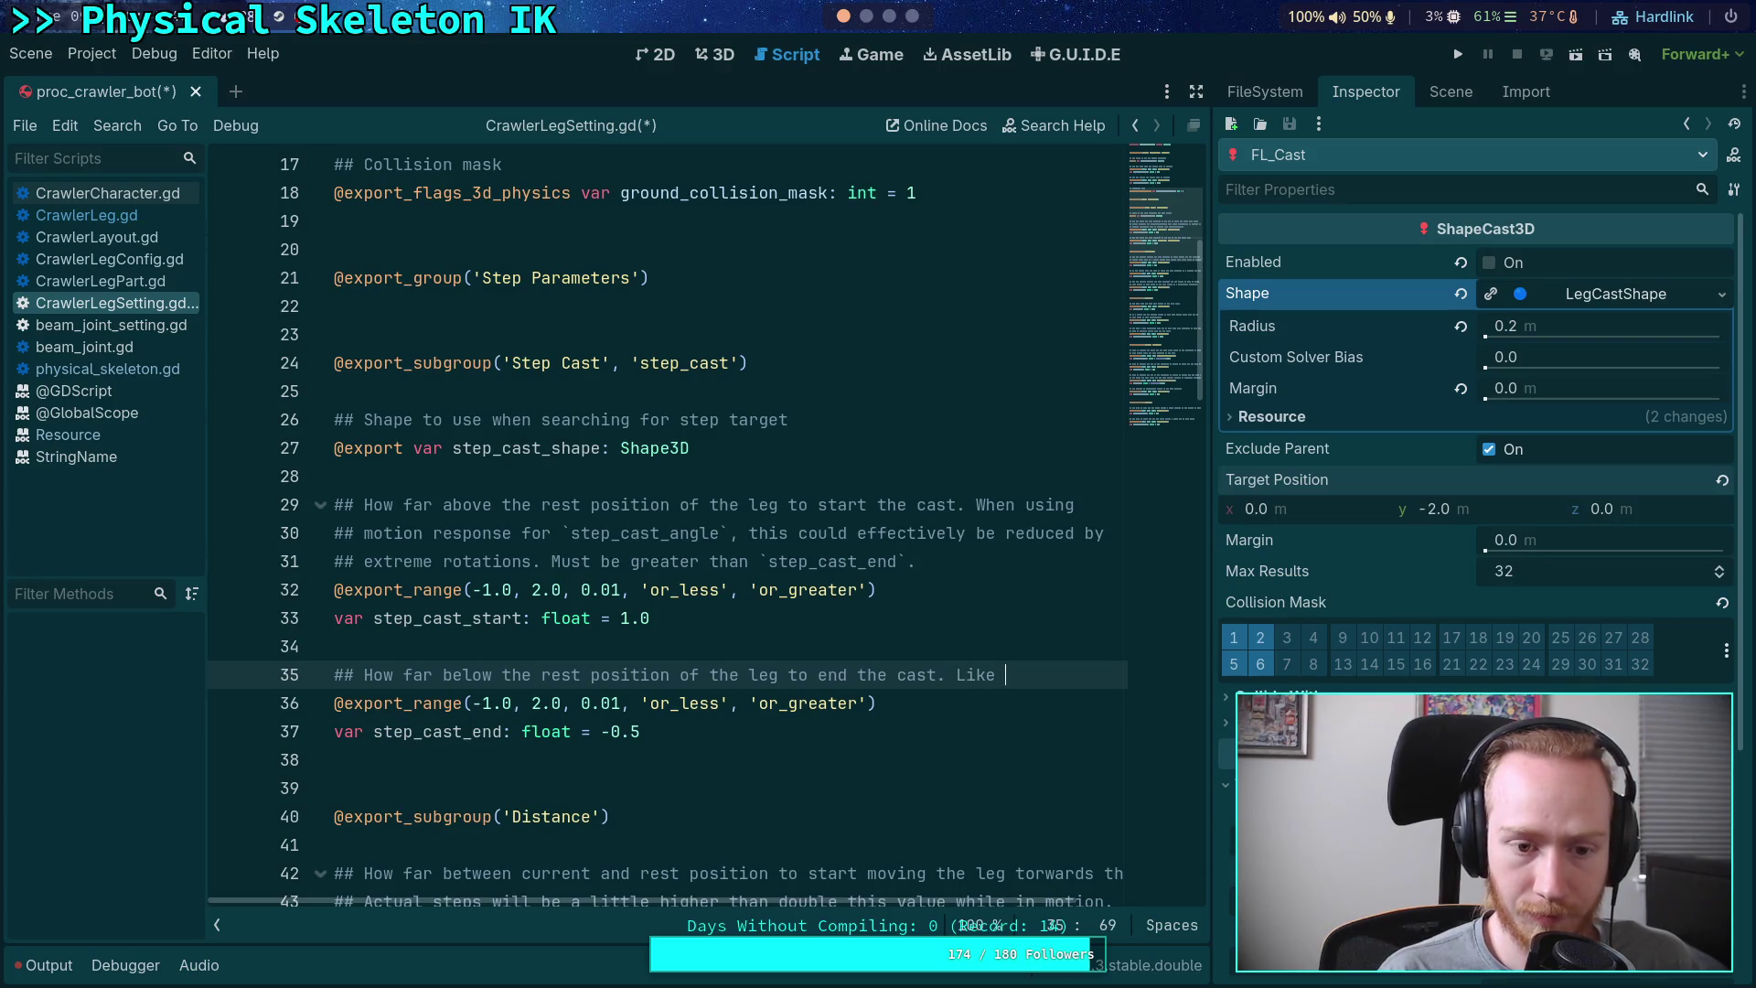
pyautogui.write('`st')
pyautogui.press('BackSpace')
pyautogui.press('BackSpace')
pyautogui.press('BackSpace')
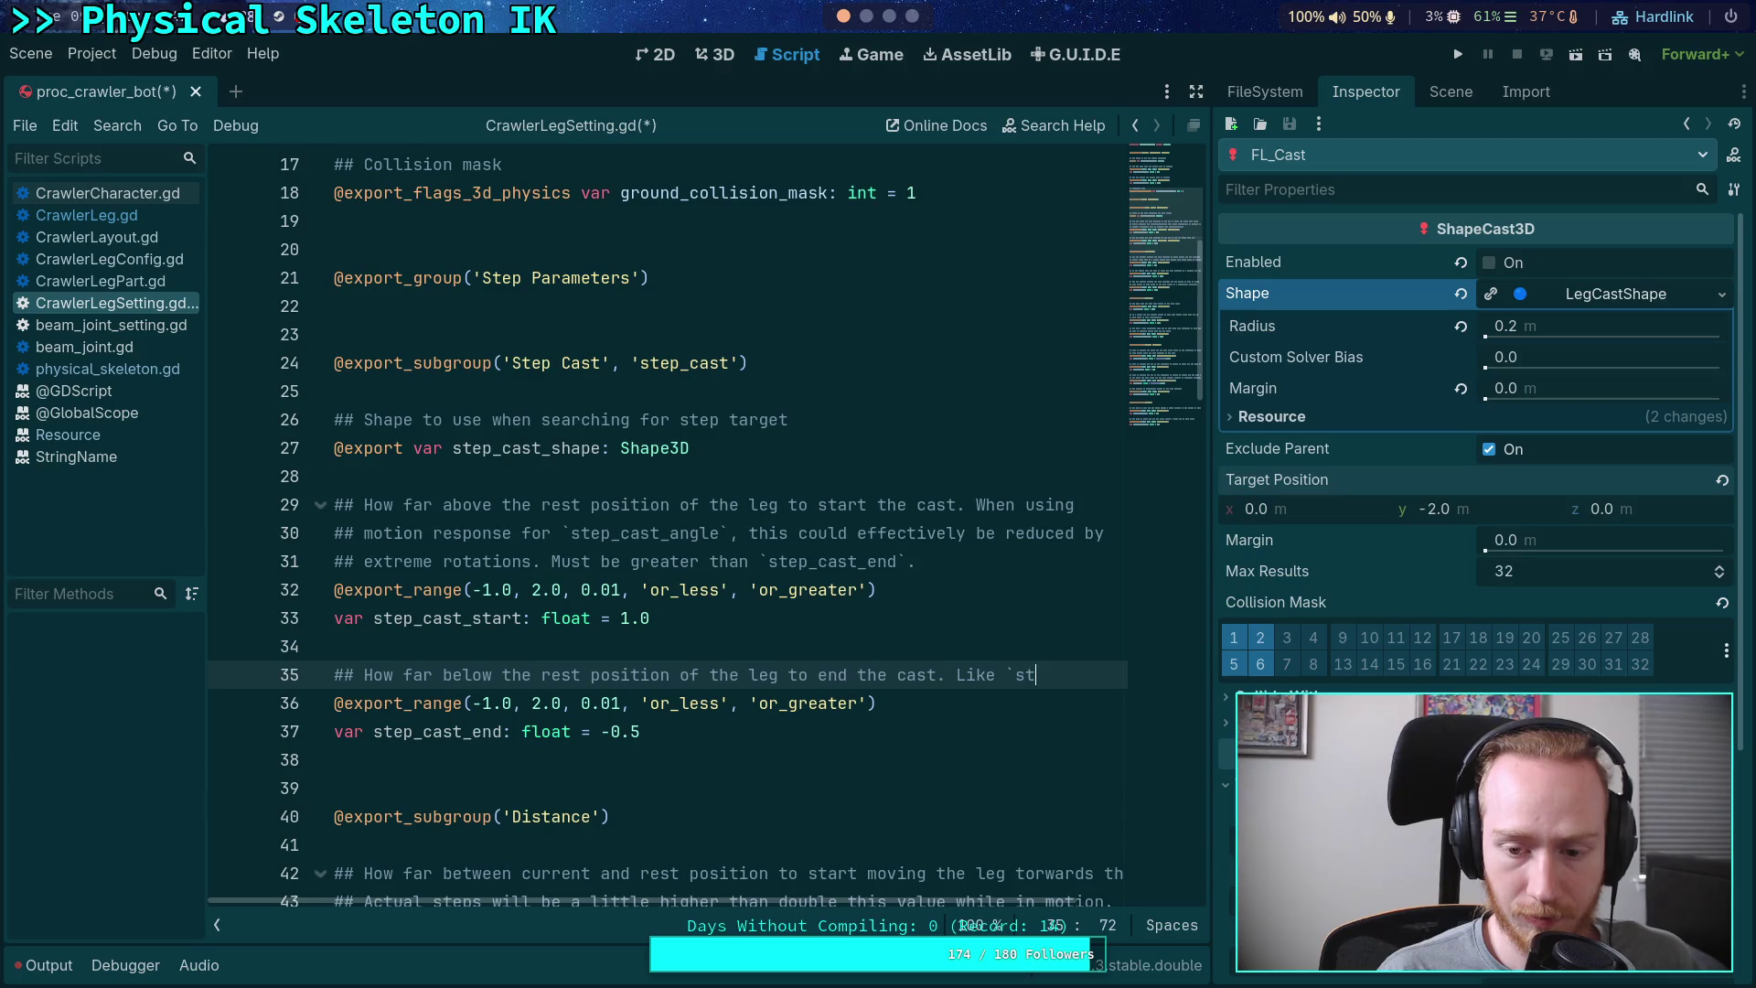
pyautogui.press('Return')
pyautogui.write('## `st')
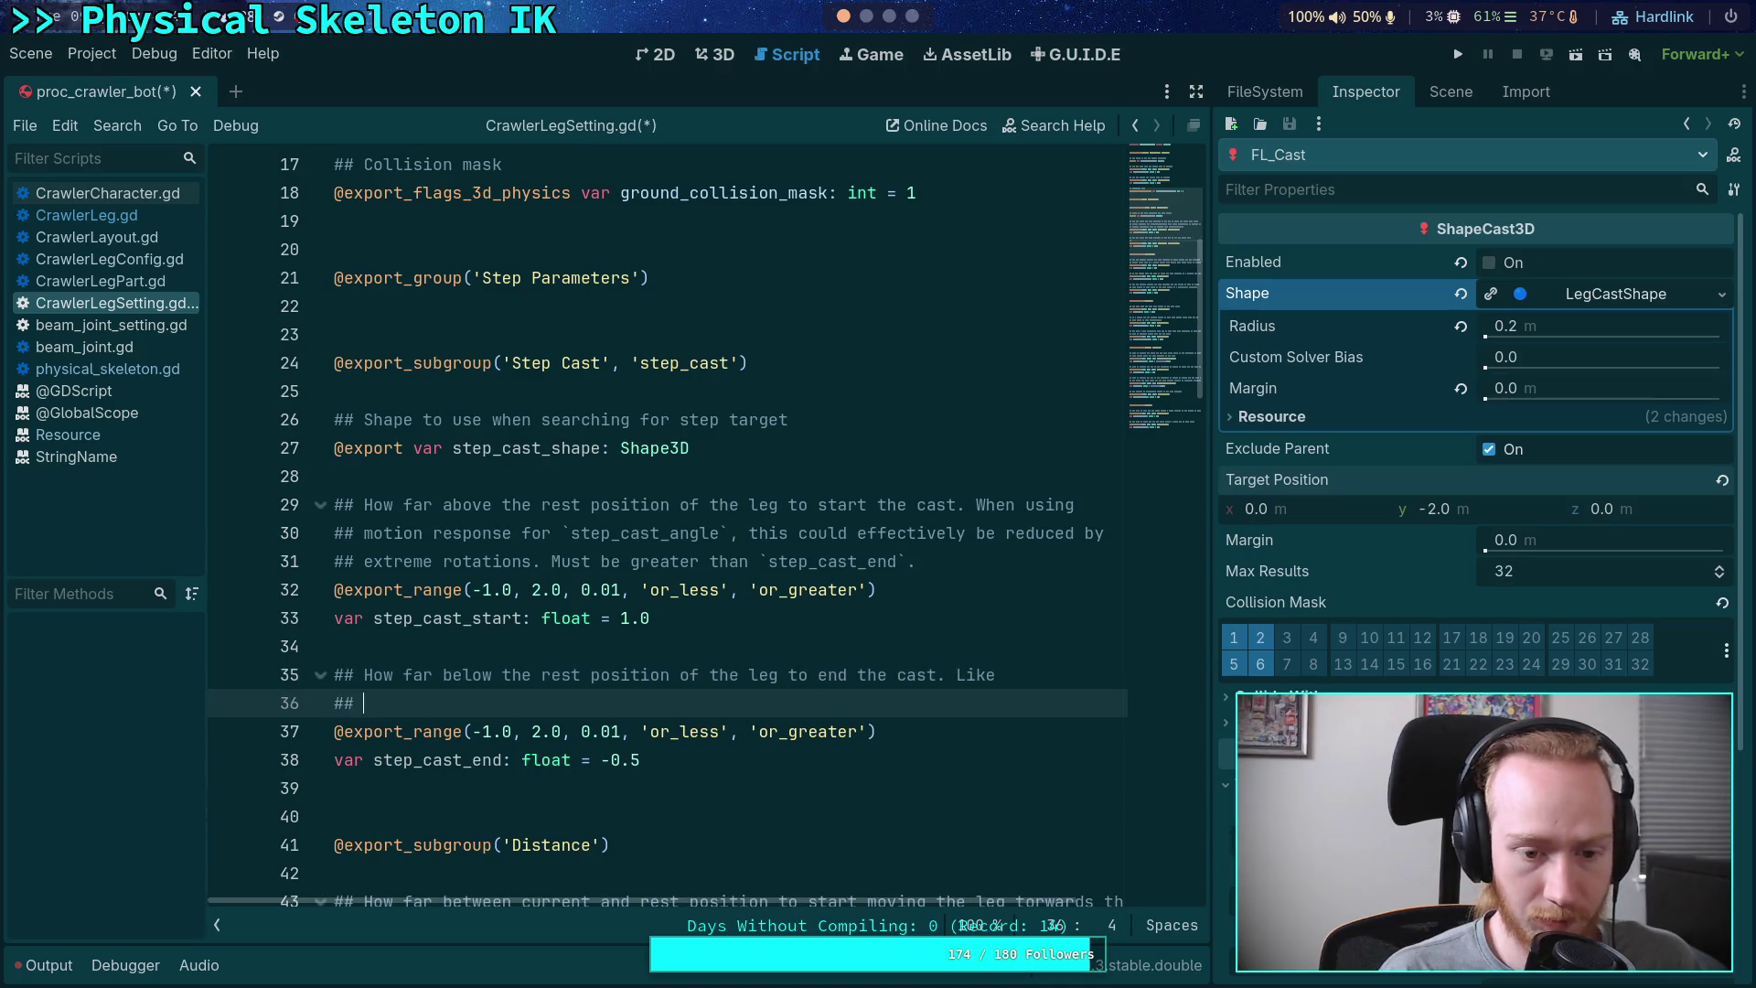
pyautogui.write('ep_cast_start`, ')
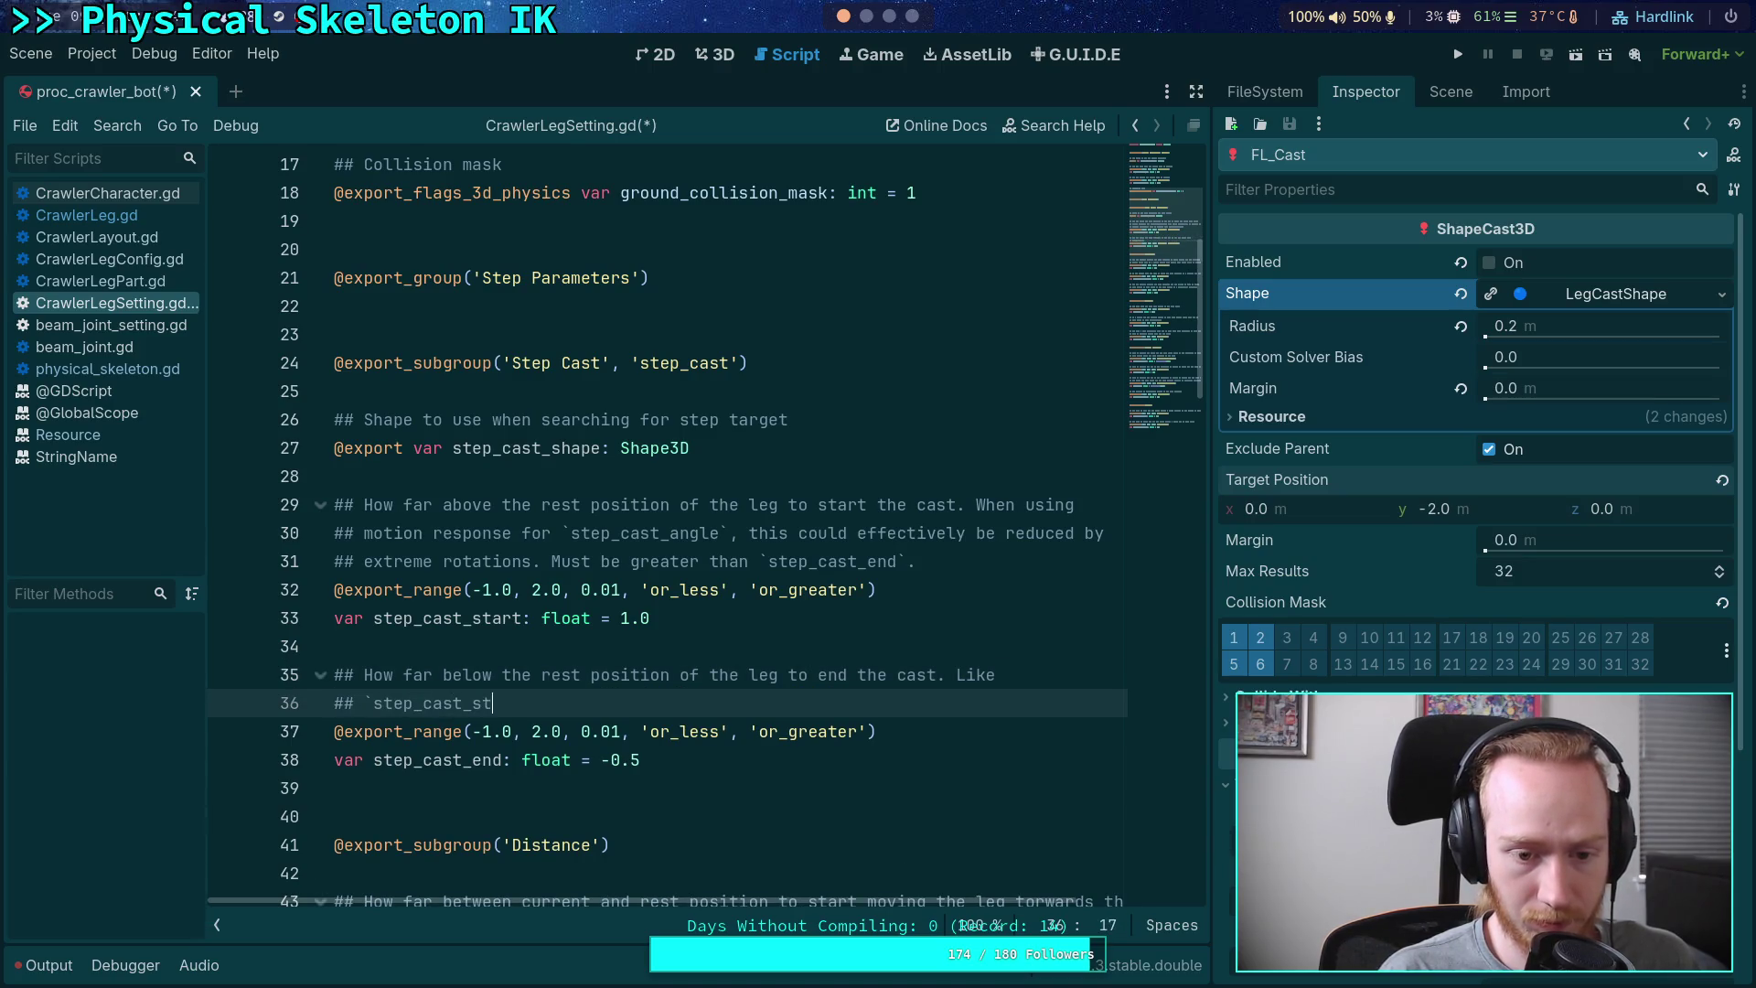
pyautogui.write('this could effec')
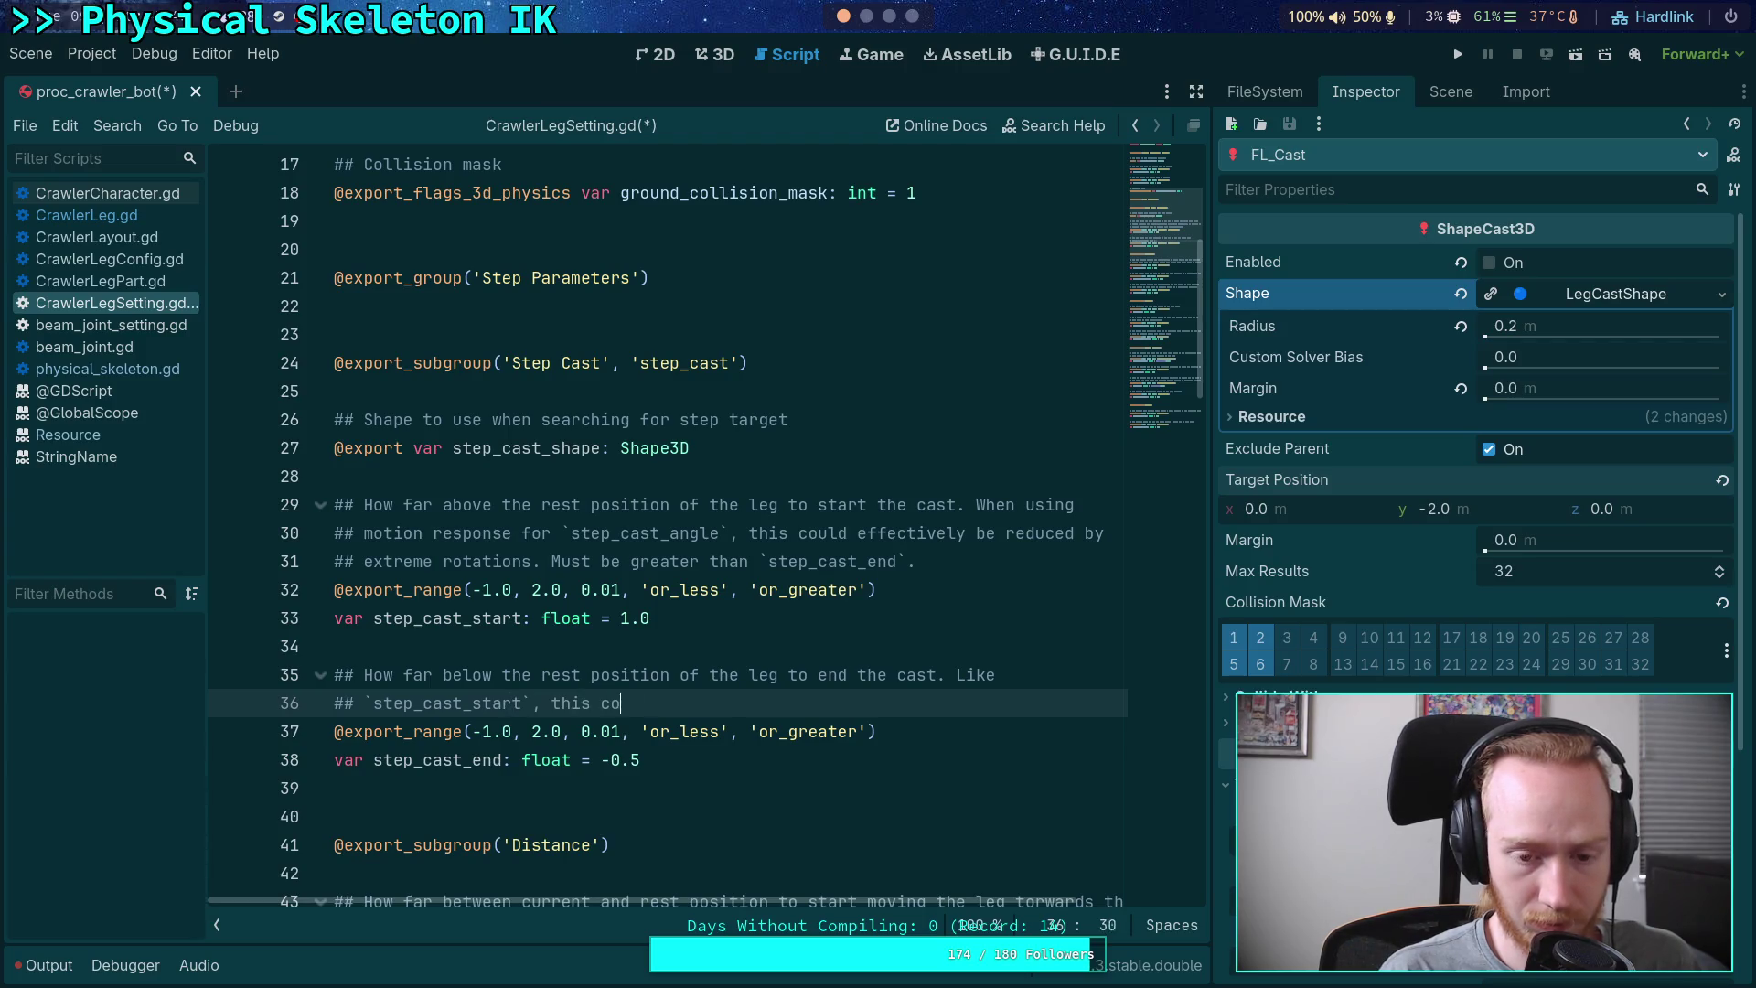
pyautogui.write('tively be')
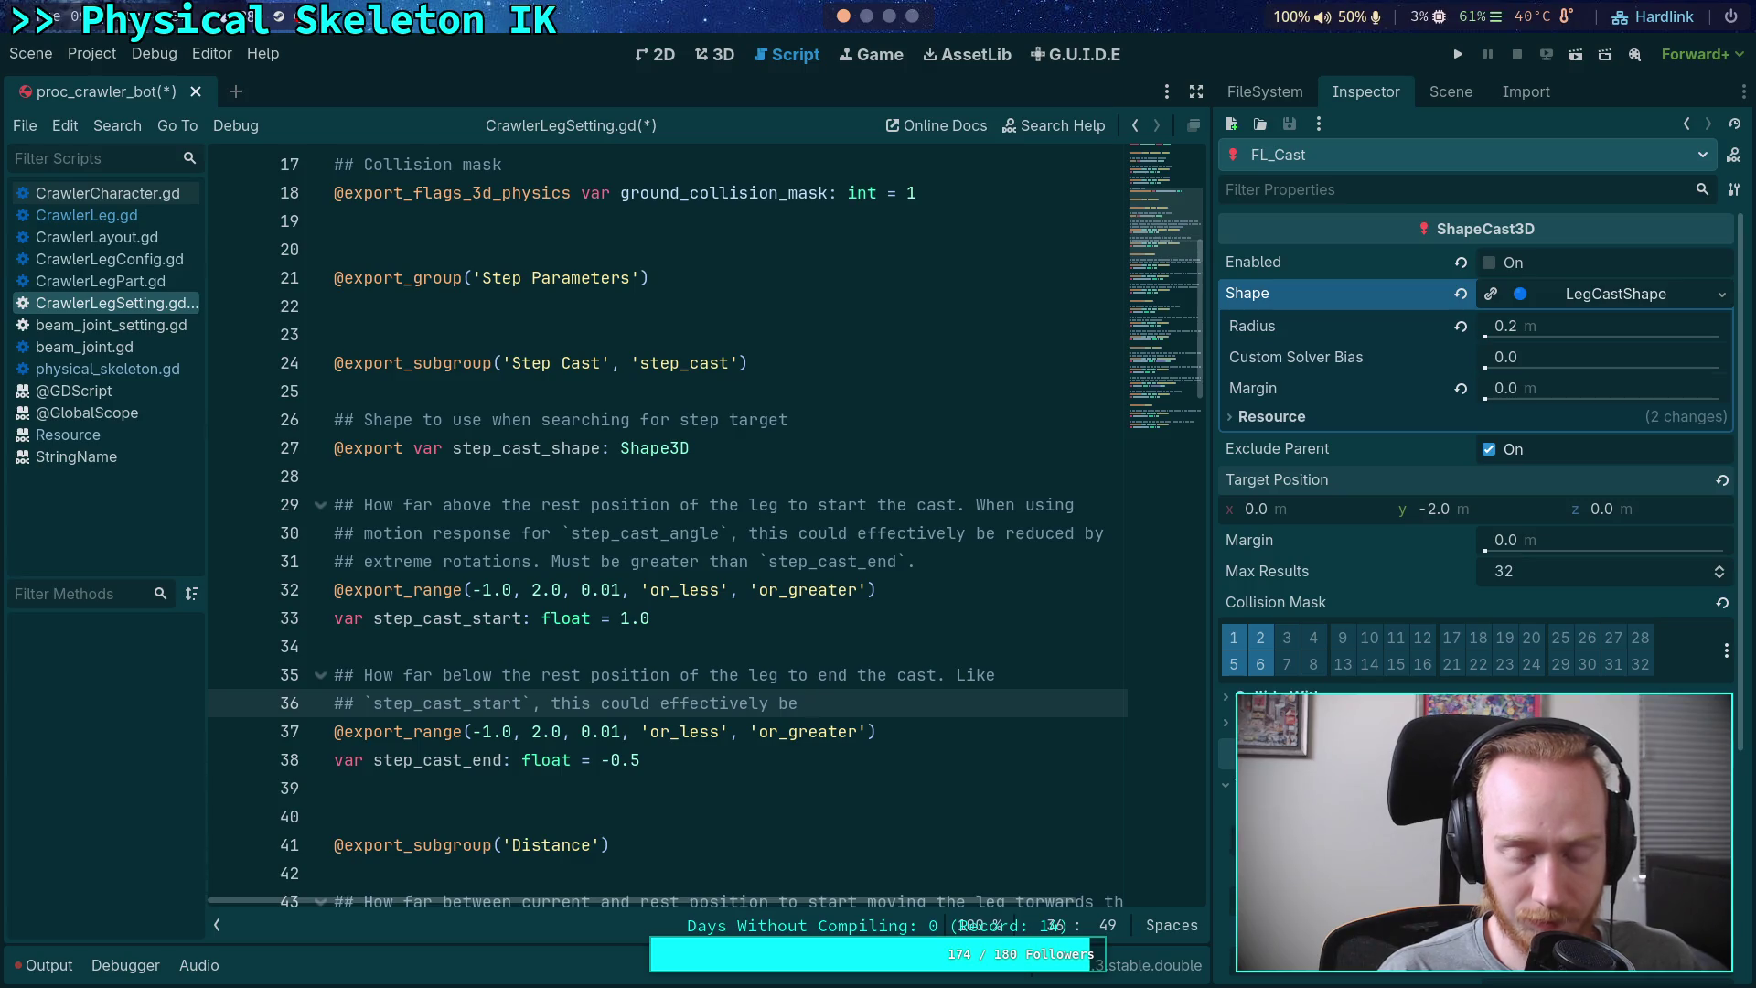
pyautogui.write('aised when')
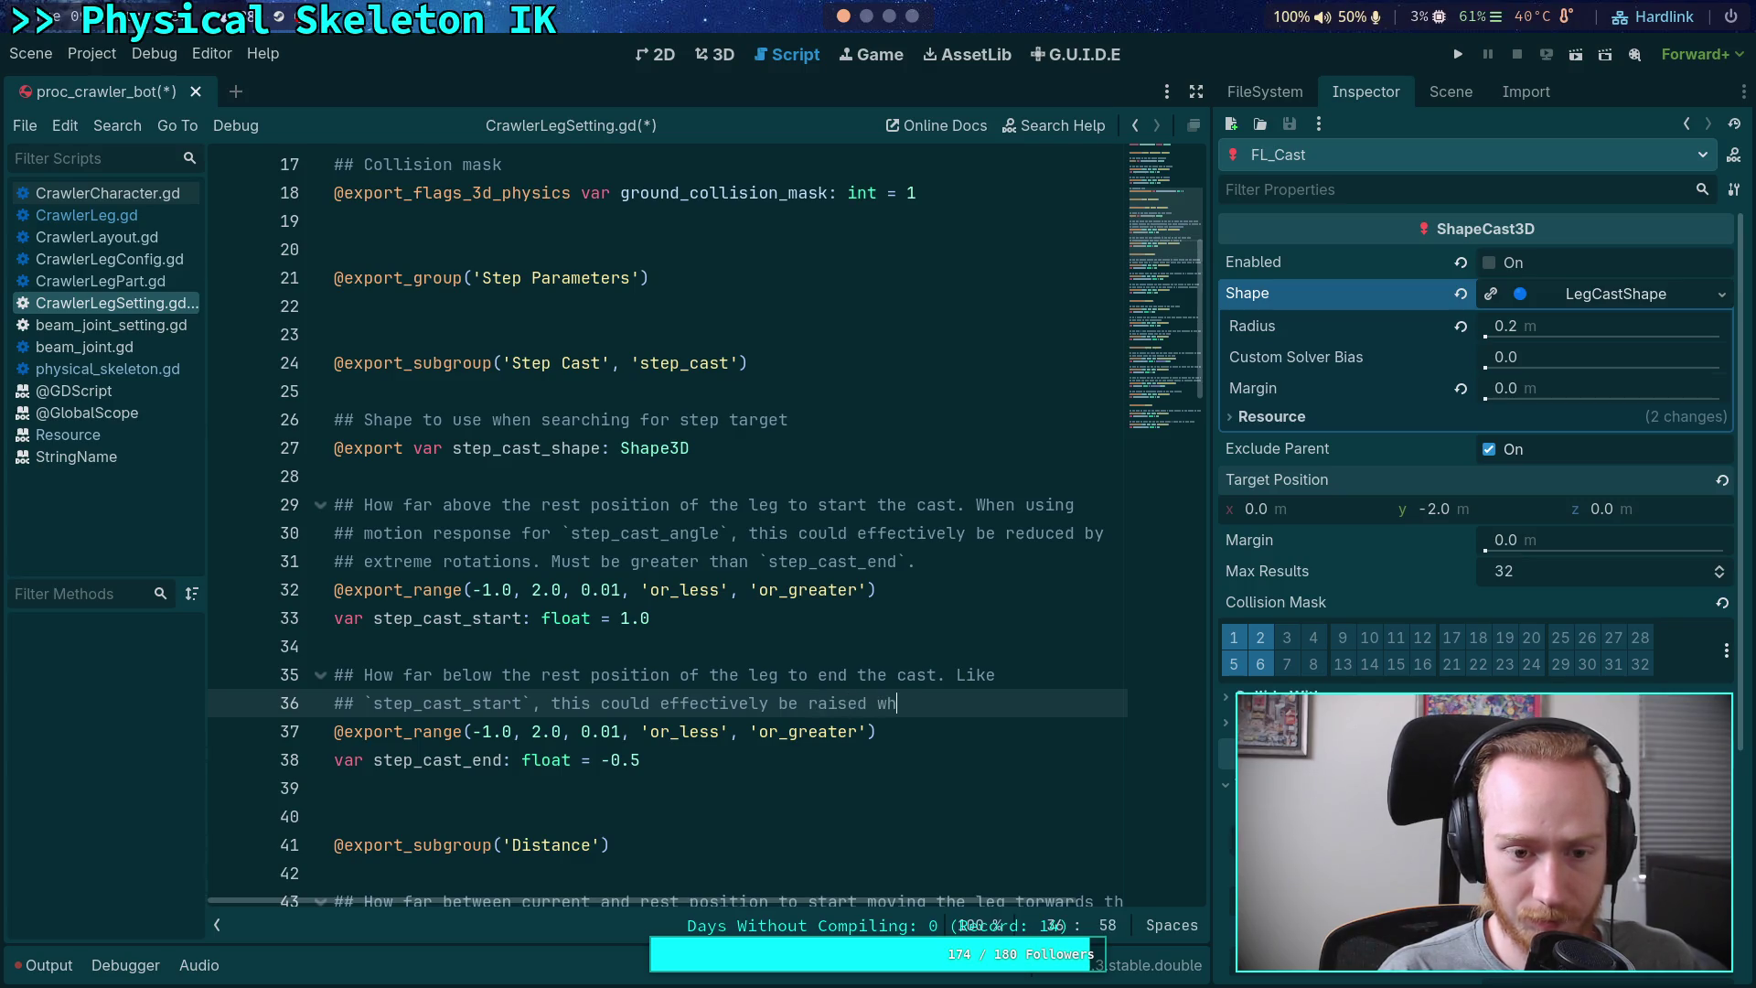
pyautogui.press('BackSpace')
pyautogui.press('BackSpace')
pyautogui.press('BackSpace')
pyautogui.write('by extreme `step_cast')
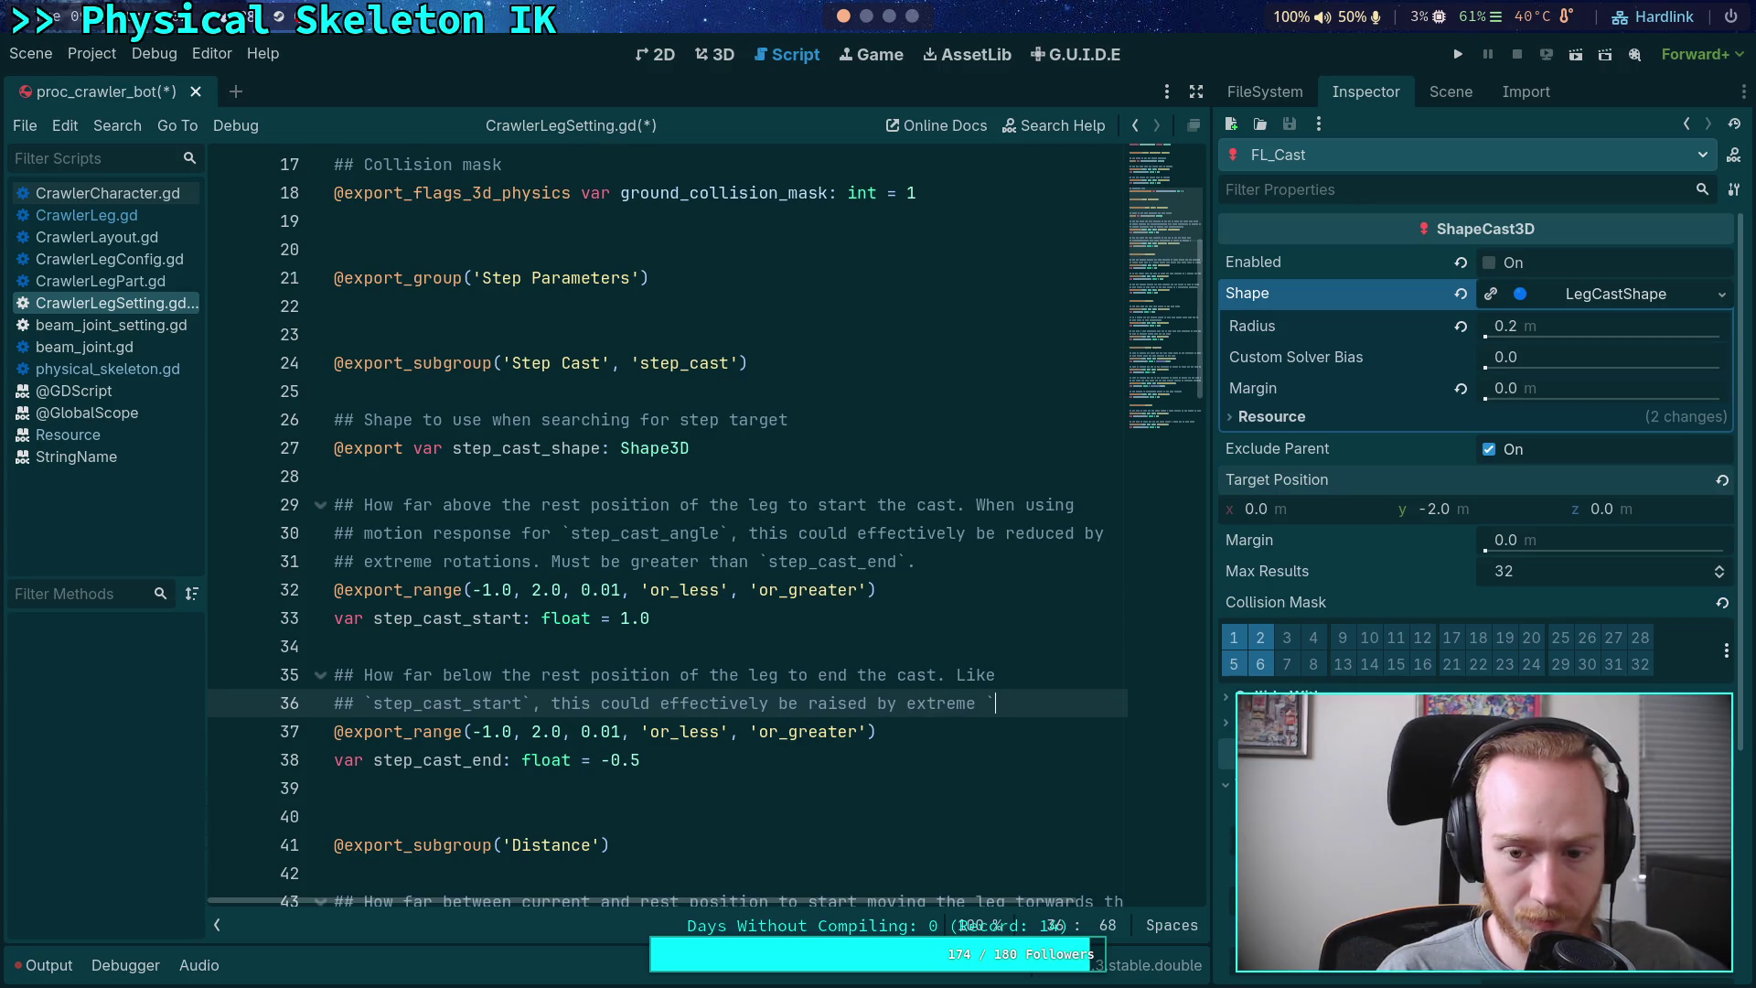
pyautogui.write('gle`.')
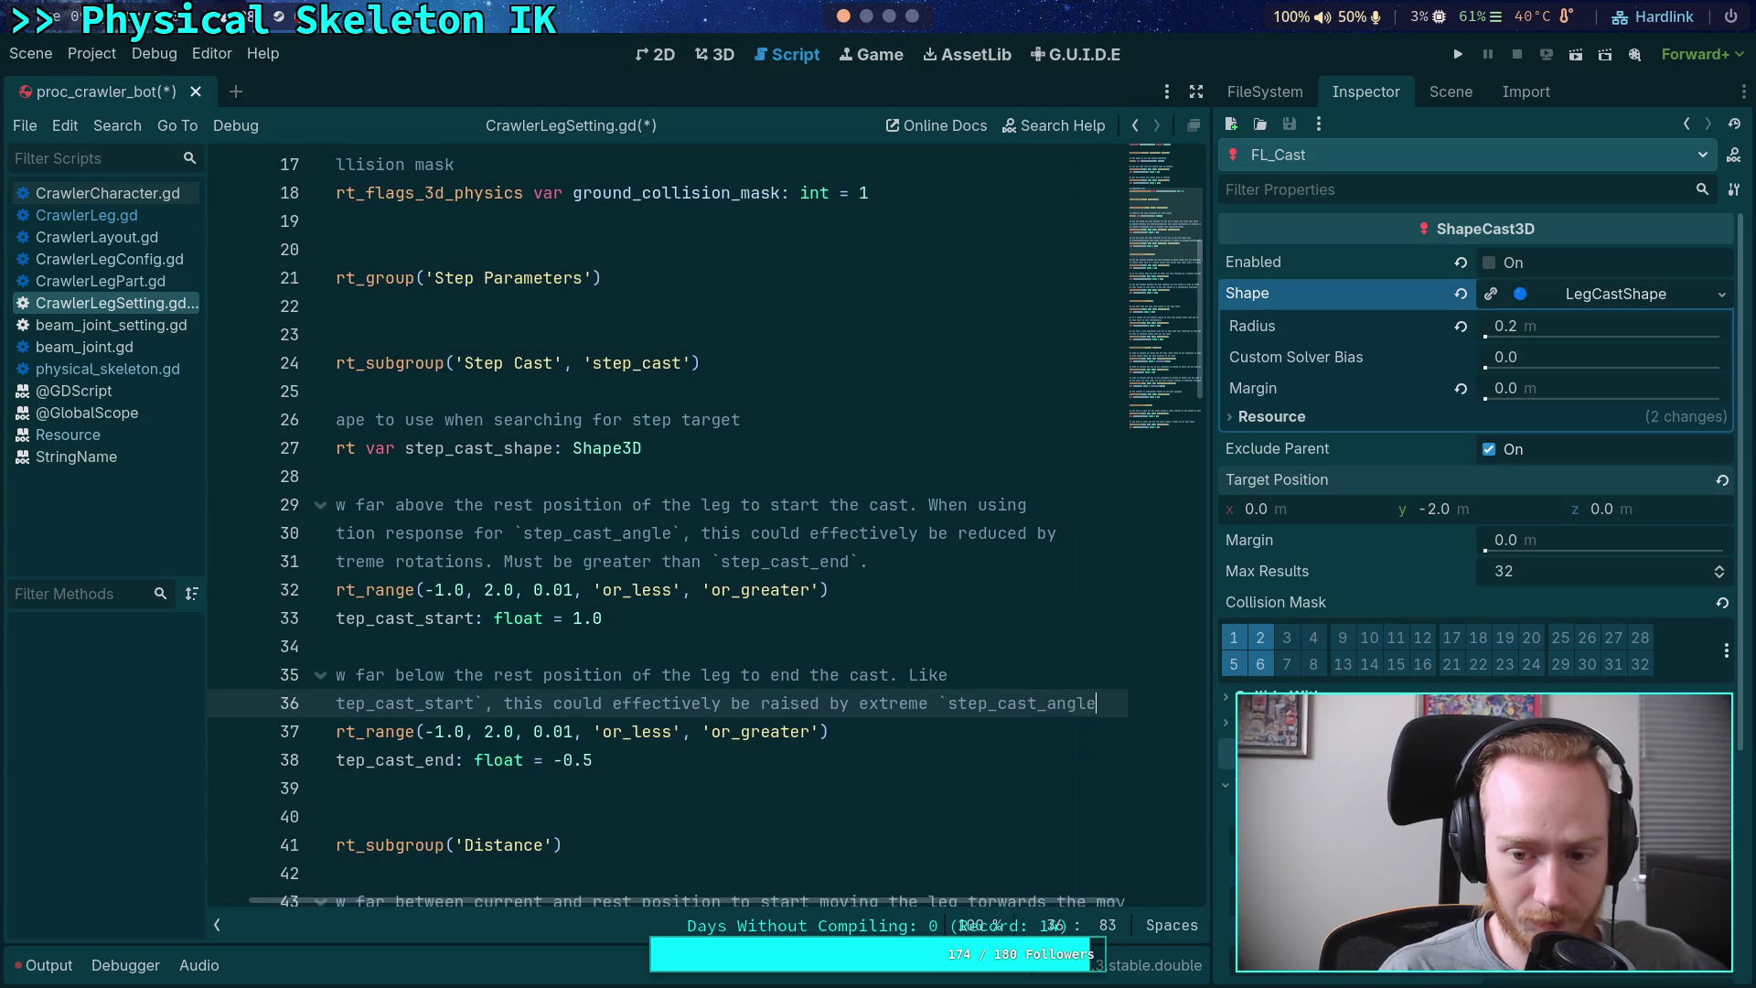
pyautogui.press('Return')
pyautogui.write('## rotations.')
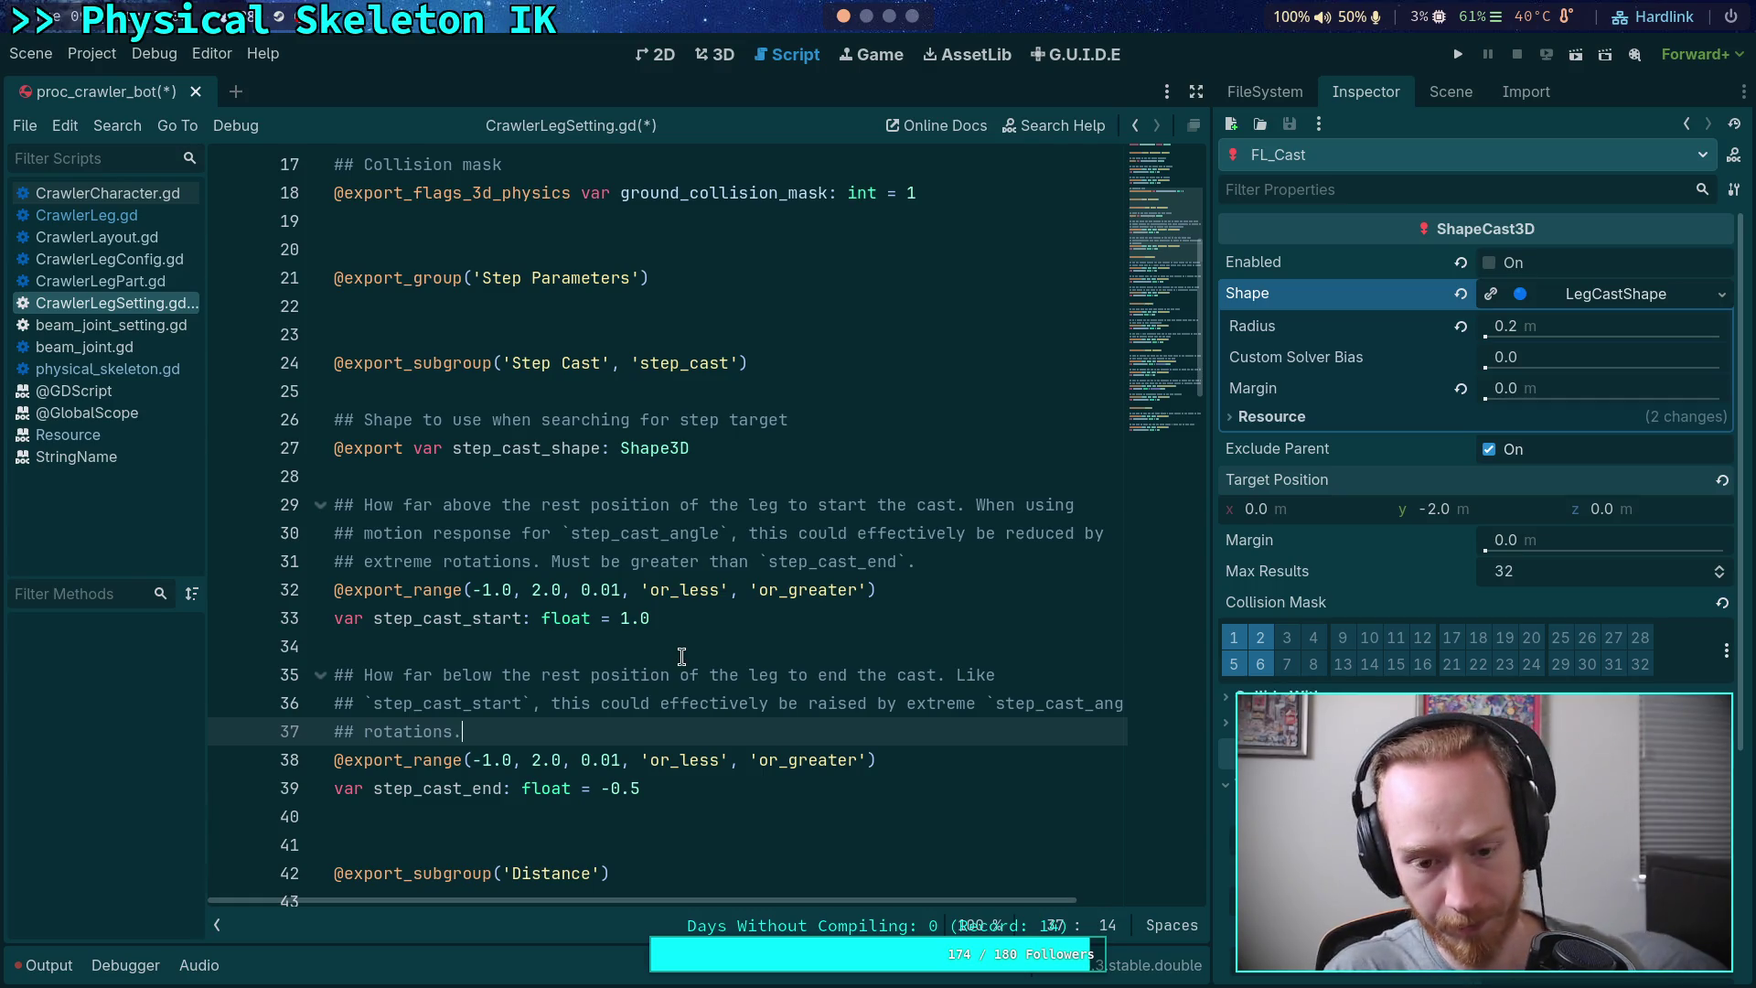
pyautogui.write(' Must be less ')
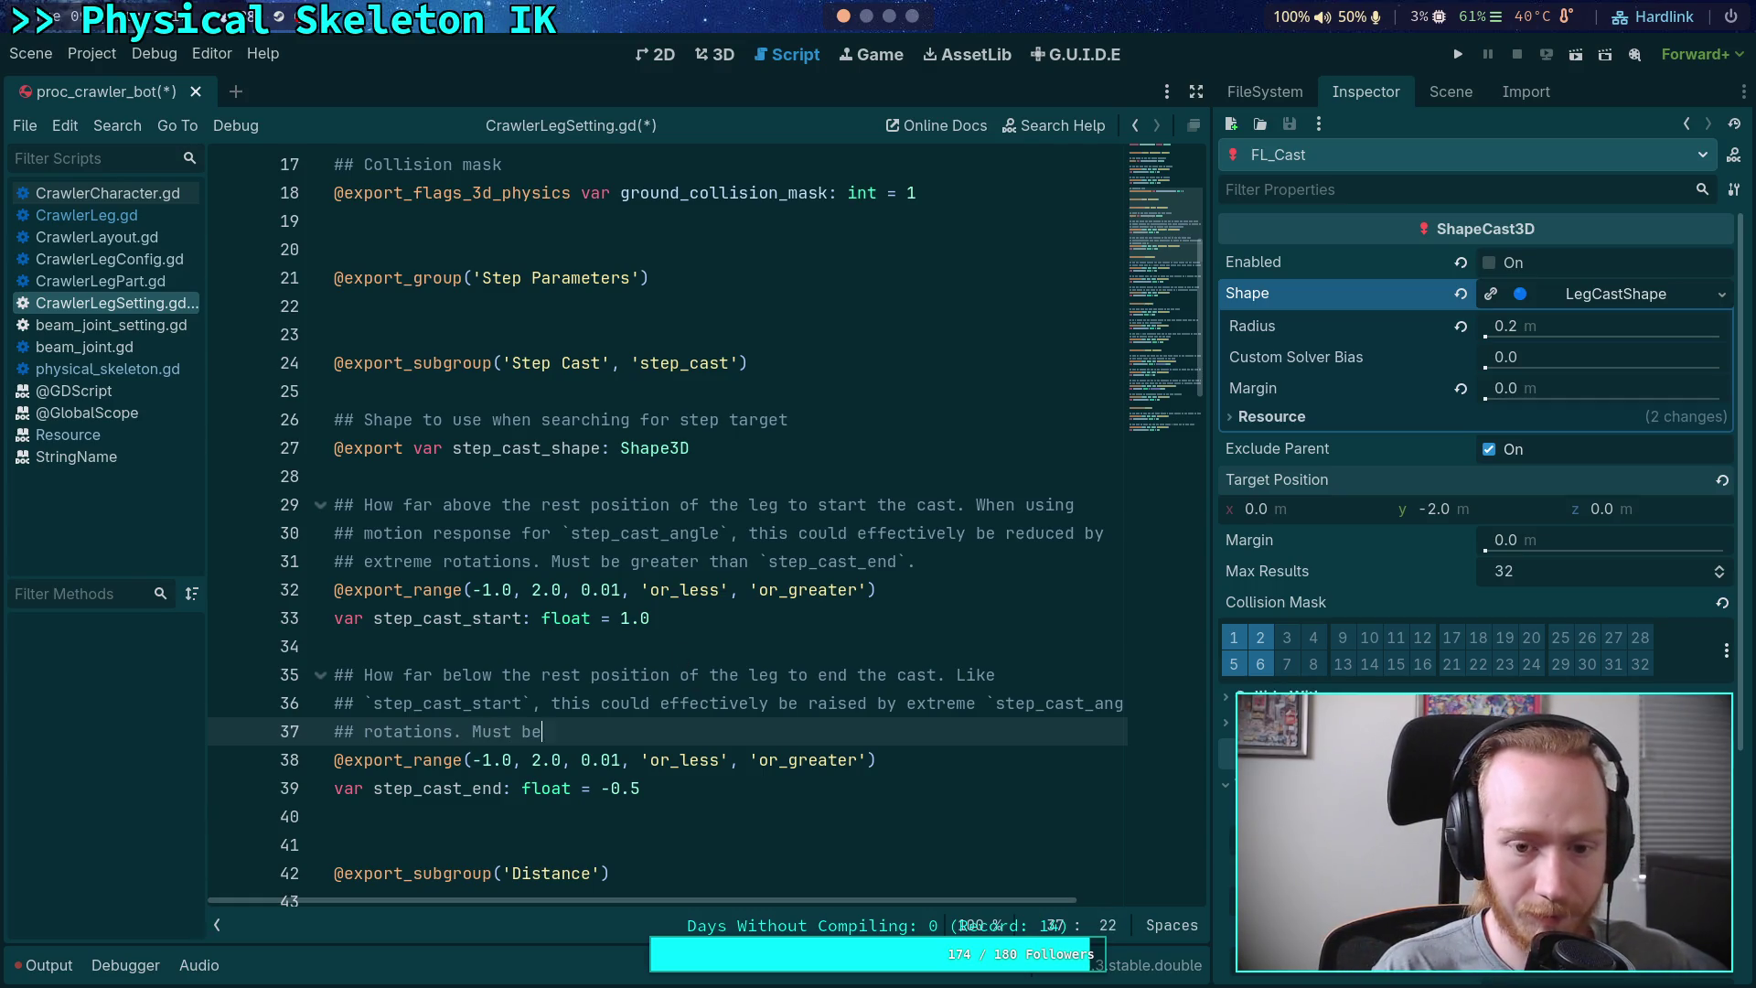
pyautogui.write('than `step_cast_start`.')
pyautogui.hotkey('ctrl', 's')
pyautogui.scroll(-2, 1134, 391)
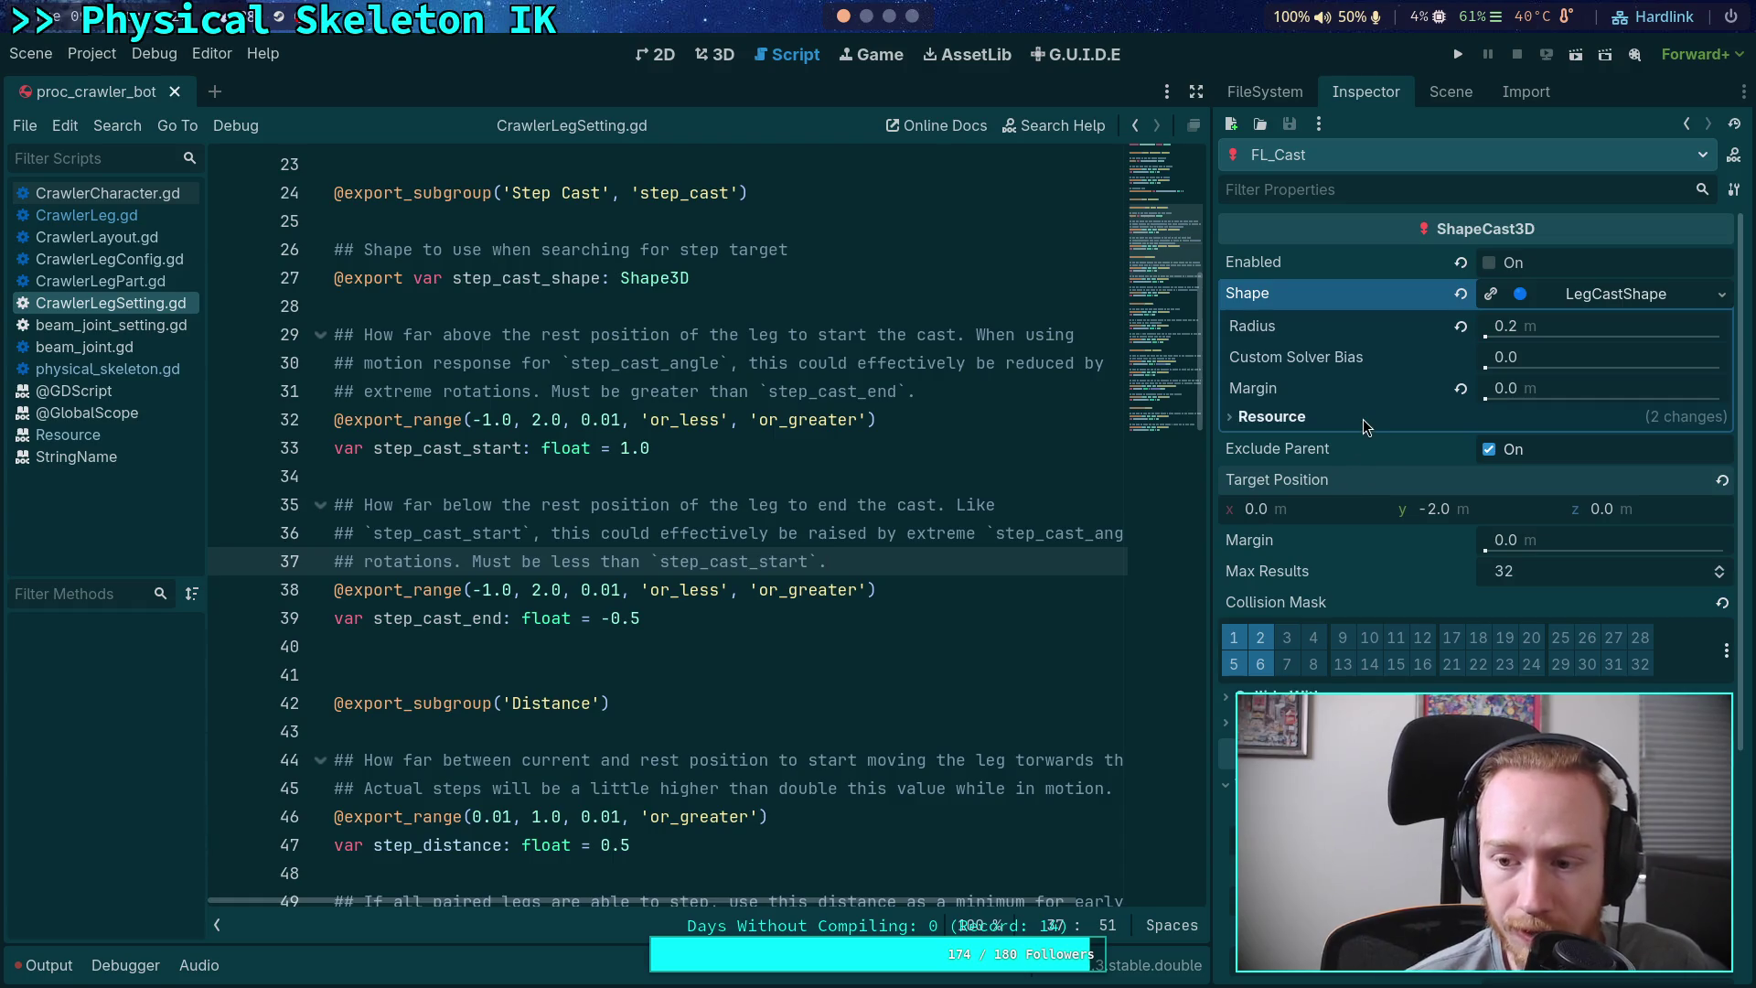
# Select the CrawlerBot root node and show its properties in the Inspector.
pyautogui.scroll(1, 880, 570)
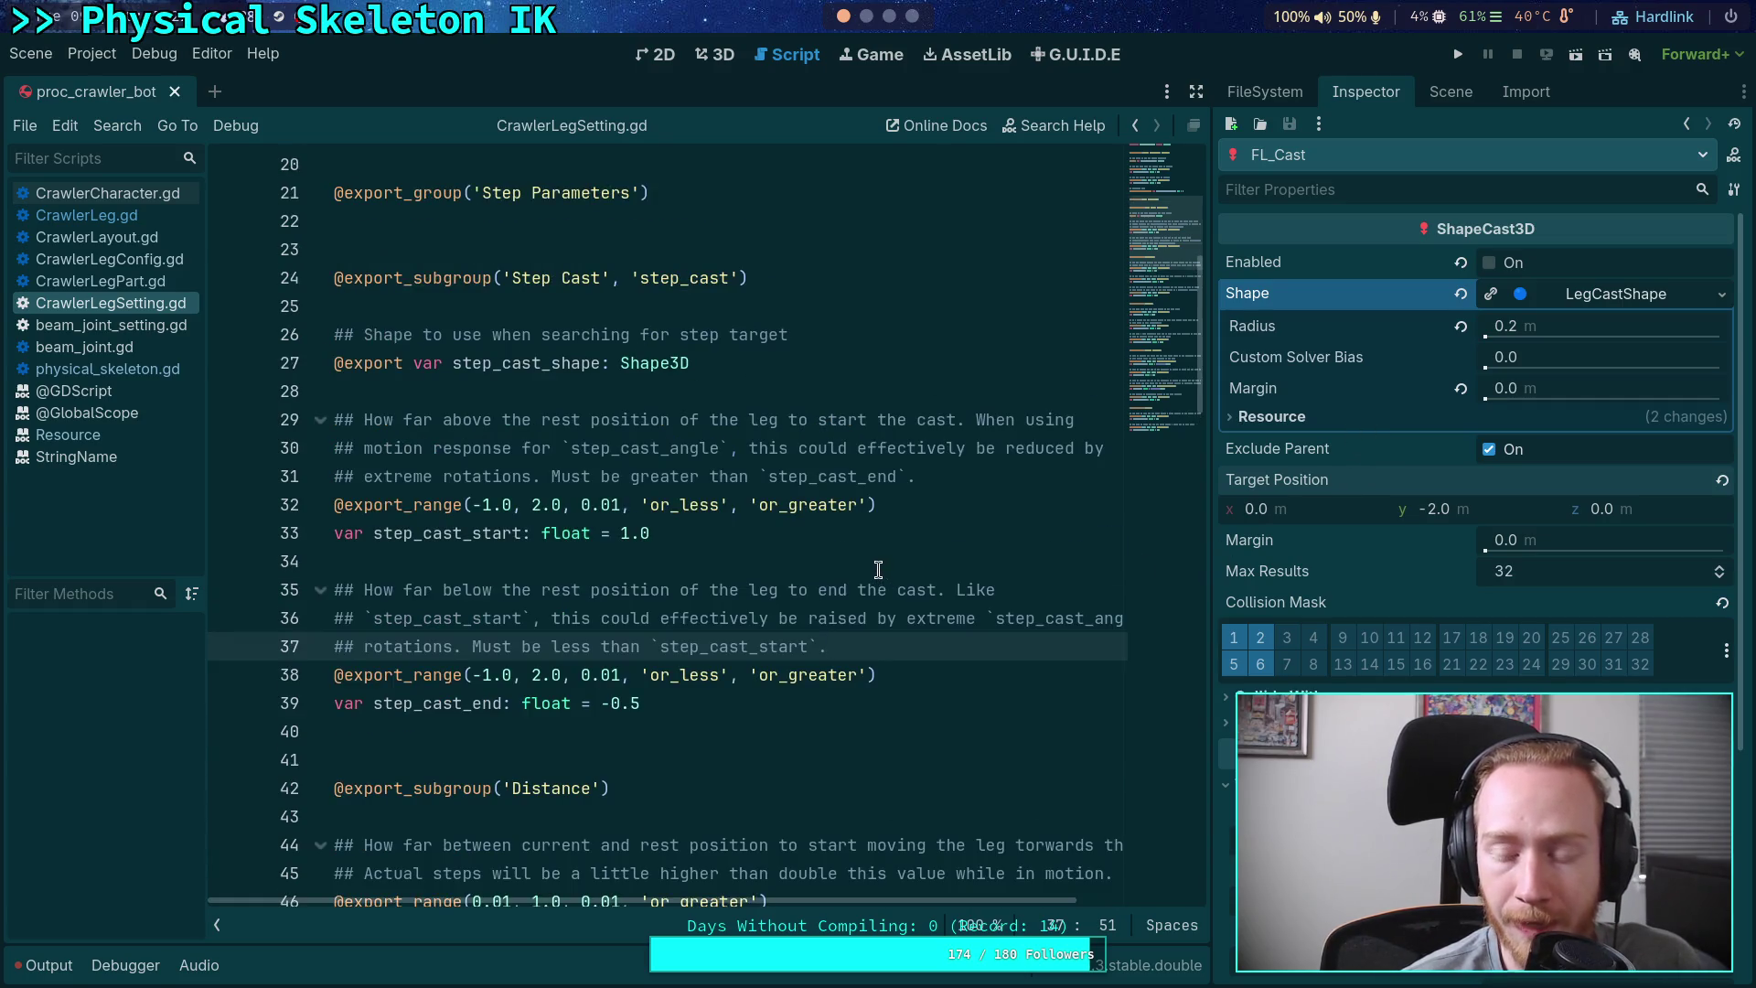
pyautogui.scroll(-2, 878, 569)
pyautogui.scroll(-1, 876, 540)
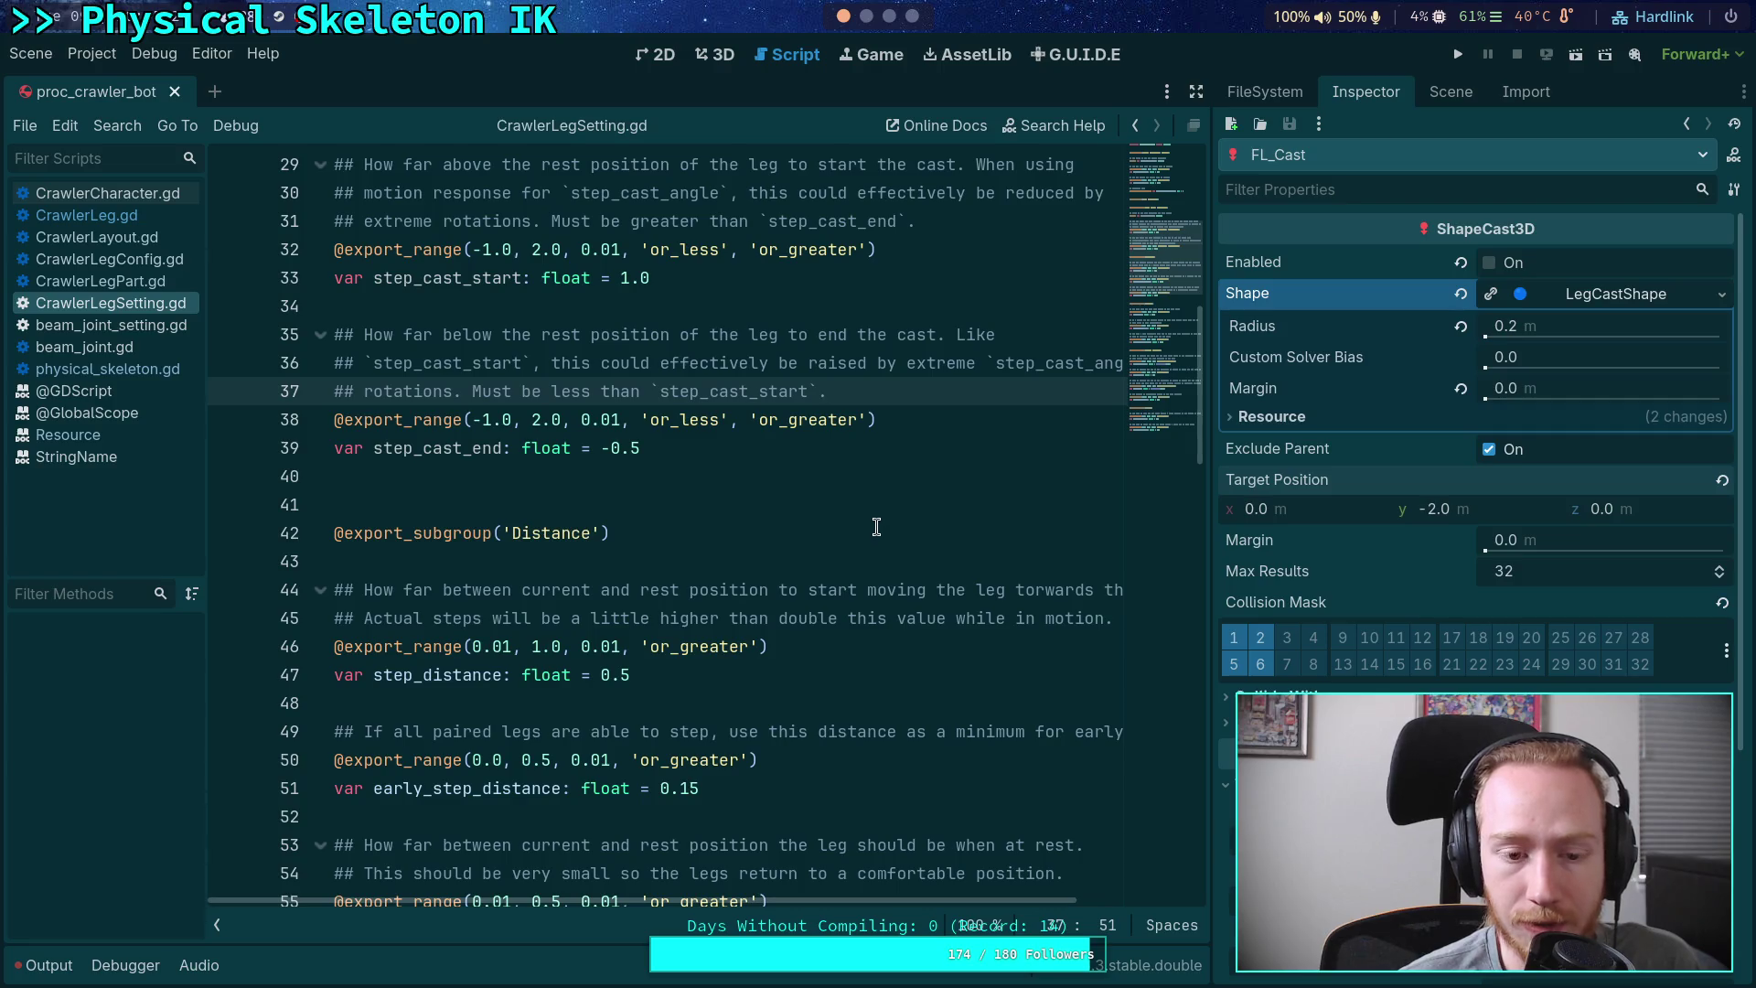
pyautogui.click(1482, 95)
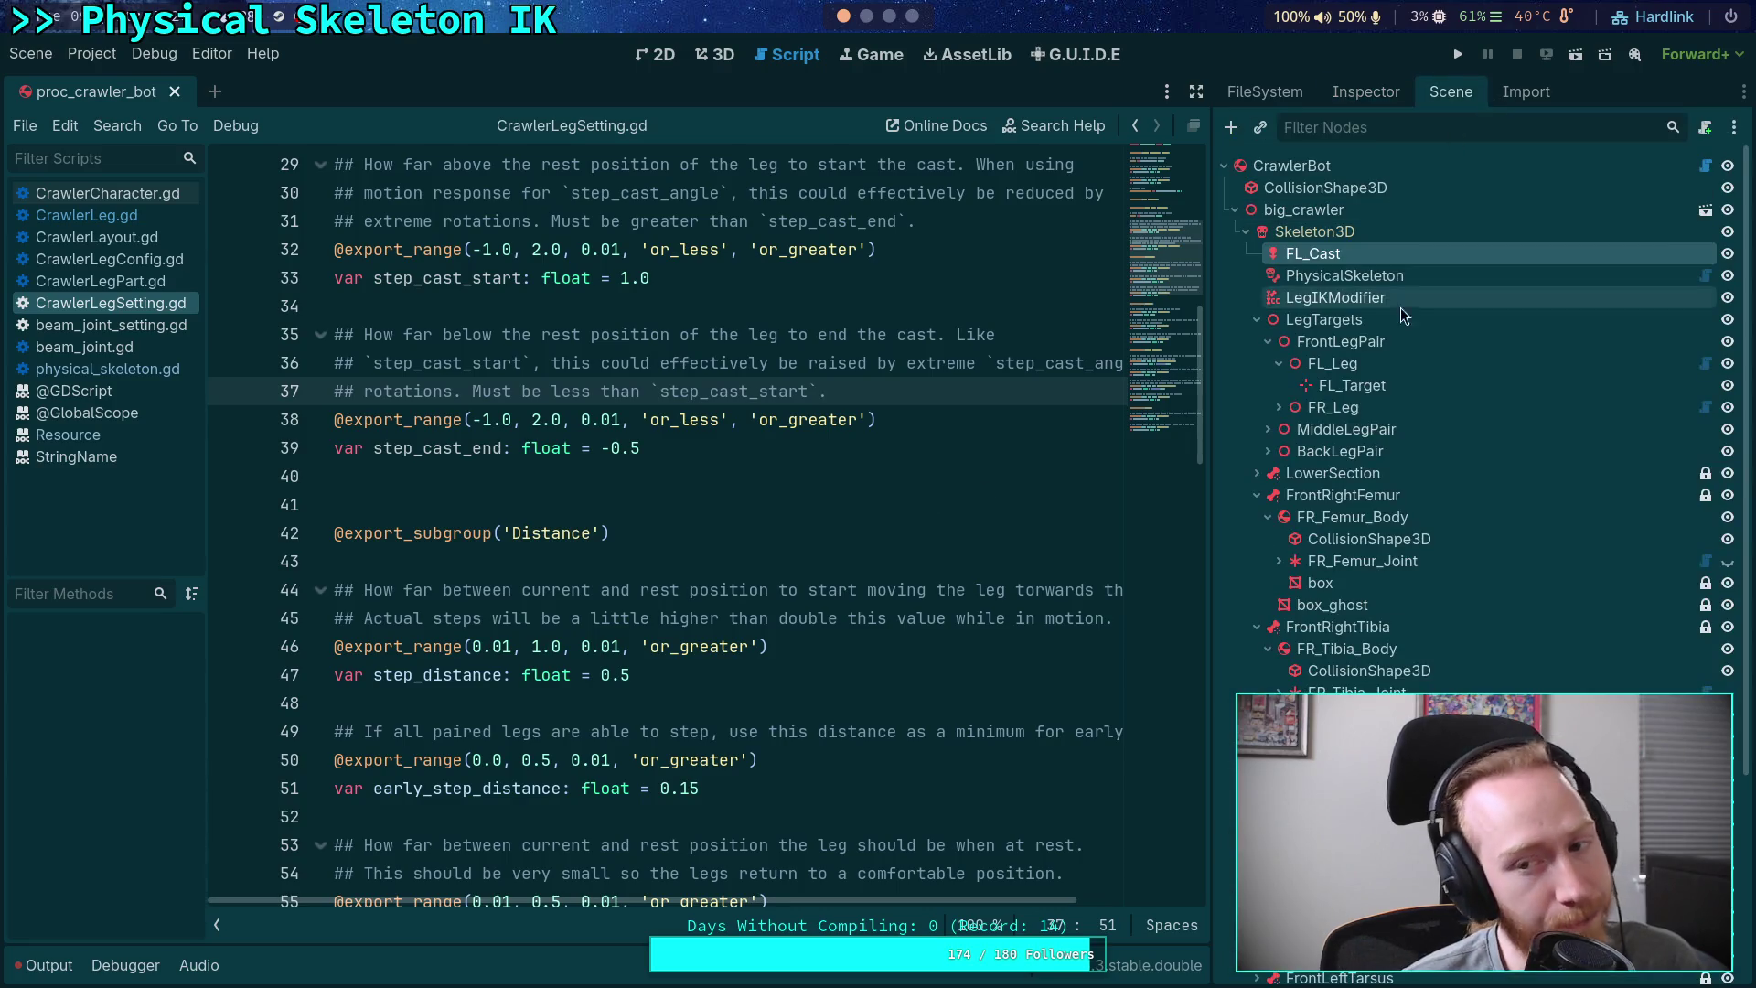
pyautogui.click(1306, 167)
pyautogui.click(1368, 92)
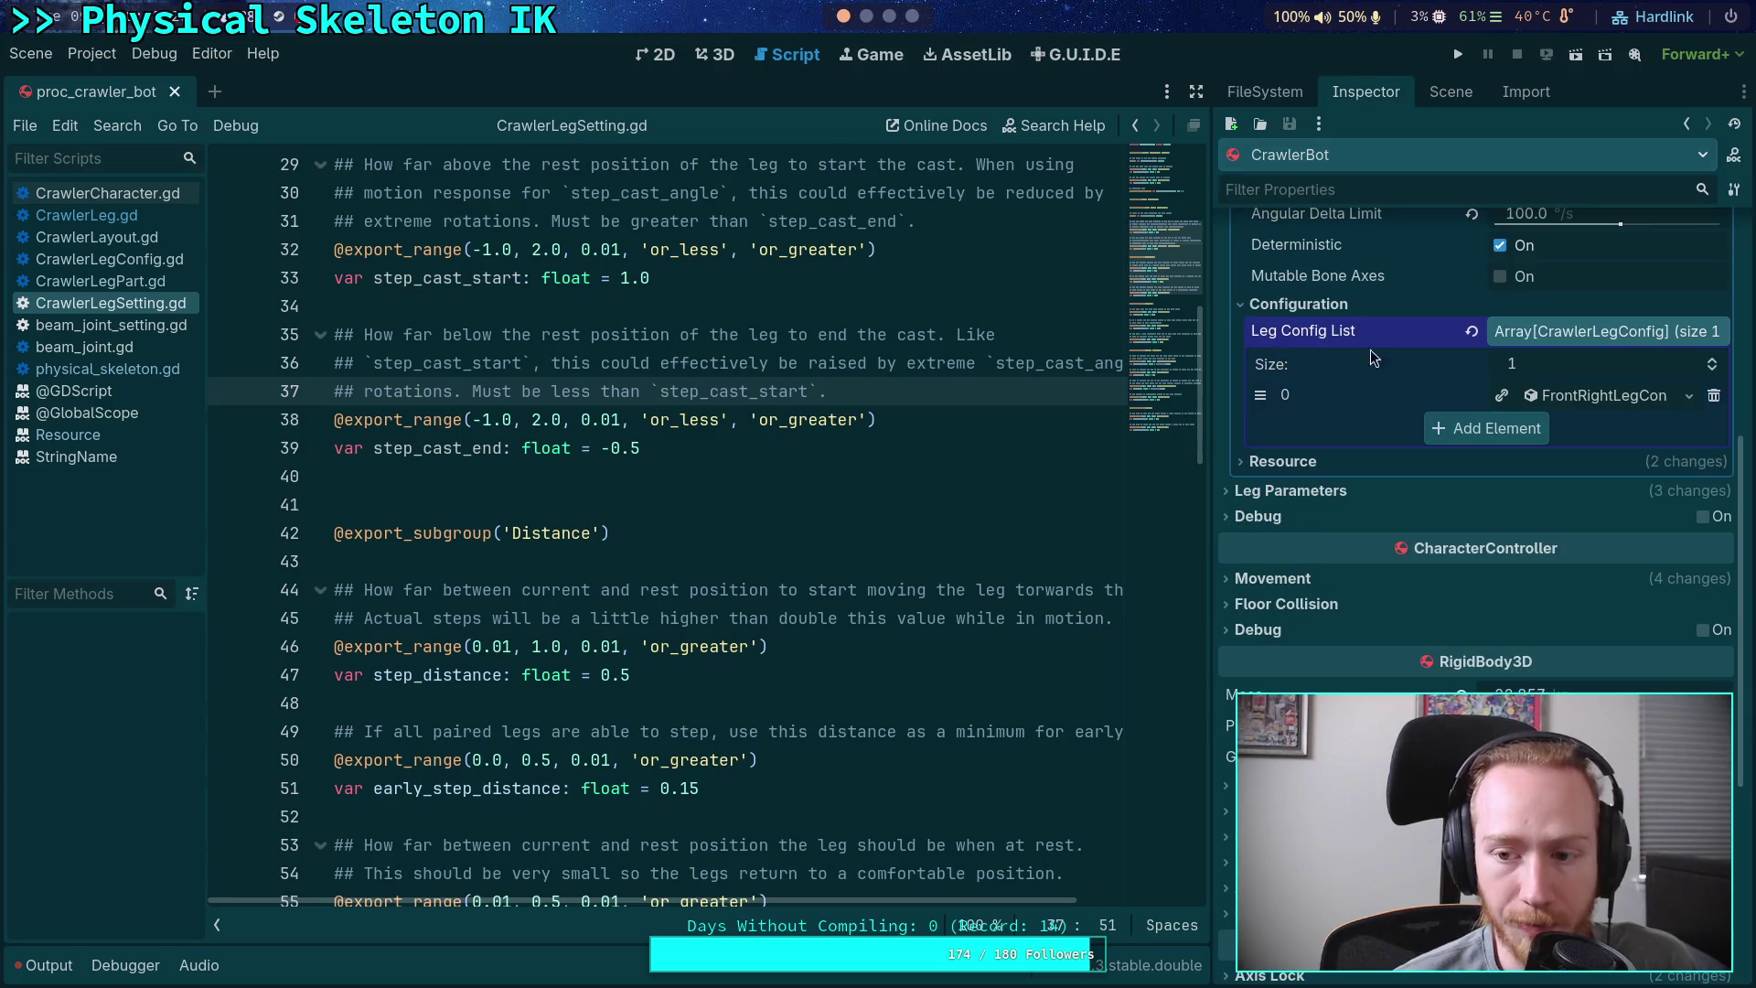
# Expand Leg Config List entry 0 and its Step Cast group to show Shape, Start 1.0 and End -0.5.
pyautogui.scroll(2, 1381, 457)
pyautogui.click(1532, 587)
pyautogui.scroll(-3, 1544, 627)
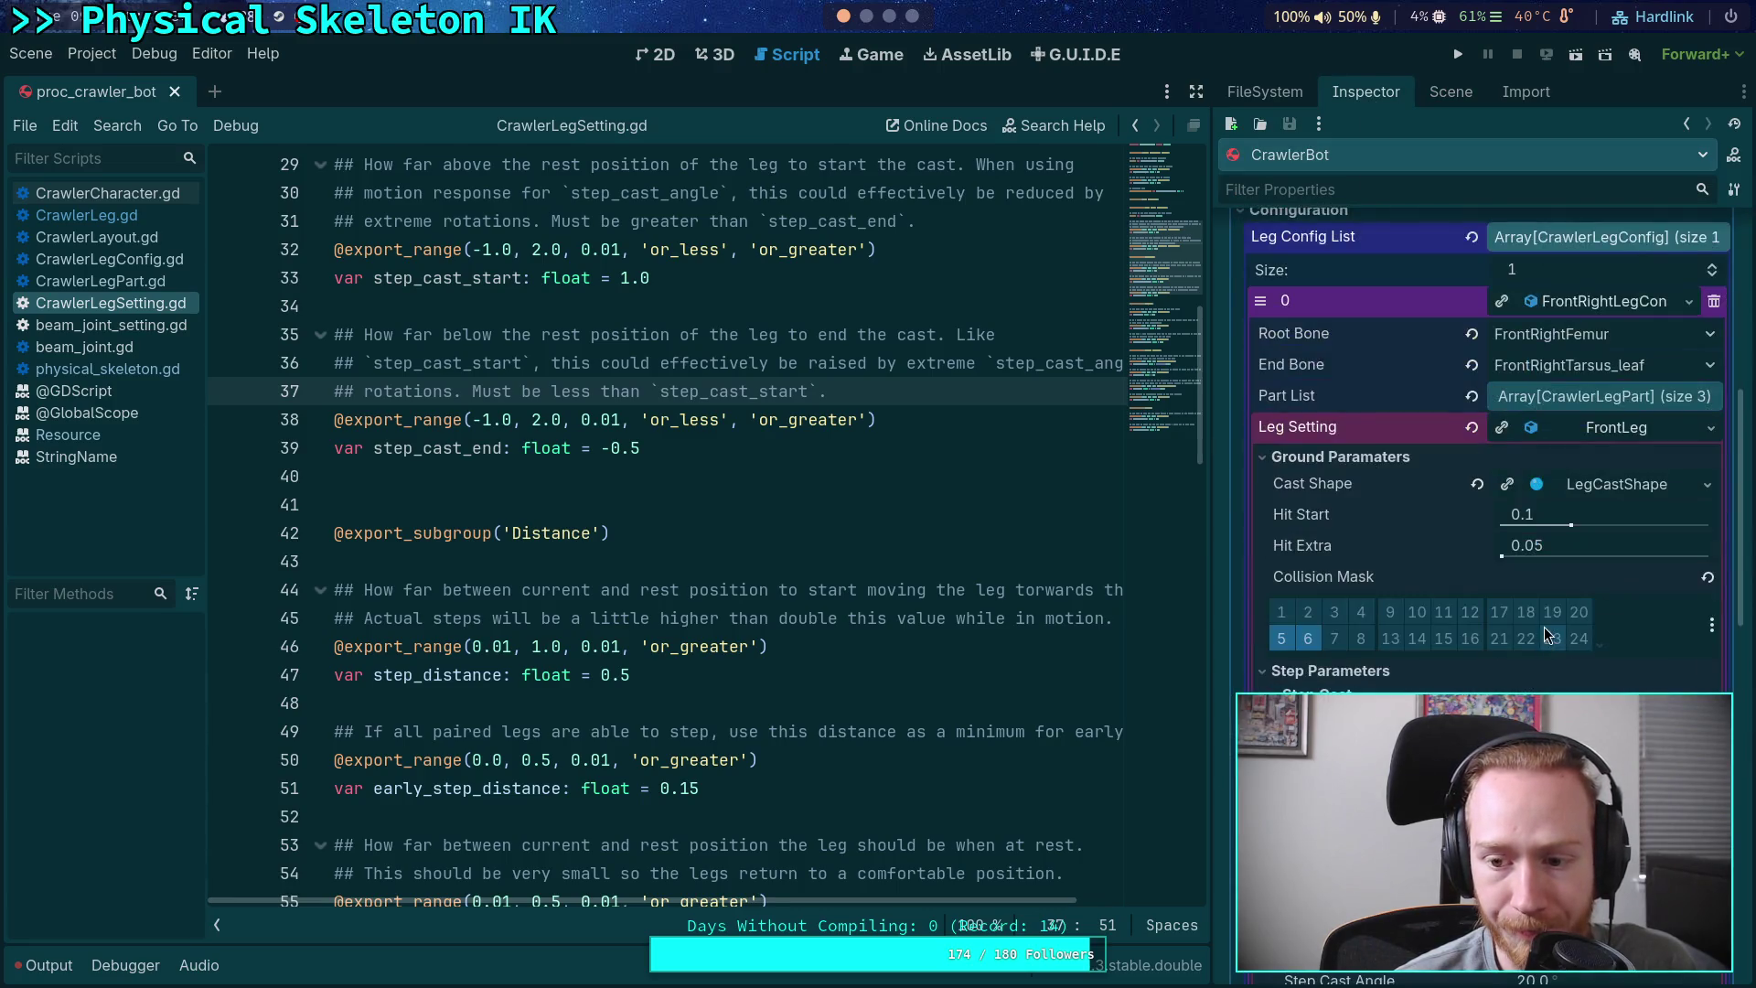
pyautogui.scroll(-1, 1464, 633)
pyautogui.scroll(-3, 1383, 609)
pyautogui.scroll(3, 1383, 606)
pyautogui.click(1342, 601)
pyautogui.click(1342, 601)
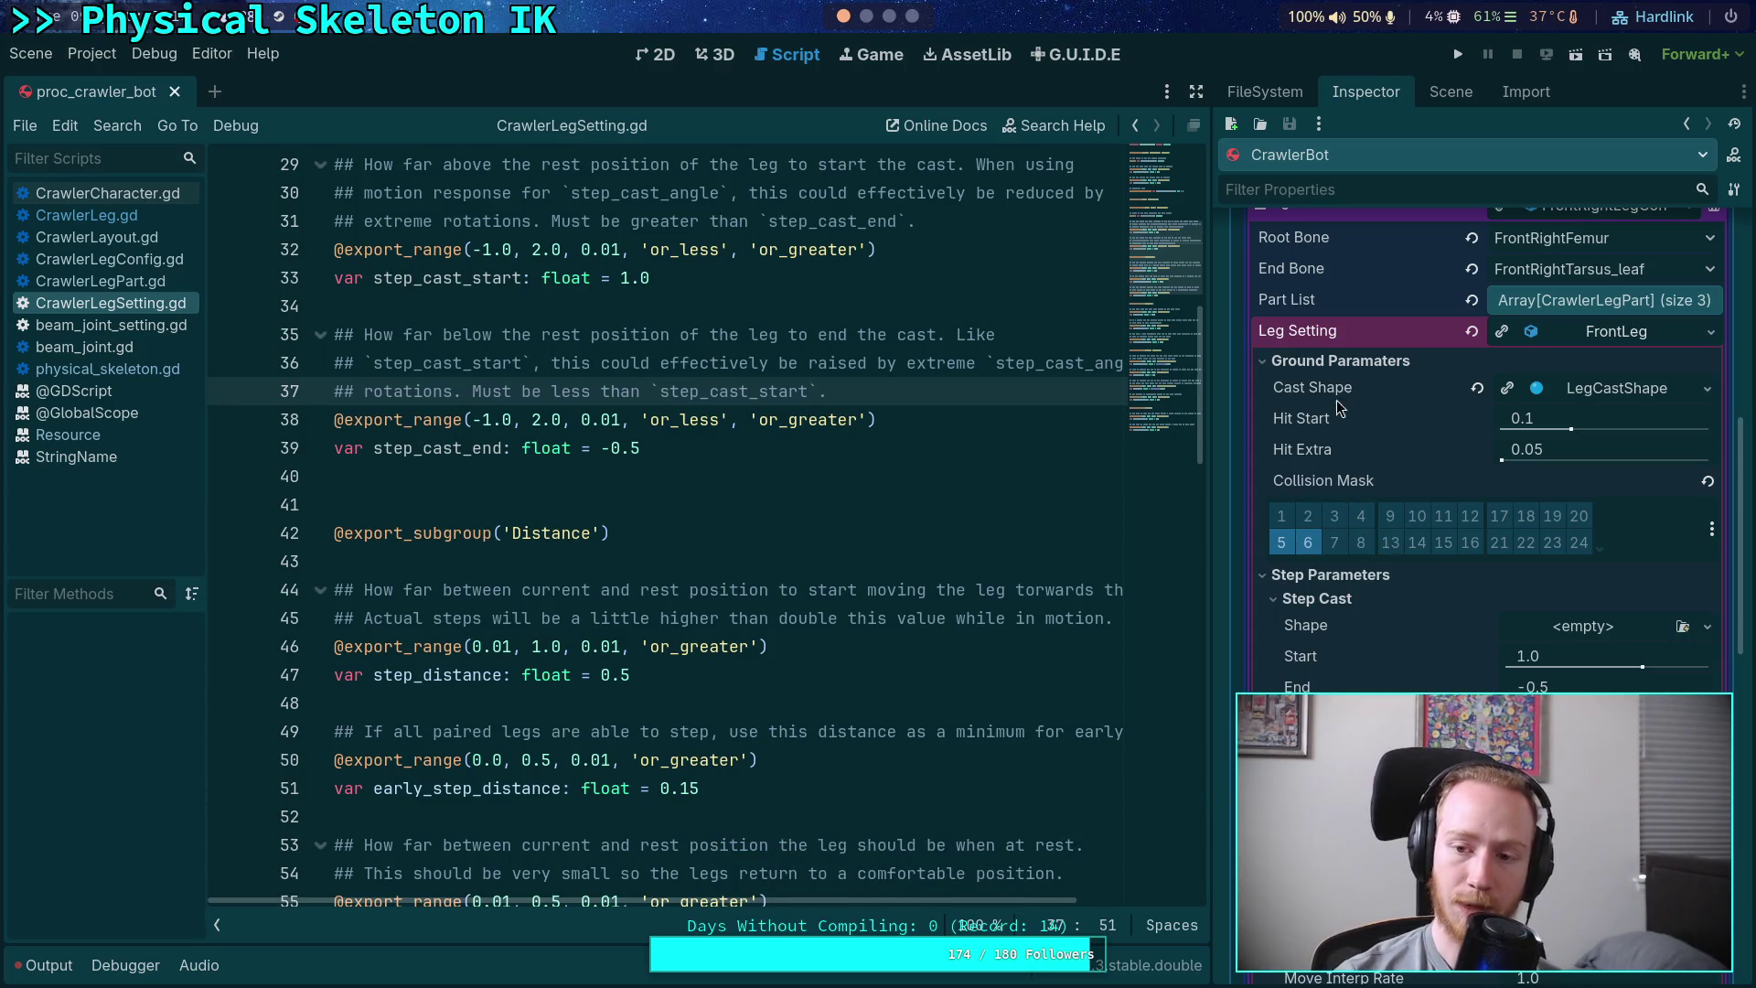
# Enable layer 1 in FrontLeg's ground Collision Mask, then go back to the script.
pyautogui.click(1281, 541)
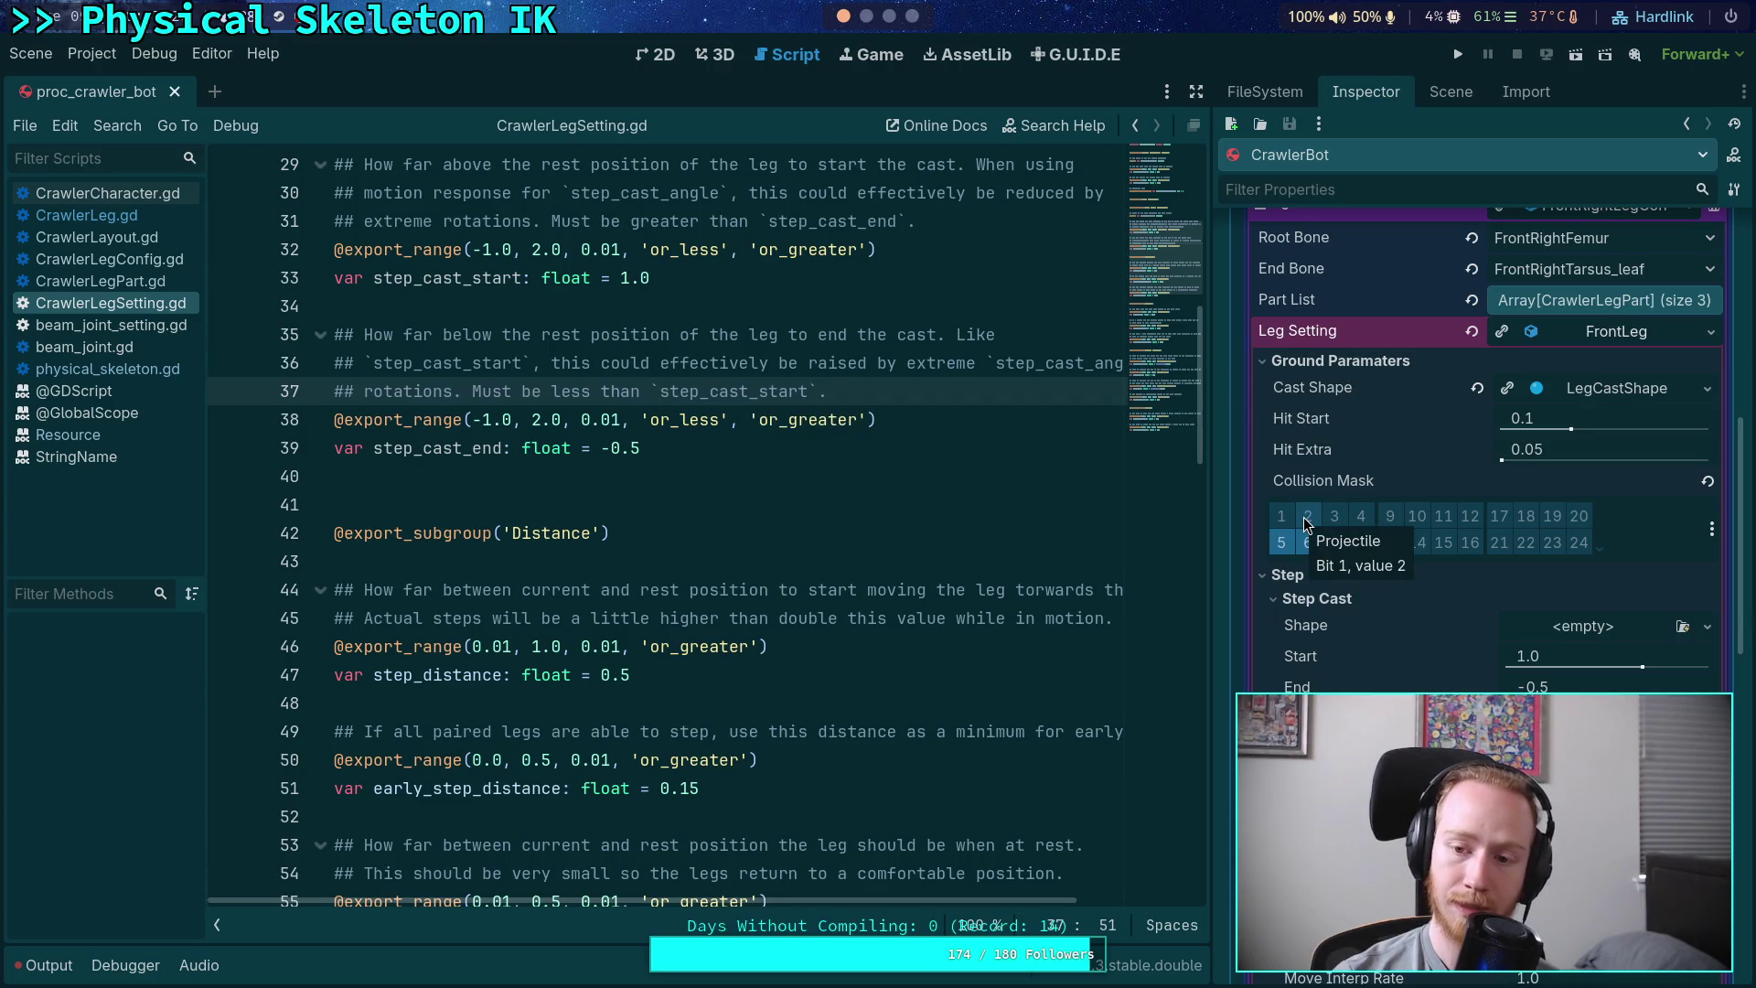
pyautogui.click(1283, 519)
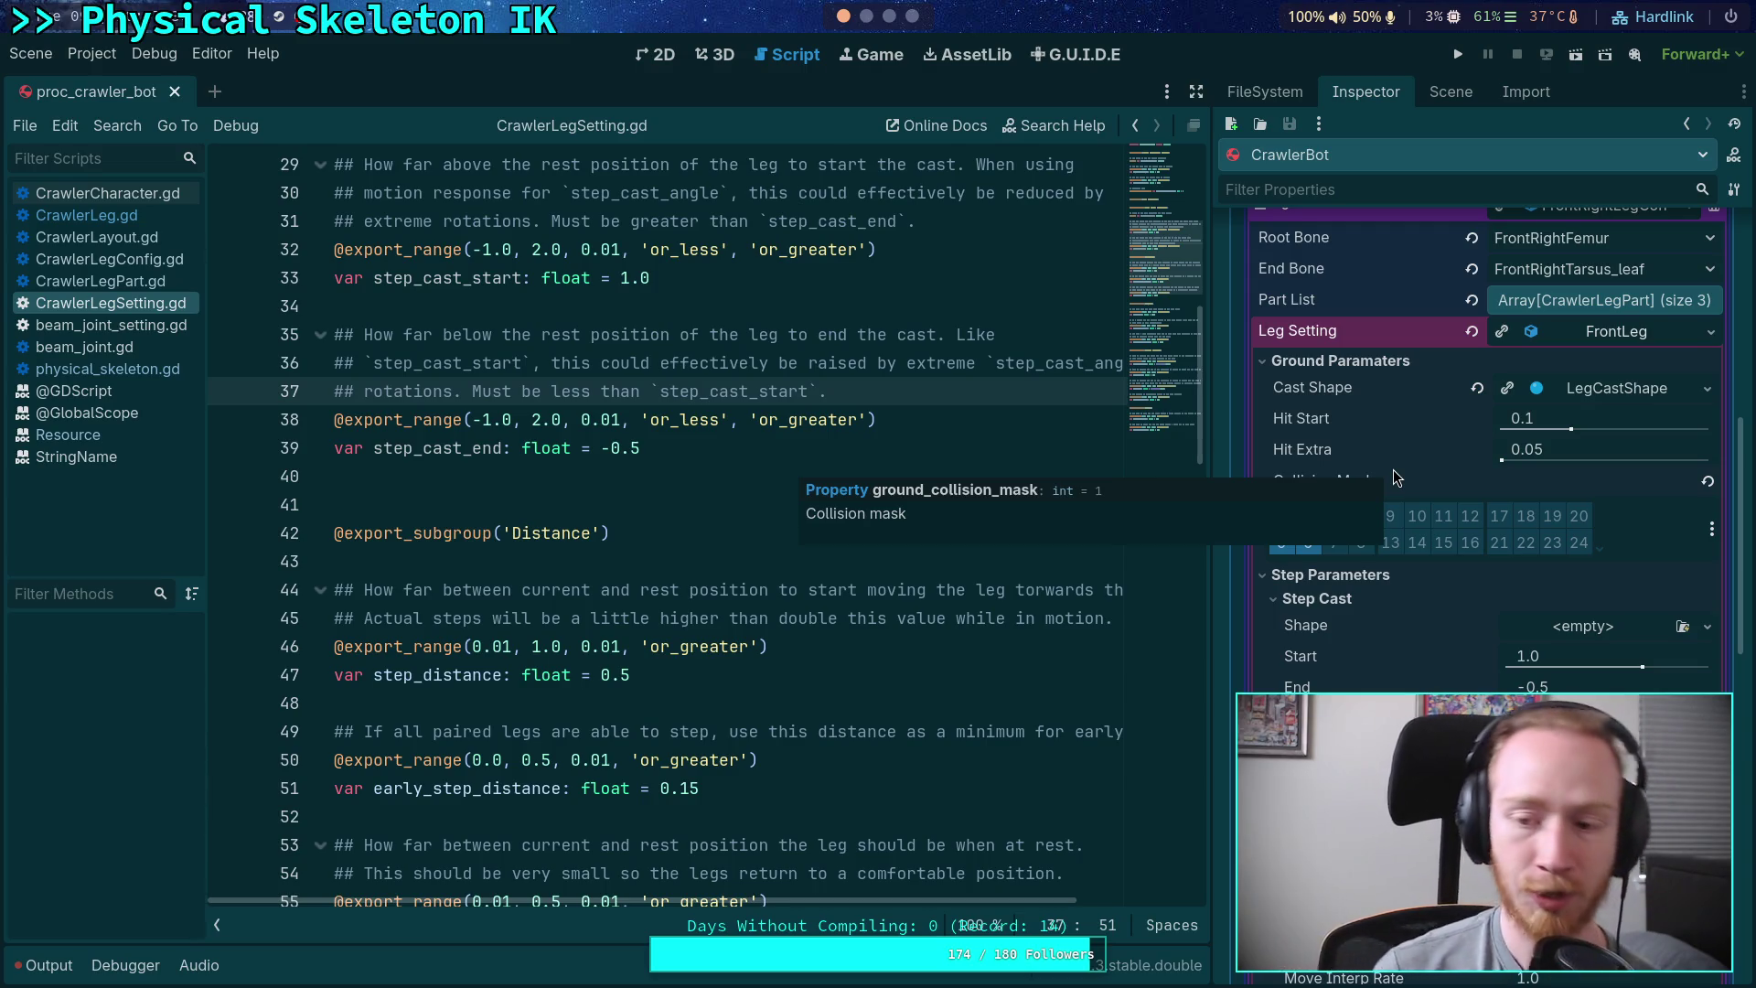
pyautogui.click(697, 536)
pyautogui.scroll(9, 736, 485)
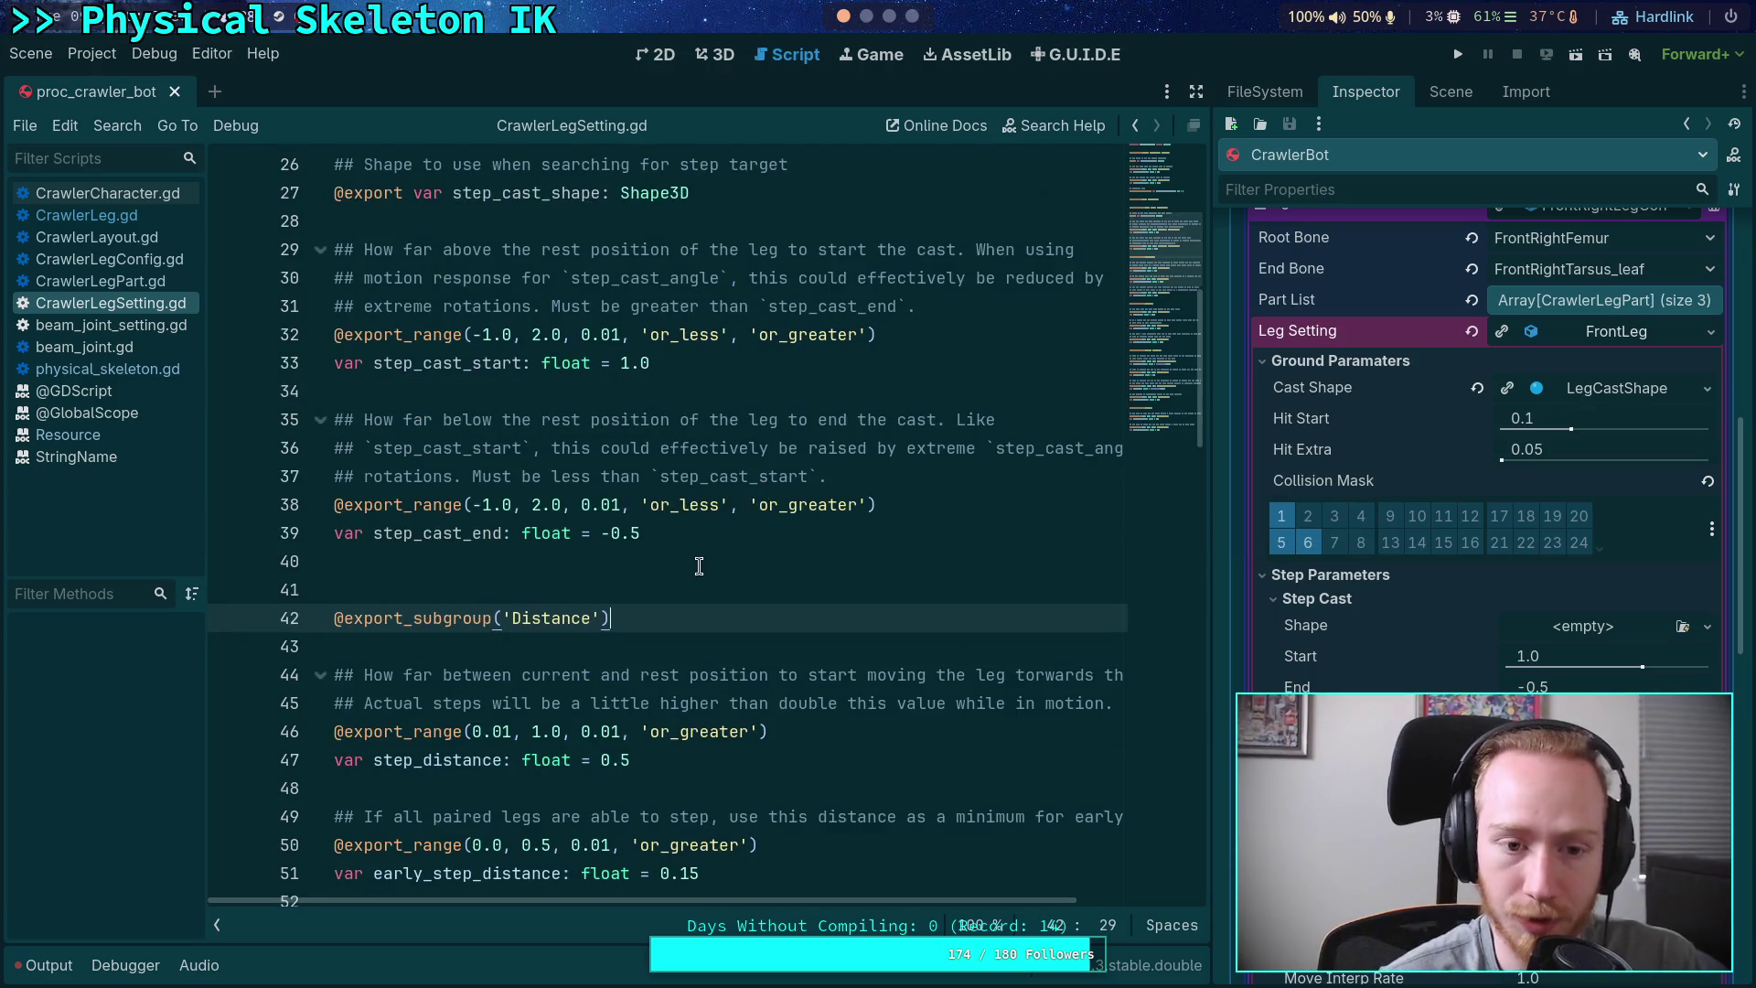
# Append 'for ground contact' to the collision mask comment and copy both mask lines below step_cast_end.
pyautogui.moveTo(974, 608); pyautogui.dragTo(585, 563)
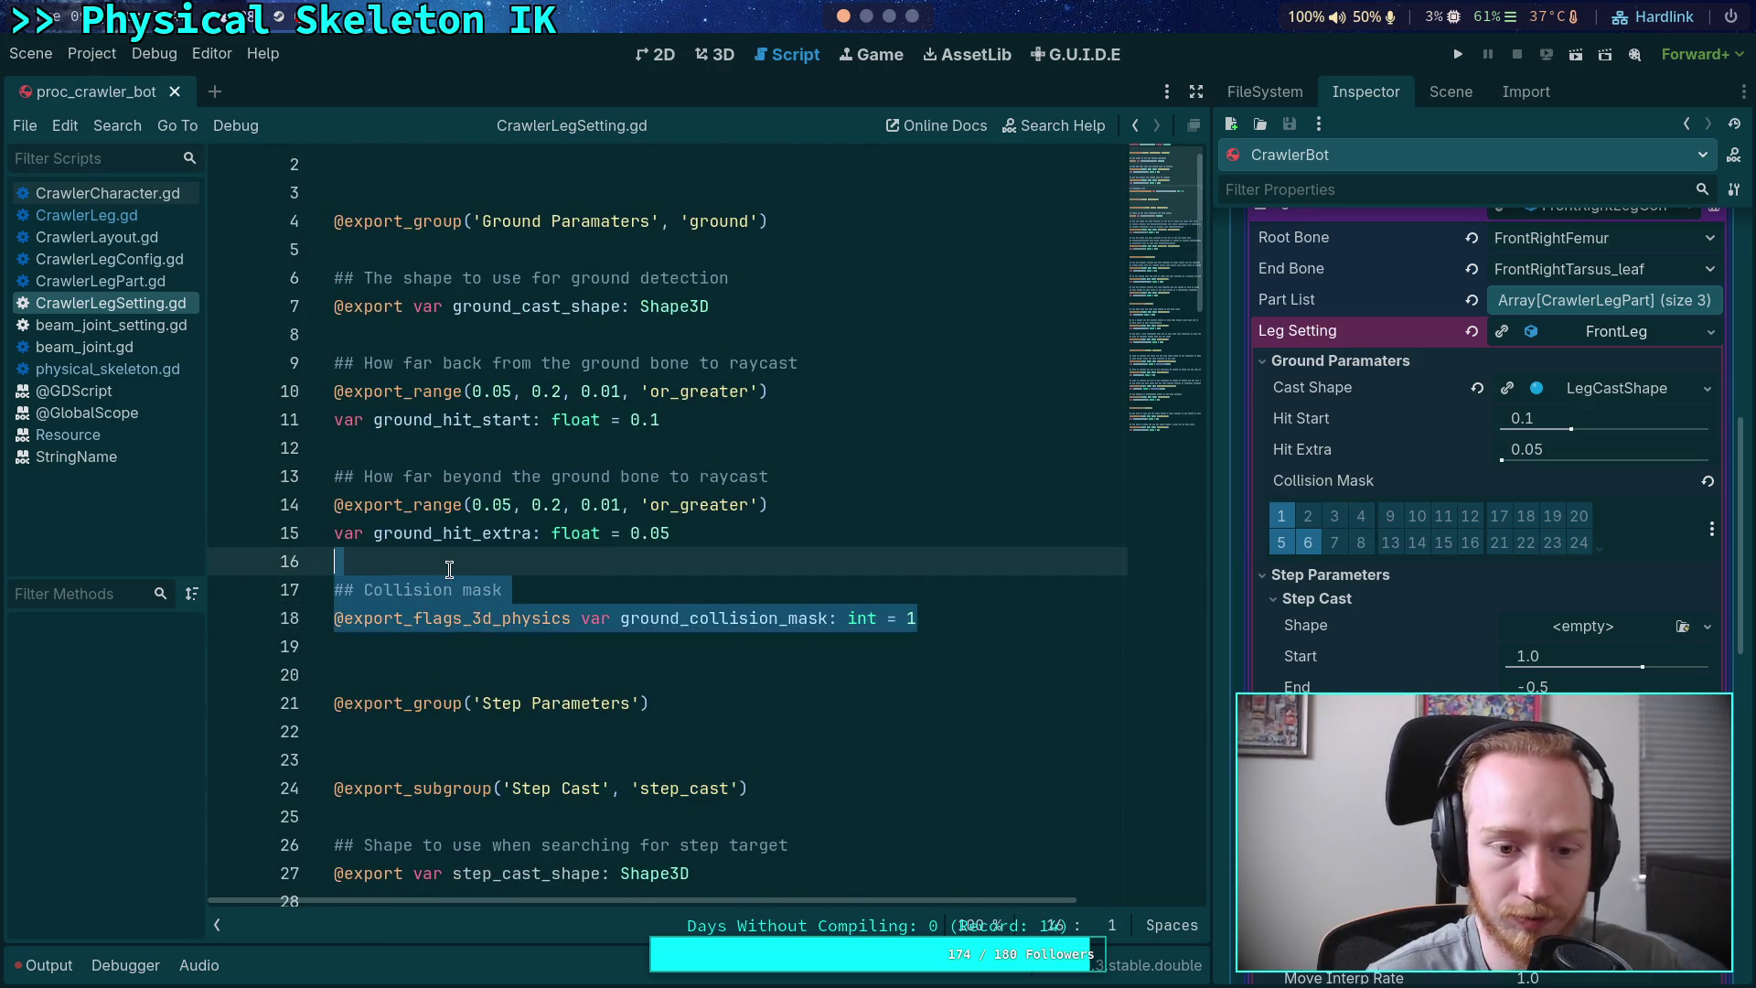
pyautogui.click(554, 592)
pyautogui.write('for ')
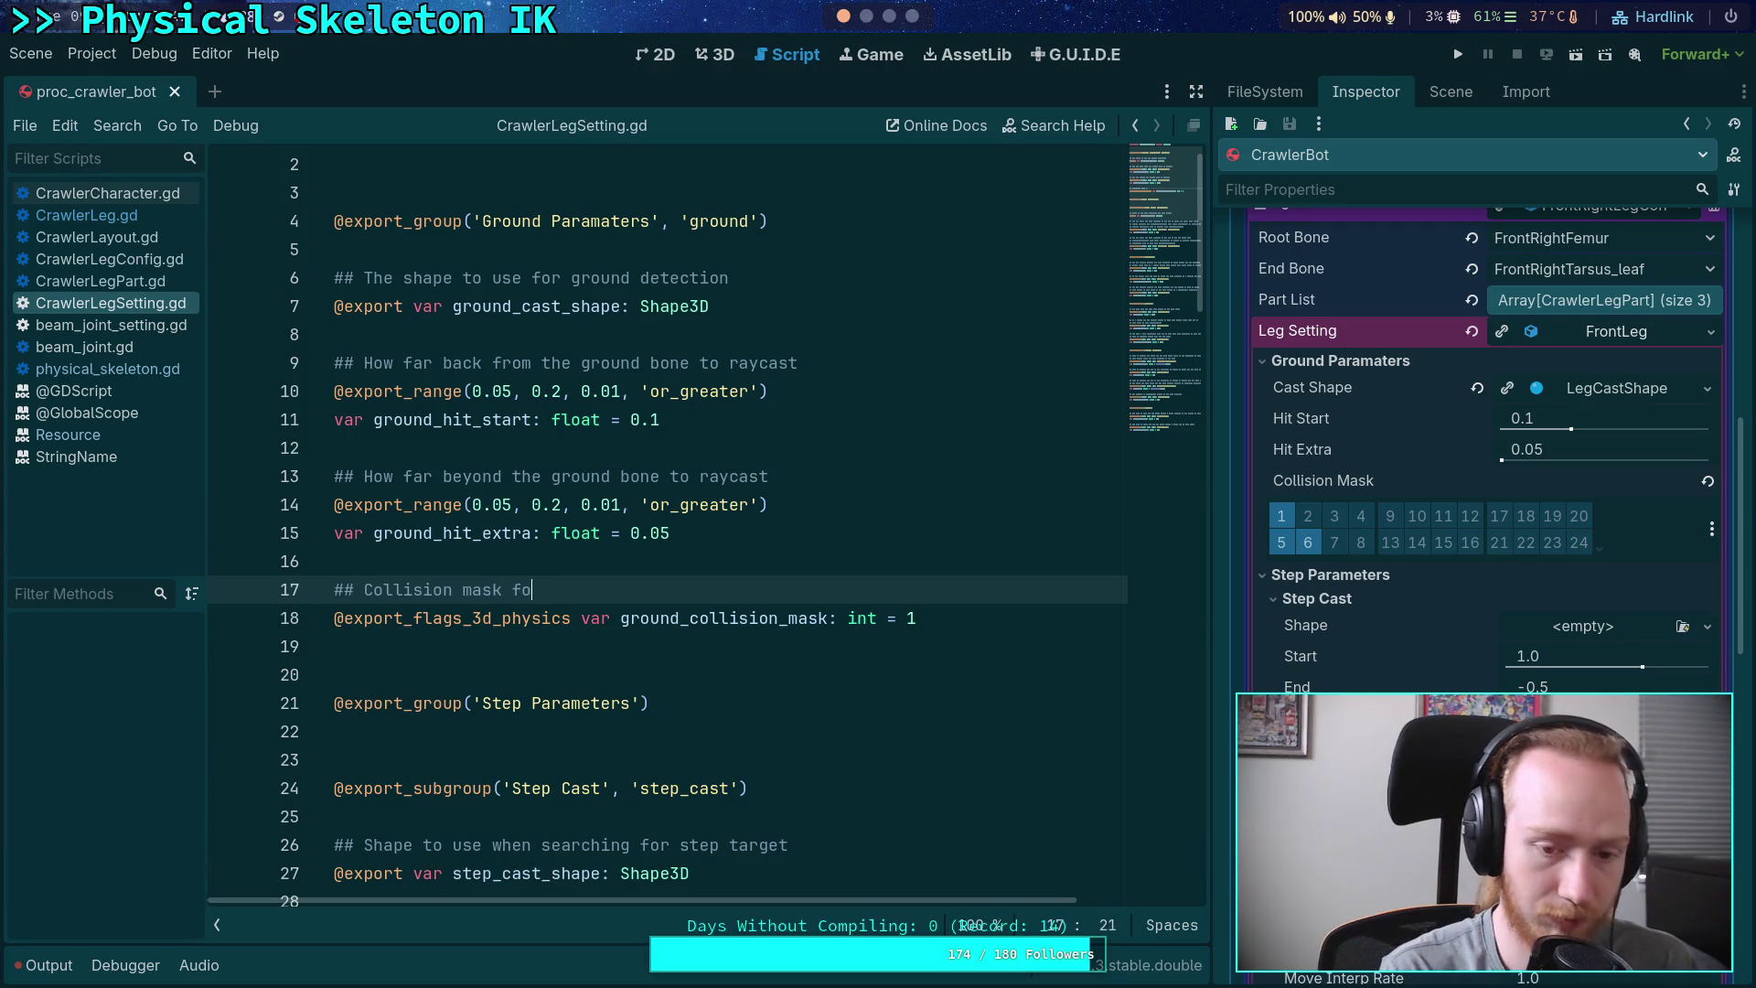
pyautogui.write('ground contact')
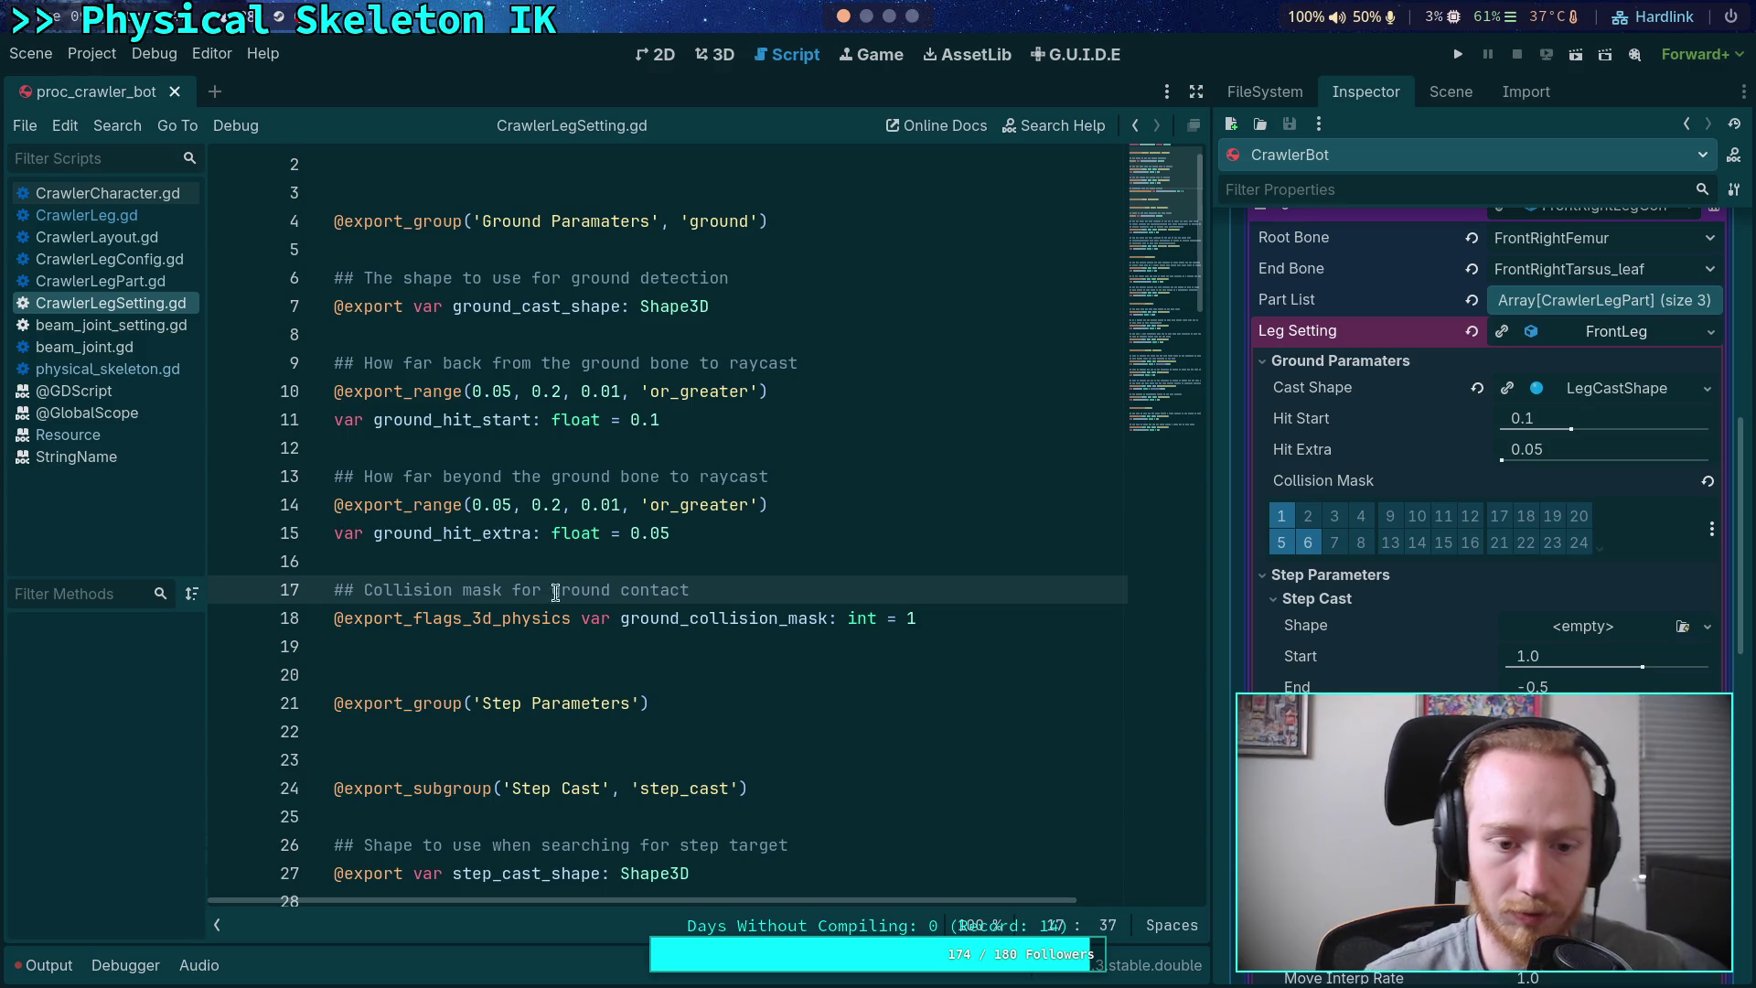
pyautogui.hotkey('shift', 'Right')
pyautogui.moveTo(979, 619); pyautogui.dragTo(335, 590)
pyautogui.rightClick(393, 597)
pyautogui.click(504, 692)
pyautogui.scroll(-5, 505, 631)
pyautogui.scroll(-2, 658, 636)
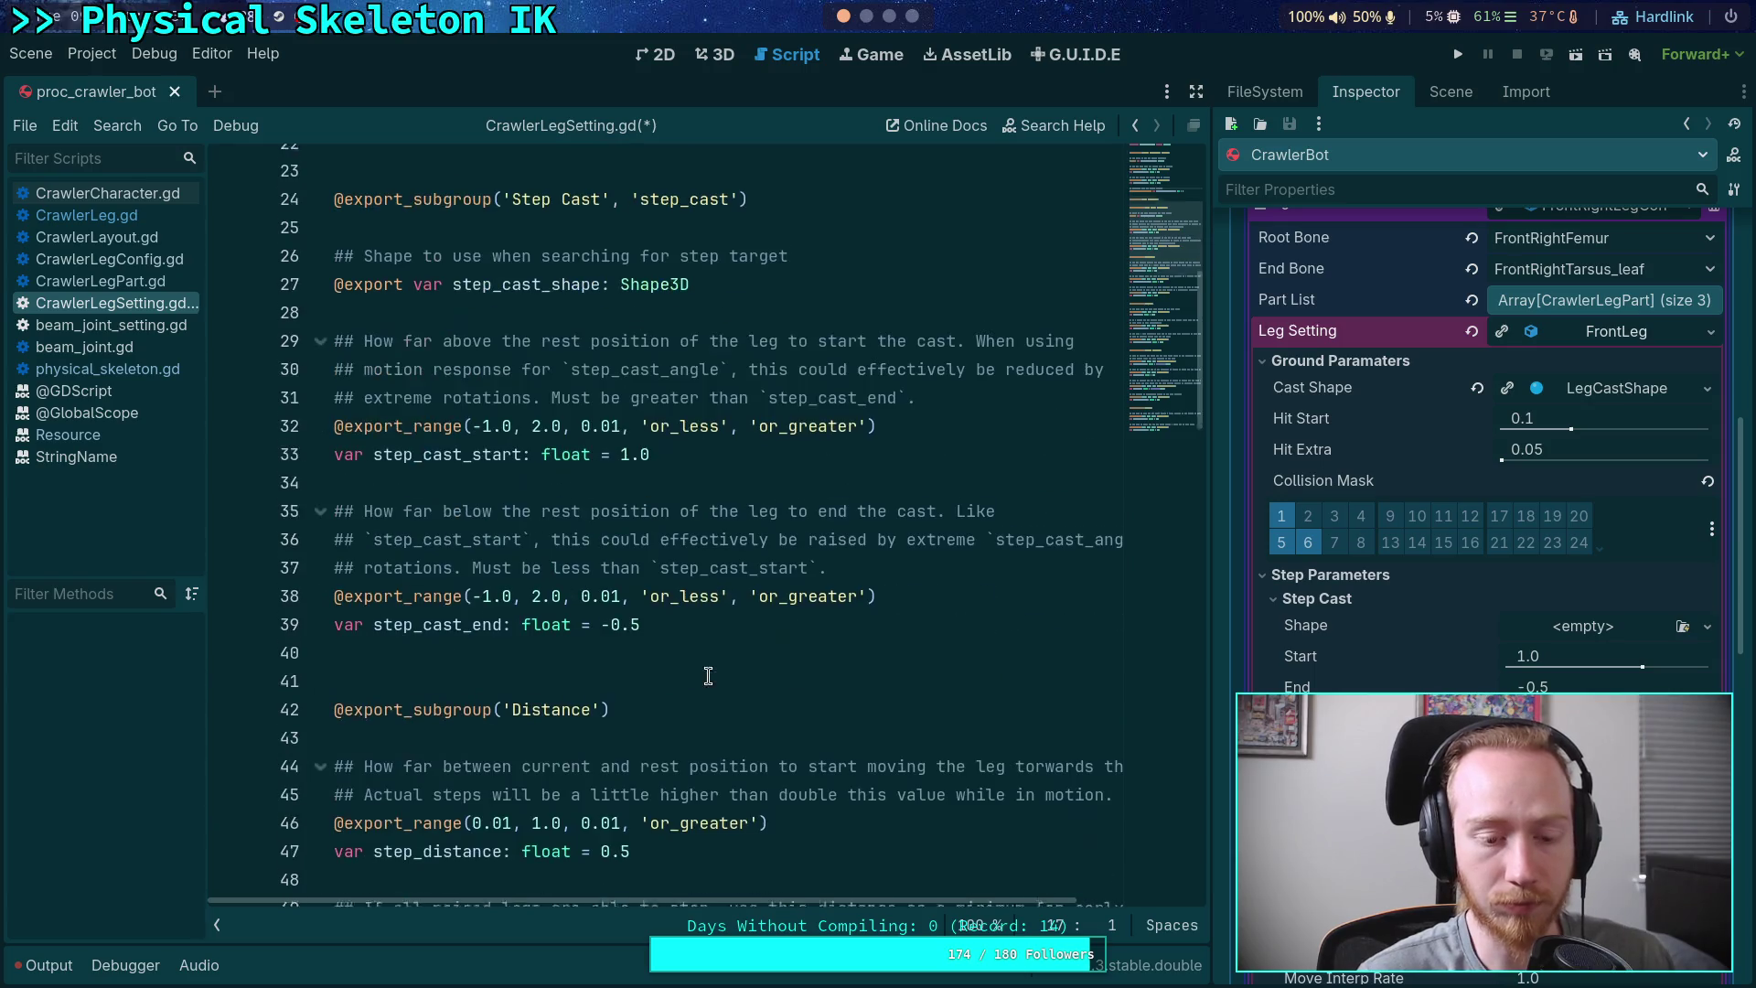
pyautogui.click(688, 645)
pyautogui.hotkey('ctrl', 'v')
# In the copy, reword the comment to 'step targets', rename the variable to step_collision_mask, and start extending the comment.
pyautogui.click(704, 620)
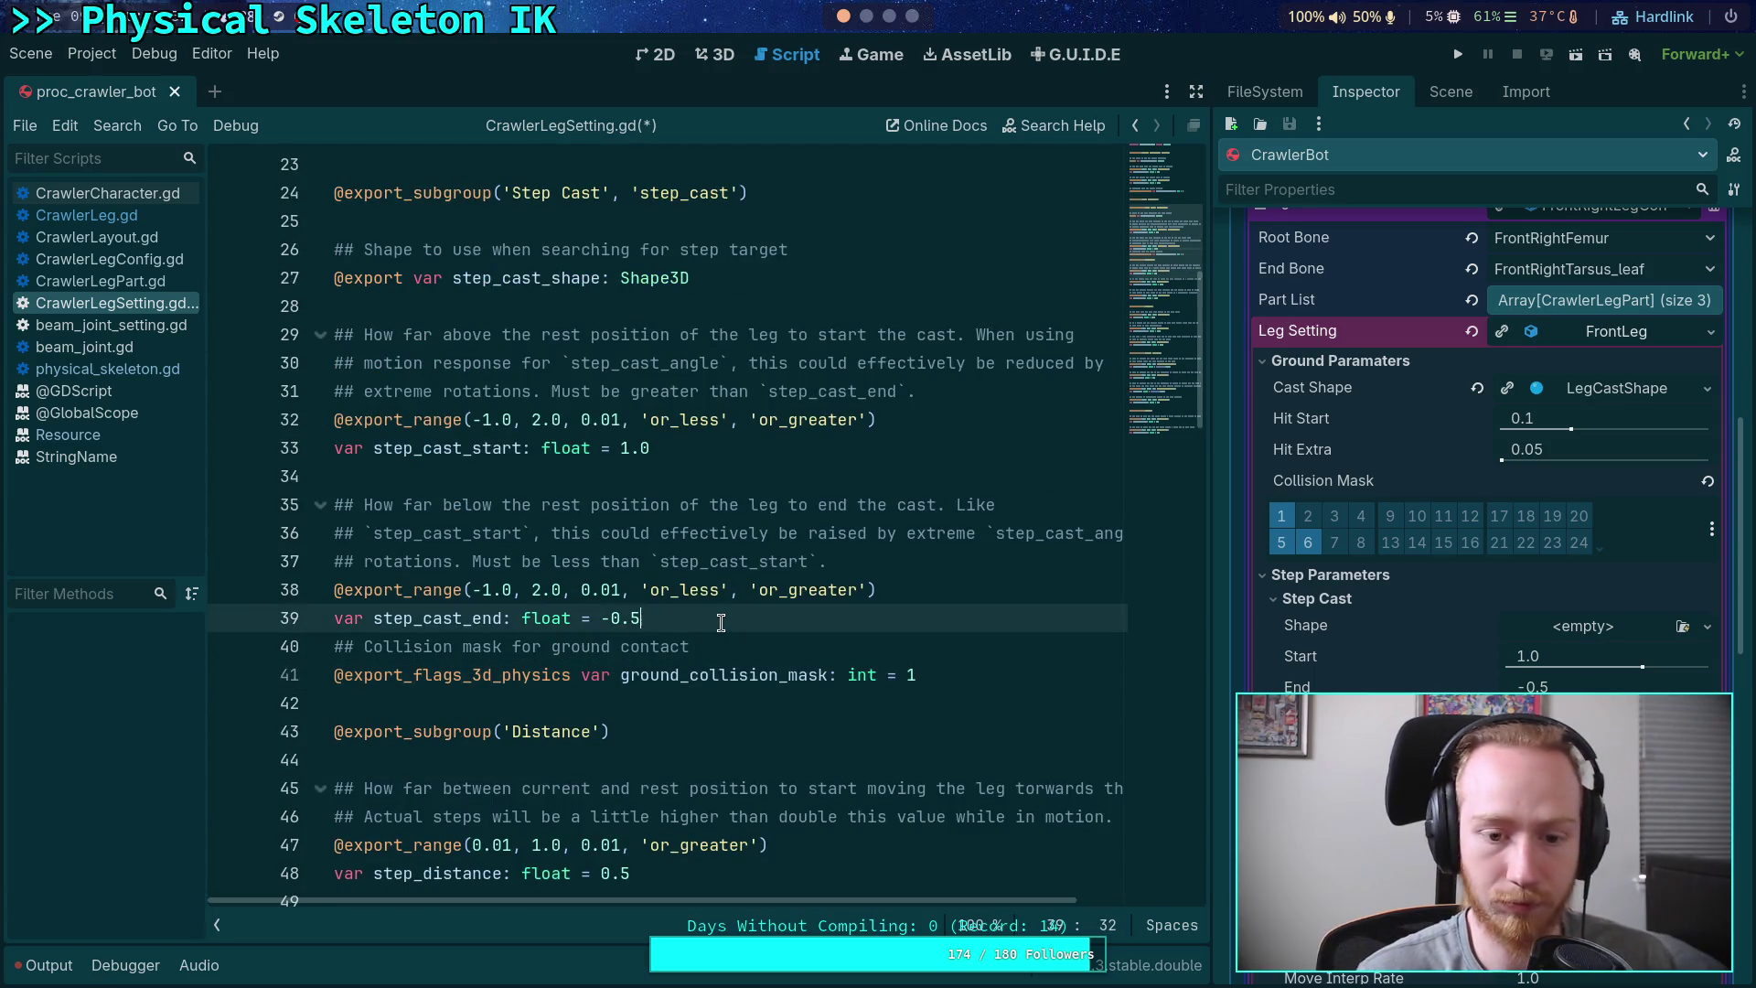
pyautogui.press('Return')
pyautogui.moveTo(552, 675); pyautogui.dragTo(712, 674)
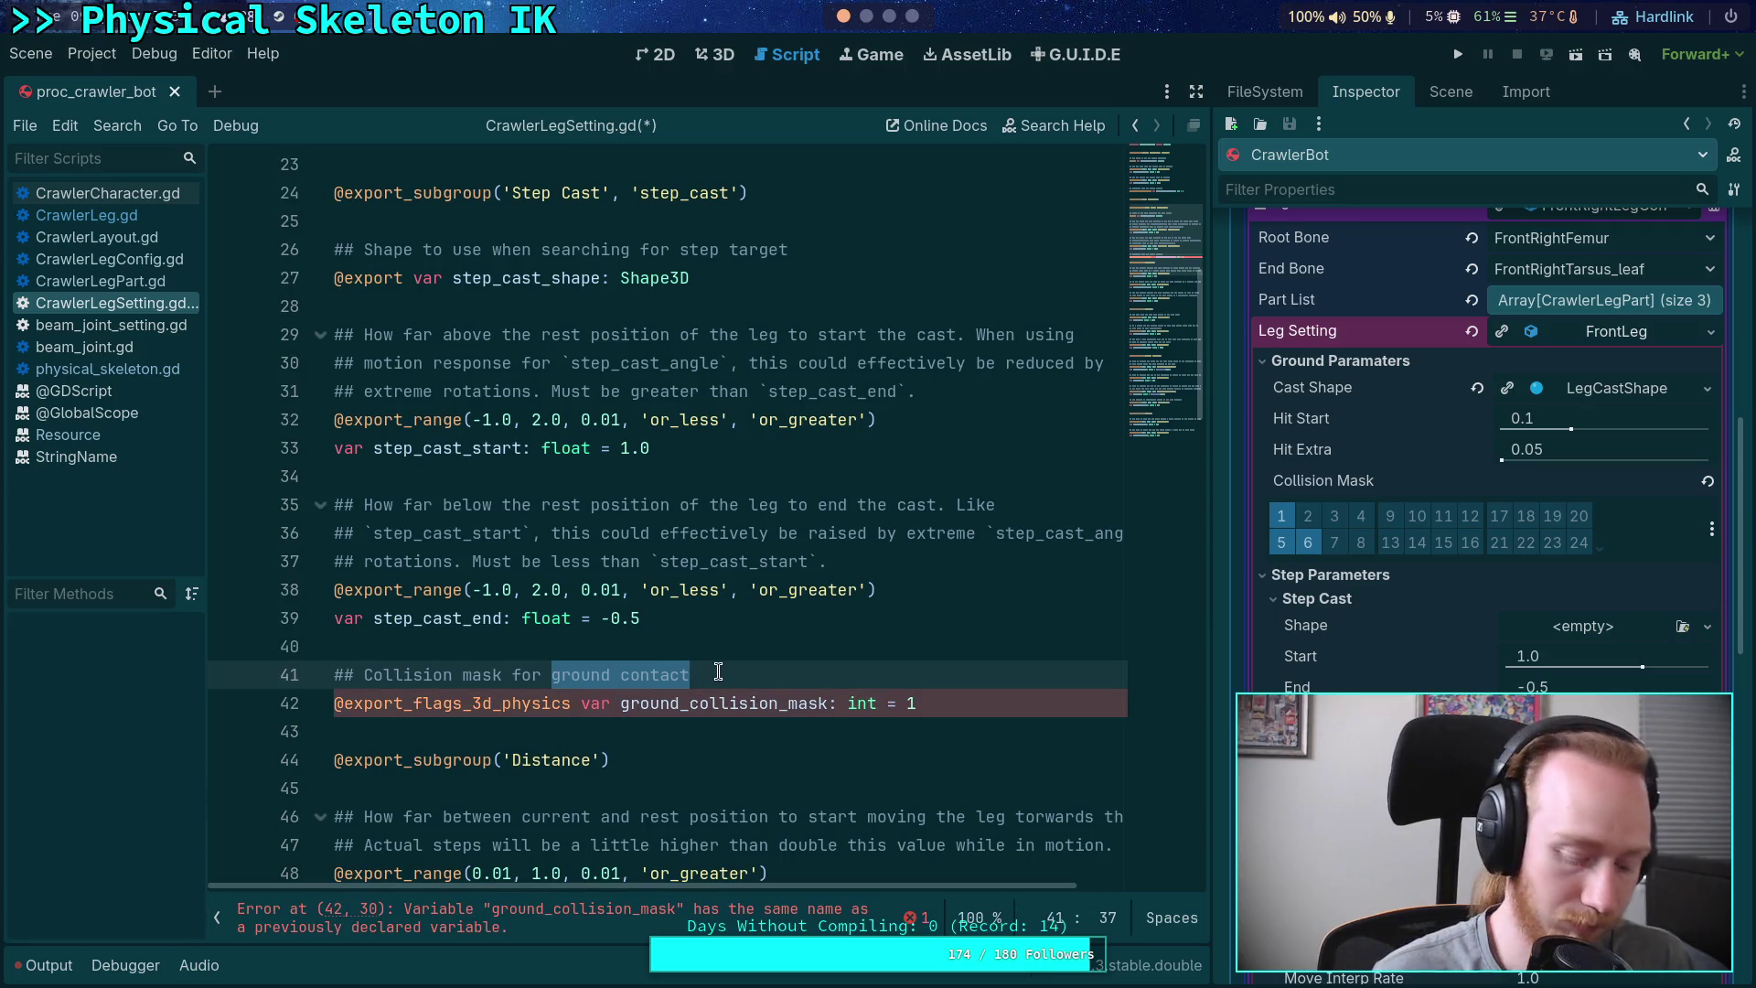
pyautogui.write('step targets')
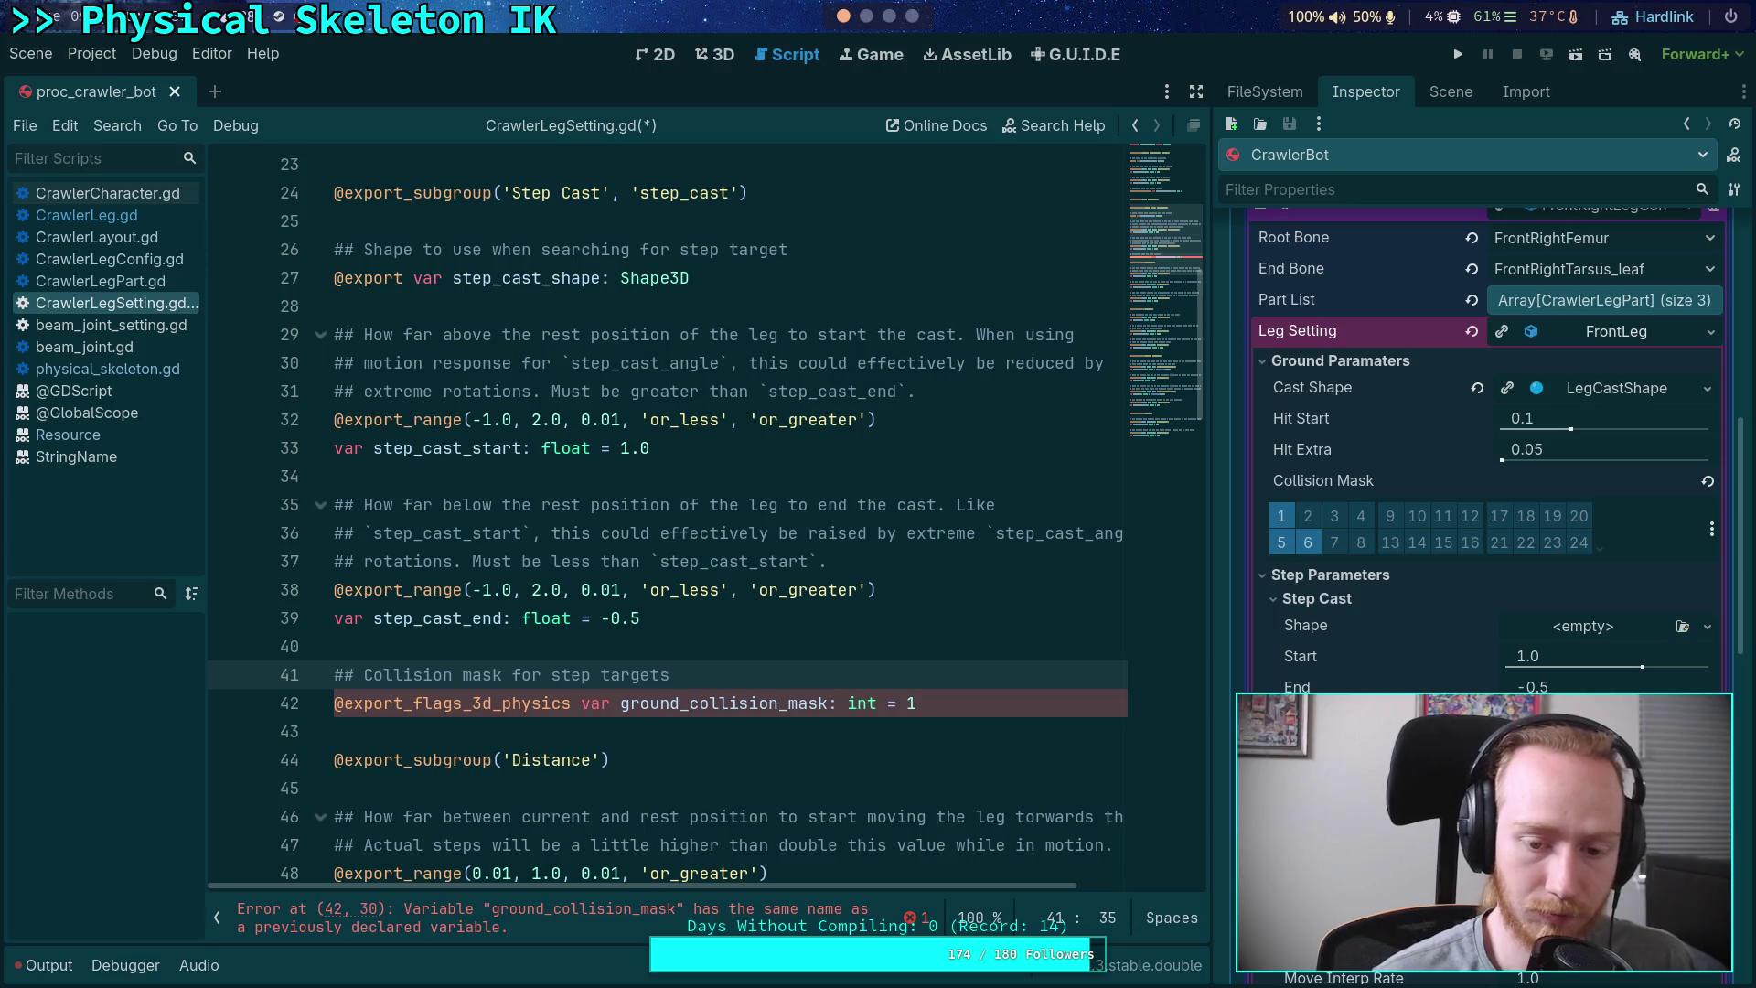
pyautogui.moveTo(621, 703); pyautogui.dragTo(686, 702)
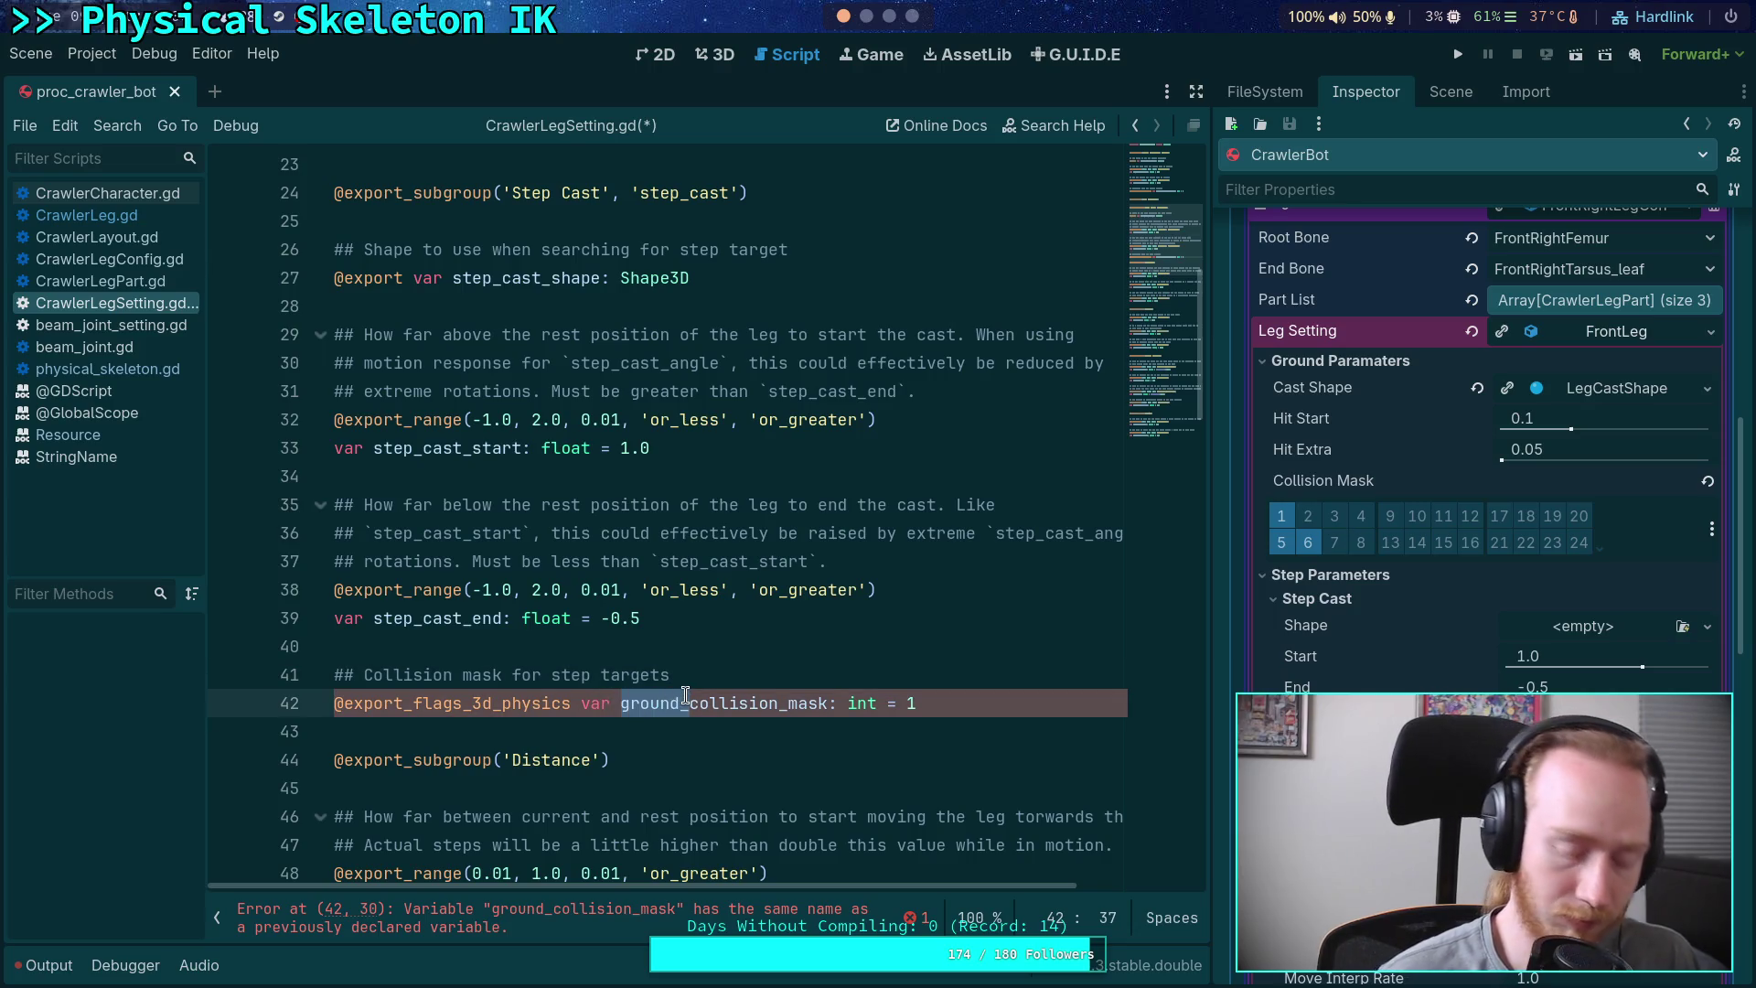
pyautogui.write('step_')
pyautogui.press('Up')
pyautogui.write('. ')
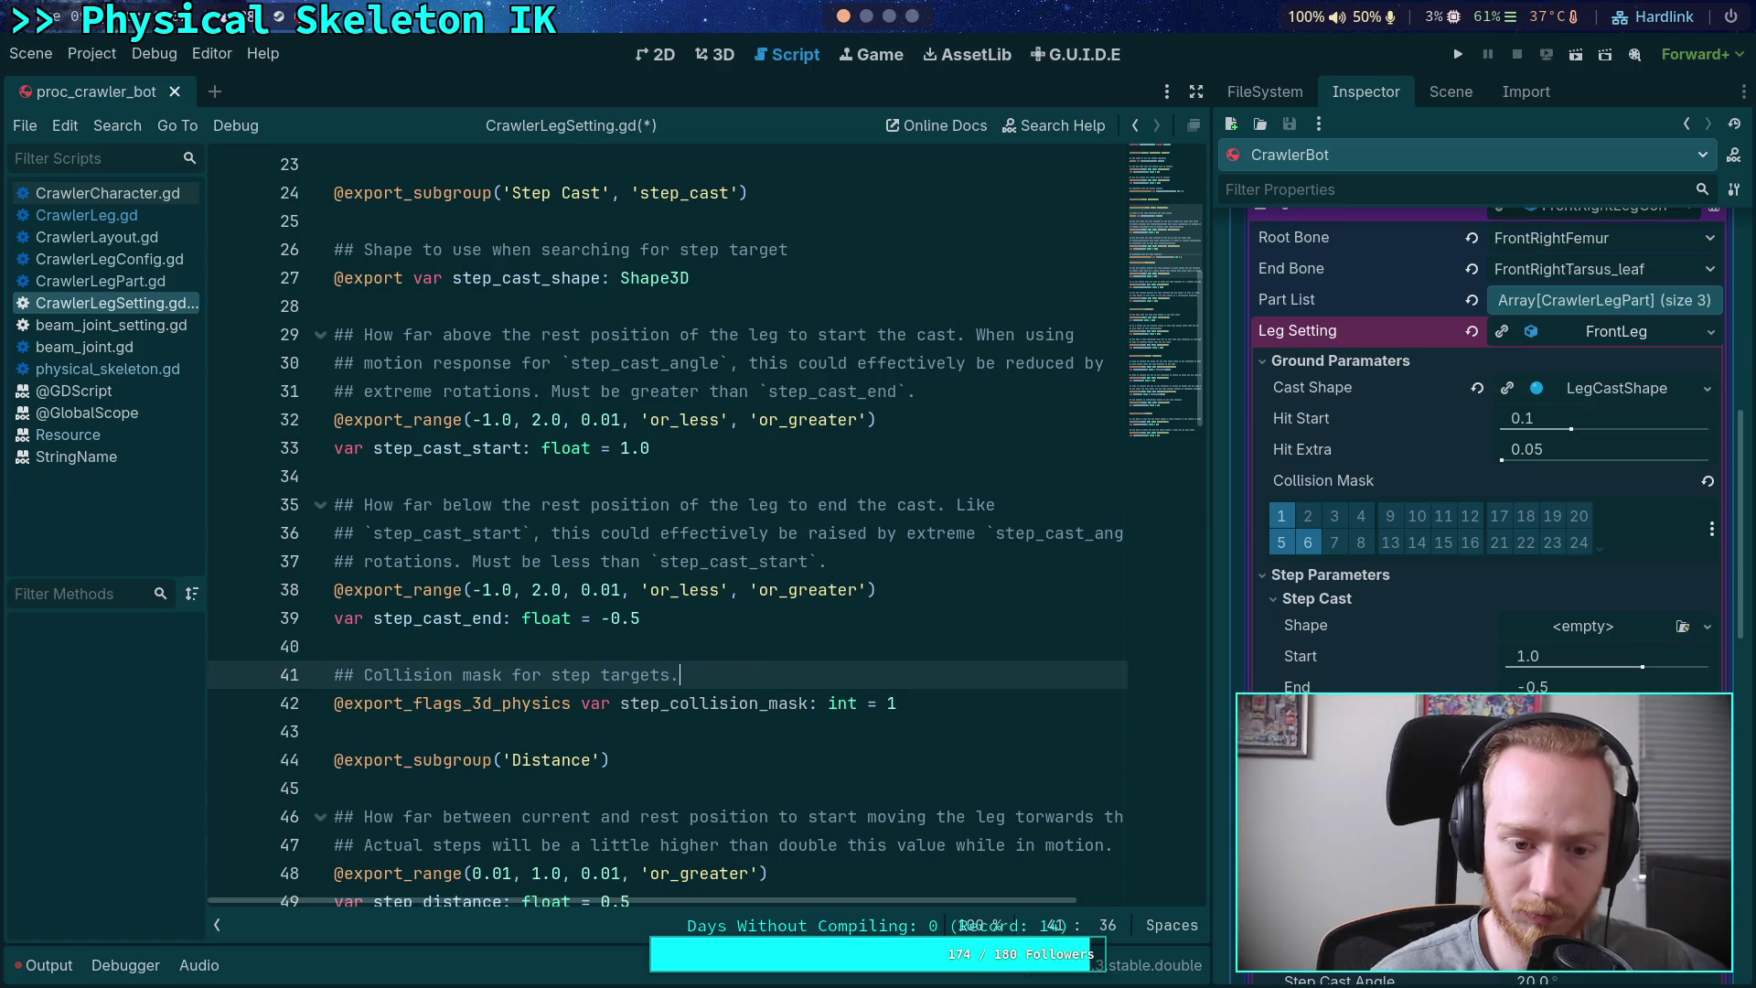
pyautogui.write('This al')
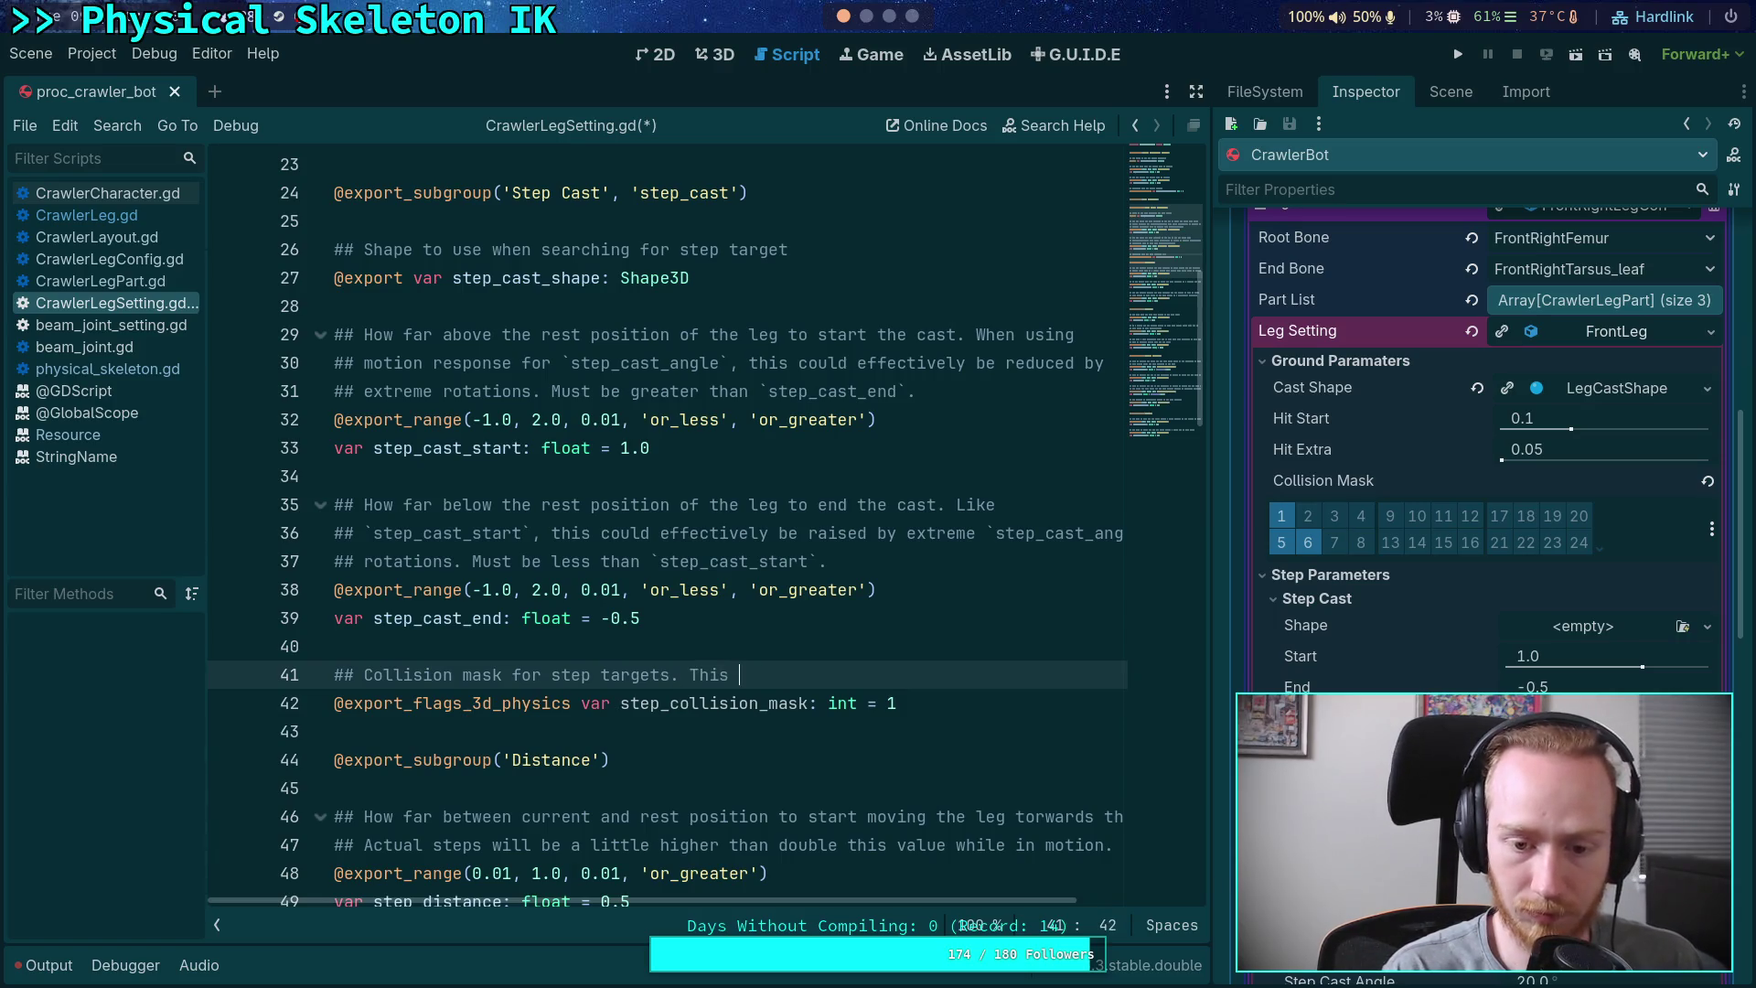
pyautogui.write('lows t')
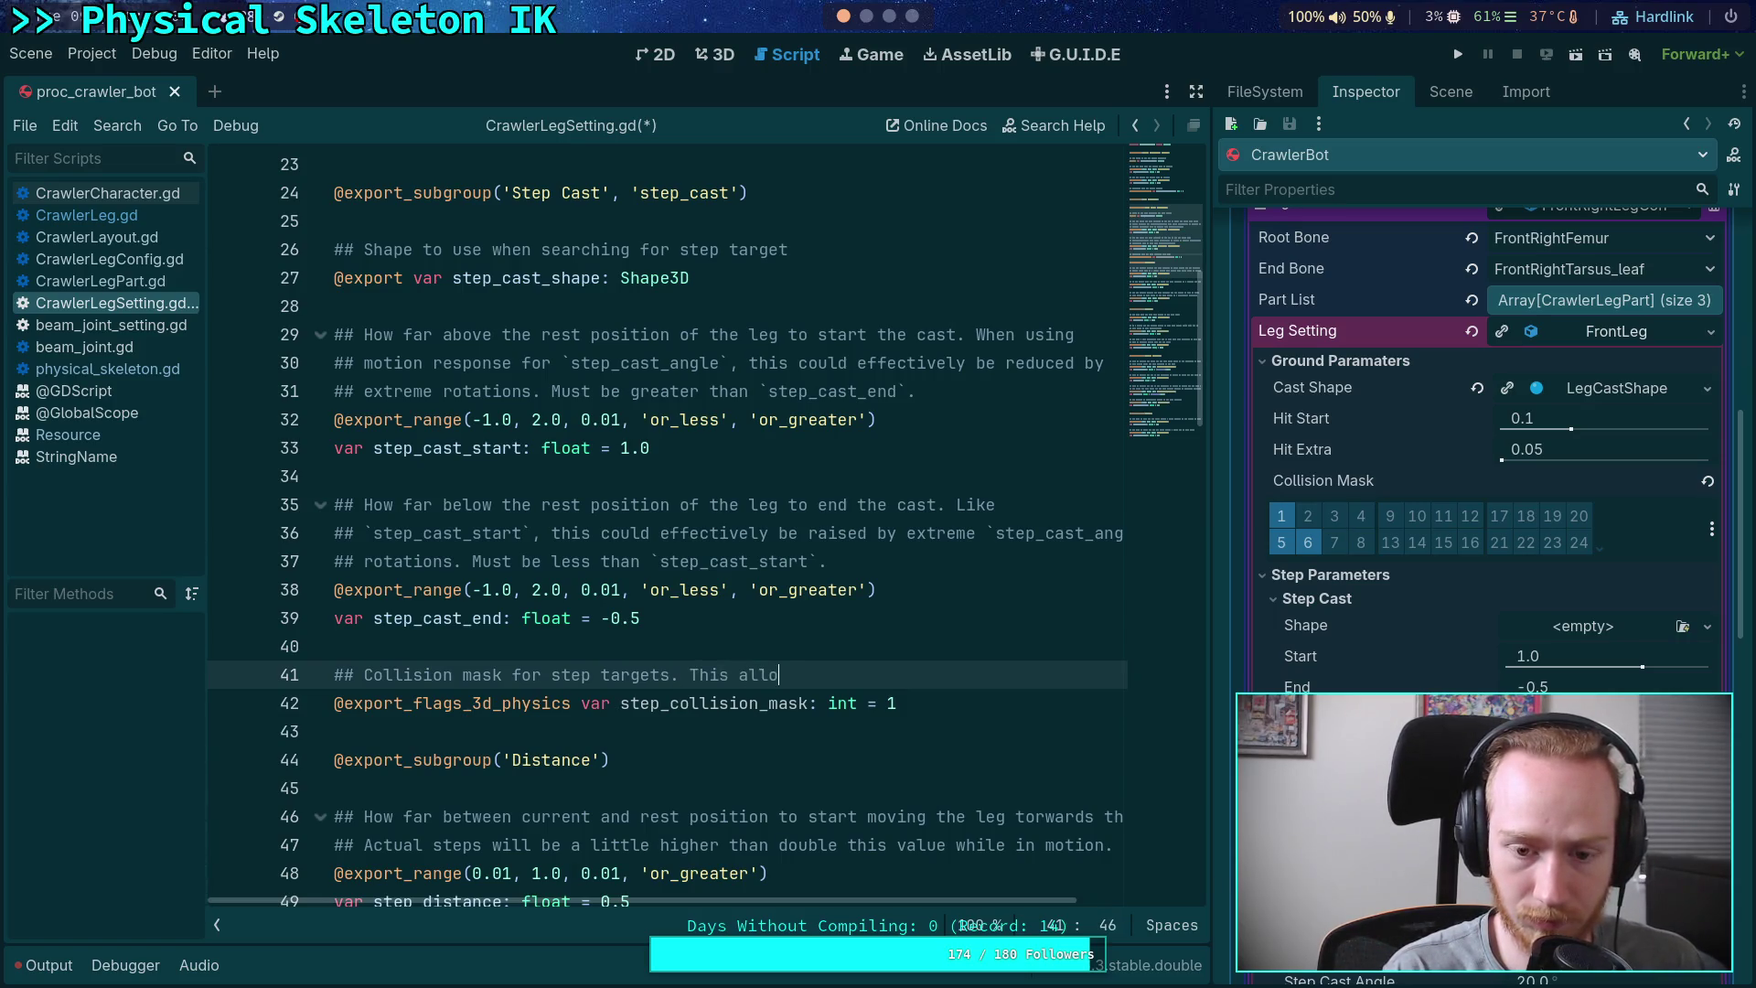
pyautogui.write('he step ')
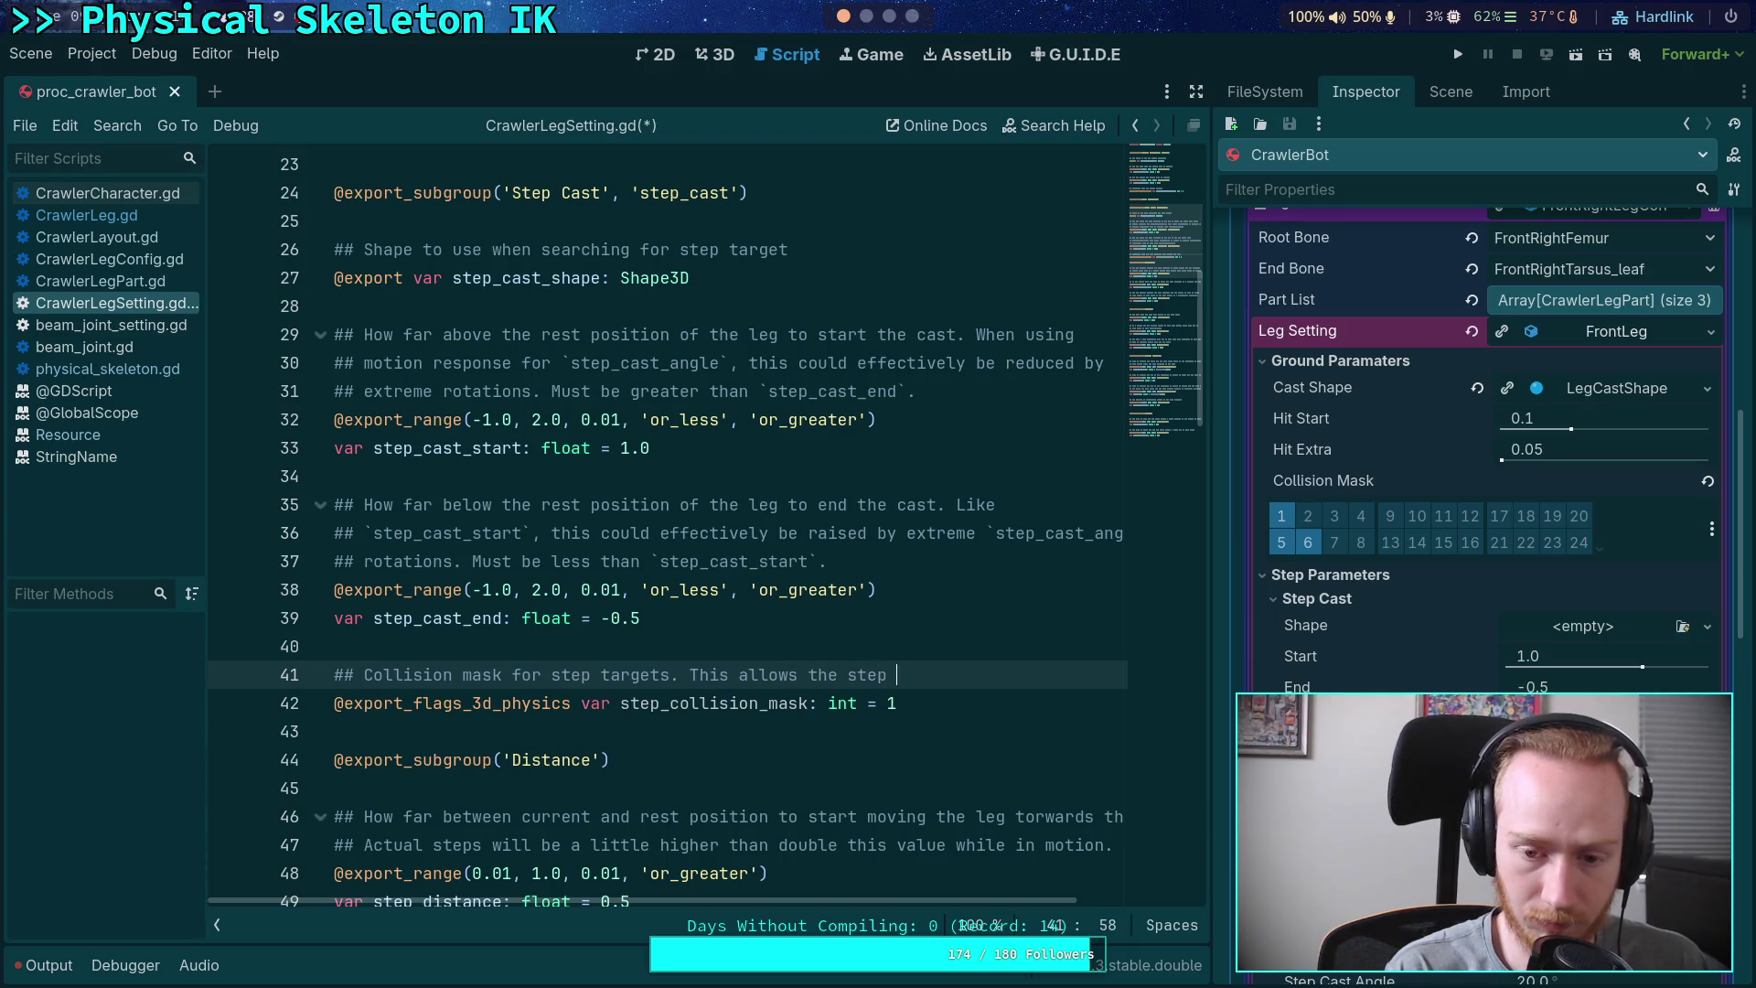
pyautogui.write('target to ')
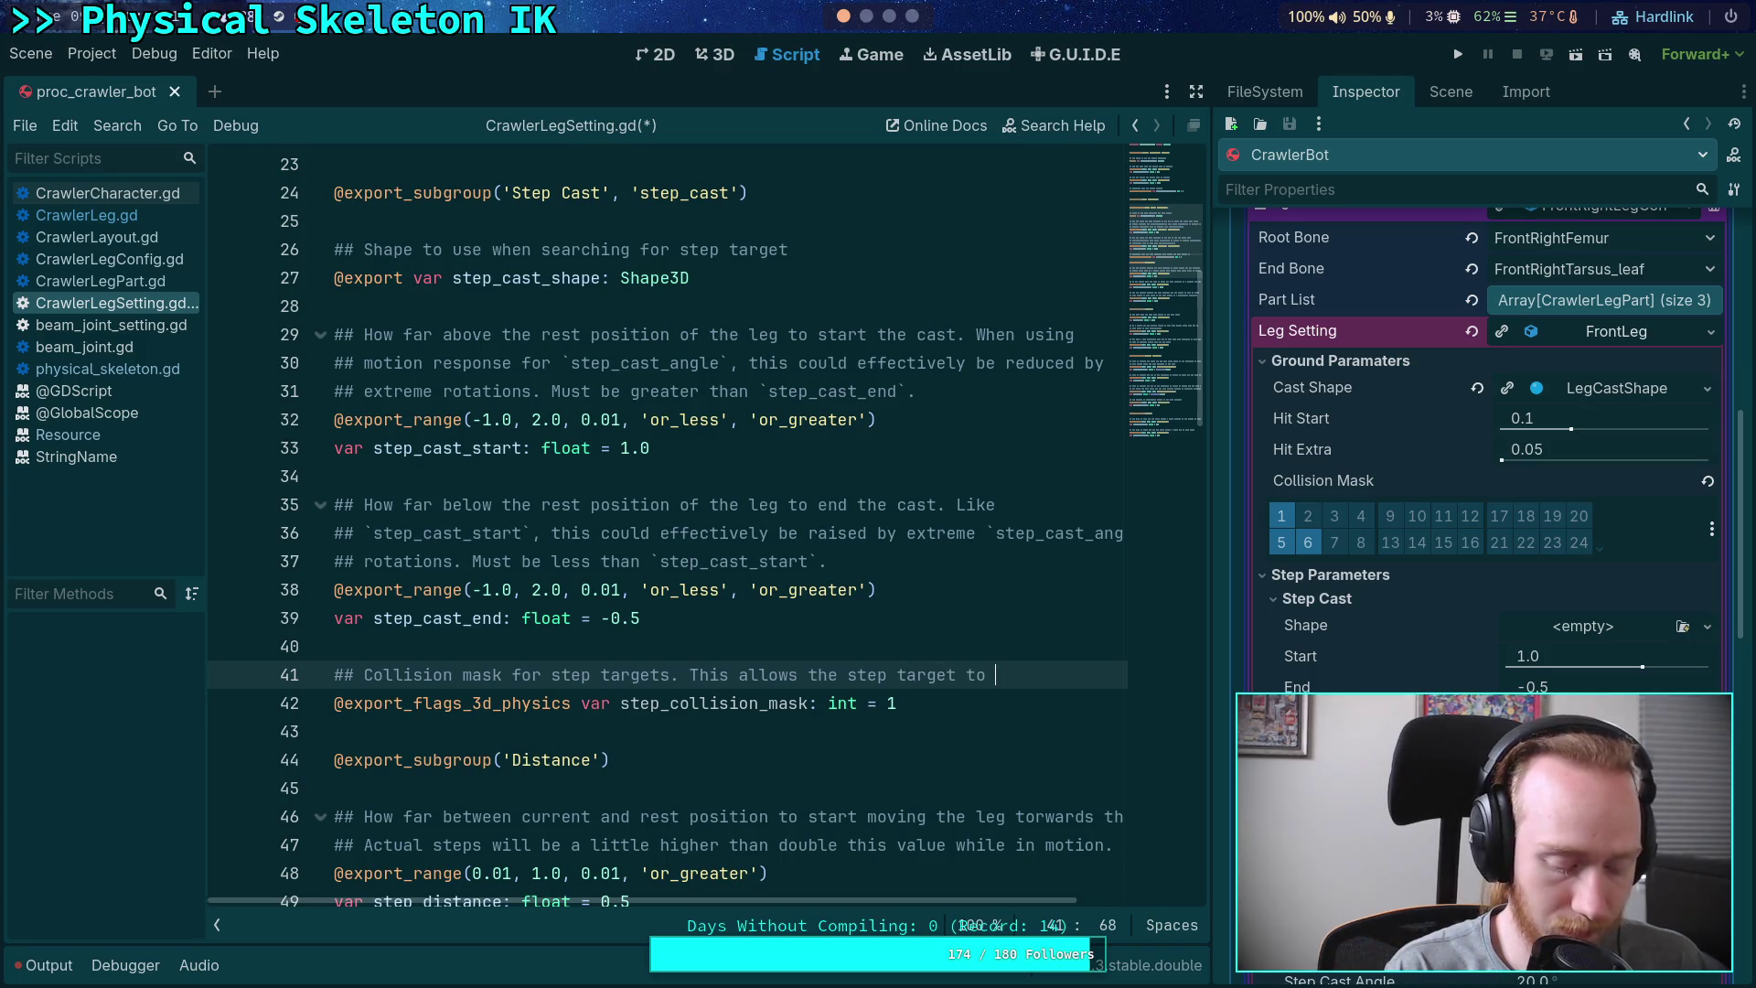
pyautogui.write('ignore ')
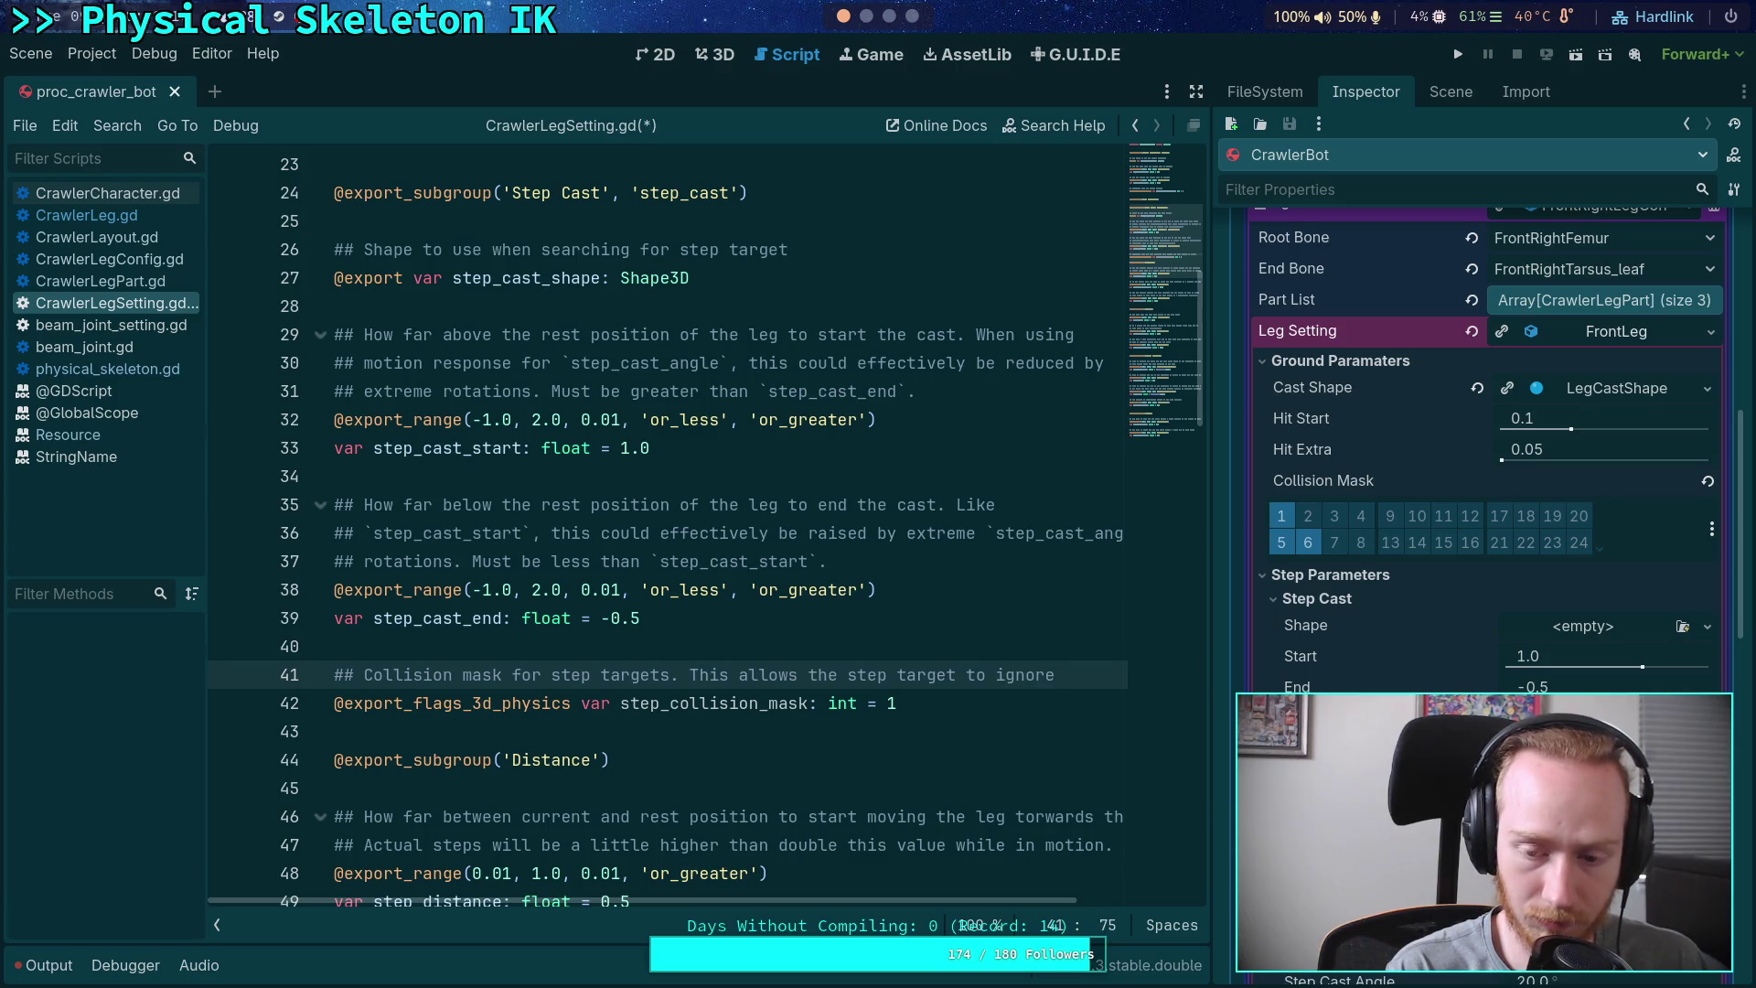
pyautogui.write('small')
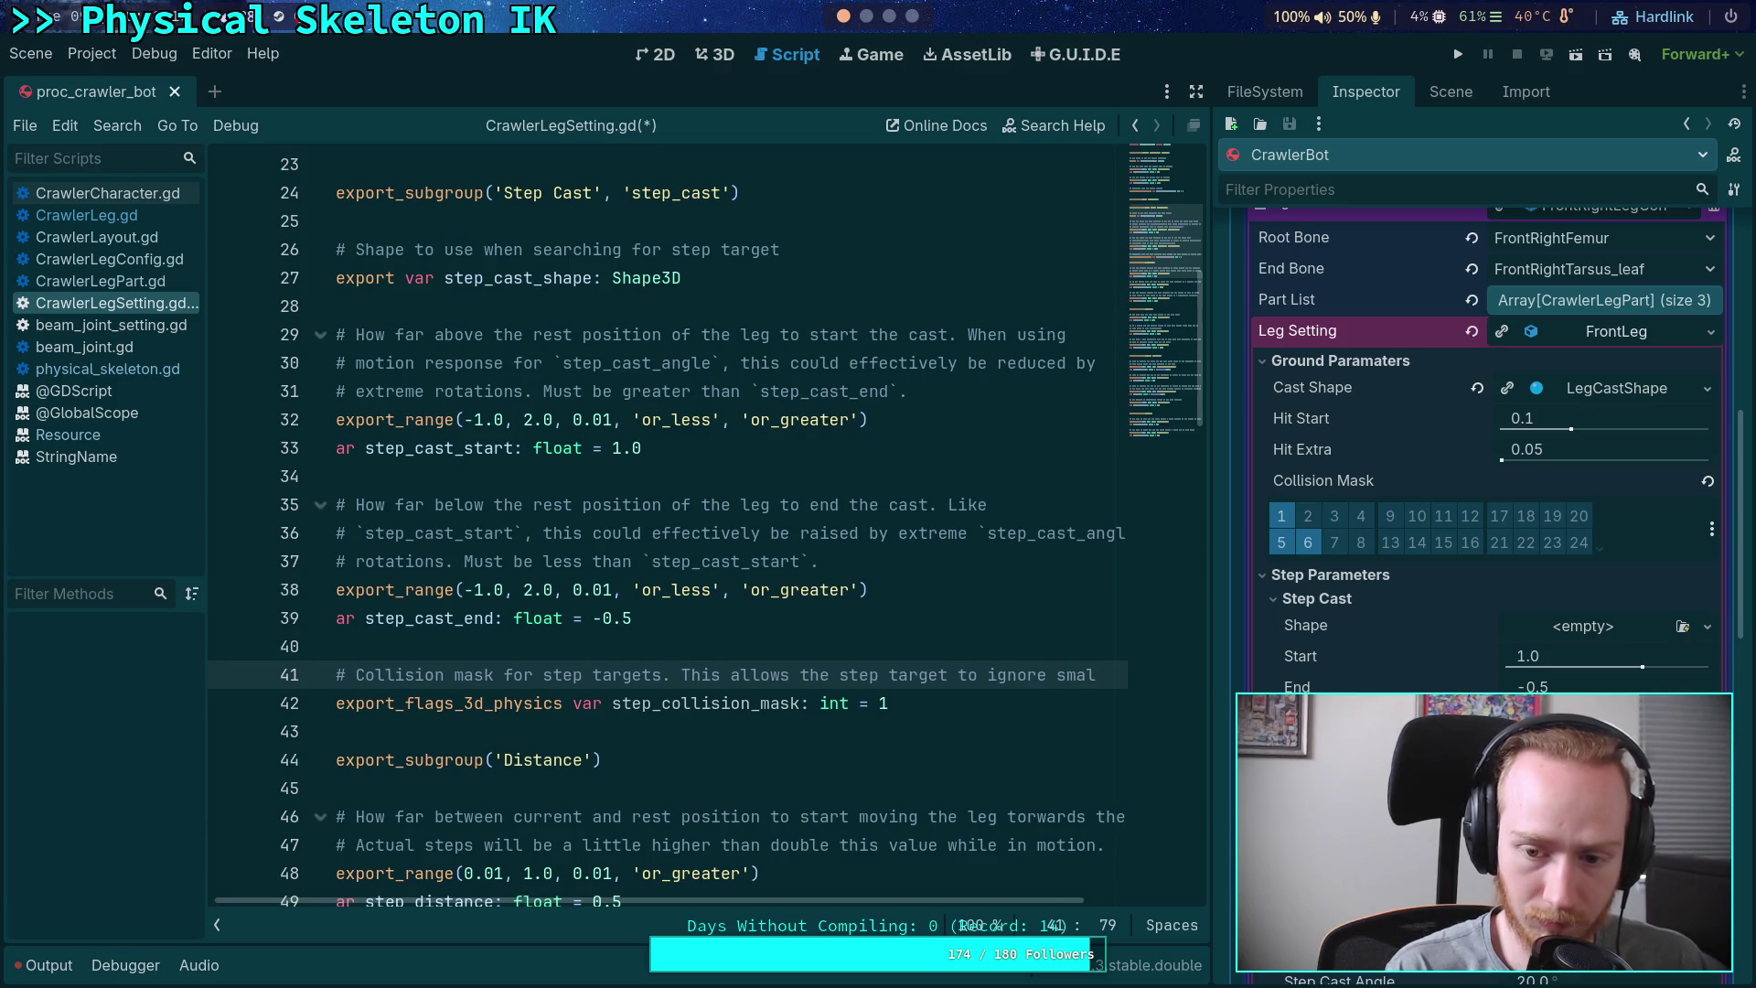
# Extend the step_collision_mask comment about ignoring small dynamic objects and seeking solid ground, then save.
pyautogui.press('Return')
pyautogui.write('## dynamic ')
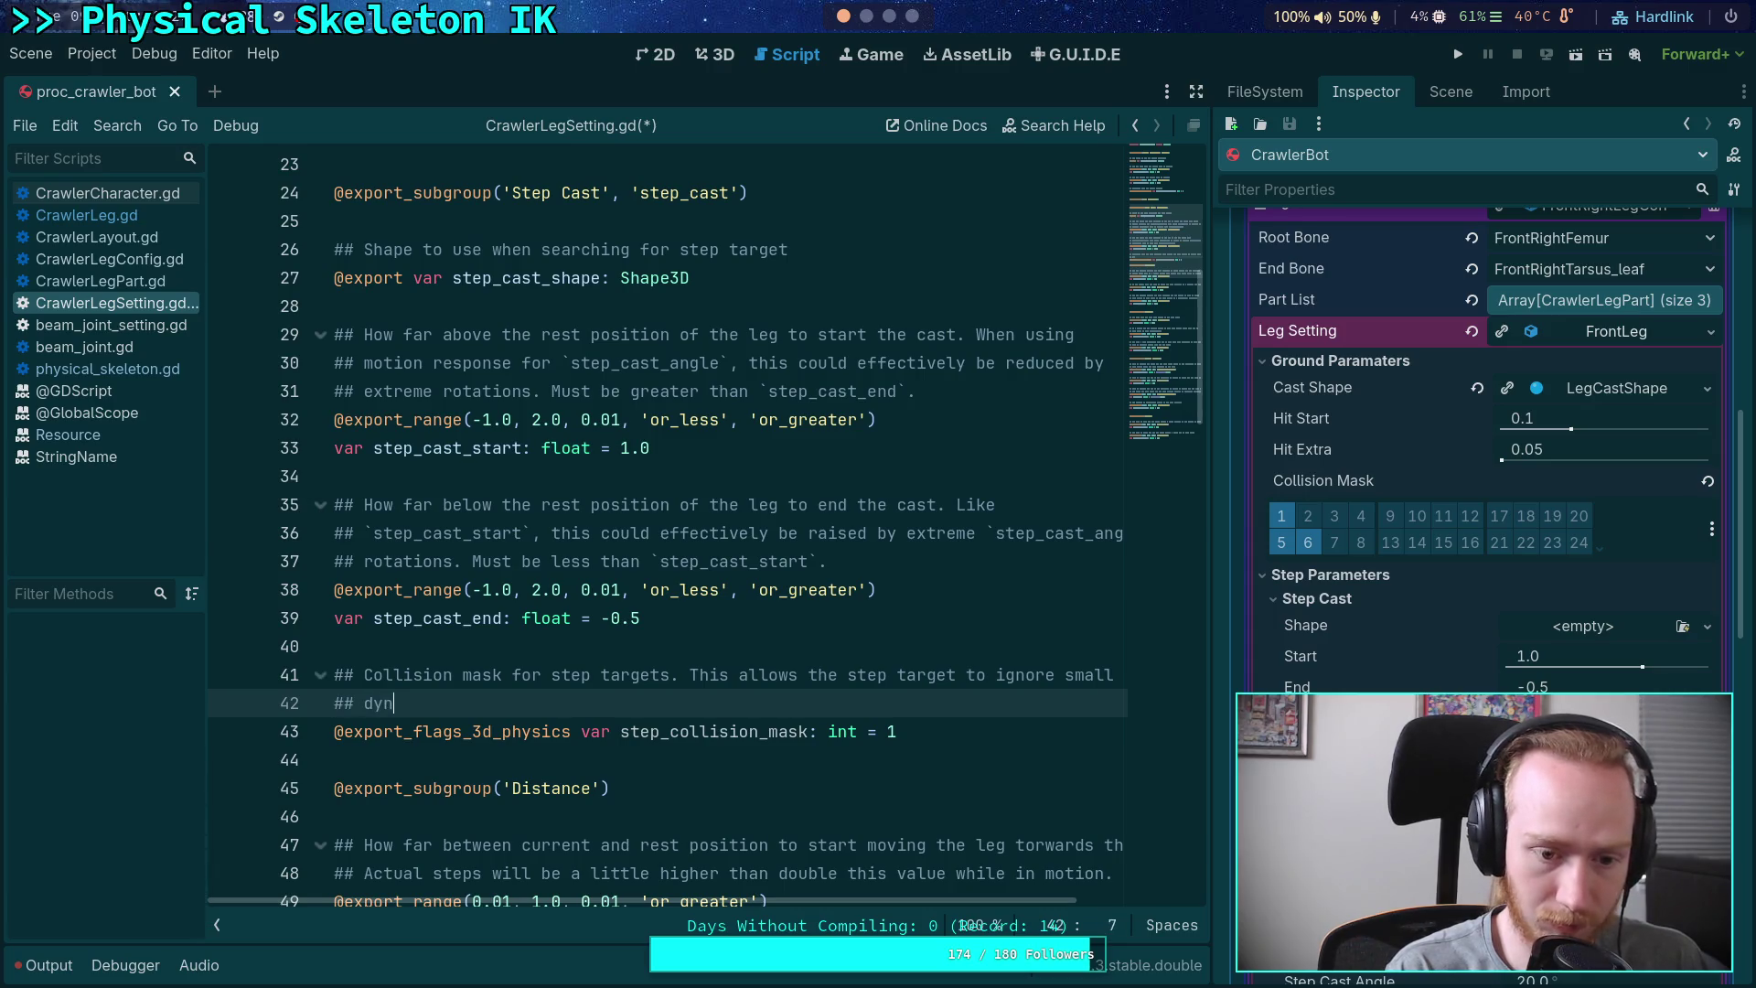
pyautogui.write('objects')
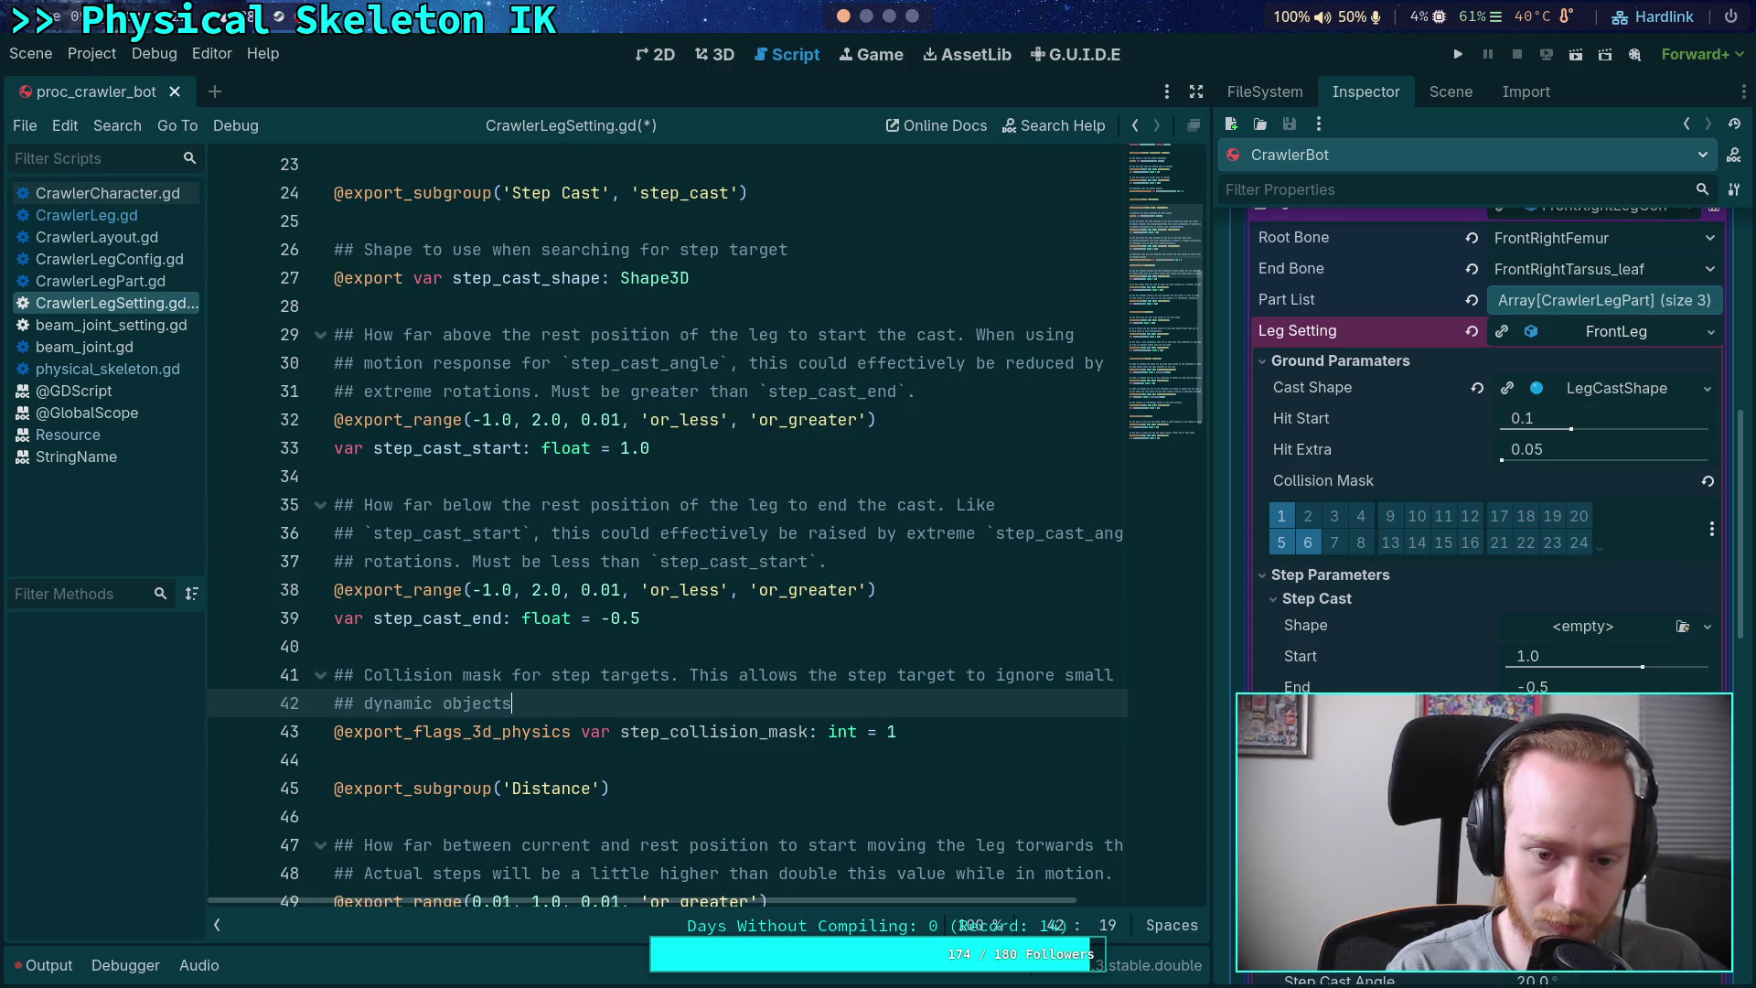
pyautogui.write('search')
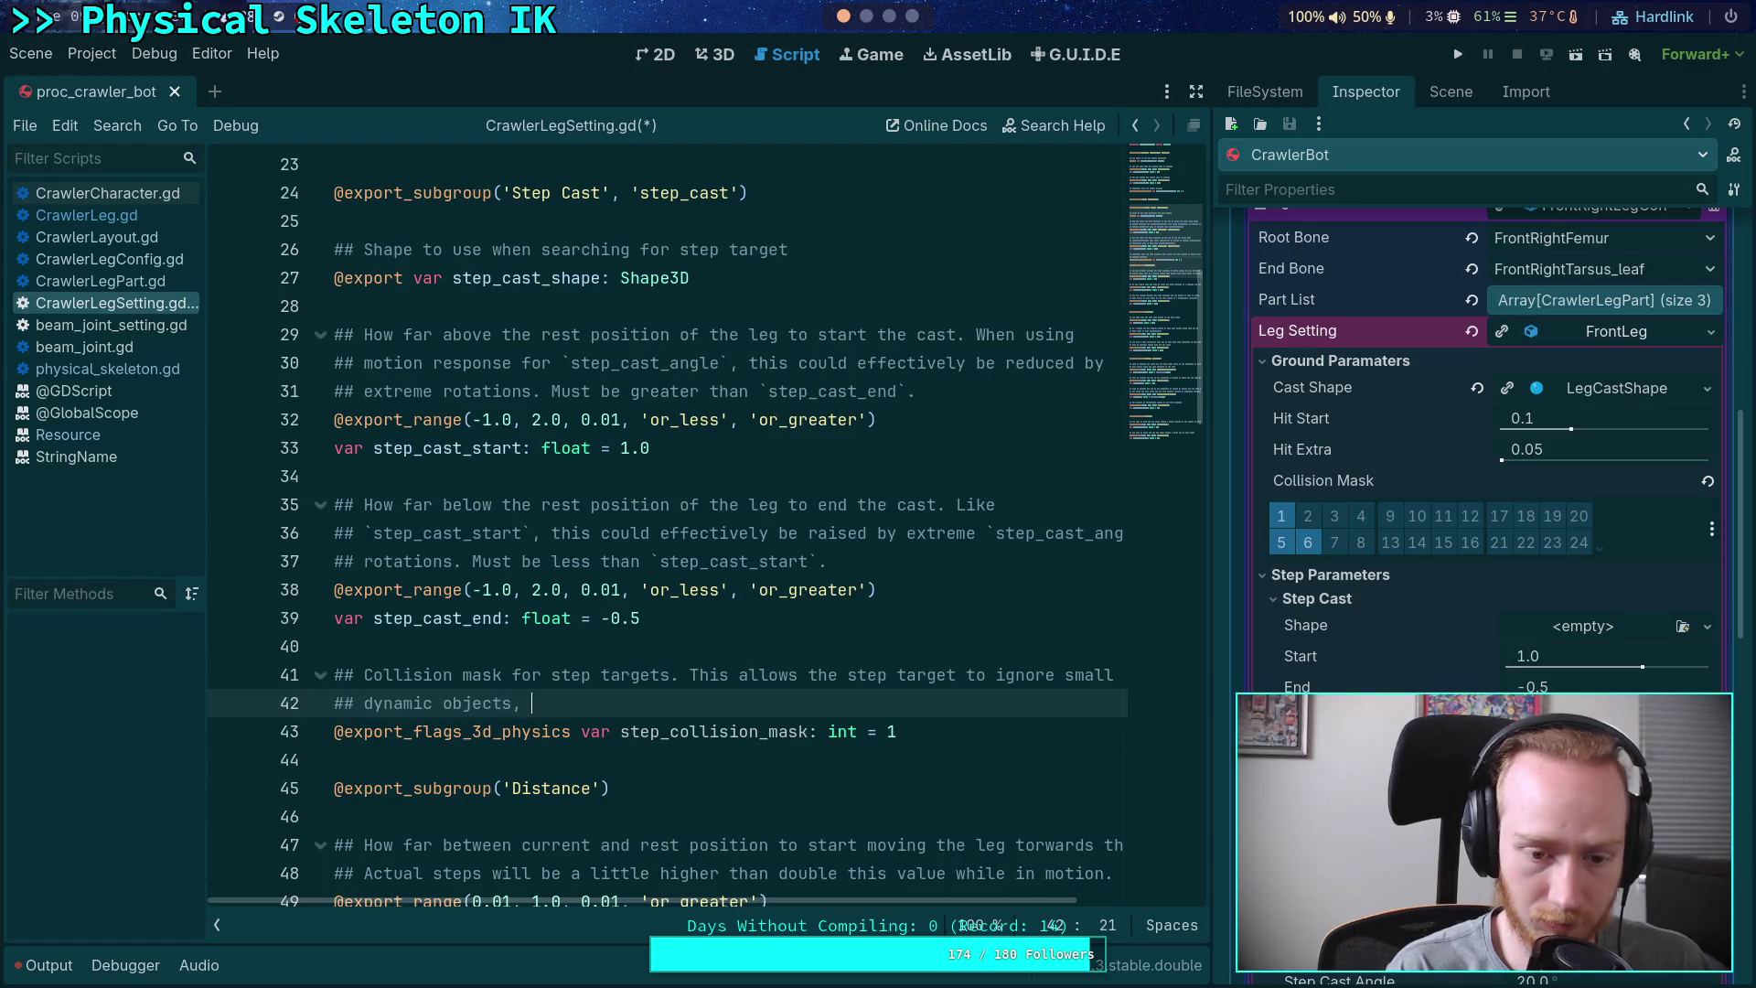
pyautogui.write('ing for ')
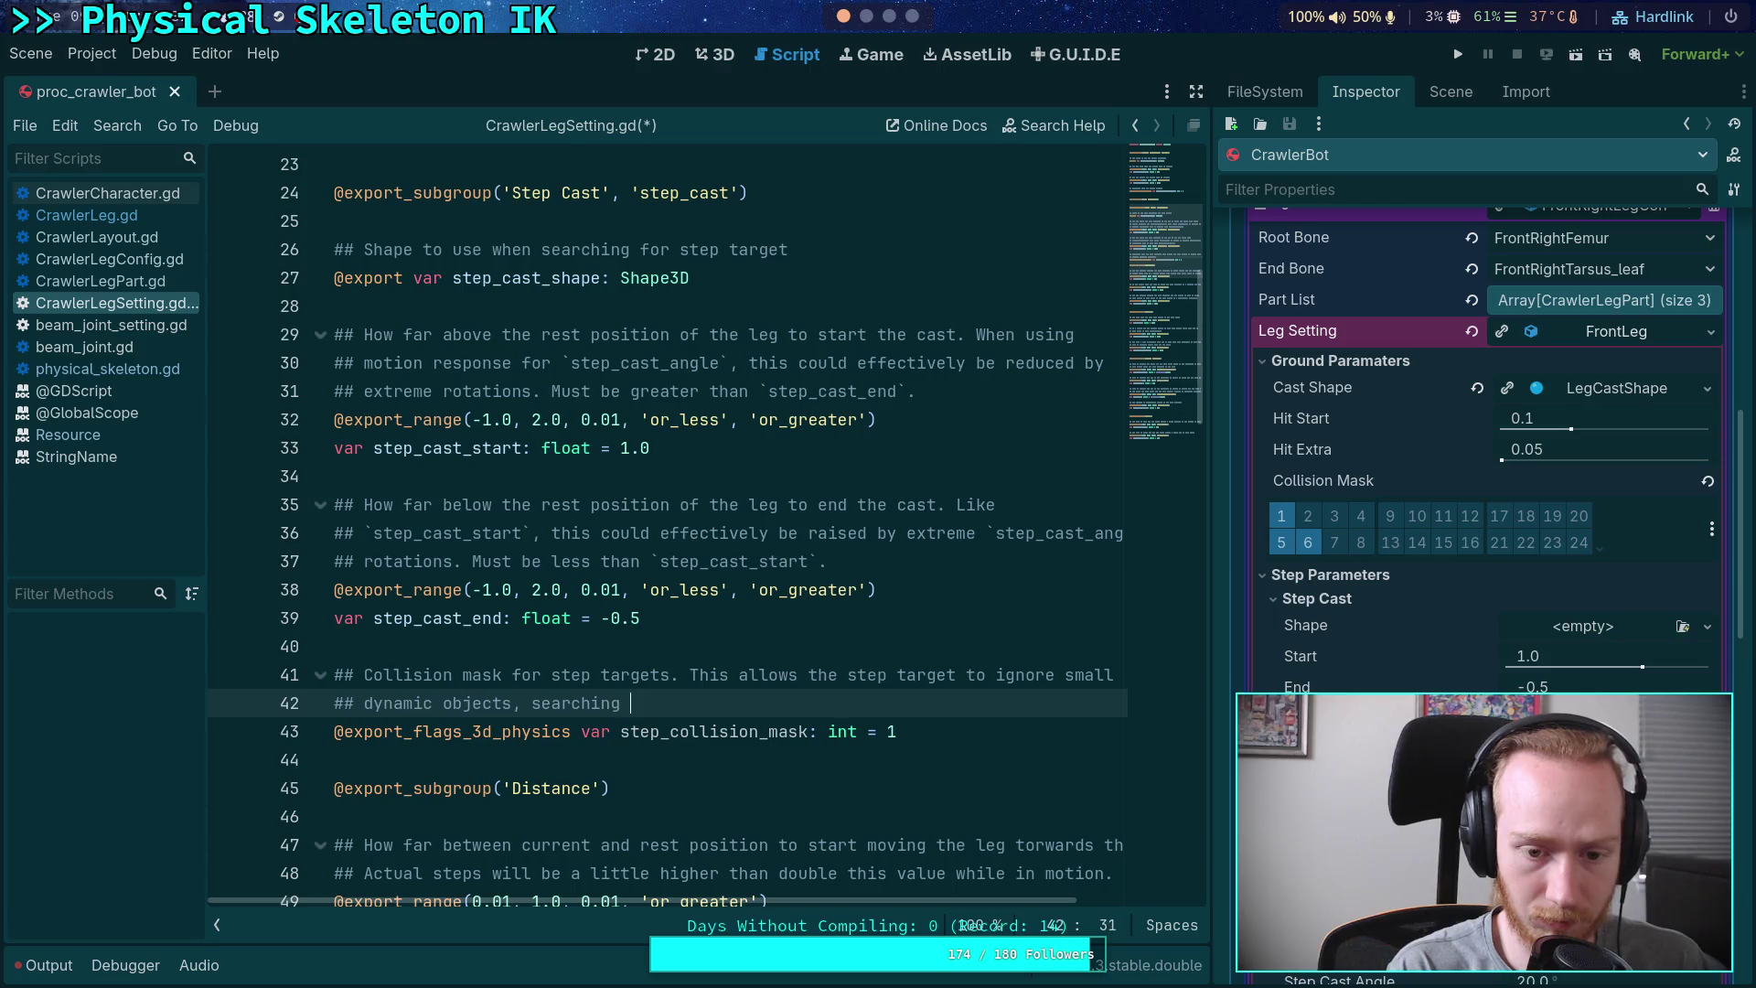
pyautogui.write('solid ground ')
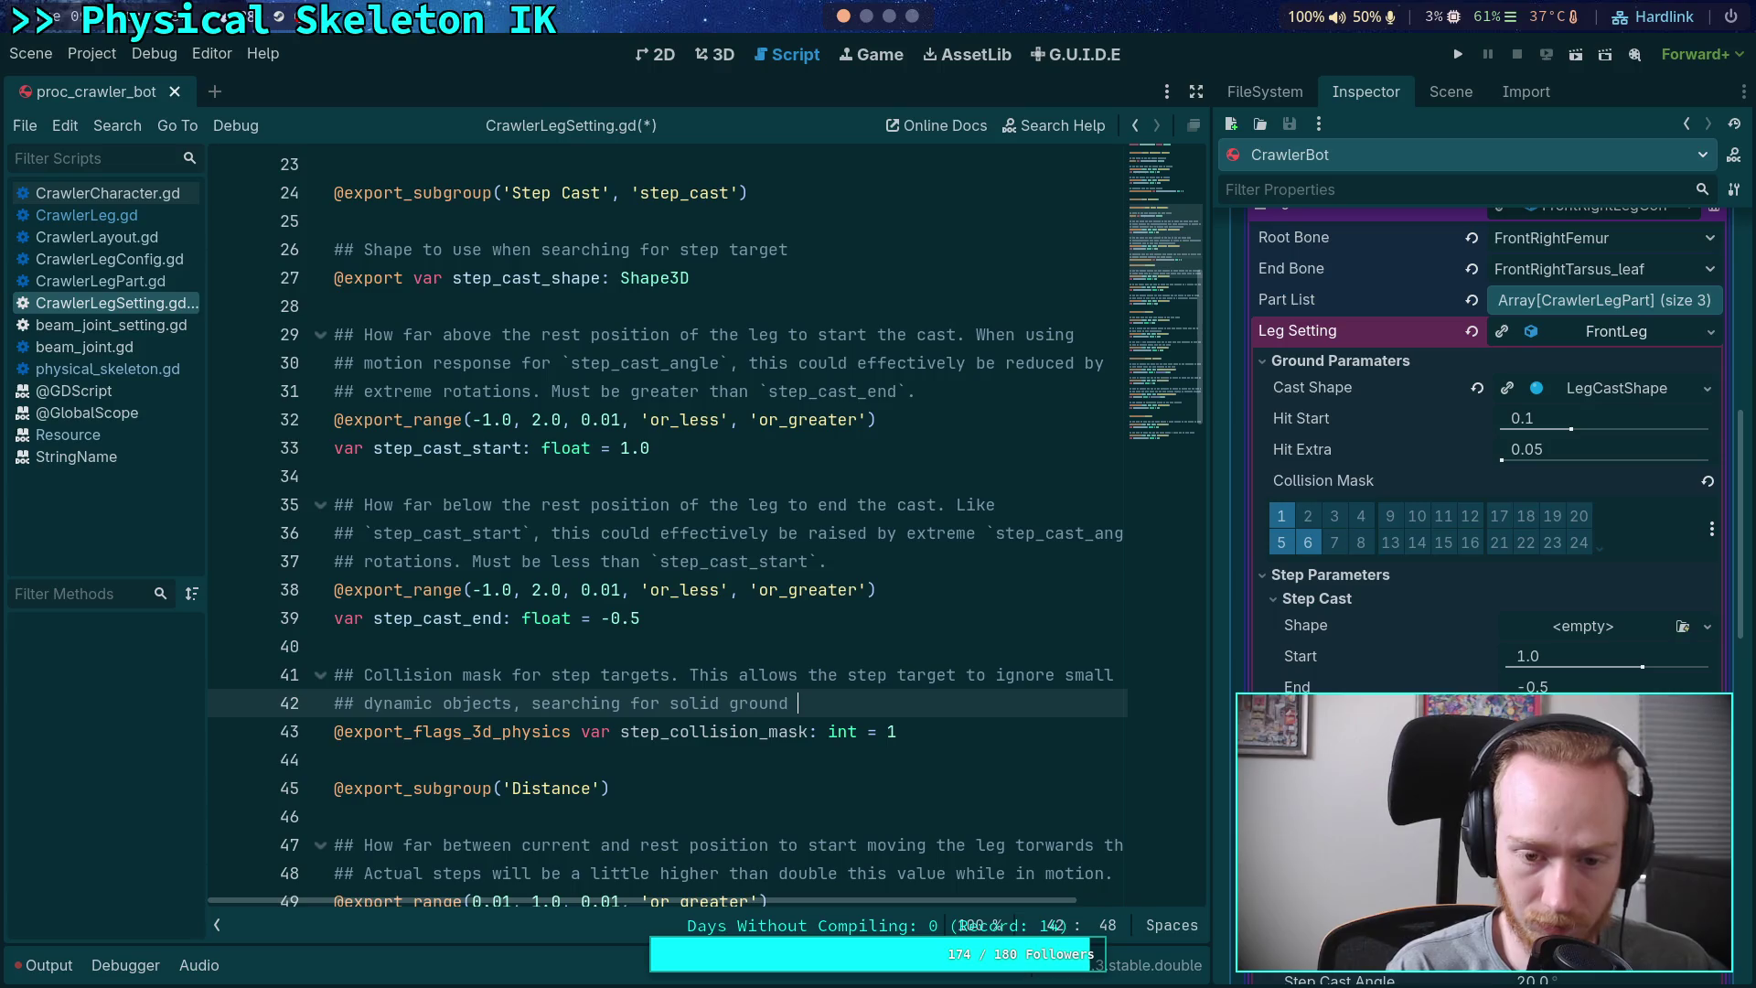
pyautogui.write('and effectively st')
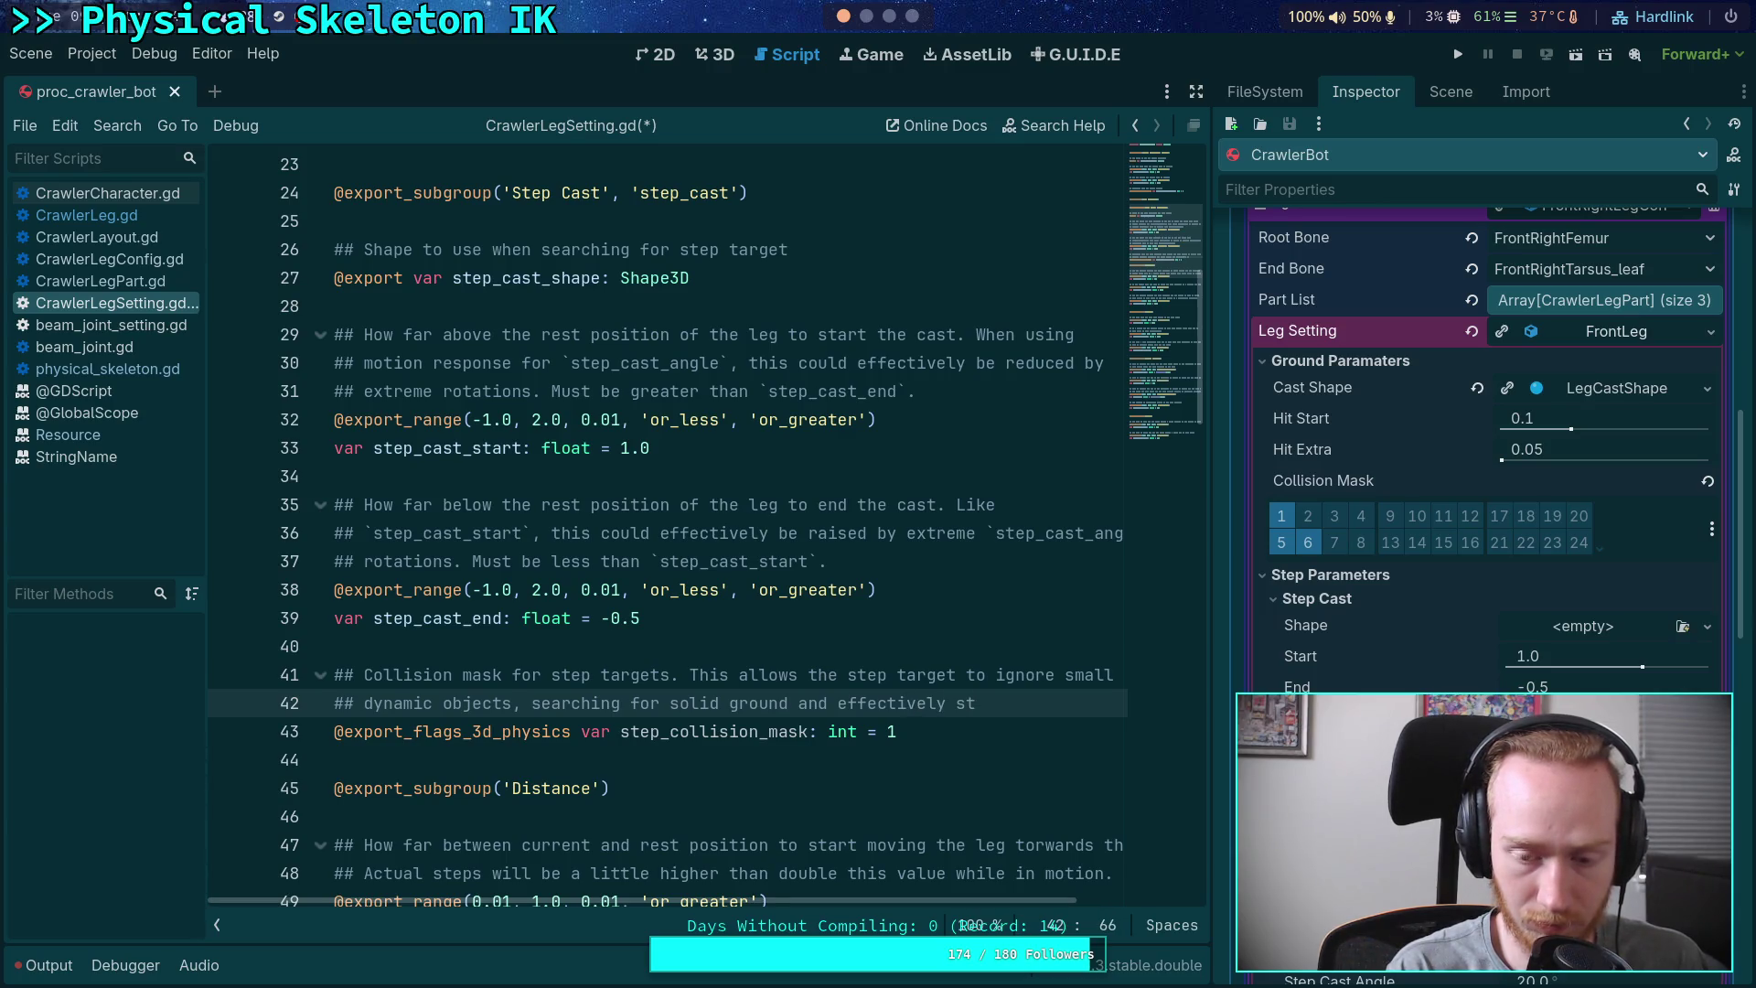
pyautogui.write('shing into')
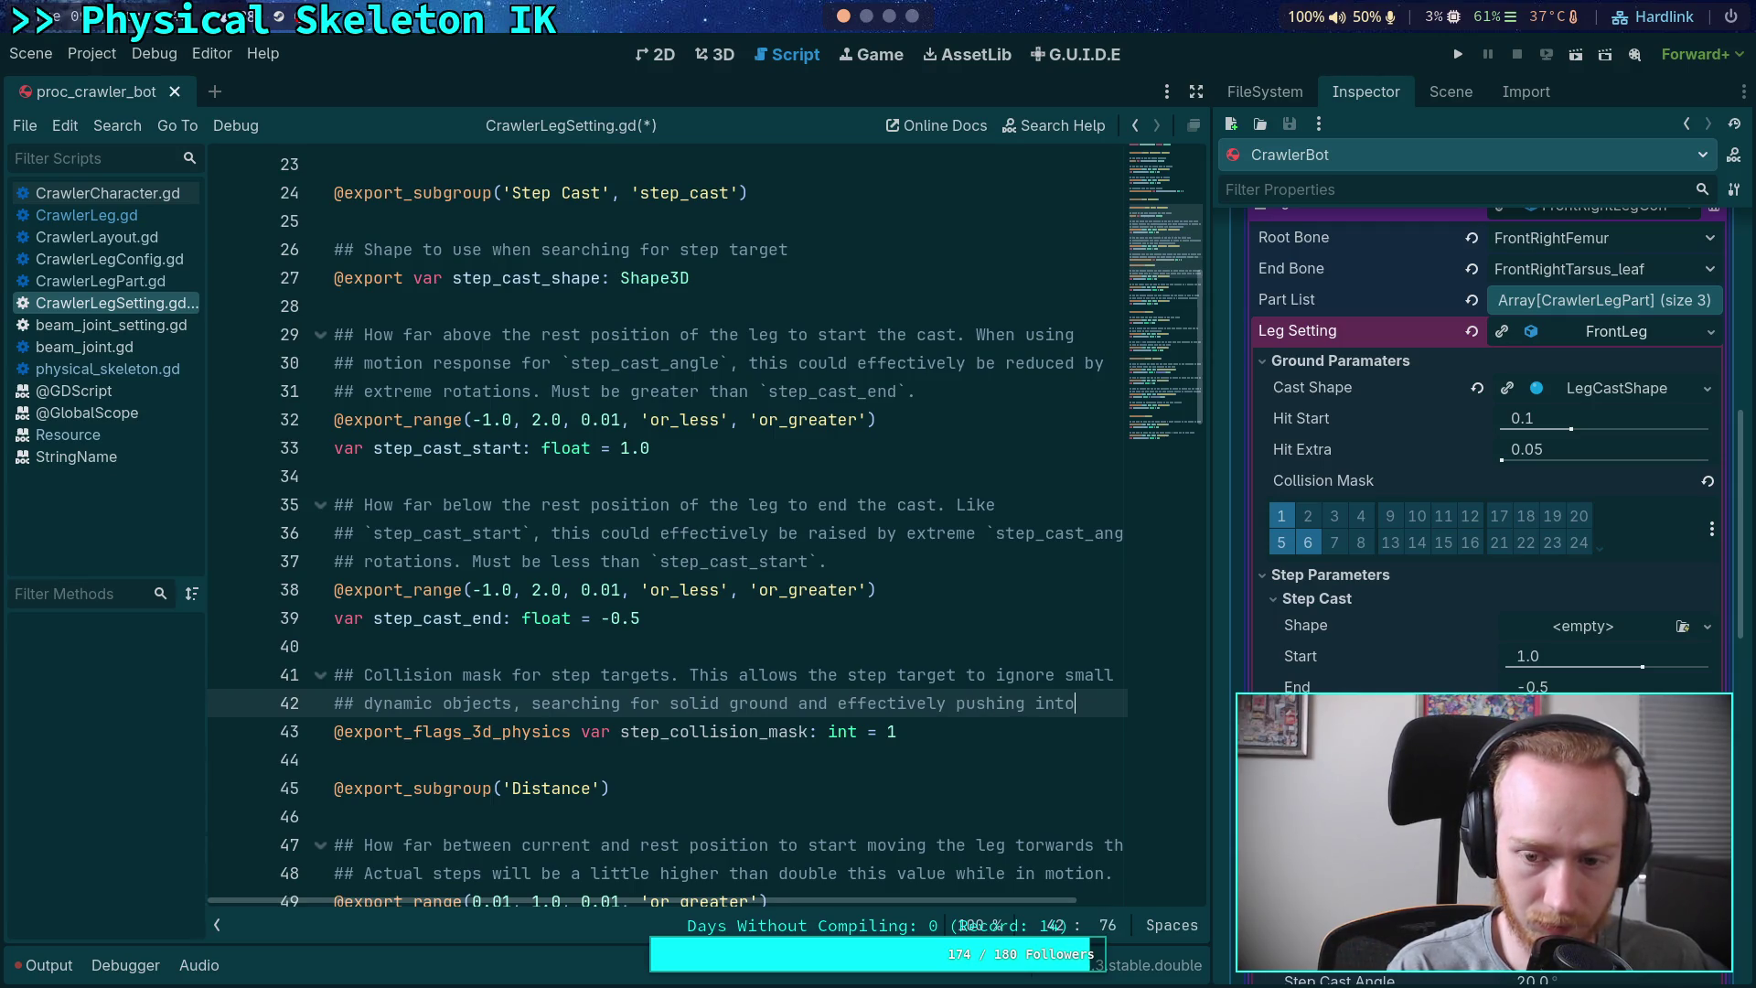
pyautogui.press('Return')
pyautogui.write('# objects not c')
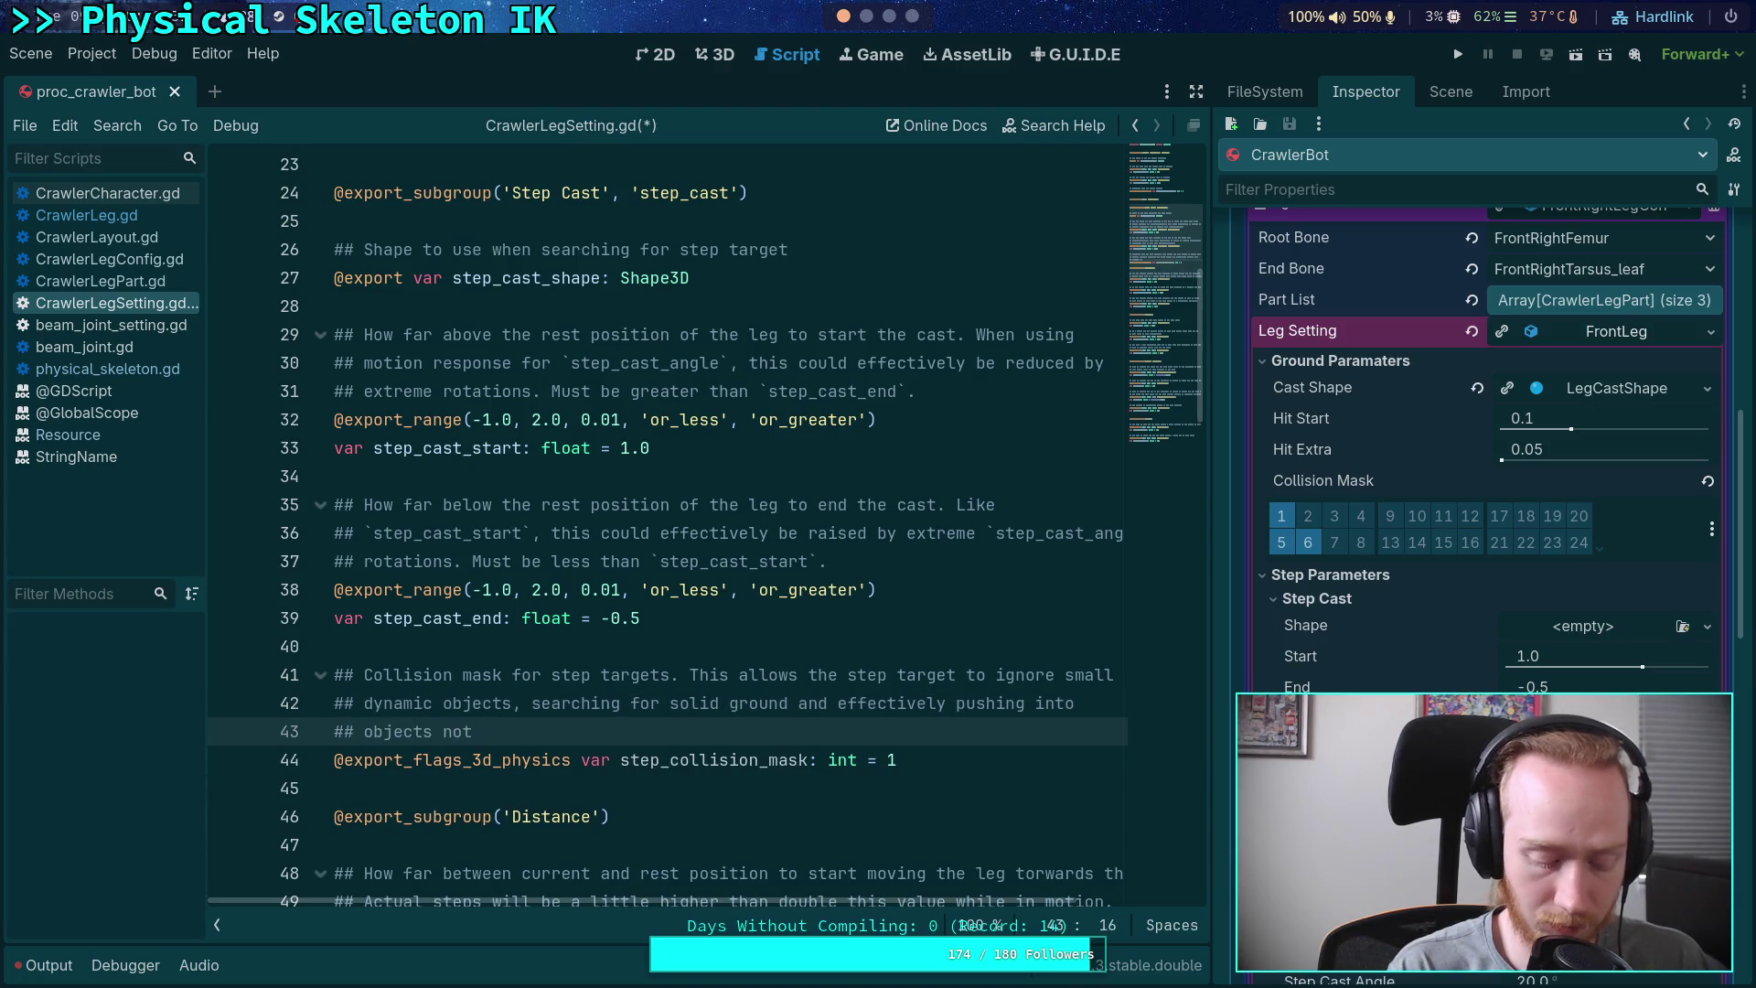
pyautogui.write('onsidered ')
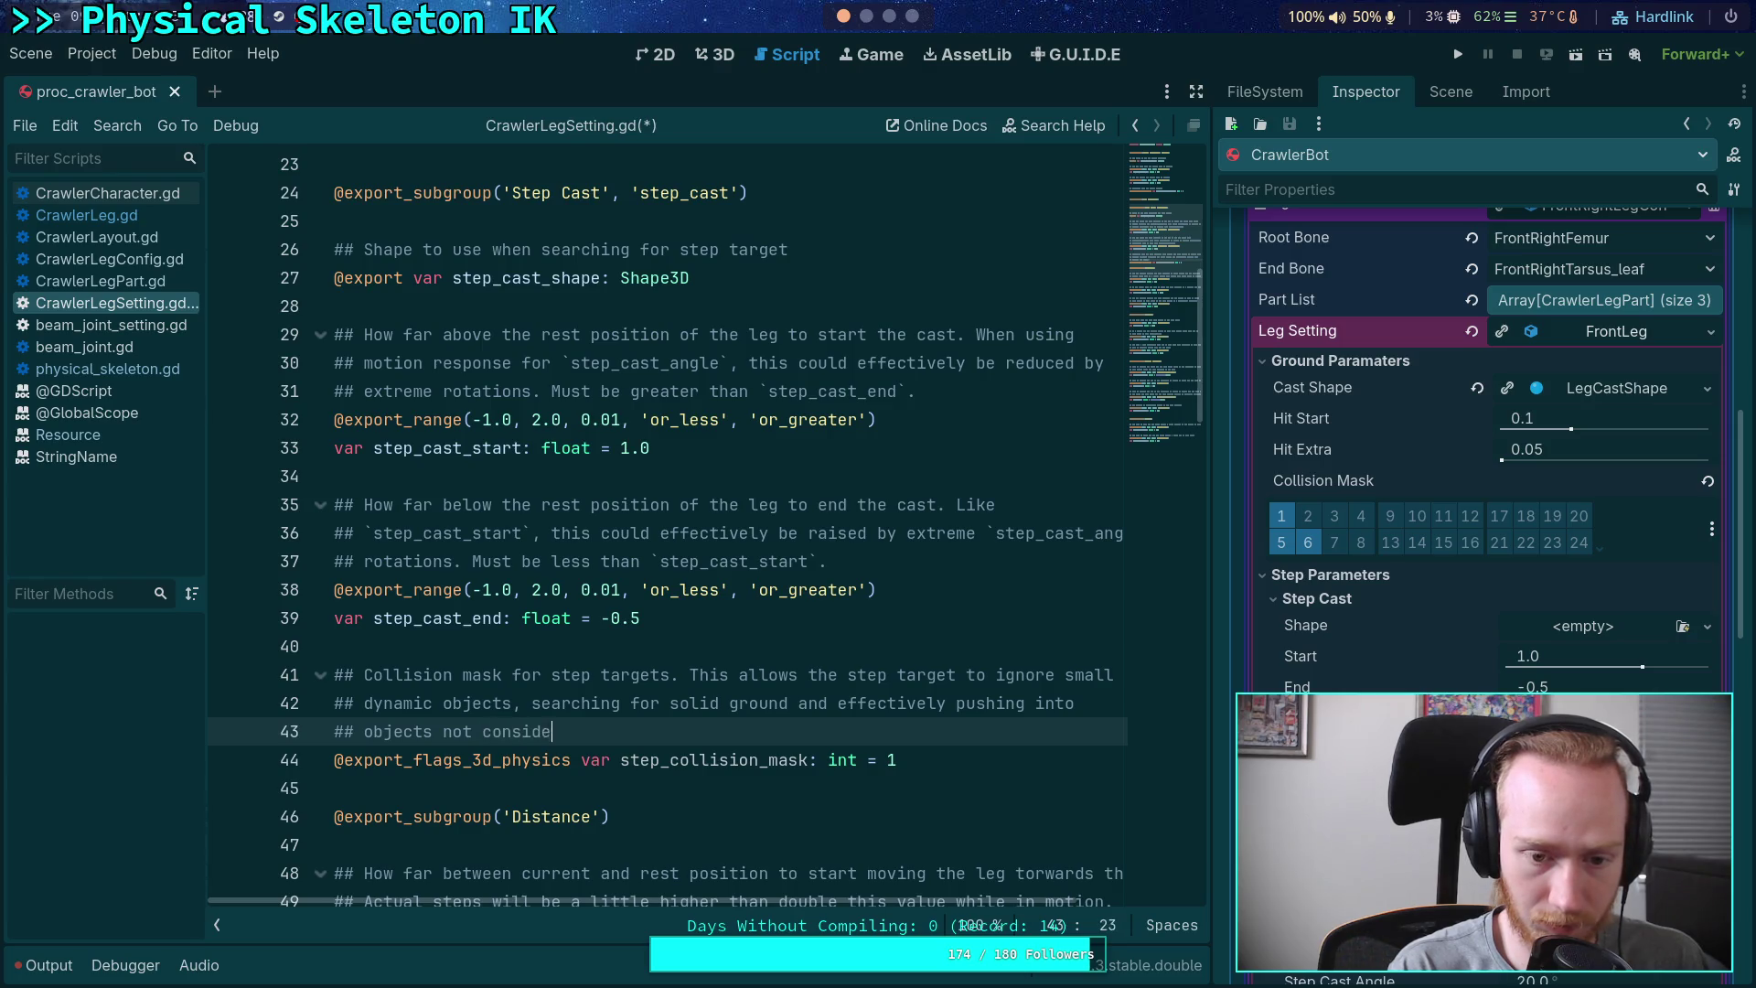
pyautogui.write('stable ground.')
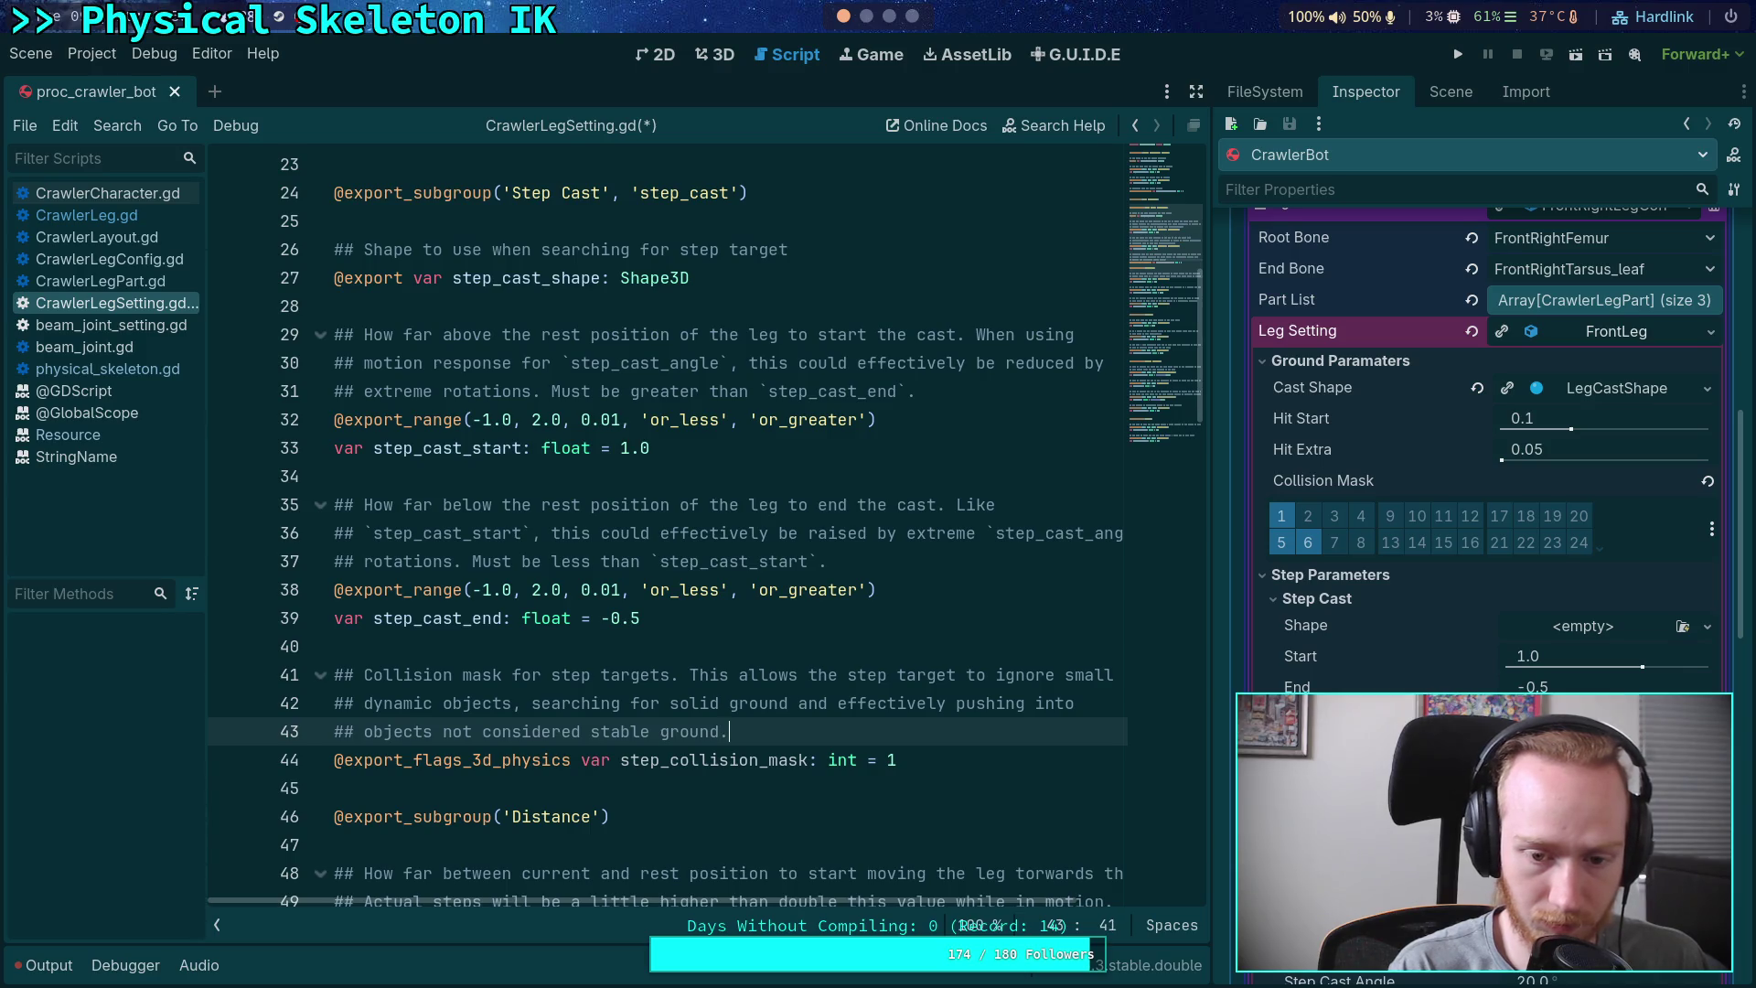
pyautogui.hotkey('ctrl', 's')
# Repair the accidentally split step_collision_mask declaration and tidy the surrounding blank lines.
pyautogui.click(595, 761)
pyautogui.press('Return')
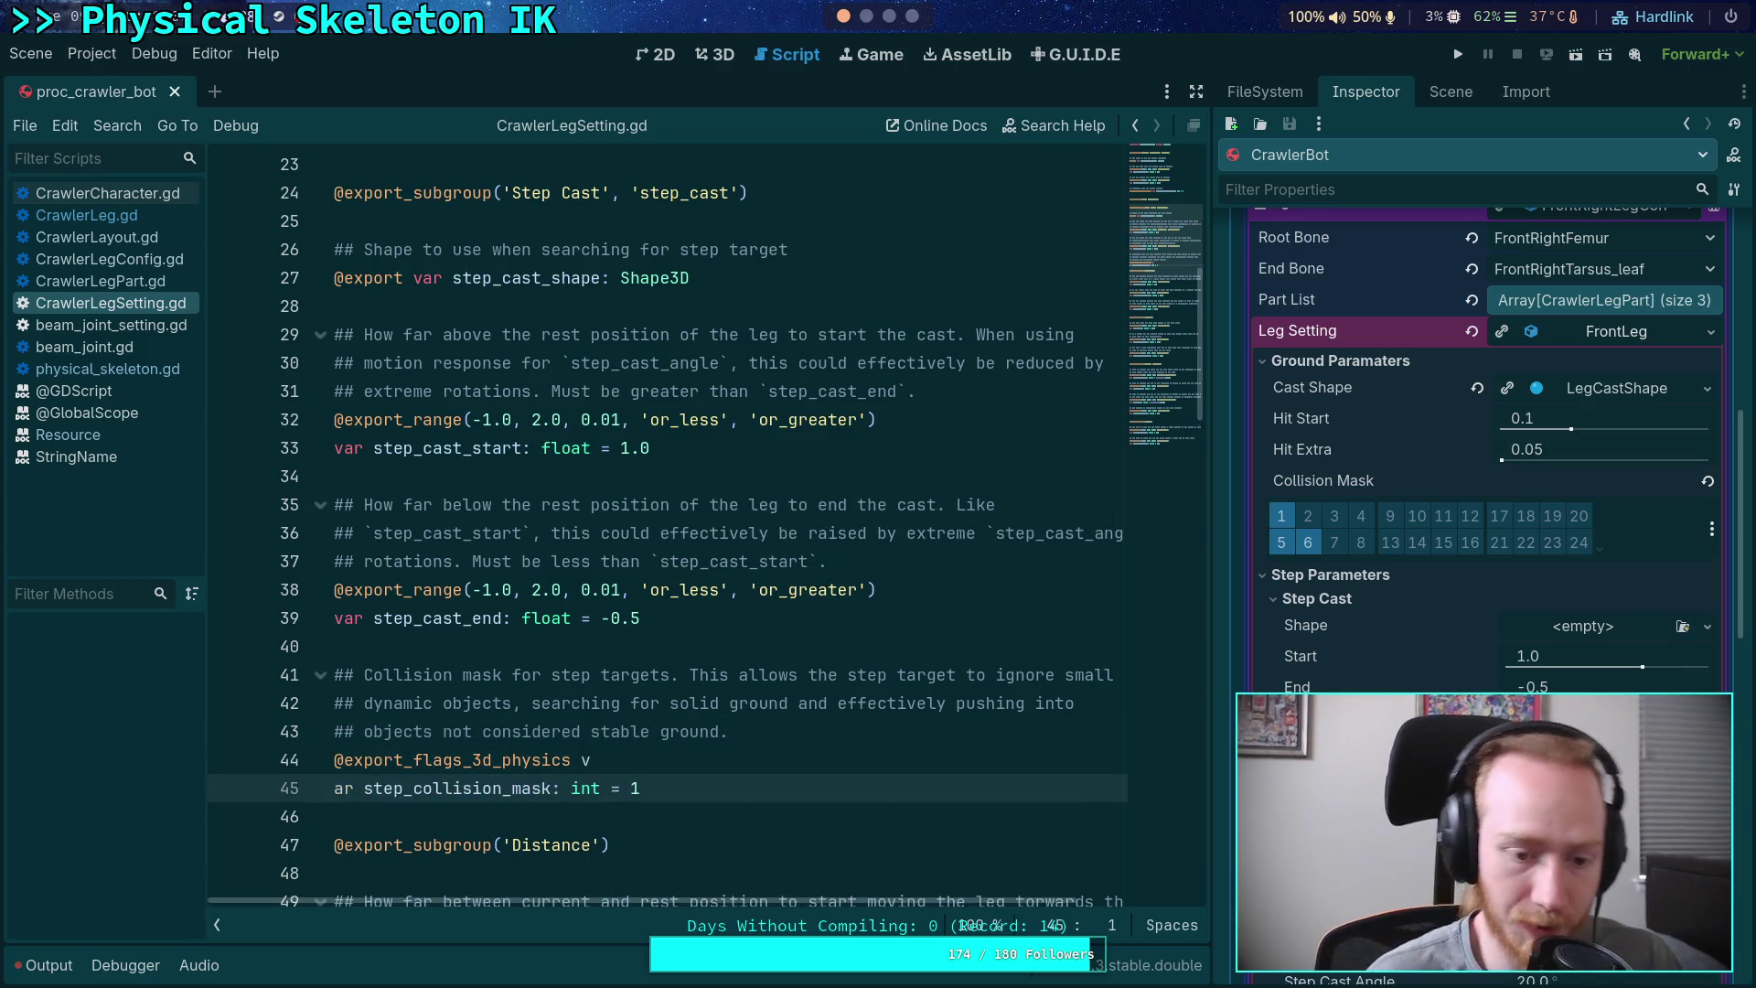
pyautogui.hotkey('ctrl', 'z')
pyautogui.press('End')
pyautogui.press('Return')
pyautogui.press('Down')
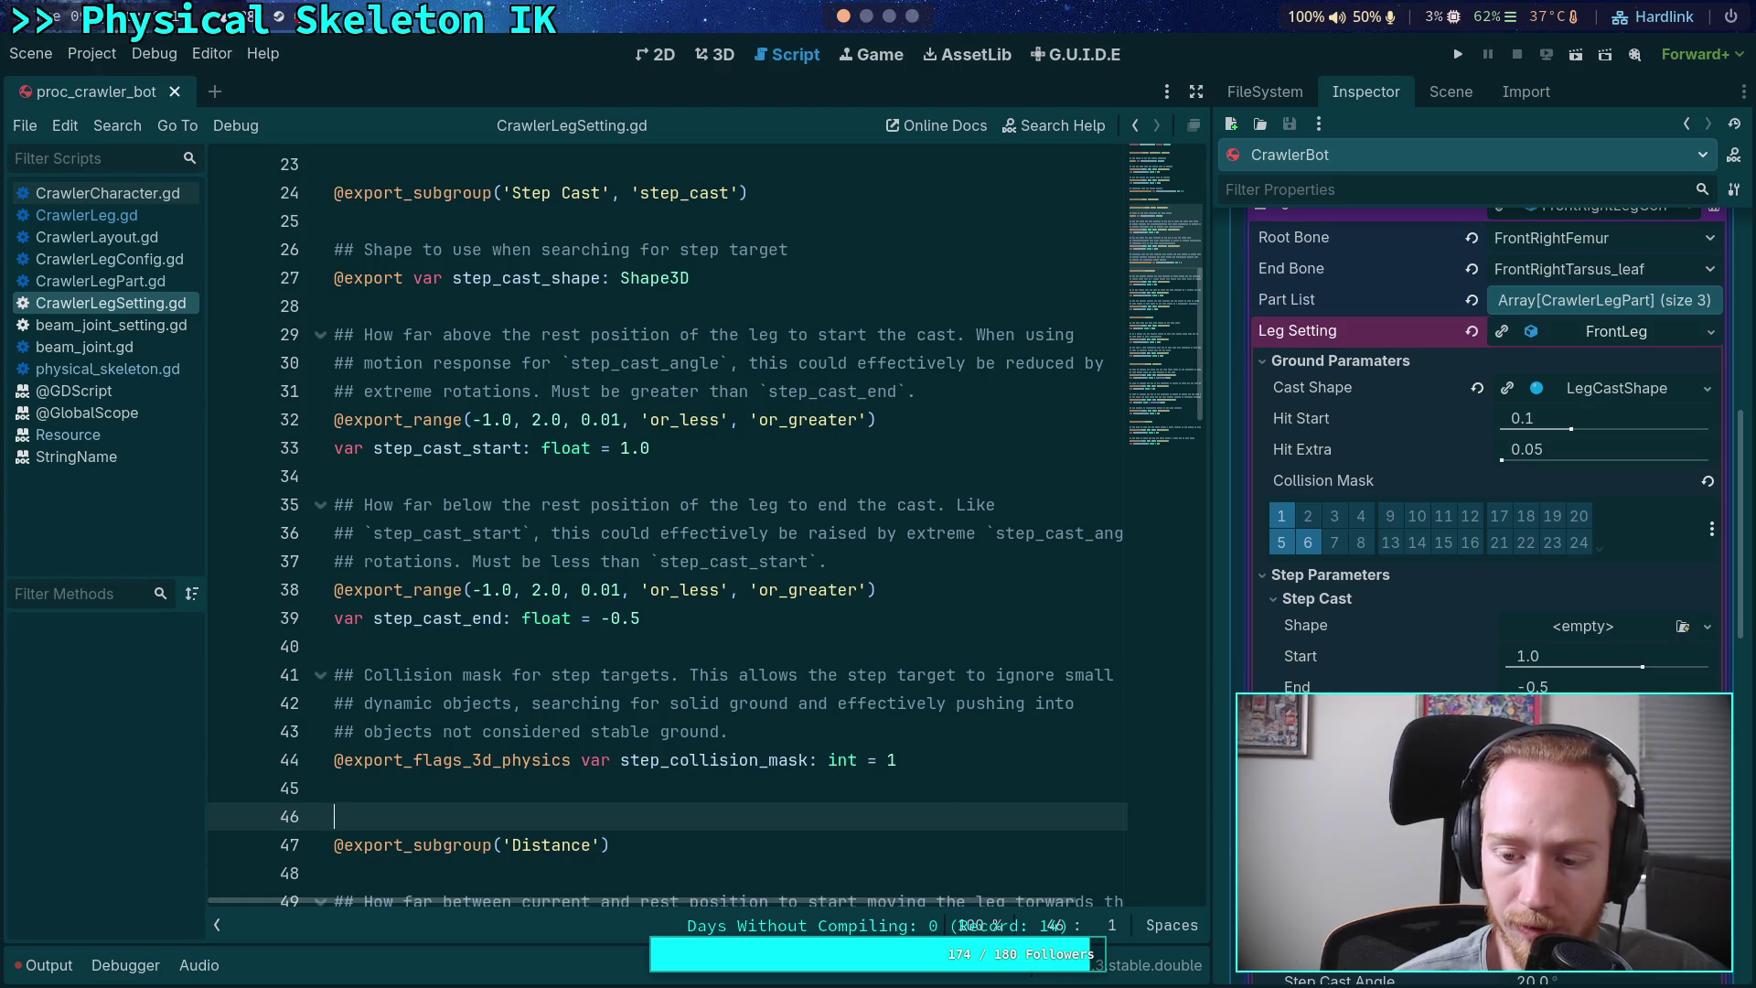
pyautogui.press('Up')
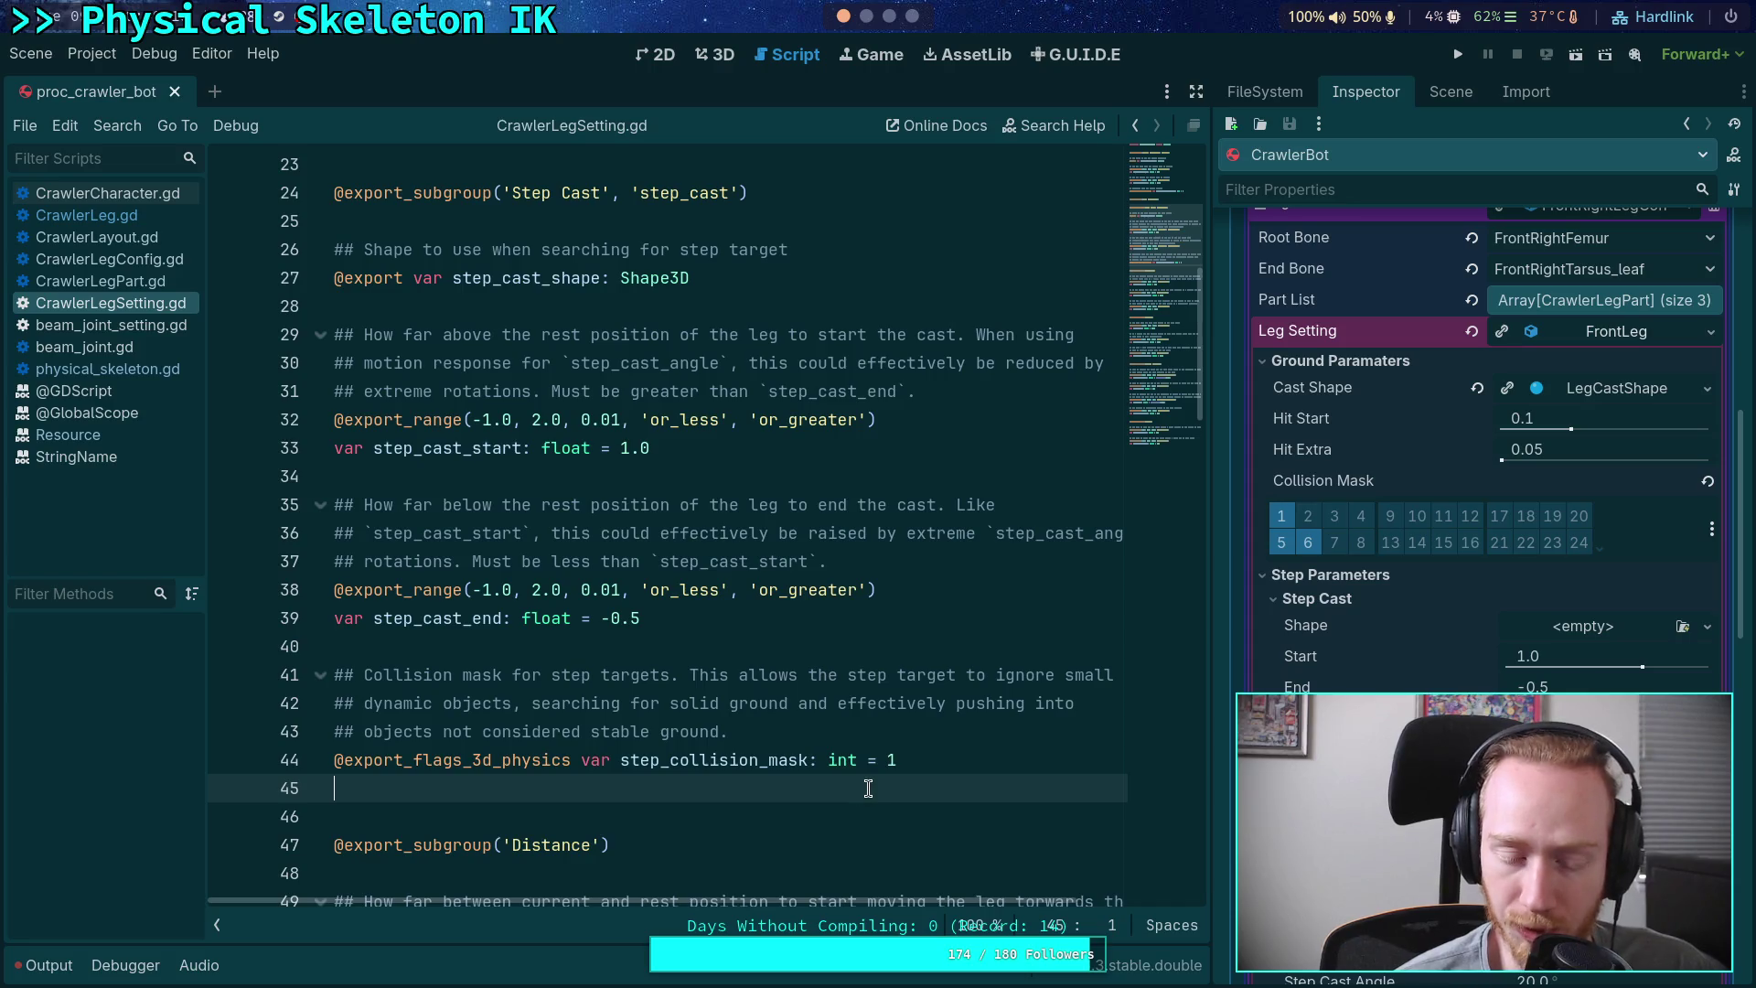
pyautogui.scroll(-2, 882, 783)
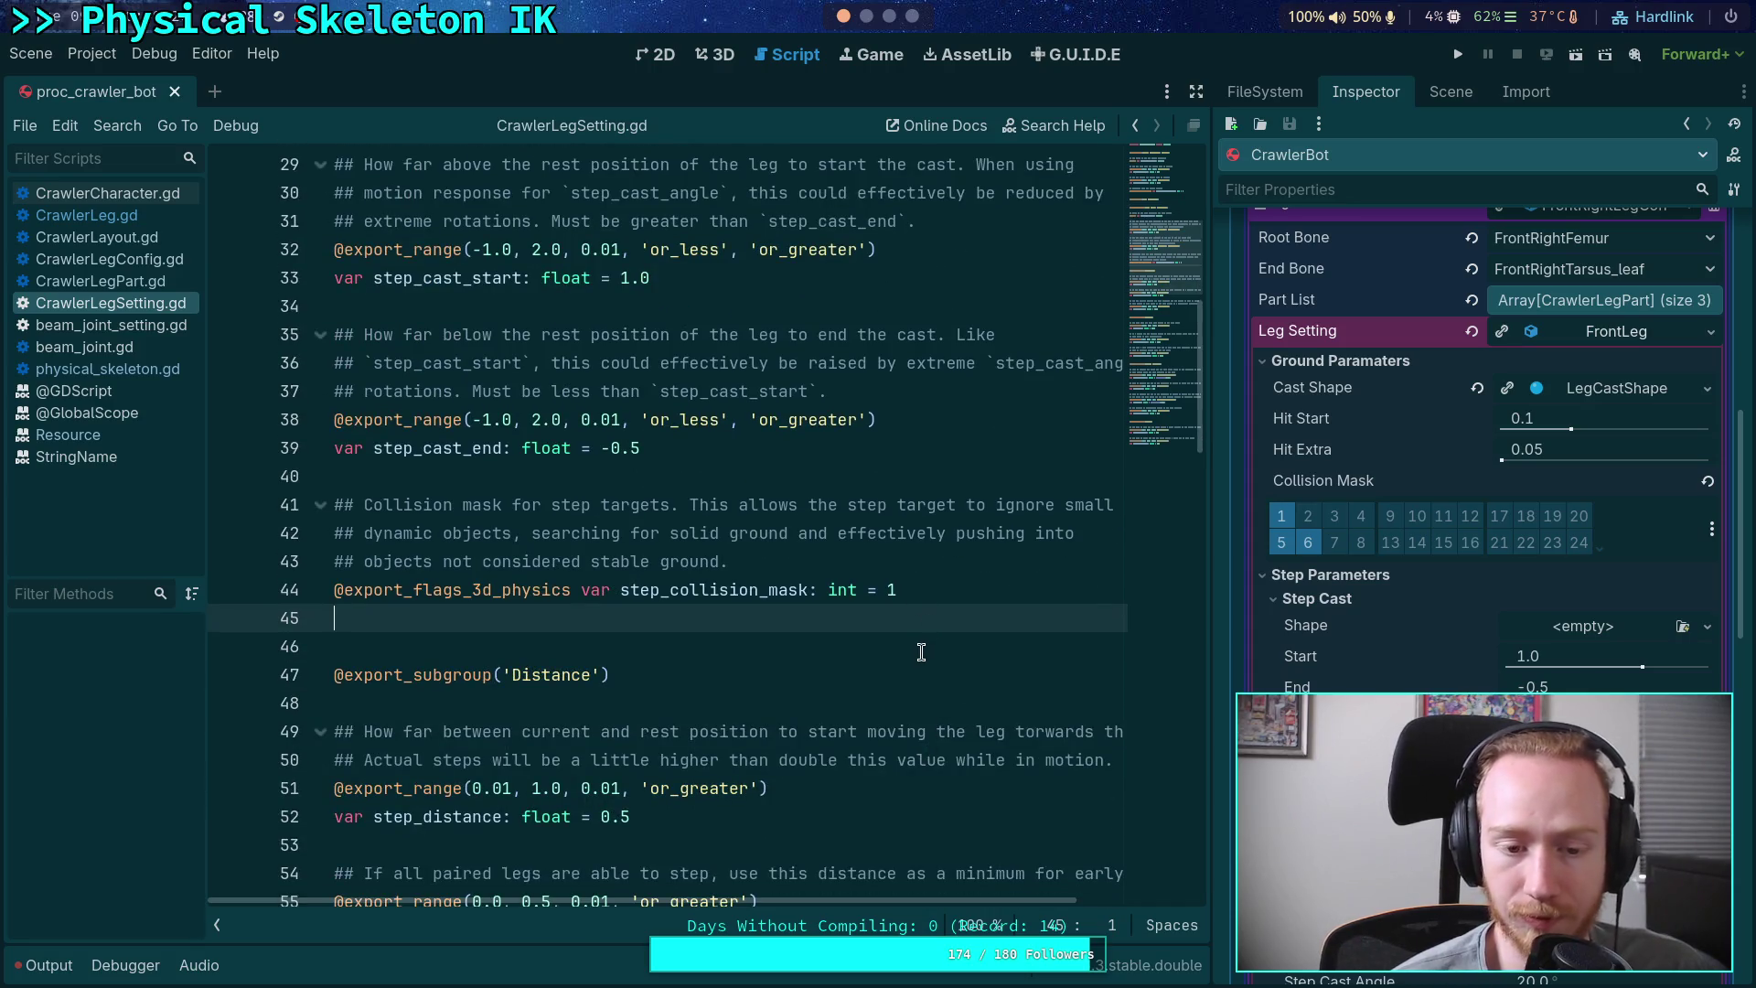
pyautogui.click(1450, 92)
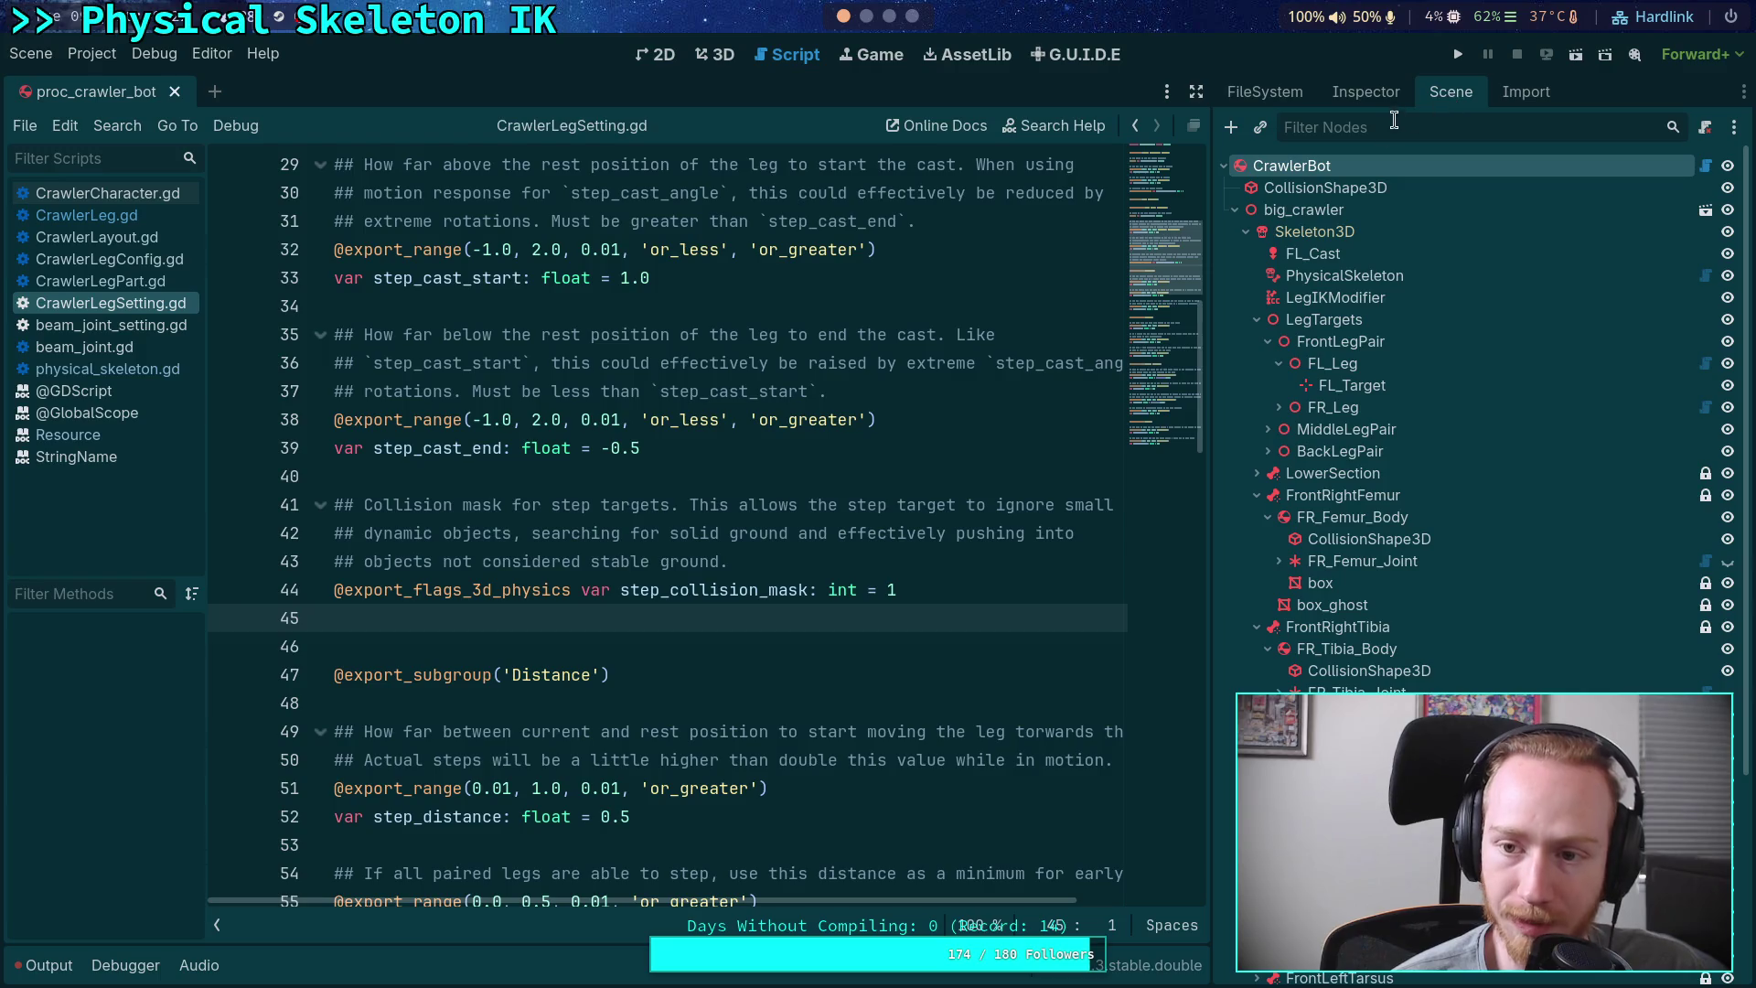
# Open the test_world scene from the FileSystem dock.
pyautogui.click(1272, 95)
pyautogui.scroll(-5, 1482, 430)
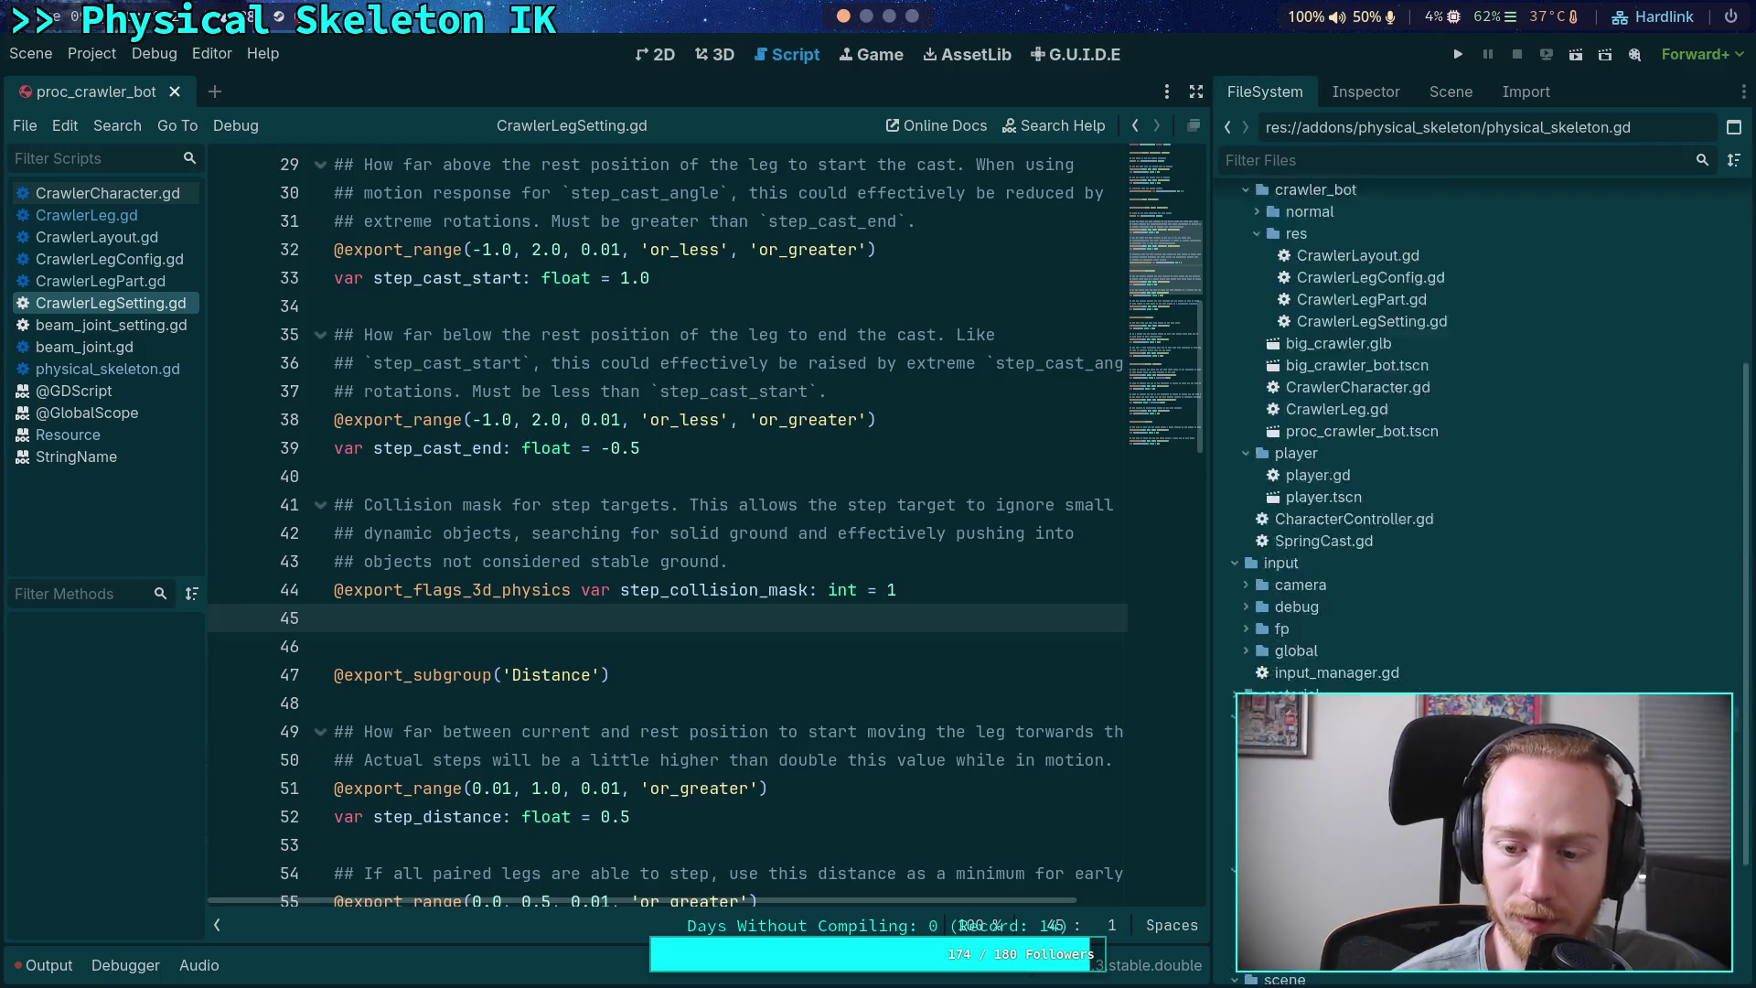
pyautogui.scroll(-3, 1361, 677)
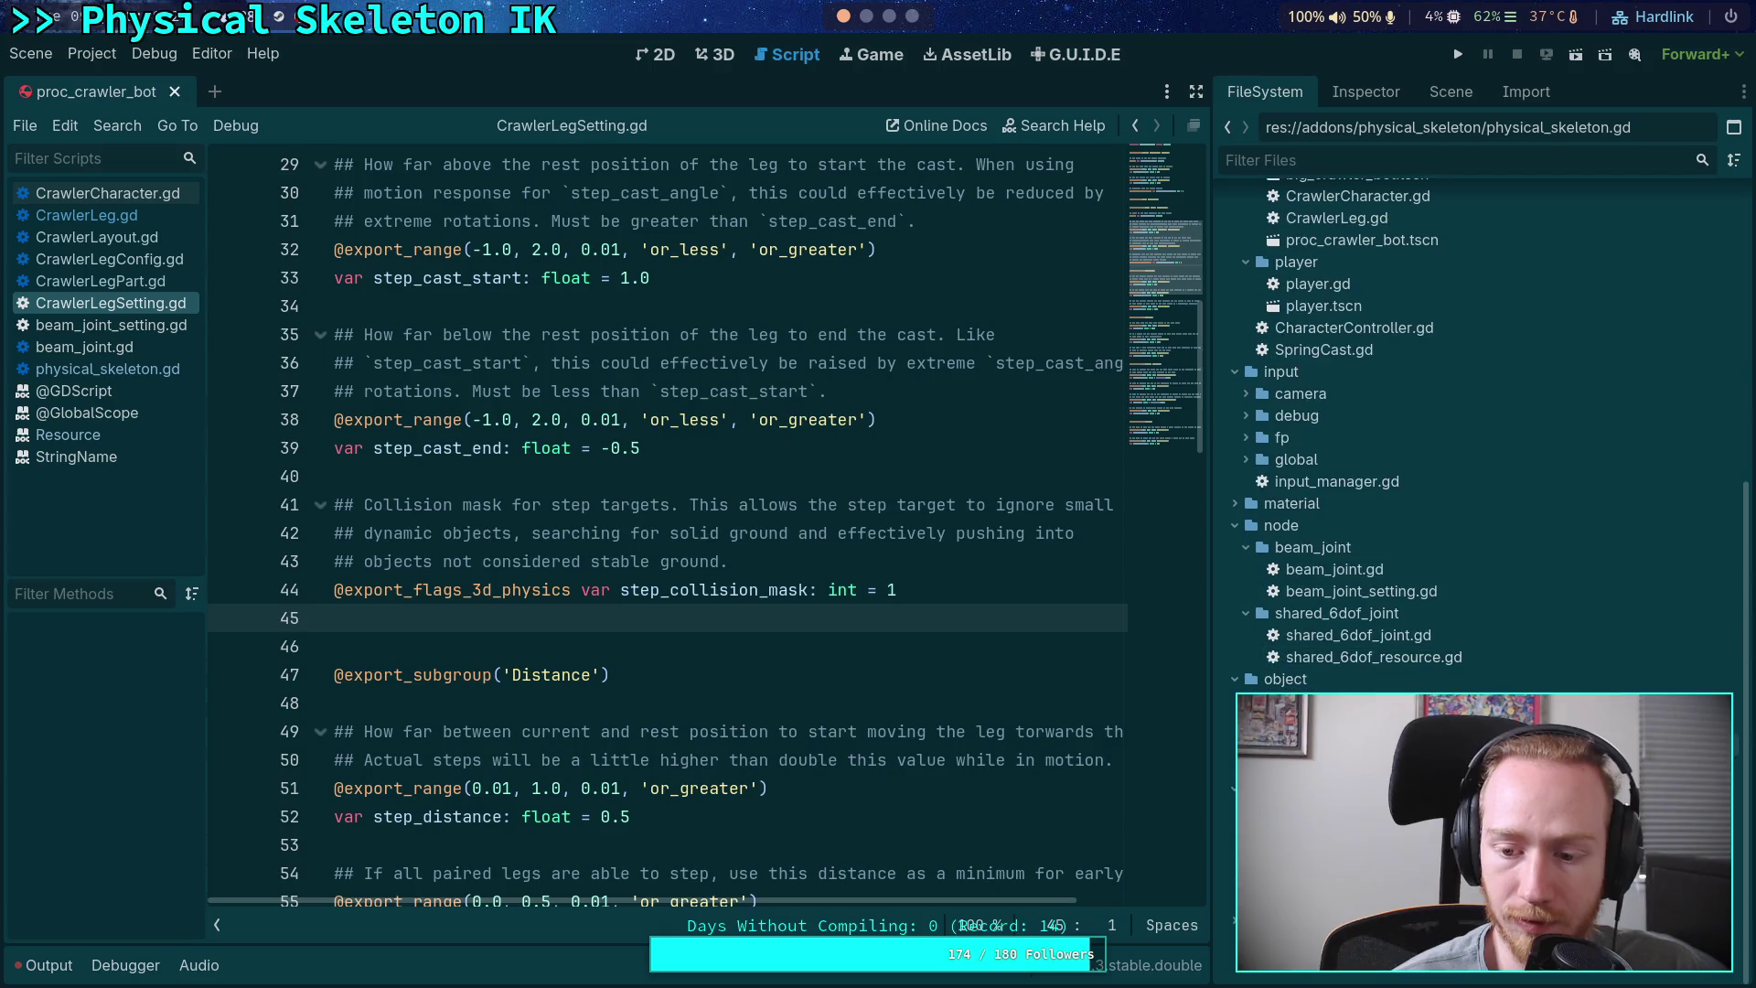
pyautogui.doubleClick(1344, 823)
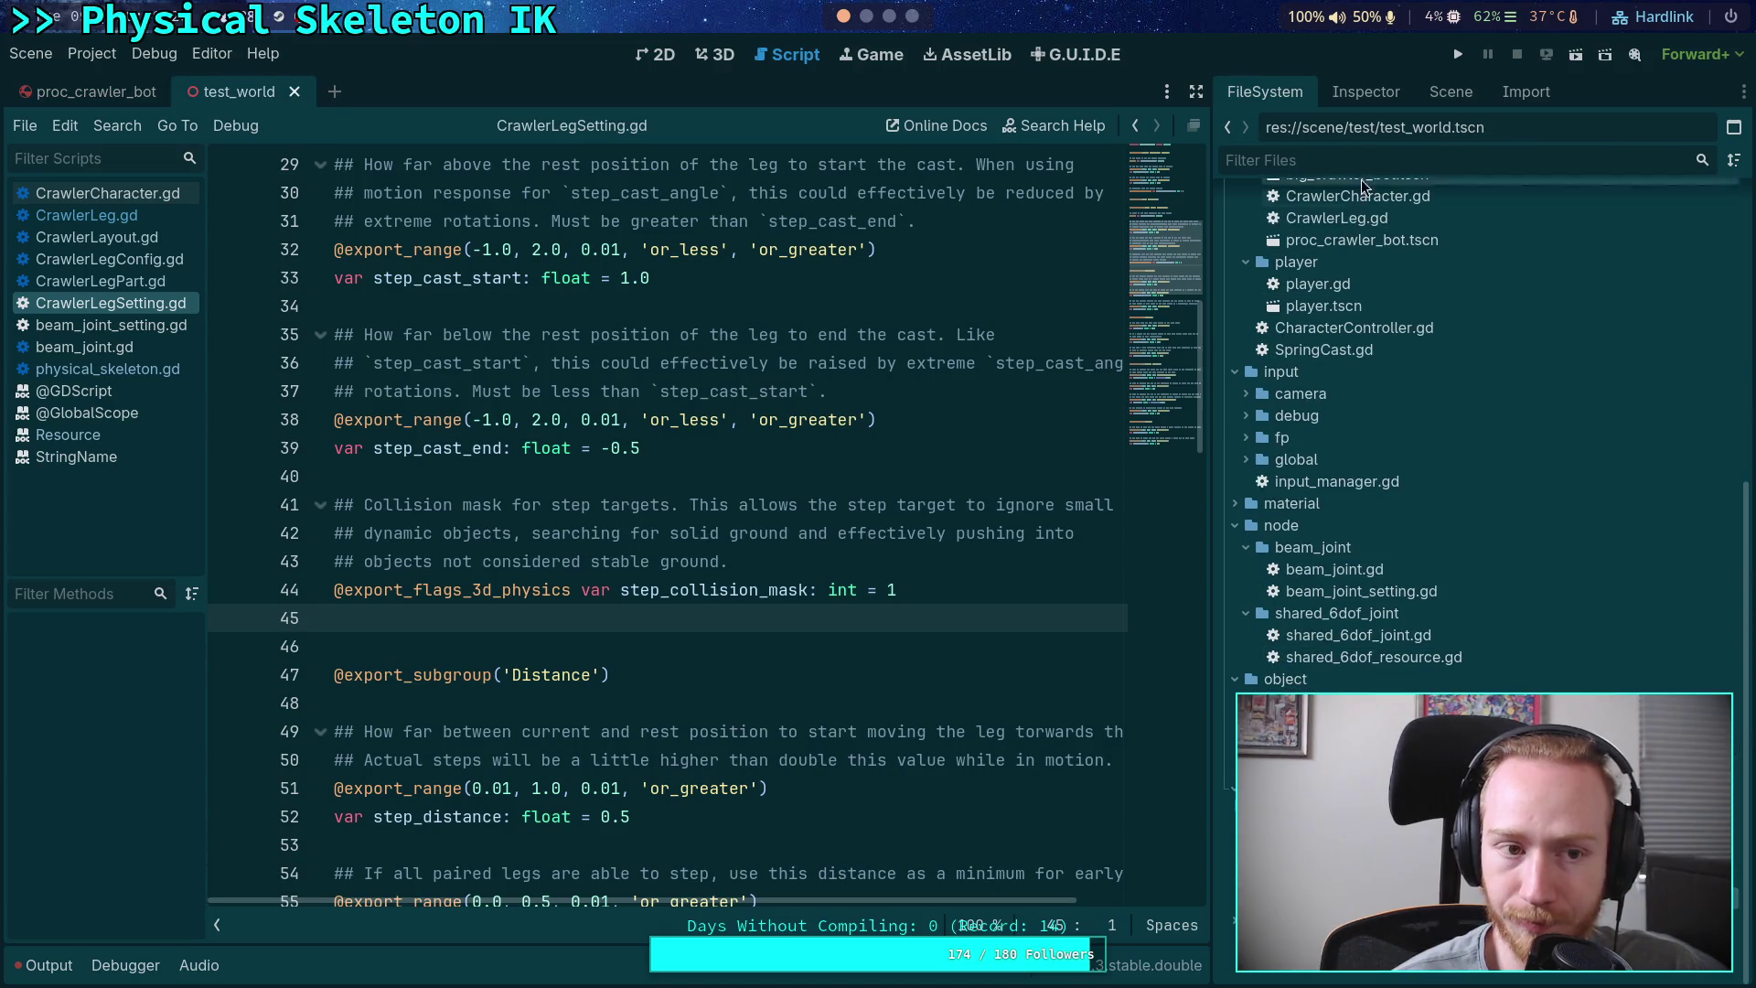
# Review RotatingFloor's 2000 kg mass, High Friction material and layer 6, then close test_world.
pyautogui.click(1430, 97)
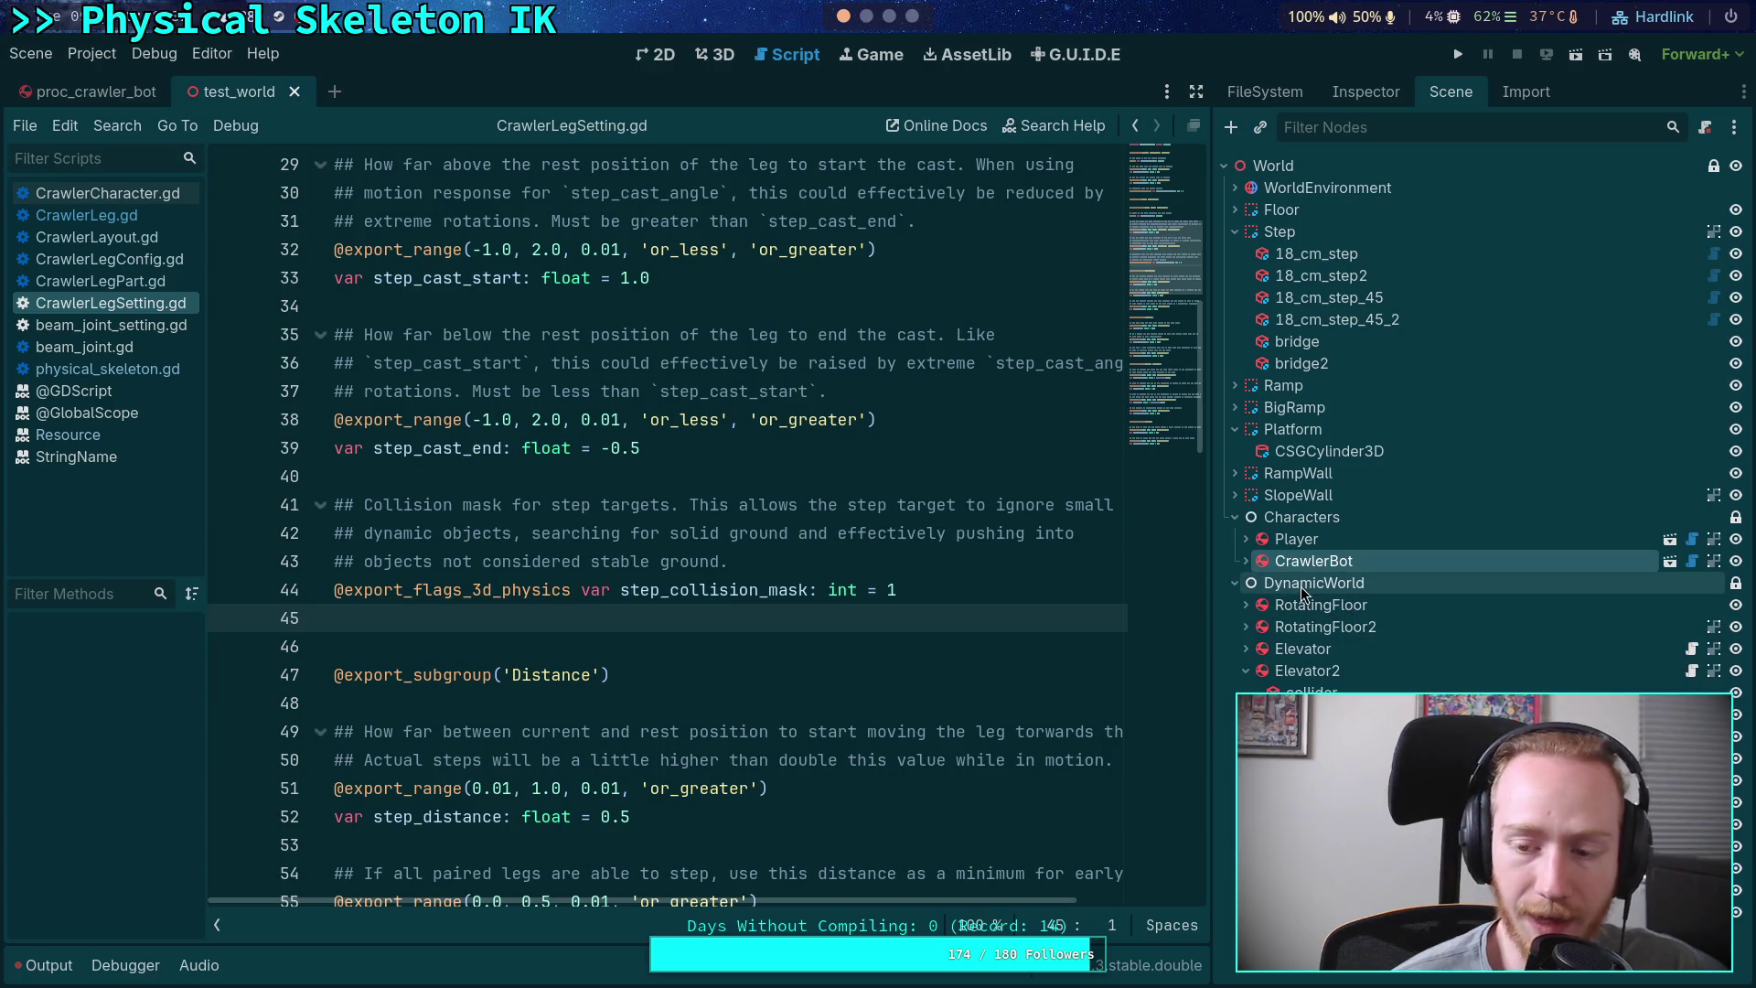
pyautogui.click(1300, 606)
pyautogui.click(1361, 93)
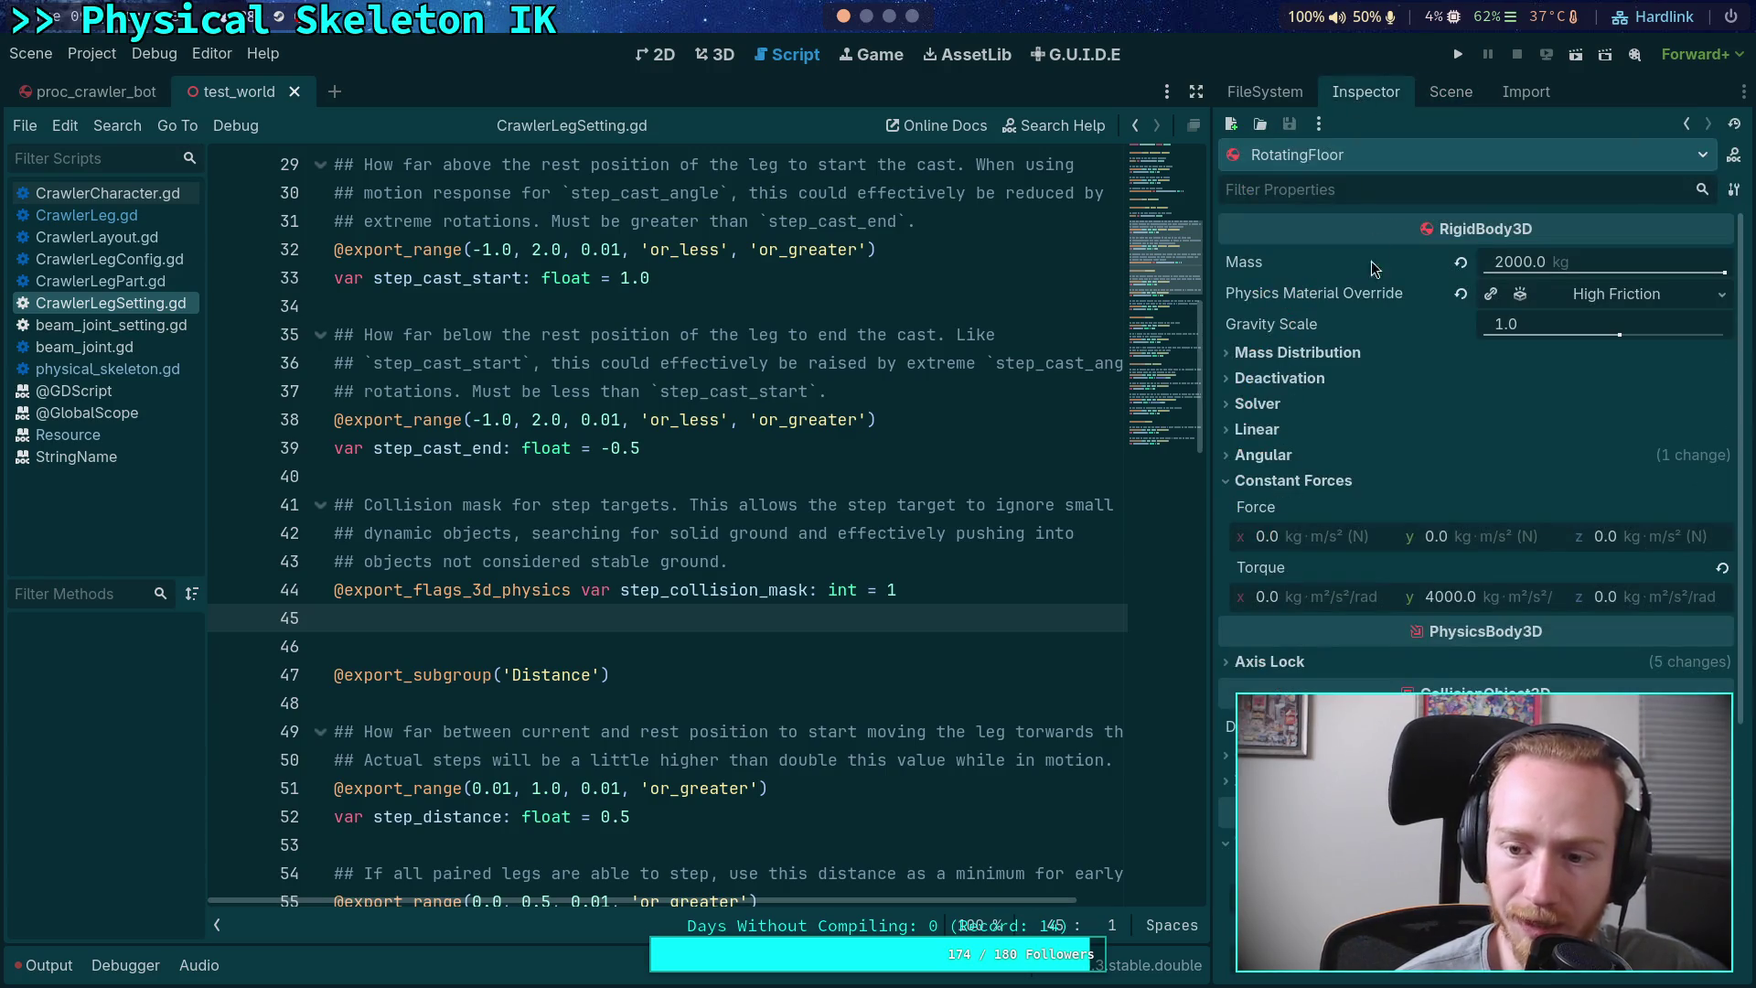
pyautogui.scroll(-8, 1319, 609)
pyautogui.scroll(8, 1295, 567)
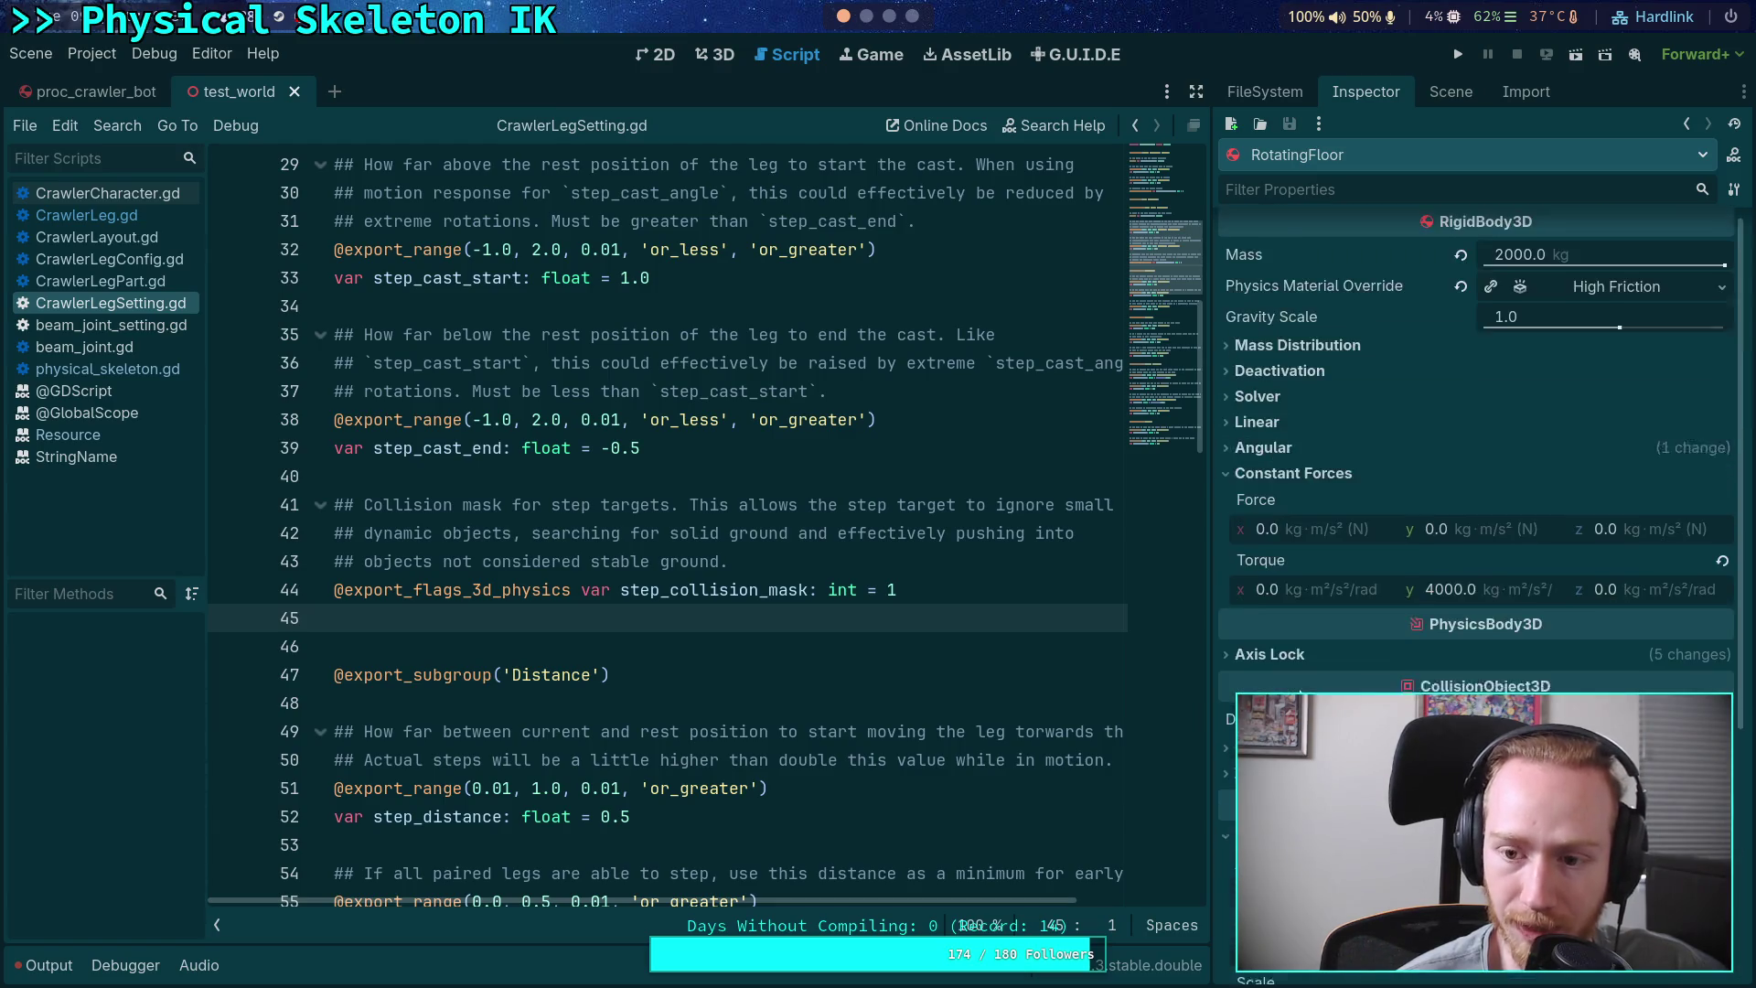
pyautogui.scroll(-3, 1276, 657)
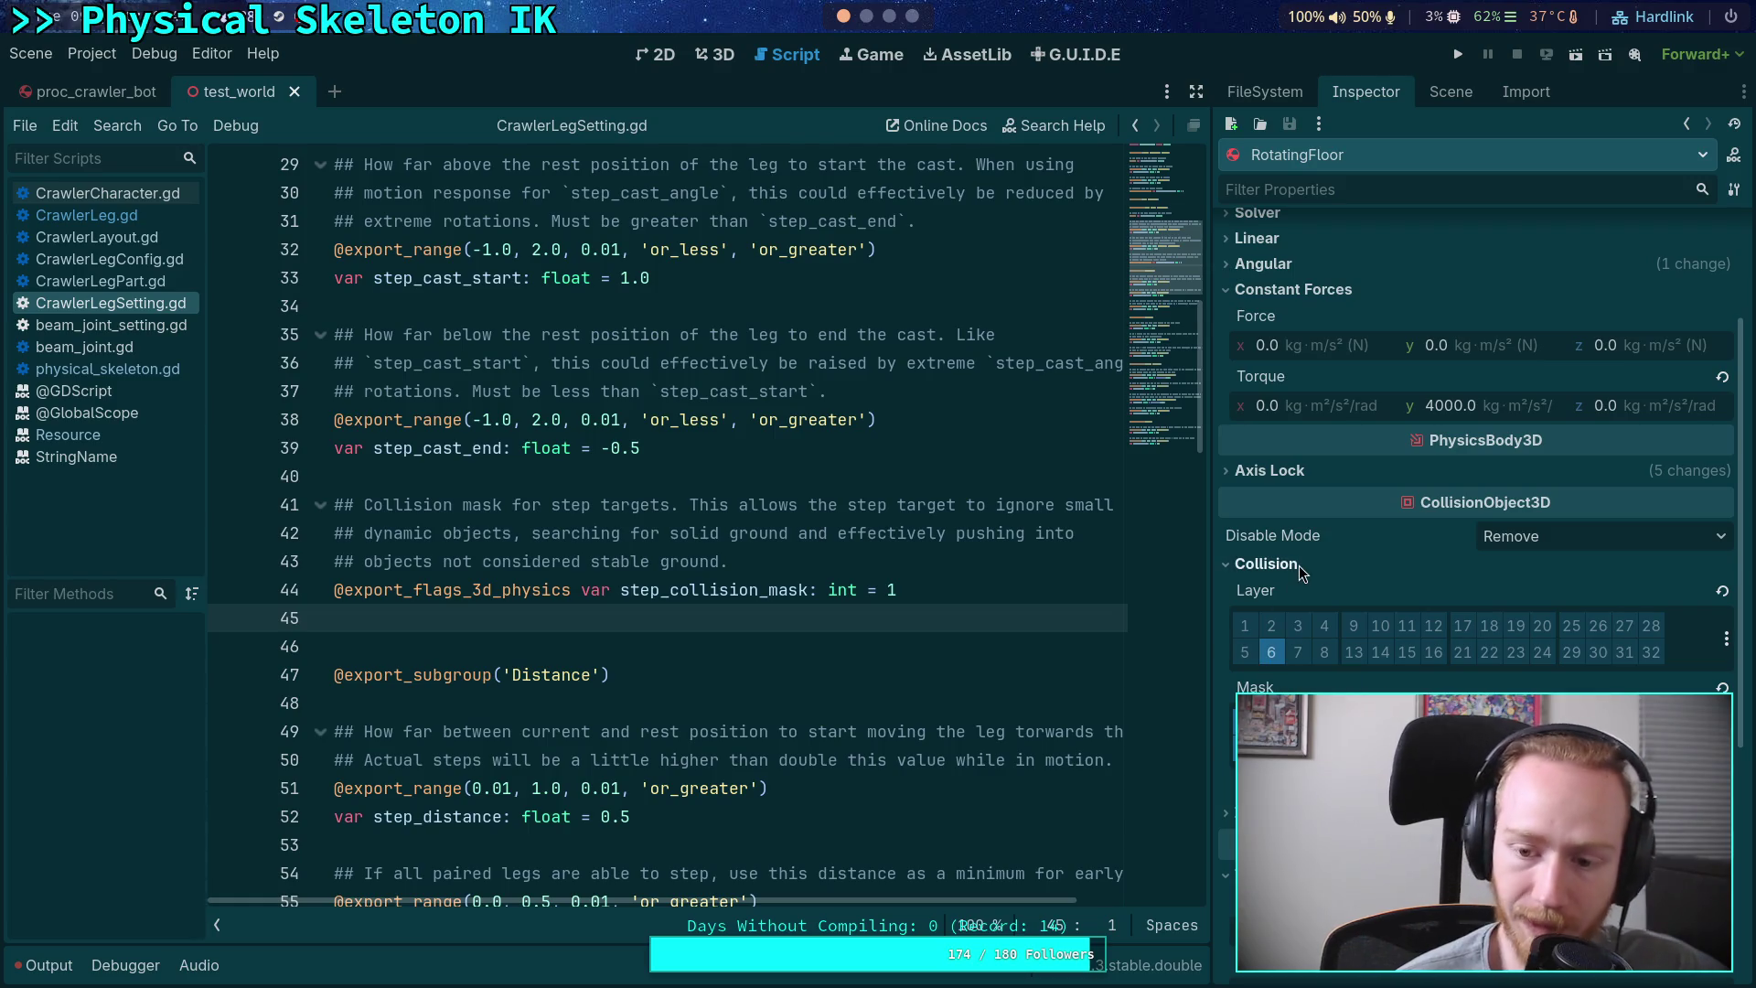
pyautogui.scroll(3, 1299, 565)
pyautogui.scroll(1, 605, 240)
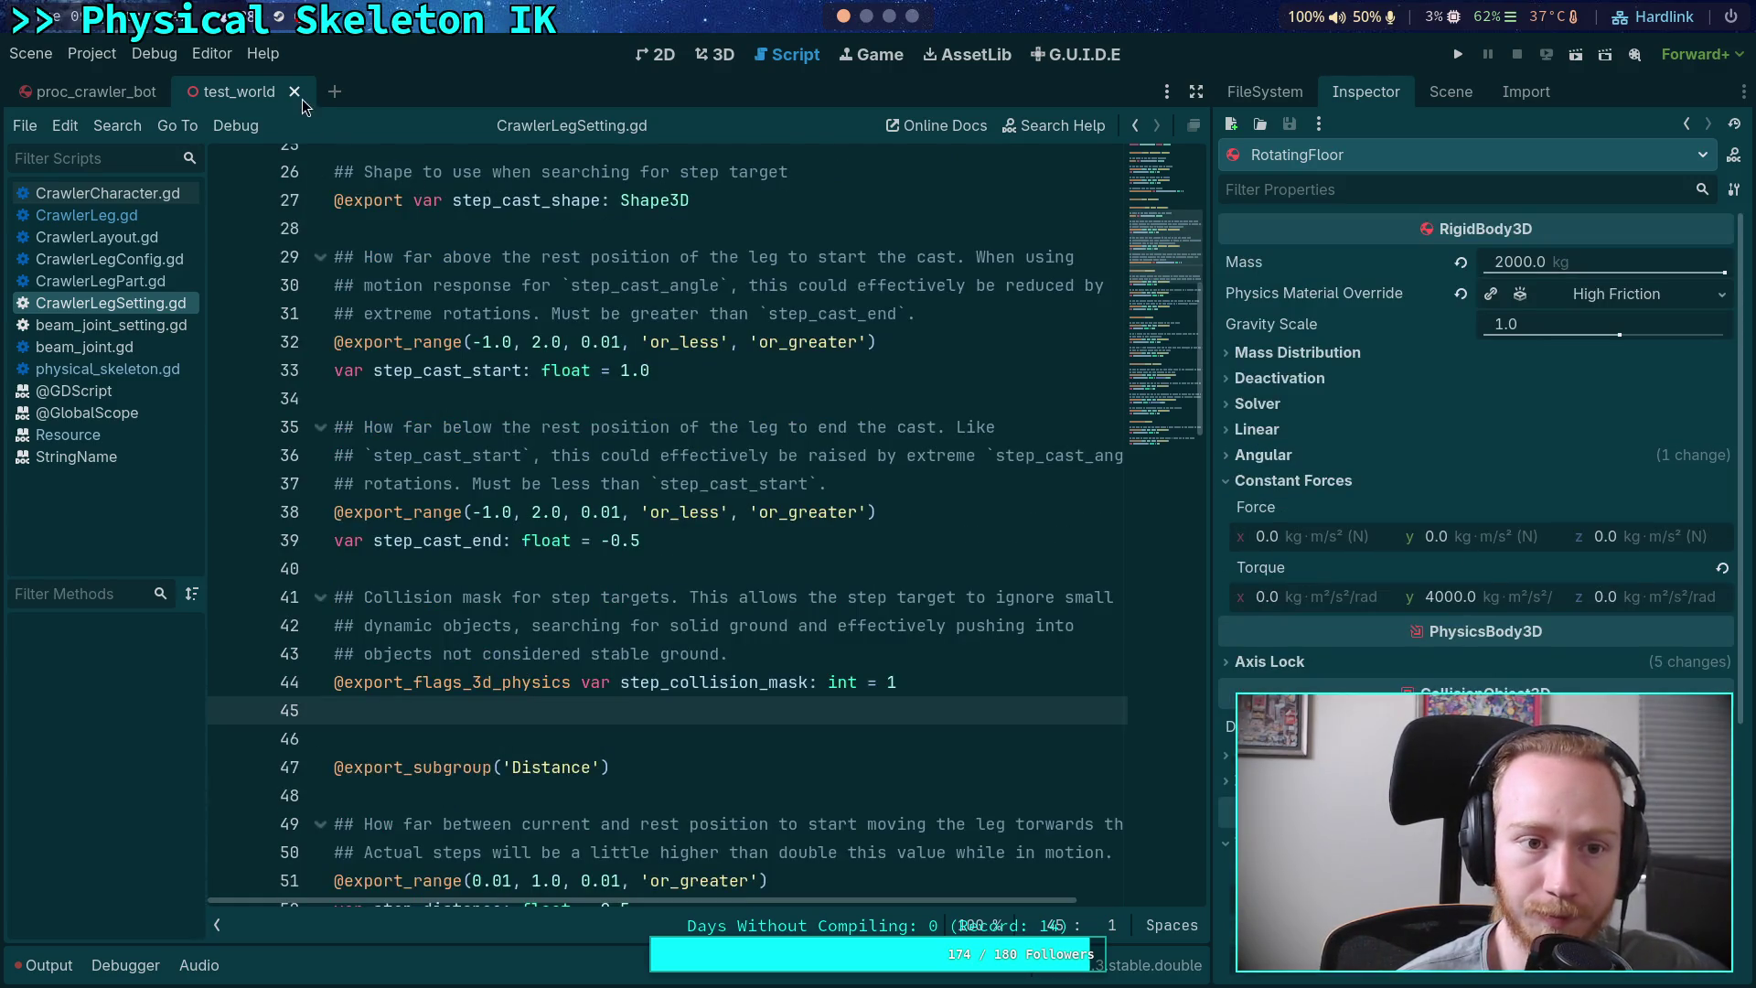
pyautogui.click(302, 99)
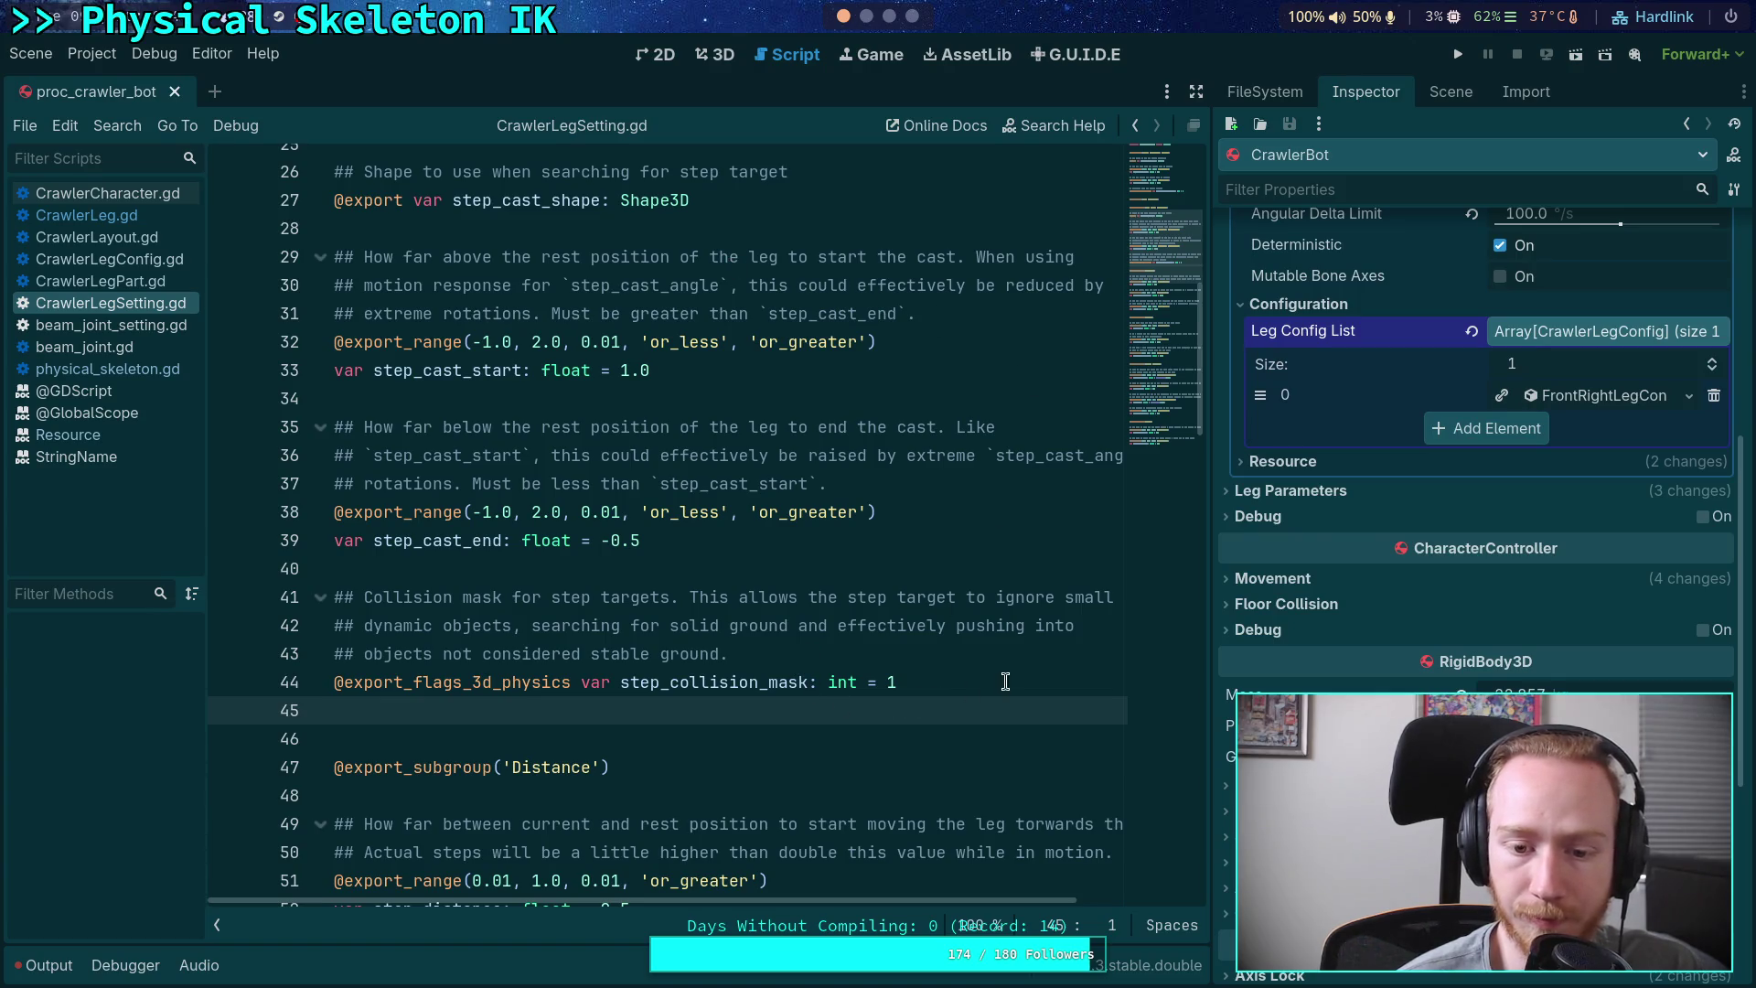
# Select CrawlerBot and expand Leg Config entry 0's Leg Setting to view its cast shape and Step Cast values.
pyautogui.click(1450, 91)
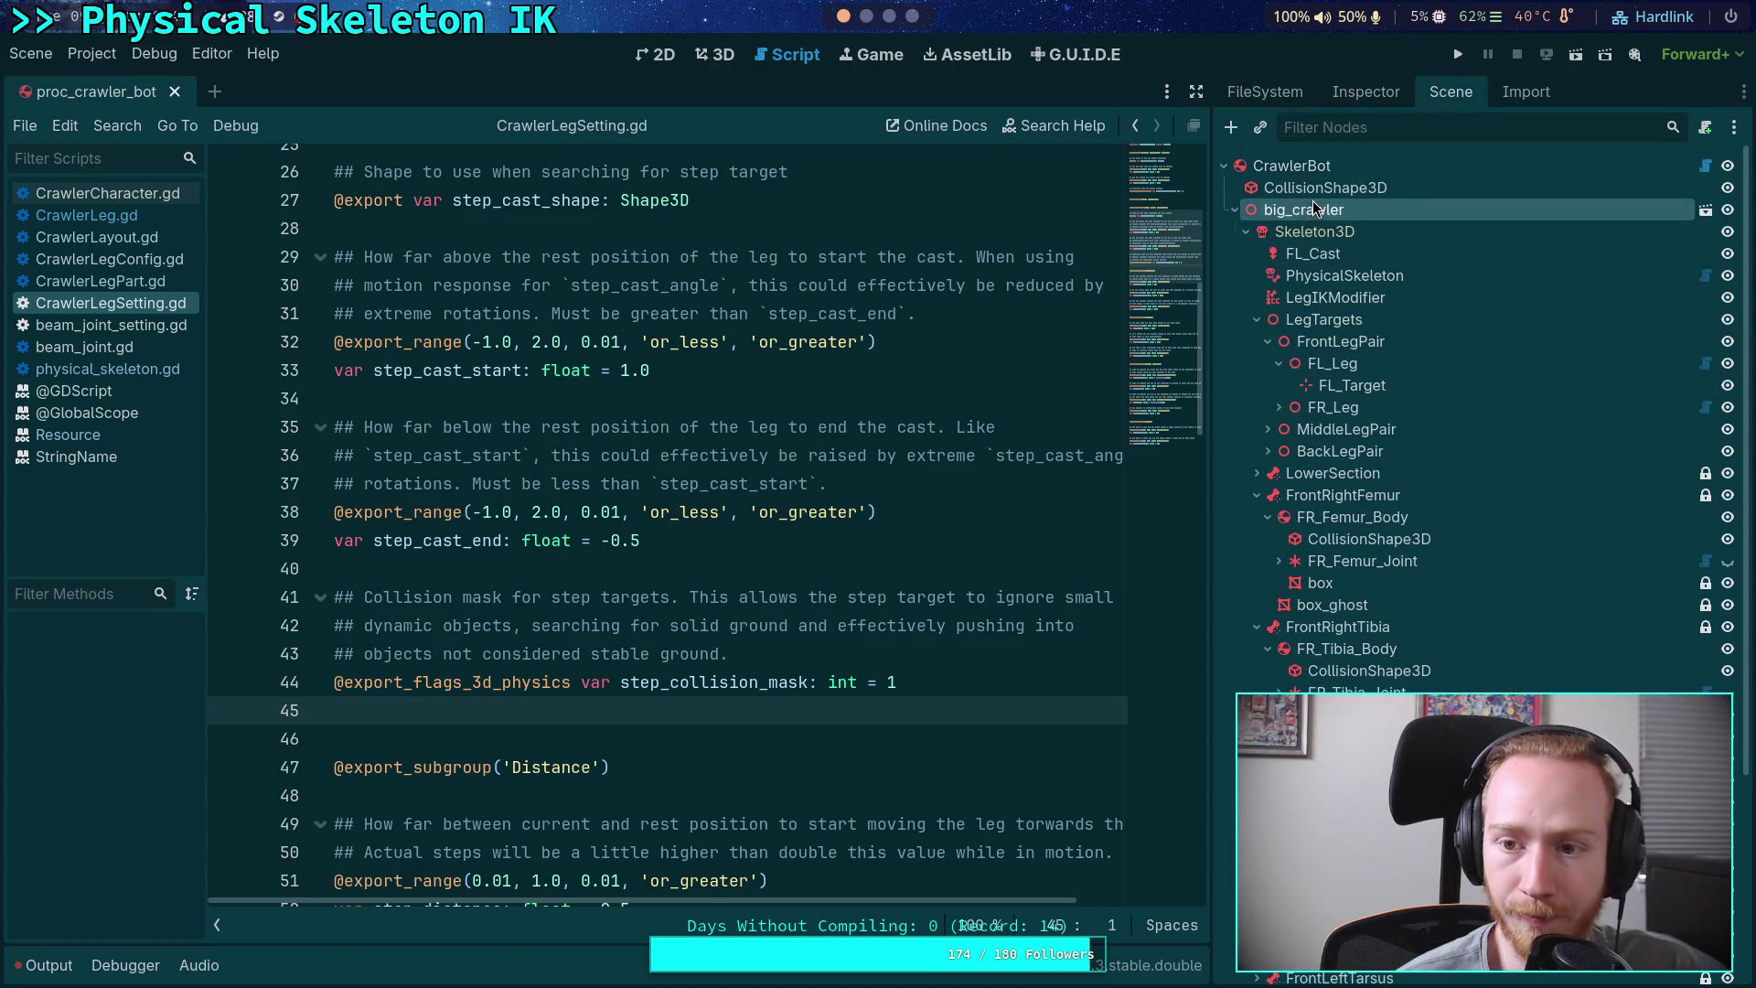
pyautogui.click(1322, 166)
pyautogui.click(1365, 92)
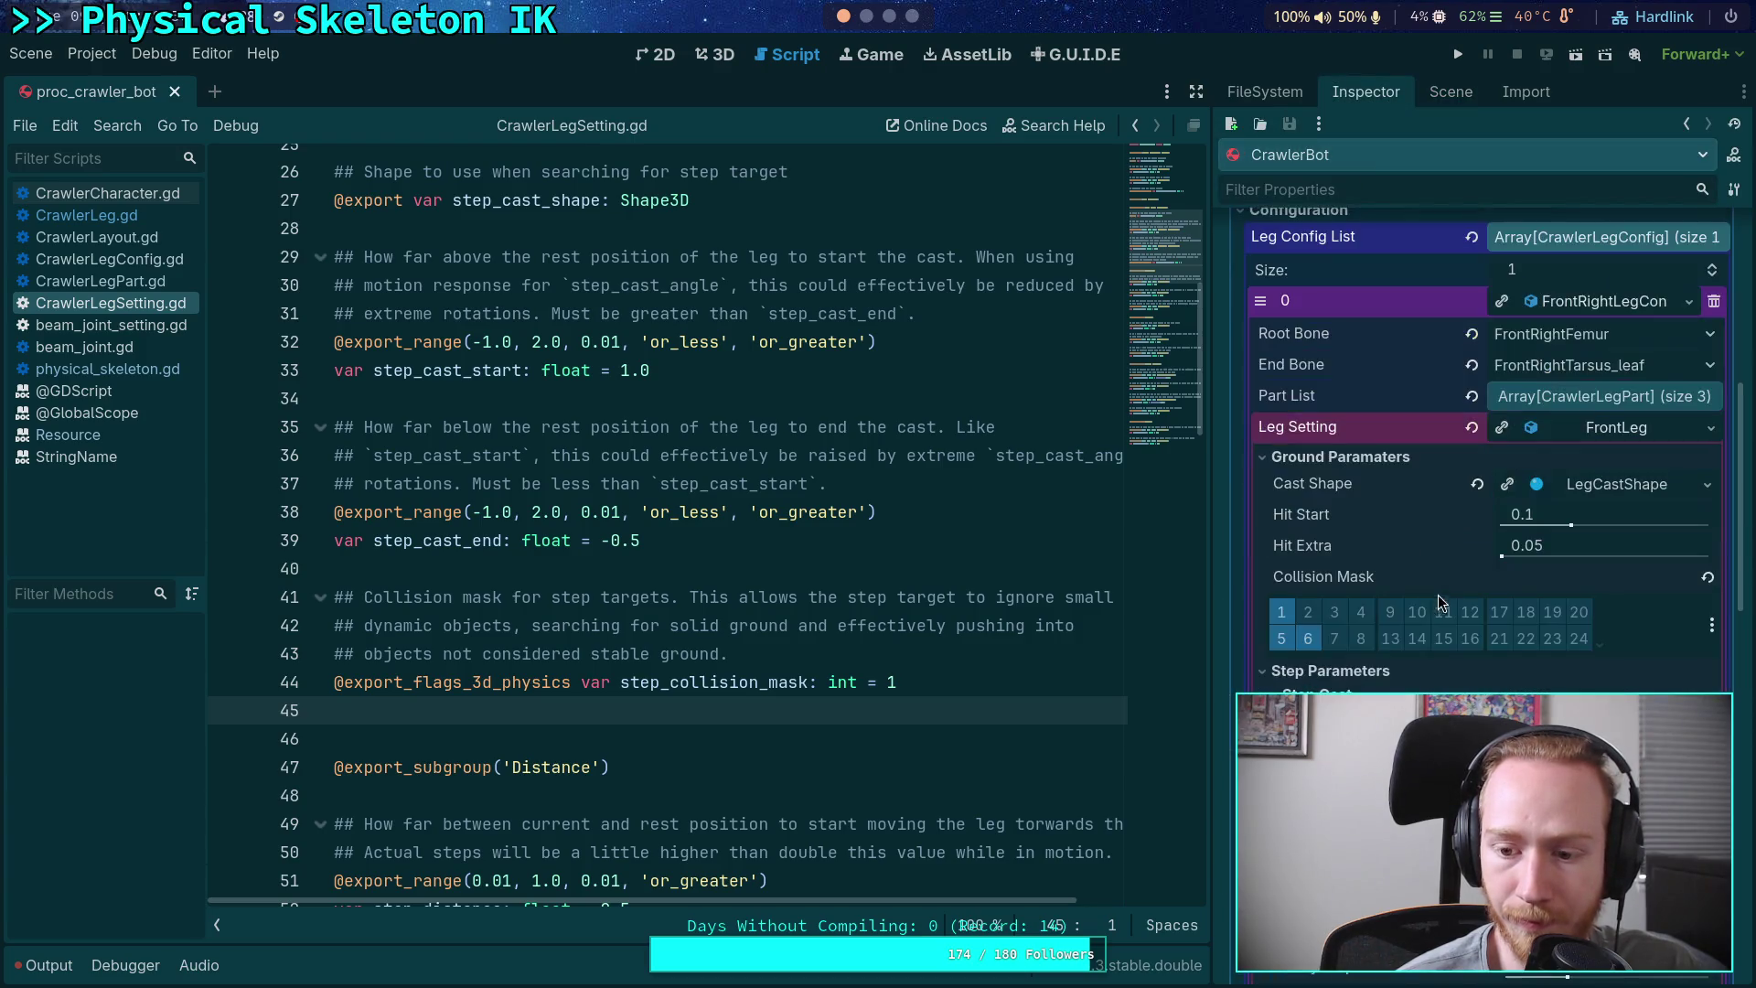
pyautogui.scroll(-2, 1317, 613)
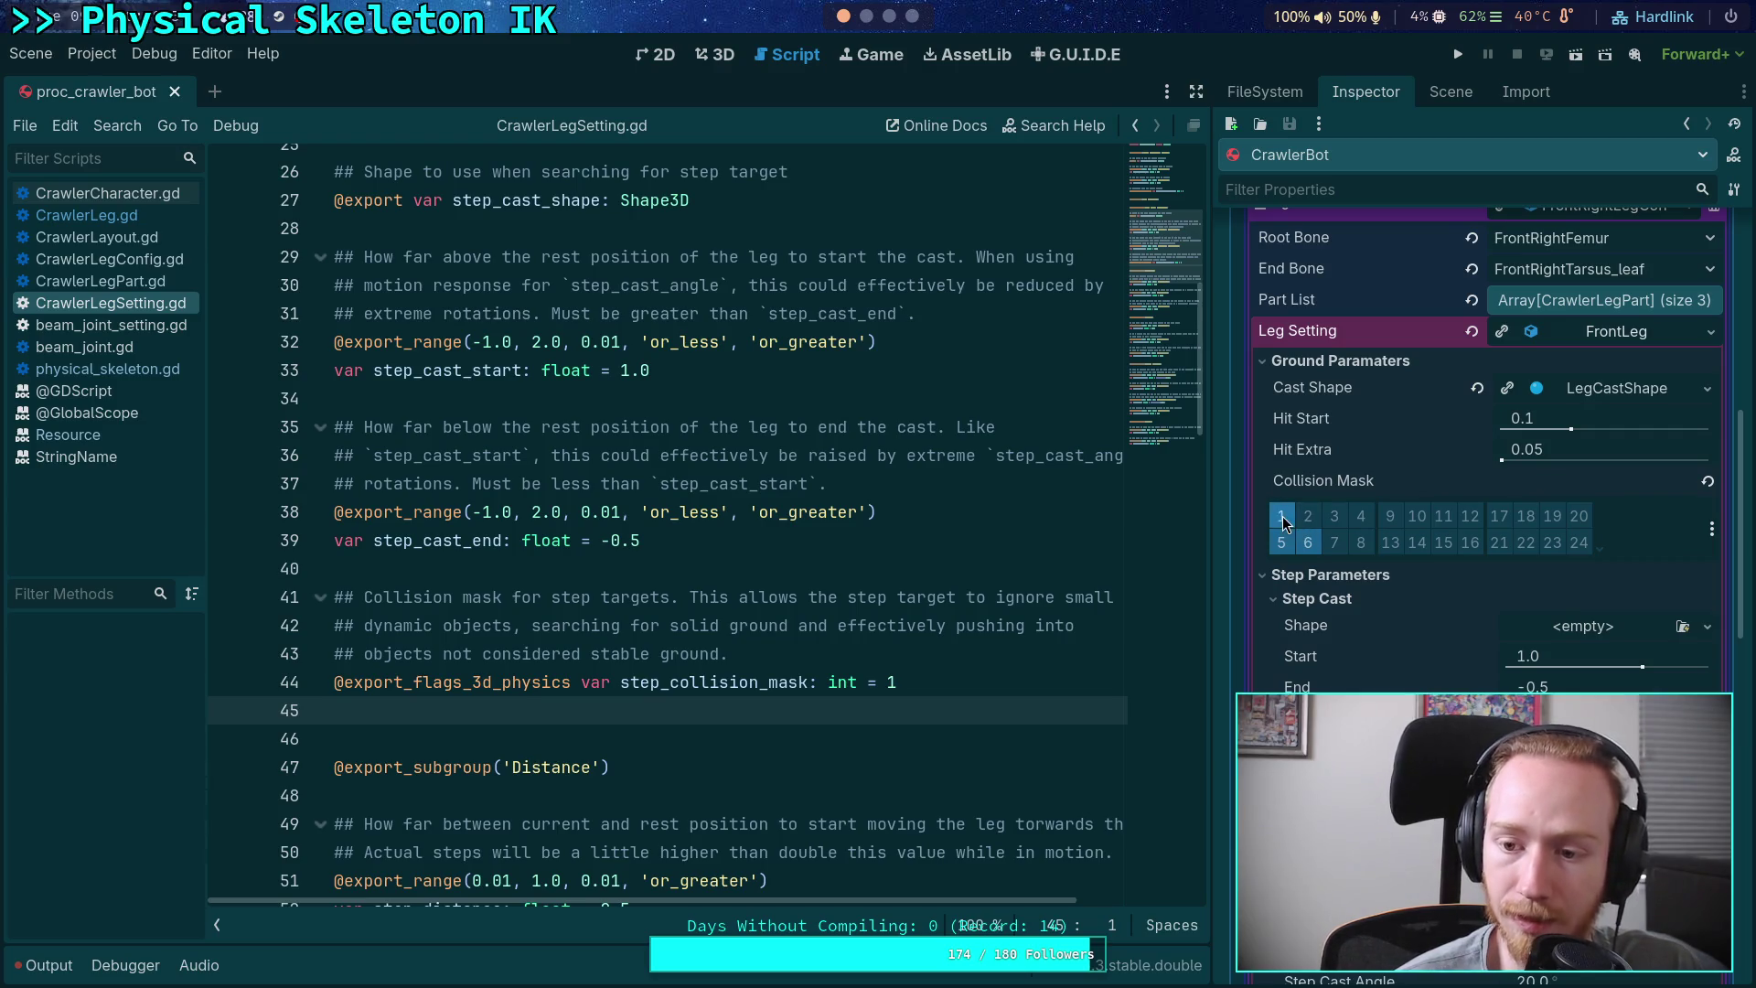
pyautogui.click(1310, 515)
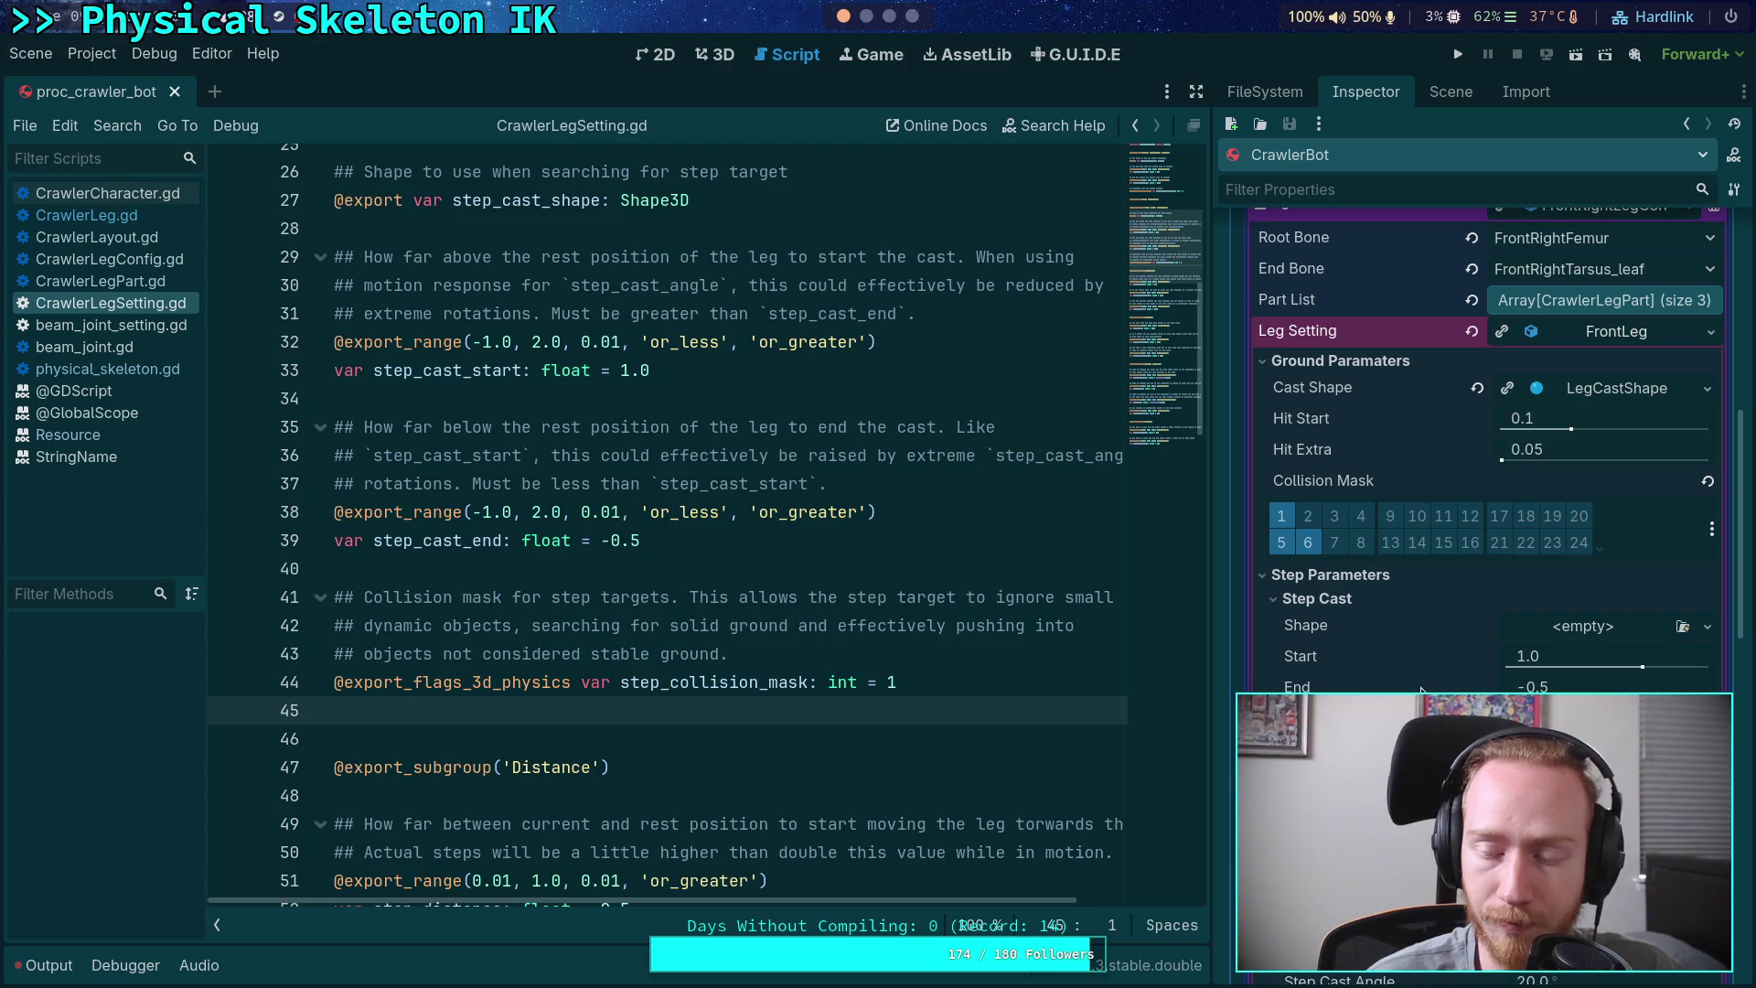
pyautogui.scroll(-2, 1487, 452)
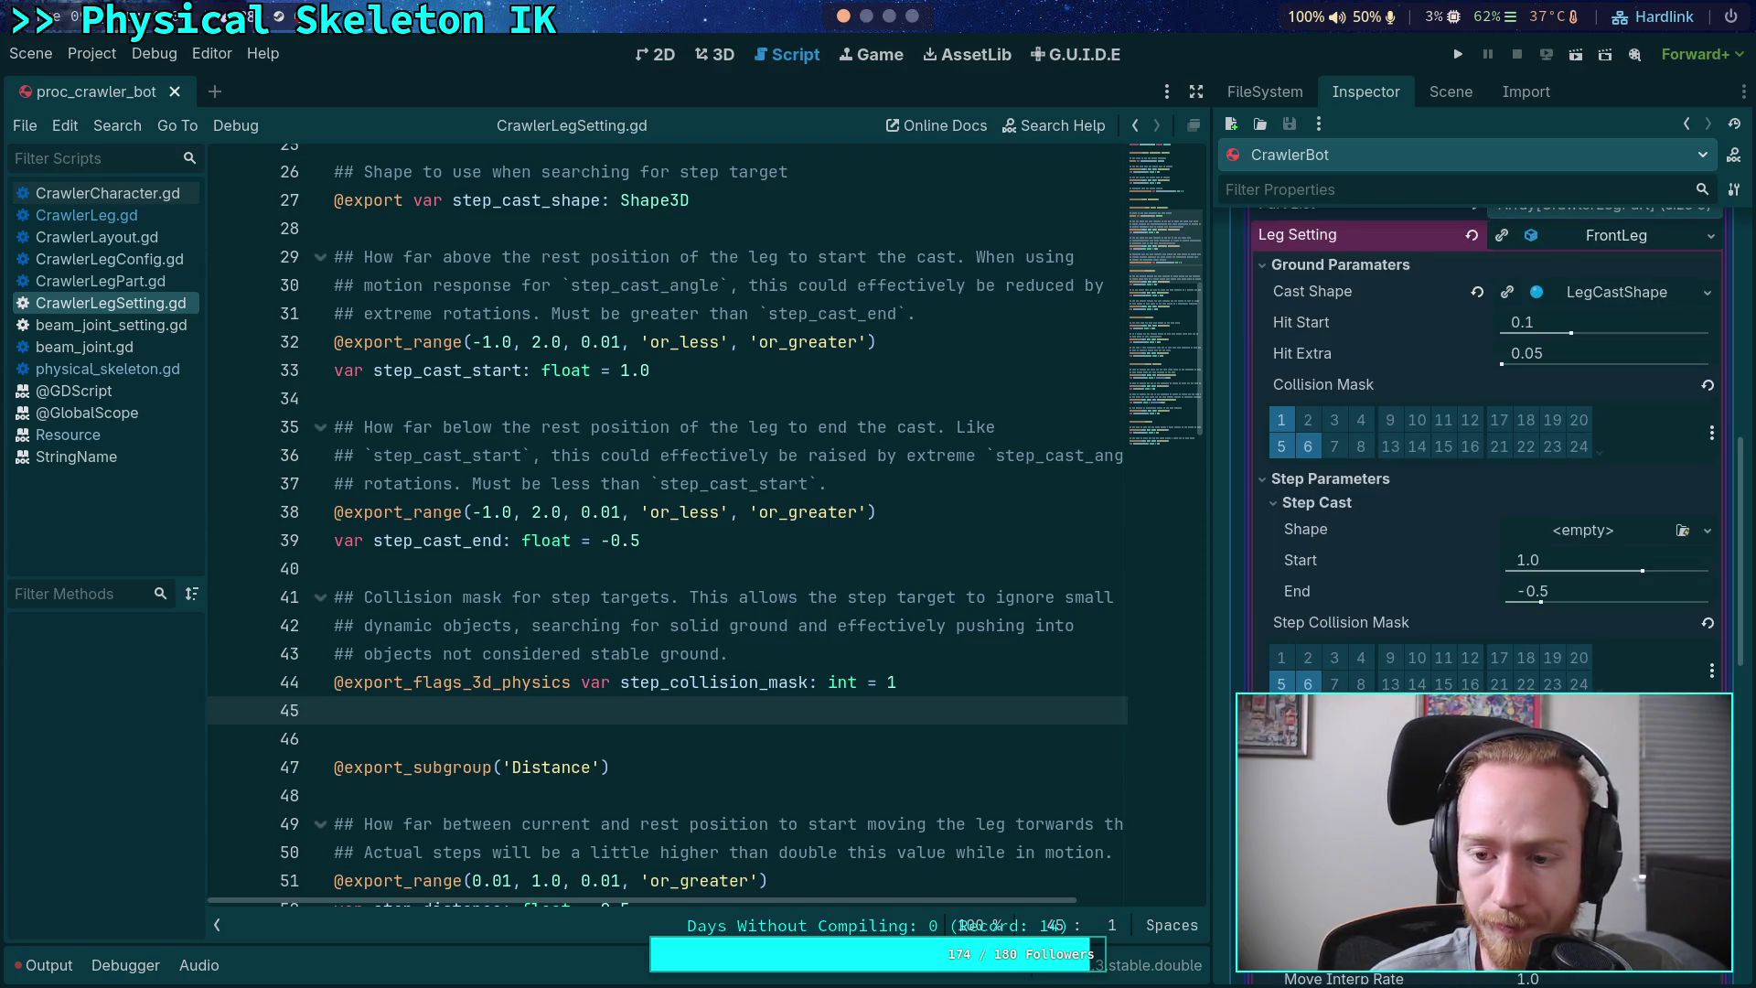
pyautogui.scroll(2, 1496, 450)
pyautogui.click(1708, 390)
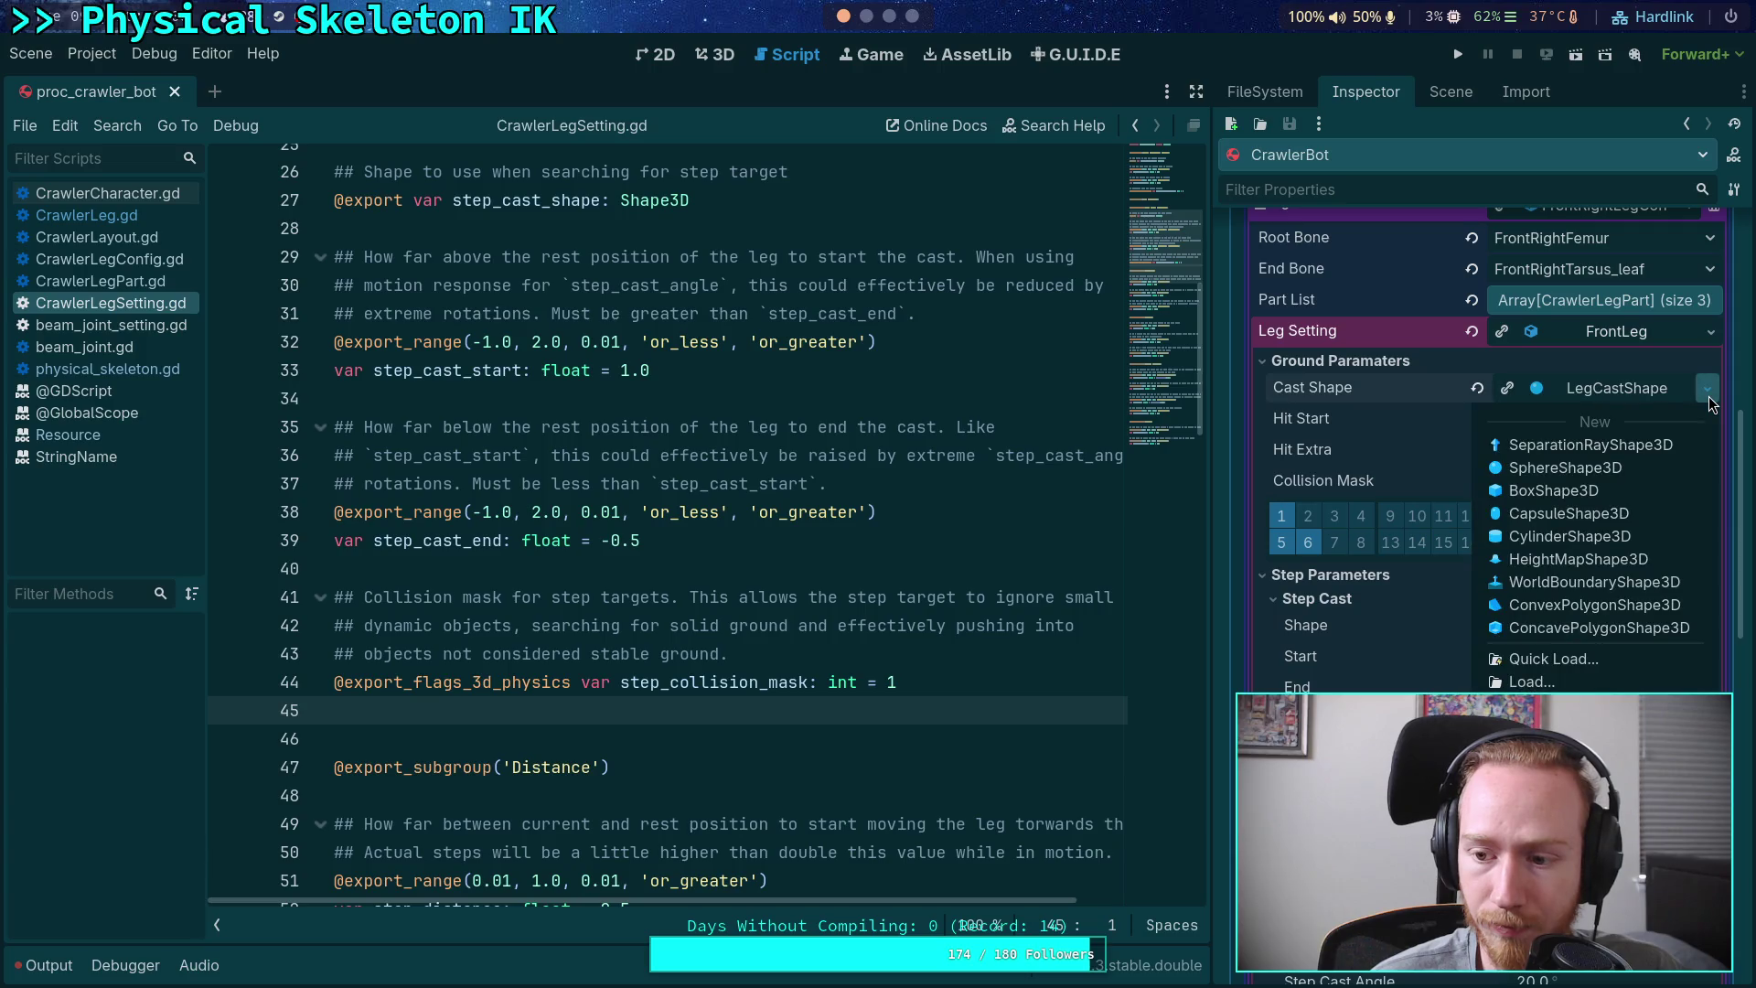
# Check the LegCastShape radius, then load leg_cast_shape.tres as FrontLeg's Step Cast Shape.
pyautogui.click(1645, 392)
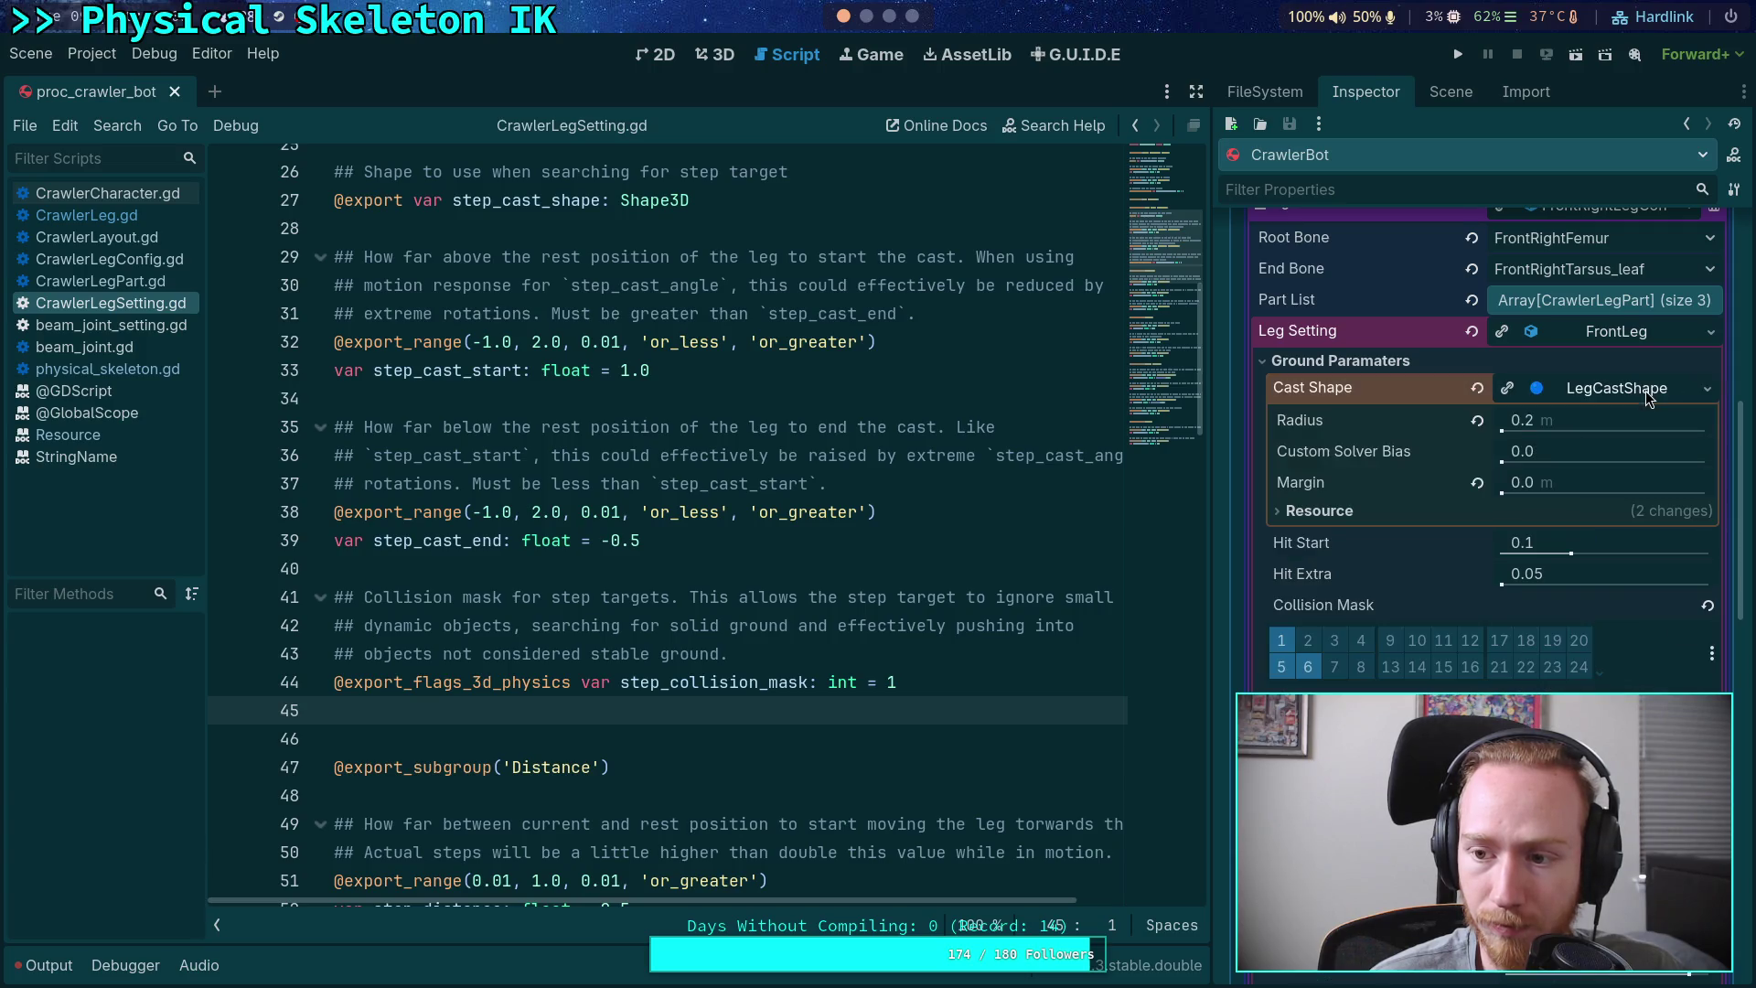
pyautogui.click(1587, 393)
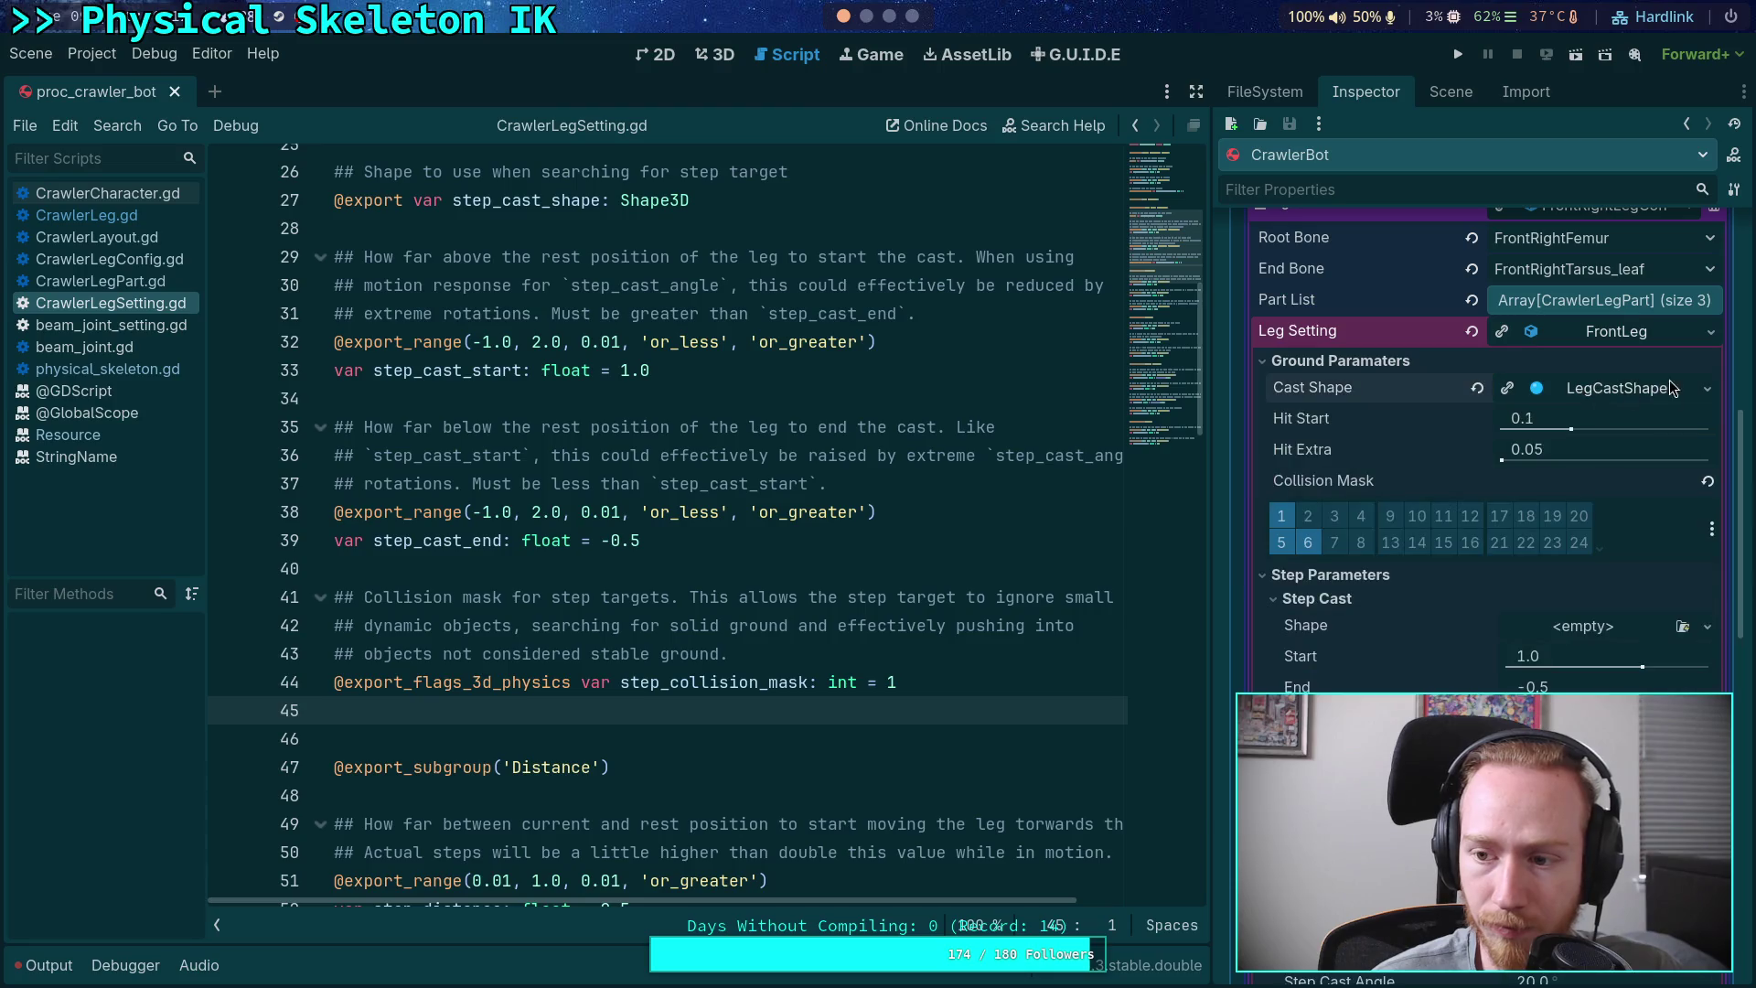
pyautogui.click(1682, 627)
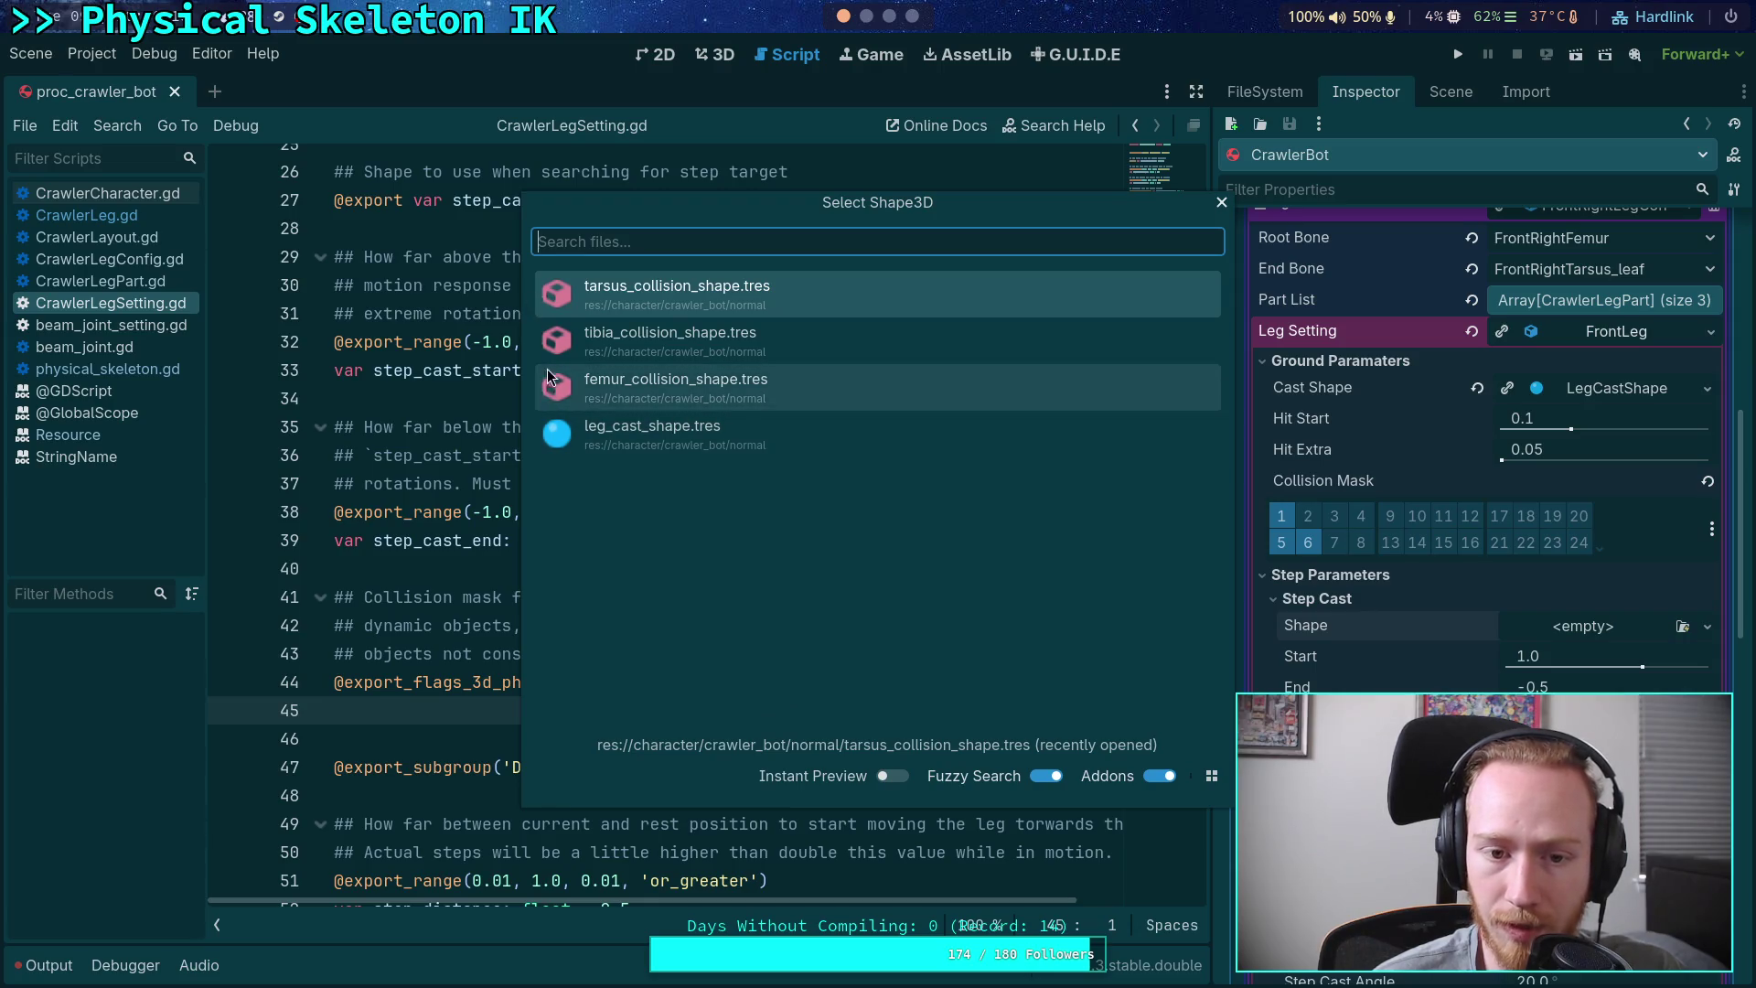
pyautogui.click(695, 443)
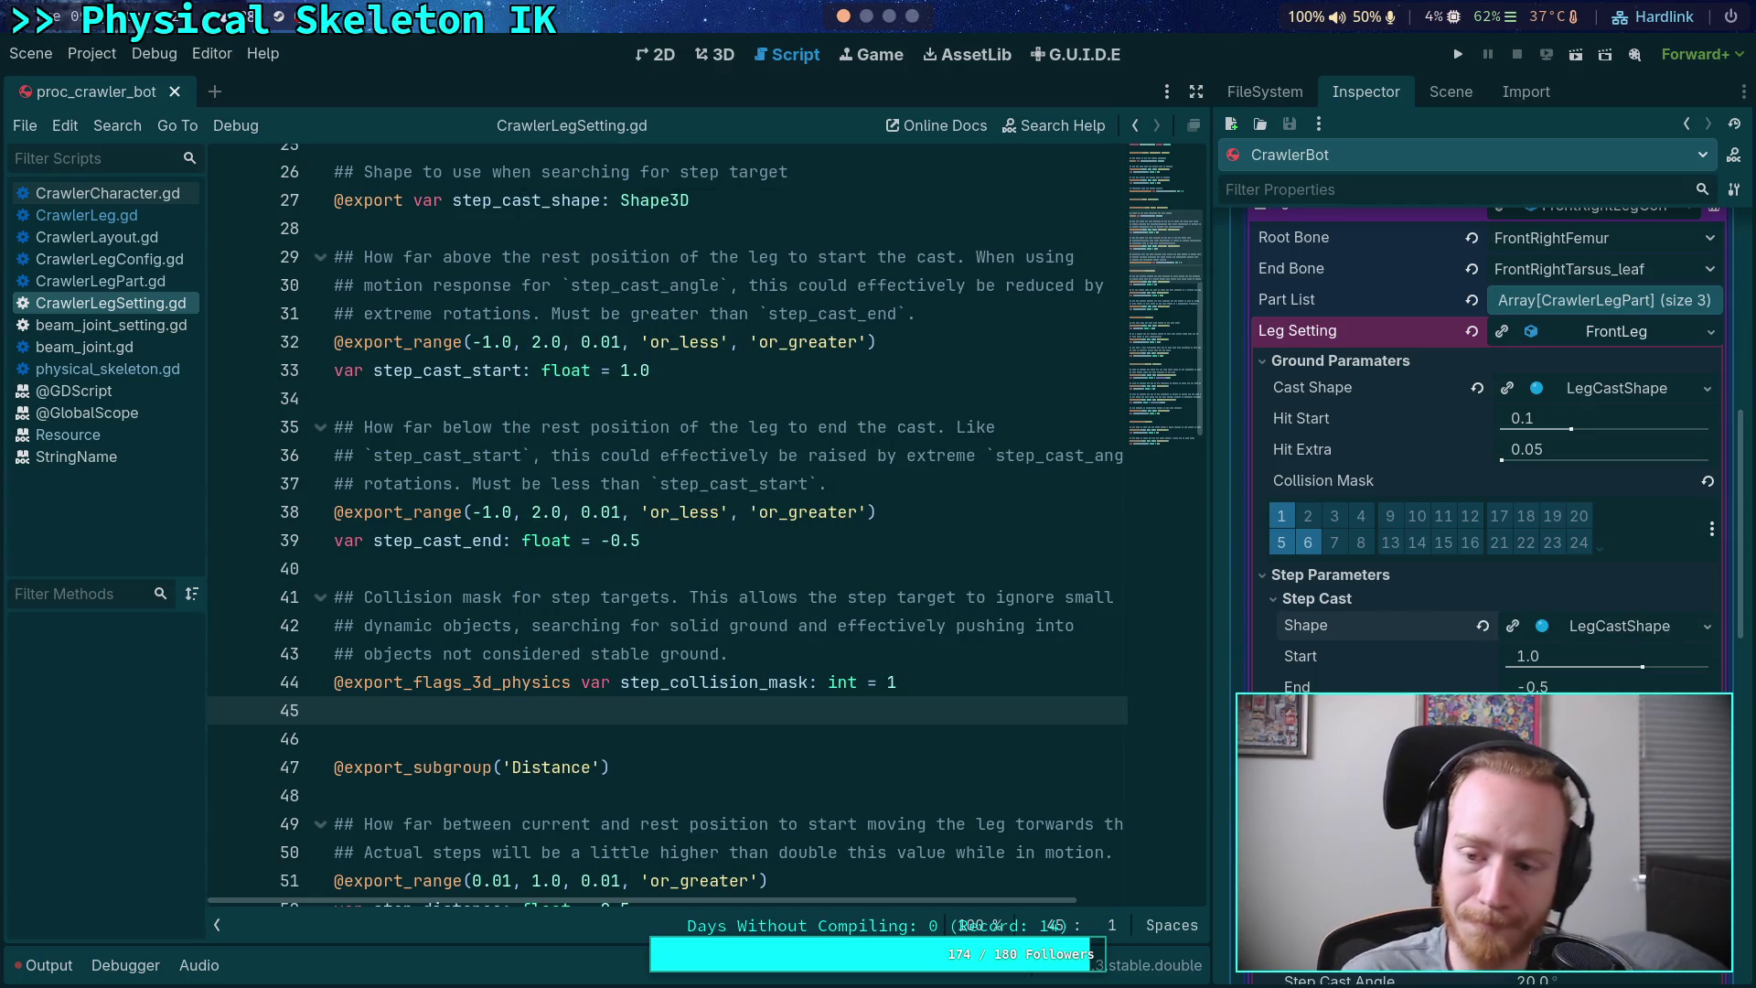
pyautogui.moveTo(1568, 655)
pyautogui.click(1451, 92)
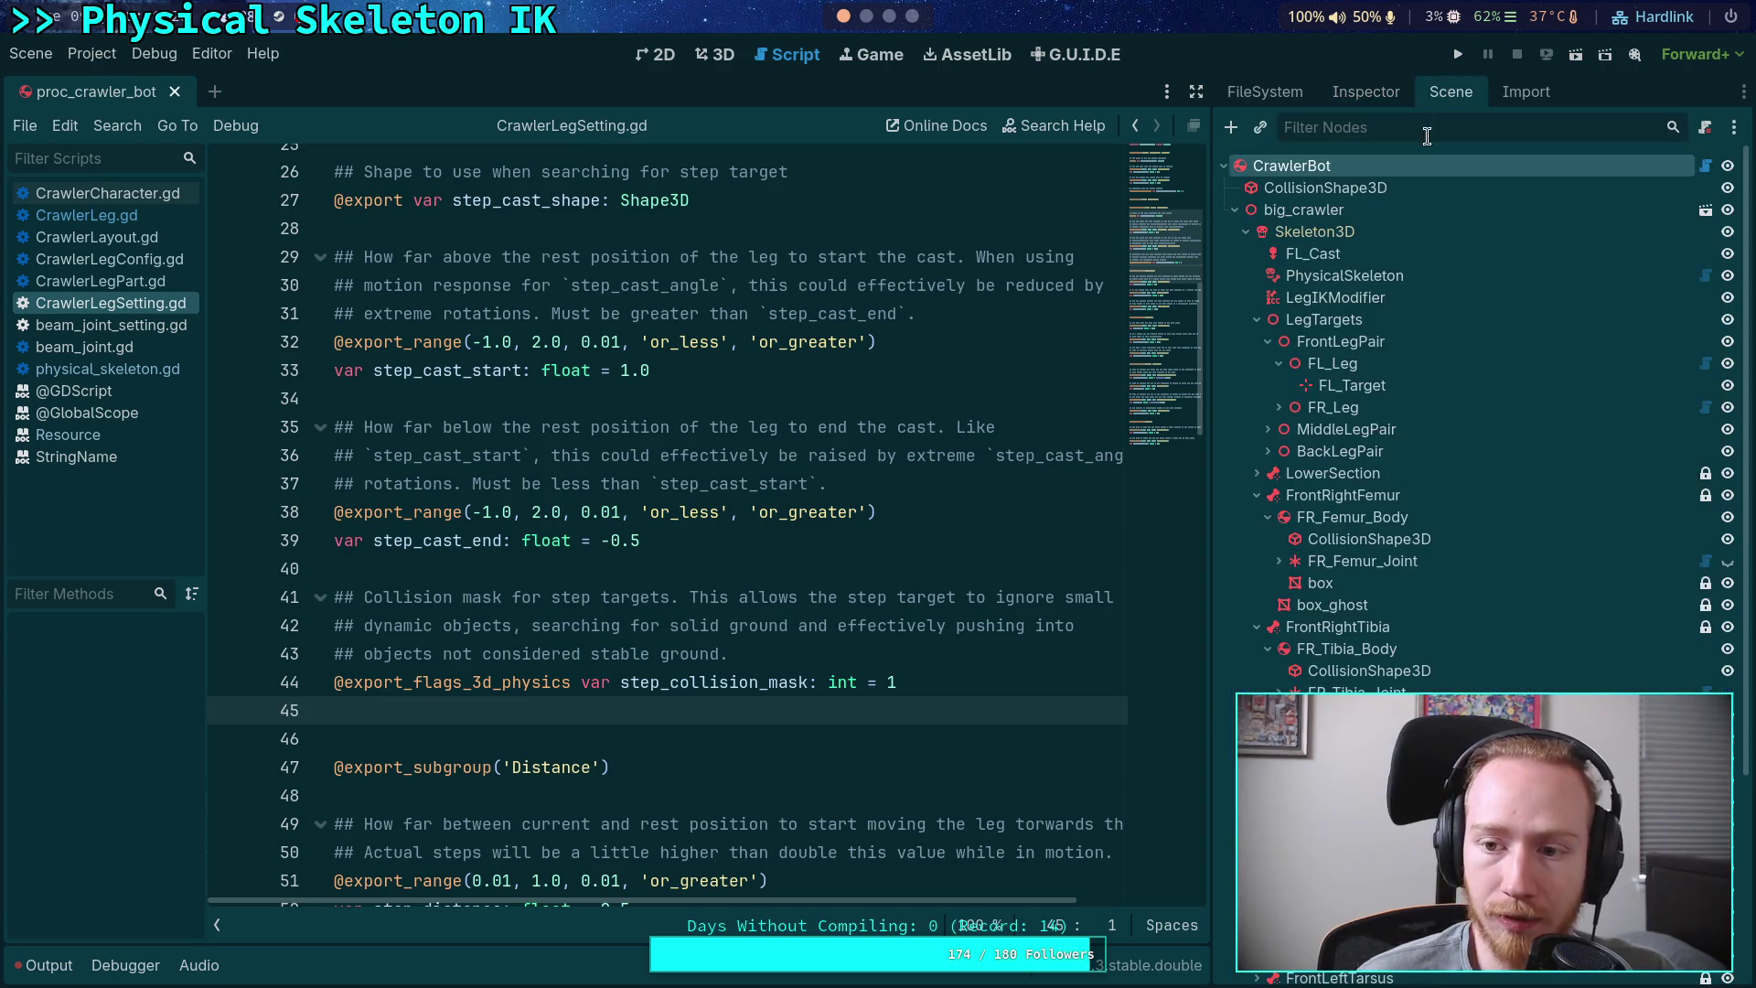
# Compare FL_Cast's properties with CrawlerBot's FrontLeg setting, then reselect FL_Cast in the 3D view.
pyautogui.click(1345, 256)
pyautogui.click(1357, 95)
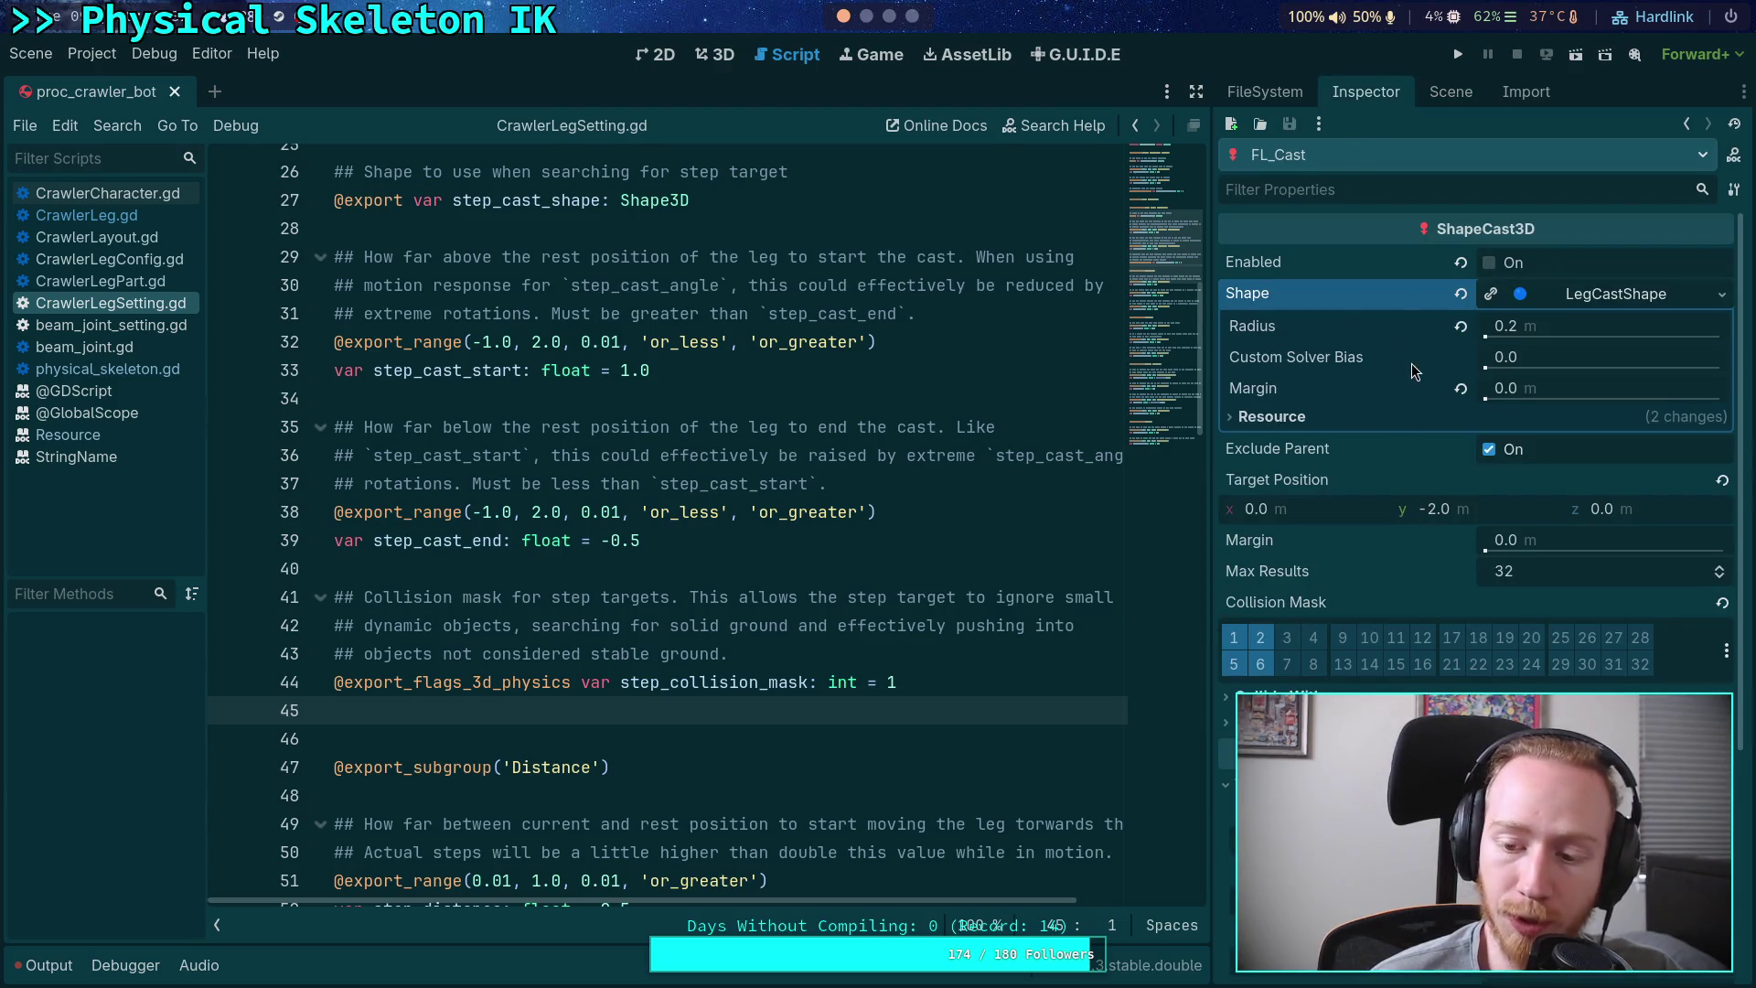
pyautogui.click(1445, 96)
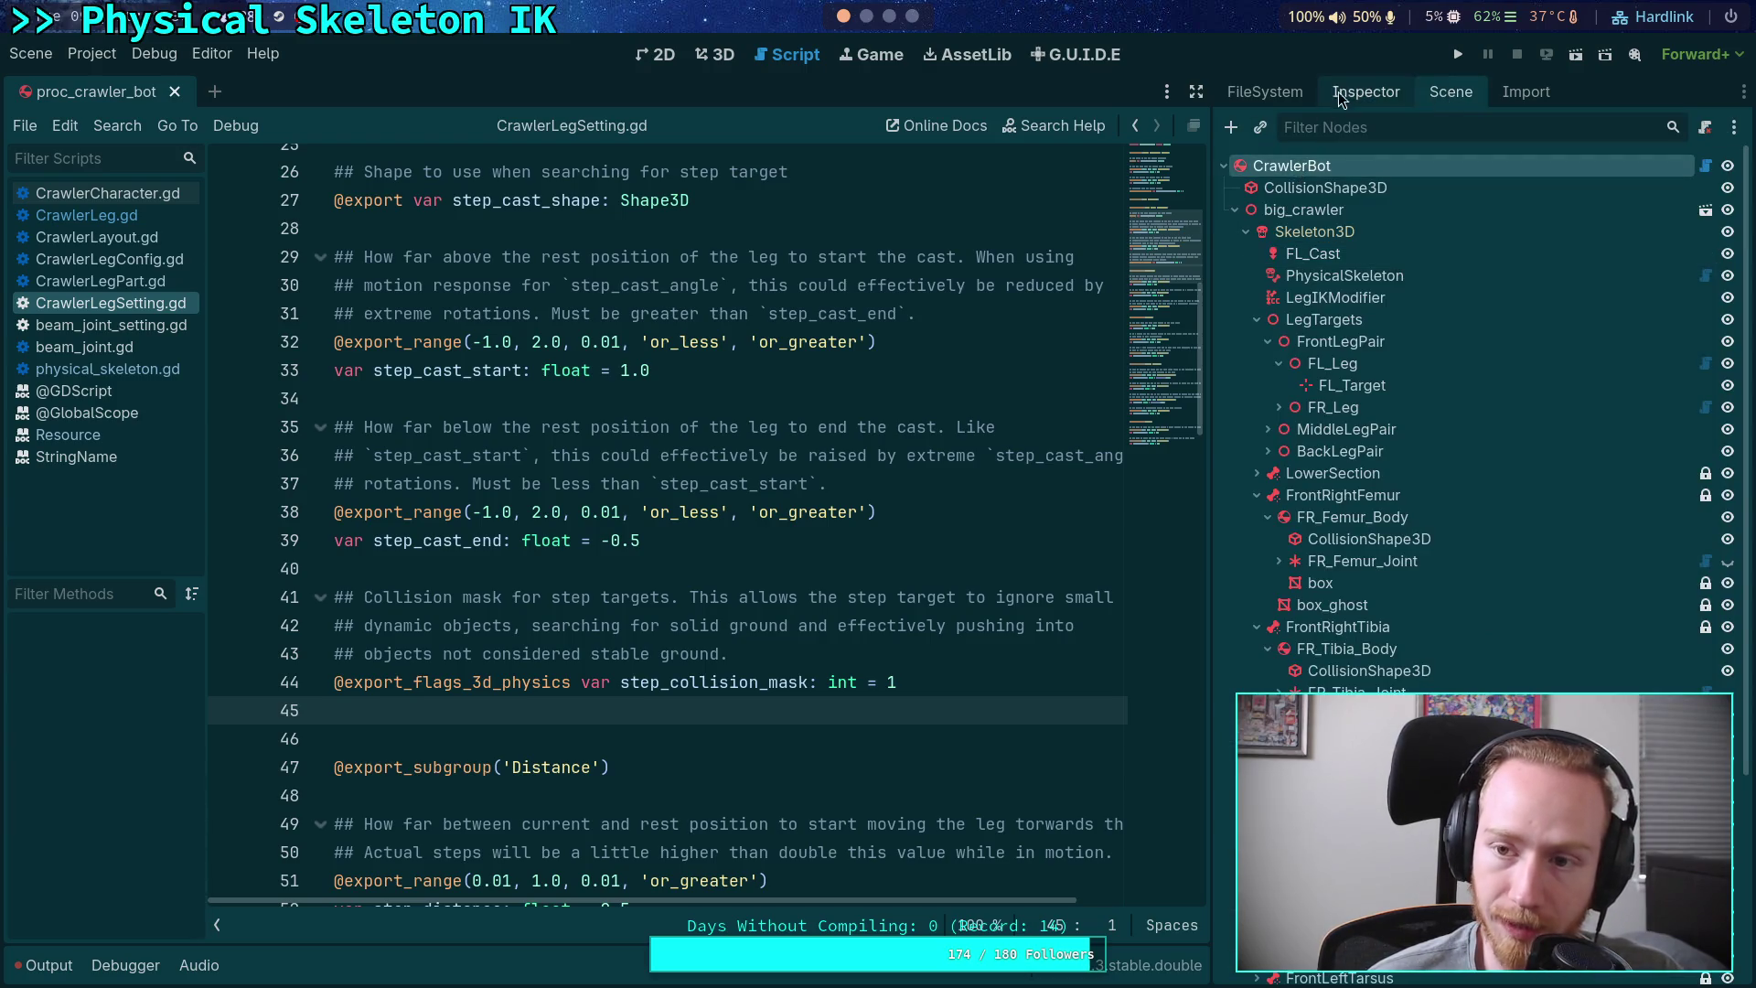
pyautogui.click(1340, 98)
pyautogui.click(1559, 523)
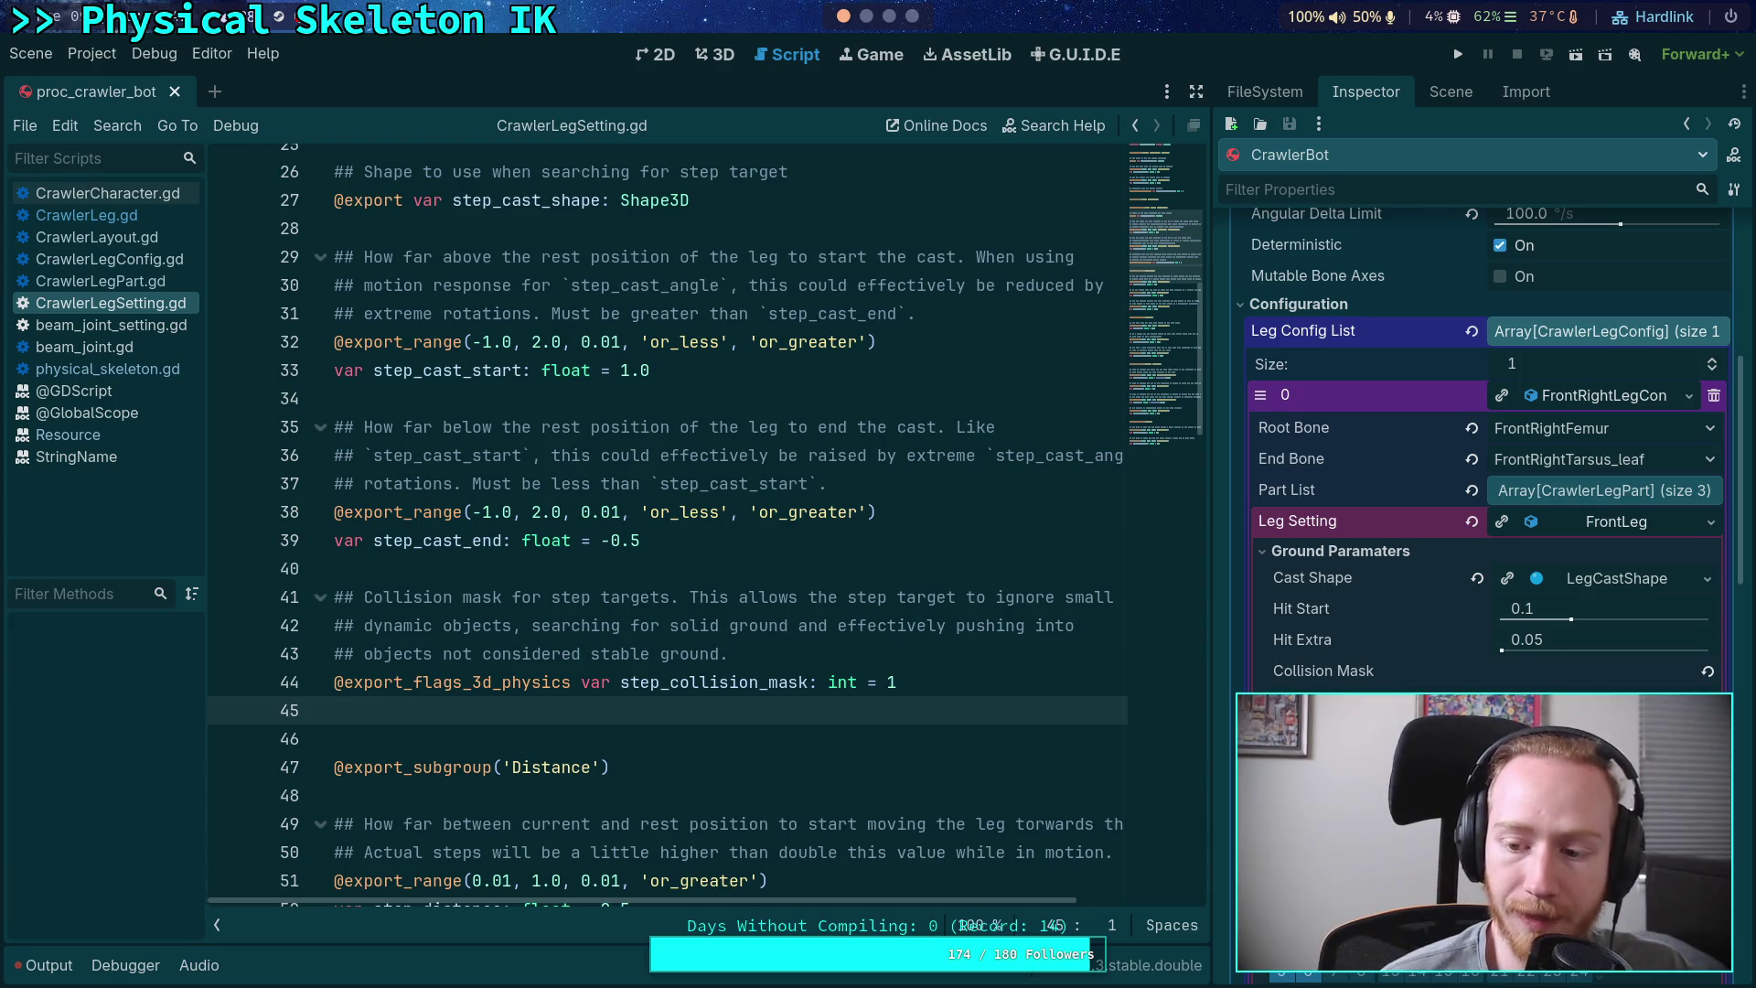
pyautogui.click(1452, 93)
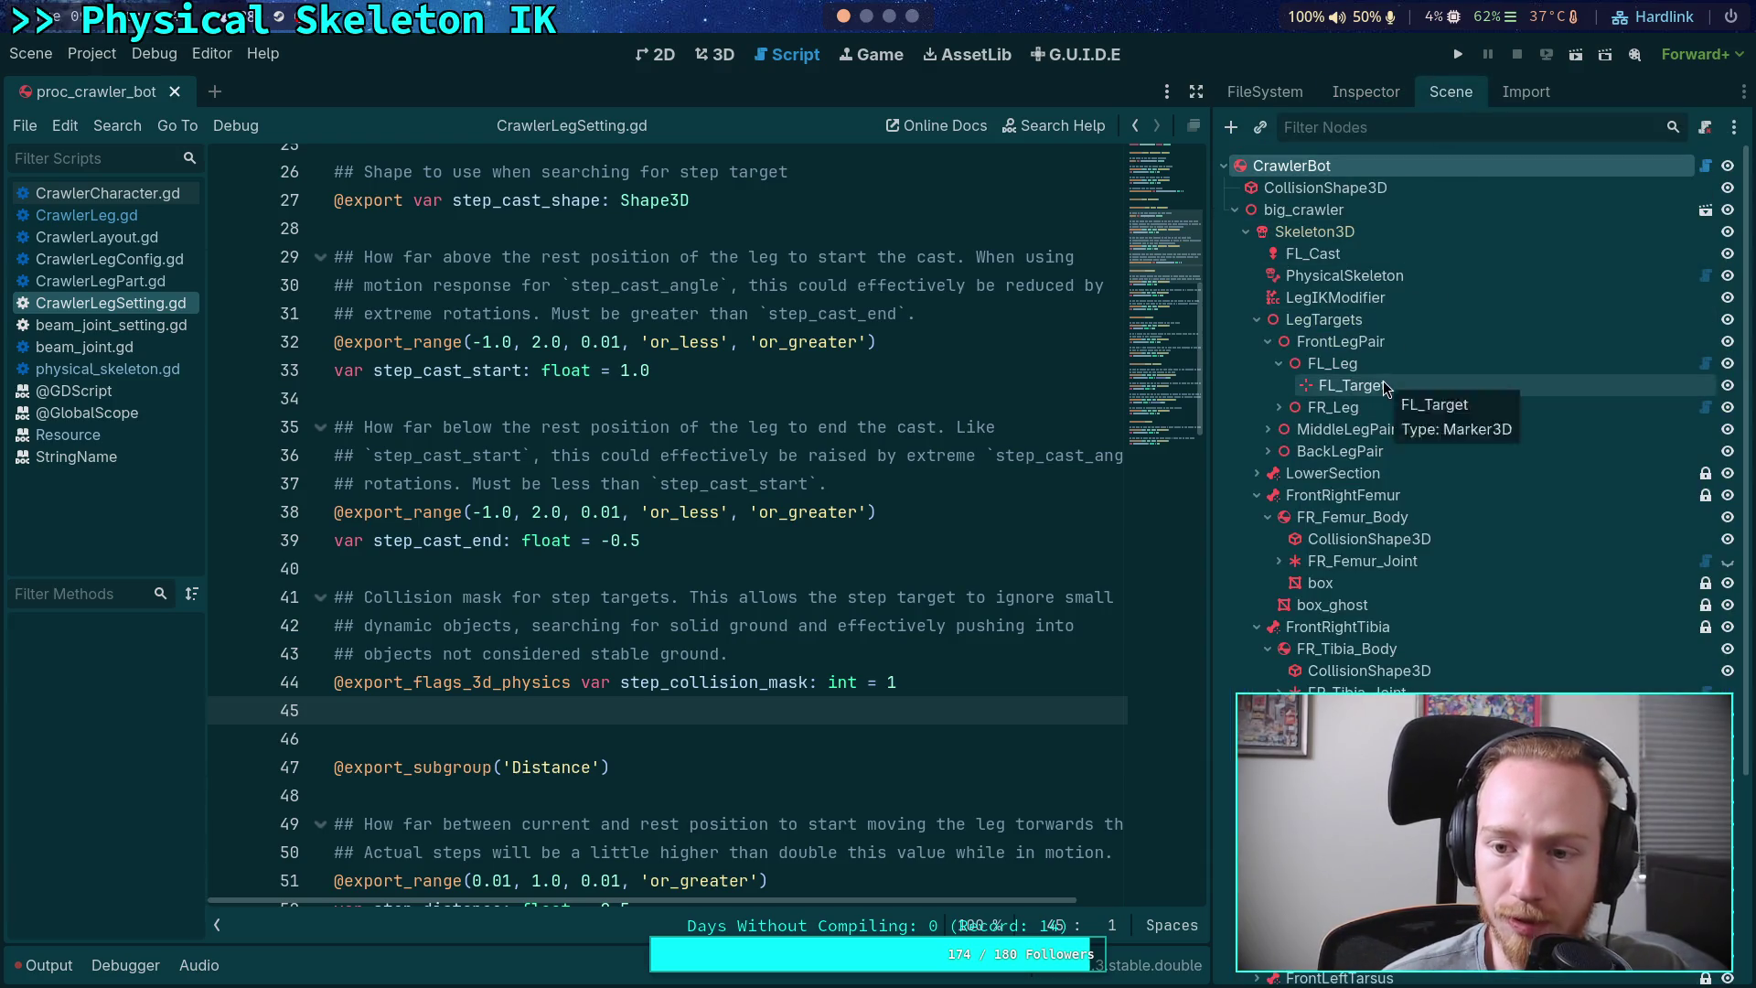
pyautogui.moveTo(1383, 380); pyautogui.dragTo(1346, 254)
pyautogui.click(1366, 92)
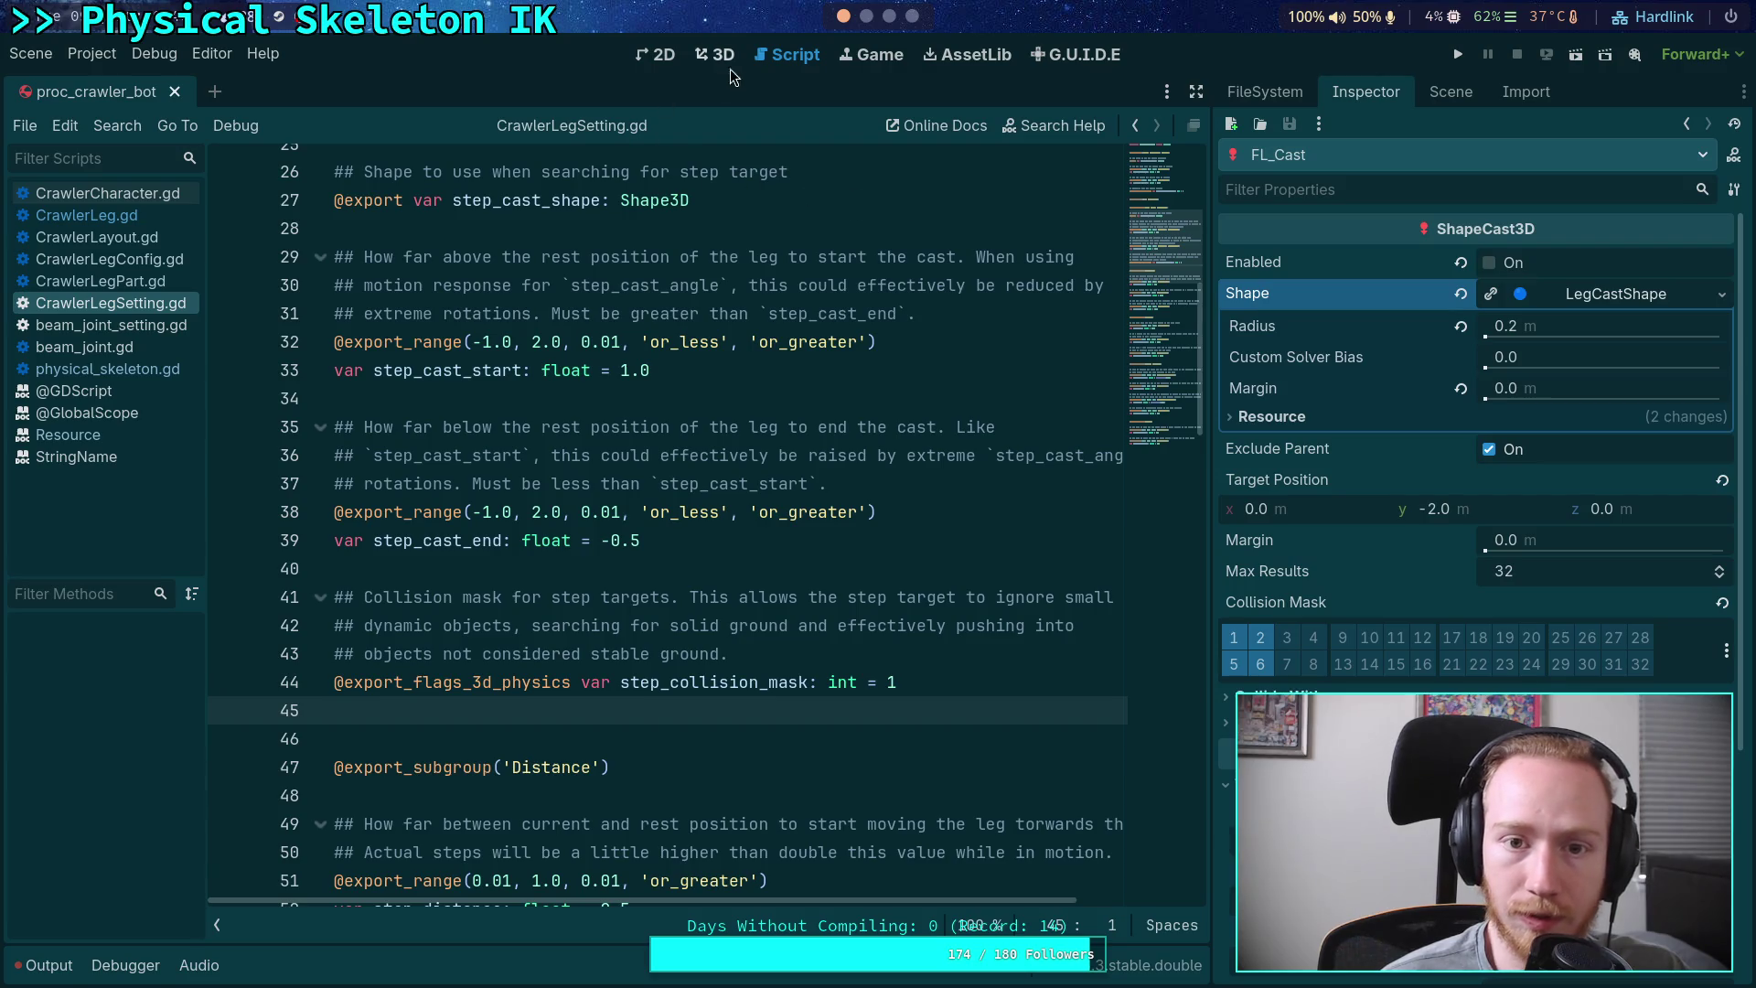
pyautogui.click(706, 55)
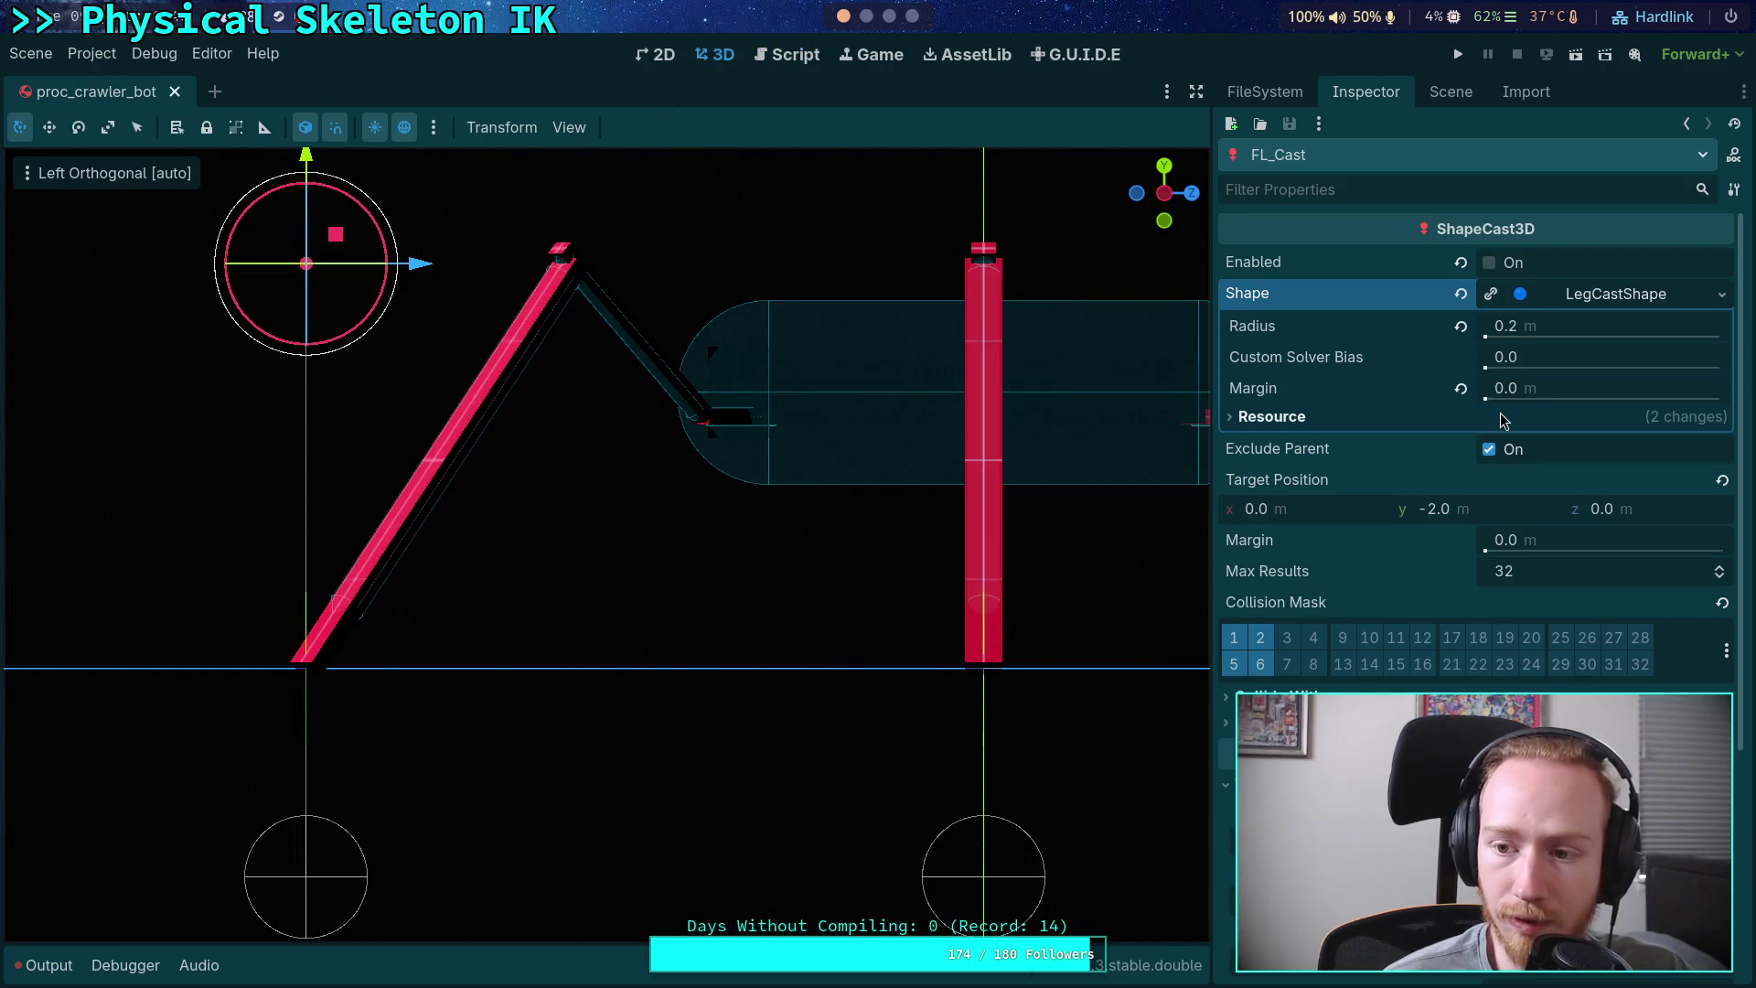
# Change FL_Cast's Target Position y to -1.32, then to -1.82, and return to CrawlerLegSetting.gd.
pyautogui.click(1520, 515)
pyautogui.write('-1.3')
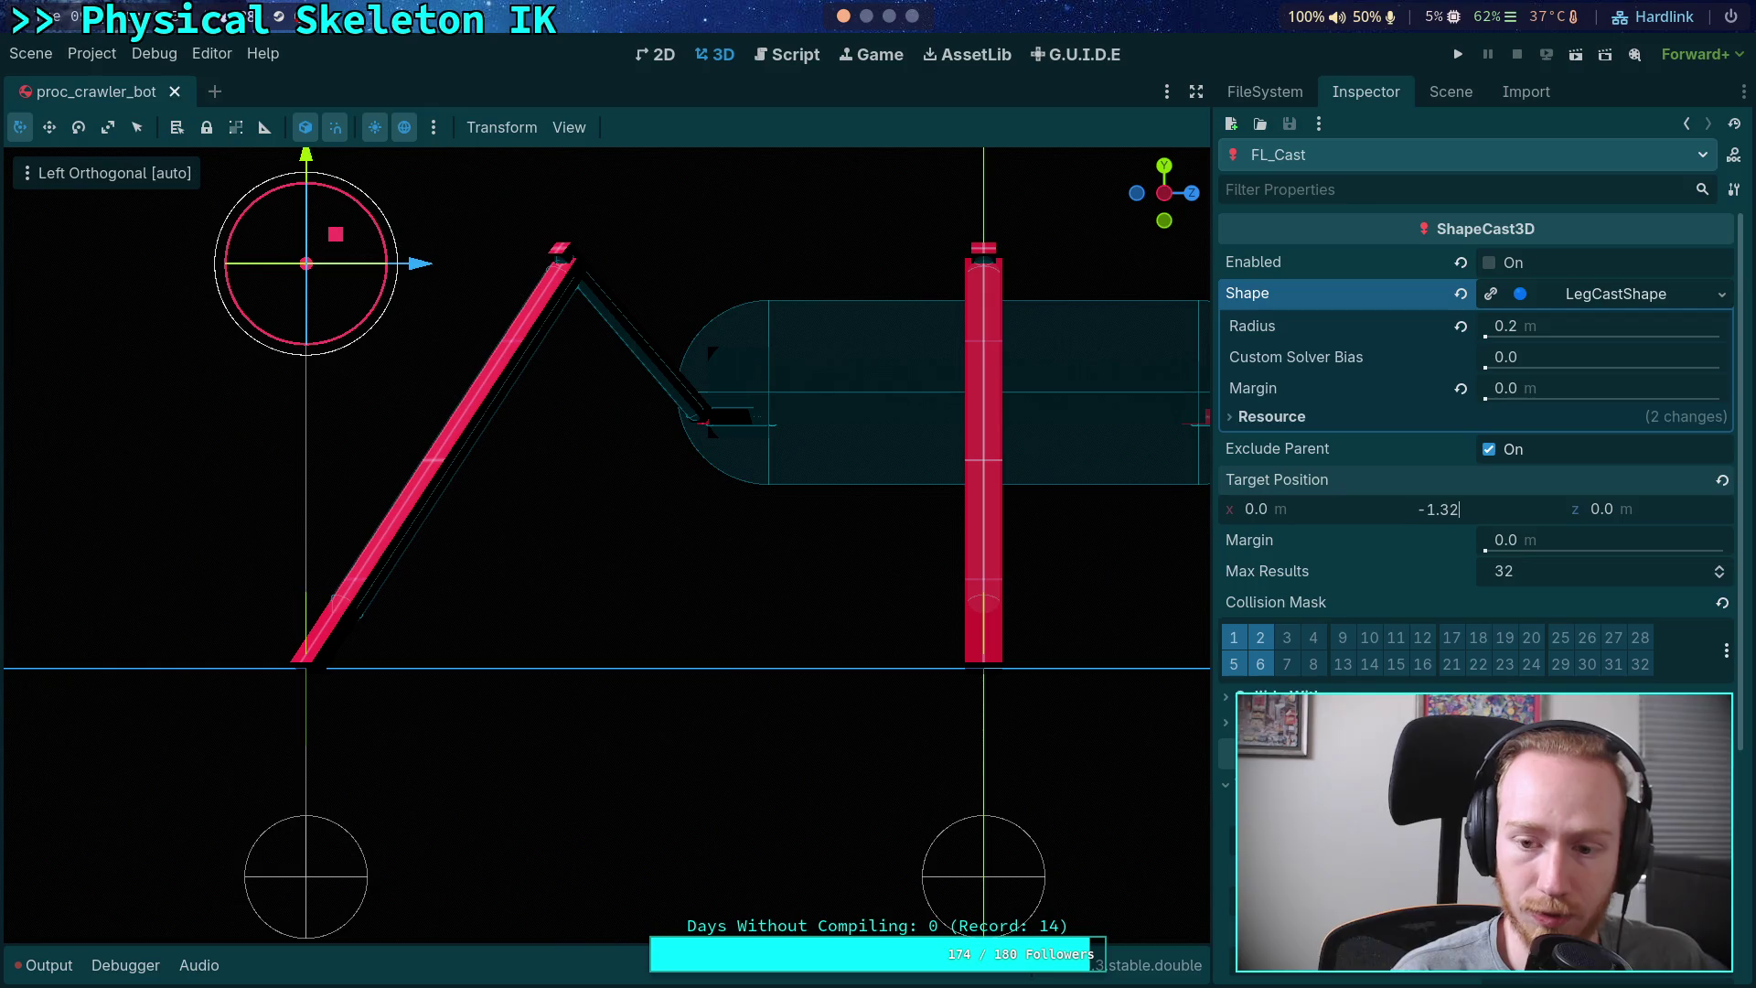
pyautogui.press('Return')
pyautogui.press('Tab')
pyautogui.hotkey('shift', 'Tab')
pyautogui.click(1532, 512)
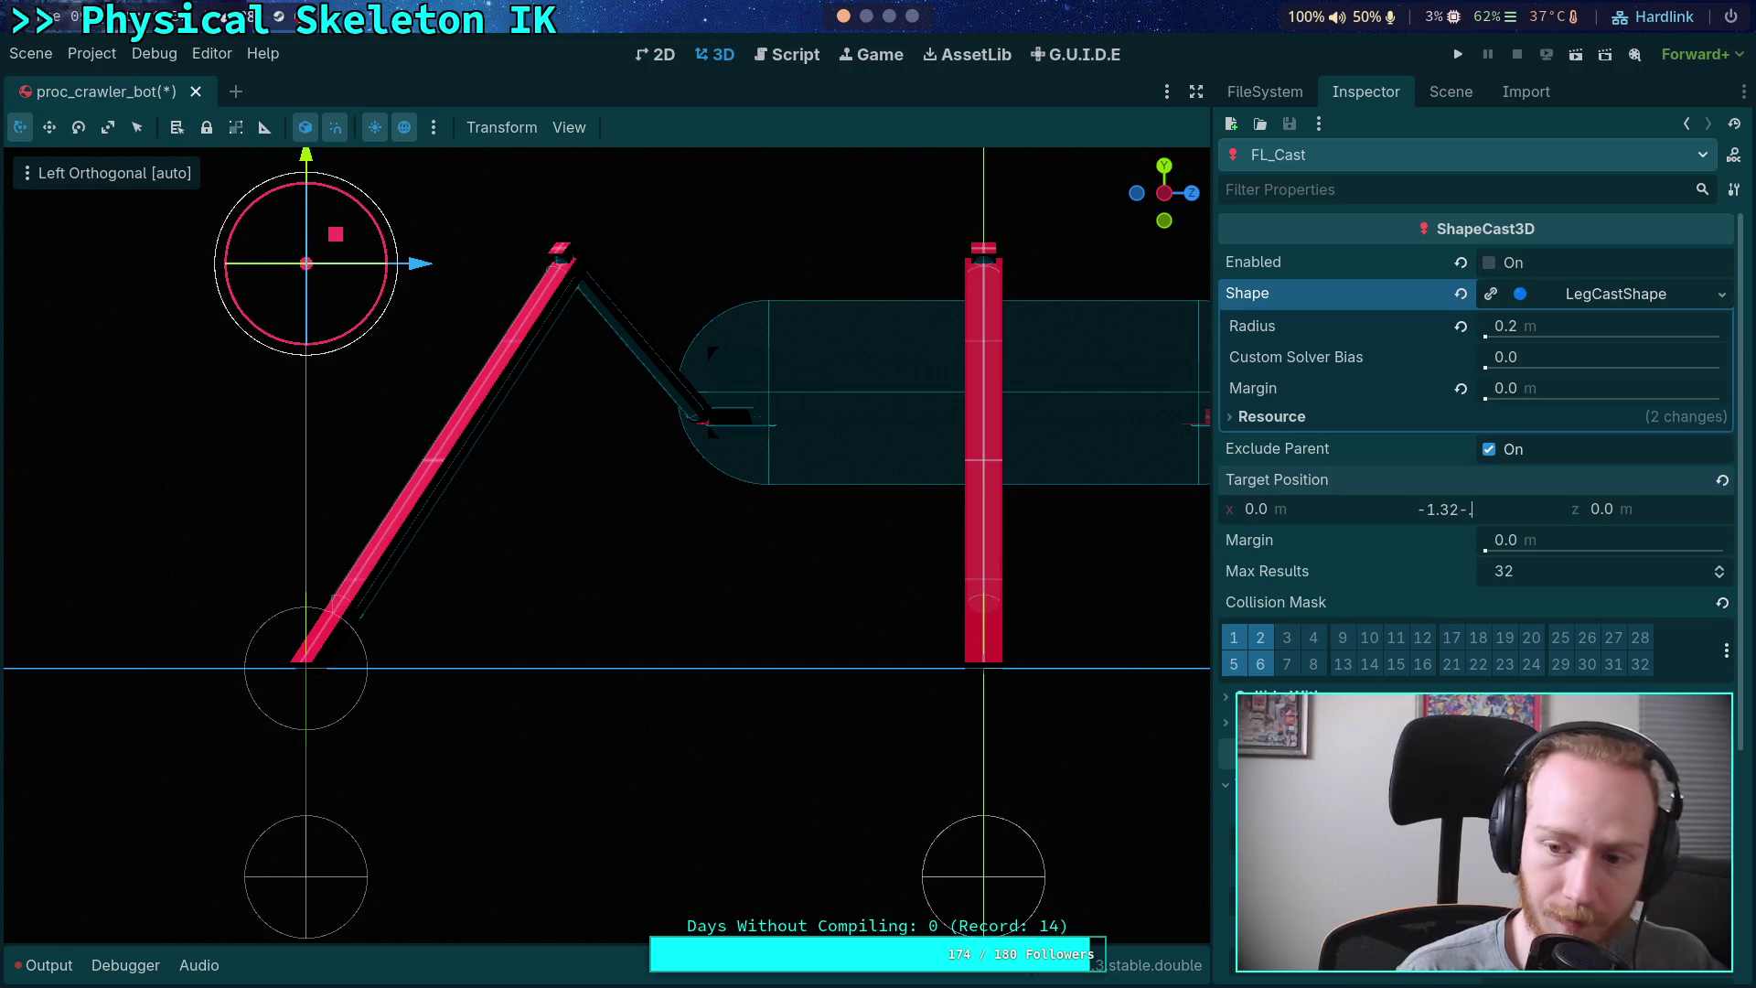
pyautogui.press('Return')
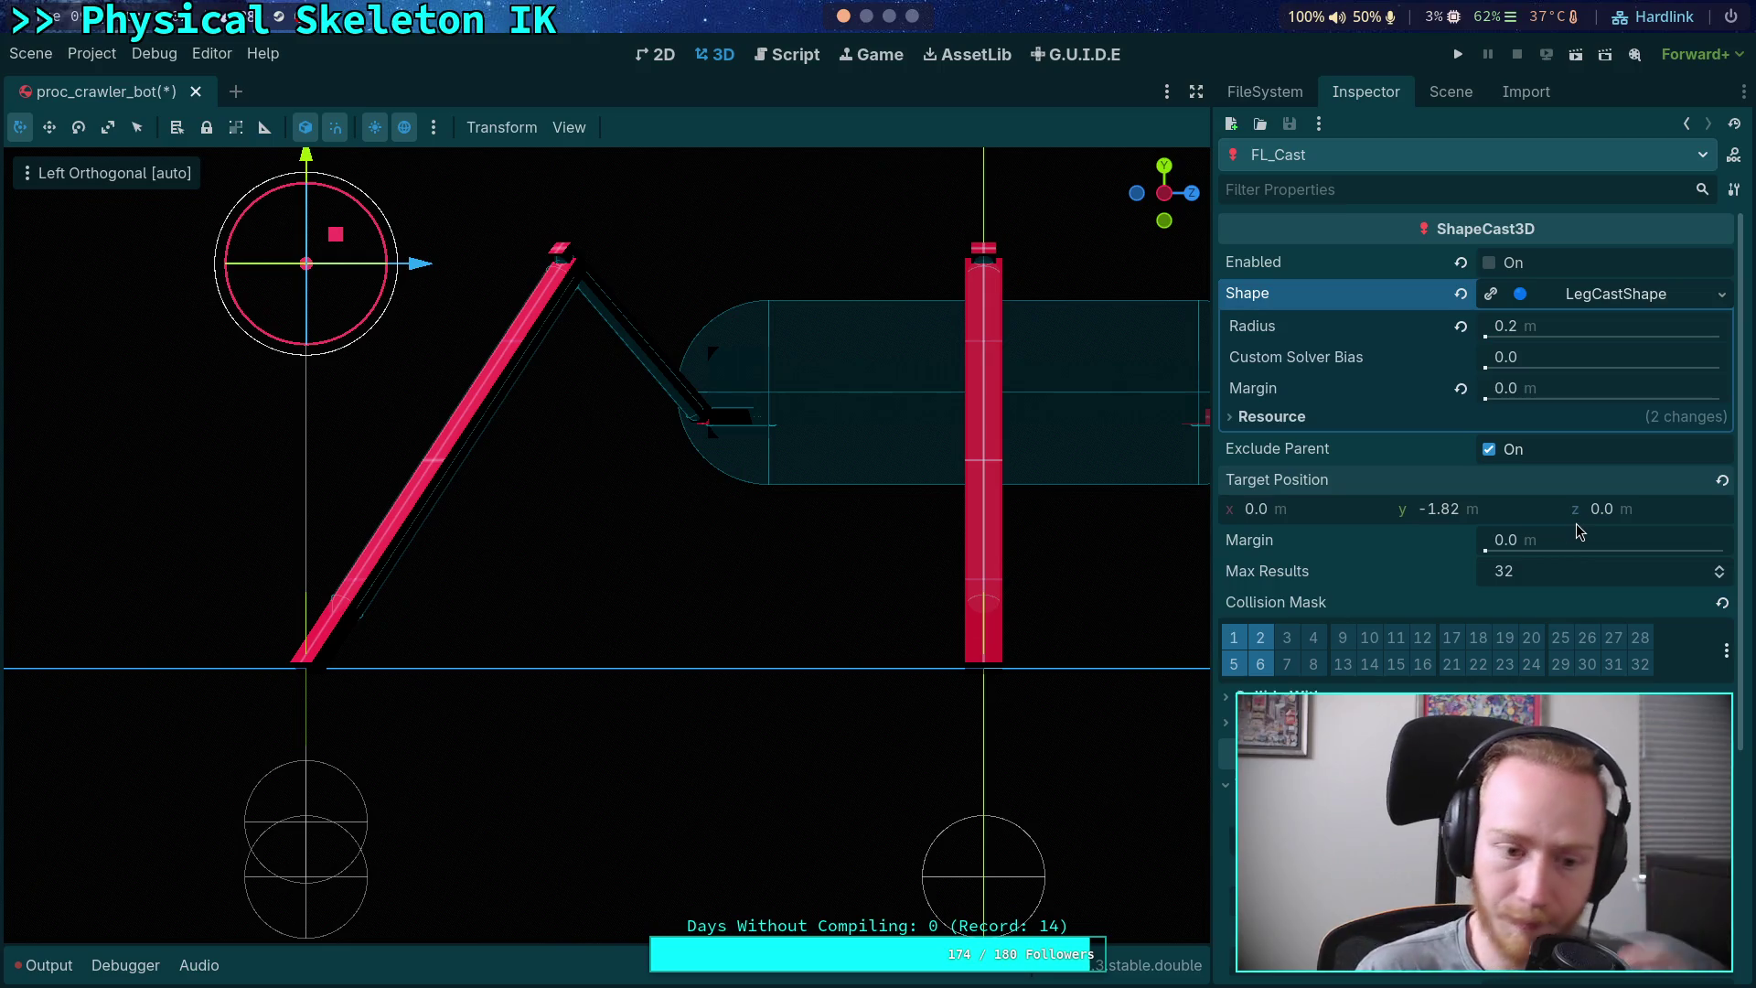
pyautogui.moveTo(1481, 522)
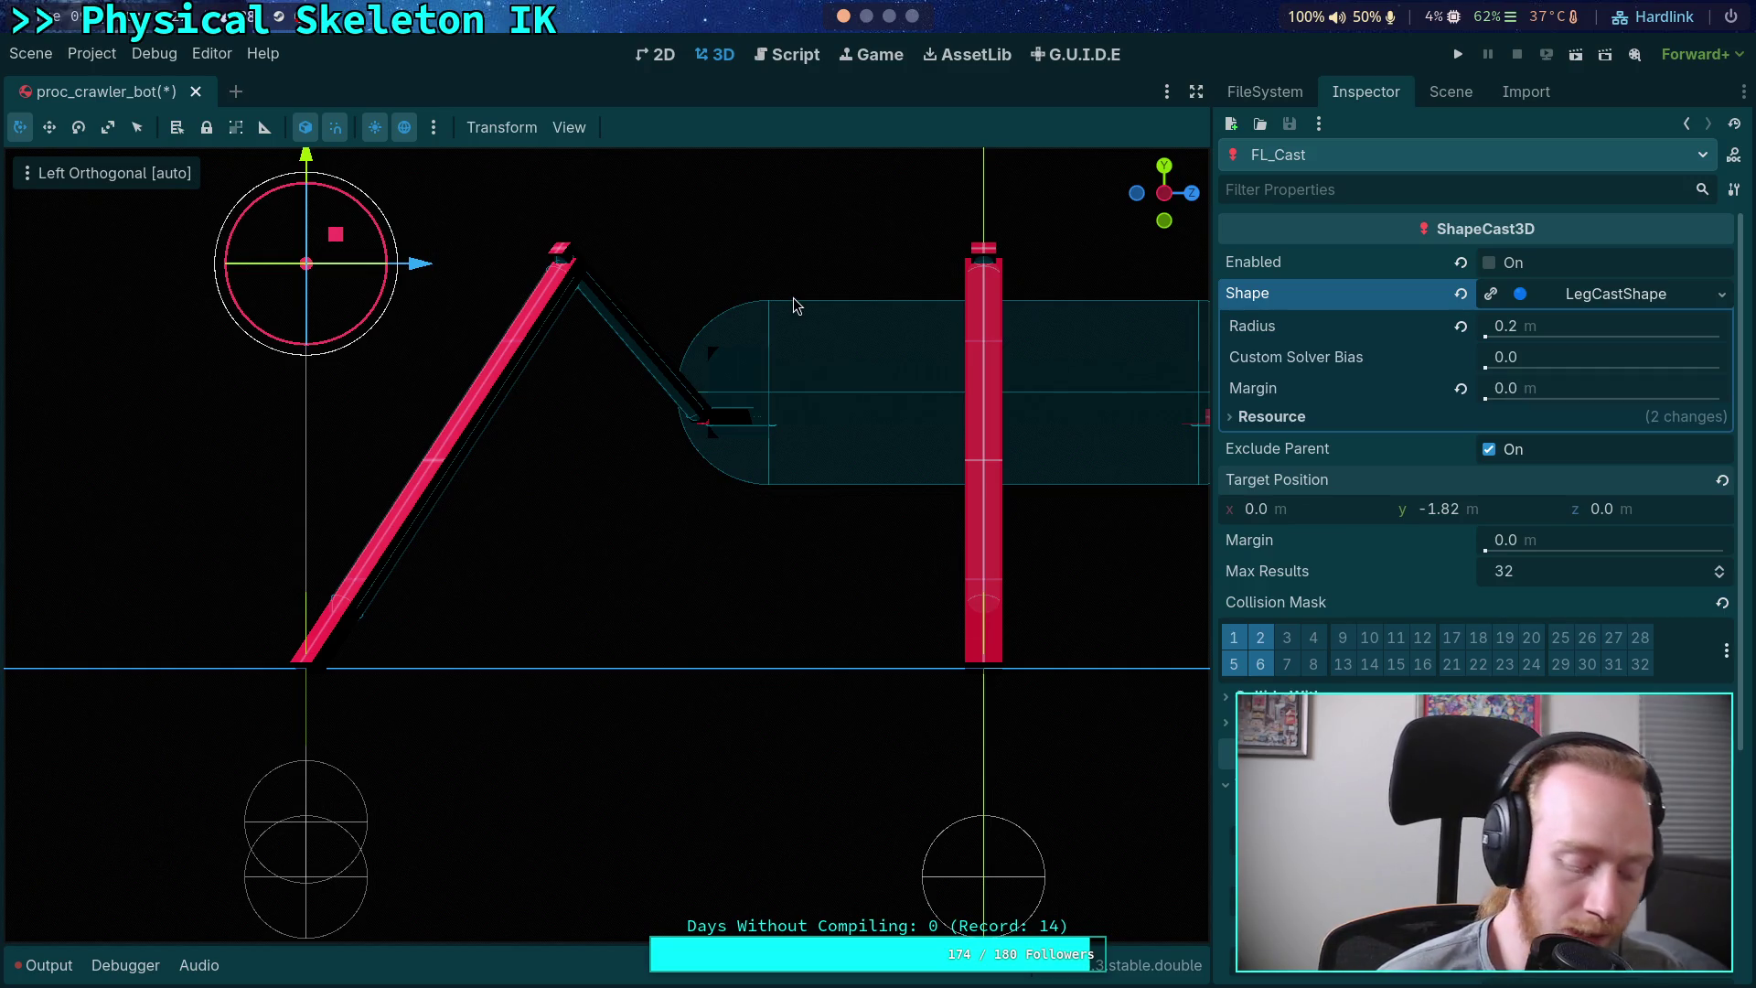
pyautogui.click(792, 54)
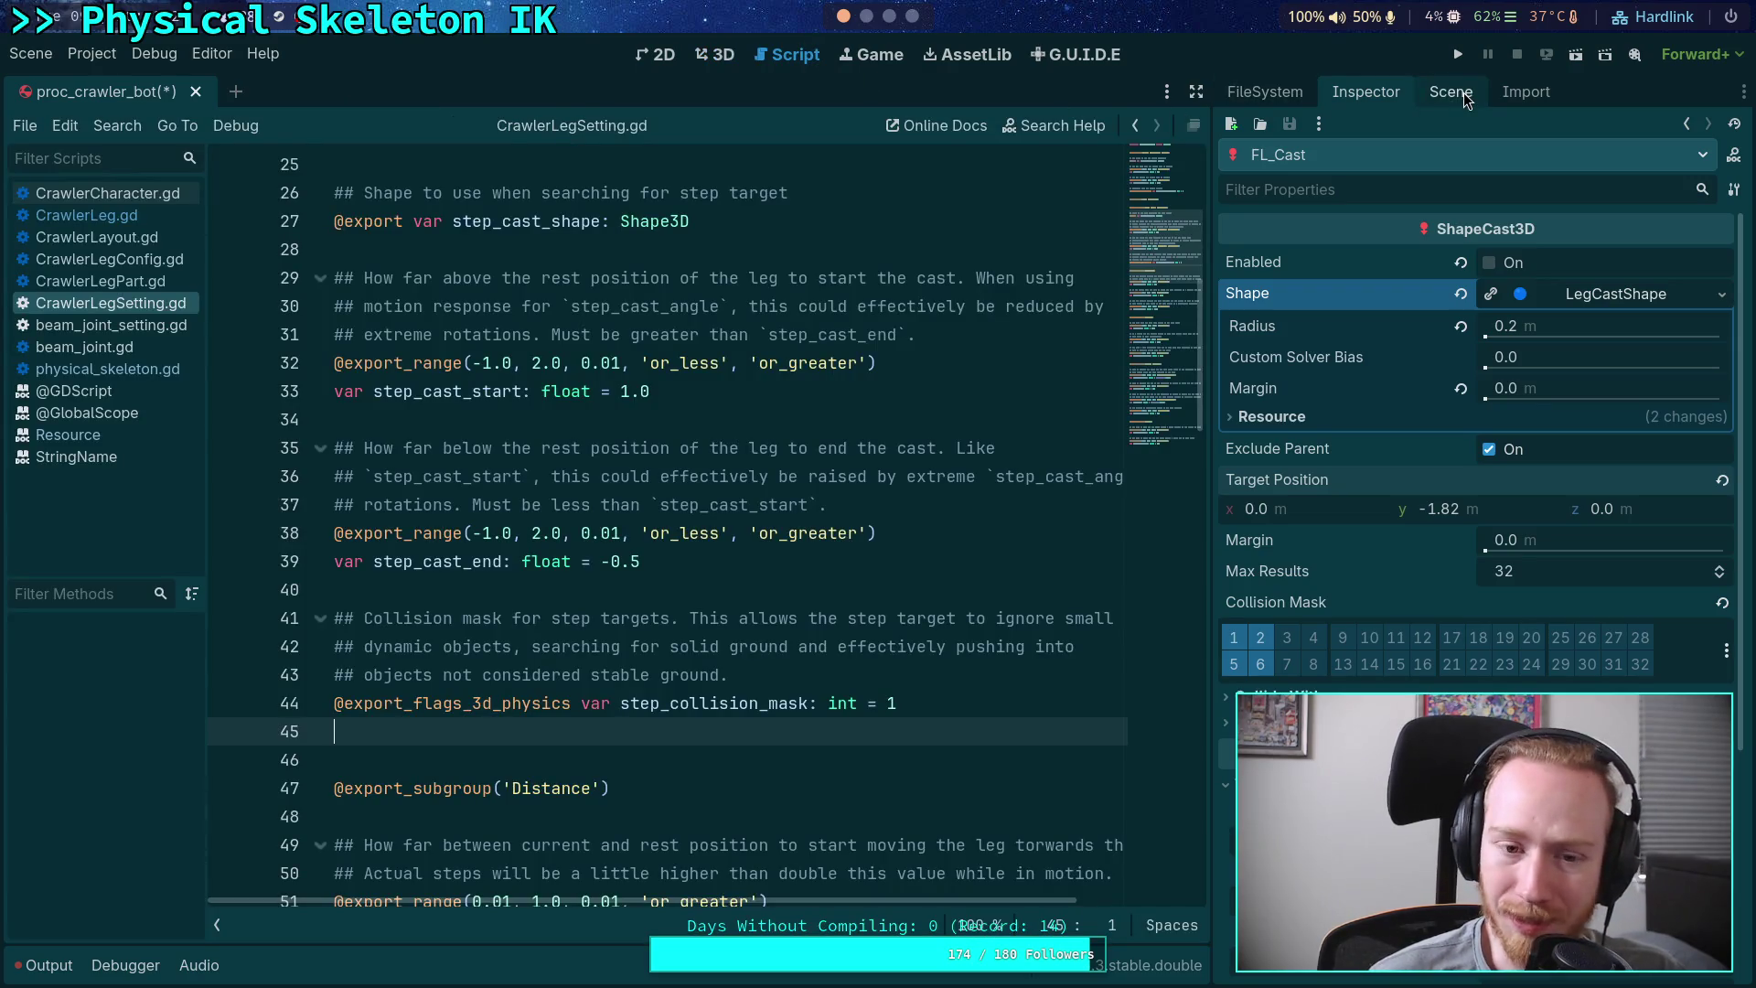
# Review the CrawlerBot root node's properties, then save the proc_crawler_bot scene with Ctrl+S.
pyautogui.click(1450, 91)
pyautogui.click(1280, 146)
pyautogui.click(1366, 91)
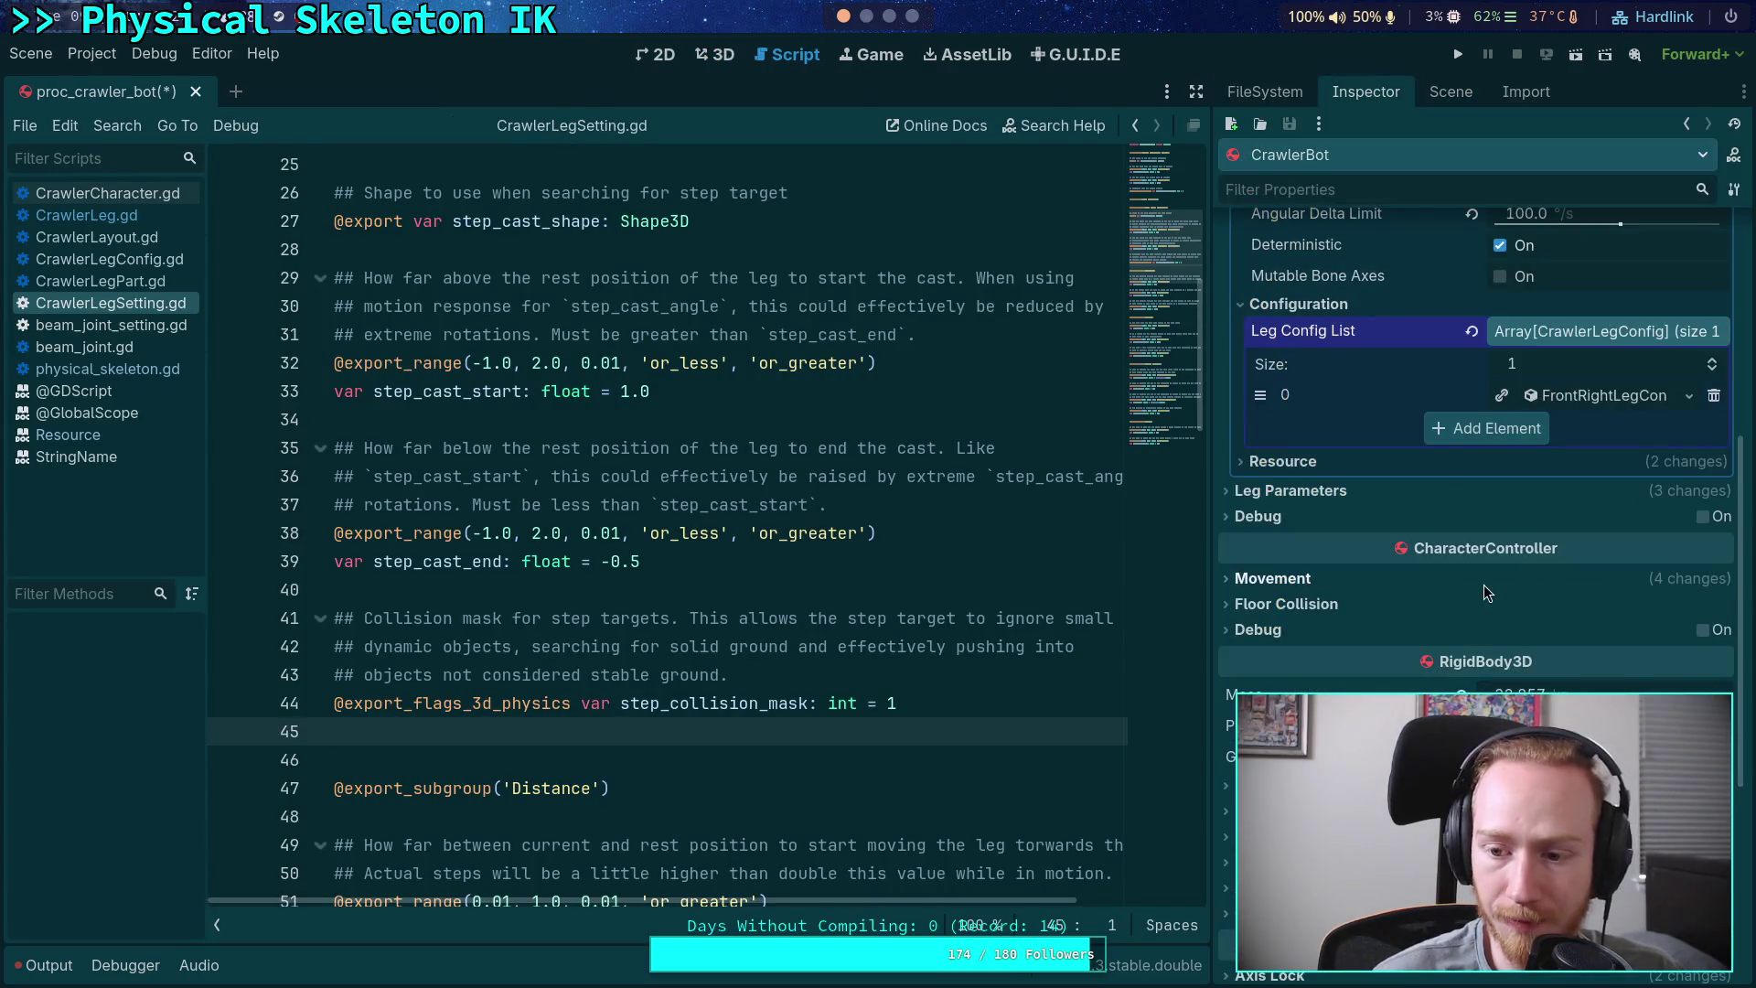
pyautogui.scroll(3, 1525, 454)
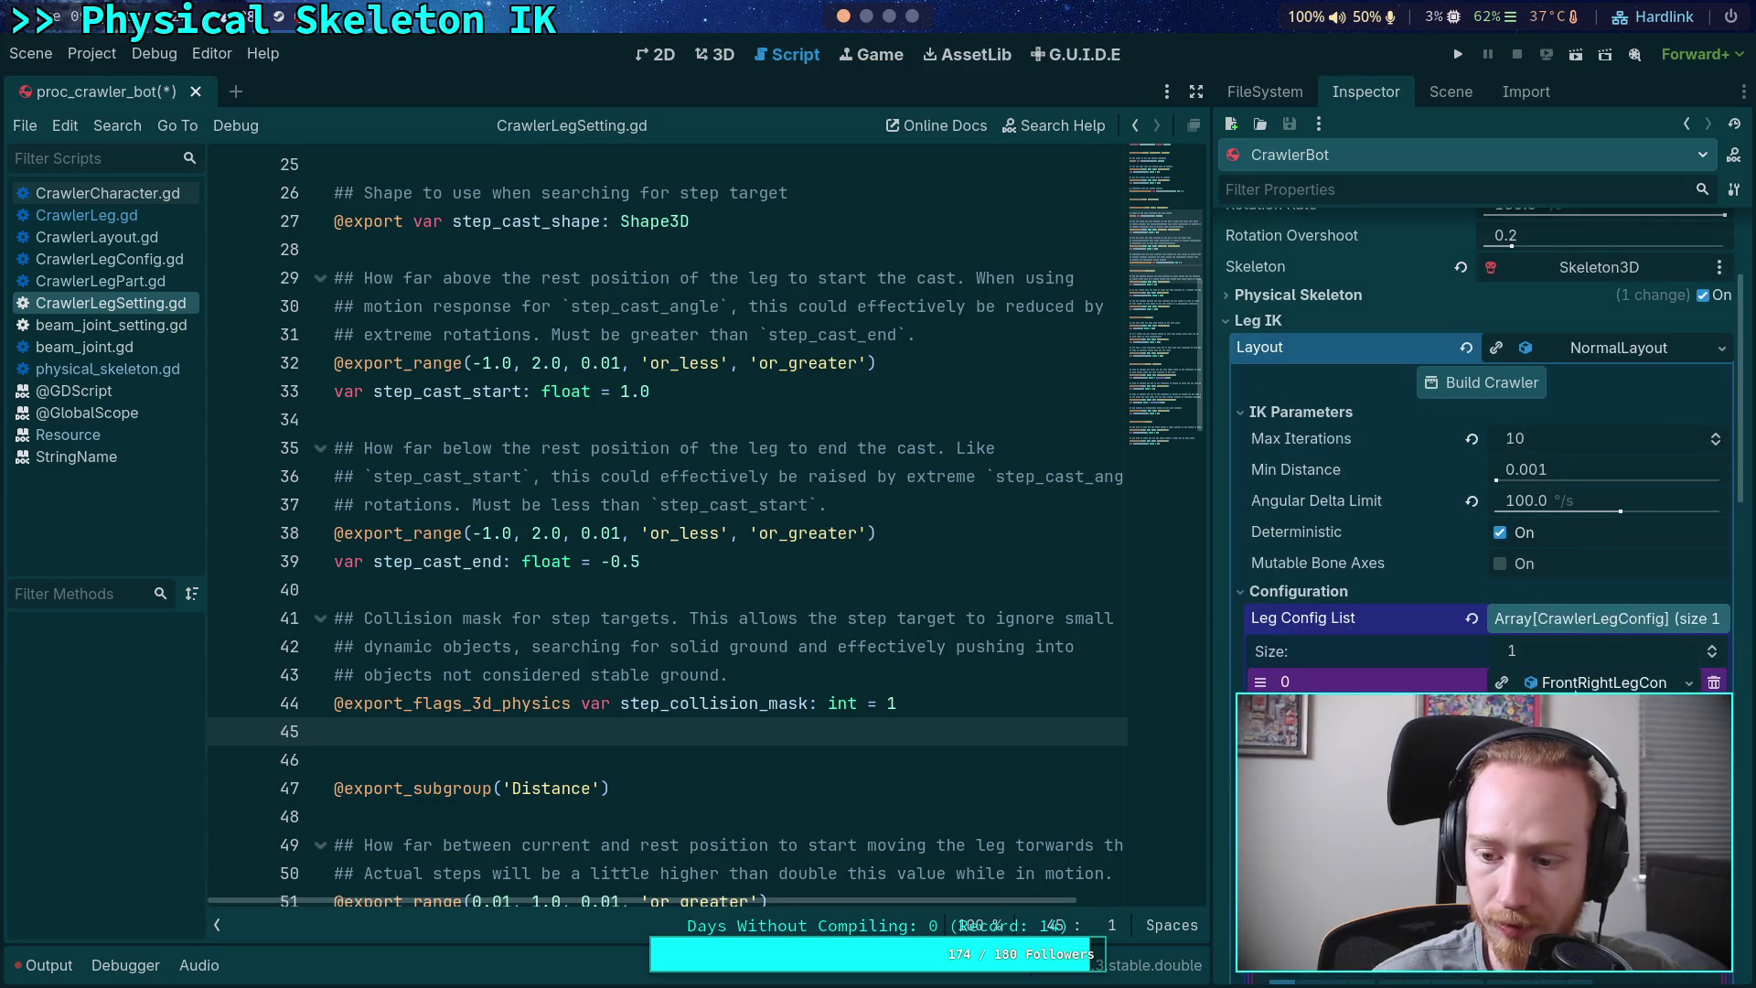
pyautogui.scroll(-3, 1477, 449)
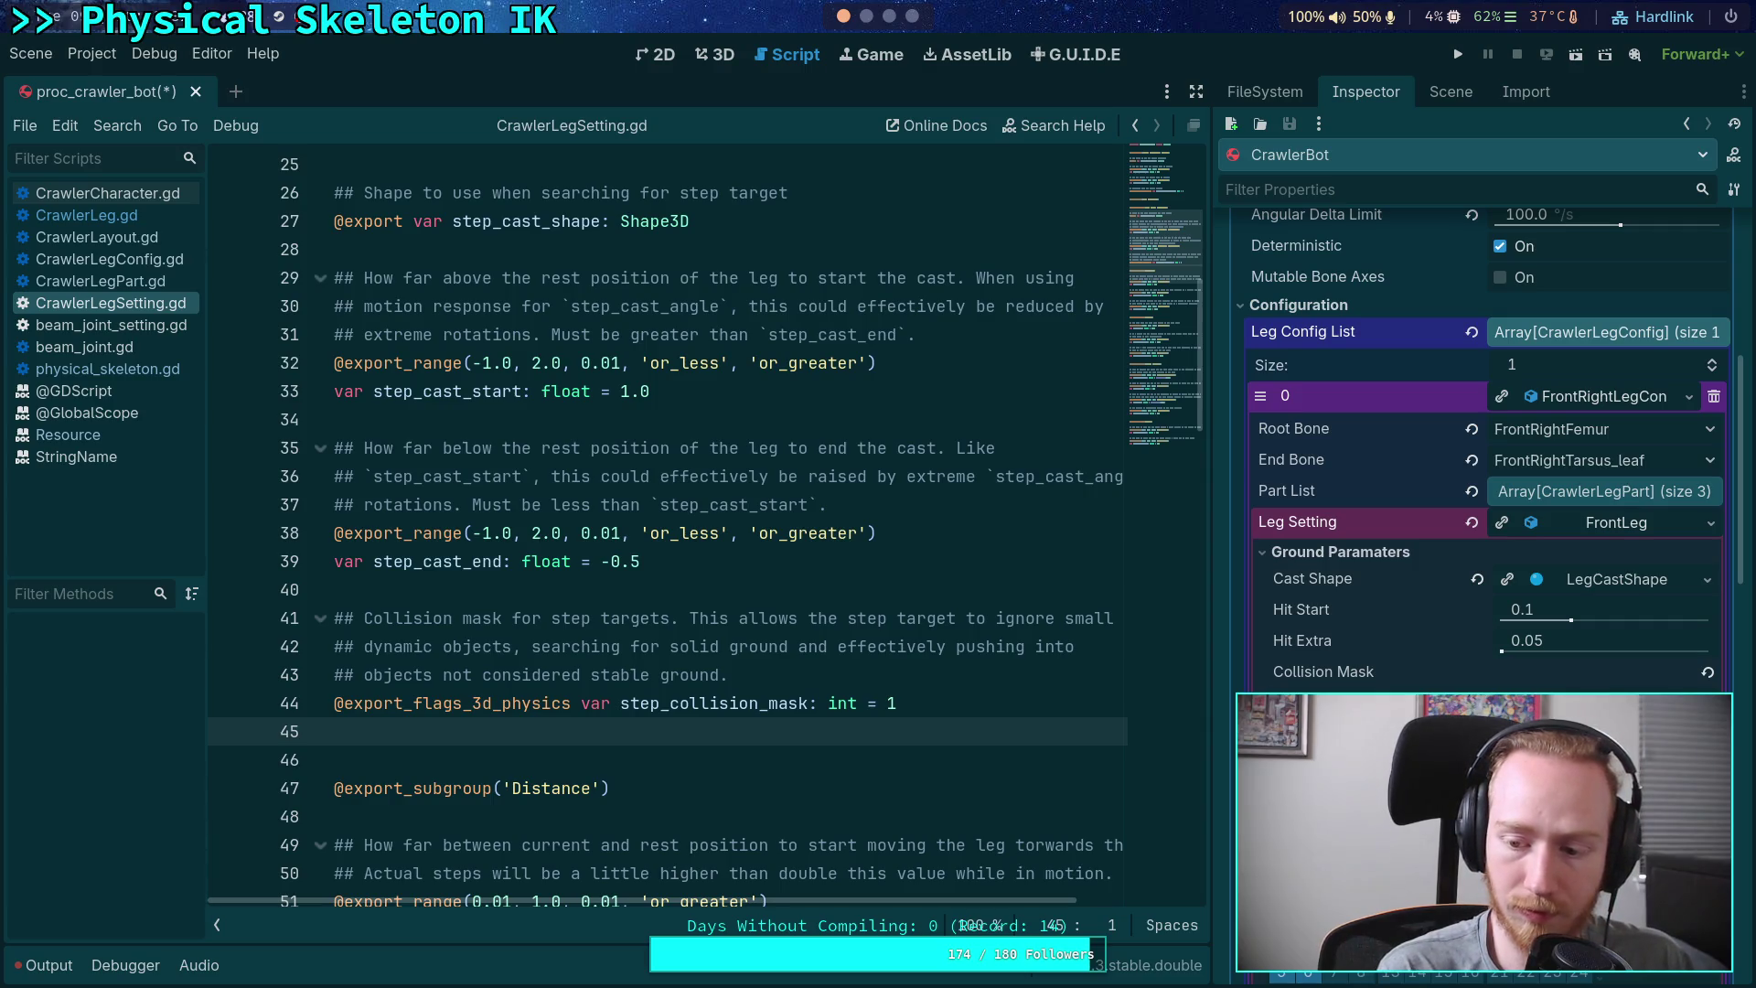
pyautogui.scroll(-3, 1477, 448)
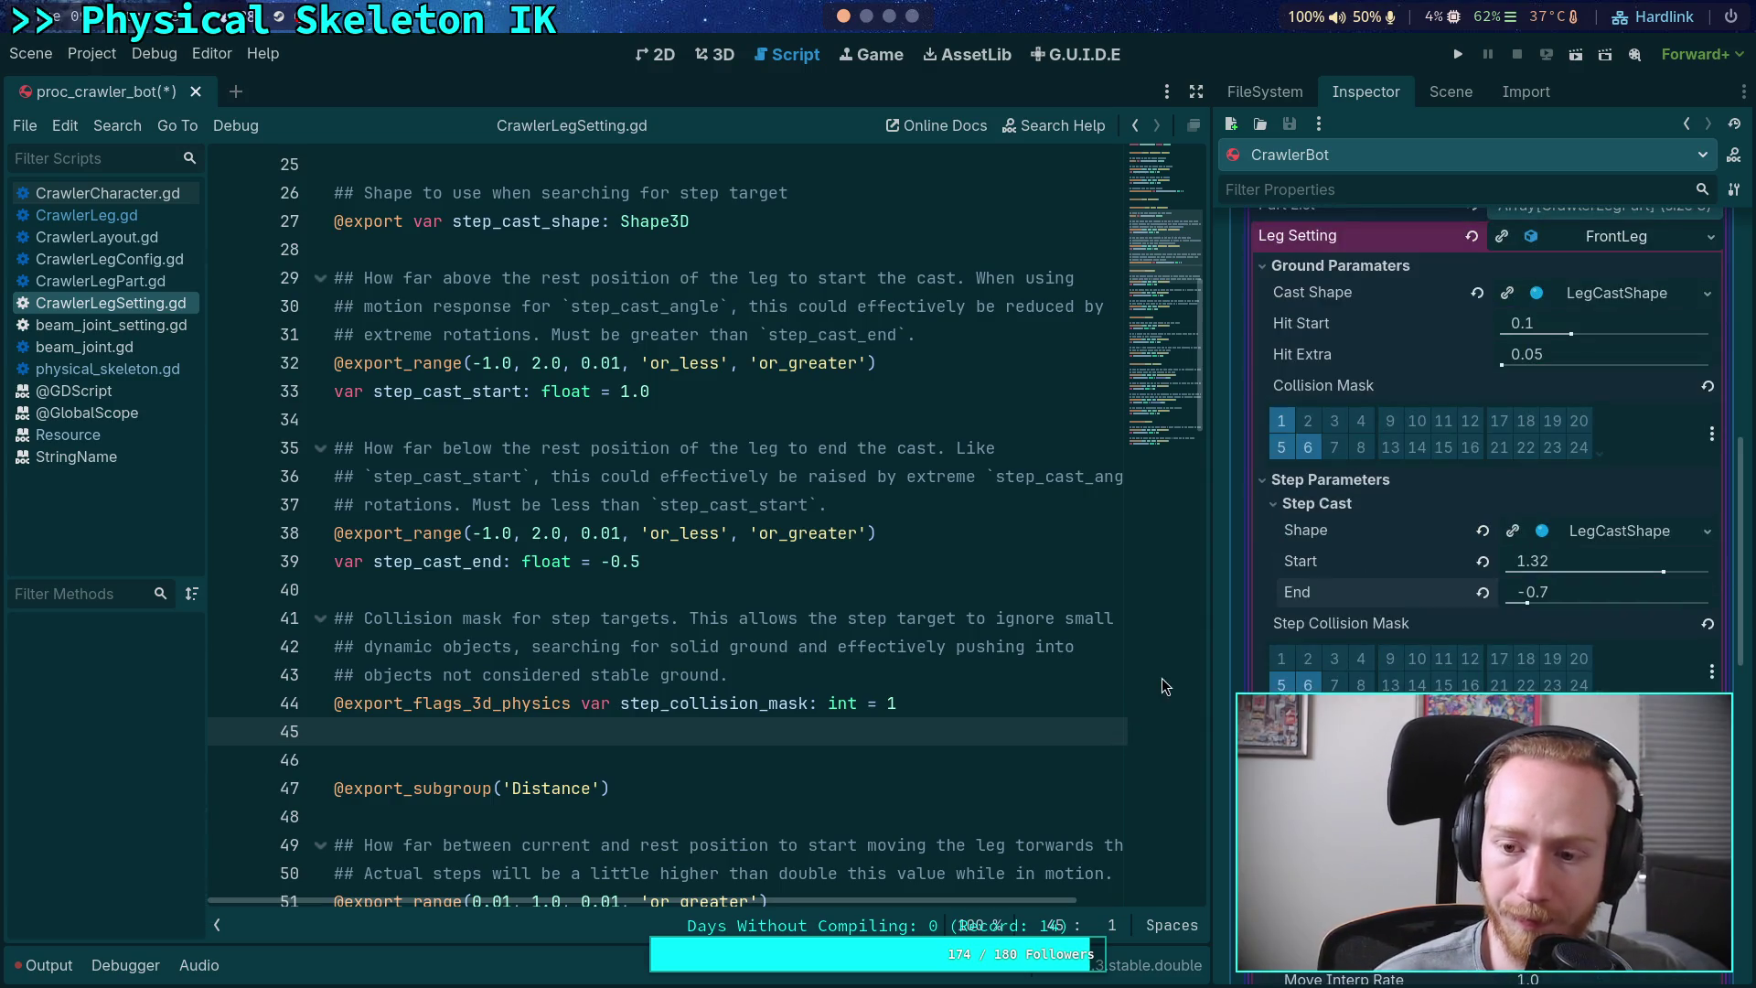
pyautogui.scroll(1, 1320, 664)
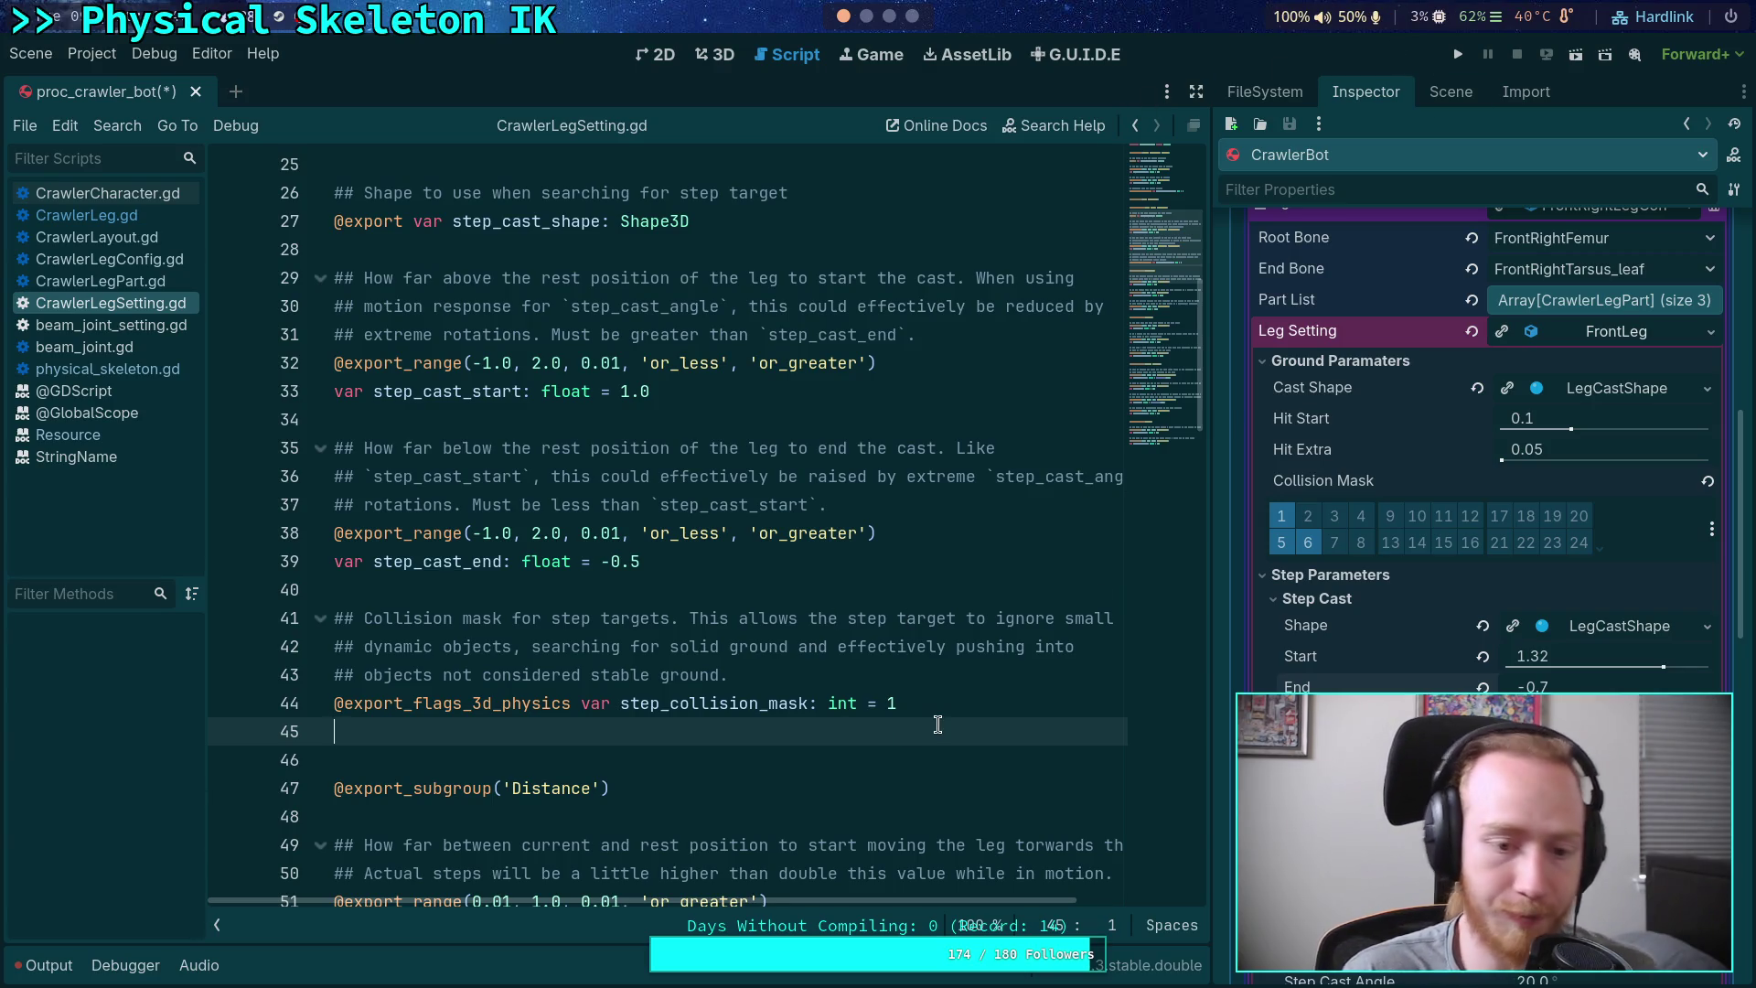
pyautogui.hotkey('ctrl', 's')
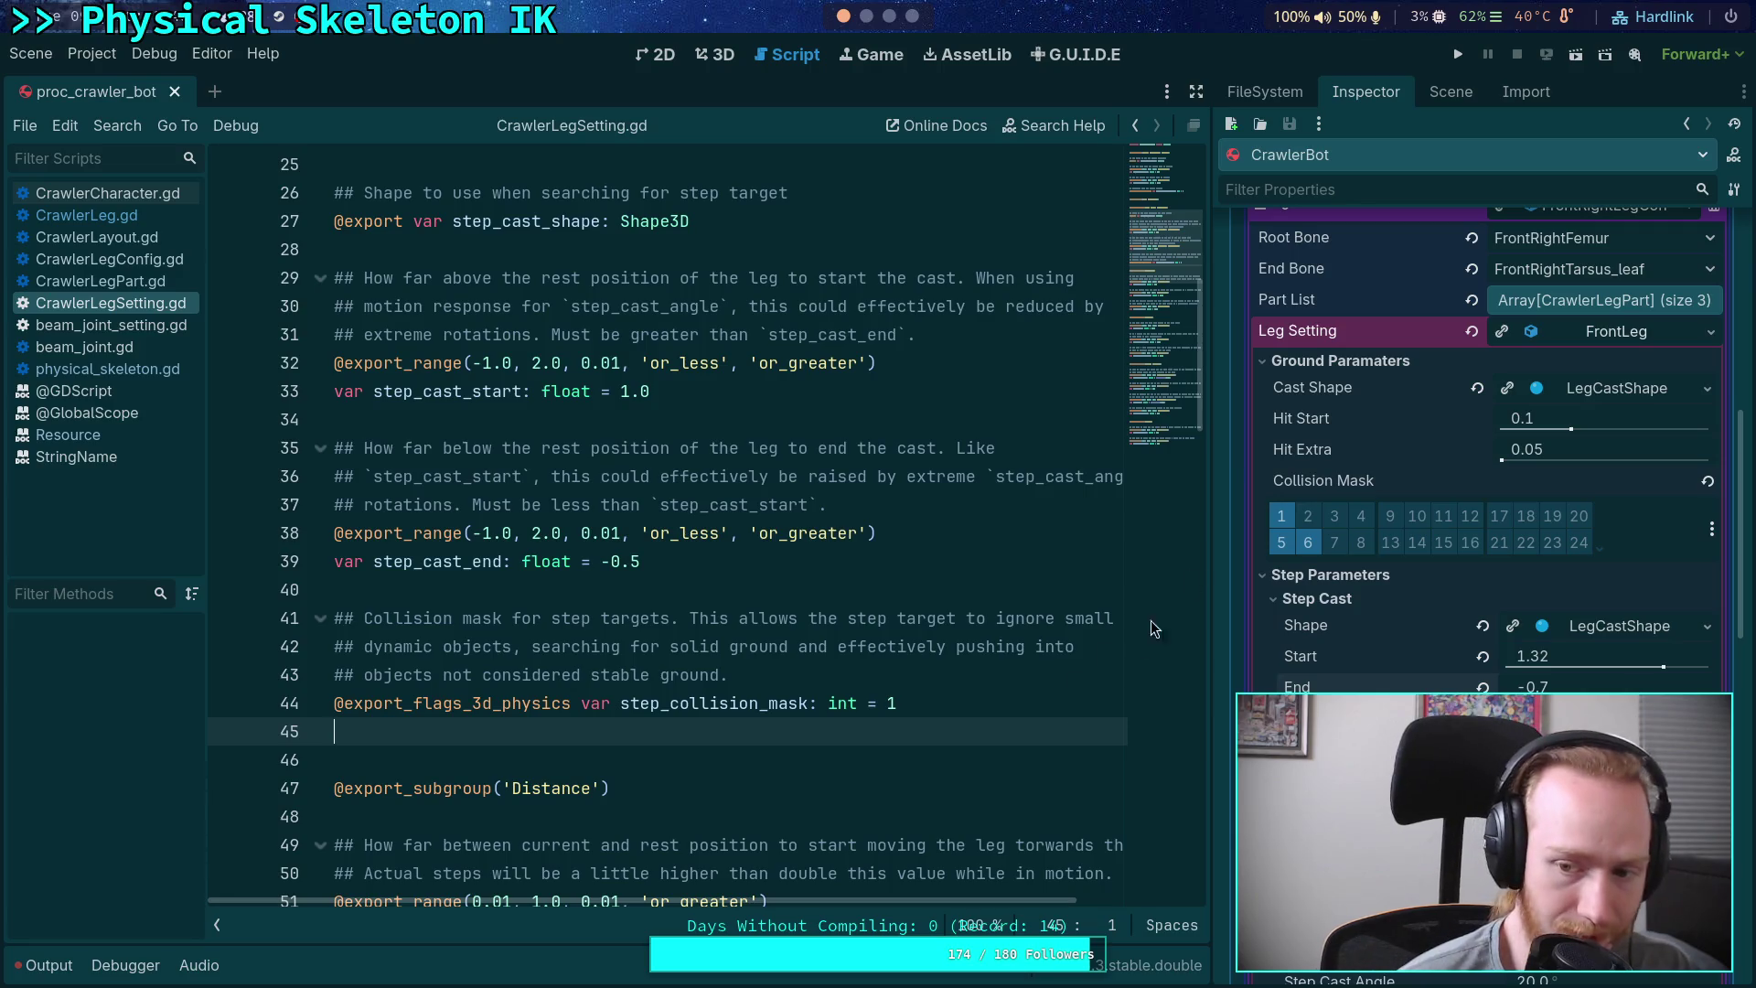
# Select FL_Cast and inspect its LegCastShape (0.2 m radius), Collide With and Debug Shape settings.
pyautogui.click(1451, 91)
pyautogui.click(1313, 253)
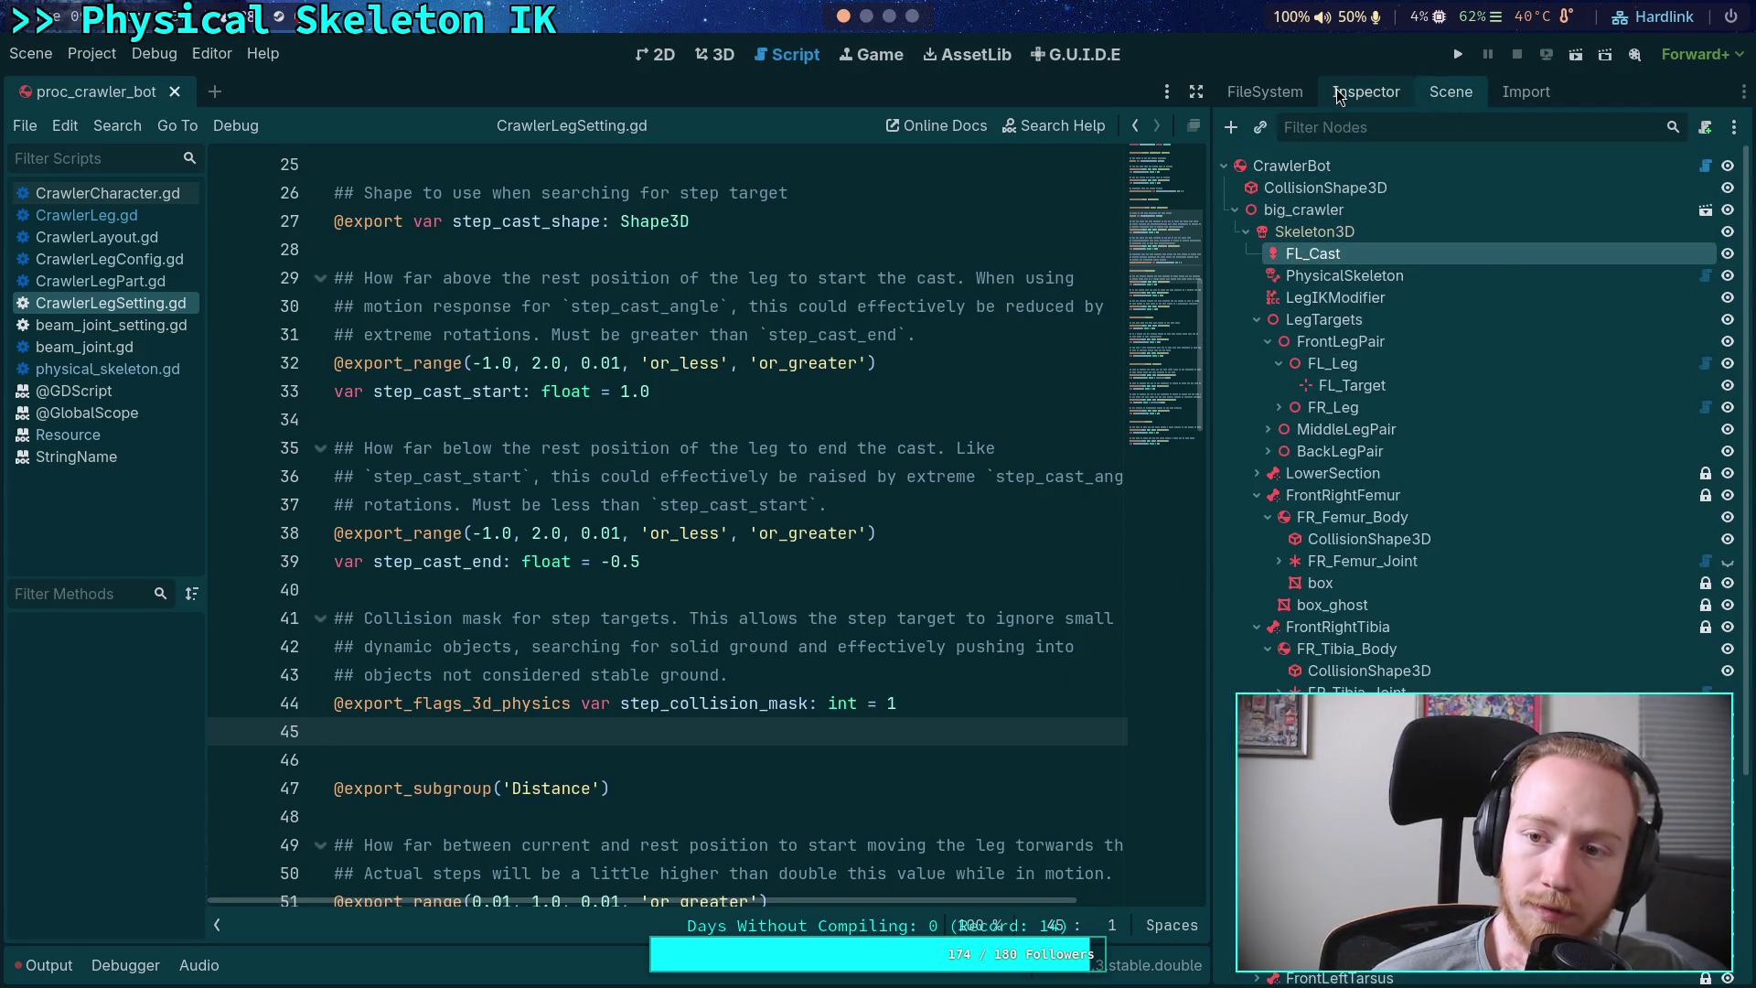
pyautogui.click(1339, 94)
pyautogui.click(1596, 284)
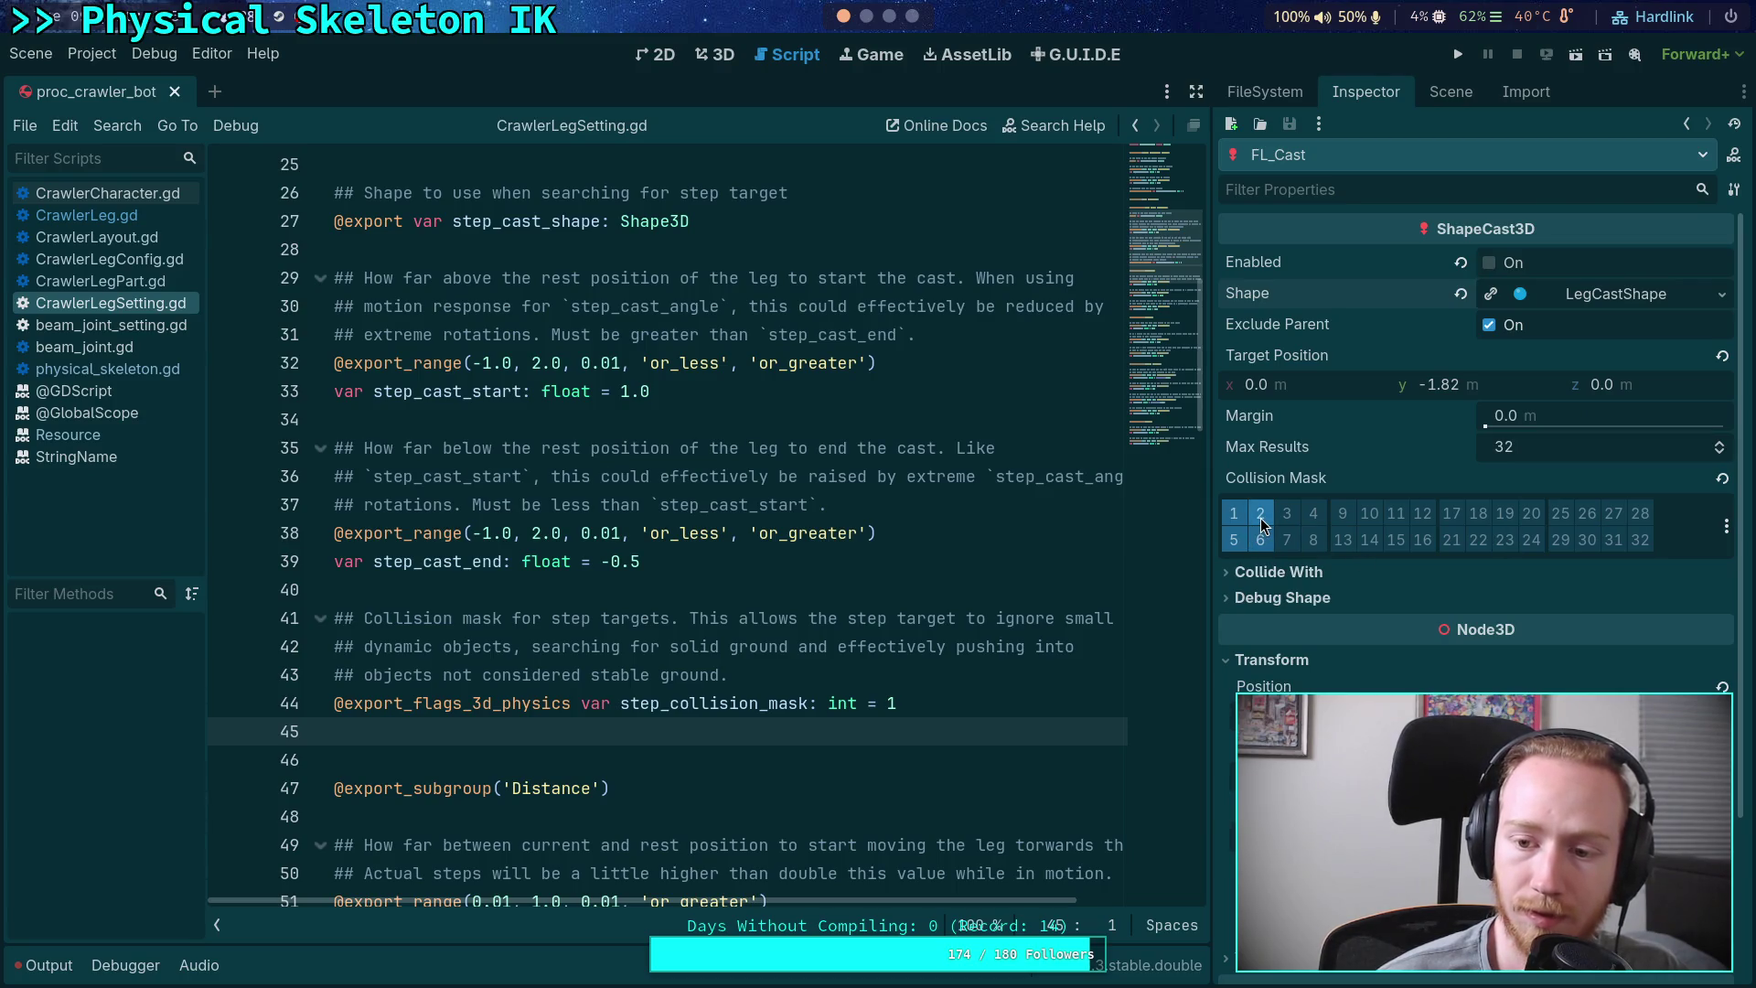
pyautogui.click(1416, 573)
pyautogui.click(1416, 572)
pyautogui.click(1370, 600)
pyautogui.click(1370, 600)
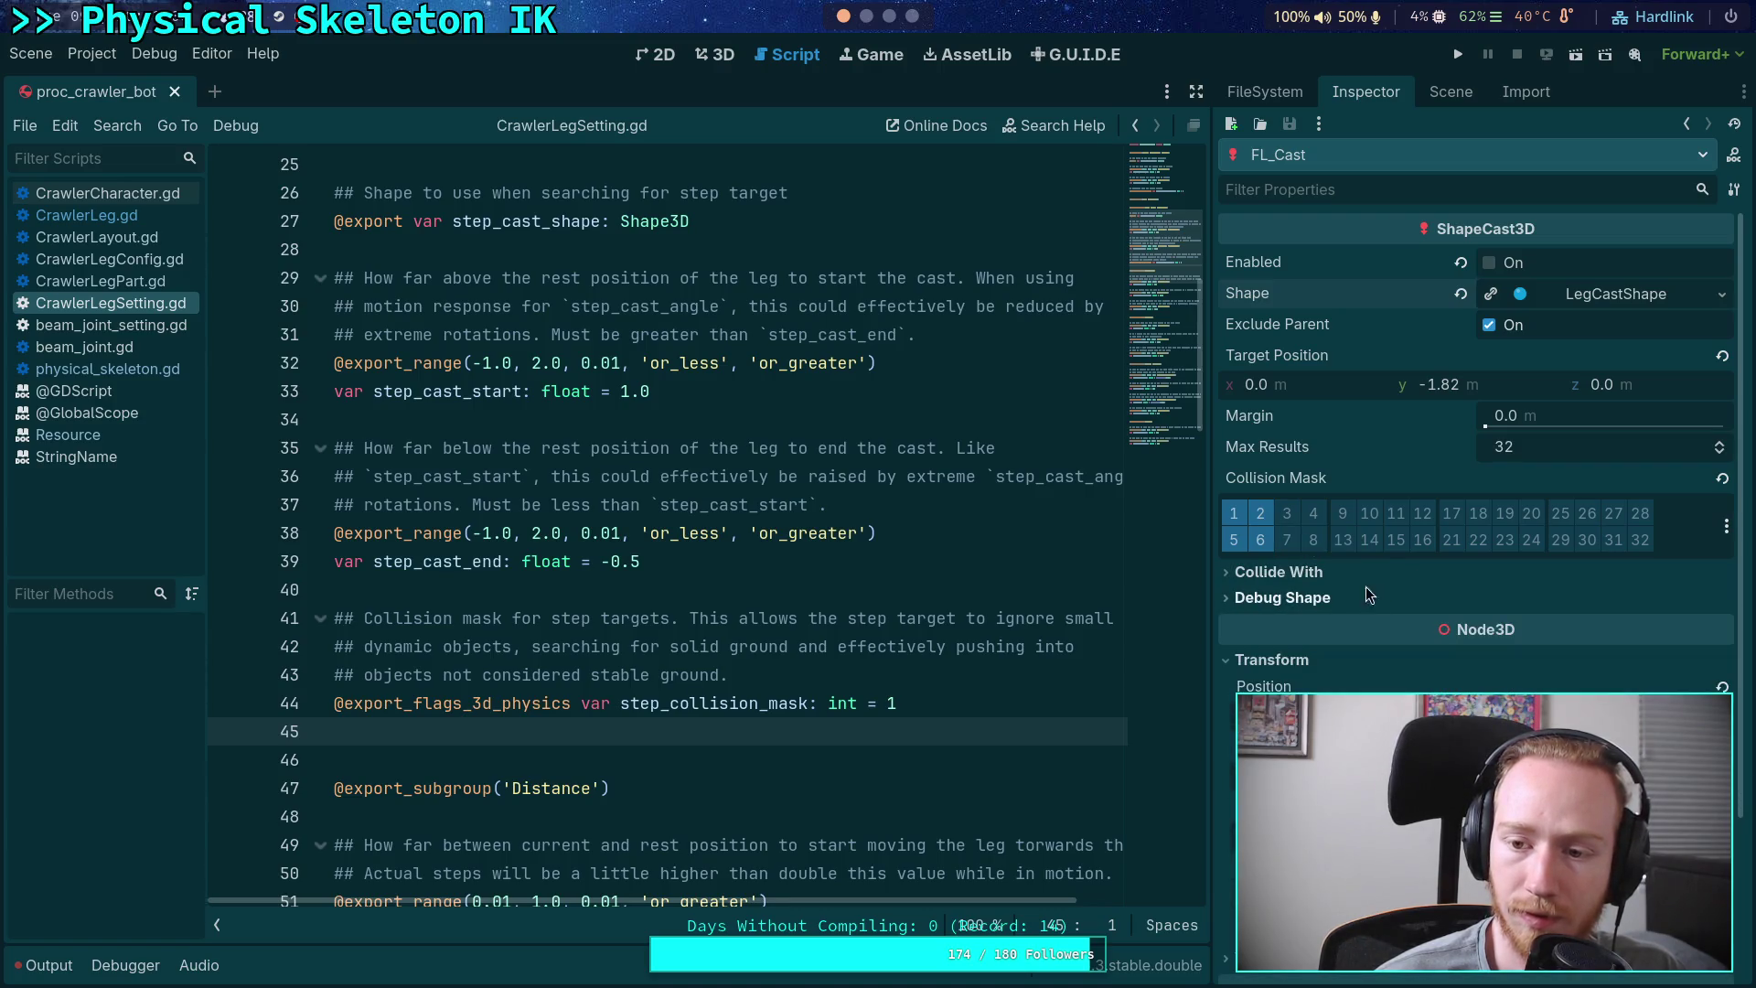
pyautogui.click(1610, 293)
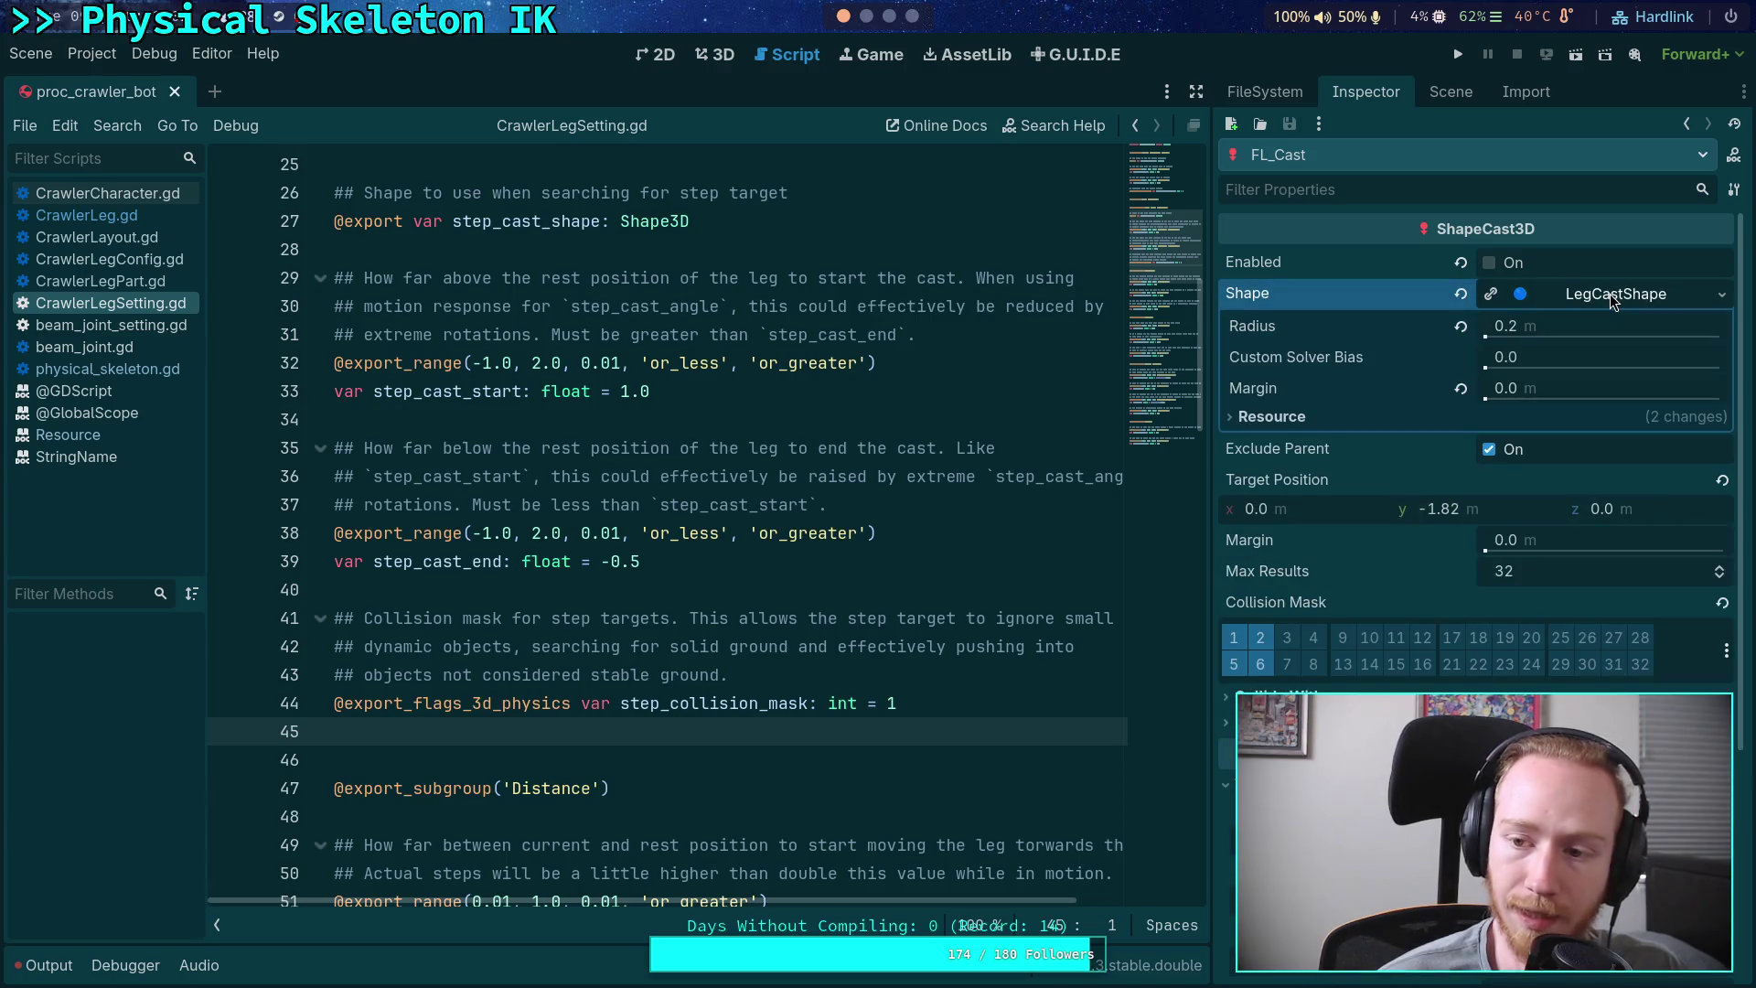
pyautogui.click(1610, 293)
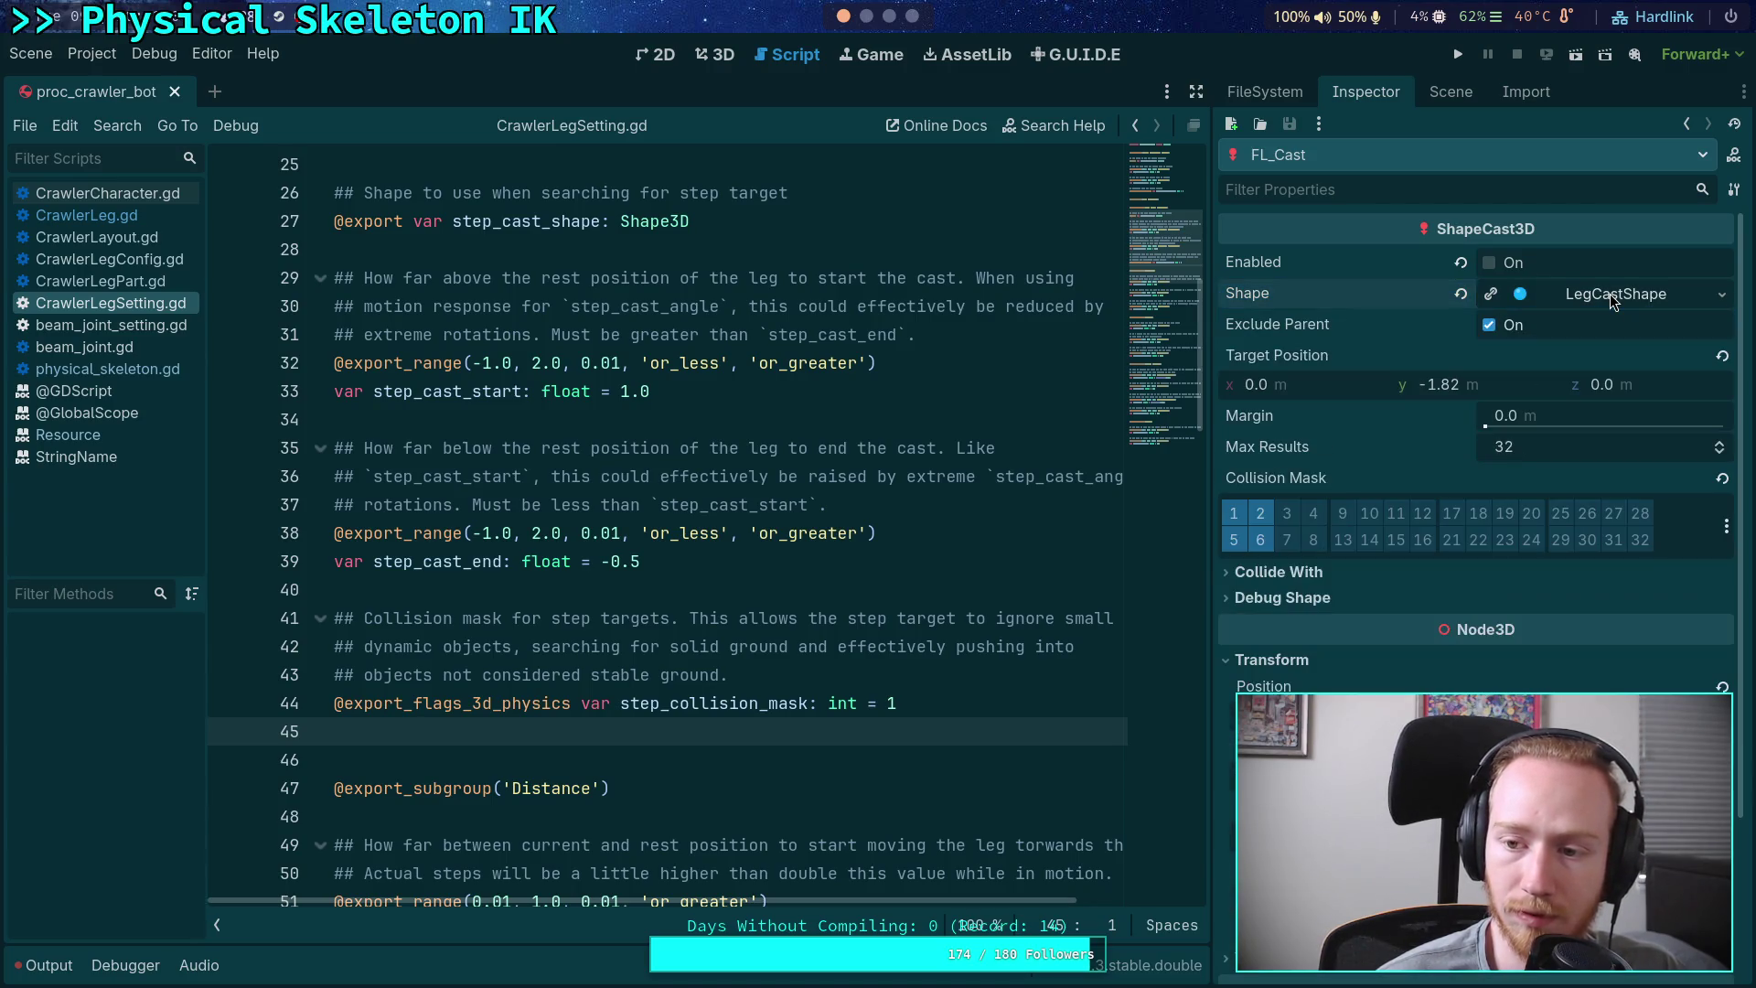
pyautogui.moveTo(1363, 437)
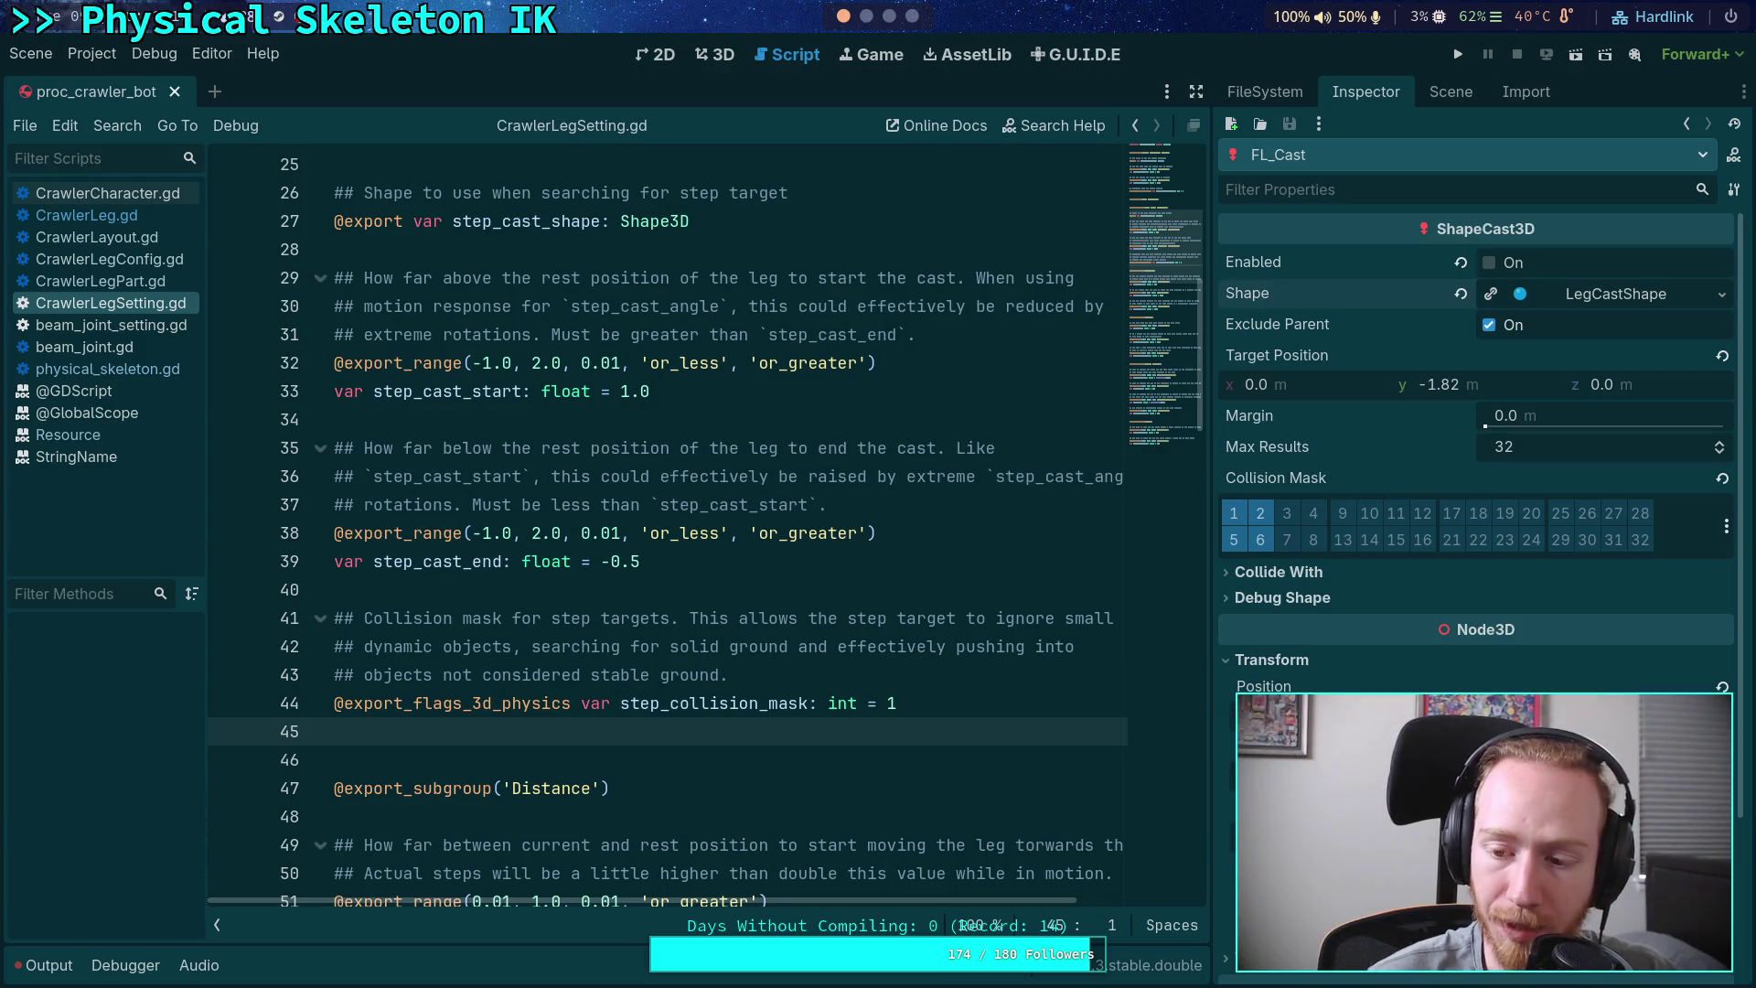
# Select CrawlerBot and expand FrontRightLegConfig to view its Step Cast property tooltips.
pyautogui.click(1453, 95)
pyautogui.click(1290, 166)
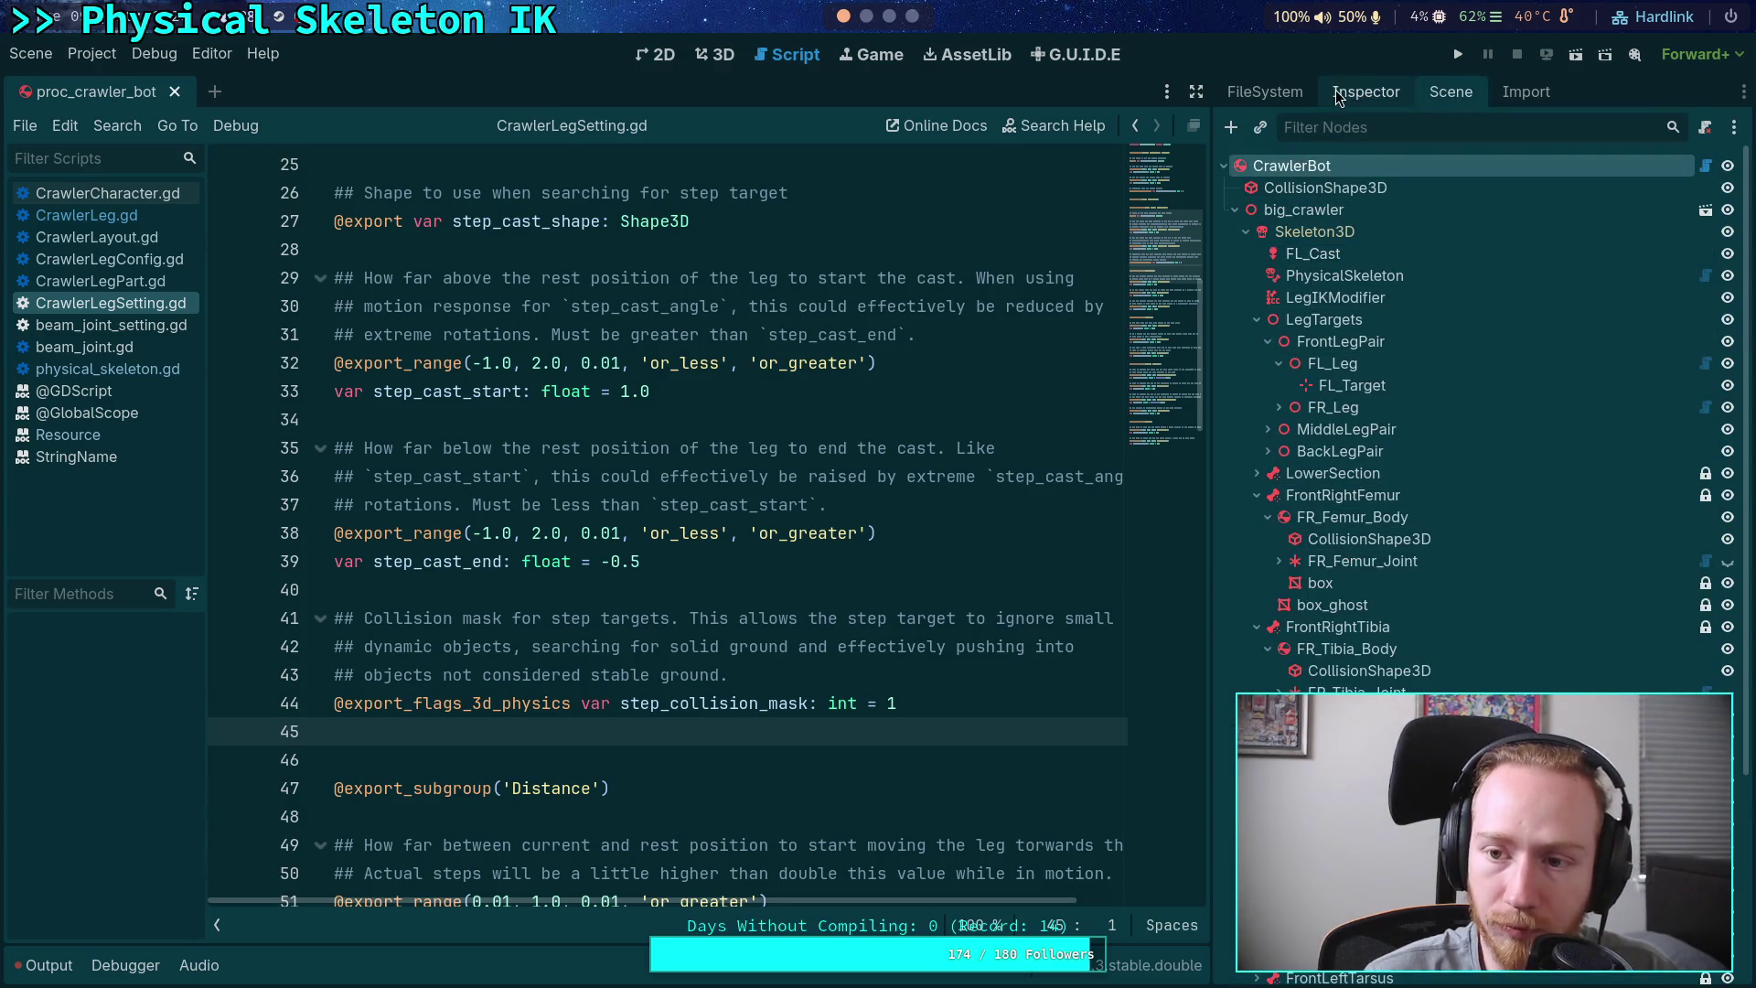
pyautogui.click(1365, 91)
pyautogui.click(1573, 388)
pyautogui.scroll(-3, 1440, 629)
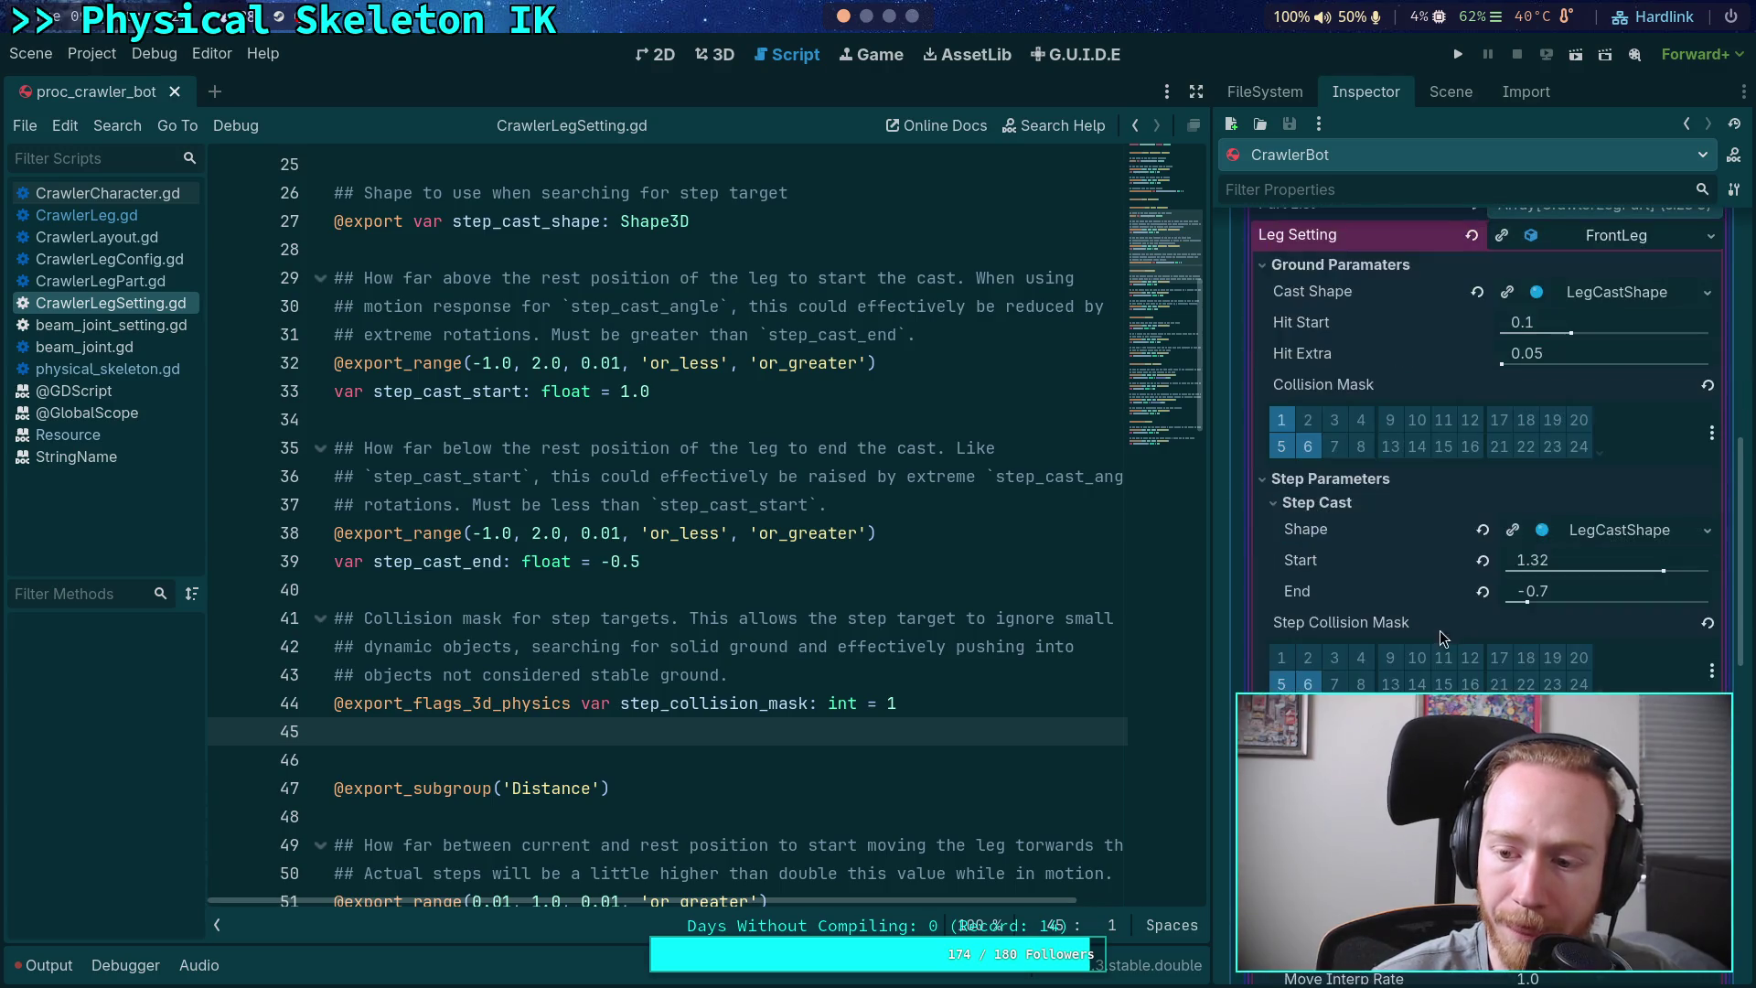
pyautogui.scroll(4, 1469, 596)
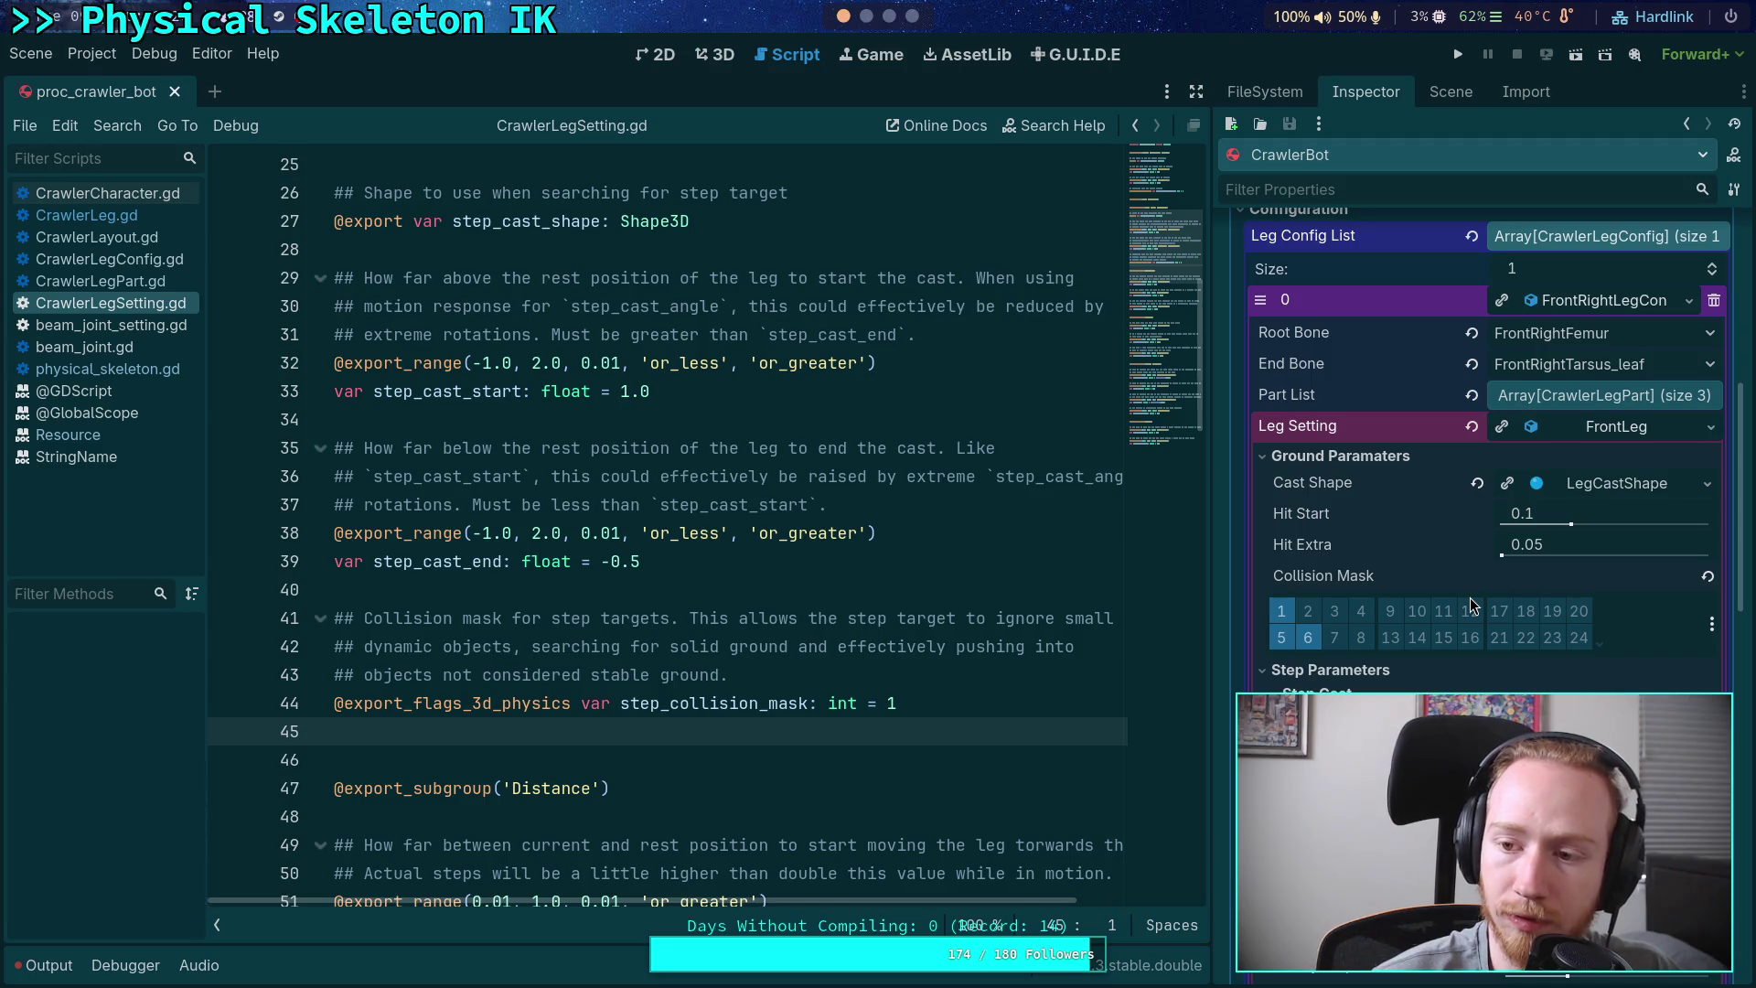
pyautogui.scroll(-2, 1469, 596)
pyautogui.moveTo(1436, 624)
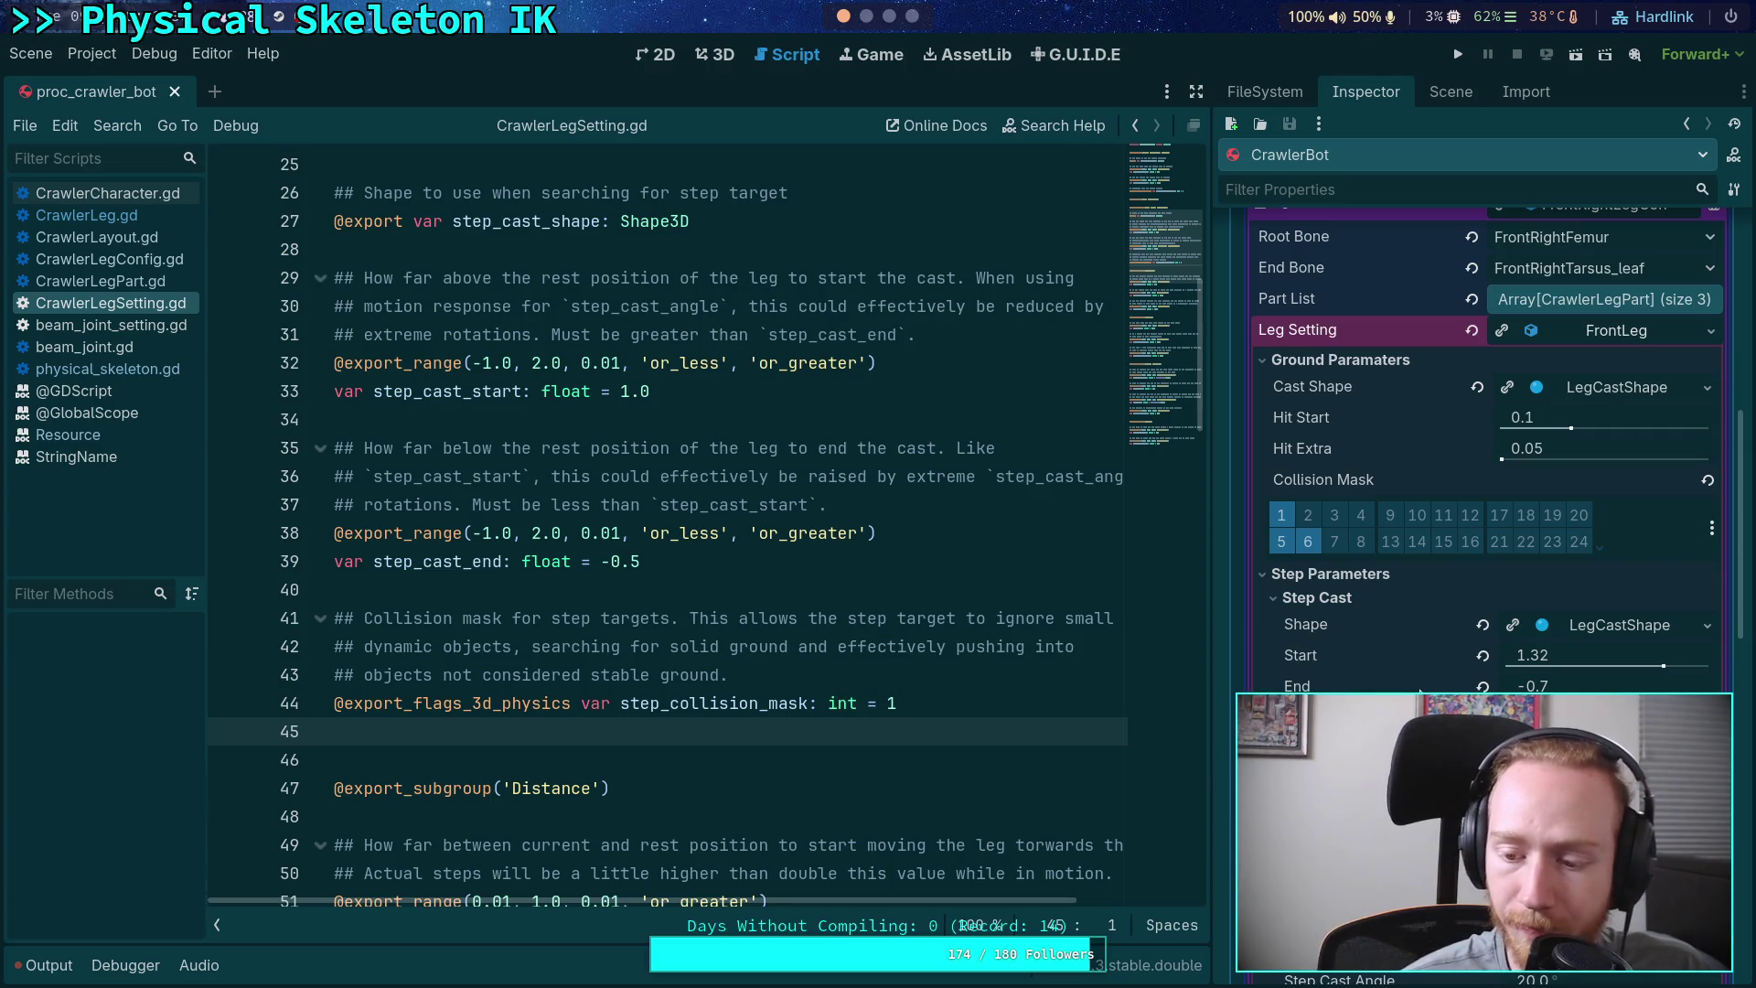
pyautogui.moveTo(1421, 693)
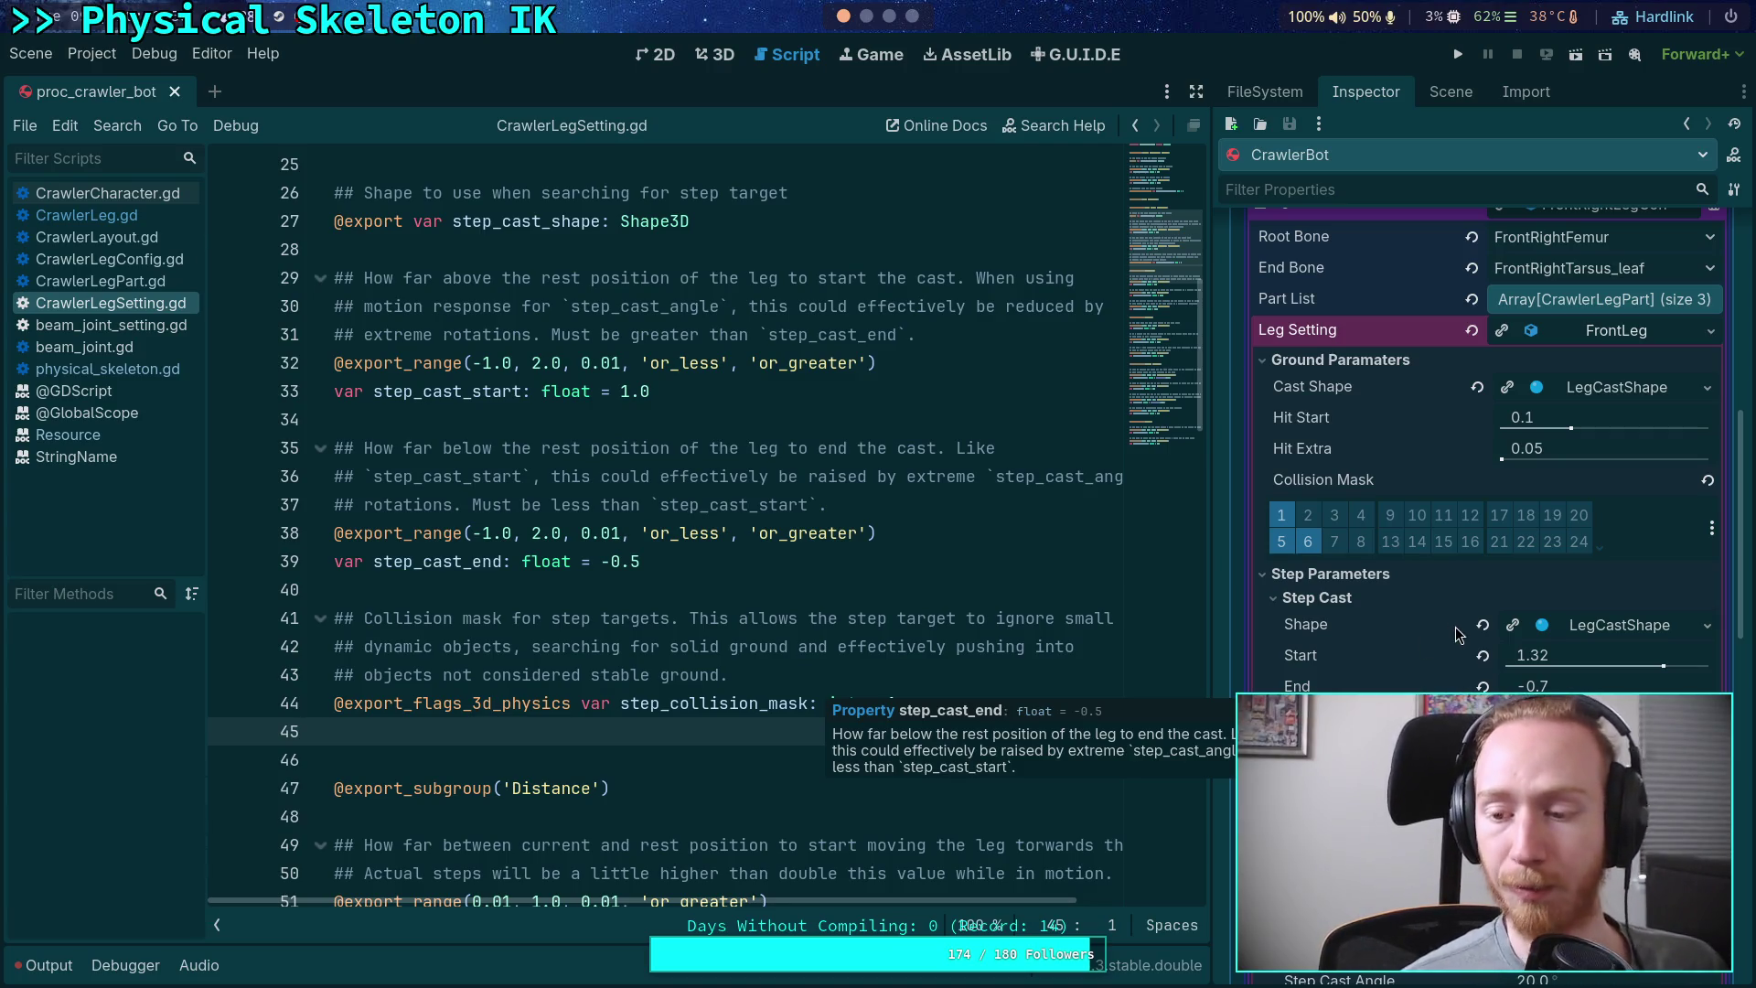
# Return to CrawlerBot's properties and place the cursor at the end of line 44 in CrawlerLegSetting.gd.
pyautogui.click(1443, 91)
pyautogui.click(1361, 95)
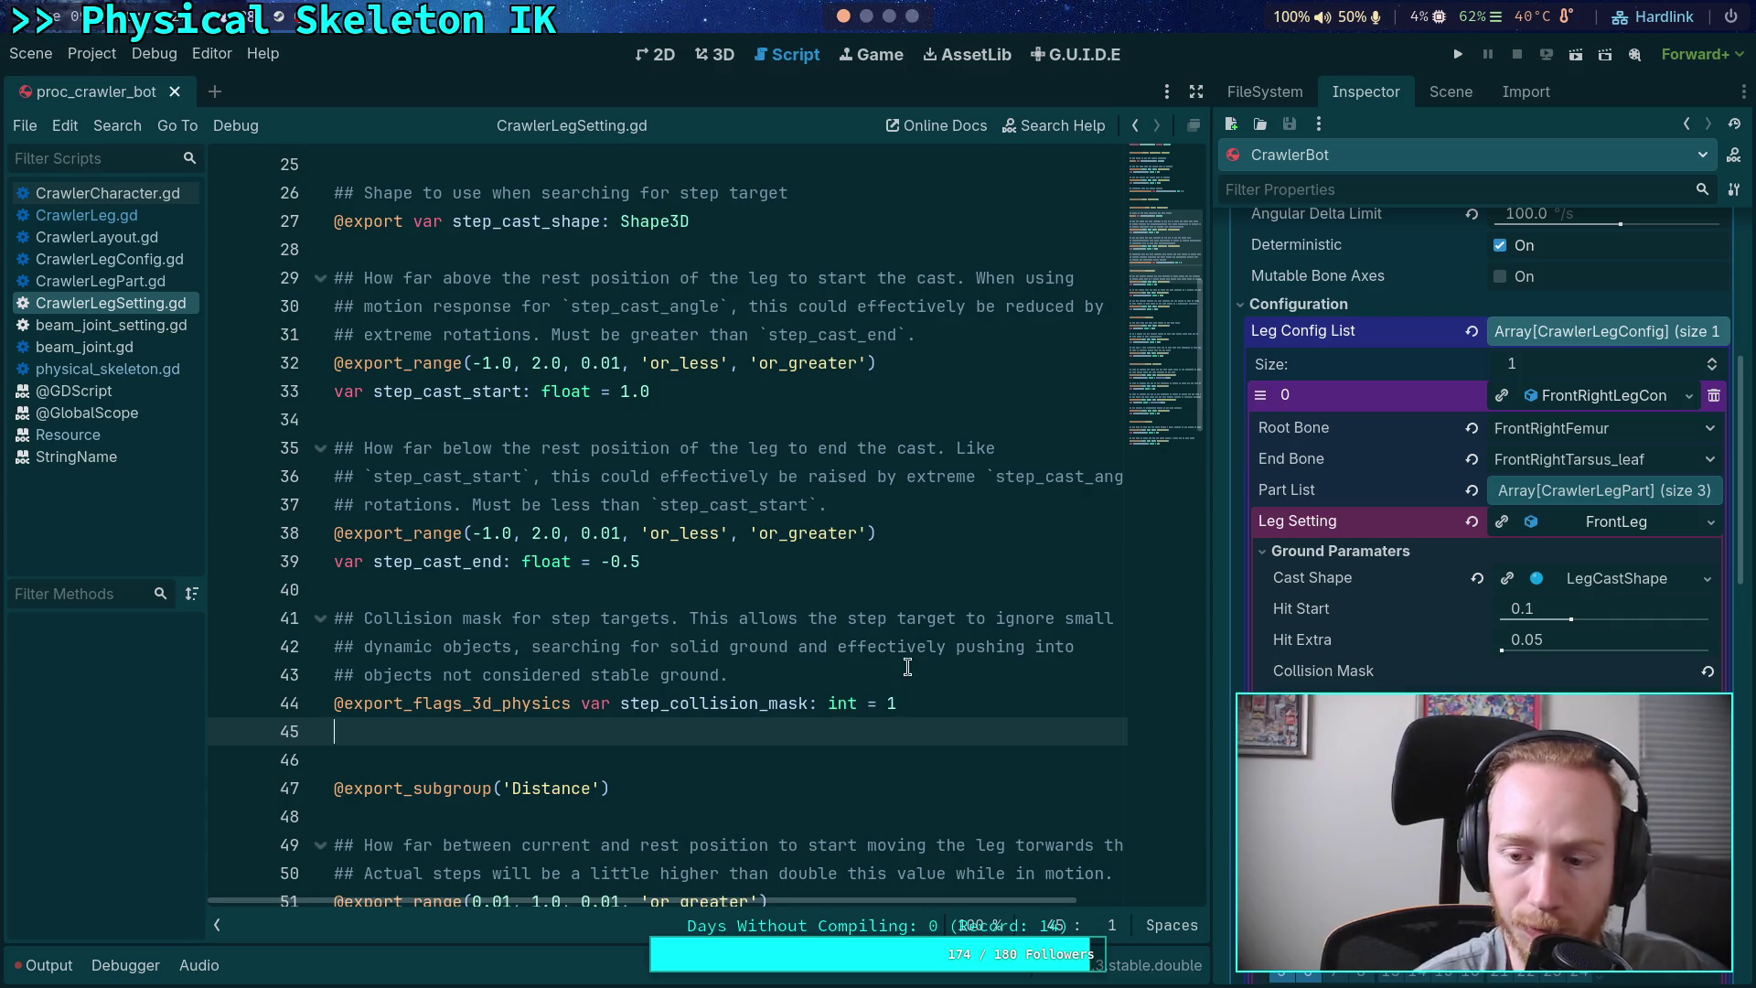
pyautogui.click(950, 714)
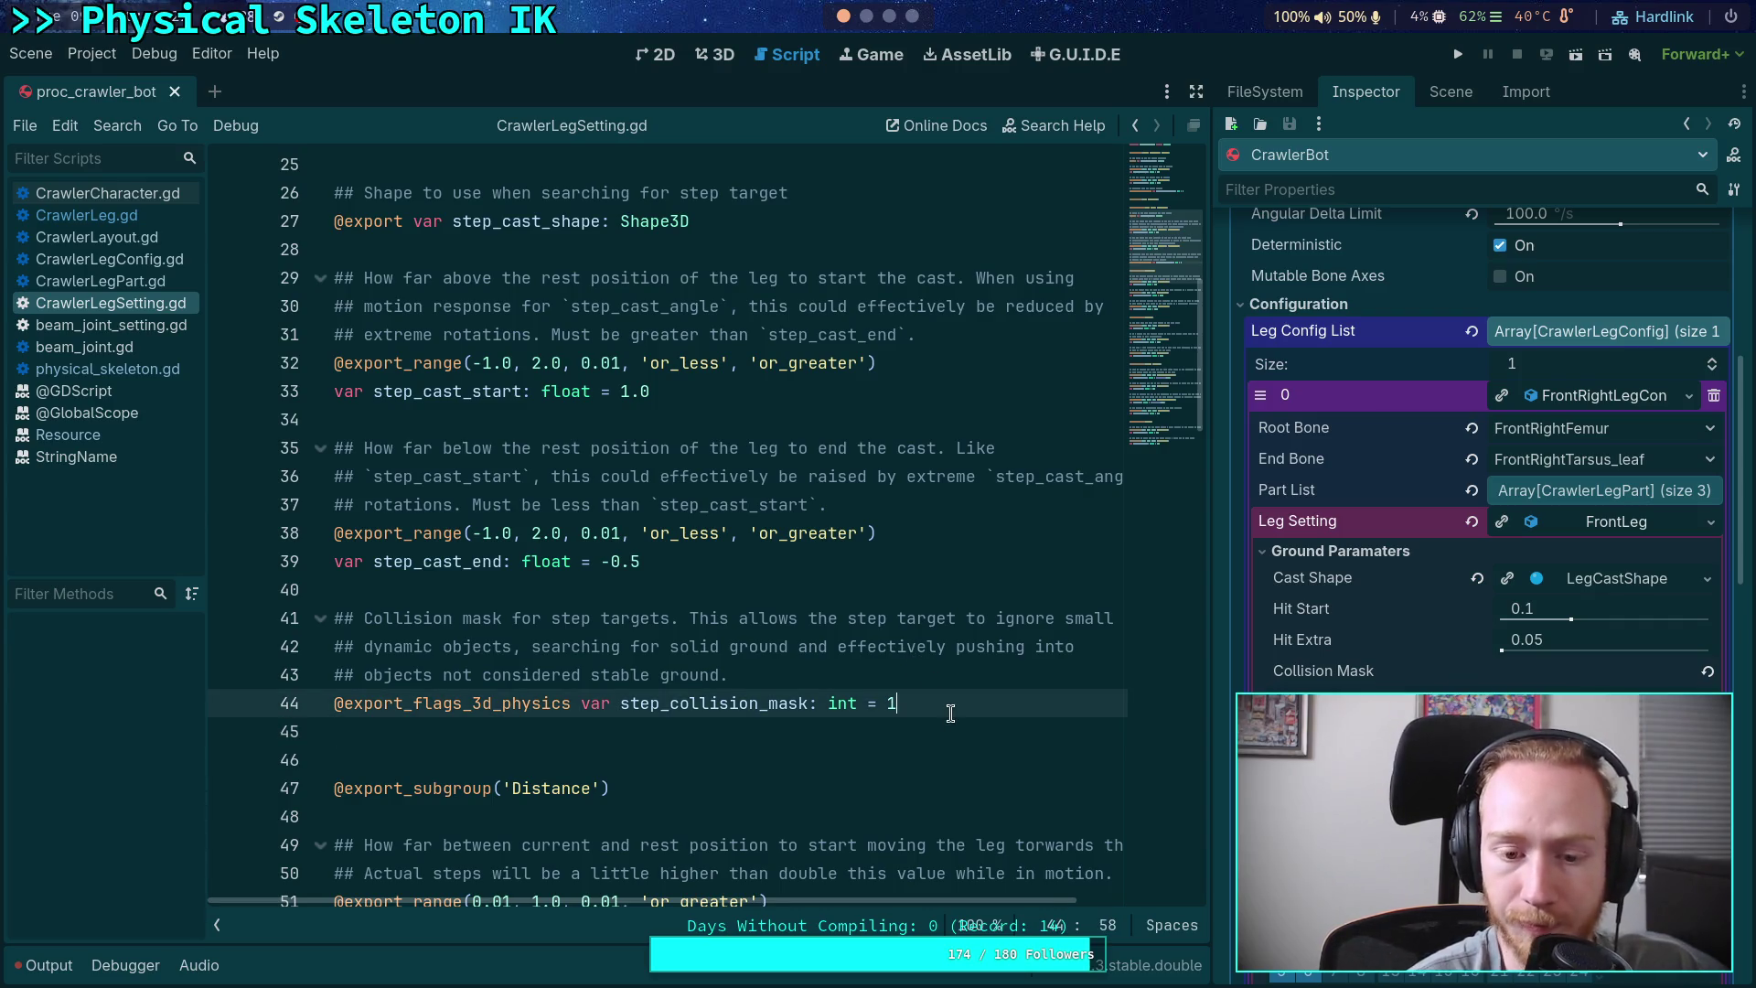
# Review the step_cast lines in CrawlerLegSetting.gd and check the Leg Setting resource options.
pyautogui.scroll(2, 942, 695)
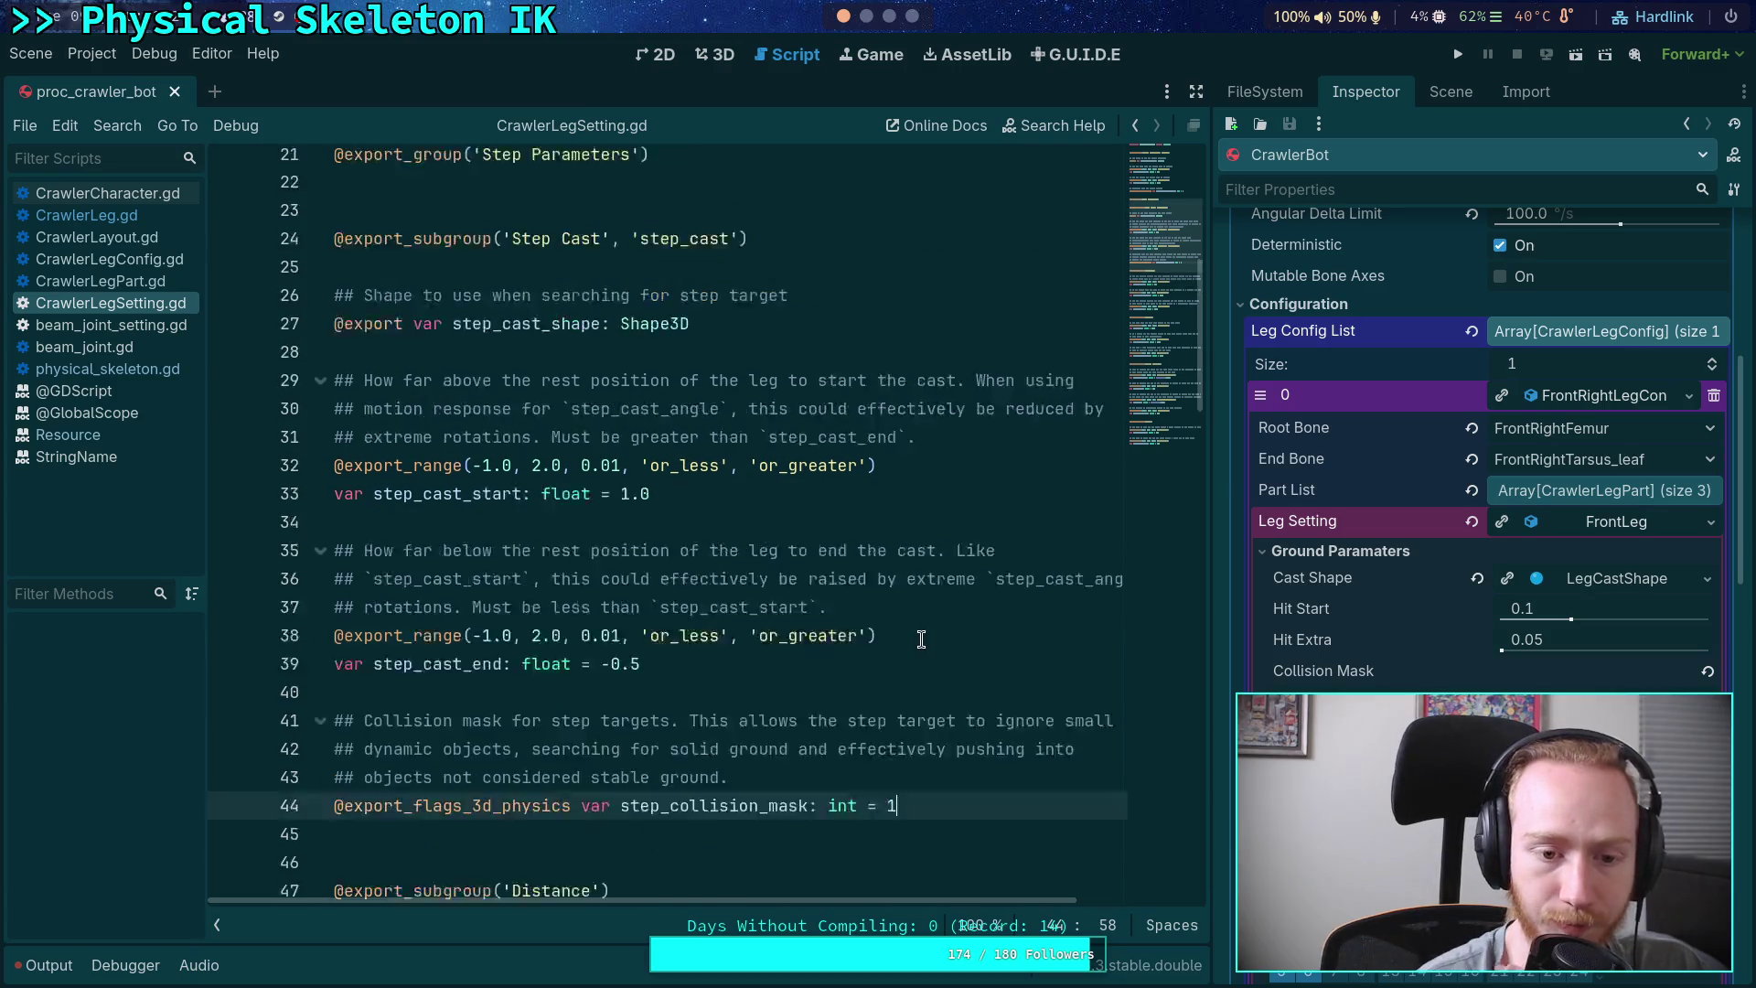
pyautogui.scroll(2, 921, 639)
pyautogui.click(923, 643)
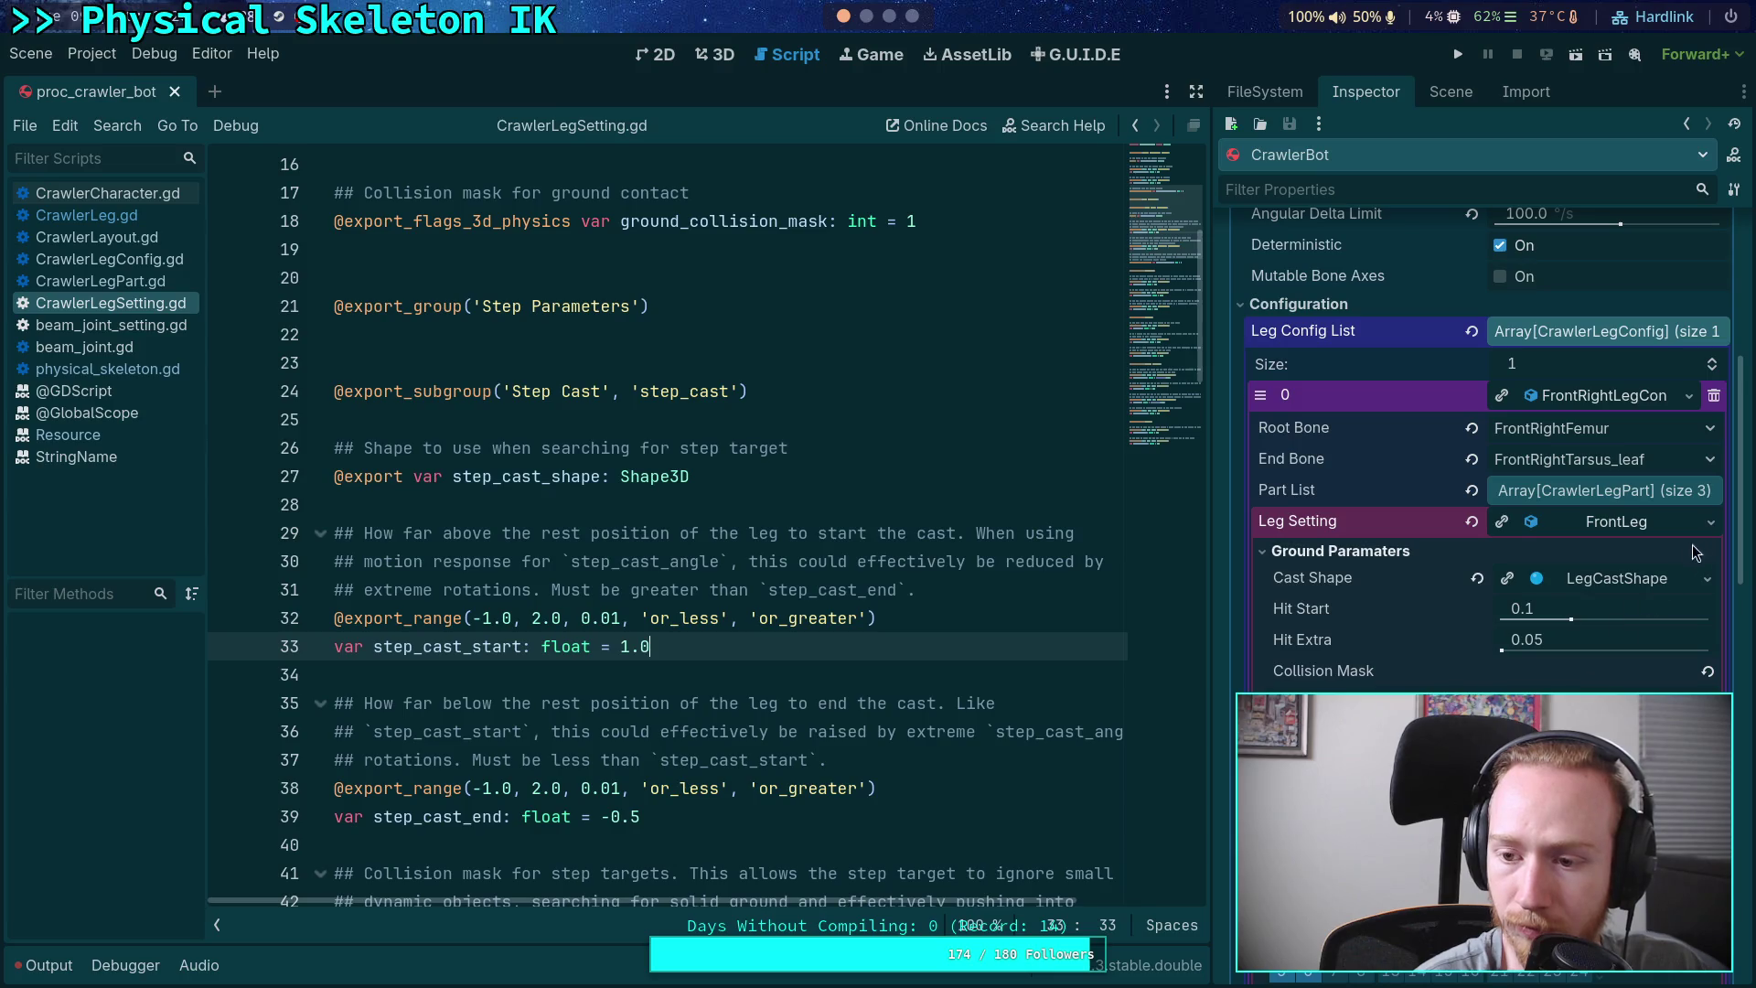
pyautogui.click(1710, 521)
pyautogui.press('Escape')
pyautogui.scroll(-4, 1433, 676)
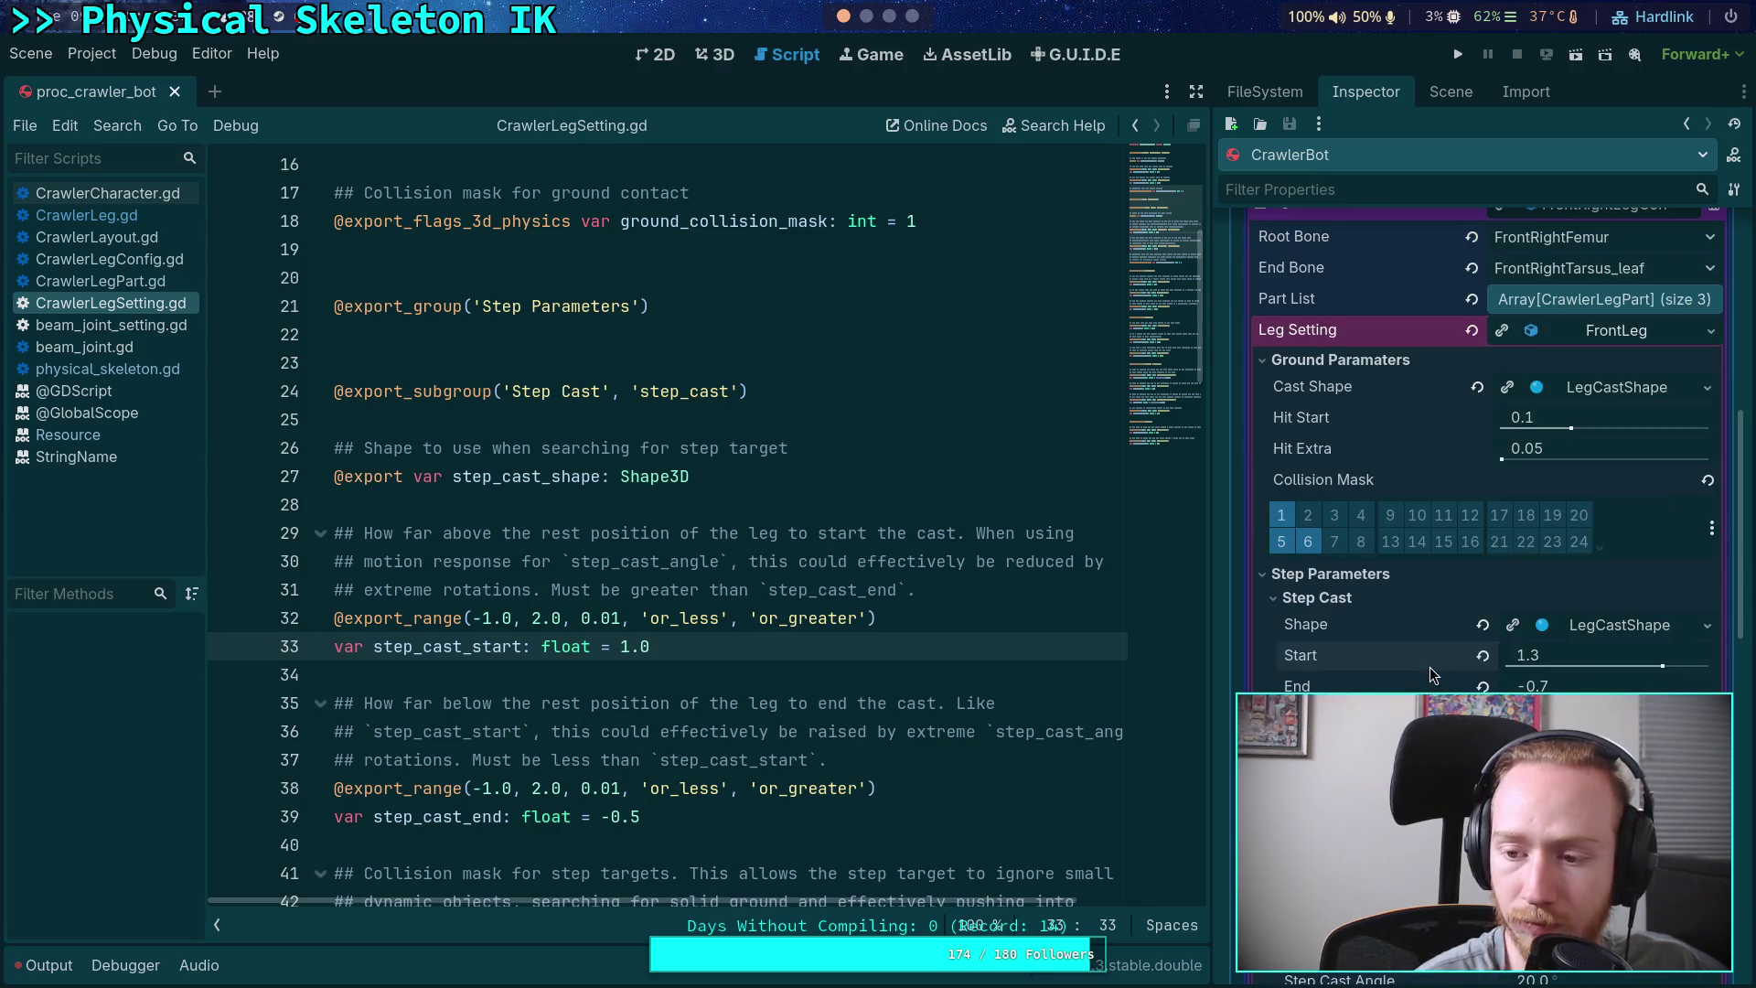
pyautogui.scroll(-3, 1433, 675)
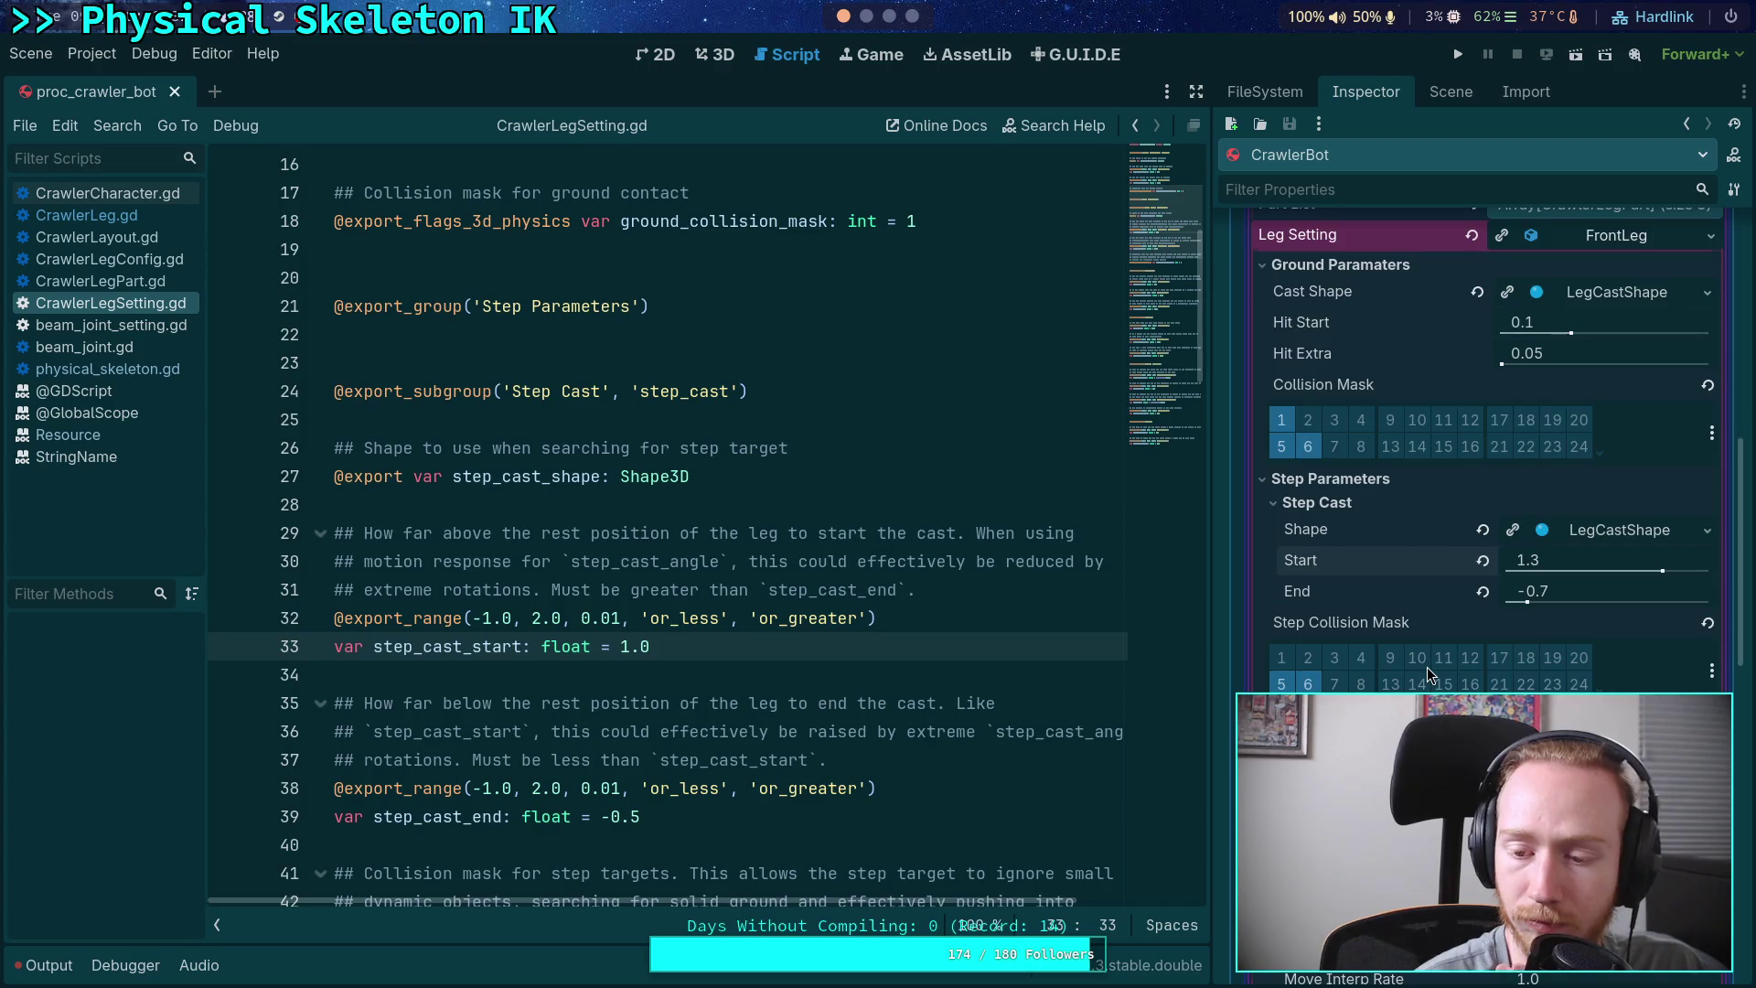
pyautogui.scroll(-5, 1431, 674)
pyautogui.scroll(4, 1431, 676)
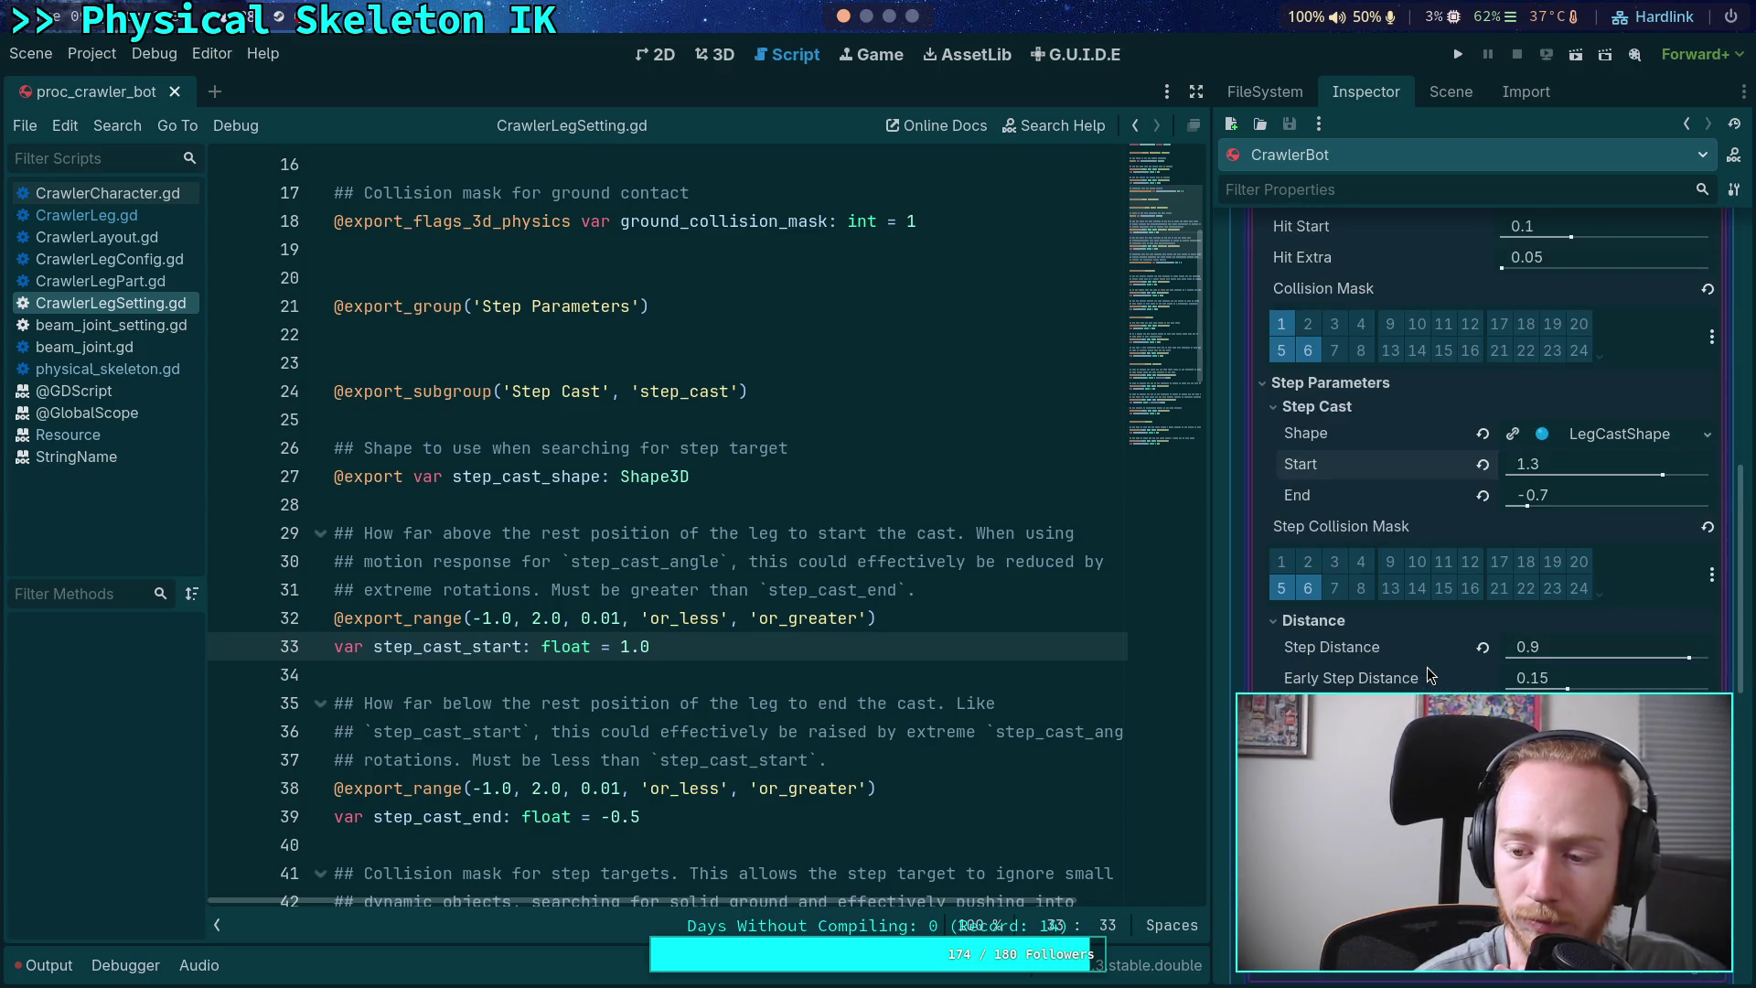
pyautogui.scroll(2, 1429, 675)
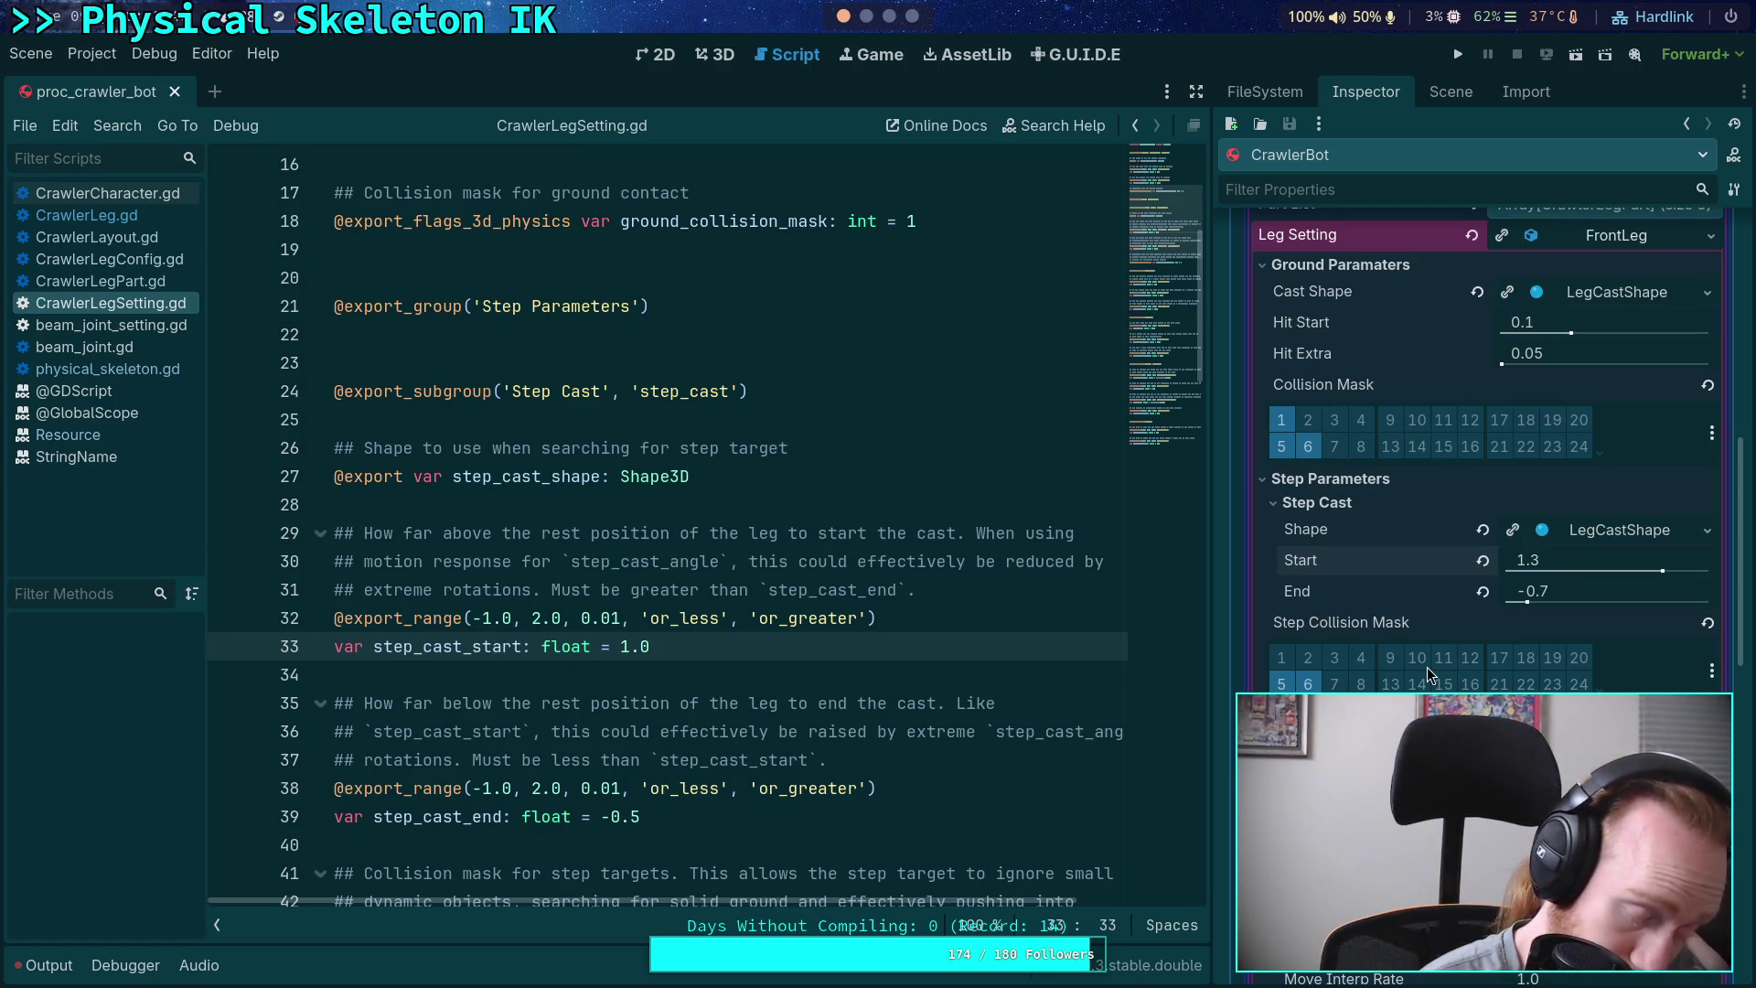
pyautogui.scroll(6, 1426, 672)
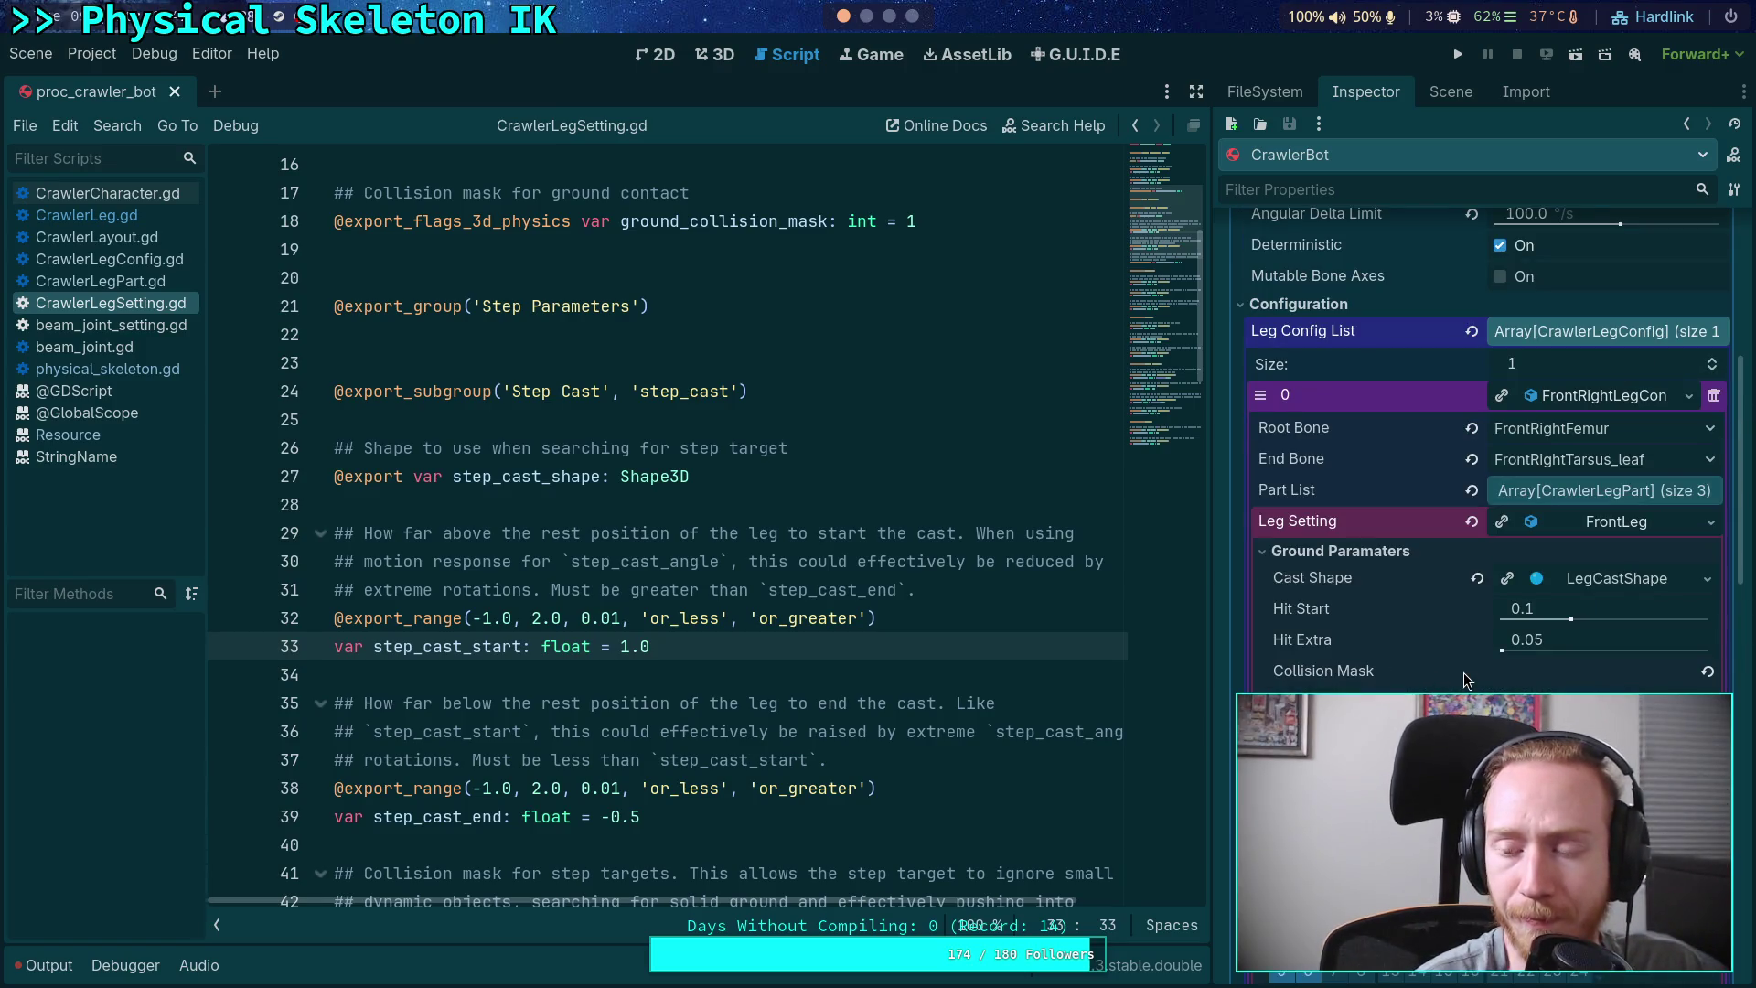
pyautogui.click(671, 501)
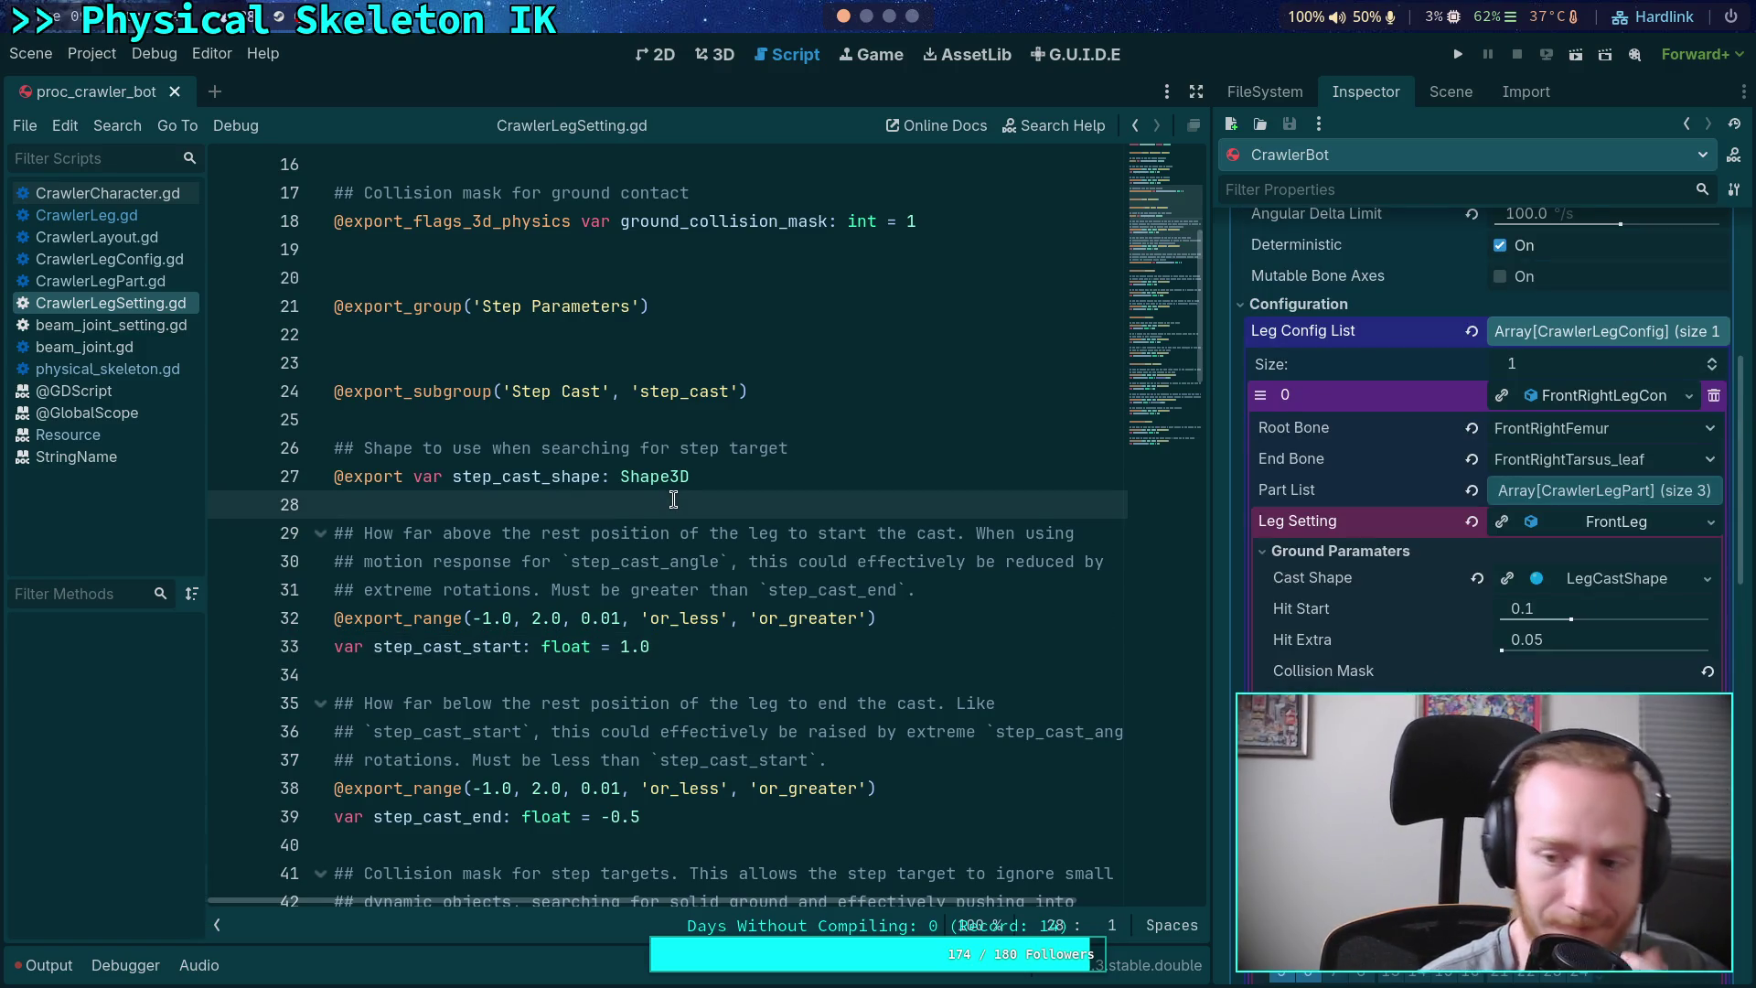
# Collapse Ground and Step Parameters, expand Part List and TibiaPart, then open beam_joint.gd.
pyautogui.click(1458, 552)
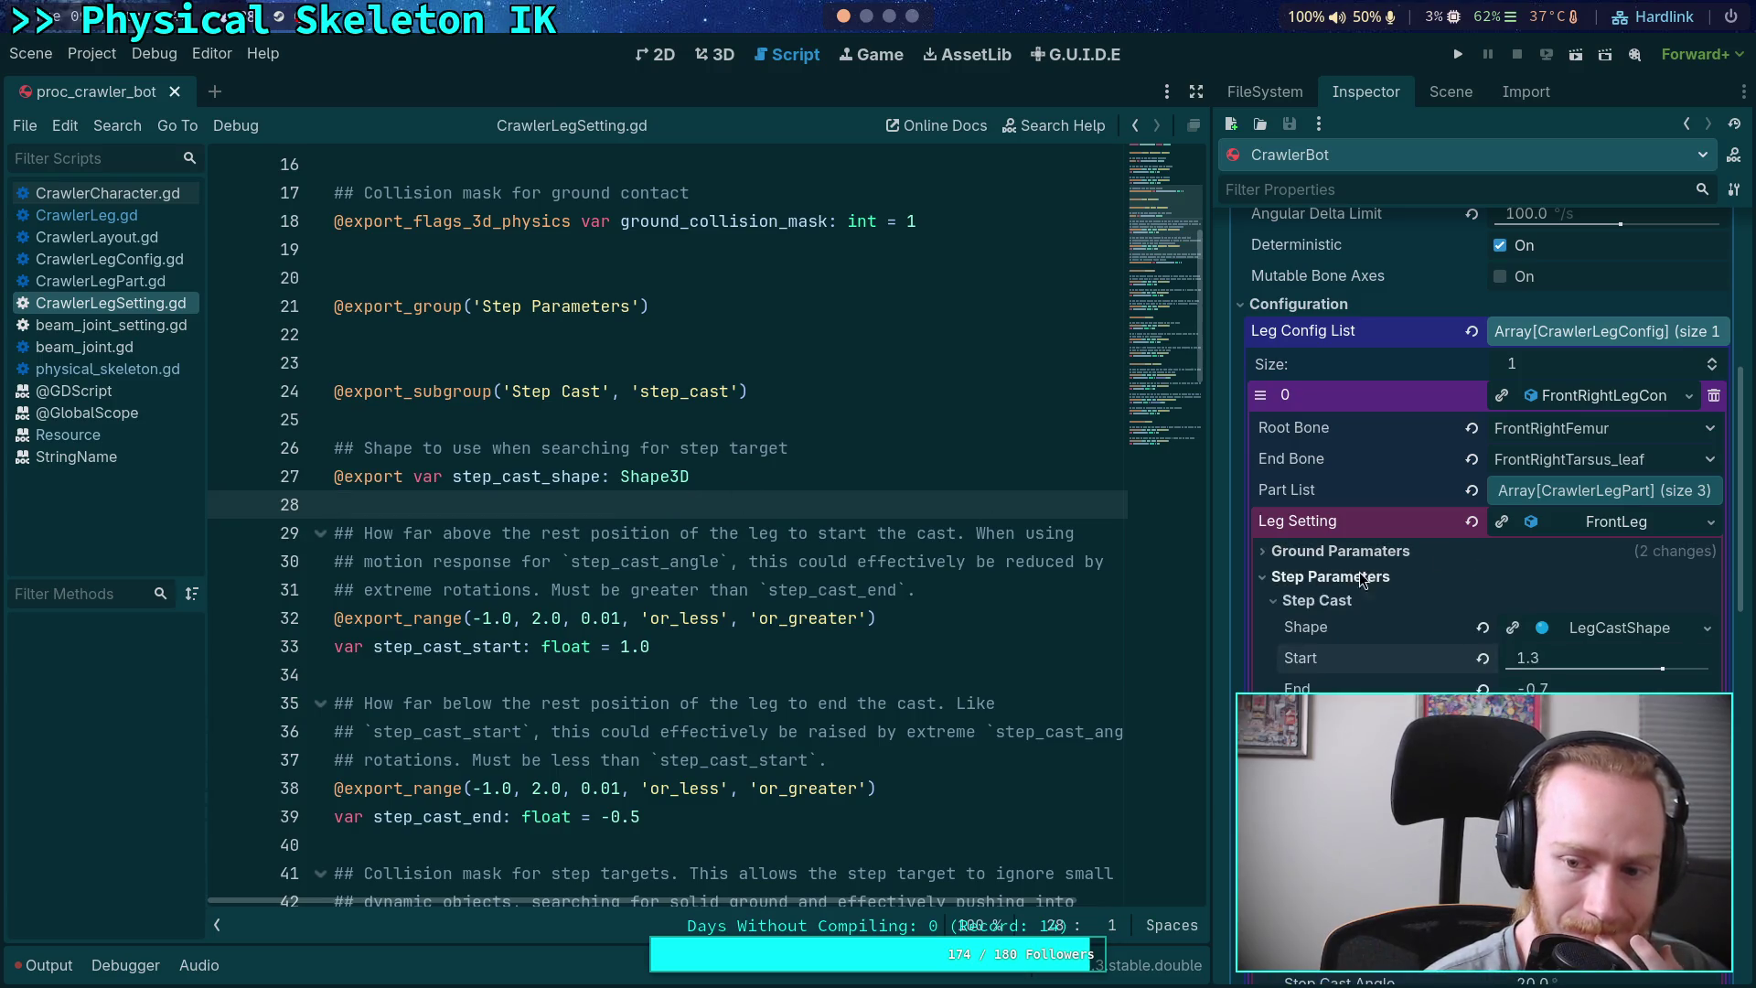
pyautogui.click(1355, 575)
pyautogui.click(1628, 497)
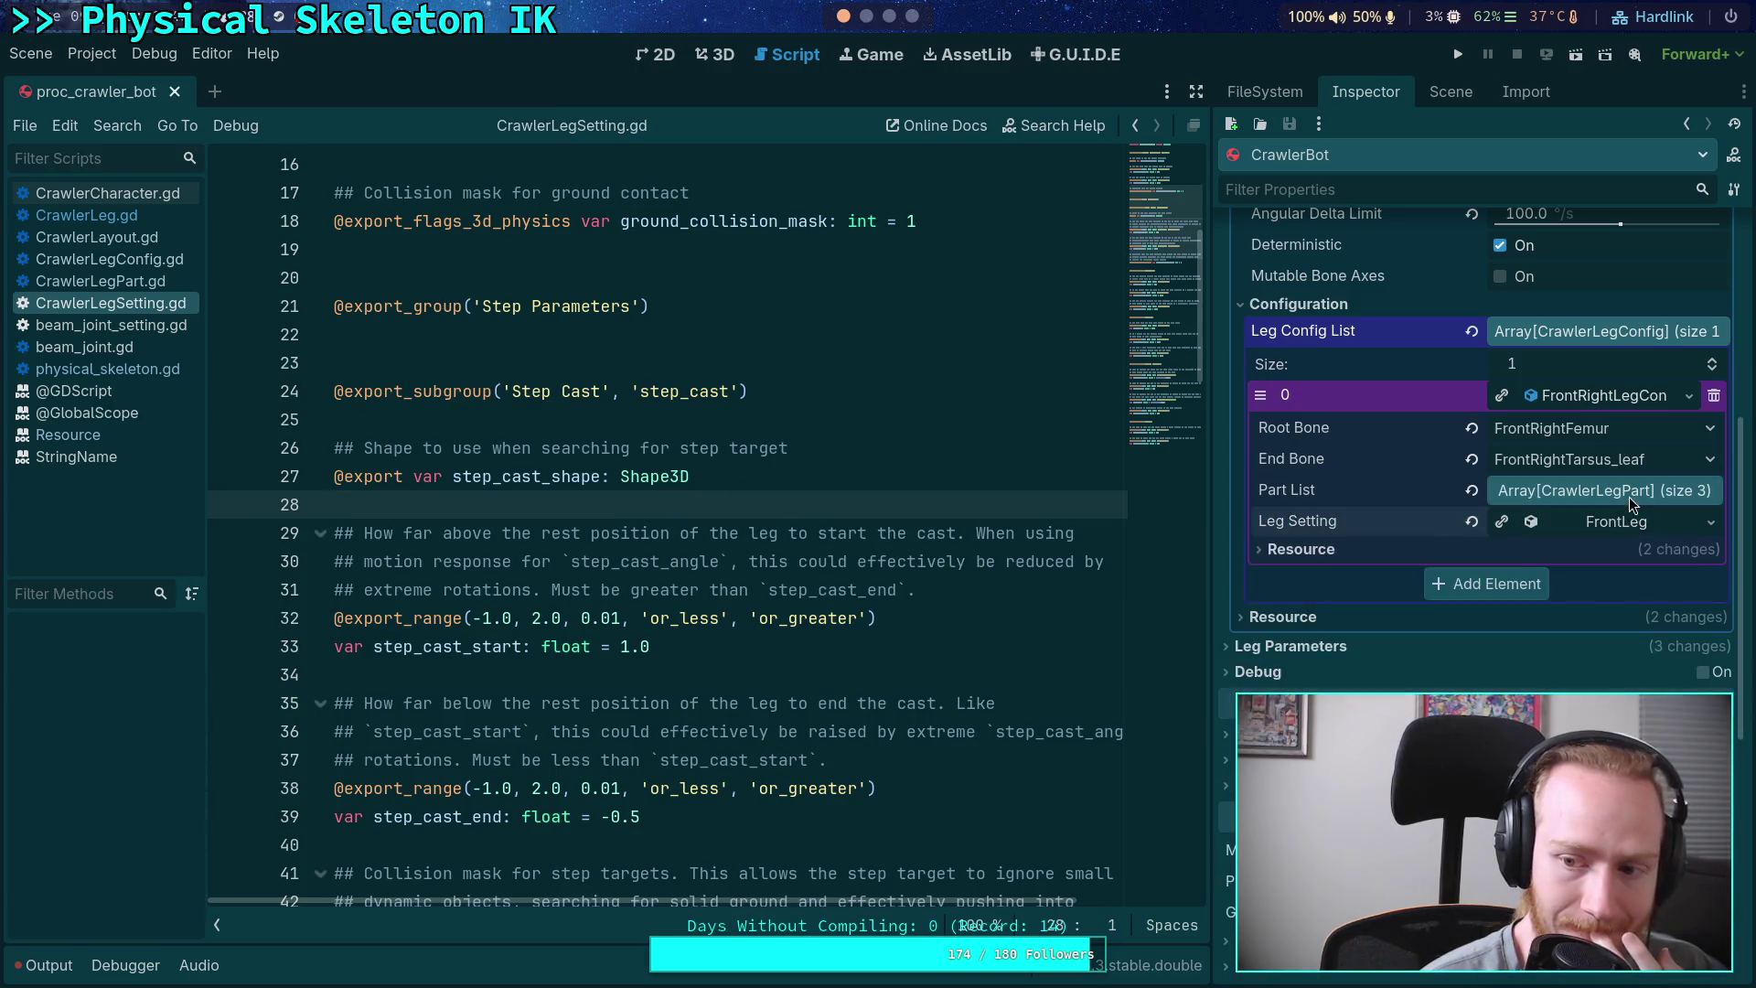
pyautogui.click(1606, 586)
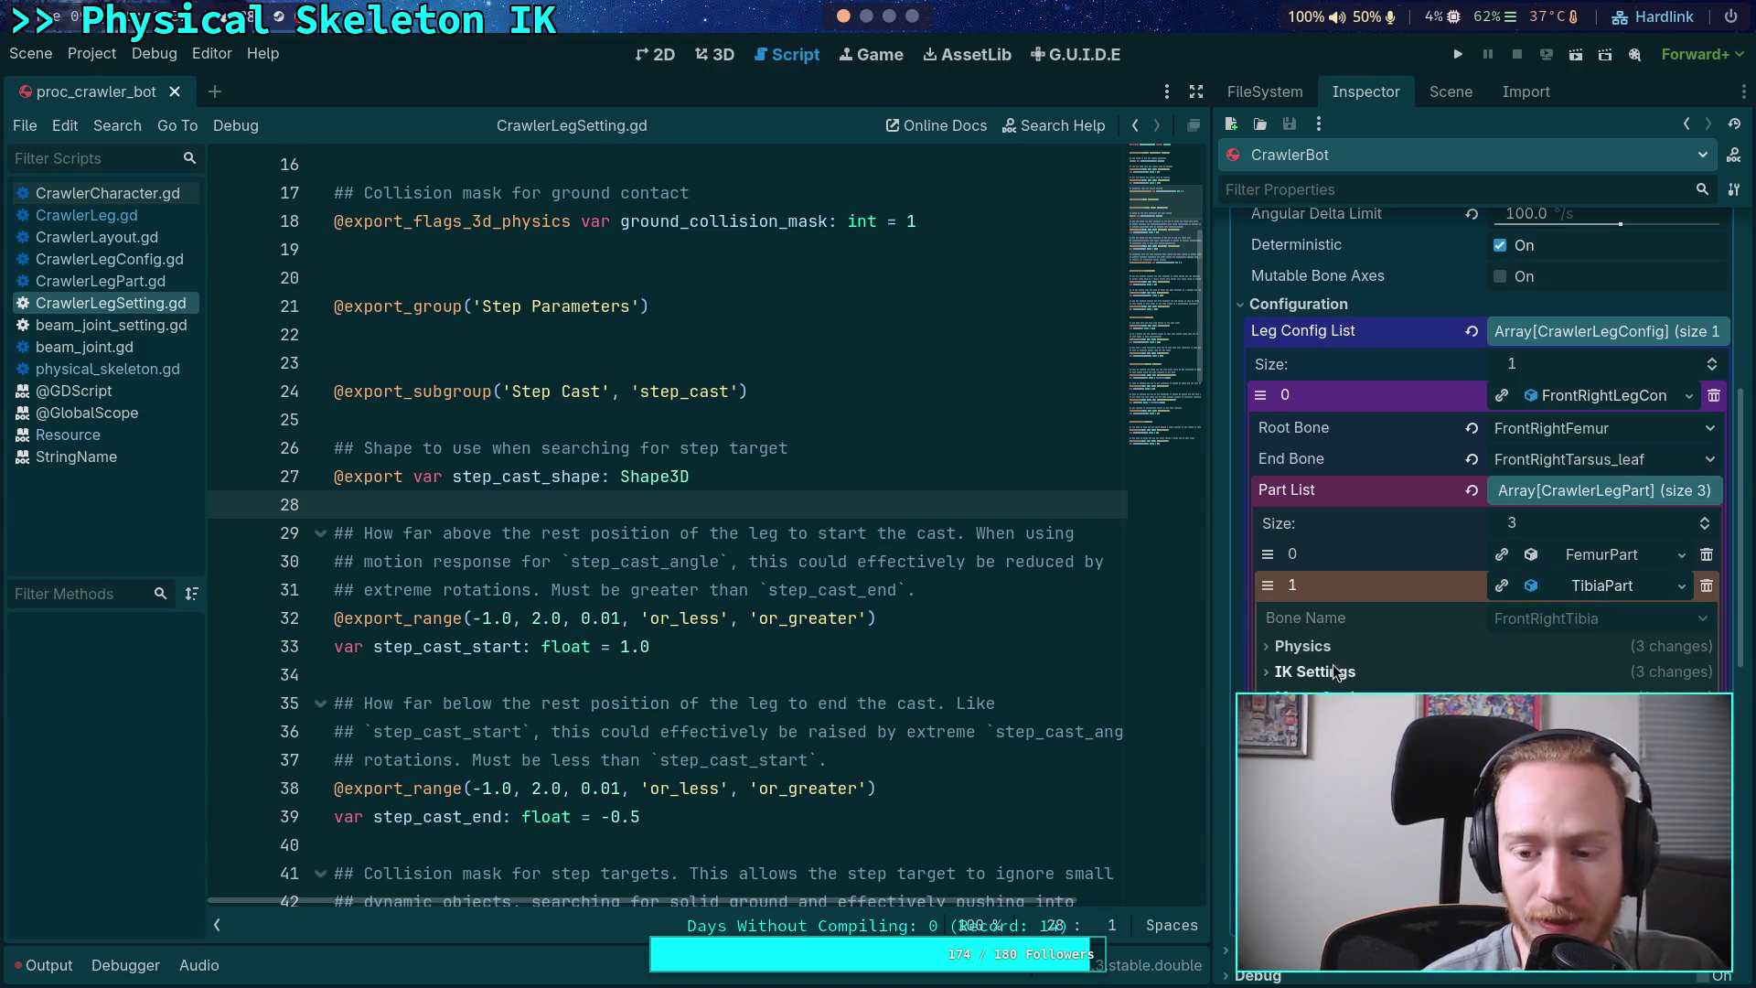
pyautogui.click(1414, 653)
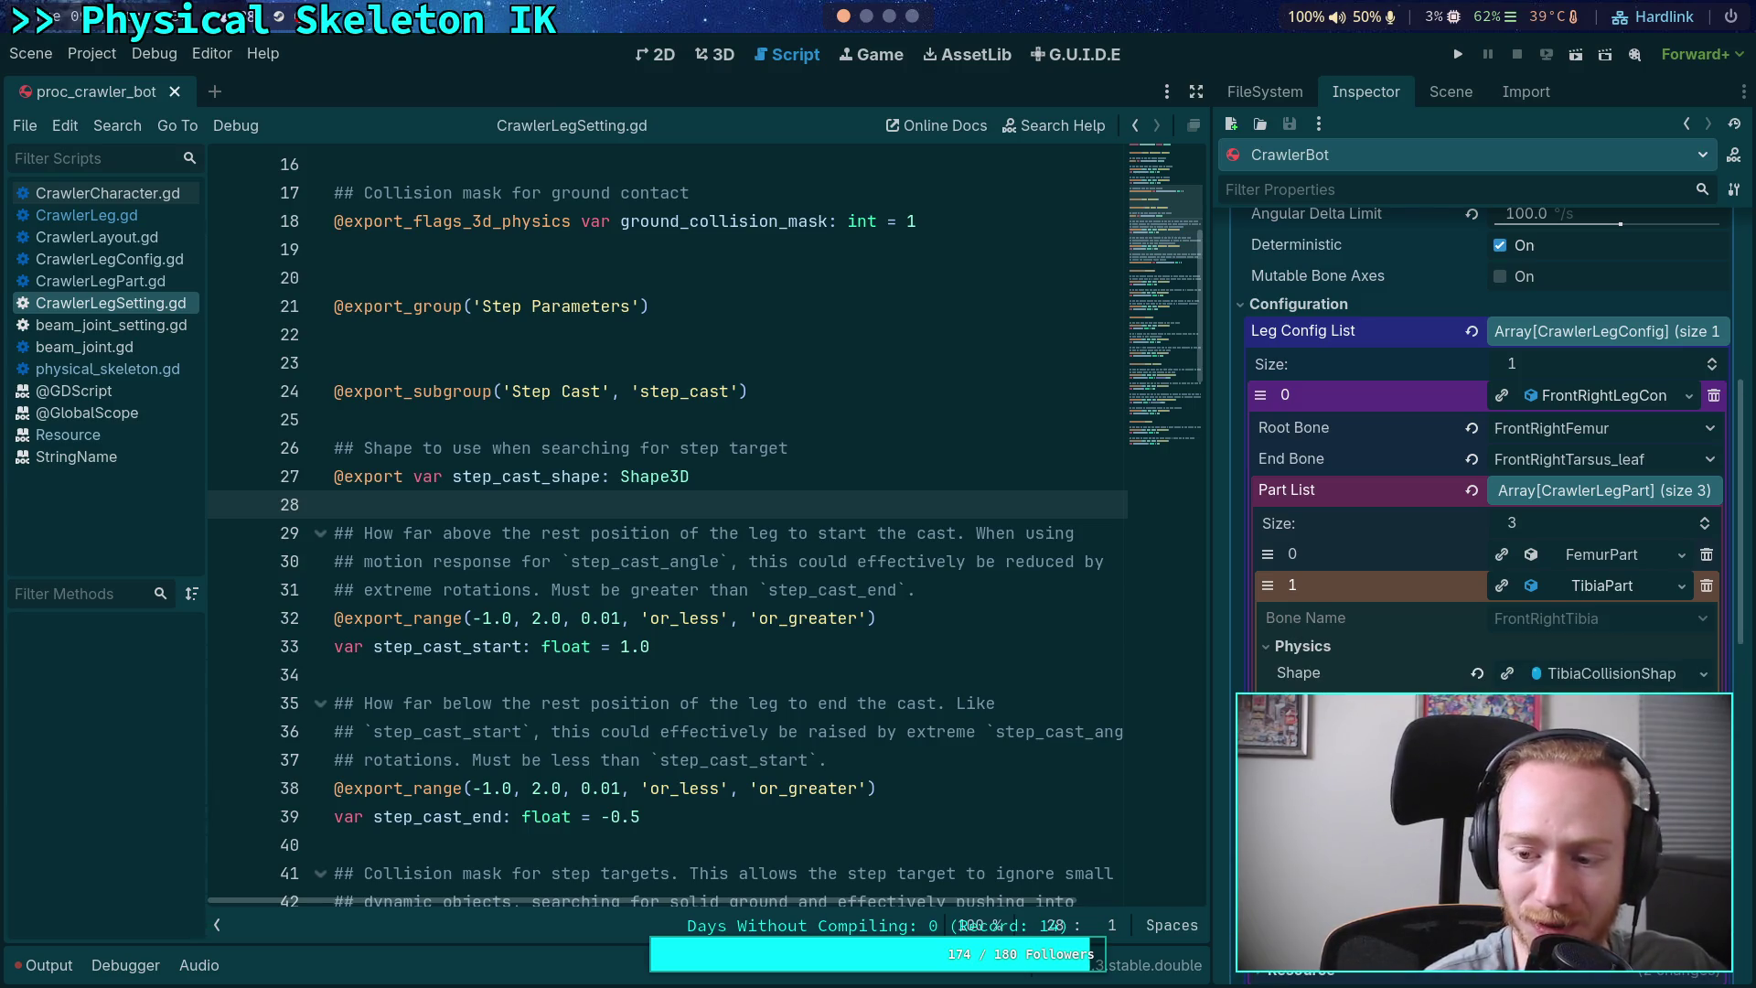
pyautogui.click(1528, 646)
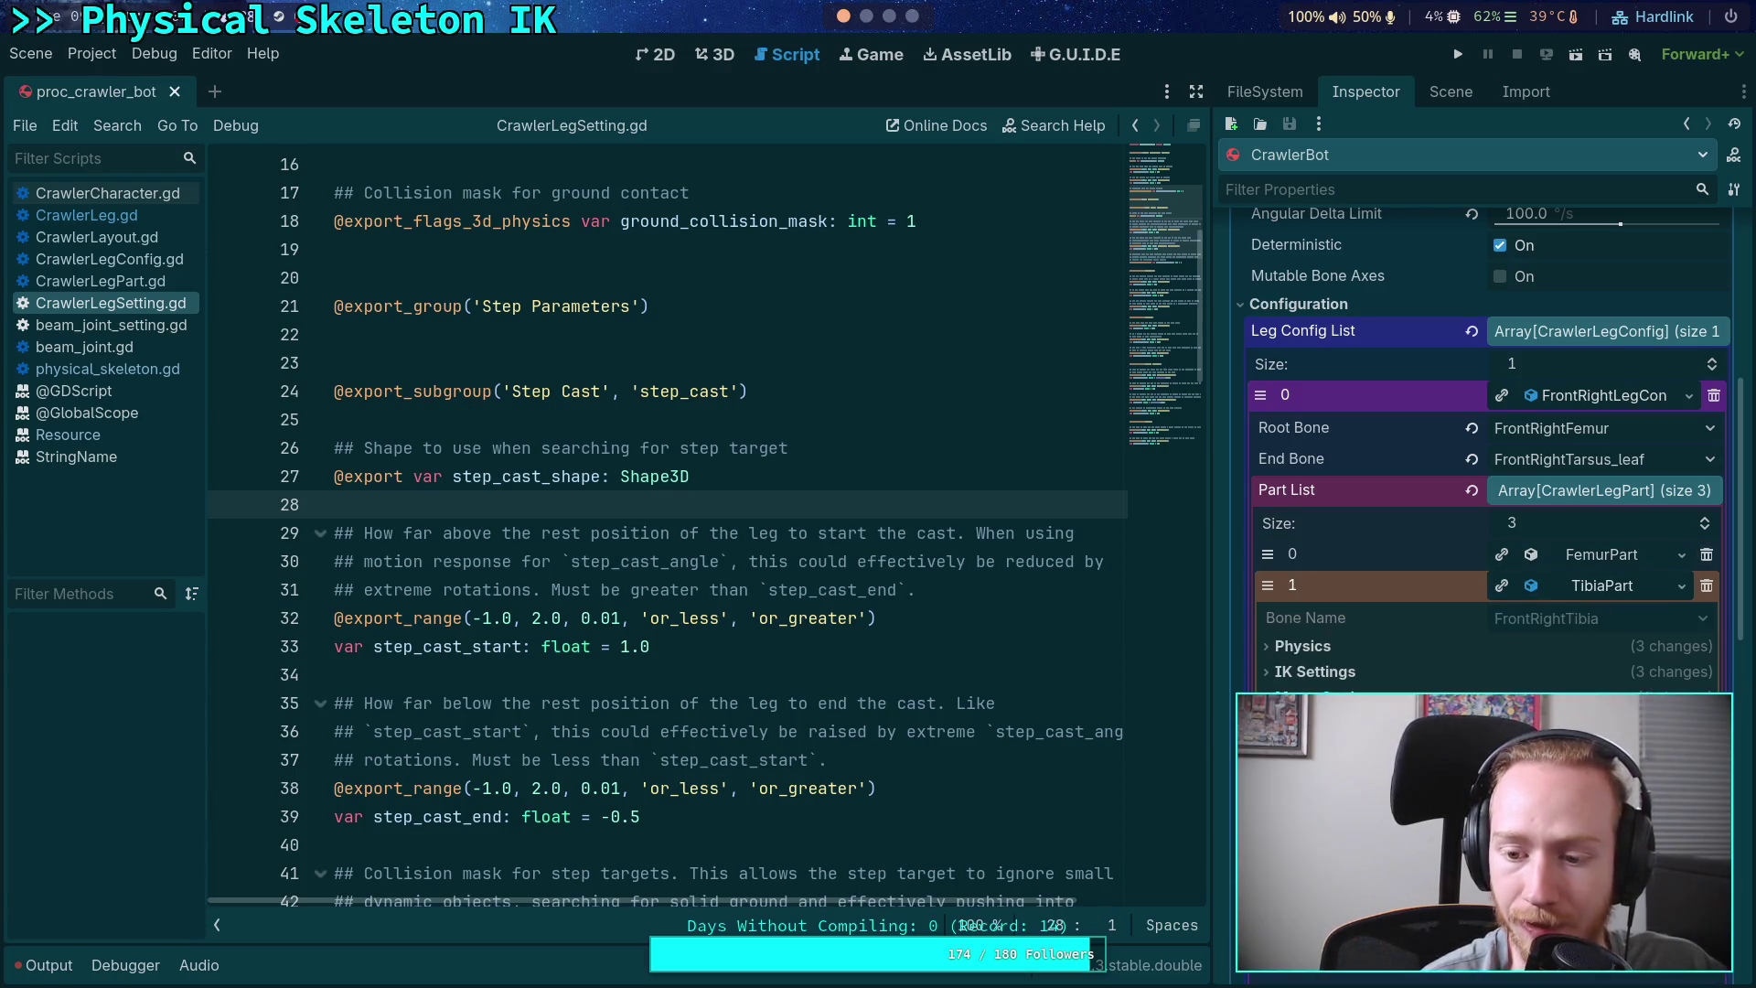
pyautogui.scroll(-3, 1596, 665)
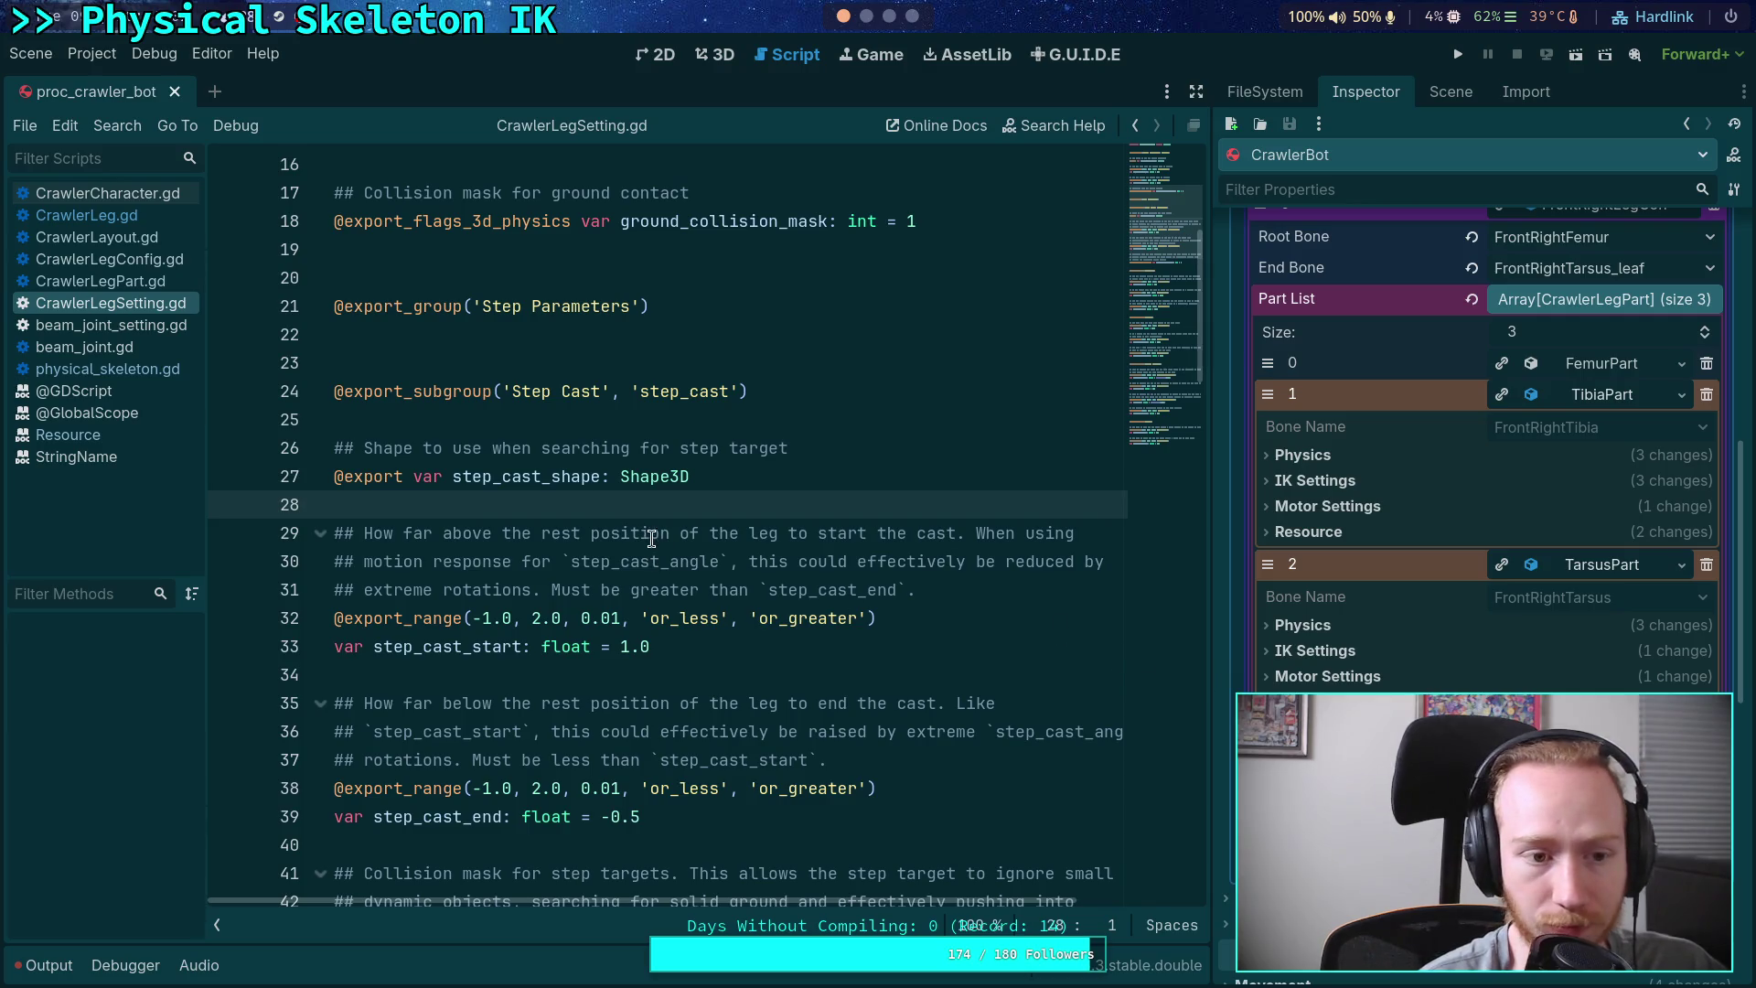
pyautogui.click(161, 322)
pyautogui.click(129, 349)
# Search beam_joint.gd for beam_span and step through all of its usages.
pyautogui.click(686, 512)
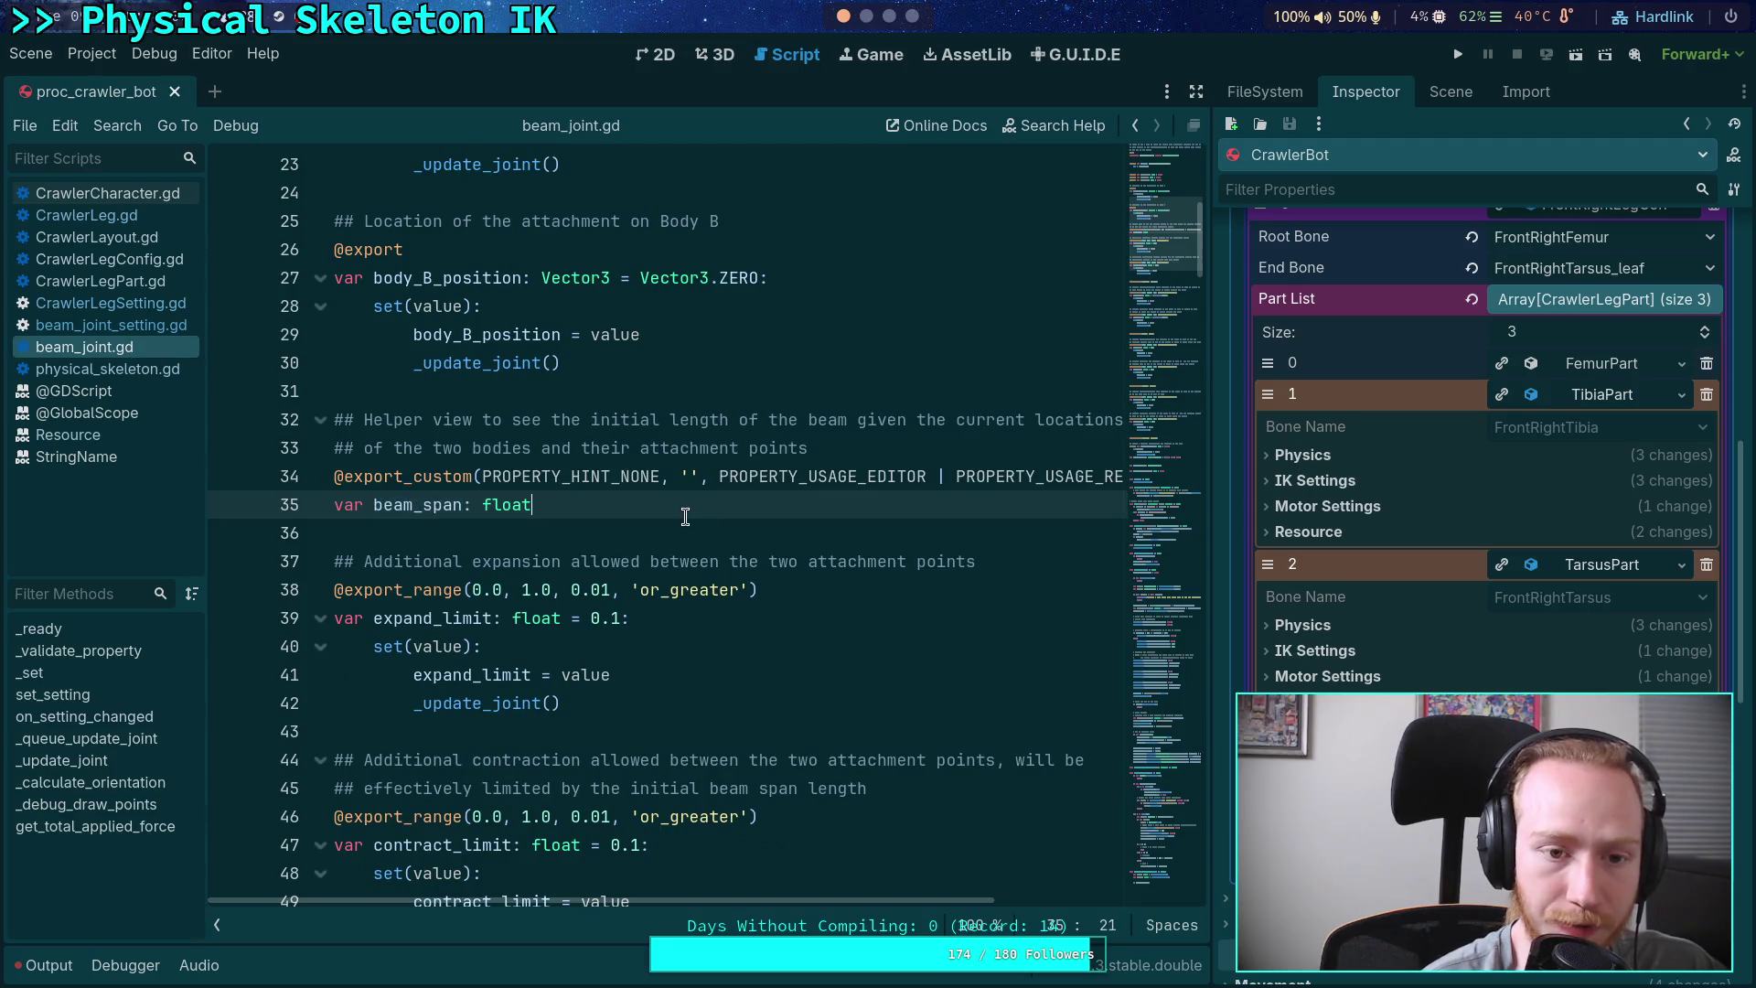
pyautogui.scroll(-4, 700, 505)
pyautogui.scroll(-2, 700, 505)
pyautogui.scroll(2, 700, 505)
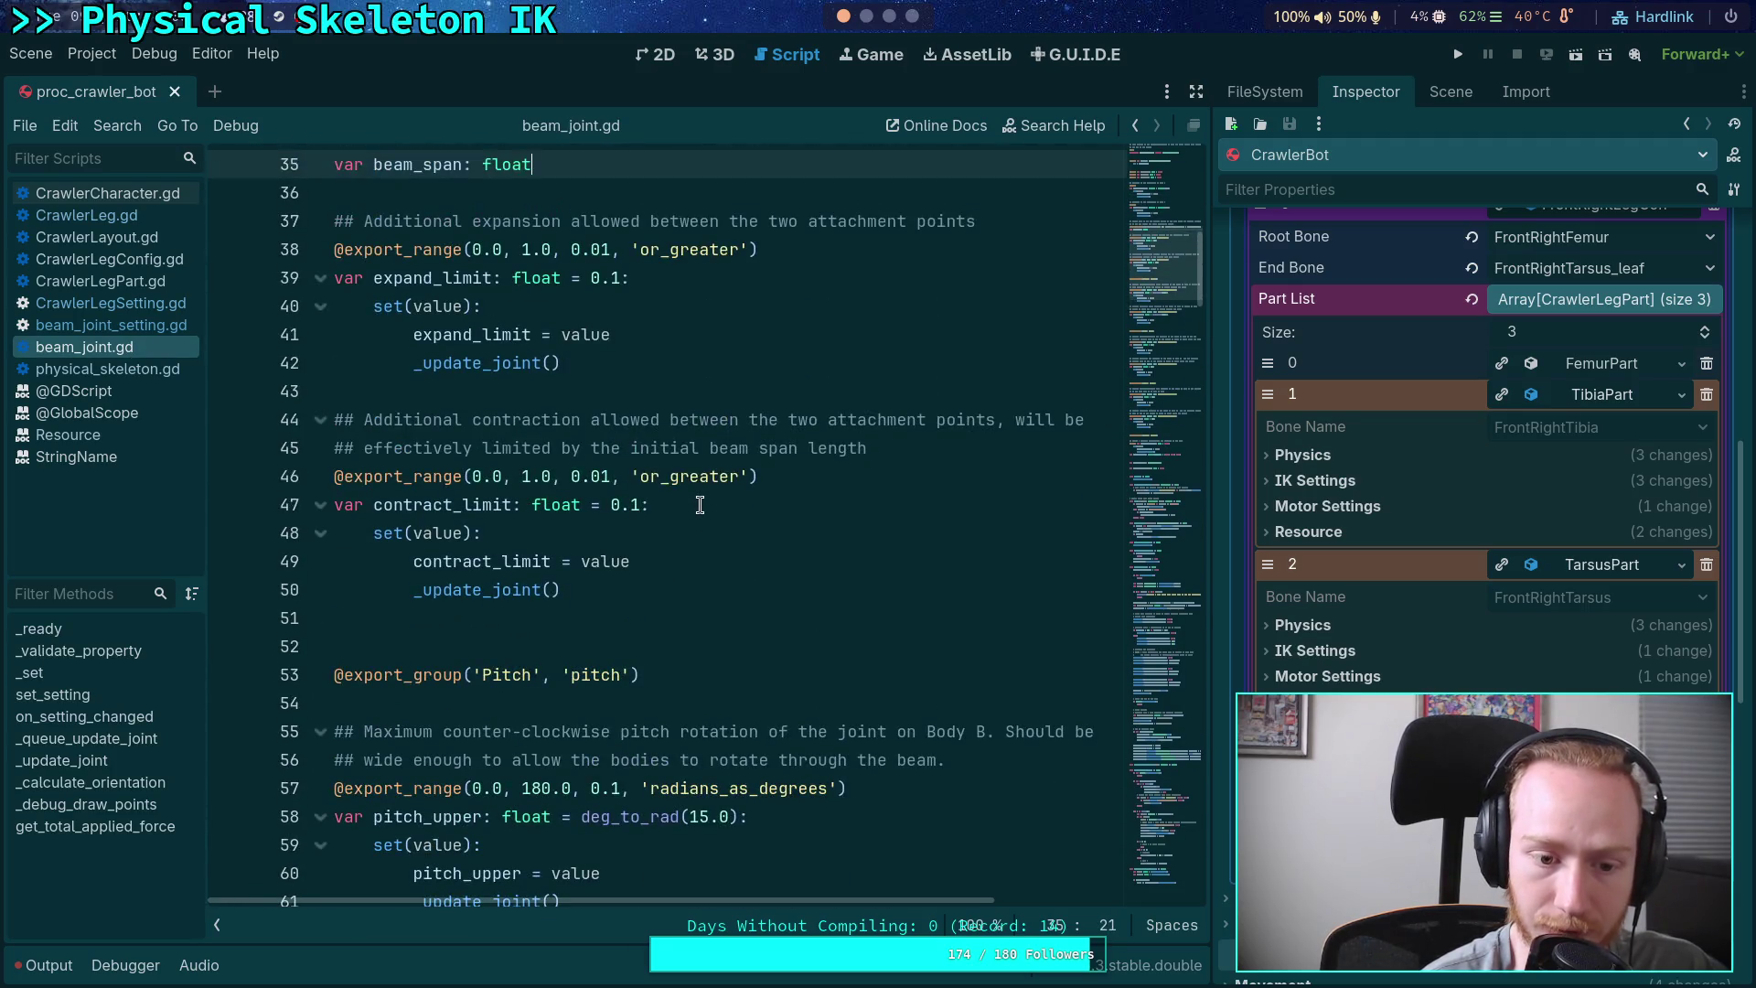
pyautogui.scroll(-4, 699, 505)
pyautogui.scroll(6, 700, 505)
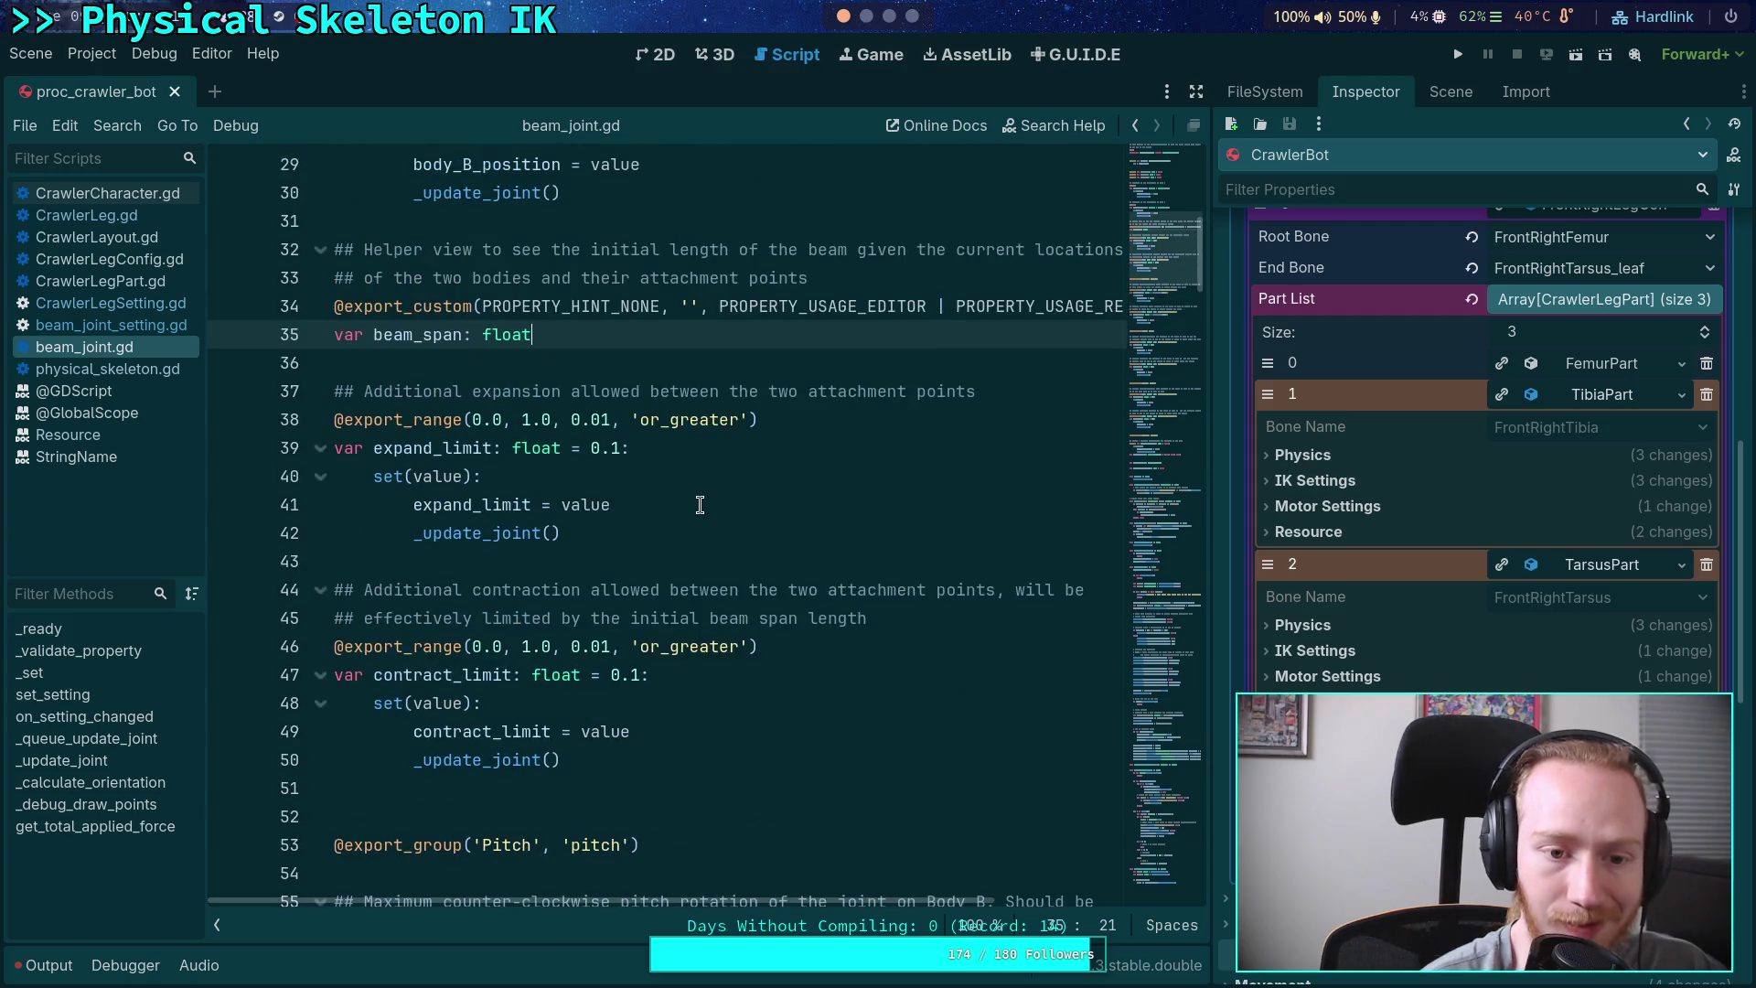
pyautogui.click(728, 477)
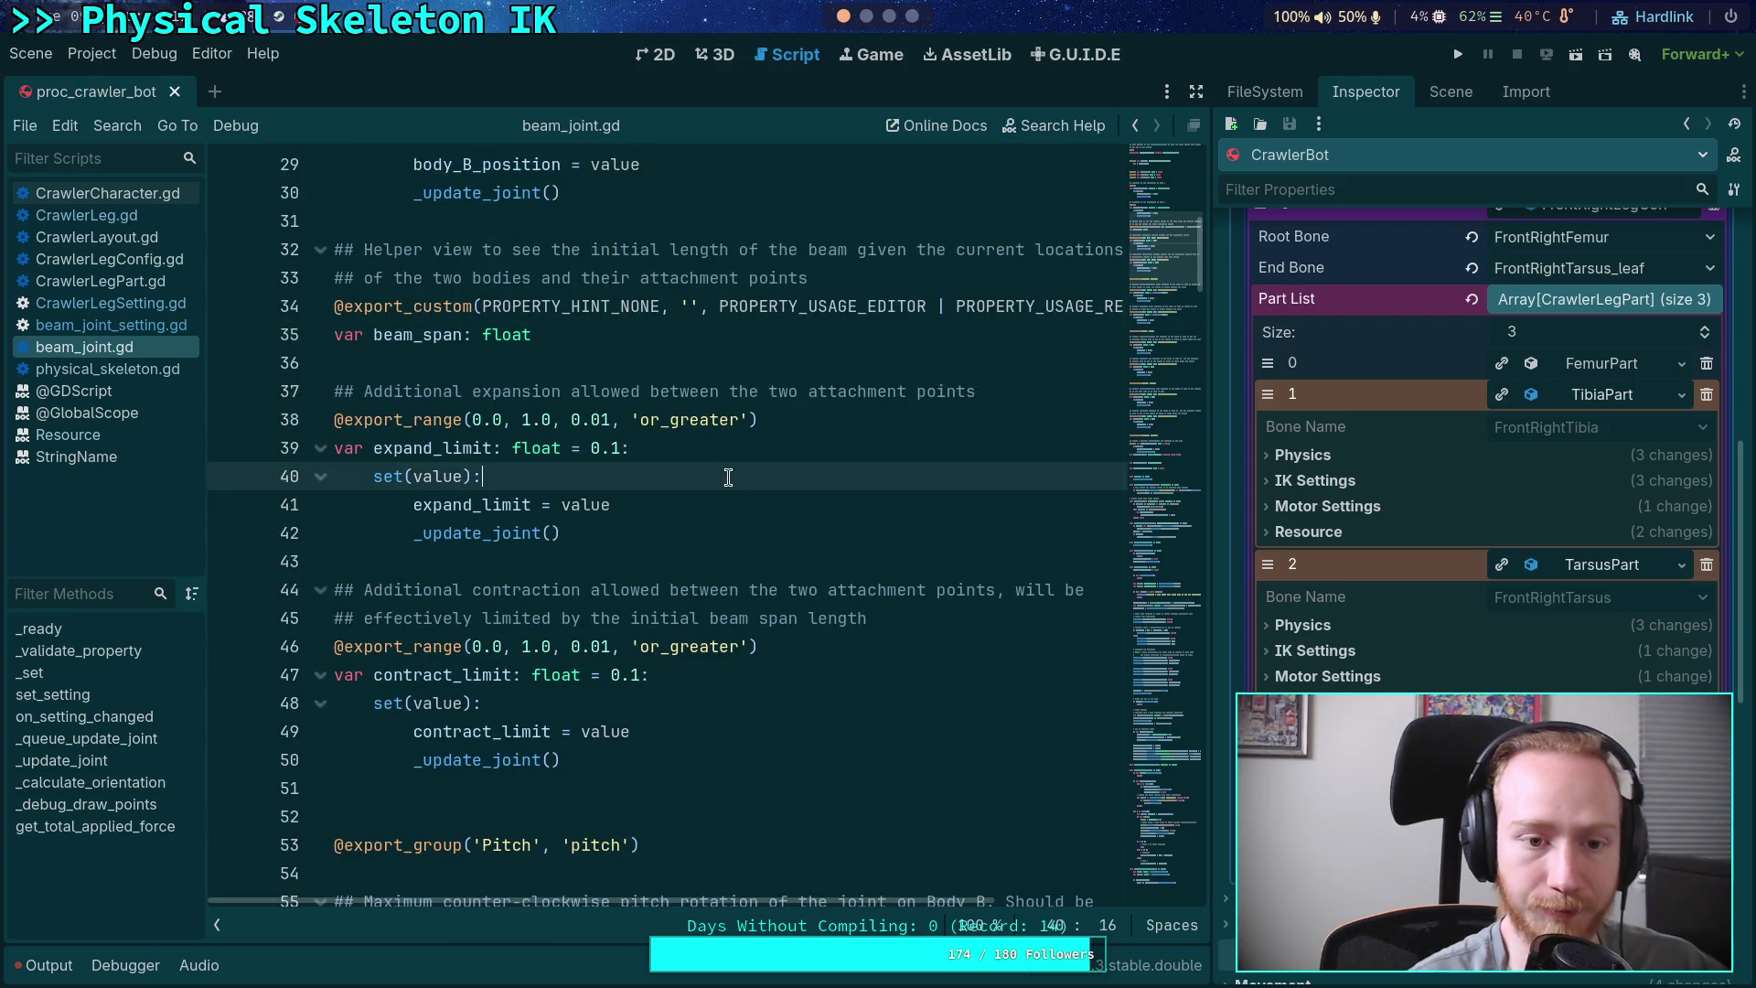
pyautogui.doubleClick(423, 336)
pyautogui.hotkey('ctrl', 'f')
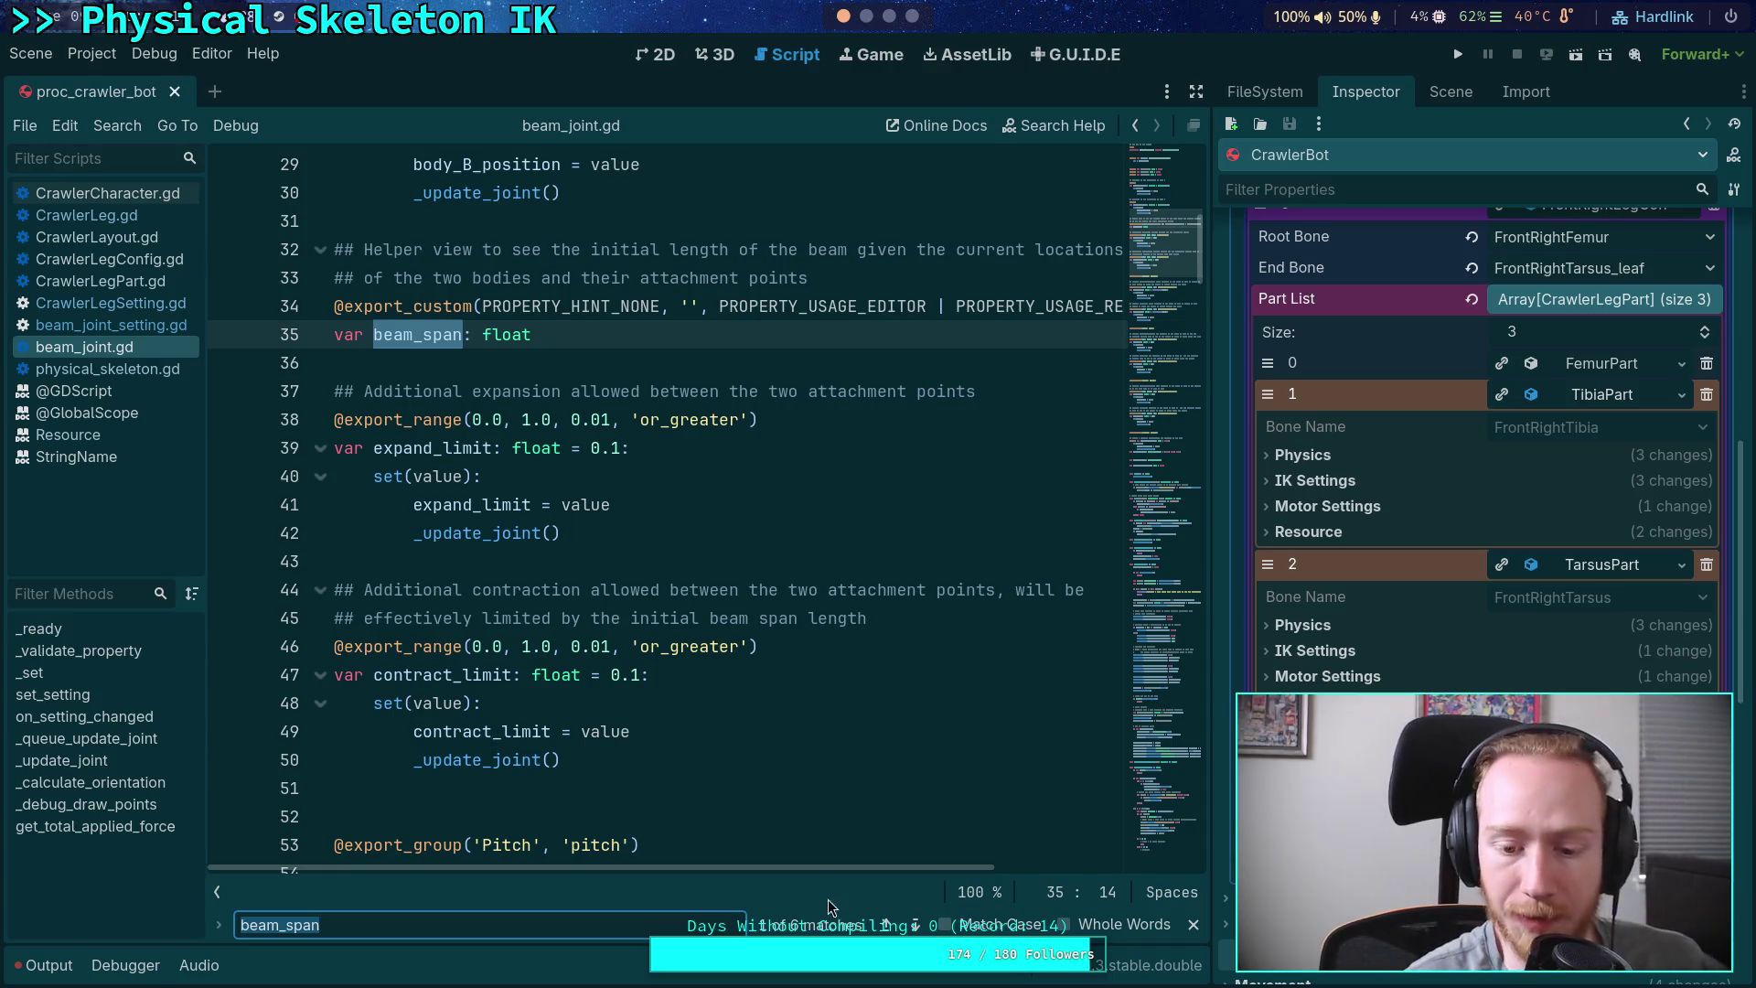
pyautogui.press('Return')
pyautogui.click(918, 924)
pyautogui.click(918, 925)
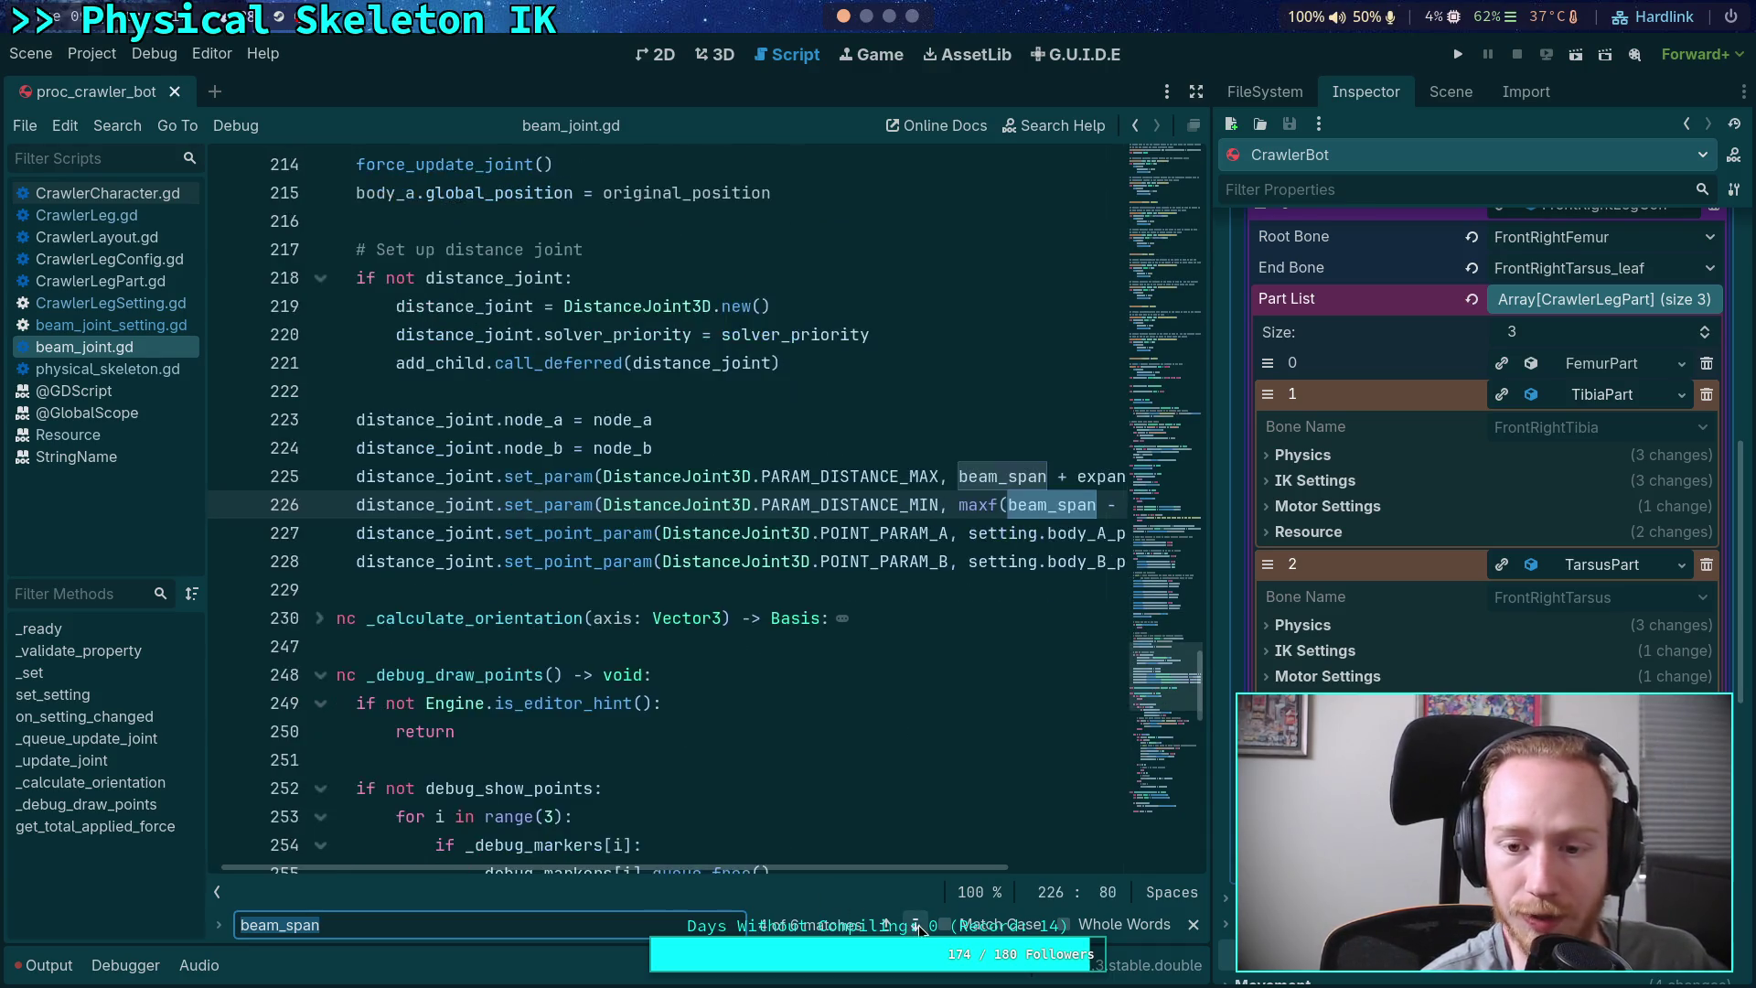
pyautogui.click(918, 925)
pyautogui.click(918, 924)
pyautogui.click(918, 925)
# Prefix the expand_limit usage on line 225 with 'setting.'.
pyautogui.scroll(-2, 641, 548)
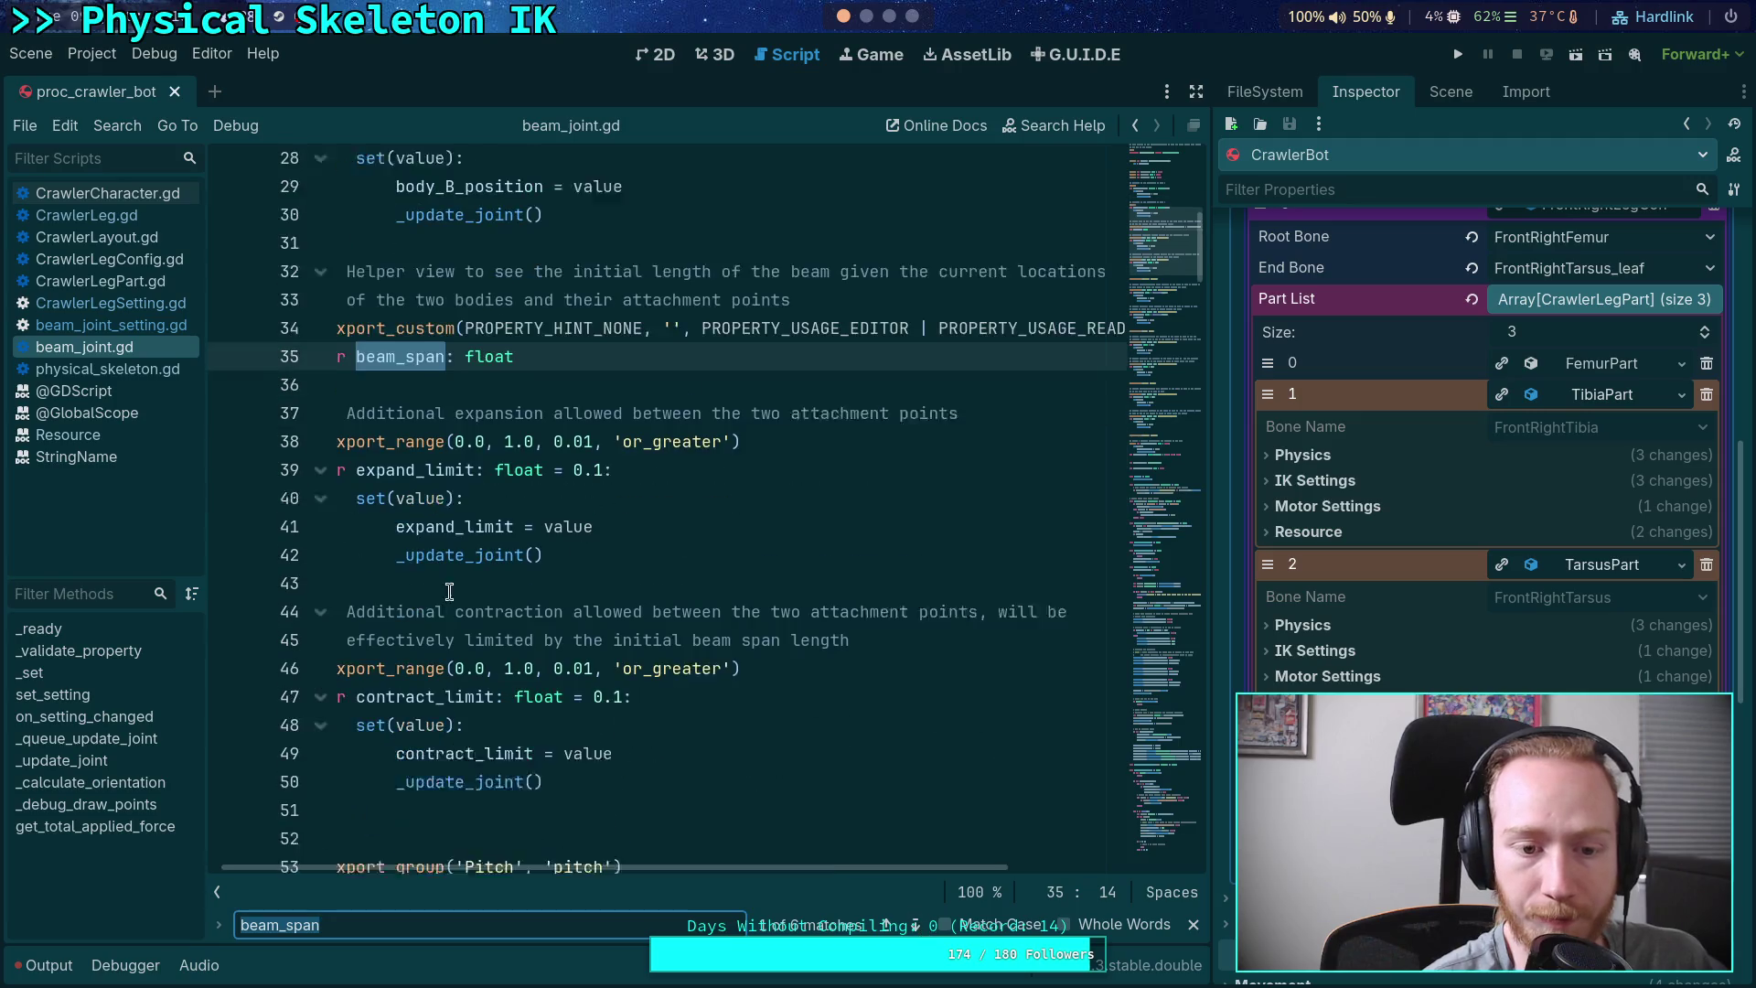
pyautogui.doubleClick(443, 447)
pyautogui.hotkey('ctrl', 'f')
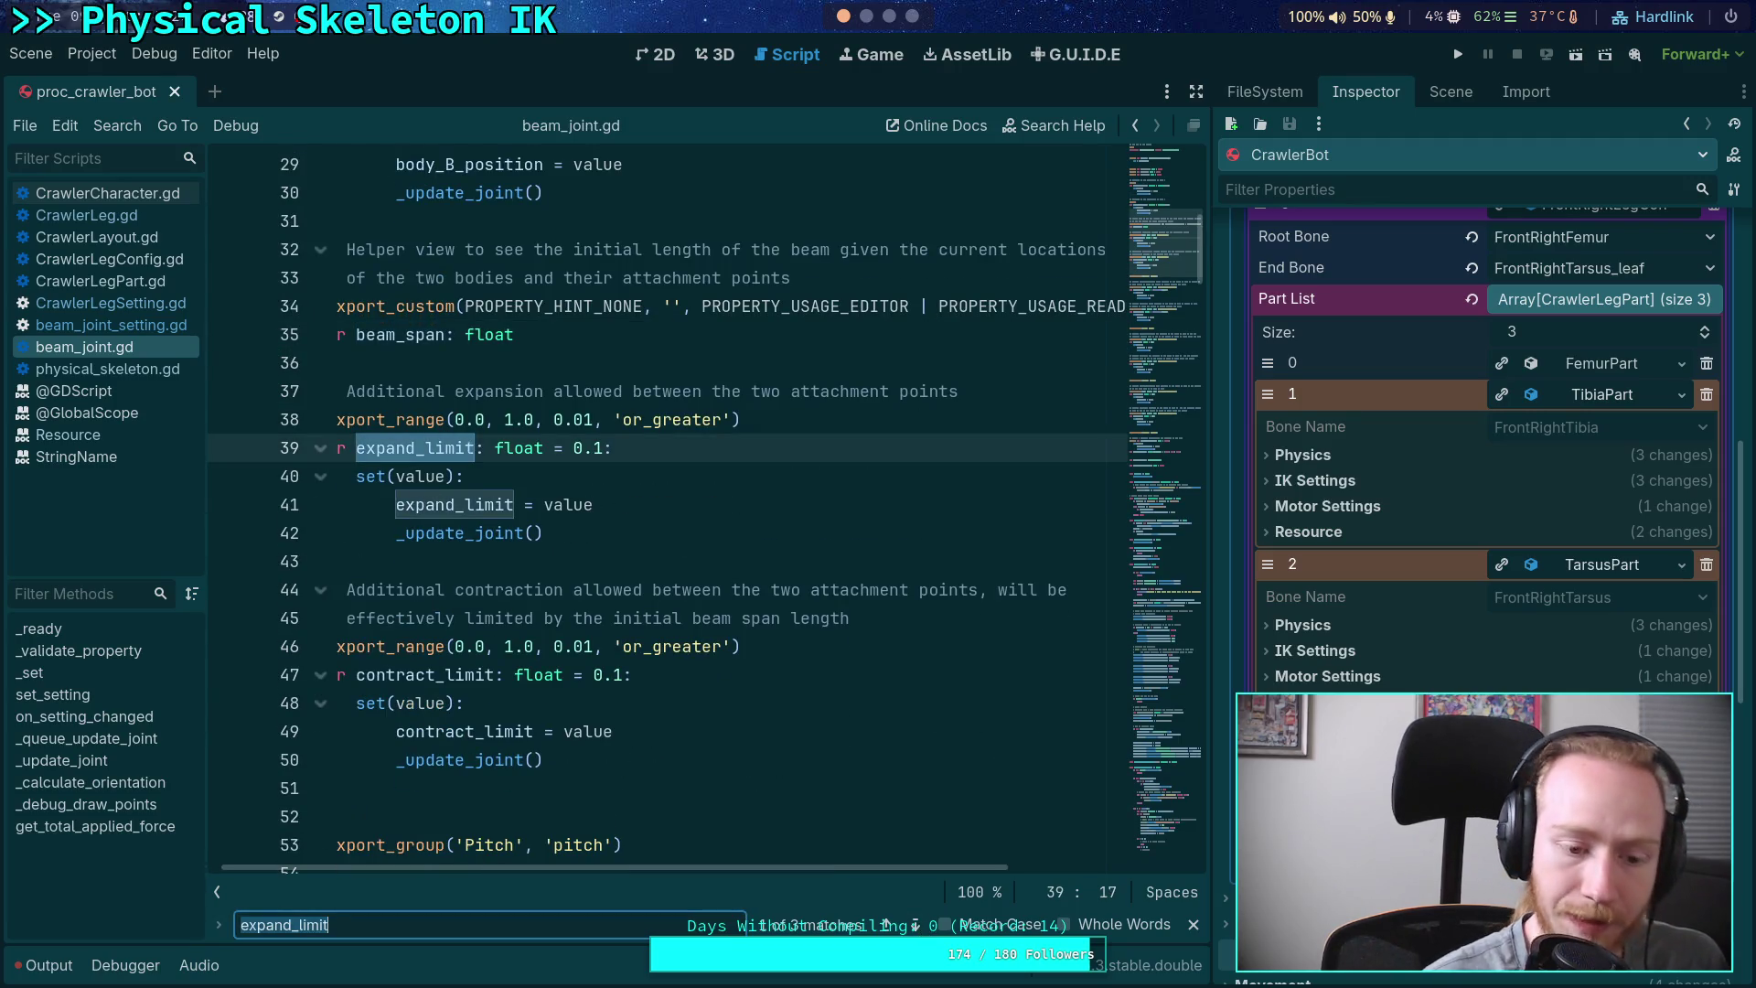
pyautogui.click(908, 914)
pyautogui.click(908, 914)
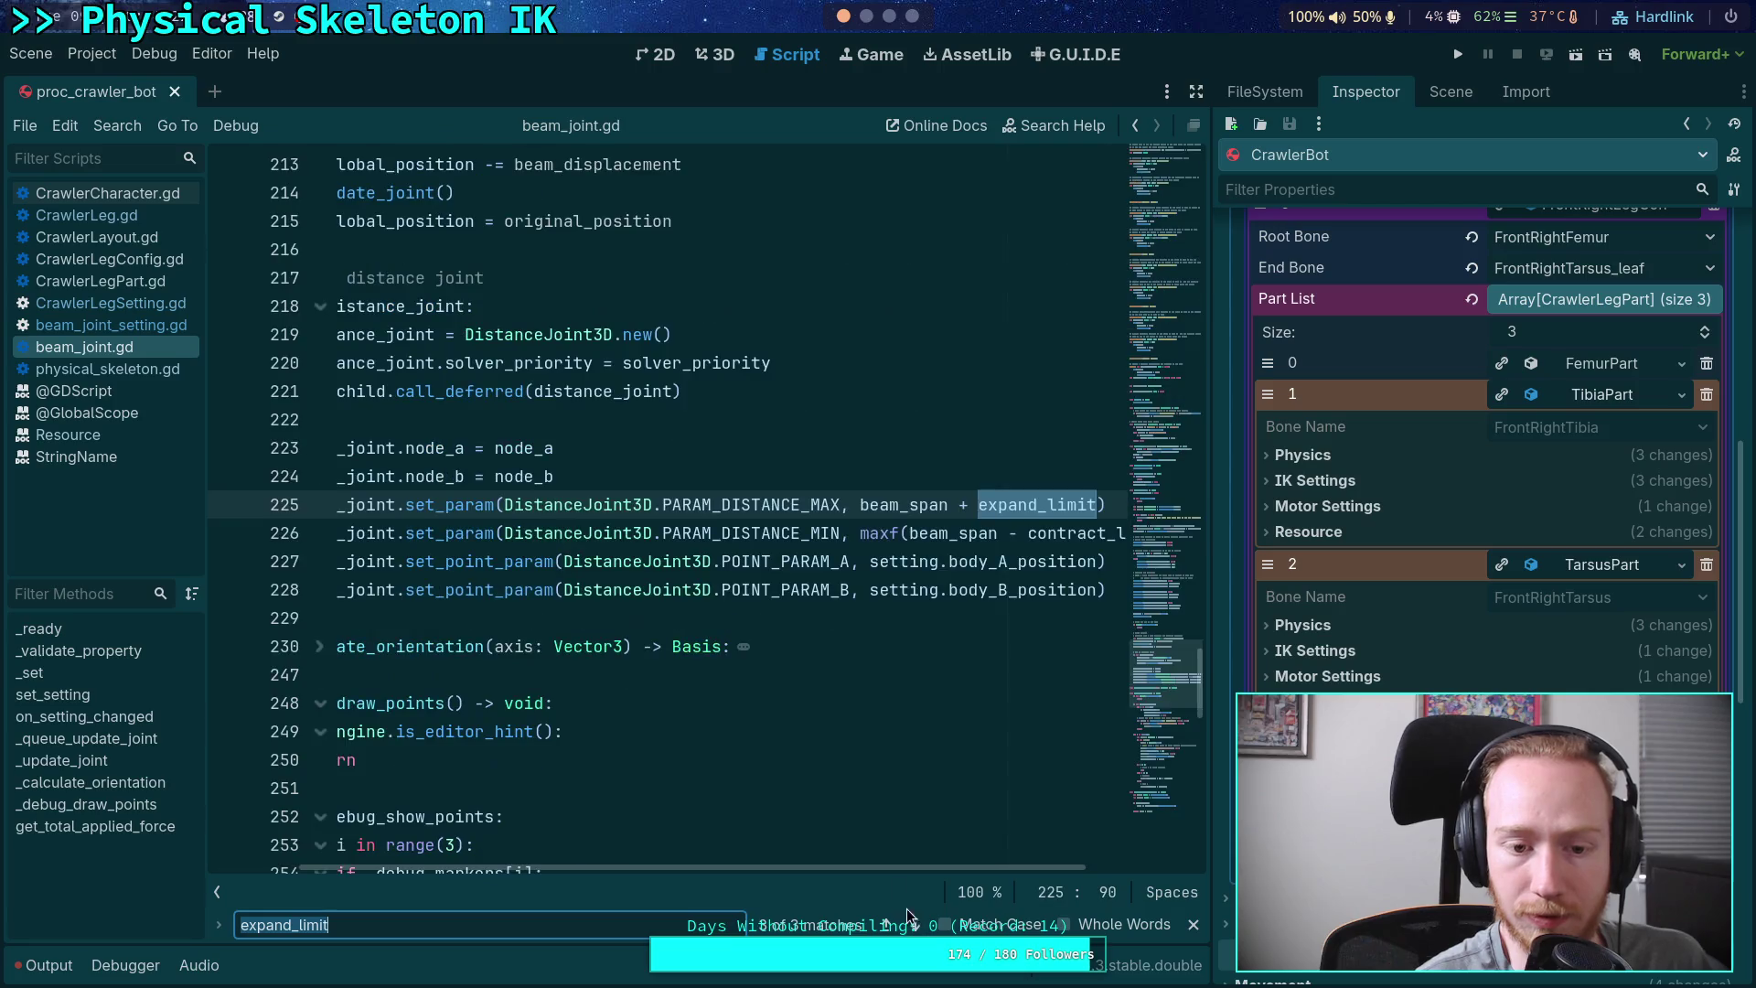
pyautogui.click(981, 504)
pyautogui.write('setting.')
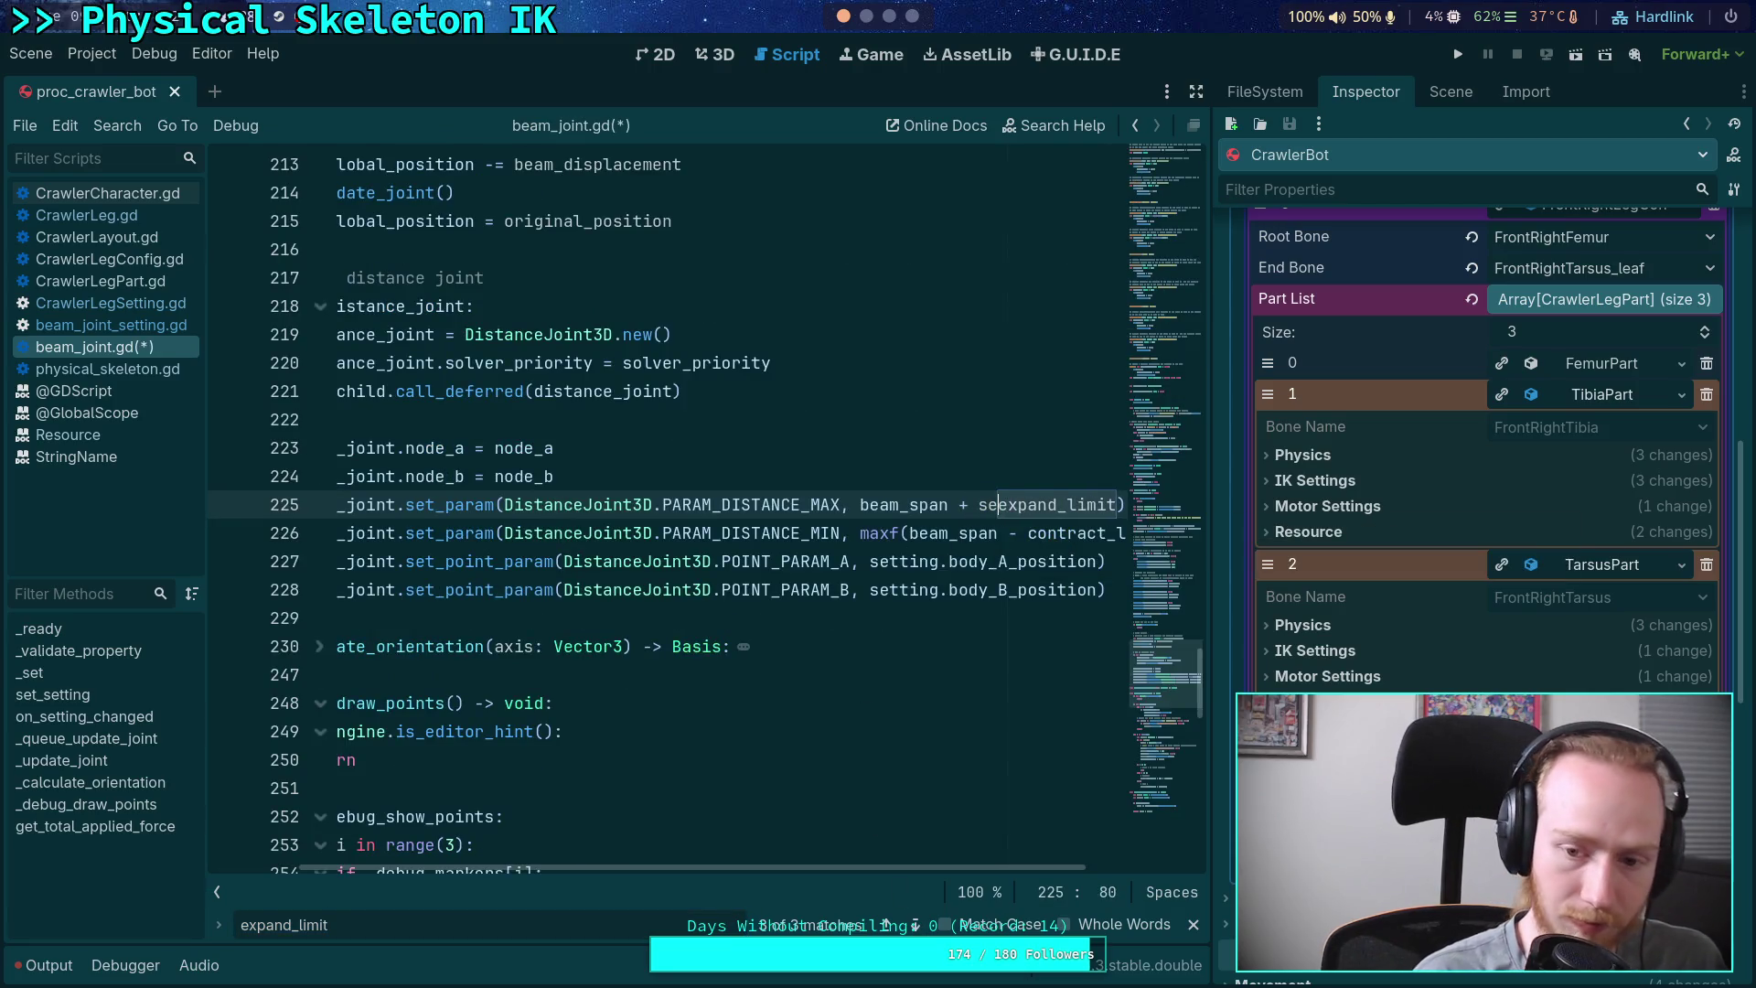
pyautogui.moveTo(979, 503); pyautogui.dragTo(1047, 504)
pyautogui.rightClick(1019, 510)
pyautogui.press('Escape')
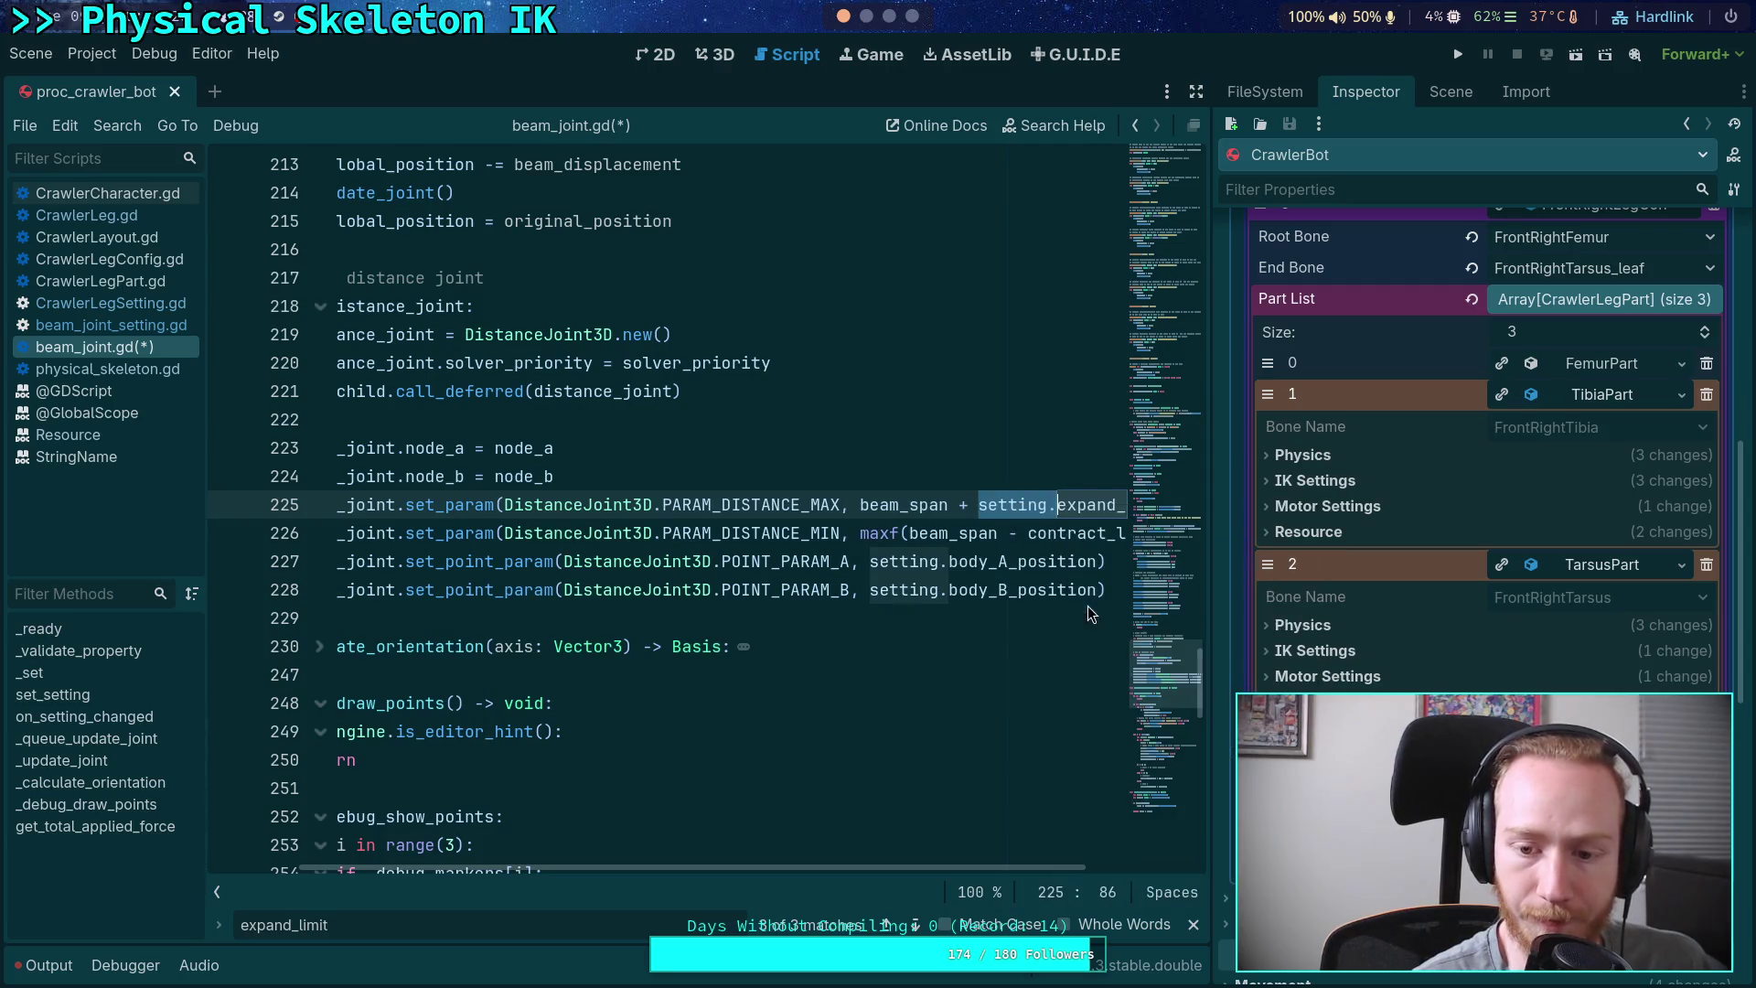
pyautogui.click(912, 922)
pyautogui.click(913, 922)
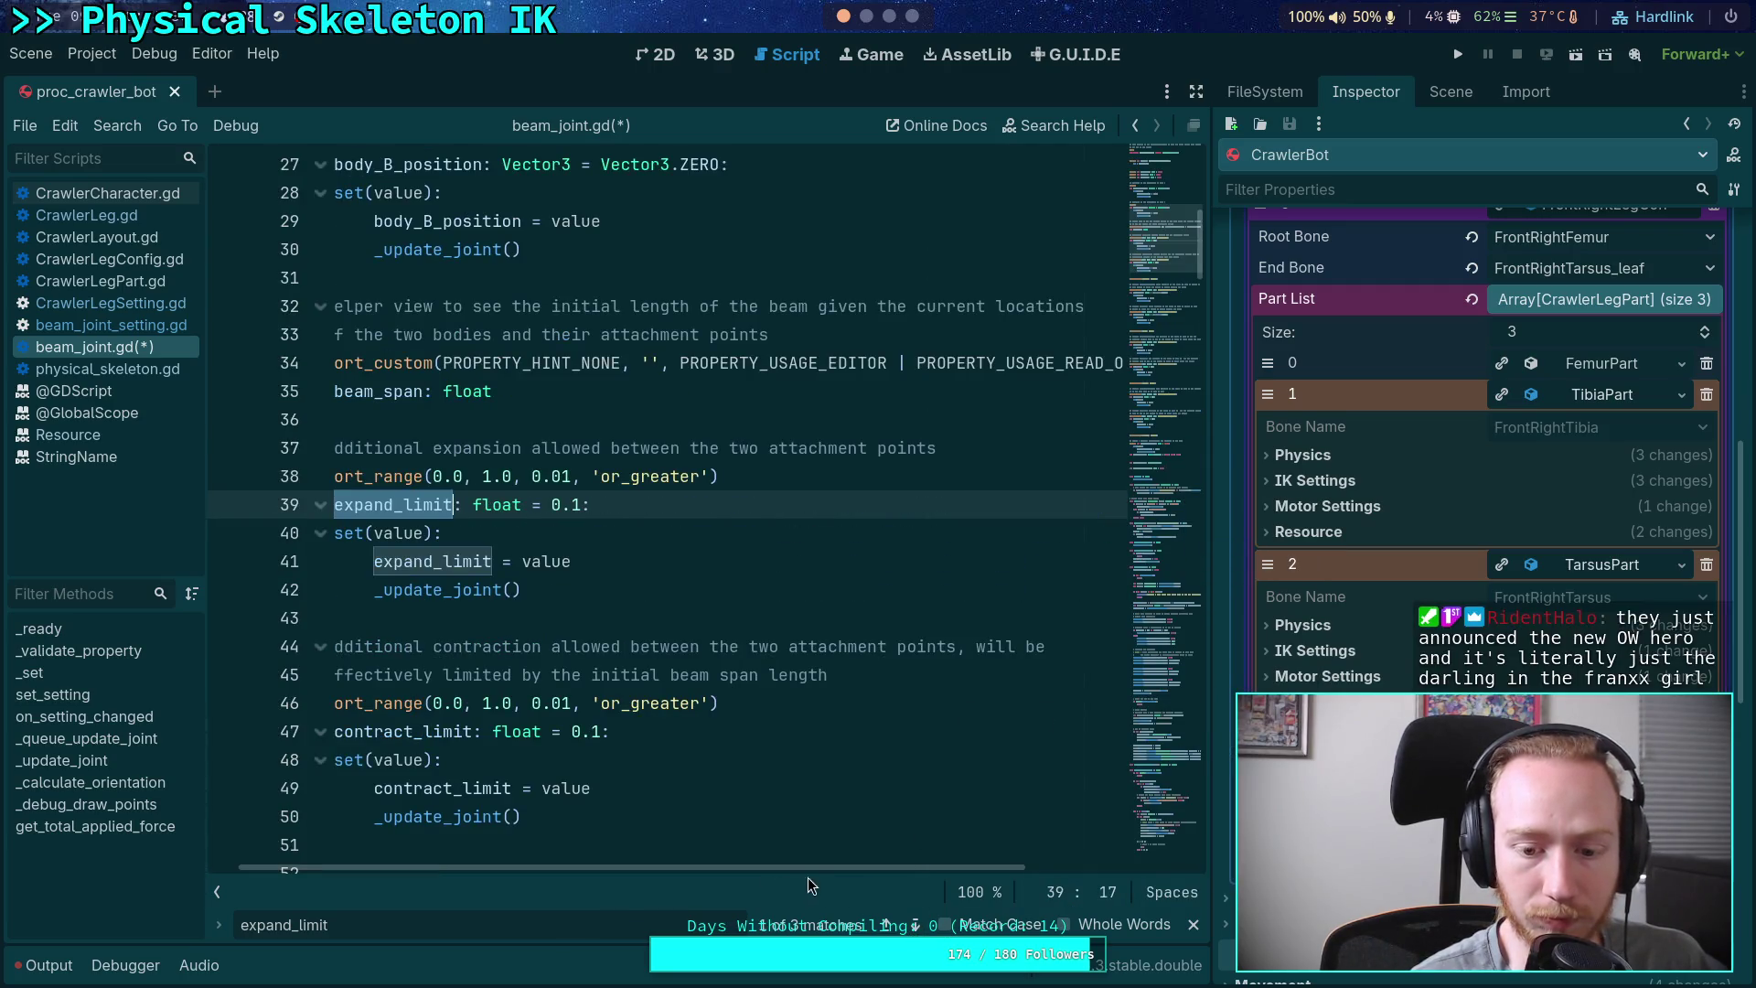
# Prefix the contract_limit usage on line 226 with 'setting.'.
pyautogui.hscroll(-1, 488, 690)
pyautogui.scroll(-2, 571, 600)
pyautogui.doubleClick(445, 564)
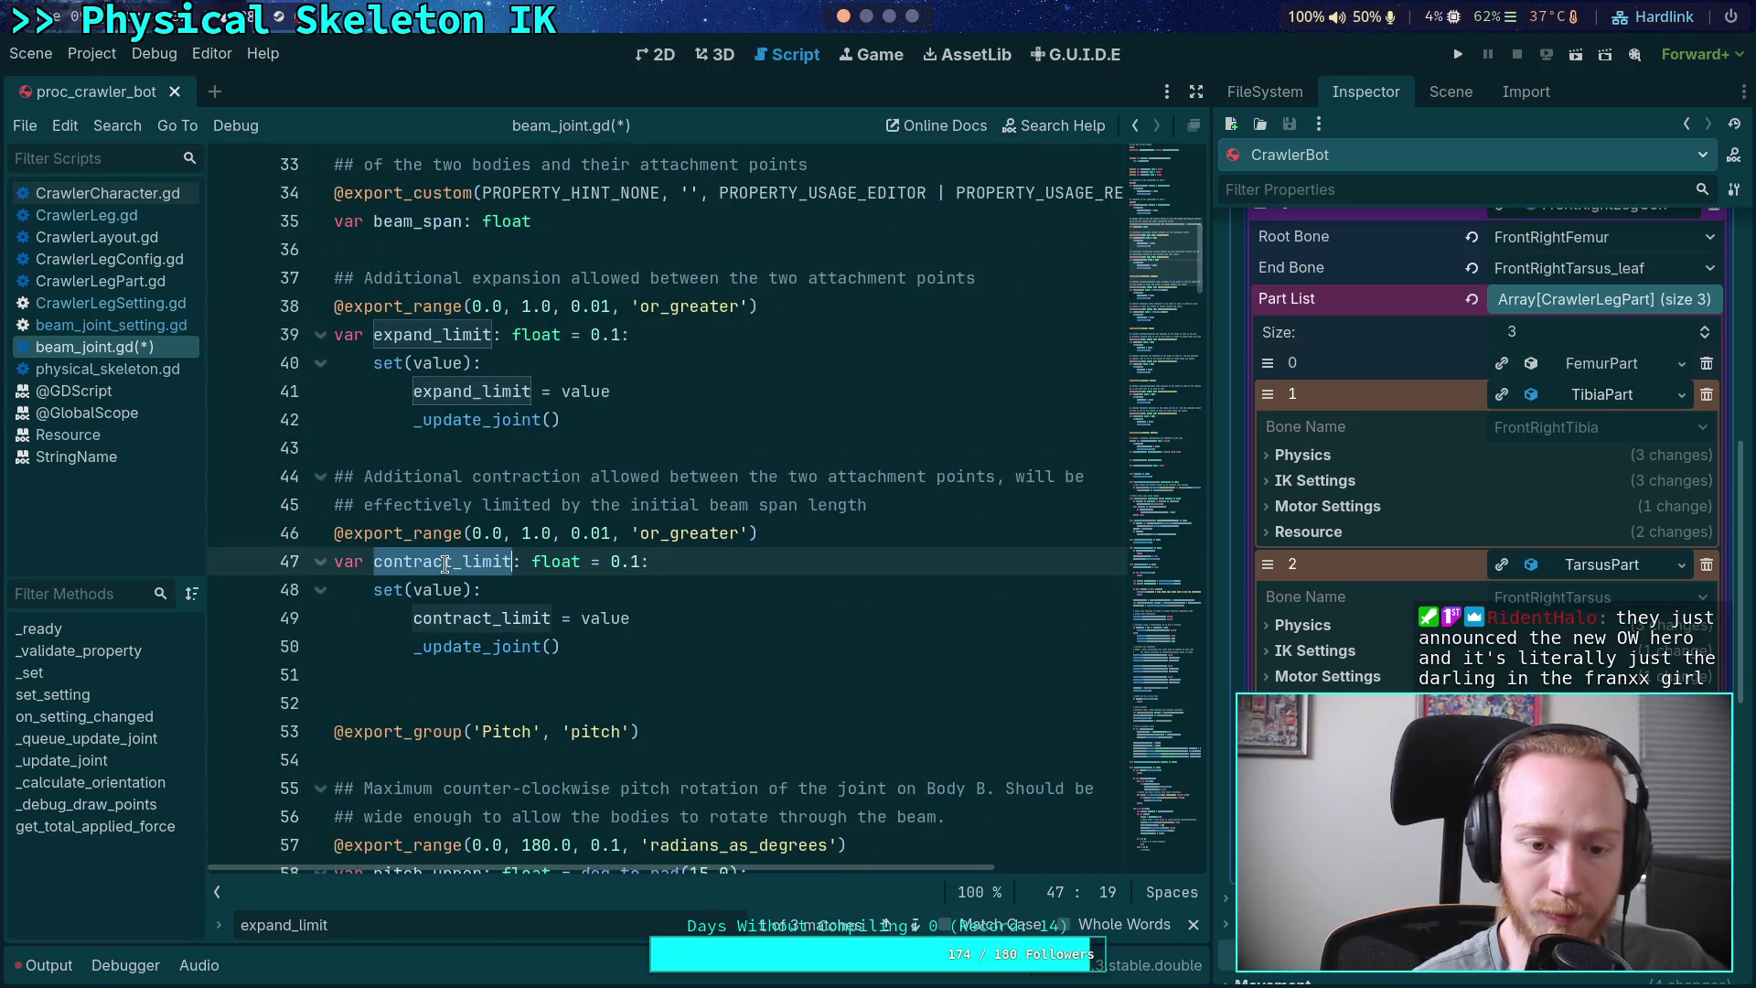
pyautogui.hotkey('ctrl', 'f')
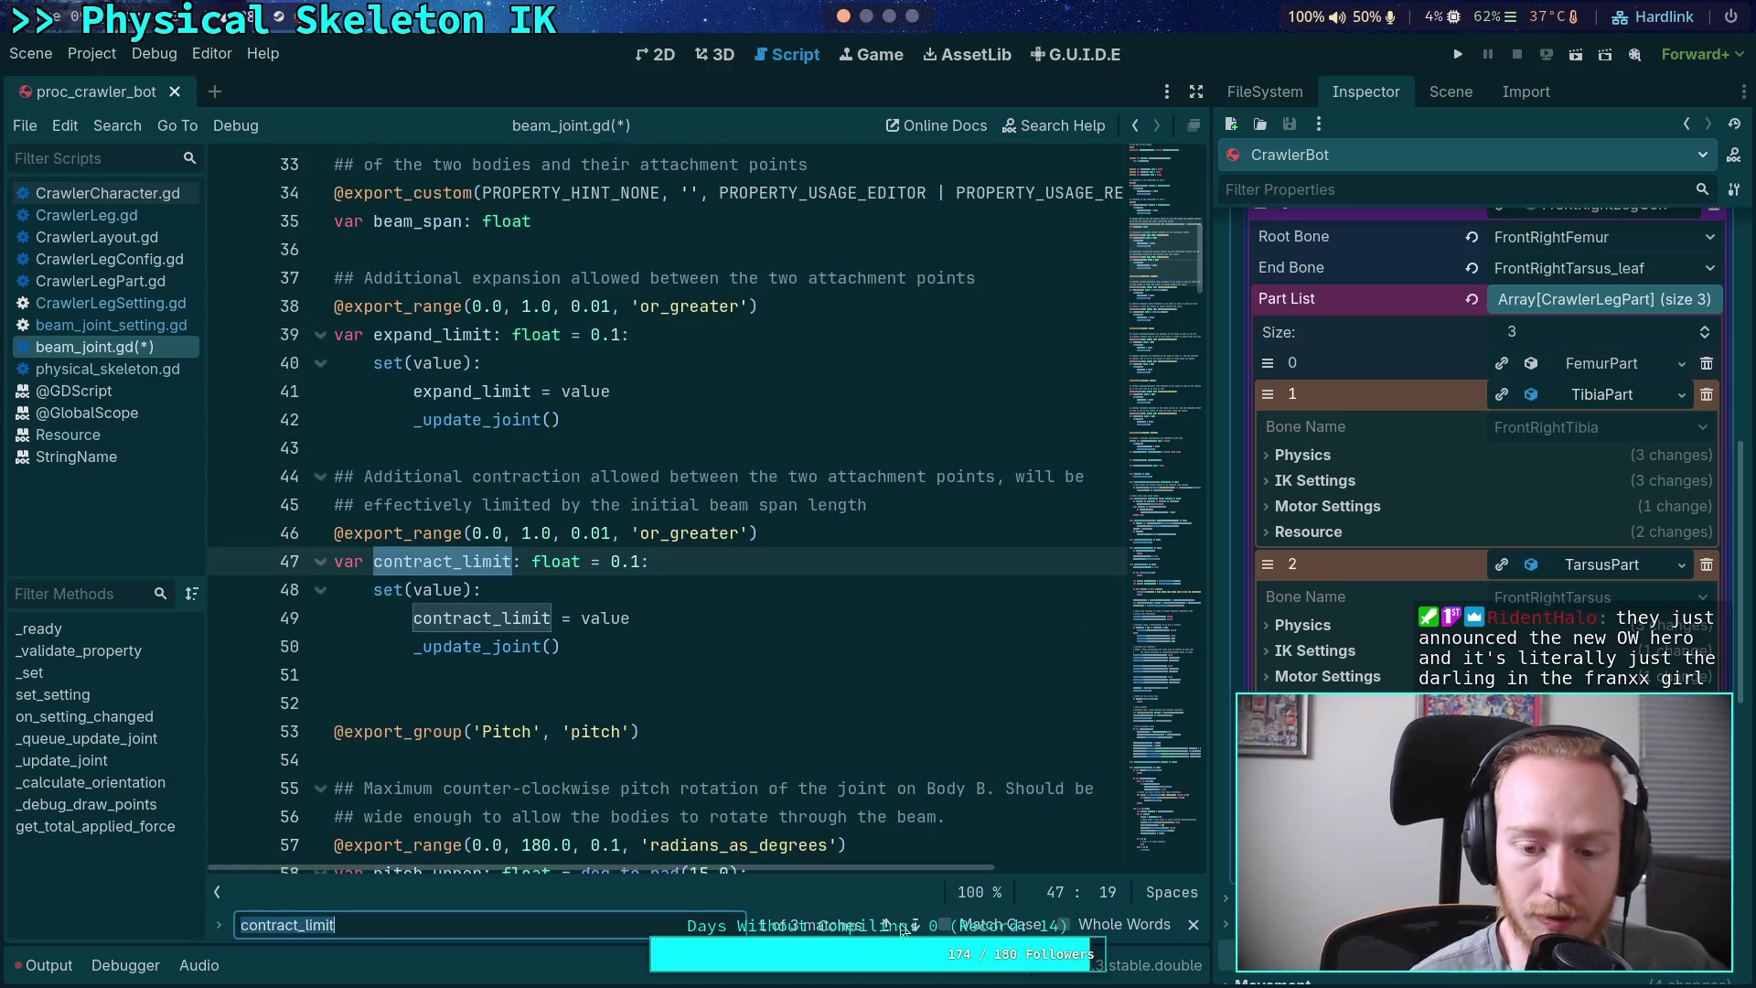
pyautogui.click(906, 925)
pyautogui.click(906, 925)
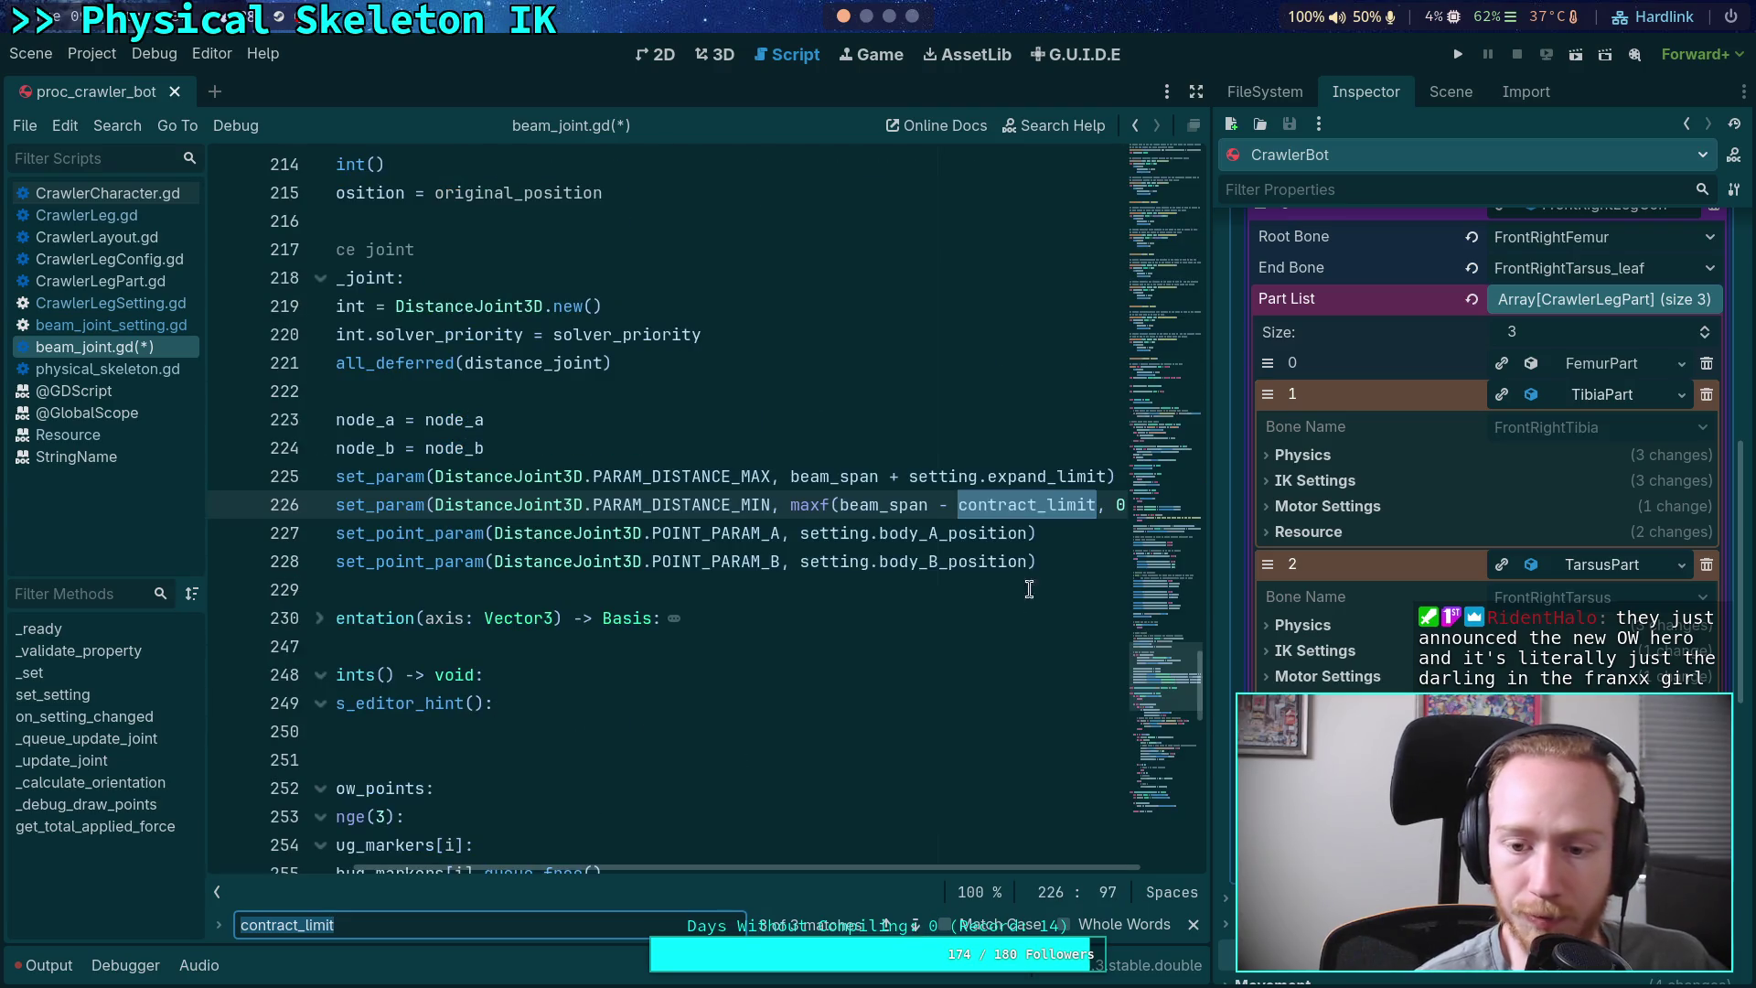
pyautogui.click(960, 501)
pyautogui.write('setting.')
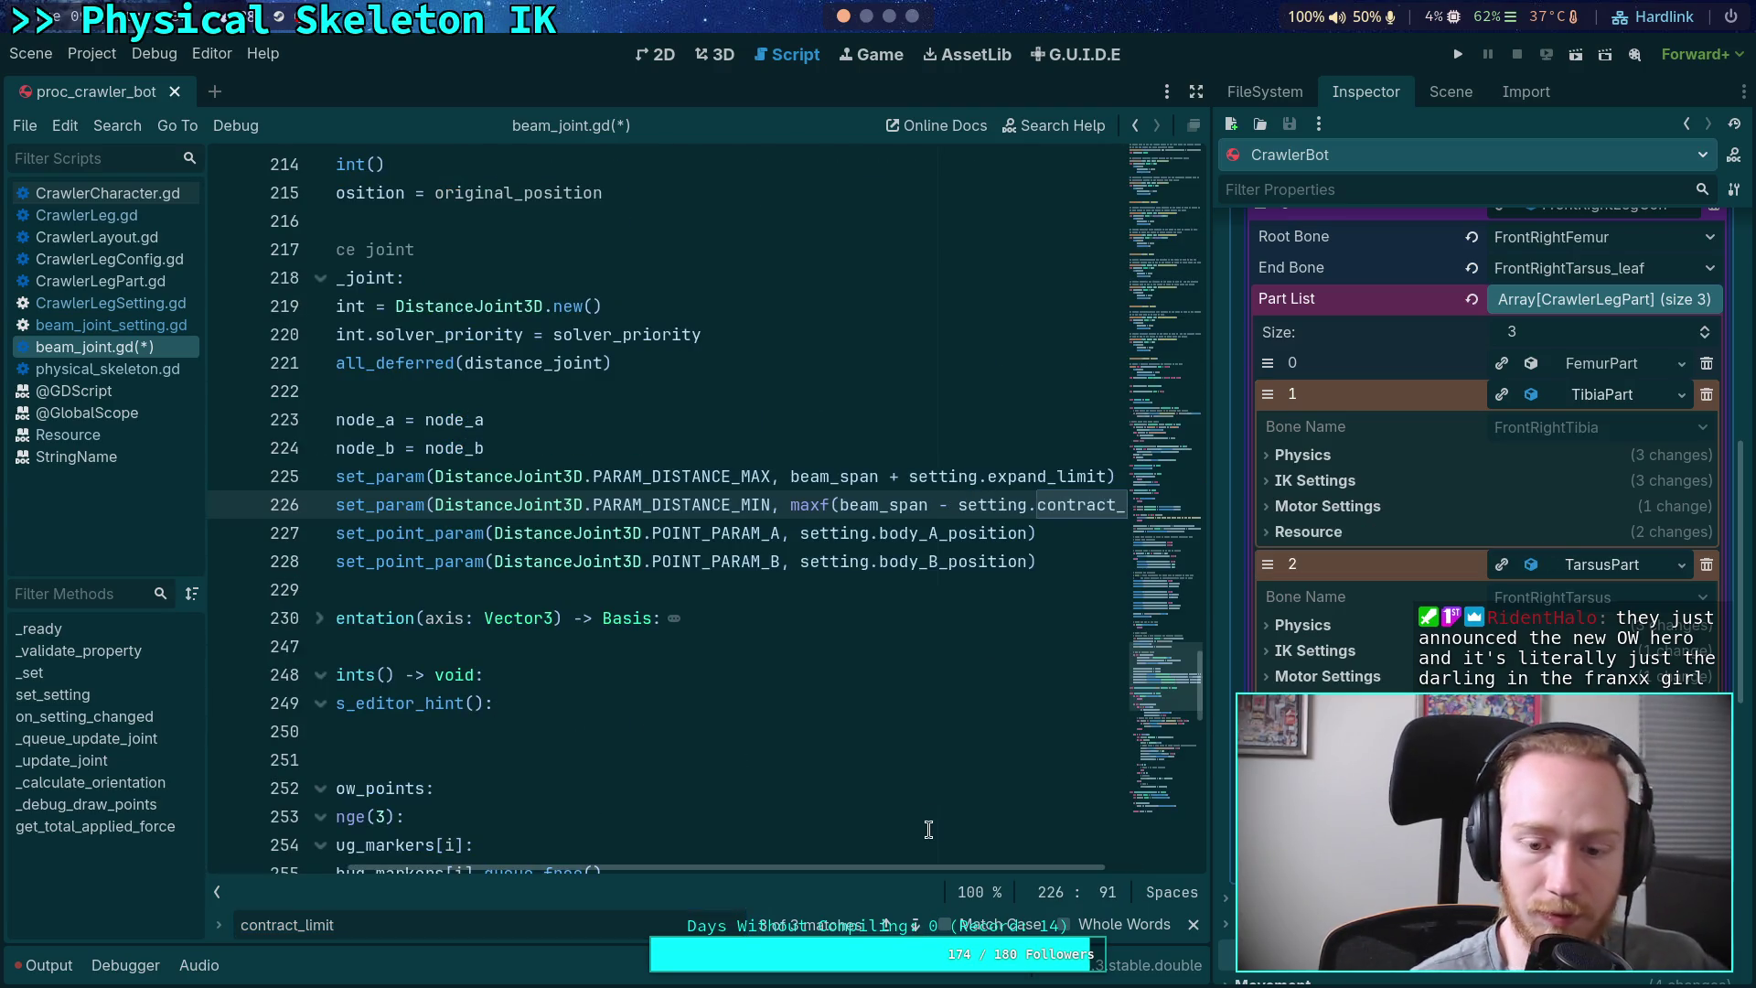
pyautogui.click(916, 925)
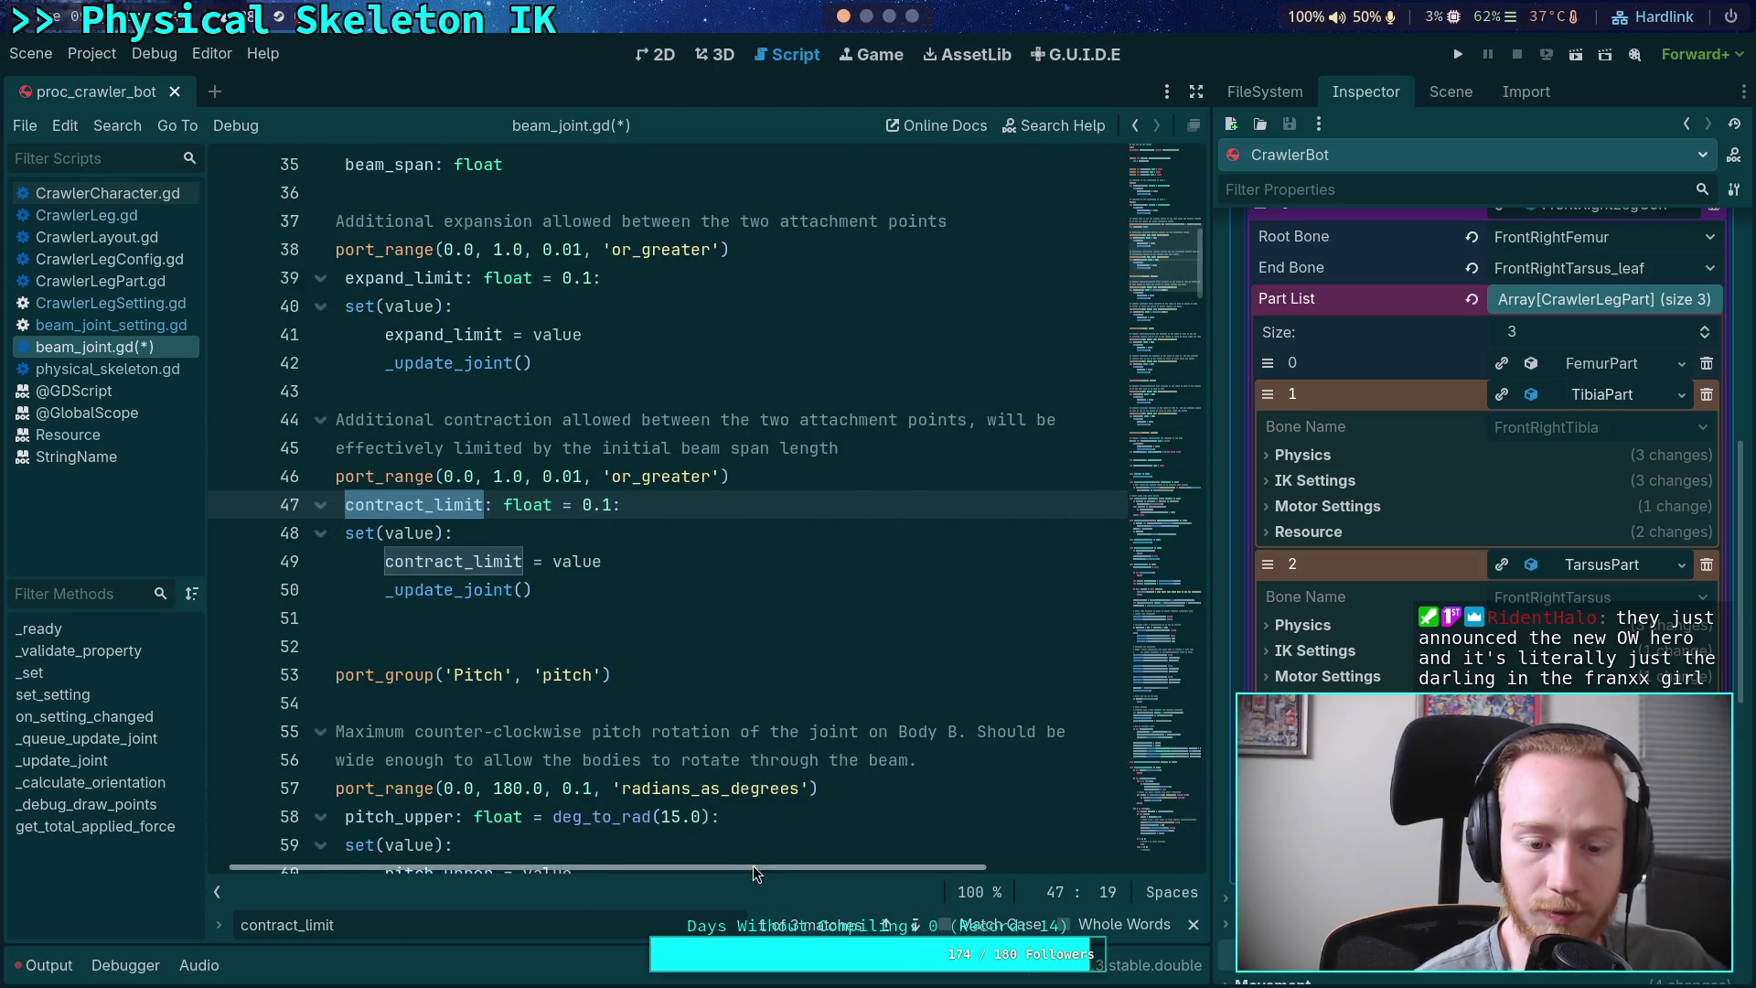
# Find pitch_upper and prefix pitch_upper and pitch_lower on lines 200–201 with 'setting.'.
pyautogui.scroll(-3, 594, 548)
pyautogui.doubleClick(427, 560)
pyautogui.hotkey('ctrl', 'f')
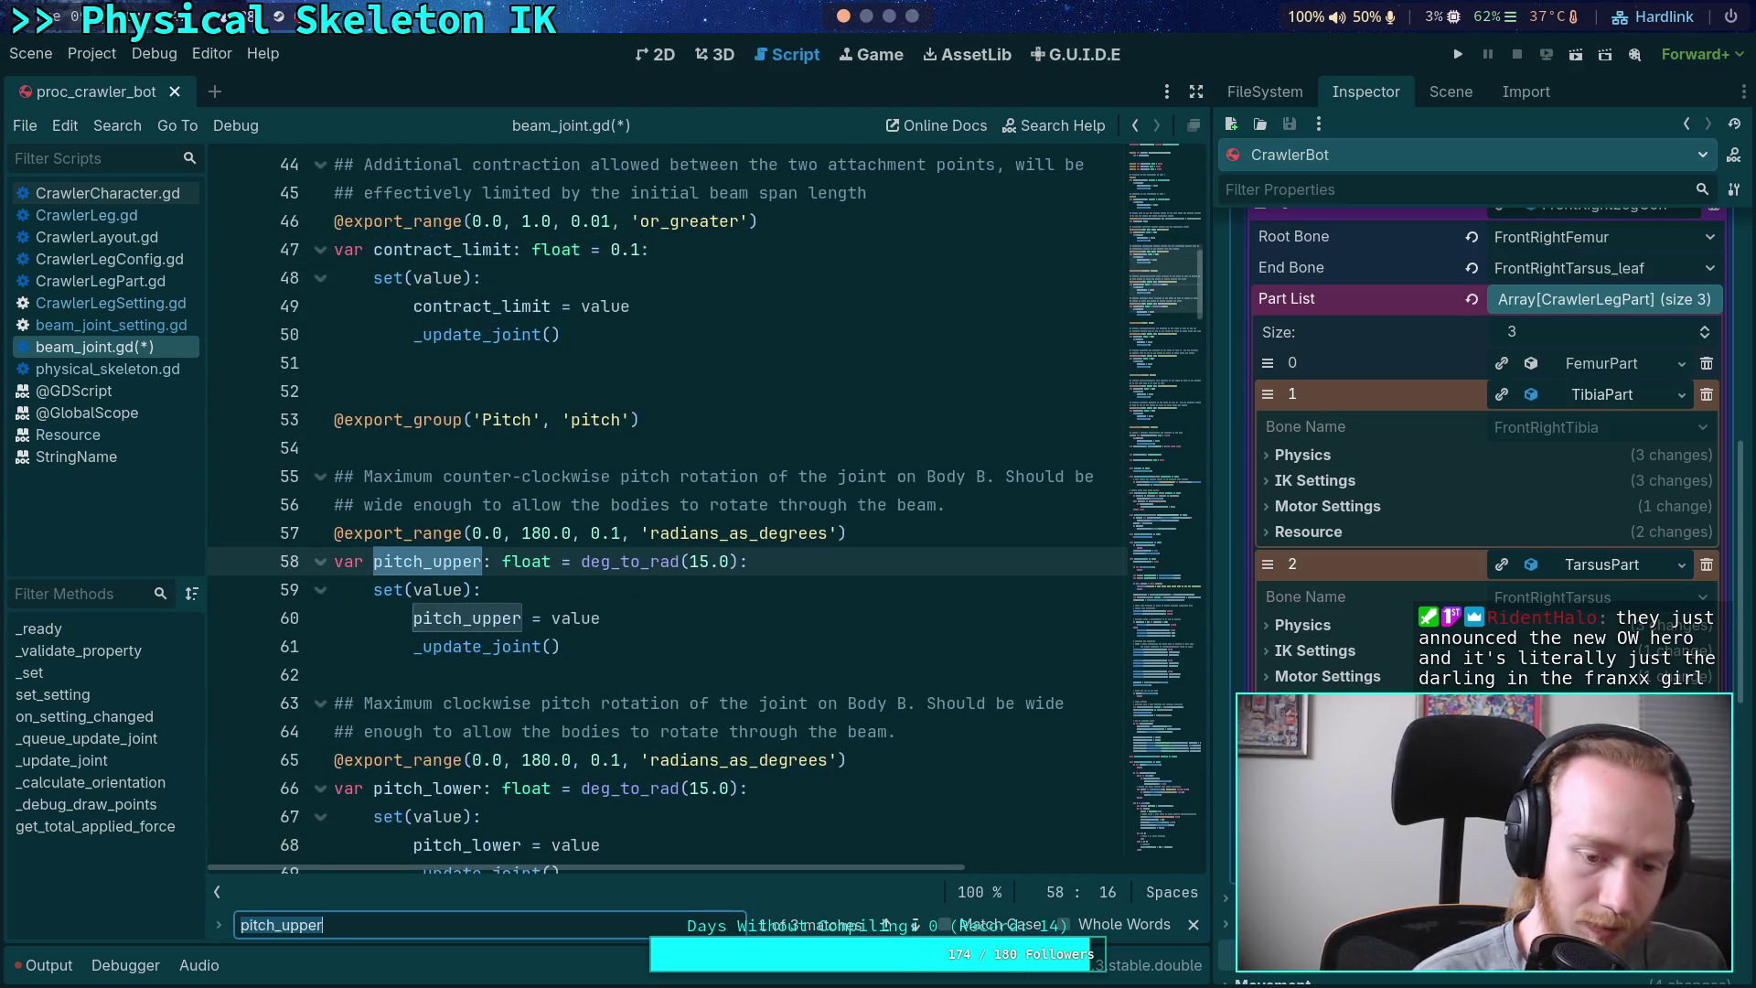
pyautogui.click(919, 923)
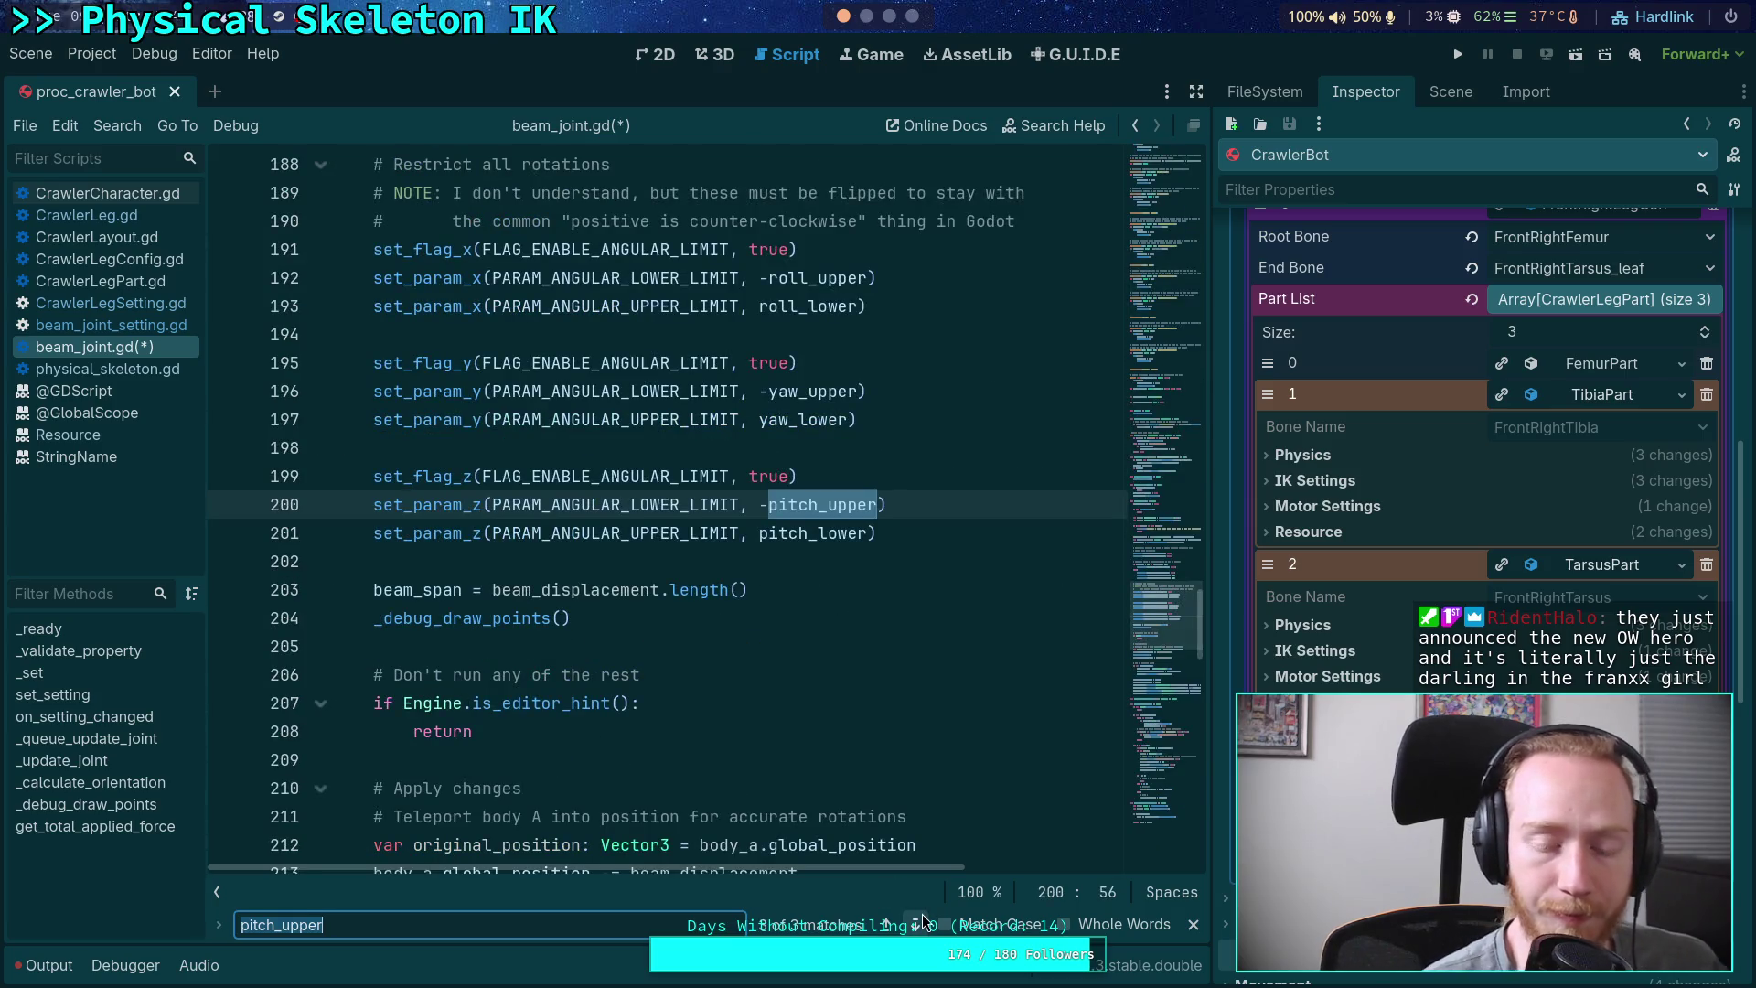
pyautogui.click(771, 506)
pyautogui.write('setting.')
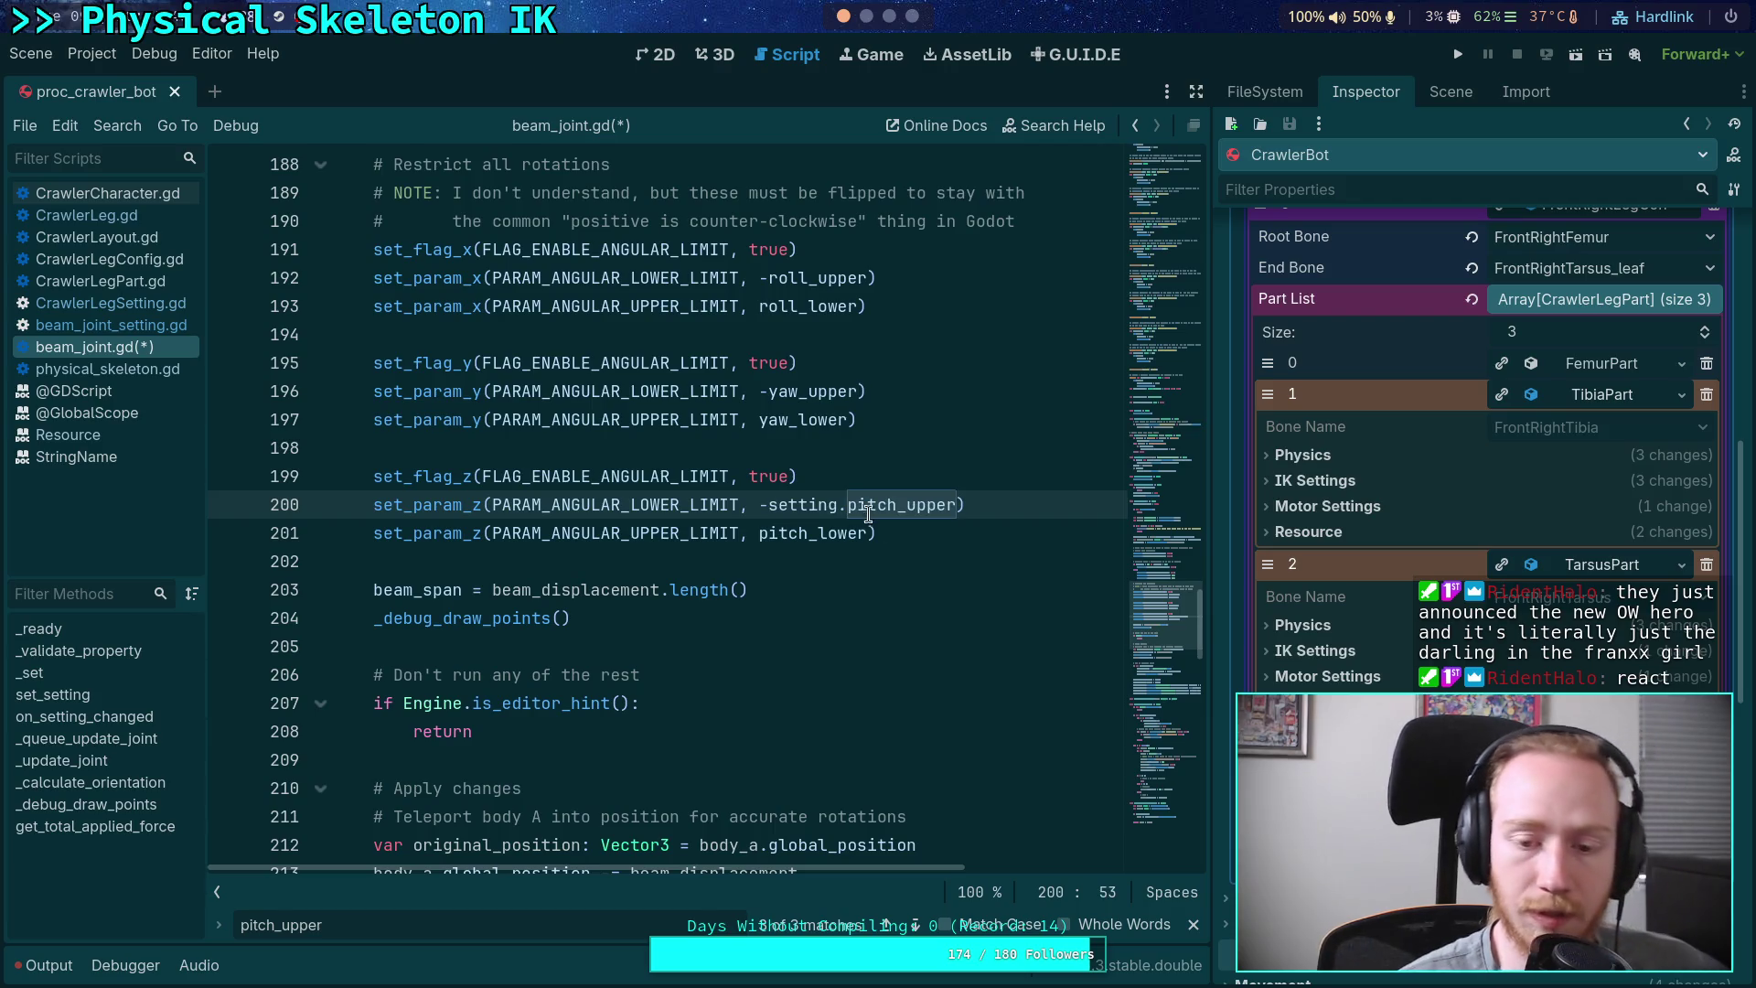
pyautogui.click(758, 533)
pyautogui.write('setting.')
# Prefix the yaw_lower, yaw_upper, roll_lower and roll_upper limits with 'setting.'.
pyautogui.click(761, 420)
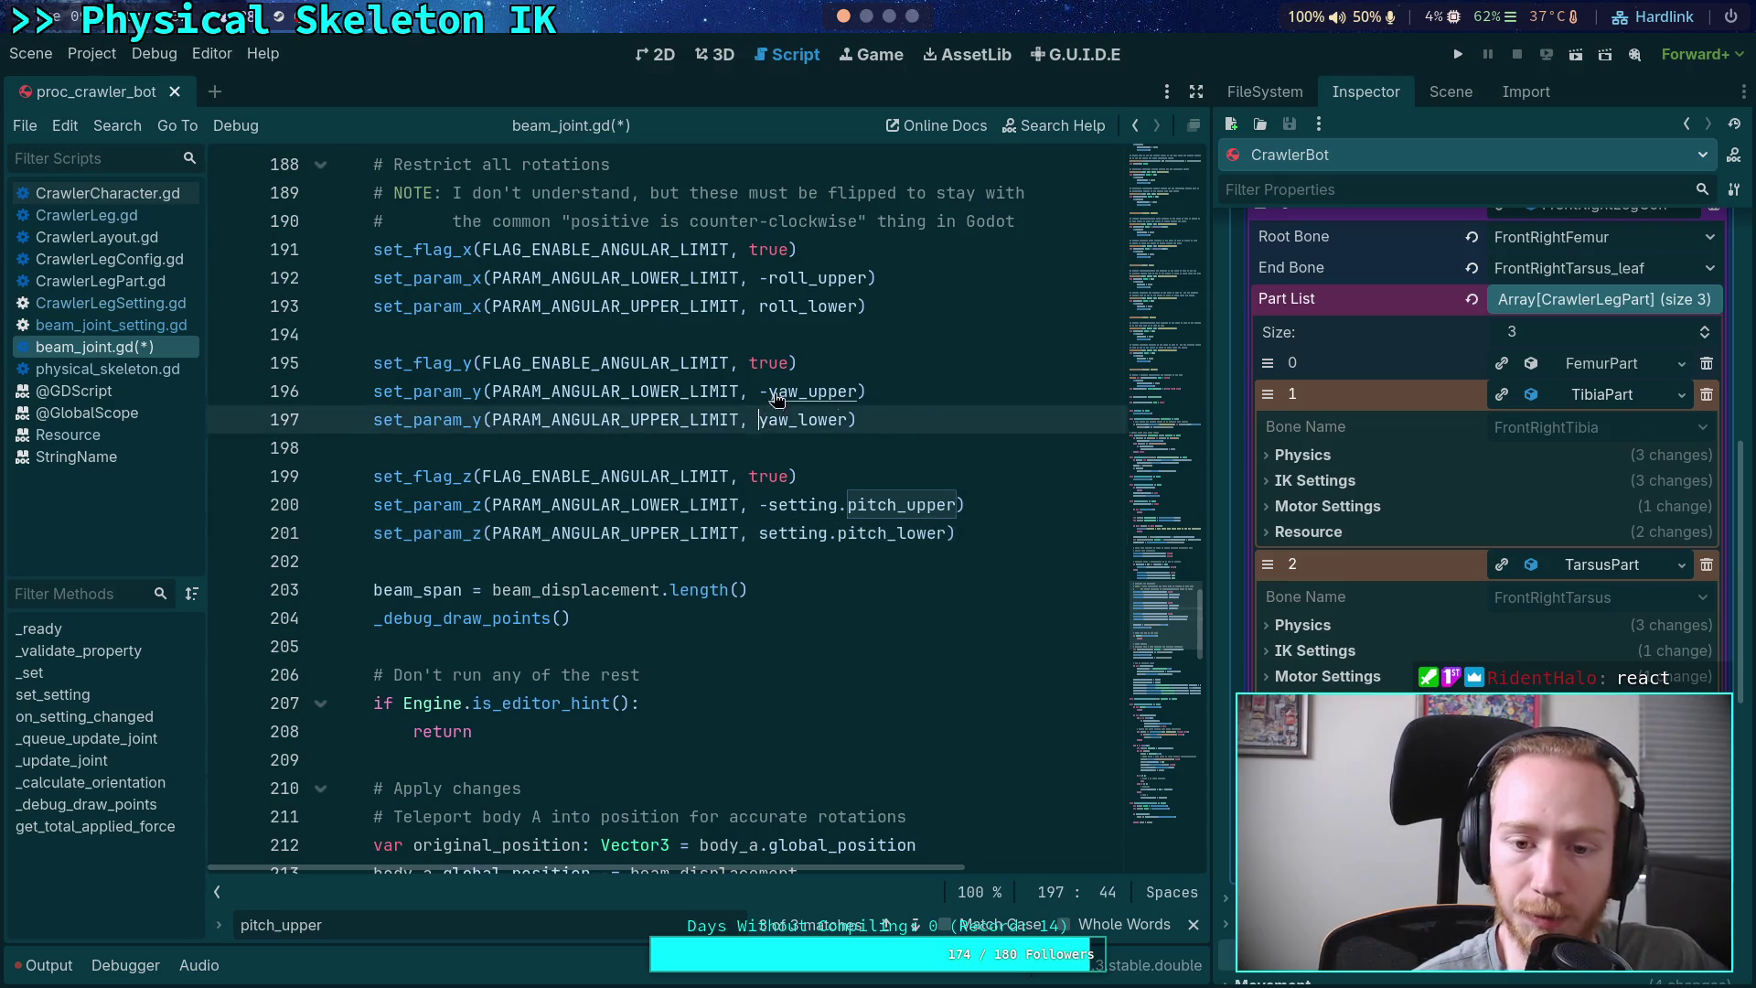
pyautogui.write('setting.')
pyautogui.click(770, 392)
pyautogui.write('setting.')
pyautogui.click(756, 307)
pyautogui.write('setting.')
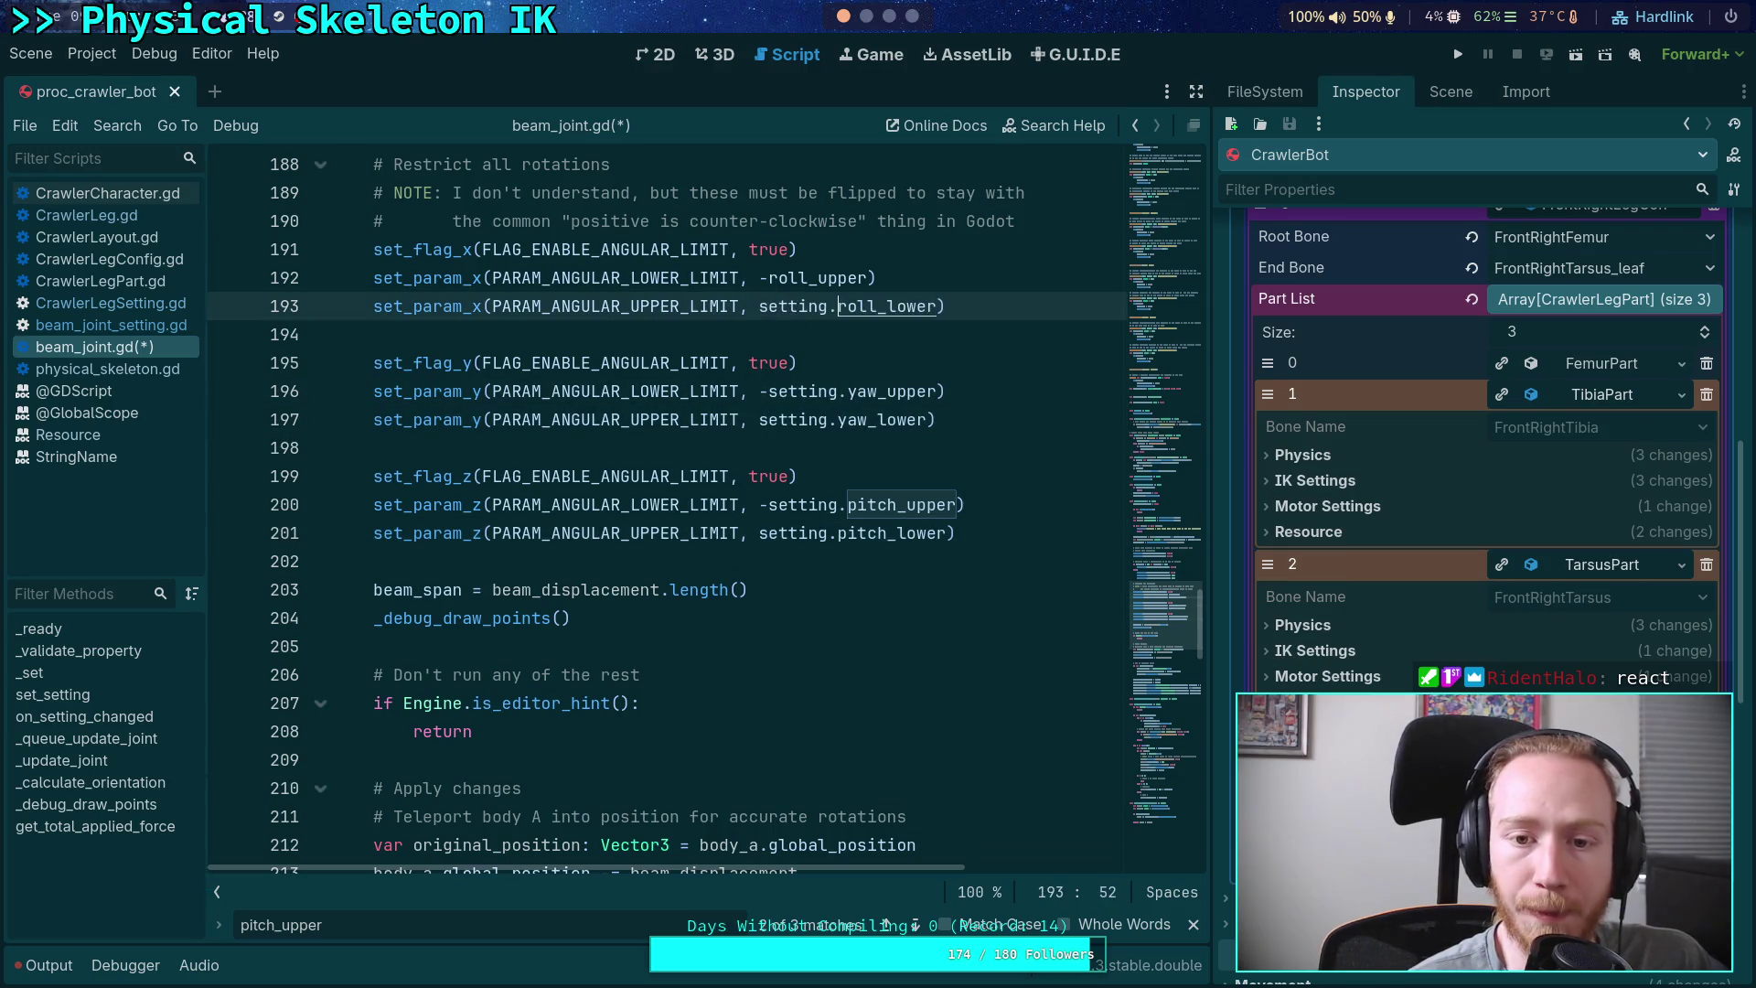
pyautogui.click(770, 278)
pyautogui.write('setting.')
pyautogui.click(885, 342)
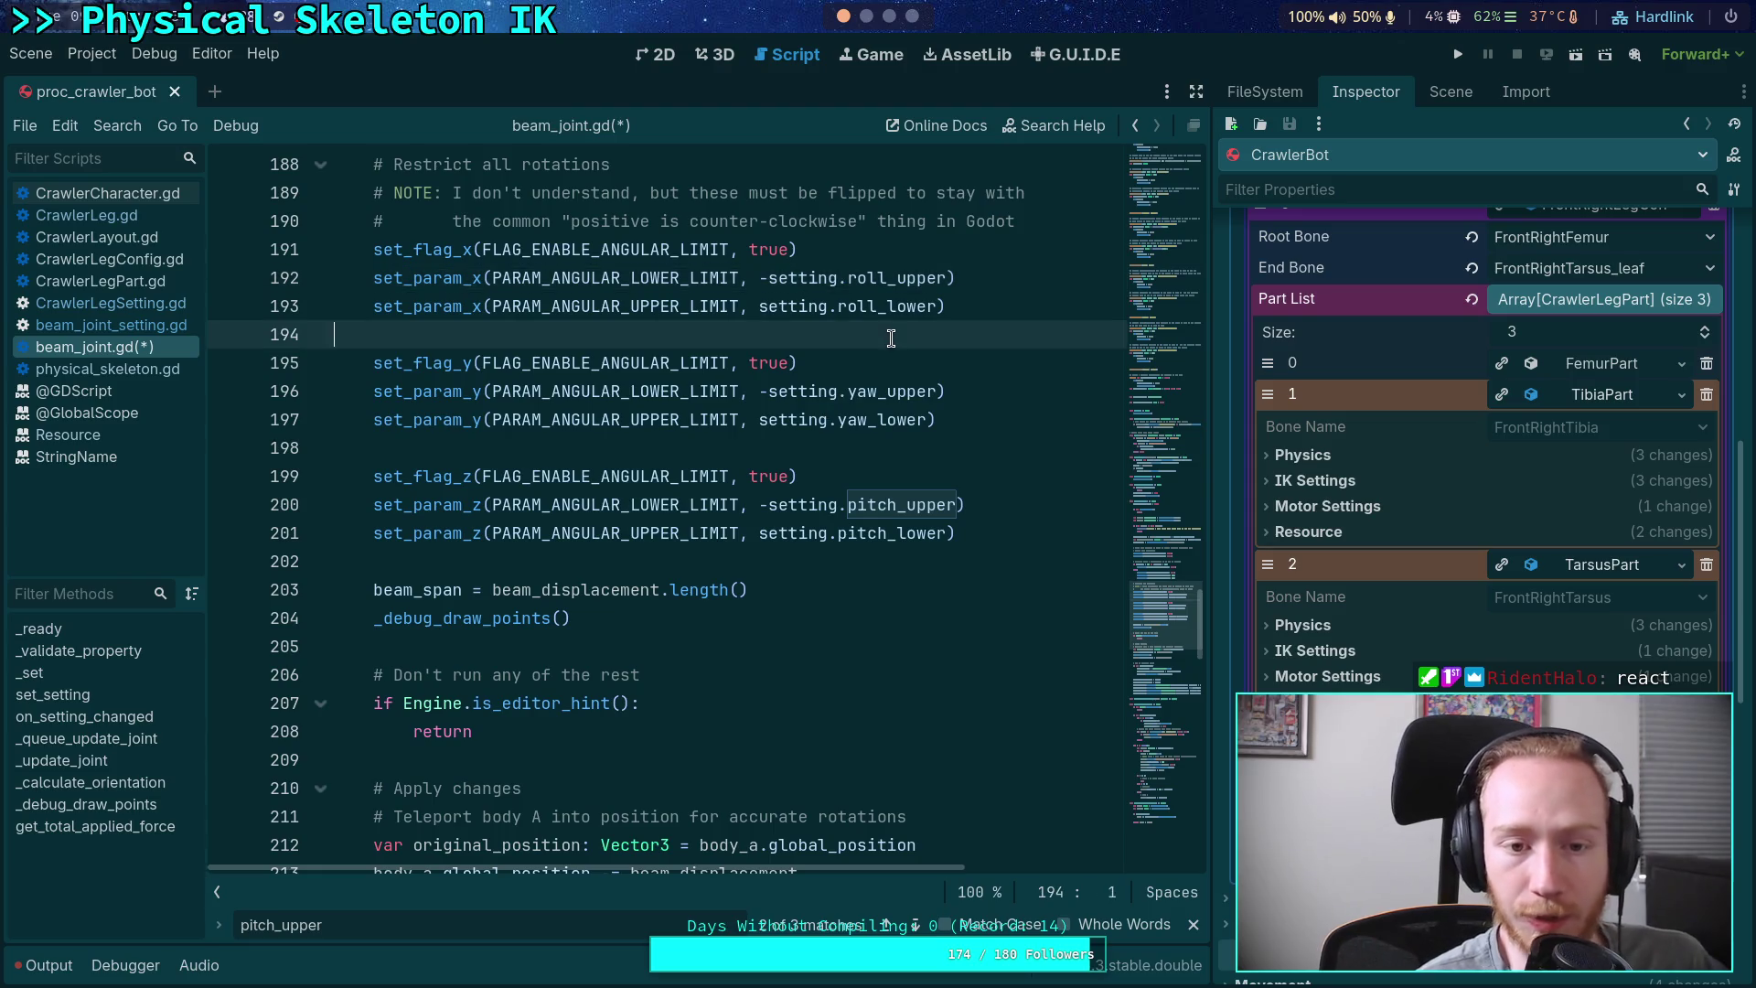
pyautogui.scroll(2, 915, 412)
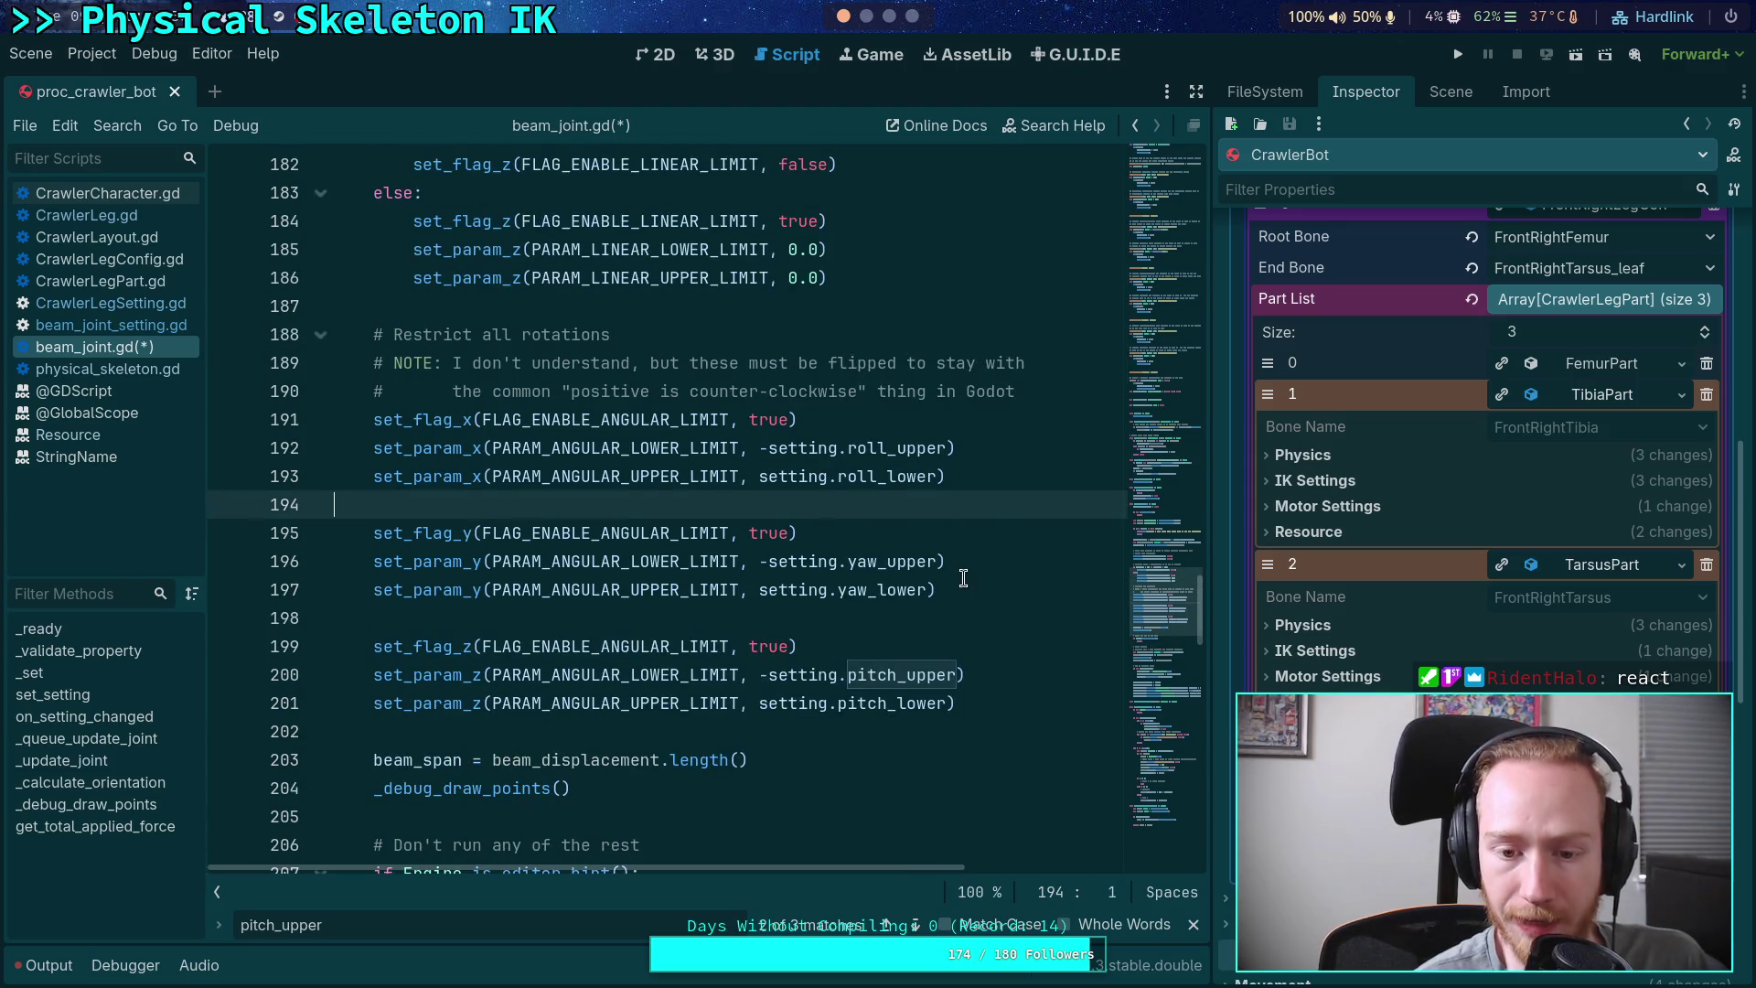
pyautogui.click(947, 612)
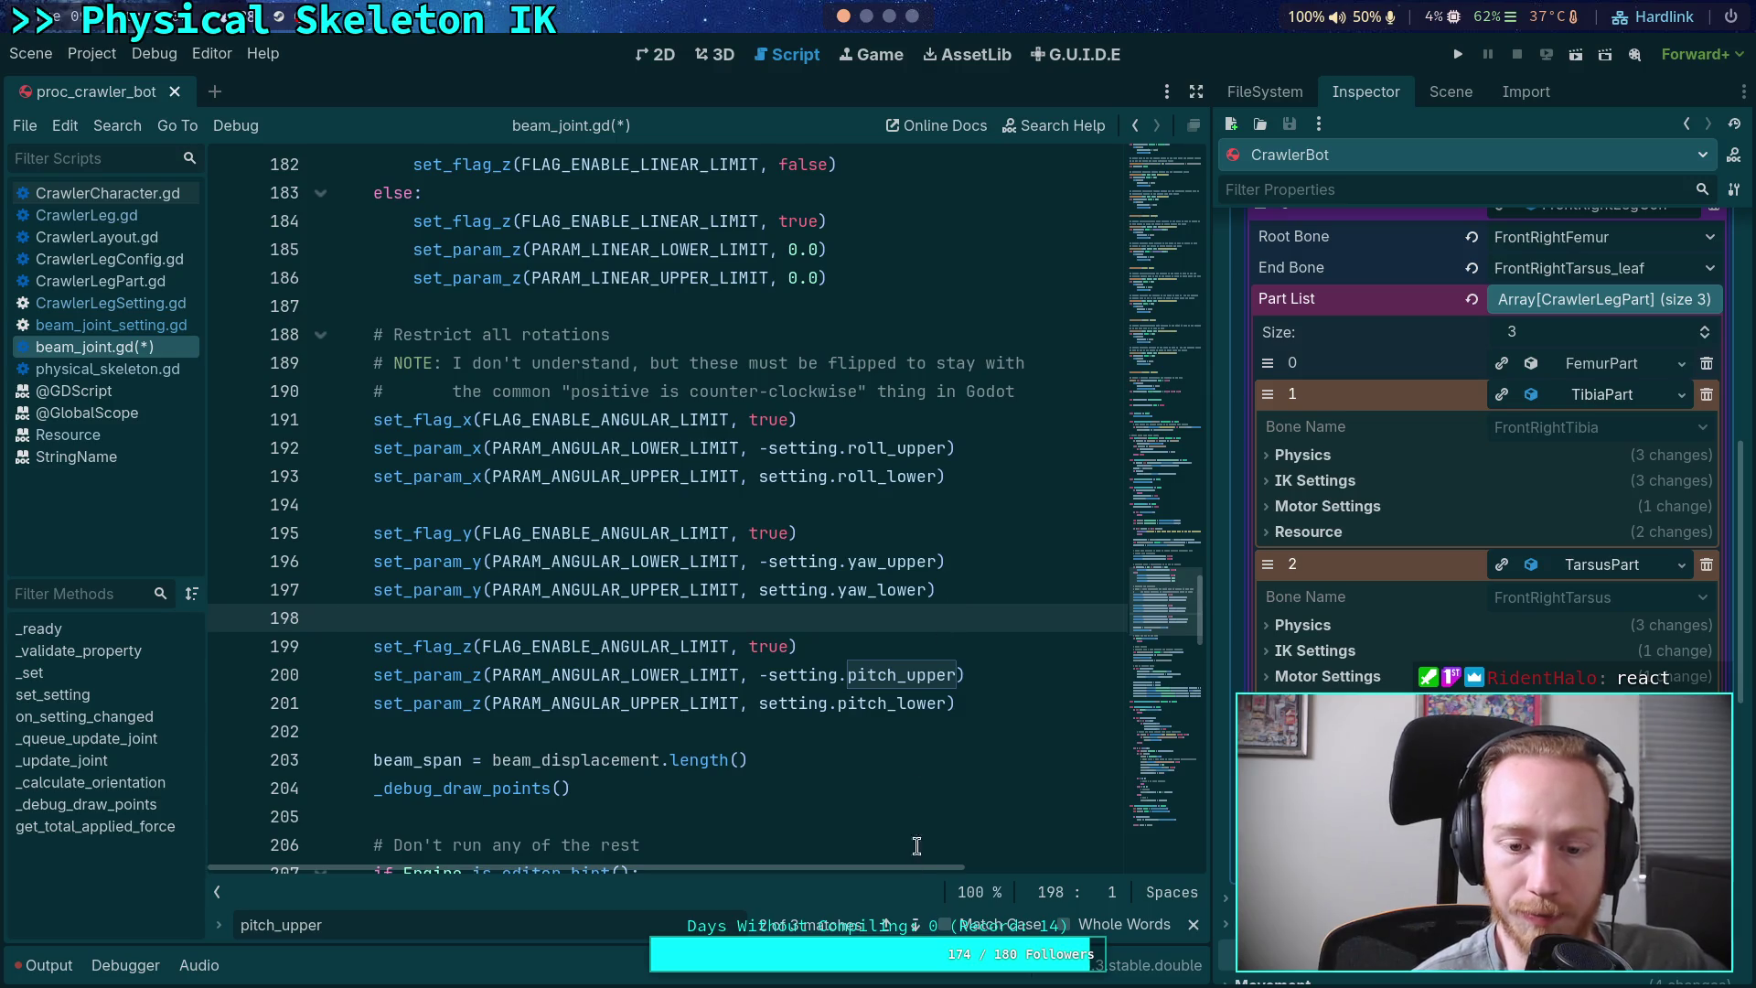
pyautogui.click(915, 926)
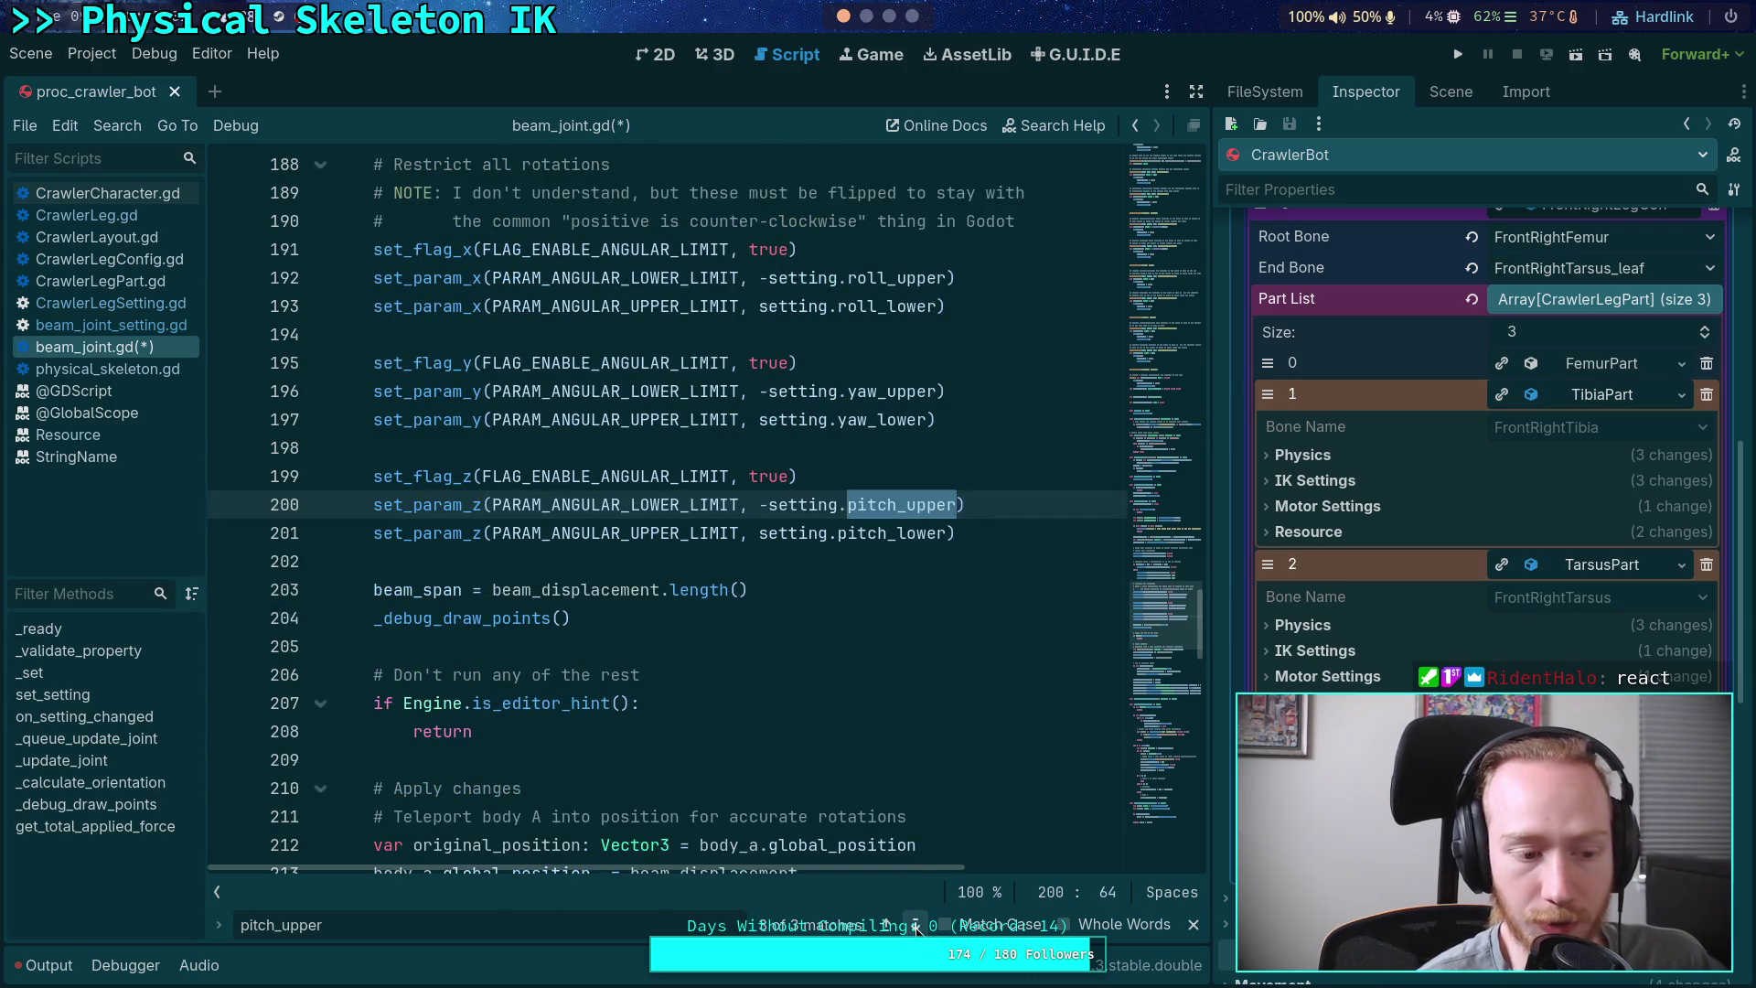
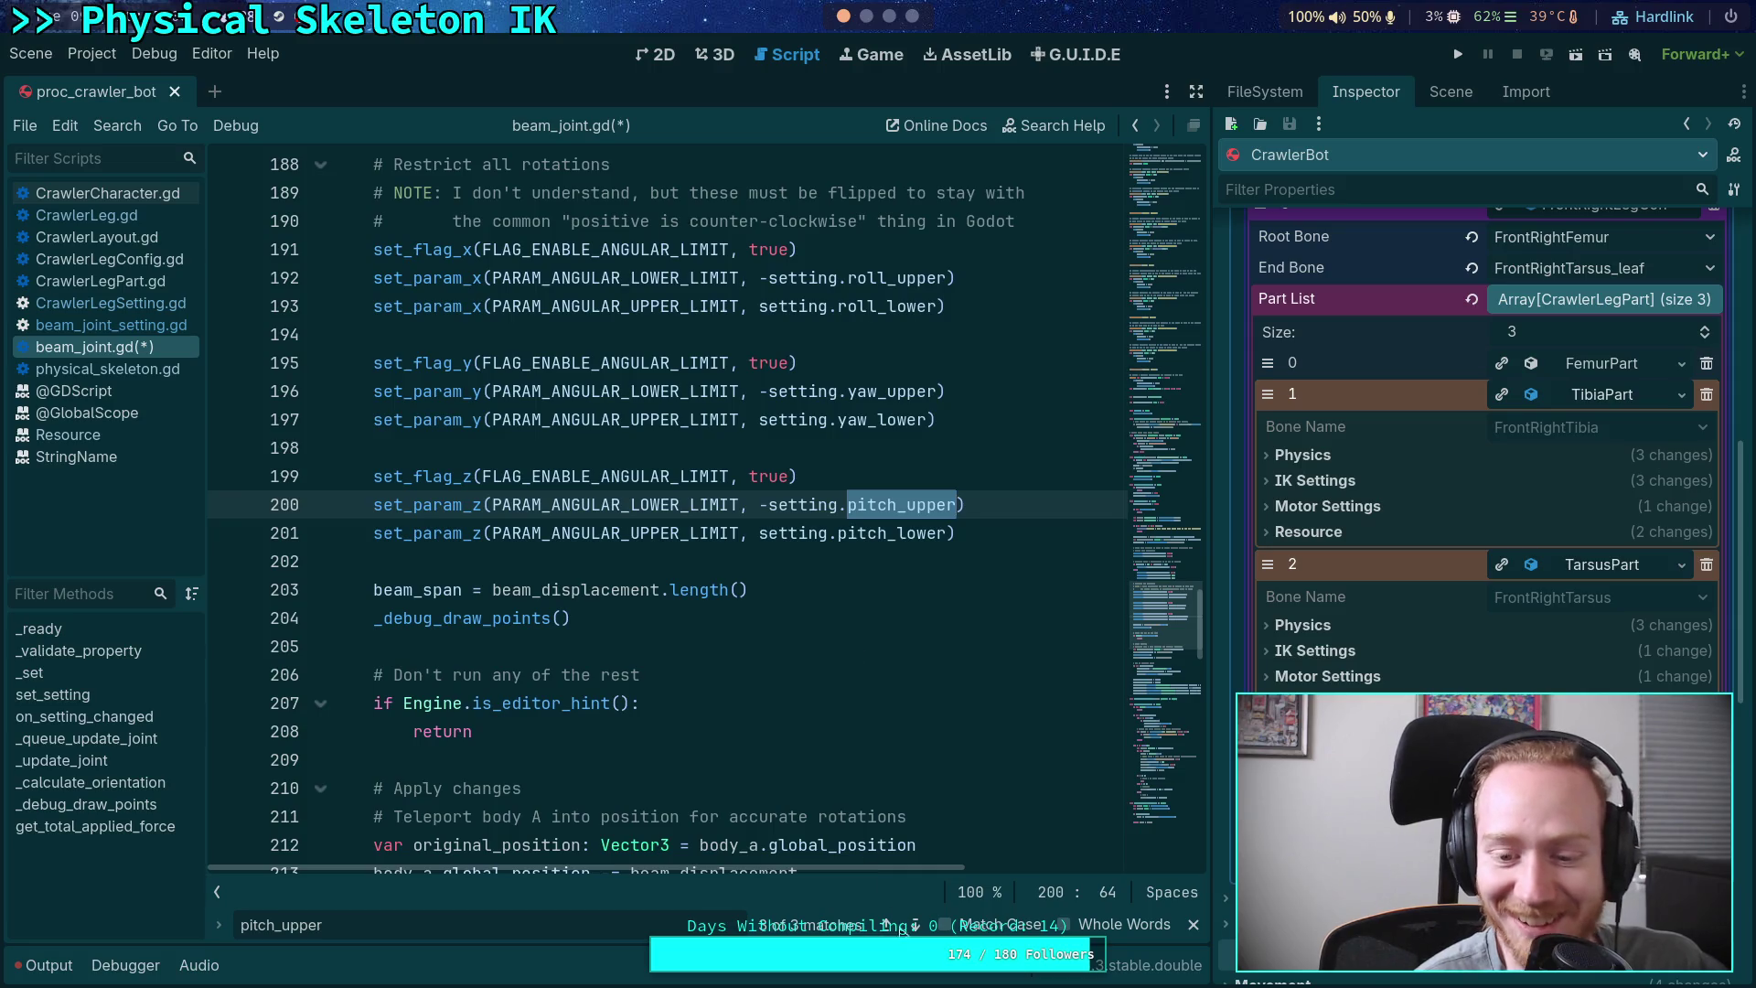
# Jump to the pitch_upper declaration and step through every pitch_lower usage in beam_joint.gd.
pyautogui.press('F3')
pyautogui.scroll(-1, 730, 789)
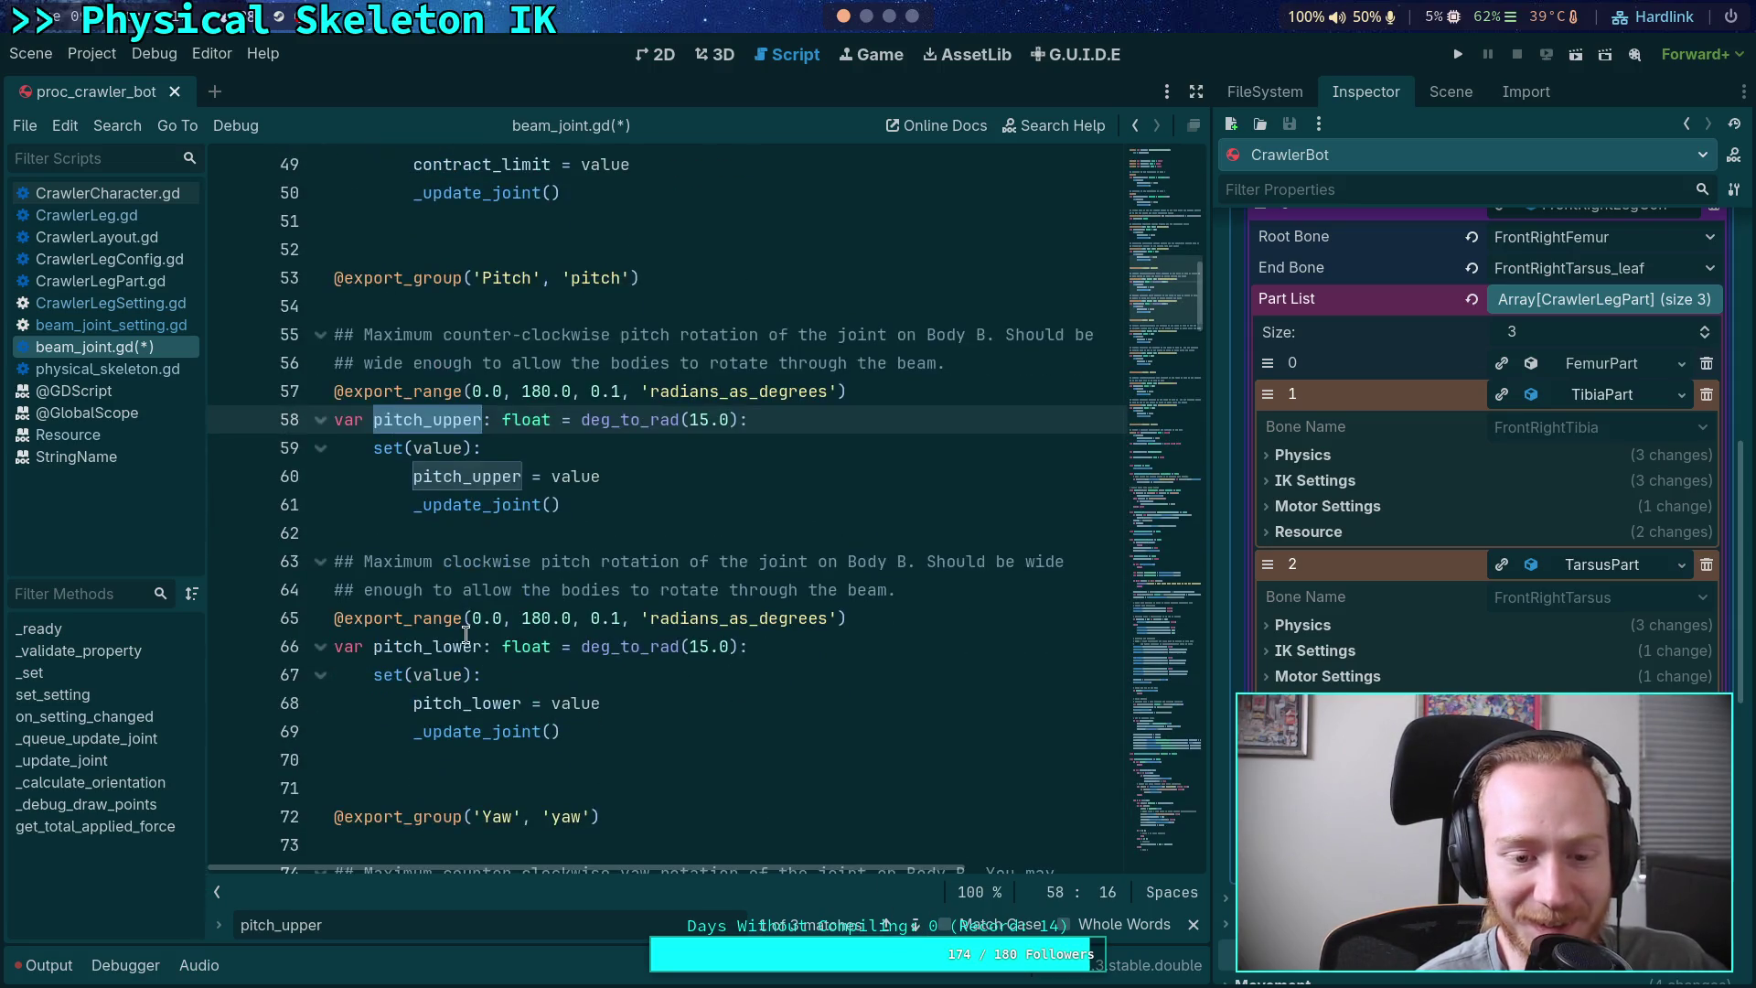
pyautogui.doubleClick(430, 646)
pyautogui.hotkey('ctrl', 'f')
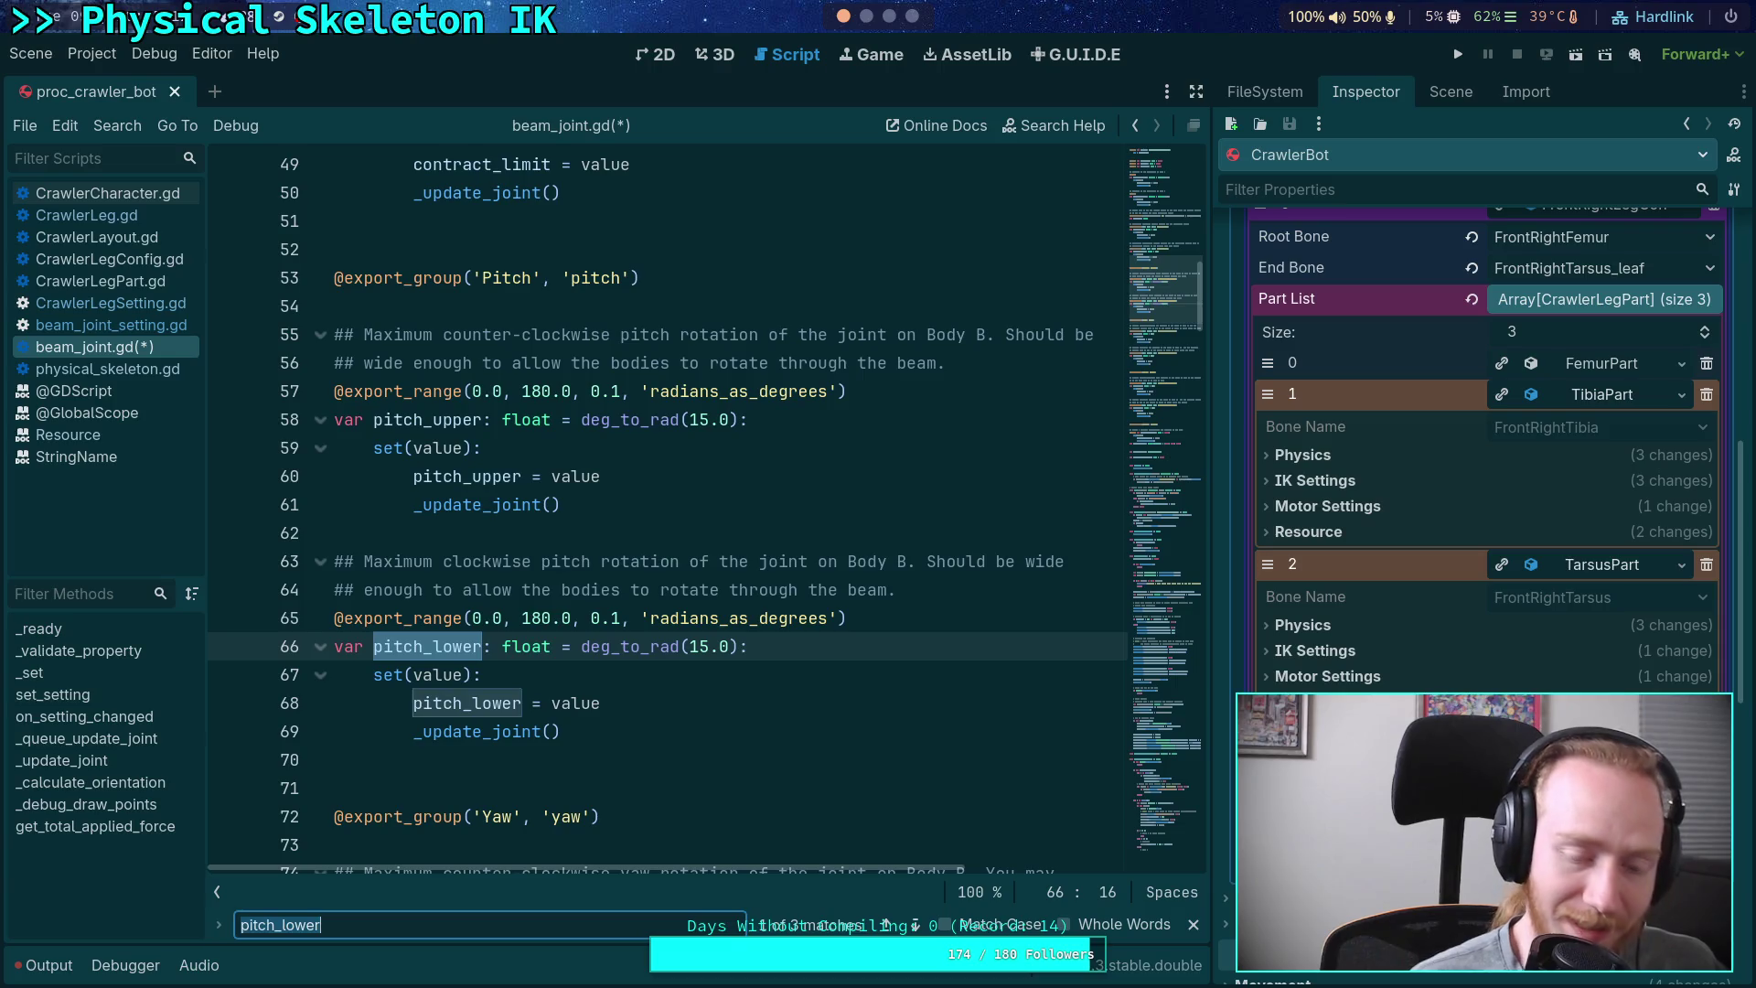
pyautogui.click(918, 924)
pyautogui.click(918, 924)
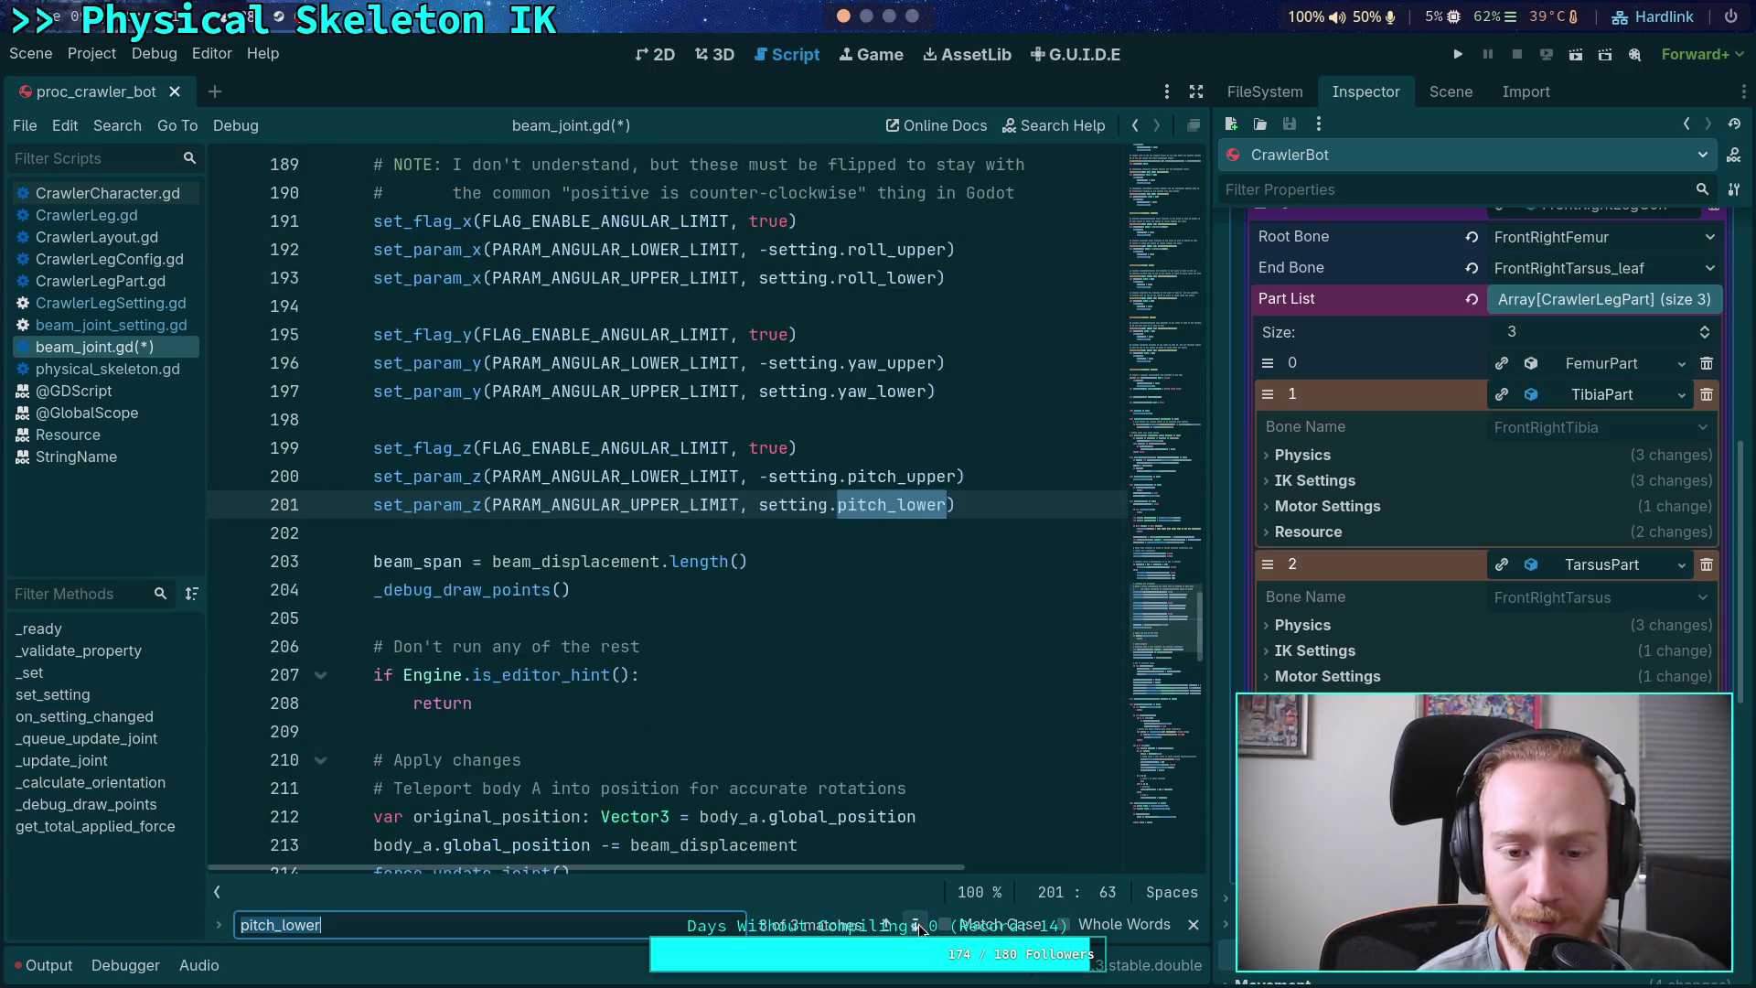
pyautogui.click(918, 924)
pyautogui.scroll(-3, 441, 563)
# Find yaw_upper's use in the line-181 linear-limit check and prefix yaw_upper and yaw_lower with 'setting.'.
pyautogui.doubleClick(441, 563)
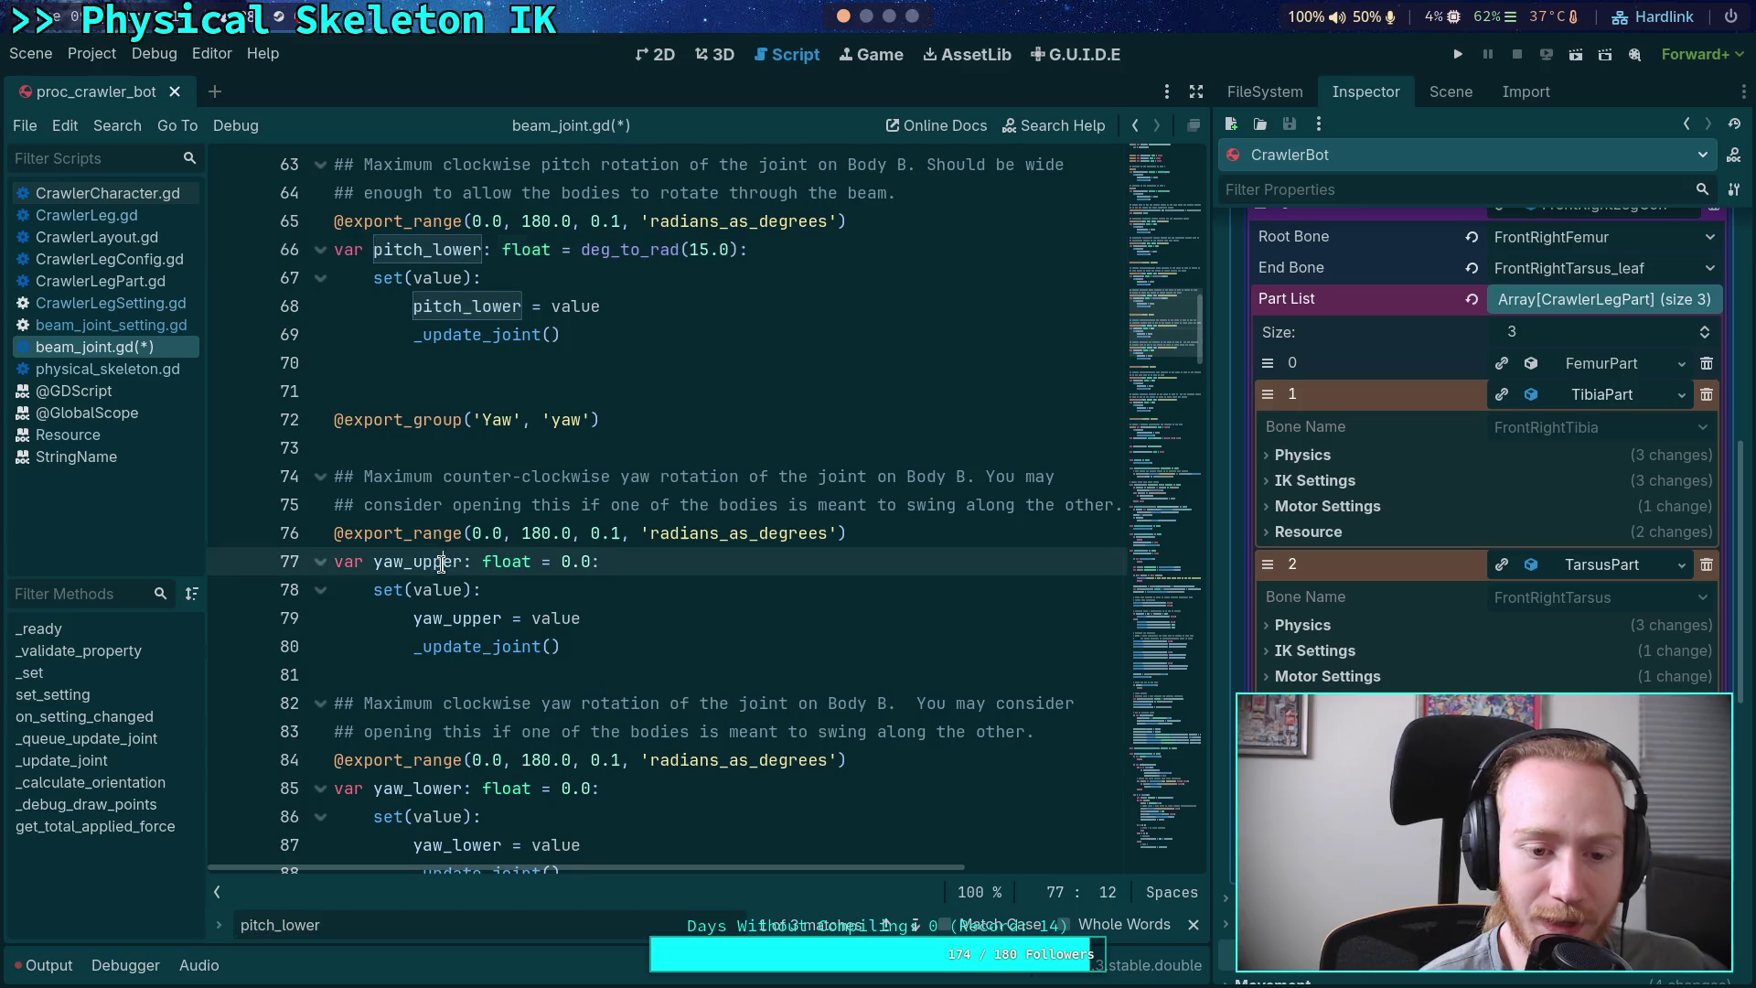
pyautogui.hotkey('ctrl', 'f')
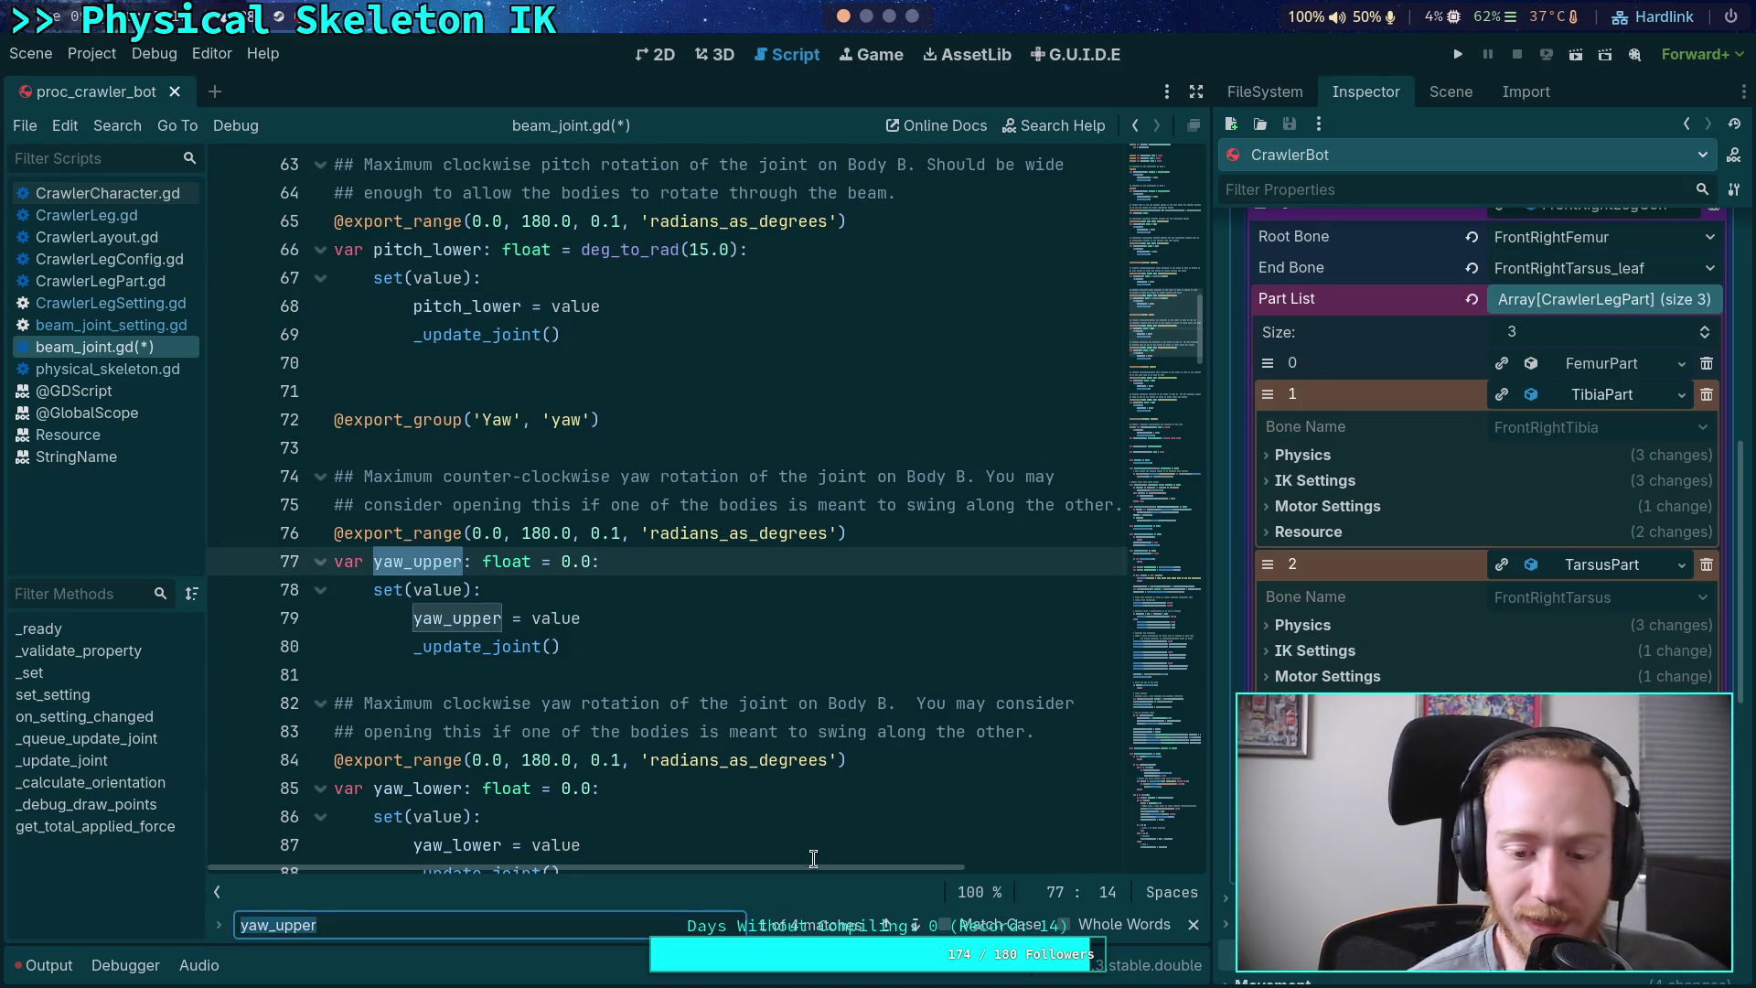
pyautogui.click(918, 926)
pyautogui.click(918, 926)
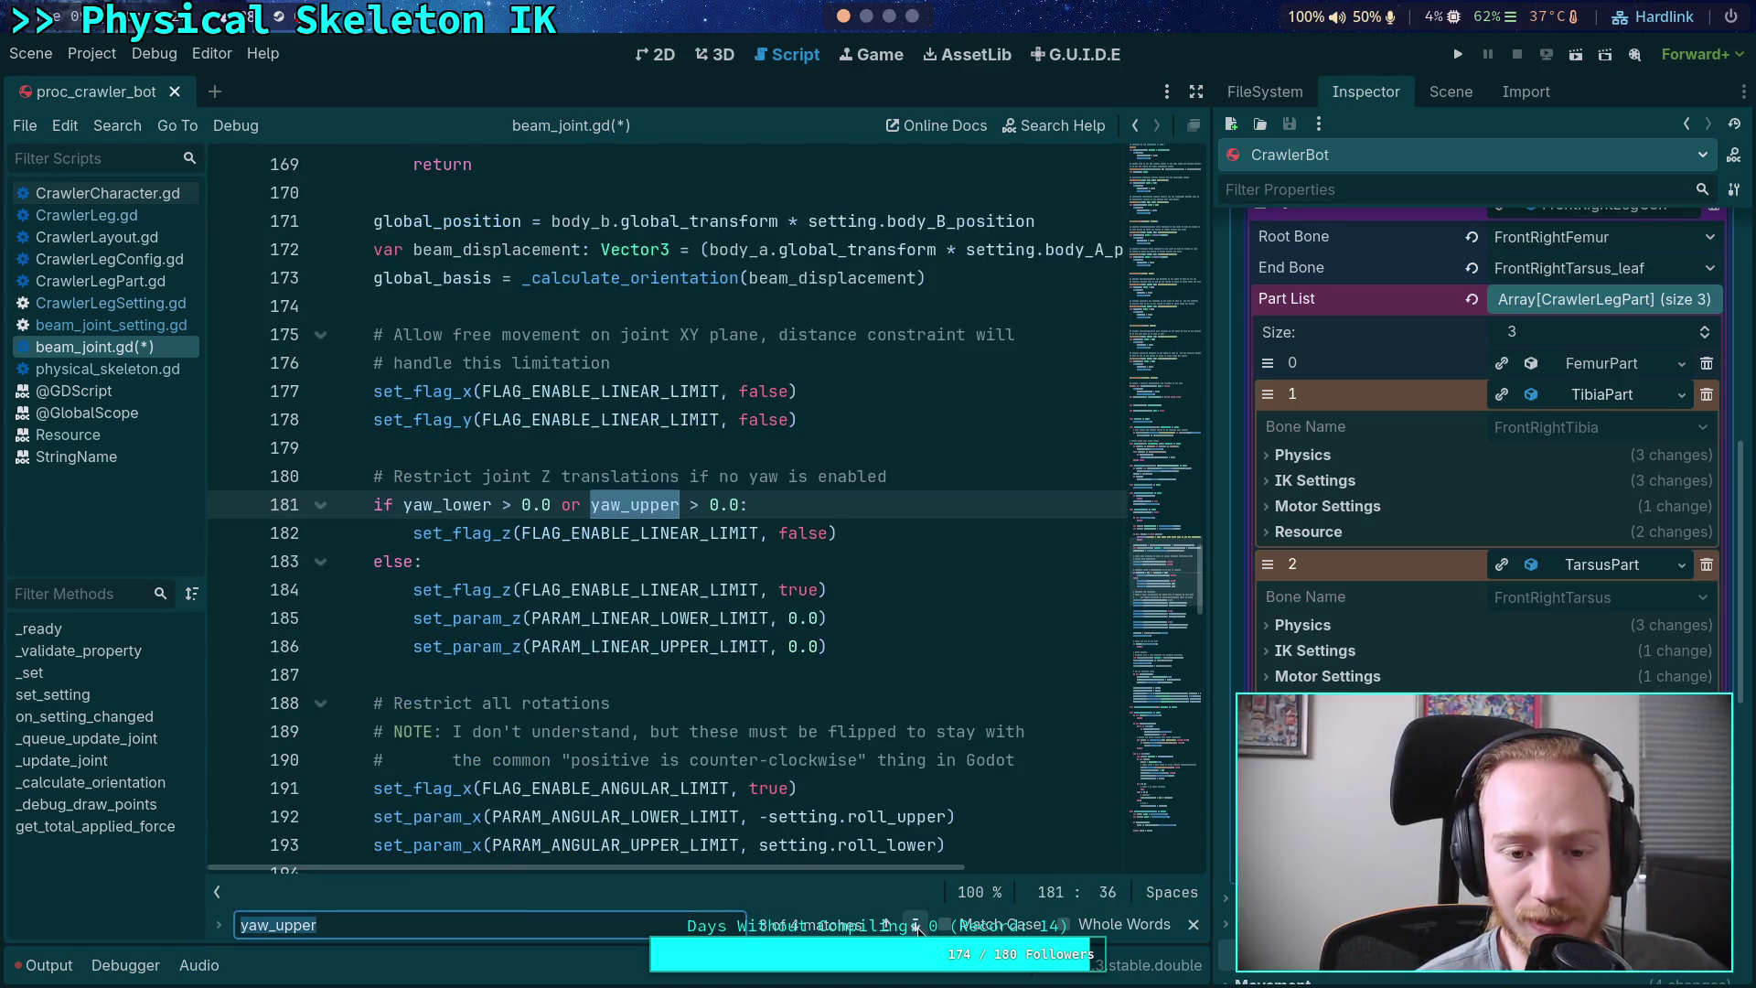
pyautogui.click(576, 505)
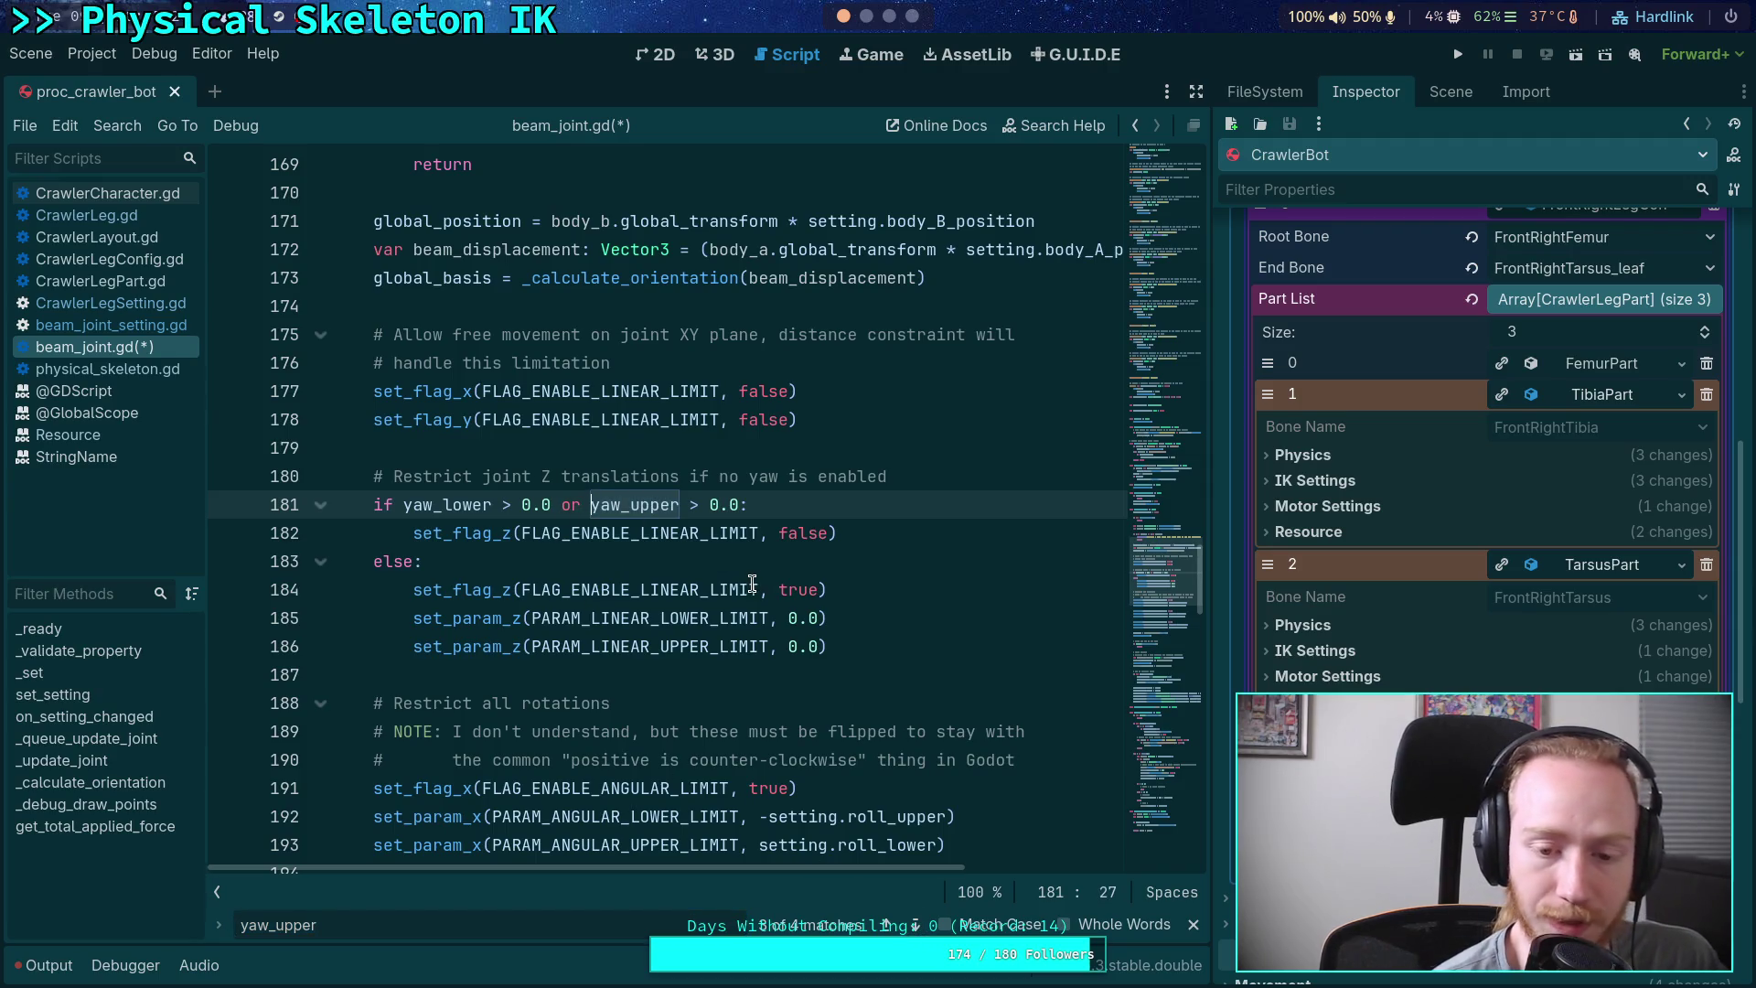
pyautogui.moveTo(752, 584)
pyautogui.write('setting.')
pyautogui.click(405, 504)
pyautogui.write('setting.')
# Step through the remaining yaw_upper and yaw_lower usages in the script.
pyautogui.click(918, 925)
pyautogui.click(918, 925)
pyautogui.click(920, 926)
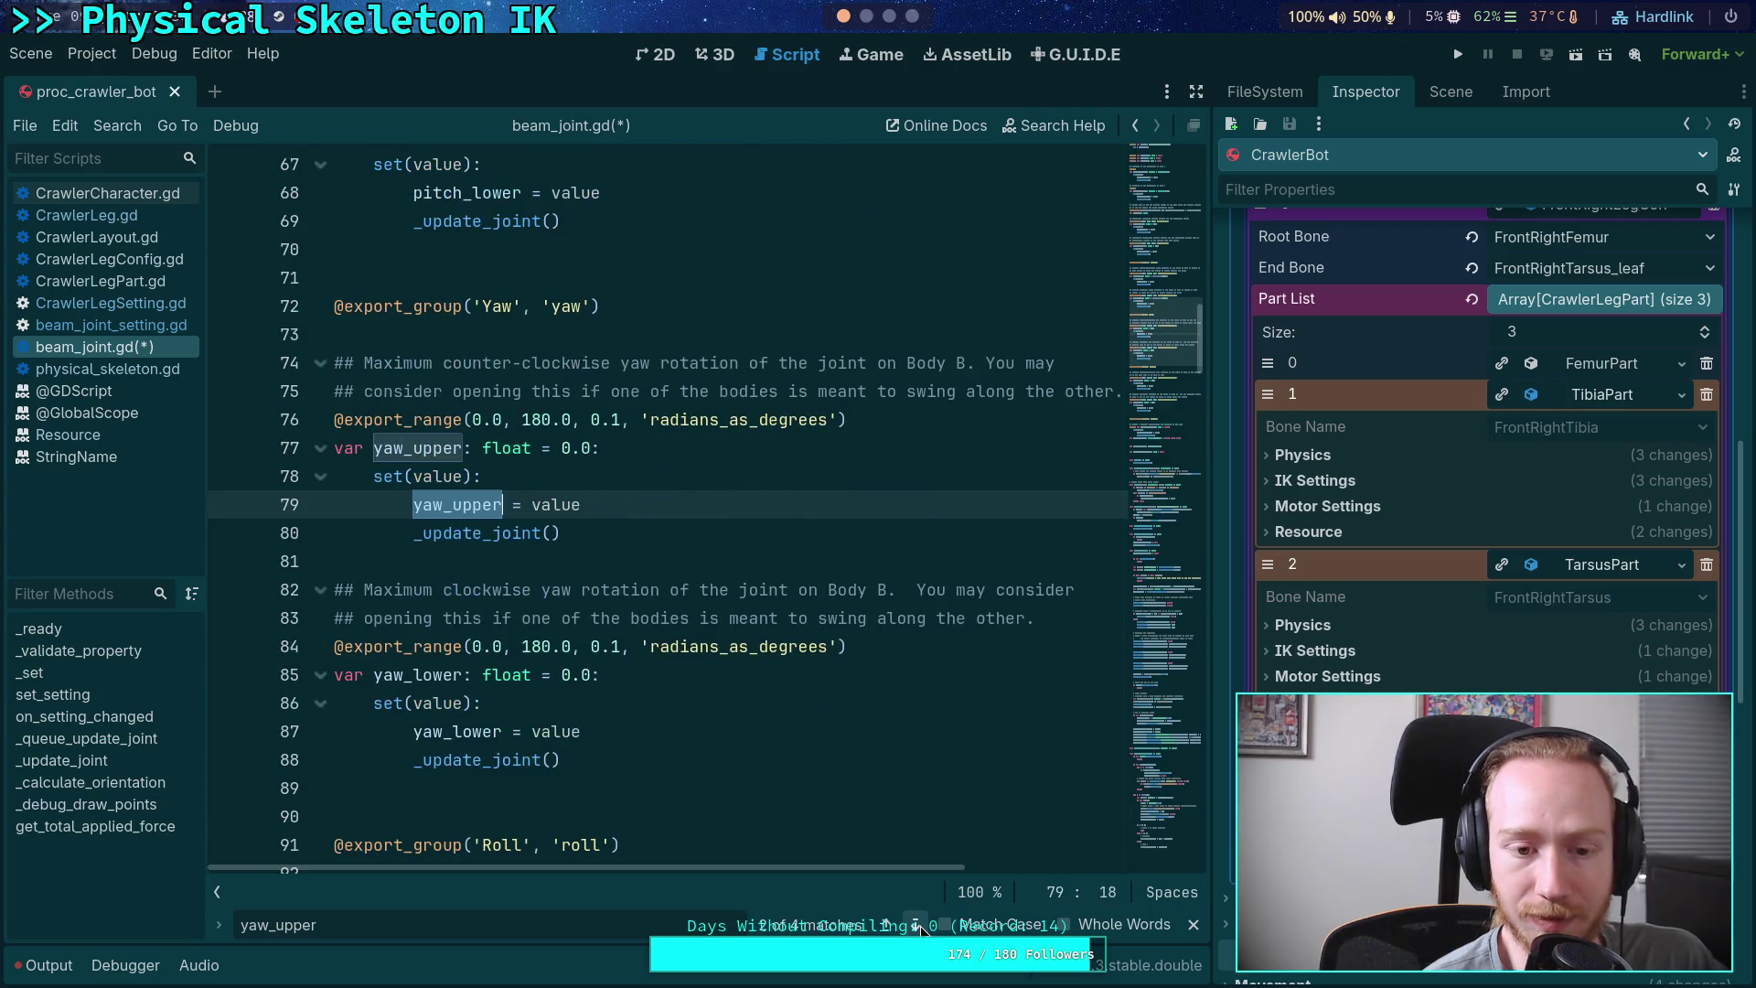
pyautogui.scroll(-3, 529, 731)
pyautogui.doubleClick(413, 418)
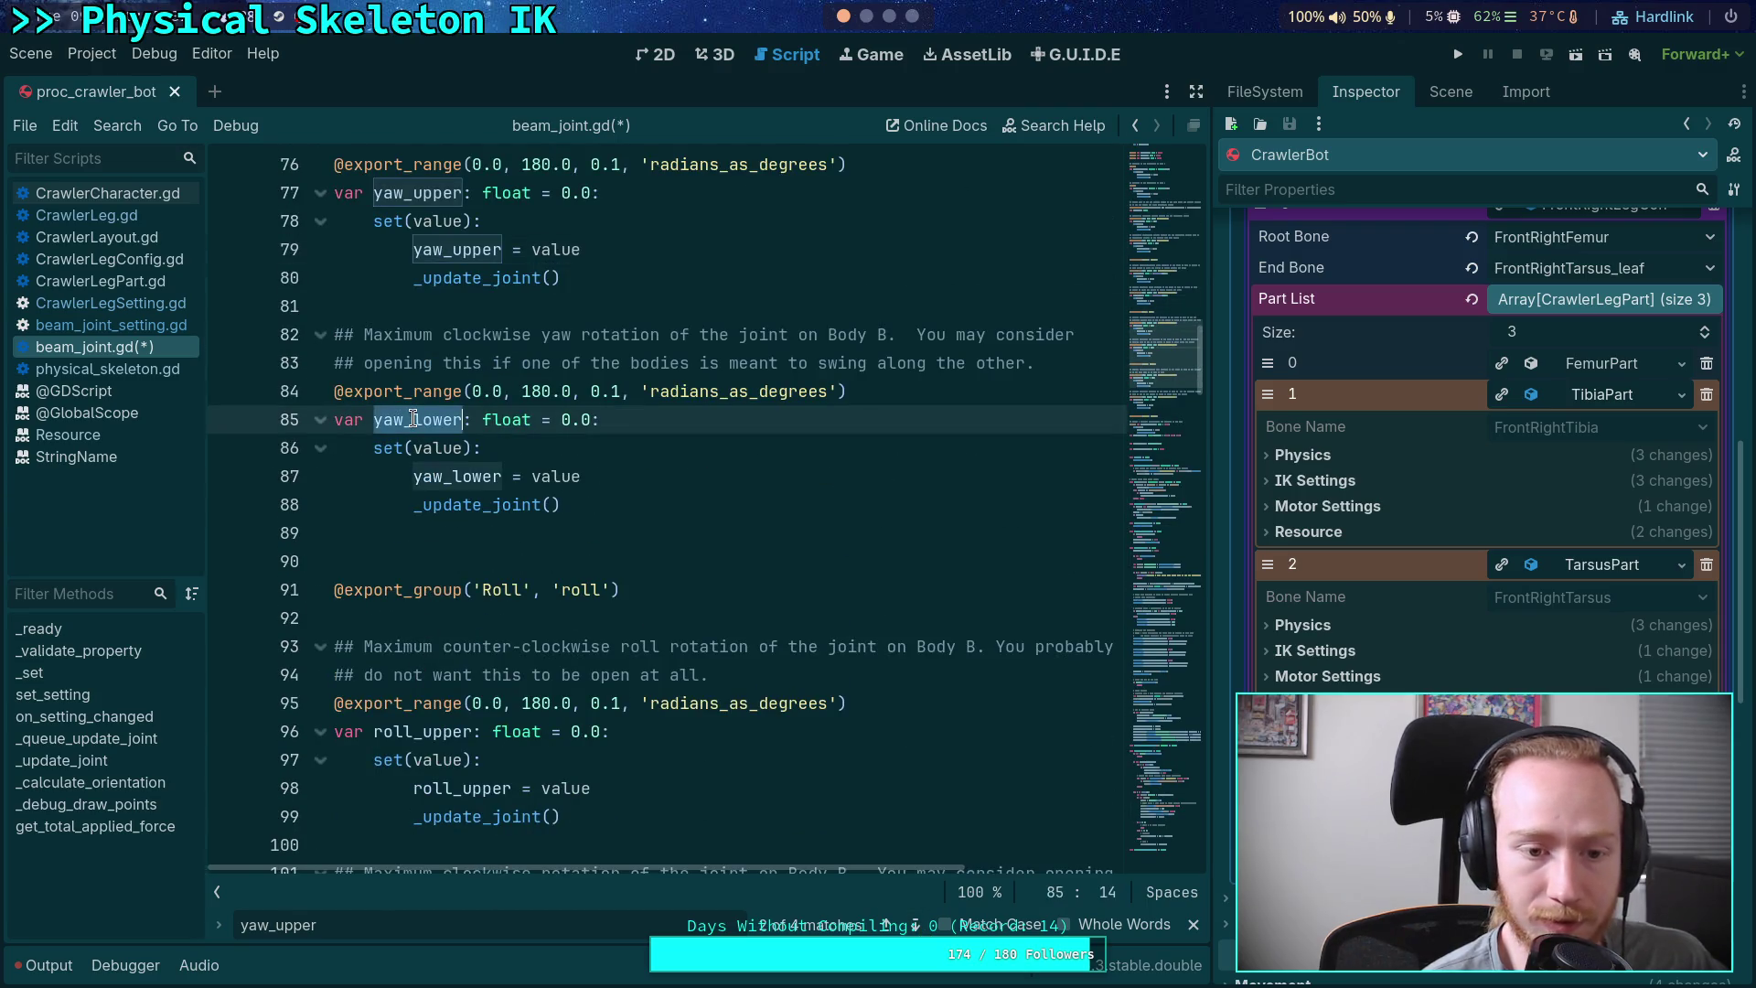
pyautogui.hotkey('ctrl', 'f')
pyautogui.click(920, 925)
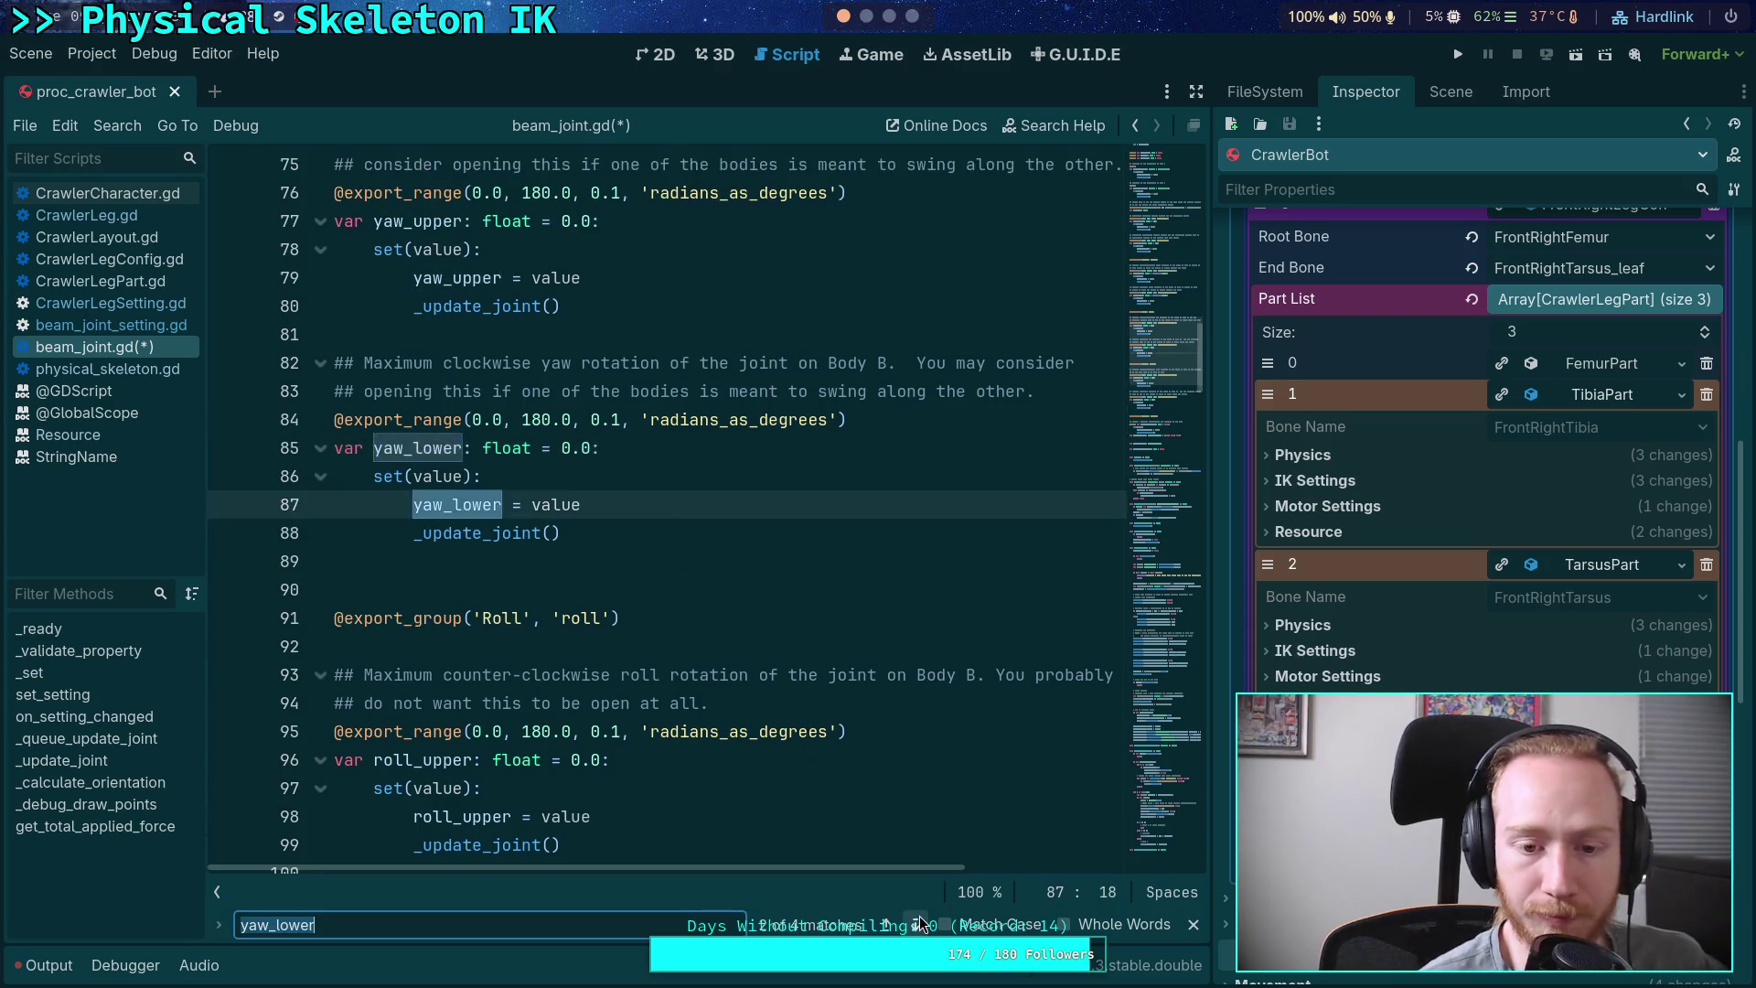
pyautogui.click(920, 925)
pyautogui.click(920, 925)
pyautogui.click(920, 924)
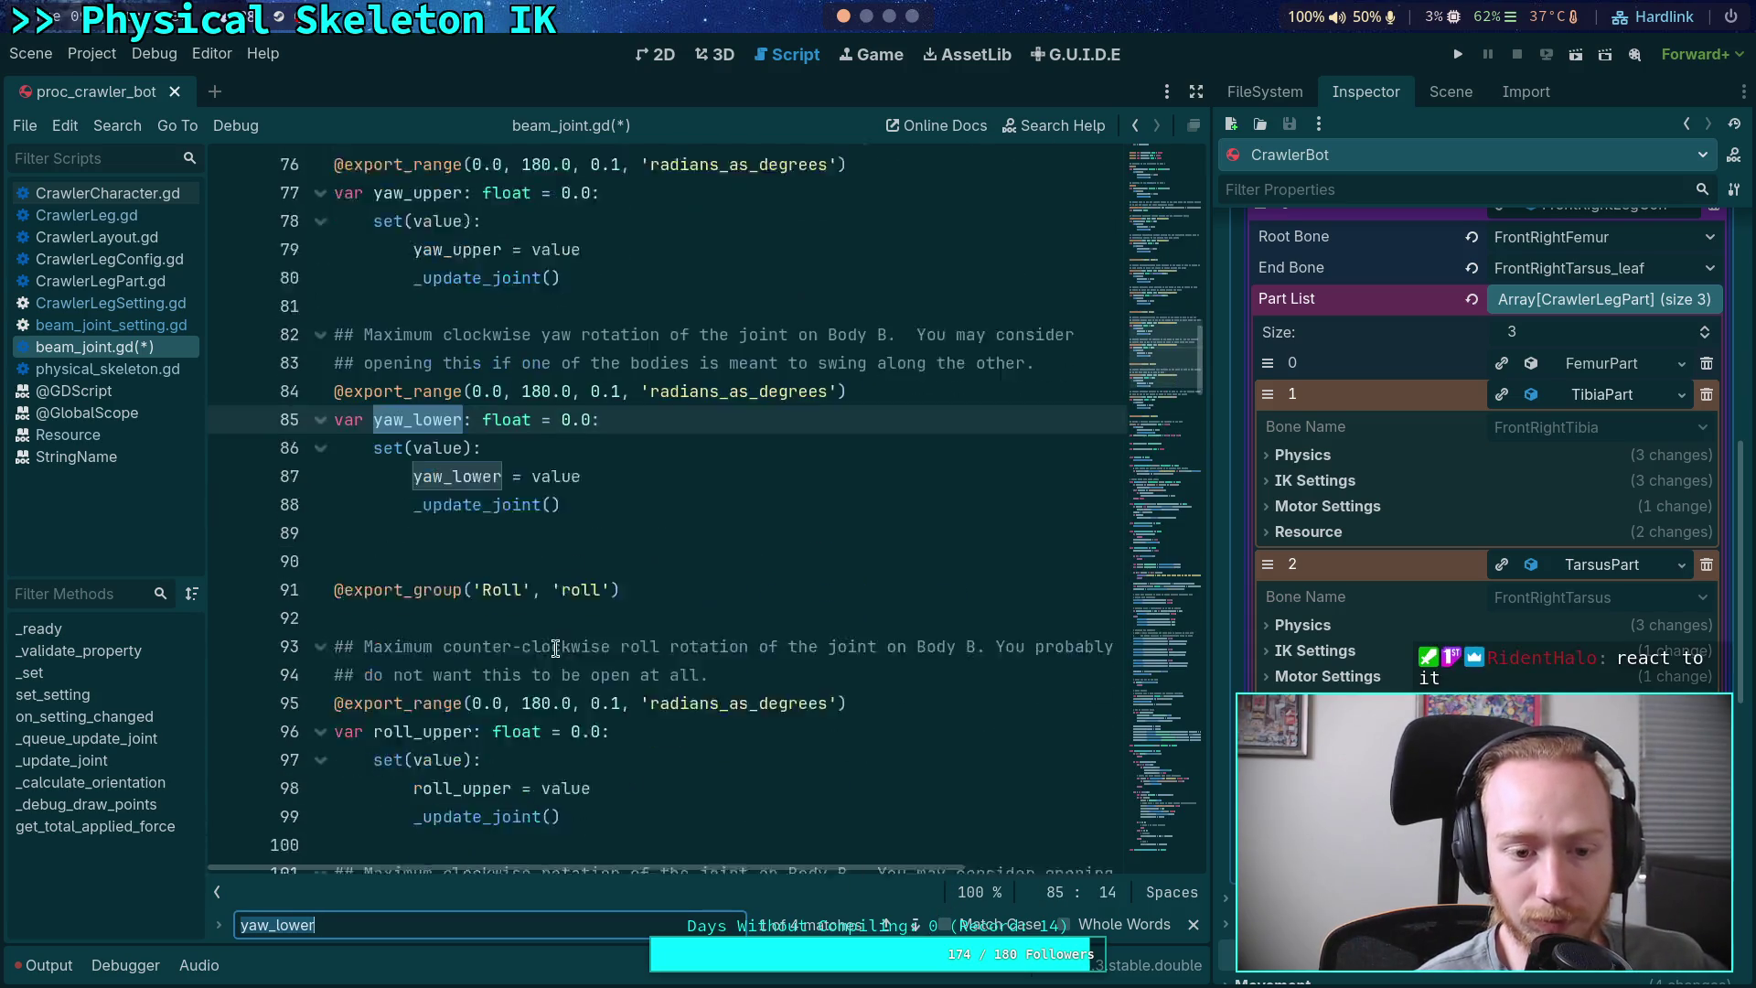
# Step through the roll_upper and roll_lower usages, starting from their declarations.
pyautogui.doubleClick(434, 640)
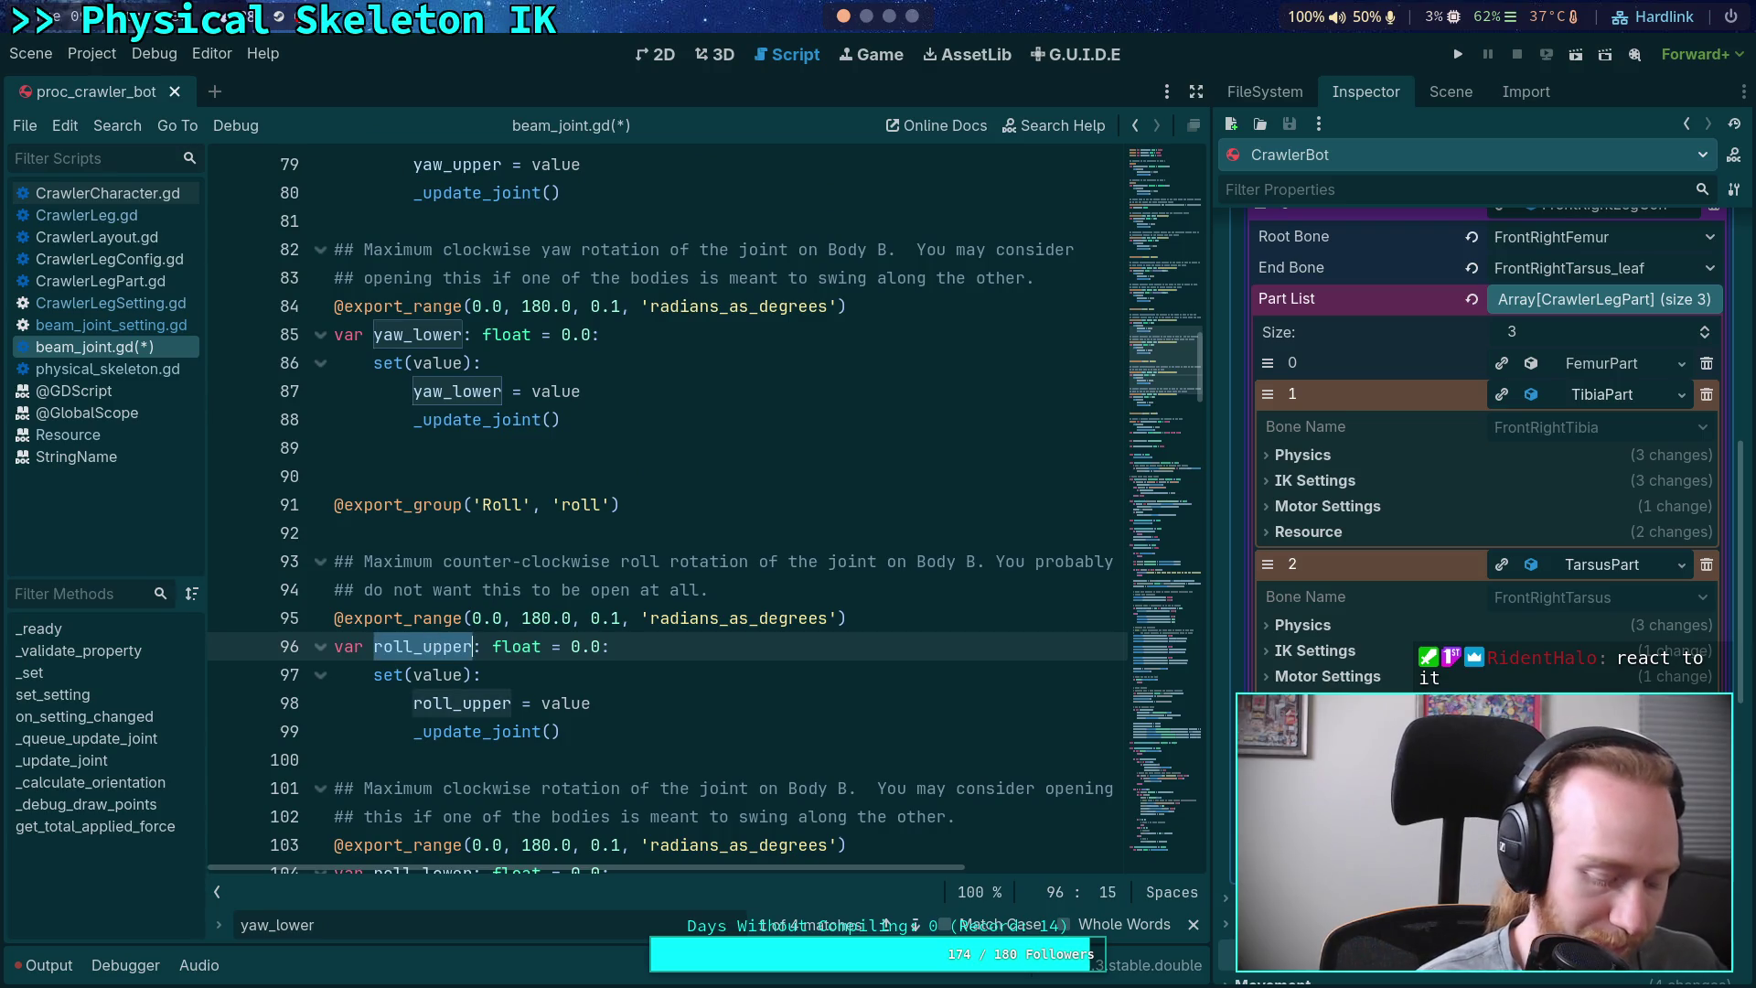
pyautogui.hotkey('ctrl', 'f')
pyautogui.click(914, 924)
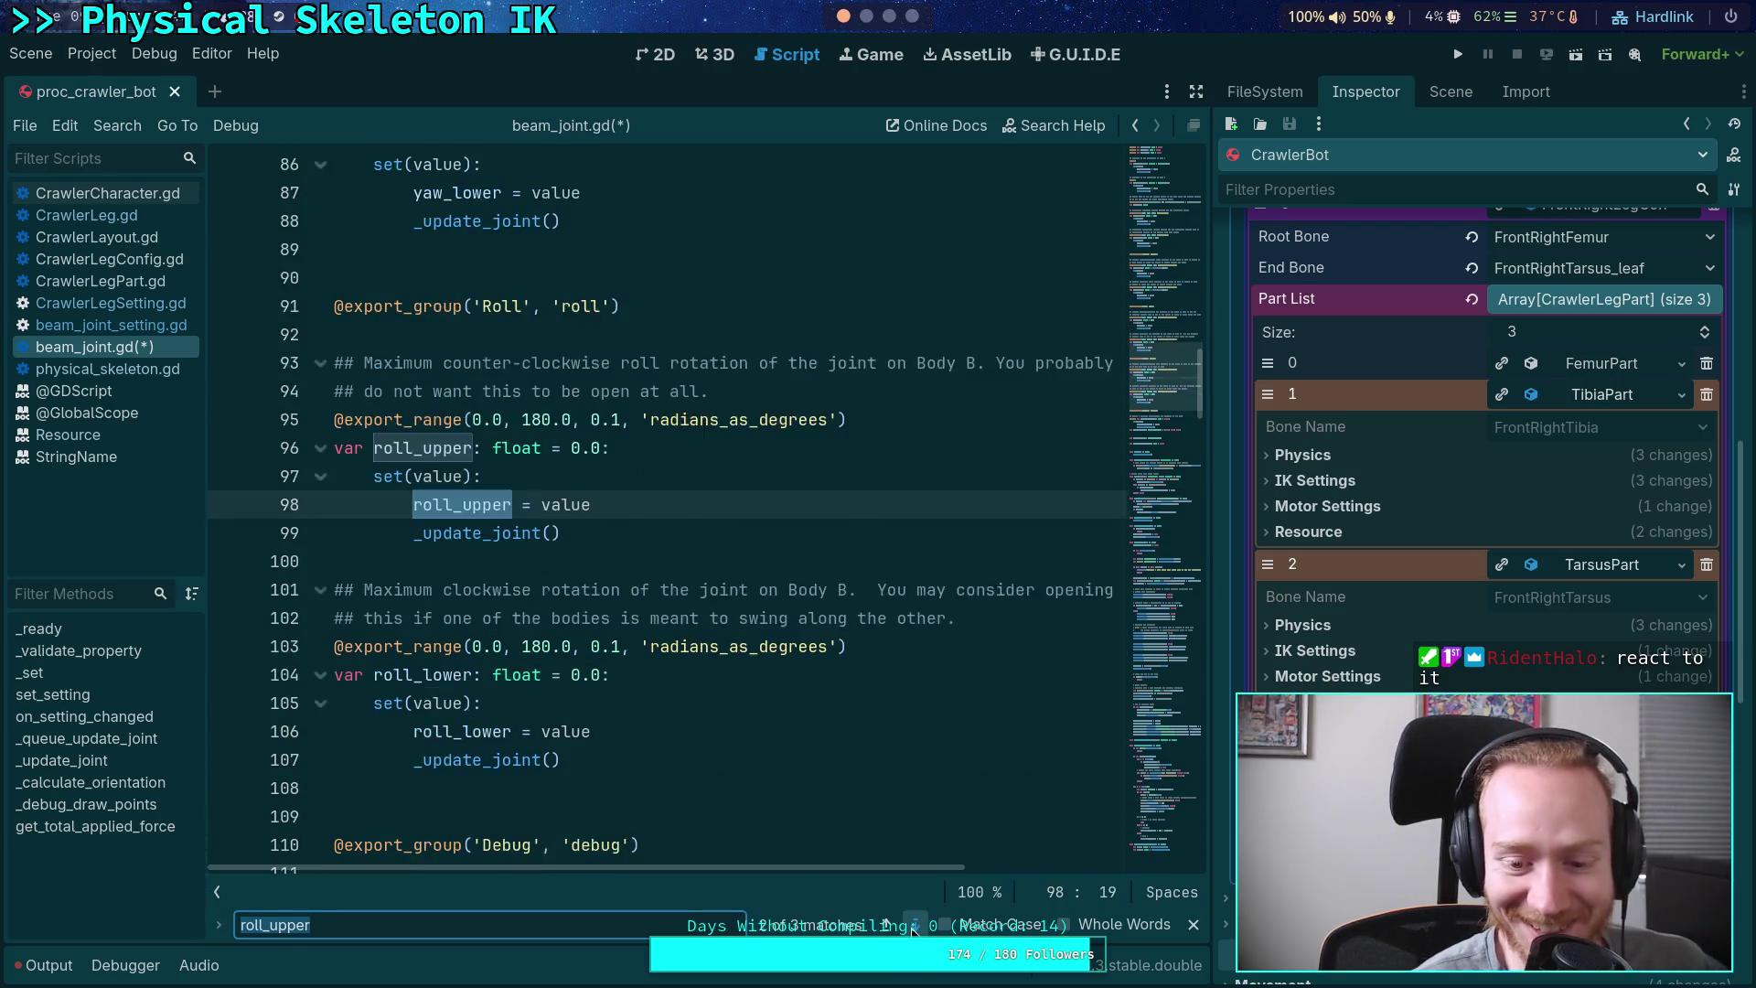
pyautogui.click(914, 925)
pyautogui.click(914, 925)
pyautogui.scroll(-3, 414, 475)
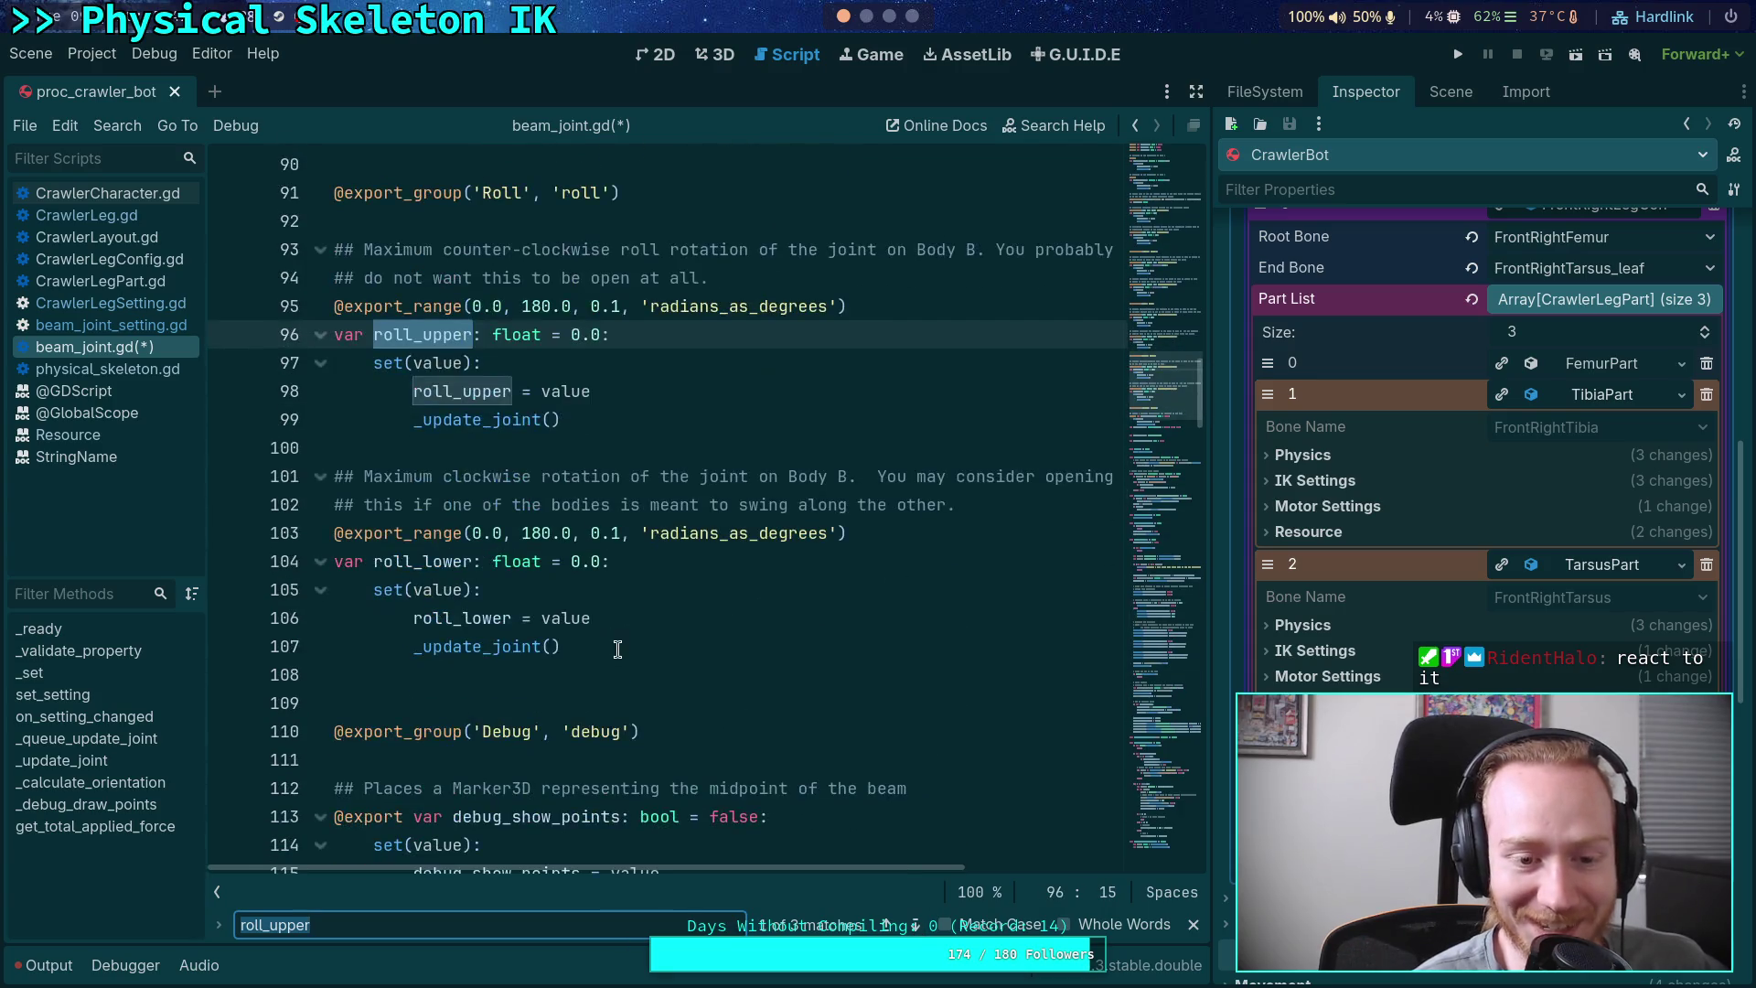
pyautogui.click(414, 475)
pyautogui.doubleClick(414, 475)
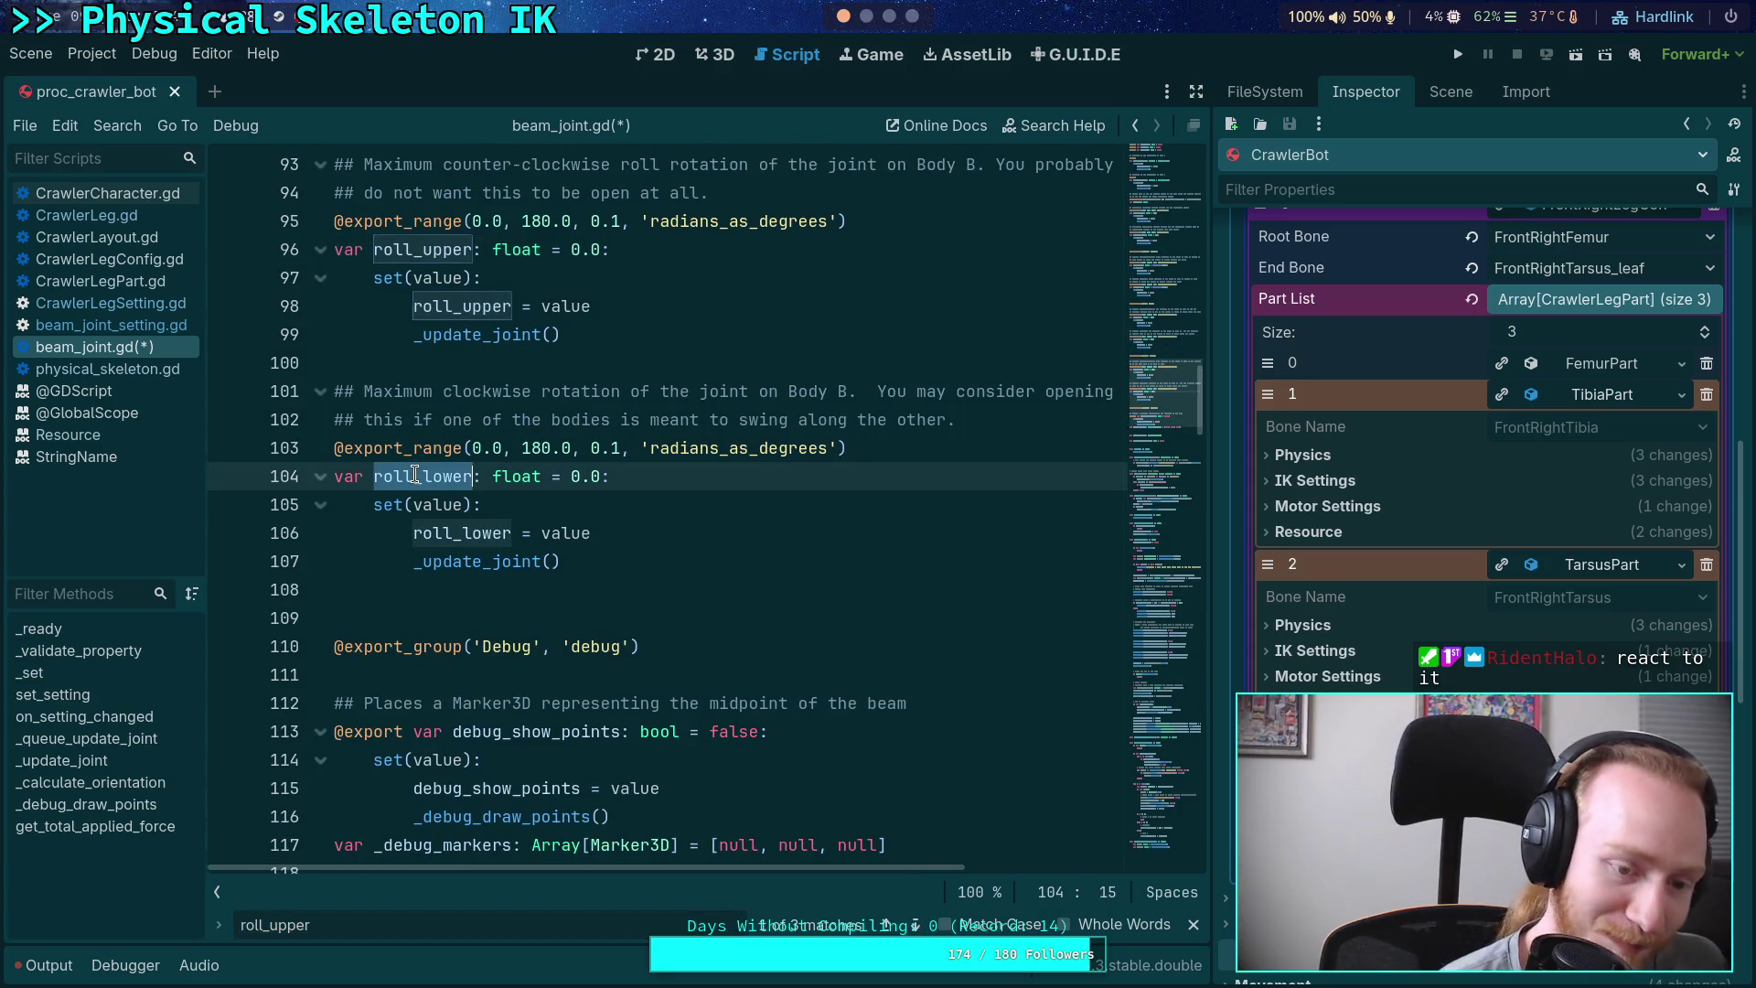
pyautogui.hotkey('ctrl', 'f')
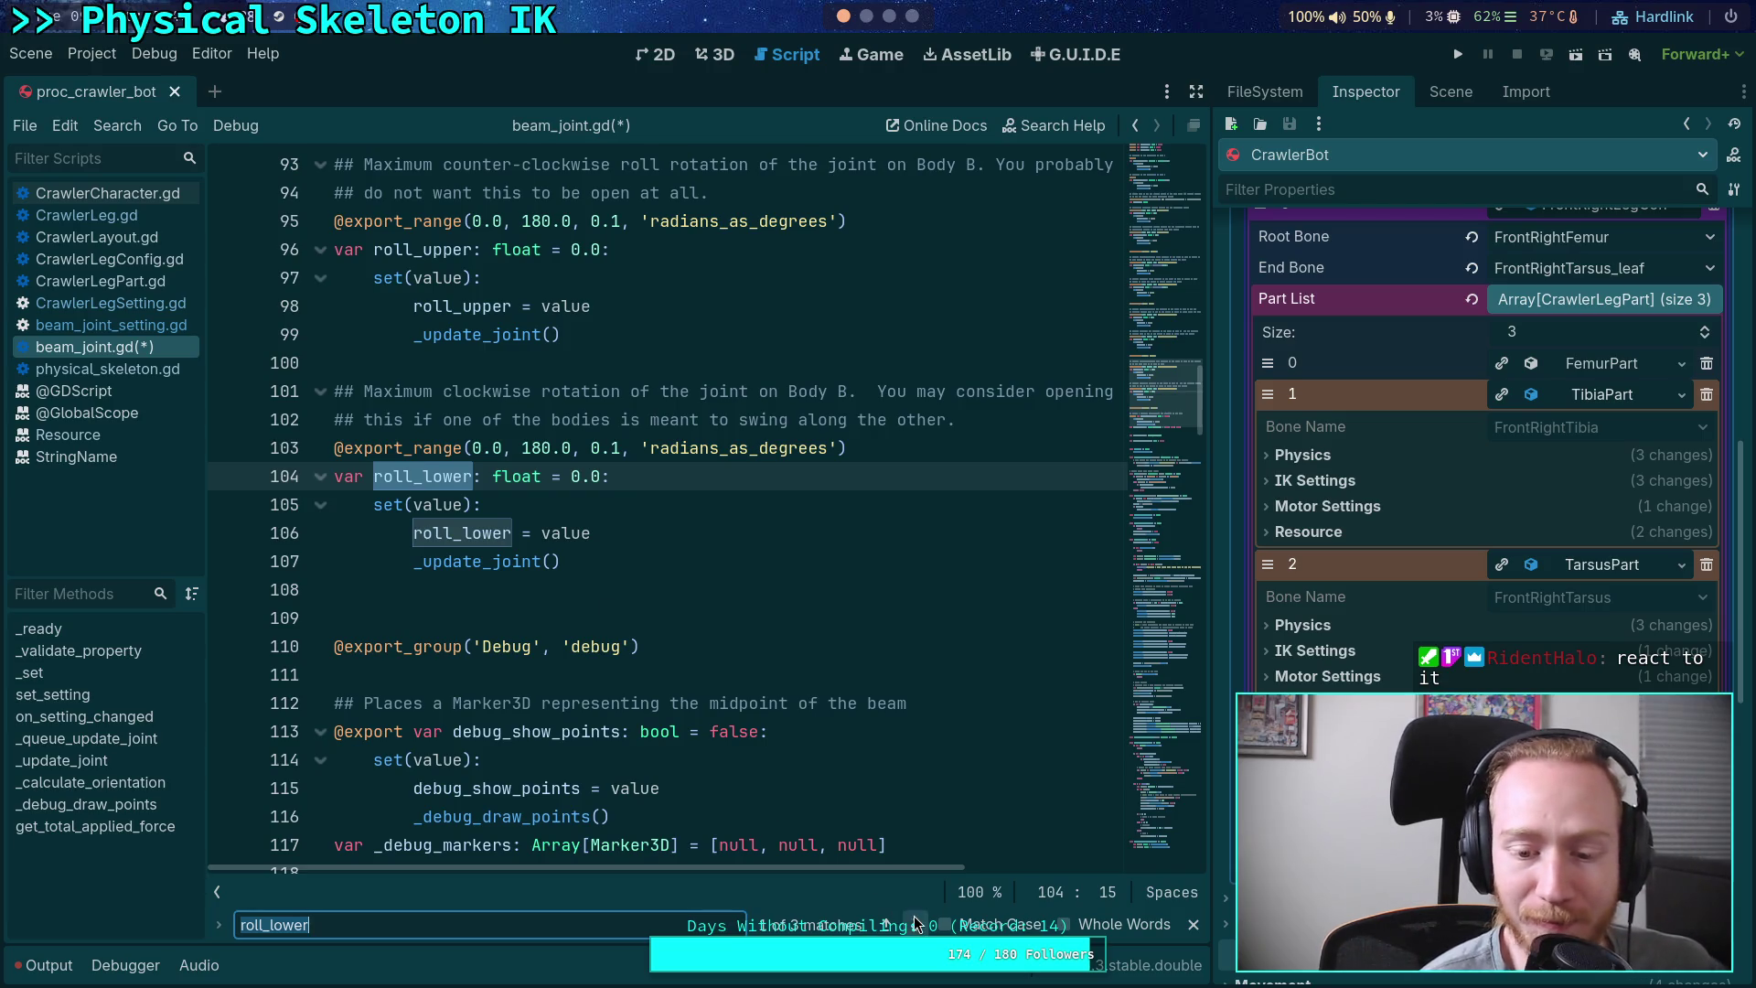
pyautogui.click(916, 925)
pyautogui.click(916, 925)
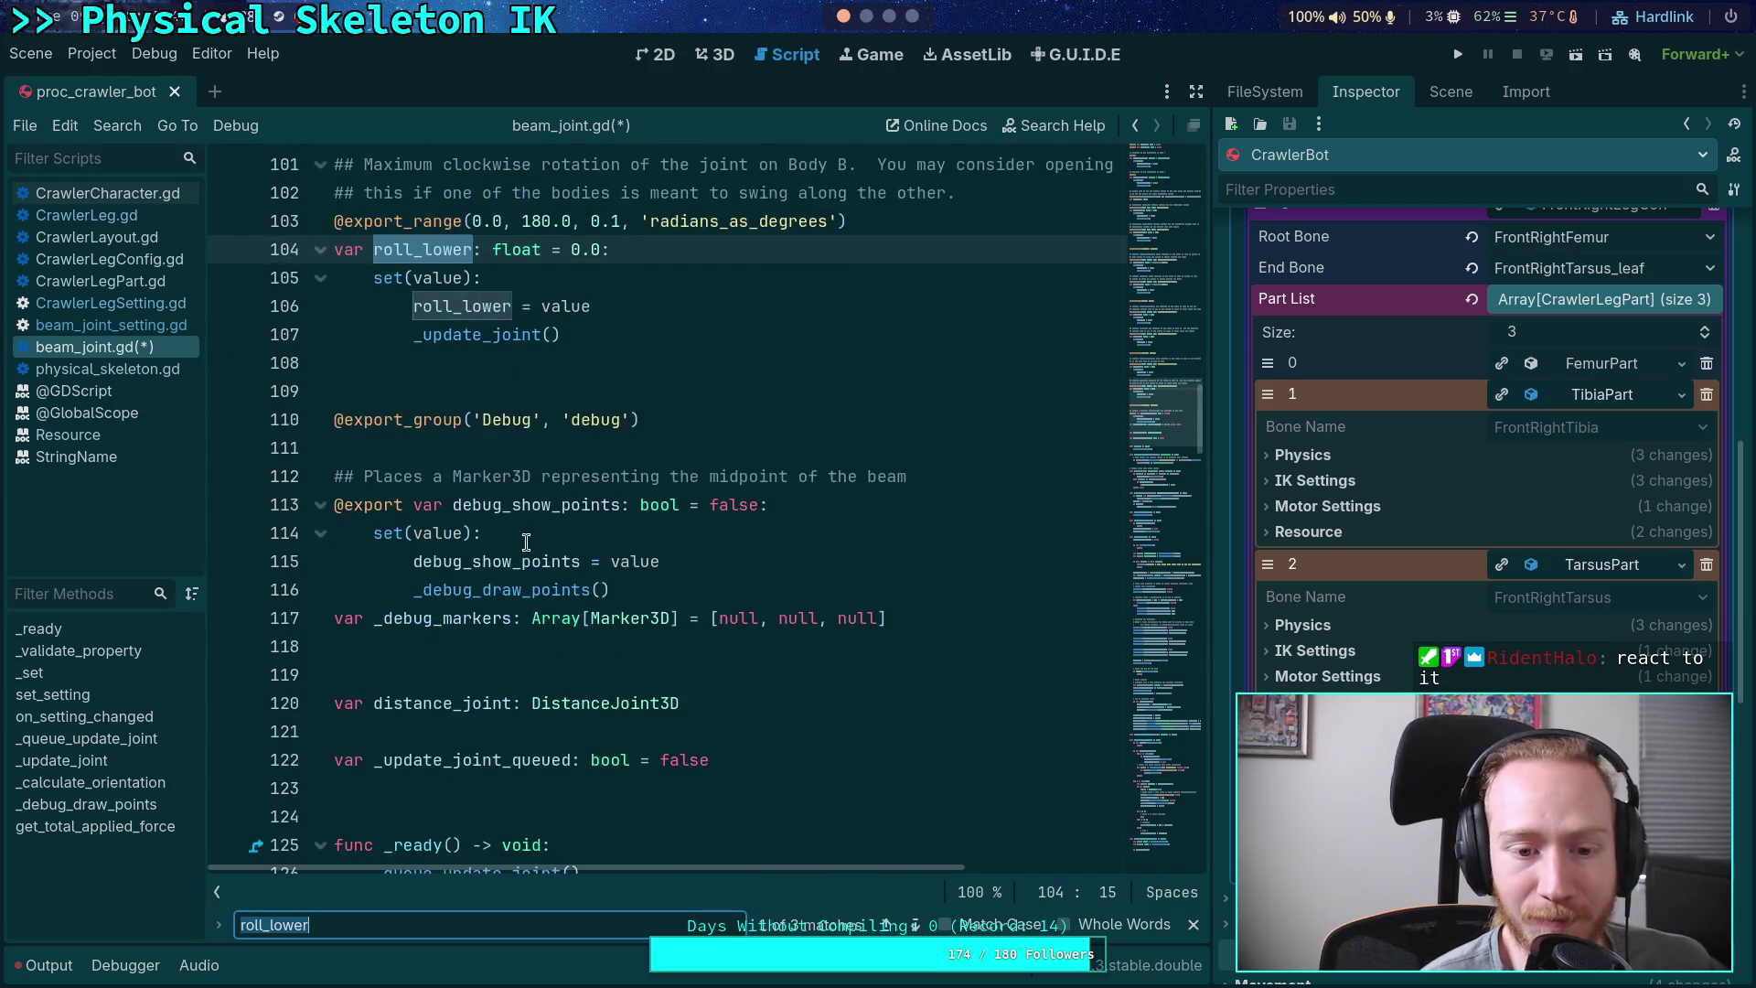
# Review the roll_lower setter and the surrounding Roll properties.
pyautogui.scroll(3, 640, 567)
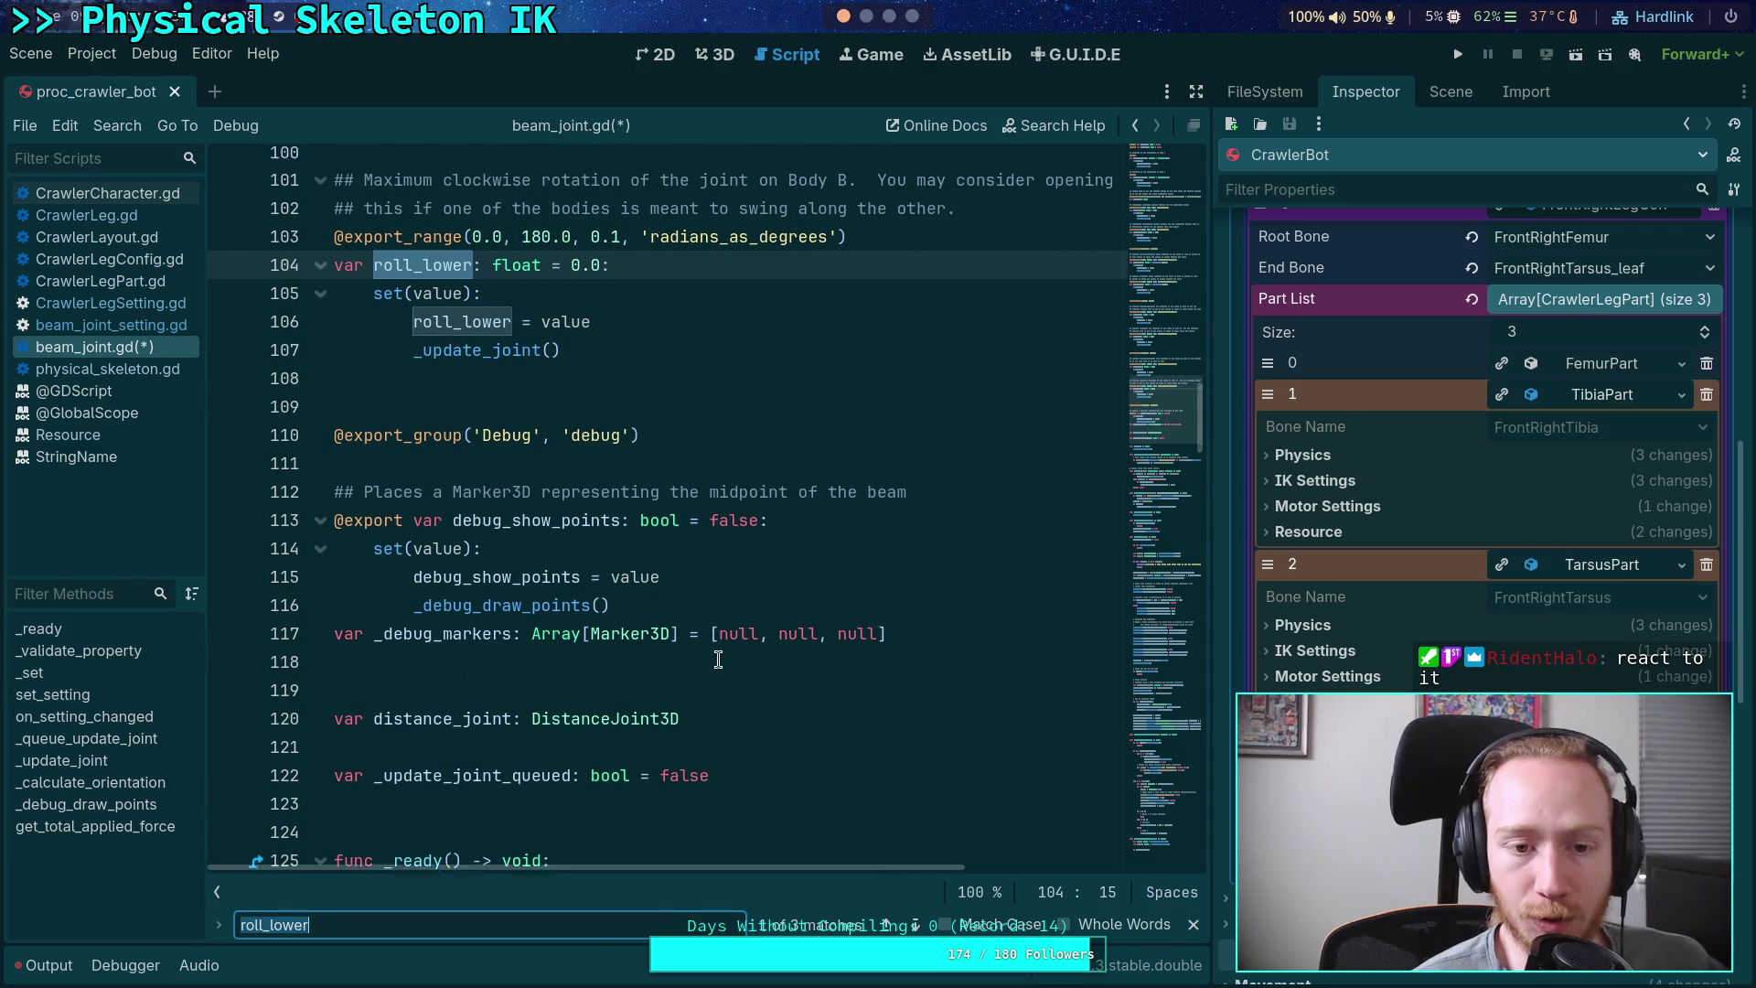
pyautogui.click(693, 590)
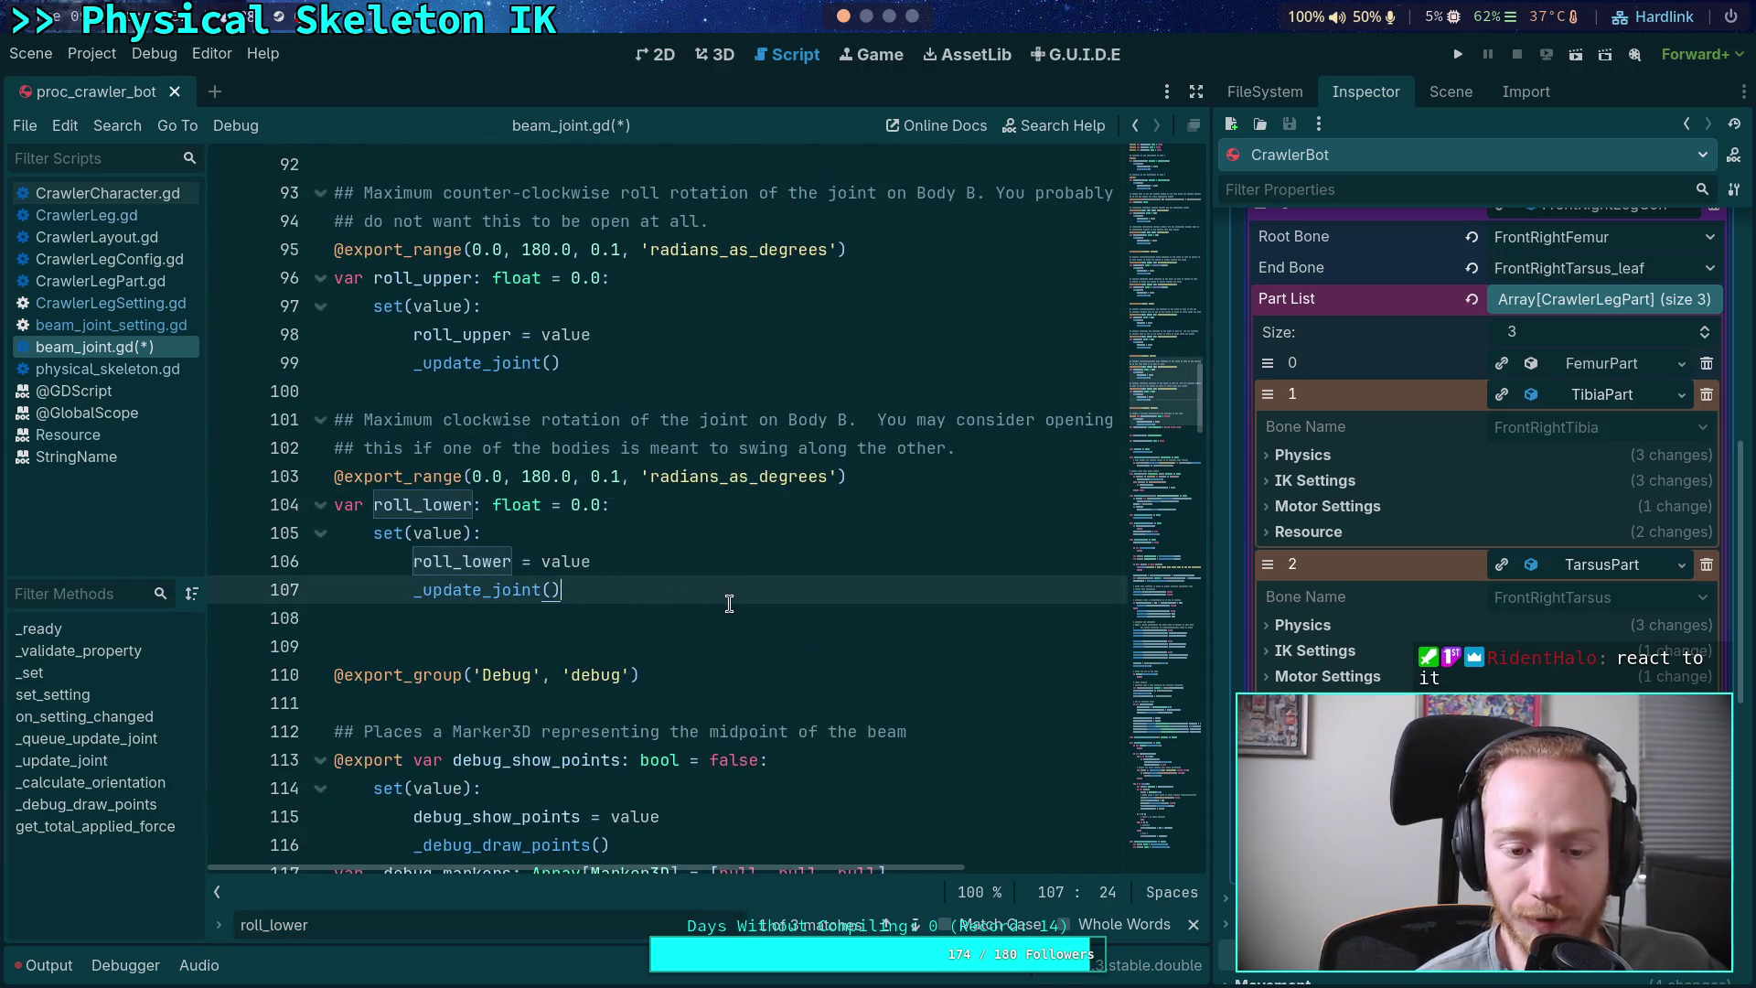
pyautogui.scroll(1, 797, 603)
pyautogui.scroll(-10, 796, 603)
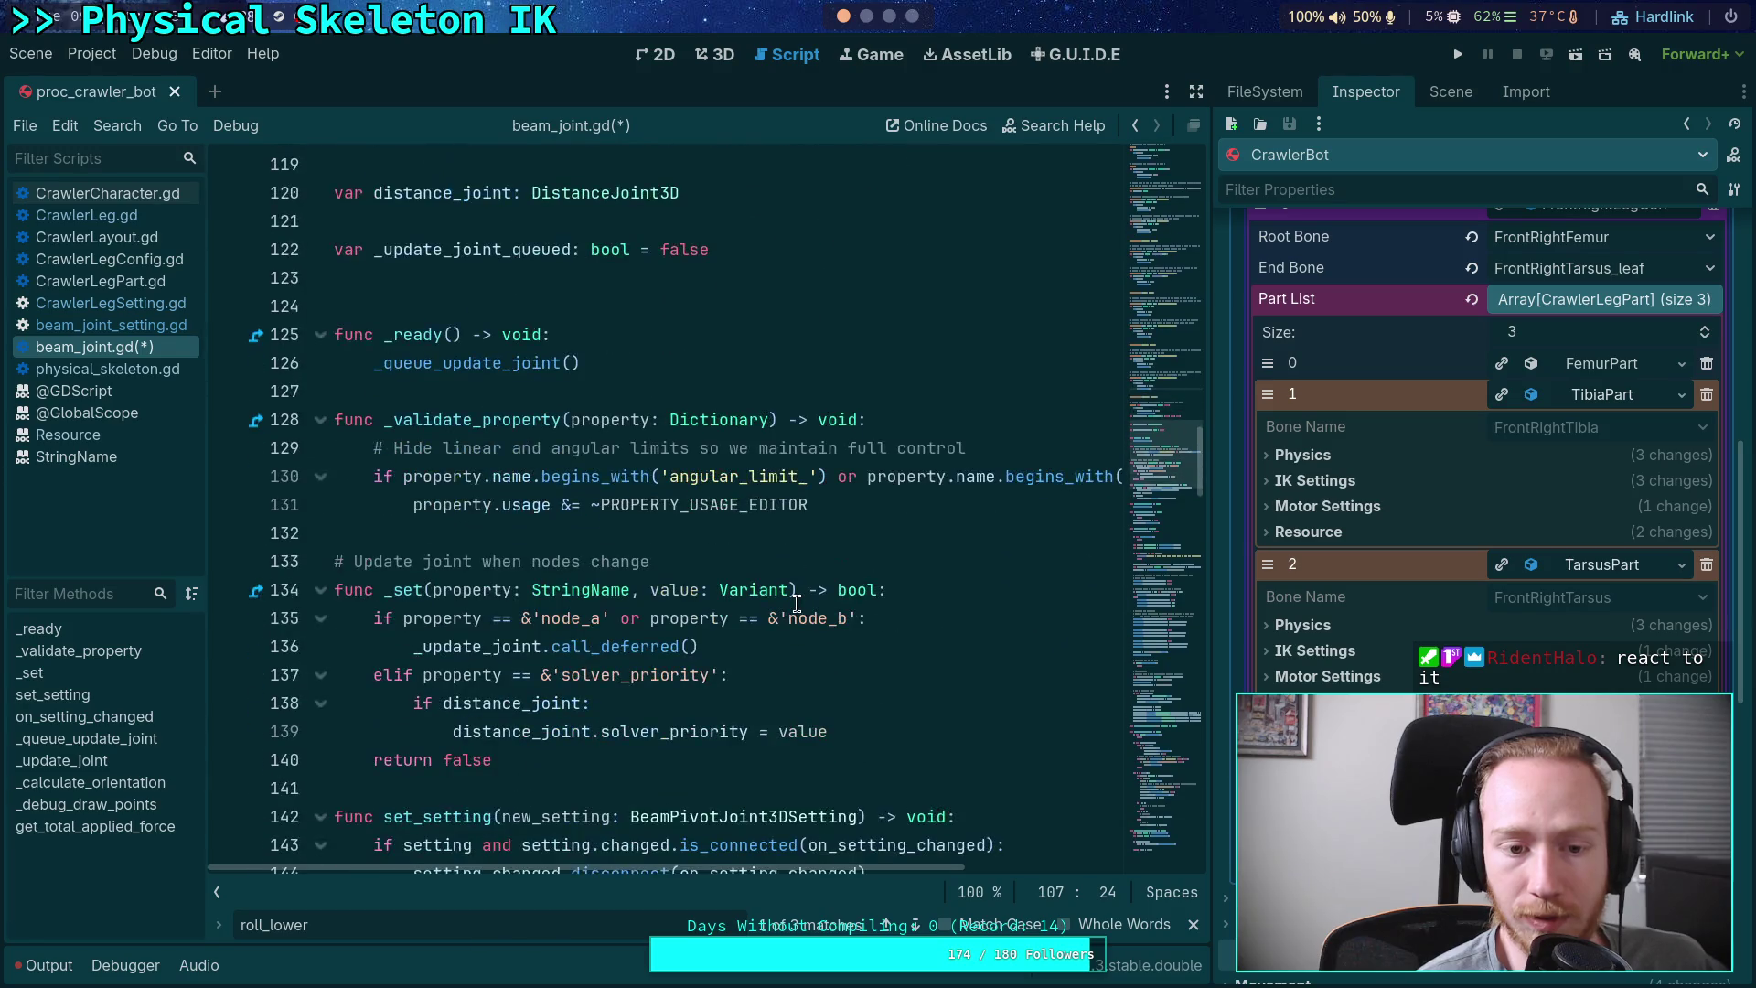
pyautogui.scroll(-1, 727, 582)
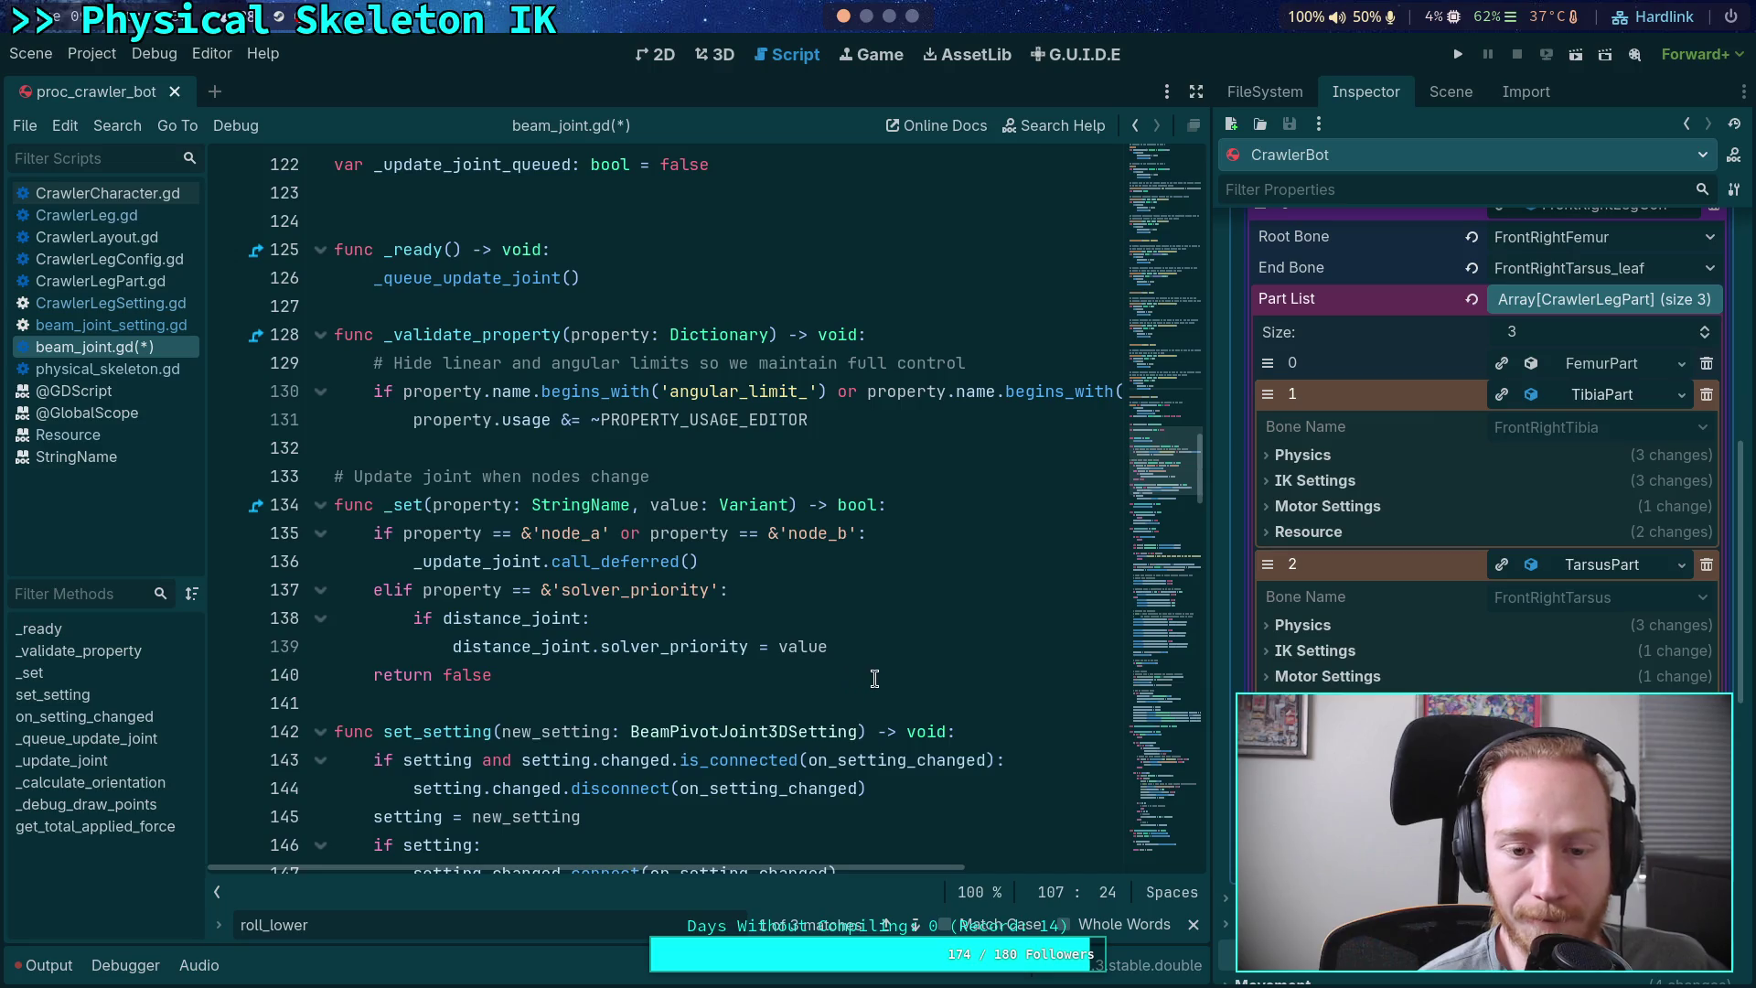
pyautogui.scroll(-3, 874, 678)
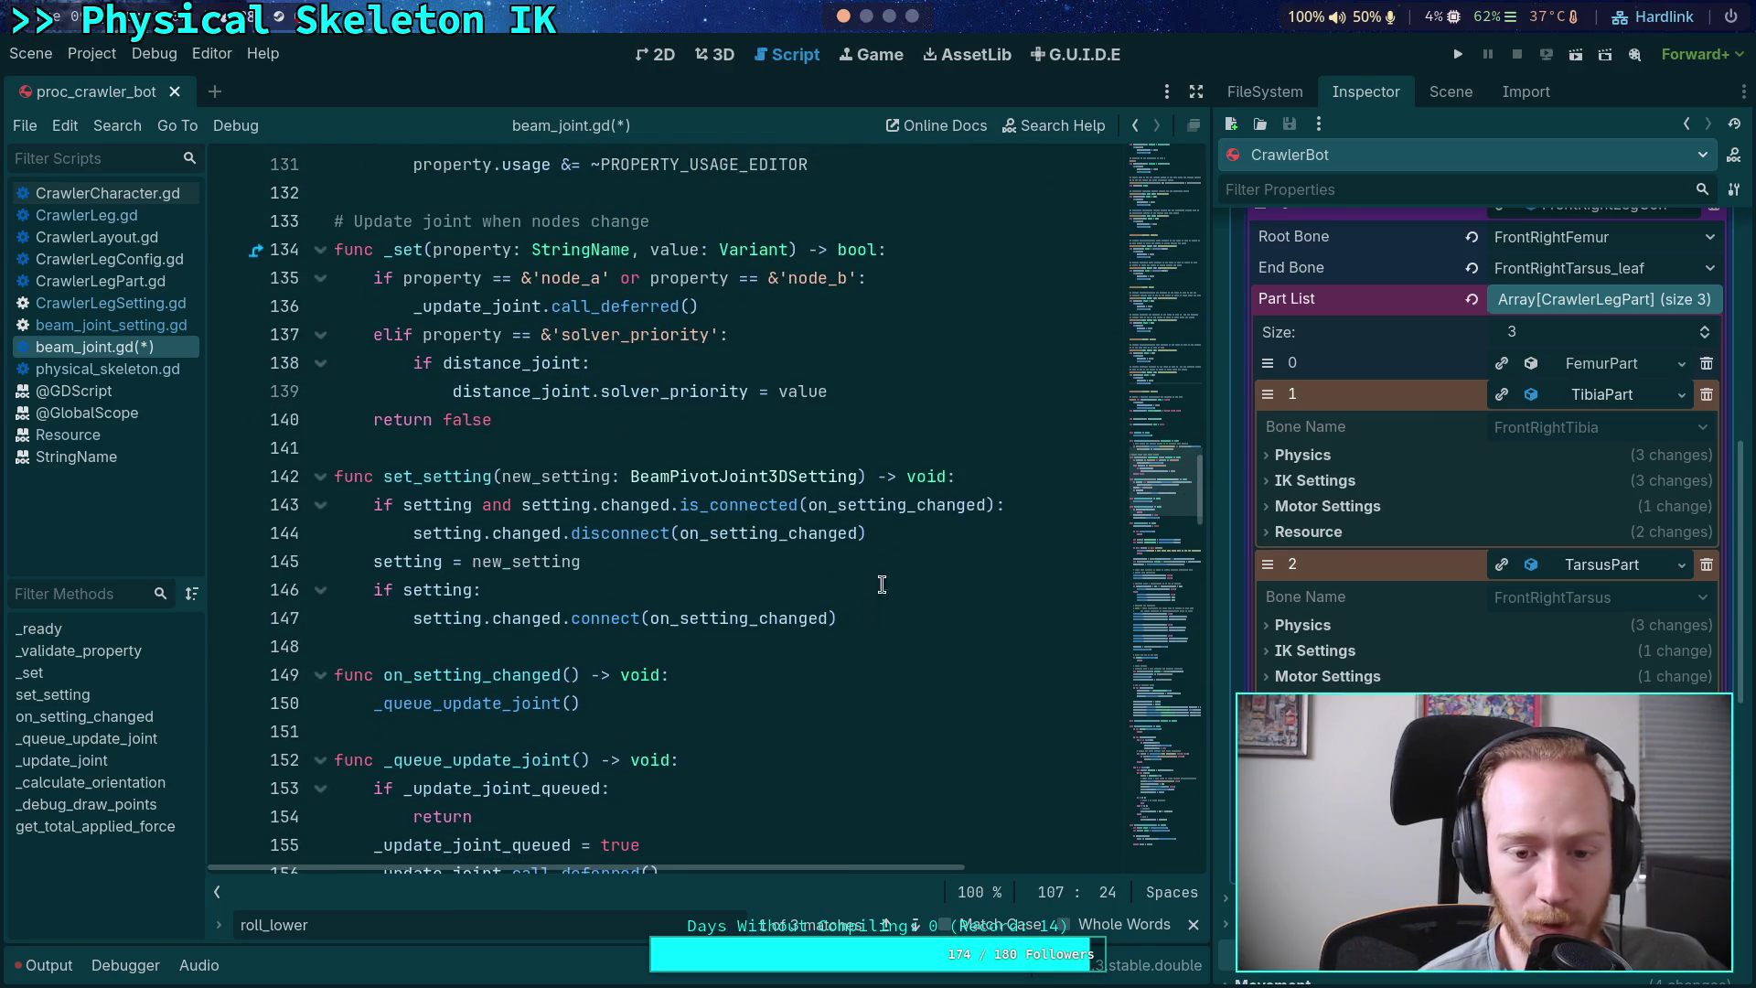
pyautogui.scroll(-3, 716, 637)
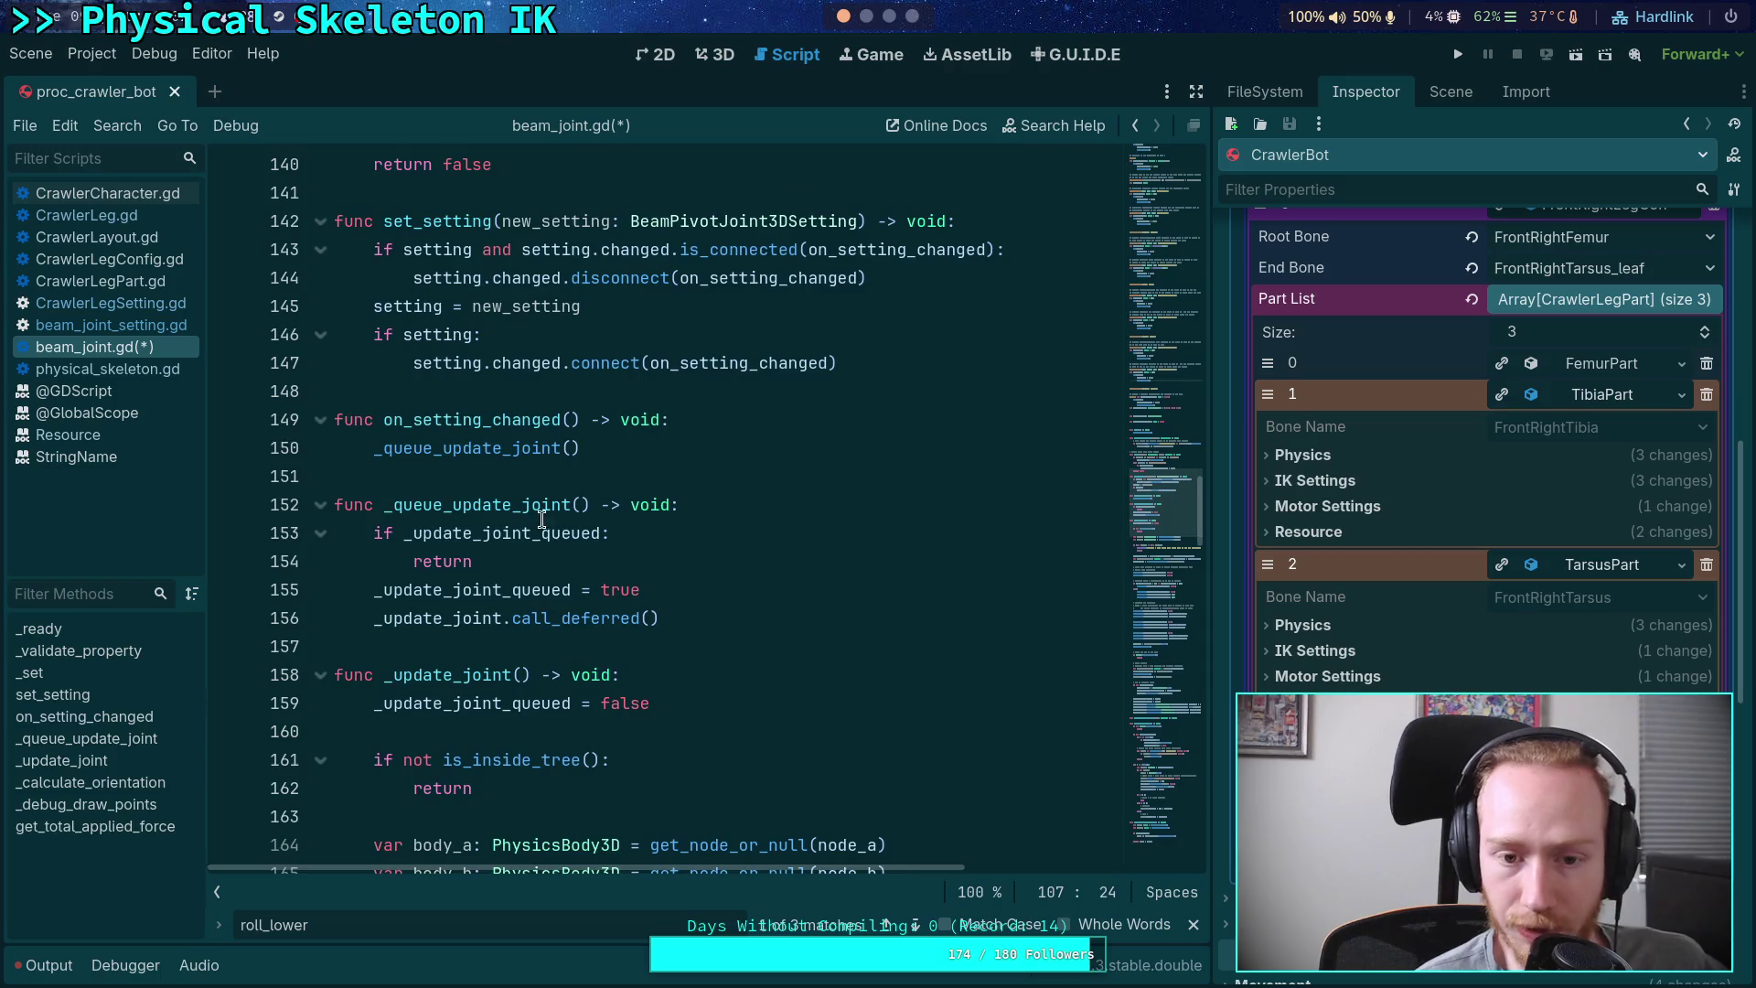
pyautogui.scroll(4, 670, 572)
pyautogui.scroll(13, 669, 573)
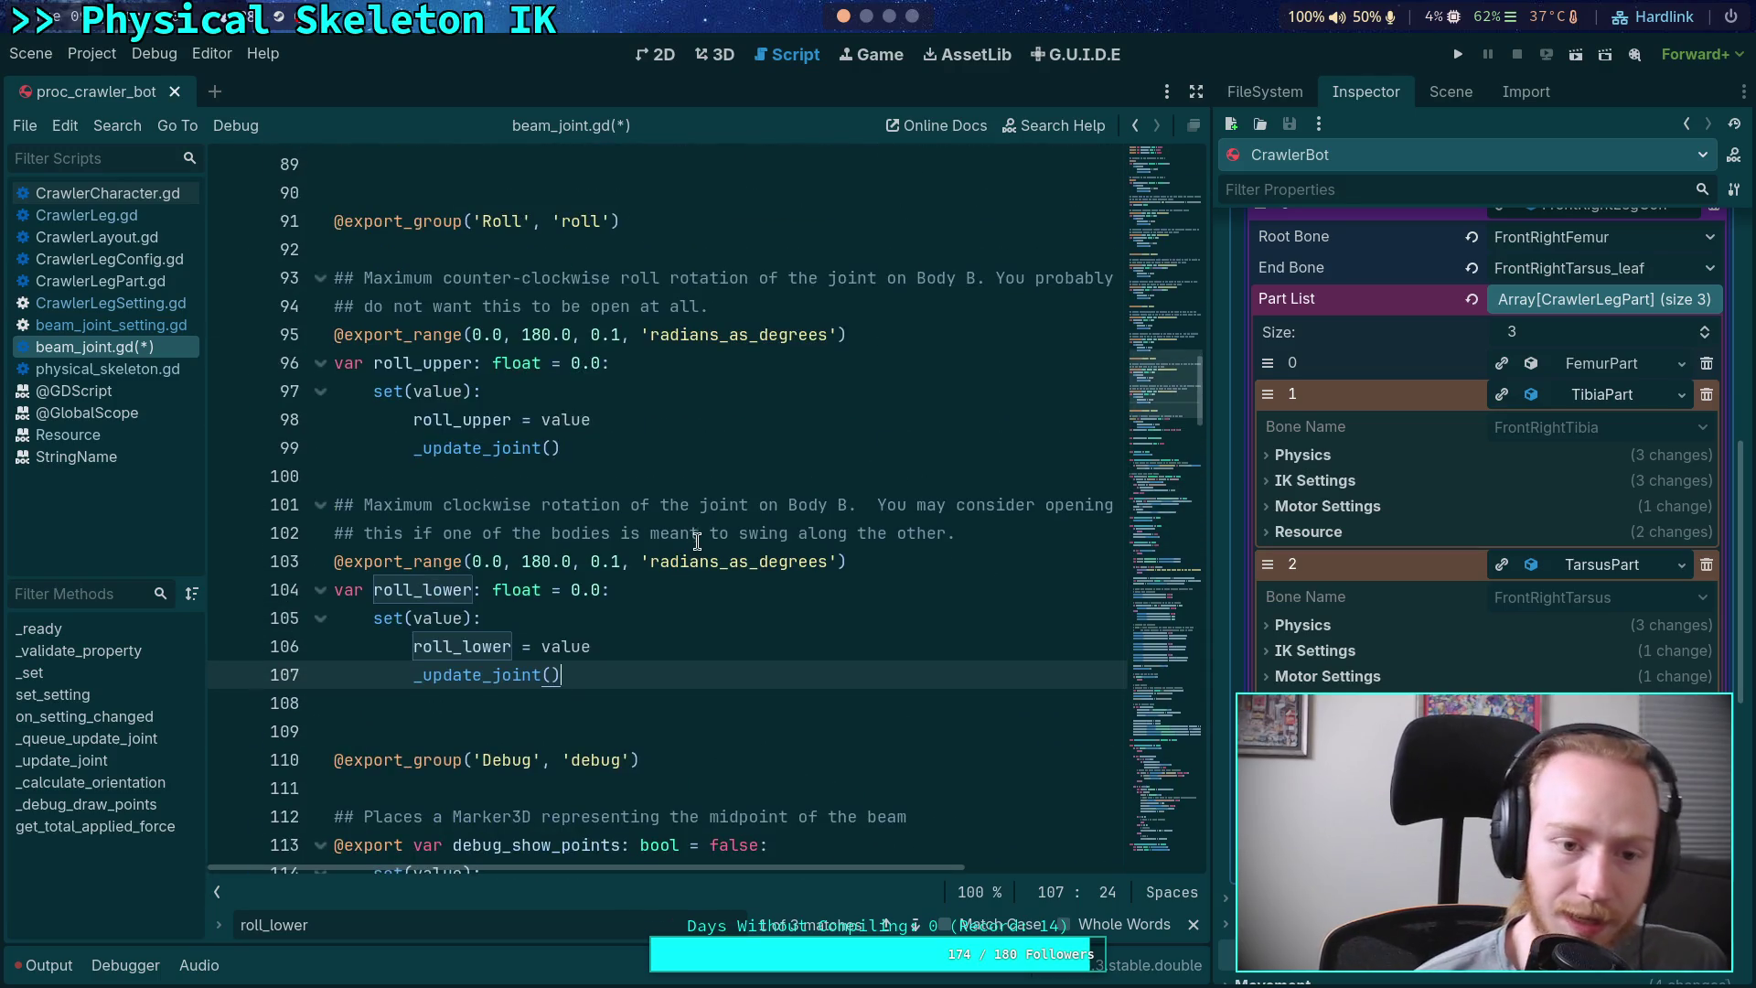
# Cut the Roll, Yaw and Pitch export groups and the old code block from beam_joint.gd.
pyautogui.moveTo(603, 674)
pyautogui.mouseDown()
pyautogui.moveTo(274, 393)
pyautogui.moveTo(271, 222)
pyautogui.mouseUp()
pyautogui.scroll(5, 716, 592)
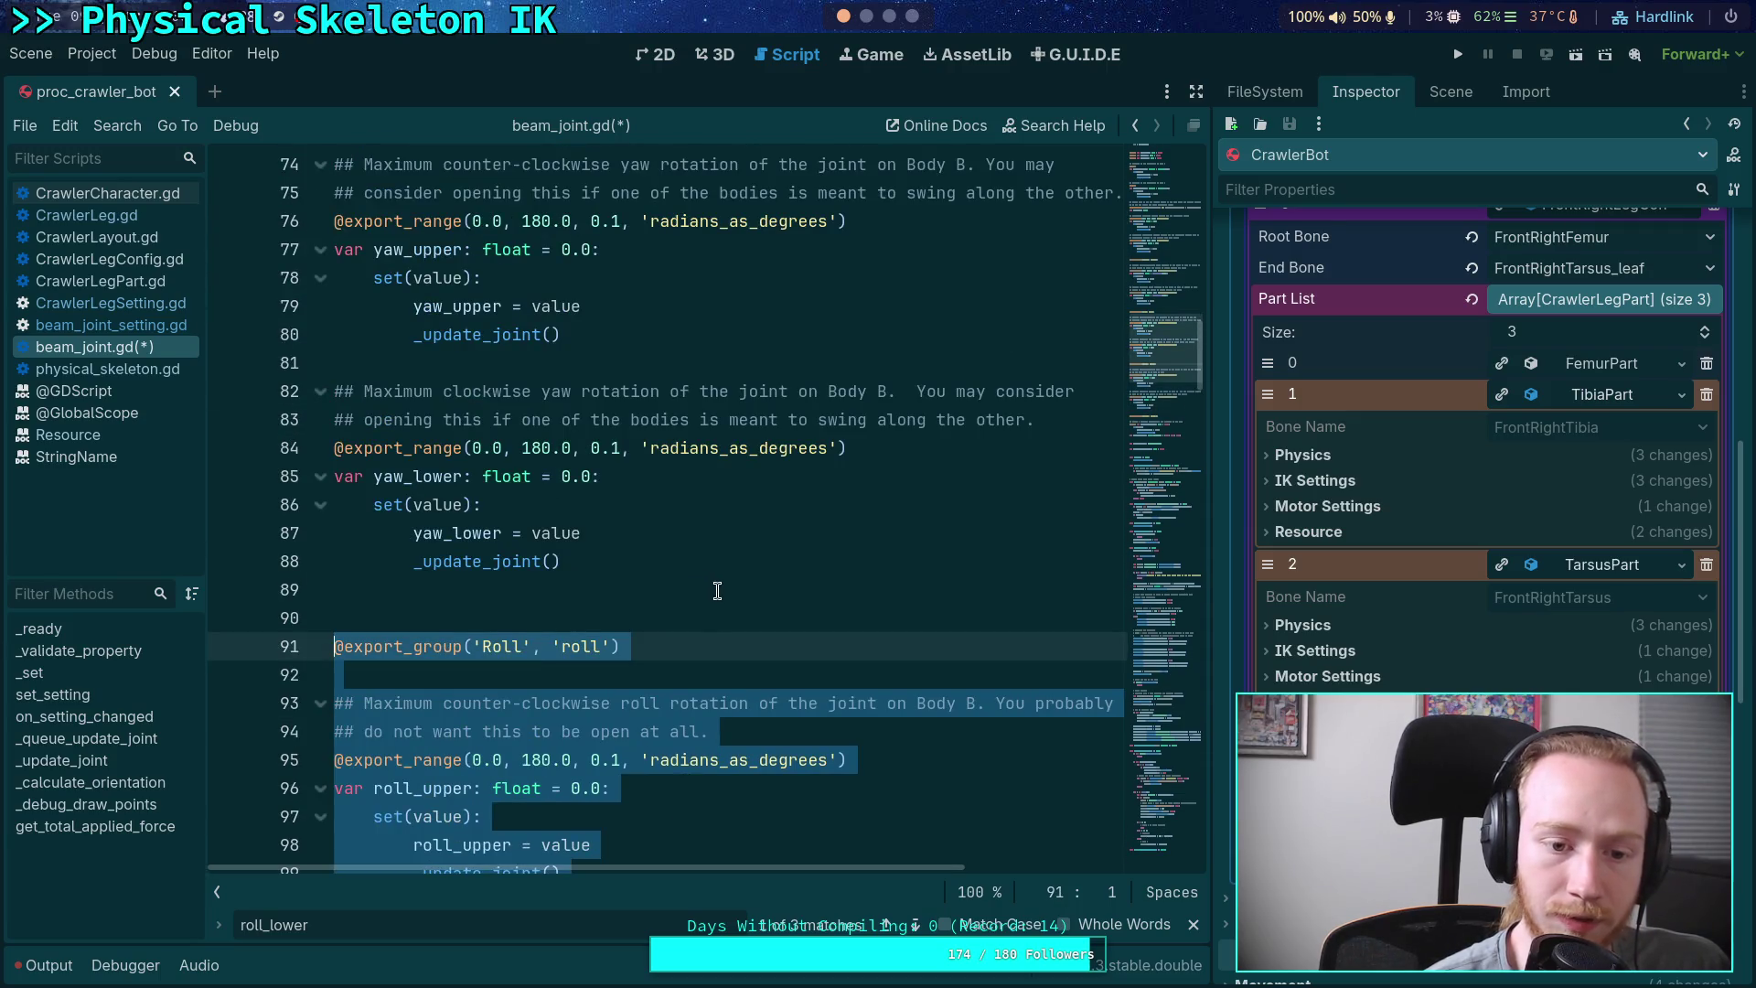
pyautogui.hotkey('ctrl', 'x')
pyautogui.moveTo(601, 567)
pyautogui.mouseDown()
pyautogui.moveTo(375, 503)
pyautogui.moveTo(314, 457)
pyautogui.moveTo(560, 363)
pyautogui.mouseUp()
pyautogui.hotkey('ctrl', 'x')
pyautogui.scroll(4, 596, 606)
pyautogui.moveTo(576, 688); pyautogui.dragTo(559, 165)
pyautogui.hotkey('ctrl', 'x')
pyautogui.scroll(-2, 614, 604)
pyautogui.scroll(6, 615, 604)
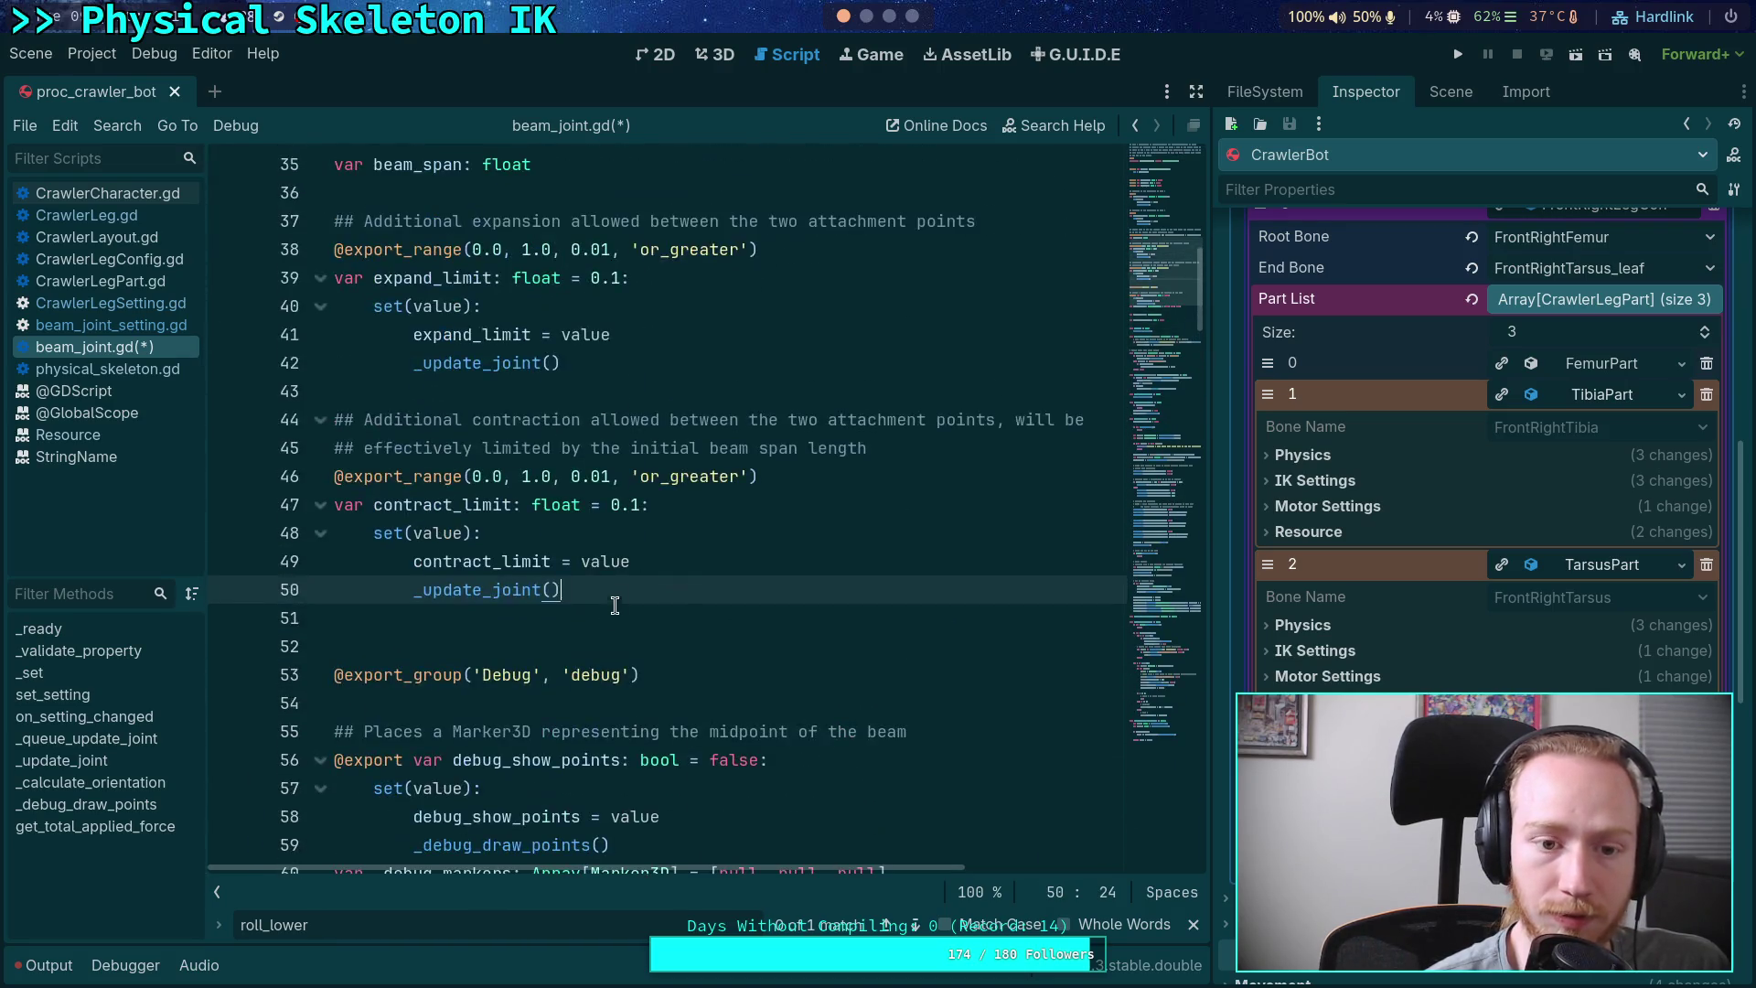
pyautogui.moveTo(622, 579)
pyautogui.mouseDown()
pyautogui.moveTo(567, 249)
pyautogui.moveTo(535, 164)
pyautogui.mouseUp()
pyautogui.hotkey('ctrl', 'x')
# Delete the body_A_position and body_B_position export properties.
pyautogui.scroll(5, 601, 499)
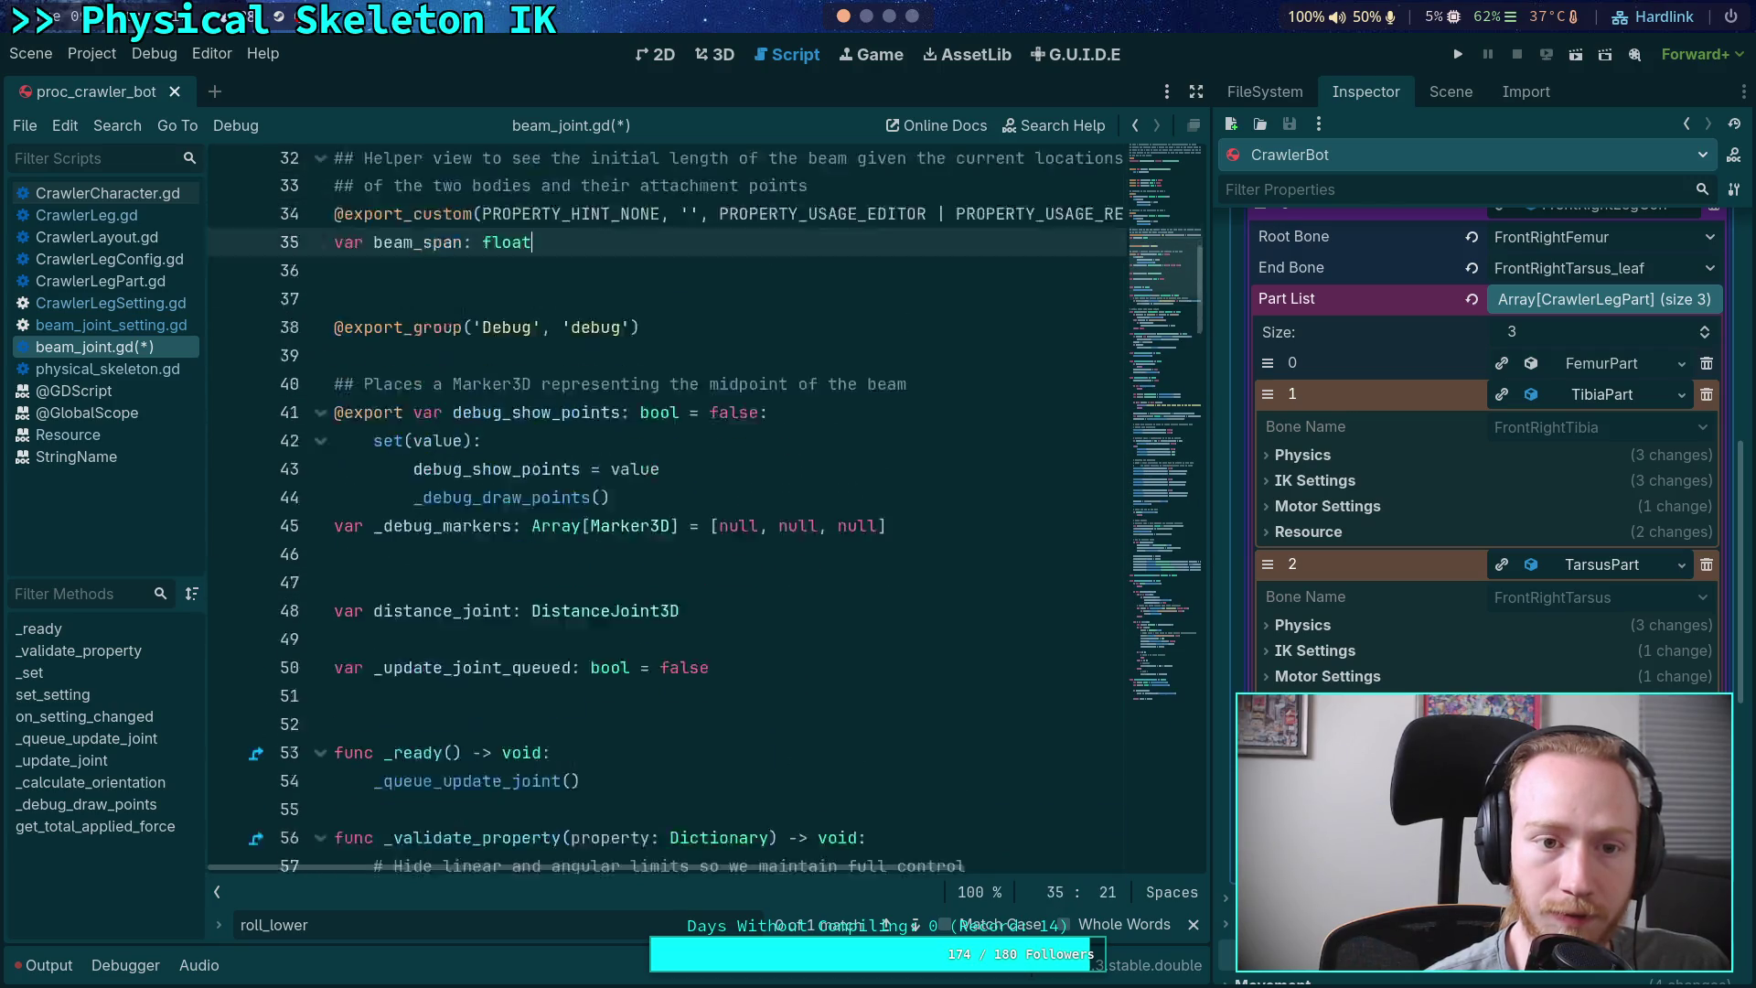
pyautogui.scroll(3, 600, 499)
pyautogui.moveTo(567, 703)
pyautogui.mouseDown()
pyautogui.moveTo(270, 504)
pyautogui.moveTo(242, 347)
pyautogui.mouseUp()
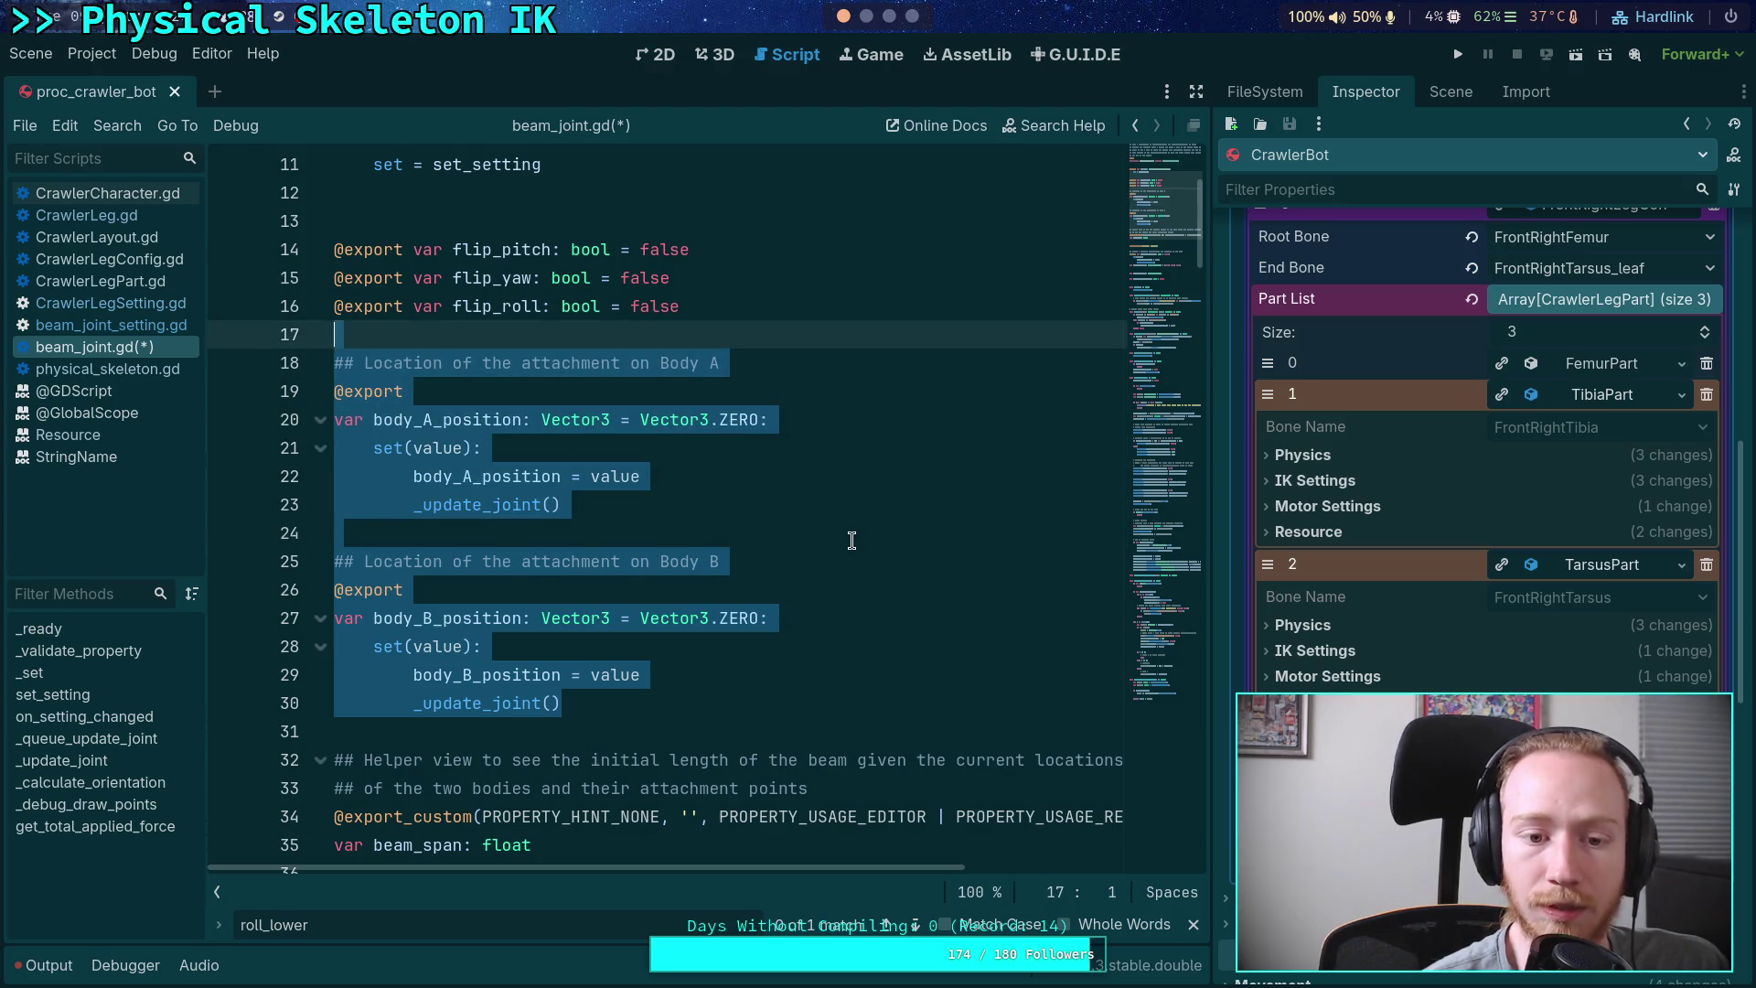
pyautogui.press('BackSpace')
pyautogui.press('BackSpace')
# Remove the redundant blank line and save beam_joint.gd.
pyautogui.scroll(3, 793, 514)
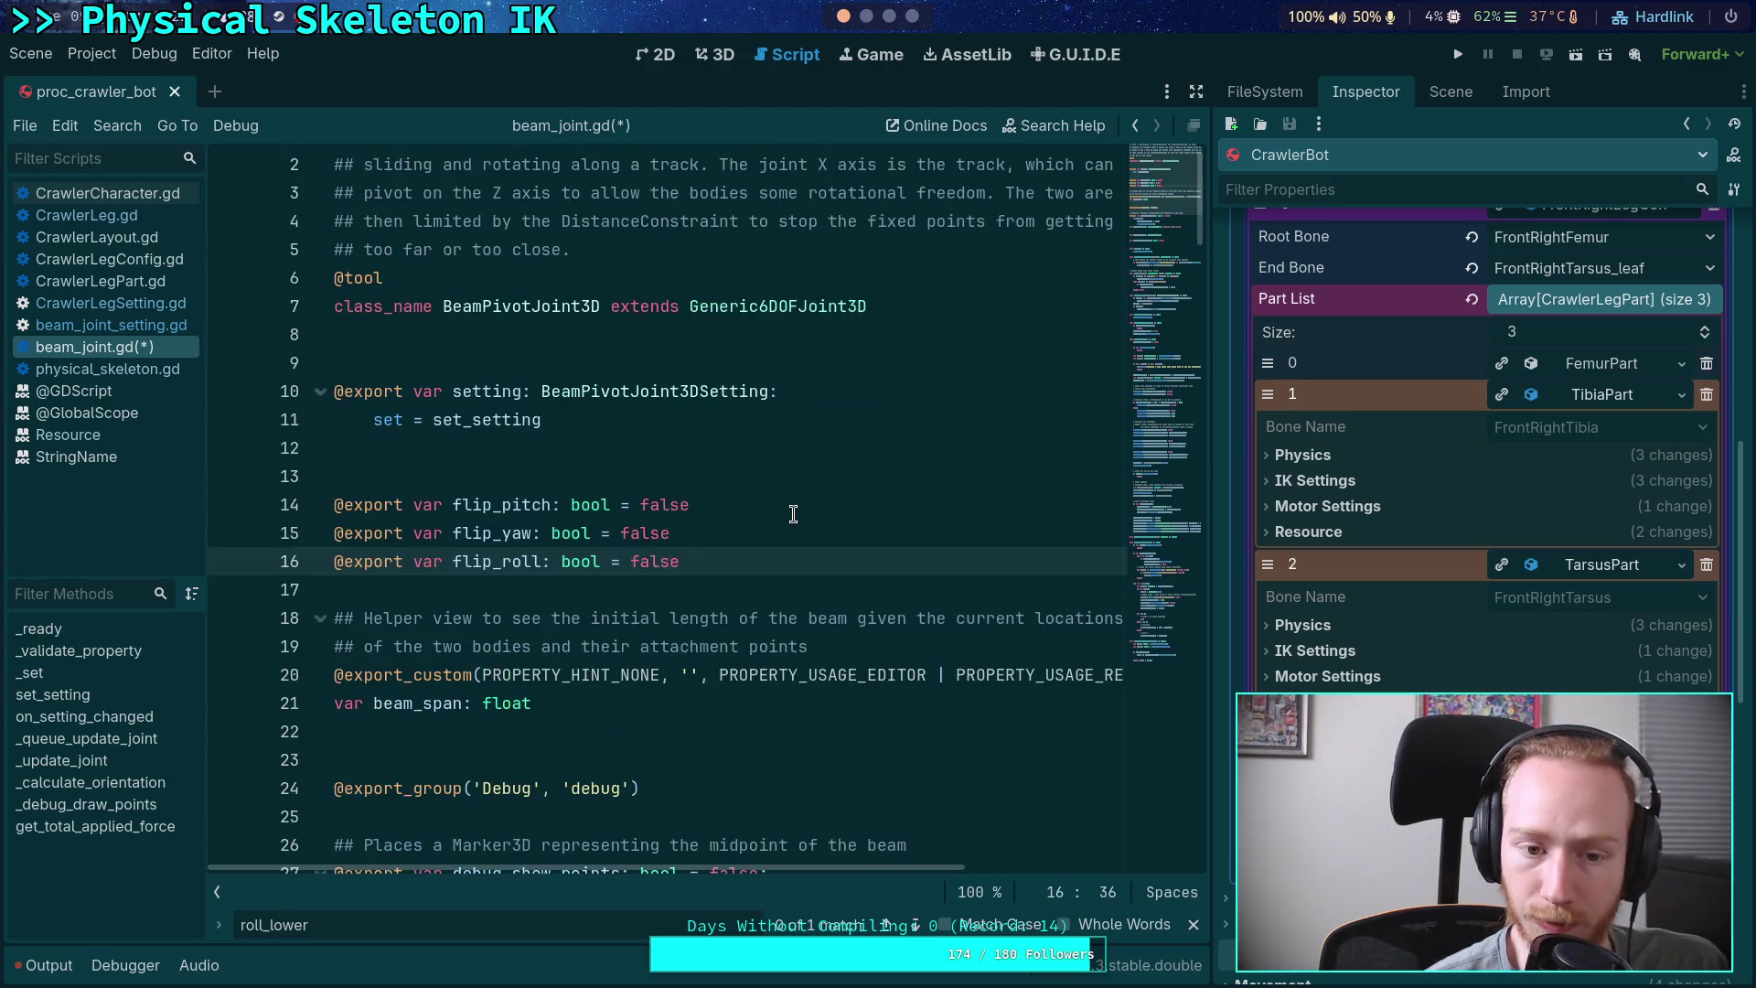
pyautogui.click(718, 588)
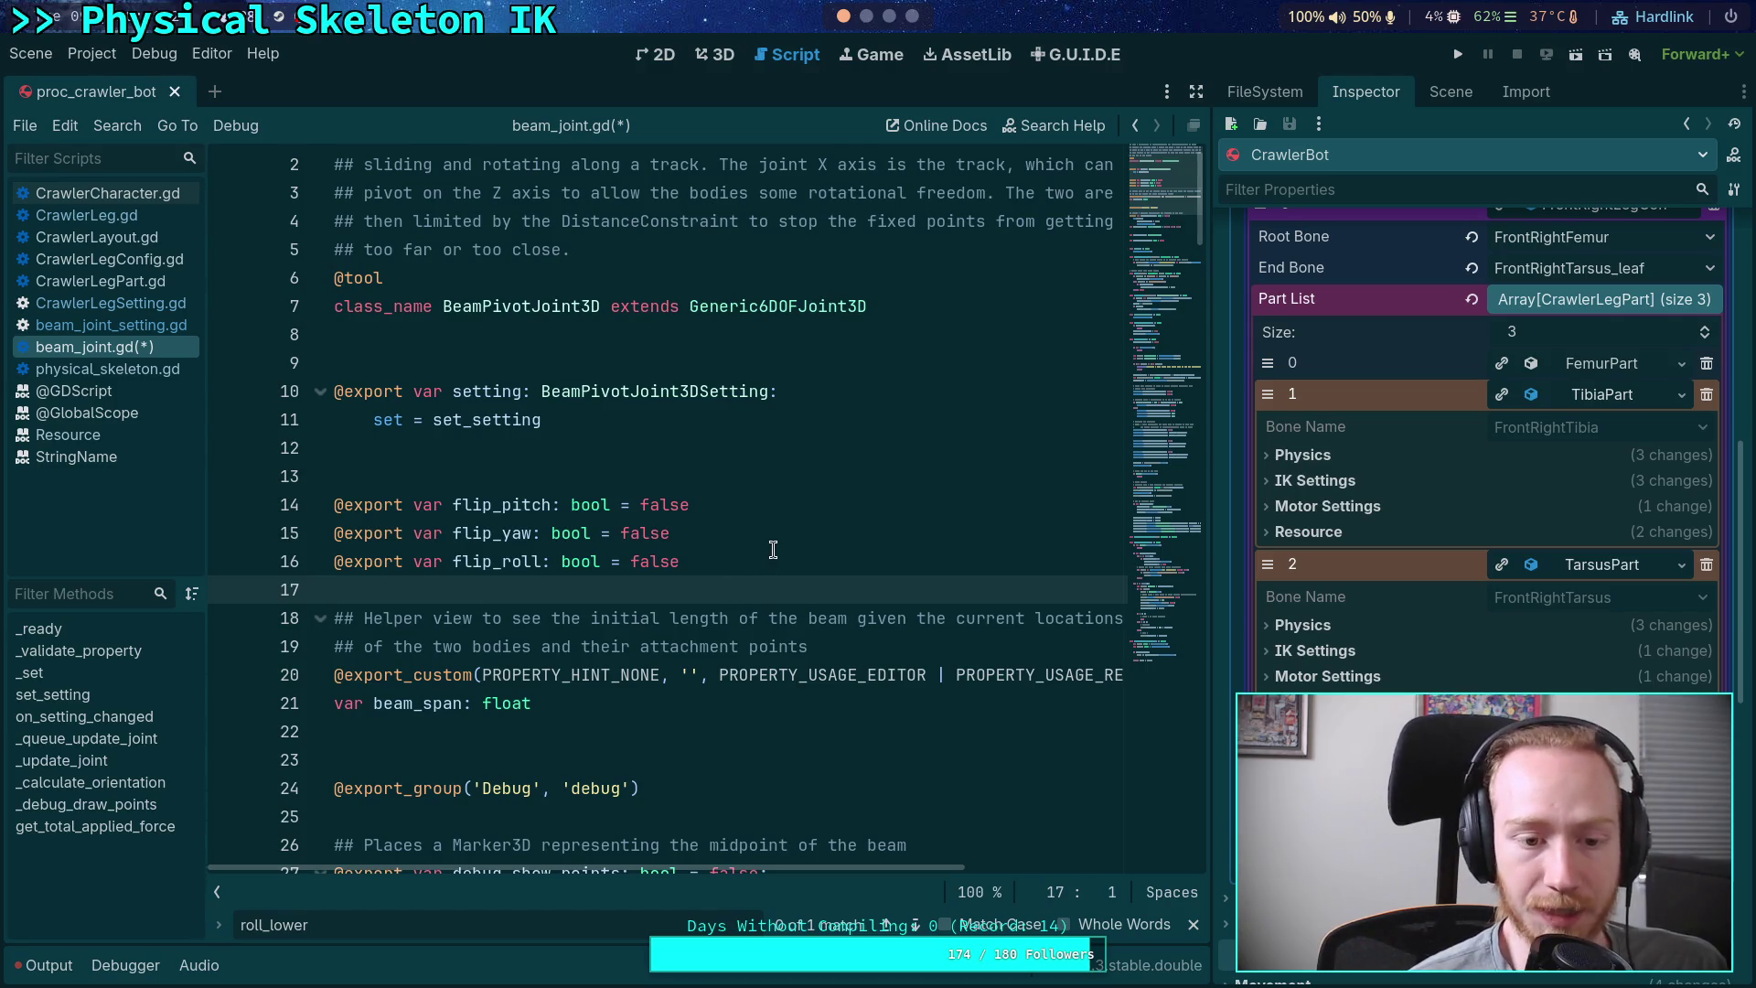
pyautogui.click(605, 448)
pyautogui.press('BackSpace')
pyautogui.click(837, 559)
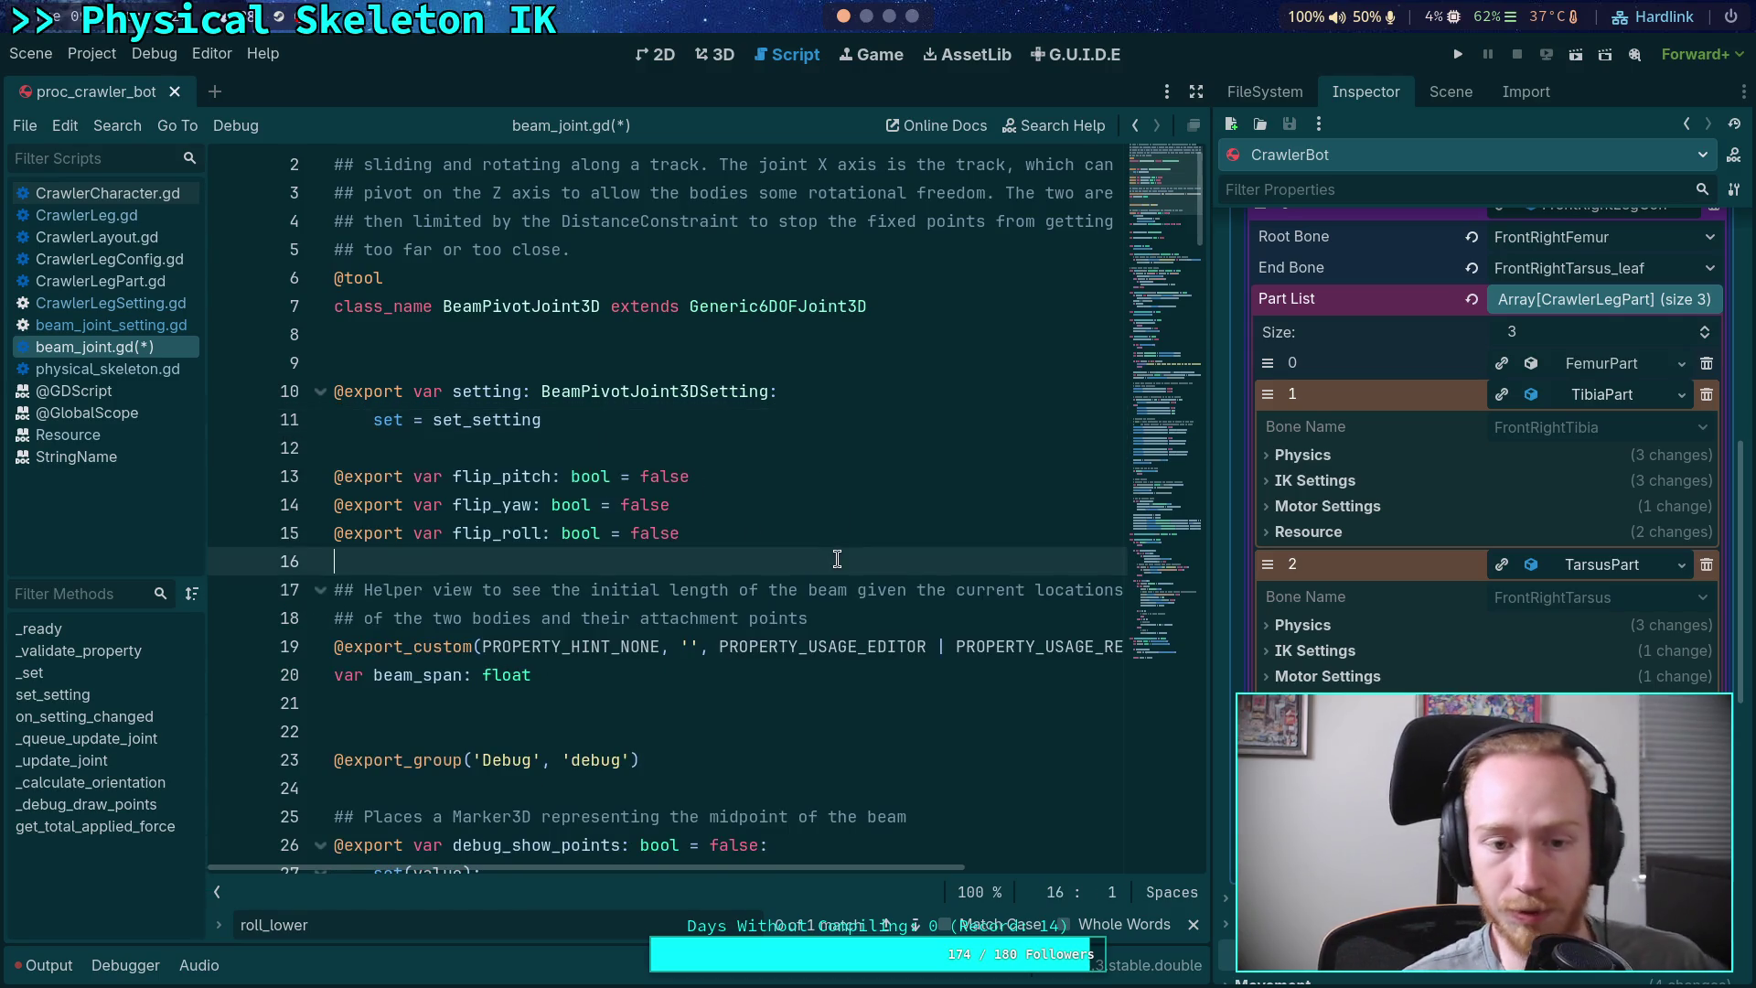
pyautogui.hotkey('ctrl', 's')
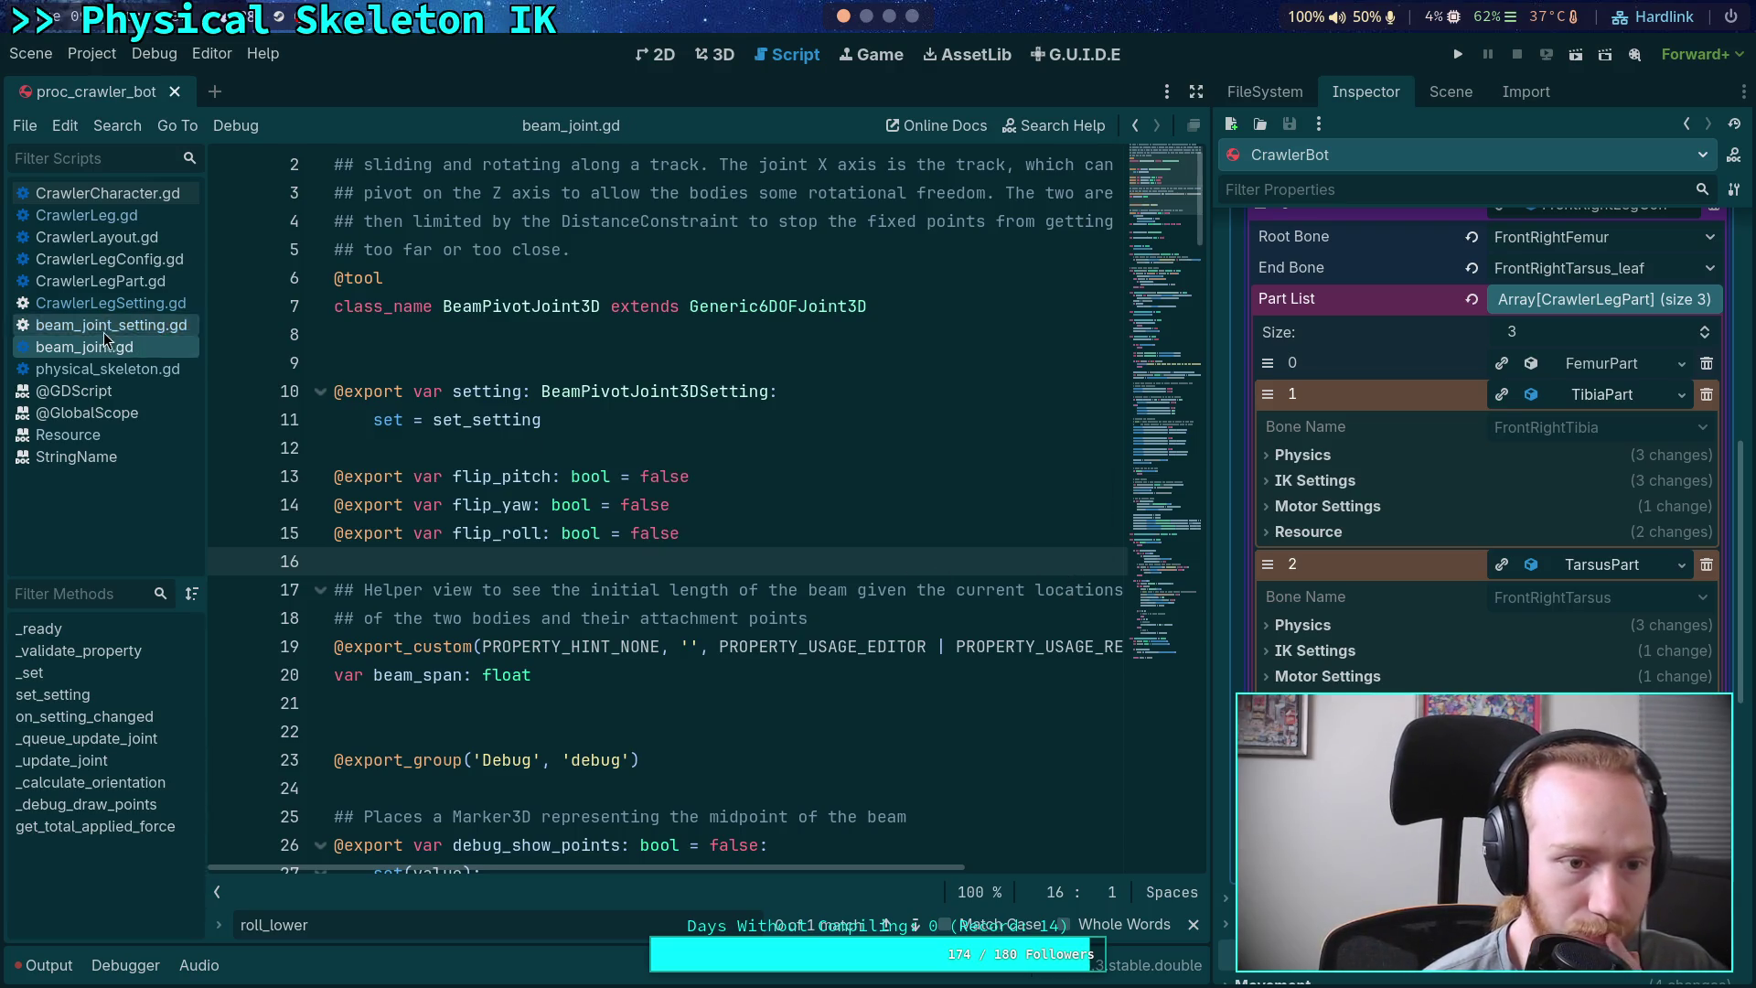
pyautogui.click(139, 327)
pyautogui.scroll(-7, 794, 480)
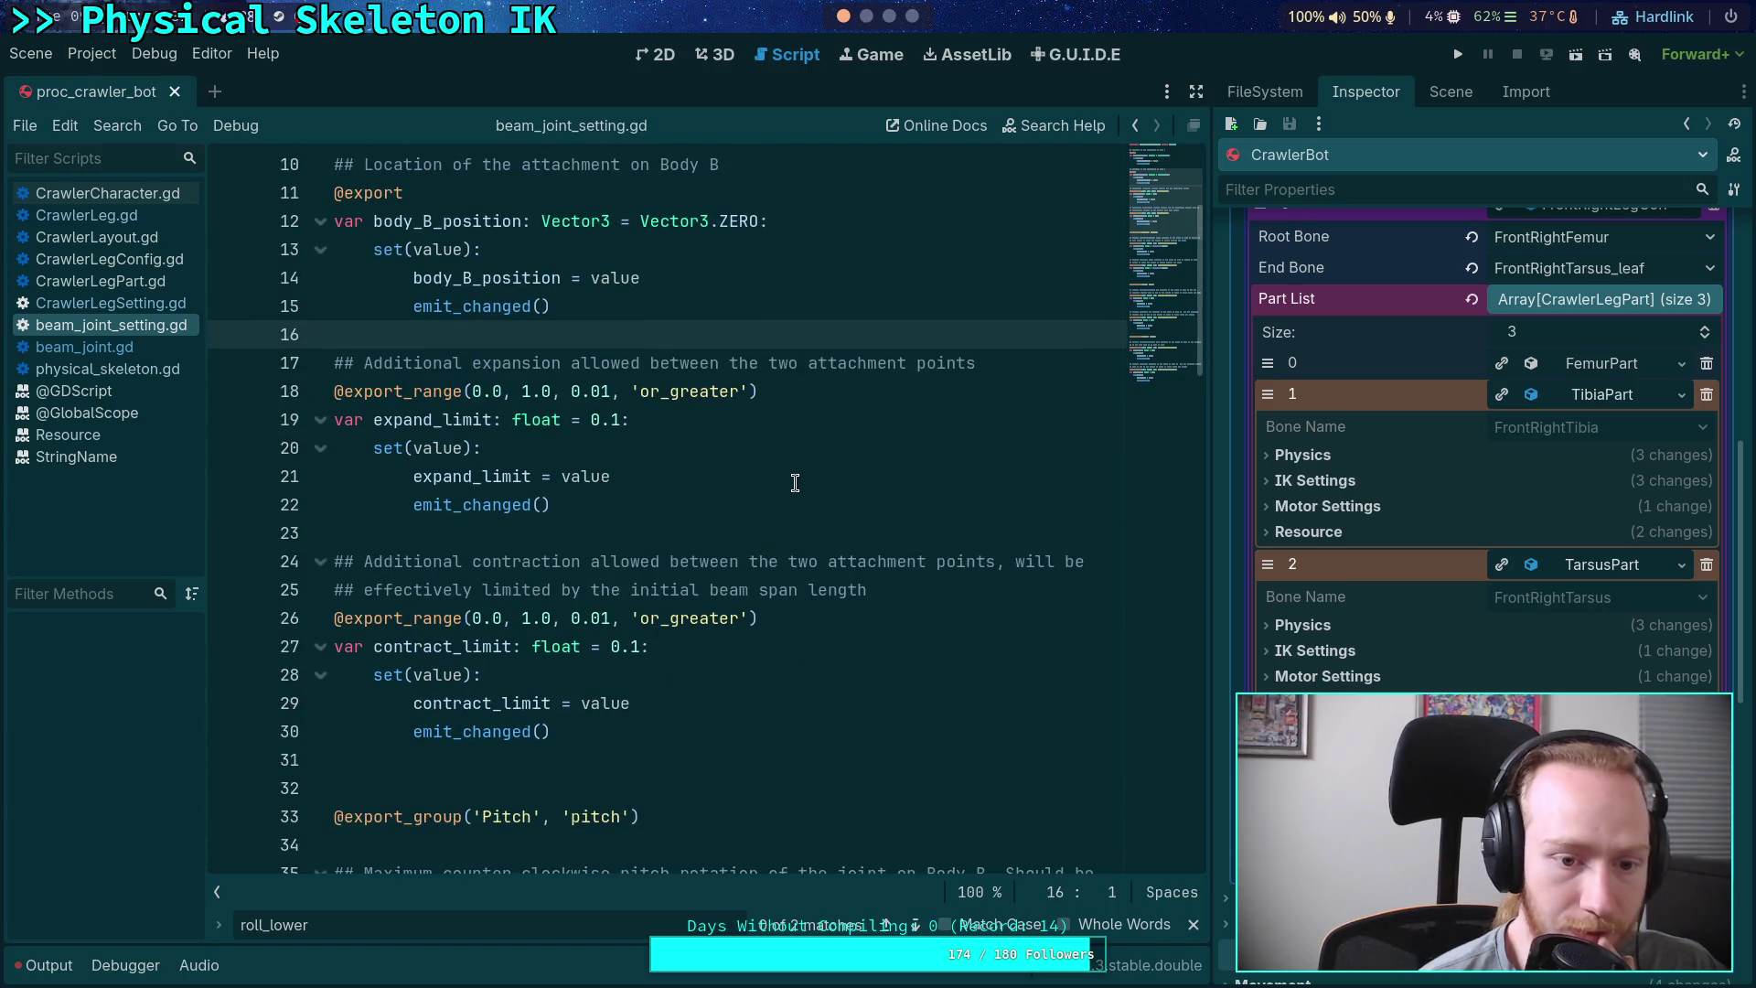
pyautogui.scroll(-13, 790, 490)
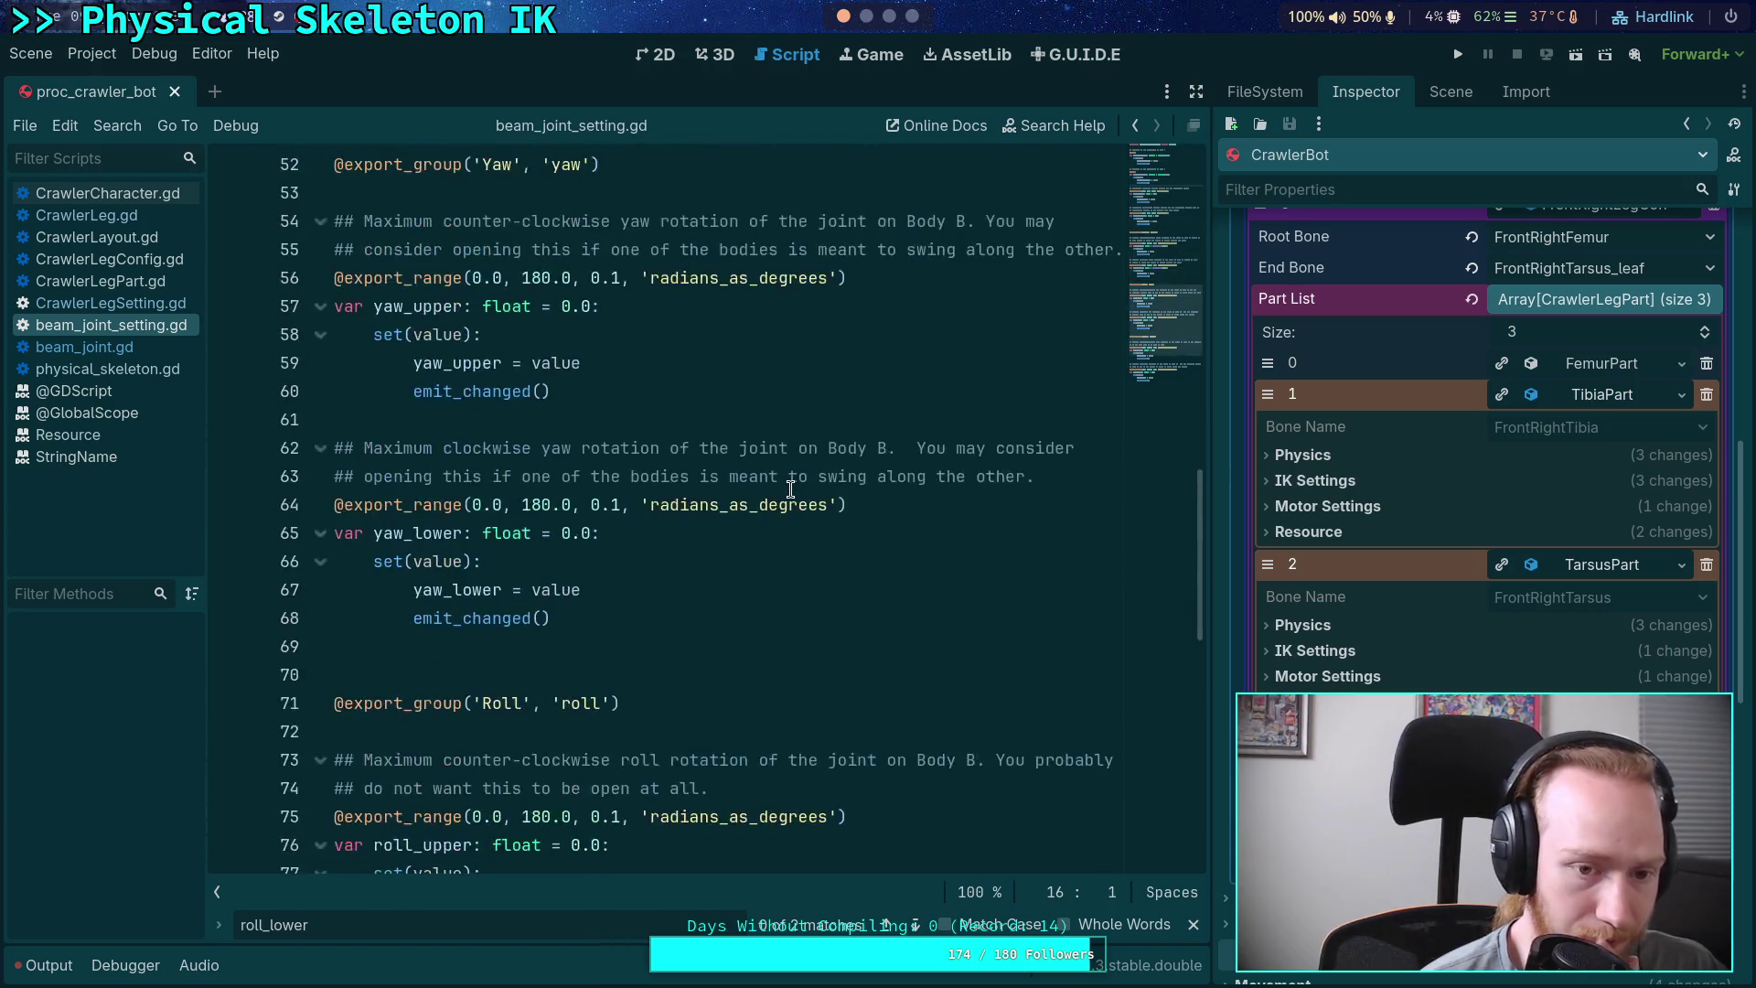
pyautogui.scroll(-8, 791, 489)
pyautogui.moveTo(1134, 391)
pyautogui.mouseDown()
pyautogui.moveTo(1178, 282)
pyautogui.moveTo(1183, 167)
pyautogui.mouseUp()
pyautogui.click(640, 335)
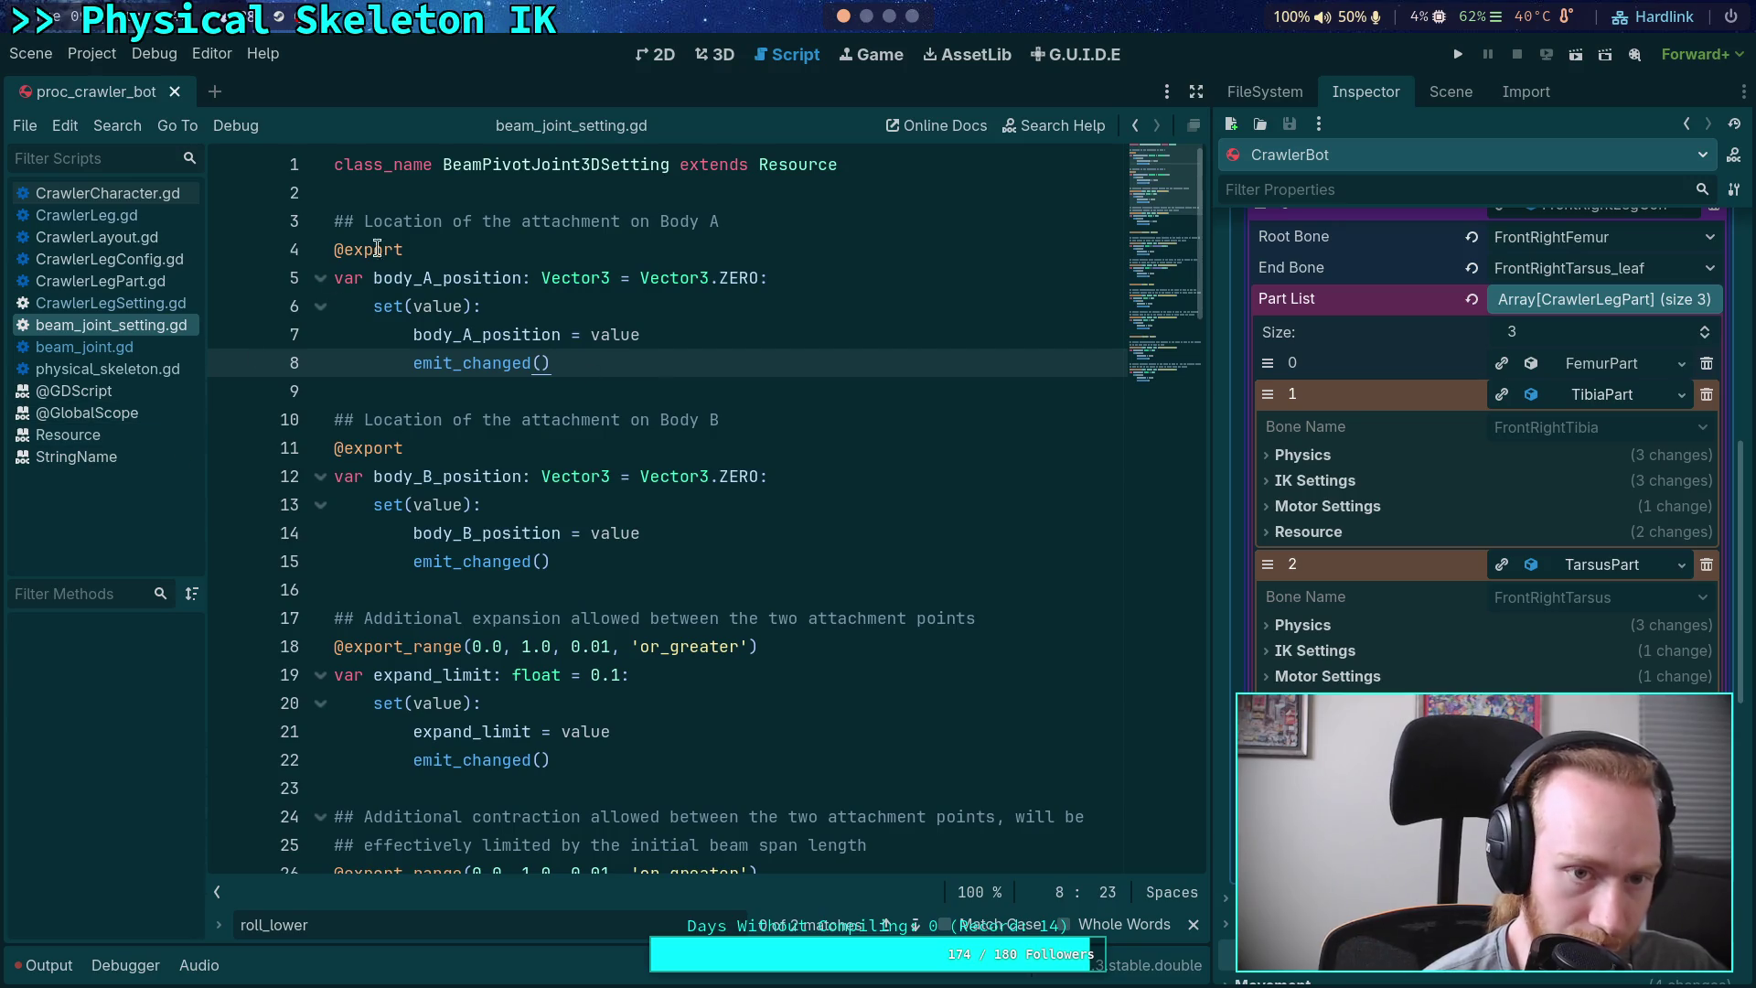
pyautogui.click(435, 189)
pyautogui.press('Return')
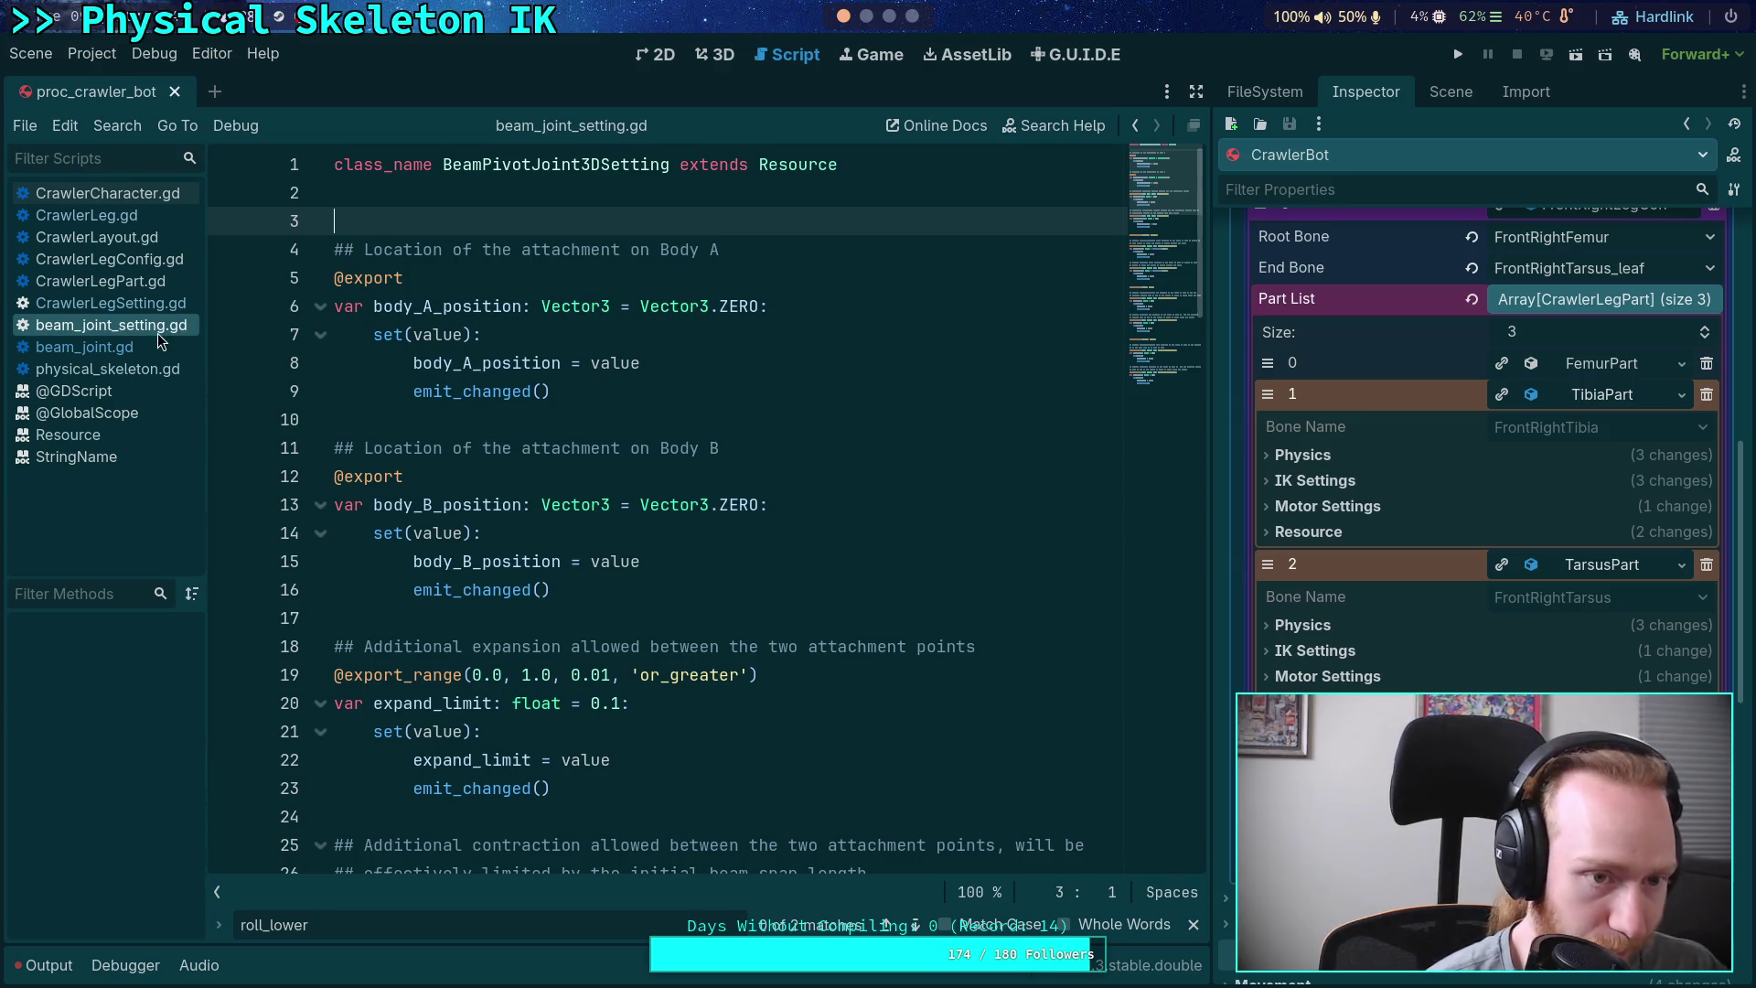
pyautogui.hotkey('alt', 'Left')
pyautogui.click(128, 352)
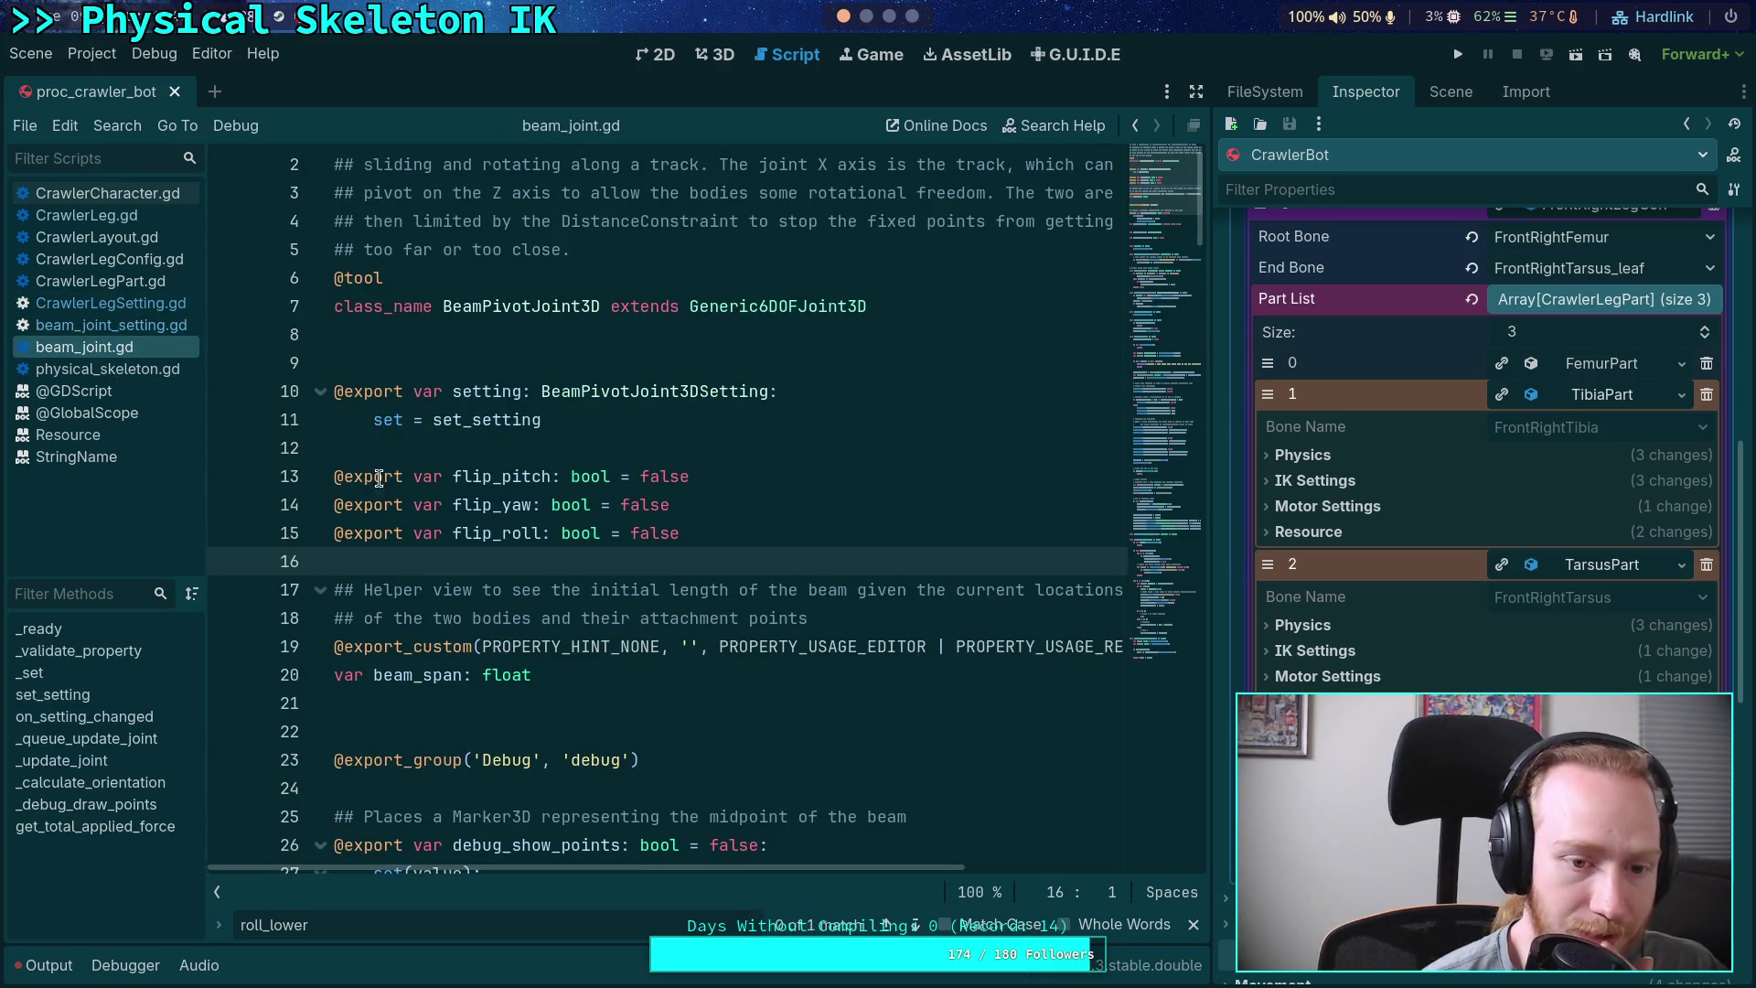
pyautogui.click(93, 372)
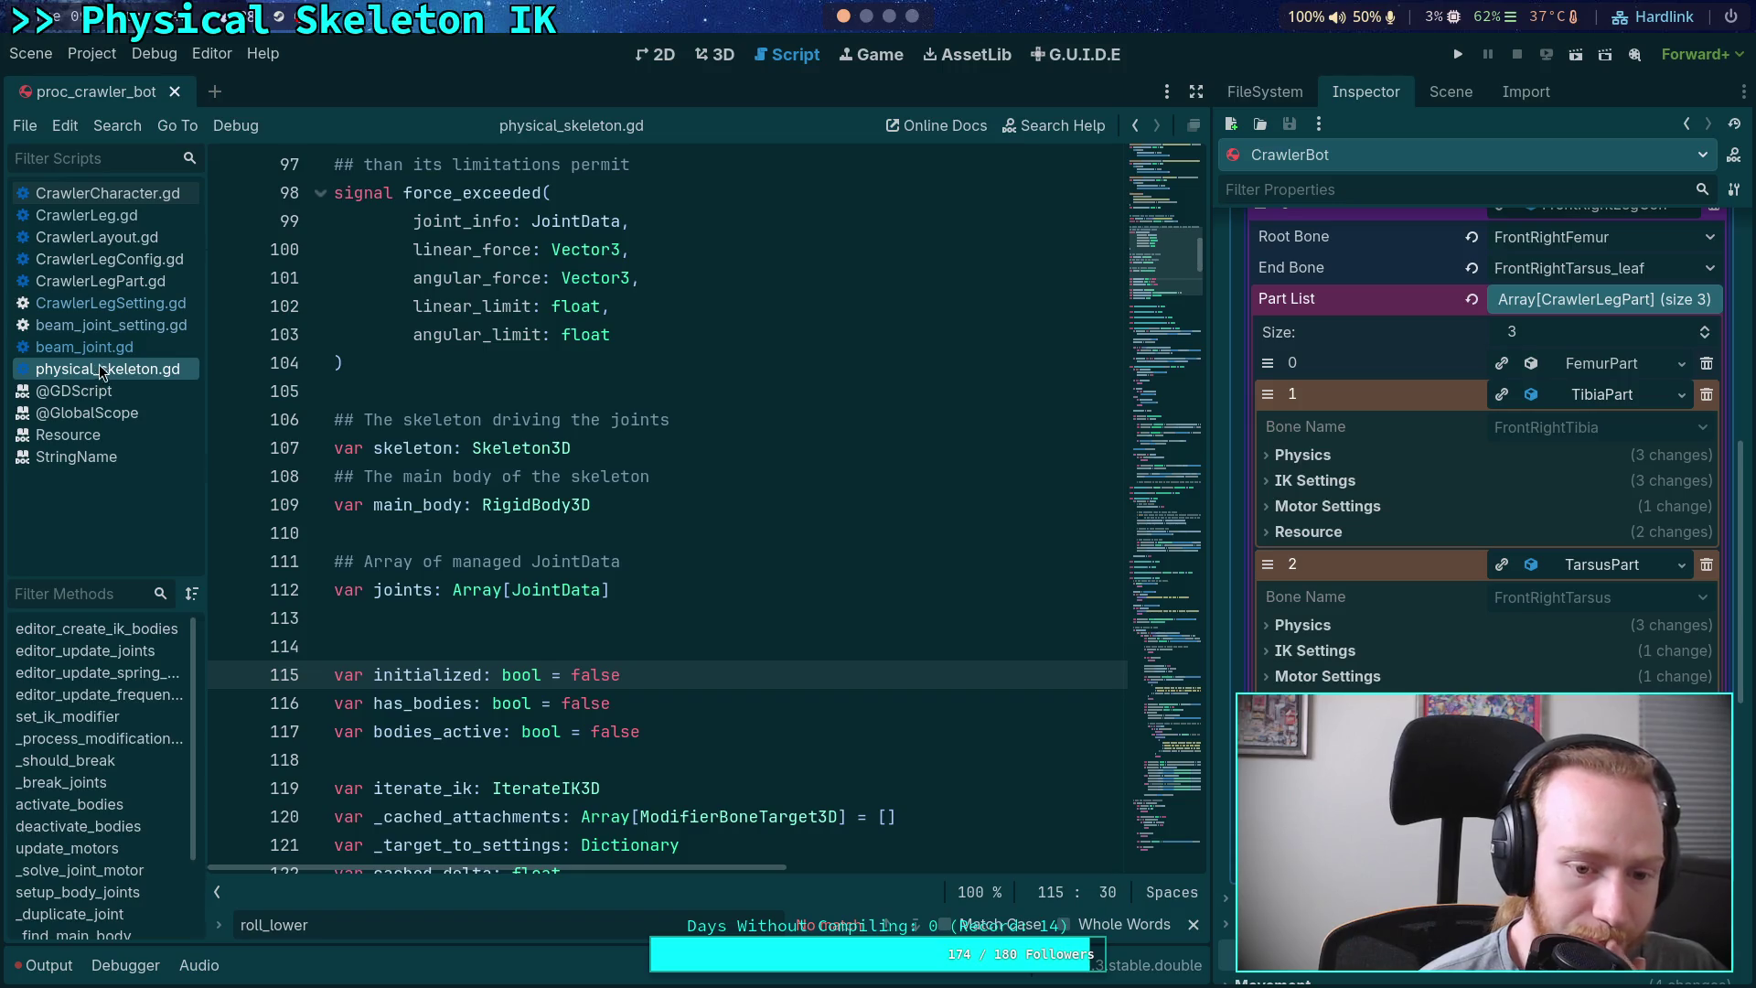
pyautogui.click(99, 347)
pyautogui.click(119, 307)
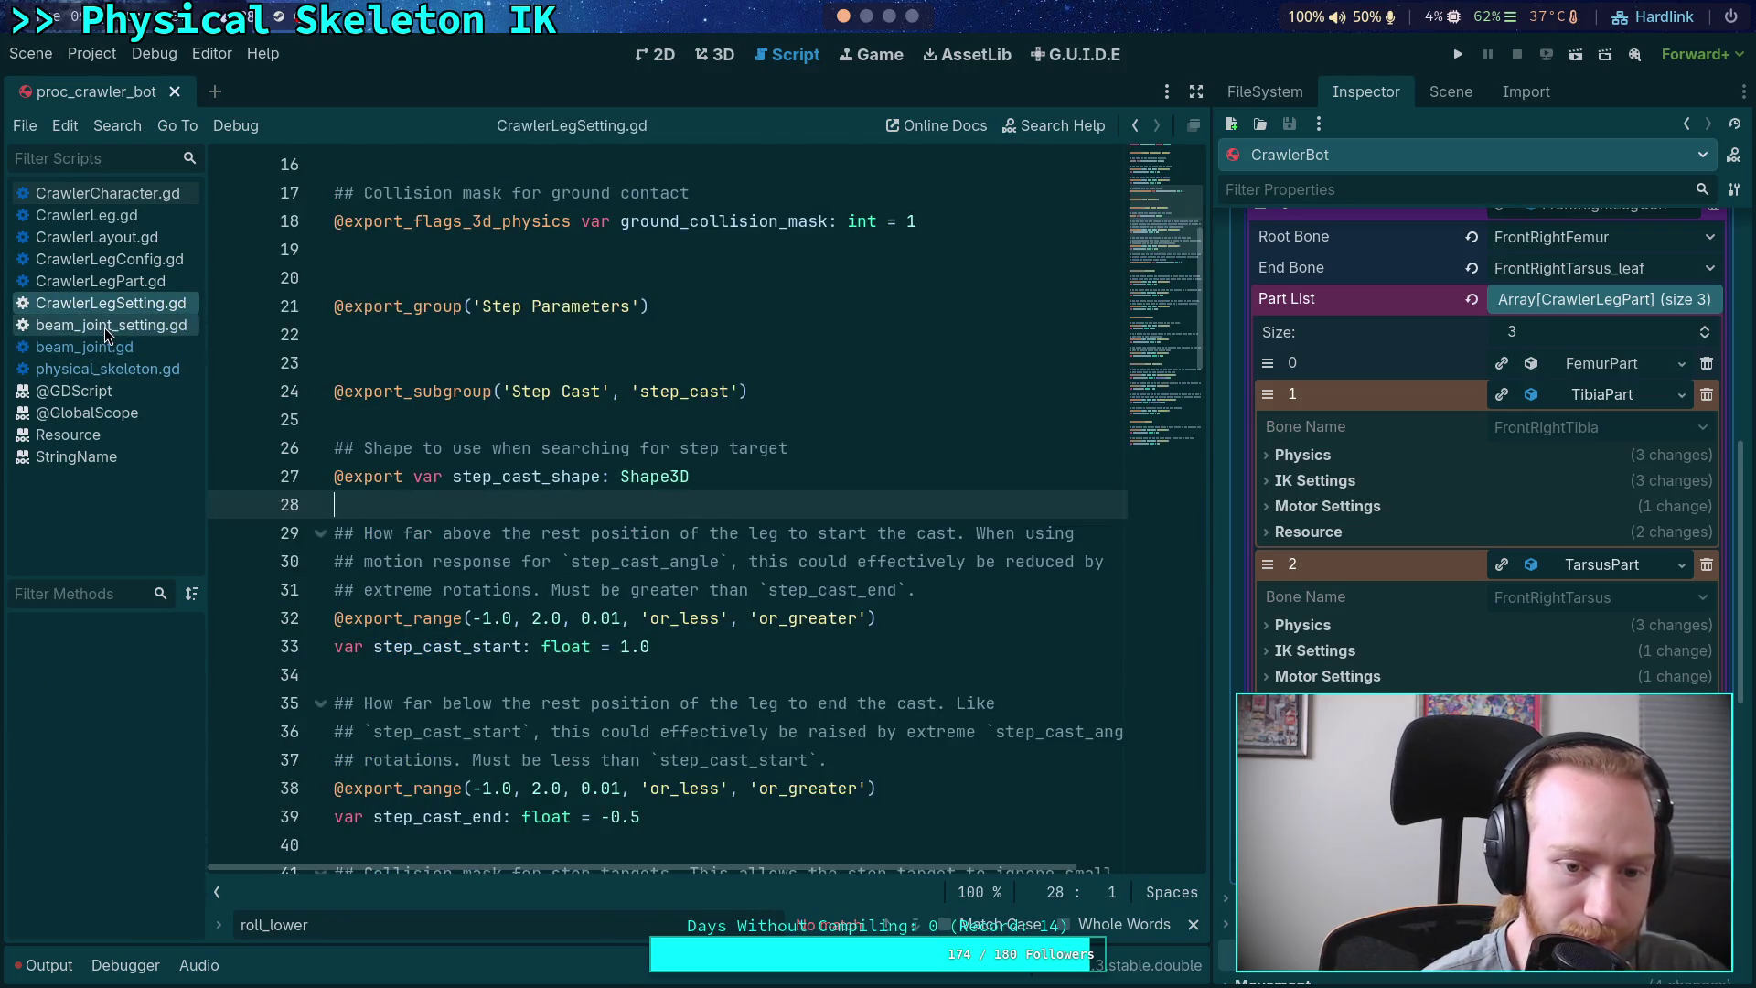
pyautogui.click(104, 328)
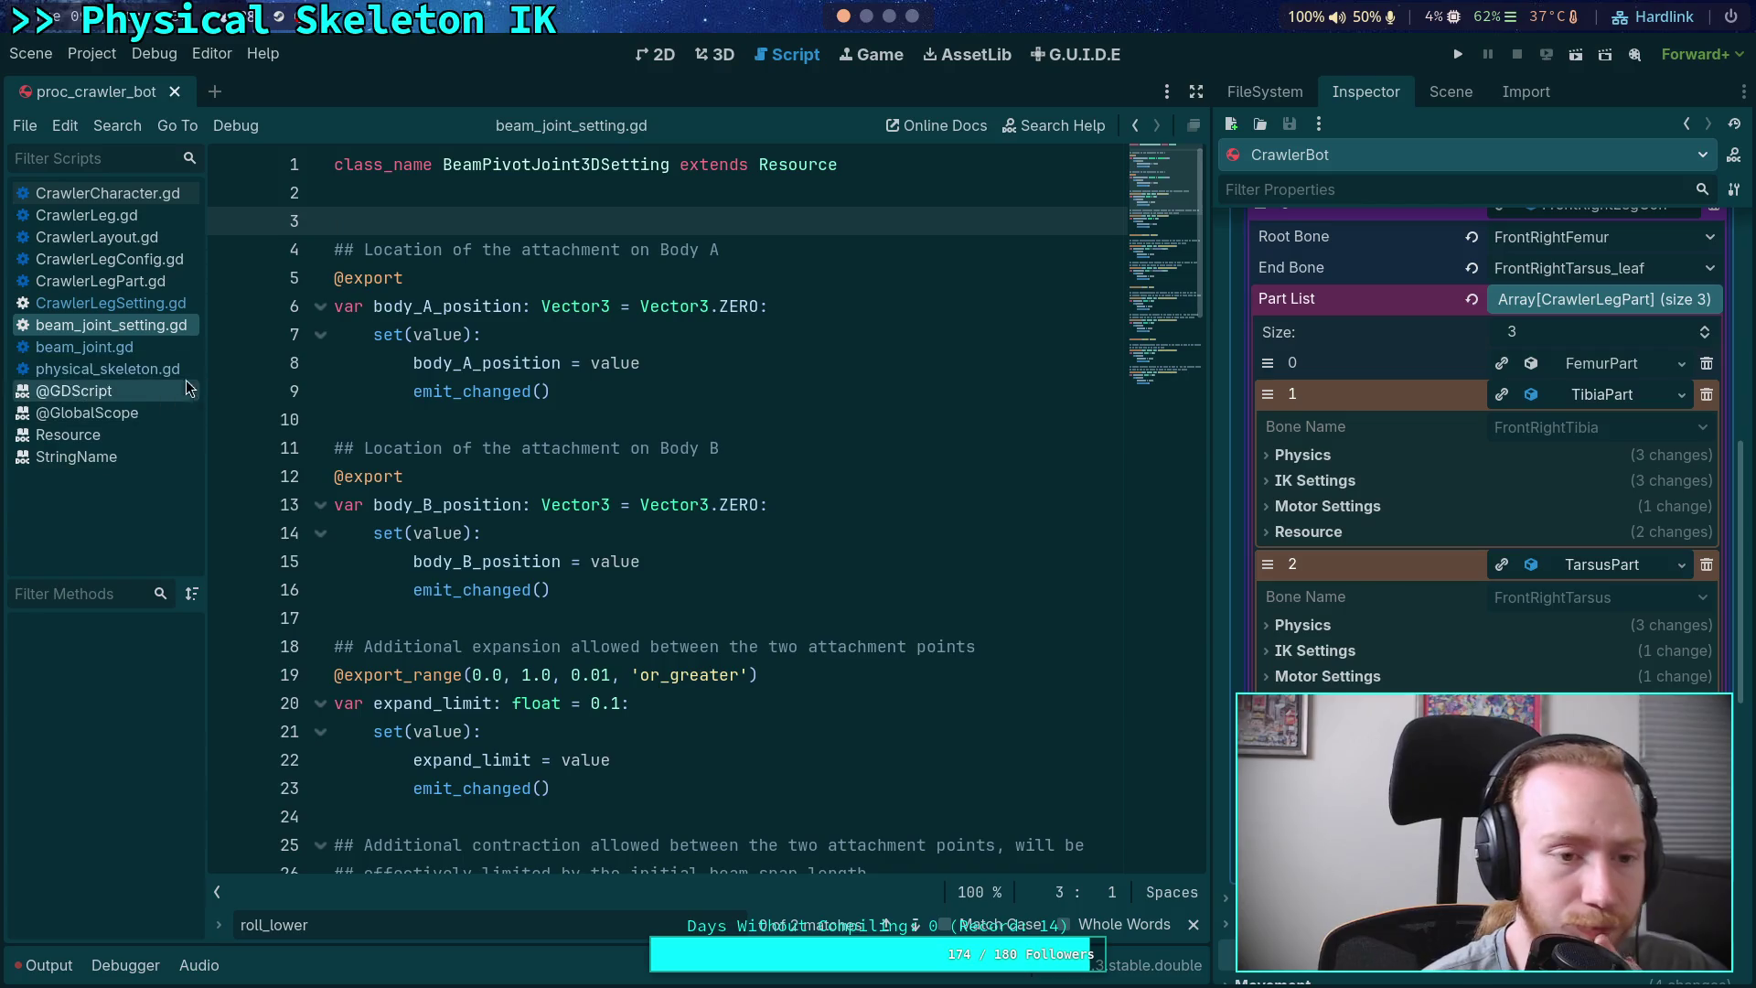
pyautogui.click(124, 351)
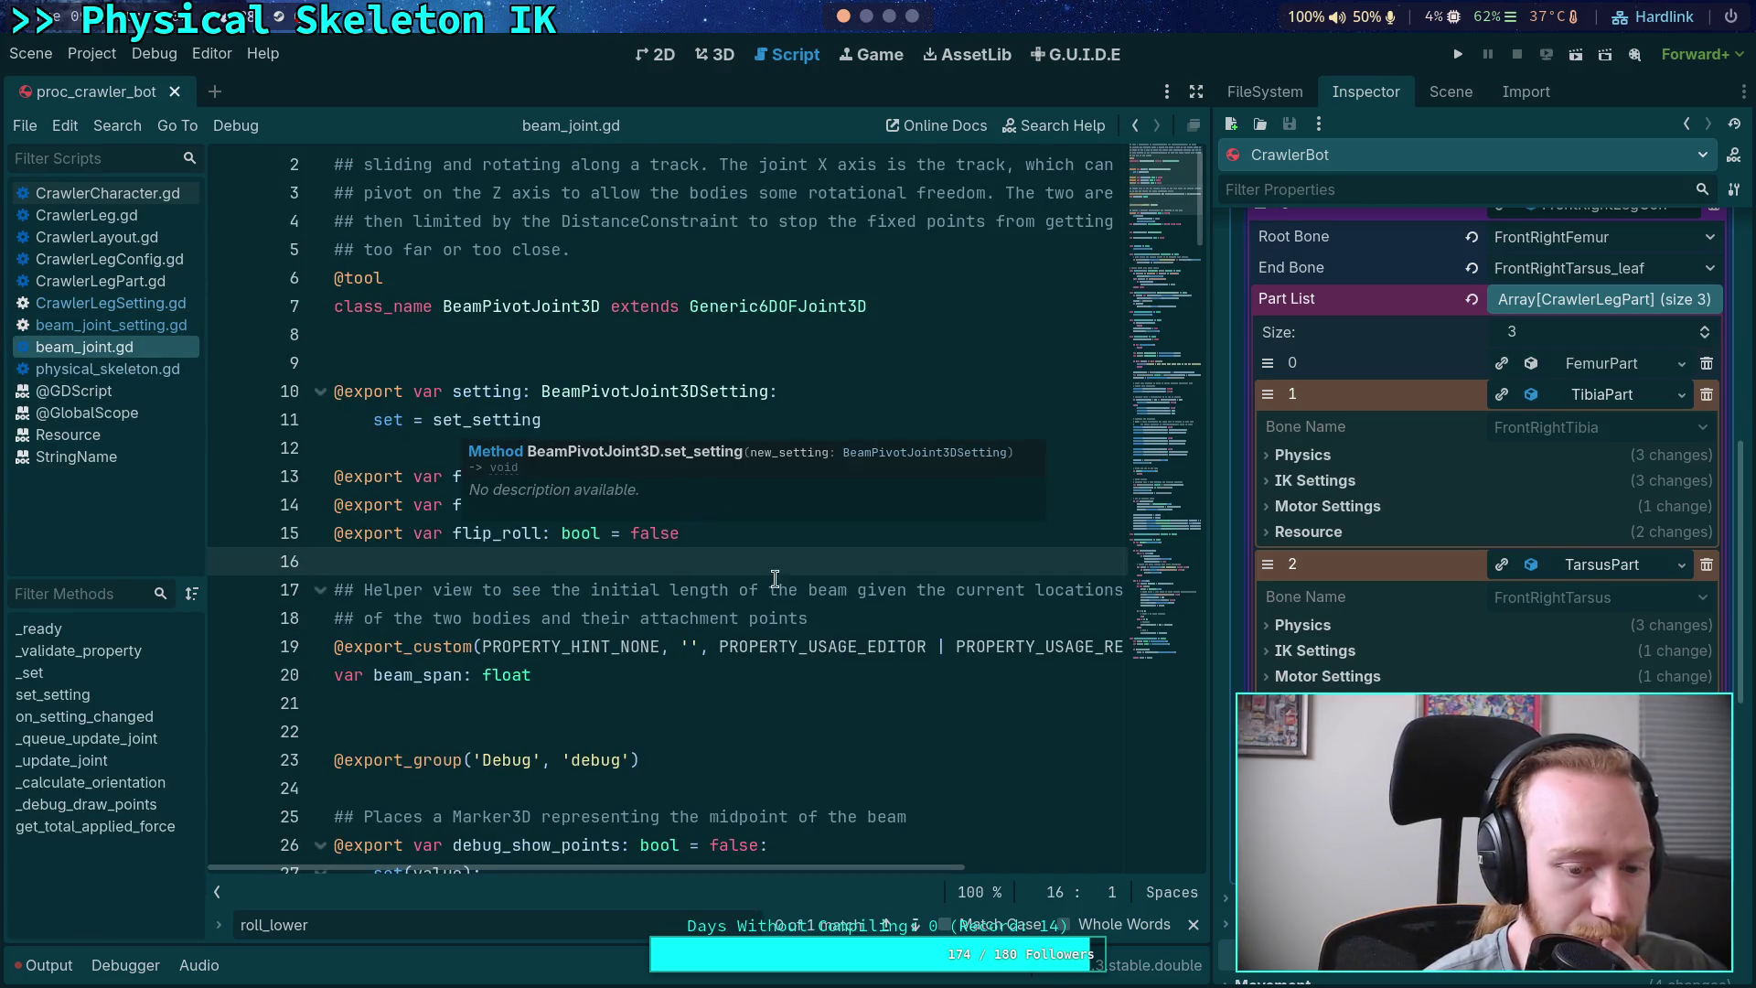
pyautogui.click(1193, 924)
pyautogui.click(922, 739)
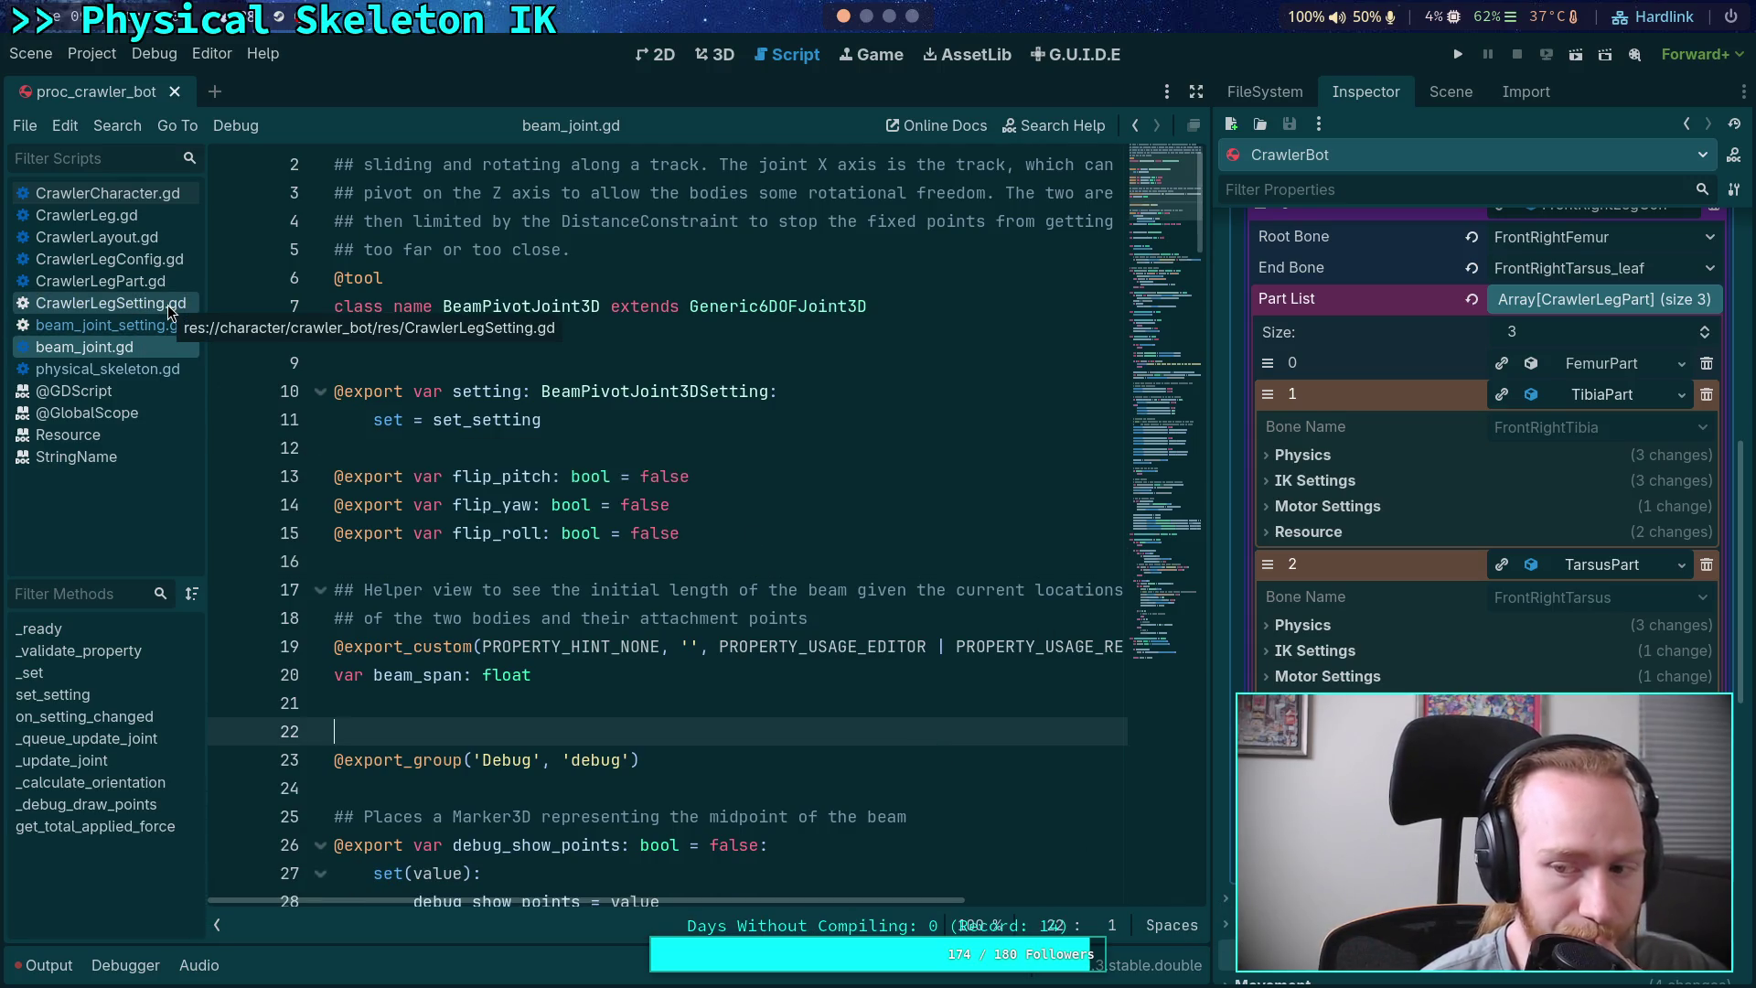
pyautogui.click(101, 281)
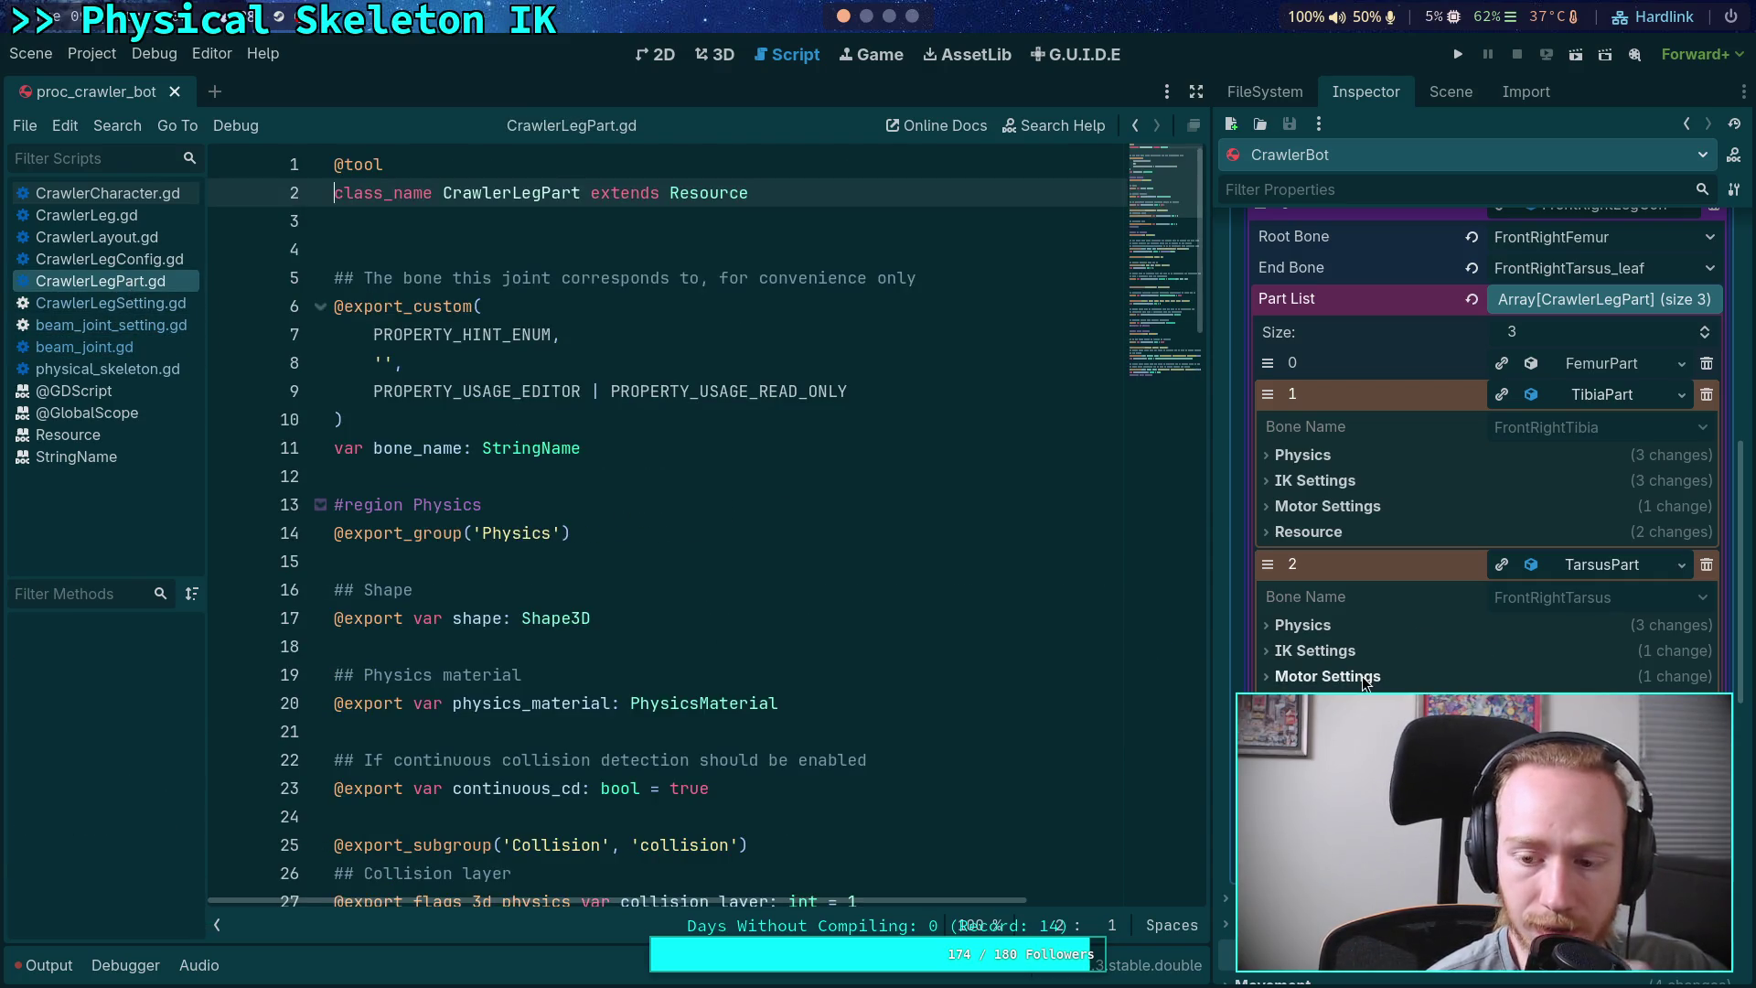
# Check TarsusPart's Physics settings in the Inspector and scroll through CrawlerLegPart.gd.
pyautogui.click(1304, 625)
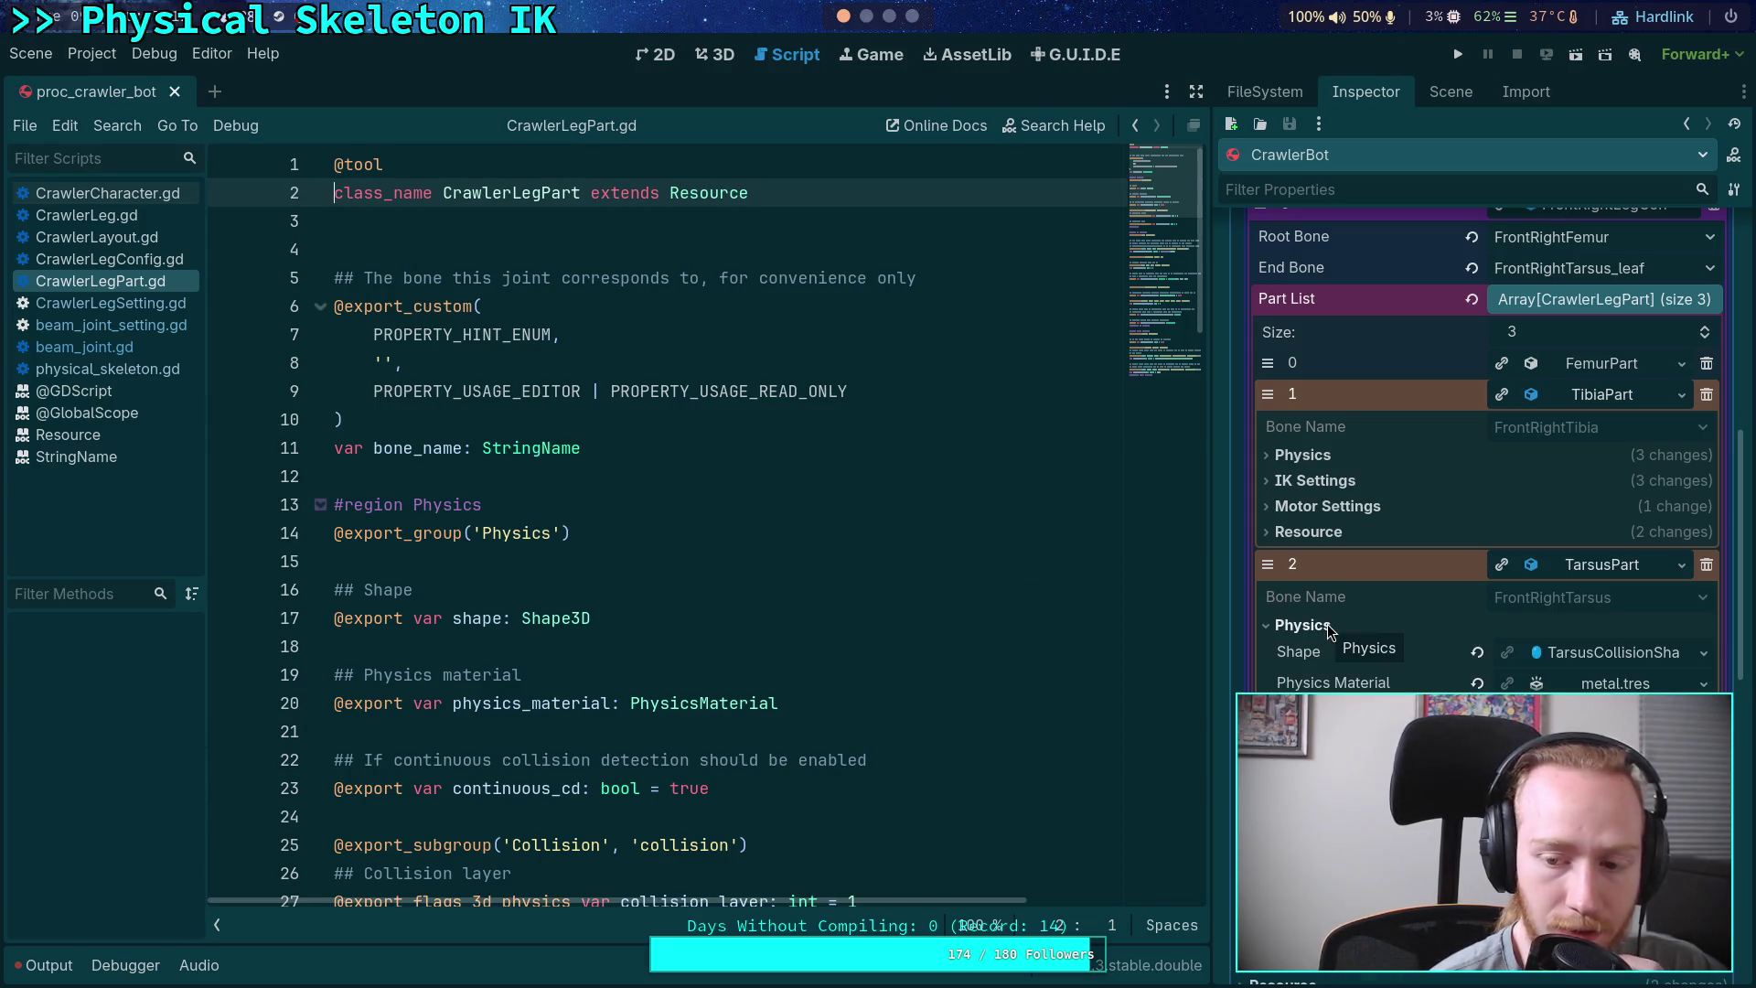
pyautogui.click(1345, 625)
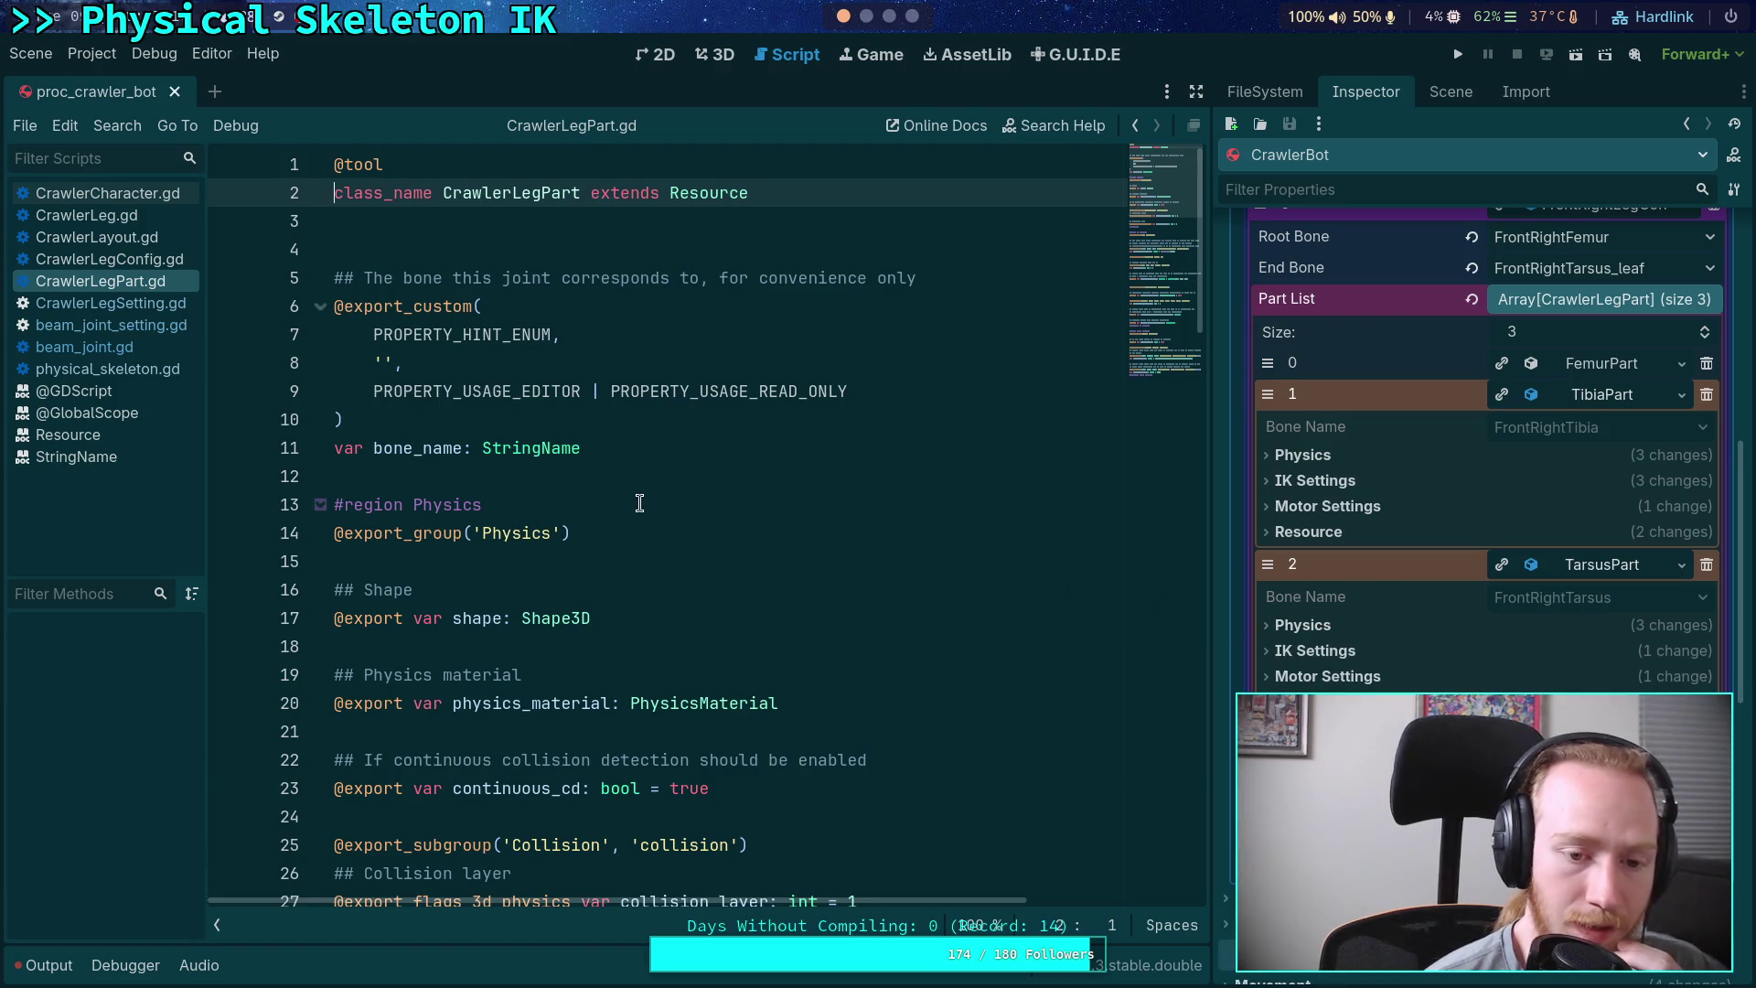
pyautogui.scroll(-6, 640, 501)
pyautogui.scroll(-7, 640, 501)
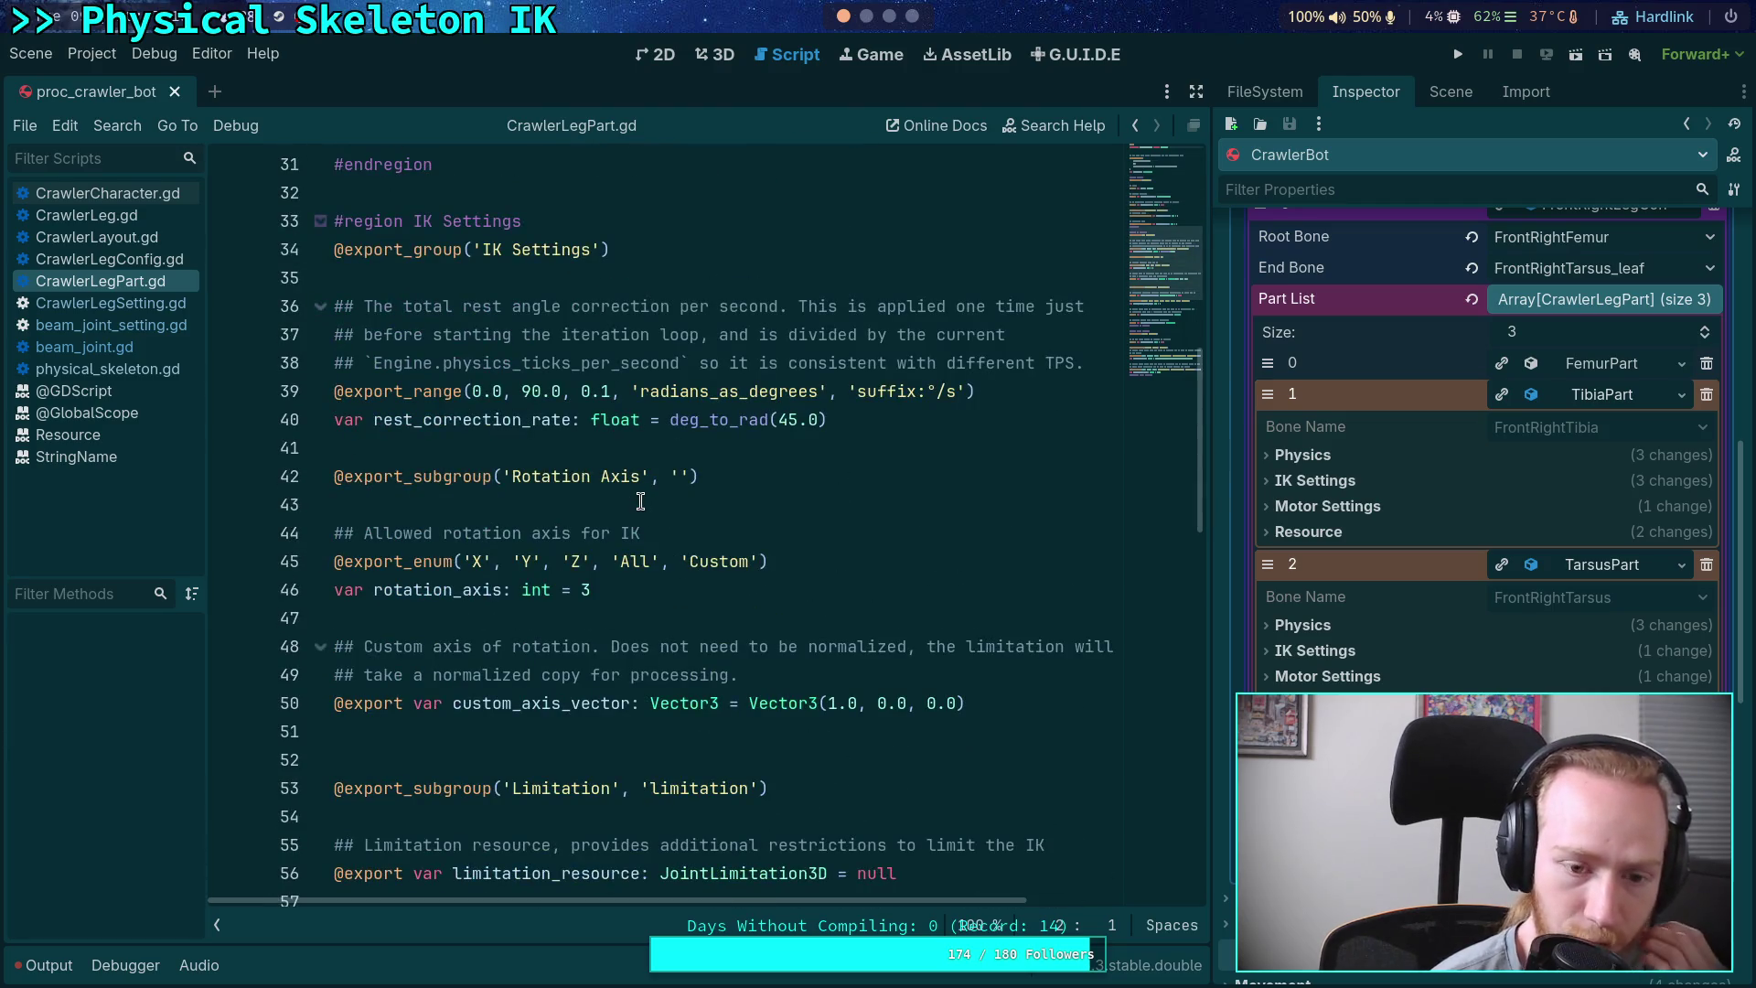
pyautogui.scroll(-5, 641, 502)
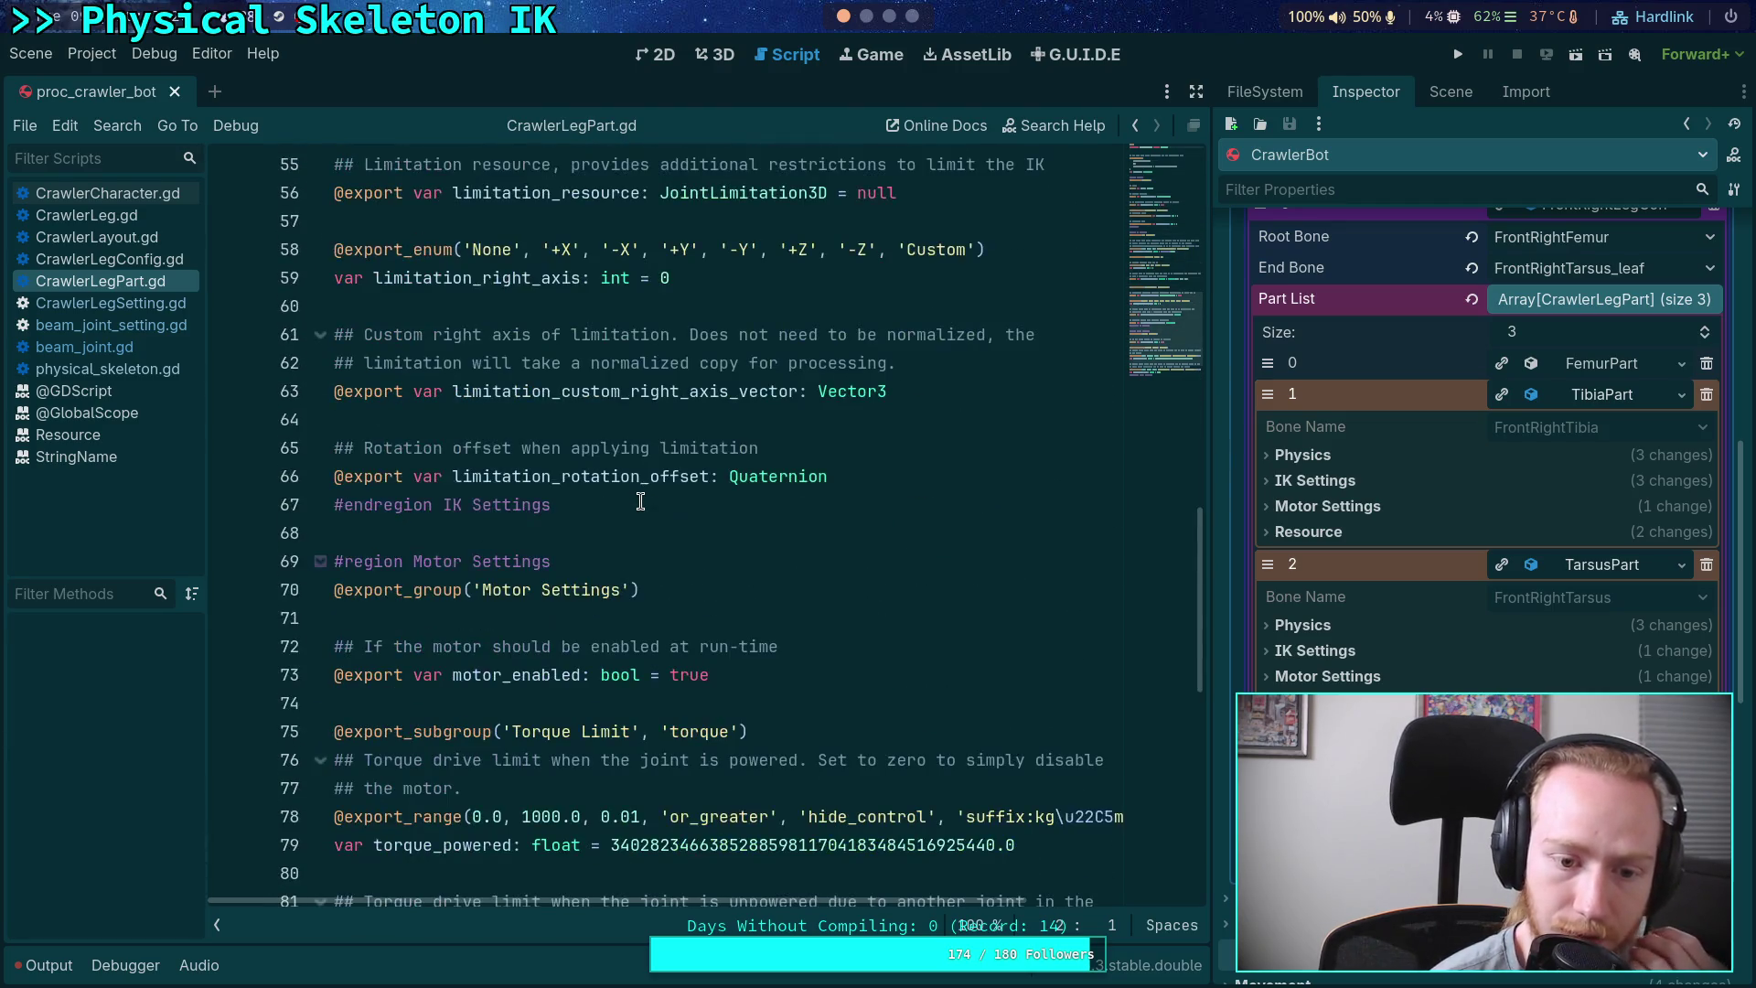
# Fold the Motor Settings, IK Settings and Physics regions in CrawlerLegPart.gd.
pyautogui.click(320, 563)
pyautogui.scroll(9, 329, 549)
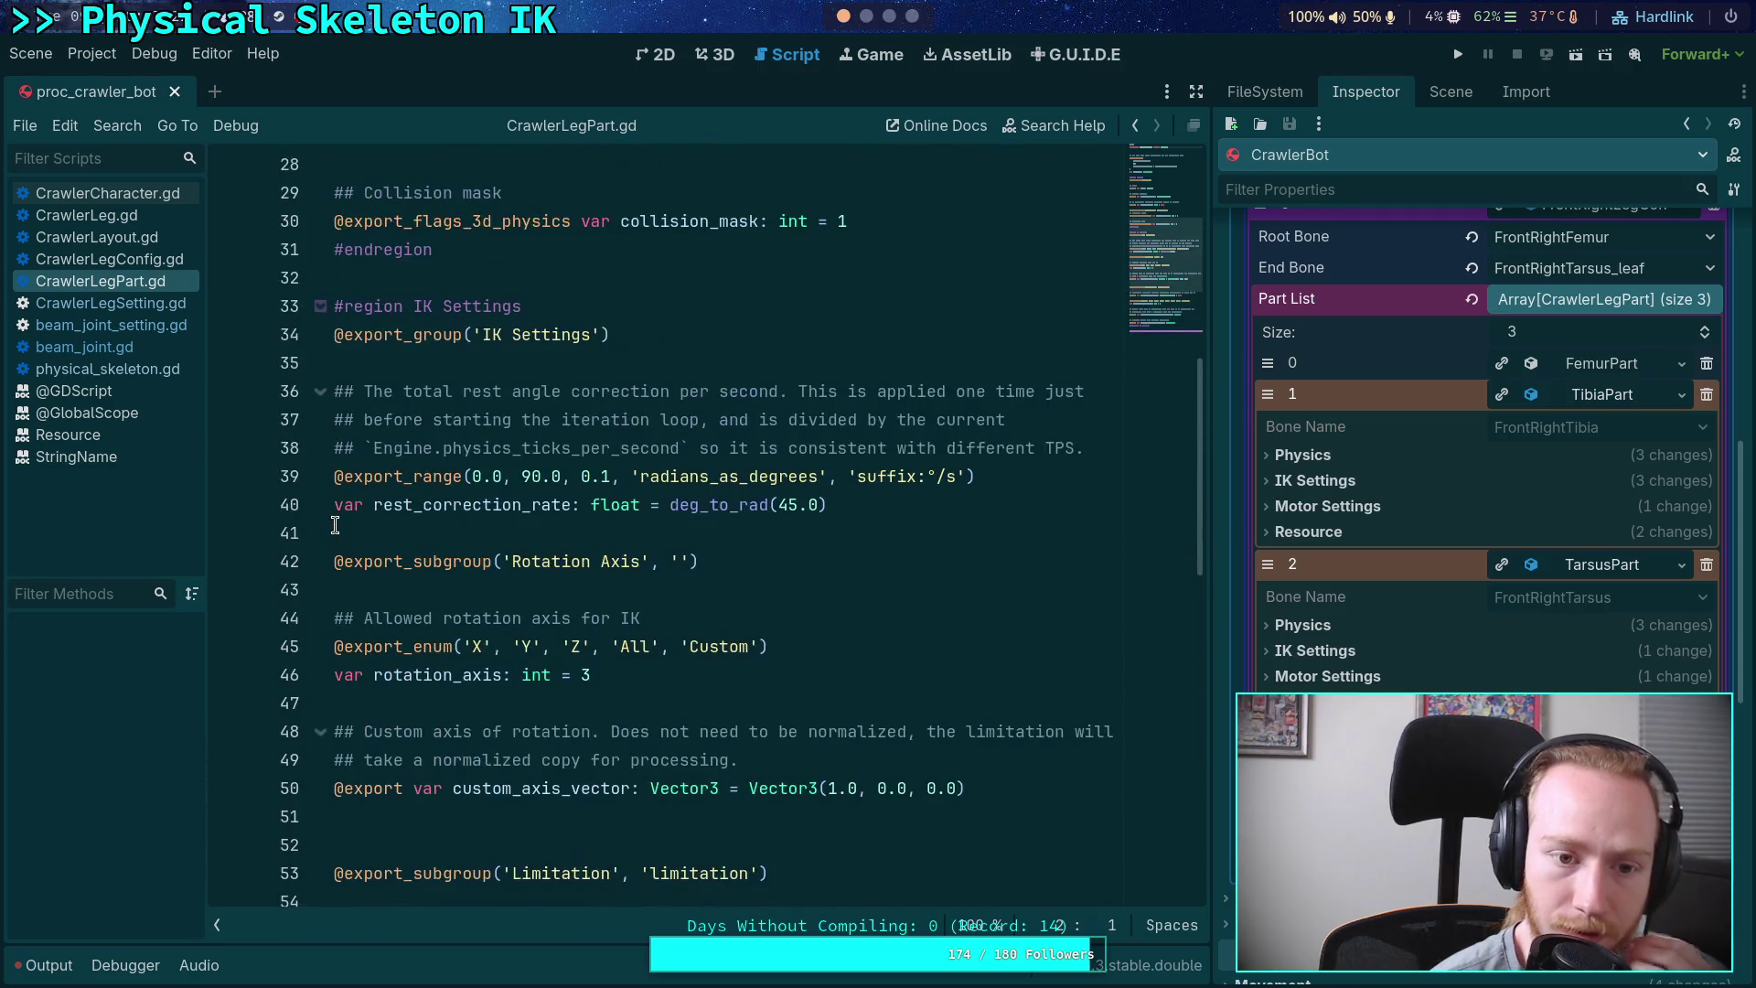
pyautogui.click(320, 278)
pyautogui.scroll(4, 367, 355)
pyautogui.click(320, 420)
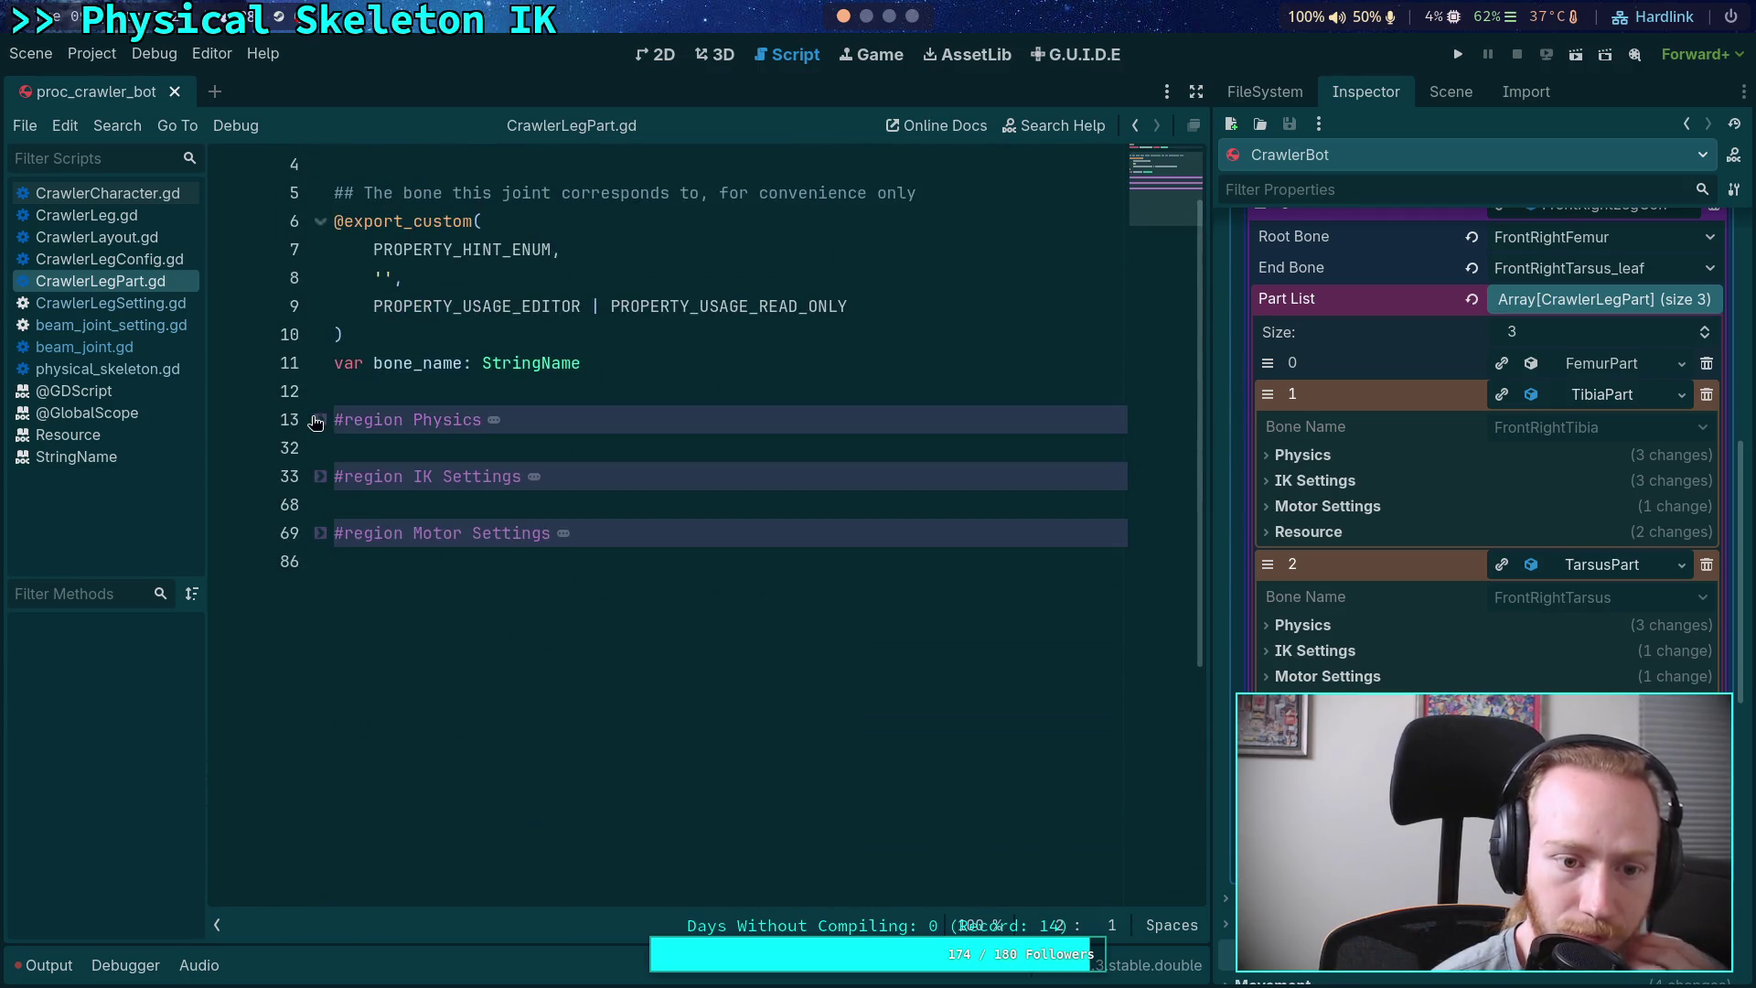
pyautogui.click(549, 601)
# Add a BeamPivotJoint region at the end of the file with its #endregion line.
pyautogui.press('Return')
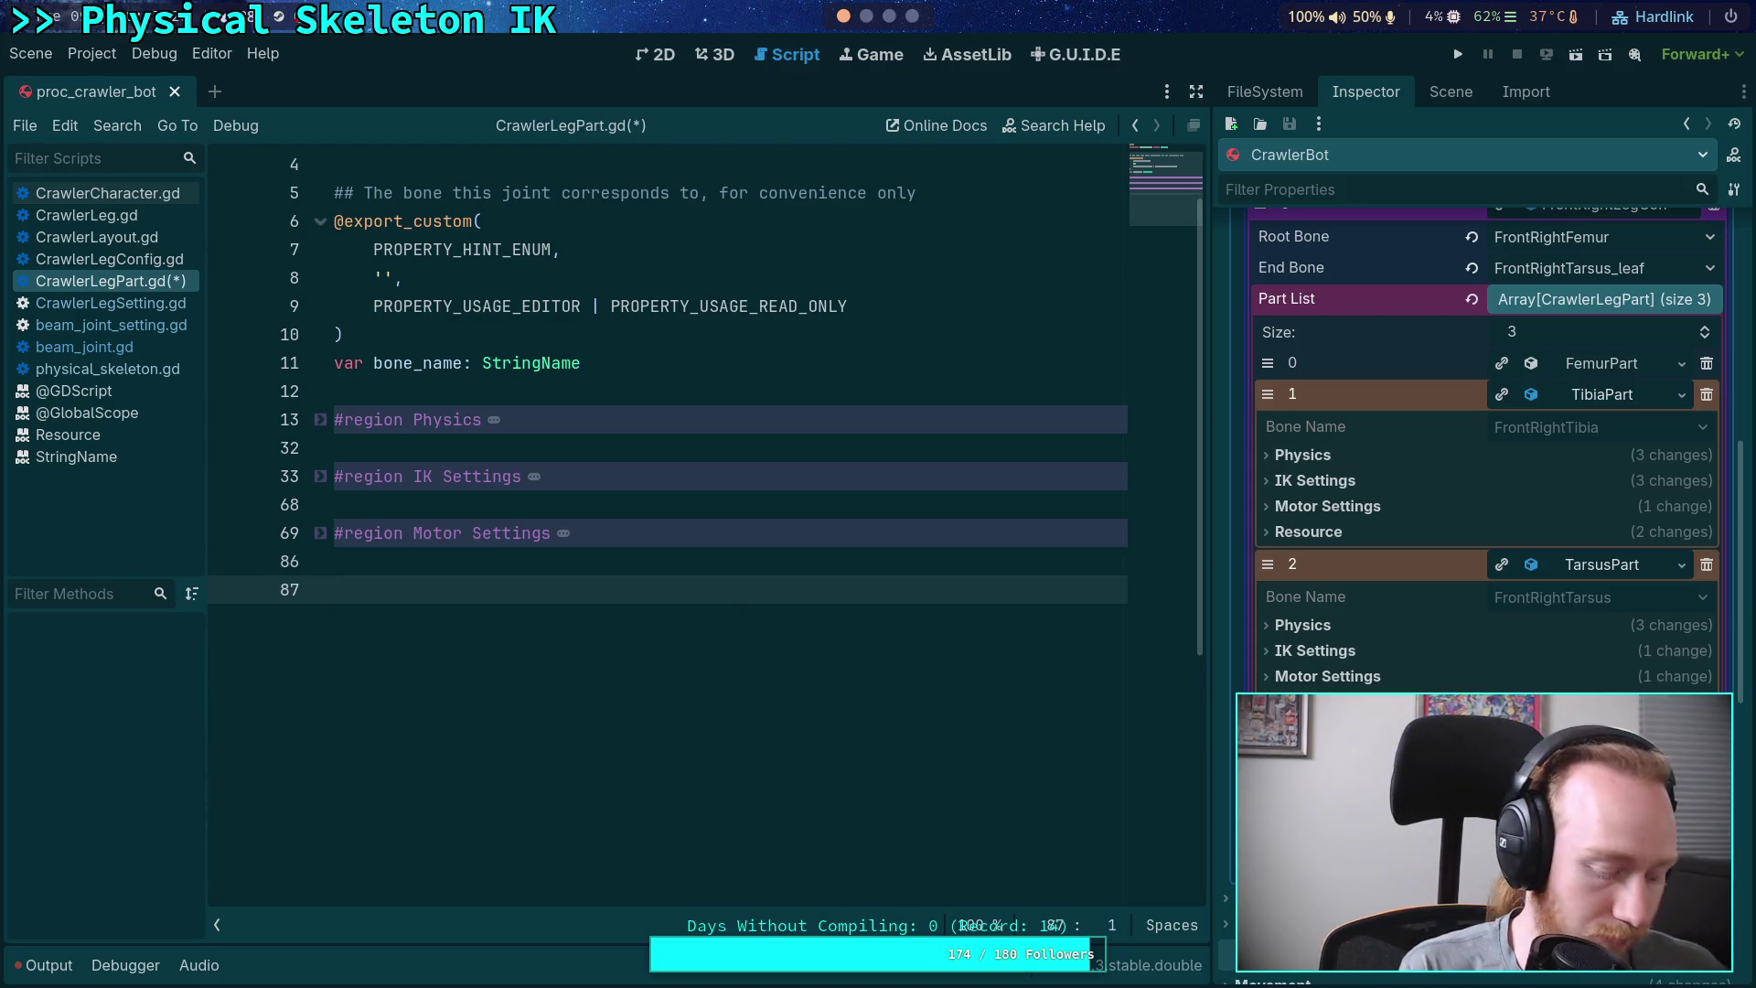
pyautogui.write('region ')
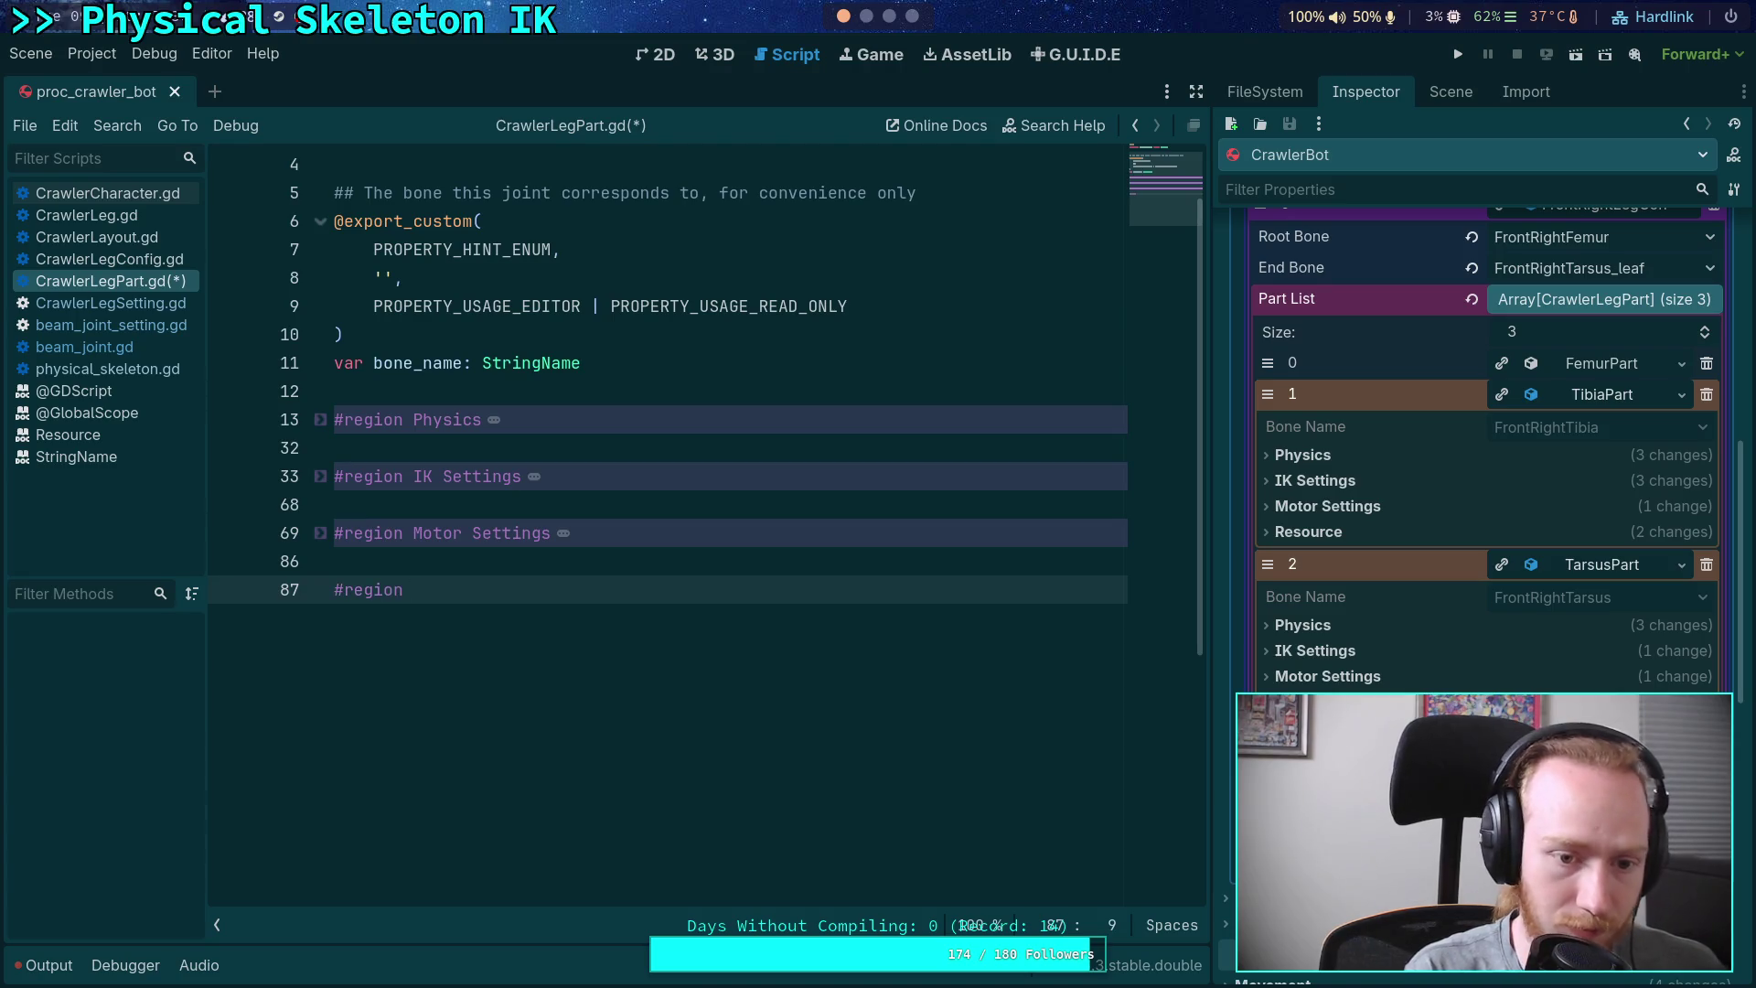
pyautogui.write('BeamPivot')
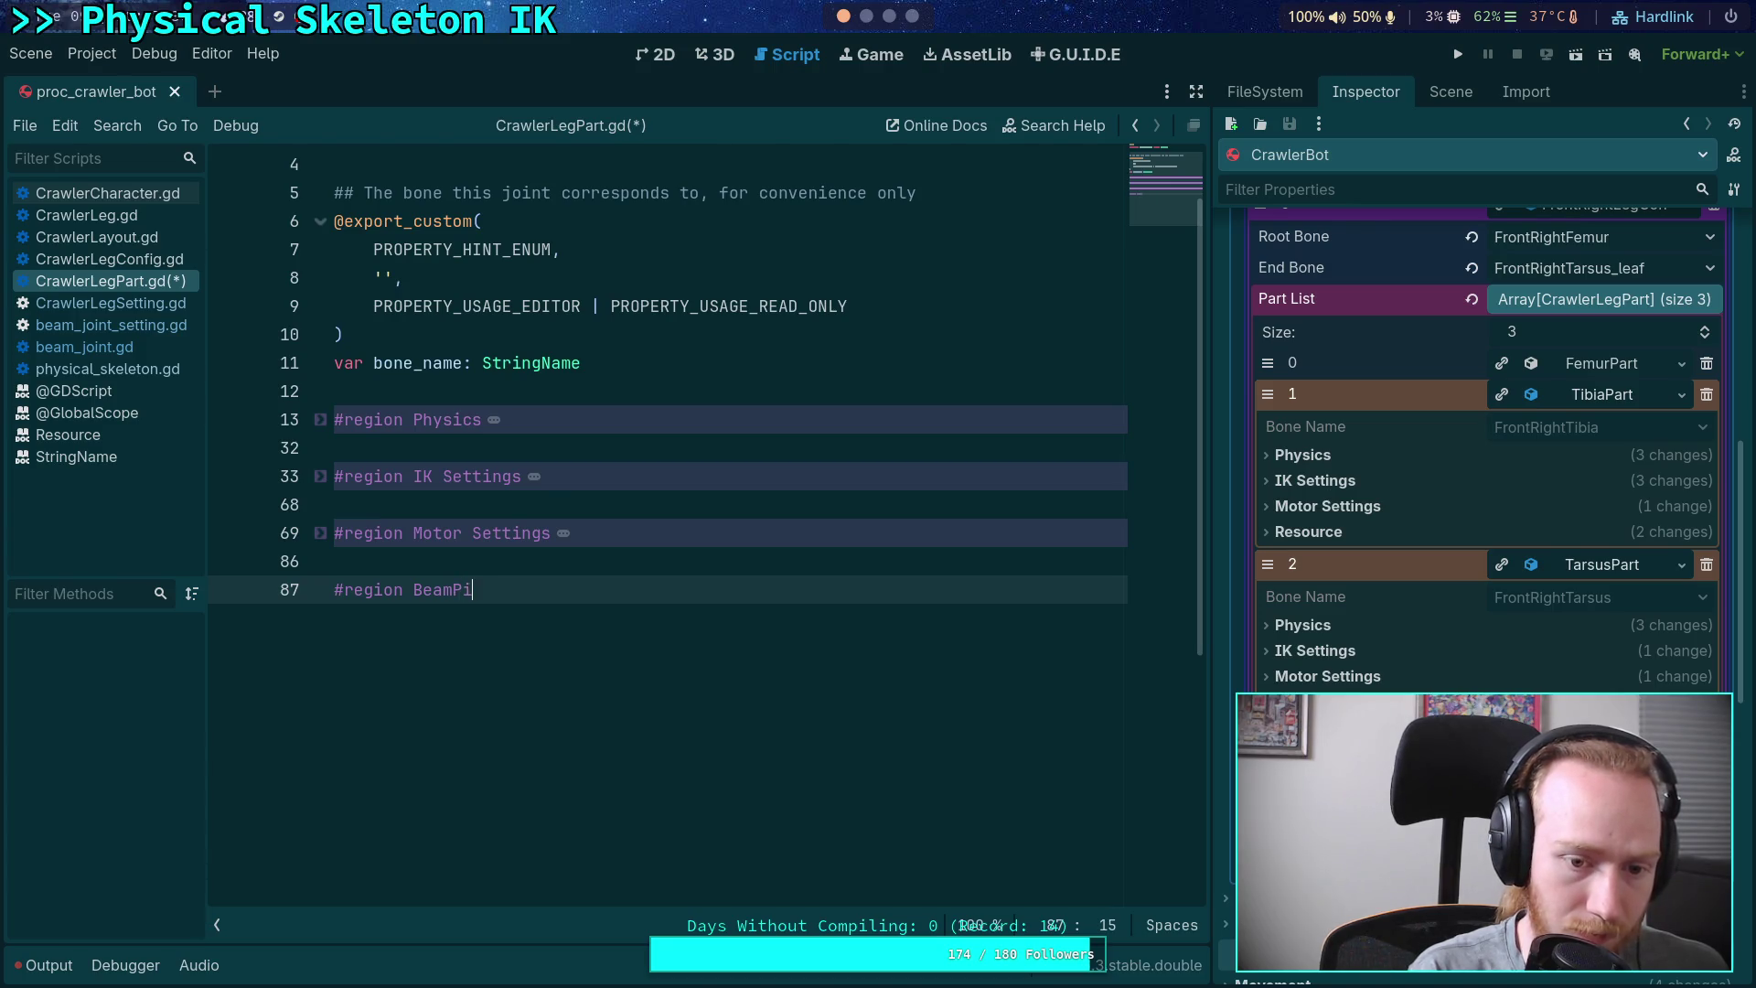
pyautogui.write('Joint')
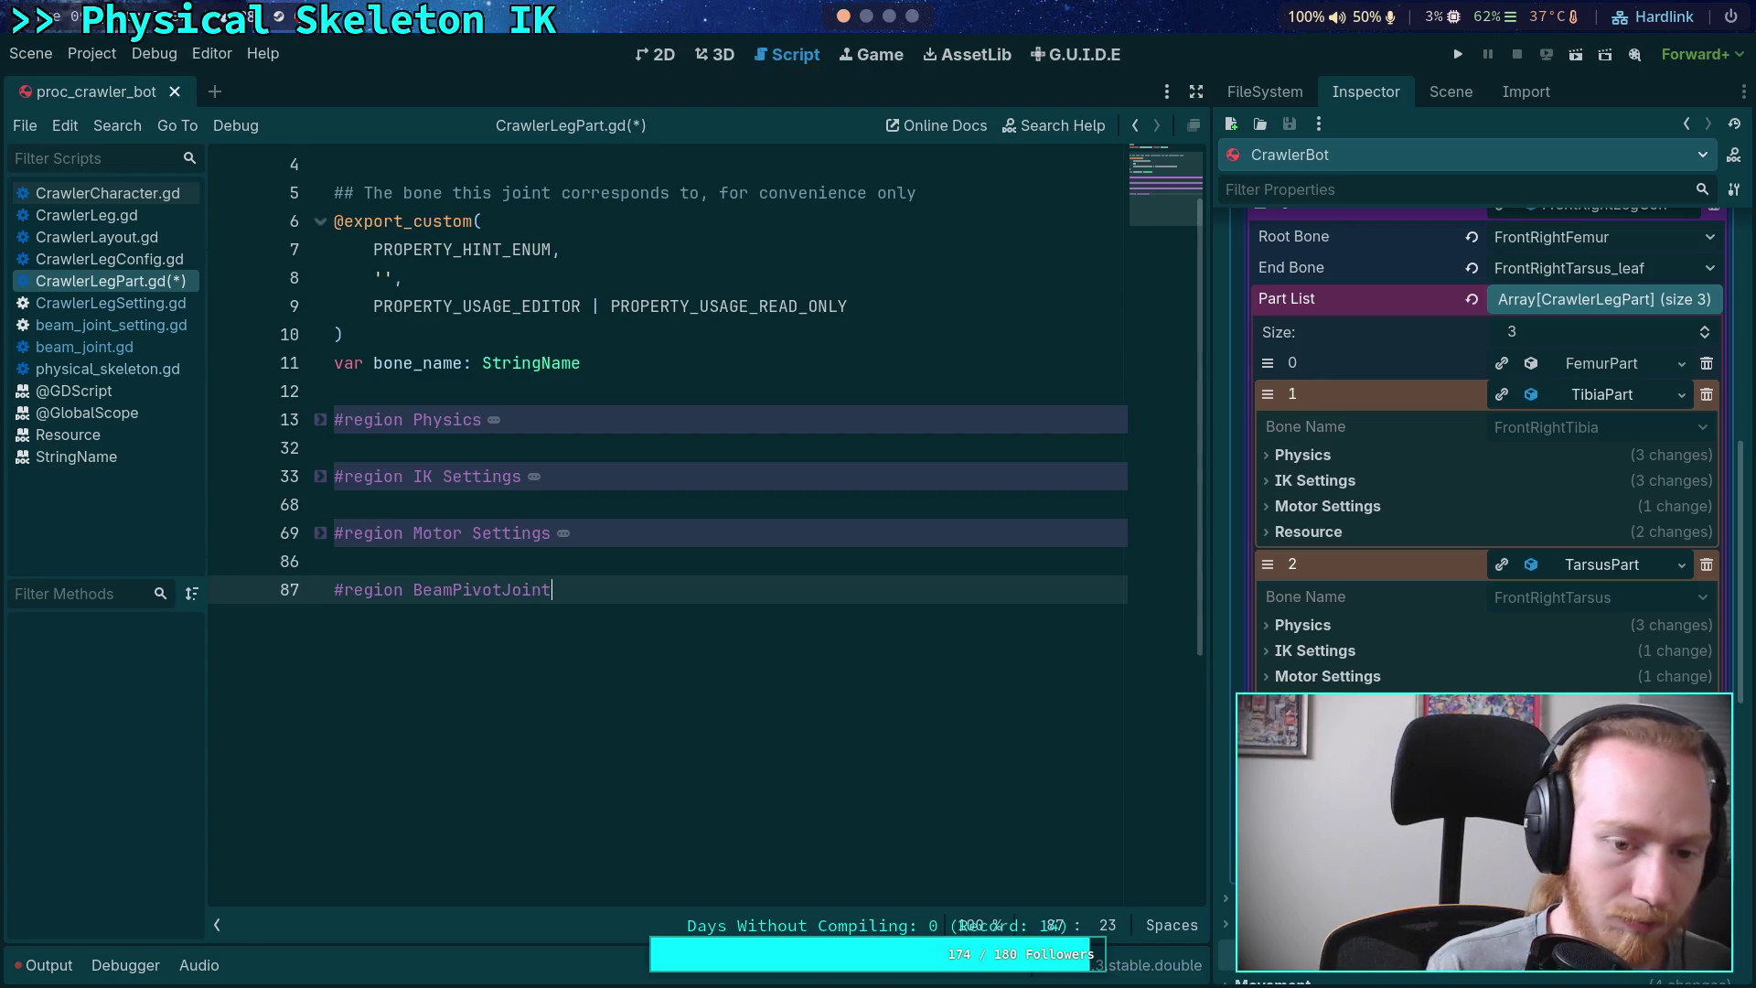
pyautogui.press('Return')
pyautogui.press('Return')
pyautogui.press('BackSpace')
pyautogui.write('#')
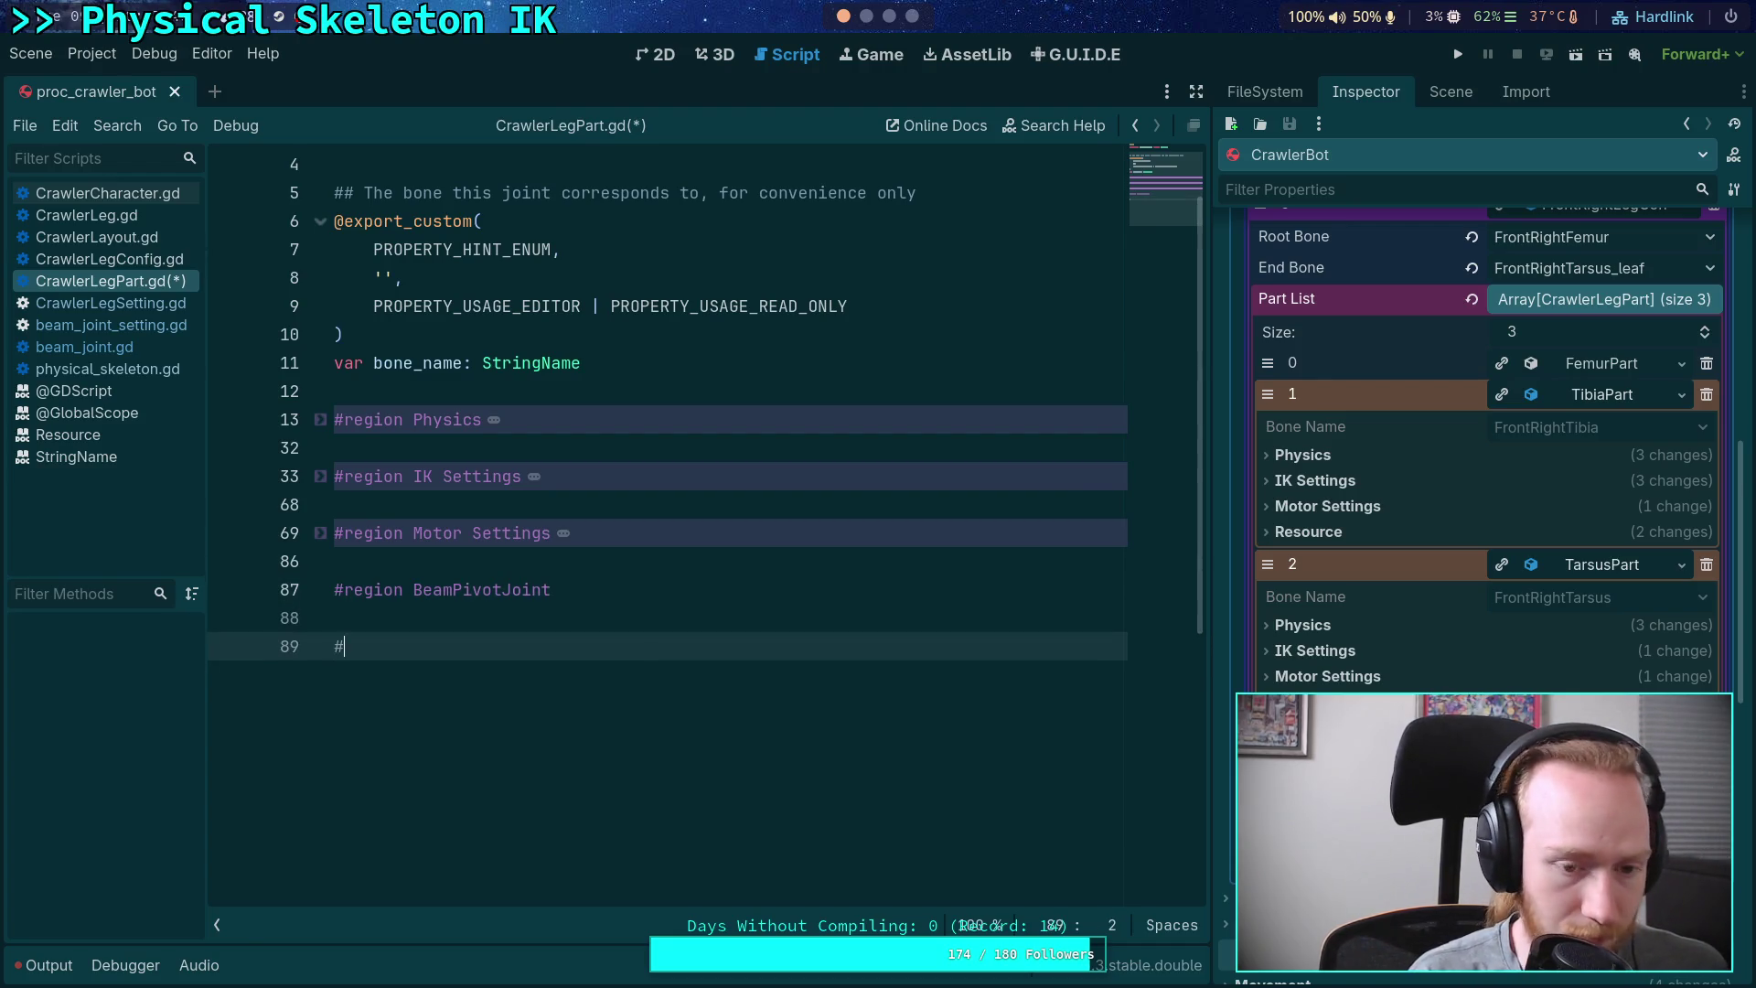
pyautogui.write('endregion BeamPi')
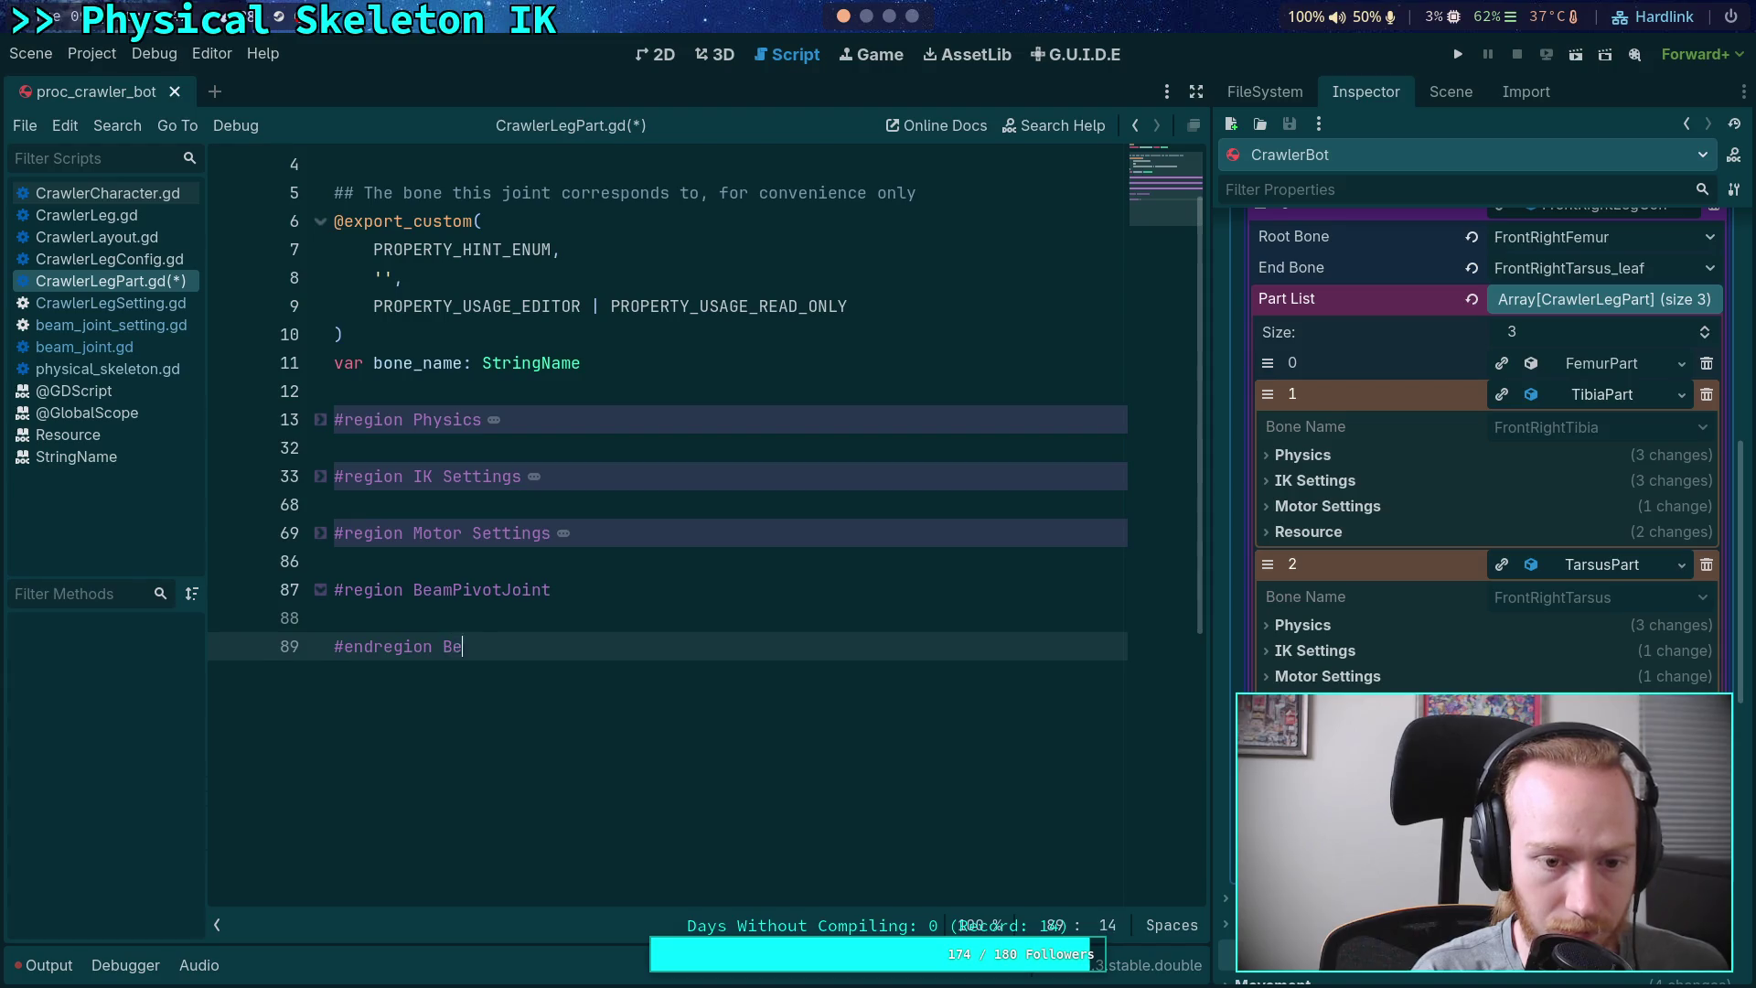
pyautogui.write('votJoint')
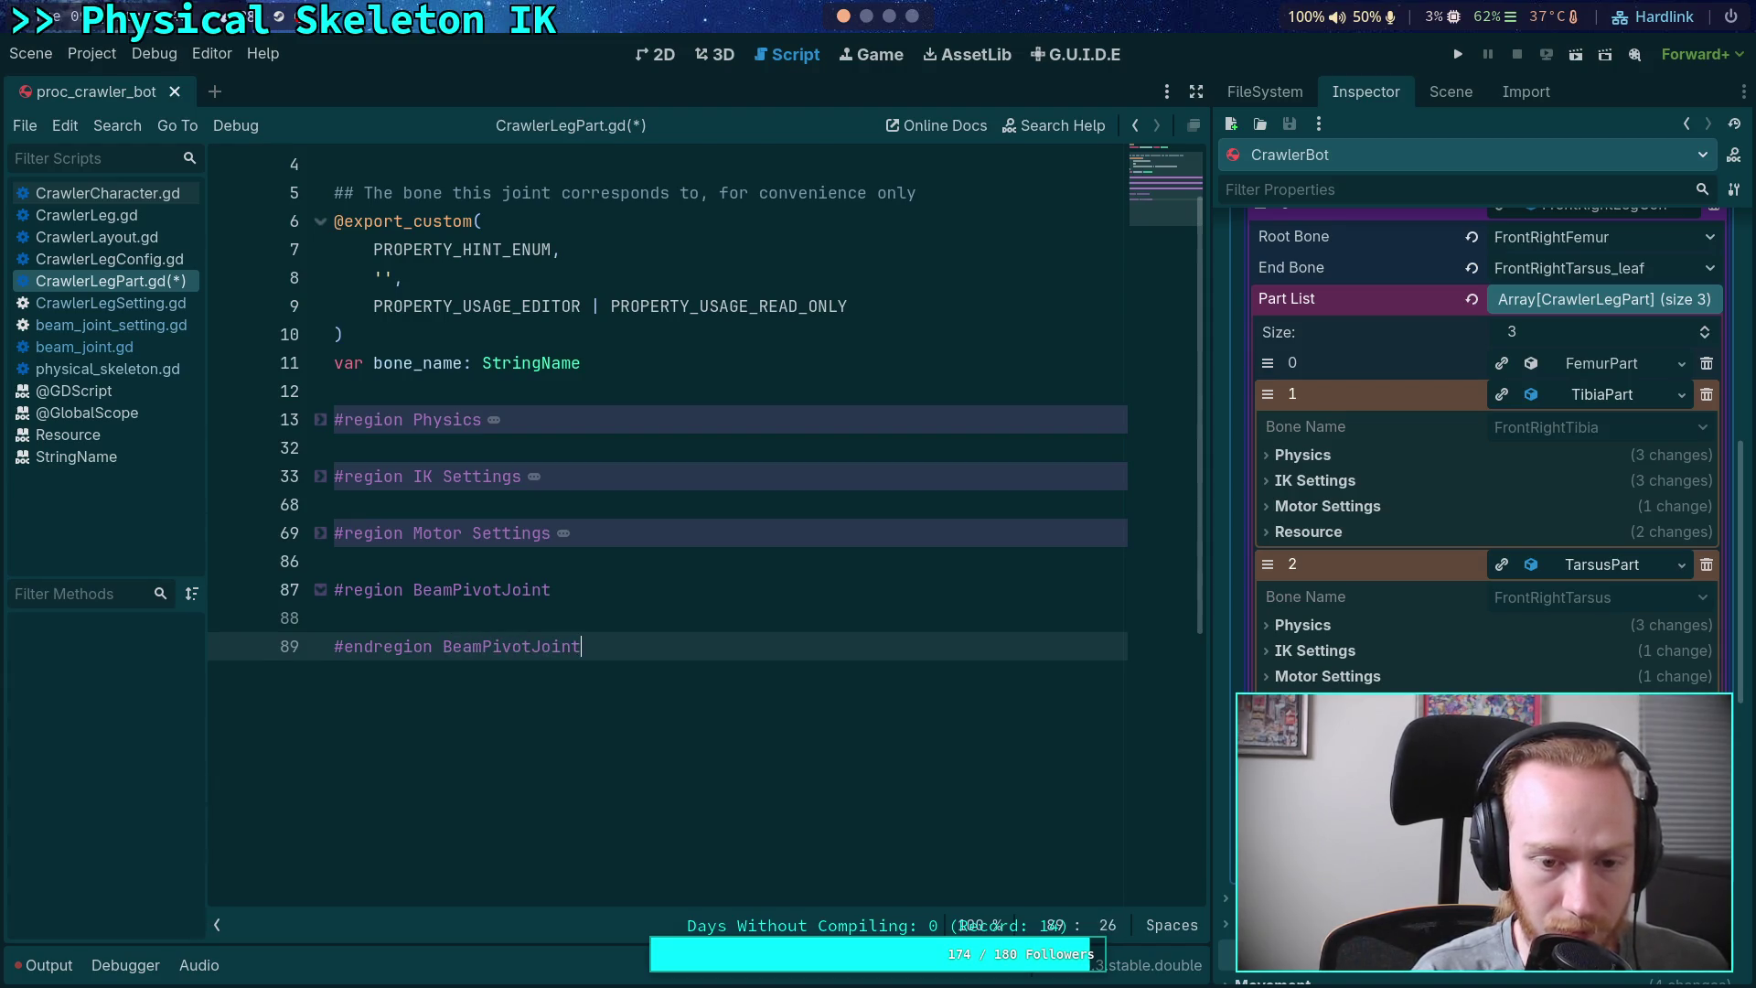
pyautogui.press('Up')
pyautogui.press('Return')
pyautogui.press('Up')
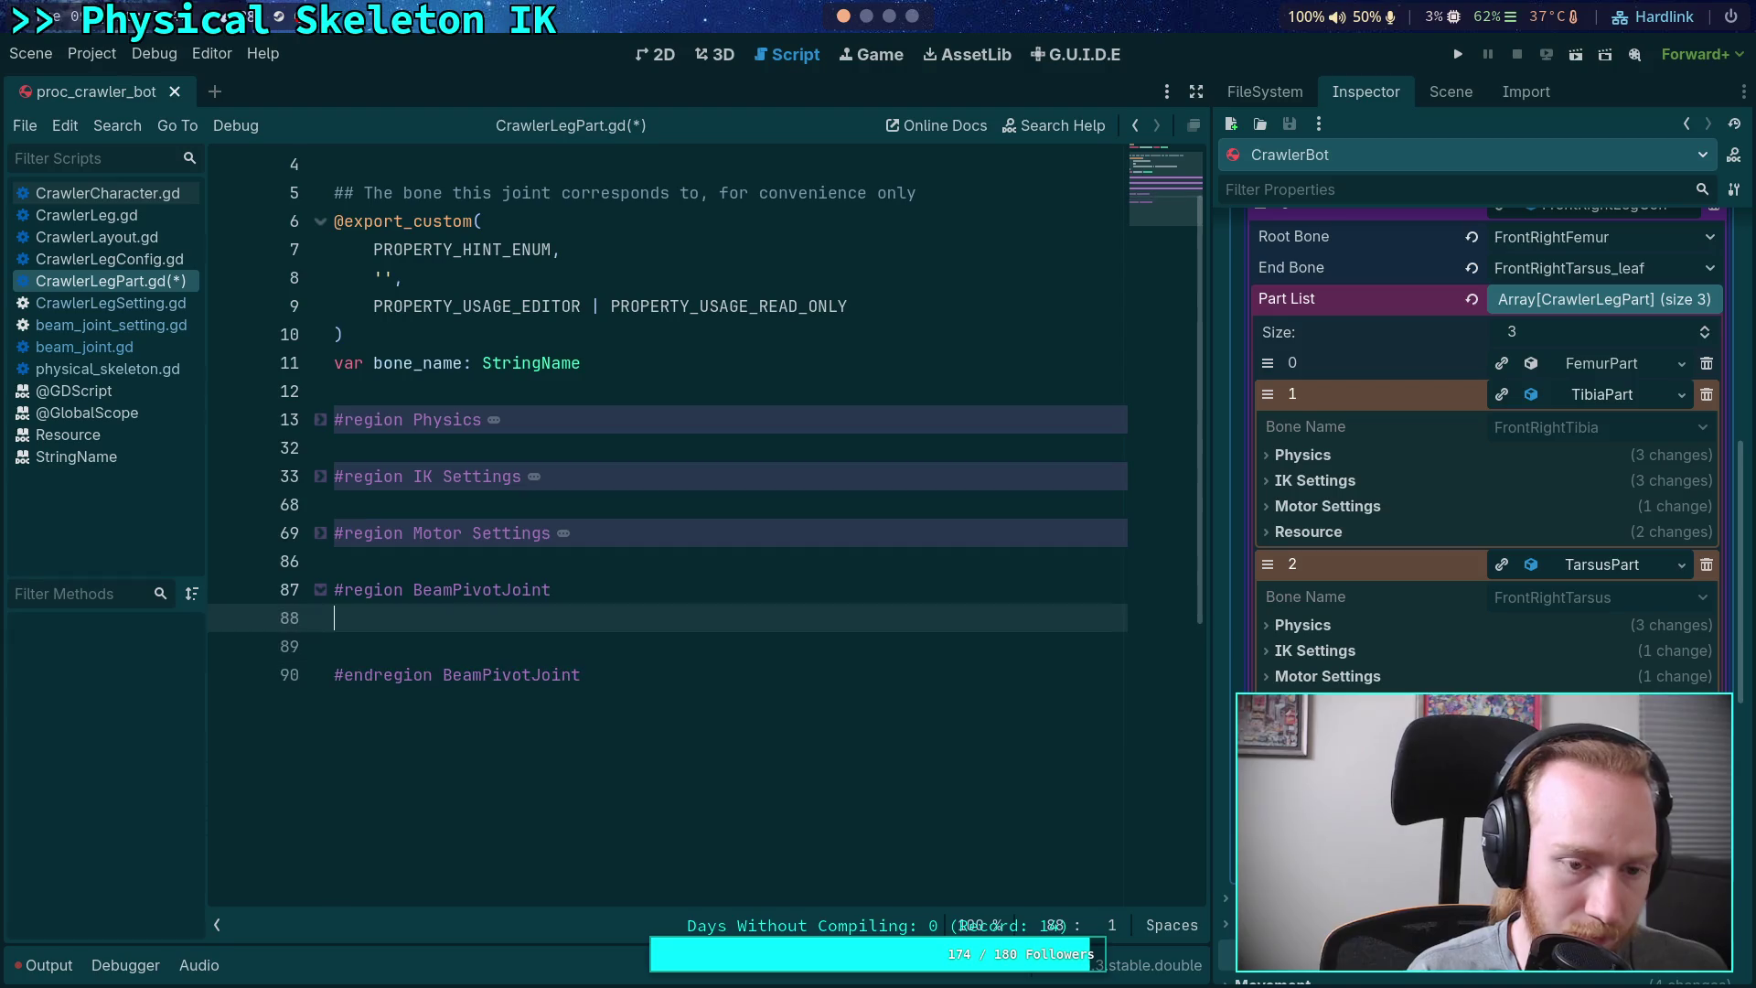
pyautogui.write('export_sub')
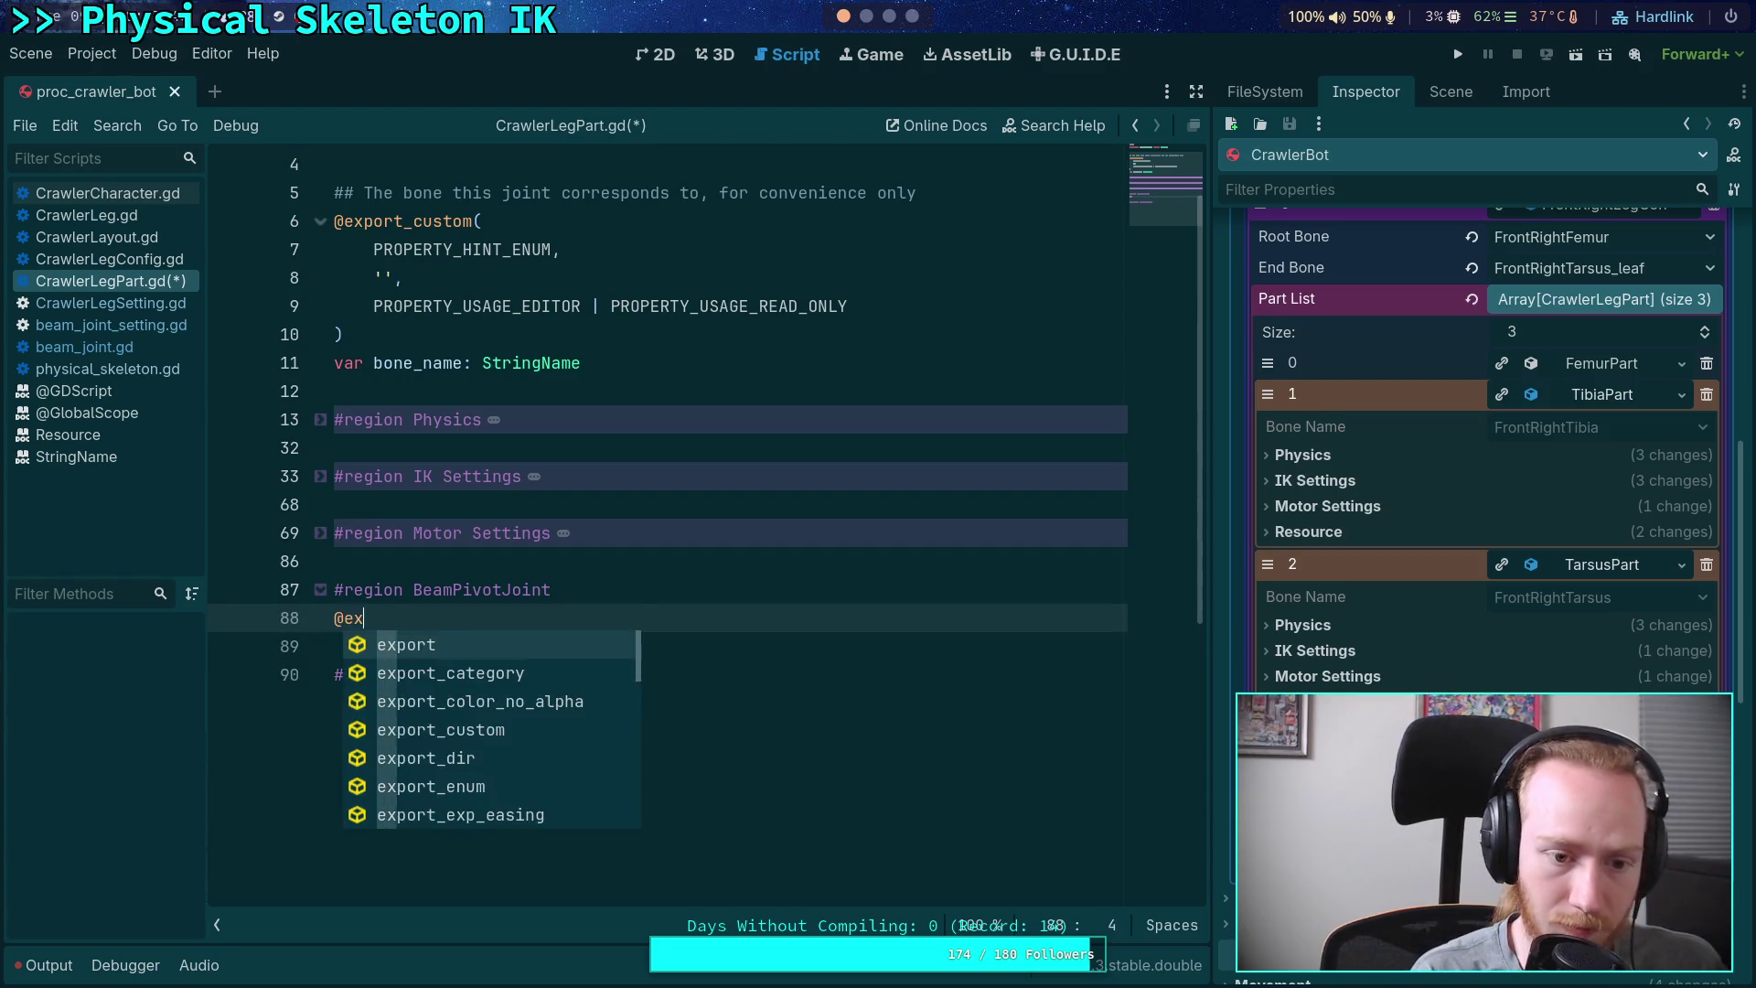
pyautogui.press('Return')
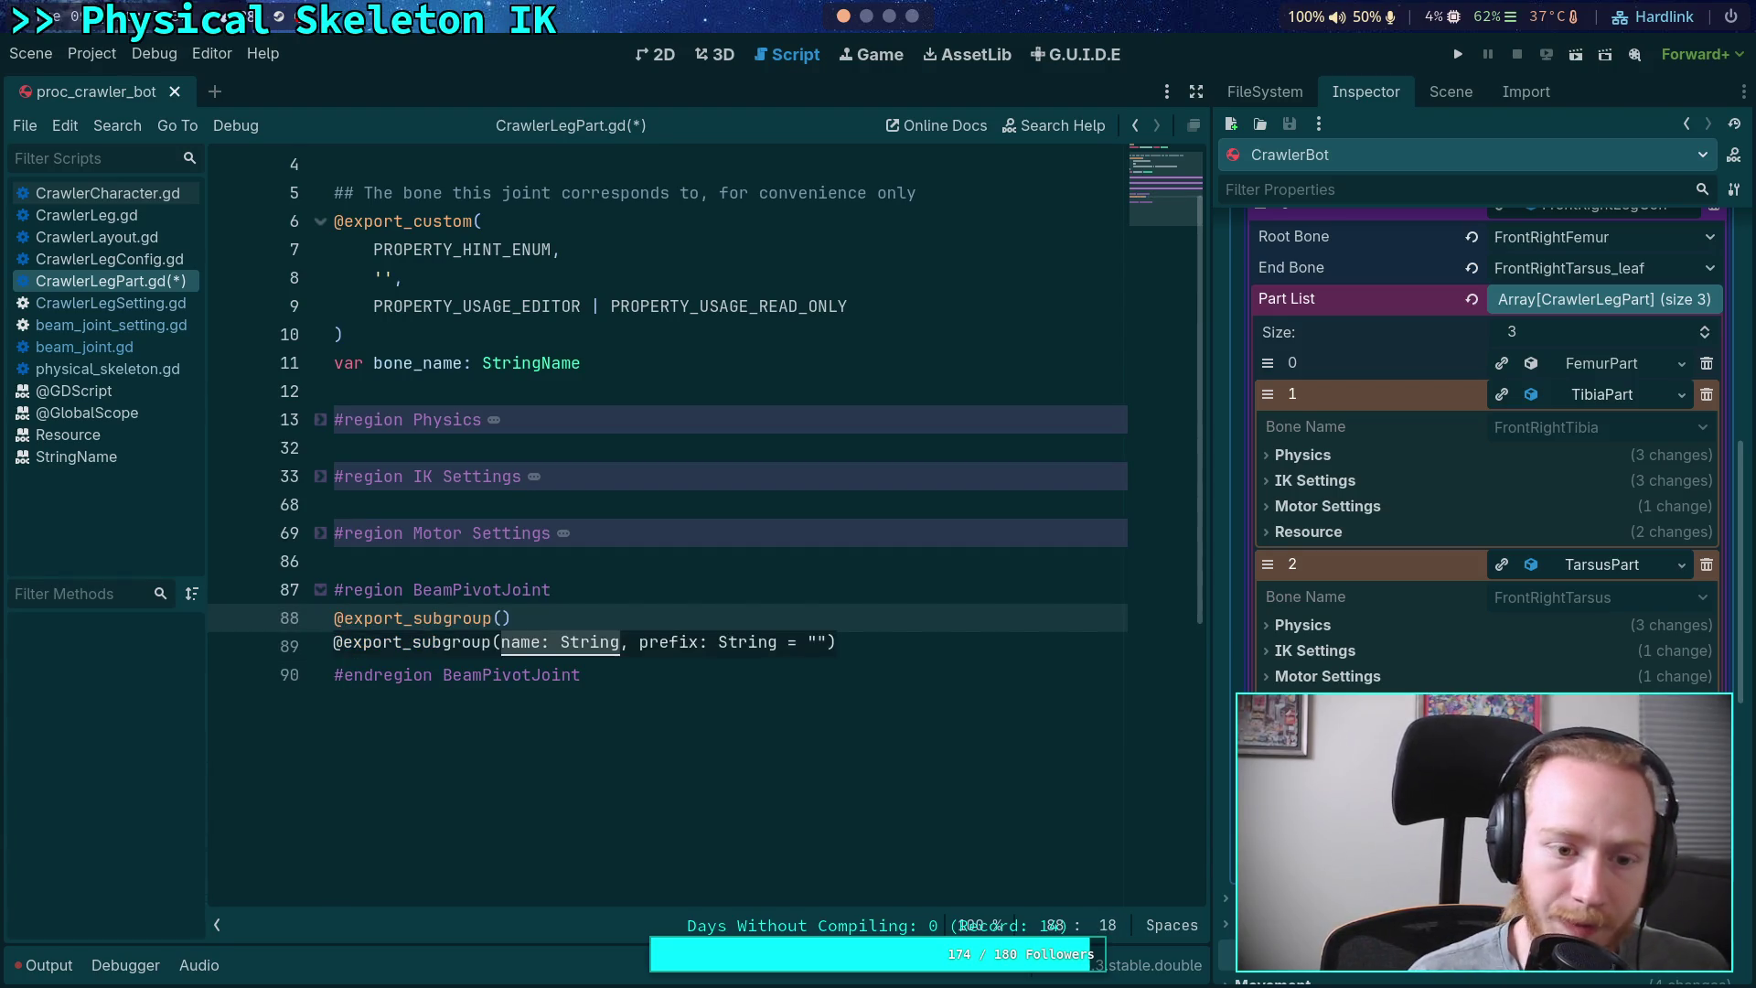
pyautogui.click(321, 421)
pyautogui.click(320, 421)
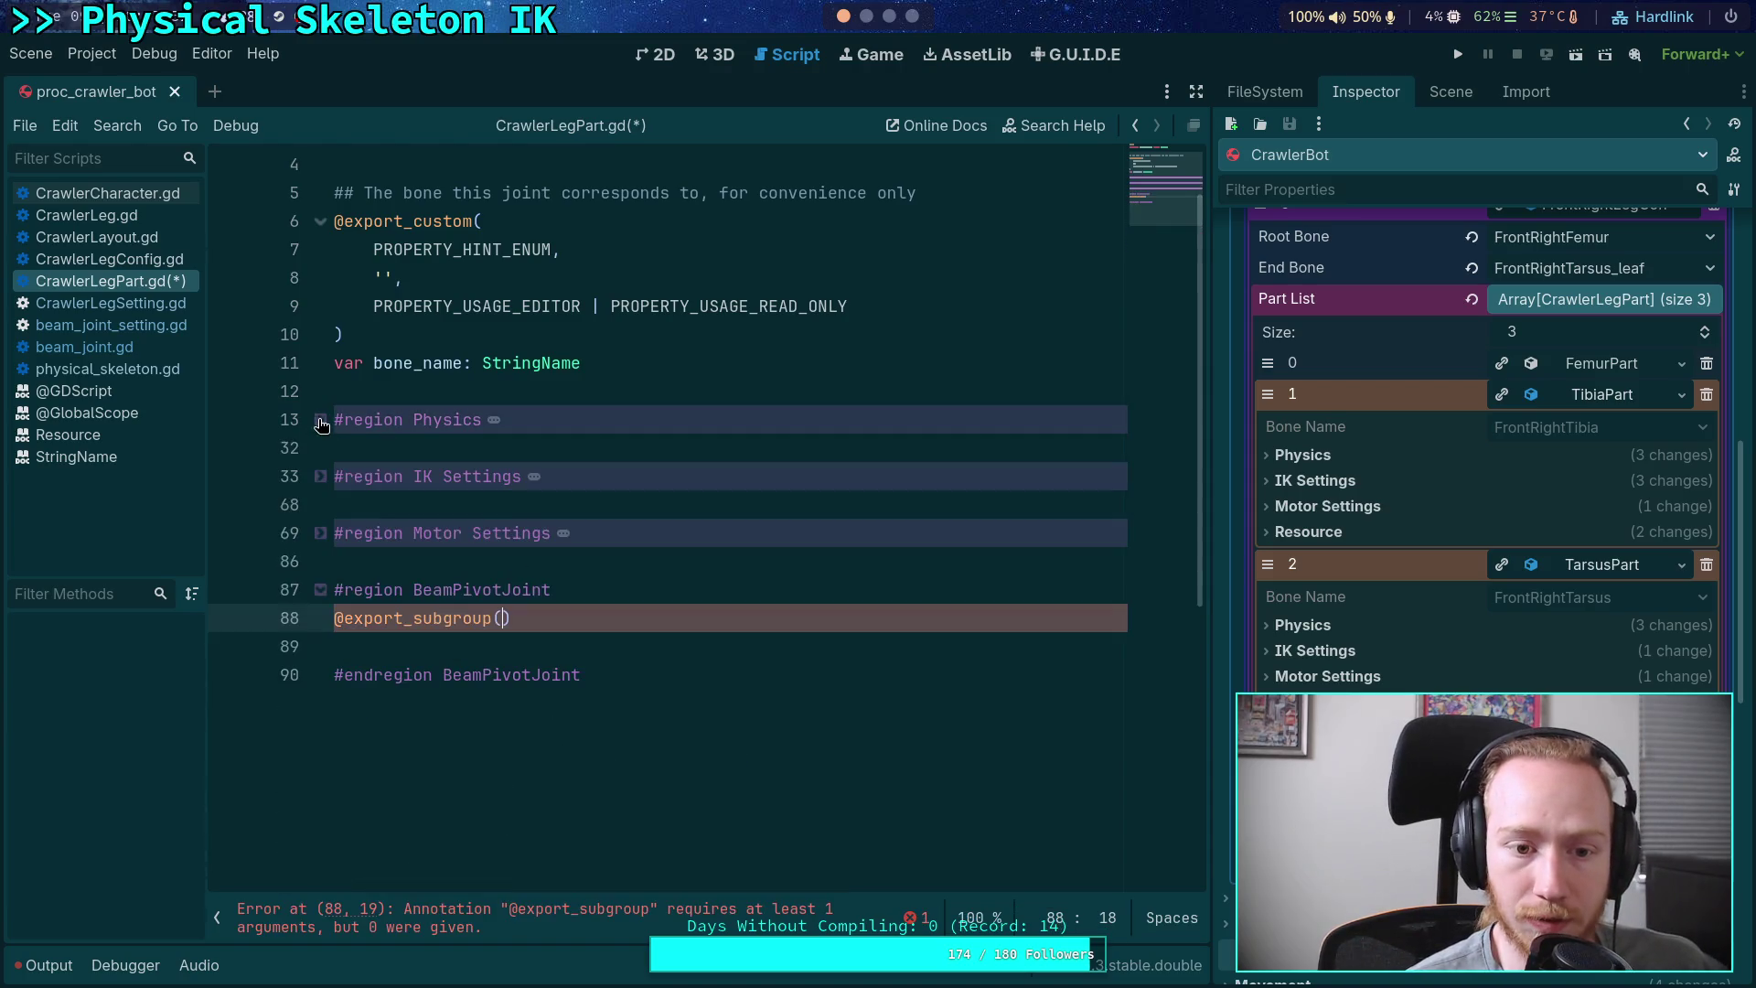
pyautogui.click(442, 617)
pyautogui.press('BackSpace')
pyautogui.press('BackSpace')
pyautogui.press('BackSpace')
pyautogui.press('End')
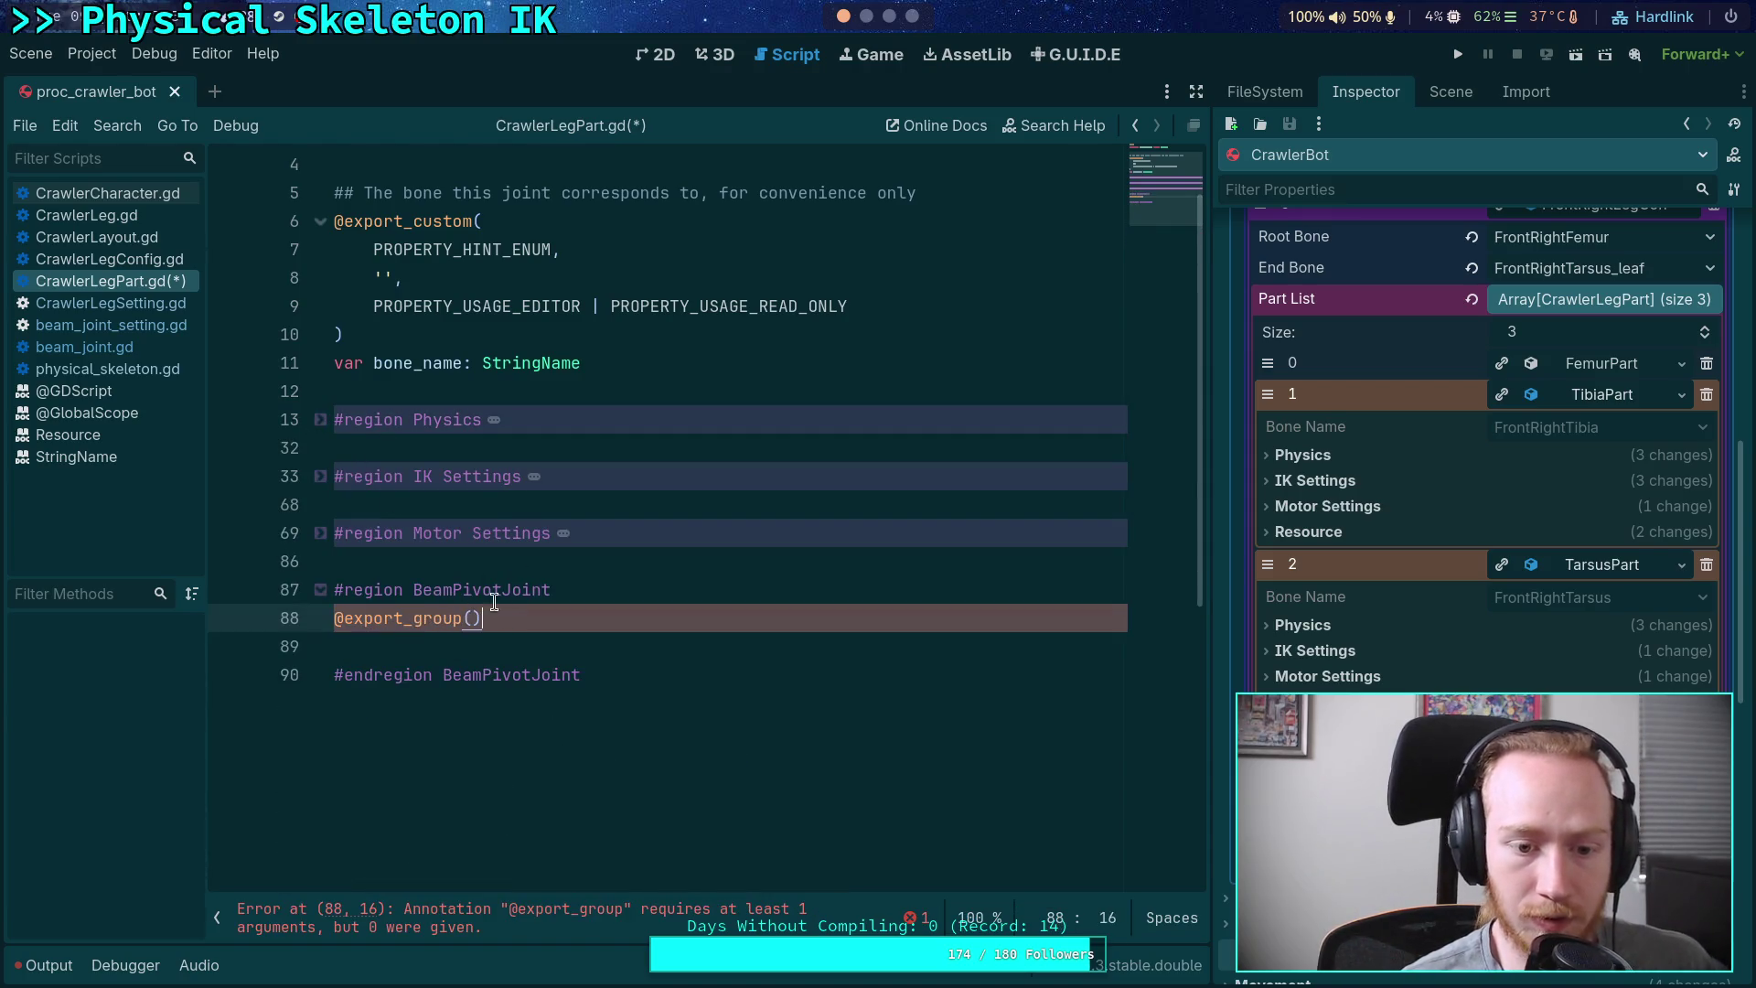
pyautogui.press('Left')
pyautogui.write("'Beam")
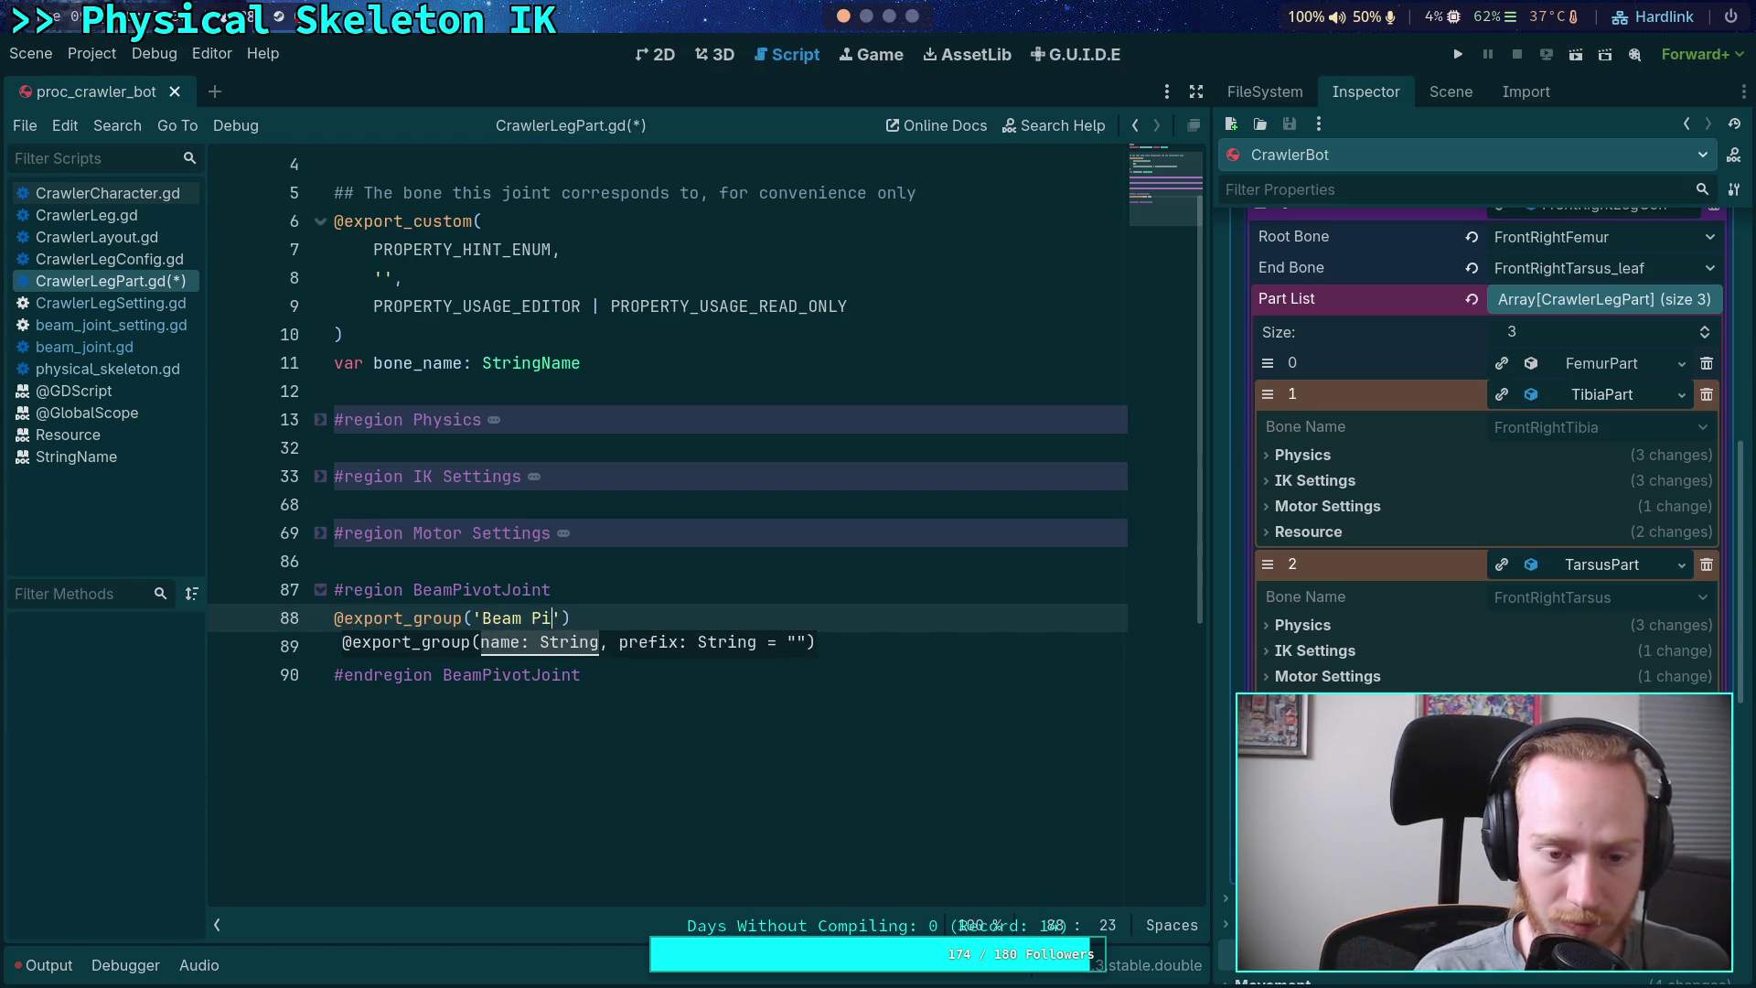
pyautogui.write('int')
pyautogui.press('Return')
pyautogui.press('Return')
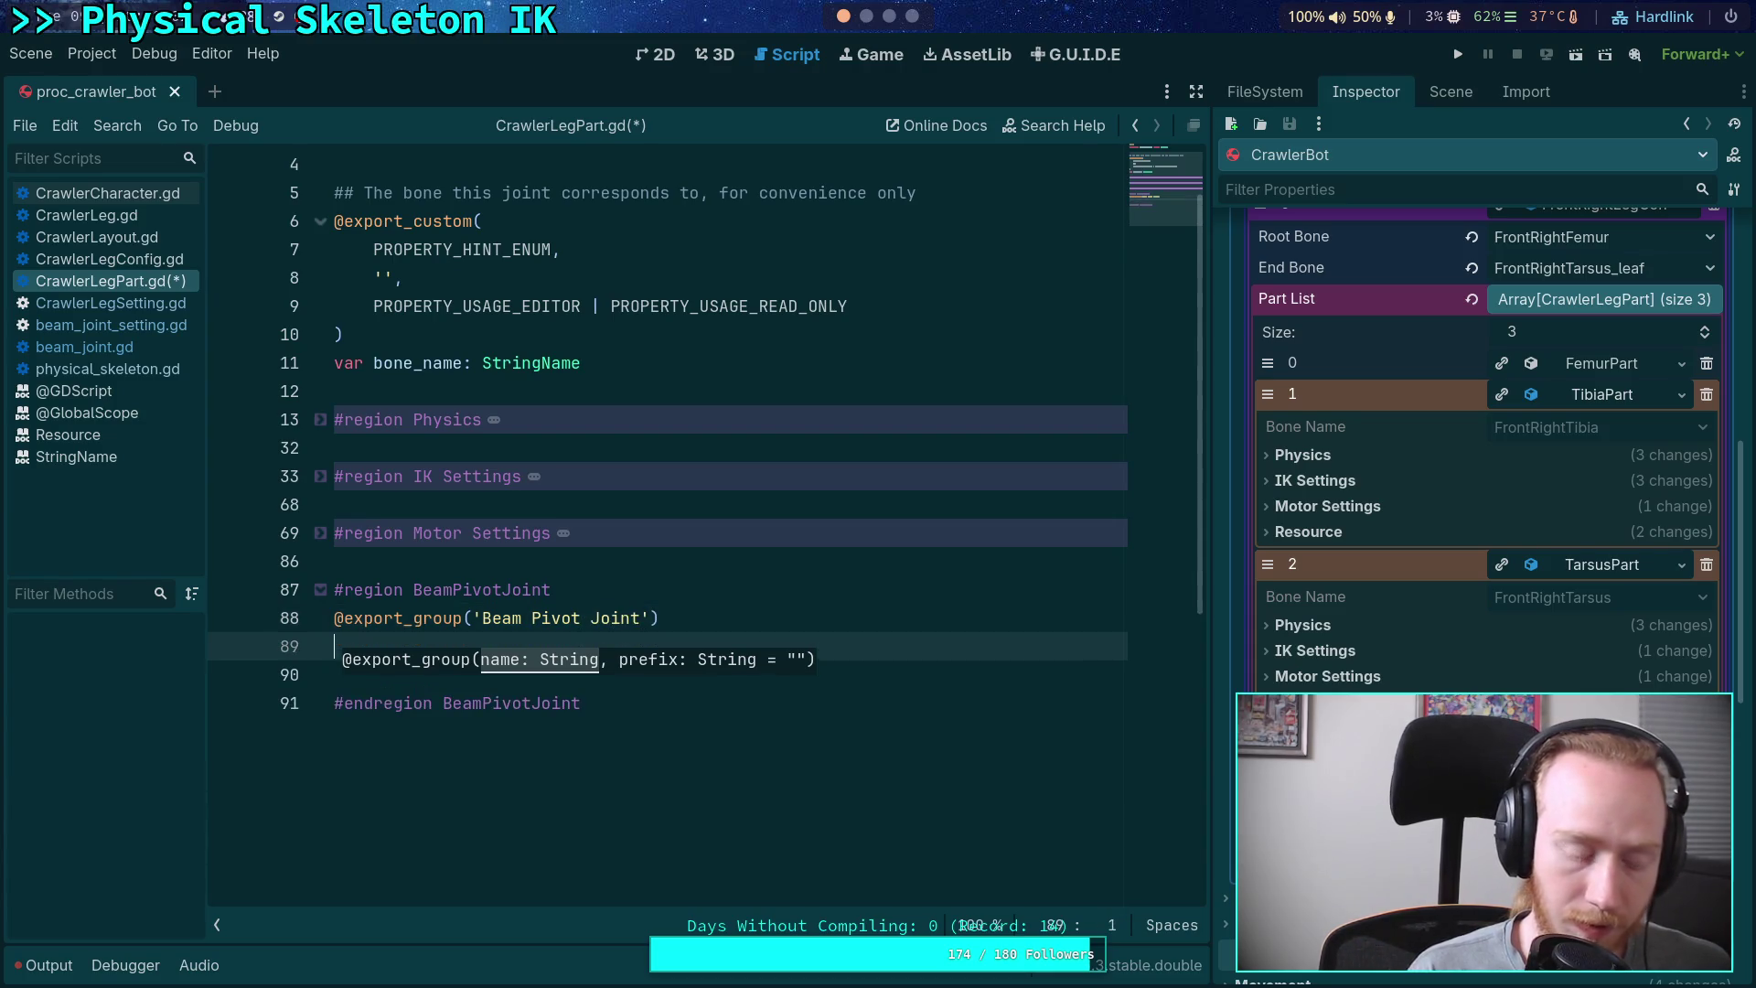
pyautogui.write('@export')
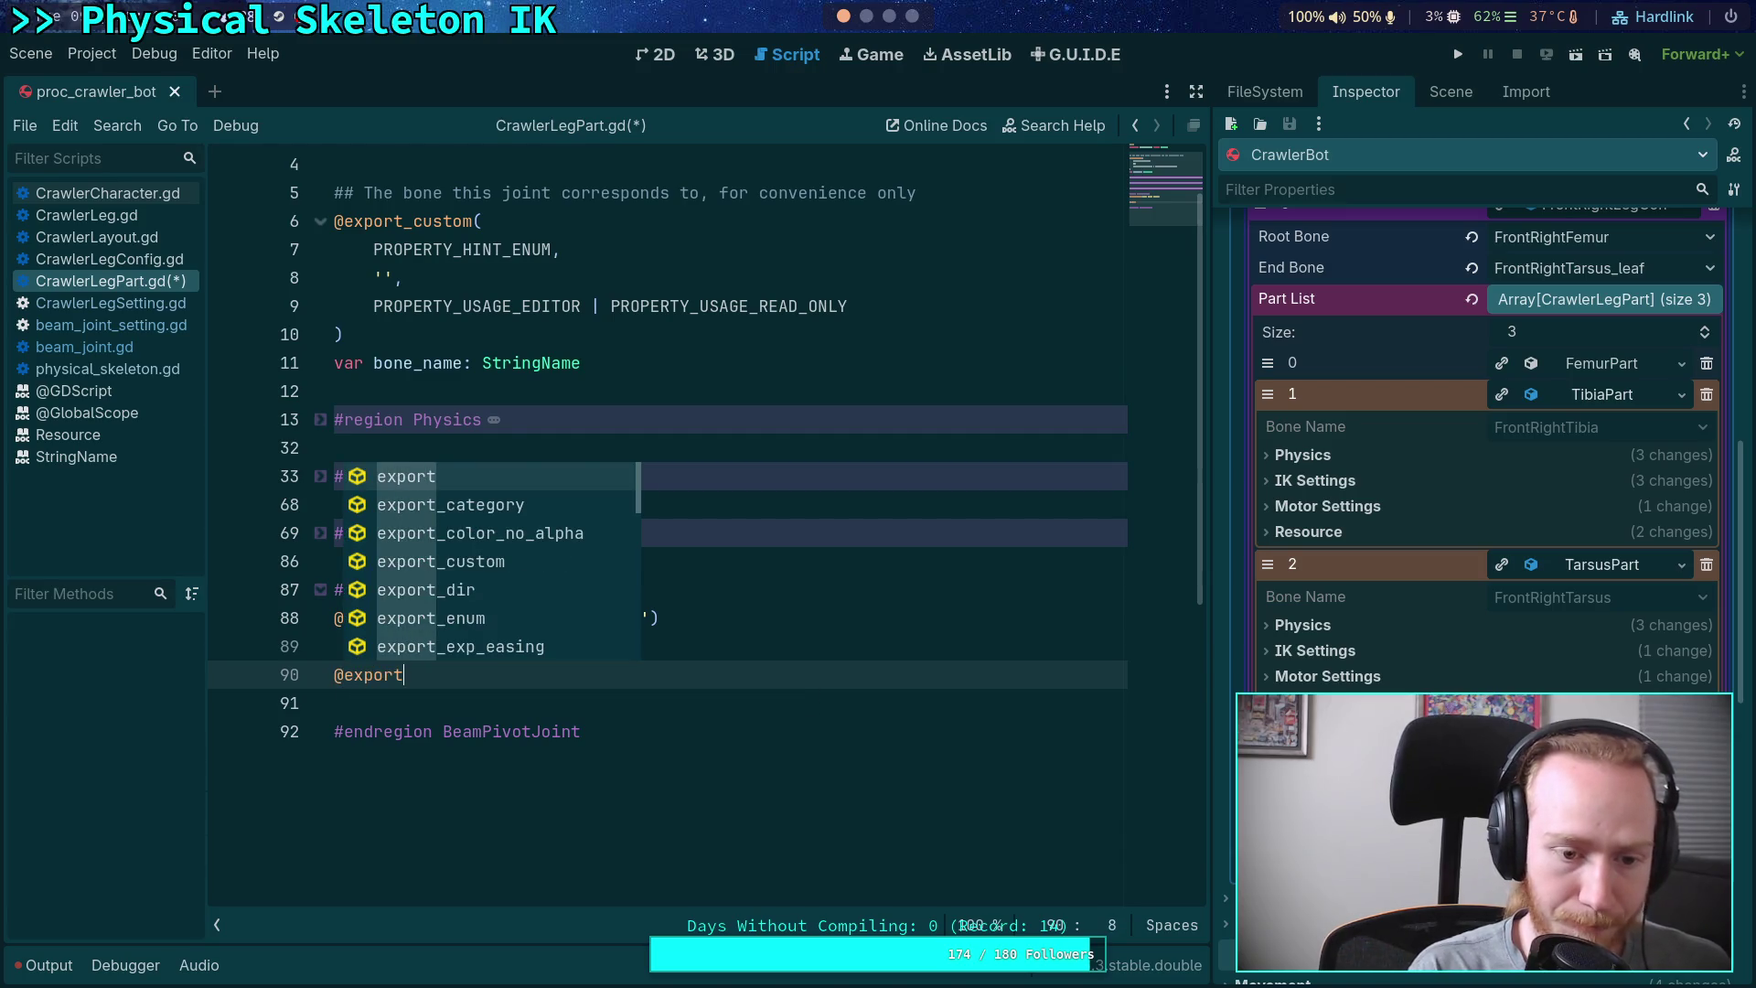
pyautogui.write('_gro')
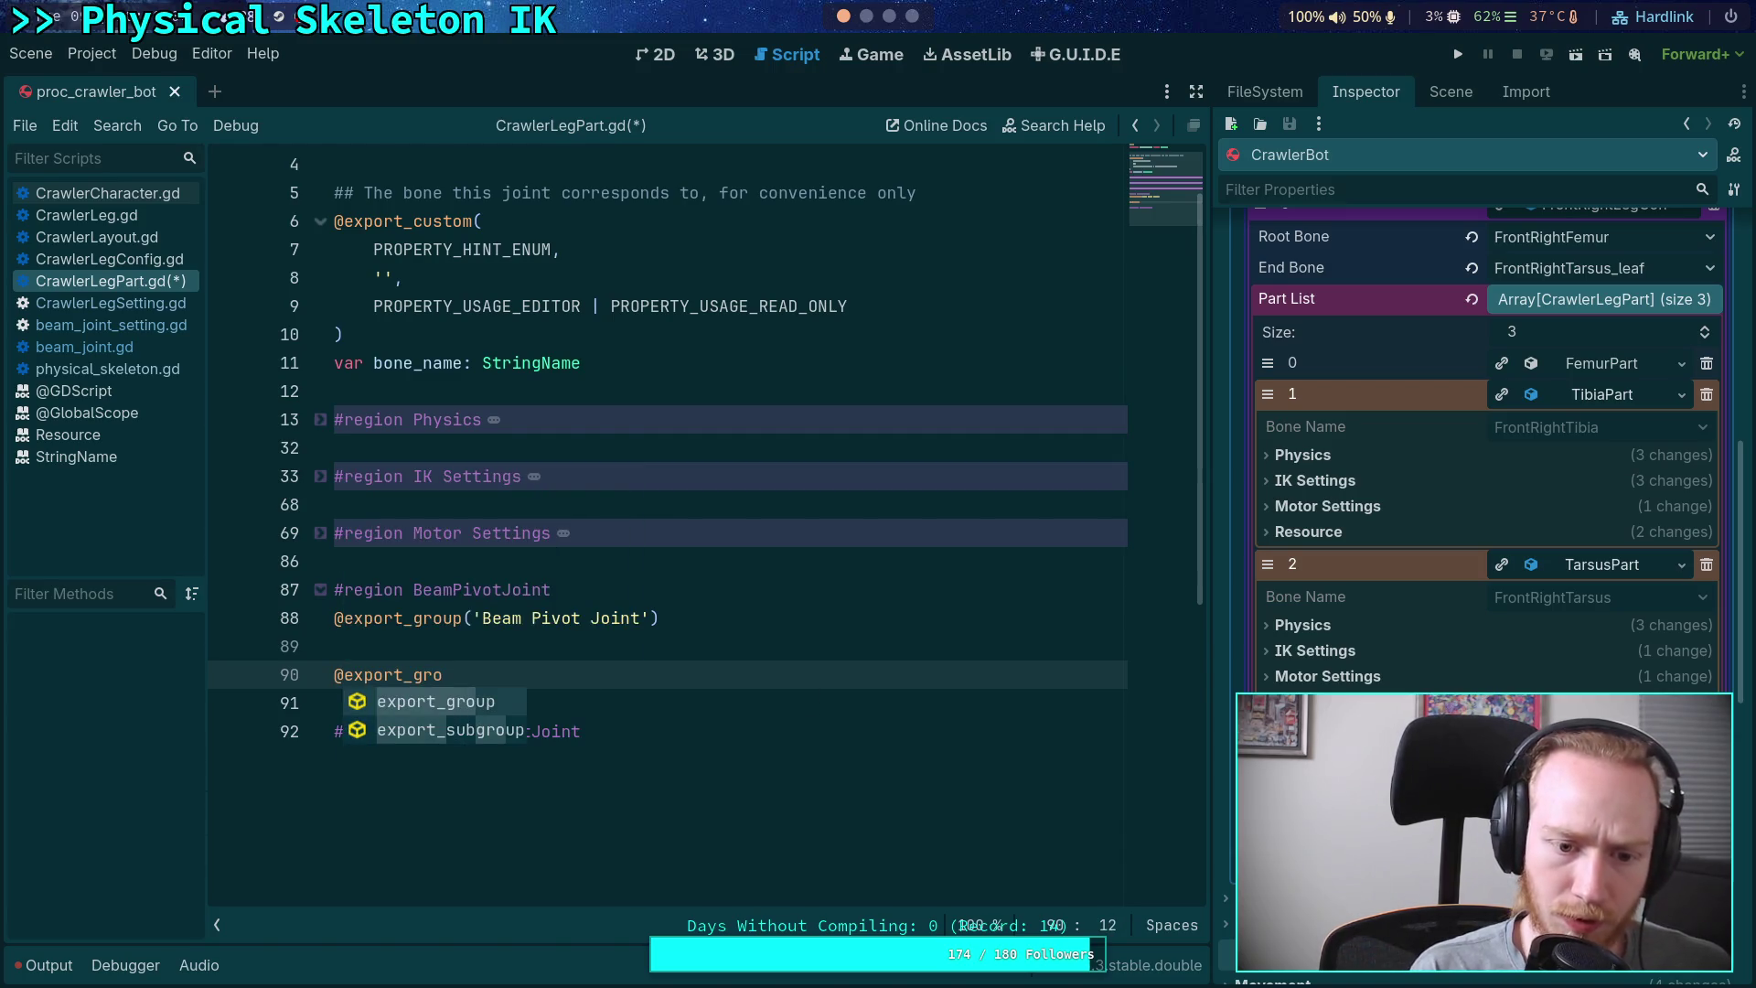
pyautogui.press('BackSpace')
pyautogui.press('BackSpace')
pyautogui.press('BackSpace')
pyautogui.write('cu')
pyautogui.press('Return')
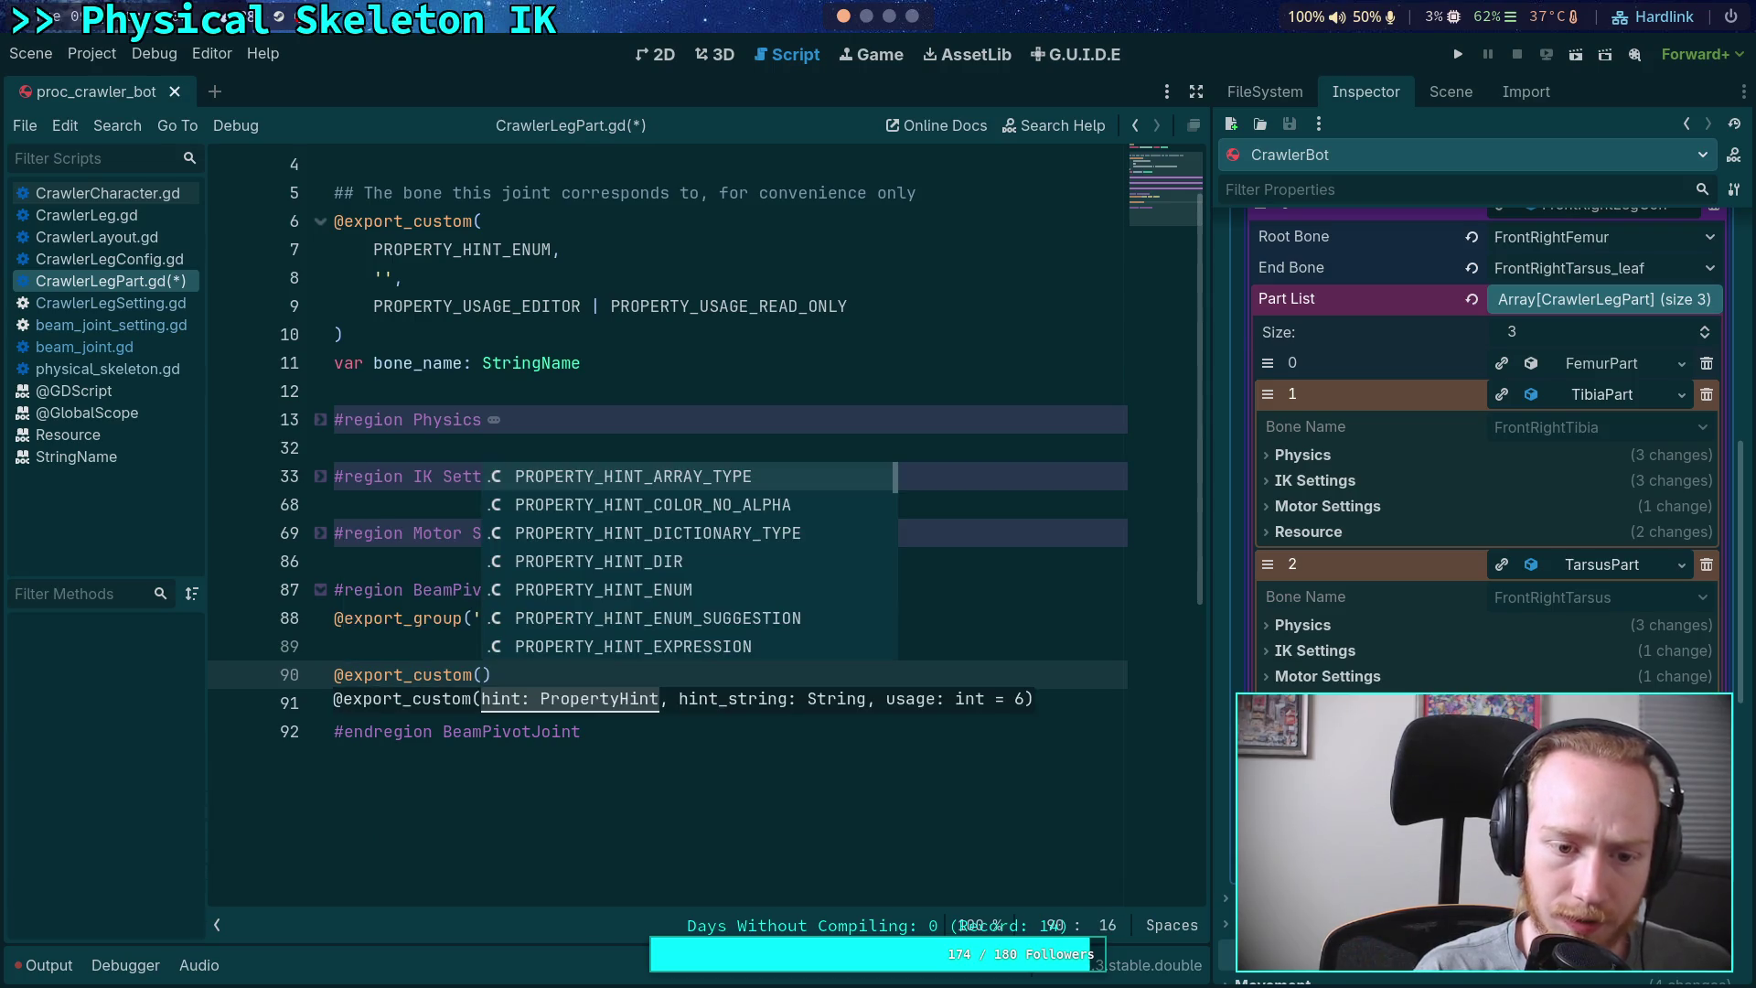
pyautogui.press('Down')
pyautogui.press('Down')
pyautogui.press('Down')
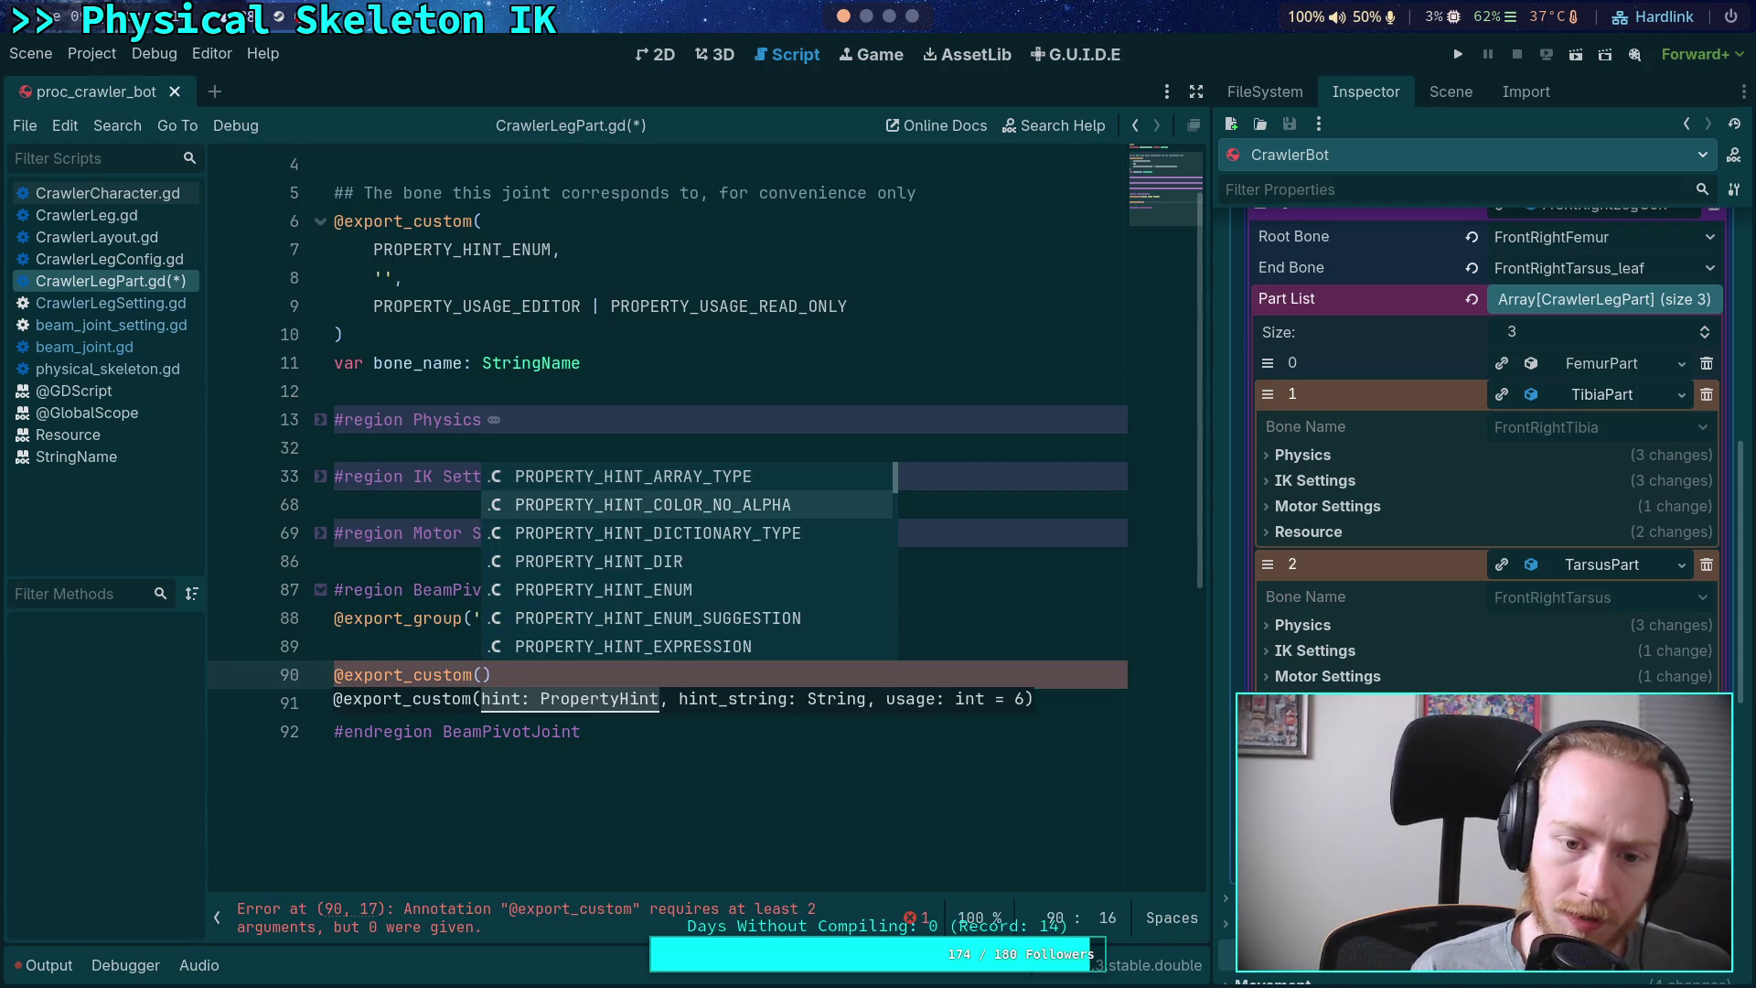
pyautogui.press('Down')
pyautogui.press('Down')
pyautogui.press('Down')
pyautogui.press('Return')
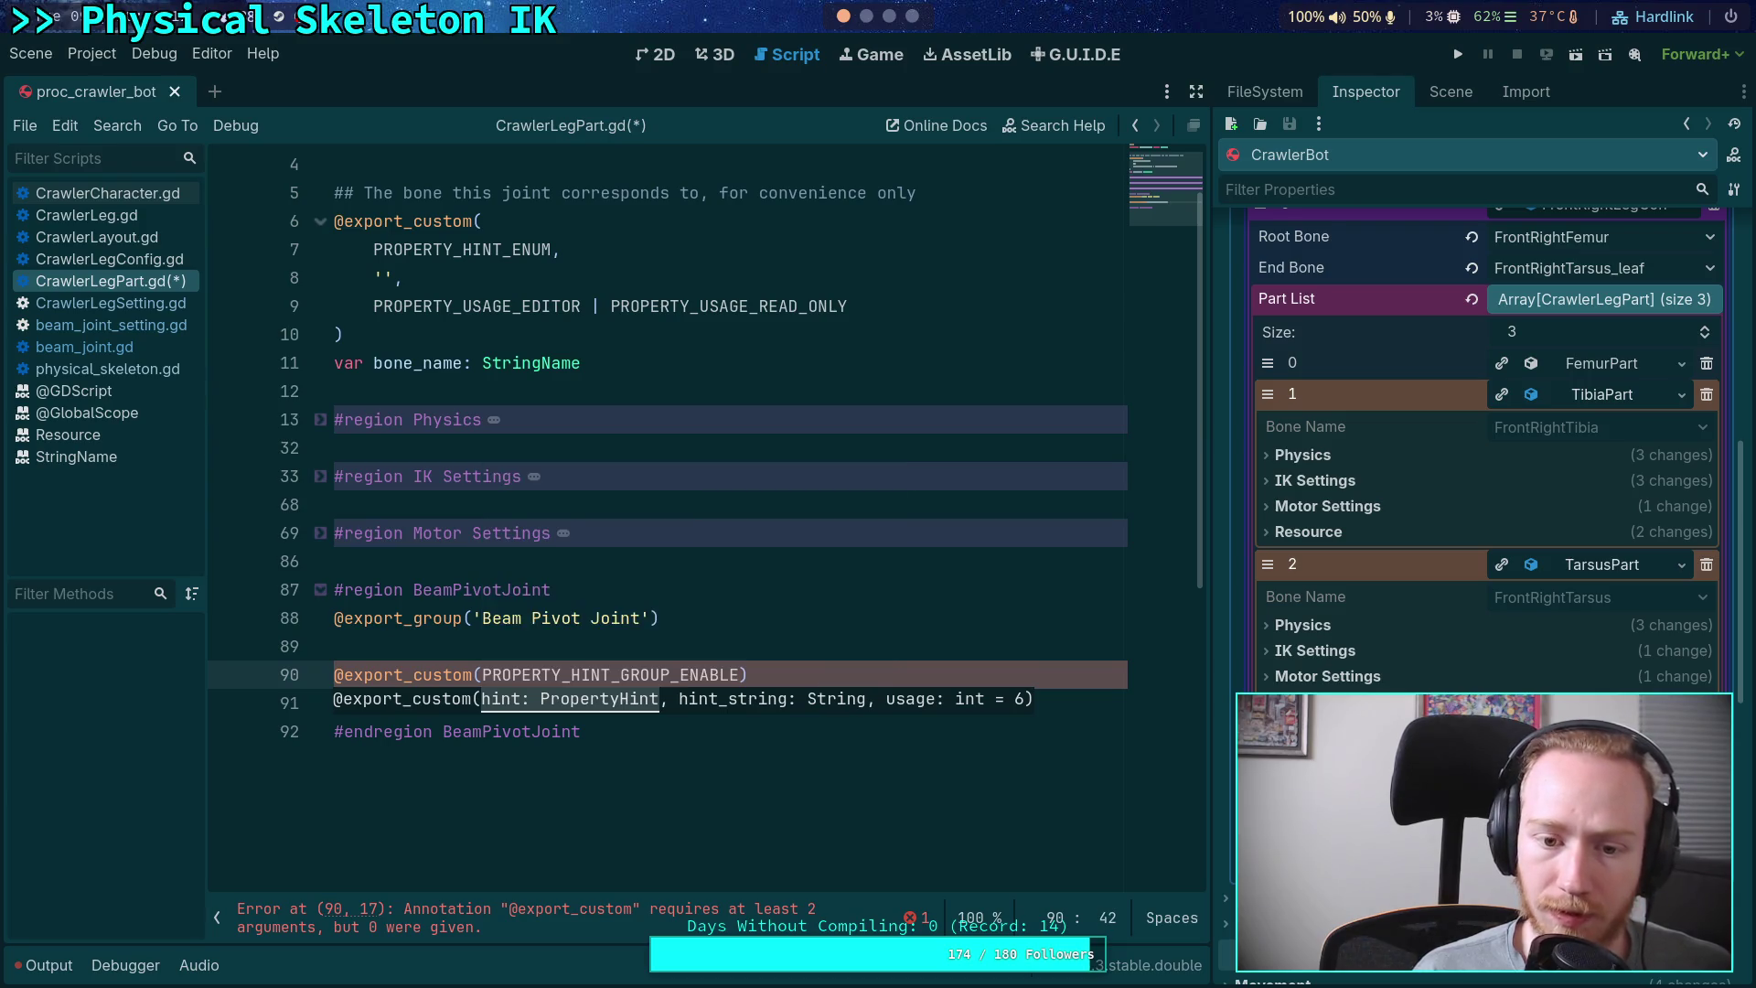
pyautogui.write(", 'chec")
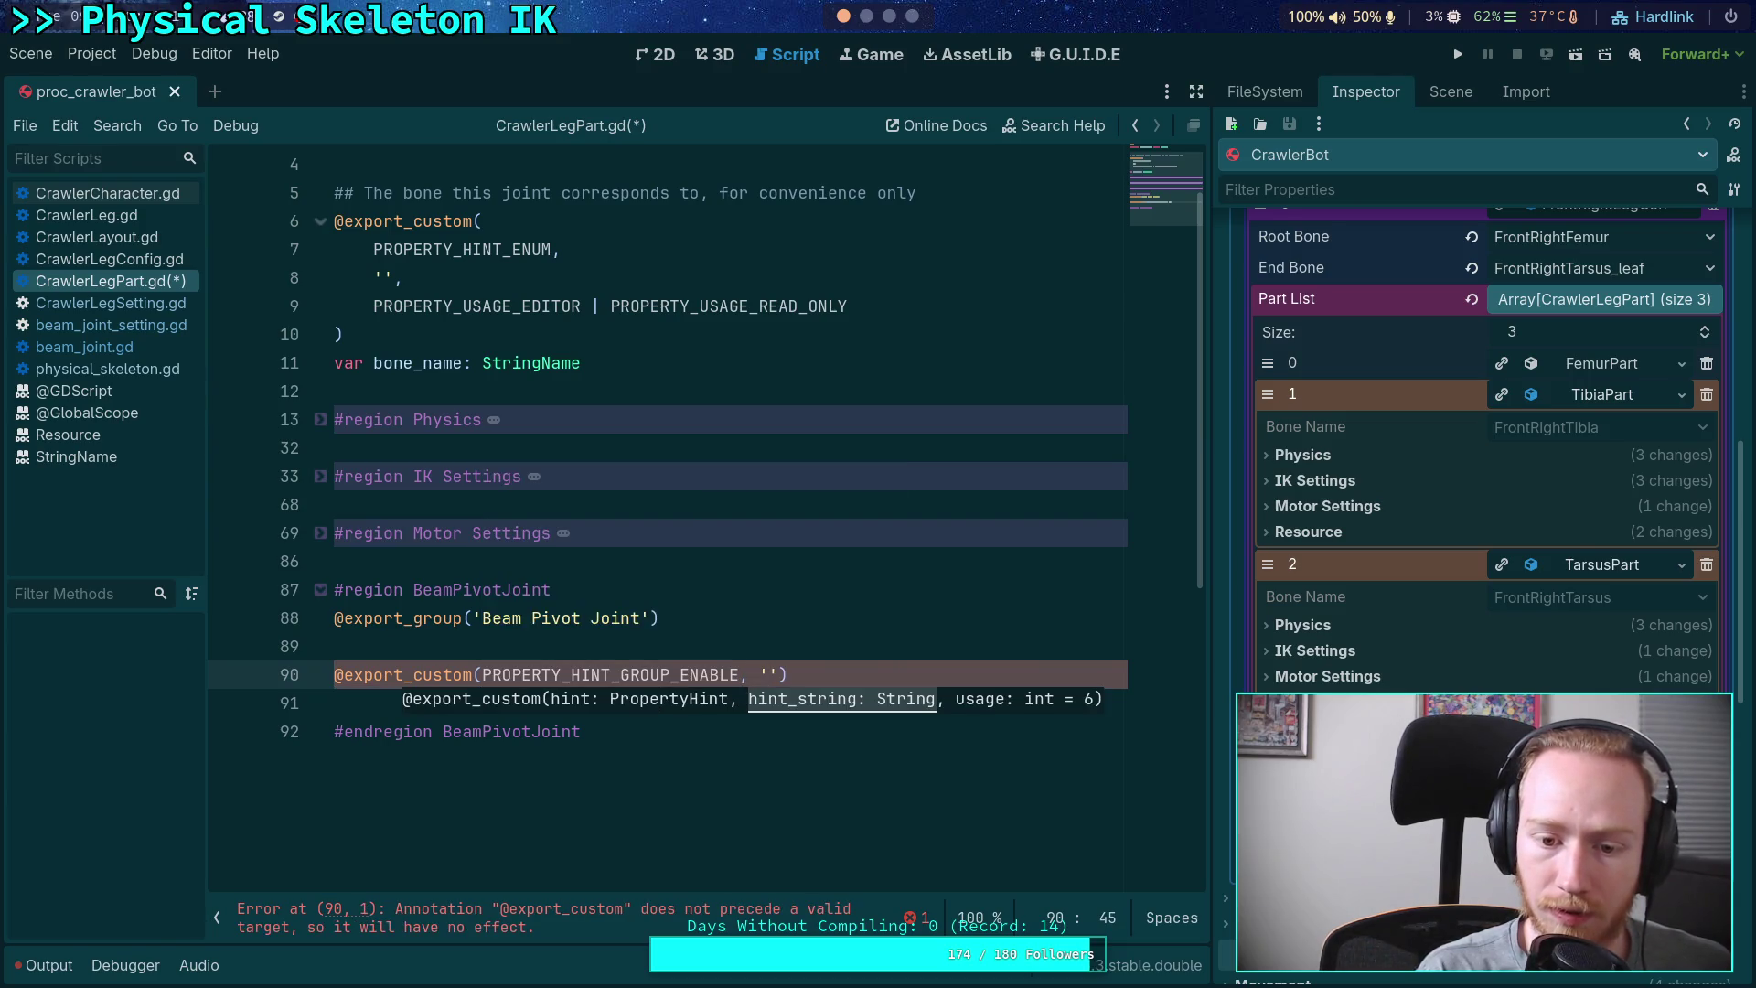
pyautogui.write('kbox')
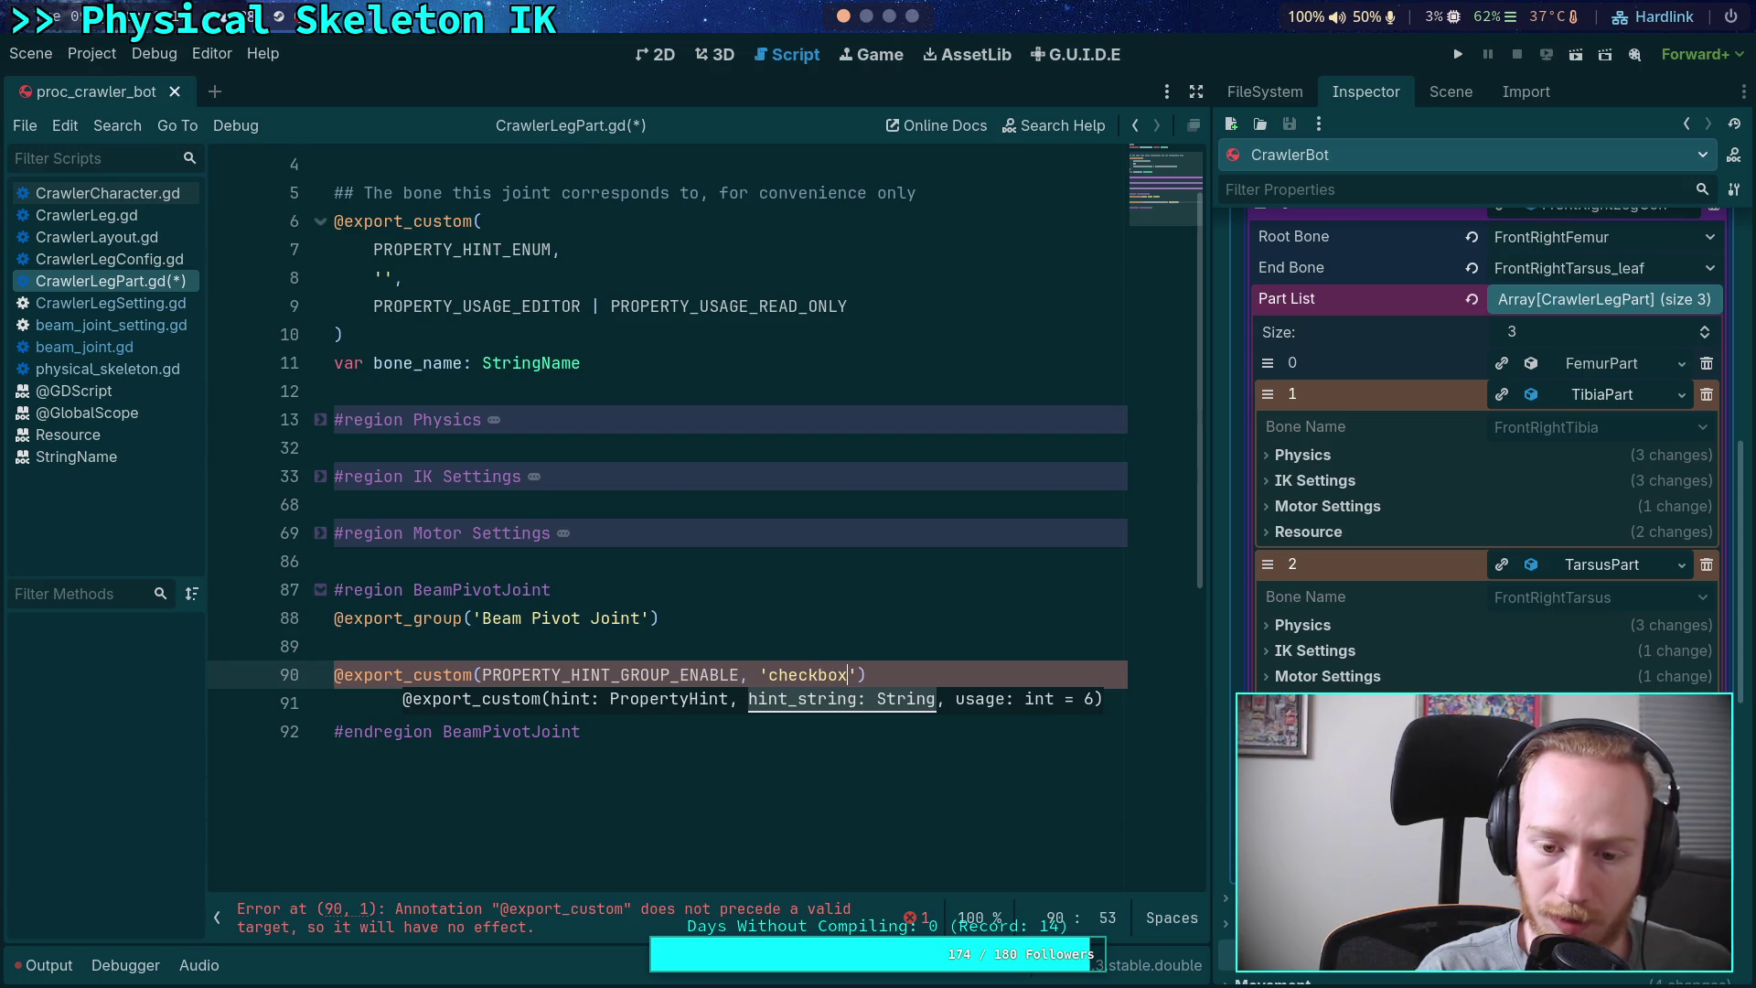
pyautogui.write("_only')")
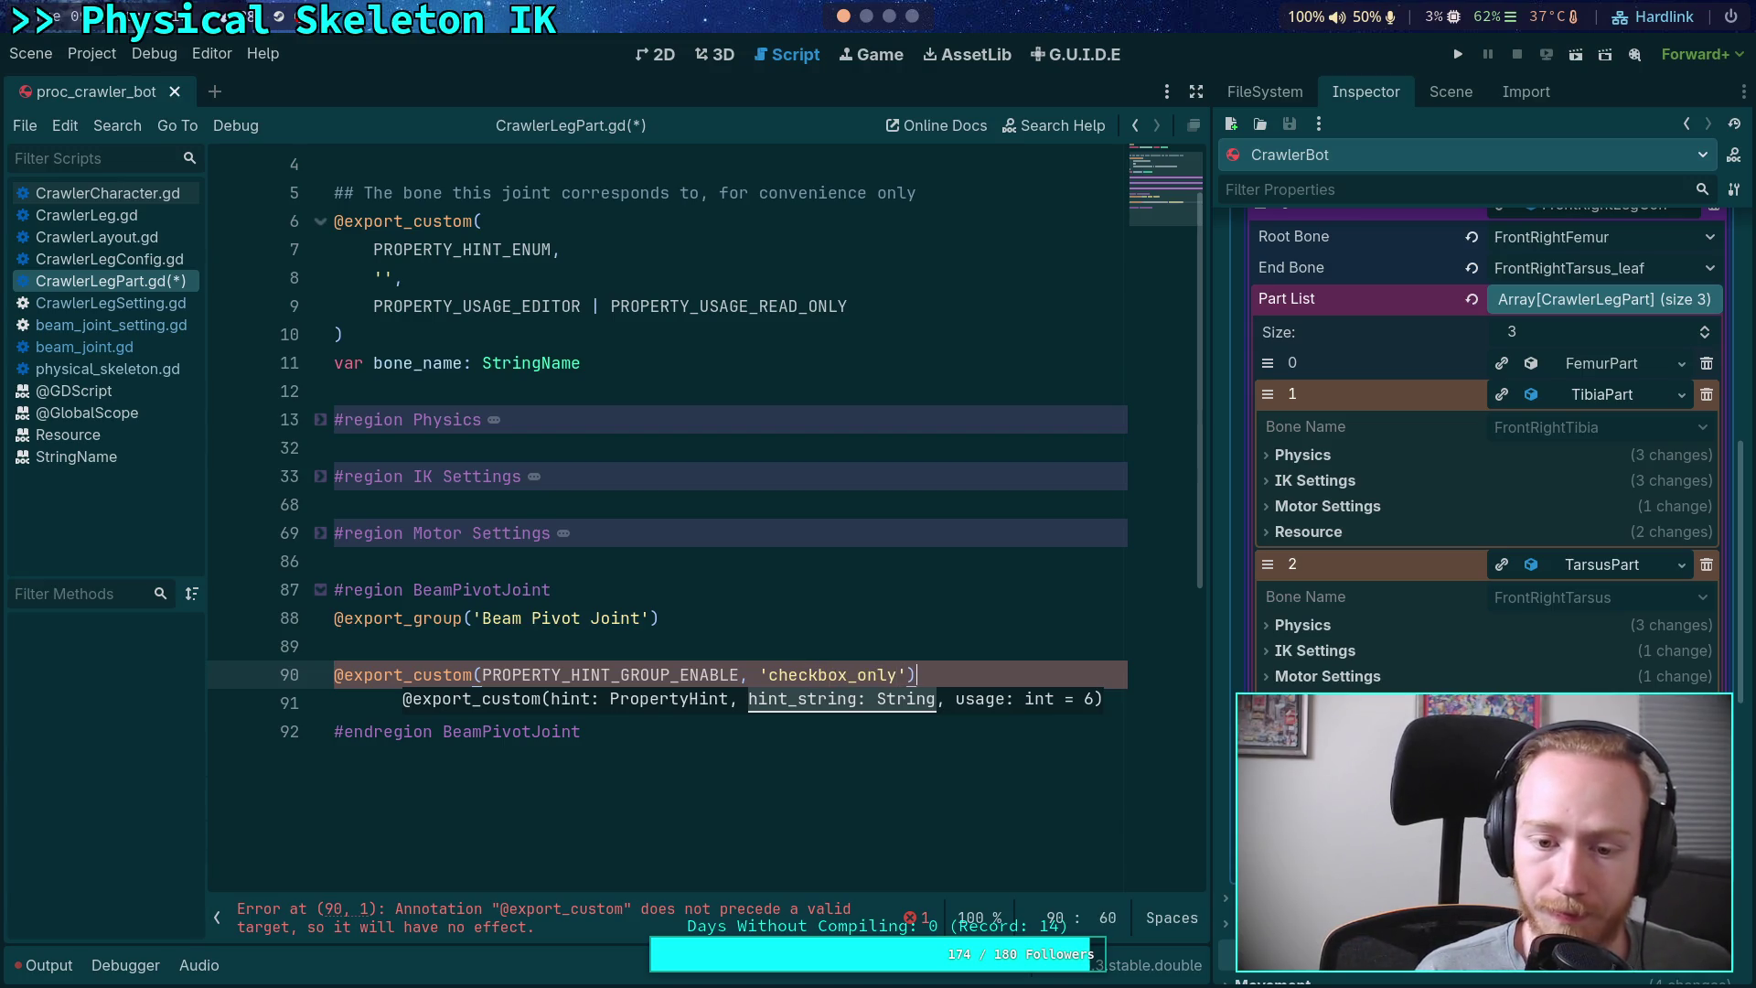
# Declare var beam_enabled: bool = false beneath it and save CrawlerLegPart.gd.
pyautogui.press('Return')
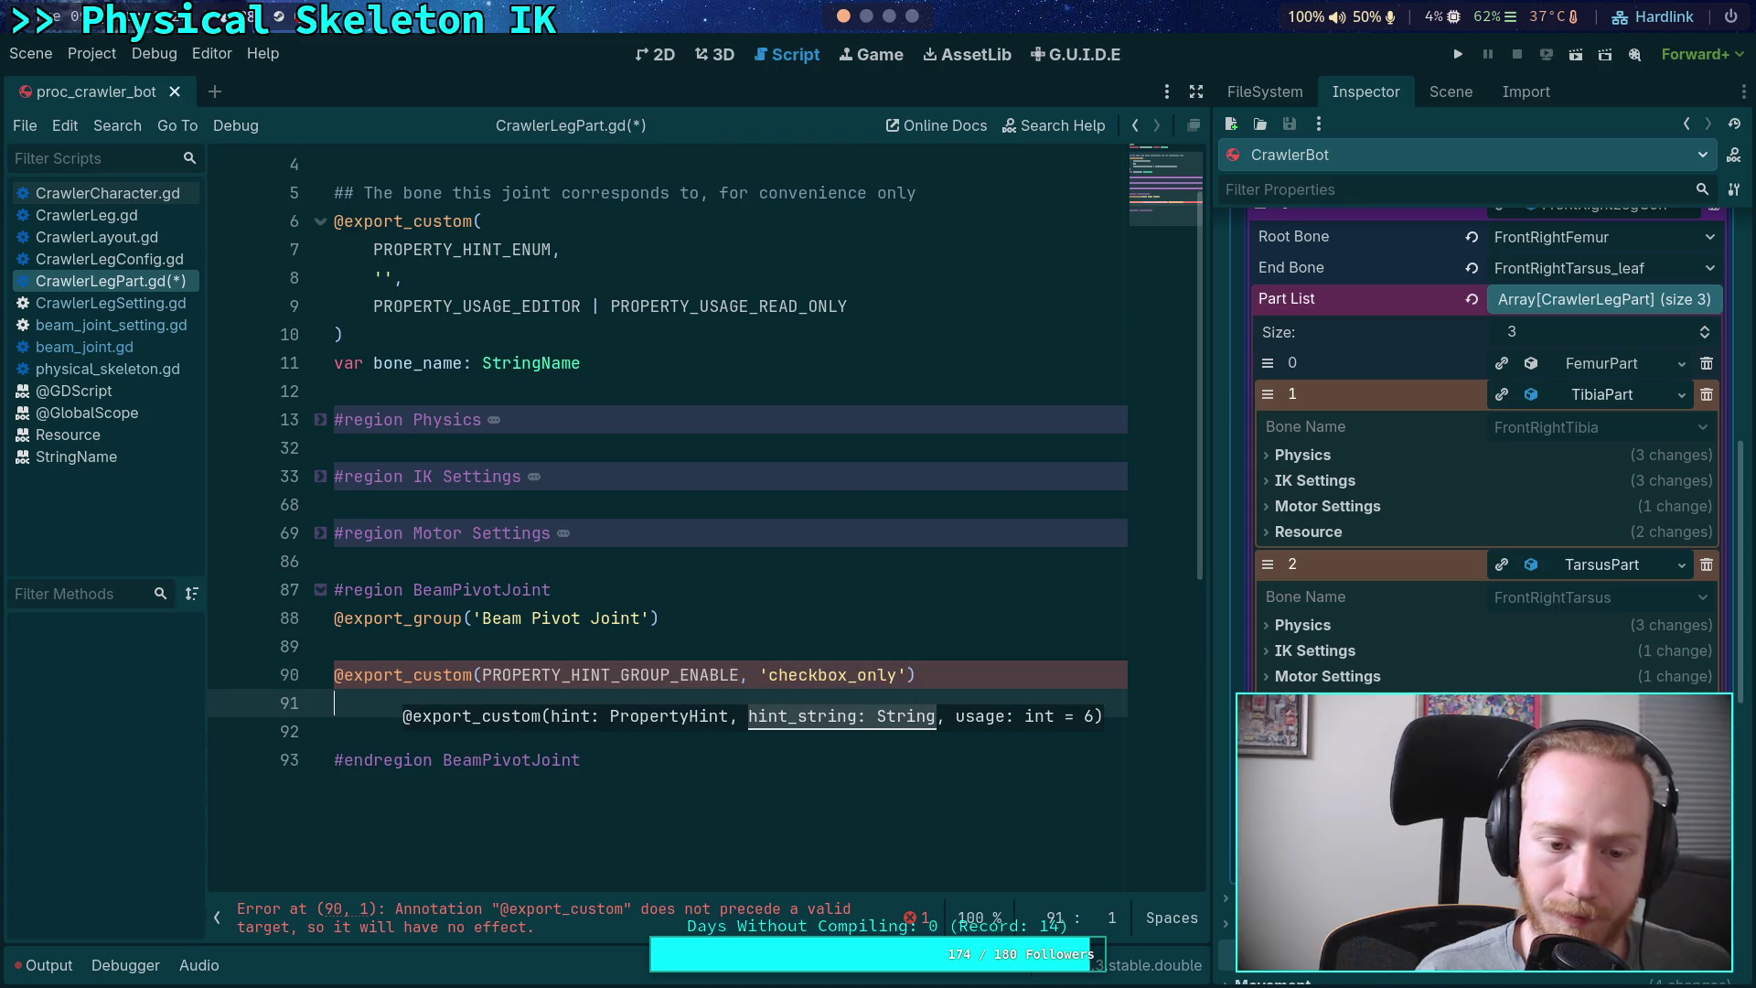
pyautogui.write('var ')
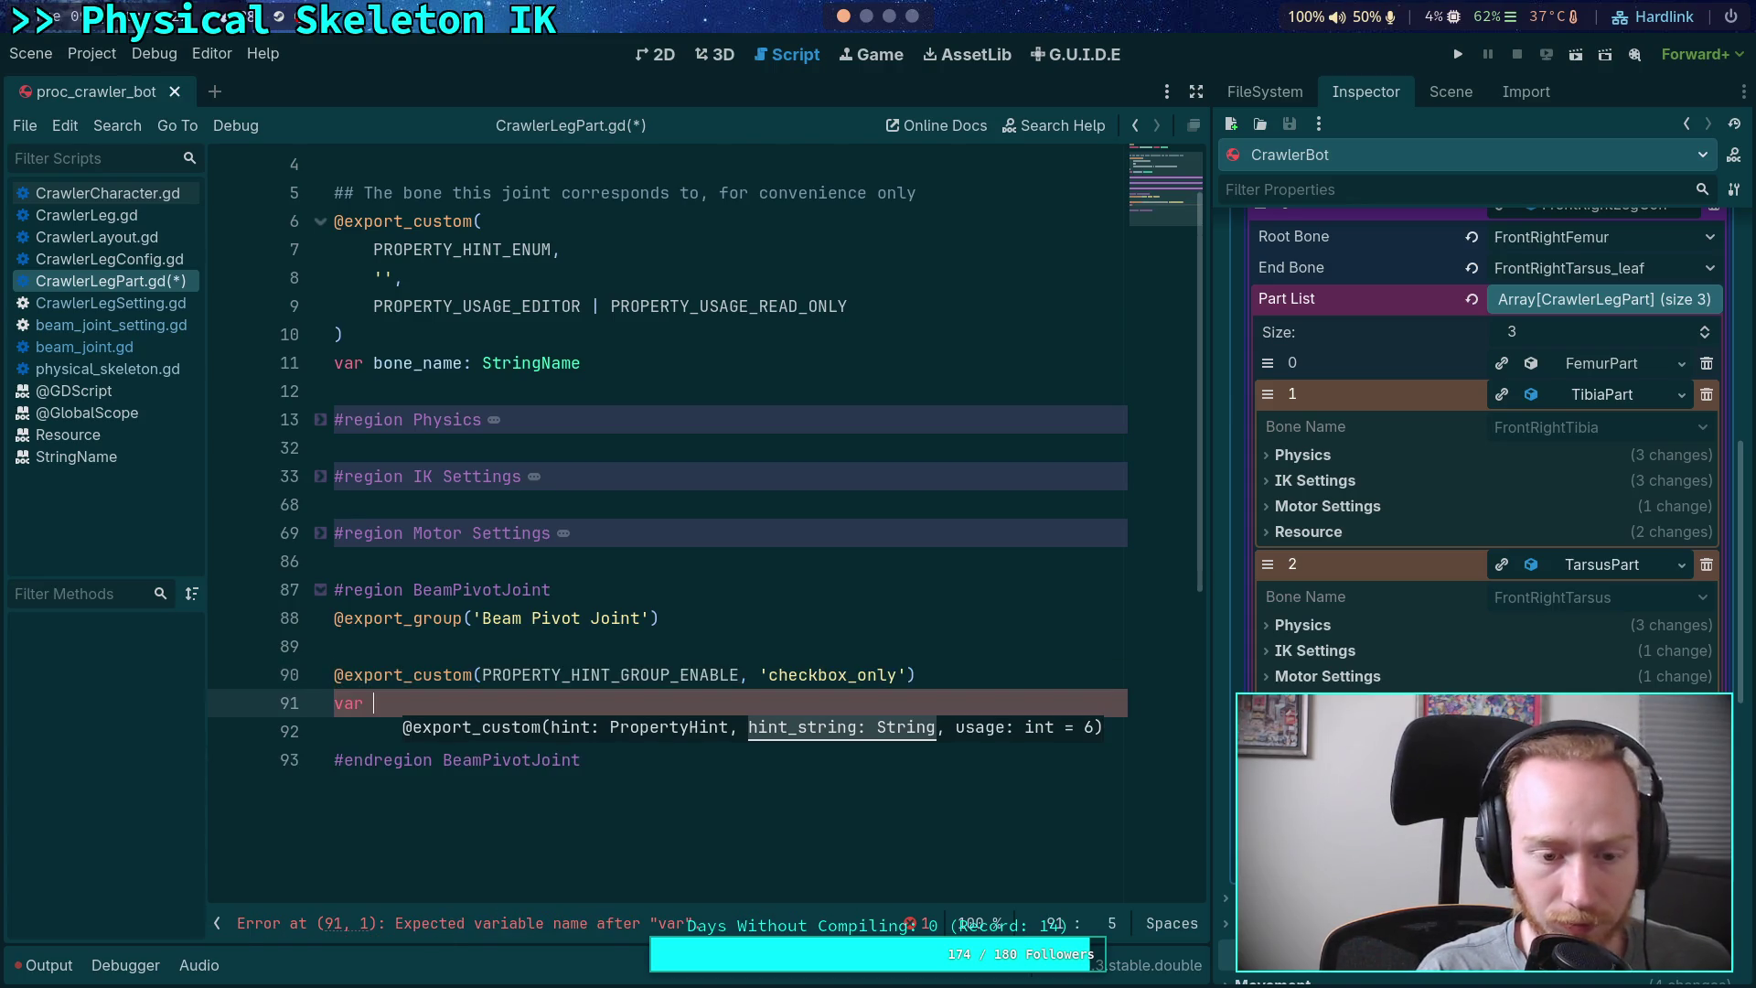
pyautogui.write('_enab')
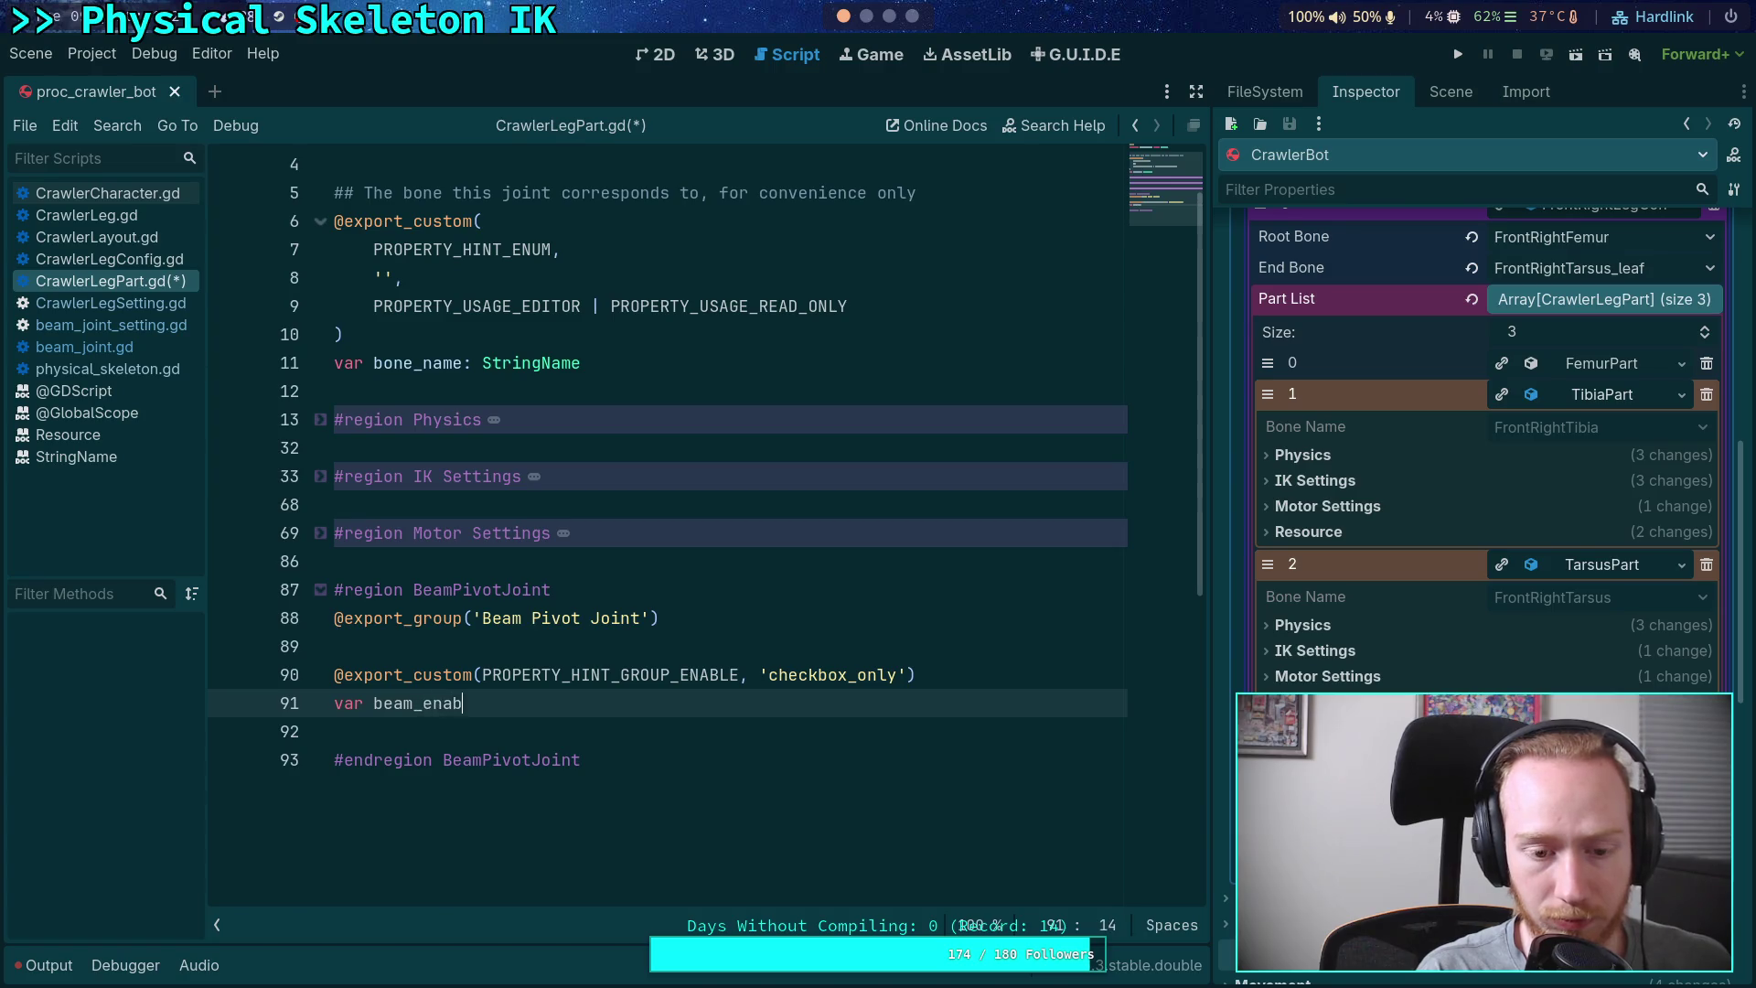
pyautogui.write(': bool')
pyautogui.write('= false')
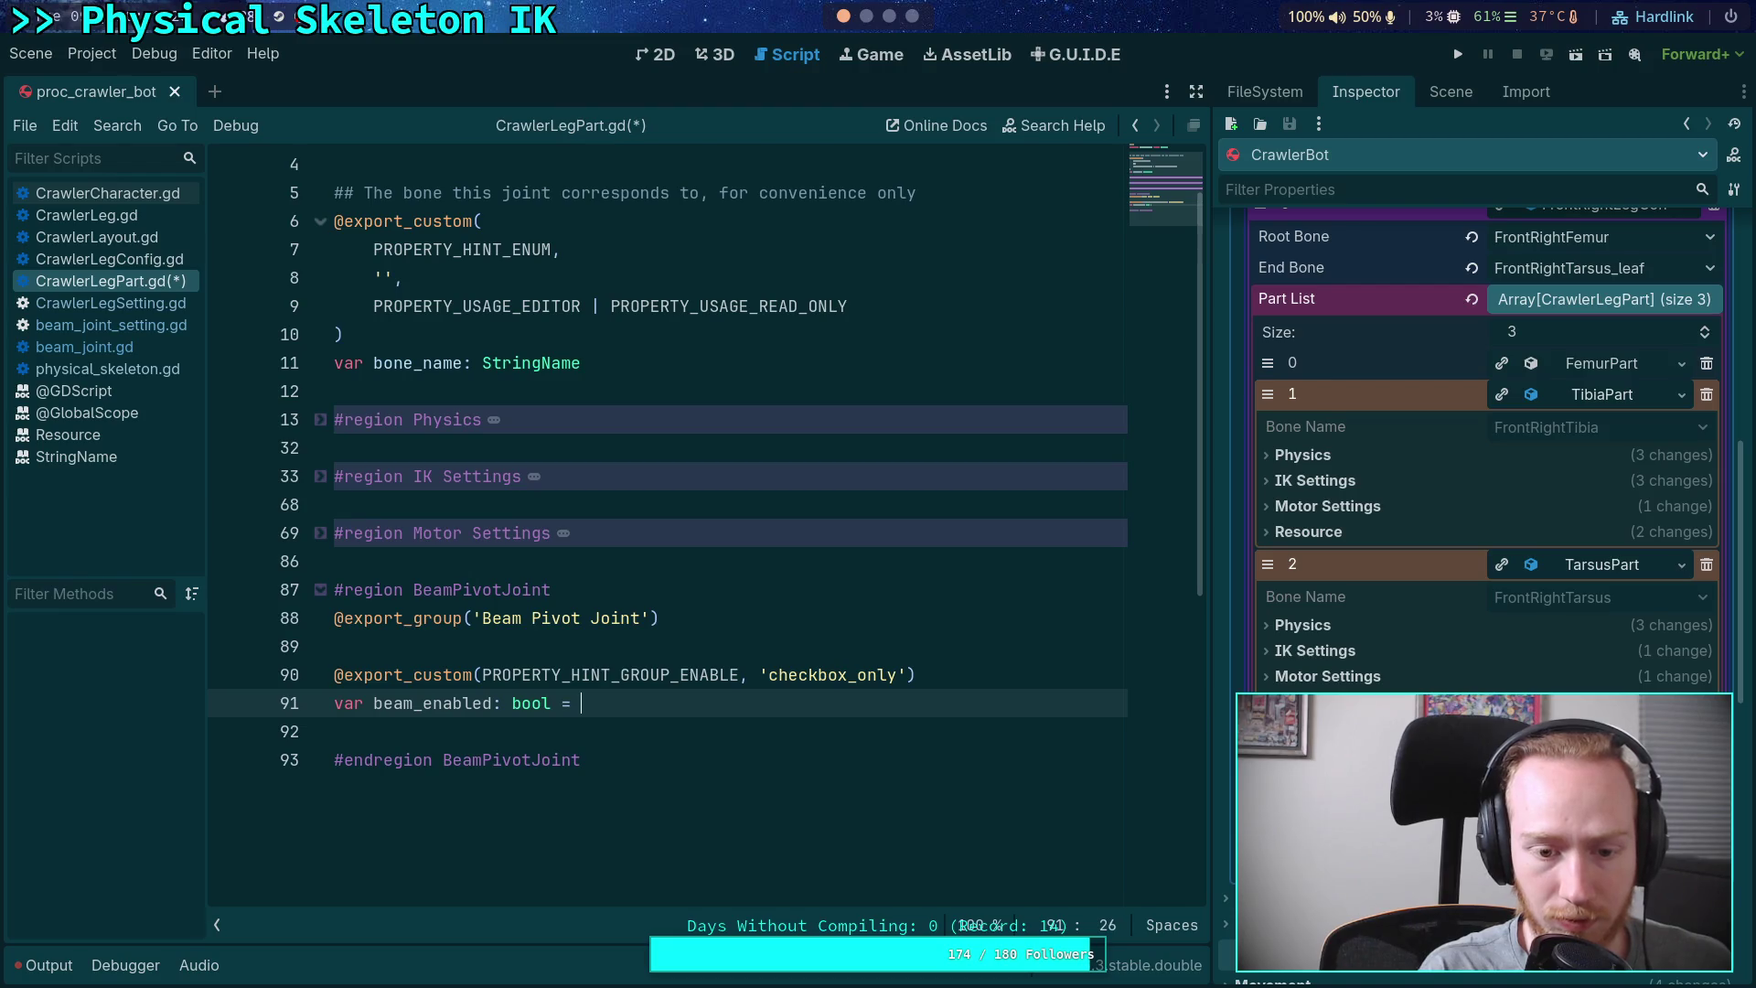
pyautogui.hotkey('ctrl', 's')
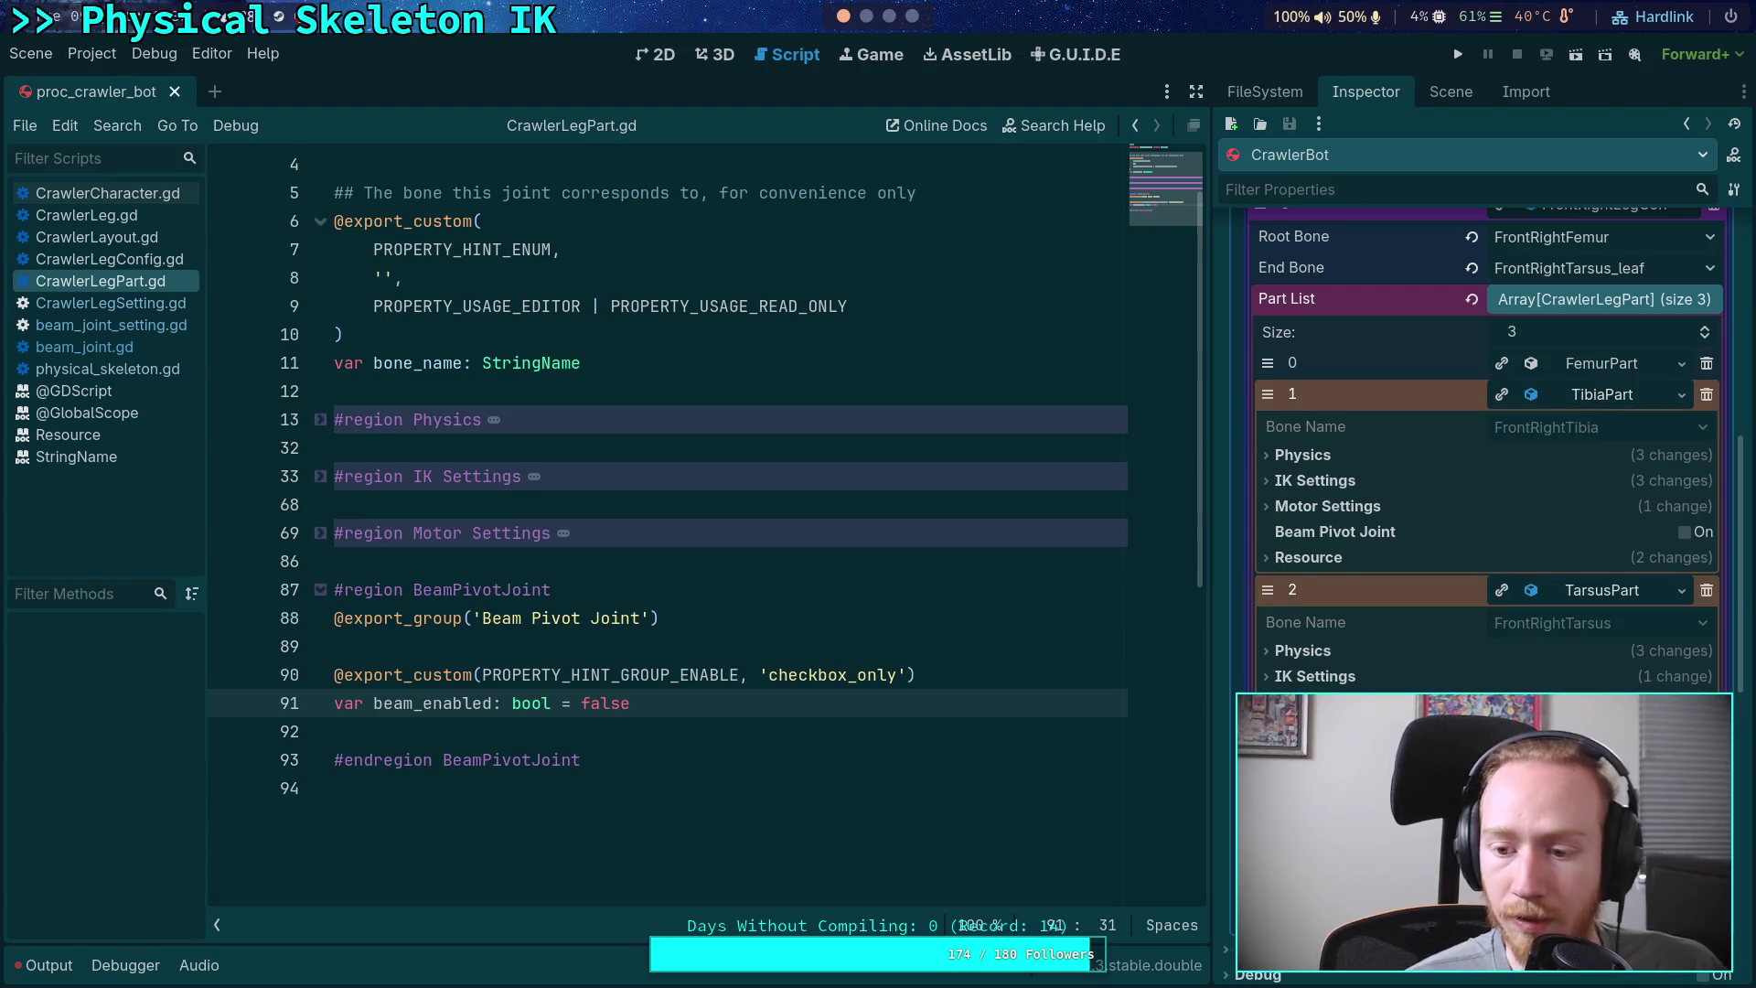
pyautogui.click(717, 727)
# Add an exported beam_settings variable of type BeamPivotJoint3DSetting and save the script.
pyautogui.press('Return')
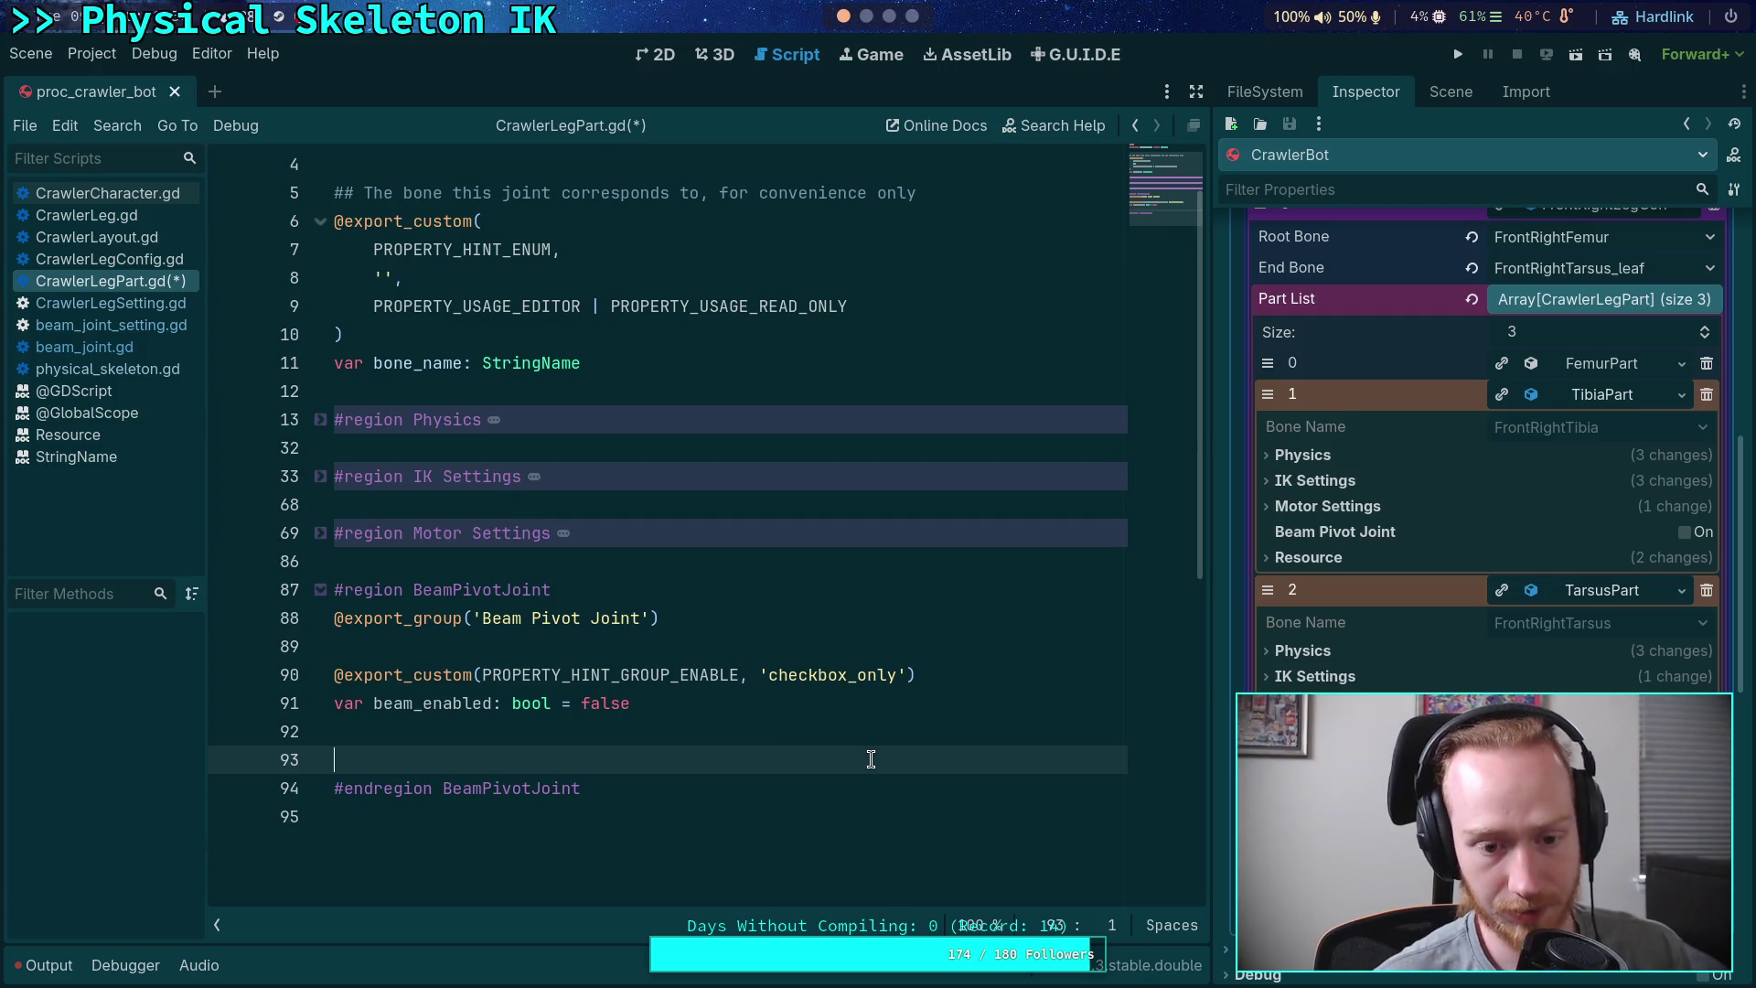
pyautogui.write('@export va')
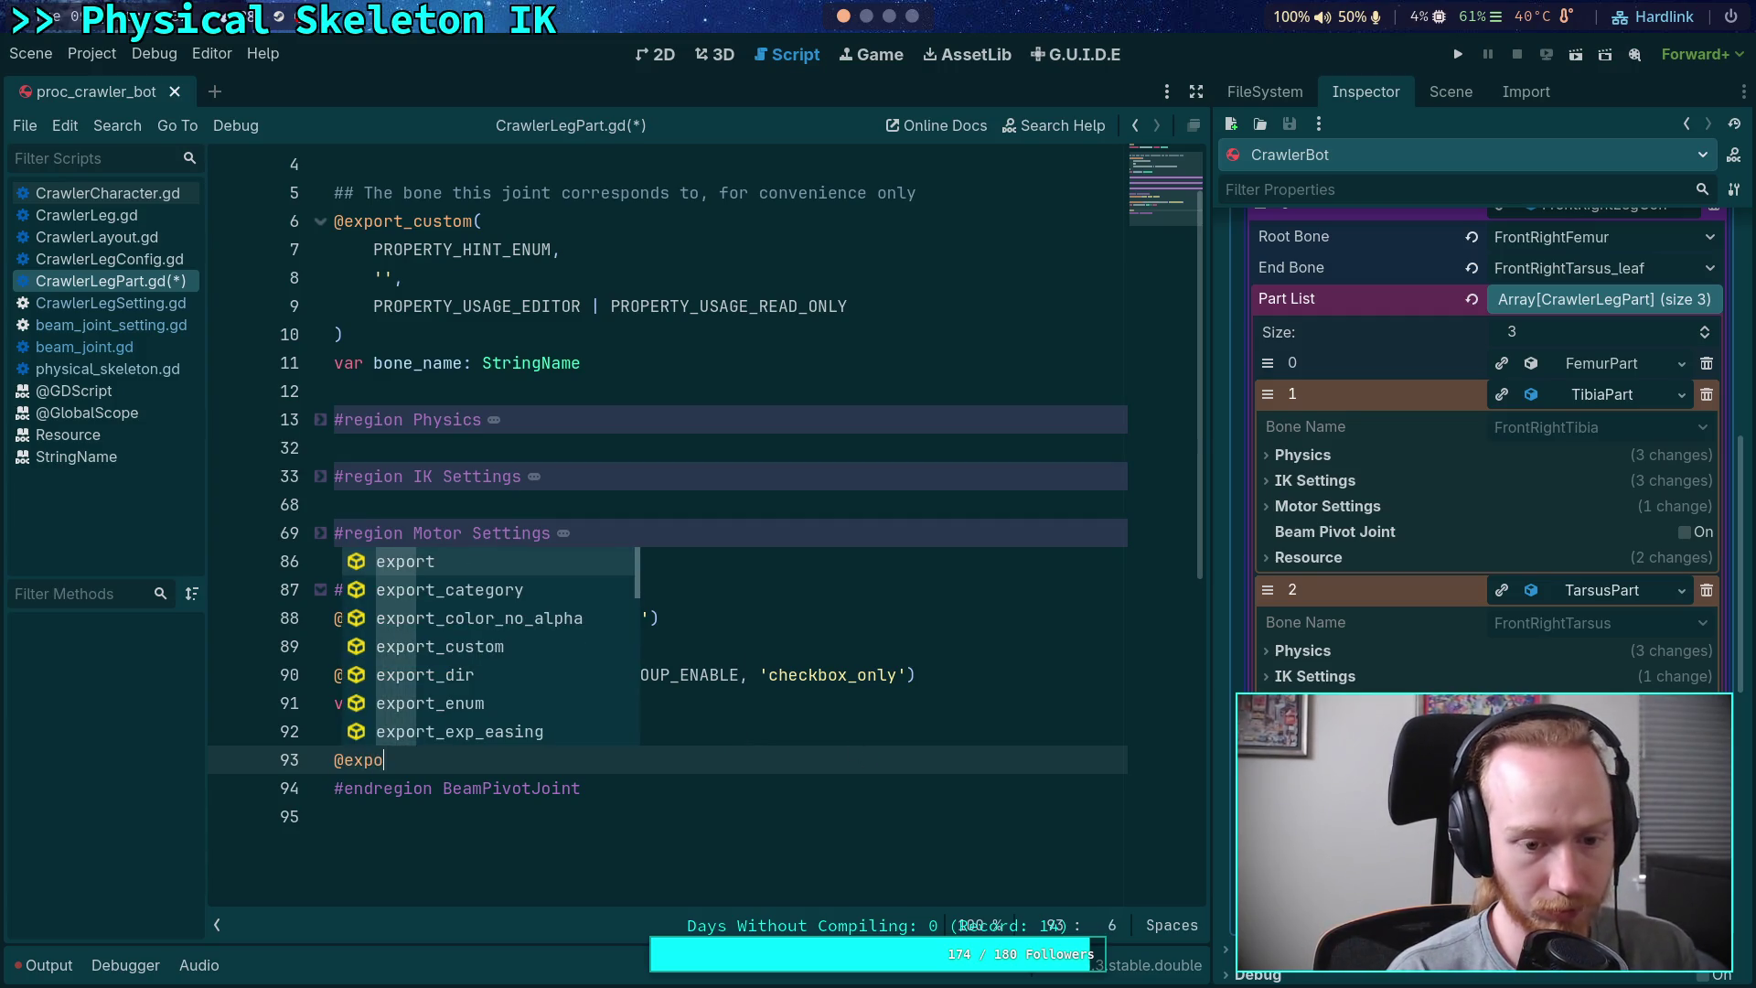
pyautogui.write('r beam_settings: Beam')
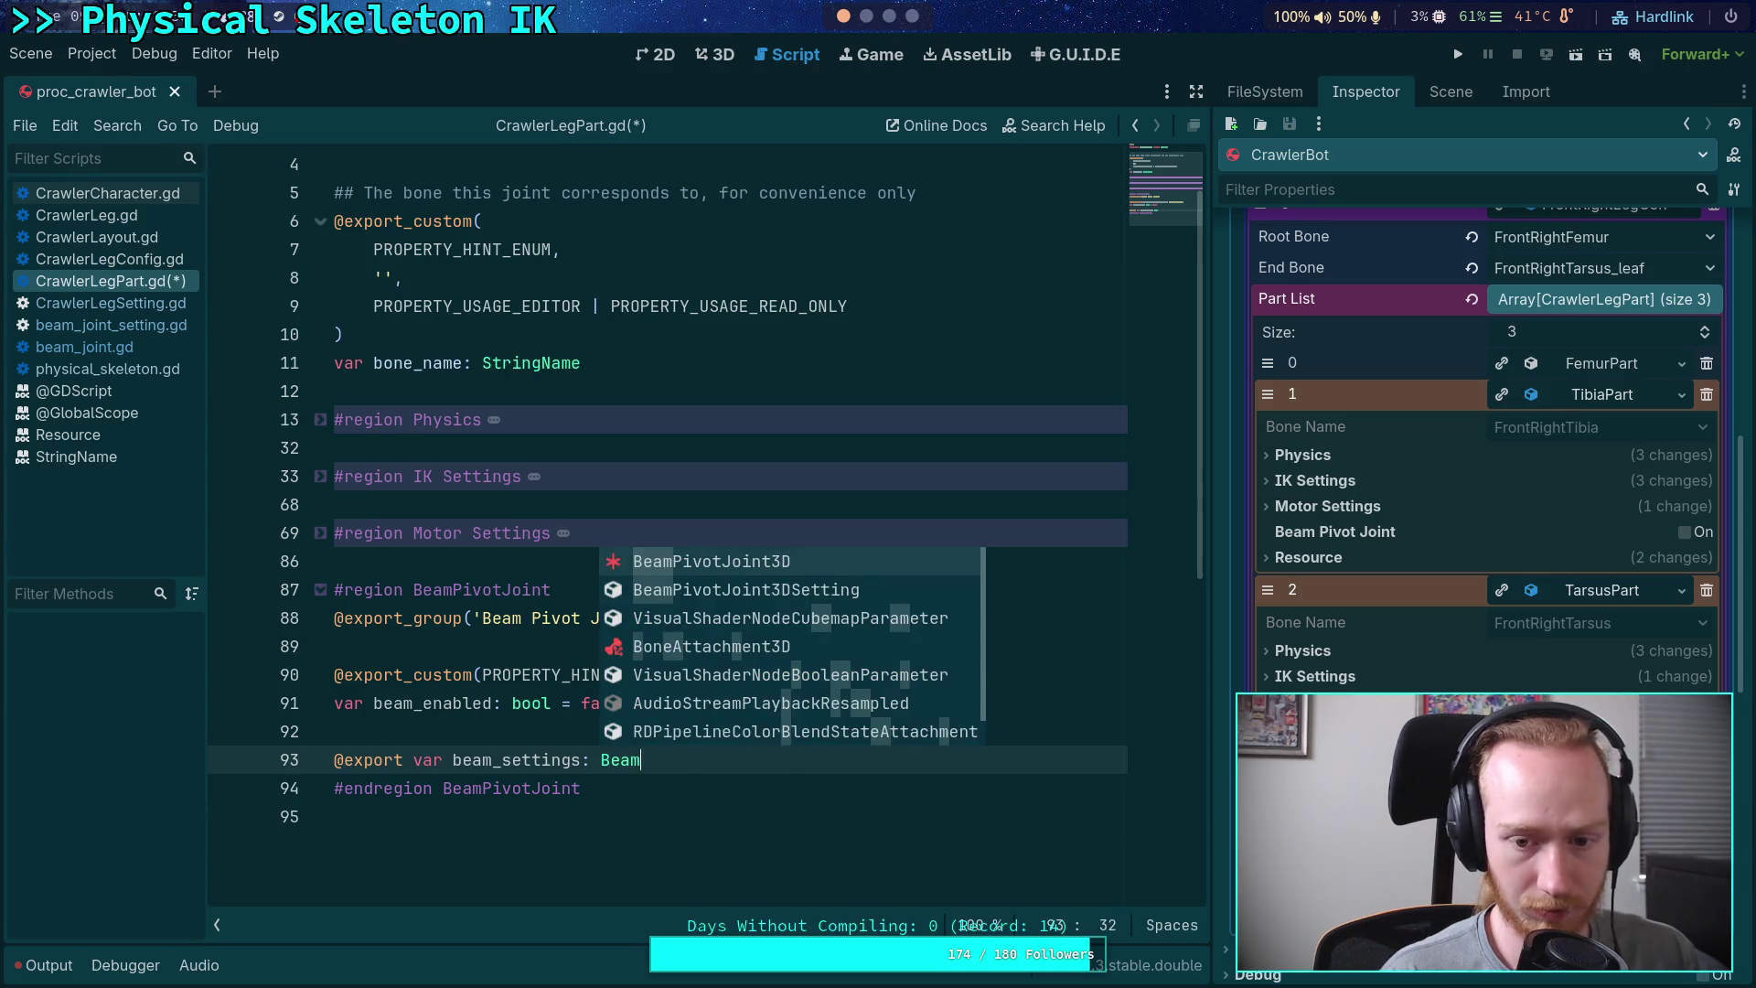
pyautogui.press('Down')
pyautogui.press('Return')
pyautogui.hotkey('ctrl', 's')
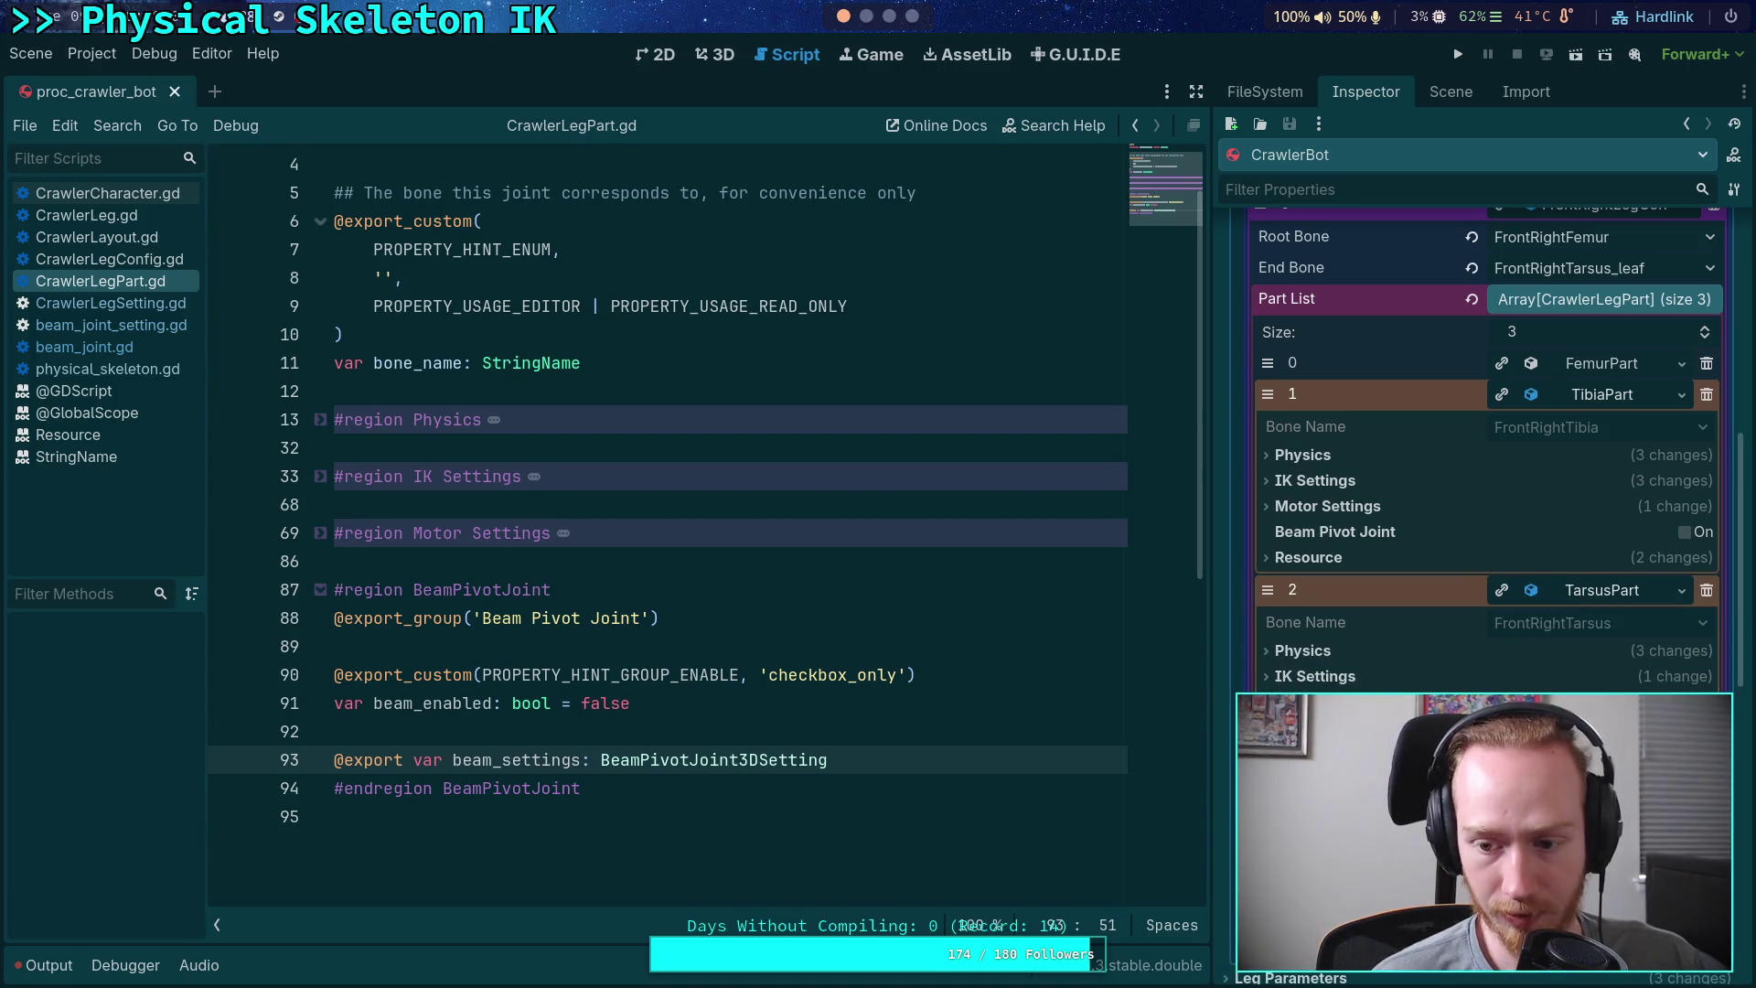
# Add the 'beam' prefix to the Beam Pivot Joint group and rename beam_settings to beam_setting.
pyautogui.click(651, 619)
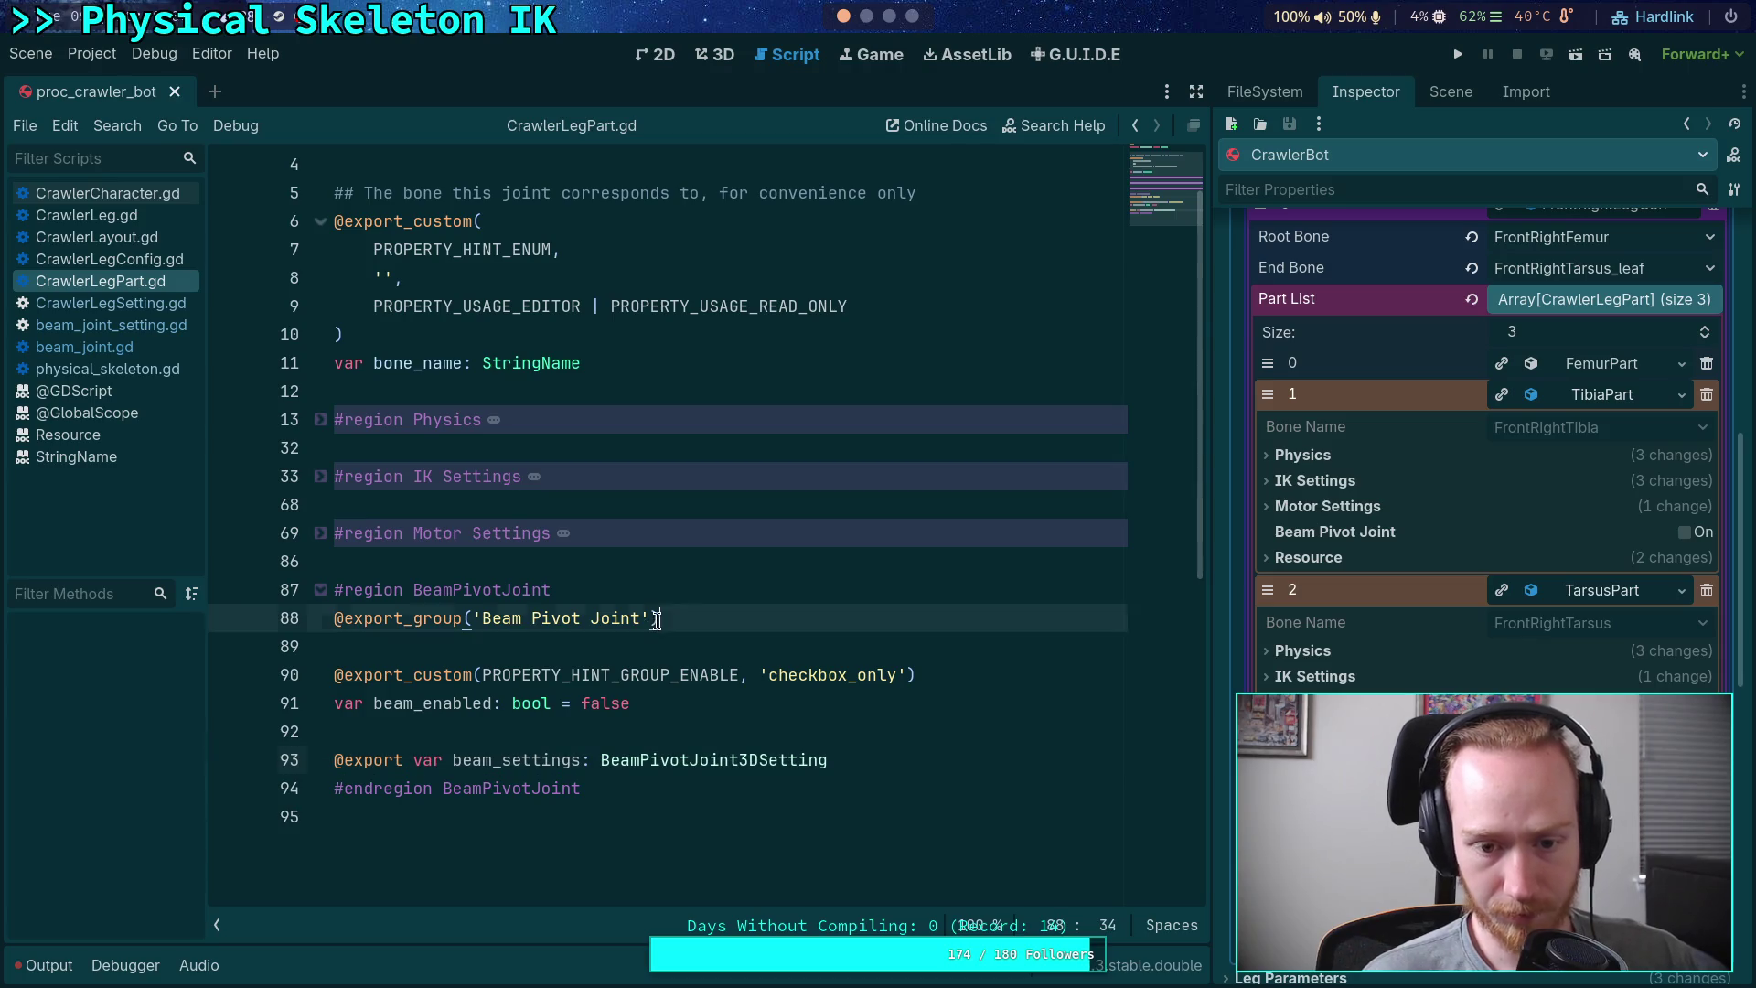
pyautogui.write(", 'beam")
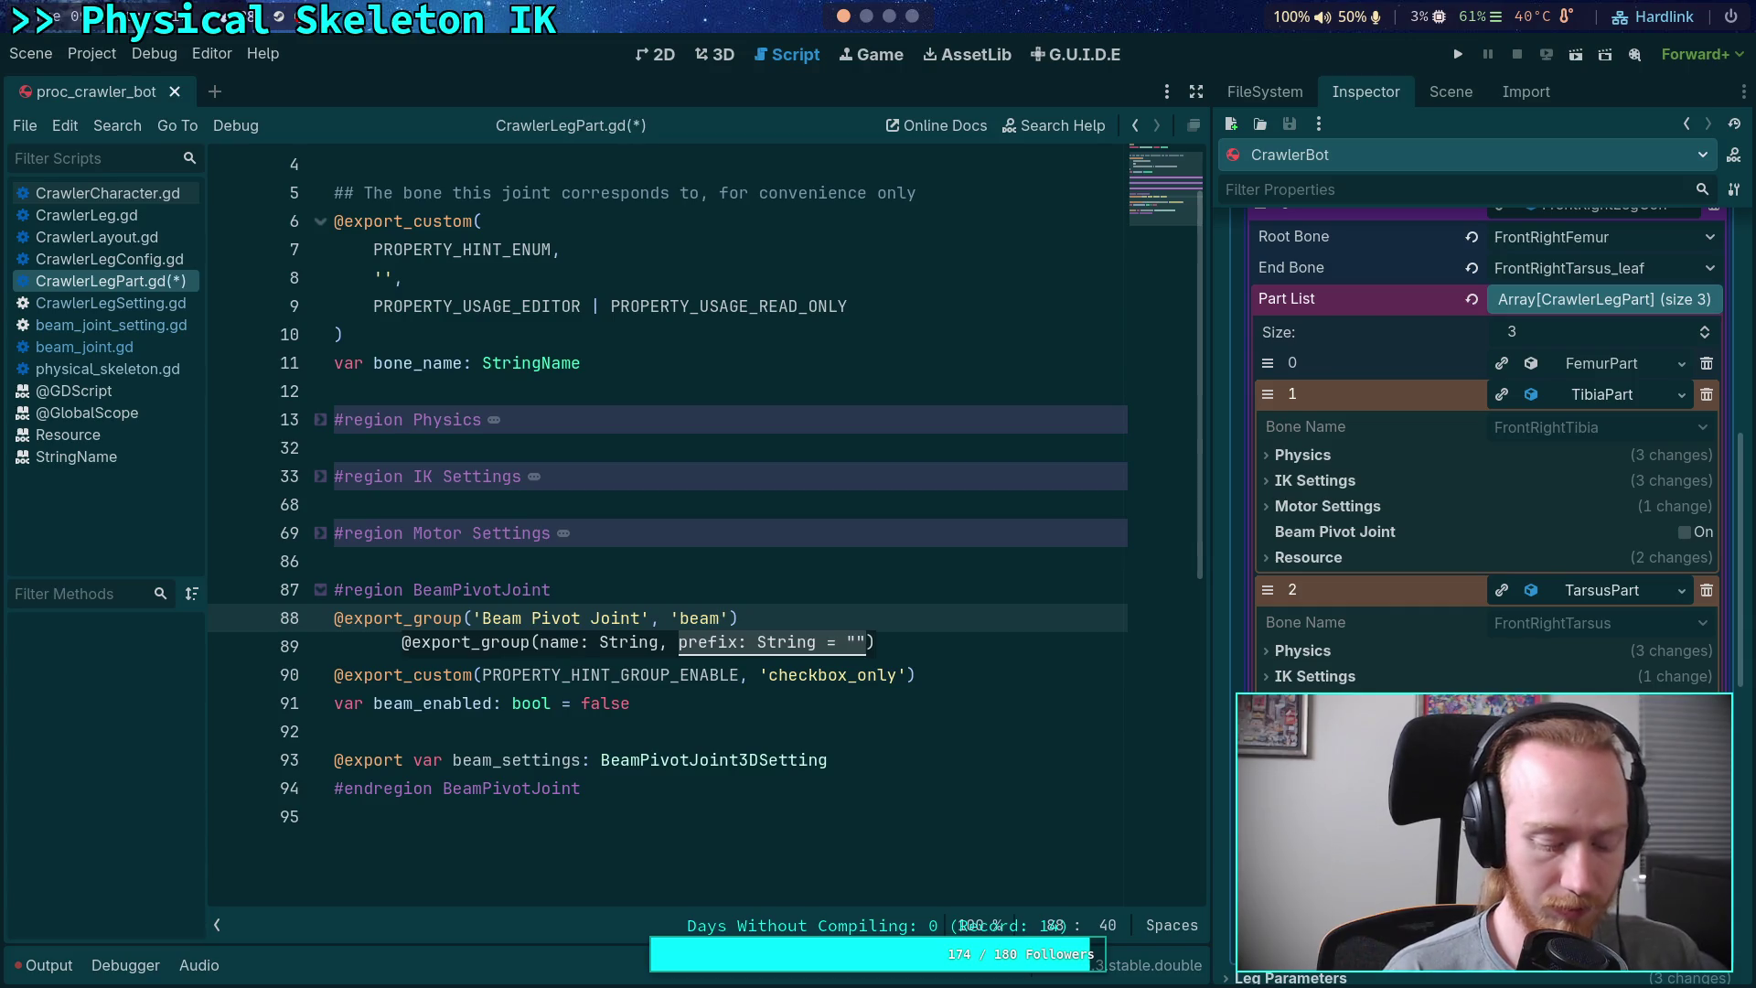
pyautogui.click(581, 760)
pyautogui.press('BackSpace')
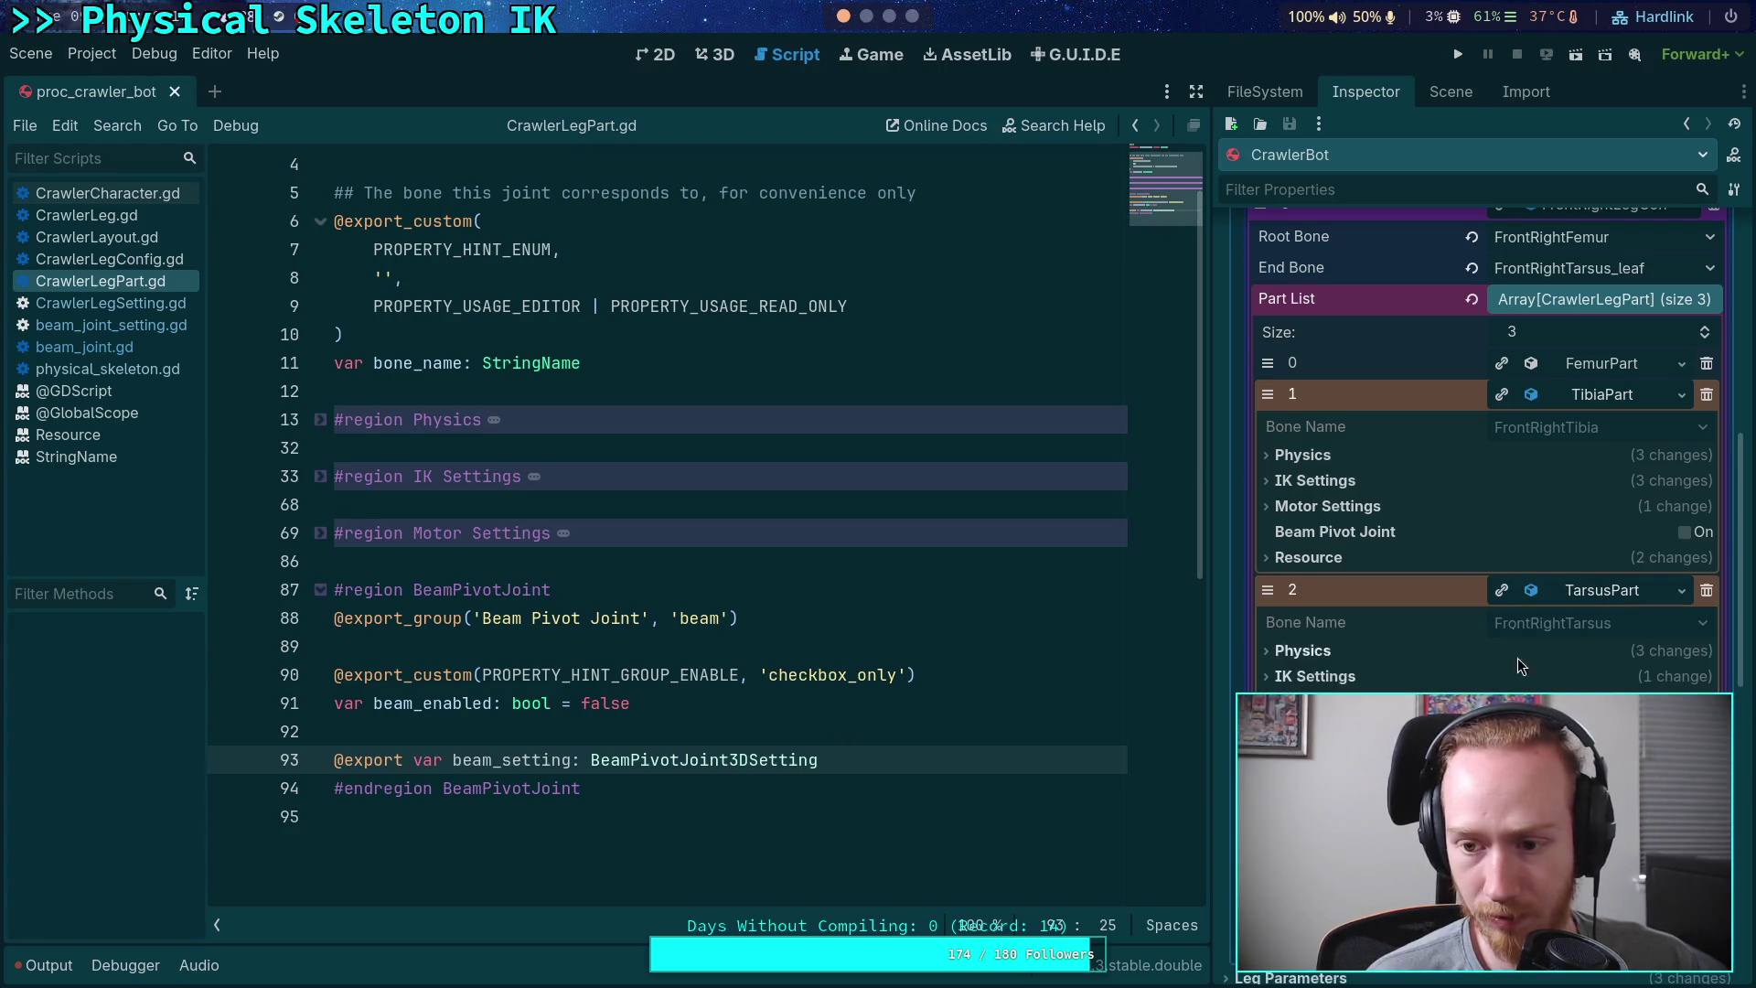
# Check TarsusPart's empty beam Setting field in the Inspector and show the scene tree.
pyautogui.click(1580, 397)
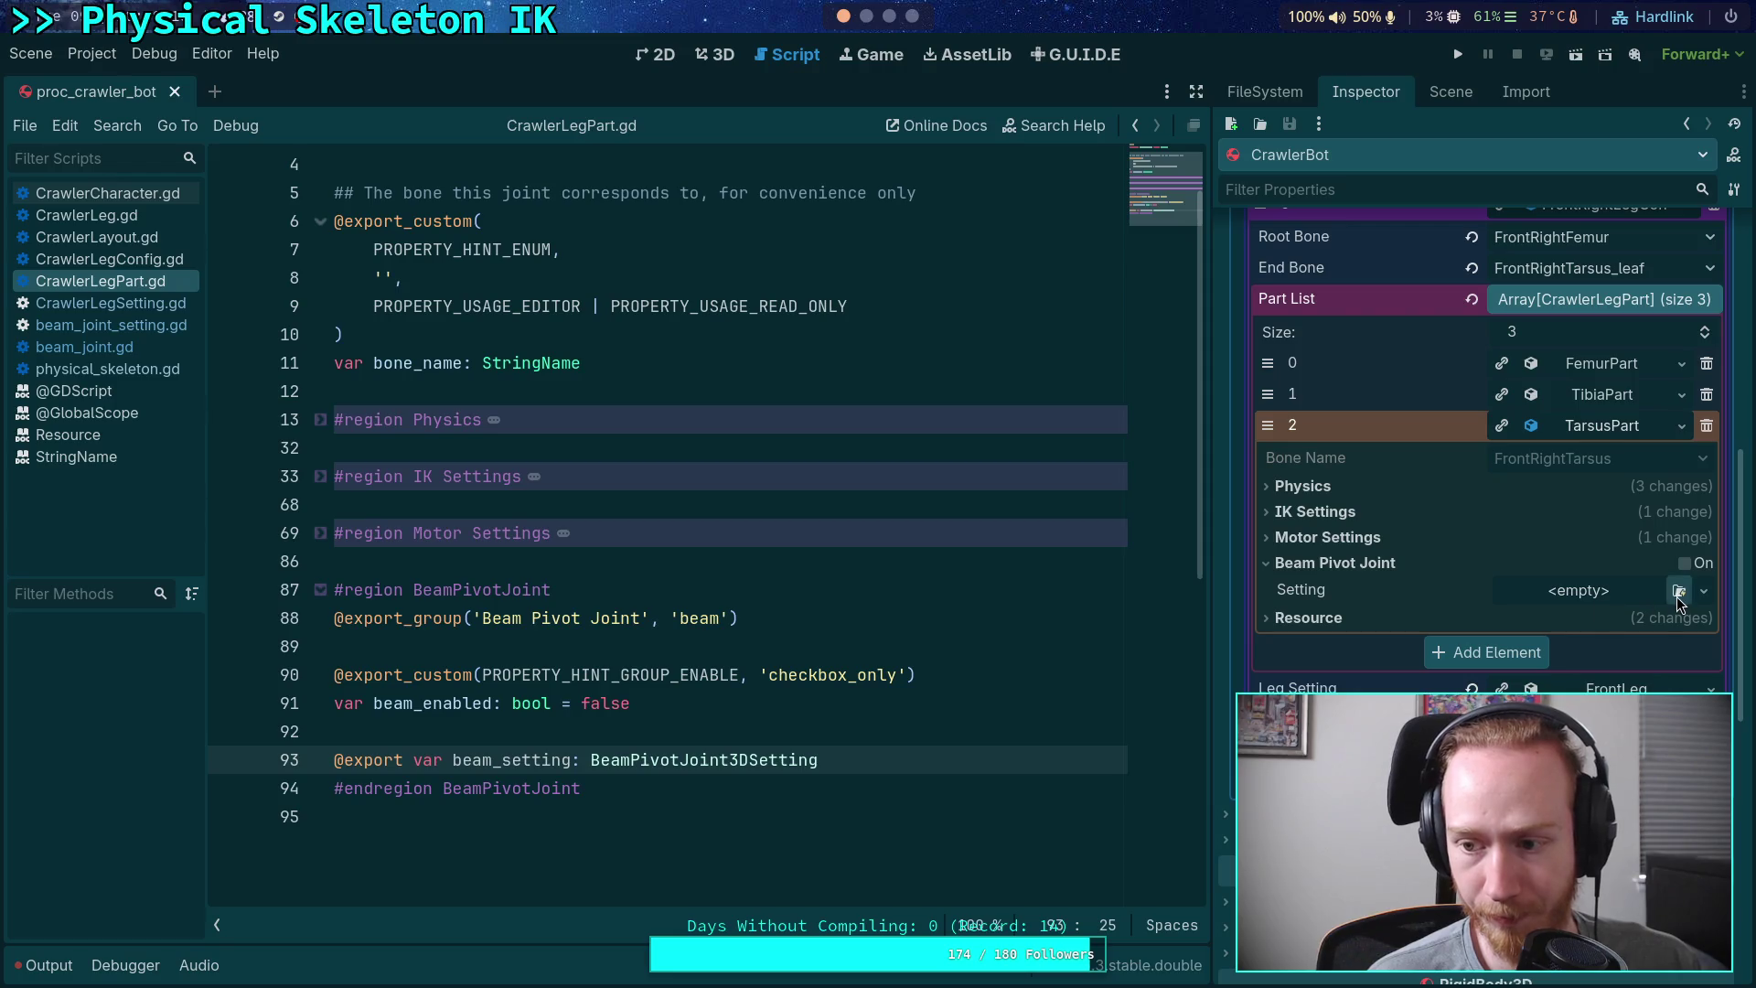
pyautogui.click(1678, 591)
pyautogui.click(1222, 202)
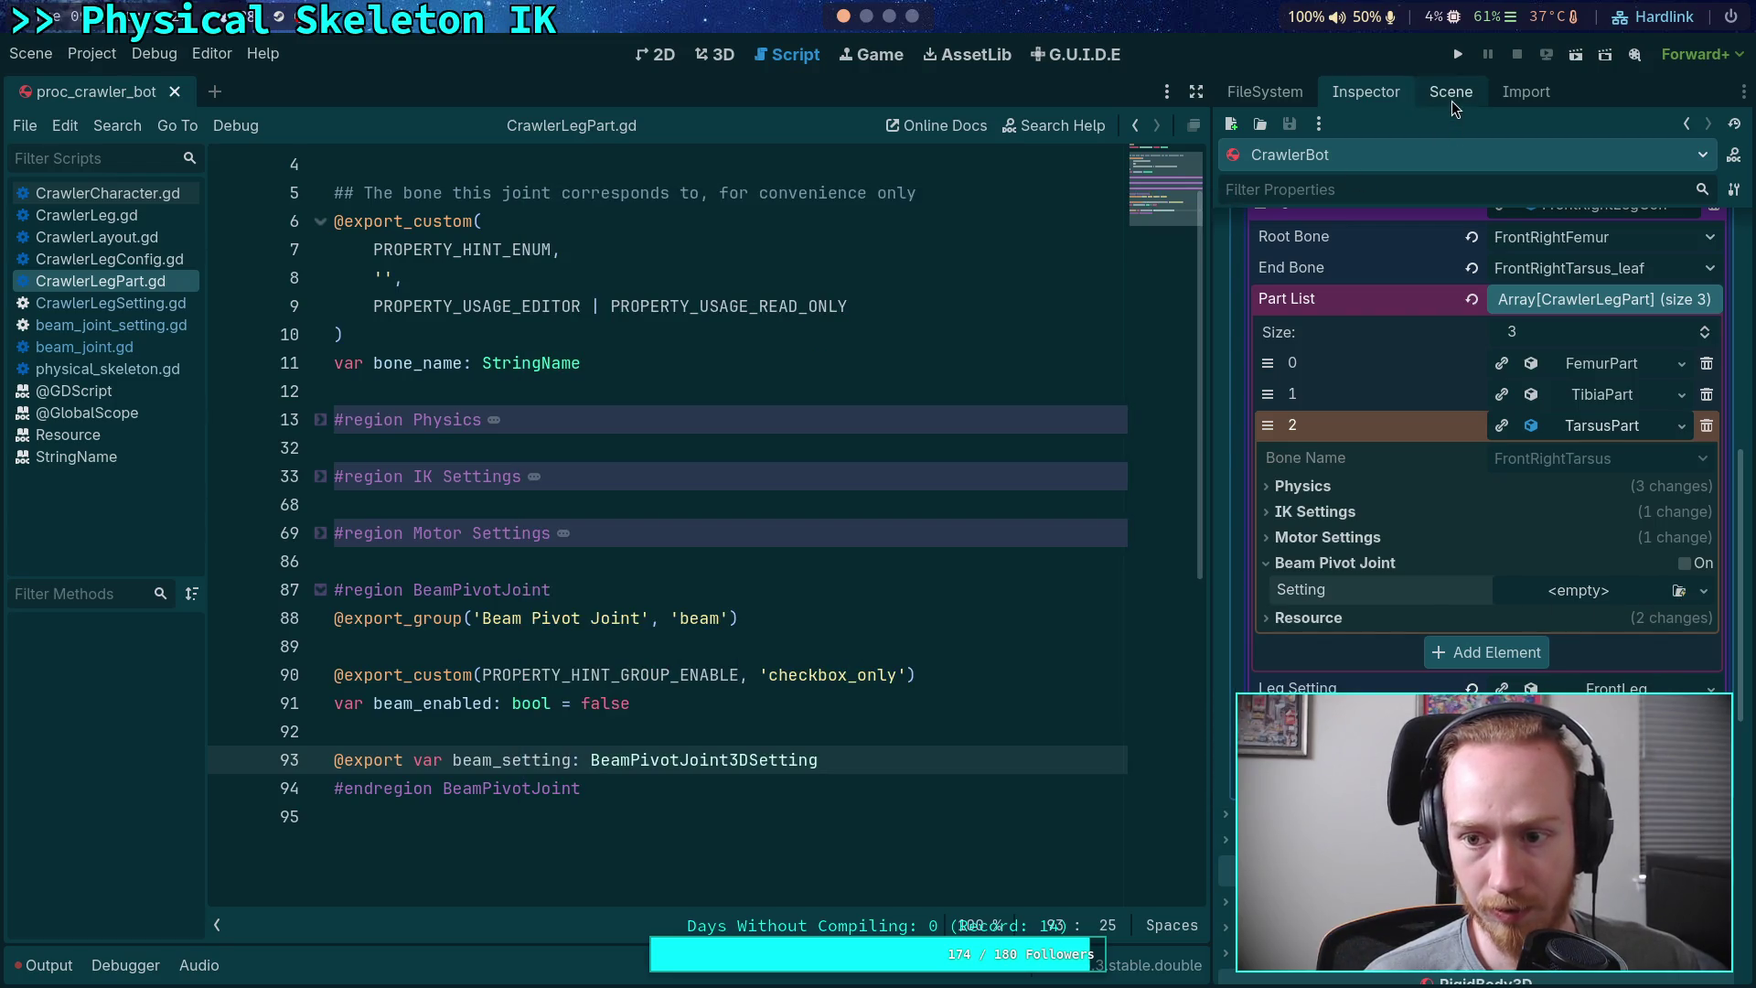
pyautogui.click(1452, 97)
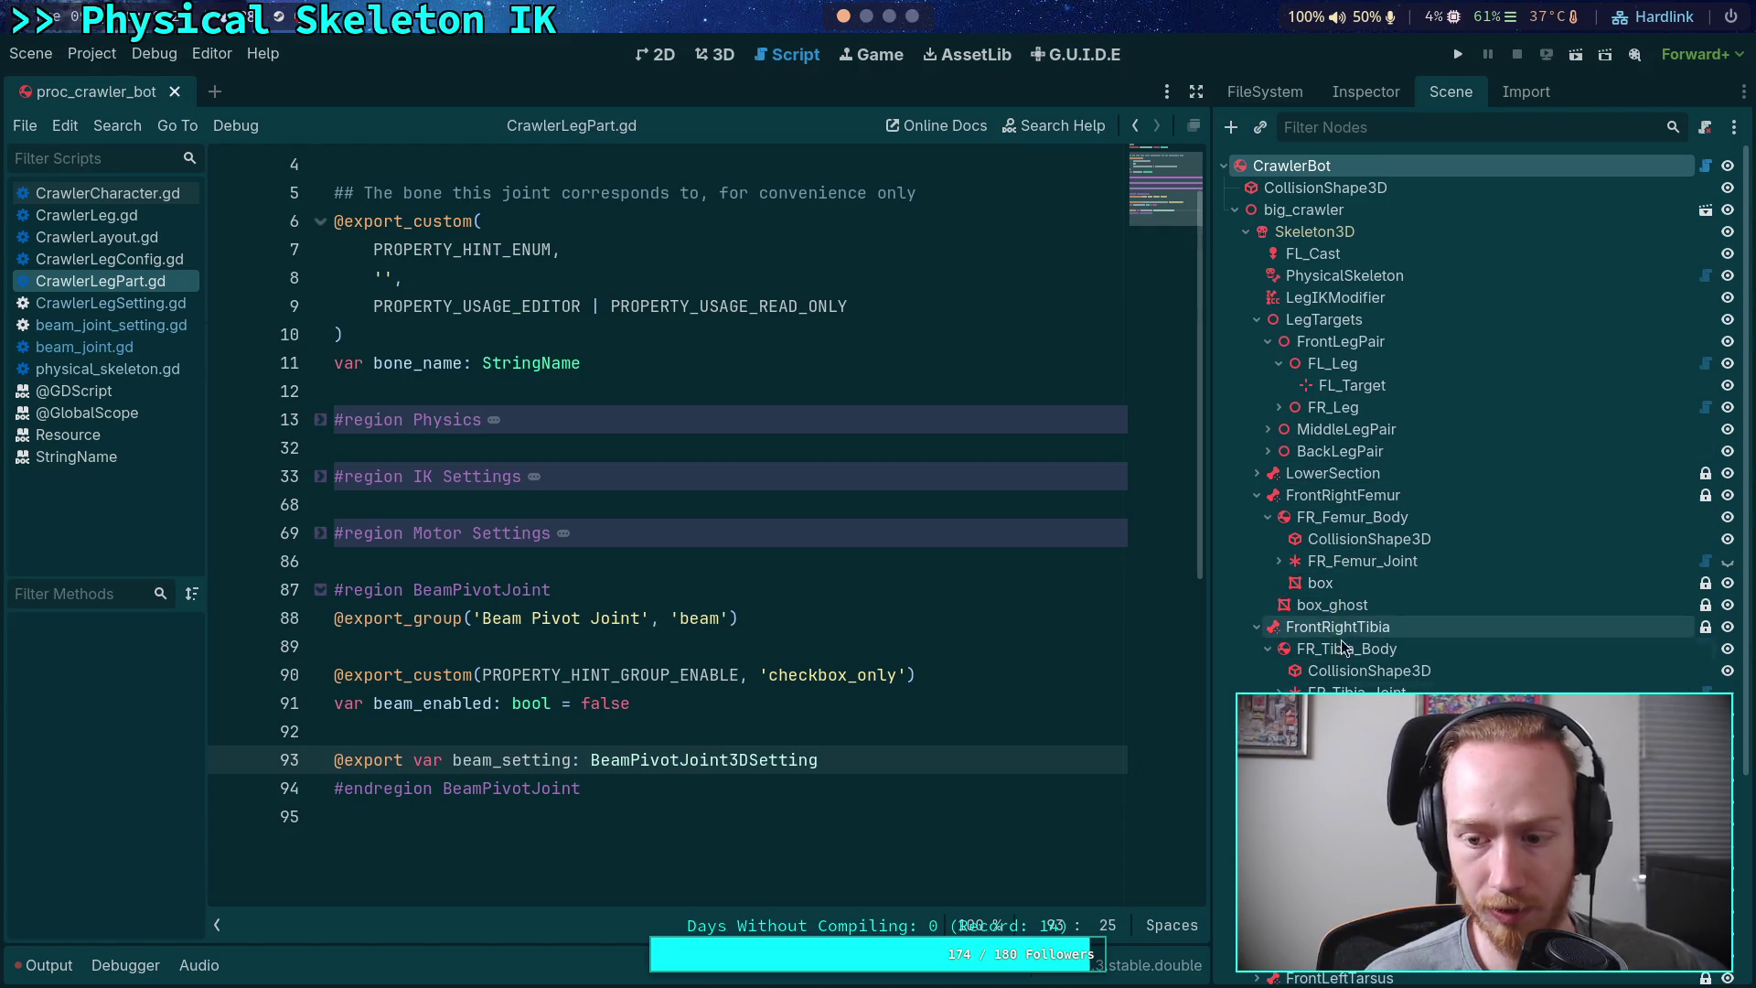
# Select FR_Tibia_Beam and assign a new BeamPivotJoint3DSetting, expanded to show zero positions and 0.1 limits.
pyautogui.click(1372, 95)
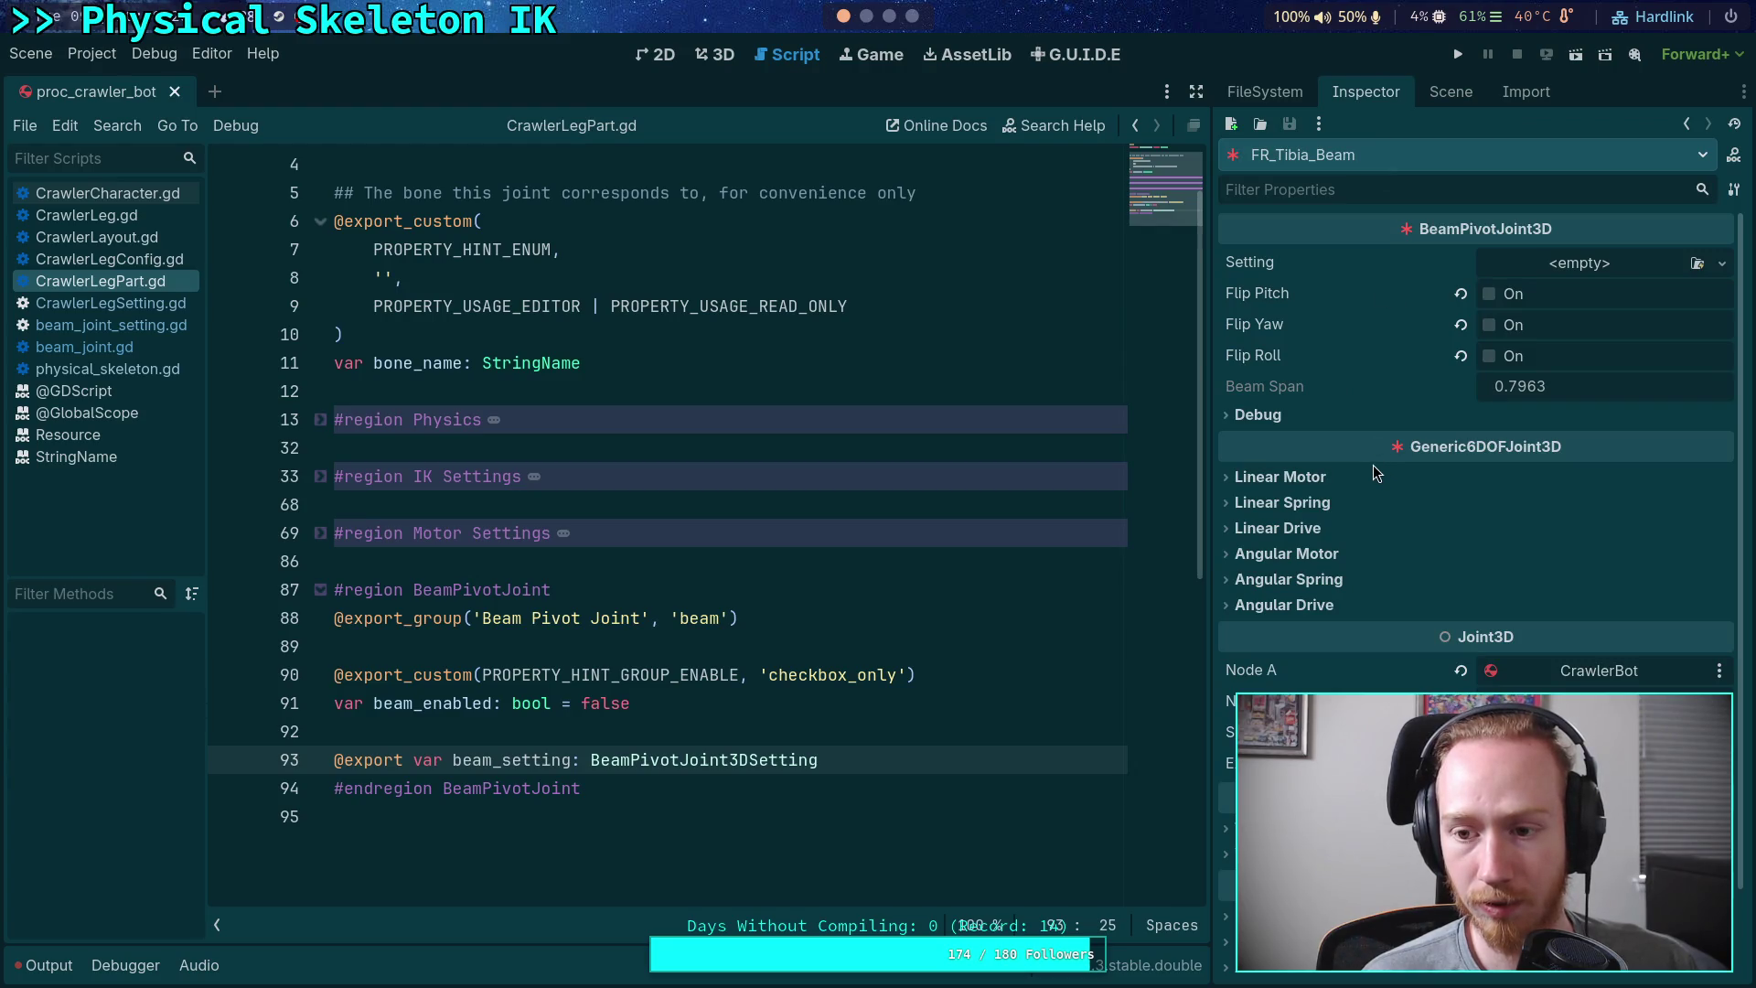
pyautogui.click(1303, 410)
pyautogui.click(1315, 407)
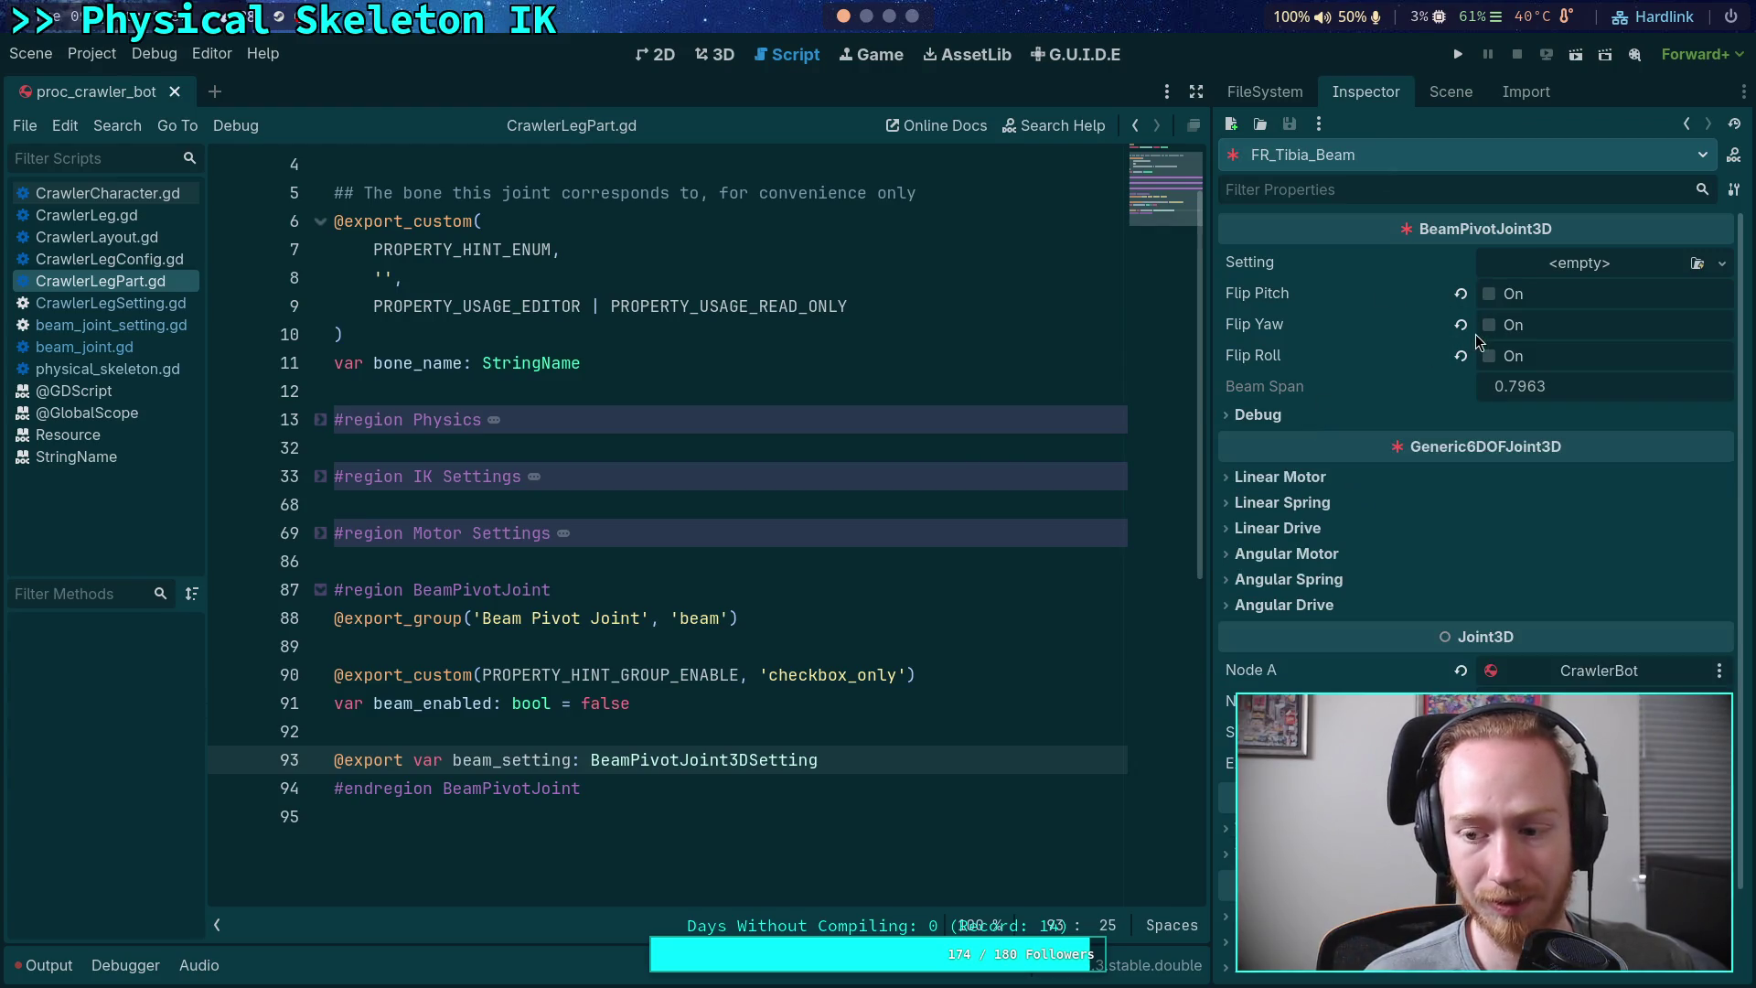
pyautogui.click(672, 380)
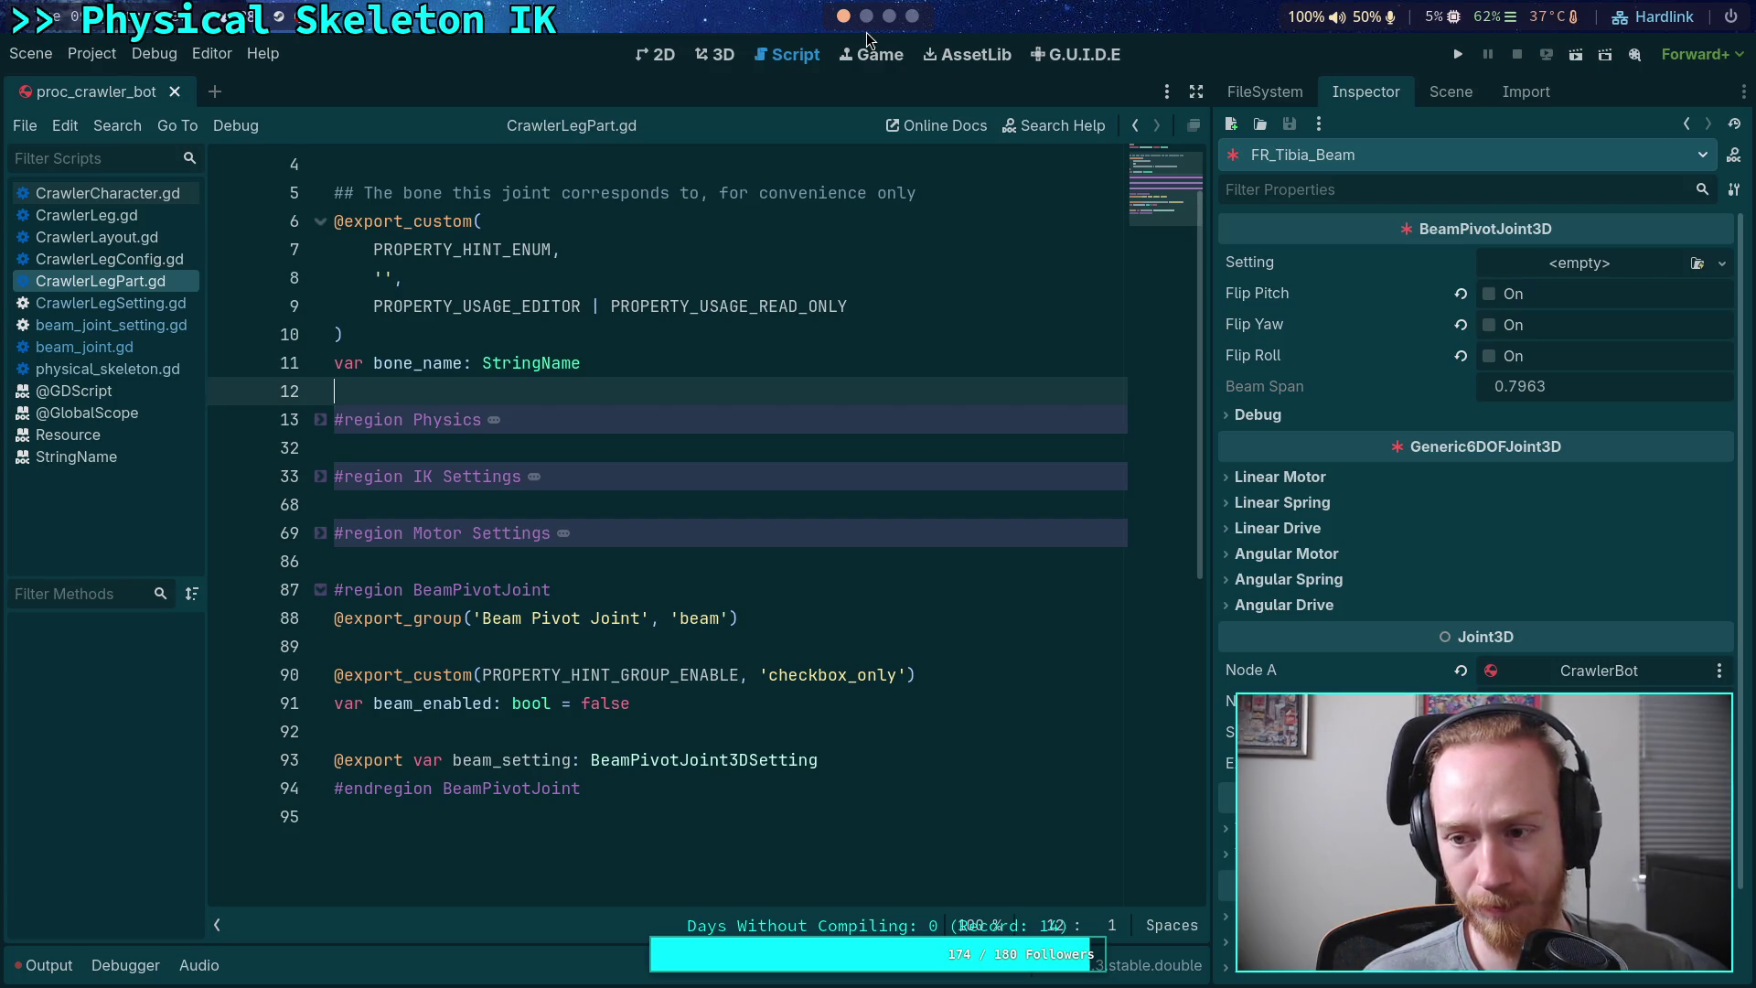
pyautogui.click(1590, 264)
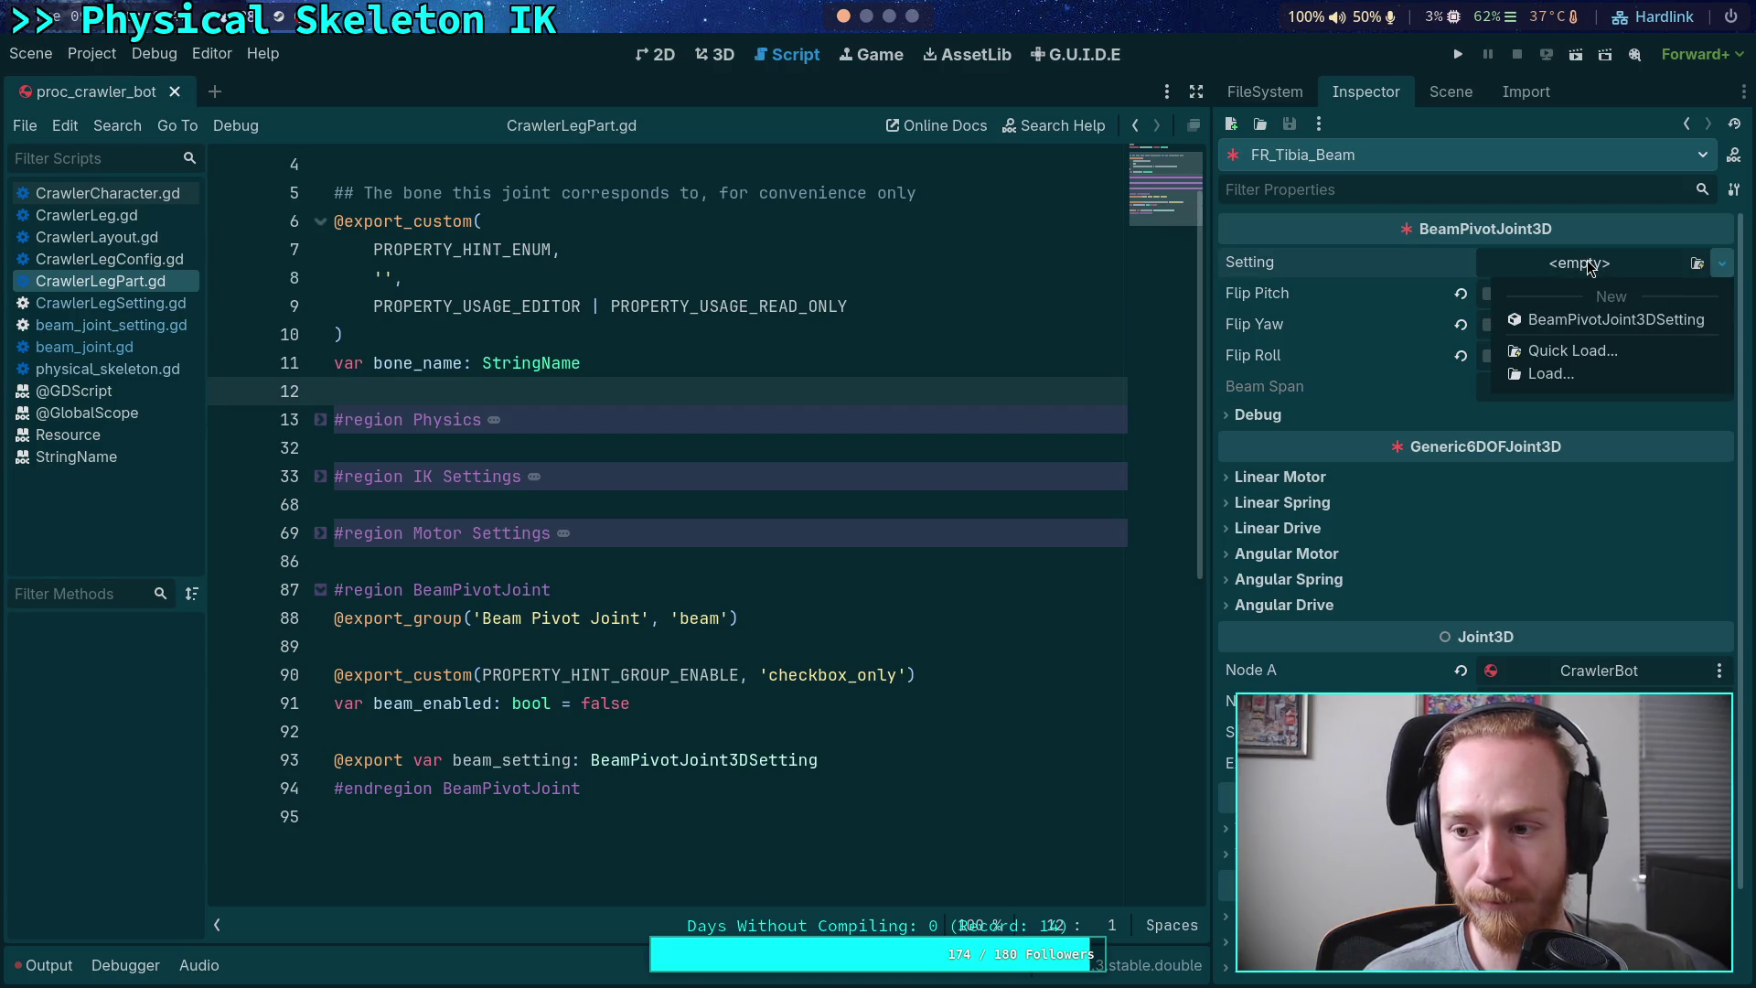
pyautogui.click(1605, 320)
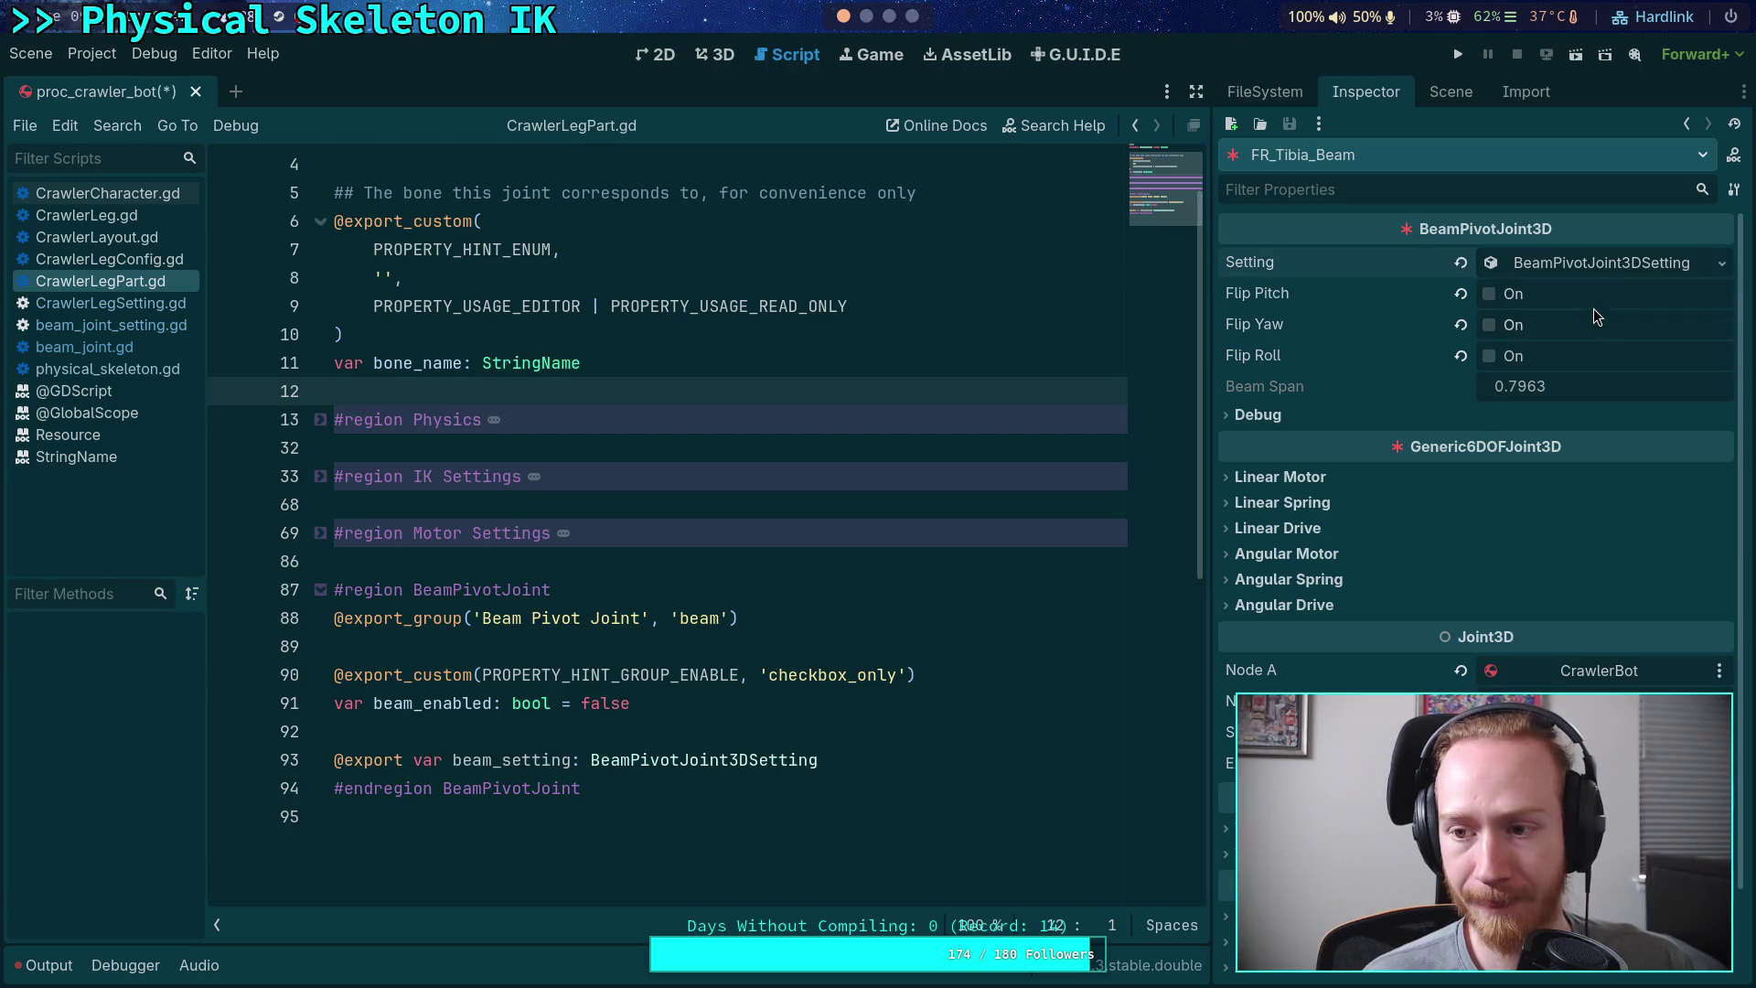
pyautogui.click(1529, 270)
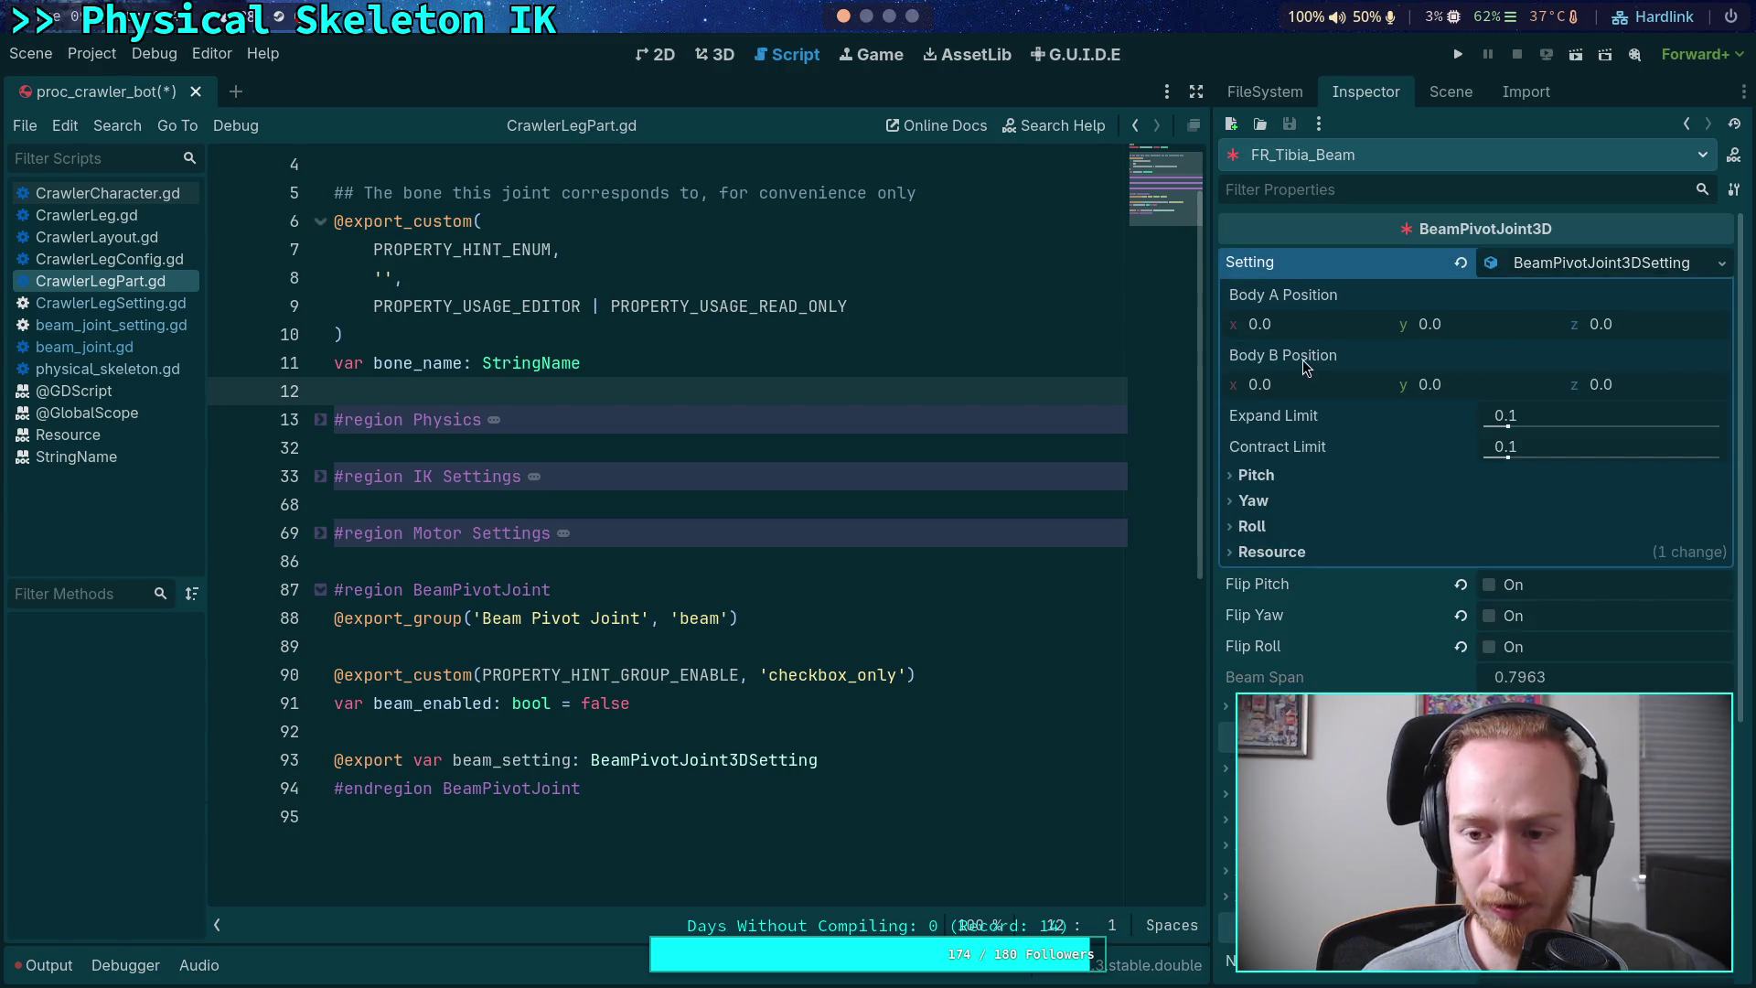
pyautogui.click(1460, 616)
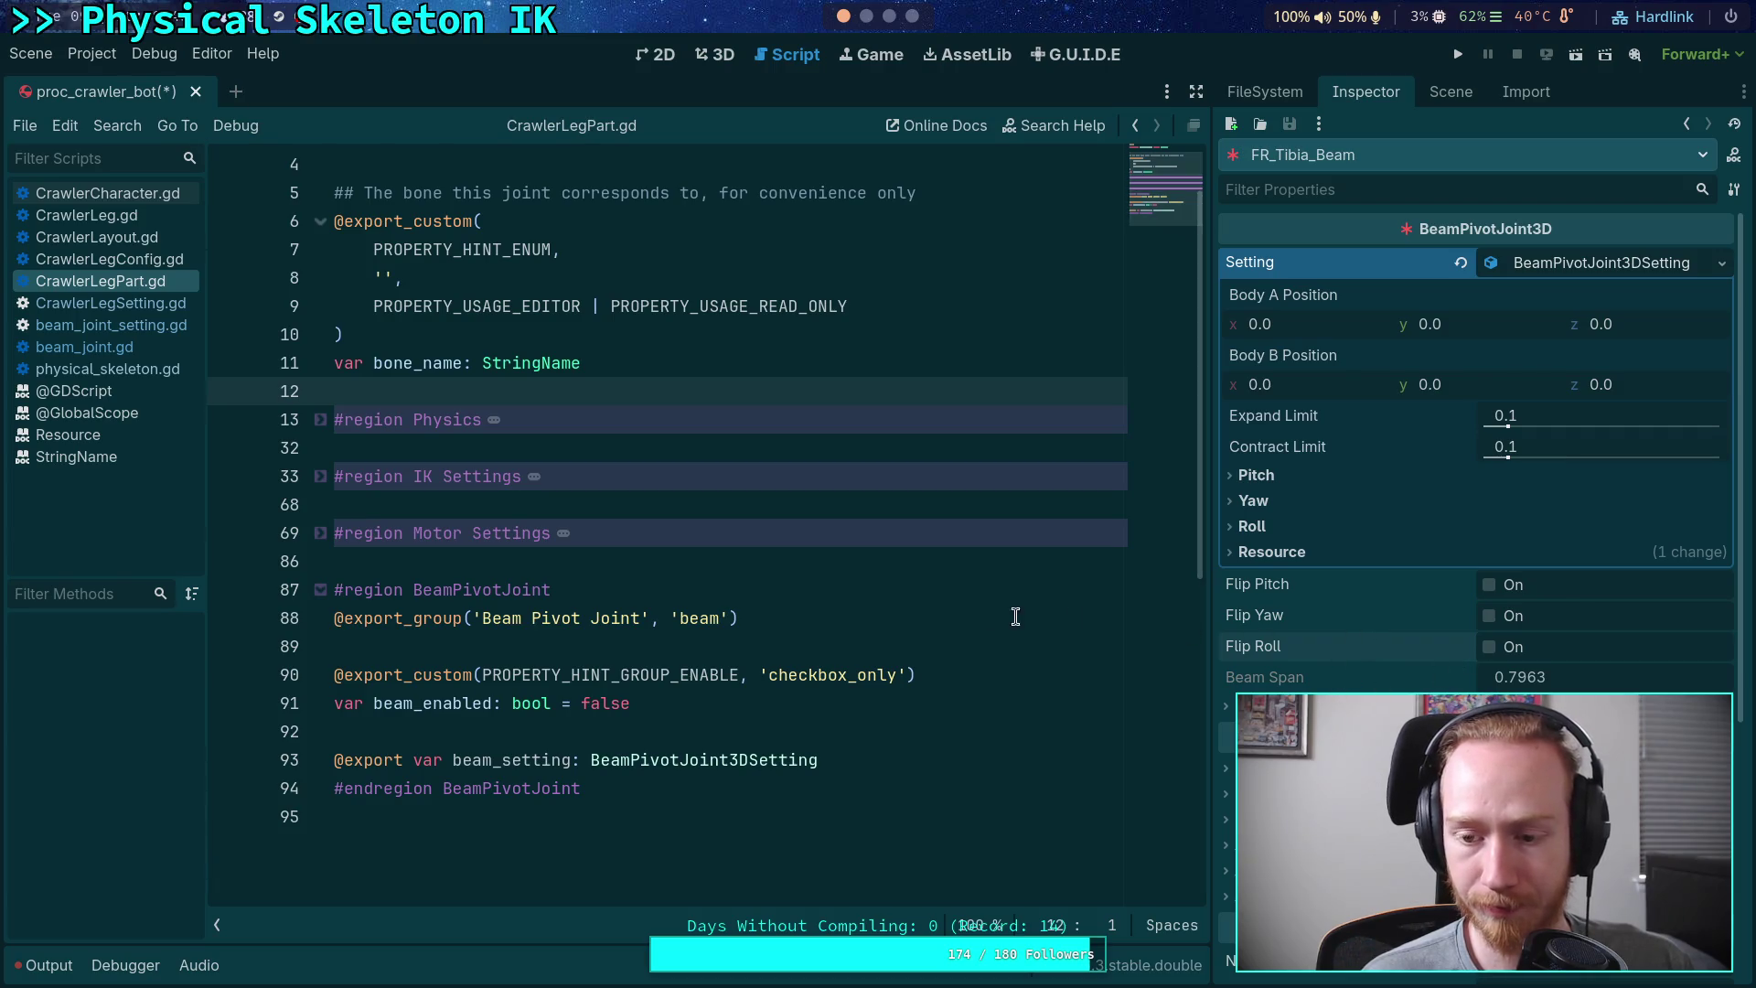
pyautogui.scroll(2, 915, 617)
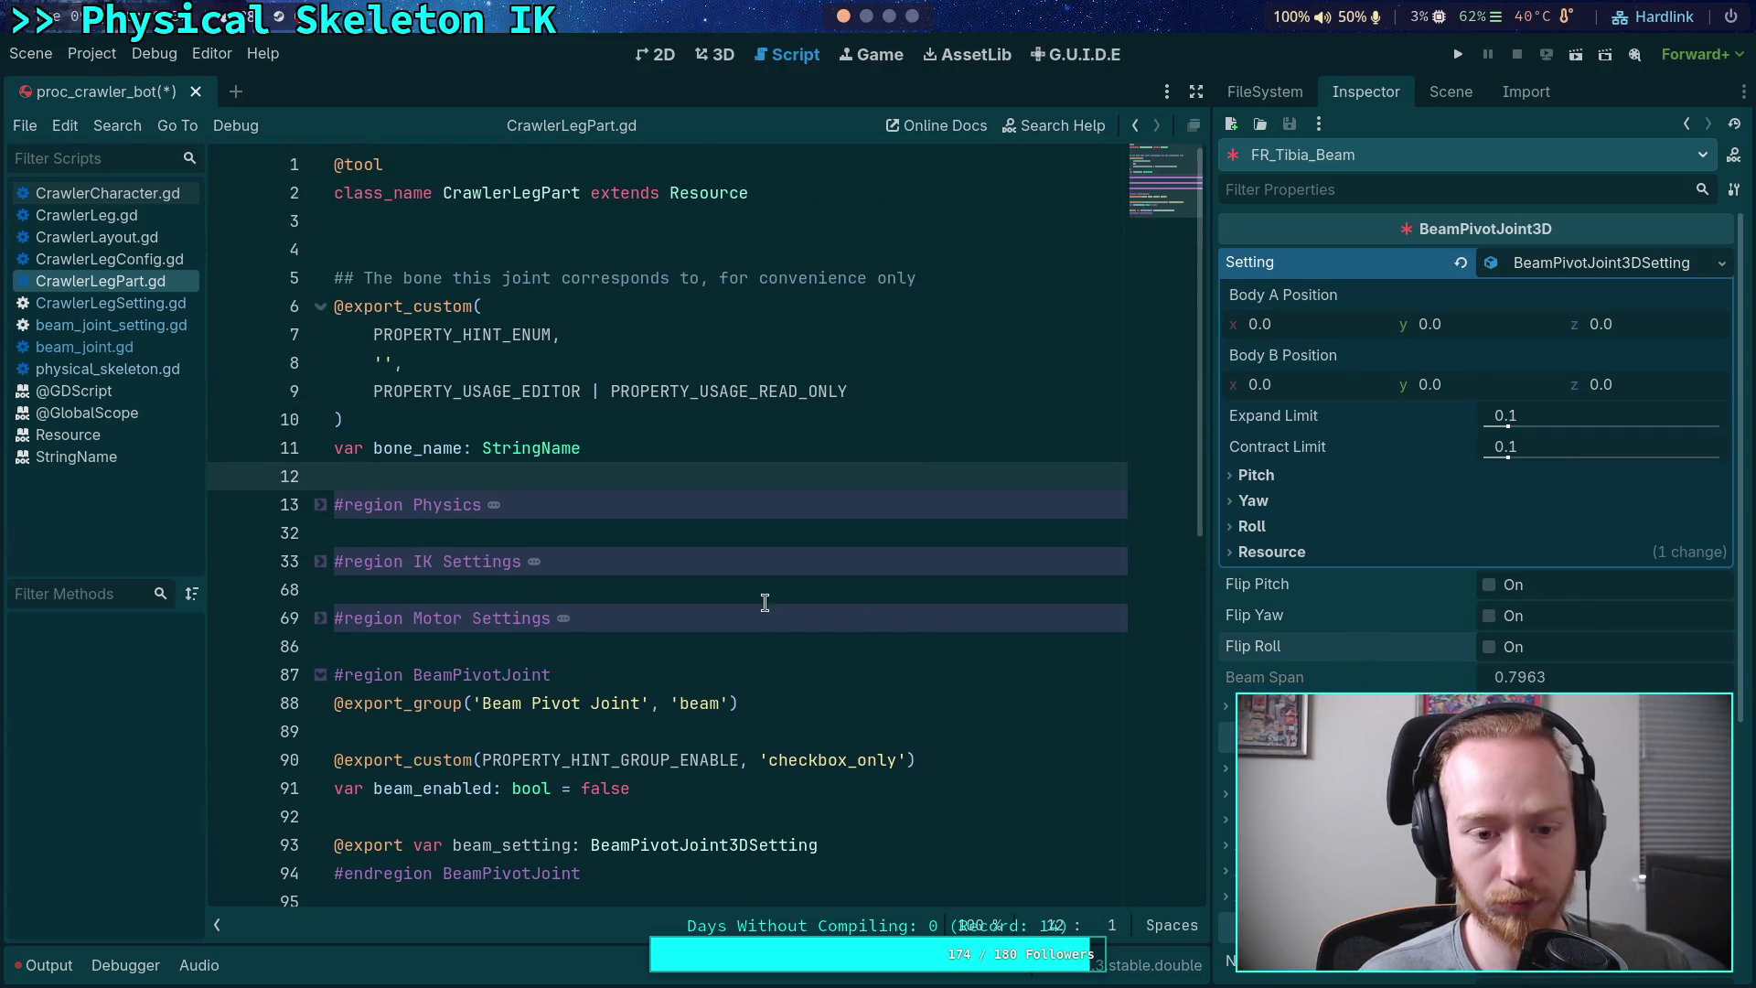
pyautogui.click(138, 347)
pyautogui.moveTo(598, 675); pyautogui.dragTo(560, 561)
pyautogui.hotkey('ctrl', 'c')
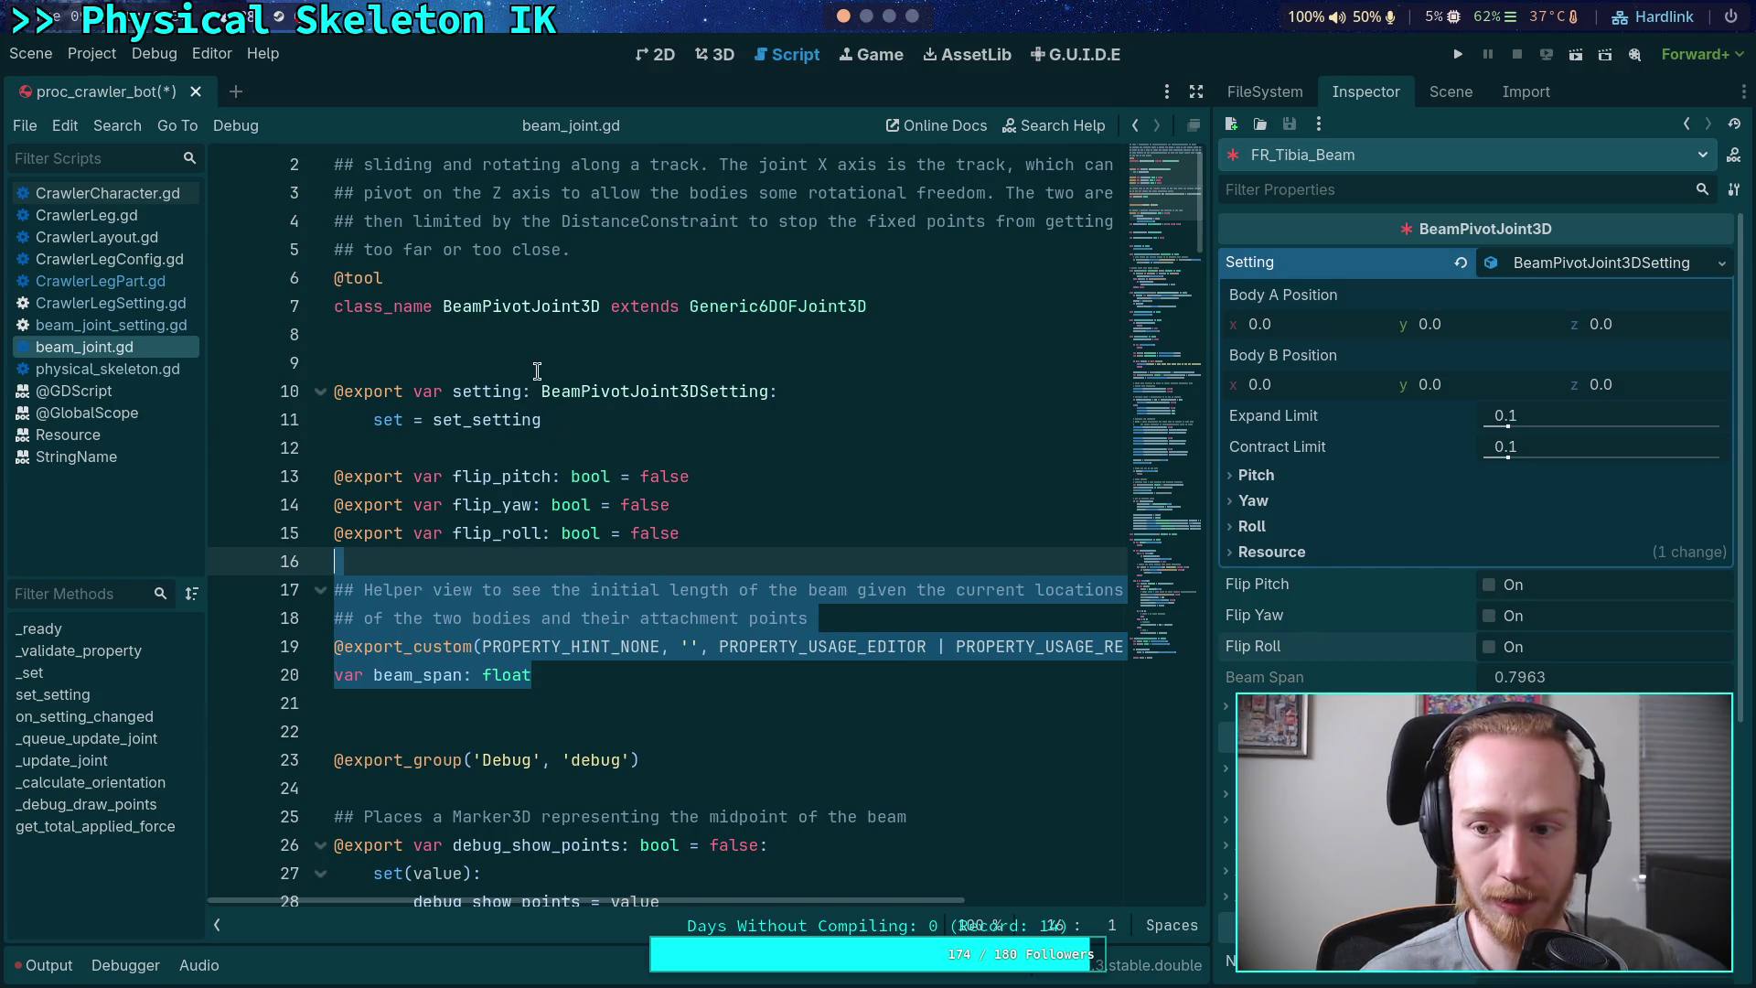
pyautogui.press('Delete')
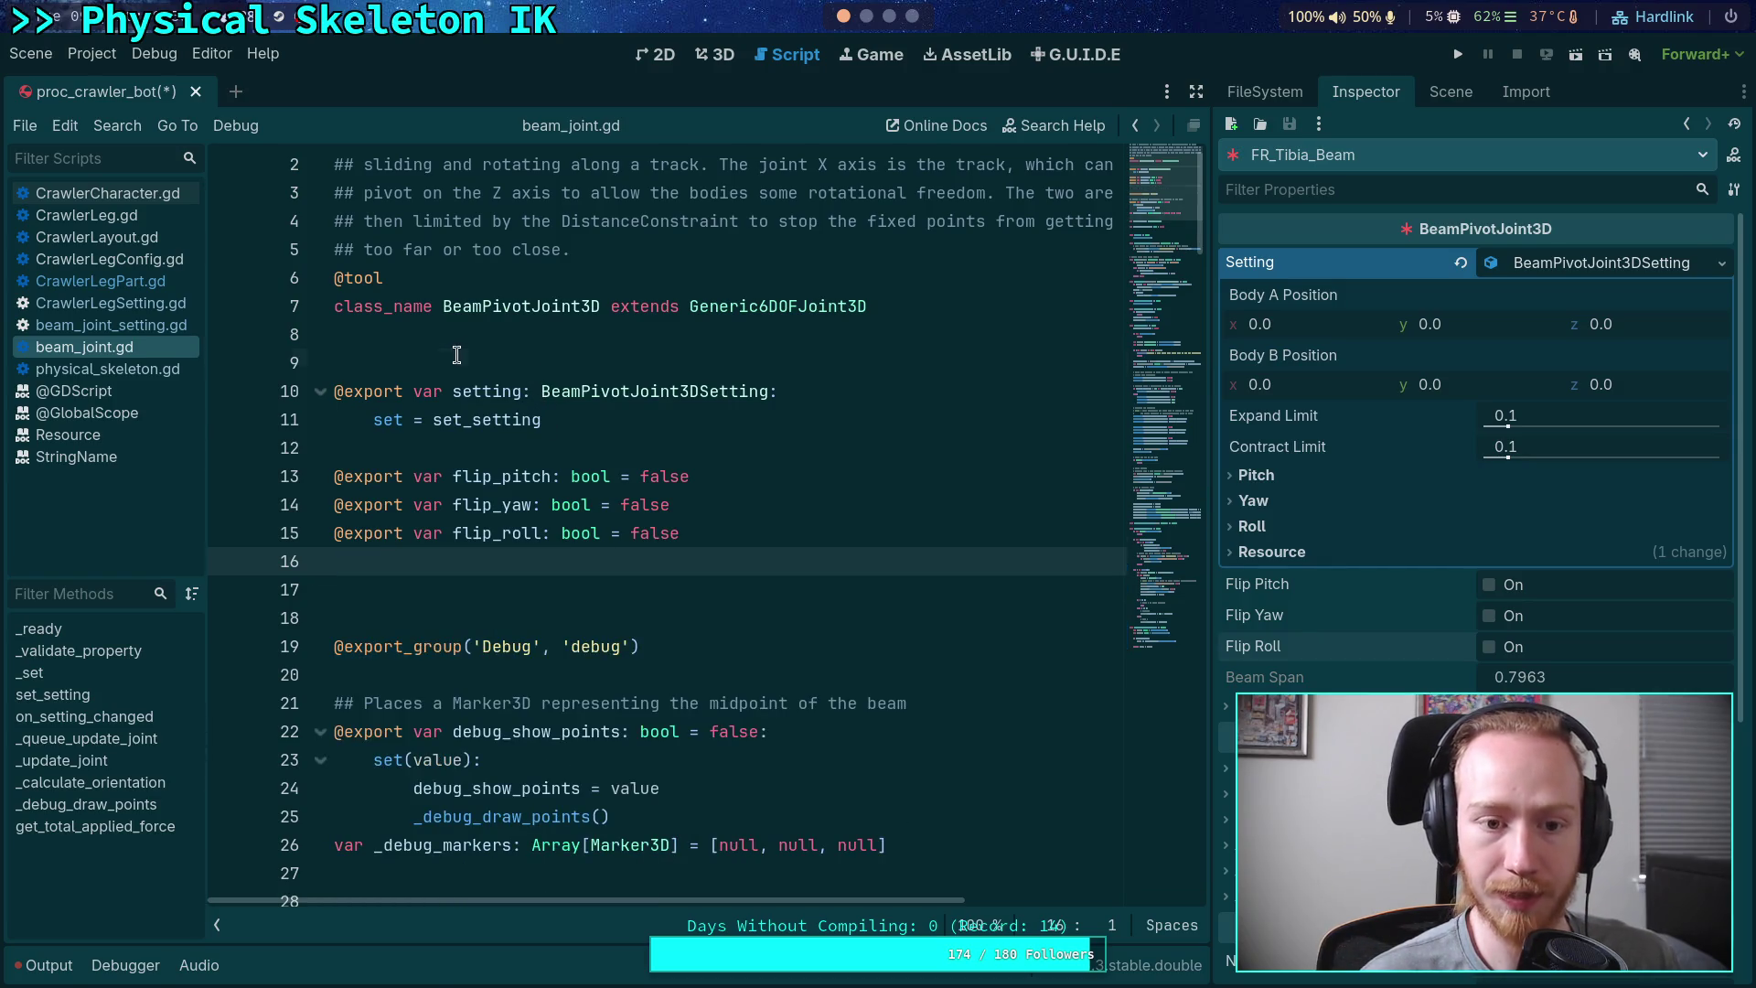
pyautogui.click(455, 353)
pyautogui.press('Return')
pyautogui.hotkey('ctrl', 'v')
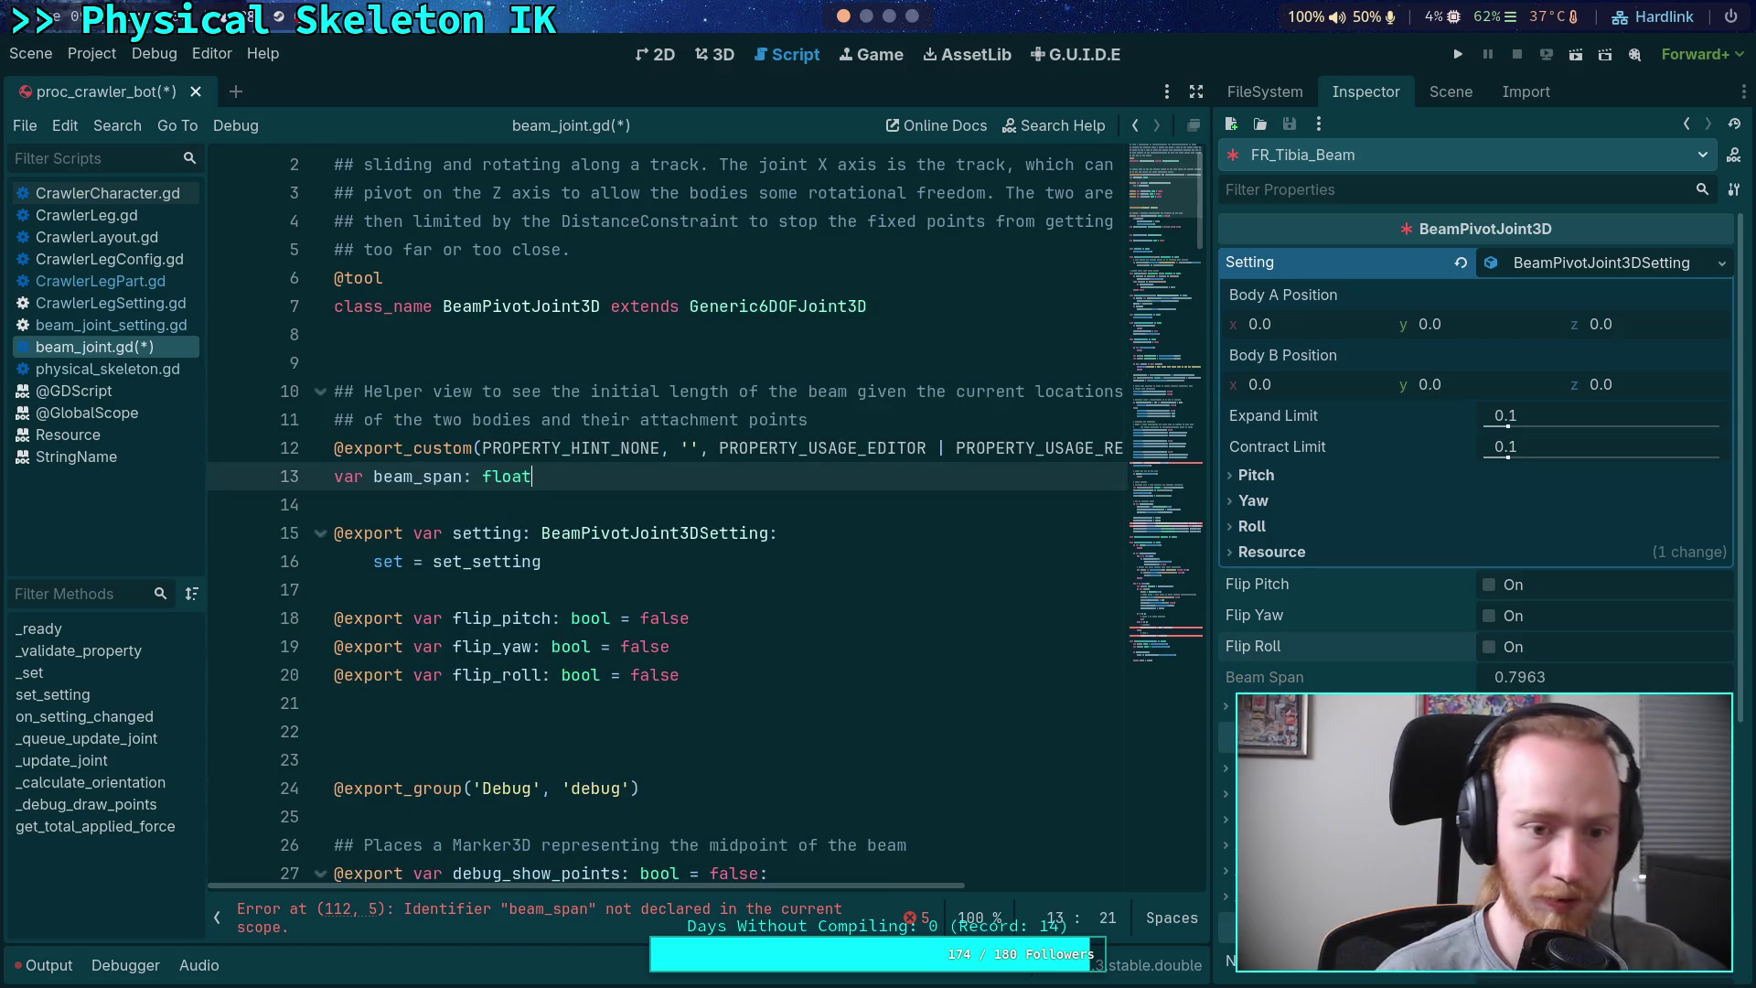
# Tidy the blank lines after flip_roll and save beam_joint.gd.
pyautogui.click(380, 732)
pyautogui.press('BackSpace')
pyautogui.press('BackSpace')
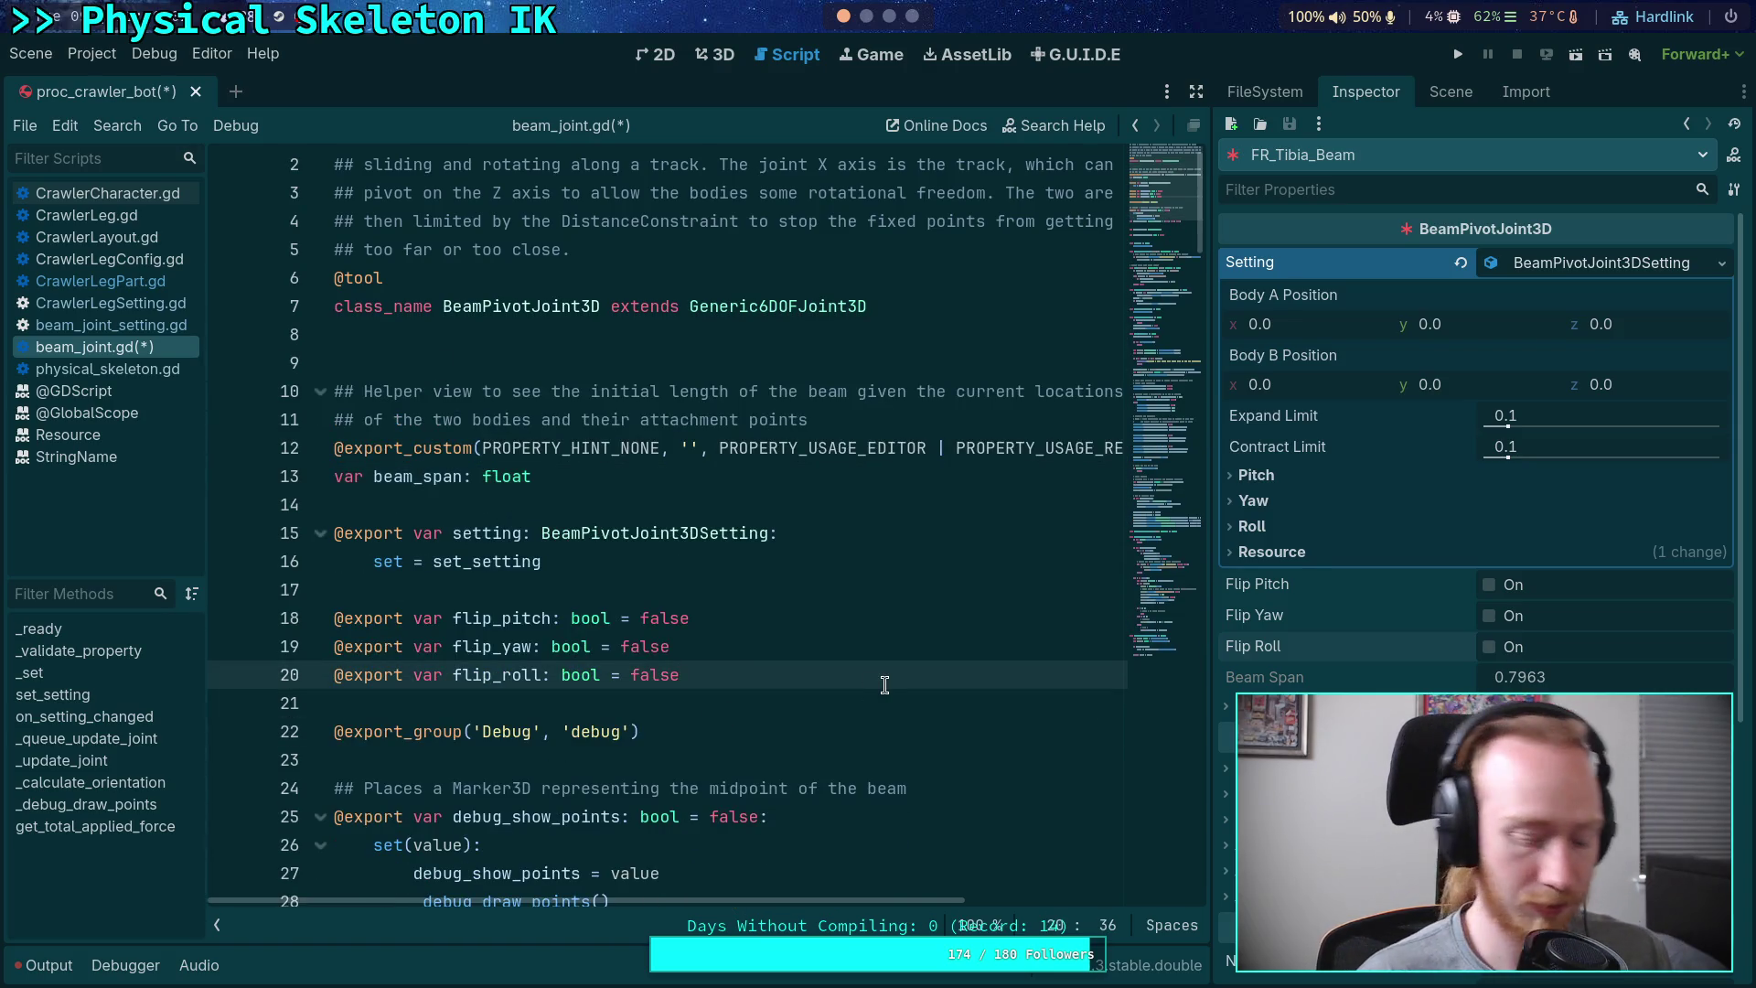
pyautogui.press('Return')
pyautogui.hotkey('ctrl', 's')
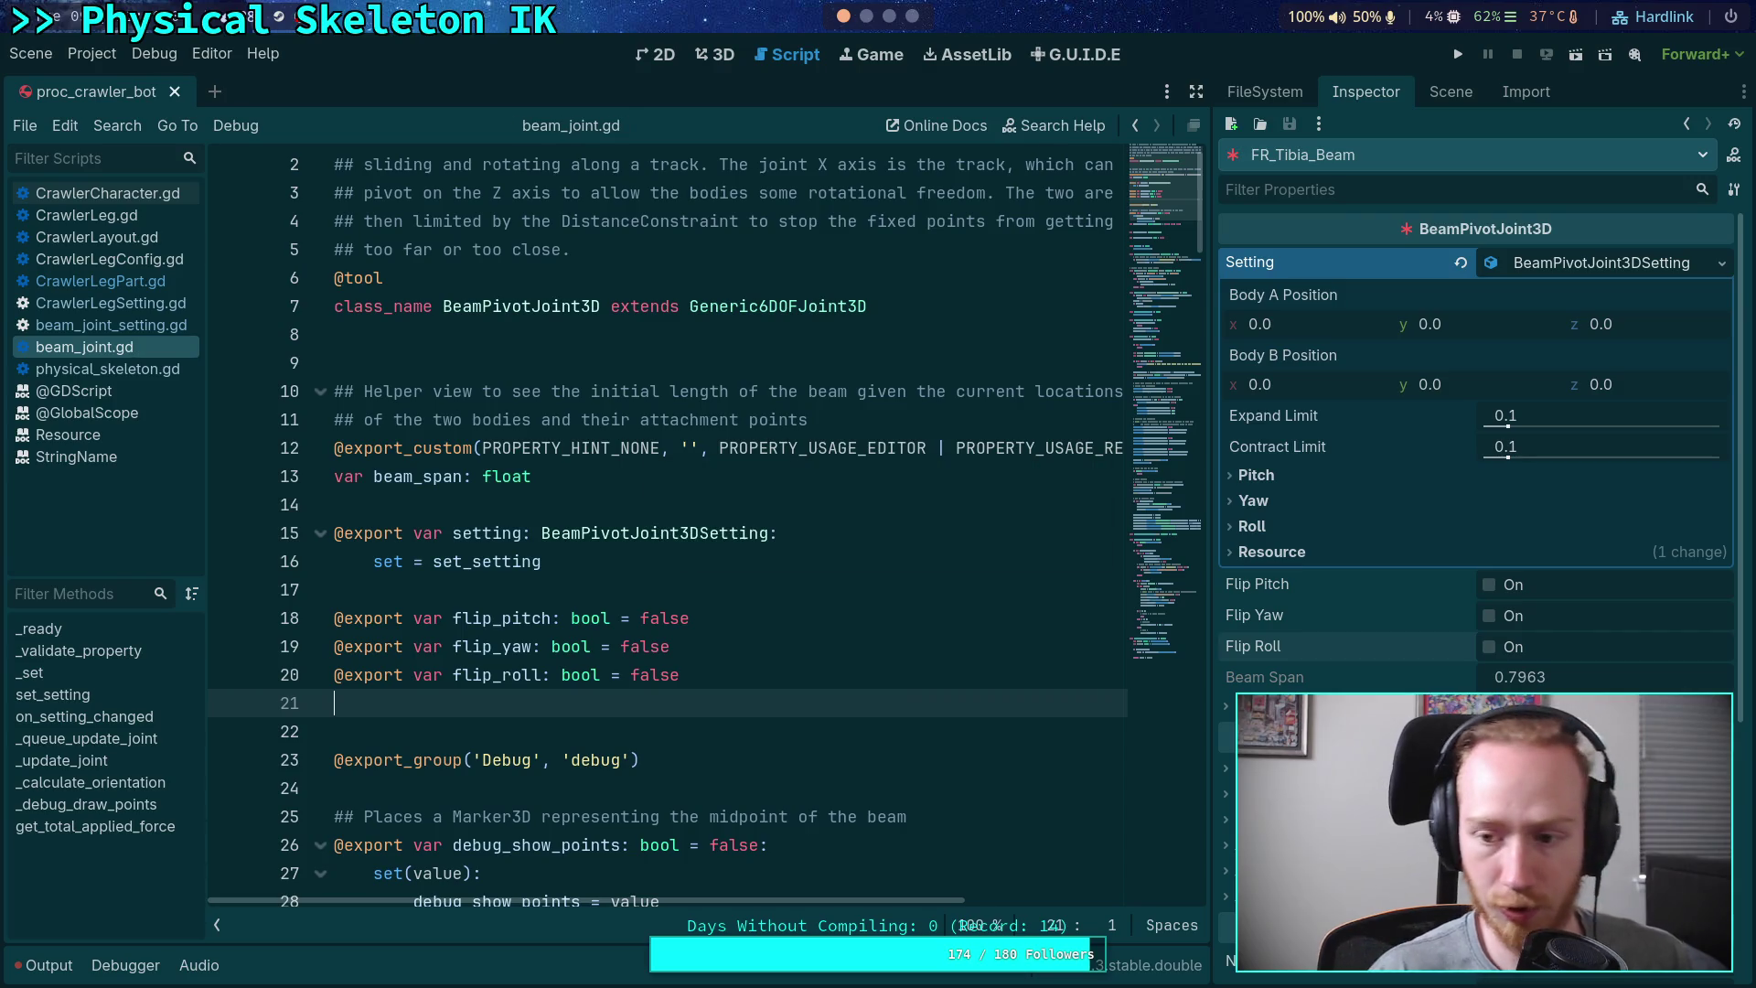
# Reinspect FR_Tibia_Beam's Setting, now listing Beam Span first, and check the Output log for errors.
pyautogui.click(1592, 261)
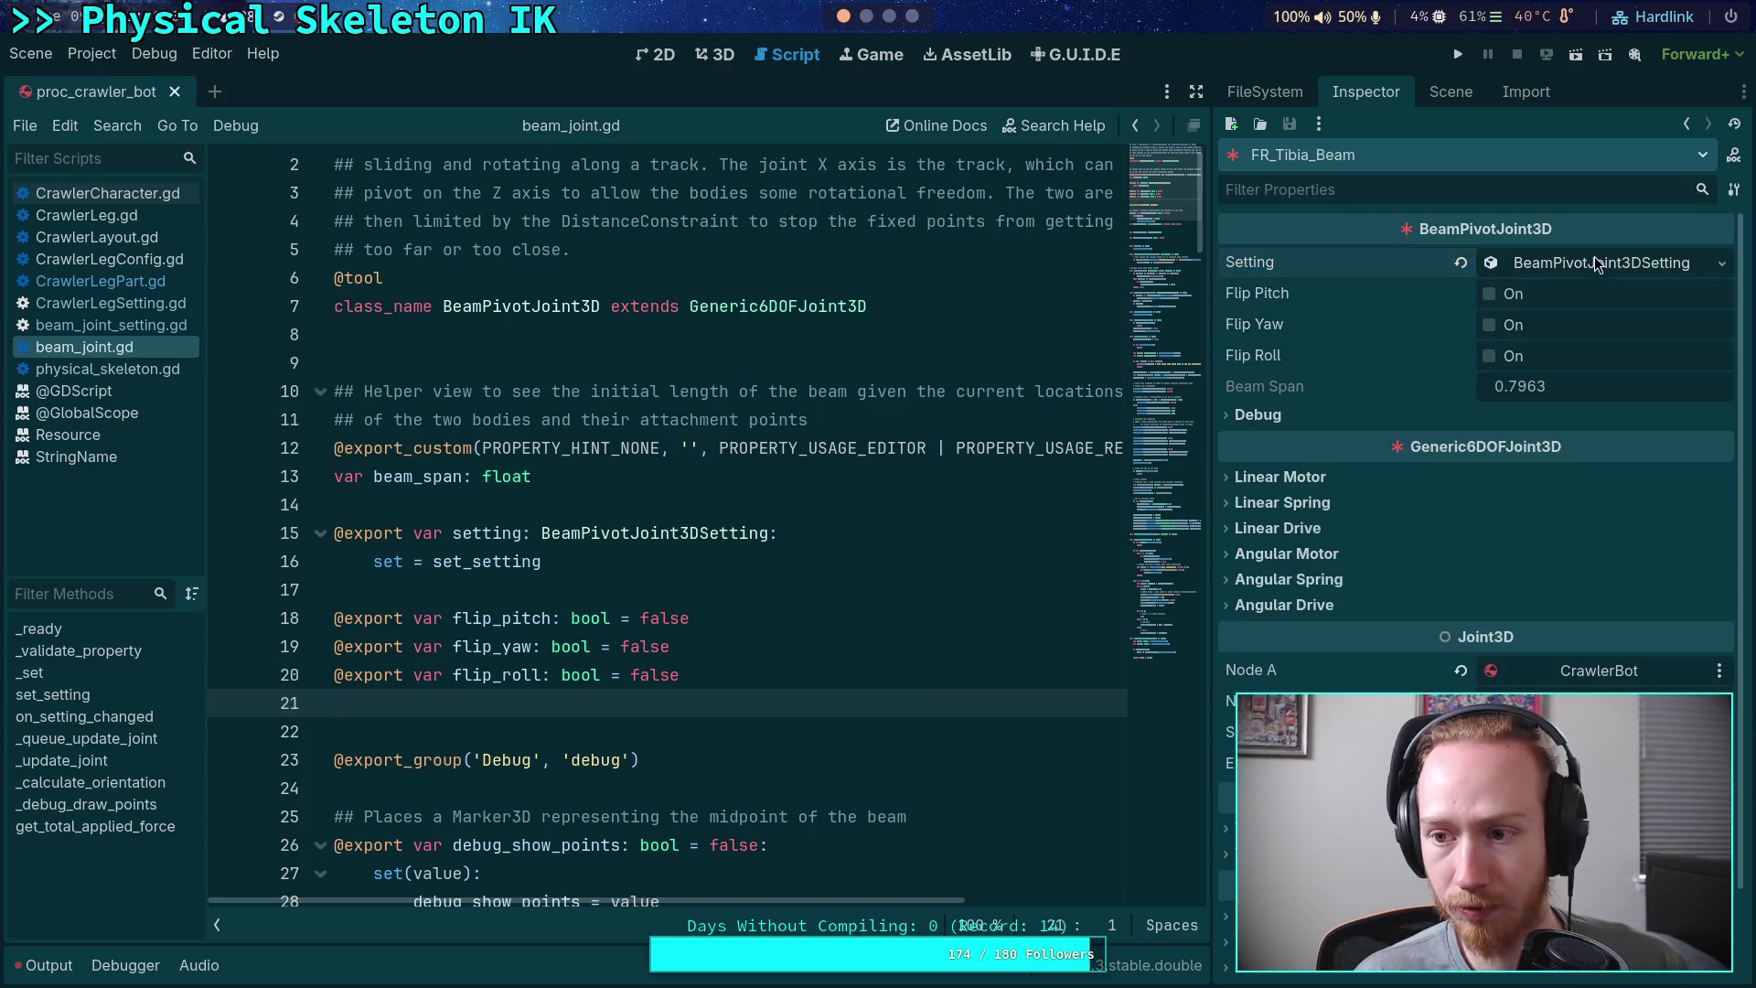
pyautogui.click(1594, 256)
pyautogui.click(1441, 91)
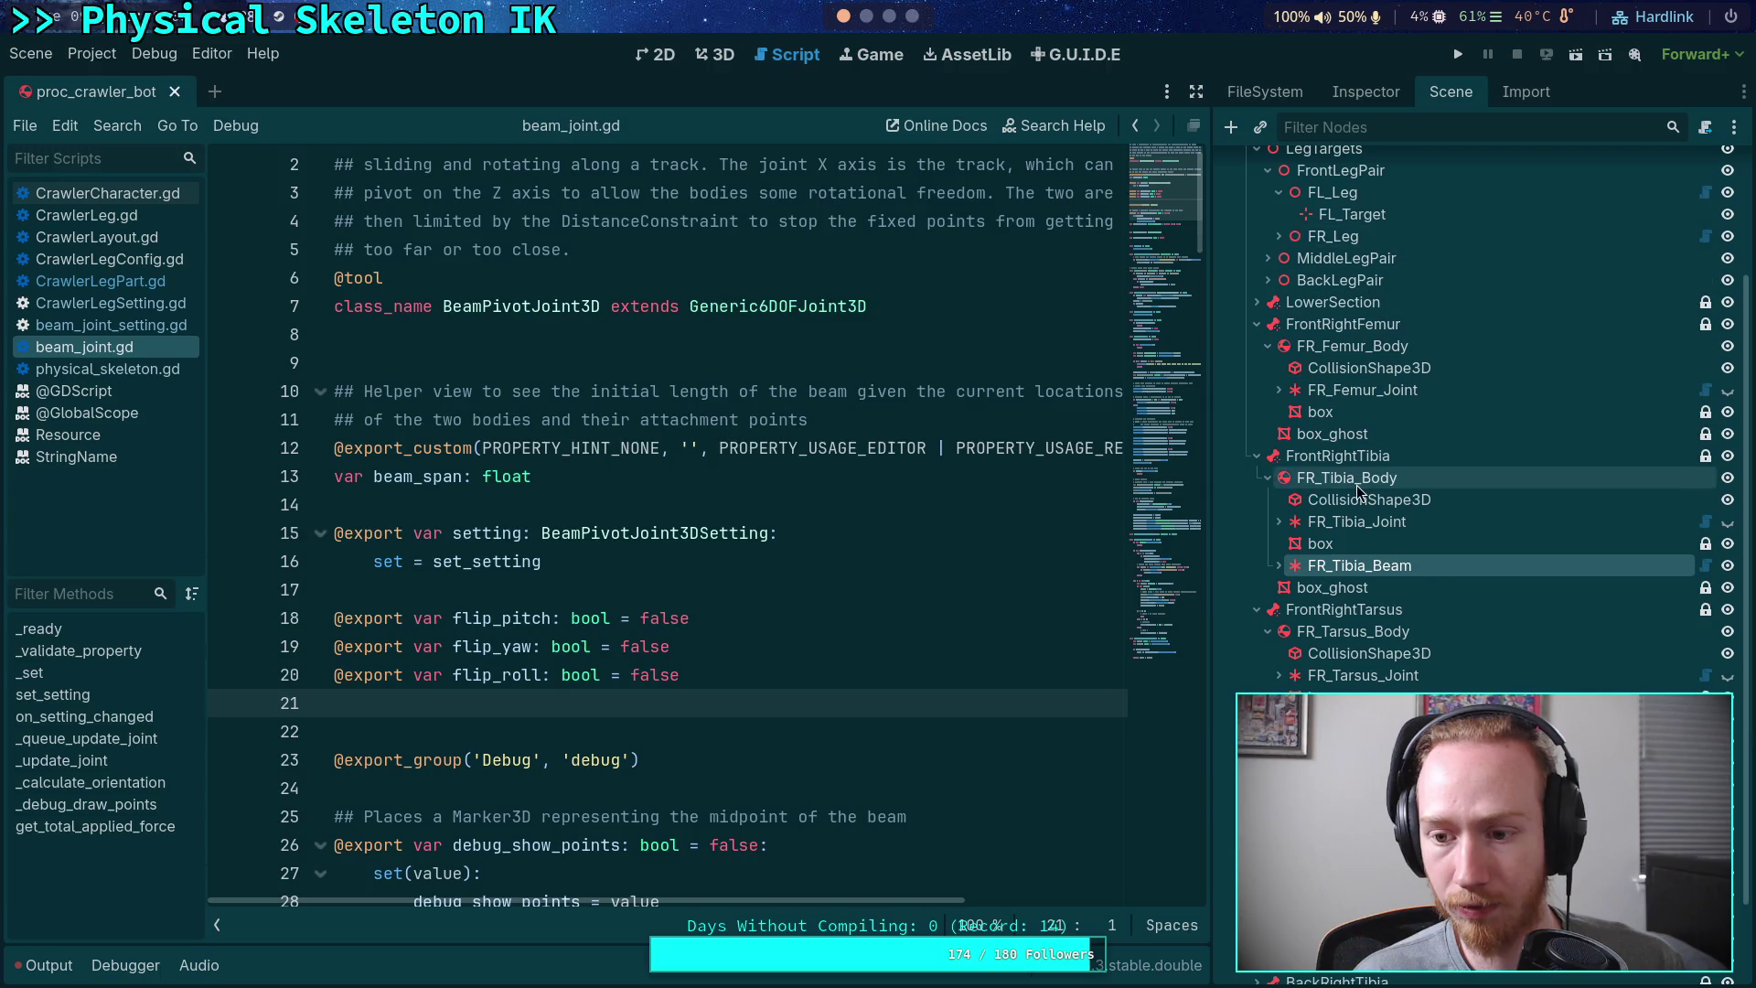
pyautogui.click(1368, 101)
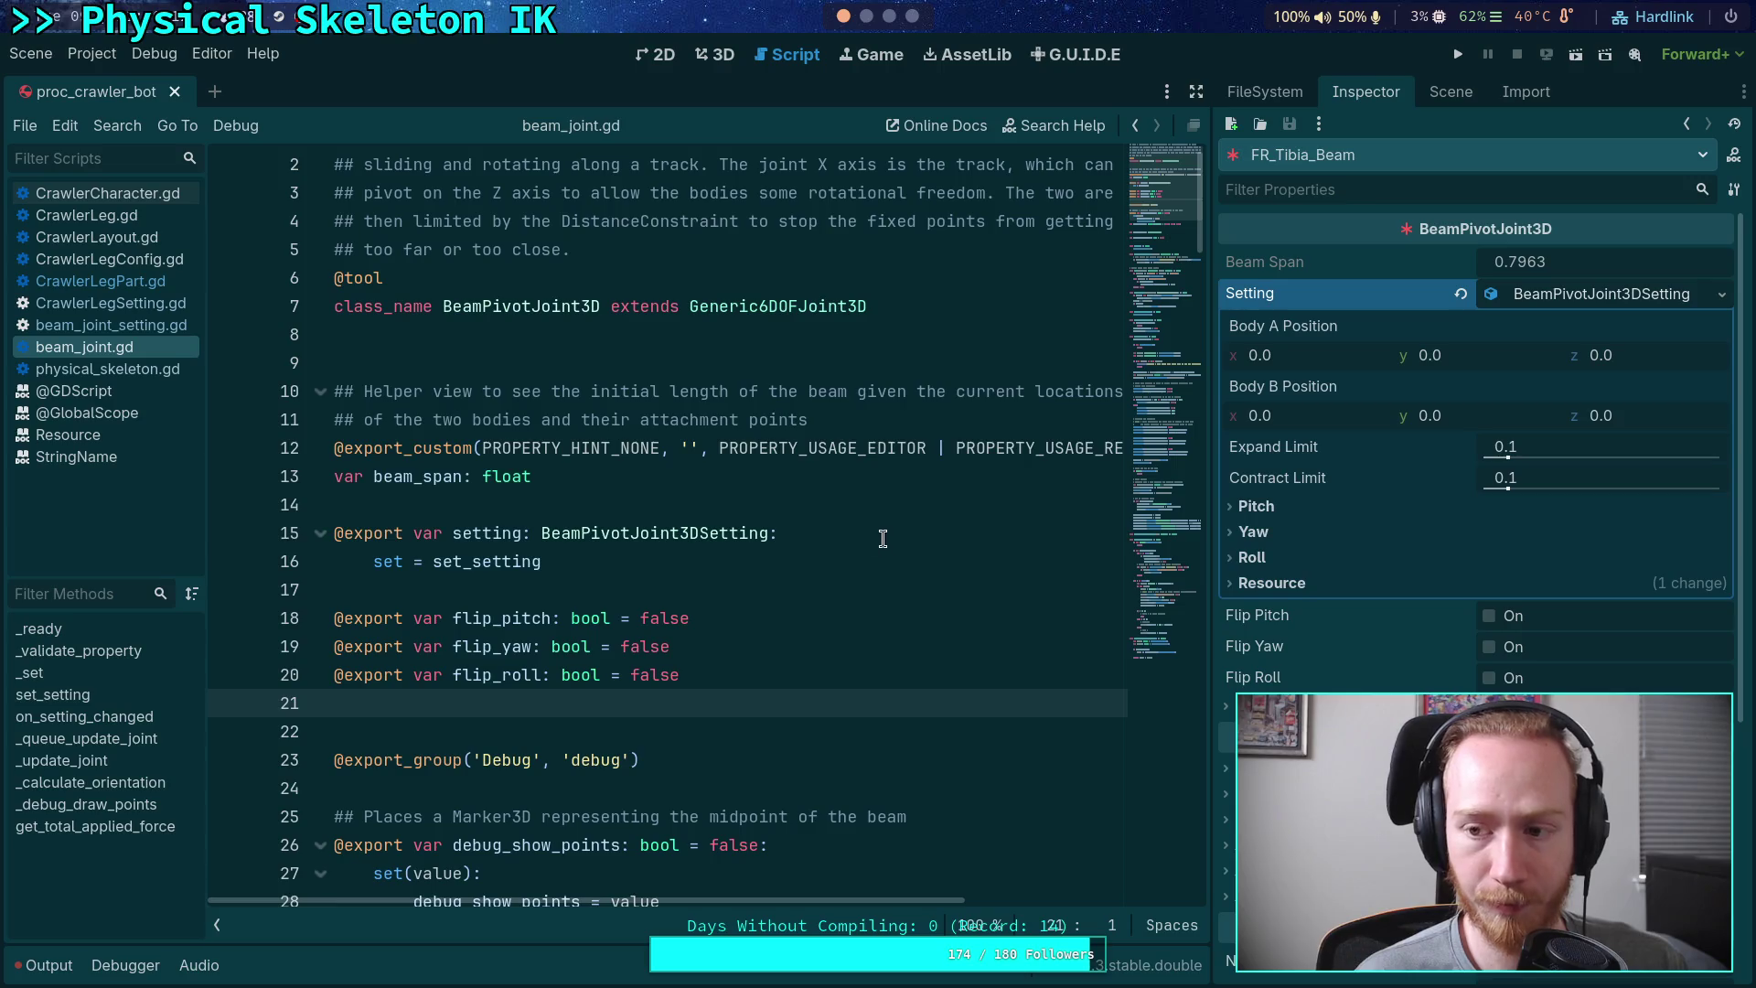
pyautogui.click(747, 587)
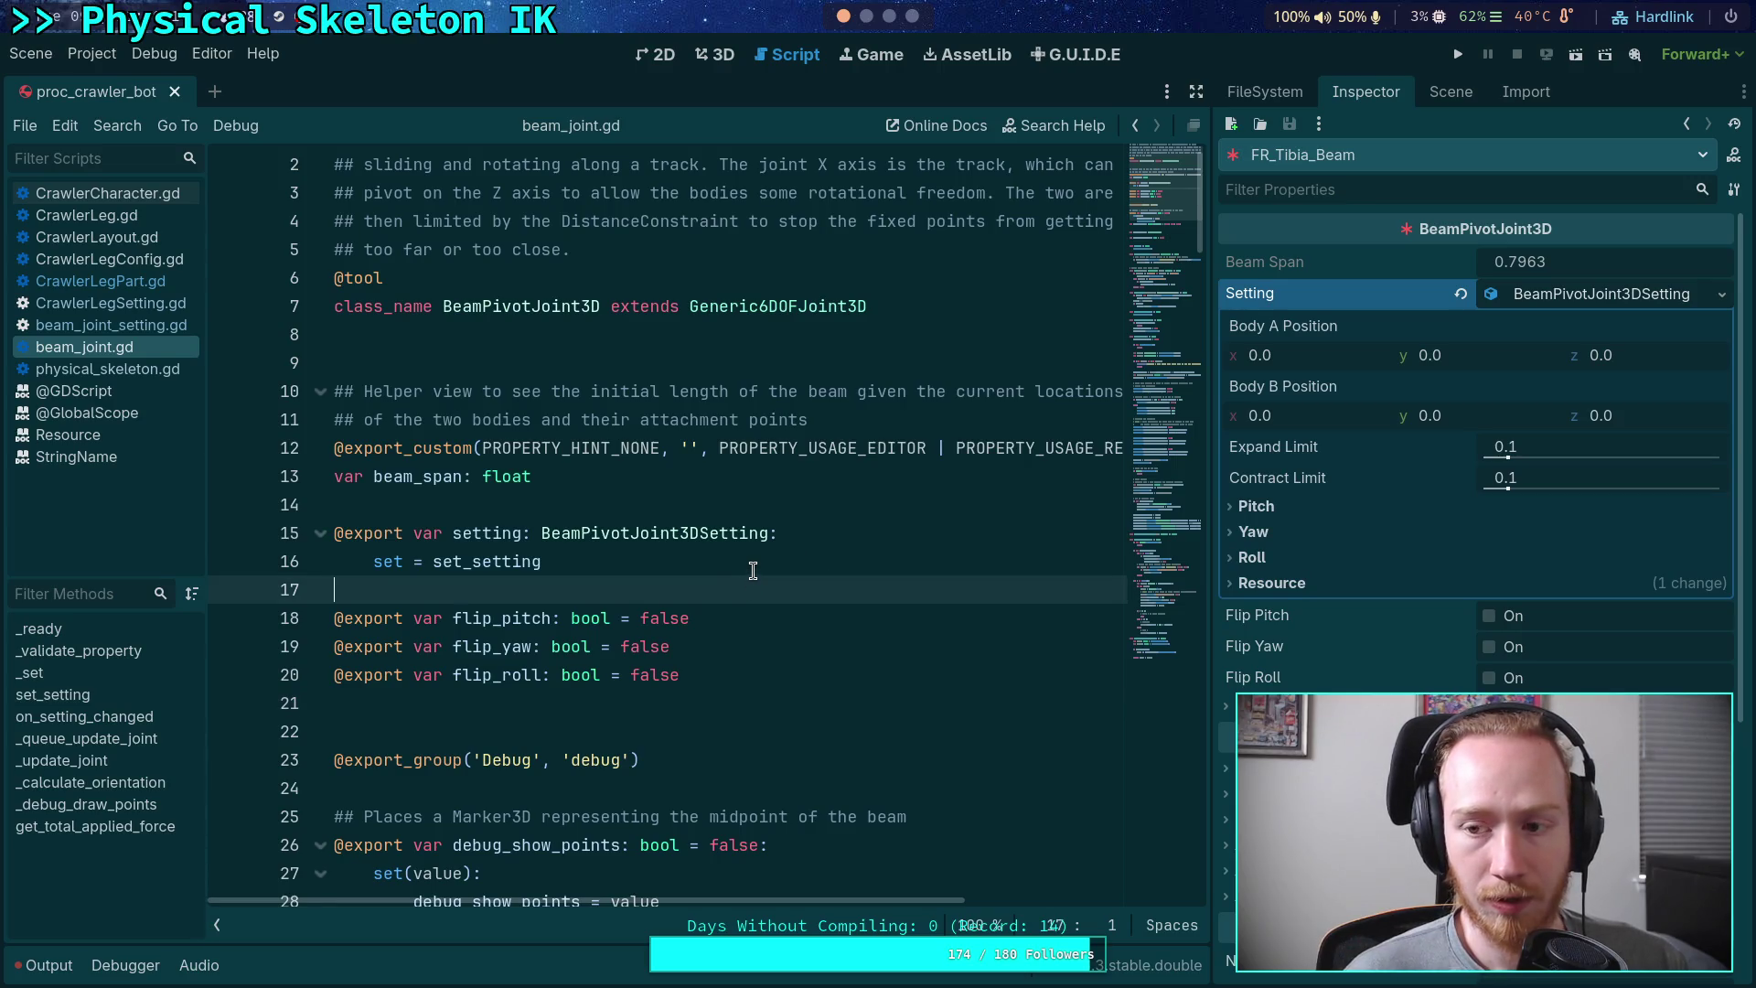
pyautogui.click(43, 965)
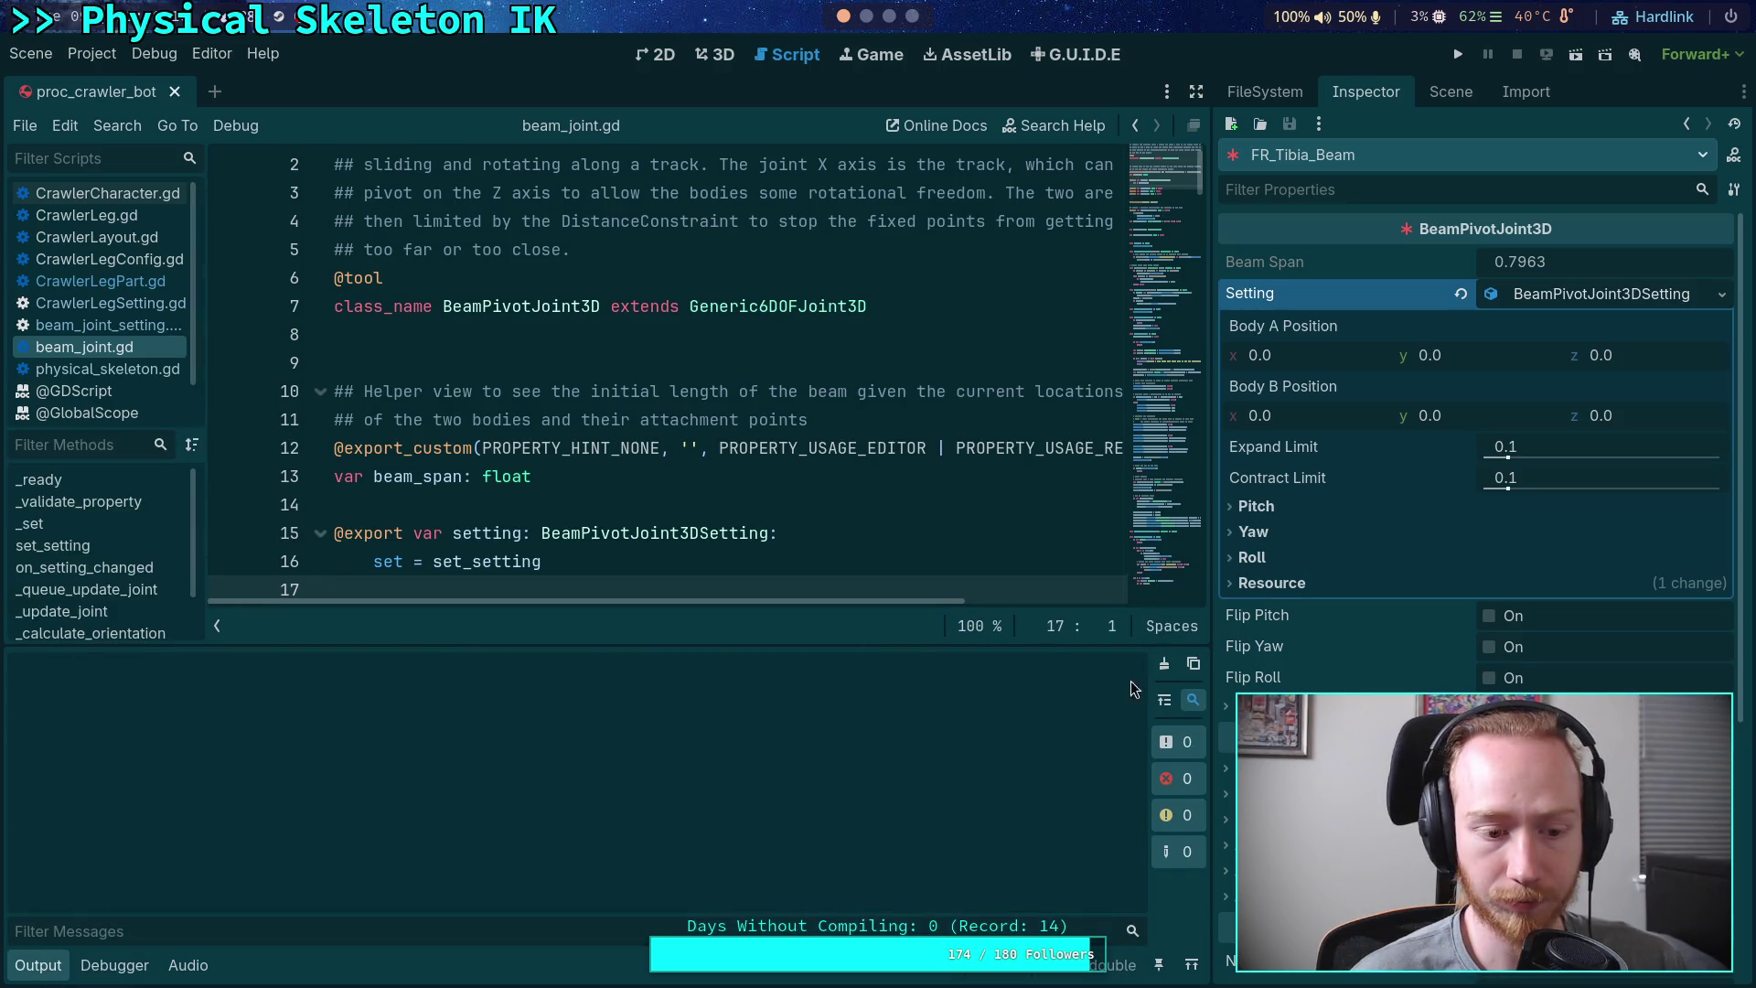
pyautogui.click(43, 965)
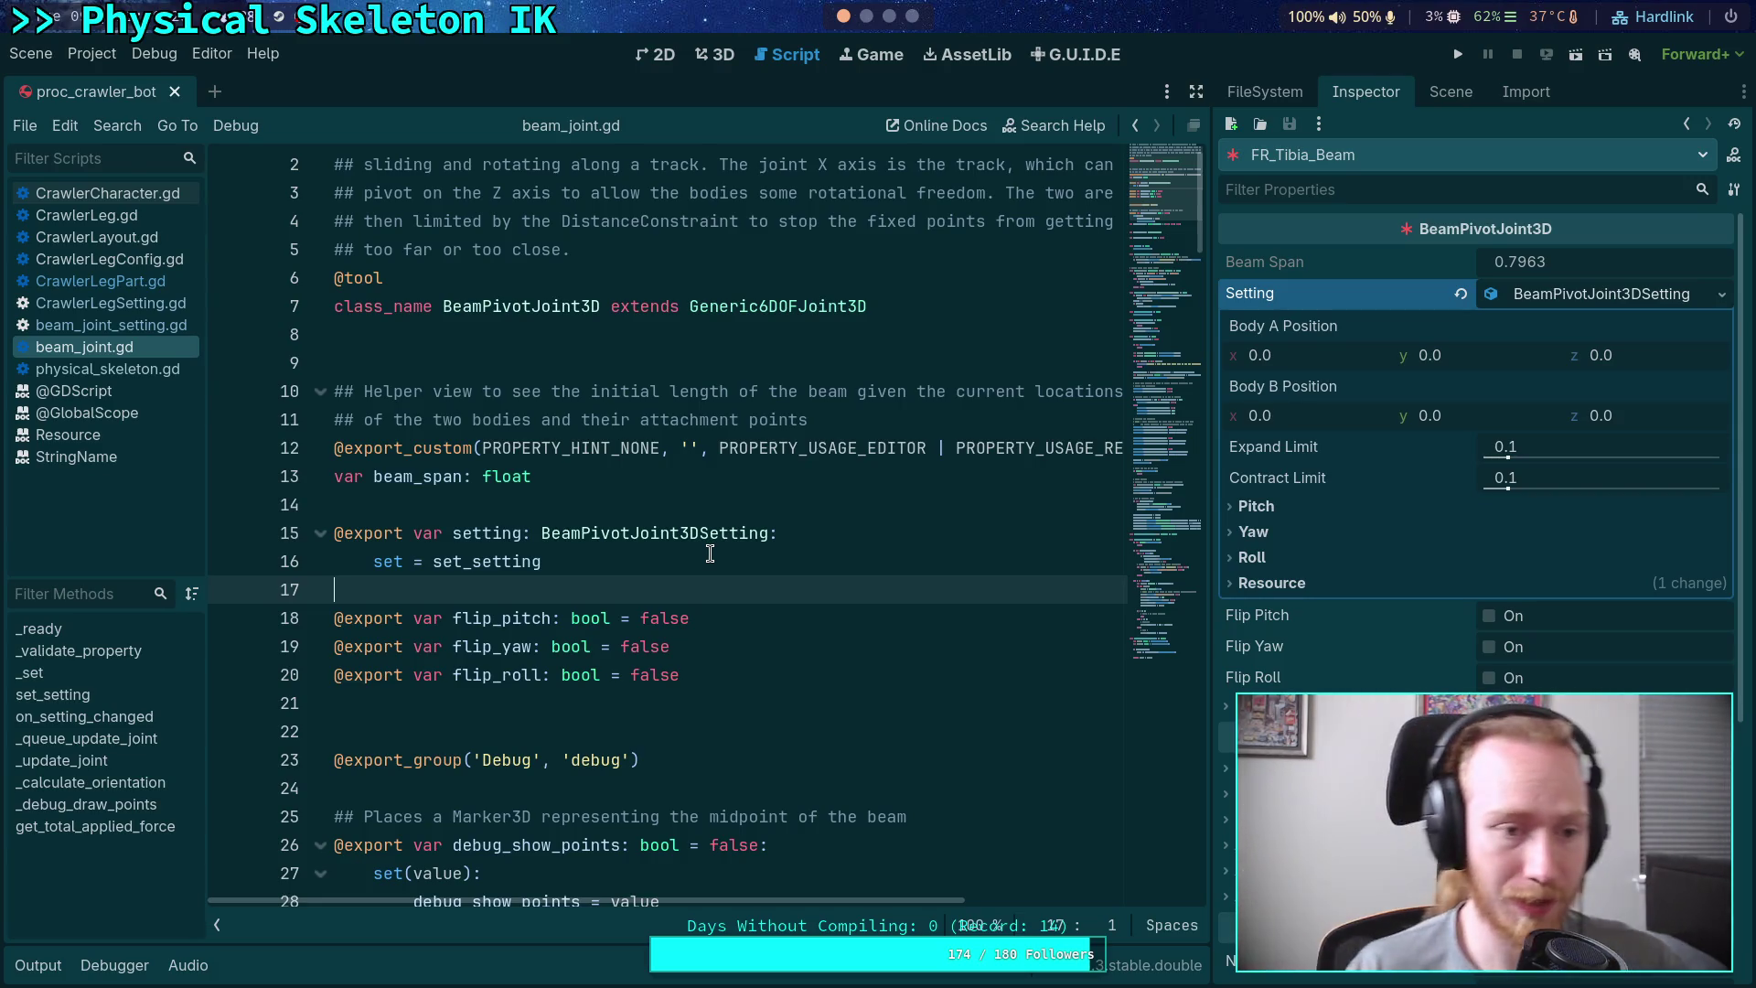
# In the planet-game terminal, open character/crawler_bot/big_crawler_bot.tscn in Neovim's file tree.
pyautogui.press('super+2')
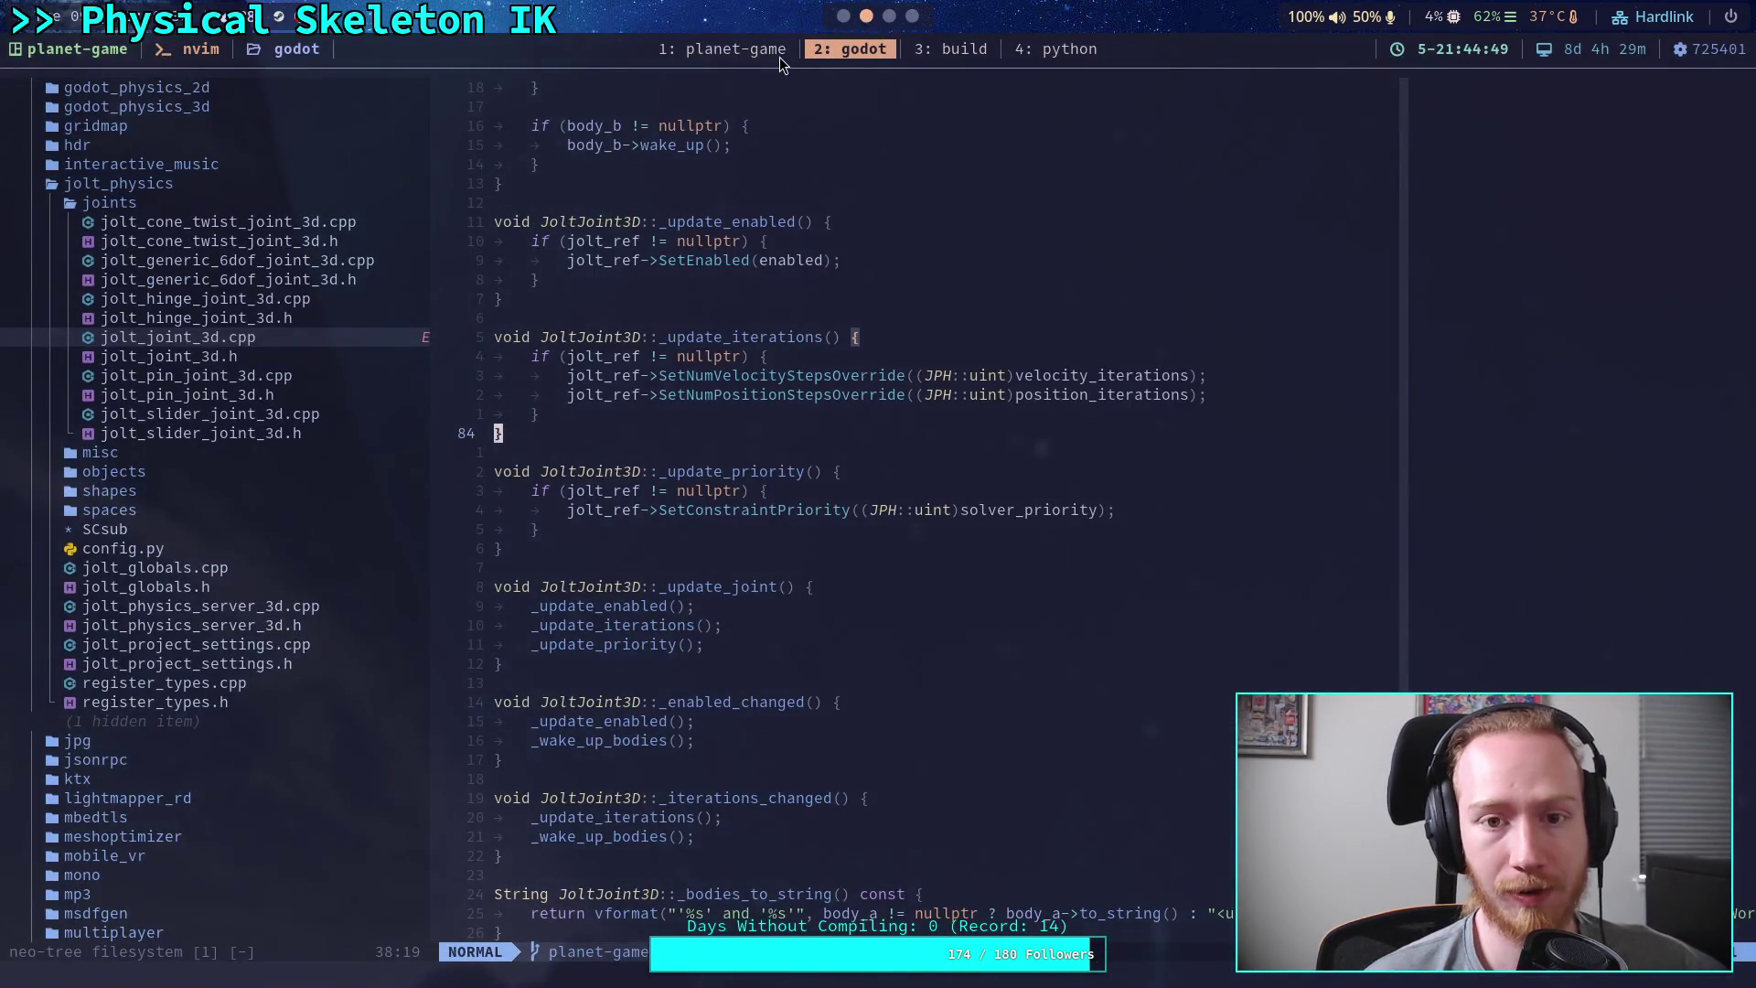
pyautogui.click(779, 57)
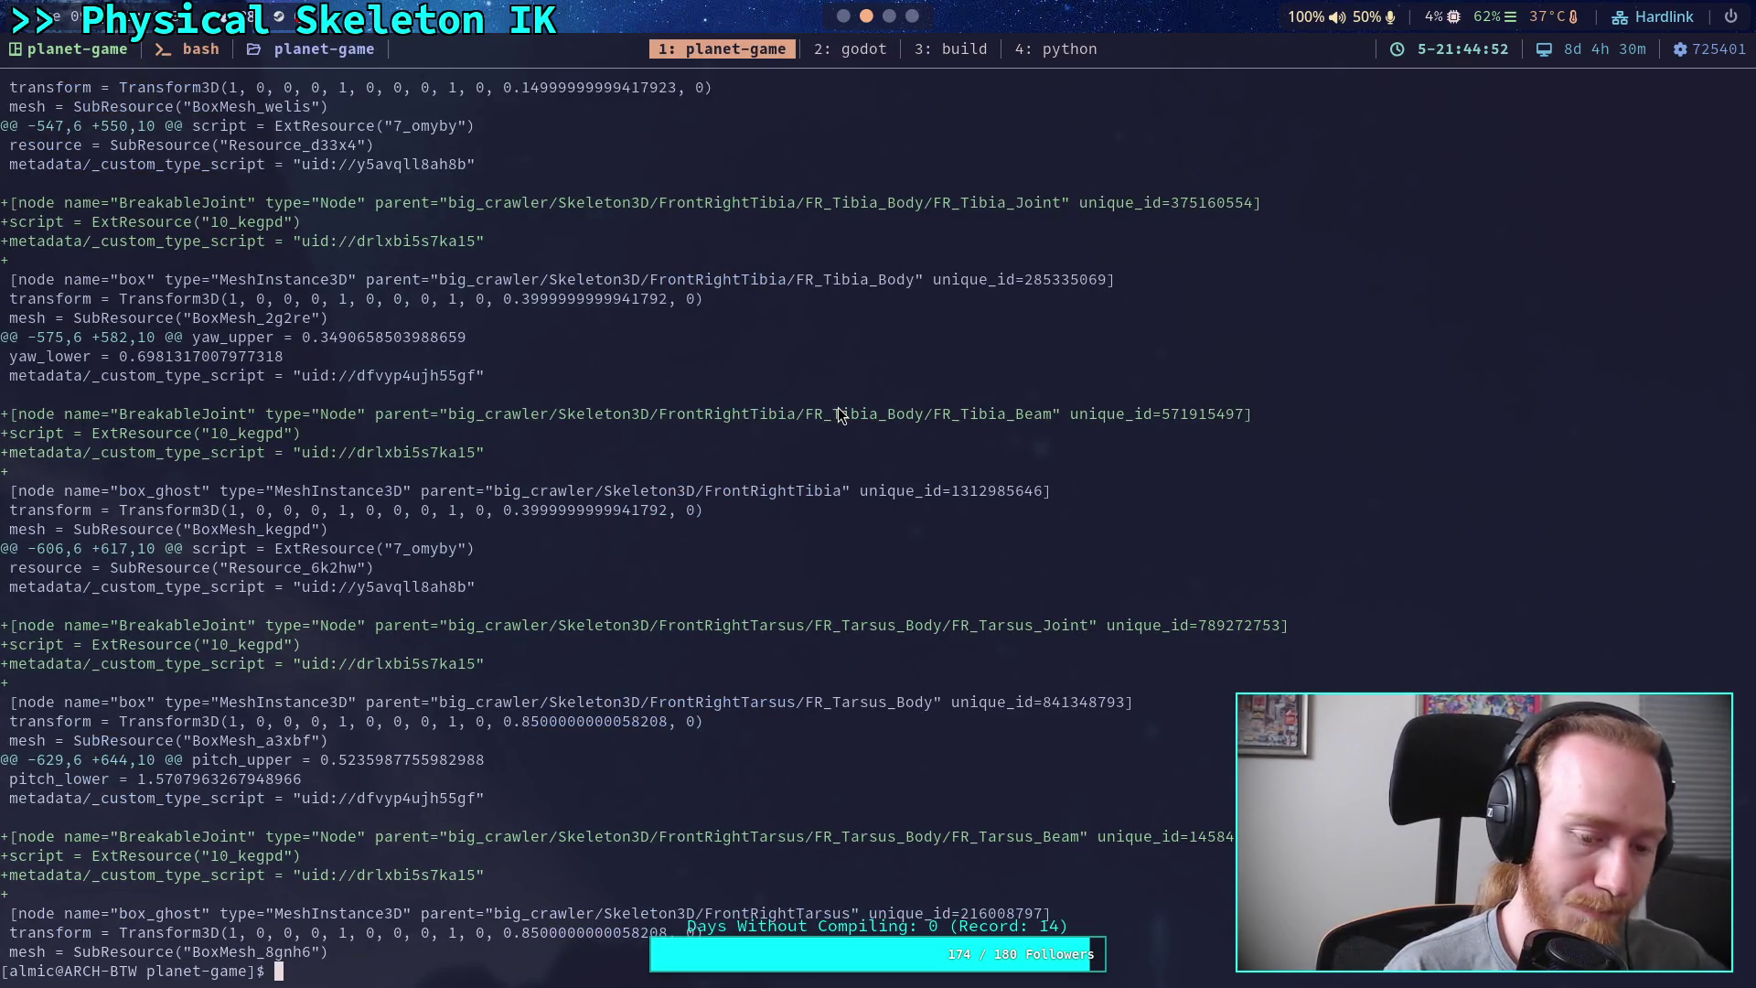
pyautogui.press('Return')
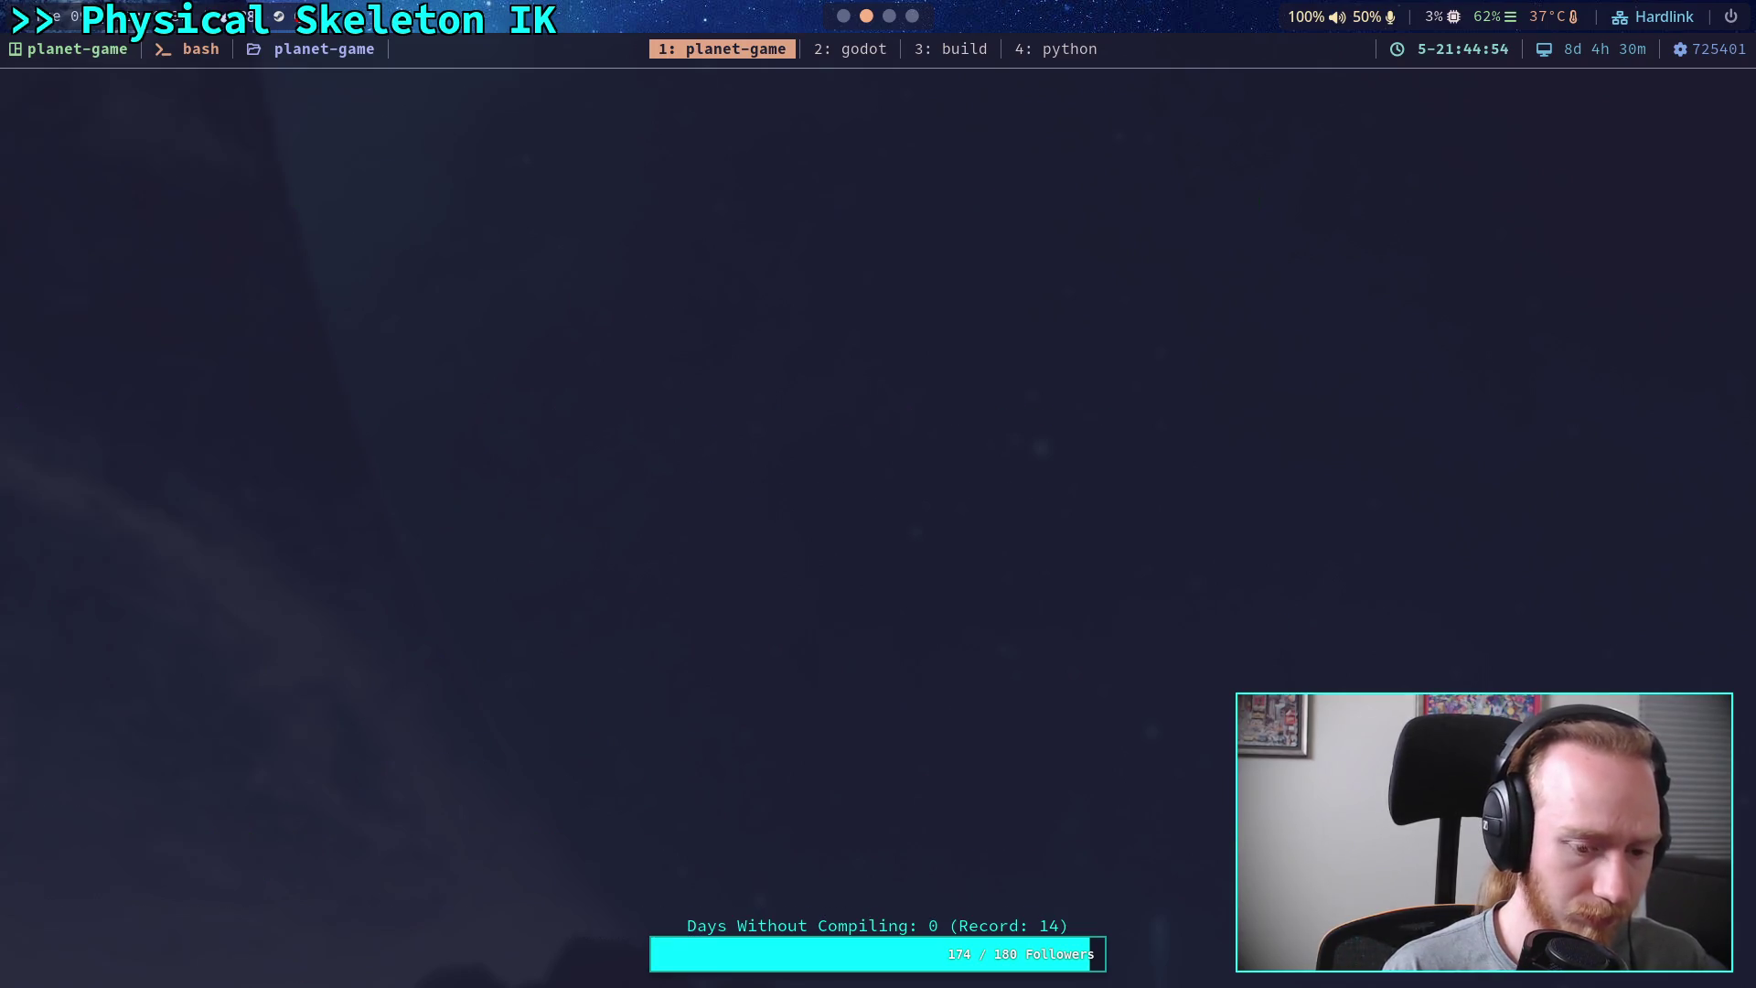
pyautogui.press('Return')
pyautogui.press('j')
pyautogui.press('j')
pyautogui.press('Return')
pyautogui.press('j')
pyautogui.press('j')
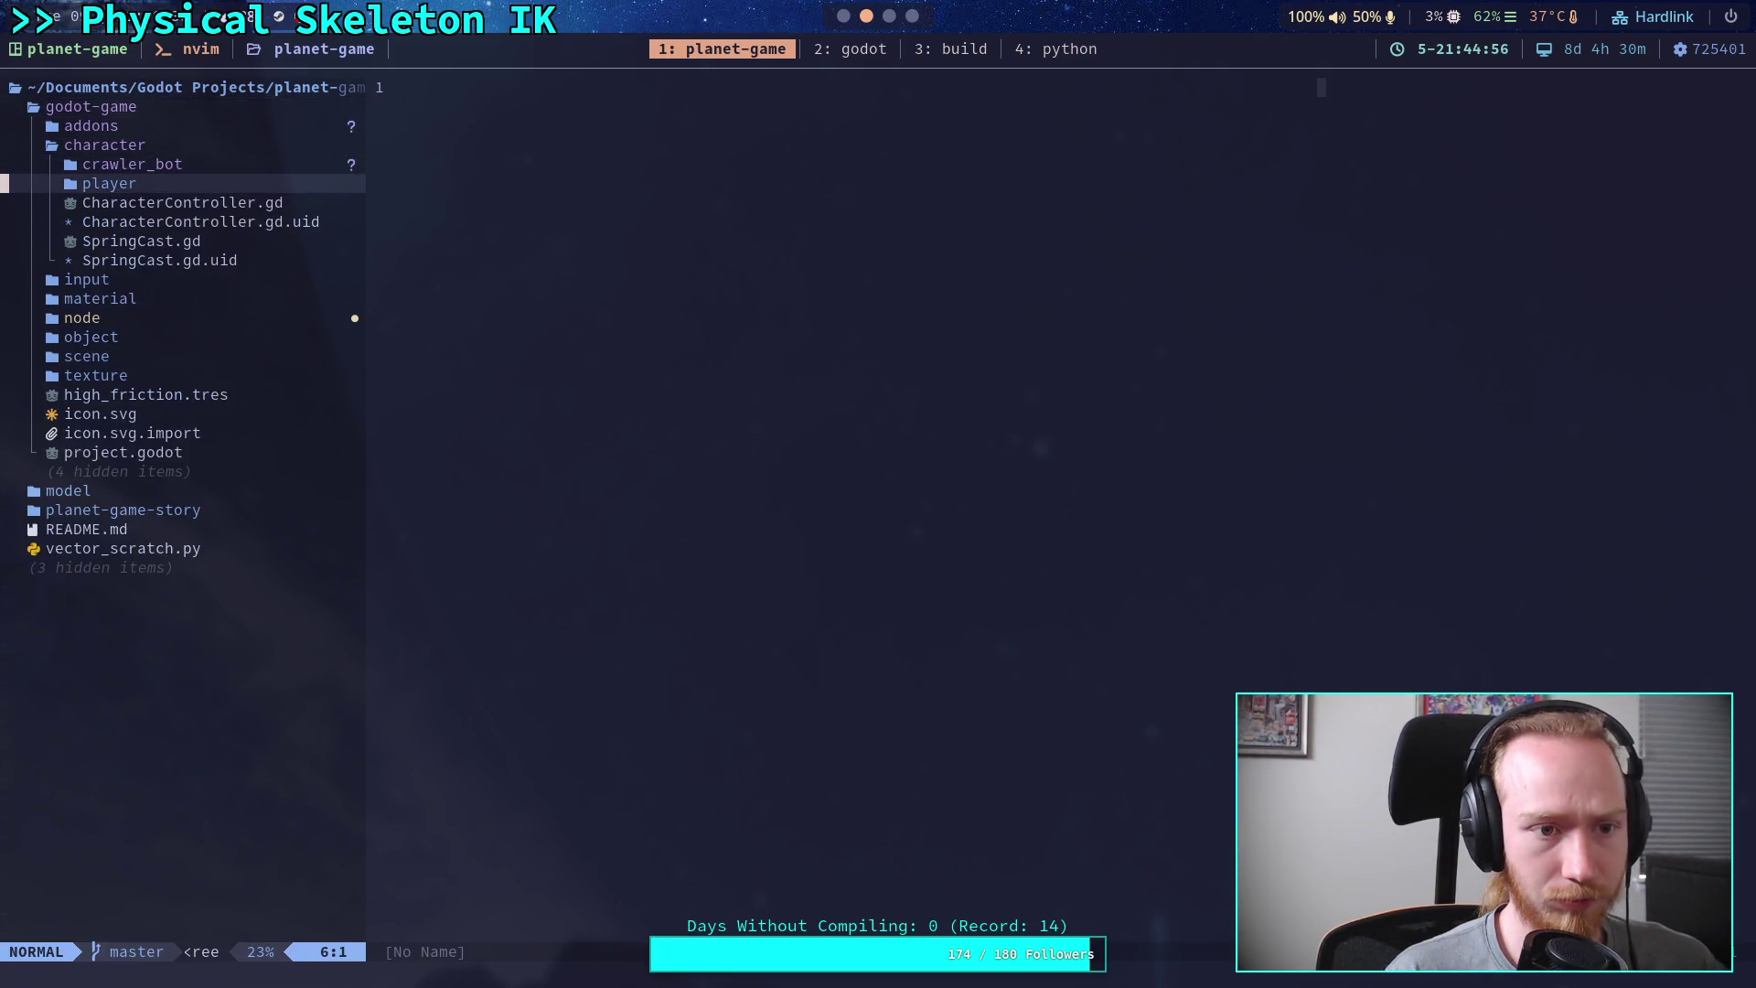
pyautogui.press('k')
pyautogui.press('Return')
pyautogui.press('j')
pyautogui.press('j')
pyautogui.press('j')
pyautogui.press('j')
pyautogui.press('j')
pyautogui.press('j')
pyautogui.press('j')
pyautogui.press('j')
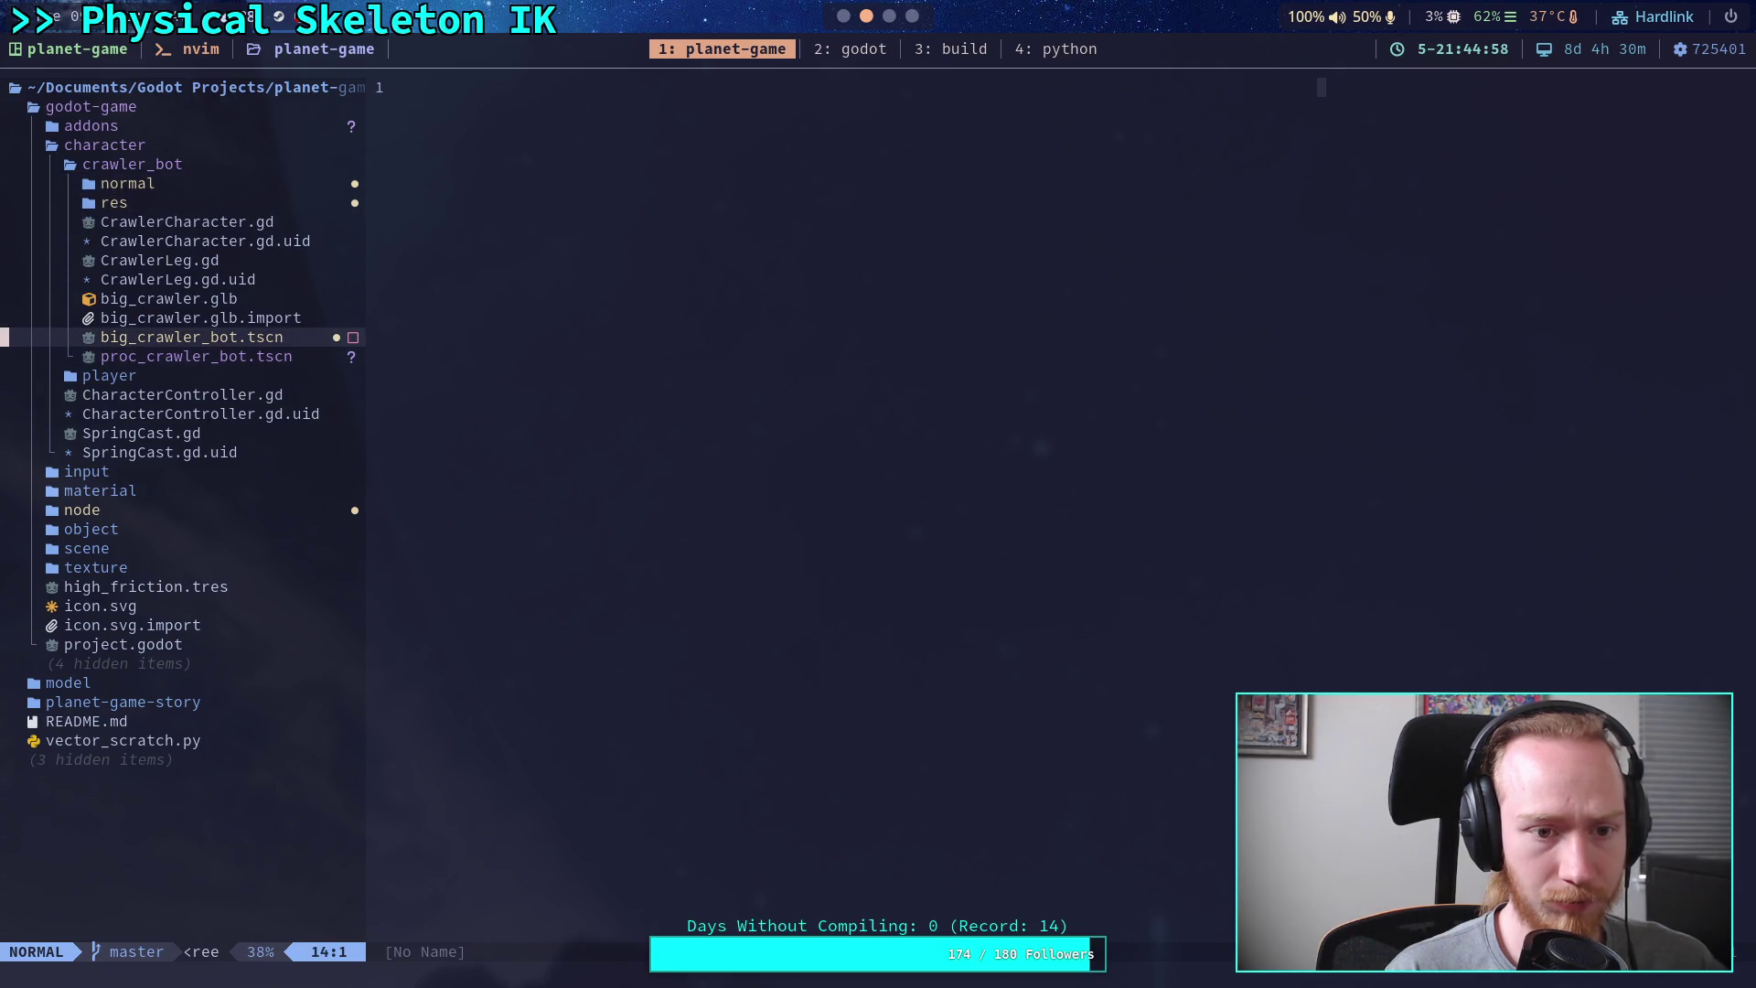
pyautogui.press('Return')
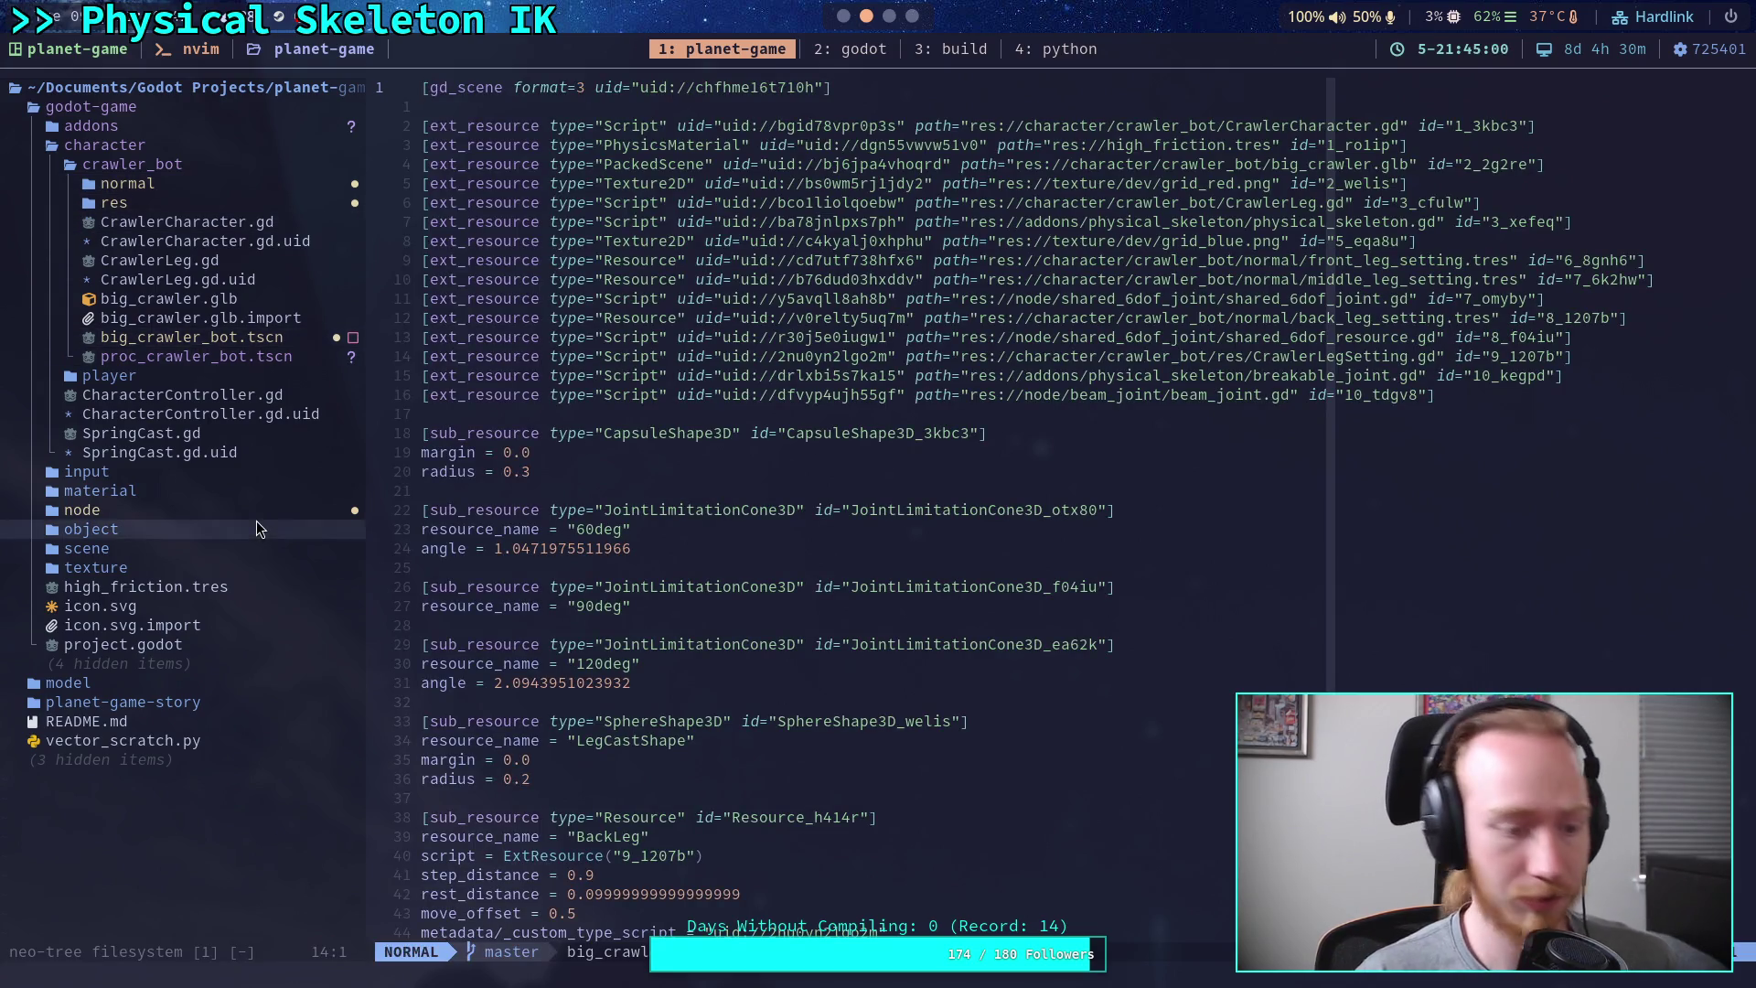
# Close the file tree and search /Beam to reach FR_Tibia_Beam's saved body positions.
pyautogui.press('space')
pyautogui.press('e')
pyautogui.click(745, 541)
pyautogui.write('/BeamPivot')
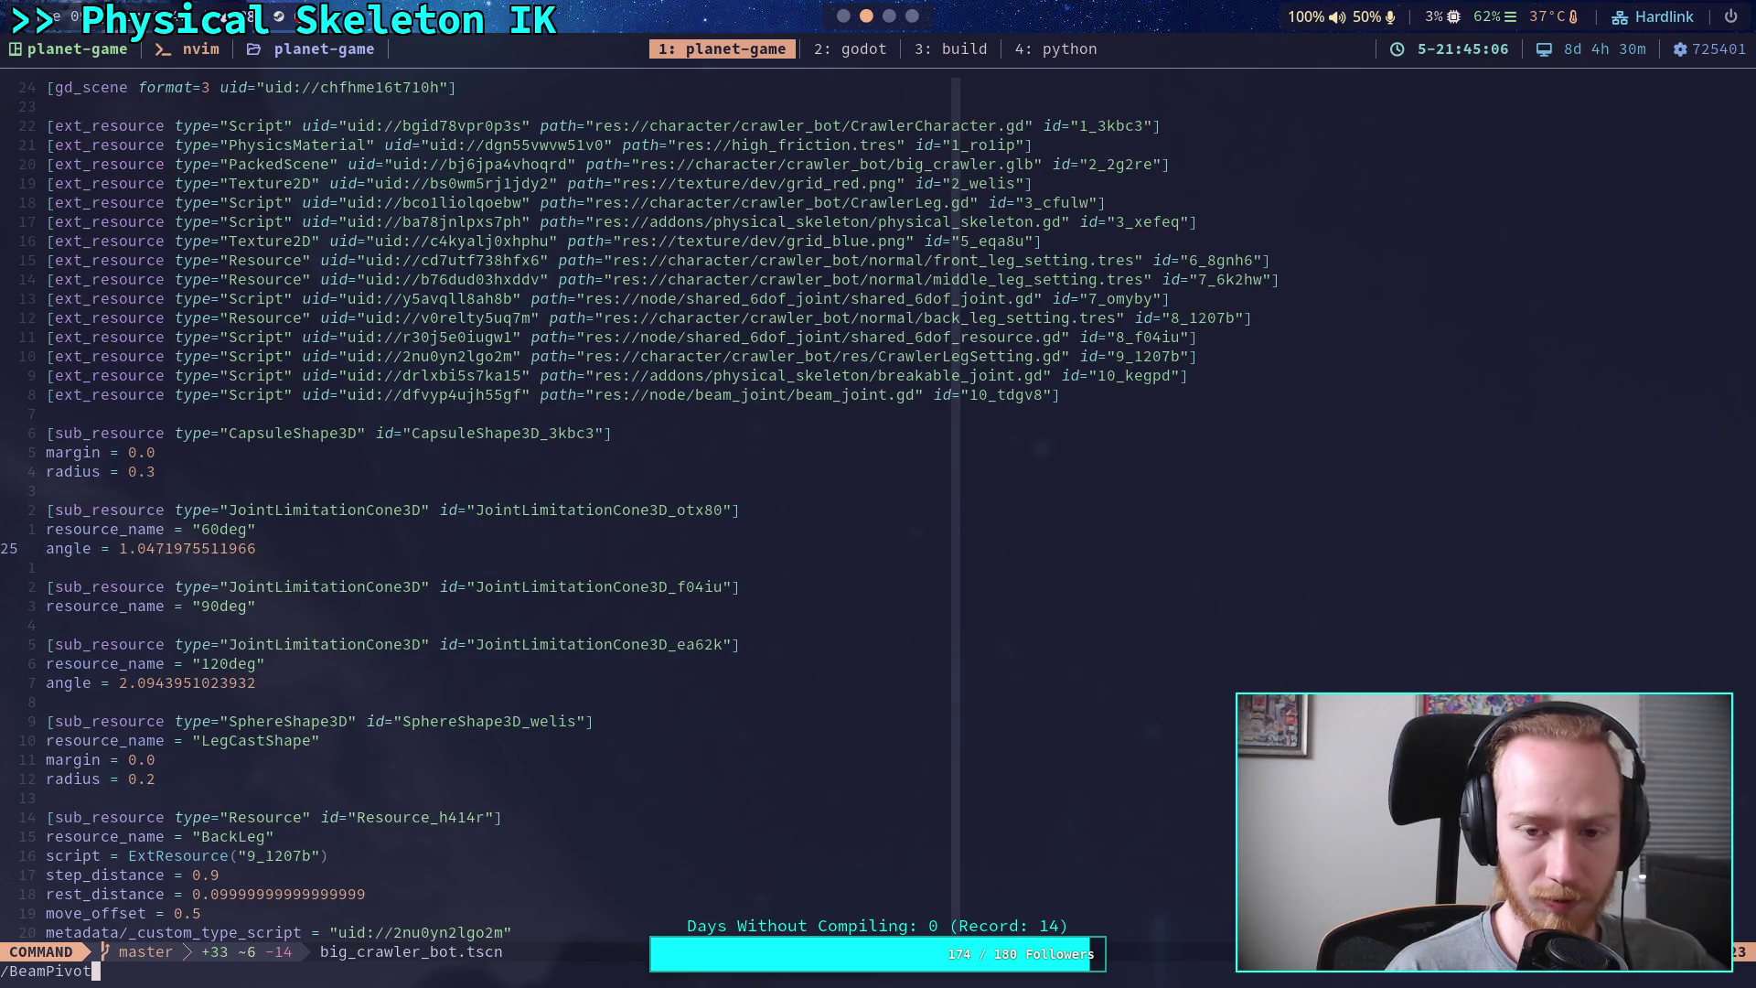
pyautogui.press('BackSpace')
pyautogui.press('BackSpace')
pyautogui.press('BackSpace')
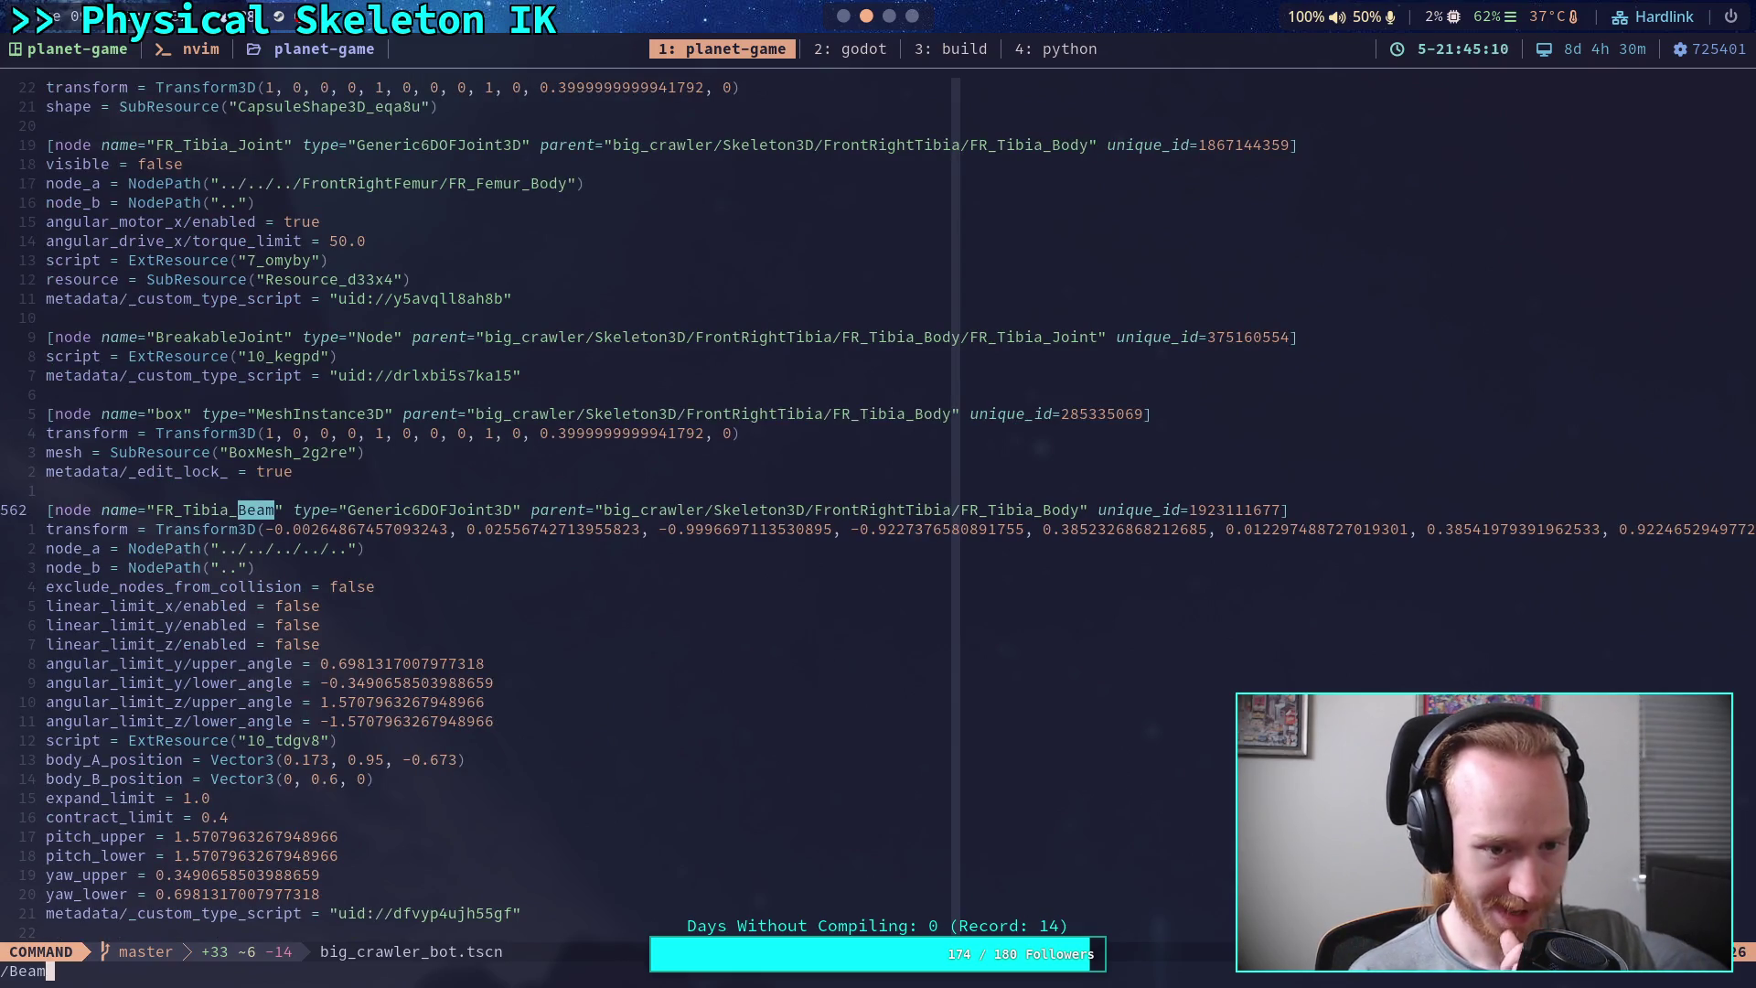
pyautogui.press('Return')
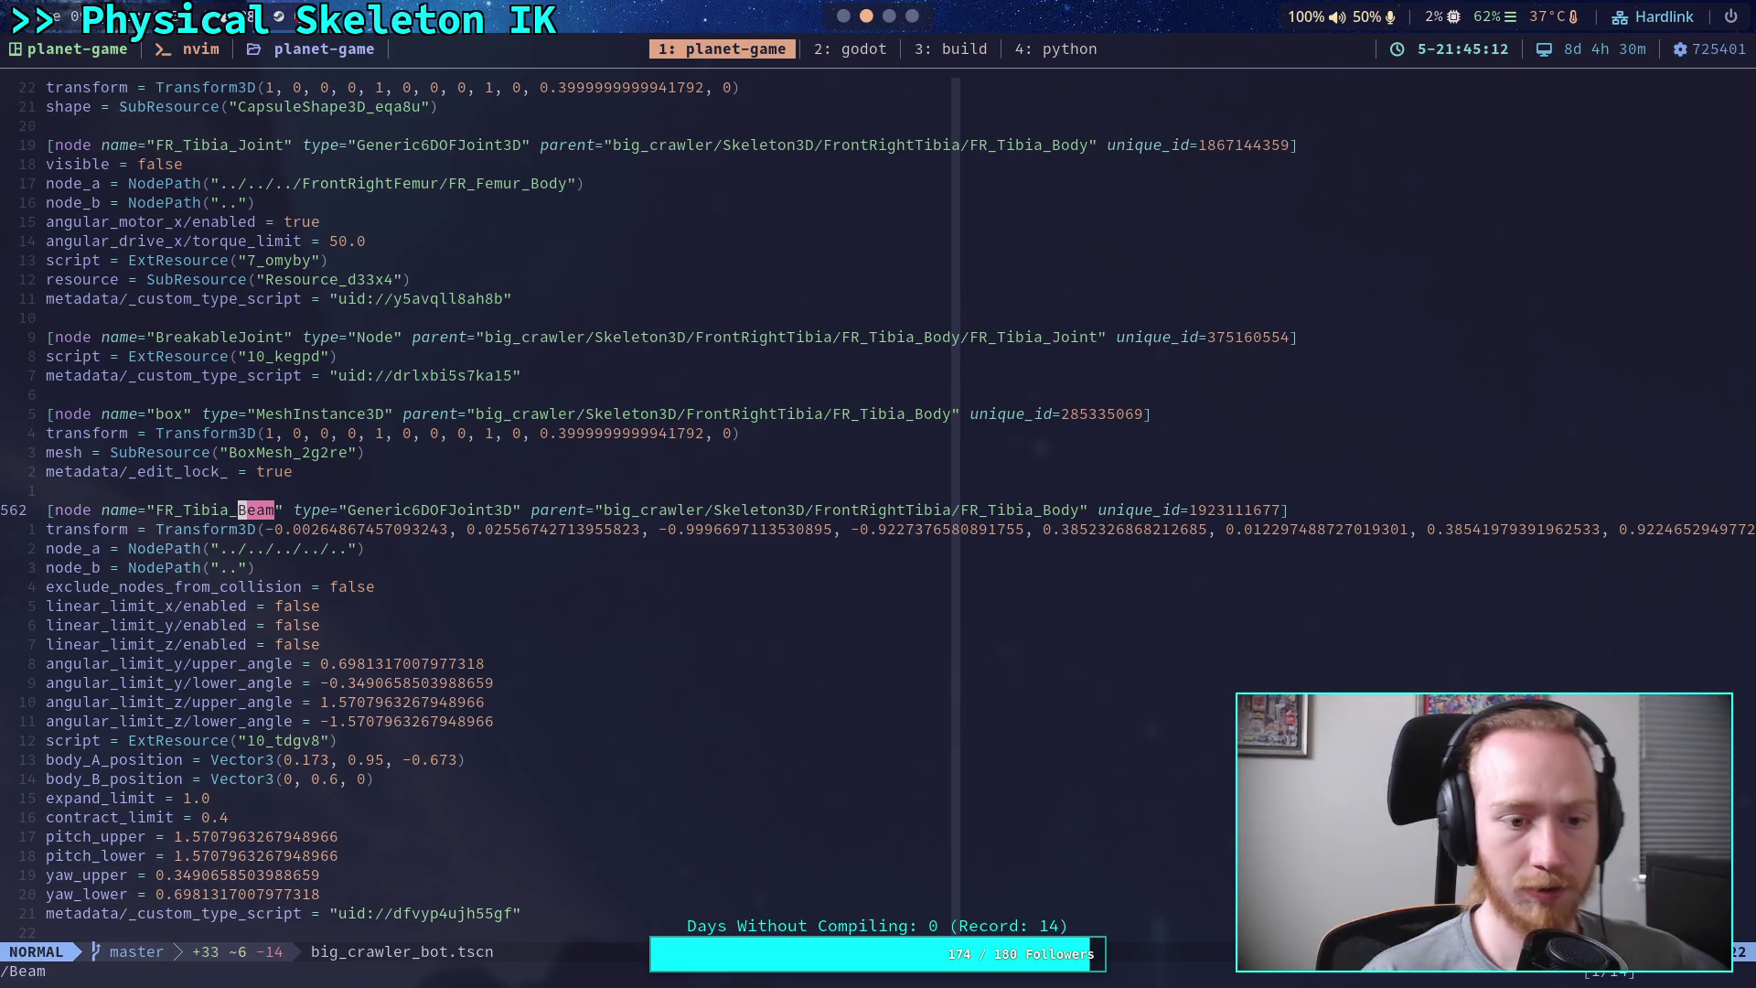
pyautogui.scroll(-3, 643, 547)
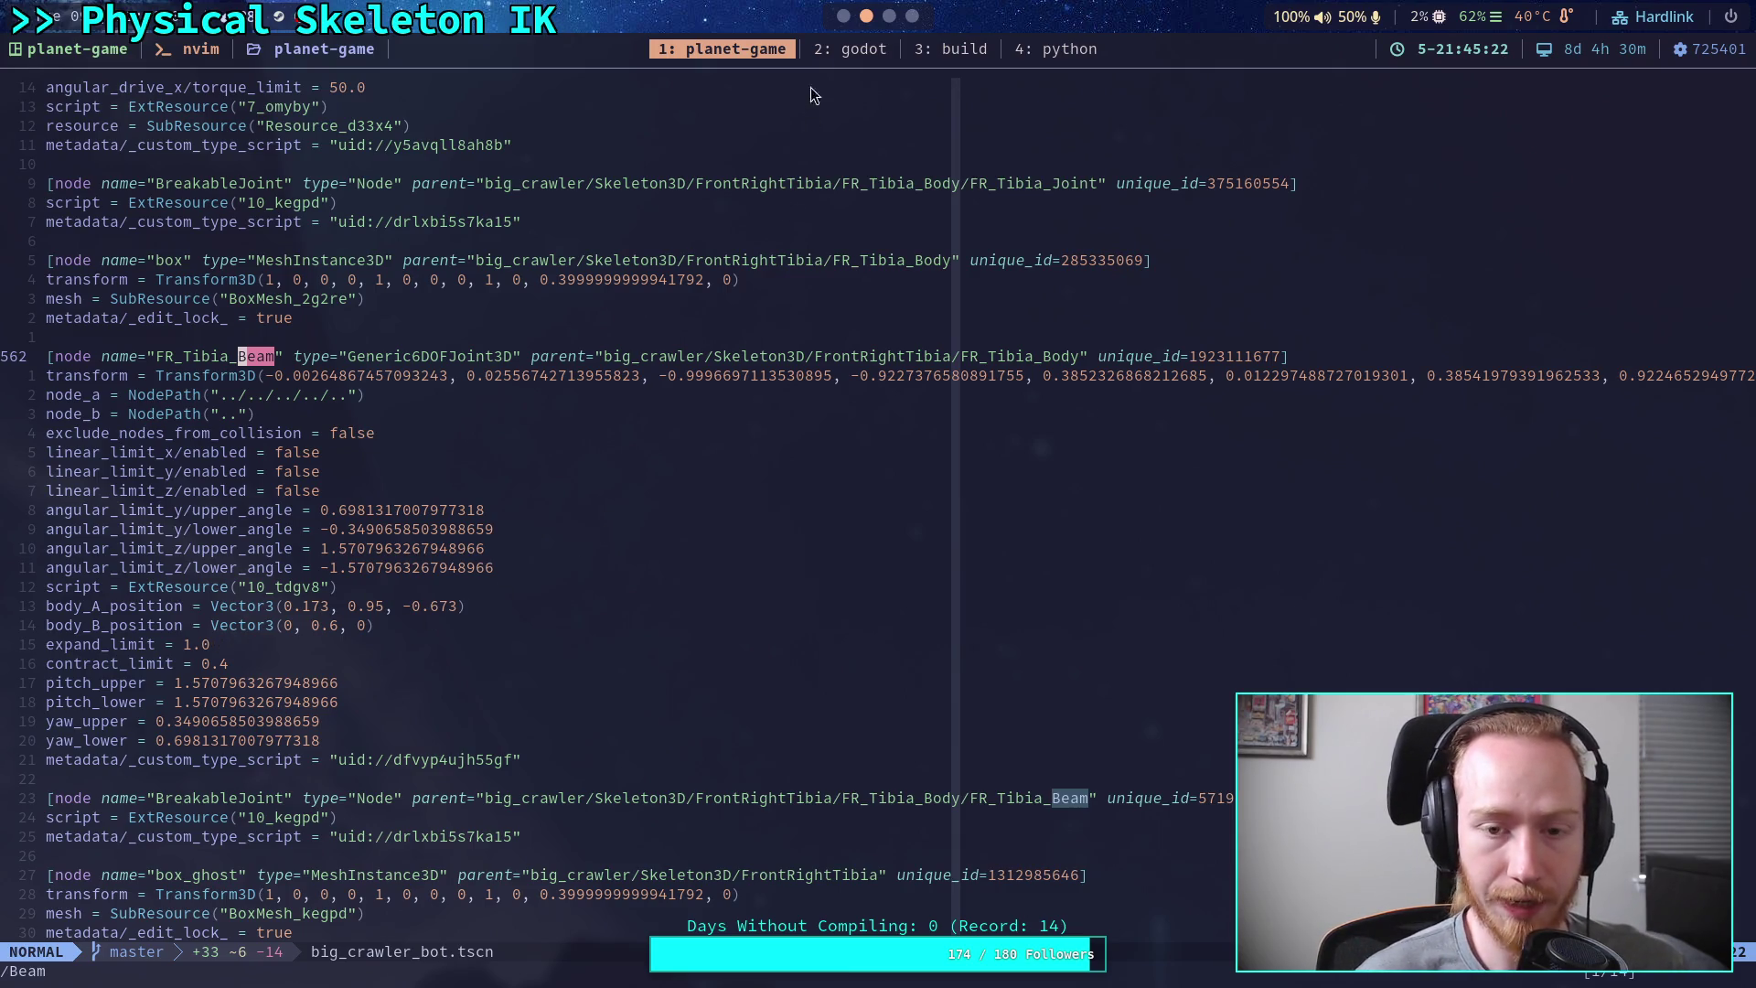
# Enter Body A Position x as 0.173 and begin y, cross-checking saved values in Neovim.
pyautogui.click(843, 17)
pyautogui.click(1310, 361)
pyautogui.write('.173')
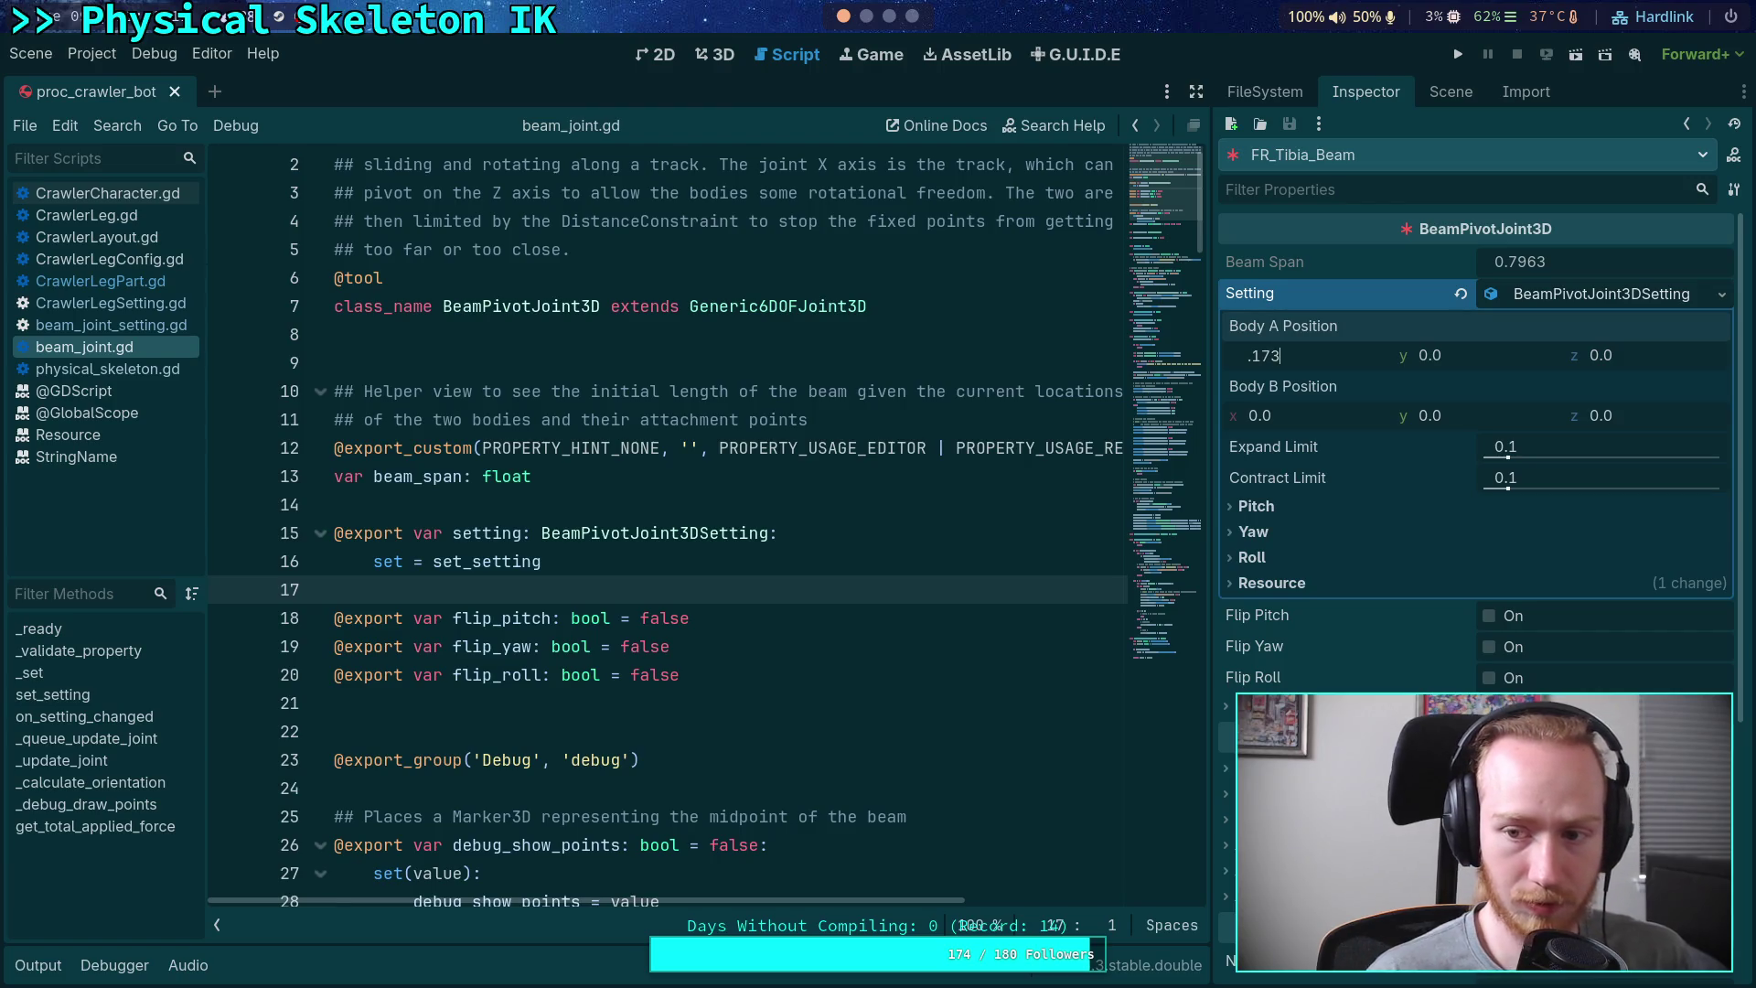
pyautogui.click(1451, 354)
pyautogui.write('-.96')
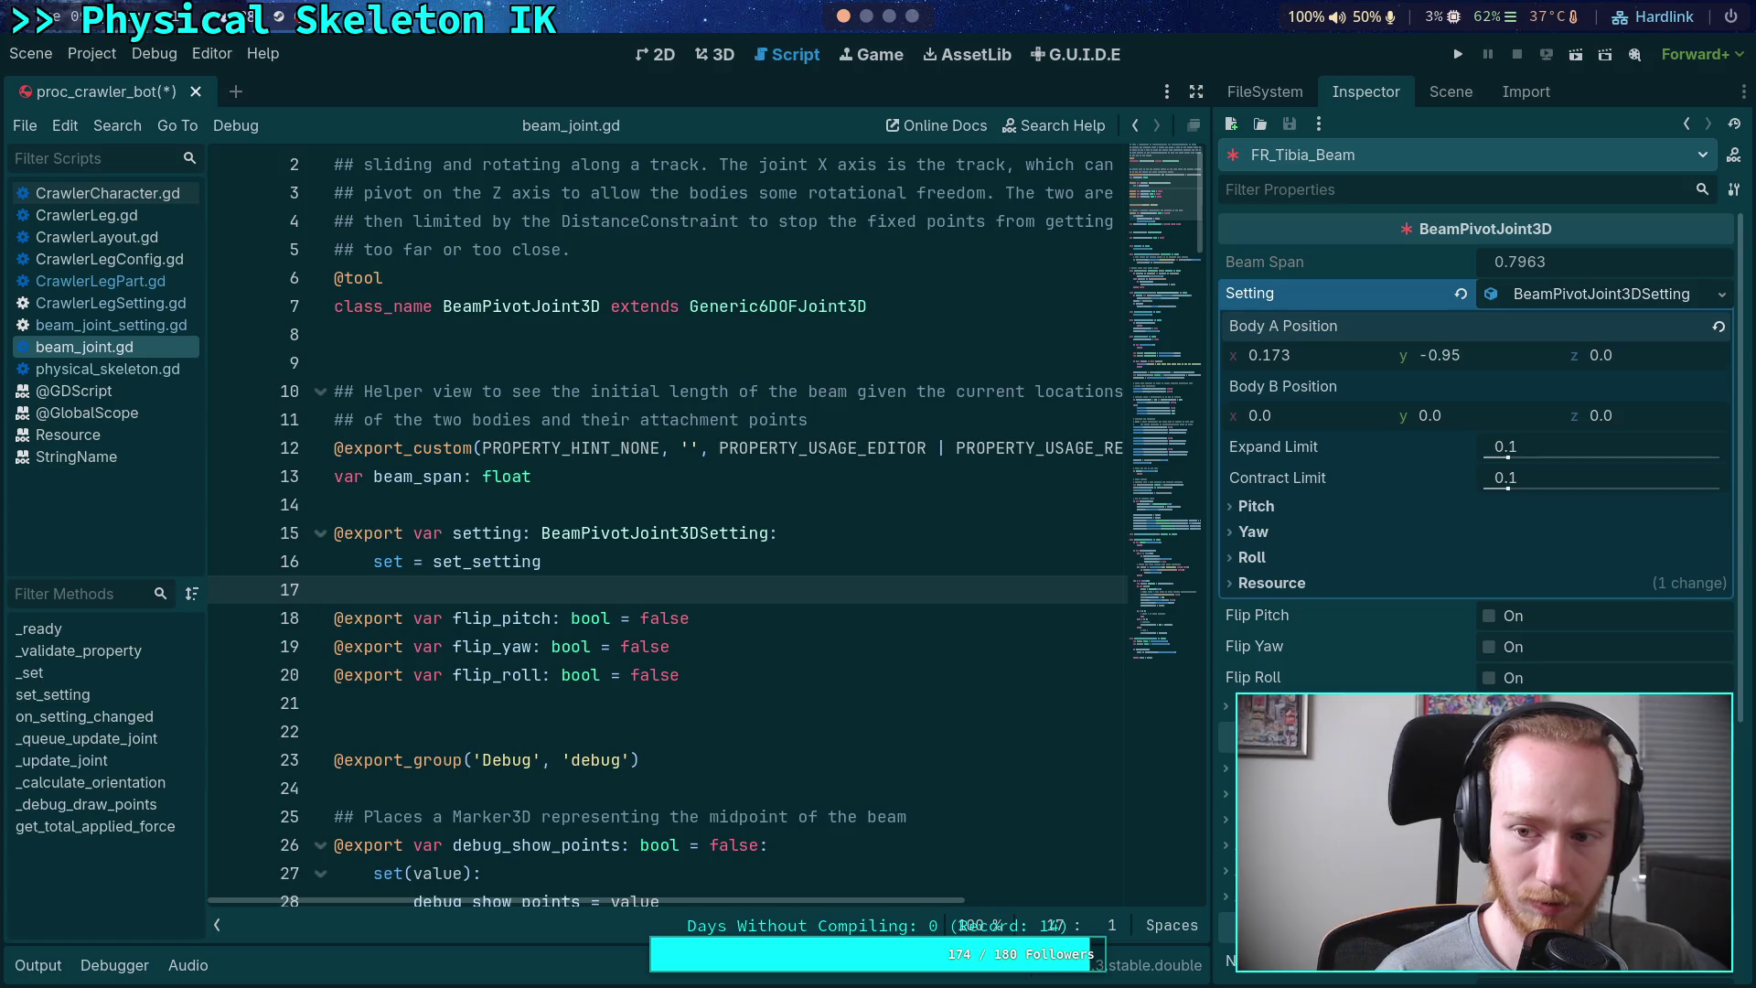
pyautogui.click(874, 24)
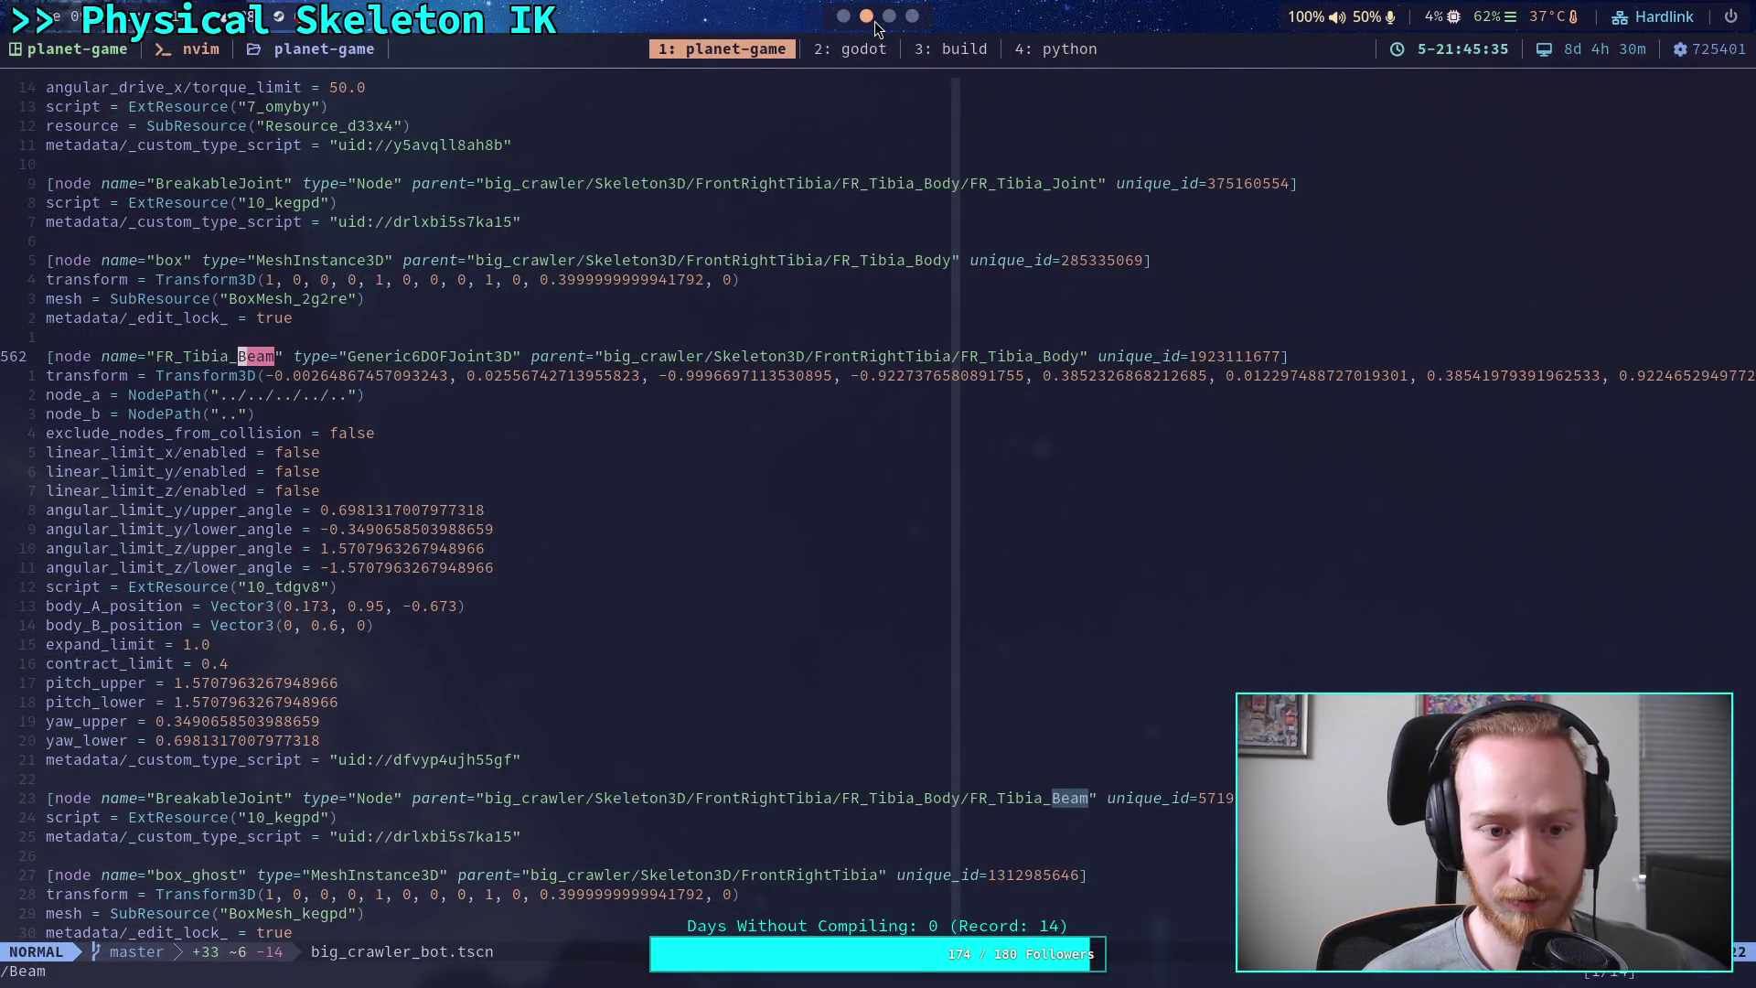
pyautogui.click(843, 16)
# Commit Body A y as 0.95 and set z to -0.673 from the saved scene.
pyautogui.click(1427, 354)
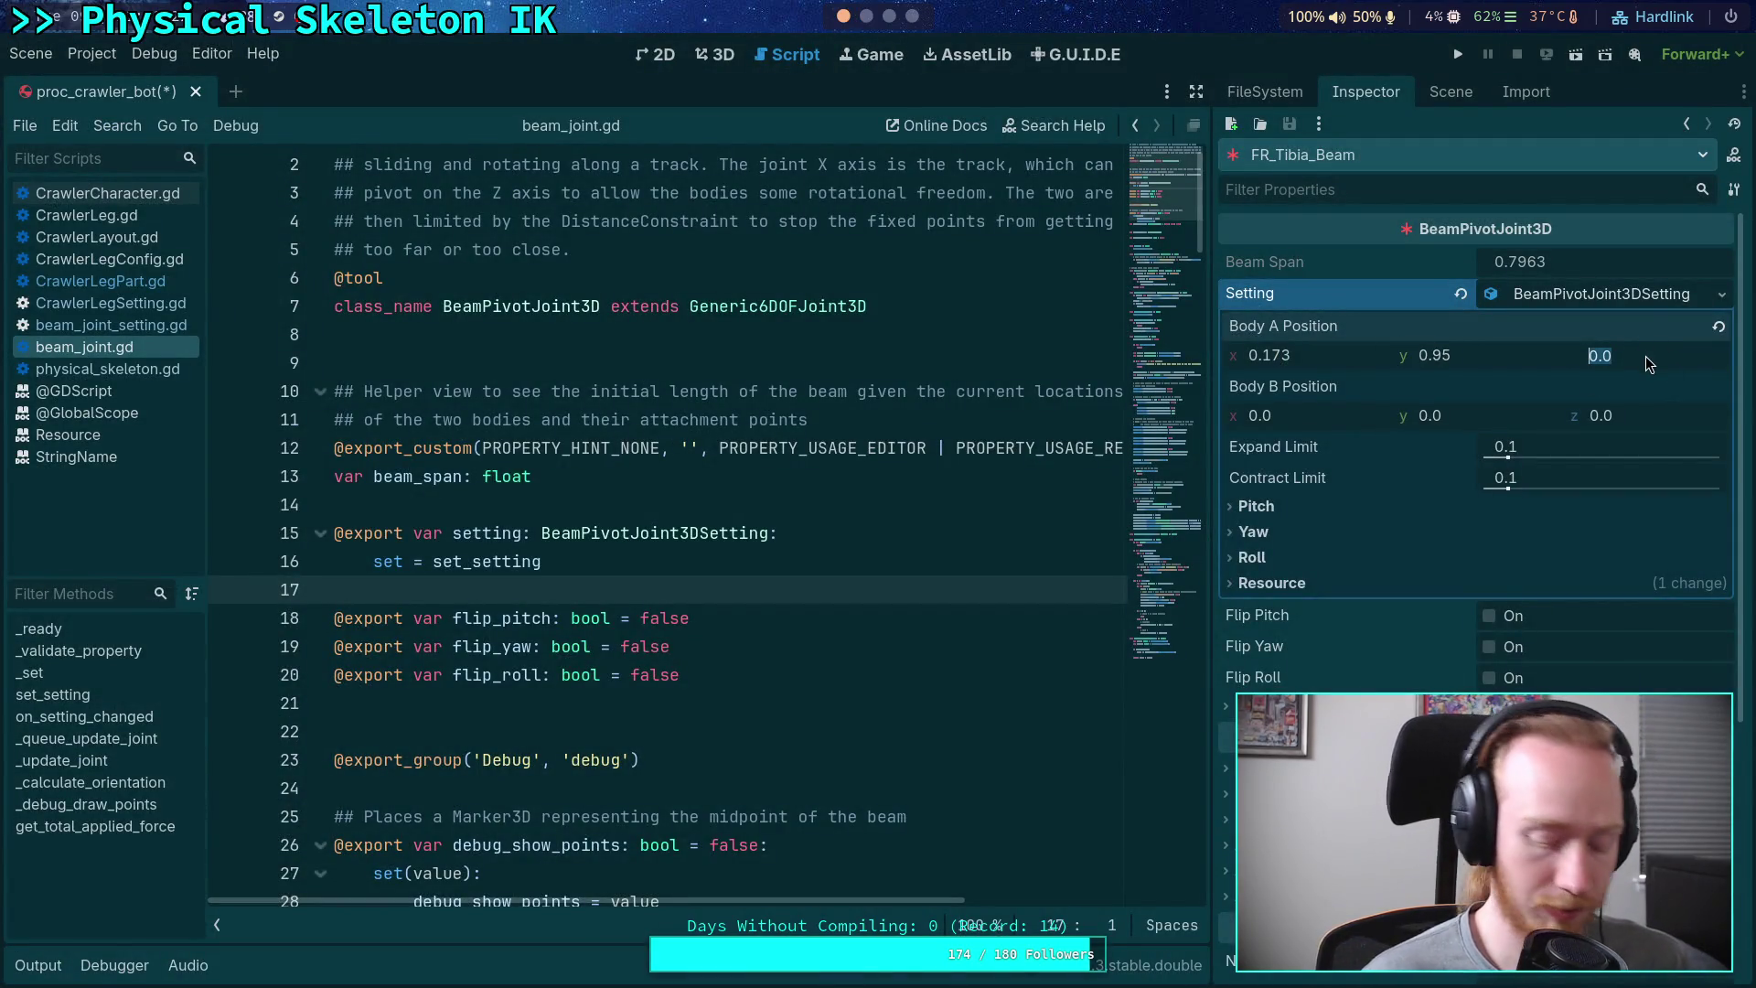
pyautogui.write('-.6')
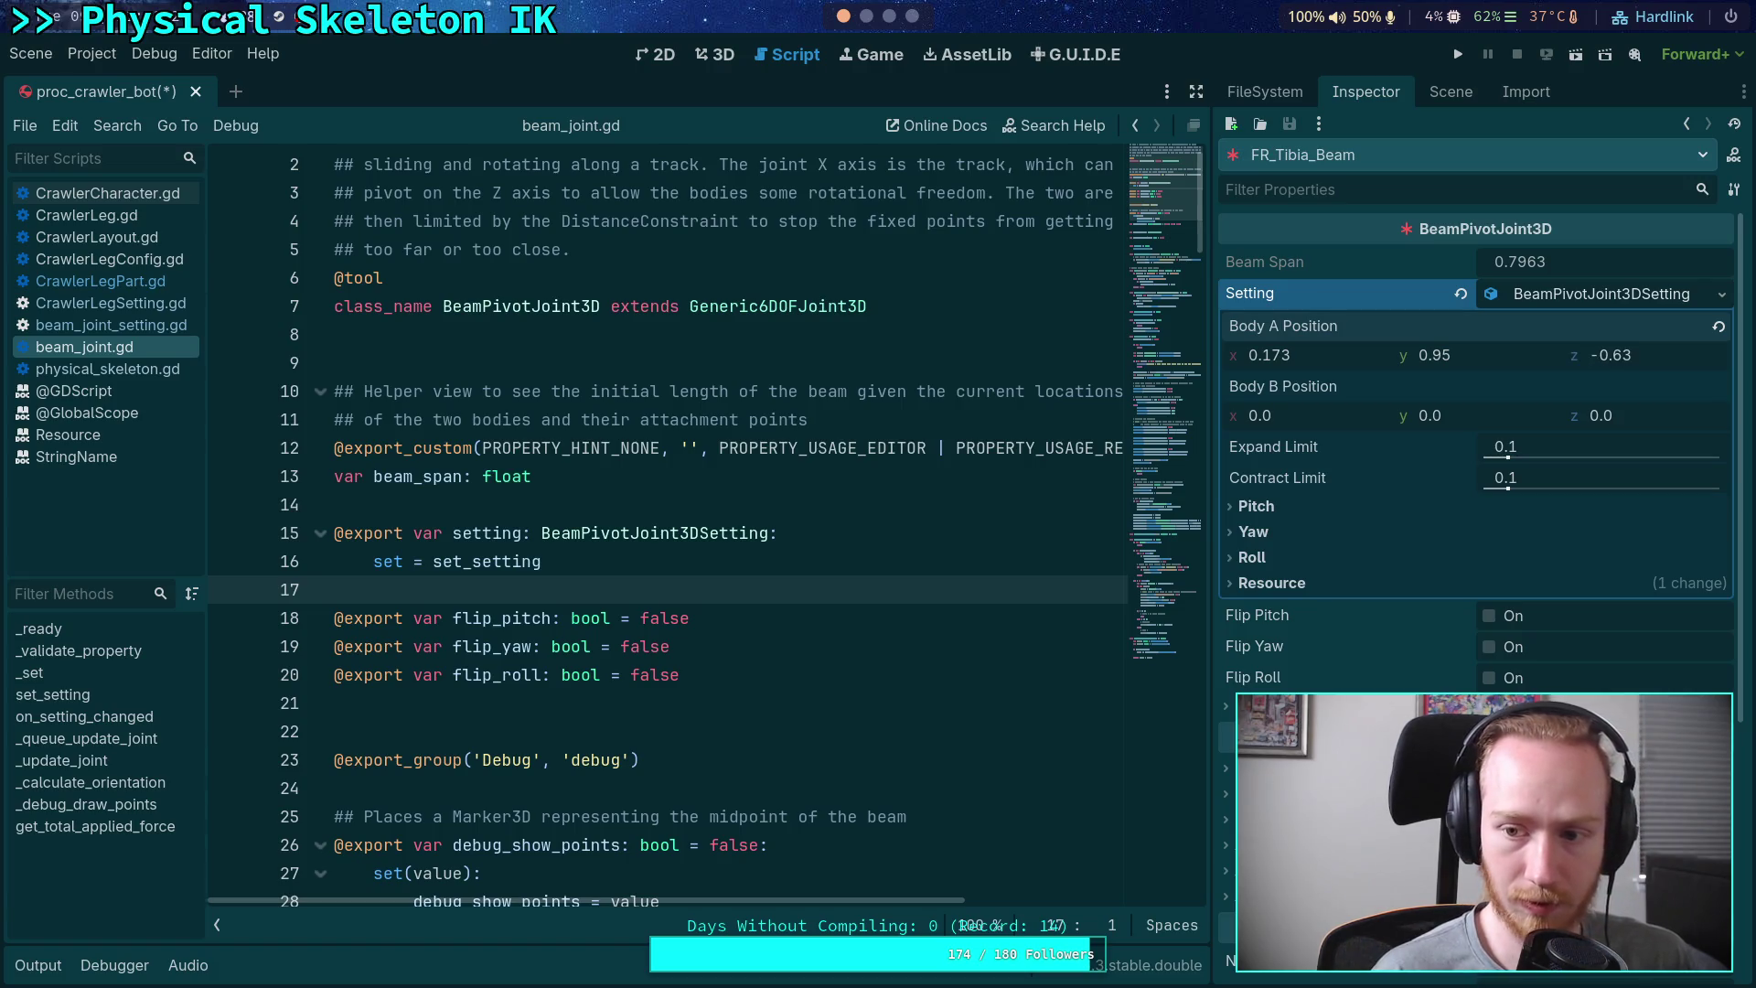
pyautogui.click(911, 15)
pyautogui.click(867, 16)
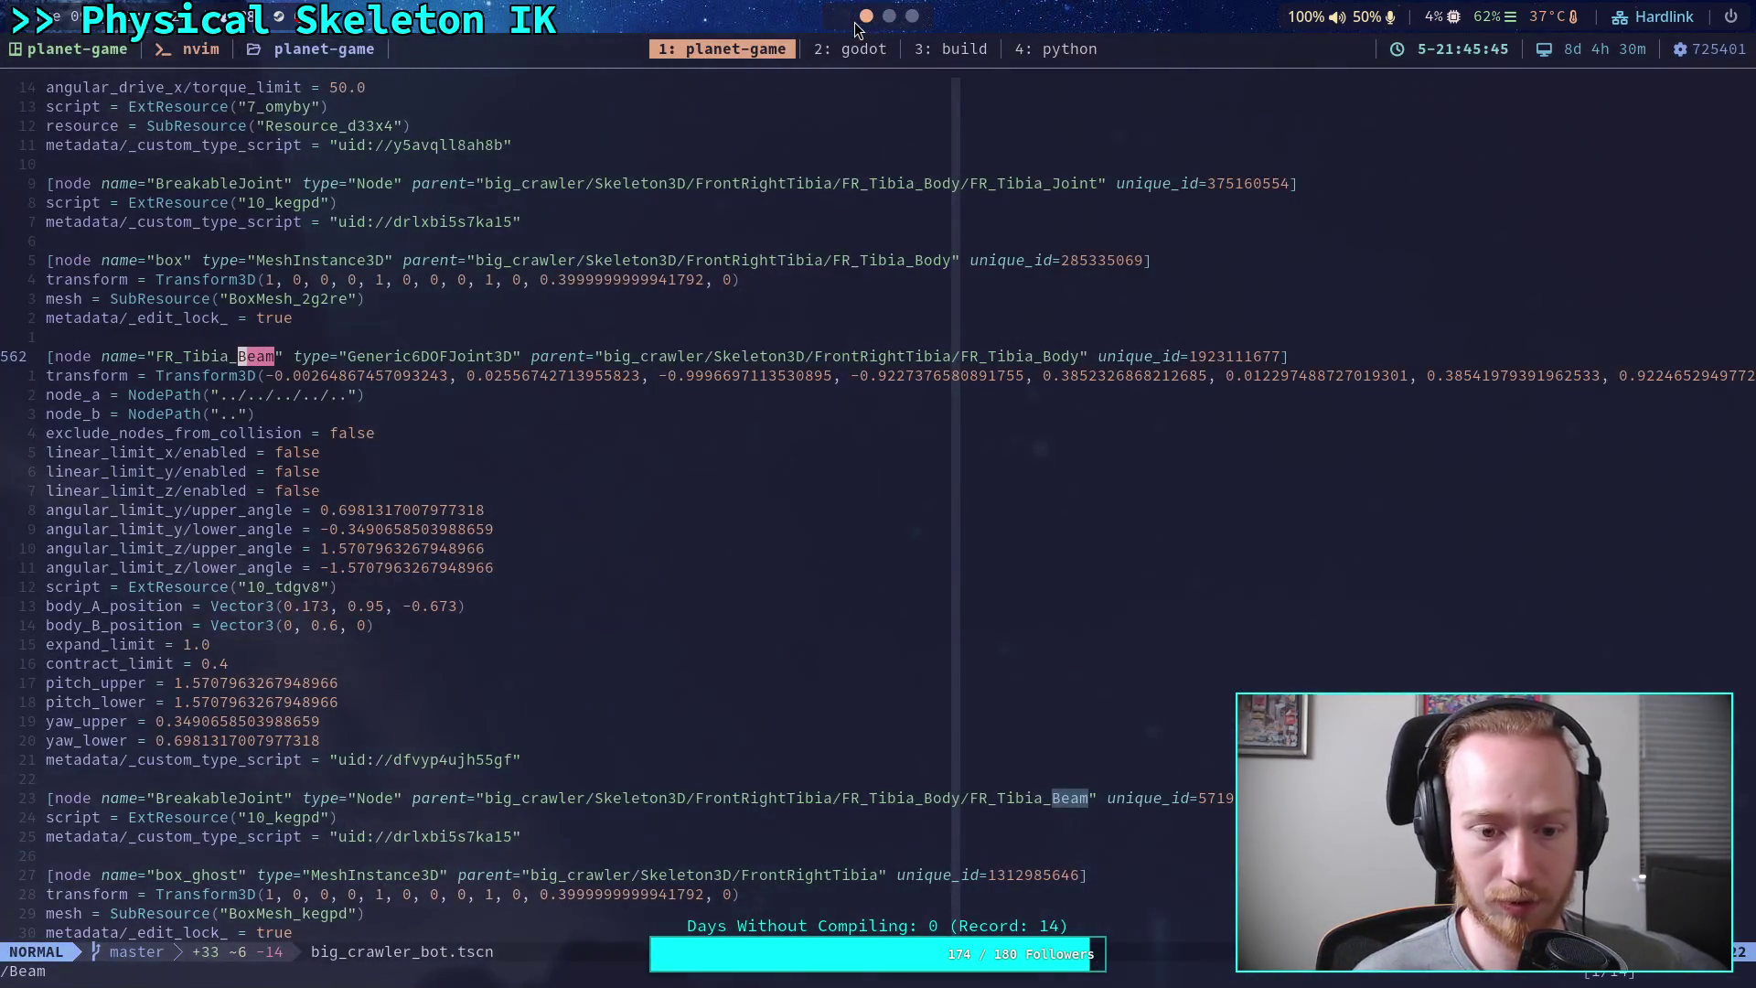
pyautogui.click(843, 16)
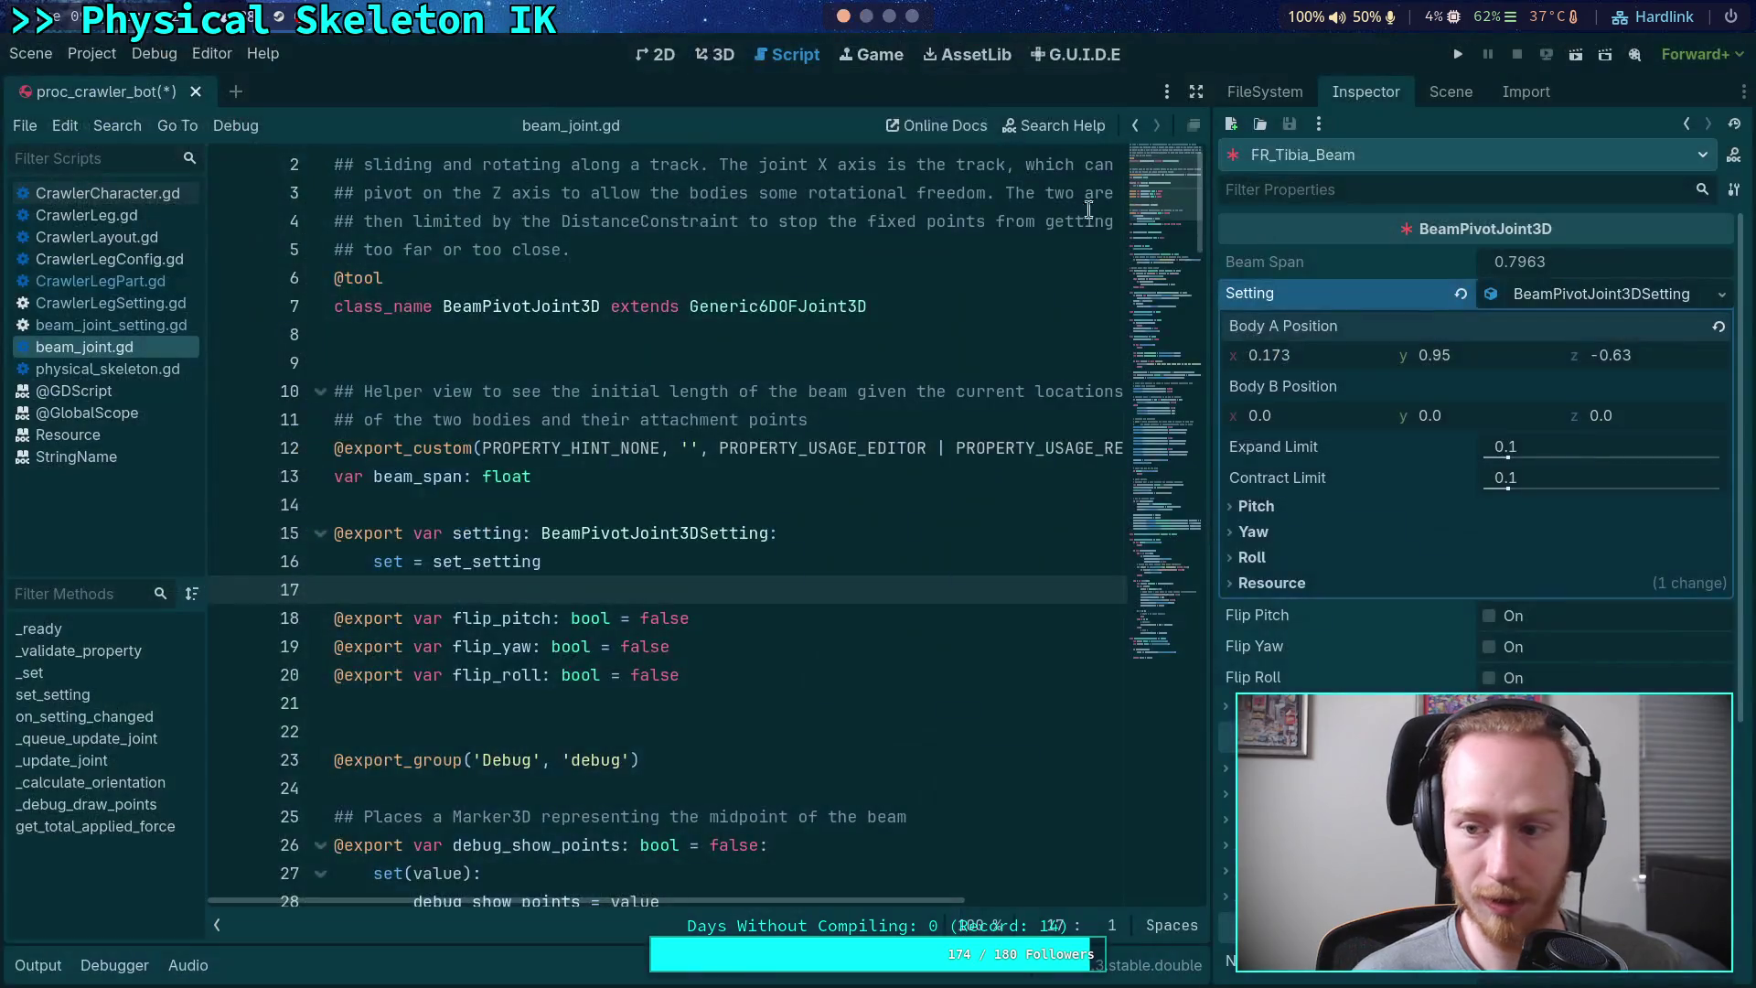
pyautogui.click(1626, 356)
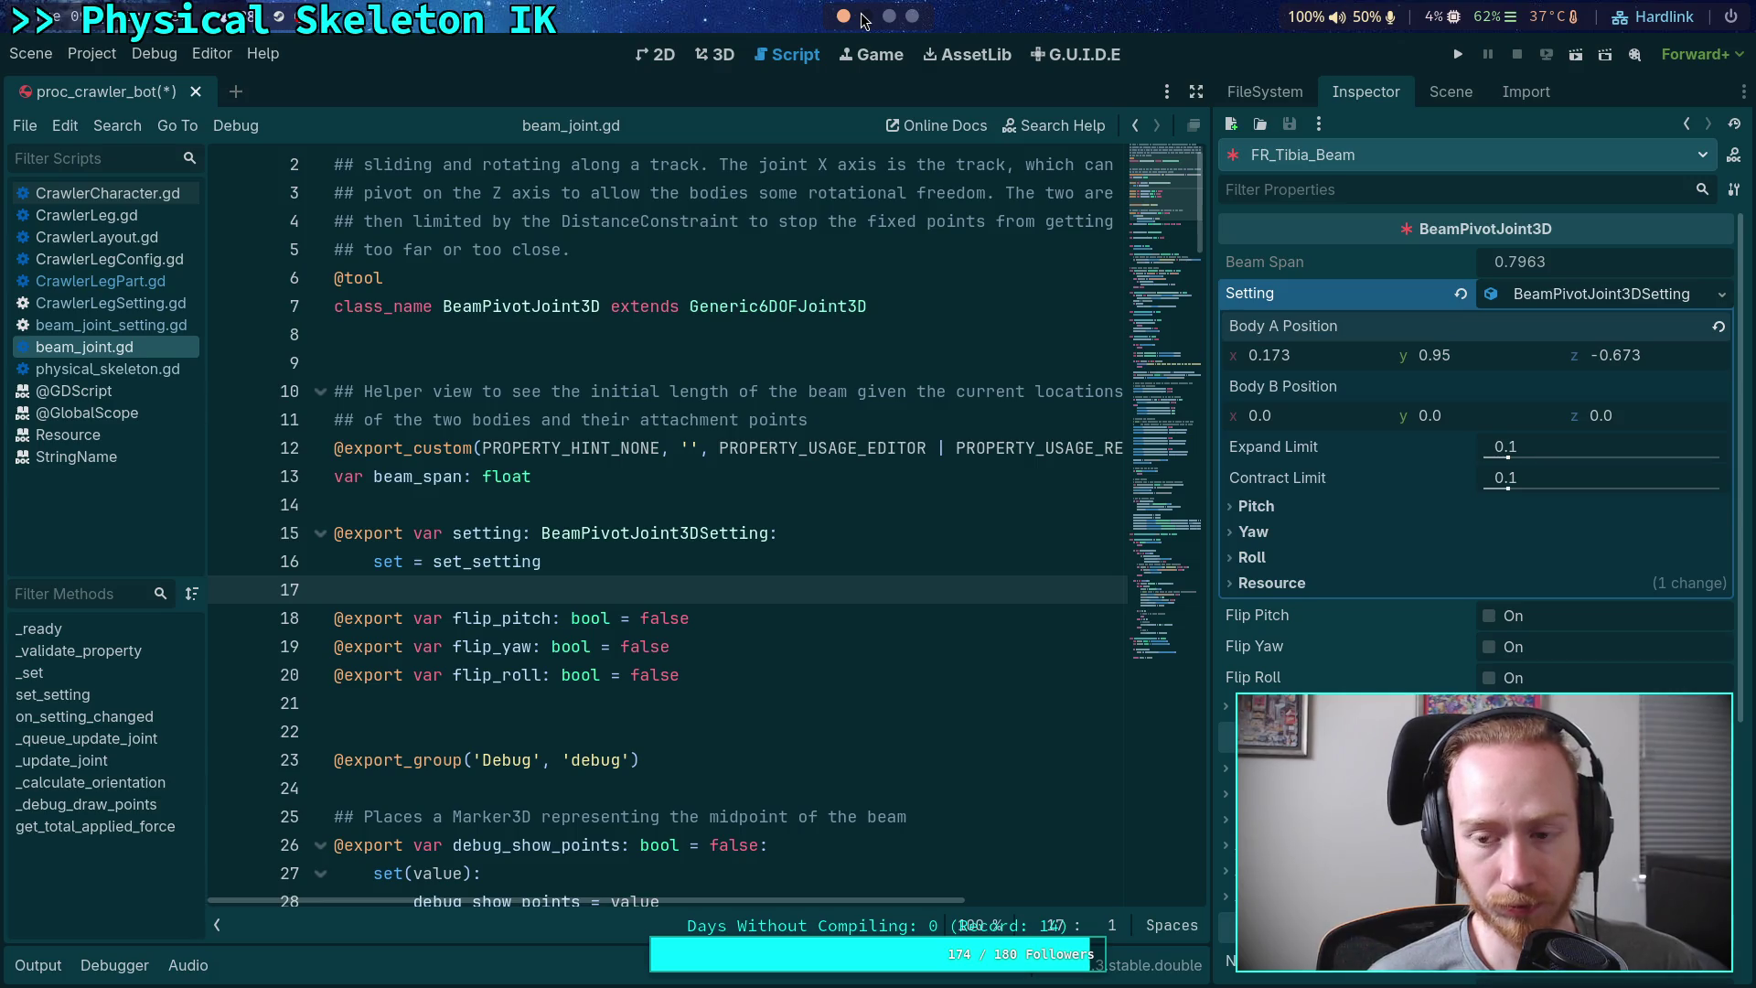
# Review the Output log and beam_joint.gd, then orbit the crawler bot in the 3D view.
pyautogui.click(41, 964)
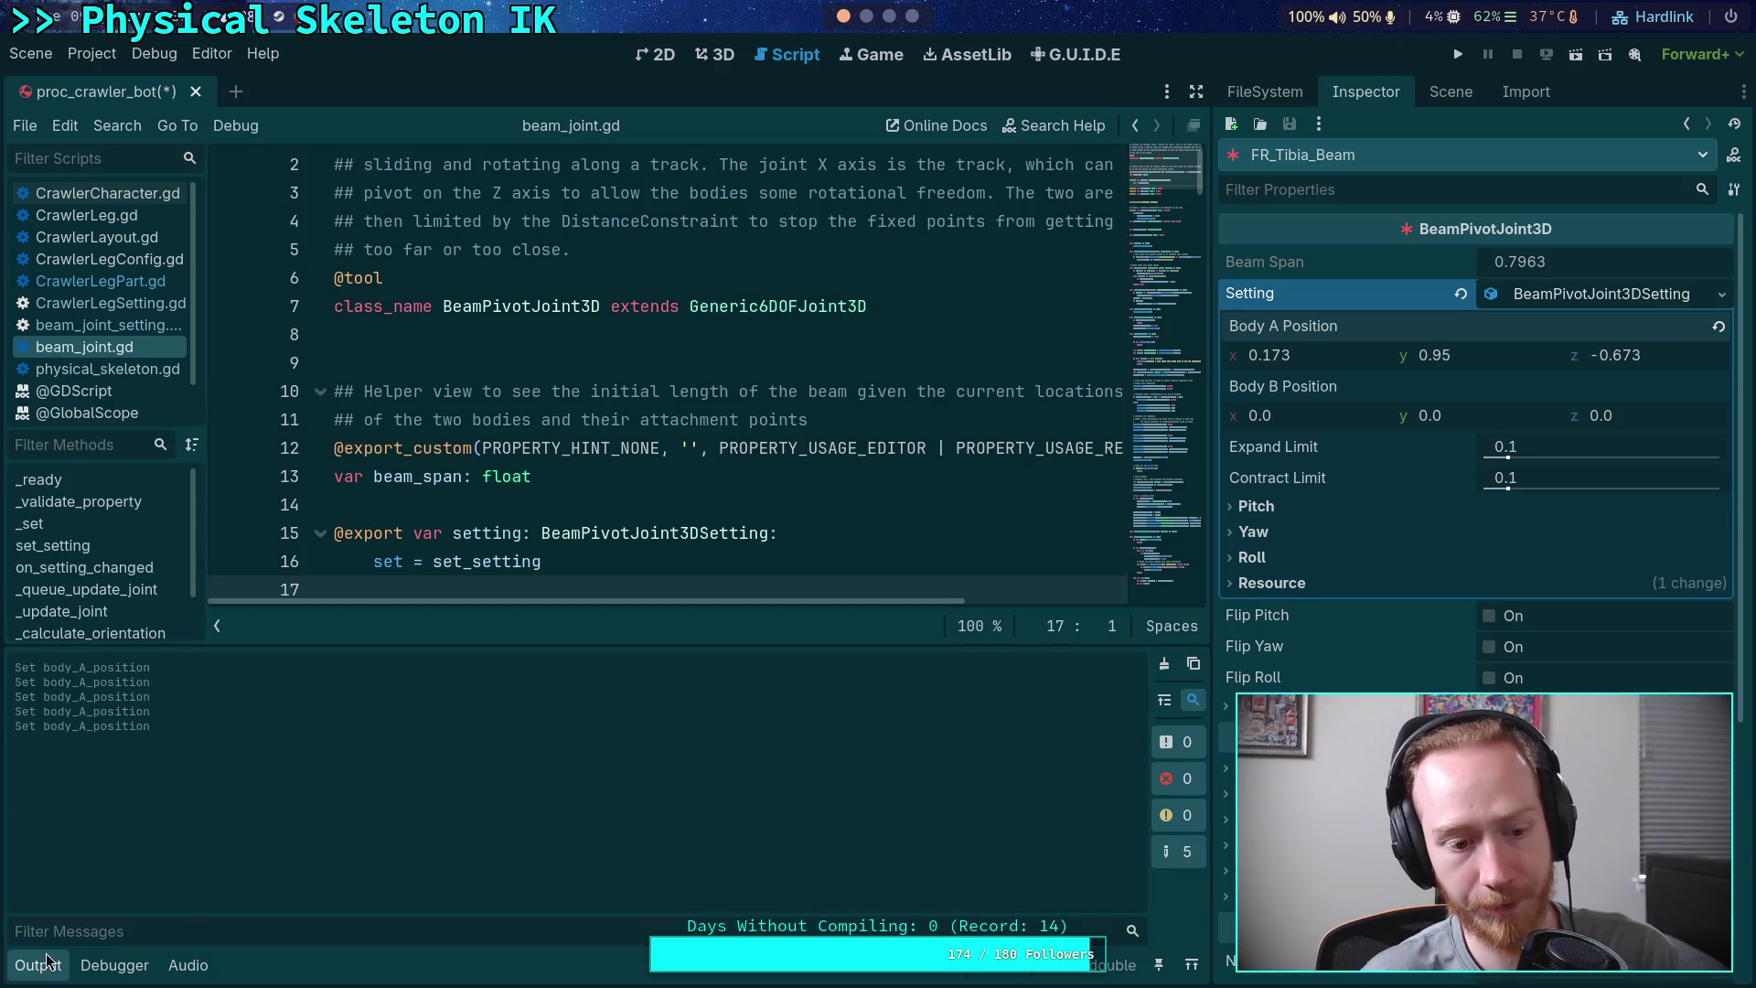
pyautogui.click(46, 960)
pyautogui.scroll(-9, 602, 584)
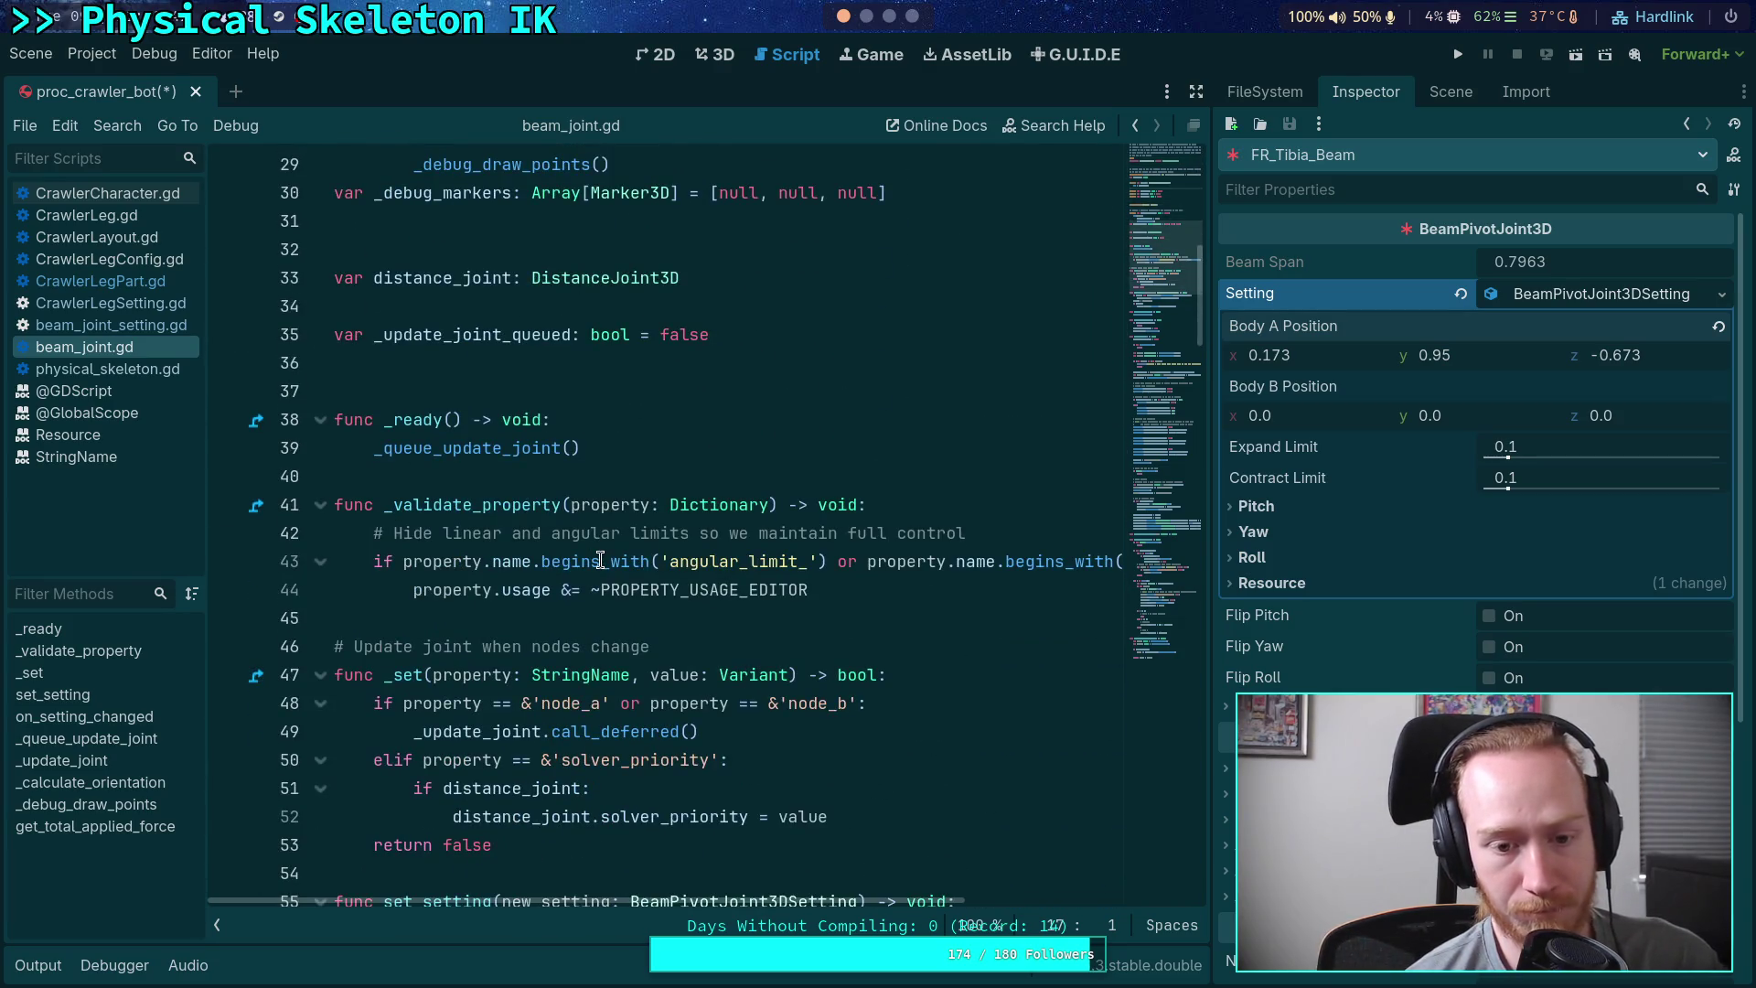
pyautogui.scroll(-1, 600, 561)
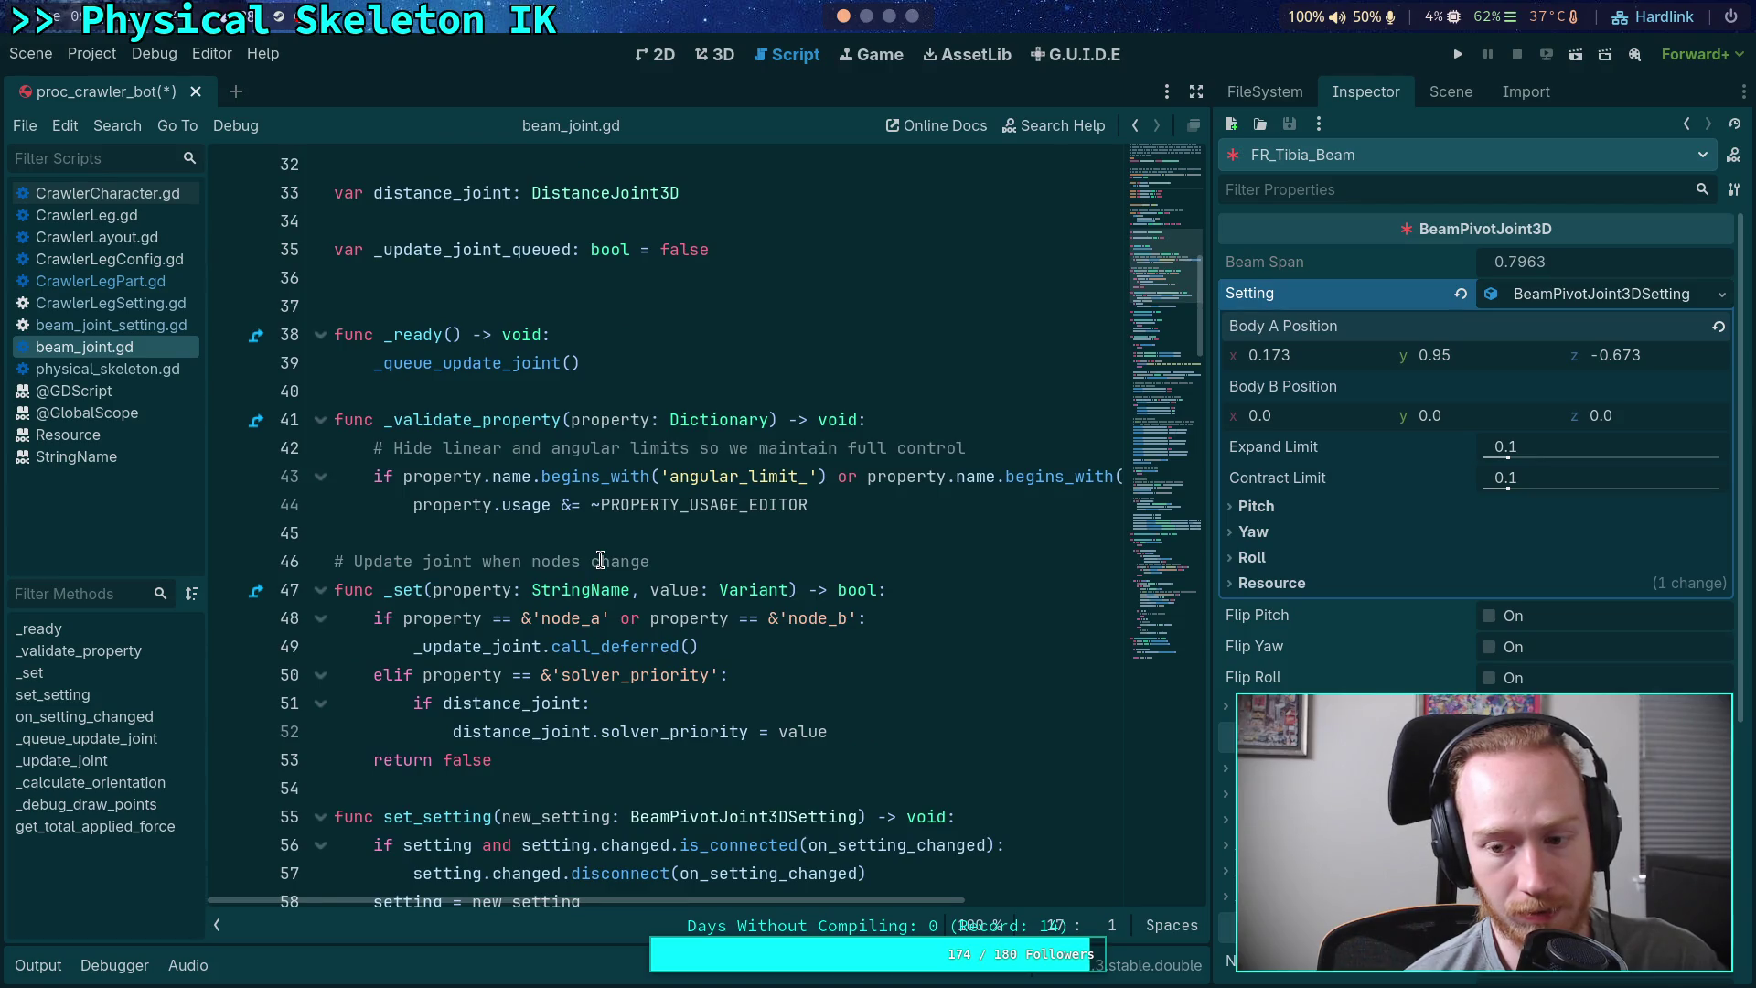
pyautogui.click(721, 57)
pyautogui.moveTo(664, 468)
pyautogui.mouseDown()
pyautogui.moveTo(667, 615)
pyautogui.moveTo(891, 626)
pyautogui.mouseUp()
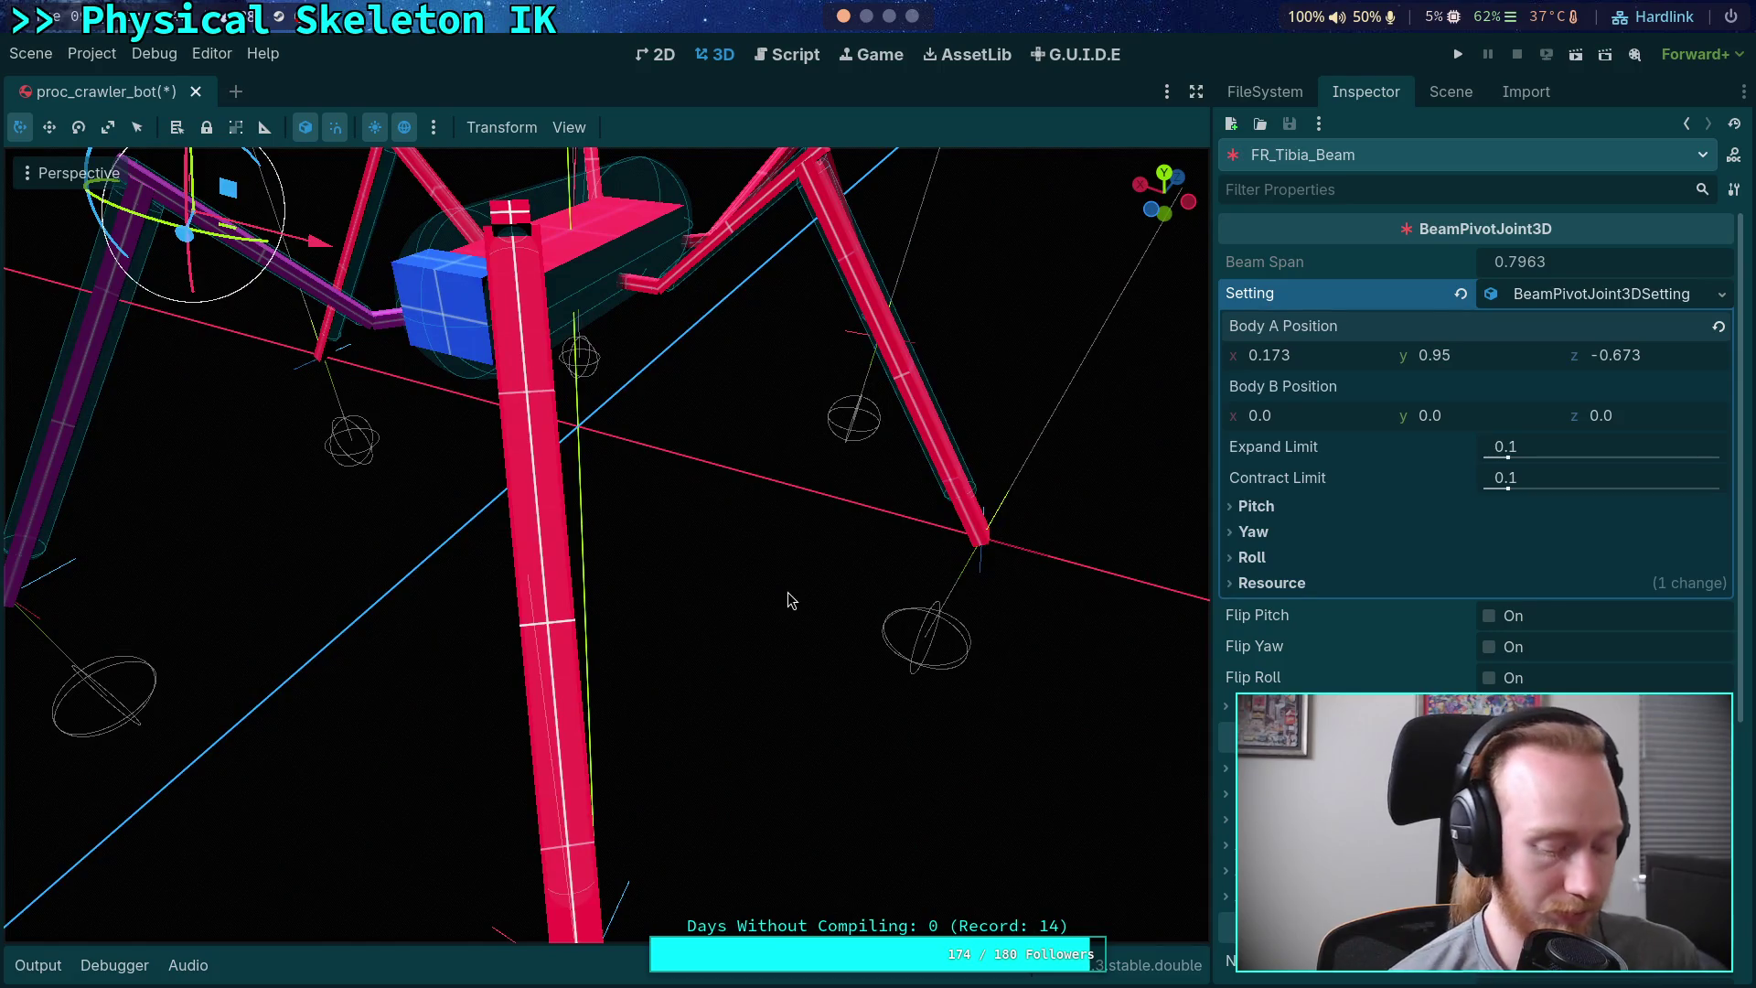
# Focus on the tibia leg, try a Body B Position x change, and revert it to 0.0.
pyautogui.press('f')
pyautogui.moveTo(791, 601)
pyautogui.mouseDown()
pyautogui.moveTo(800, 698)
pyautogui.moveTo(638, 645)
pyautogui.moveTo(562, 558)
pyautogui.moveTo(576, 548)
pyautogui.mouseUp()
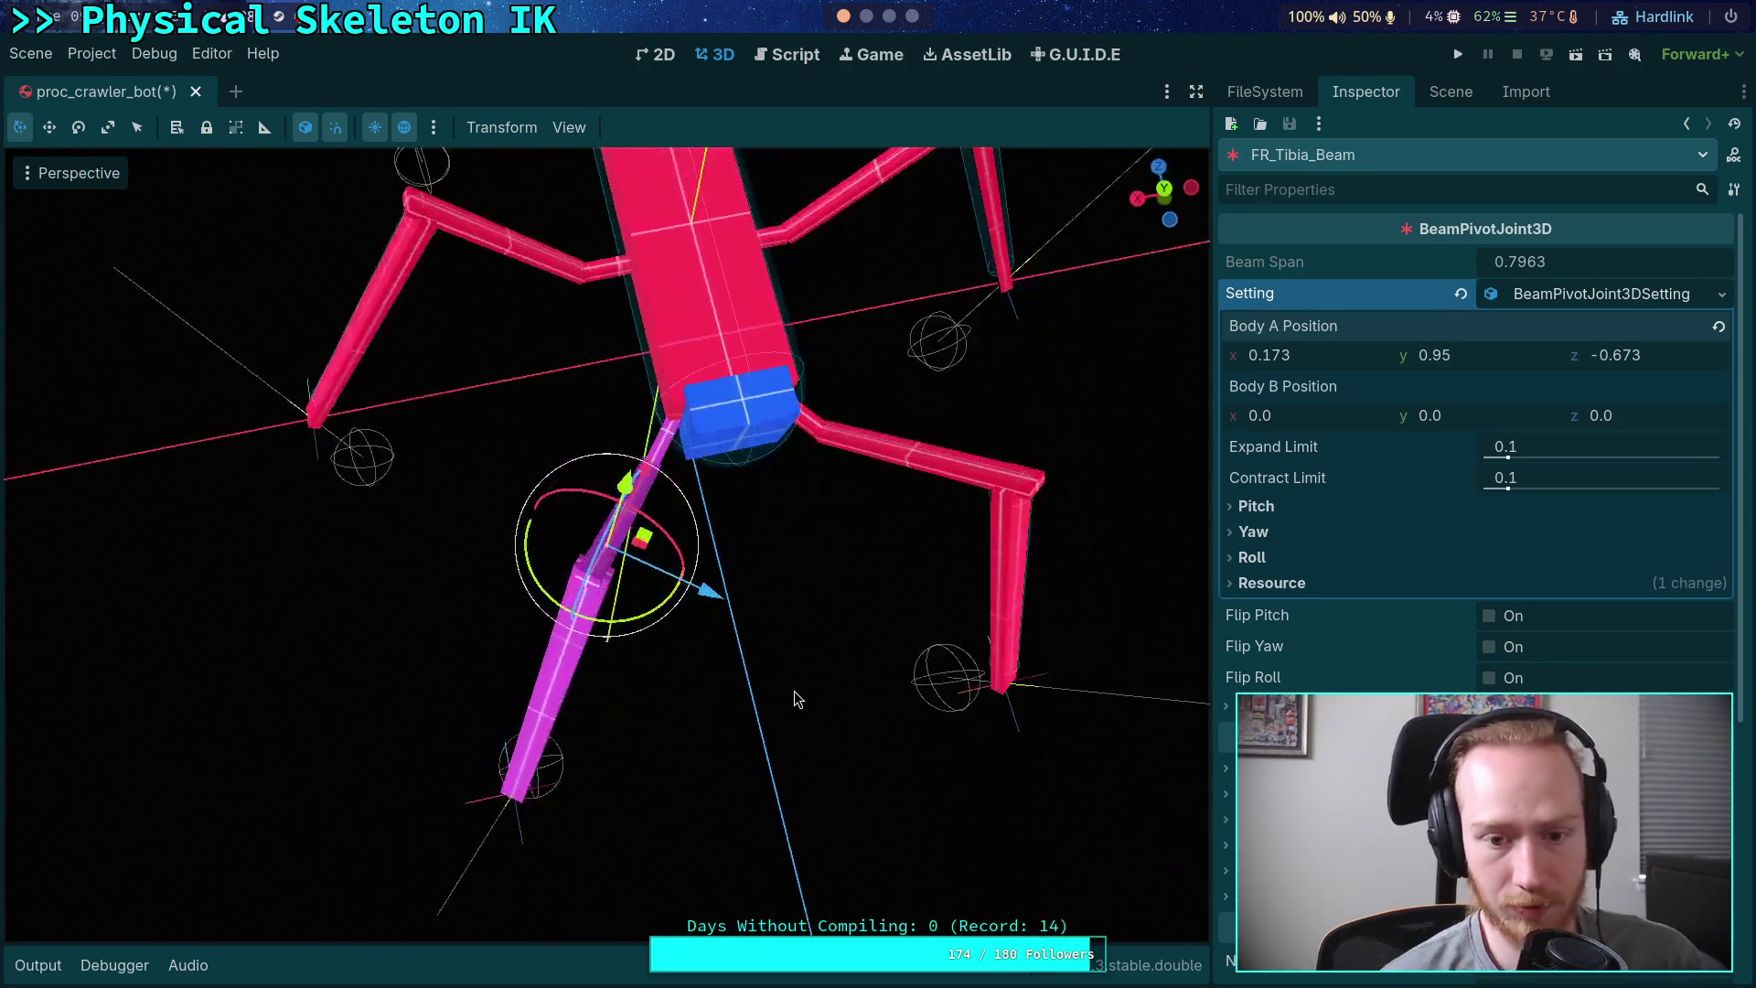
pyautogui.click(1226, 706)
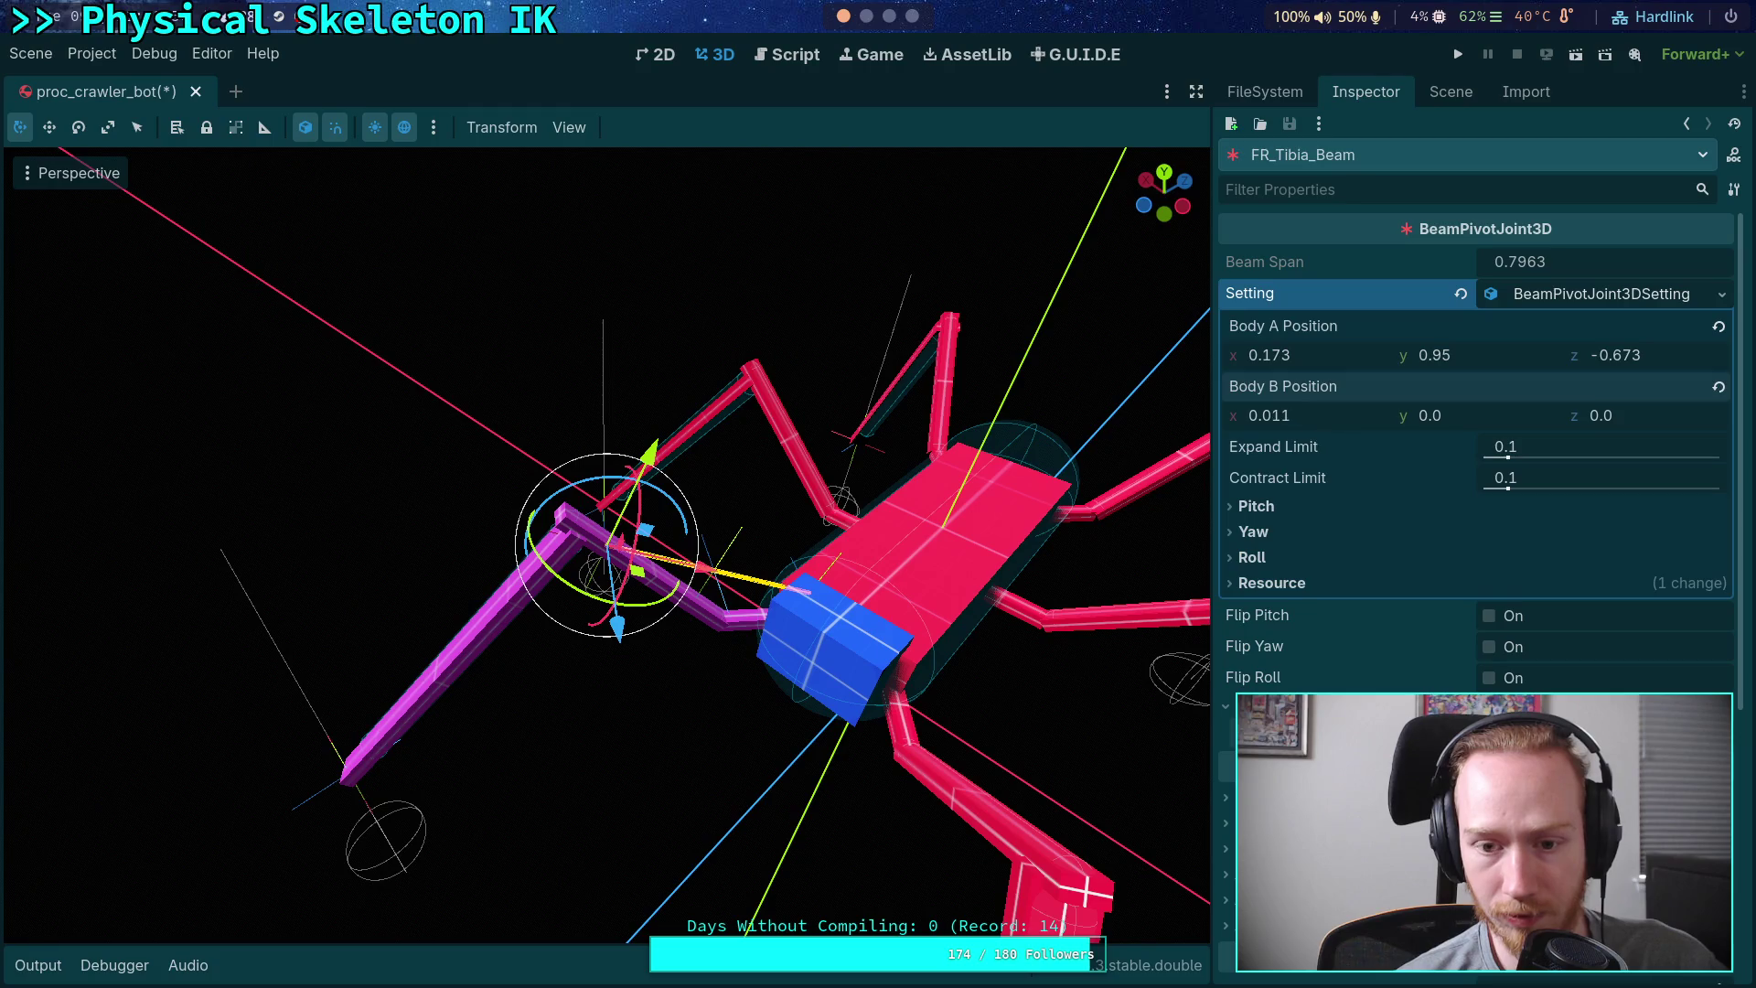
pyautogui.click(1719, 386)
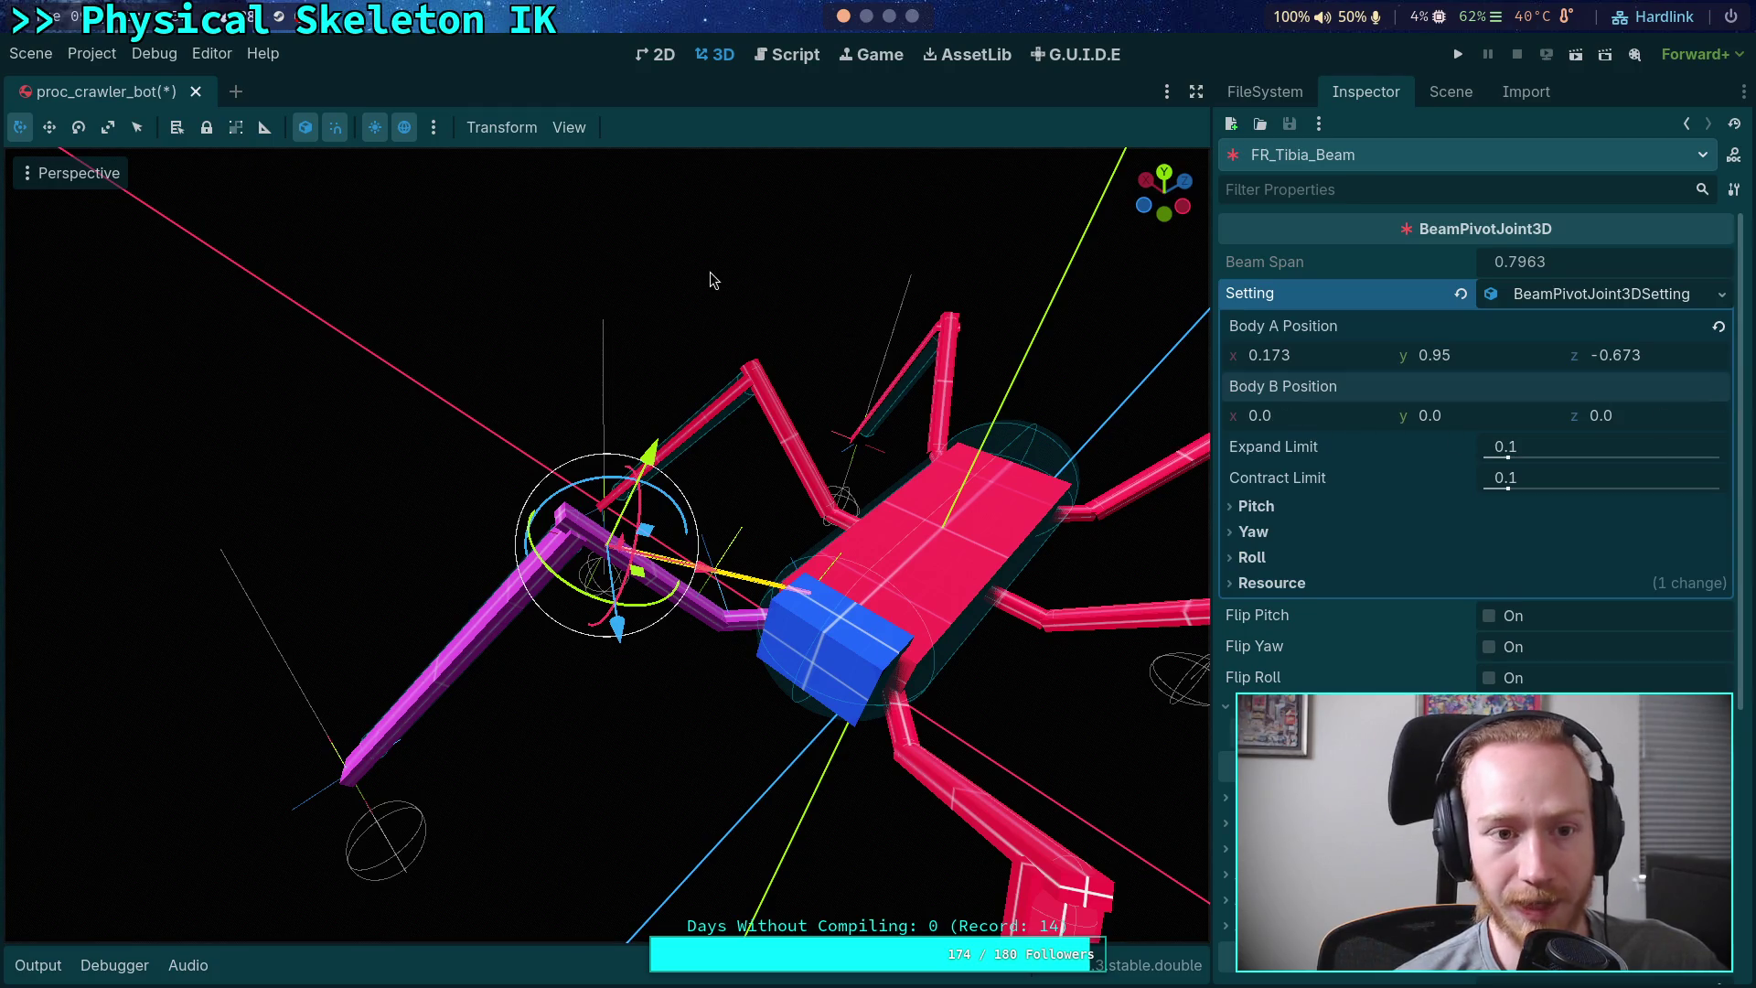
pyautogui.click(775, 57)
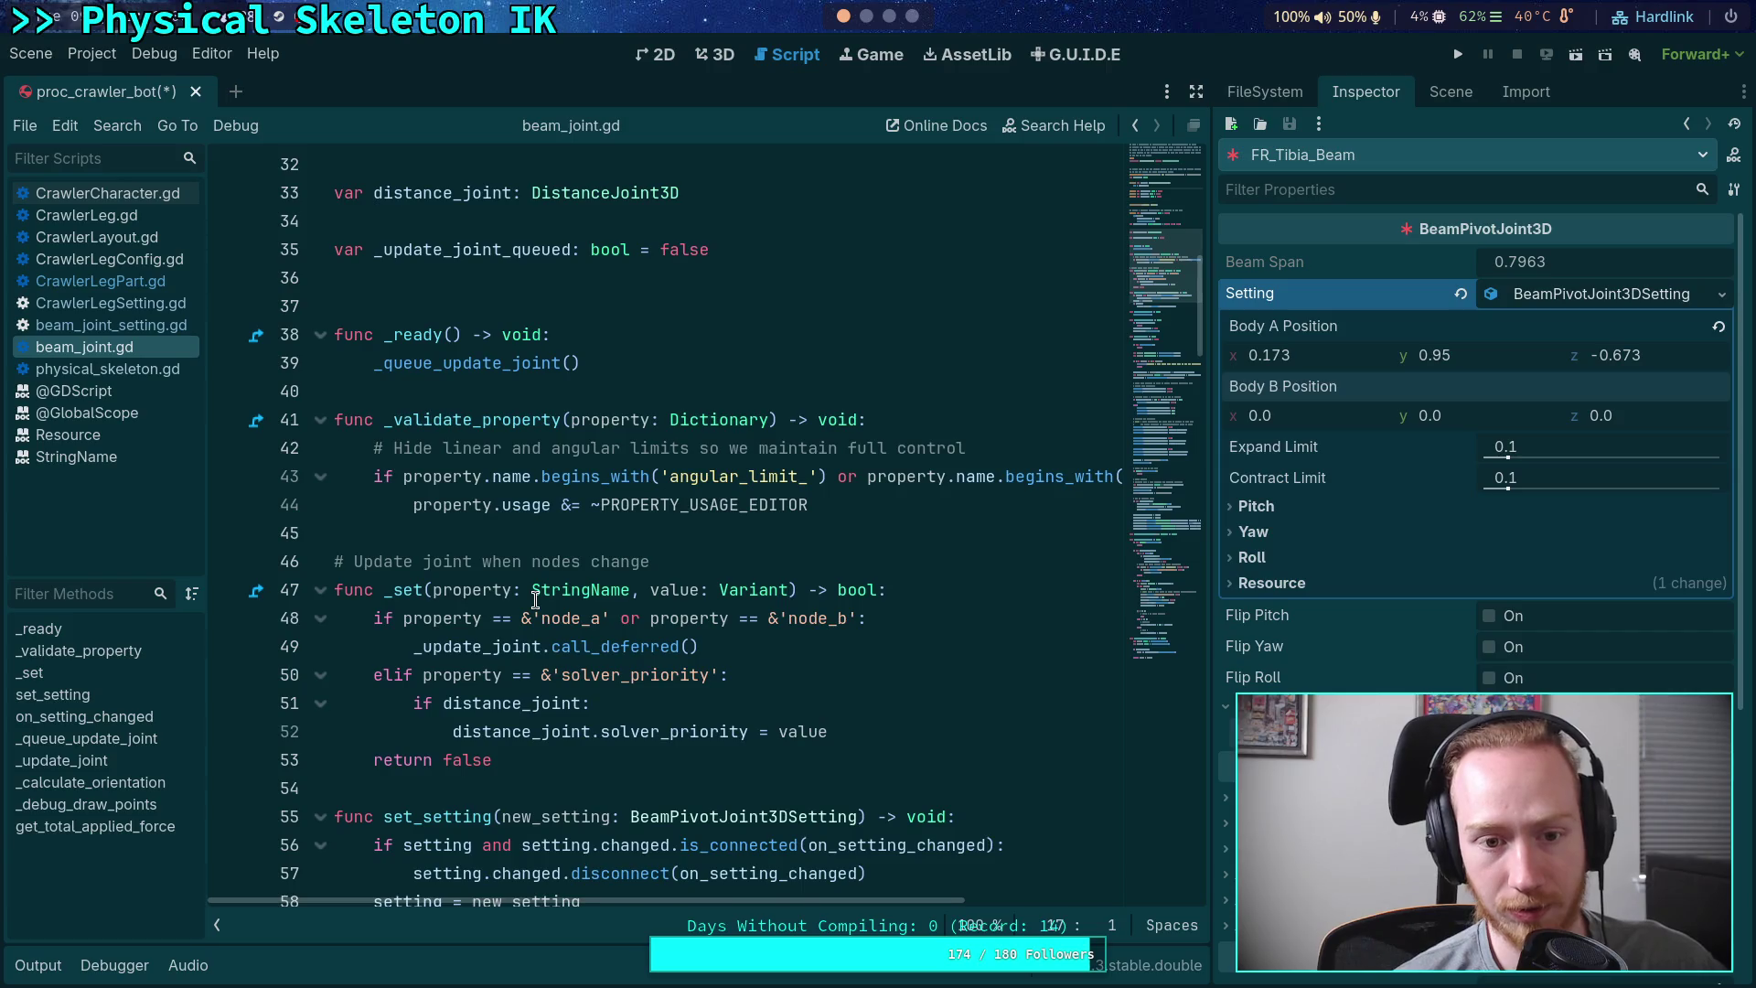
# Read through set_setting and on_setting_changed in beam_joint.gd, then open beam_joint_setting.gd.
pyautogui.click(511, 552)
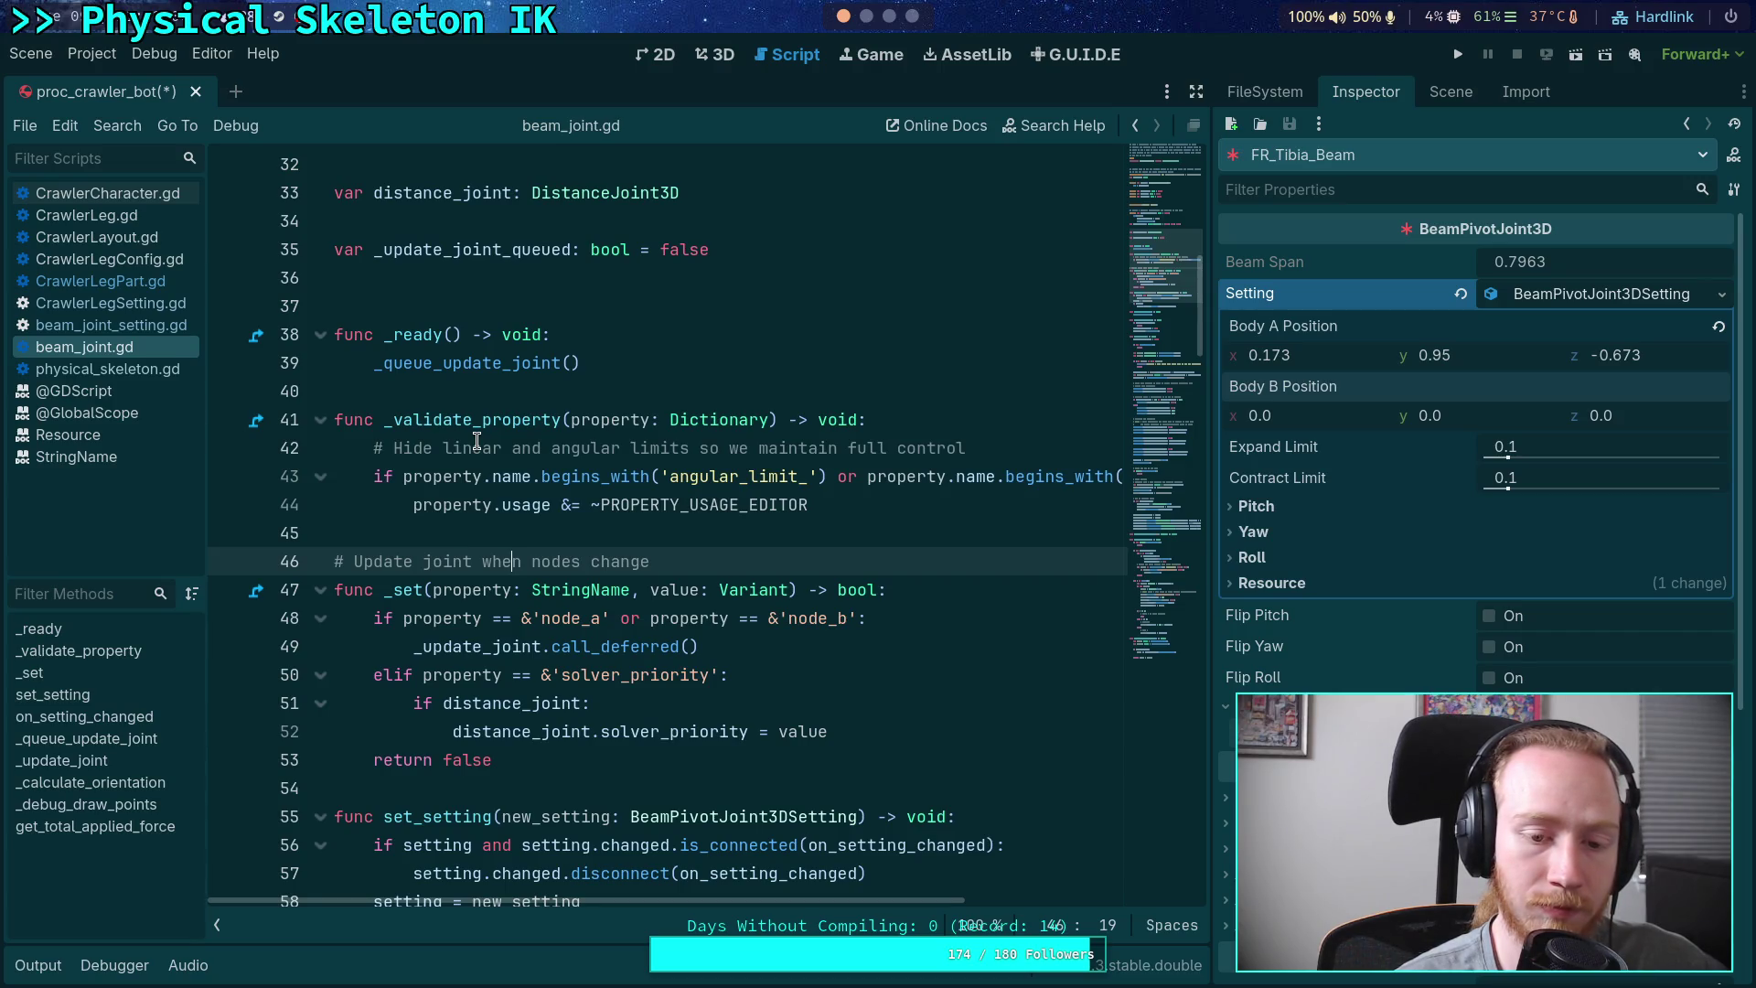
pyautogui.scroll(-3, 477, 441)
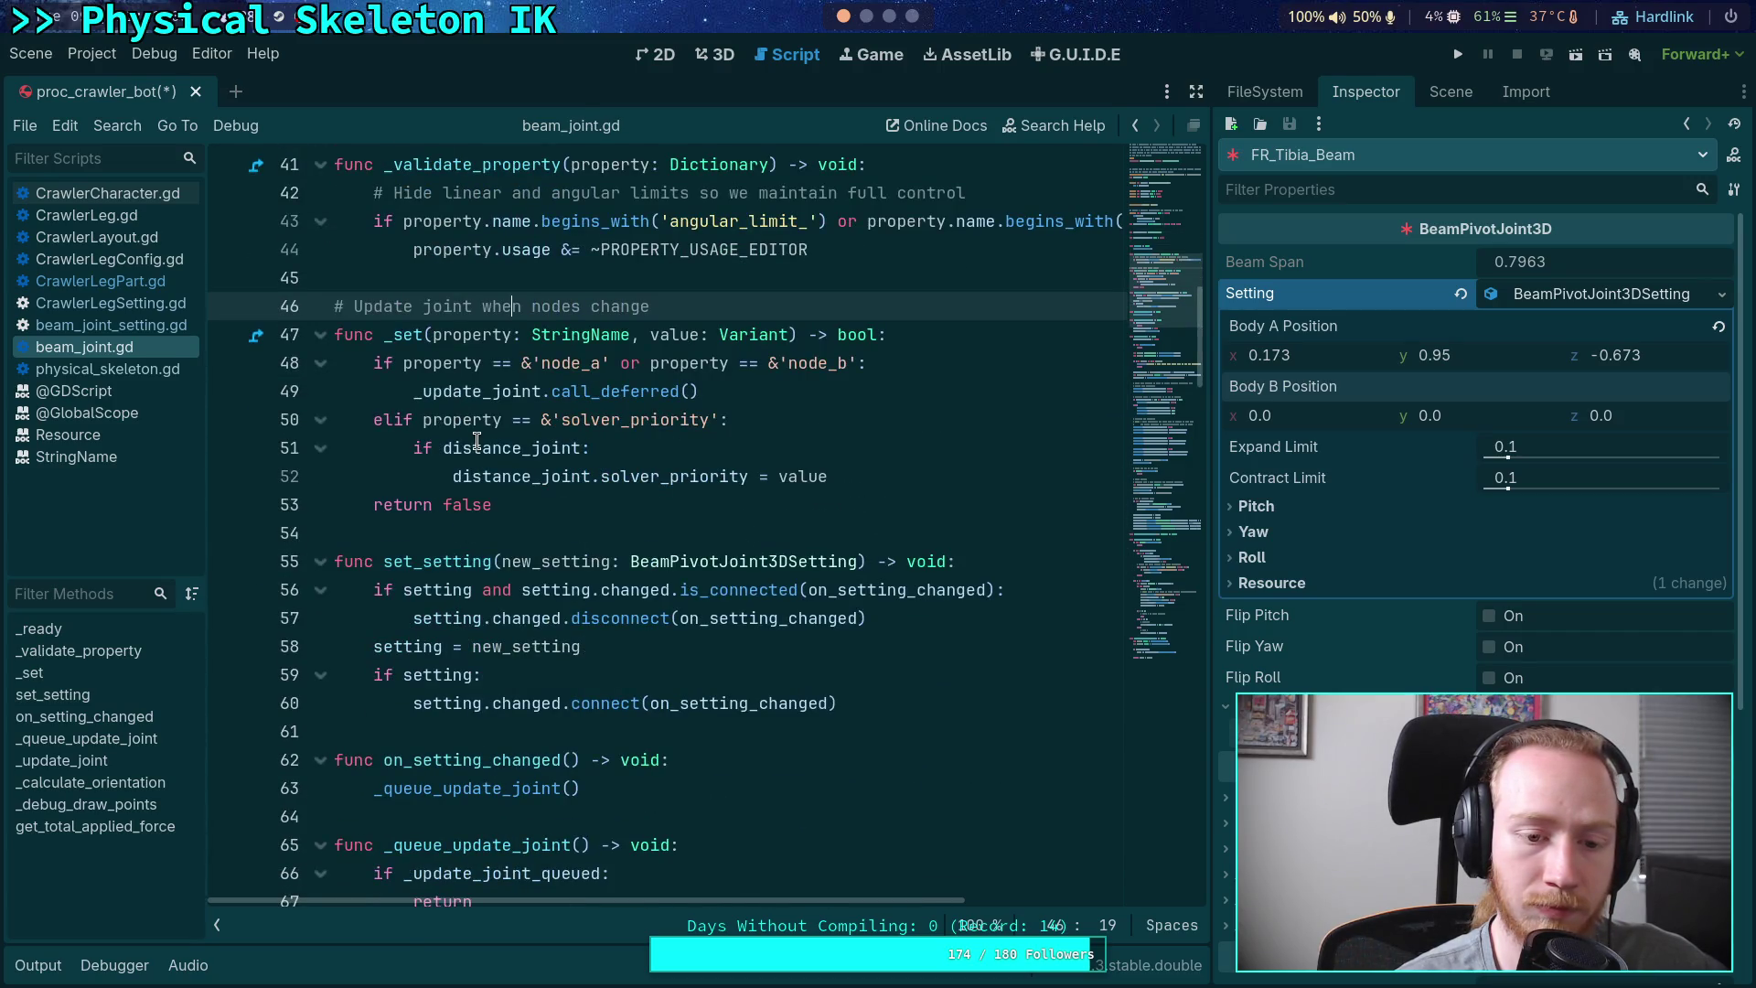
pyautogui.scroll(-2, 477, 441)
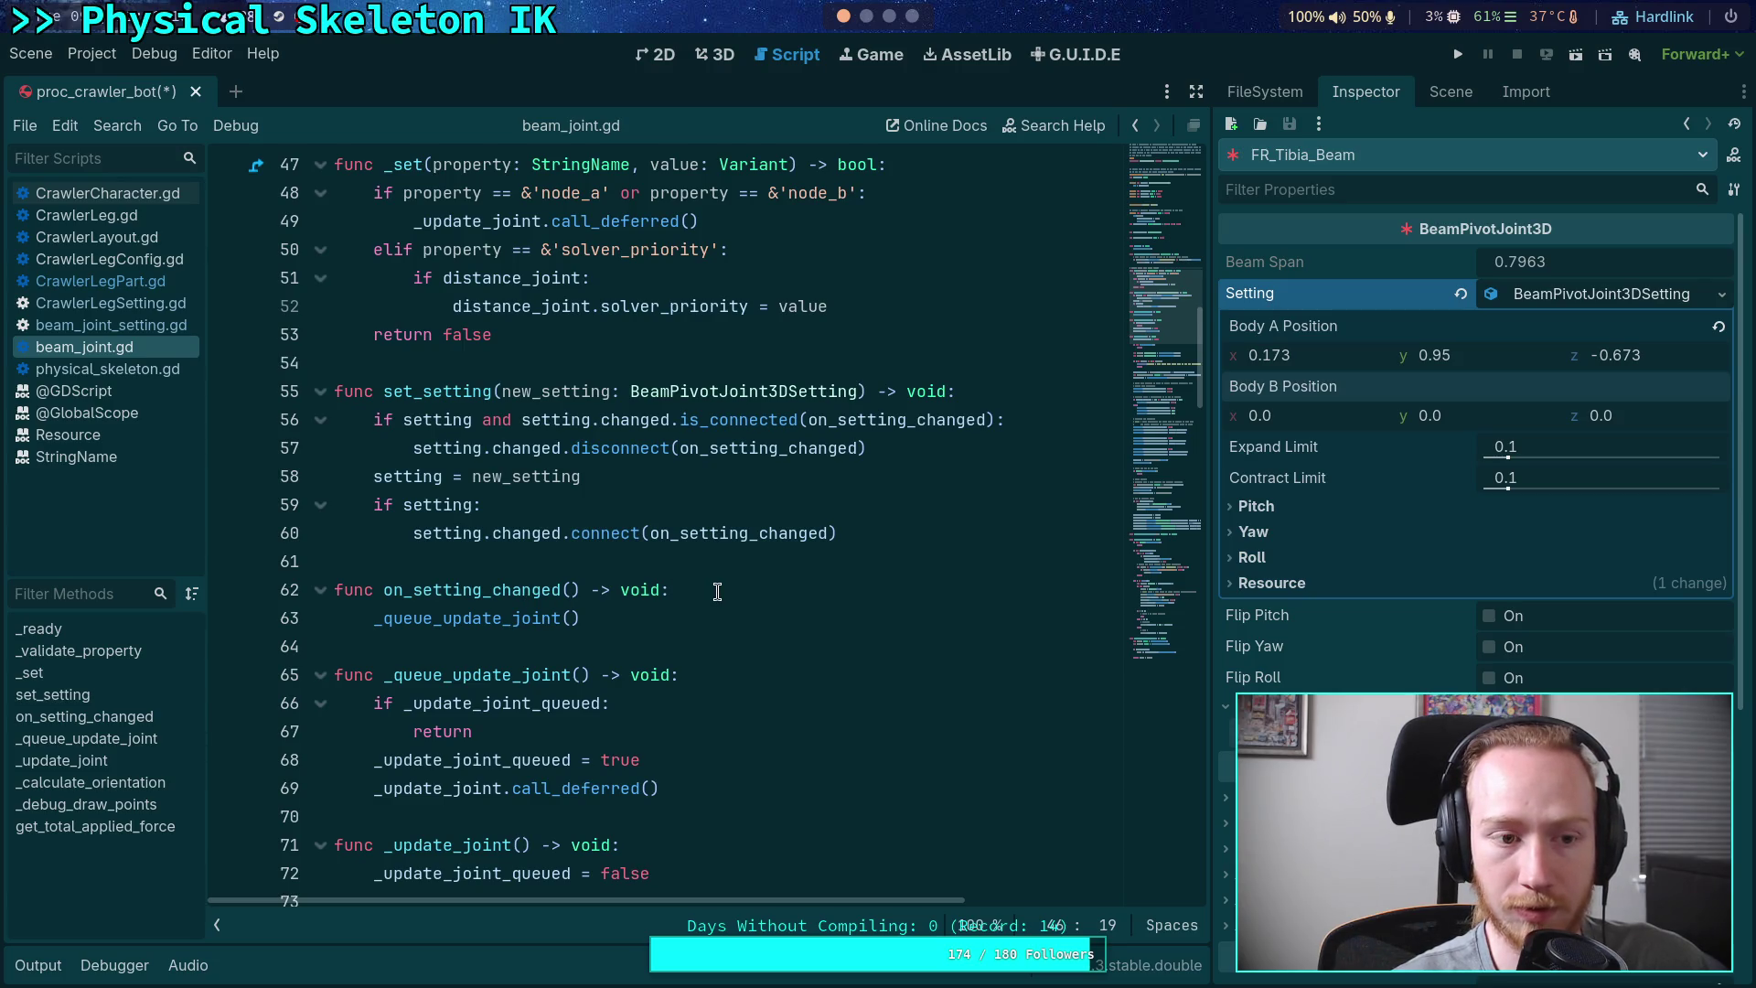
pyautogui.scroll(1, 717, 592)
pyautogui.scroll(-1, 717, 592)
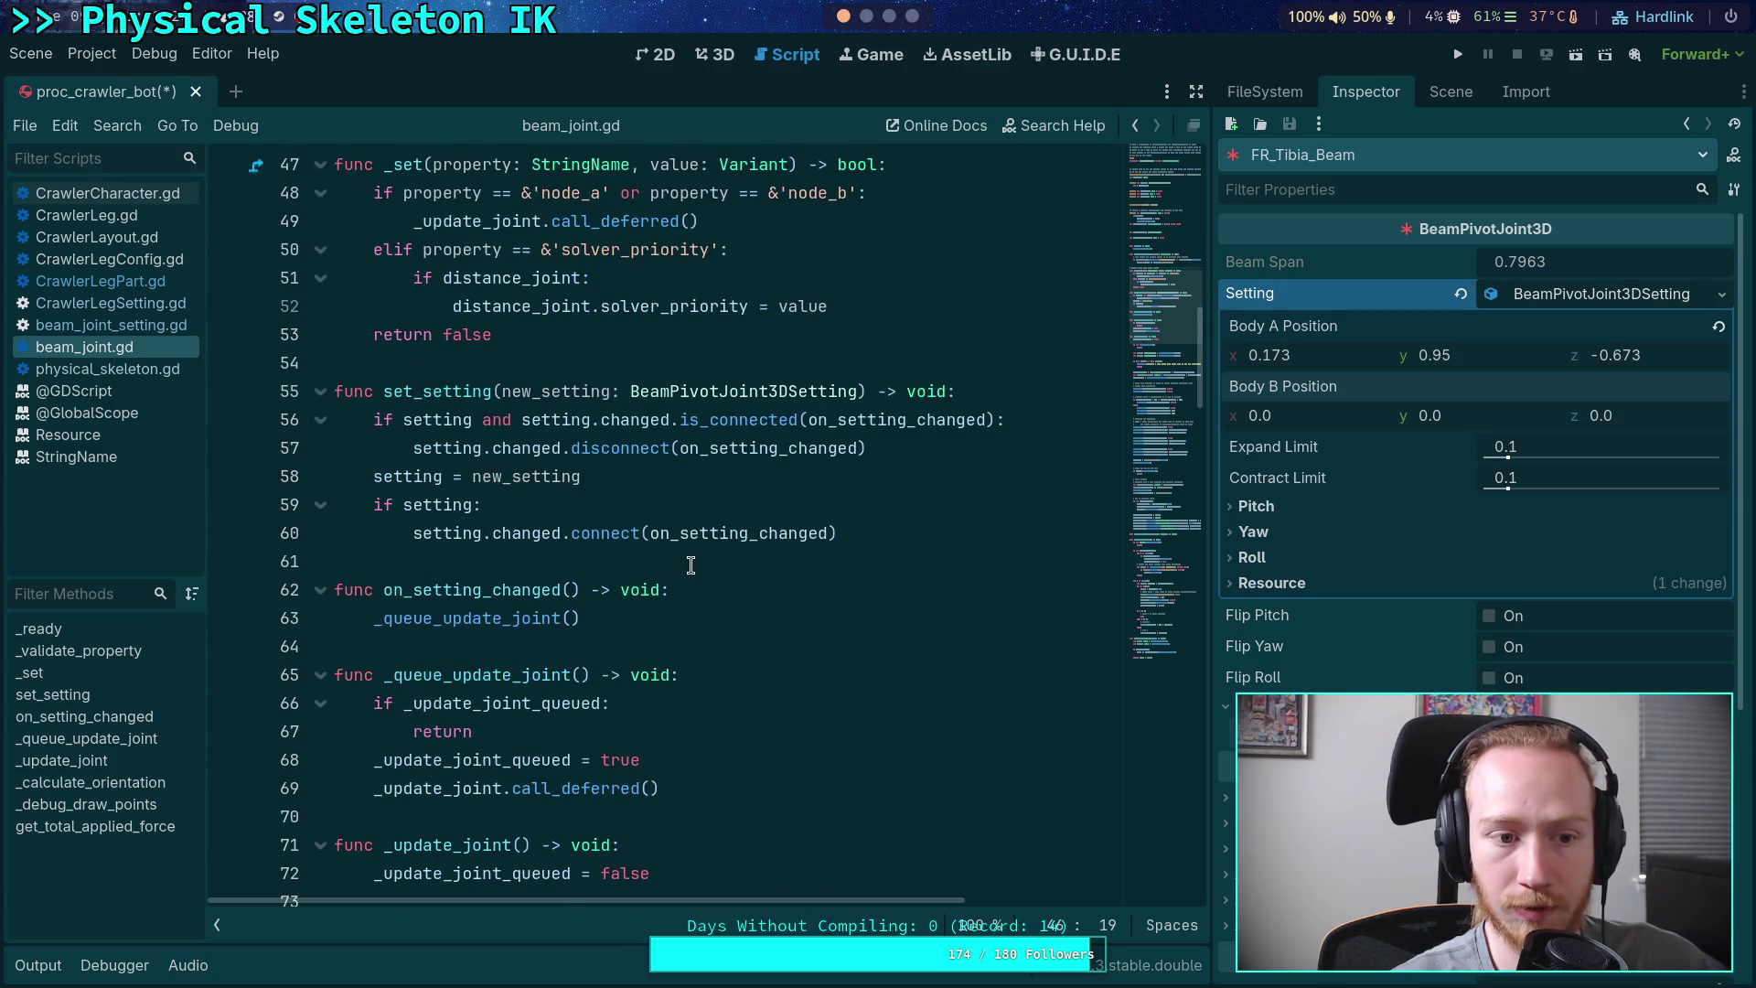
pyautogui.click(111, 325)
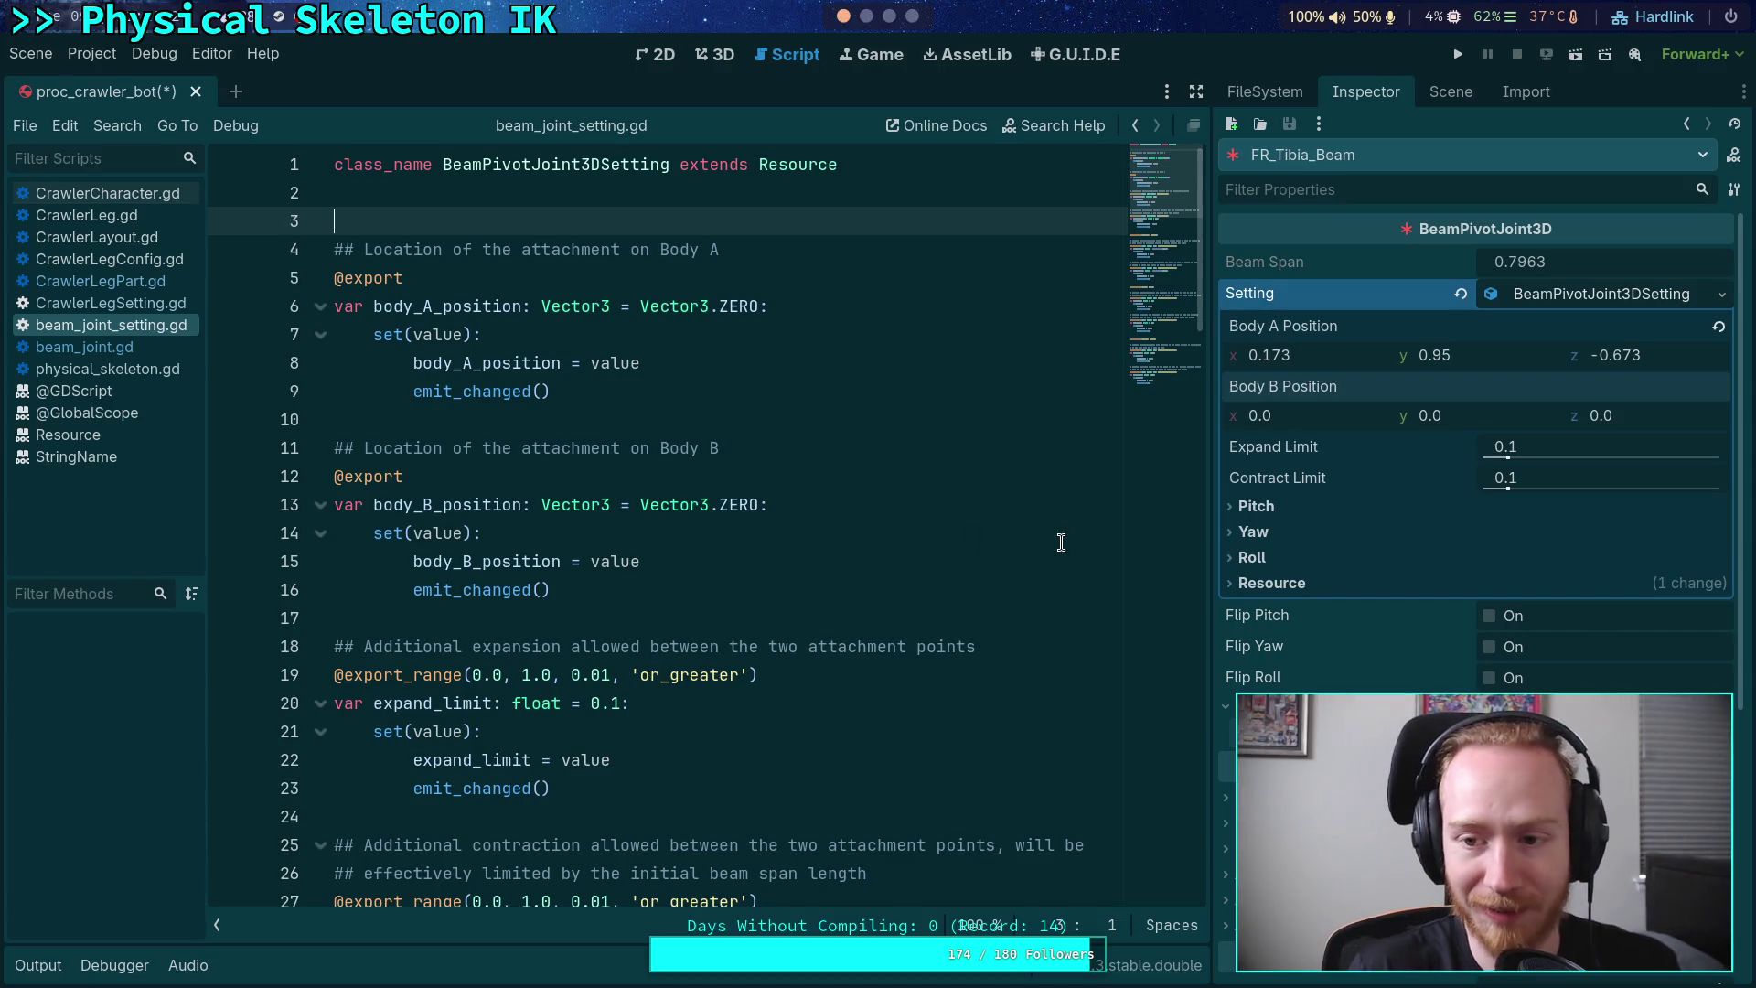
# Widen the code area and inspect the body_A_position and contract limit setters' emit_changed calls.
pyautogui.moveTo(1208, 487); pyautogui.dragTo(1313, 498)
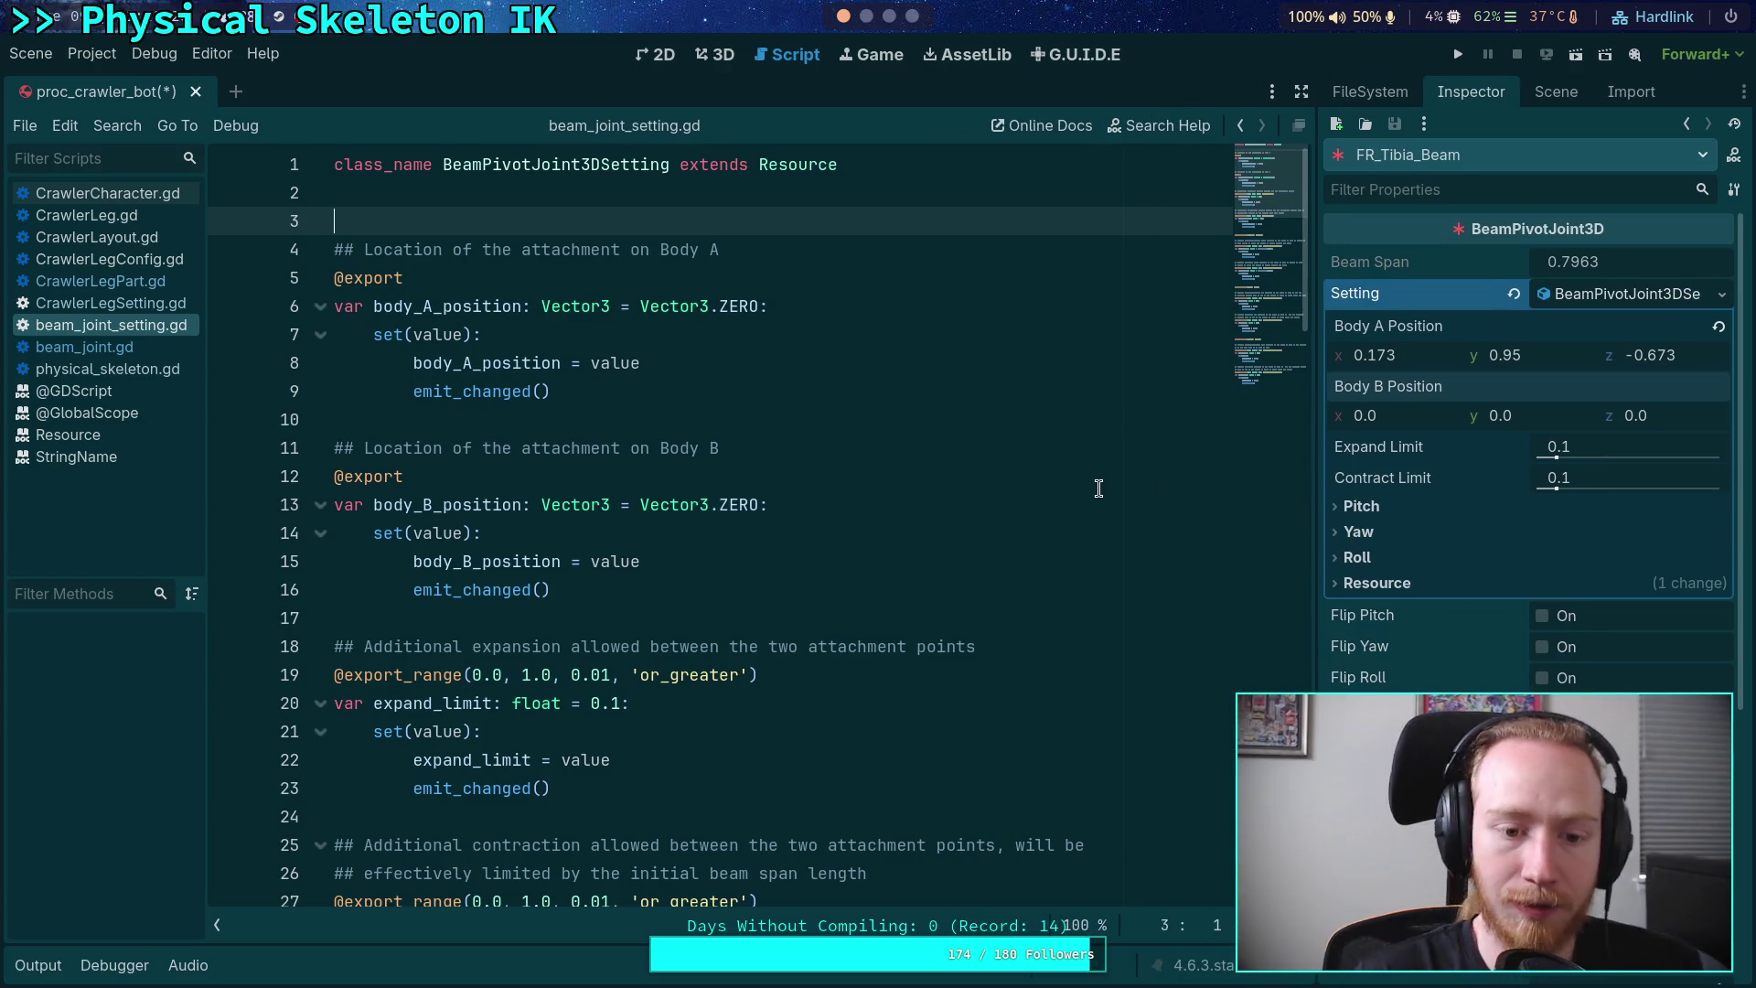
pyautogui.scroll(-6, 1088, 486)
pyautogui.click(550, 533)
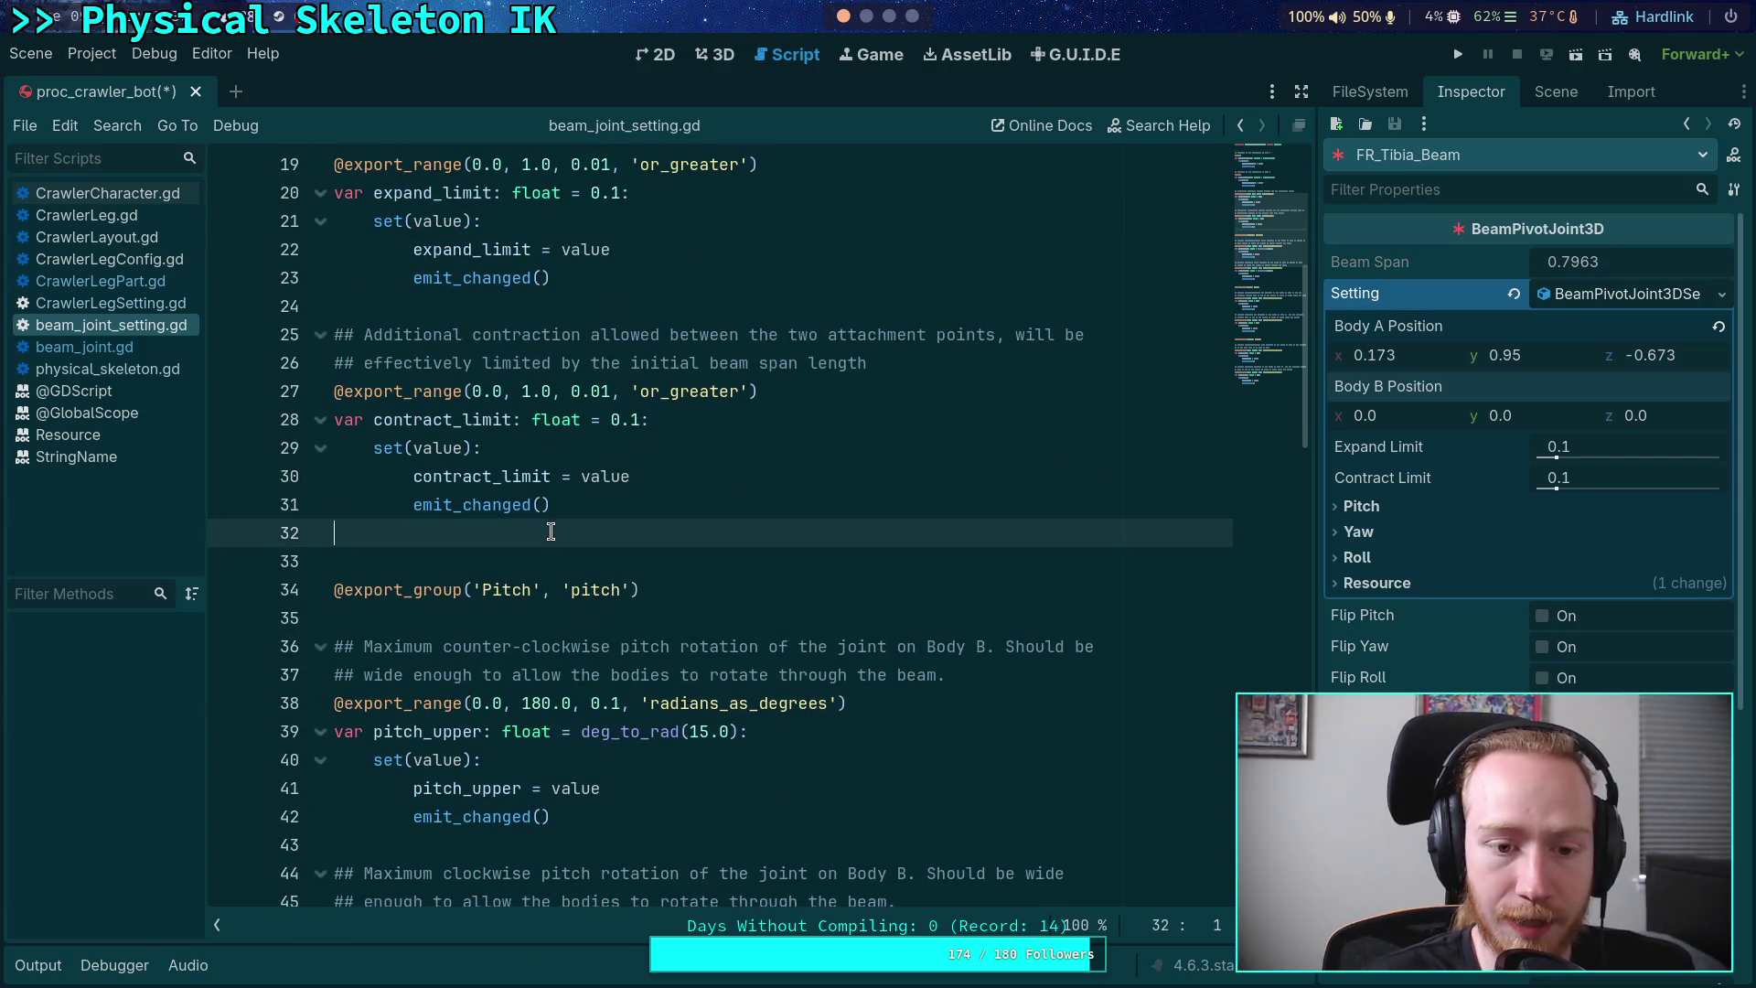
pyautogui.scroll(6, 550, 532)
pyautogui.click(483, 391)
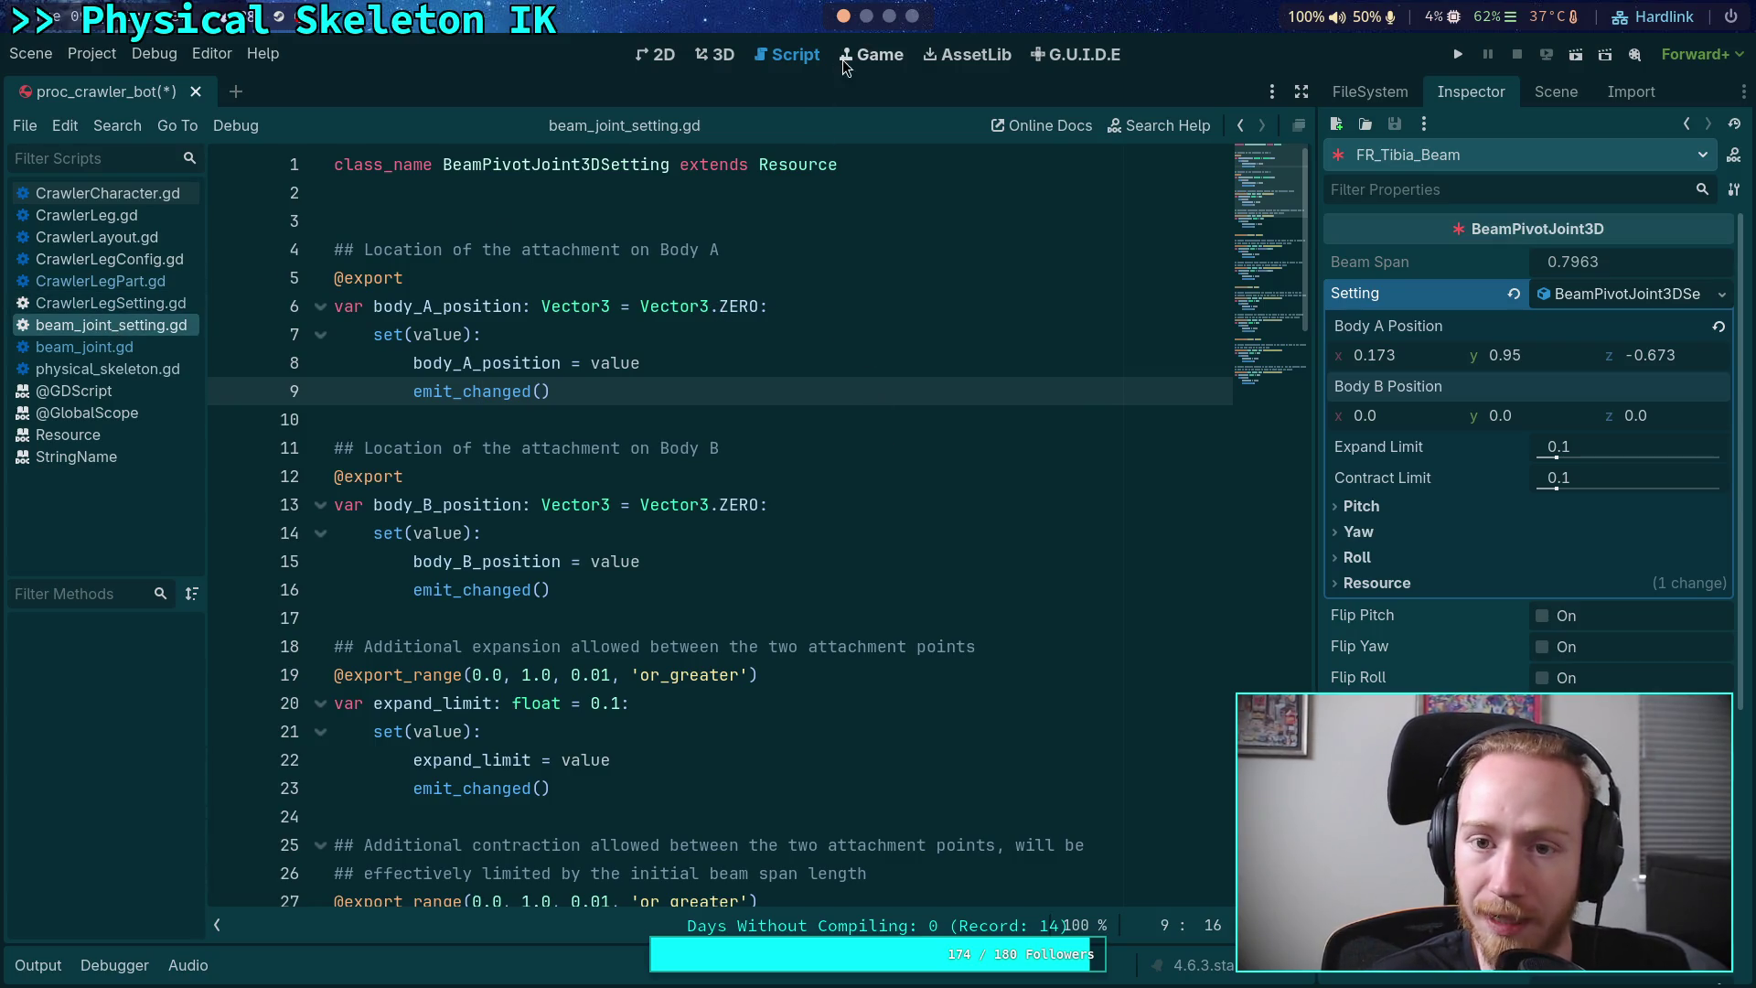
pyautogui.click(722, 55)
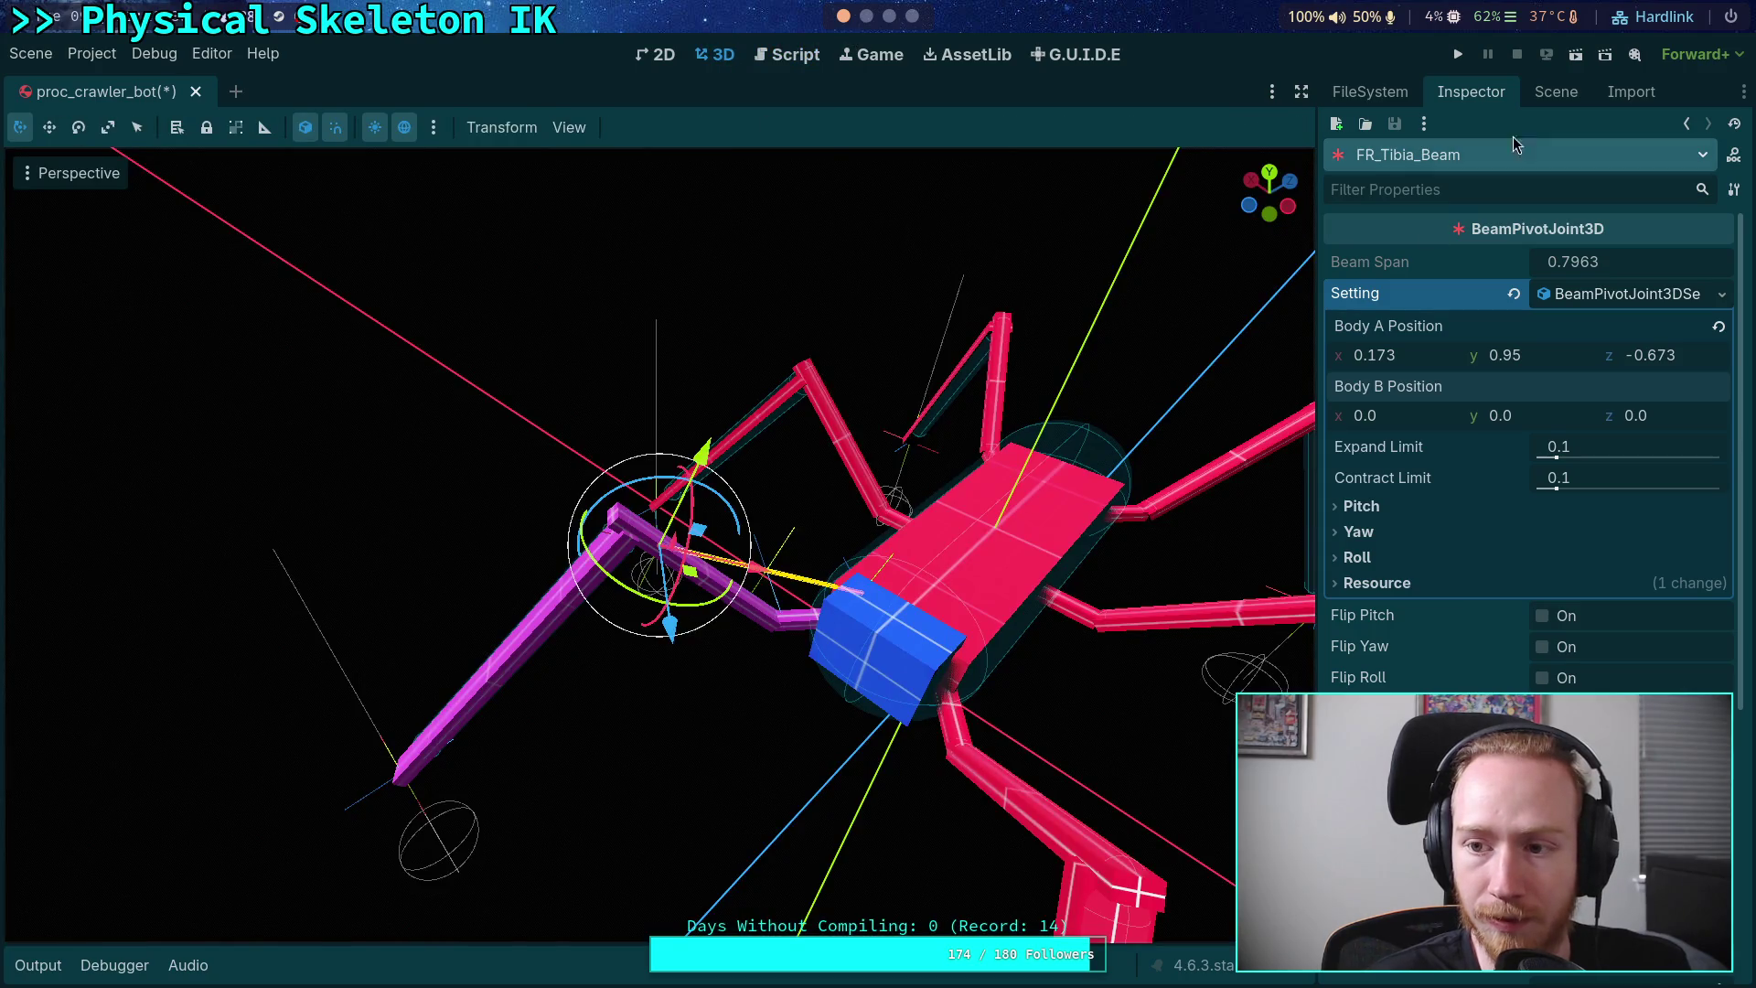
# Use the Setting dropdown's Save As to store the joint setting as a tibia_front_back_ .tres file.
pyautogui.click(1721, 298)
pyautogui.press('Escape')
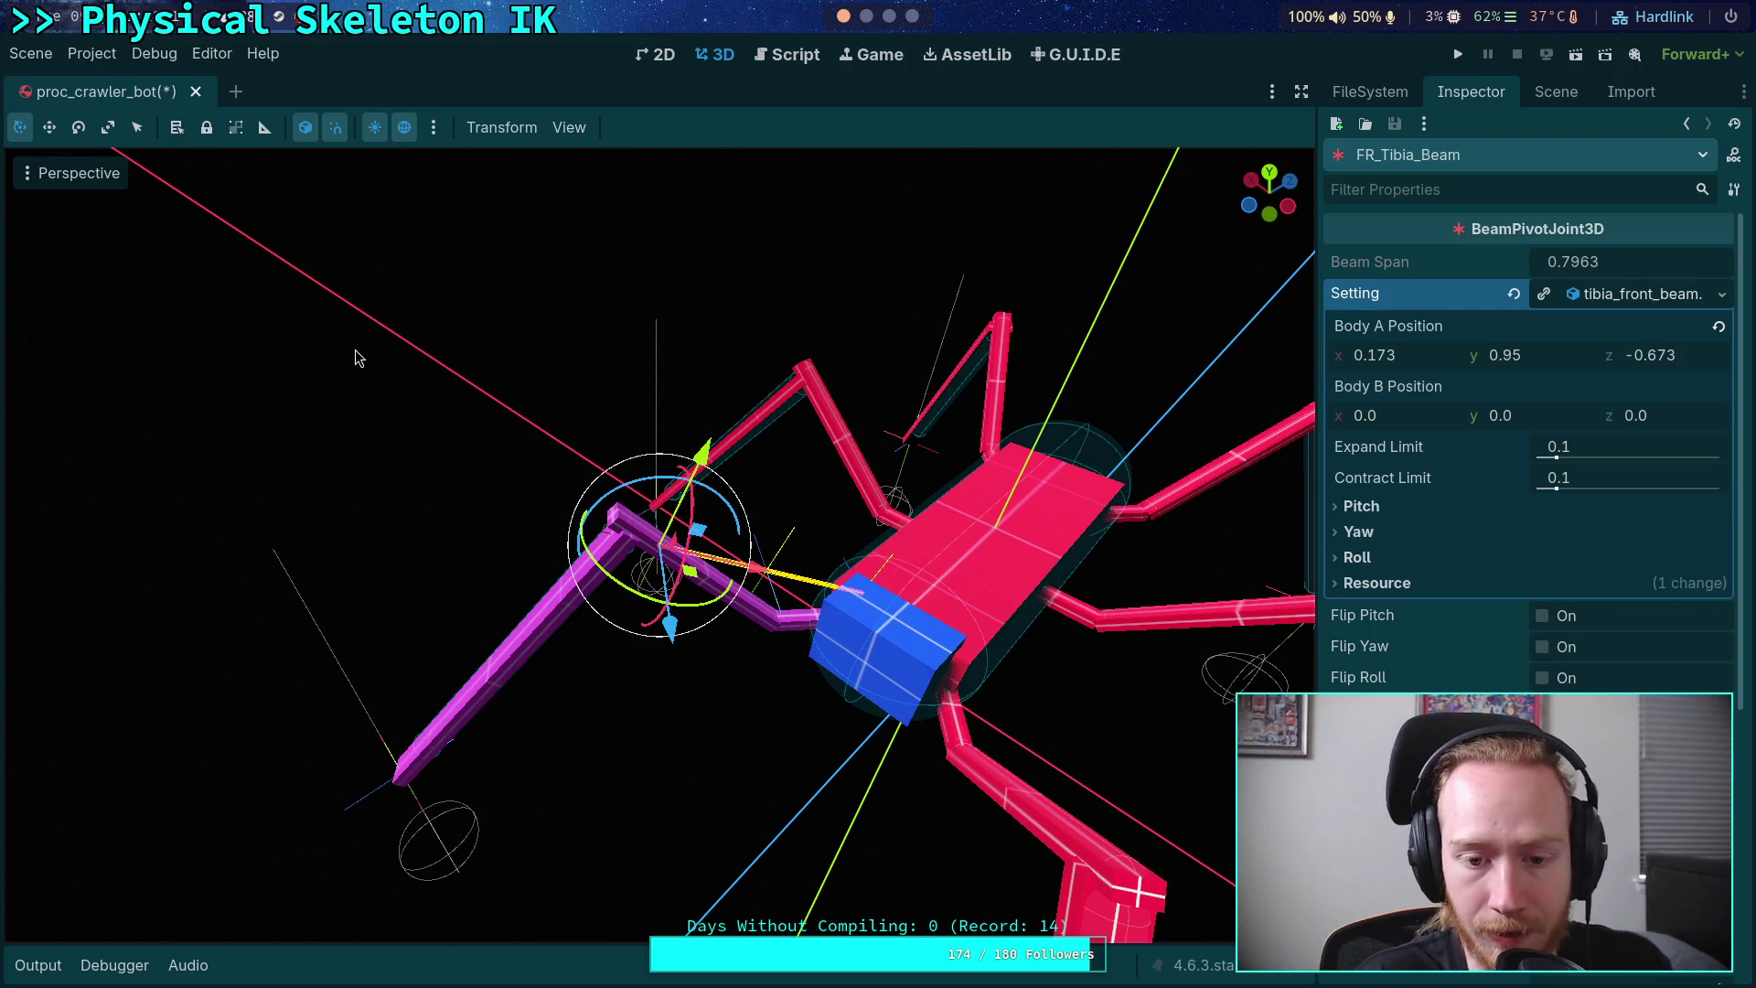
pyautogui.click(1721, 294)
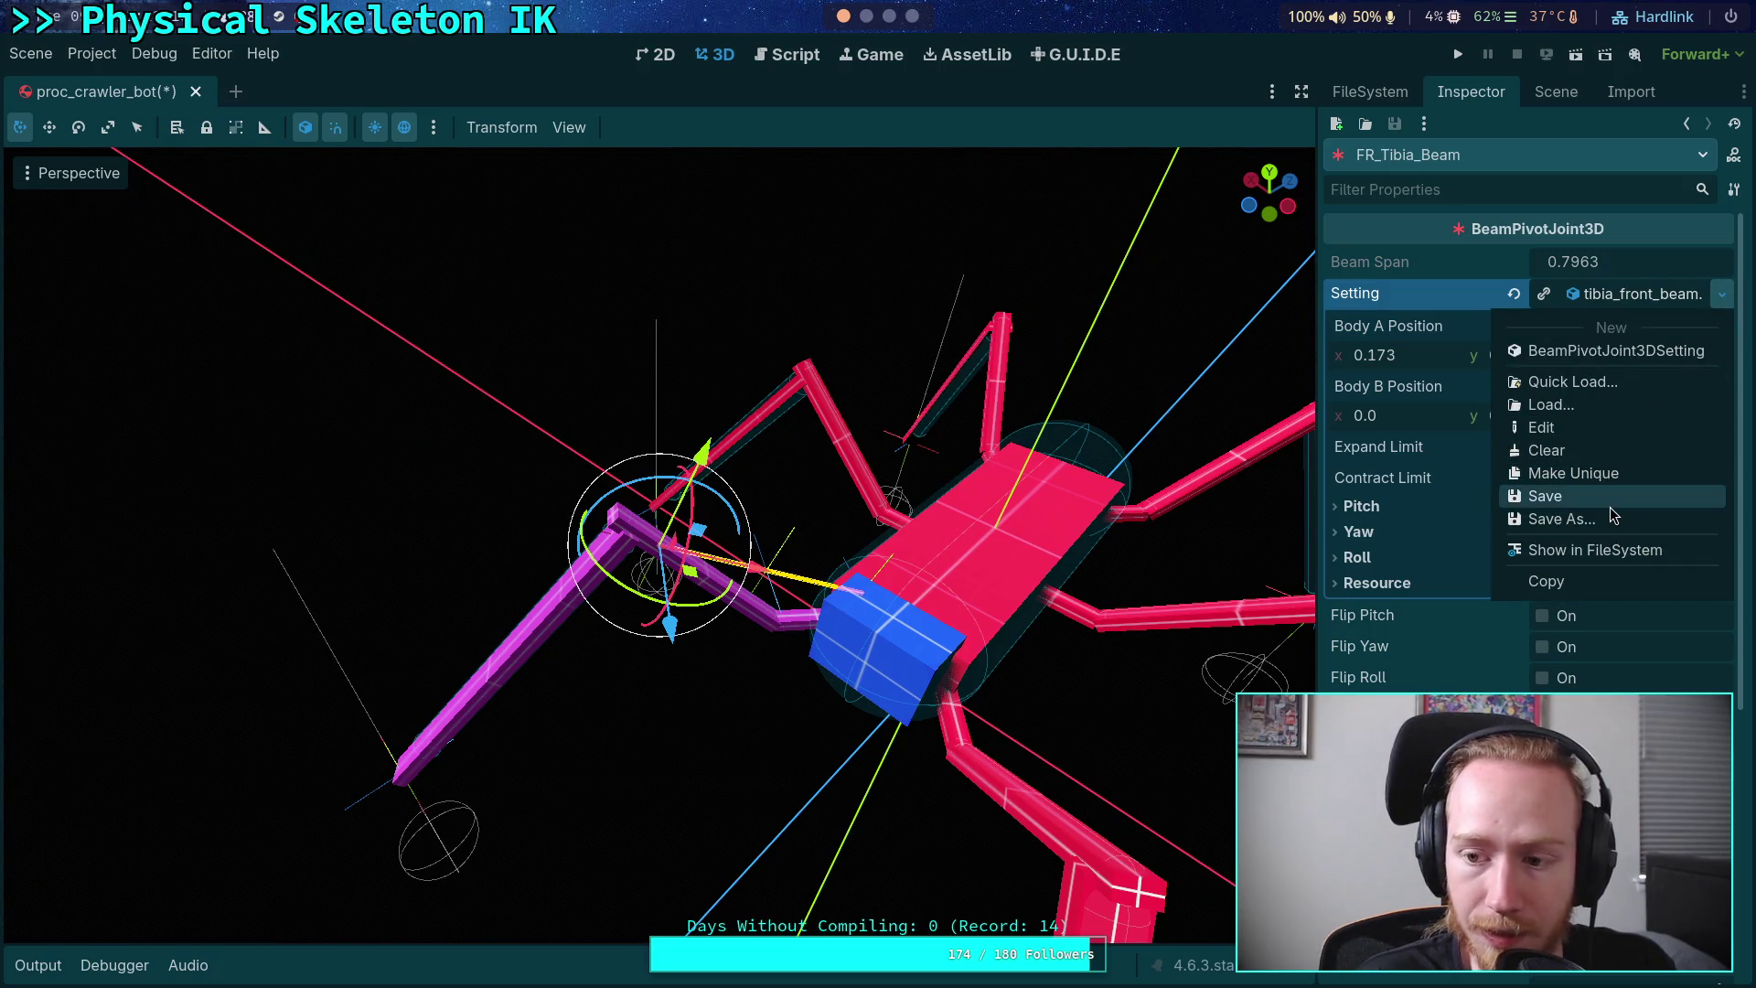
pyautogui.click(1555, 496)
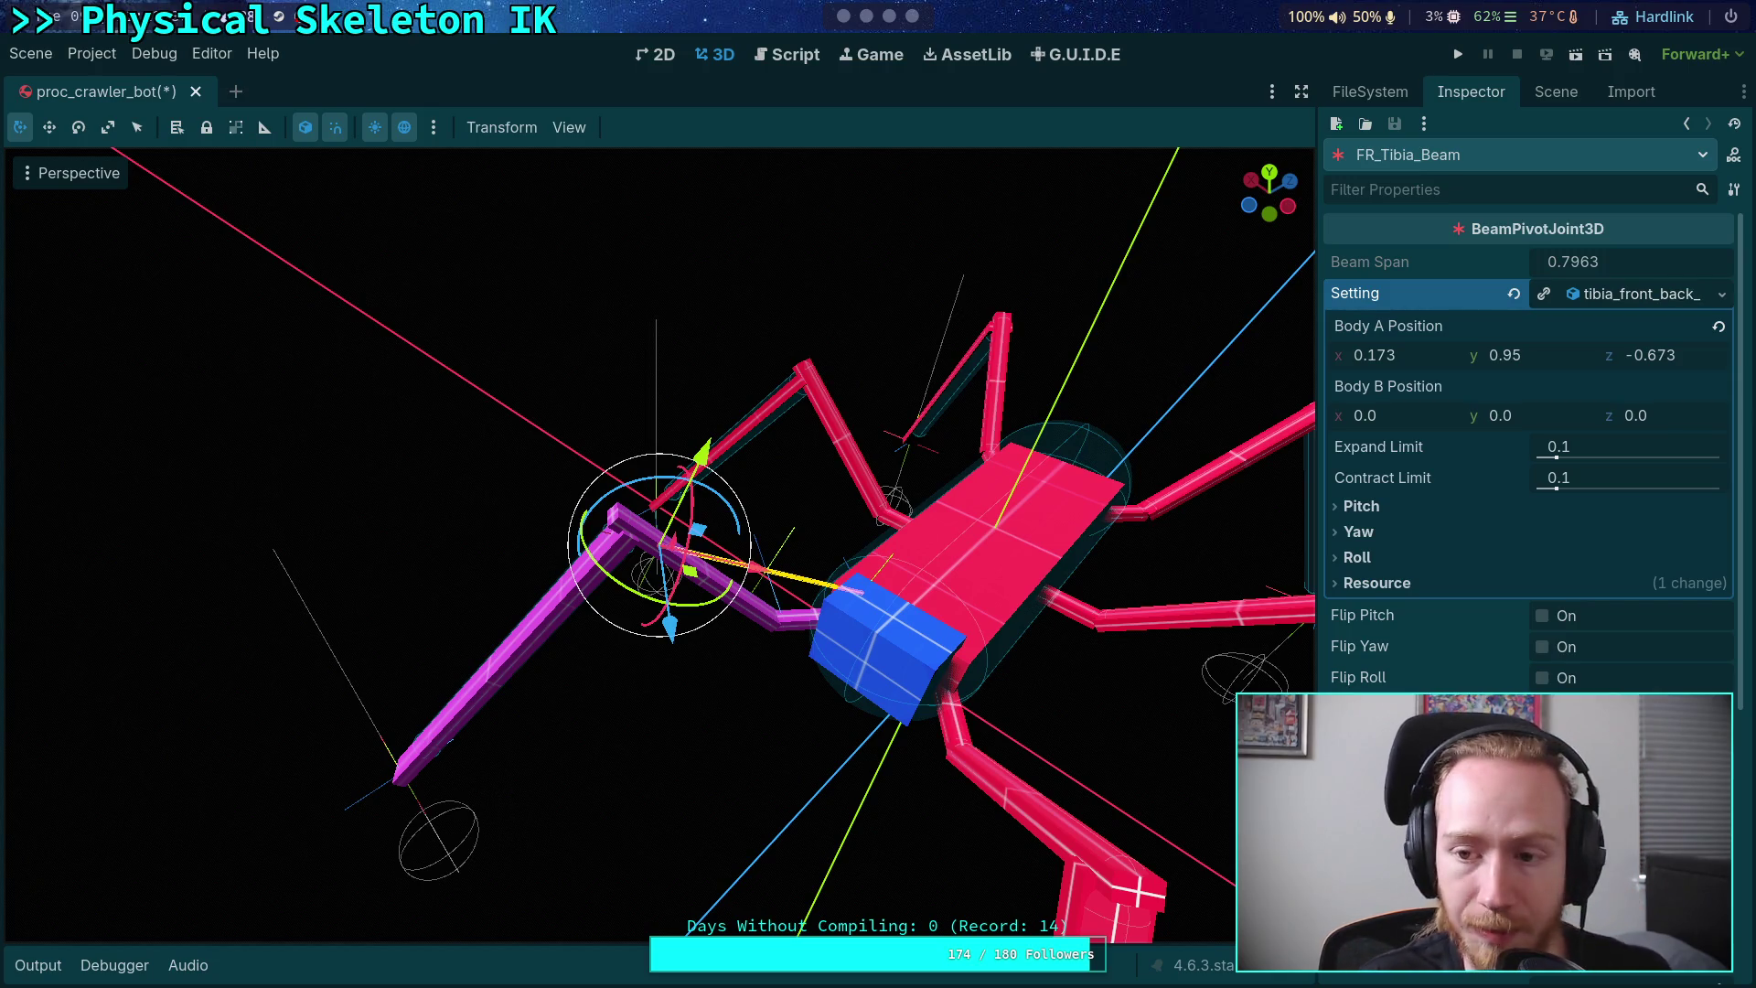
# Name the setting resource TibiaFrontBackBeam in its Resource section.
pyautogui.click(1377, 582)
pyautogui.click(1602, 669)
pyautogui.write('Front')
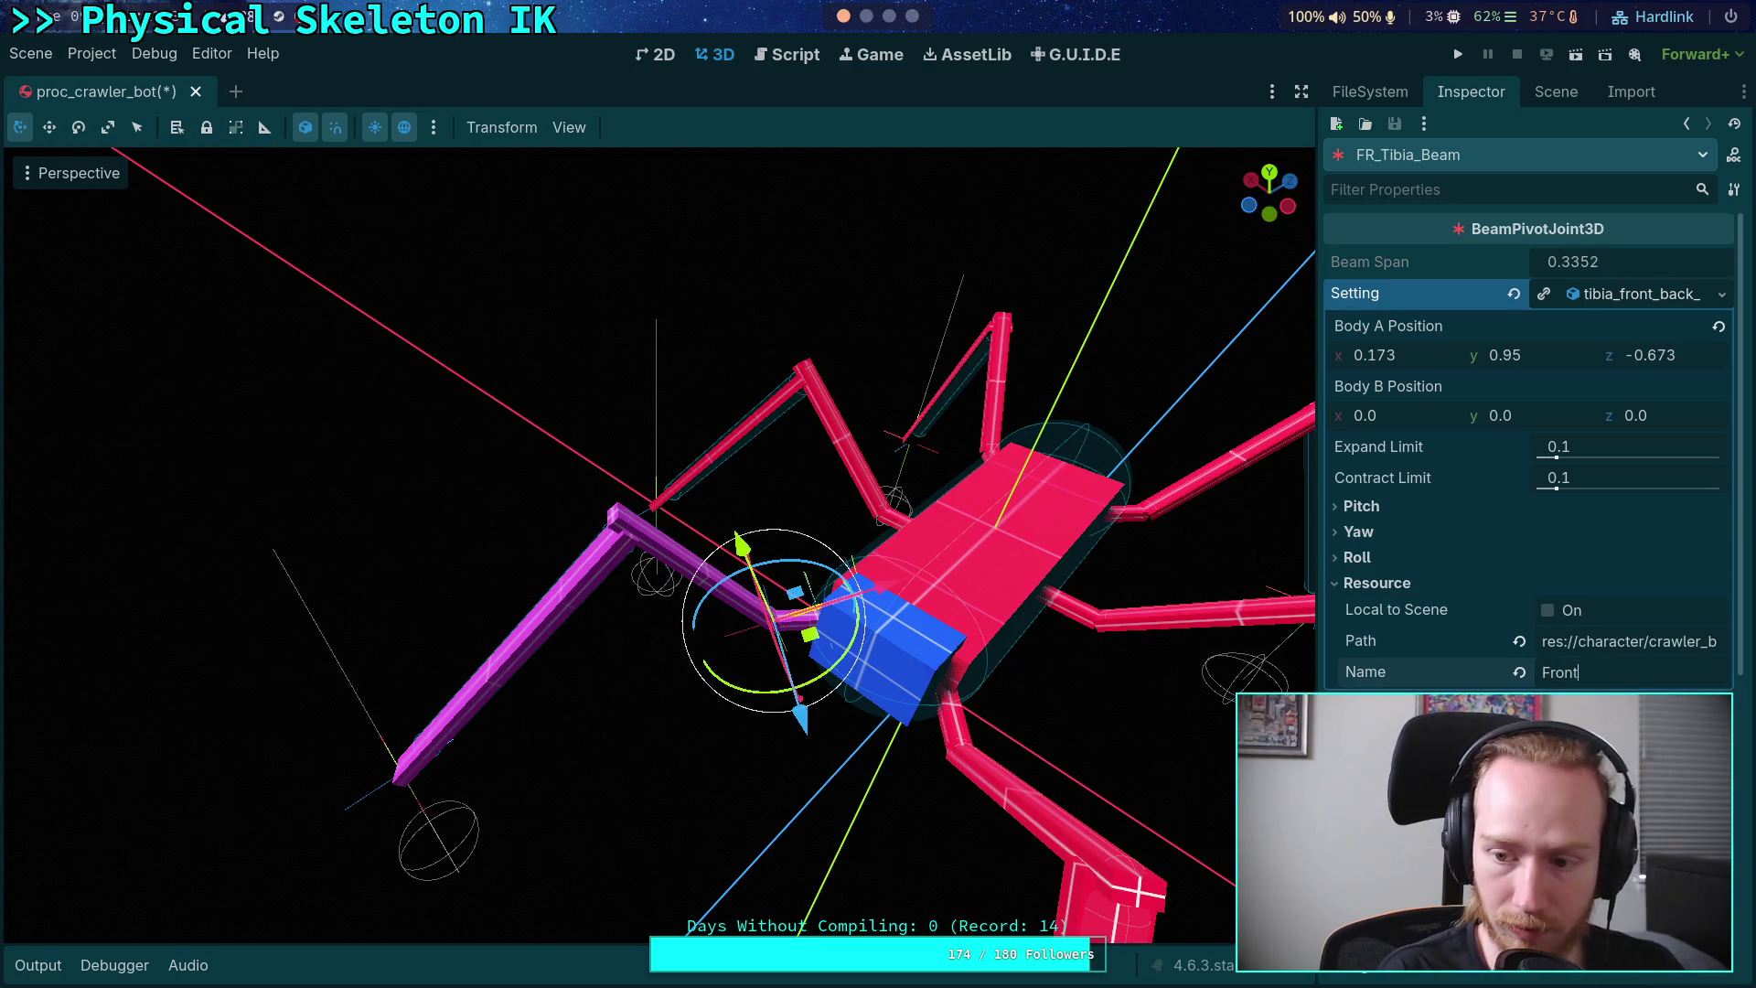
pyautogui.write('BackBeam')
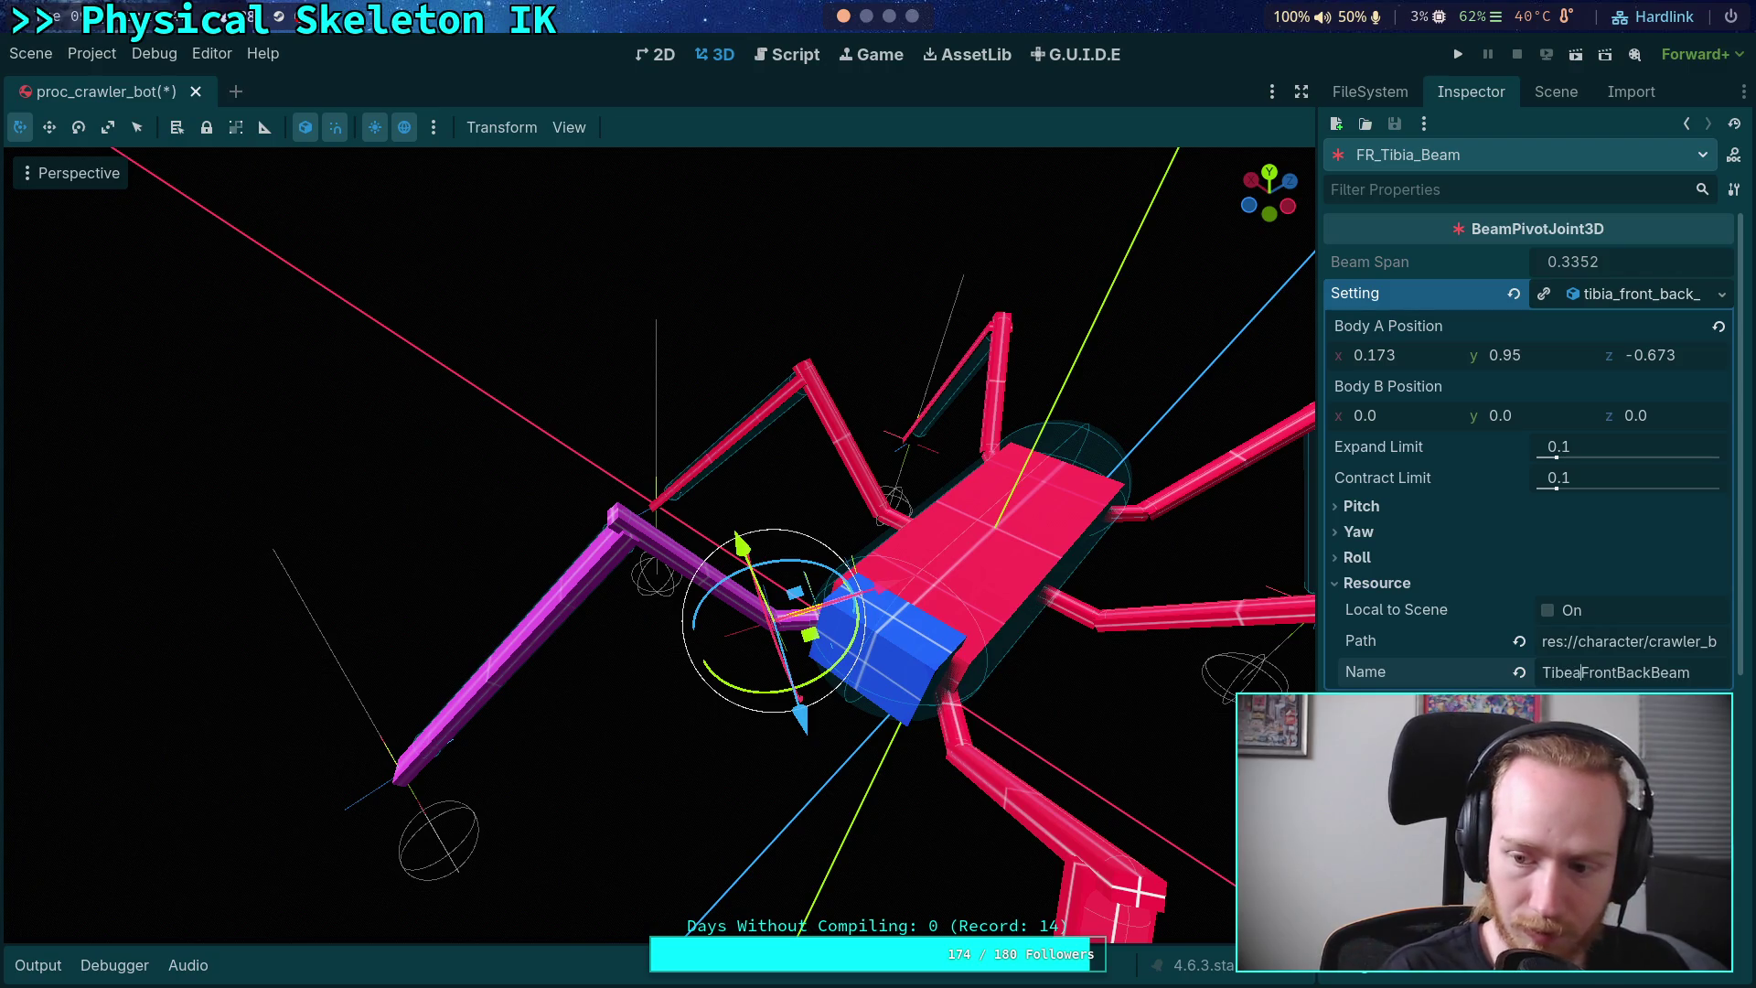
pyautogui.click(1458, 583)
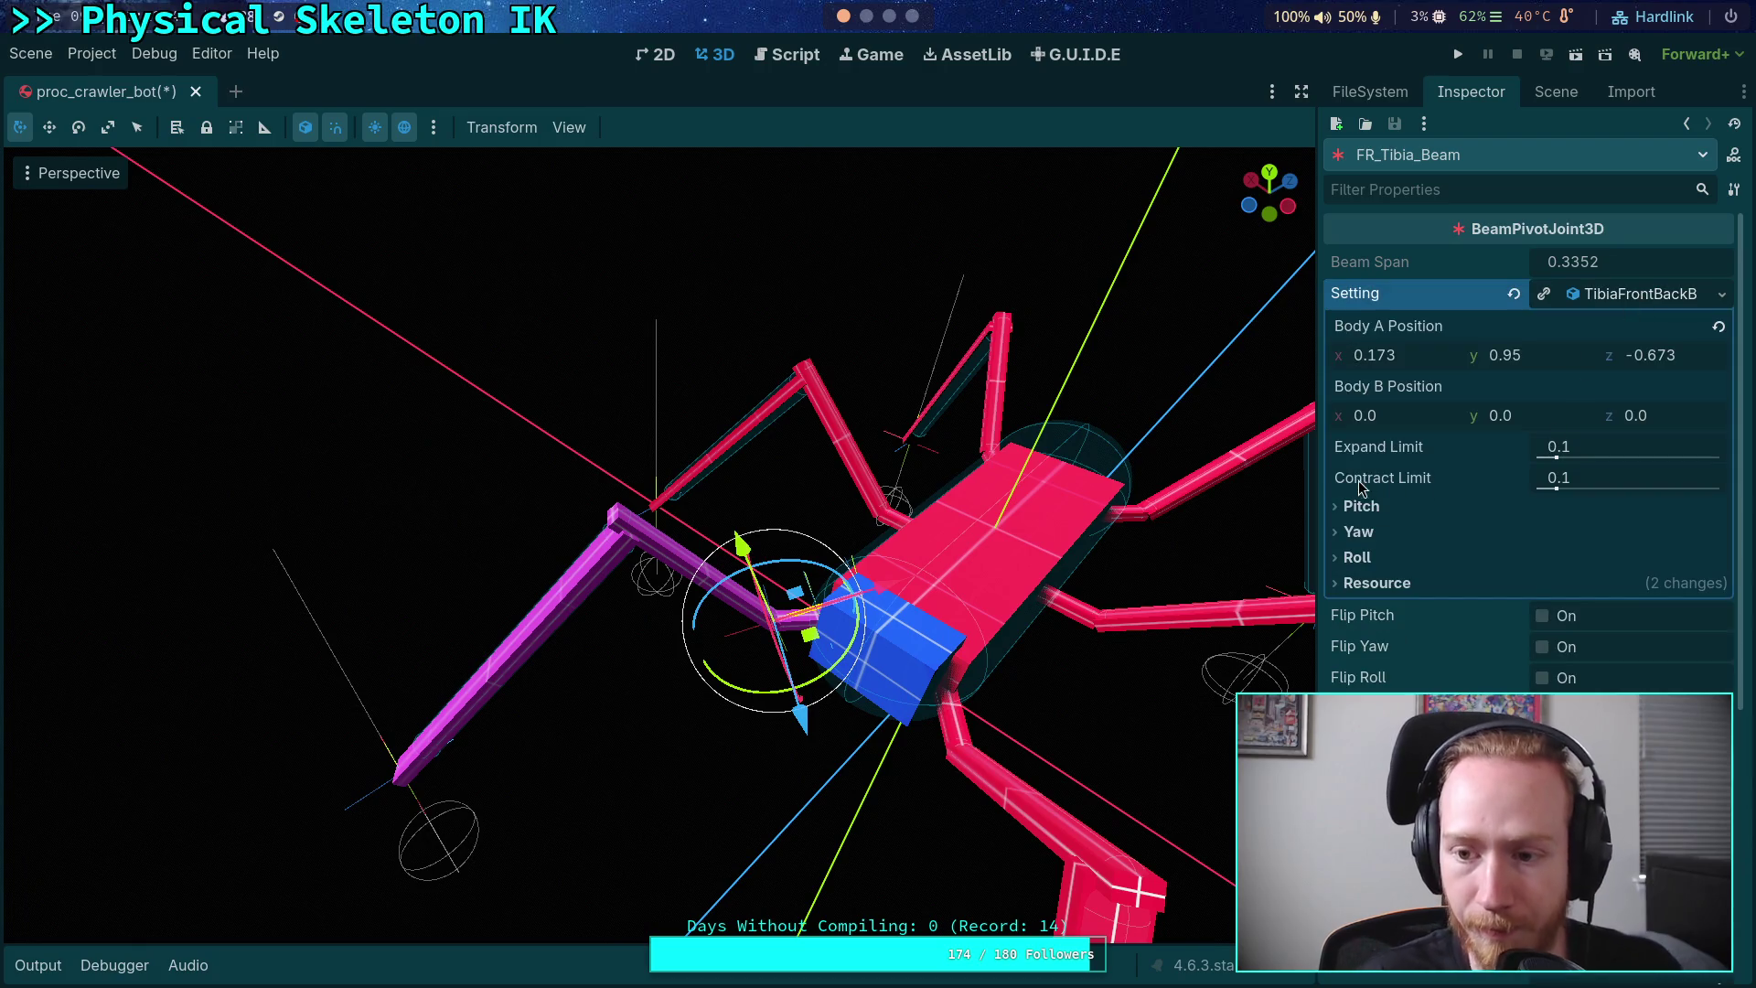
# Nudge Body A Position y to test live updates, revert it to 0, 0, 0, and view the Output log.
pyautogui.moveTo(1315, 502); pyautogui.dragTo(1202, 508)
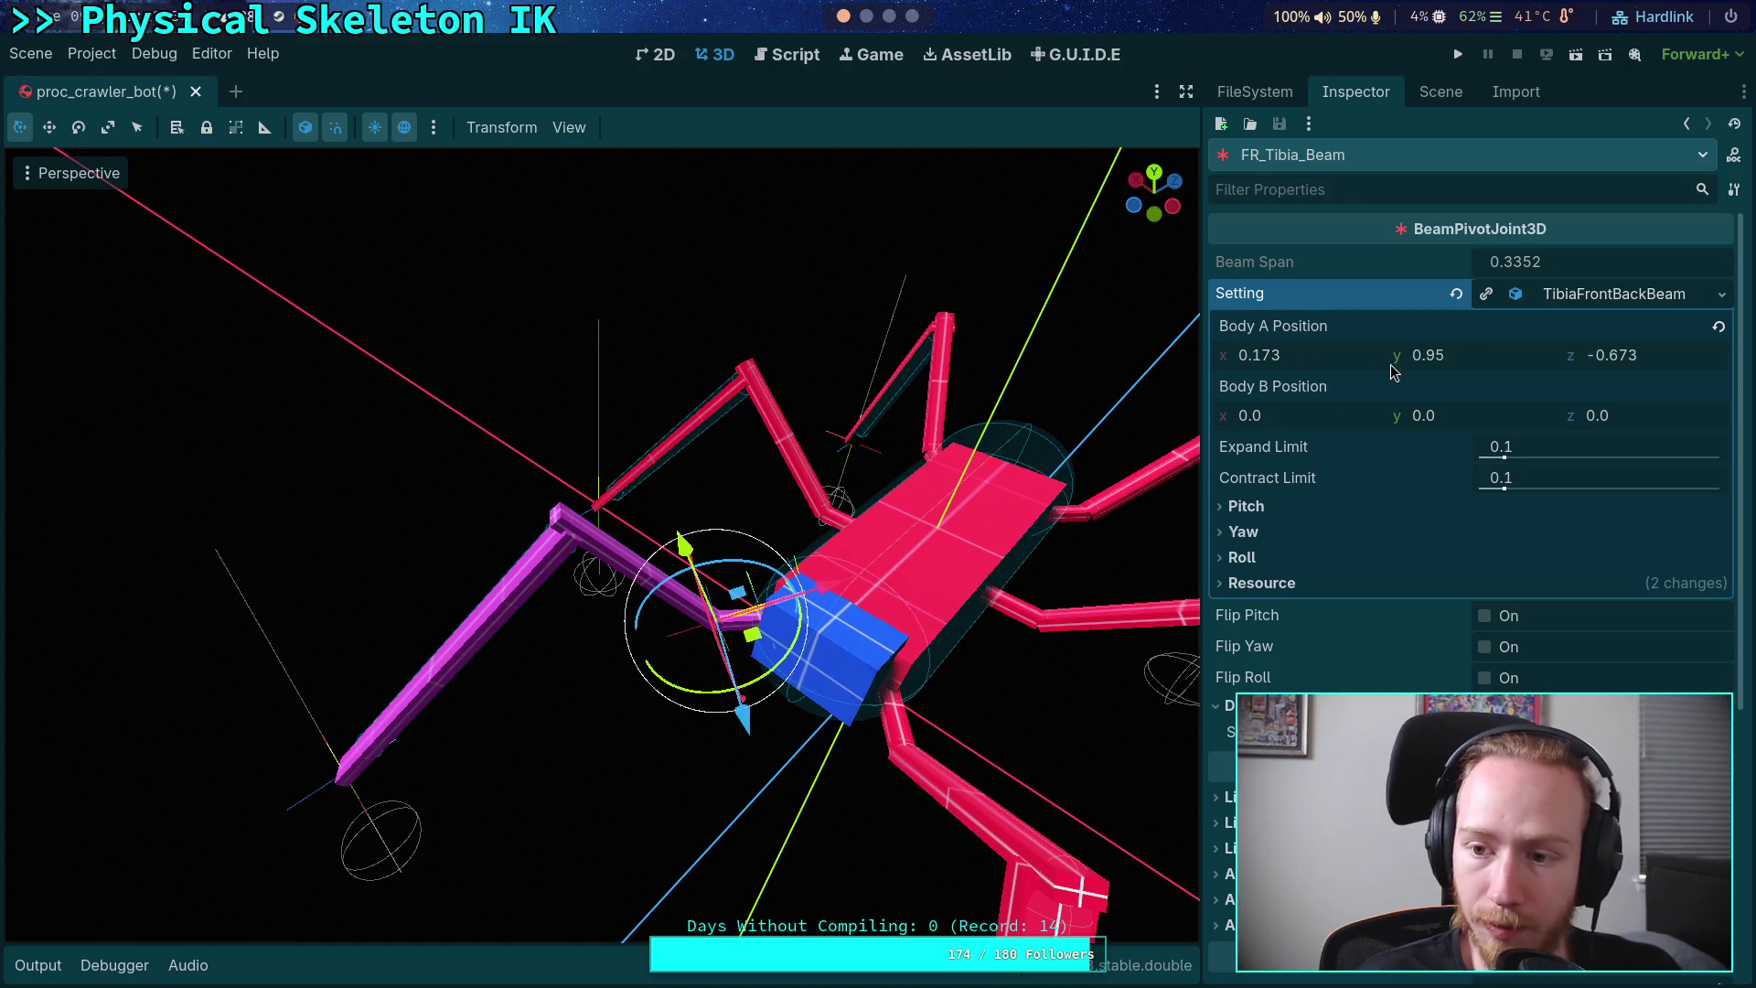
pyautogui.moveTo(1491, 370); pyautogui.dragTo(1482, 359)
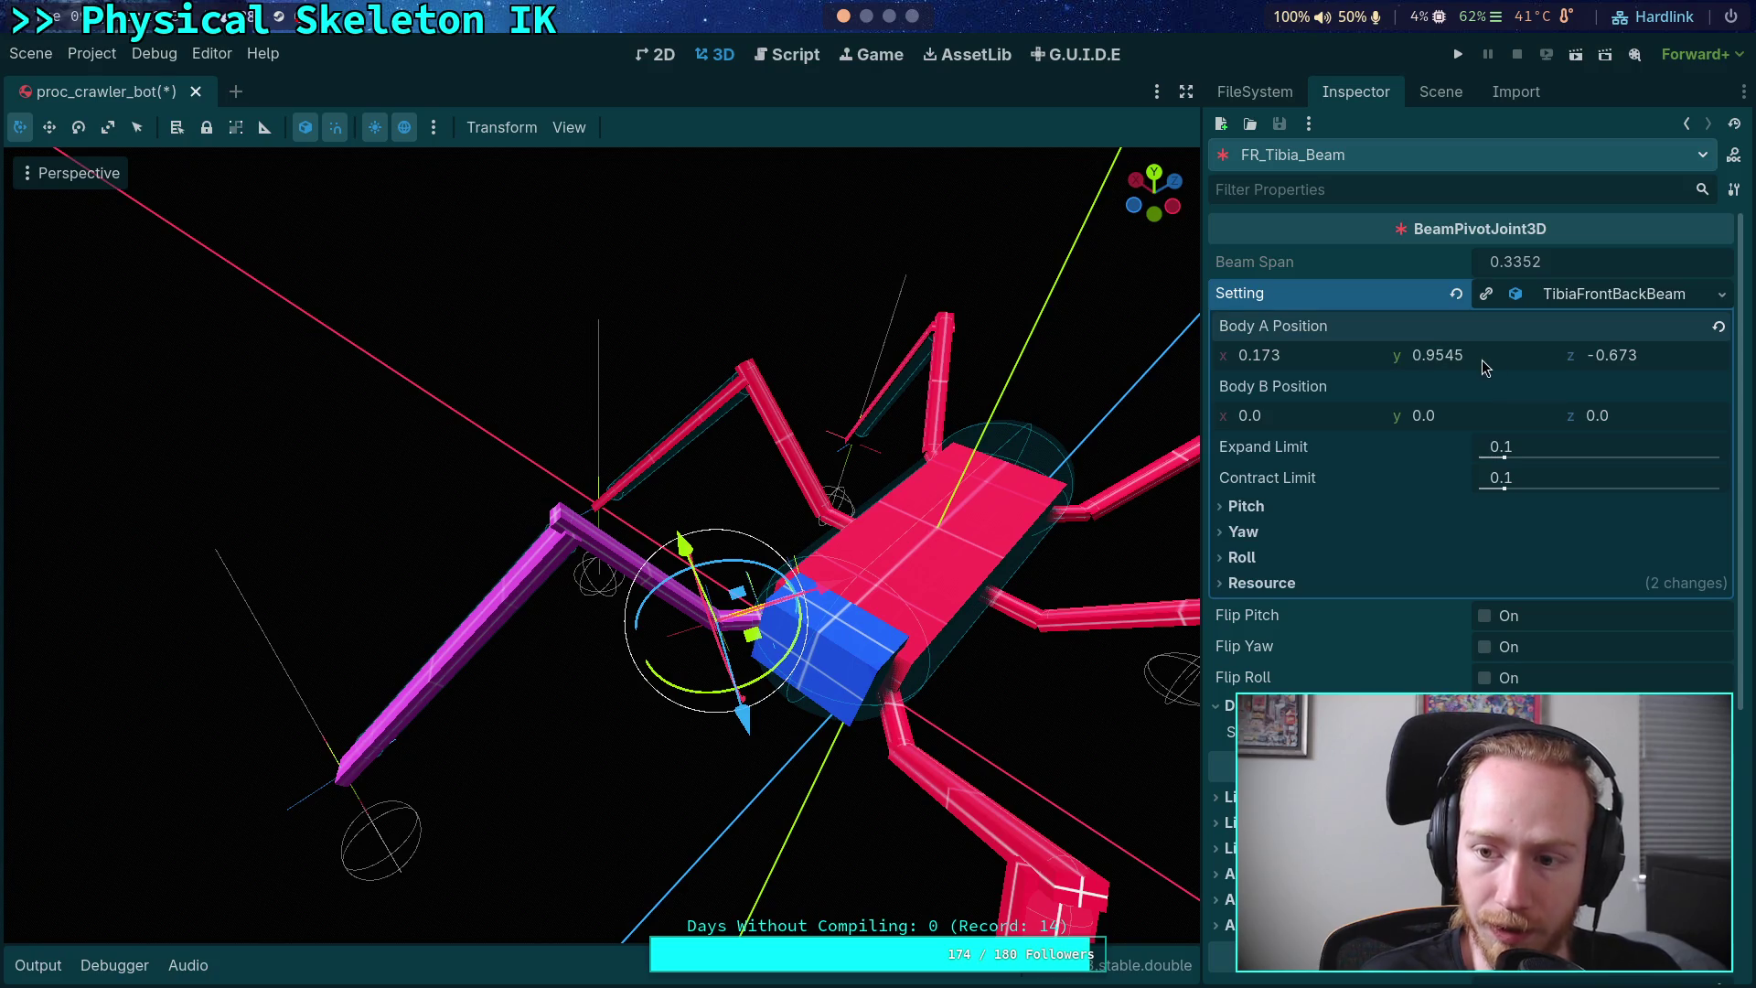
pyautogui.click(1719, 328)
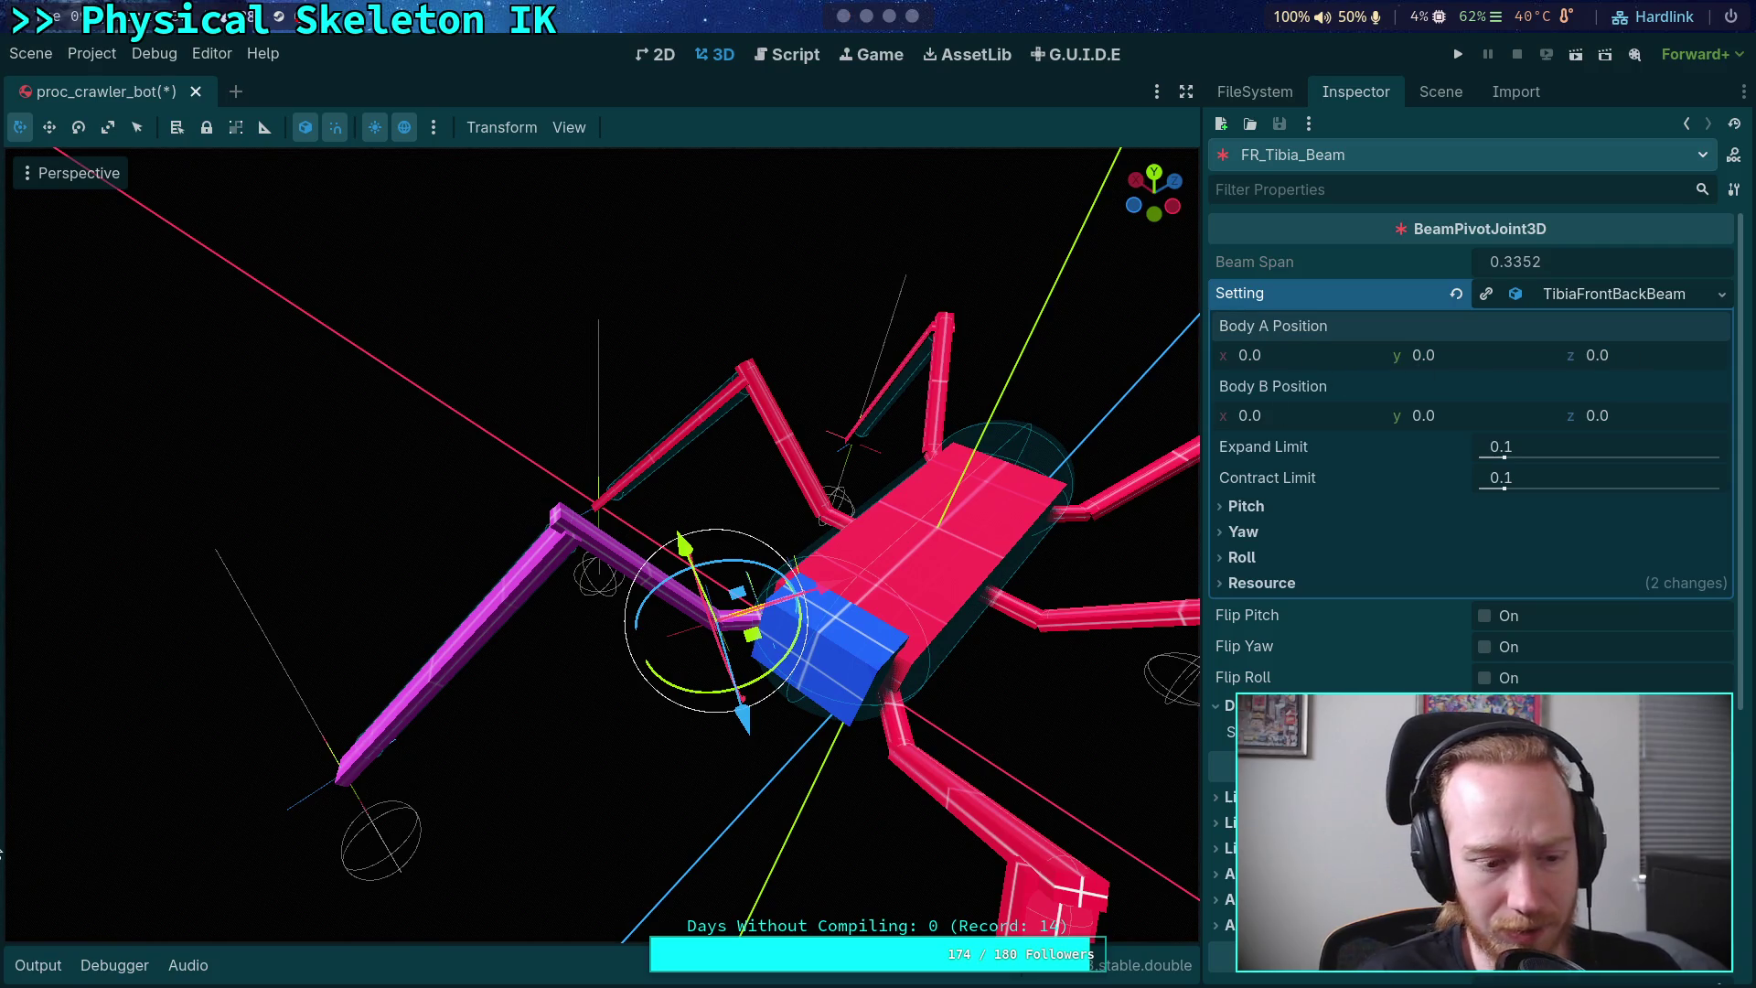
pyautogui.click(37, 965)
pyautogui.click(786, 54)
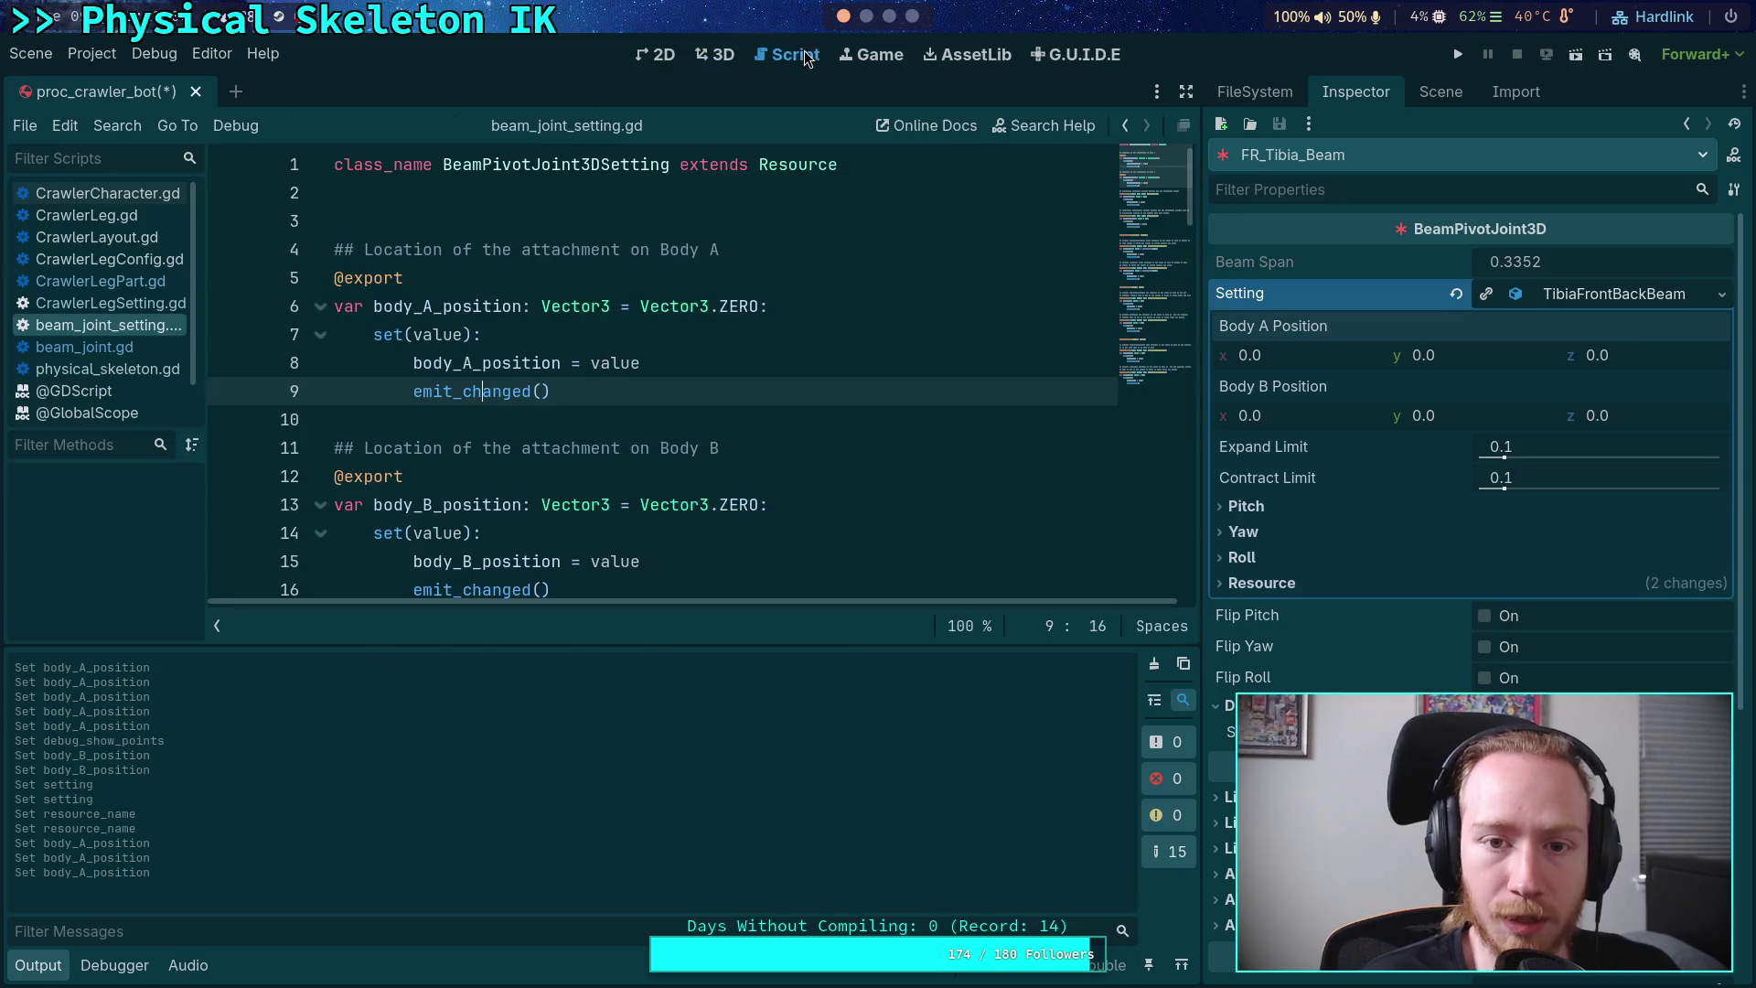
pyautogui.scroll(-1, 537, 481)
pyautogui.doubleClick(450, 306)
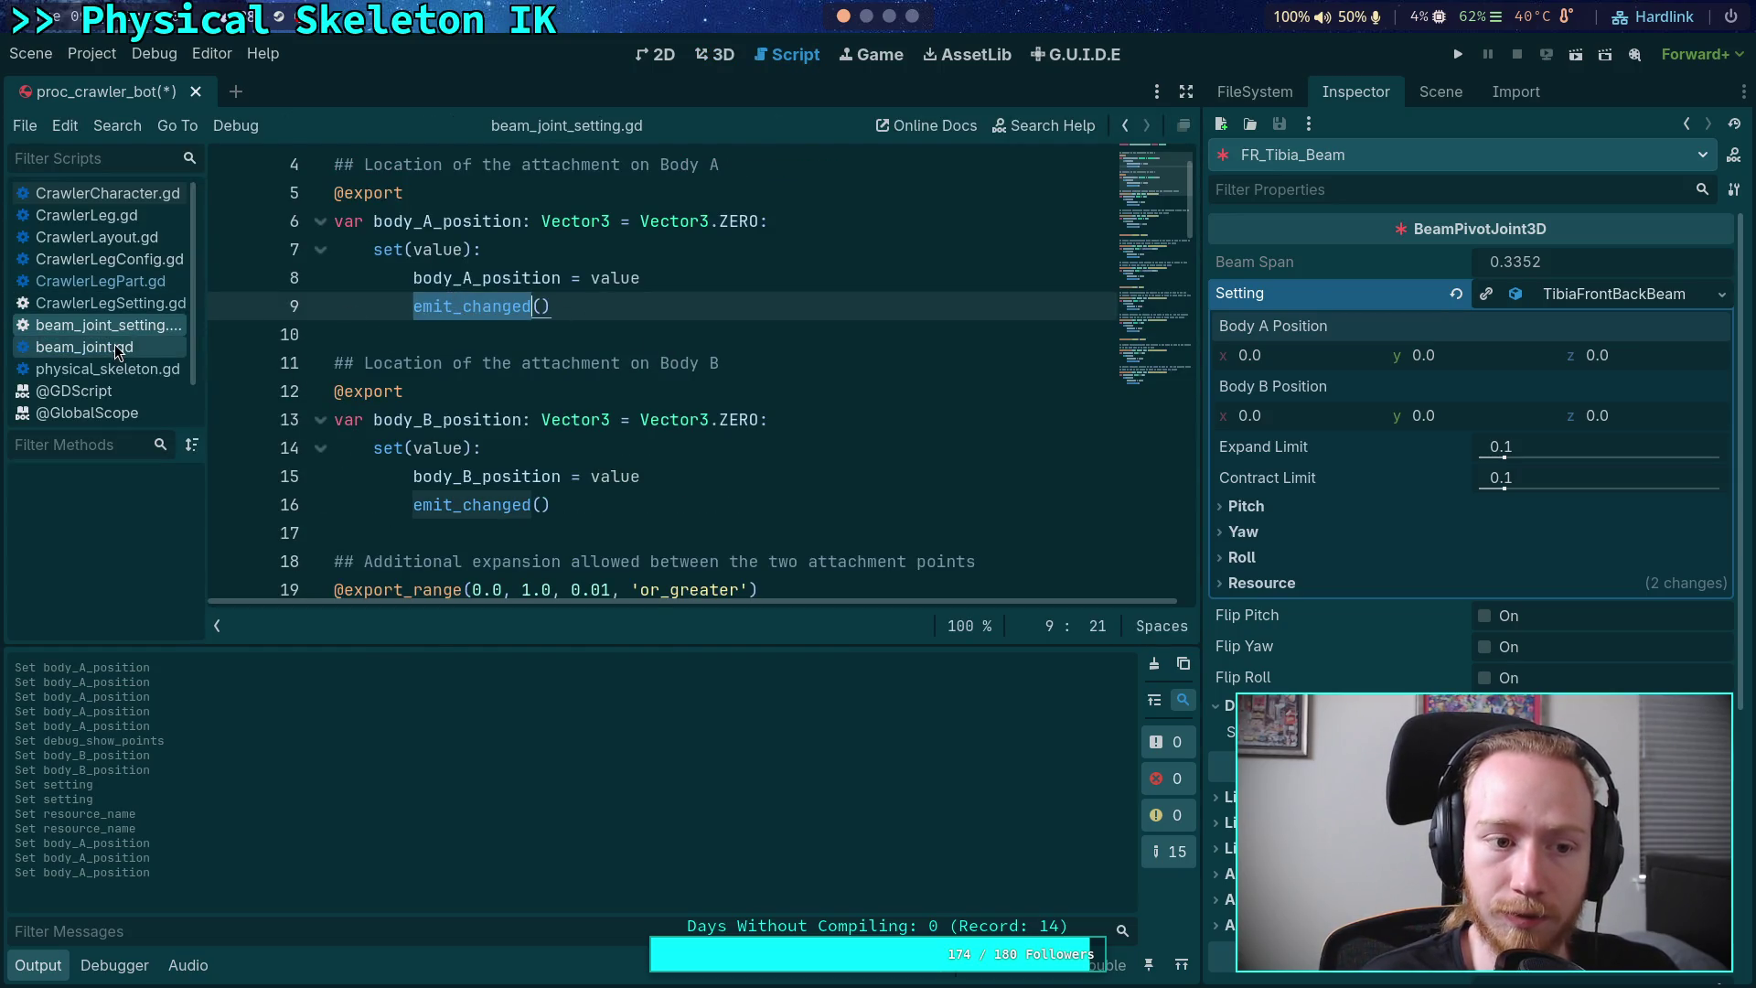
pyautogui.click(84, 346)
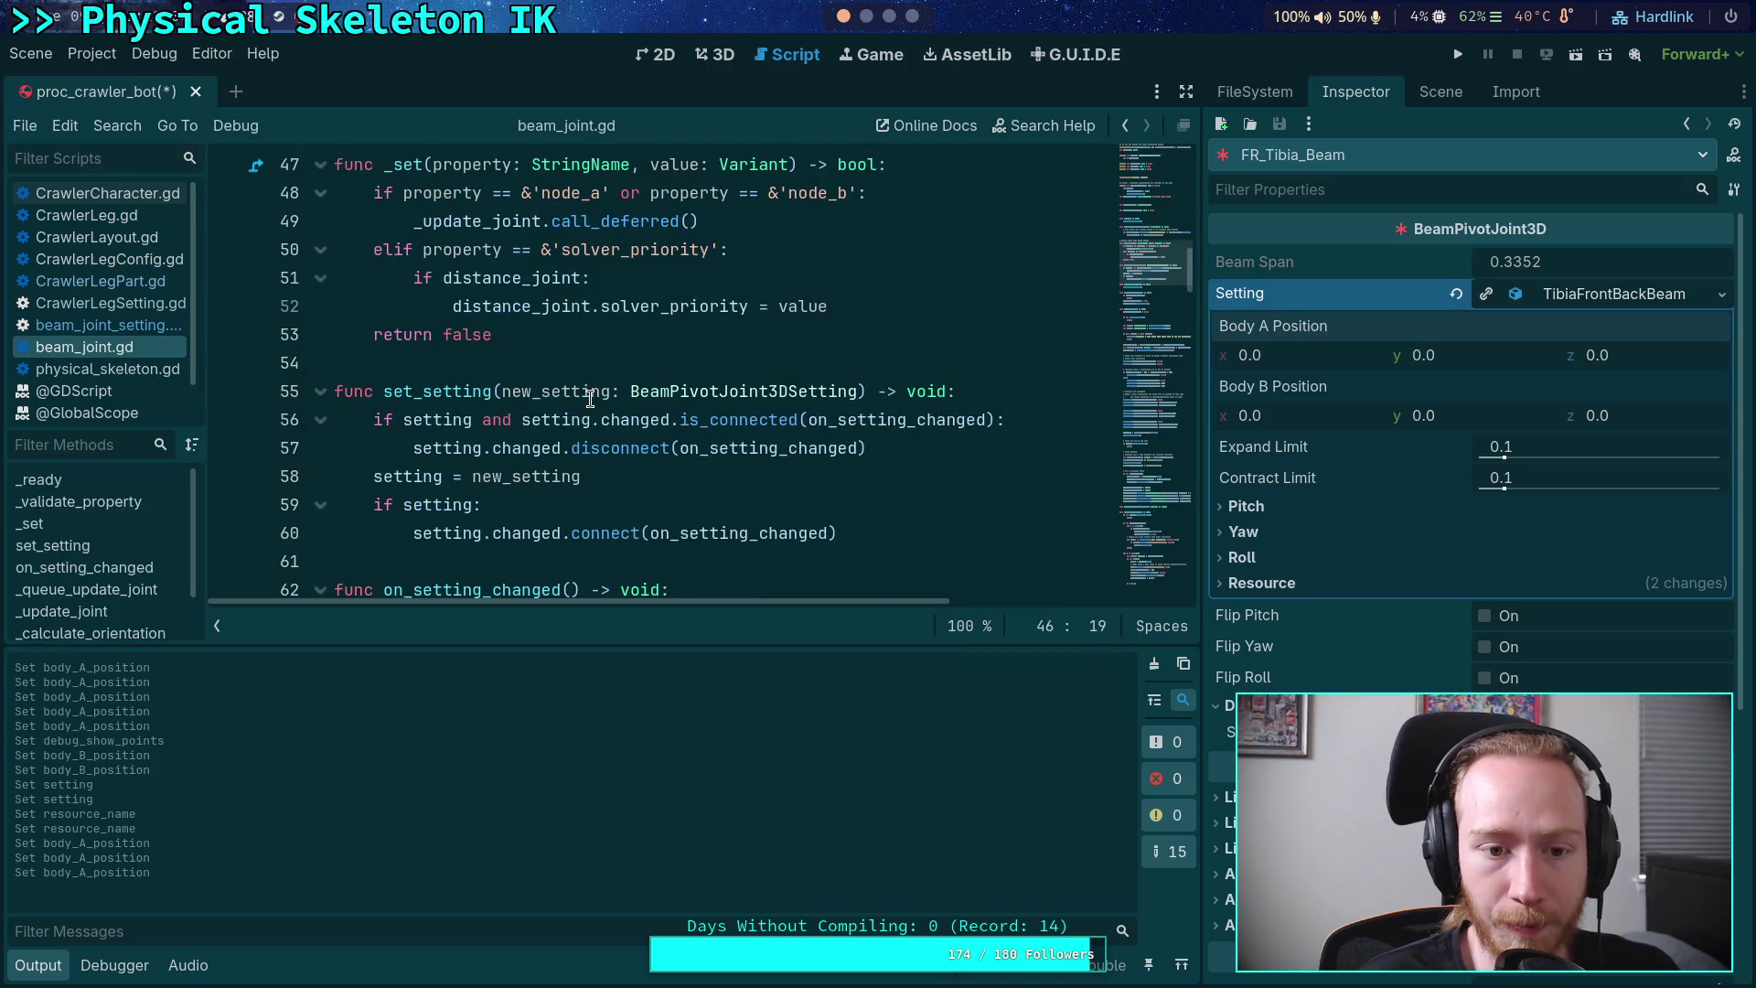
pyautogui.scroll(-1, 590, 399)
pyautogui.scroll(-2, 590, 453)
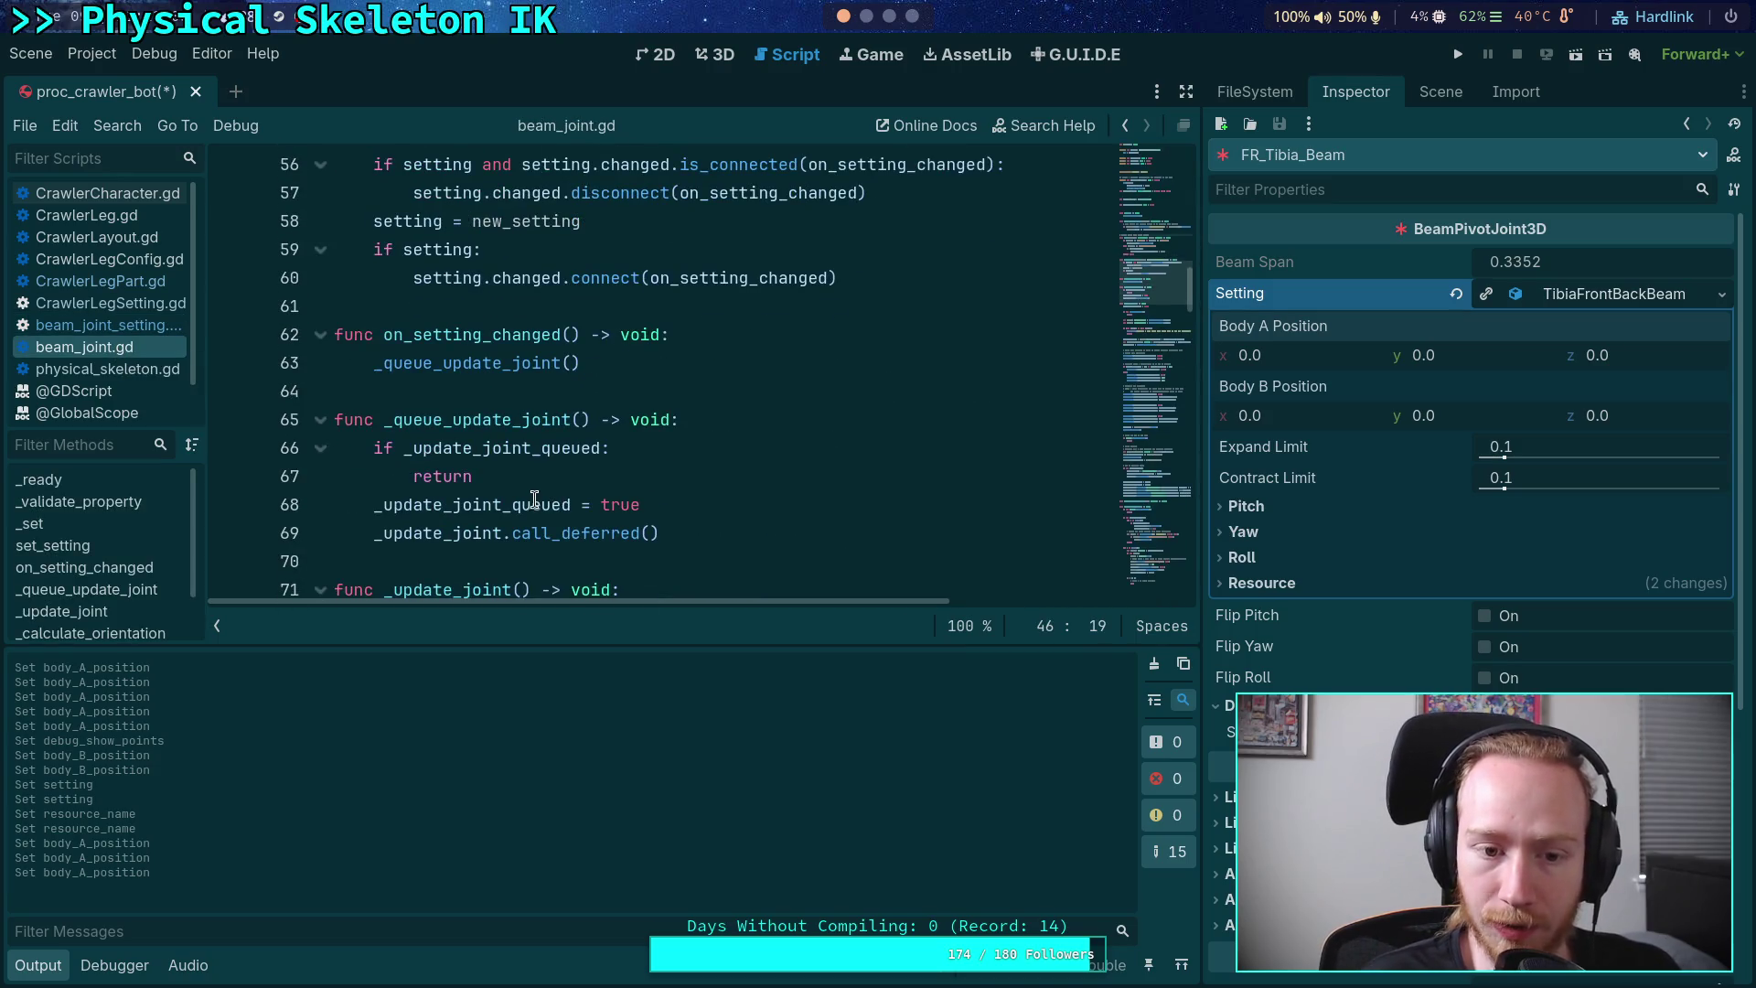
pyautogui.doubleClick(506, 364)
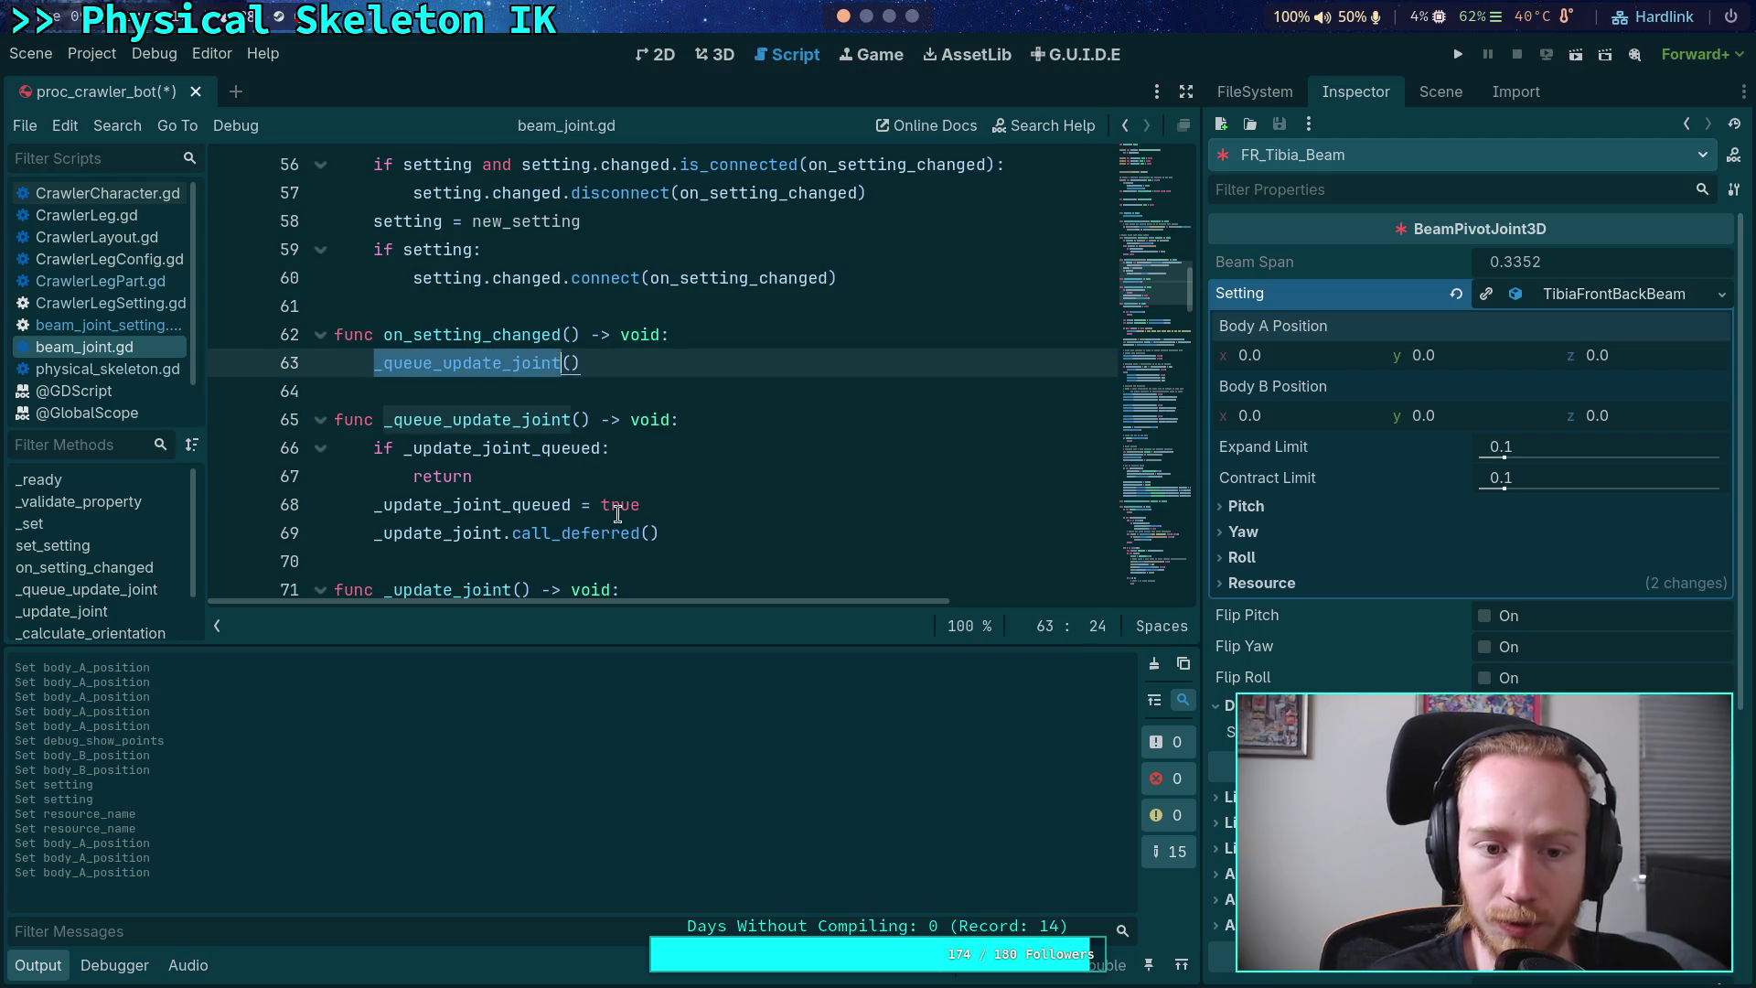
pyautogui.scroll(-1, 723, 493)
pyautogui.scroll(-1, 723, 493)
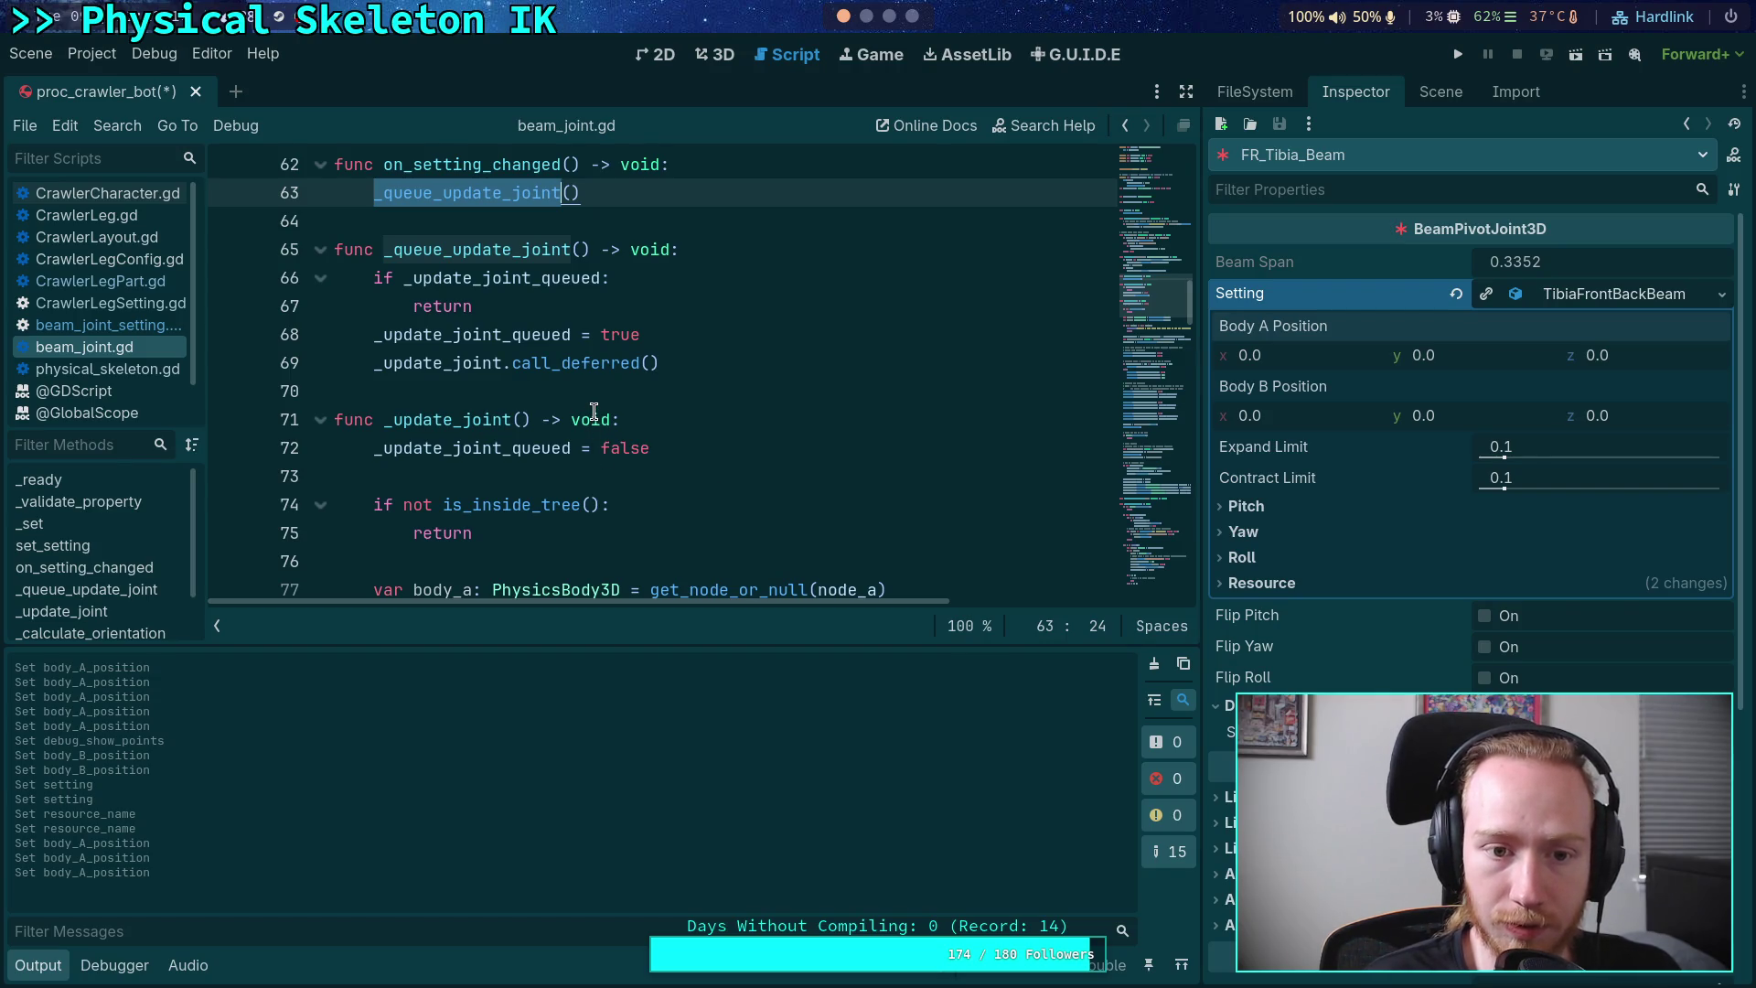
pyautogui.doubleClick(478, 276)
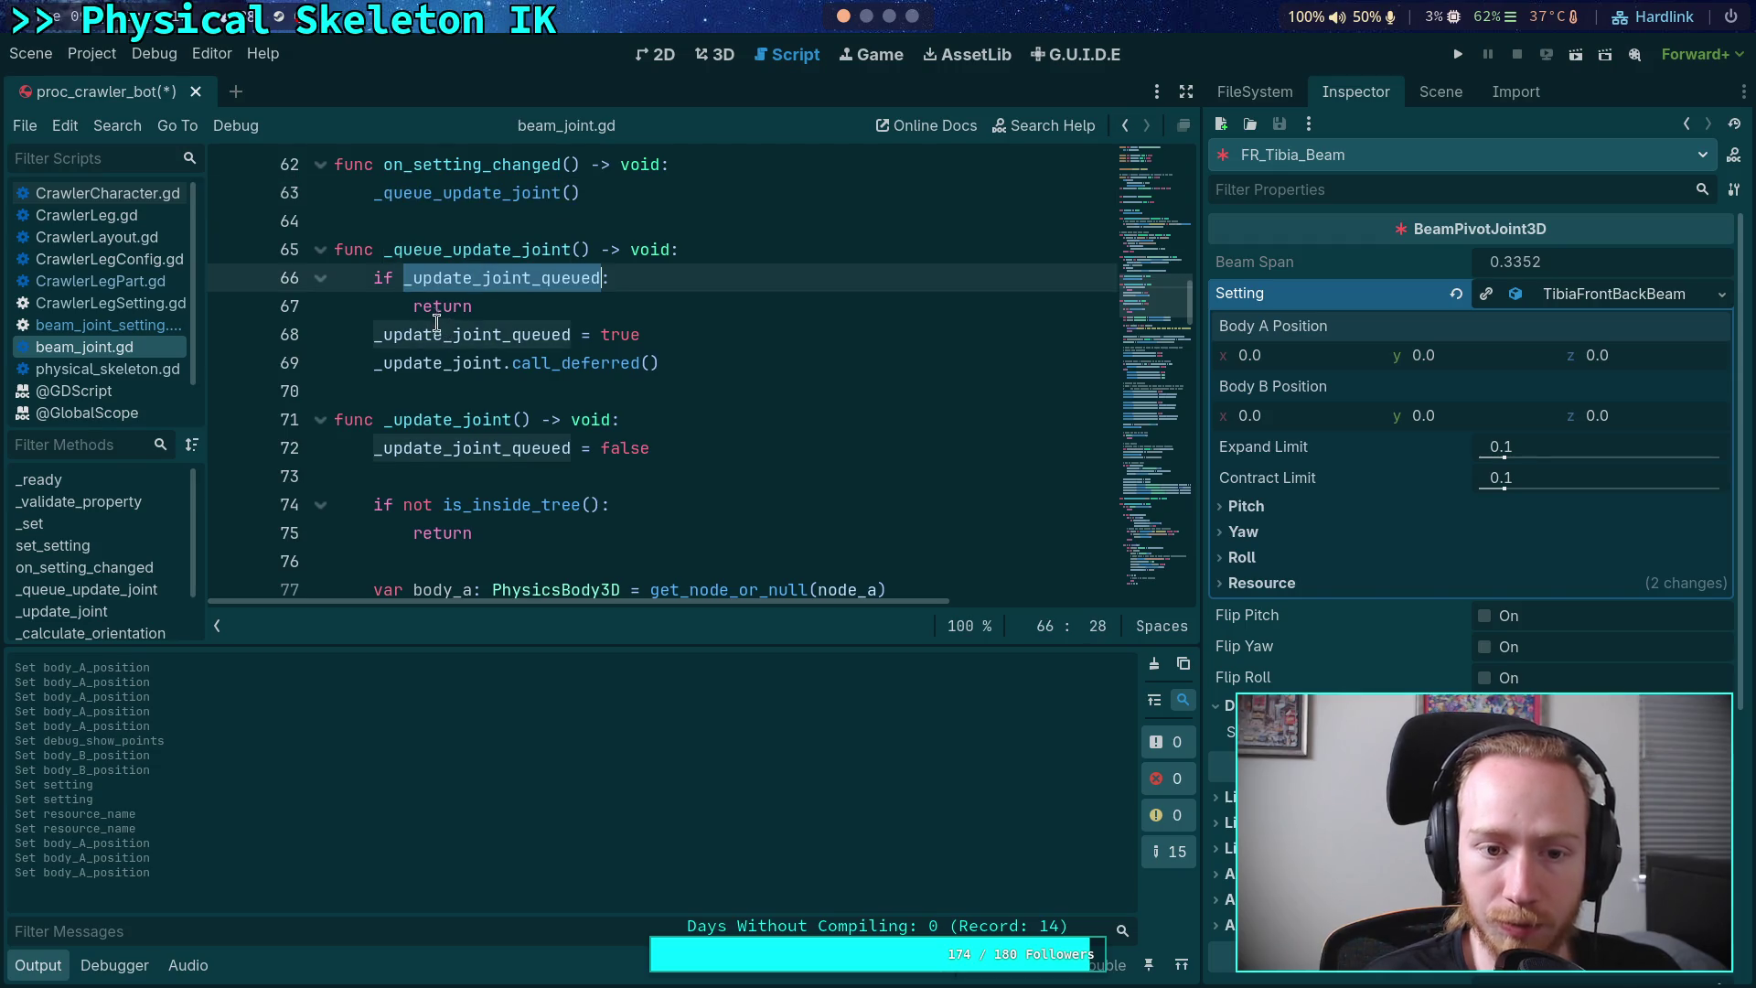
pyautogui.doubleClick(436, 333)
pyautogui.click(549, 363)
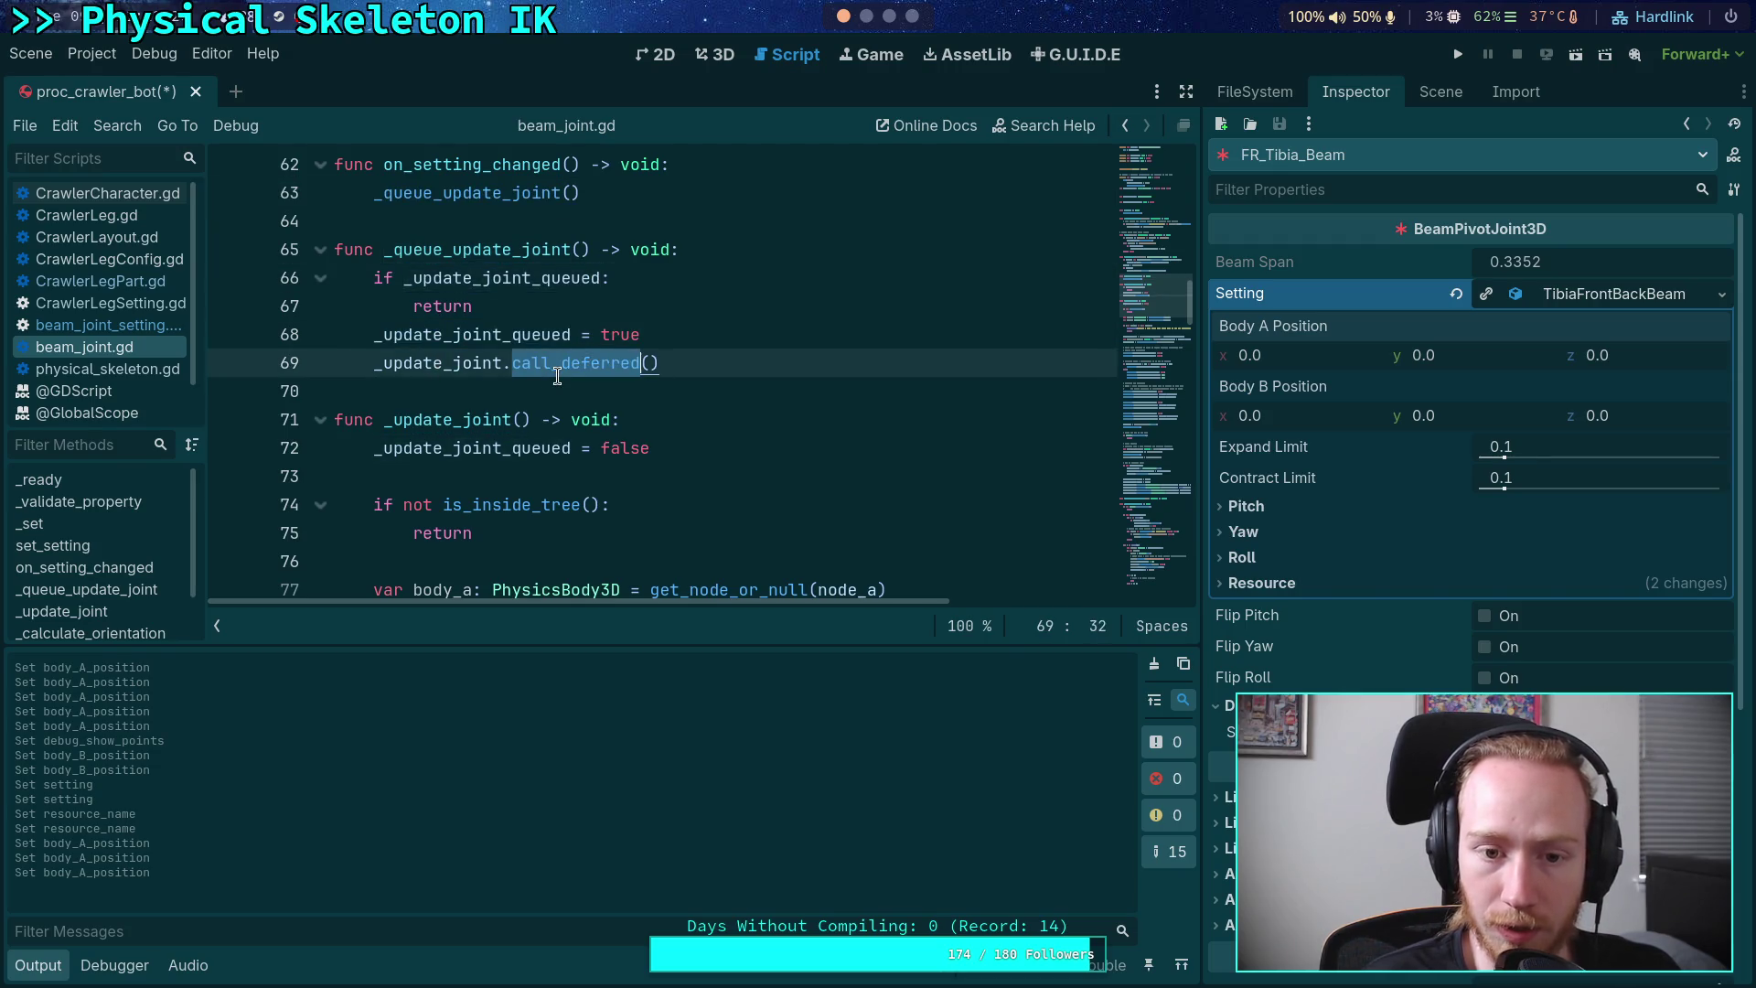
pyautogui.doubleClick(452, 448)
pyautogui.scroll(-2, 640, 477)
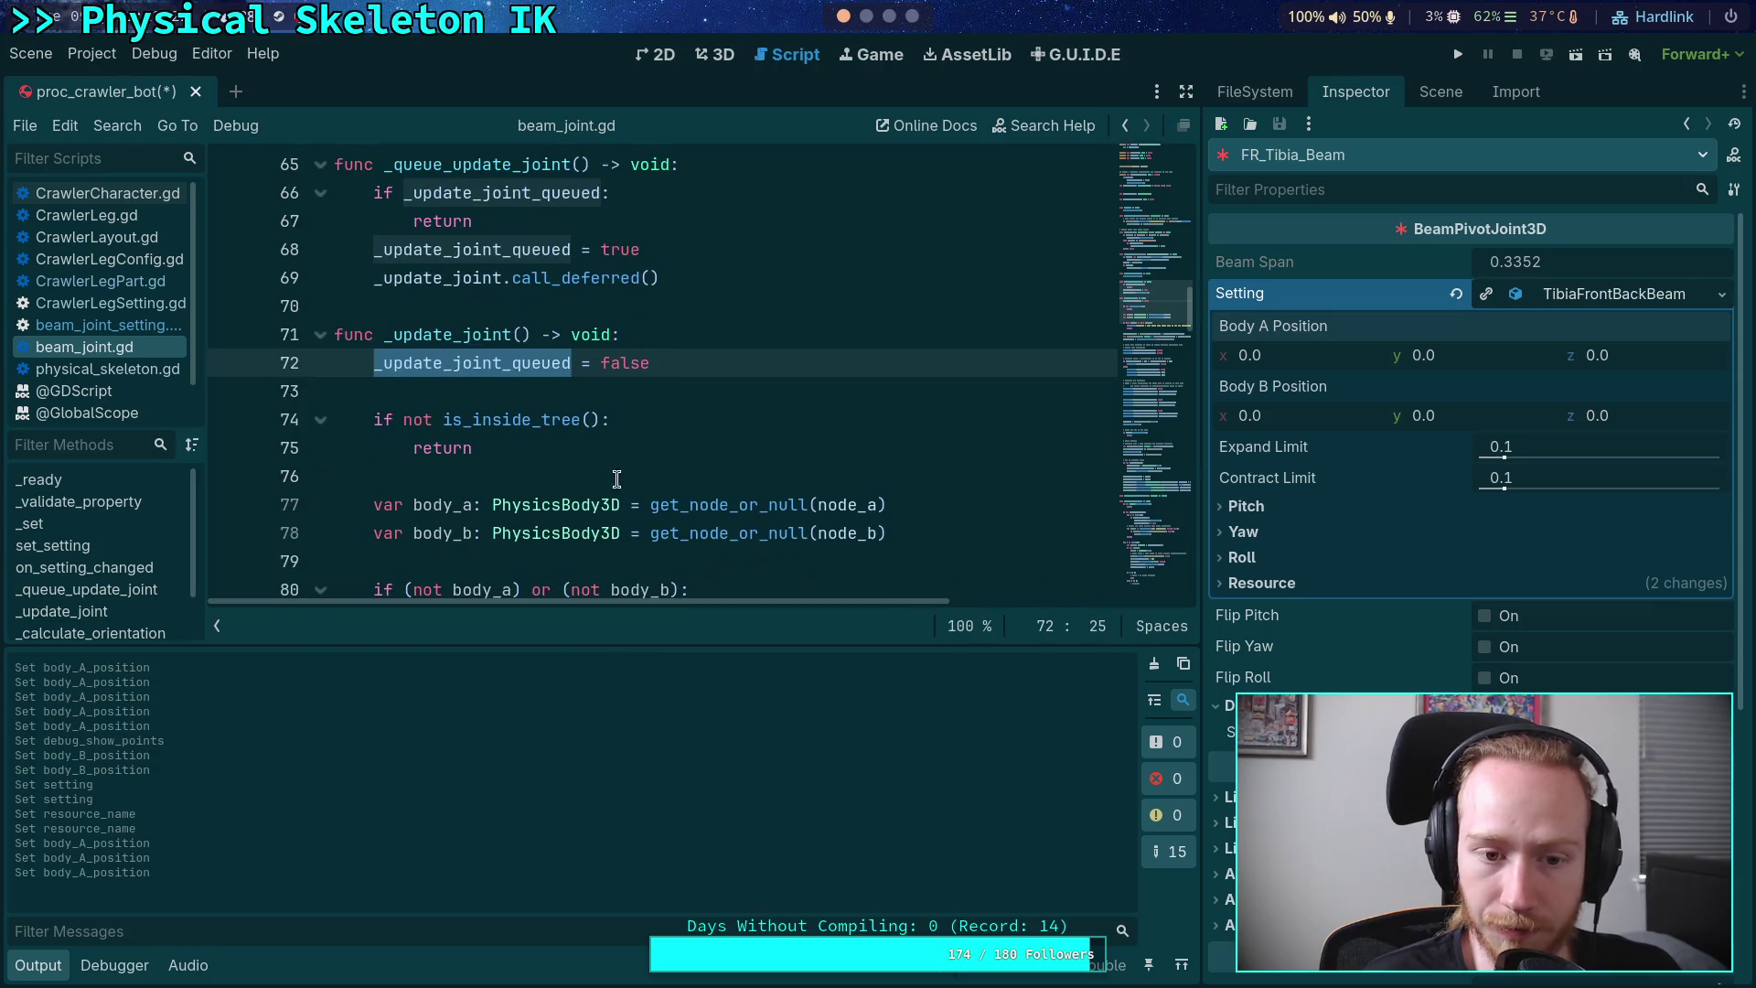
pyautogui.scroll(-6, 598, 473)
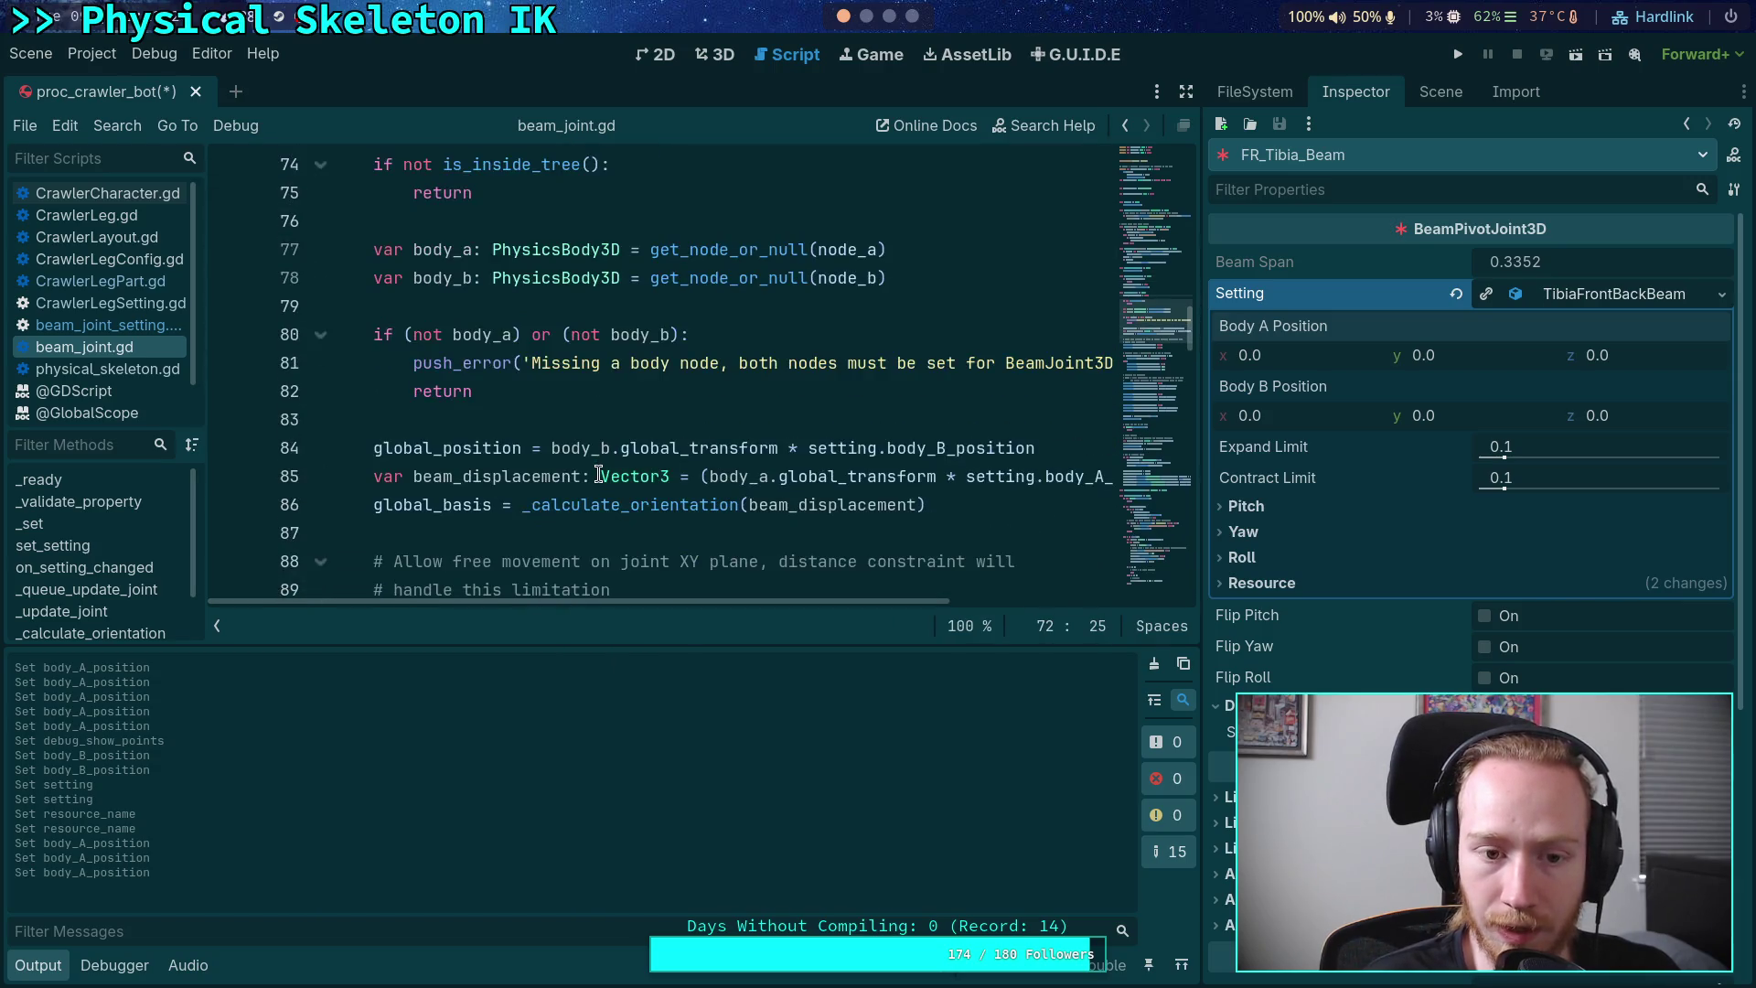
pyautogui.scroll(-6, 598, 473)
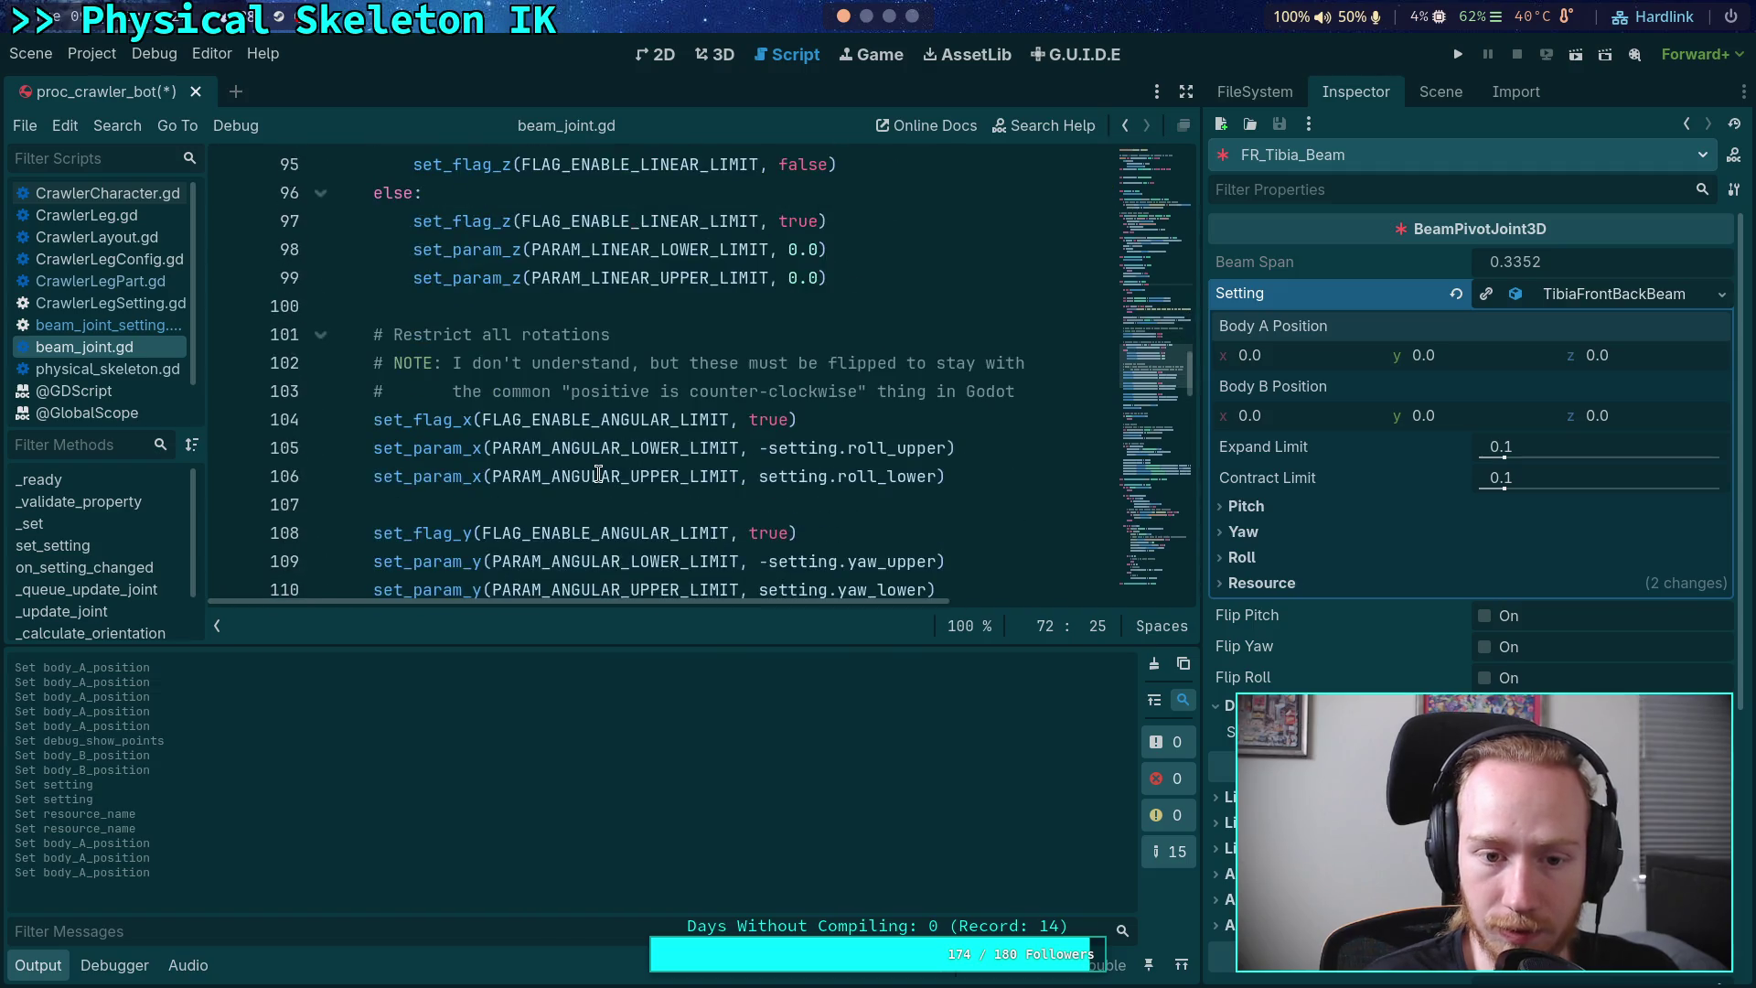
pyautogui.scroll(-3, 598, 473)
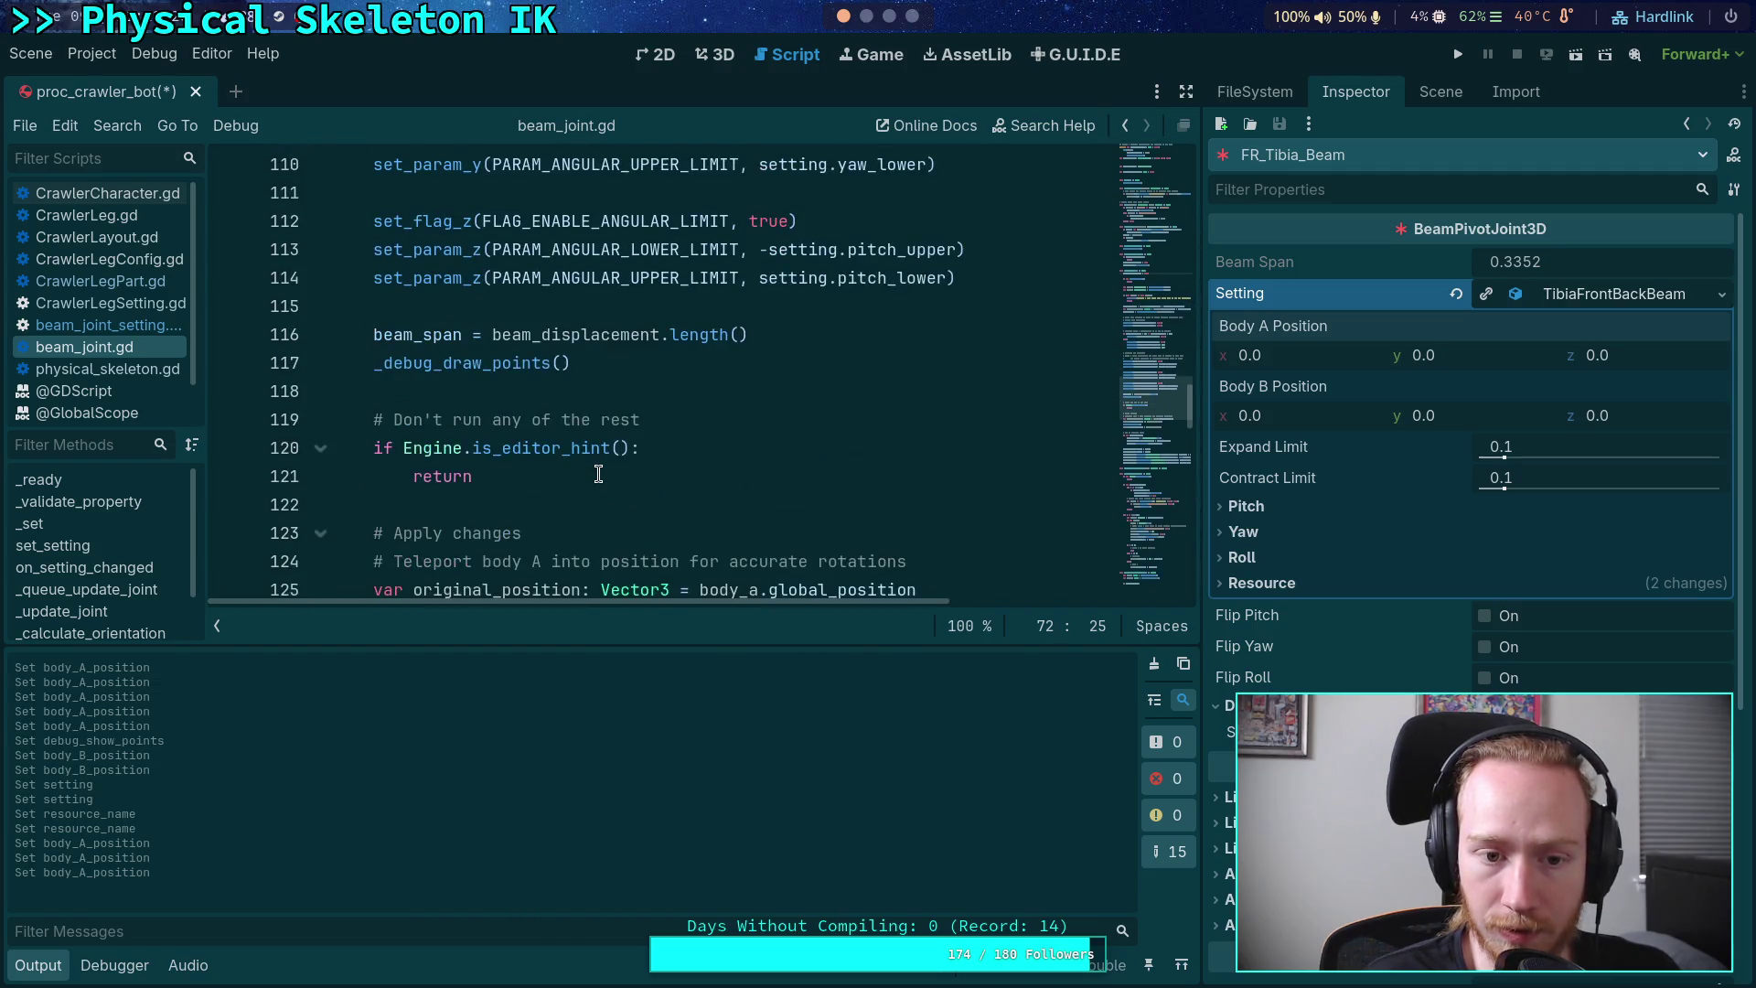
pyautogui.scroll(10, 598, 473)
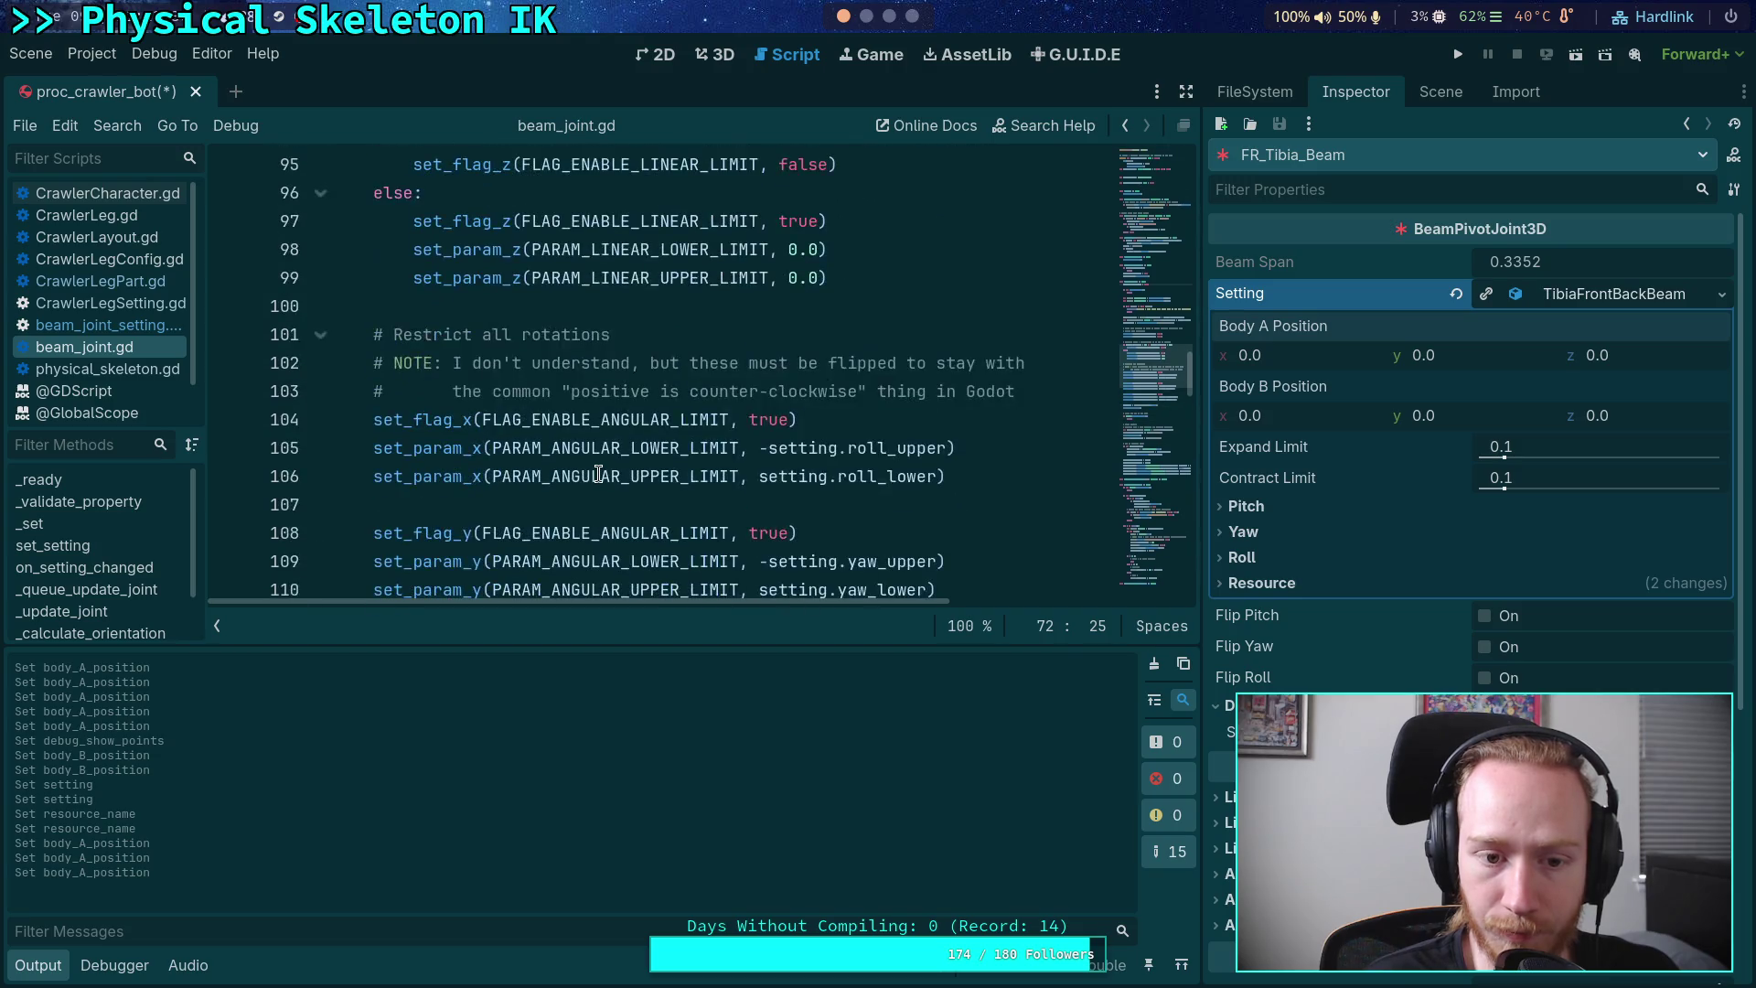
pyautogui.scroll(2, 598, 473)
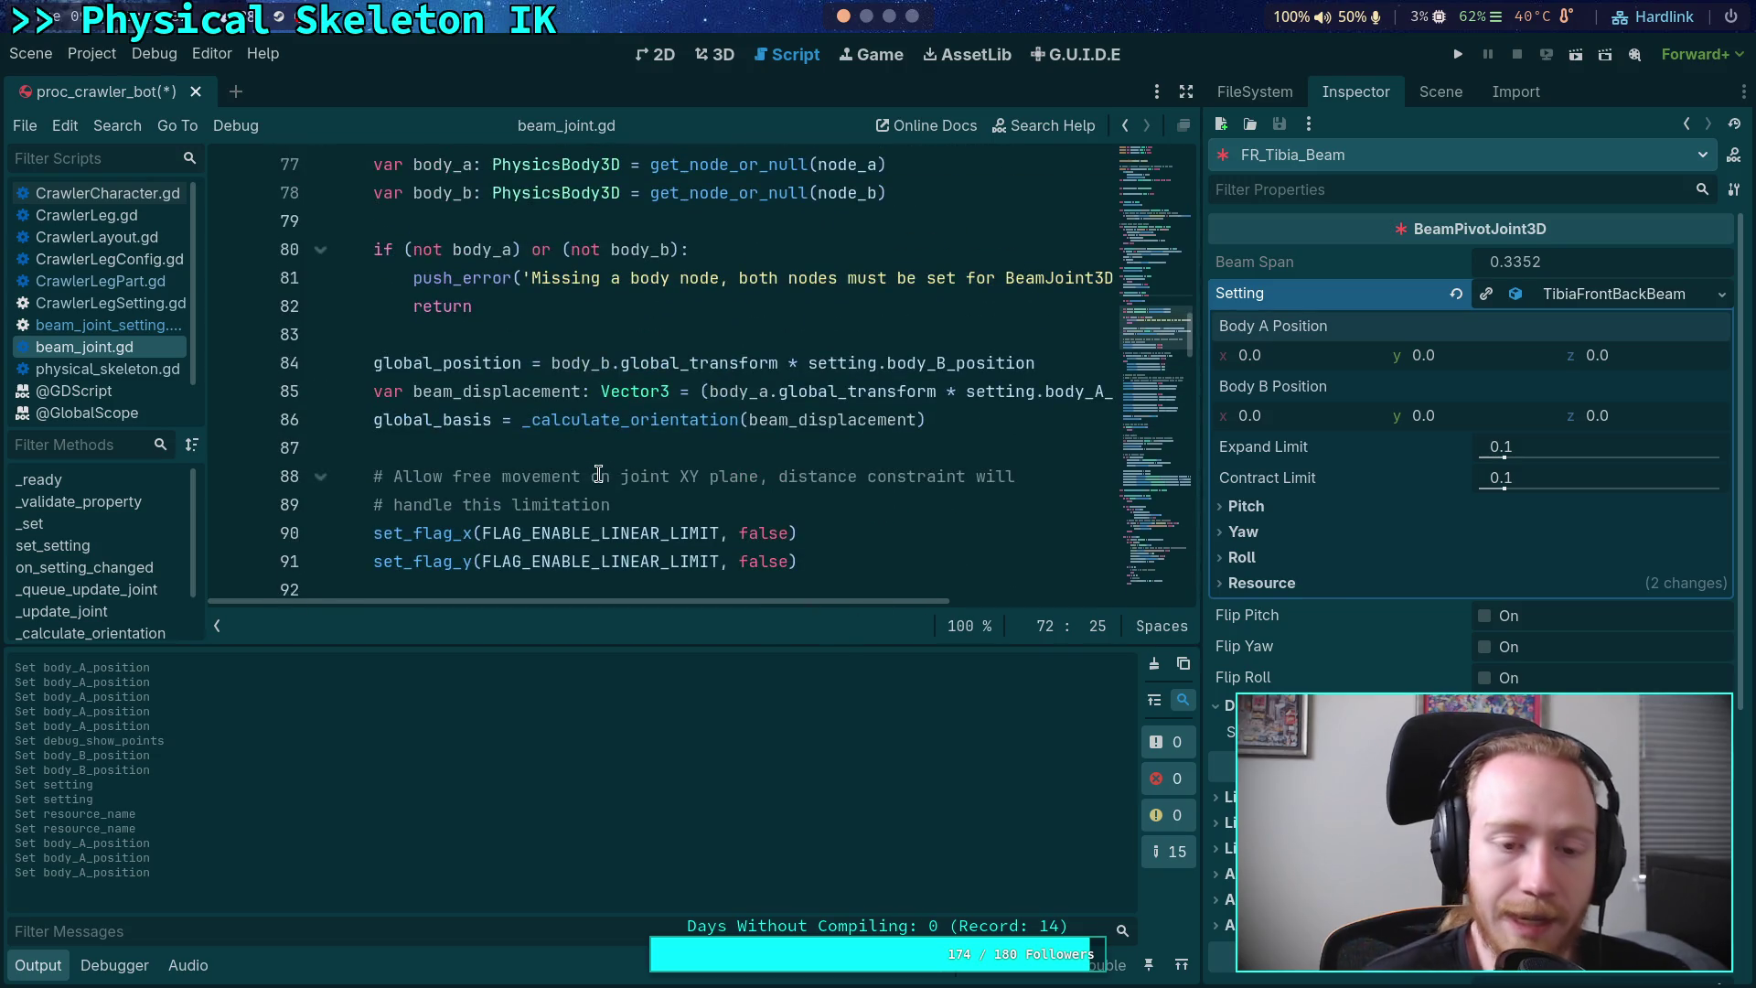
pyautogui.scroll(1, 598, 473)
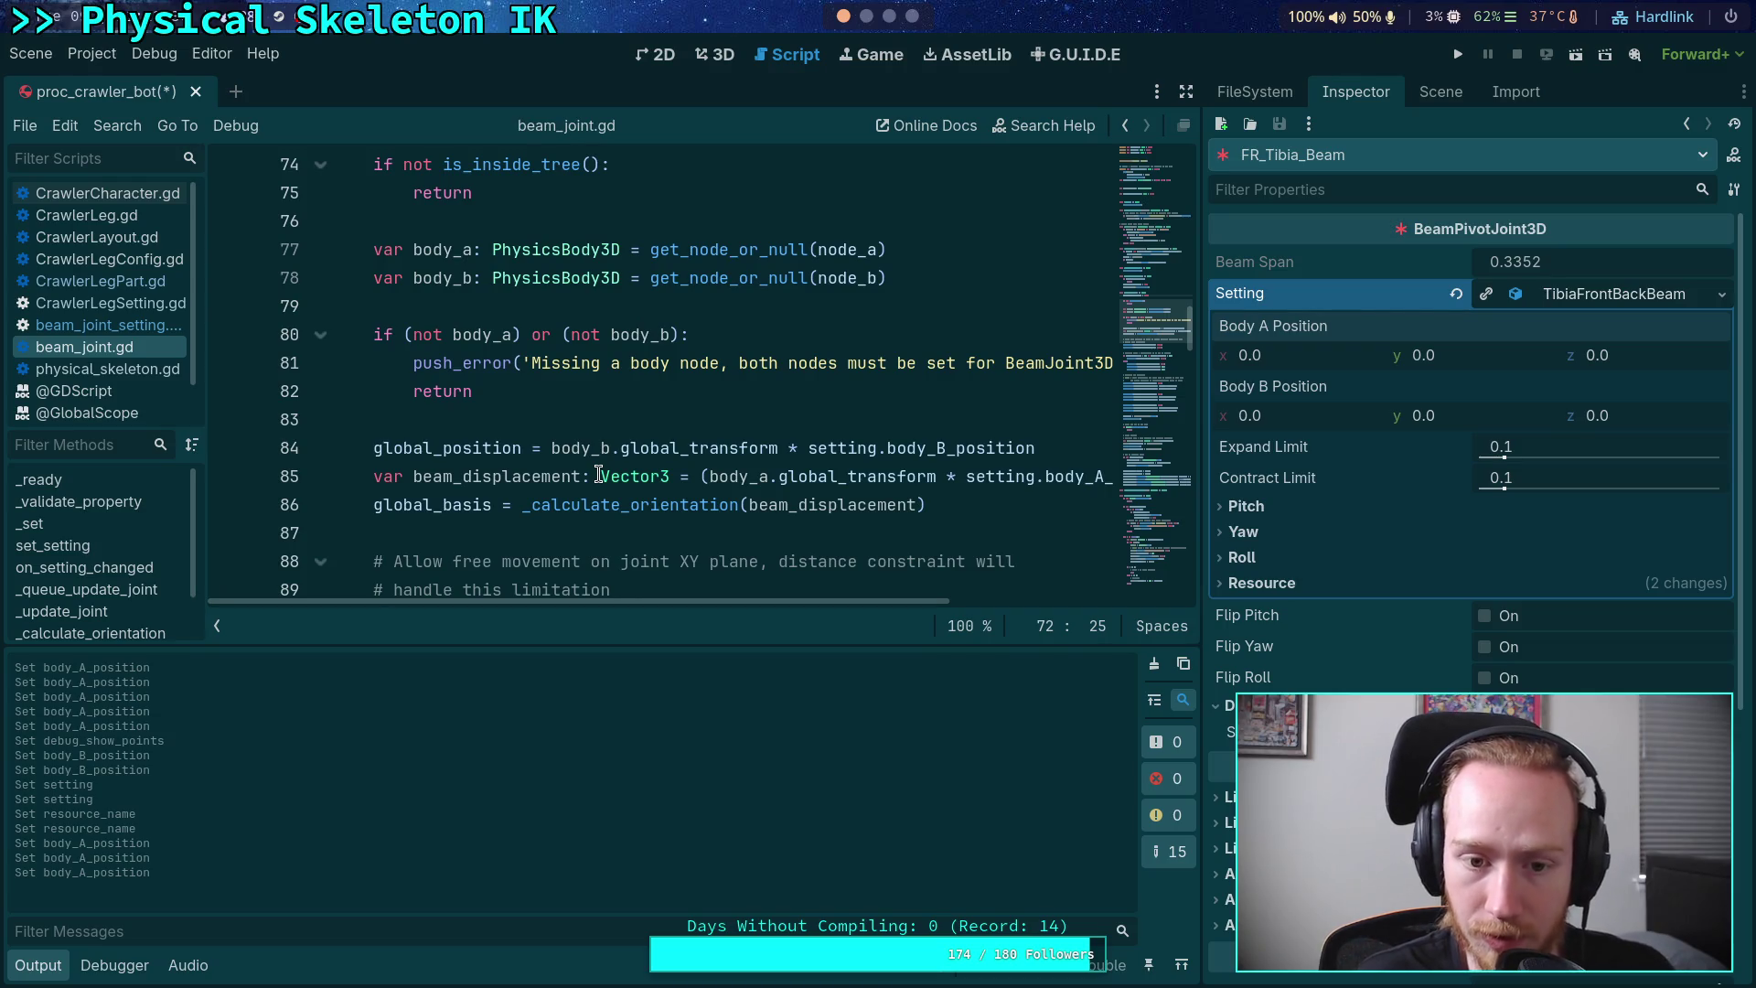
pyautogui.scroll(3, 598, 473)
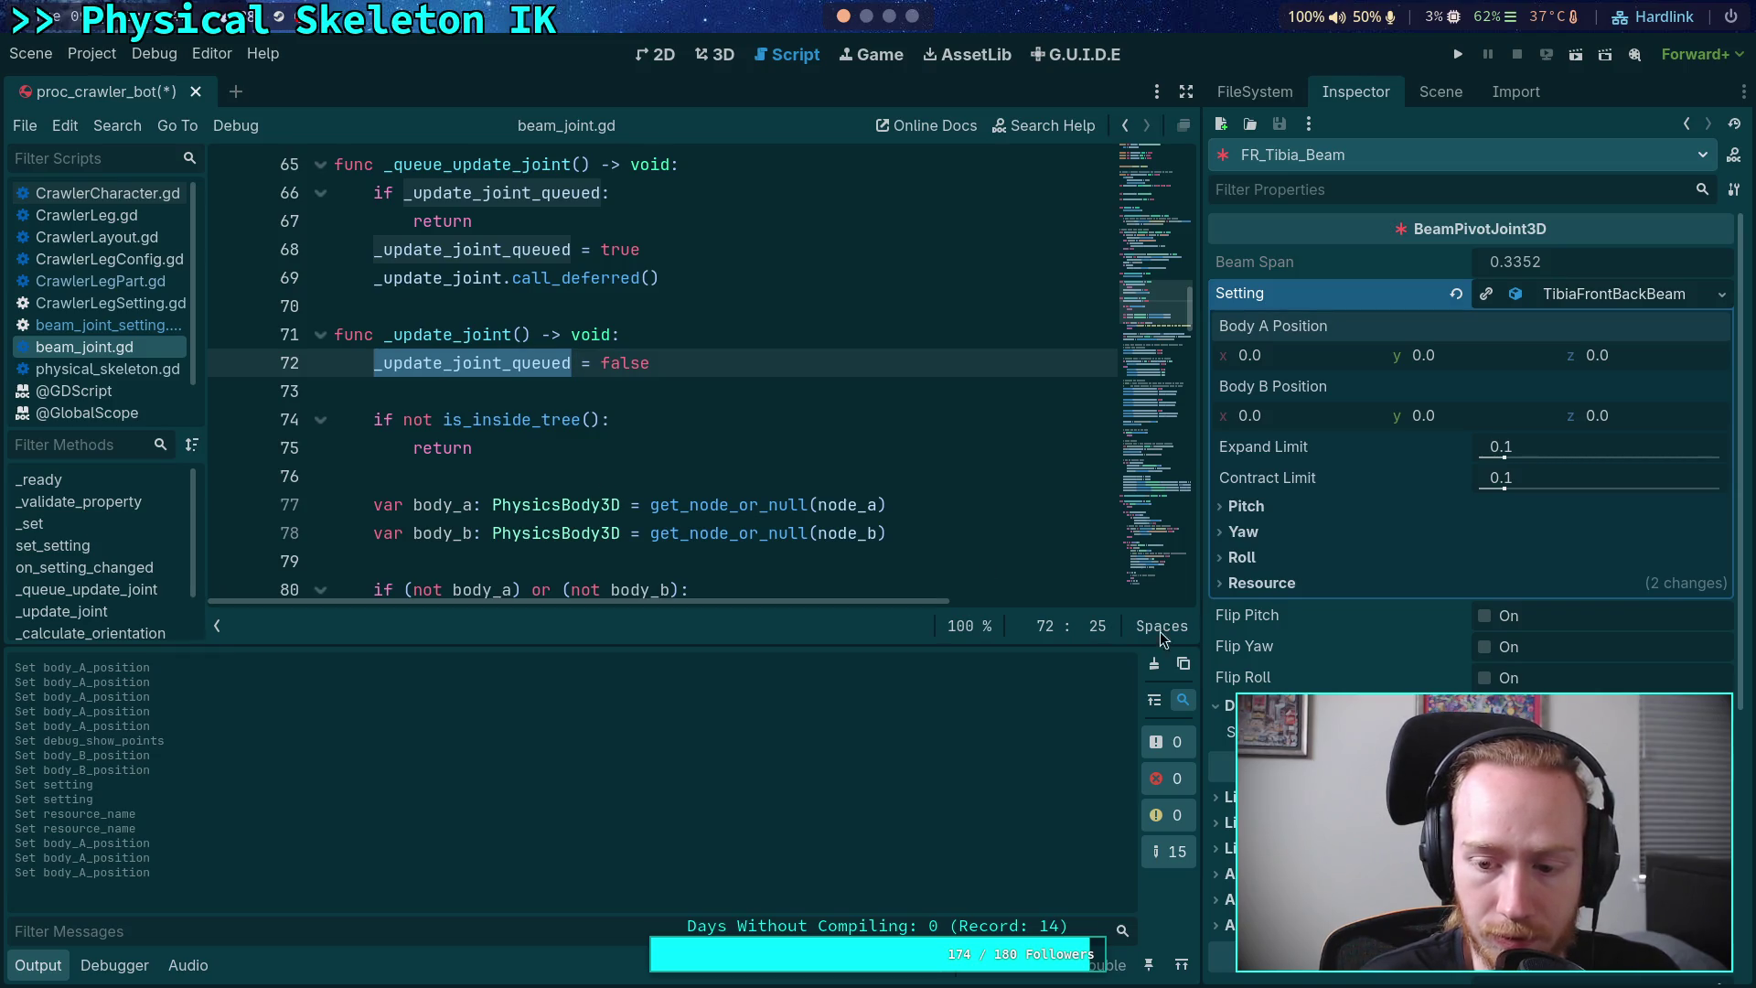
pyautogui.scroll(-4, 1470, 451)
pyautogui.scroll(4, 1471, 451)
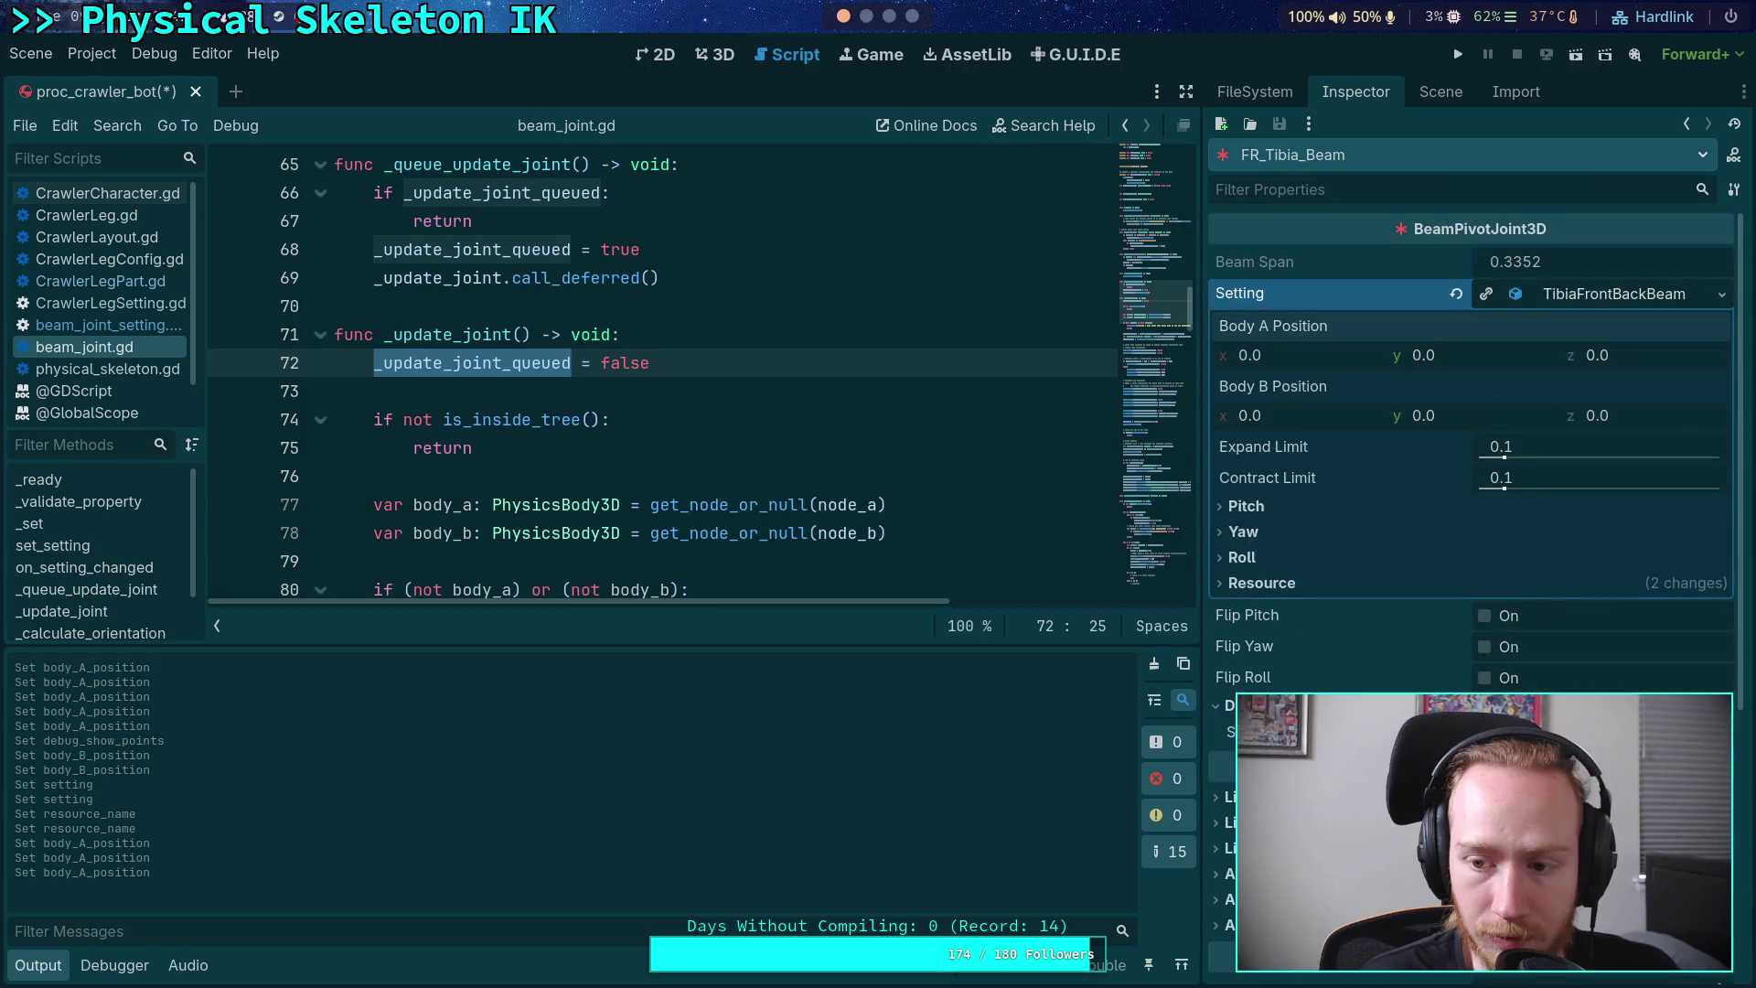
pyautogui.scroll(3, 635, 389)
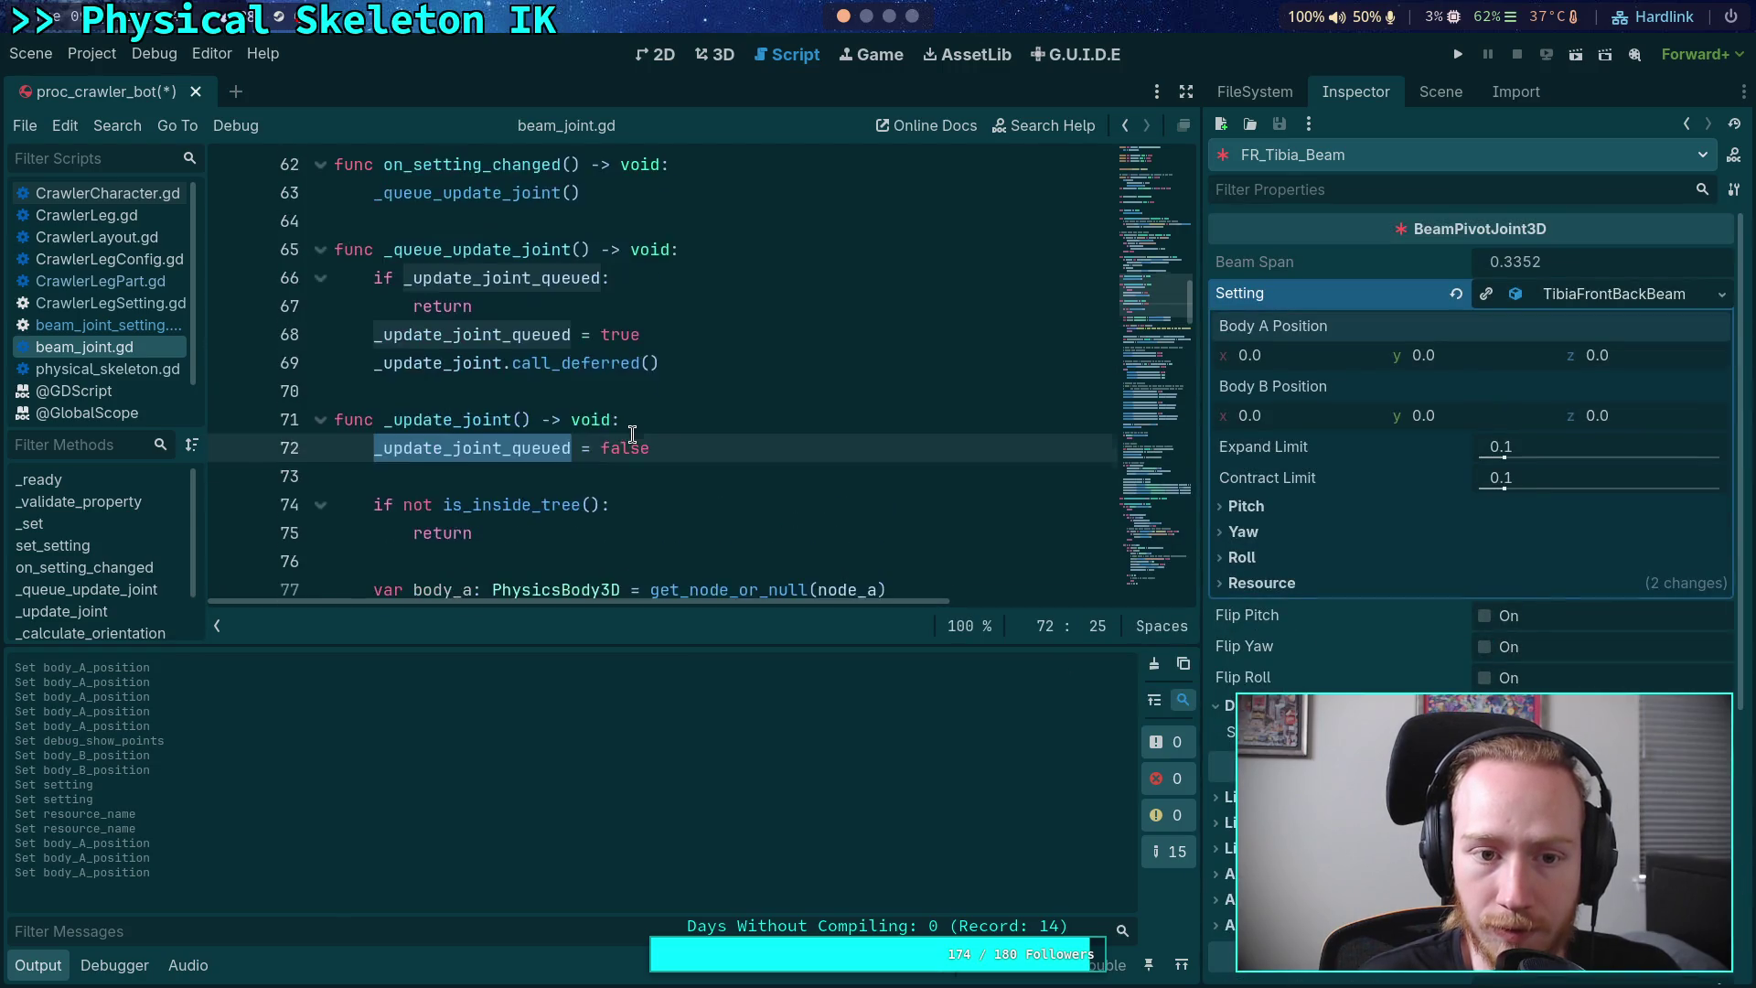
pyautogui.scroll(-1, 651, 458)
pyautogui.click(651, 458)
pyautogui.scroll(-2, 677, 365)
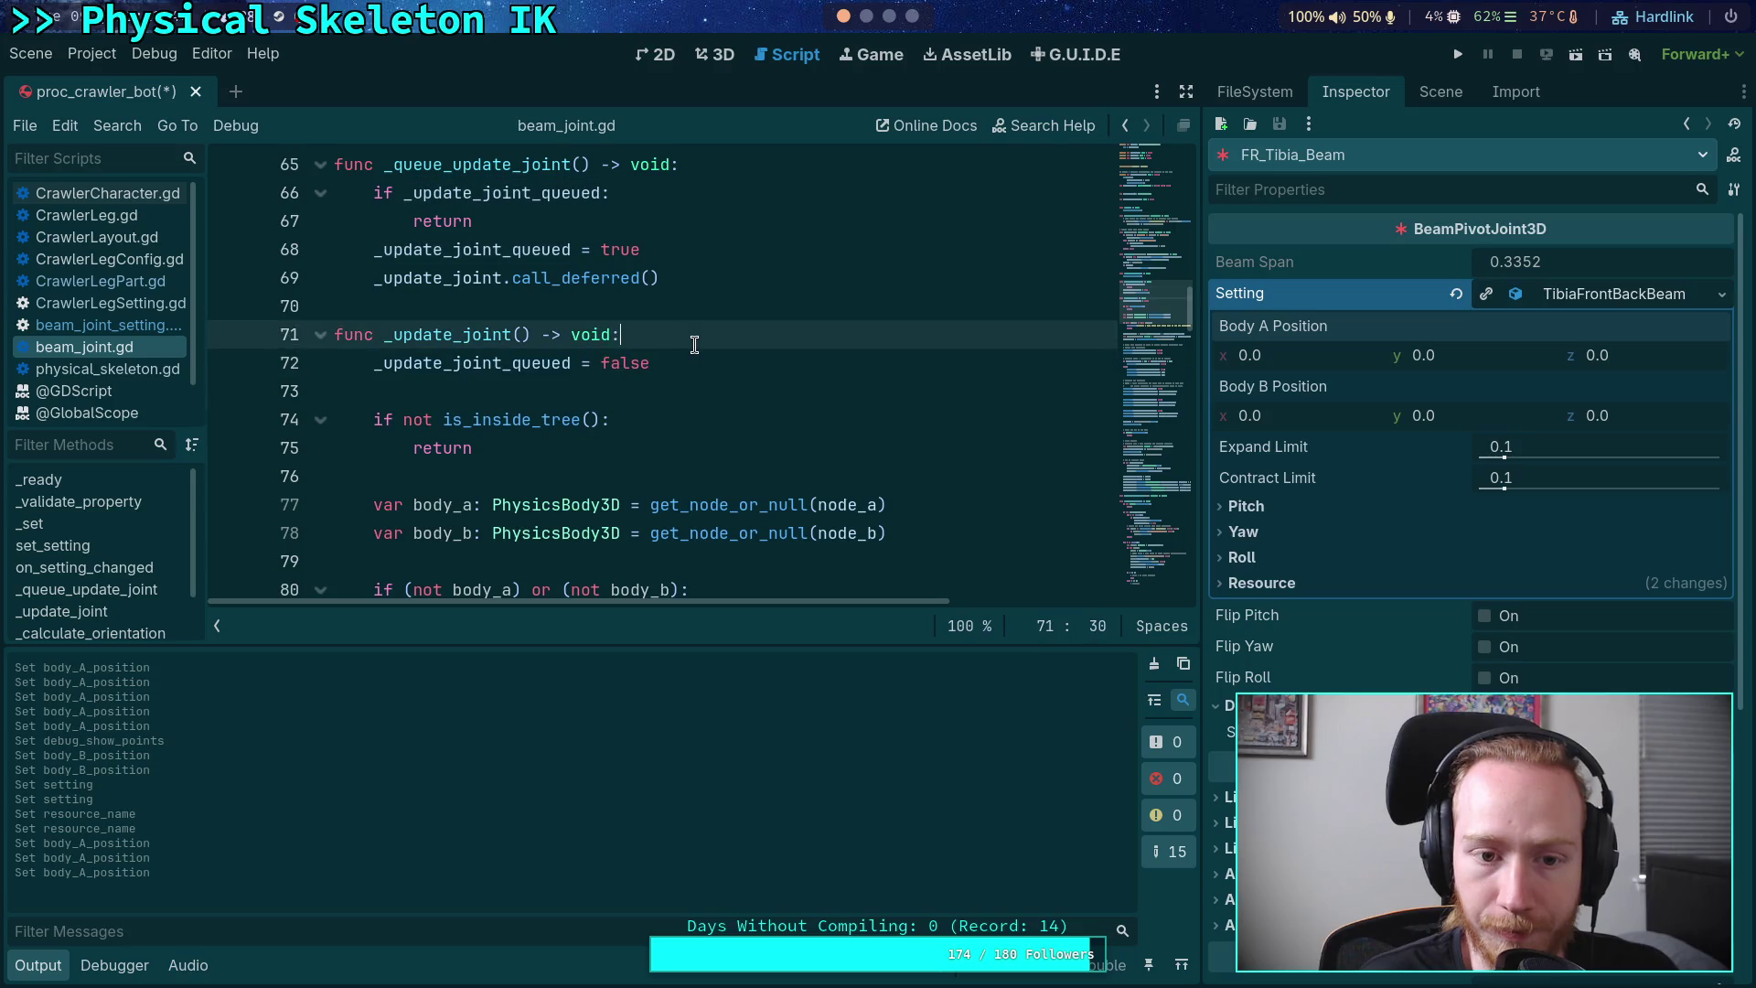
pyautogui.scroll(4, 695, 343)
pyautogui.scroll(1, 741, 345)
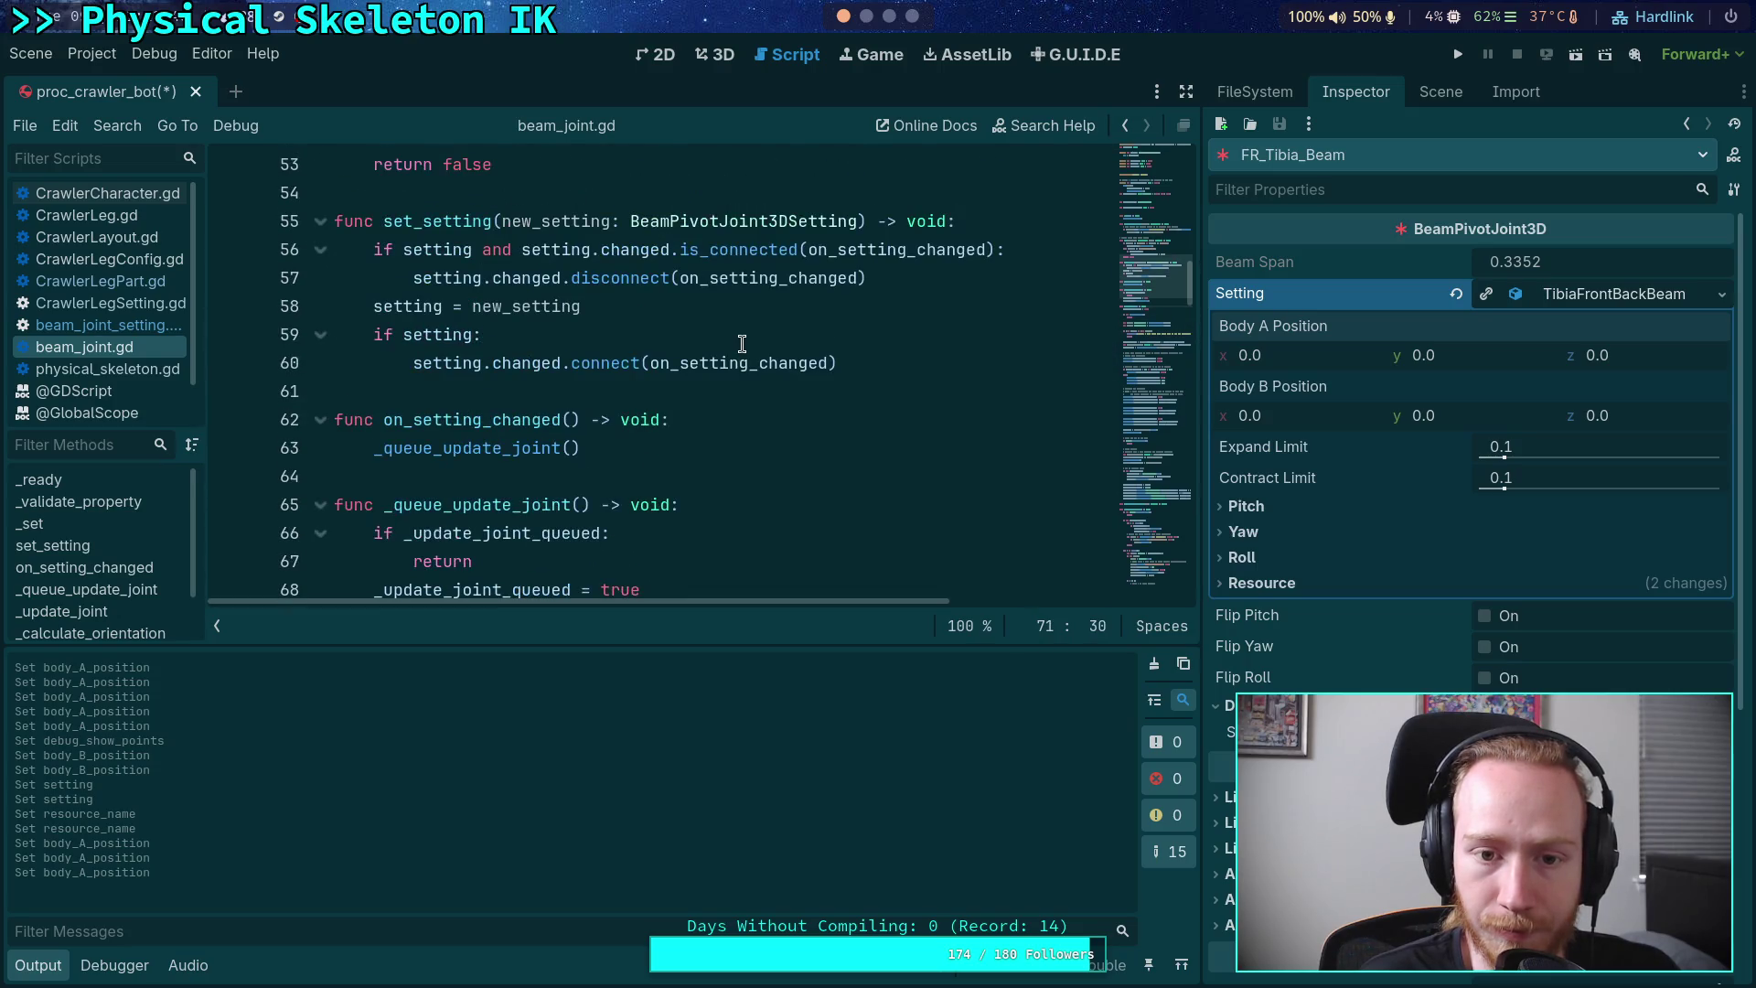
pyautogui.click(754, 415)
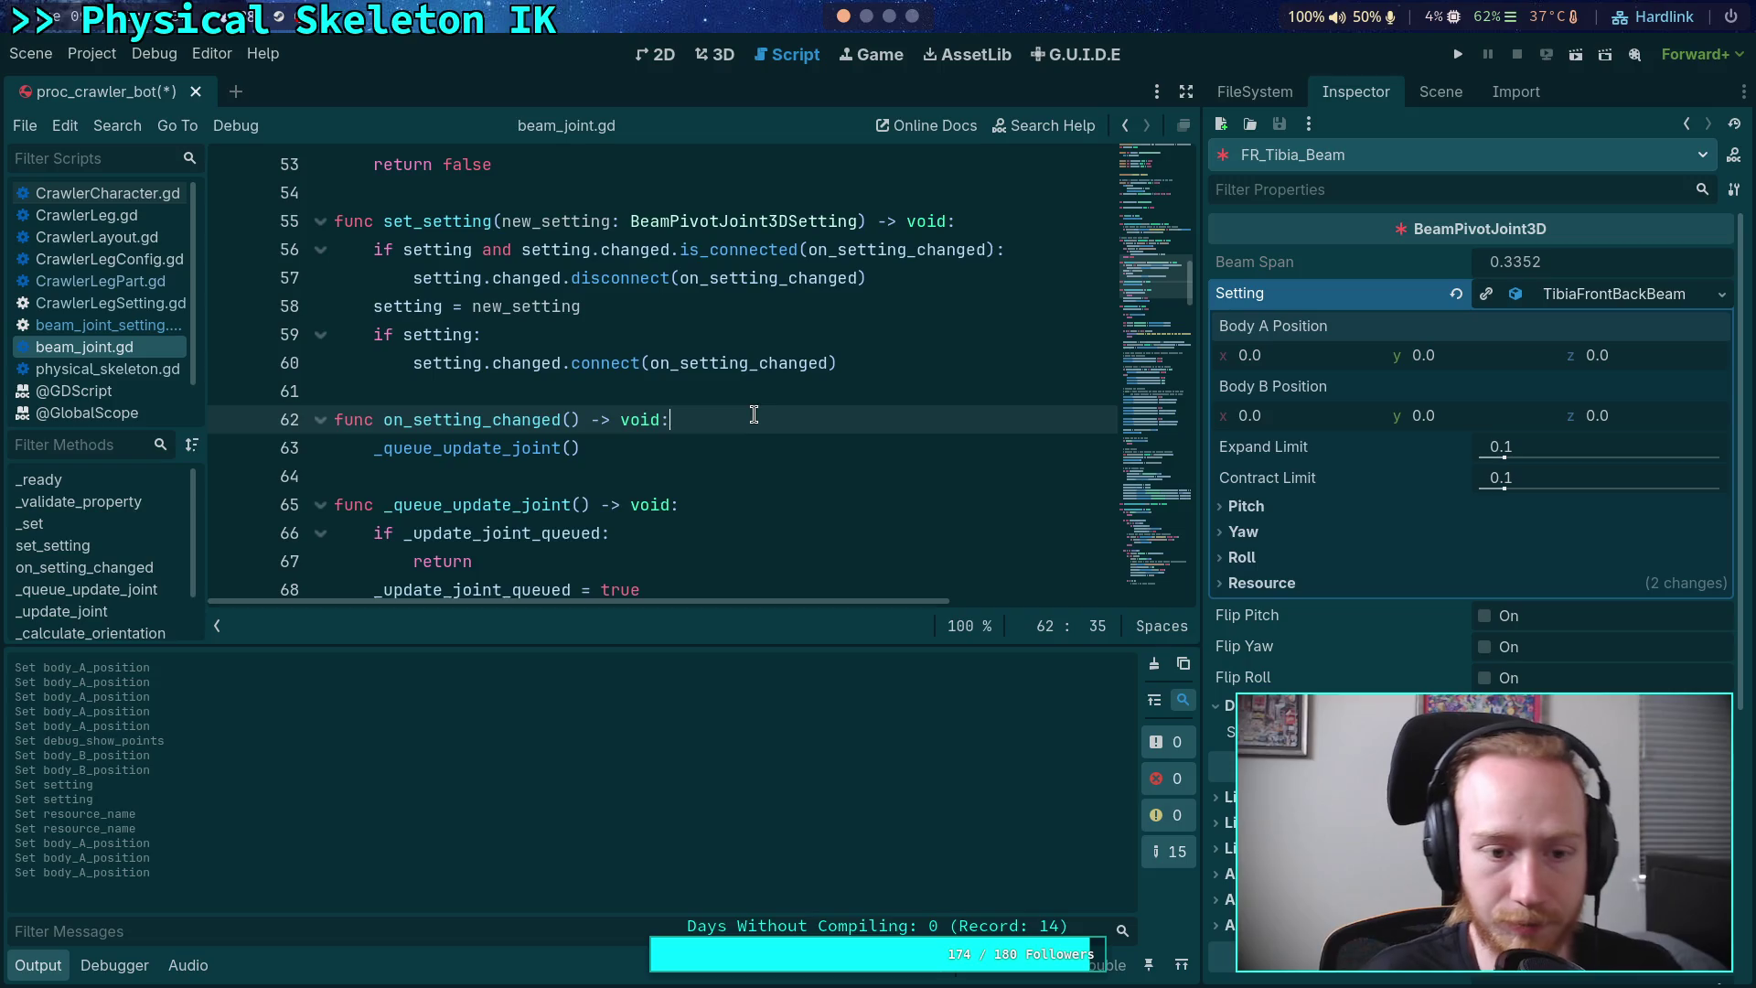
# Add a temporary print('setting changed') to on_setting_changed, save, test Body A y, then remove it.
pyautogui.press('Return')
pyautogui.write("print('setting changed")
pyautogui.hotkey('ctrl', 's')
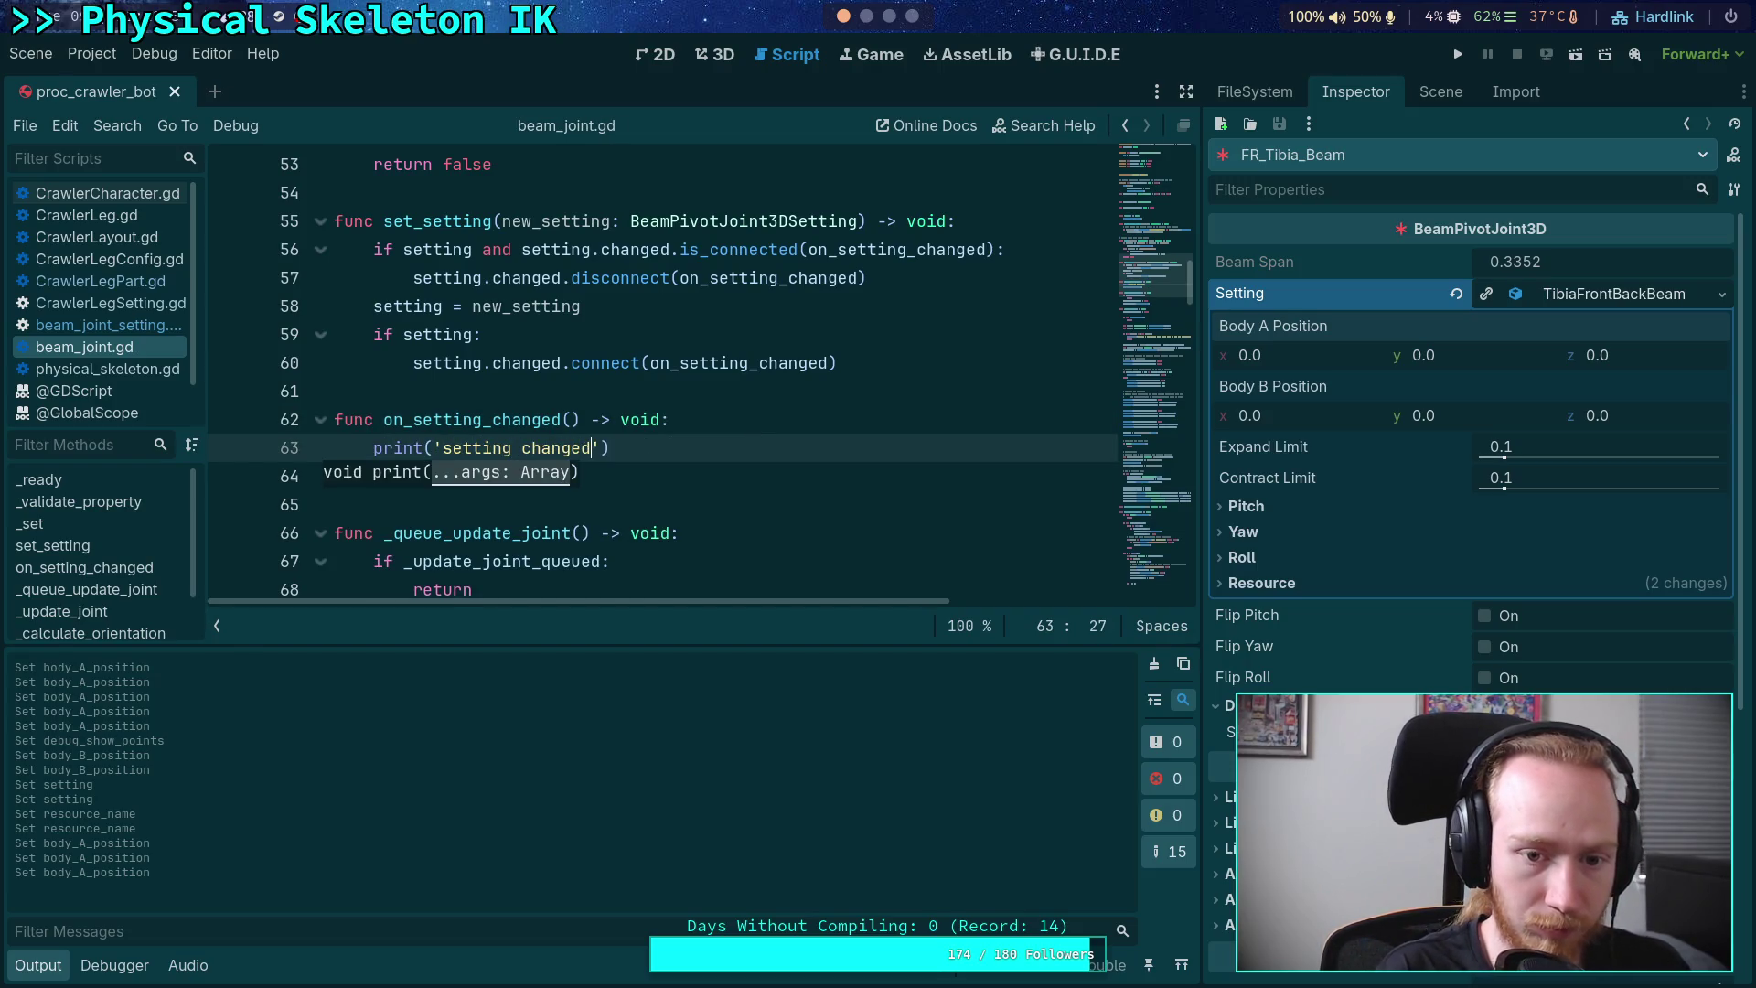
pyautogui.moveTo(1462, 362); pyautogui.dragTo(1491, 363)
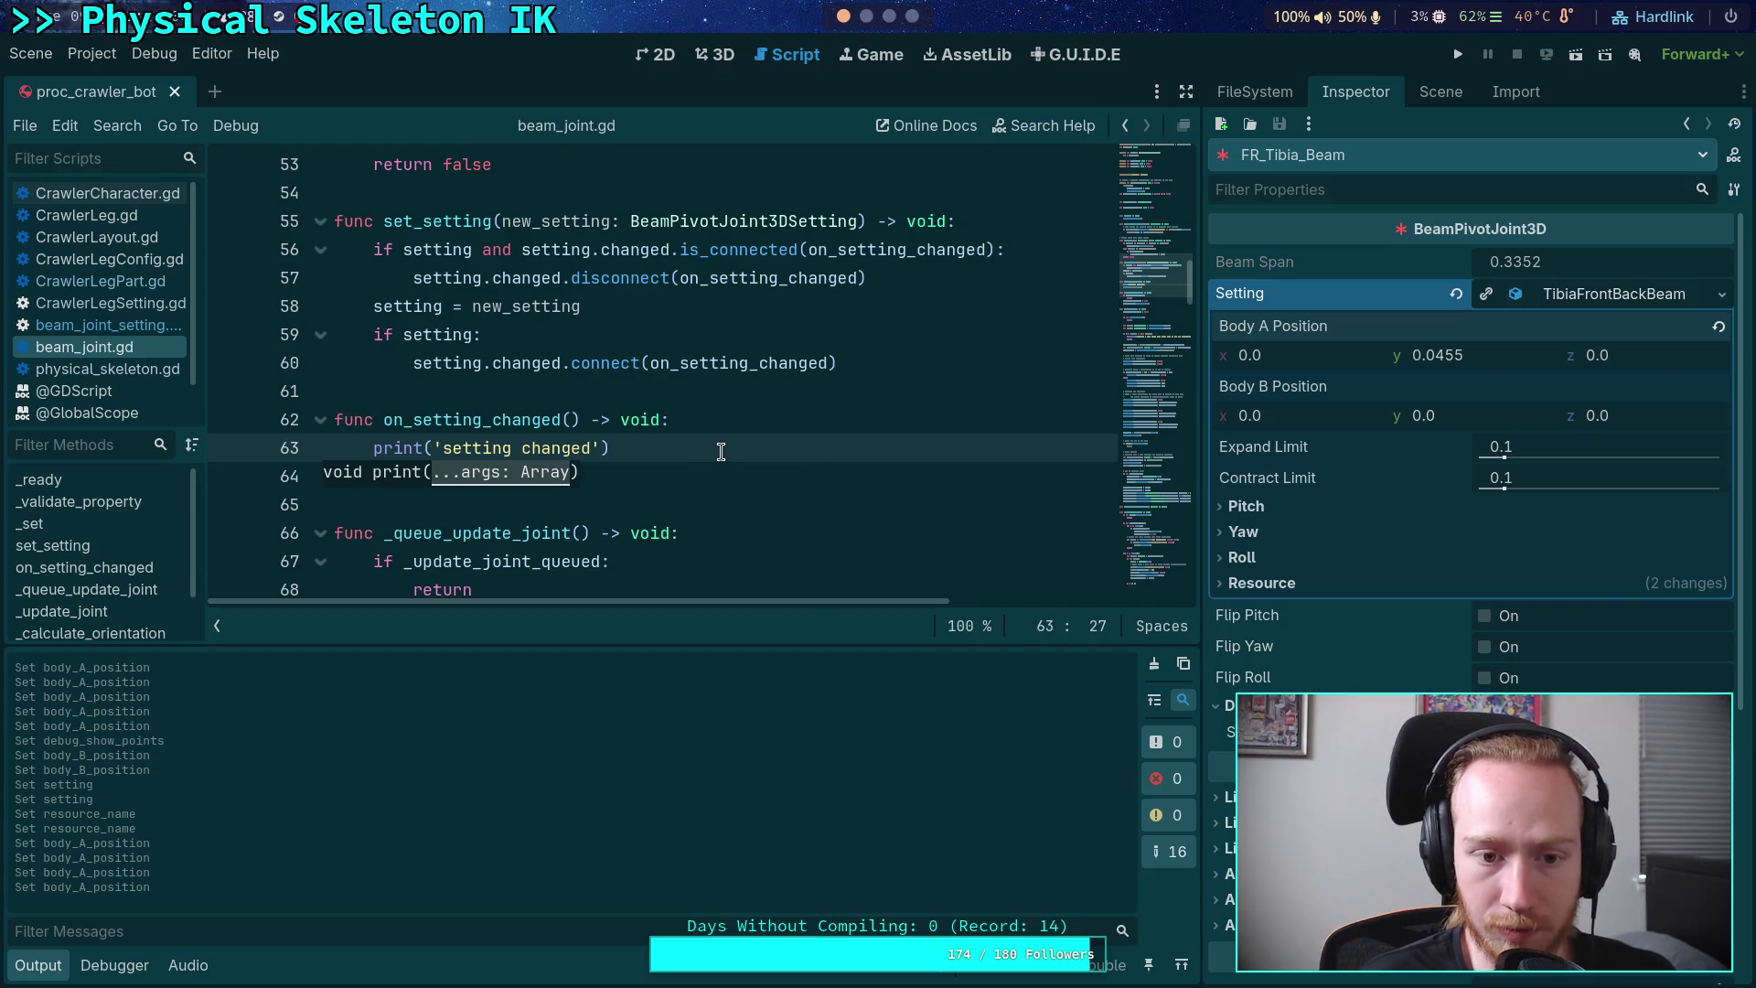
pyautogui.moveTo(629, 447); pyautogui.dragTo(317, 447)
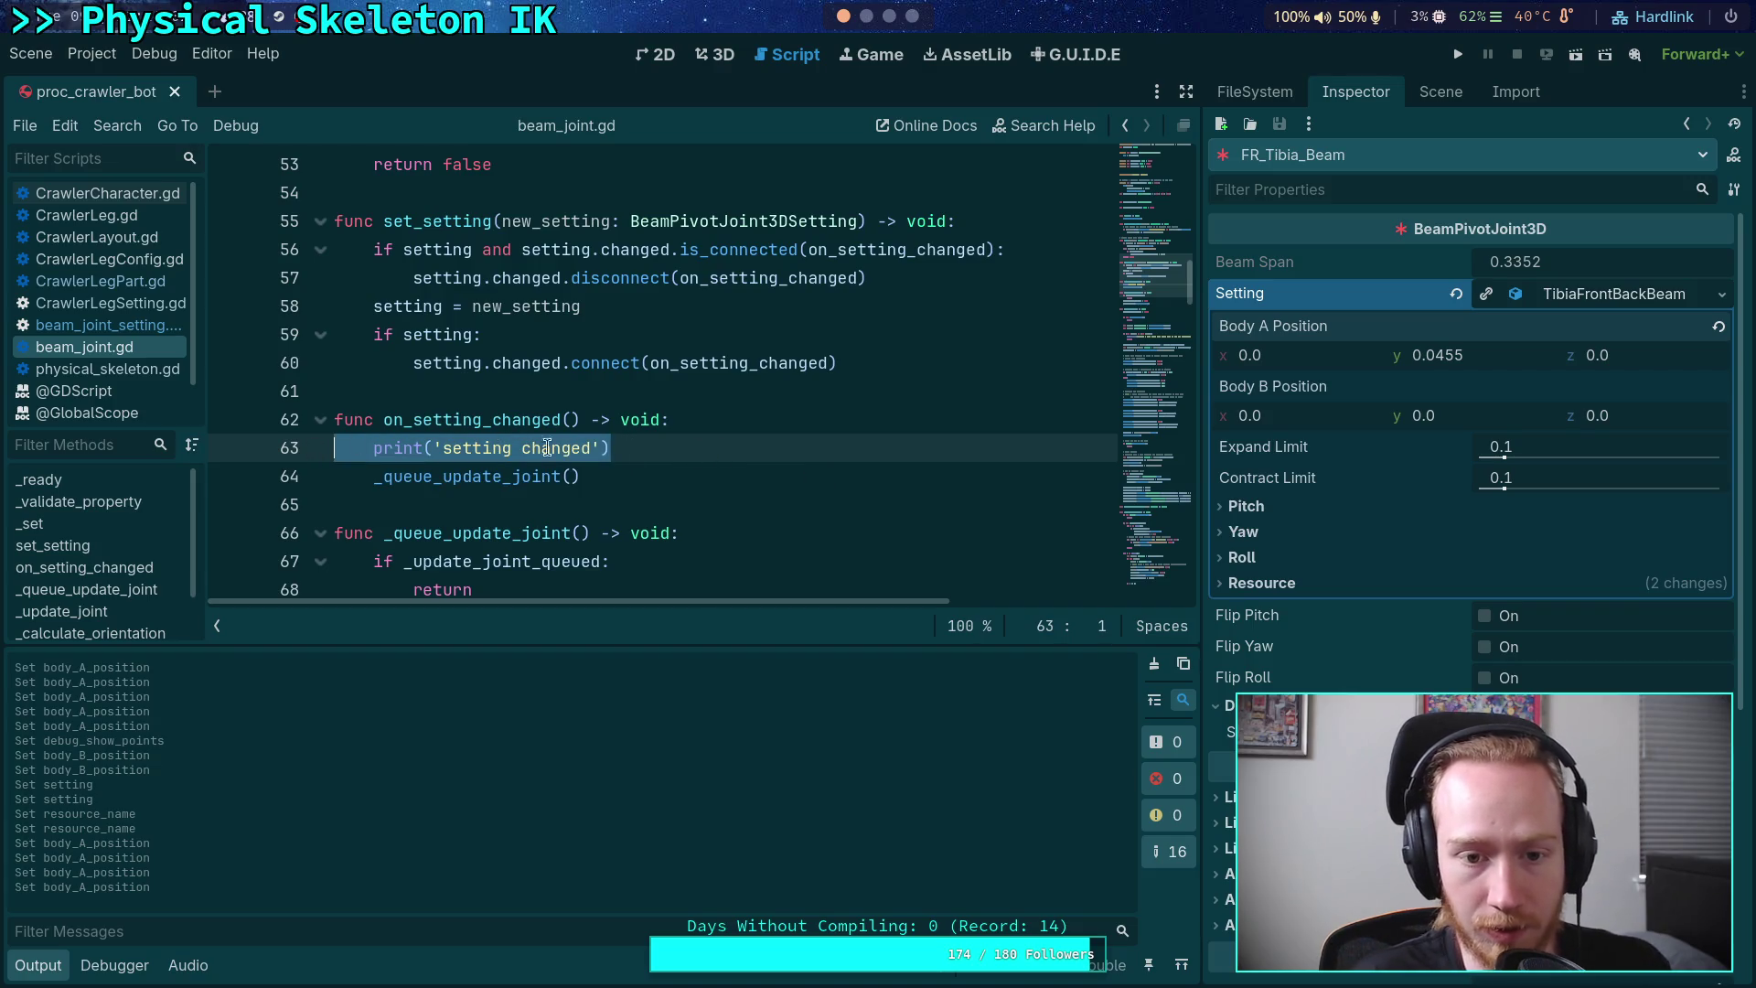
pyautogui.press('BackSpace')
pyautogui.press('BackSpace')
pyautogui.press('BackSpace')
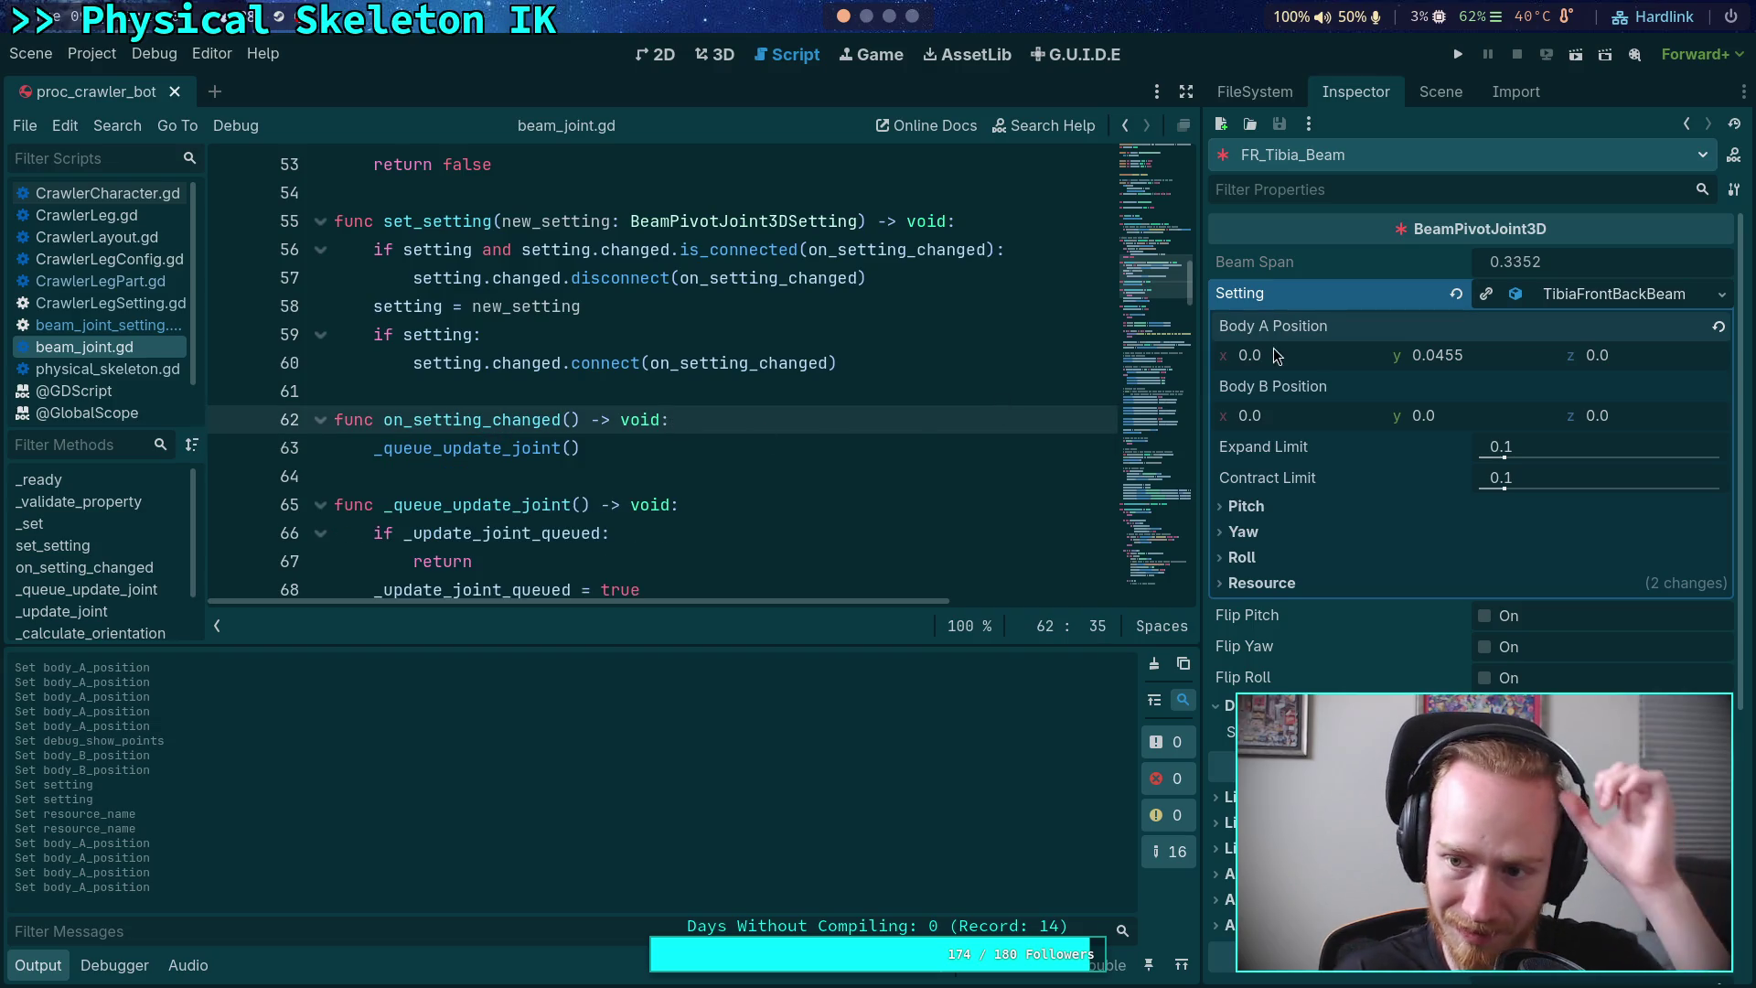
# Clear the joint's Setting and quick-load the saved TibiaFrontBackBeam resource.
pyautogui.click(1458, 294)
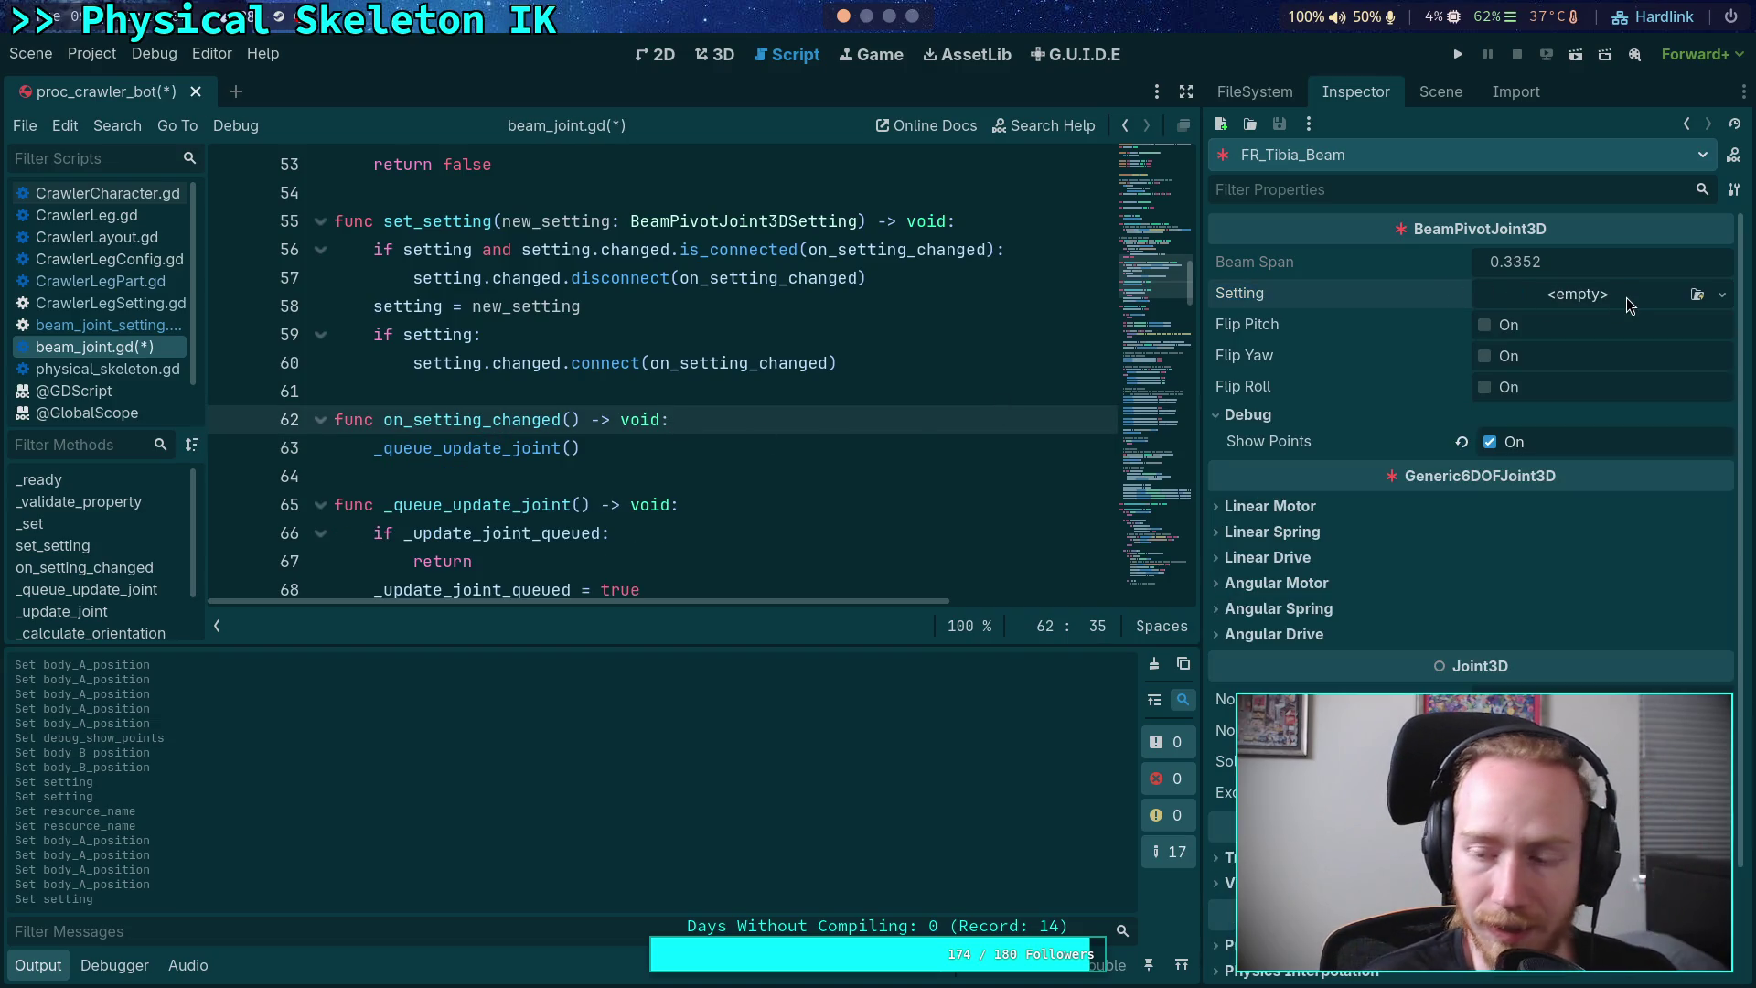
pyautogui.click(1697, 294)
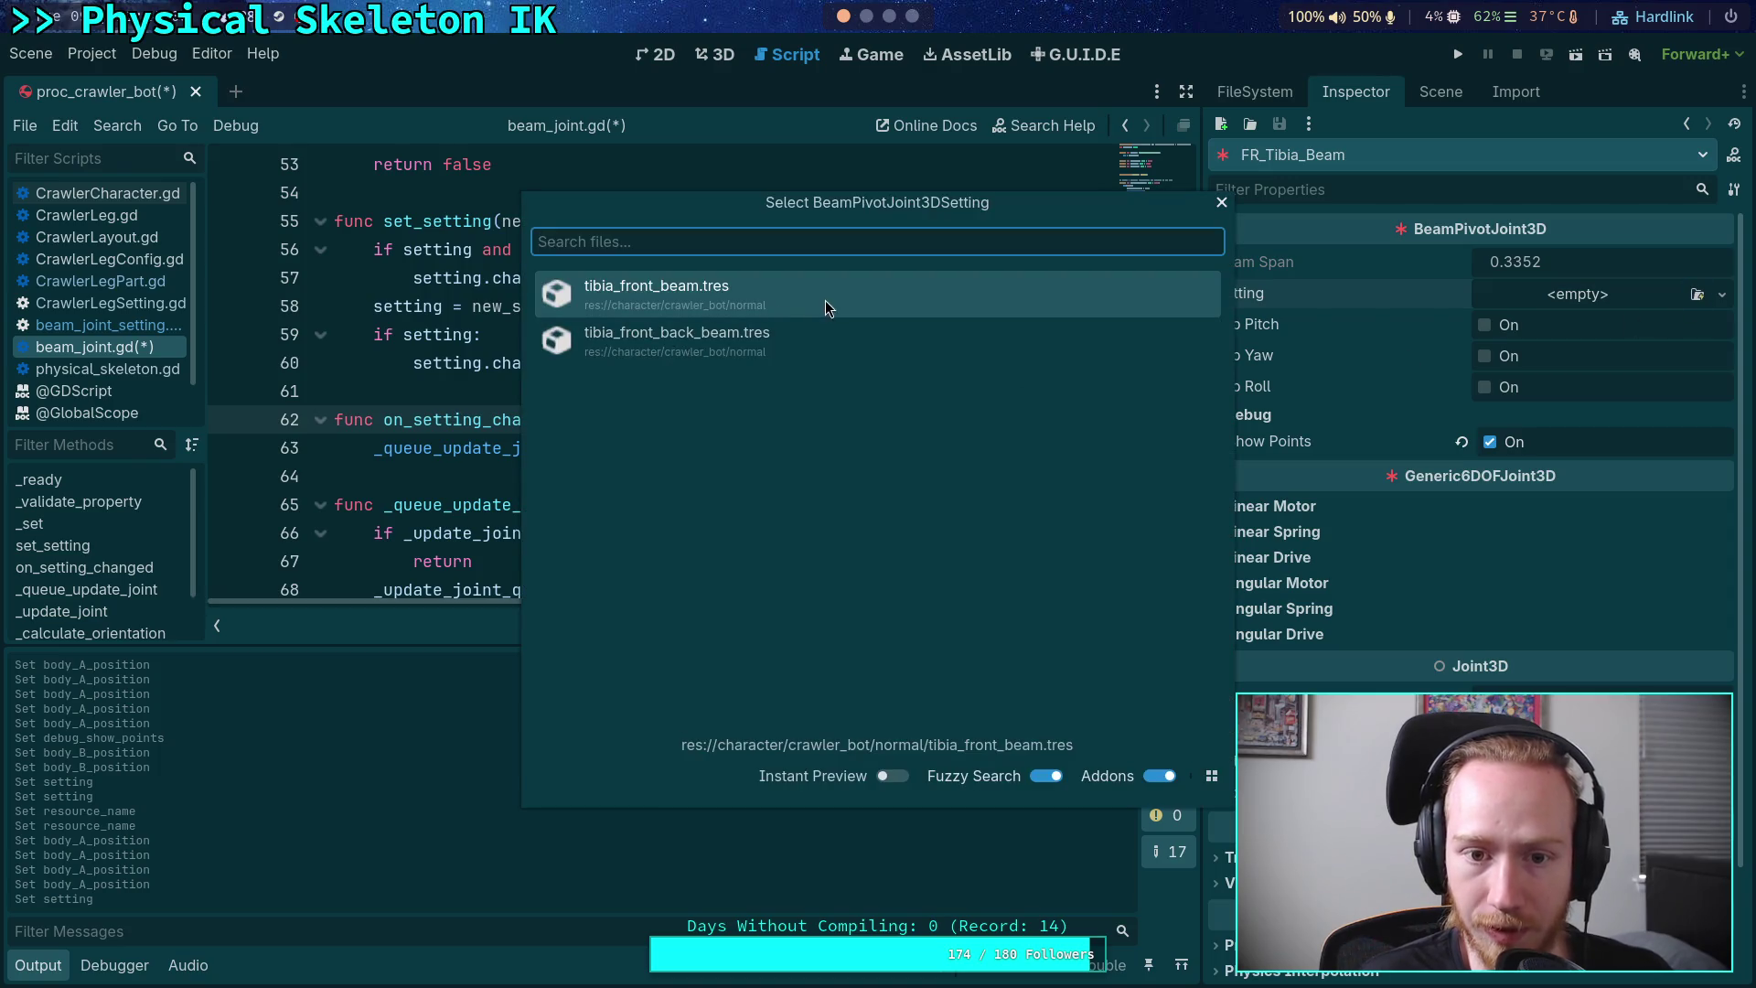
pyautogui.click(785, 352)
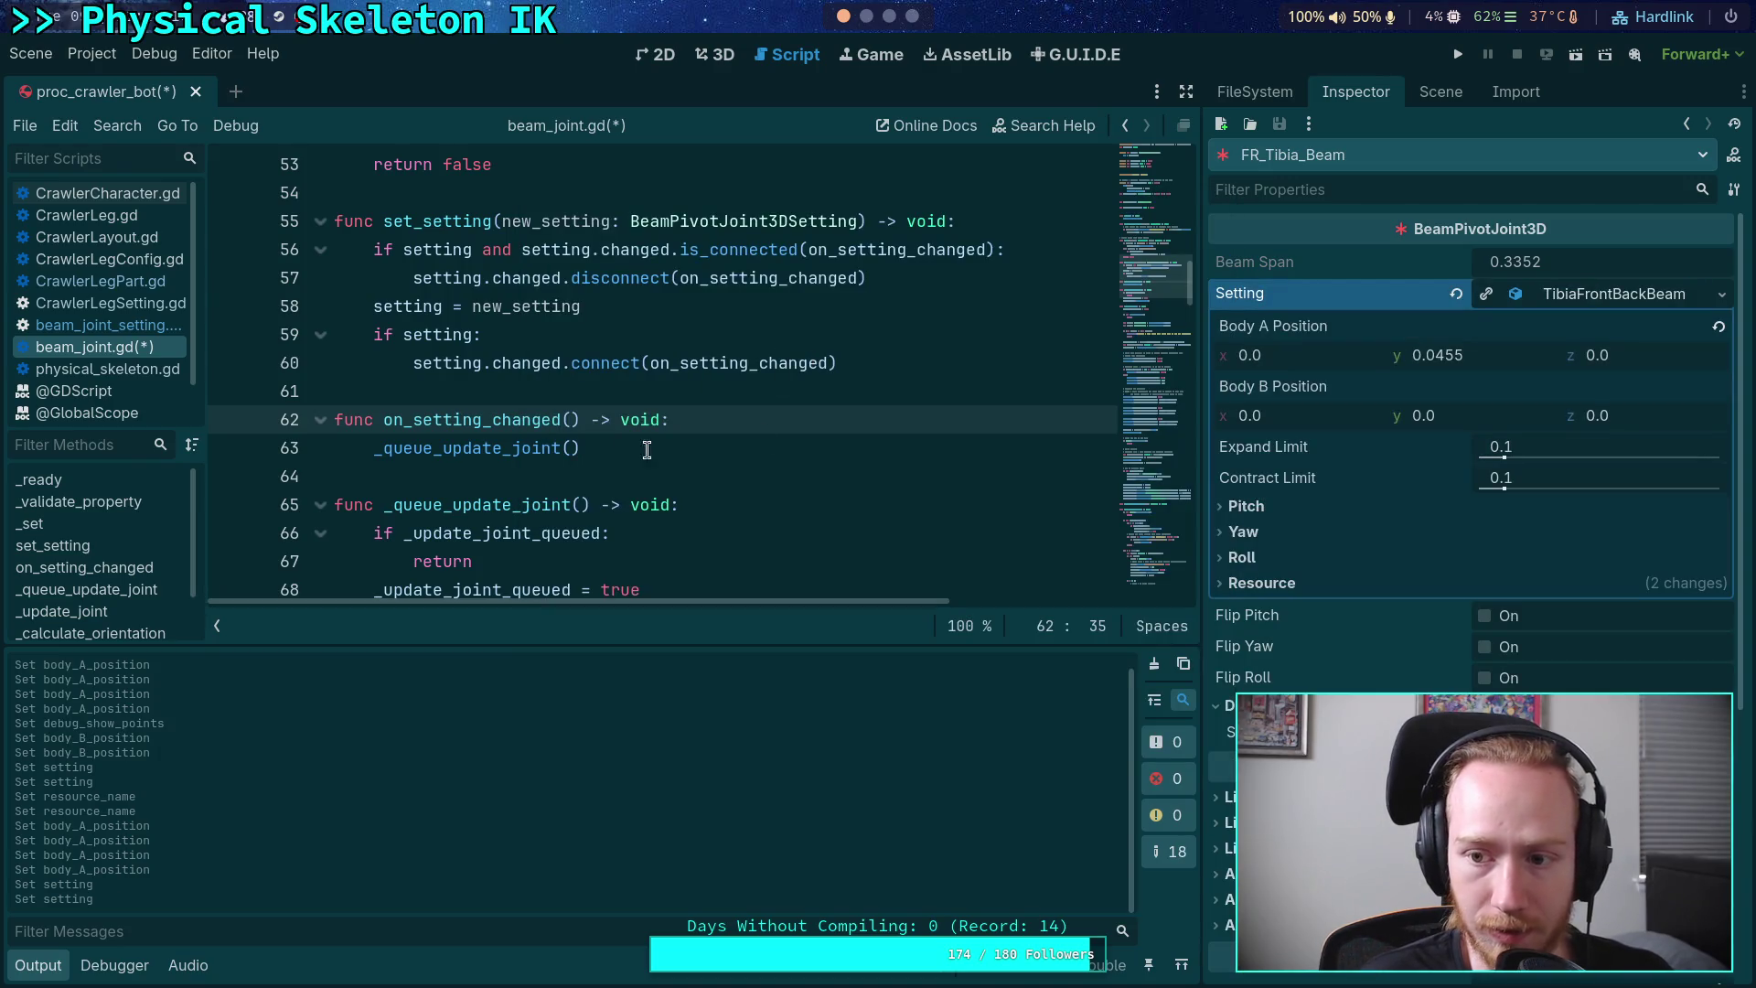
# Re-add print('setting changed') at the start of on_setting_changed, save, and test Body A y, reverting to 0.
pyautogui.scroll(-1, 647, 449)
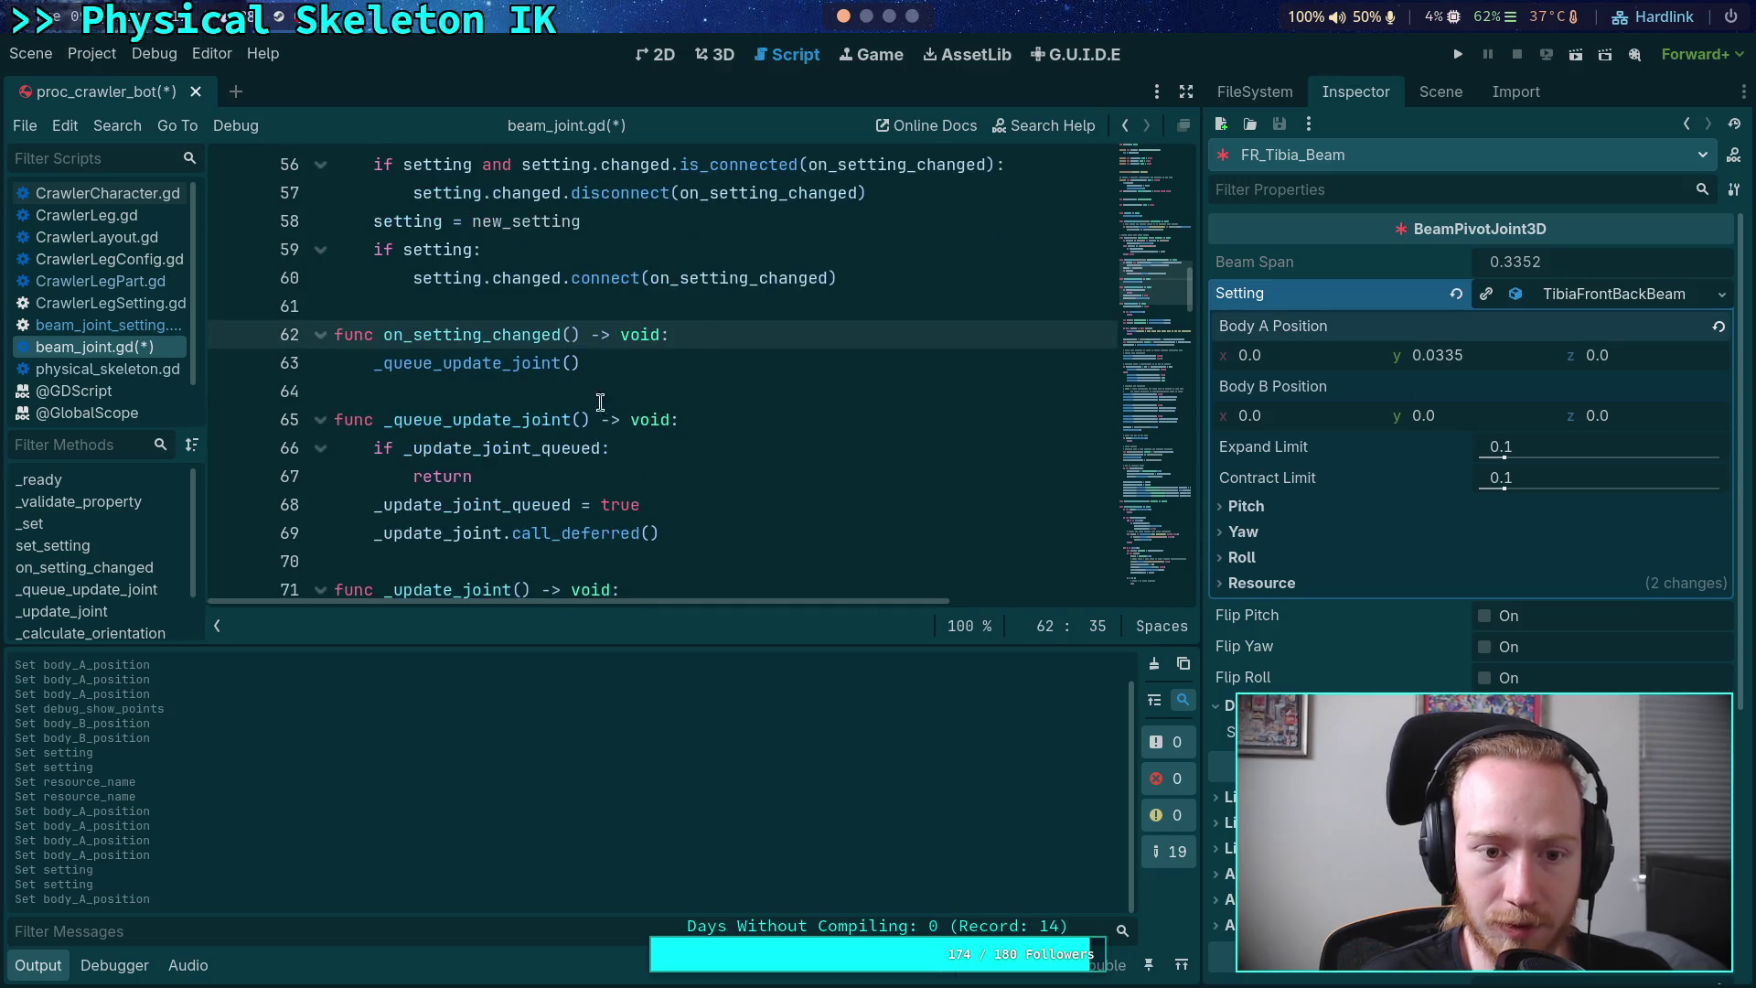
pyautogui.press('Return')
pyautogui.write("print('")
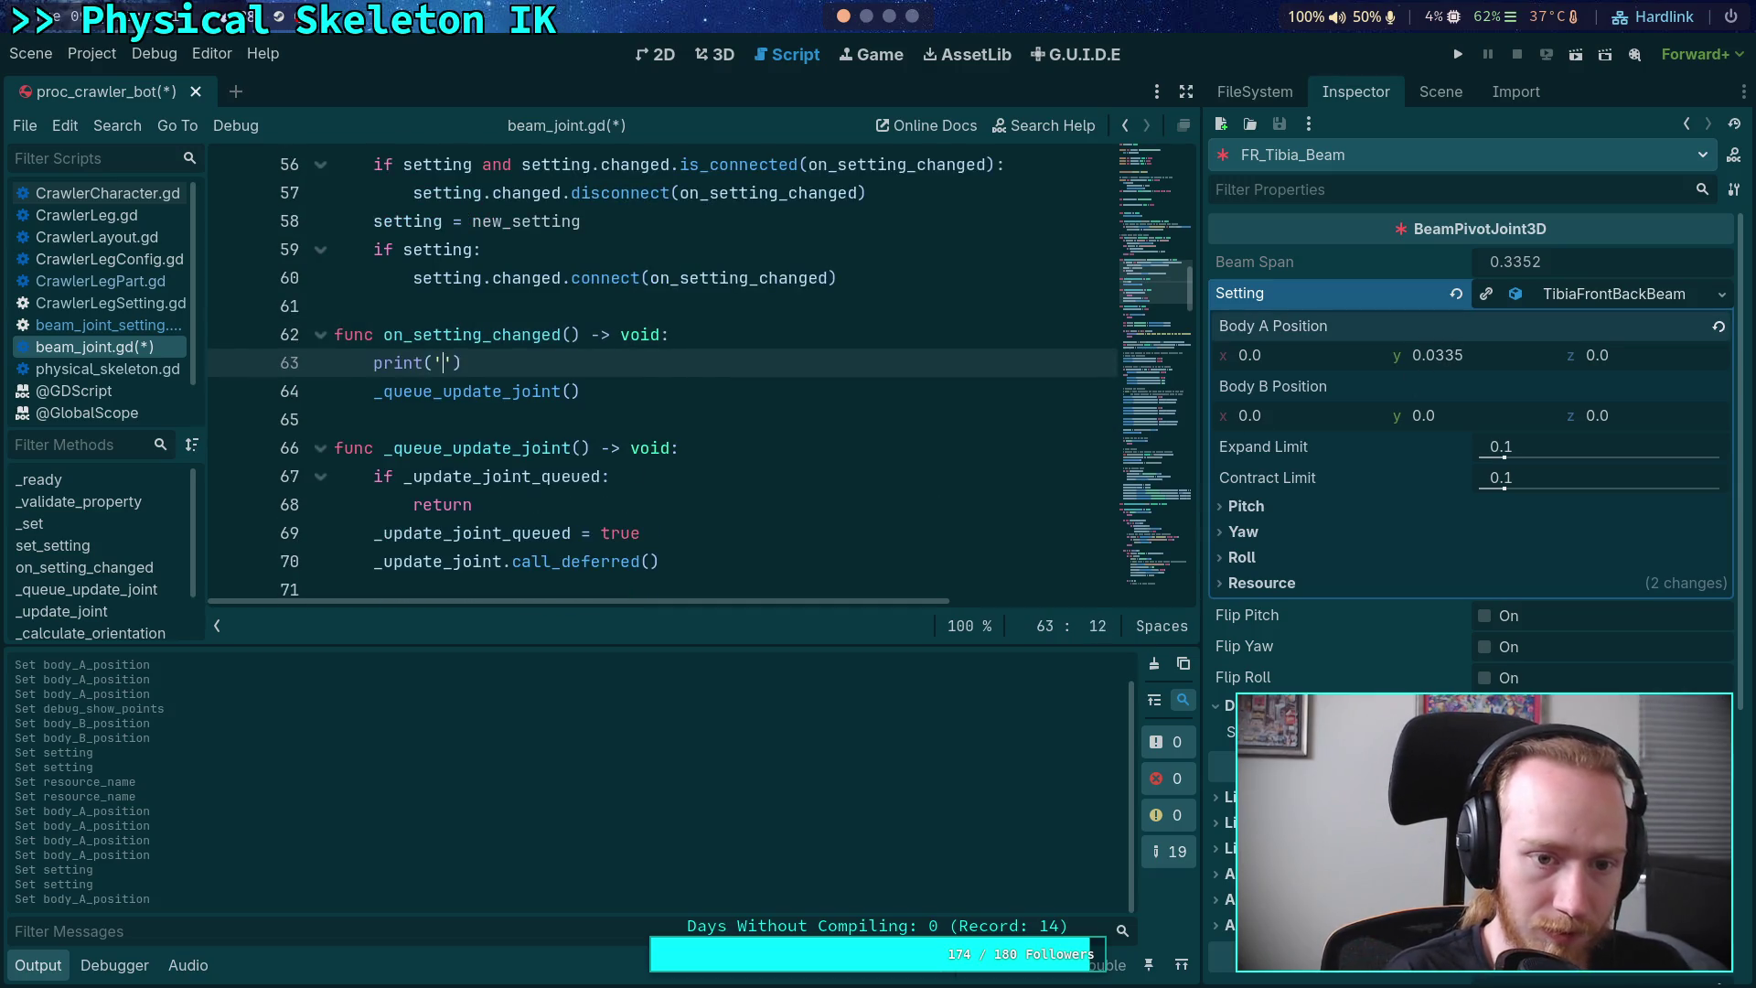
pyautogui.write('setting change')
pyautogui.write('d')
pyautogui.hotkey('ctrl', 's')
pyautogui.moveTo(1477, 365); pyautogui.dragTo(1426, 366)
pyautogui.click(1717, 326)
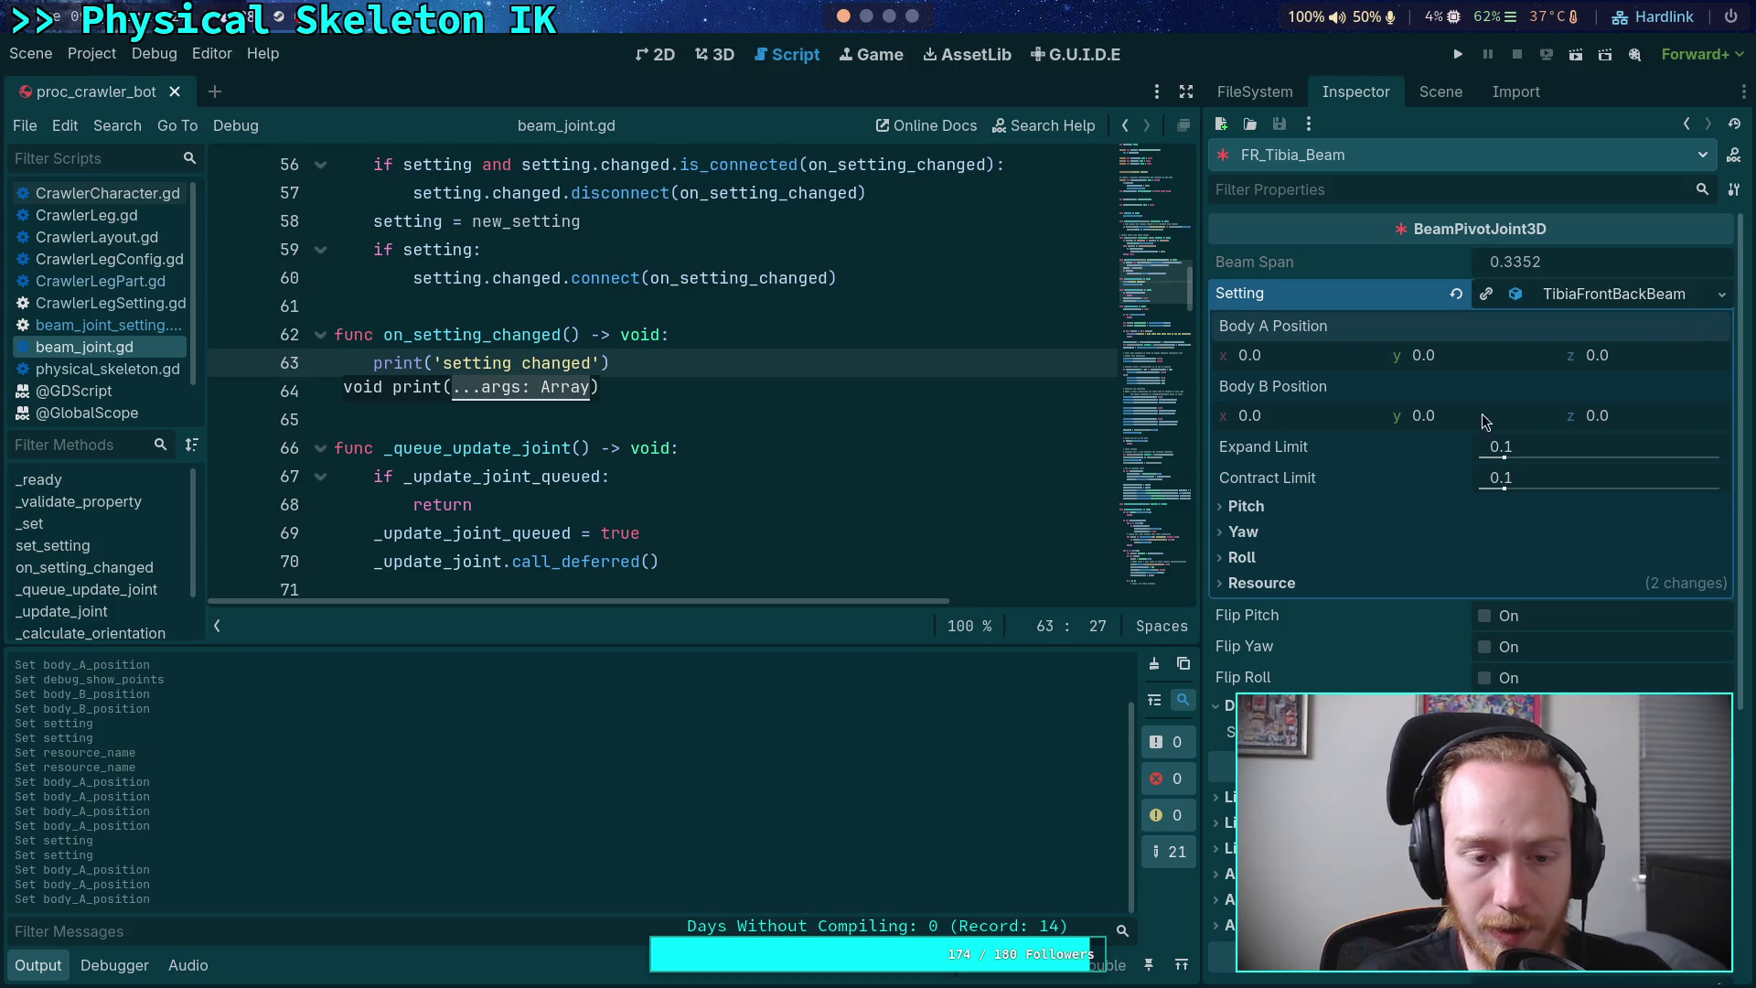
# Restore the _queue_update_joint() call after the print and dismiss the Resource.changed documentation.
pyautogui.click(757, 385)
pyautogui.write('_queue_update_joint()')
pyautogui.scroll(1, 759, 387)
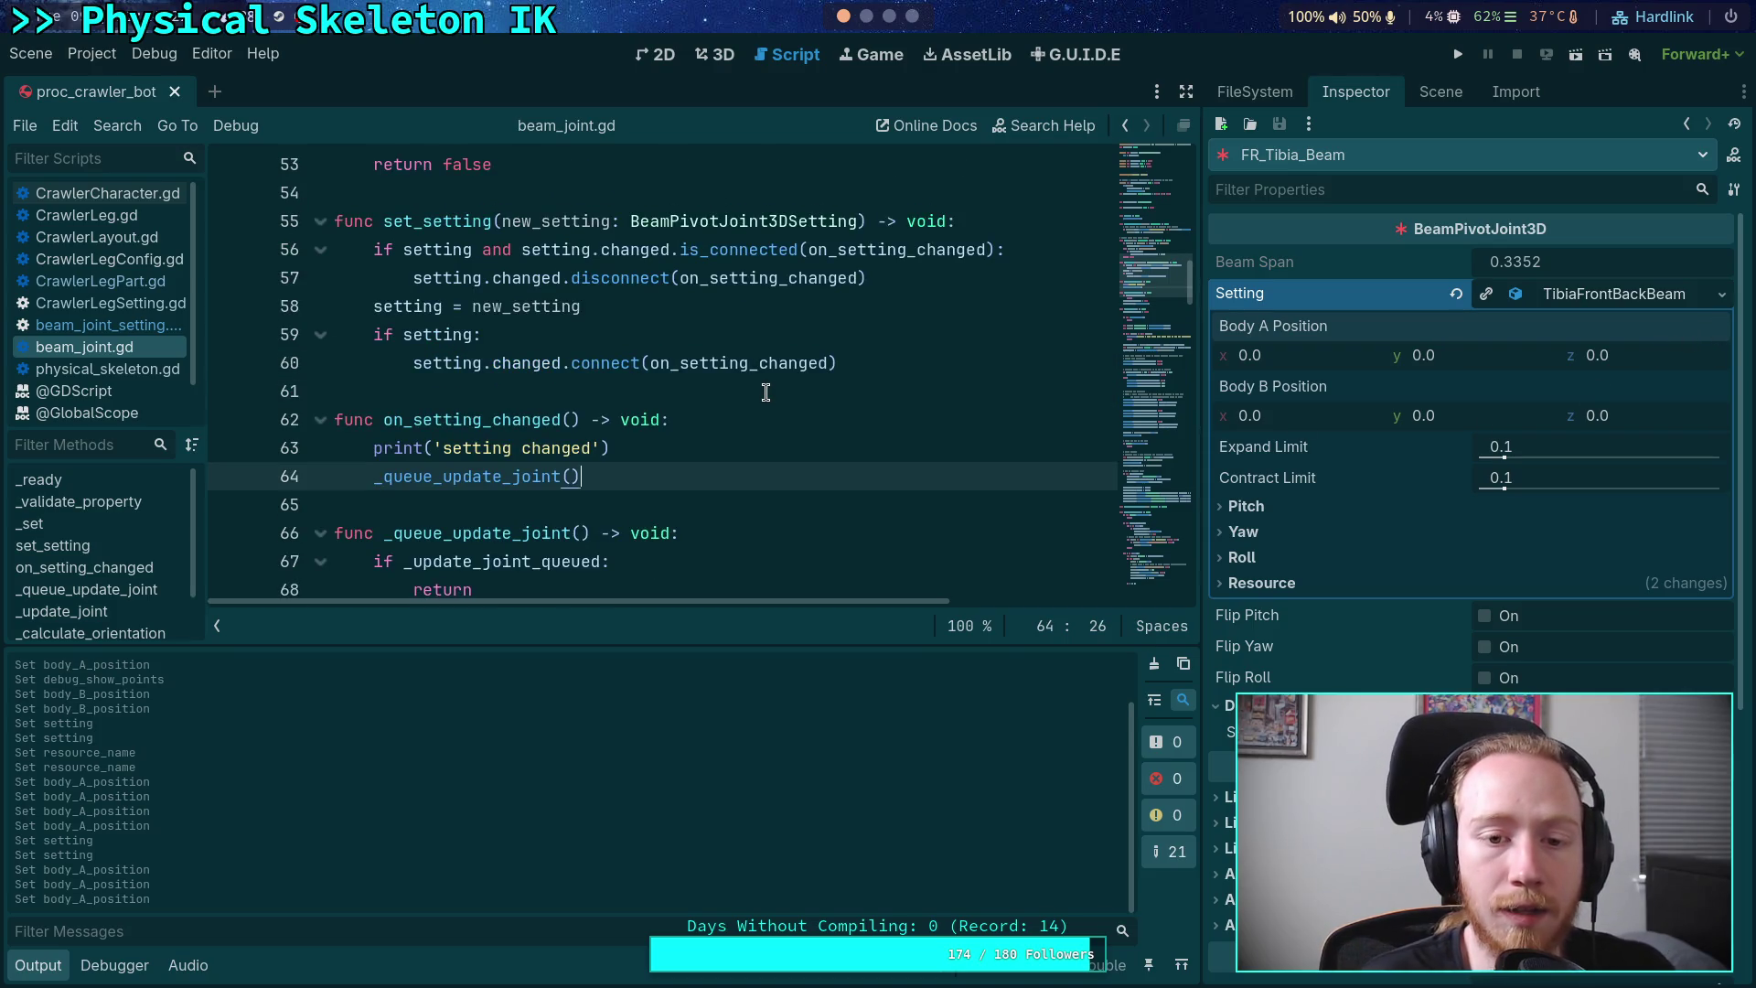
pyautogui.moveTo(517, 369)
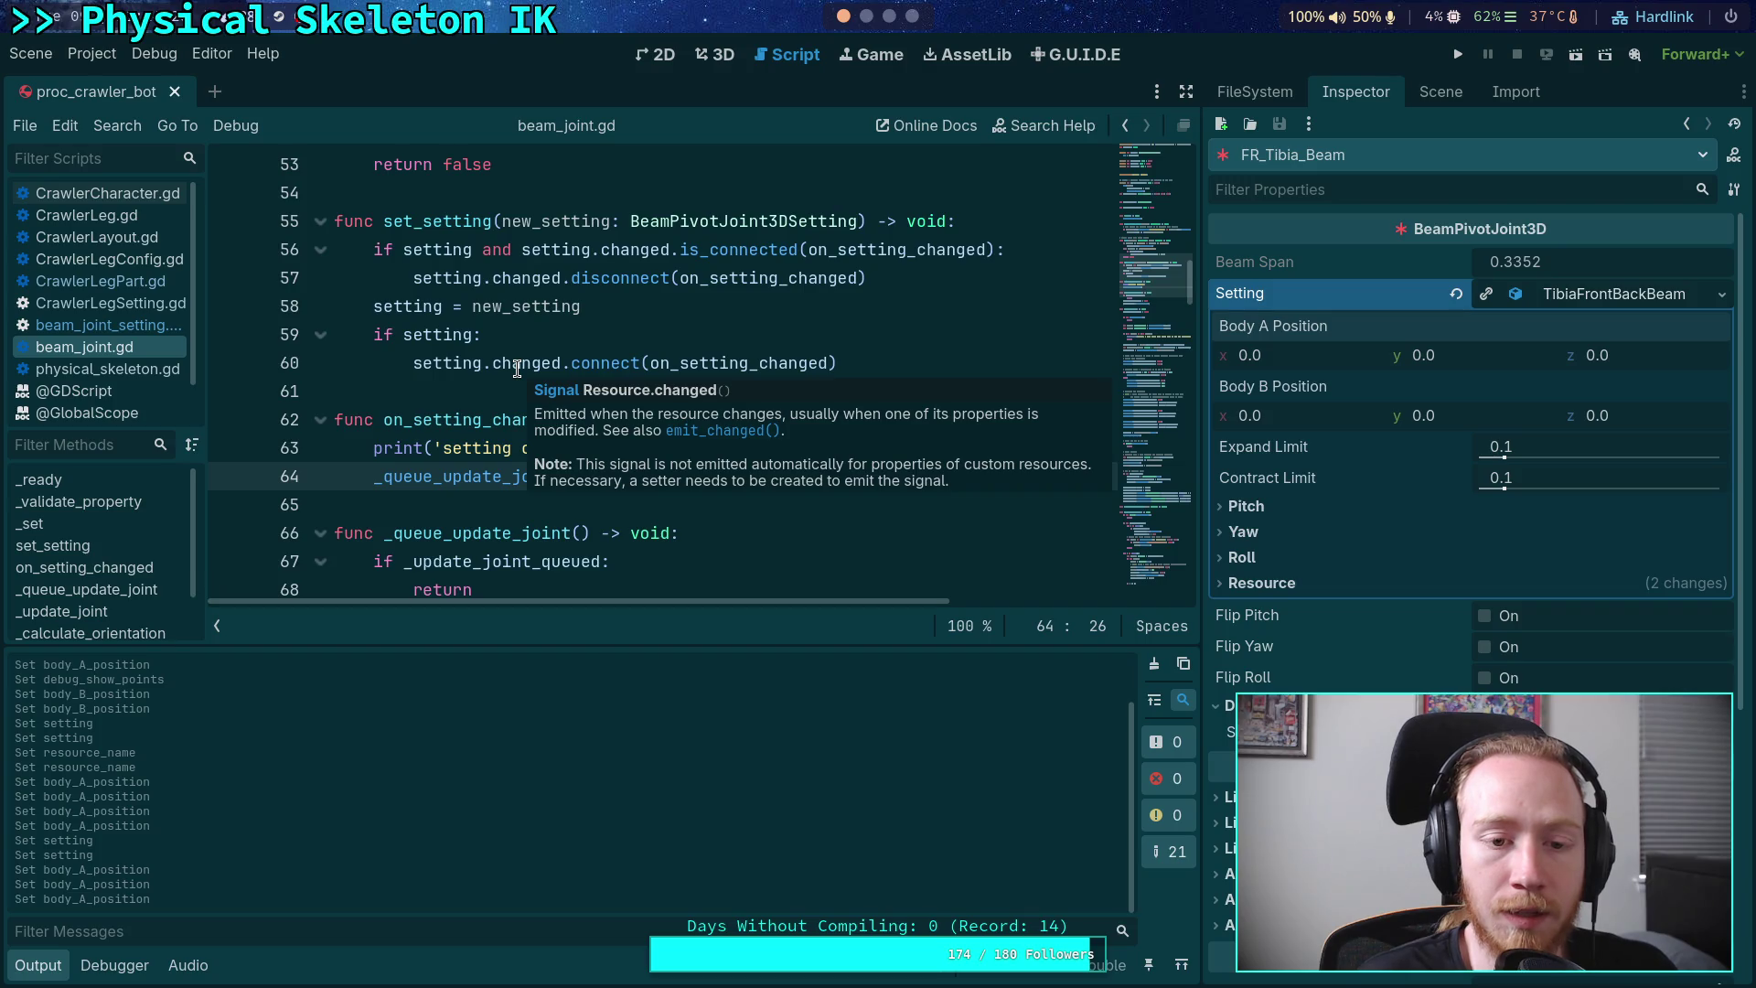
pyautogui.click(518, 366)
pyautogui.click(108, 325)
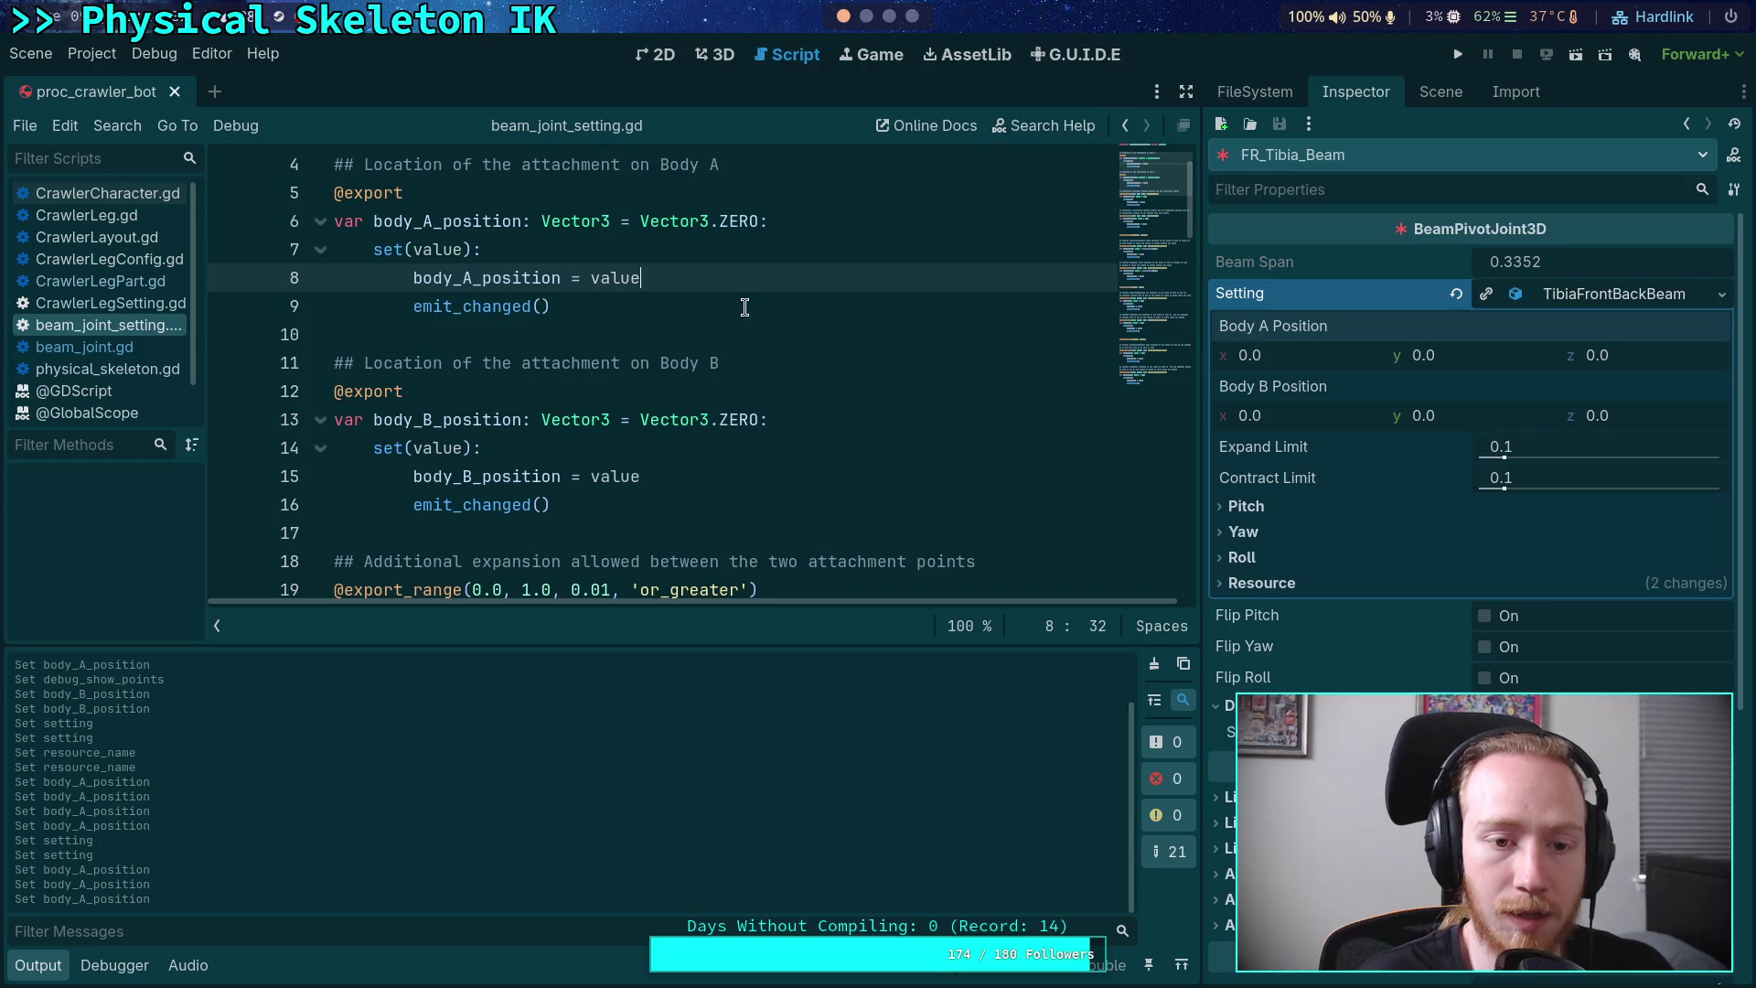
# Add print('body a changed') and emit_changed() to the body_A_position setter.
pyautogui.press('Return')
pyautogui.write("print('body")
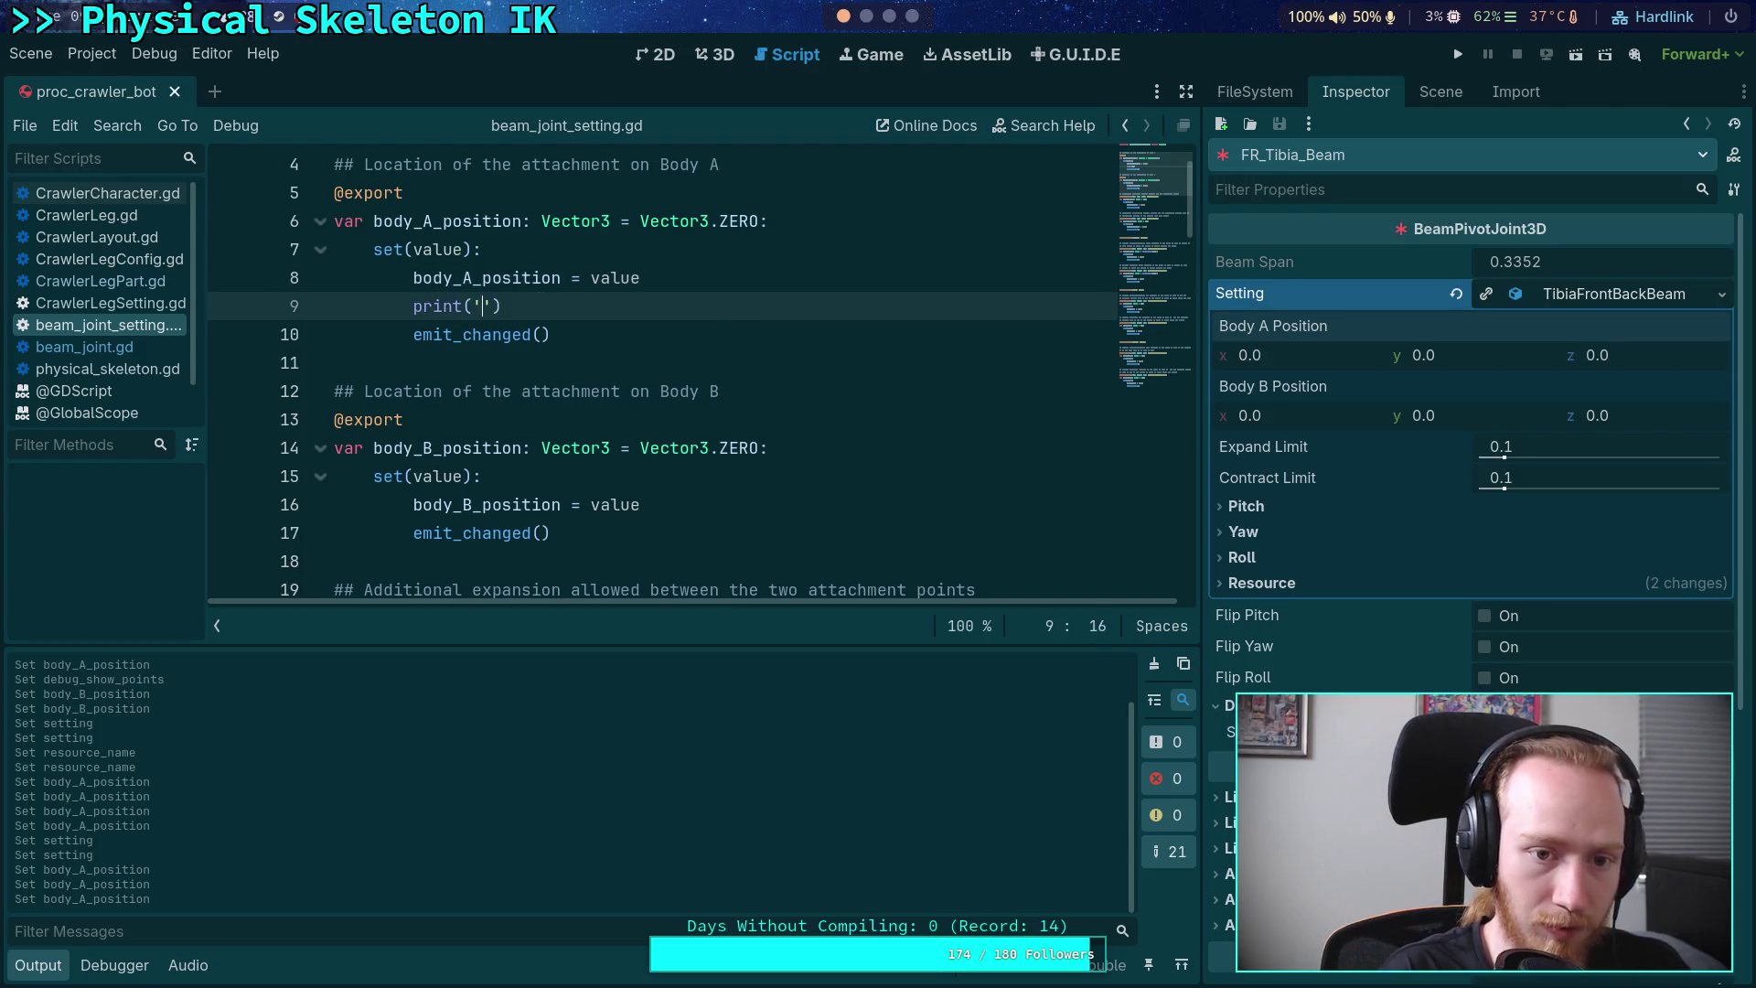
pyautogui.write(' a changed')
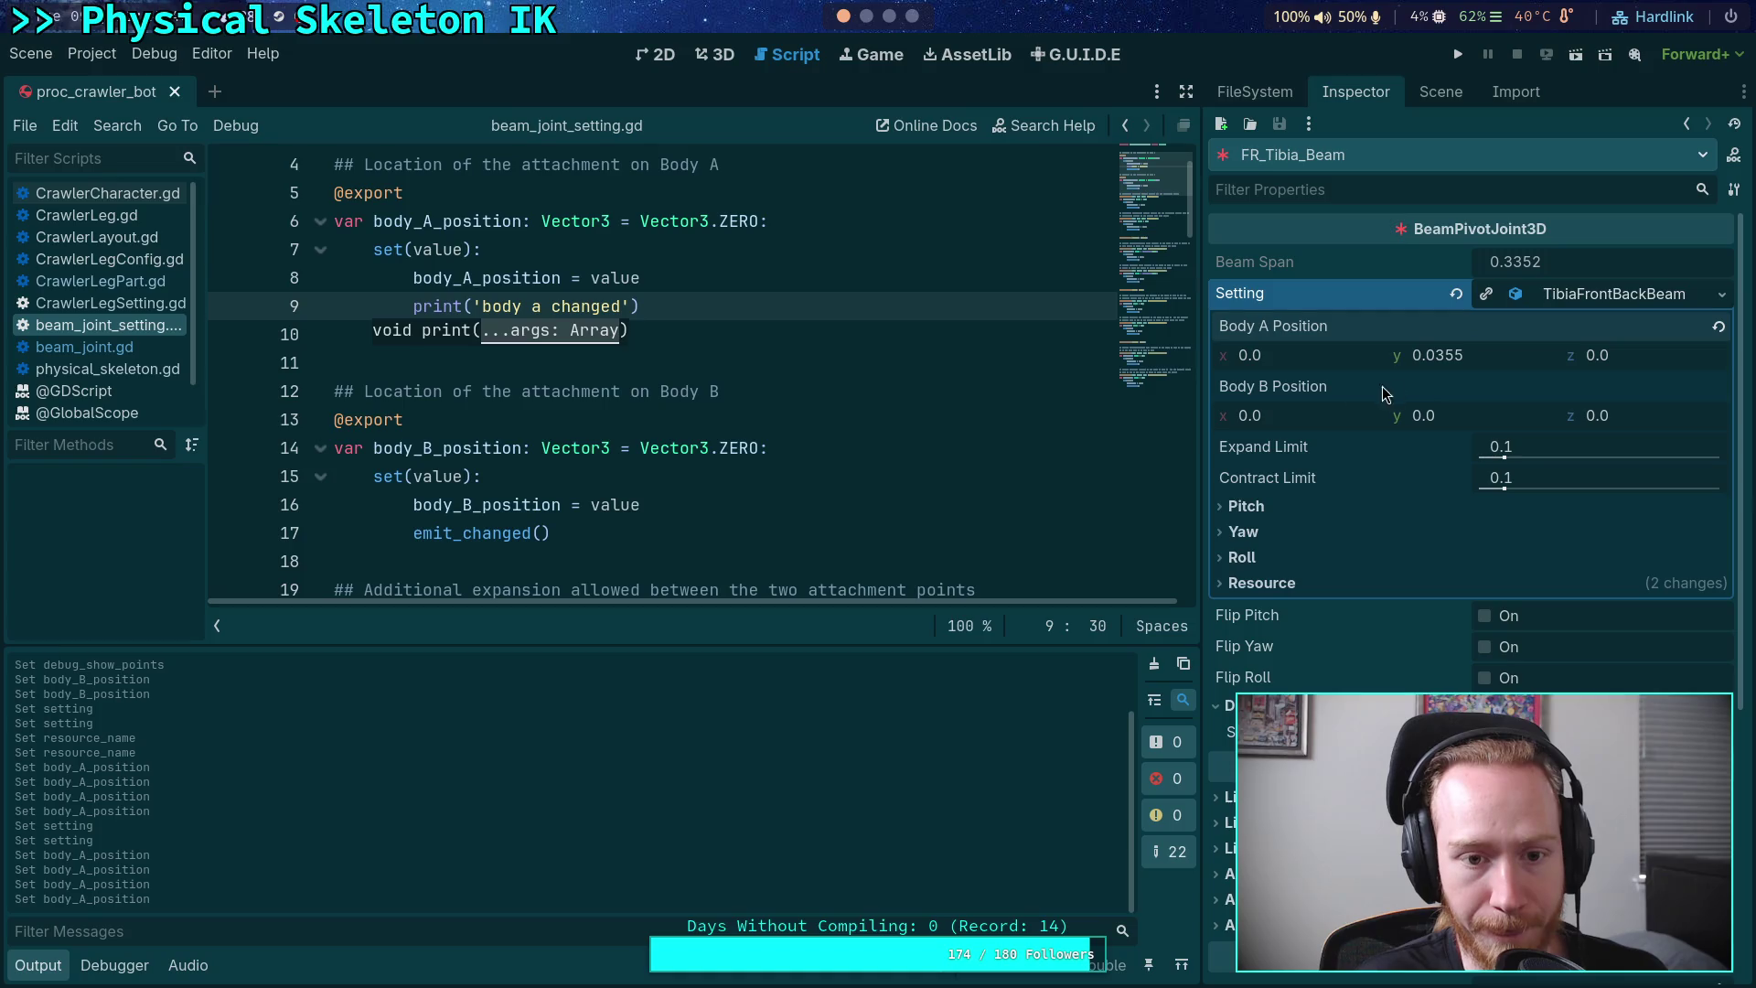
pyautogui.press('End')
pyautogui.press('Return')
pyautogui.write('emit_changed()')
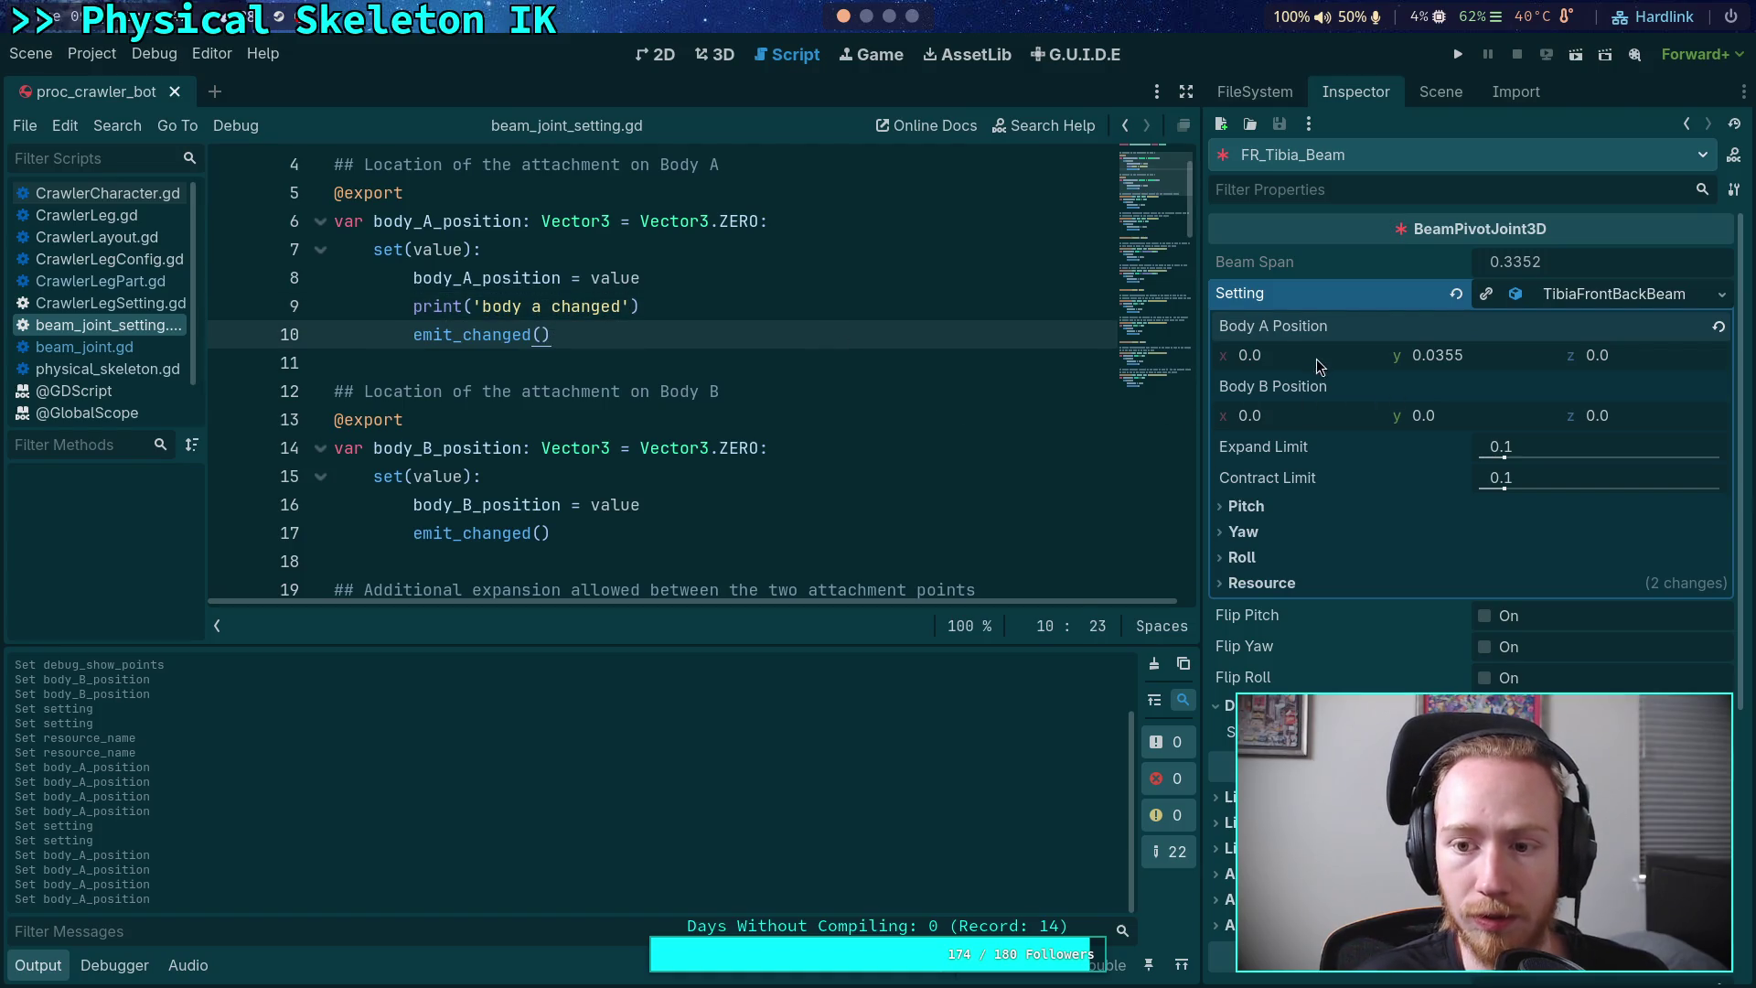
pyautogui.scroll(1, 655, 351)
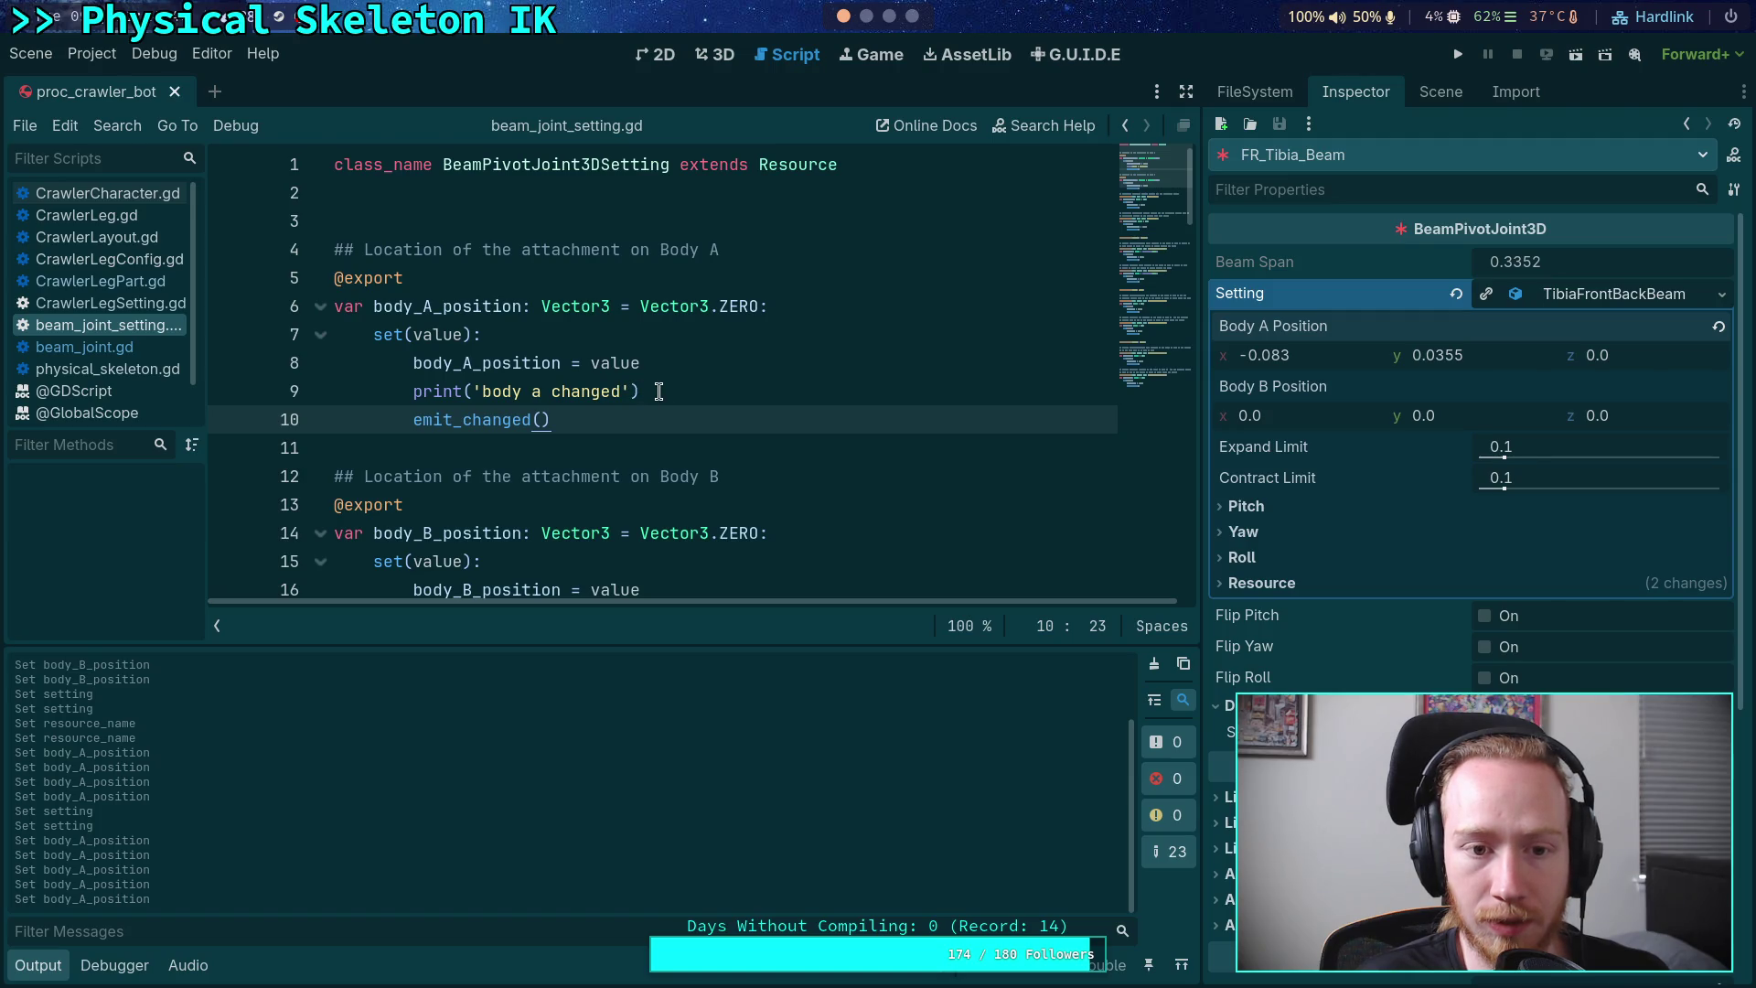
pyautogui.click(667, 385)
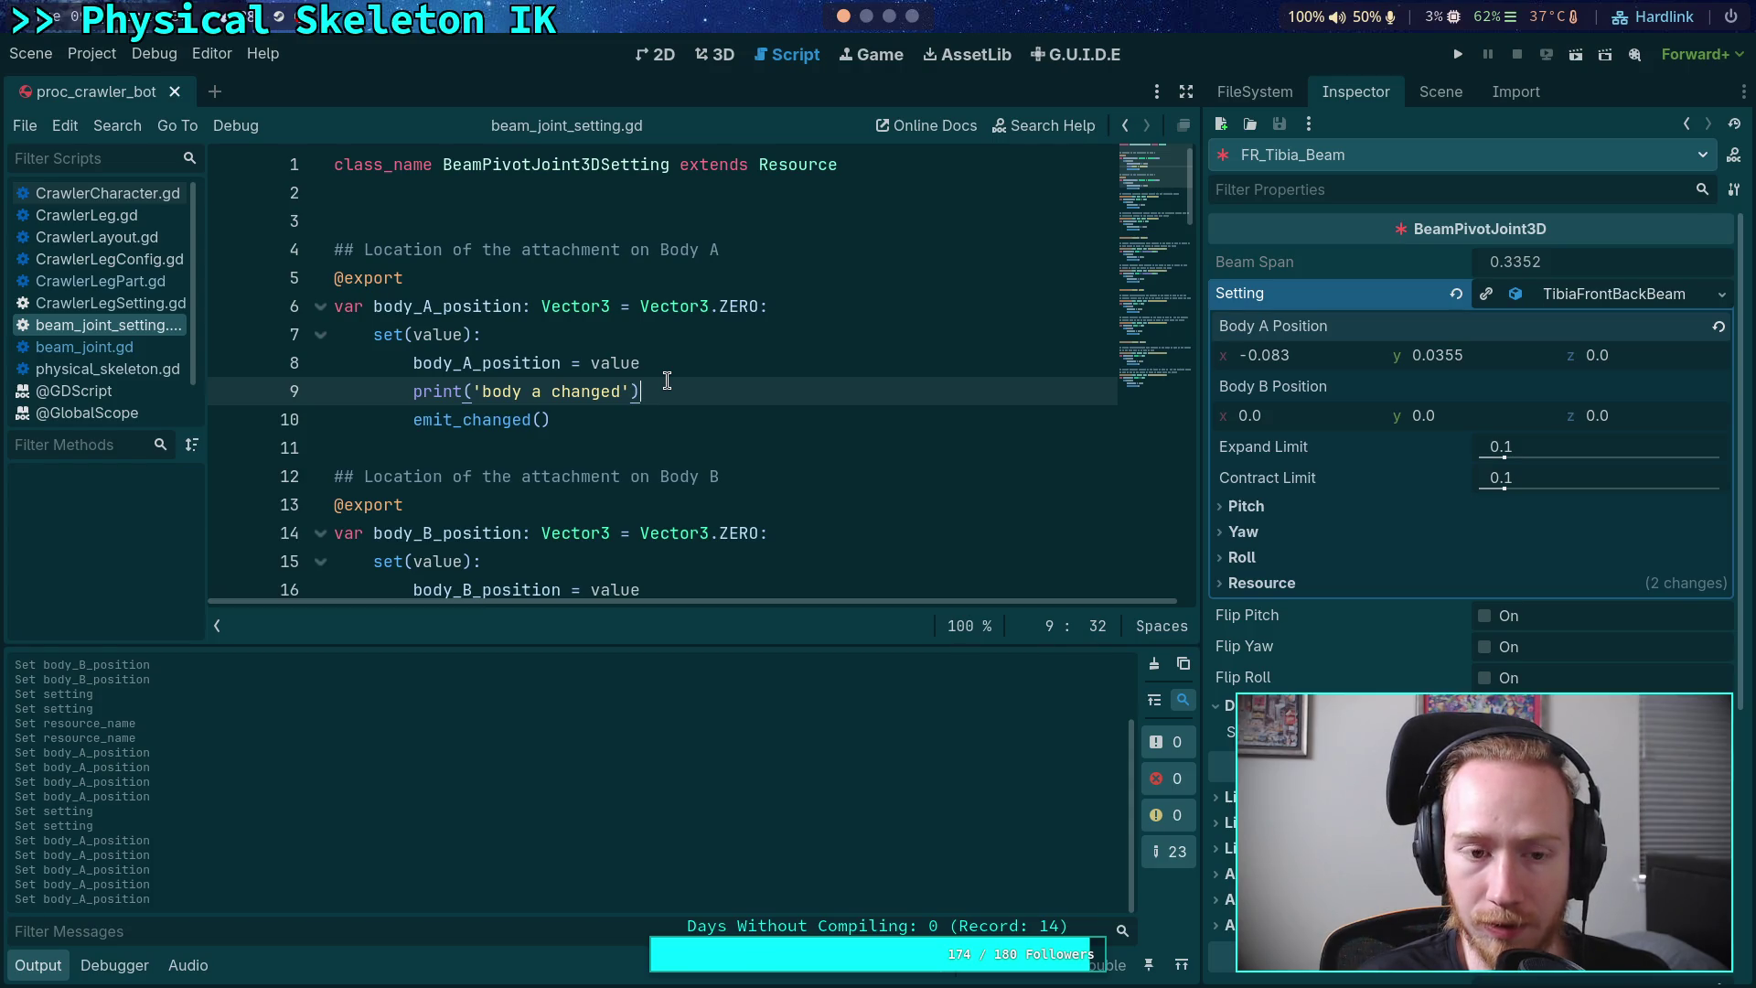
pyautogui.click(344, 169)
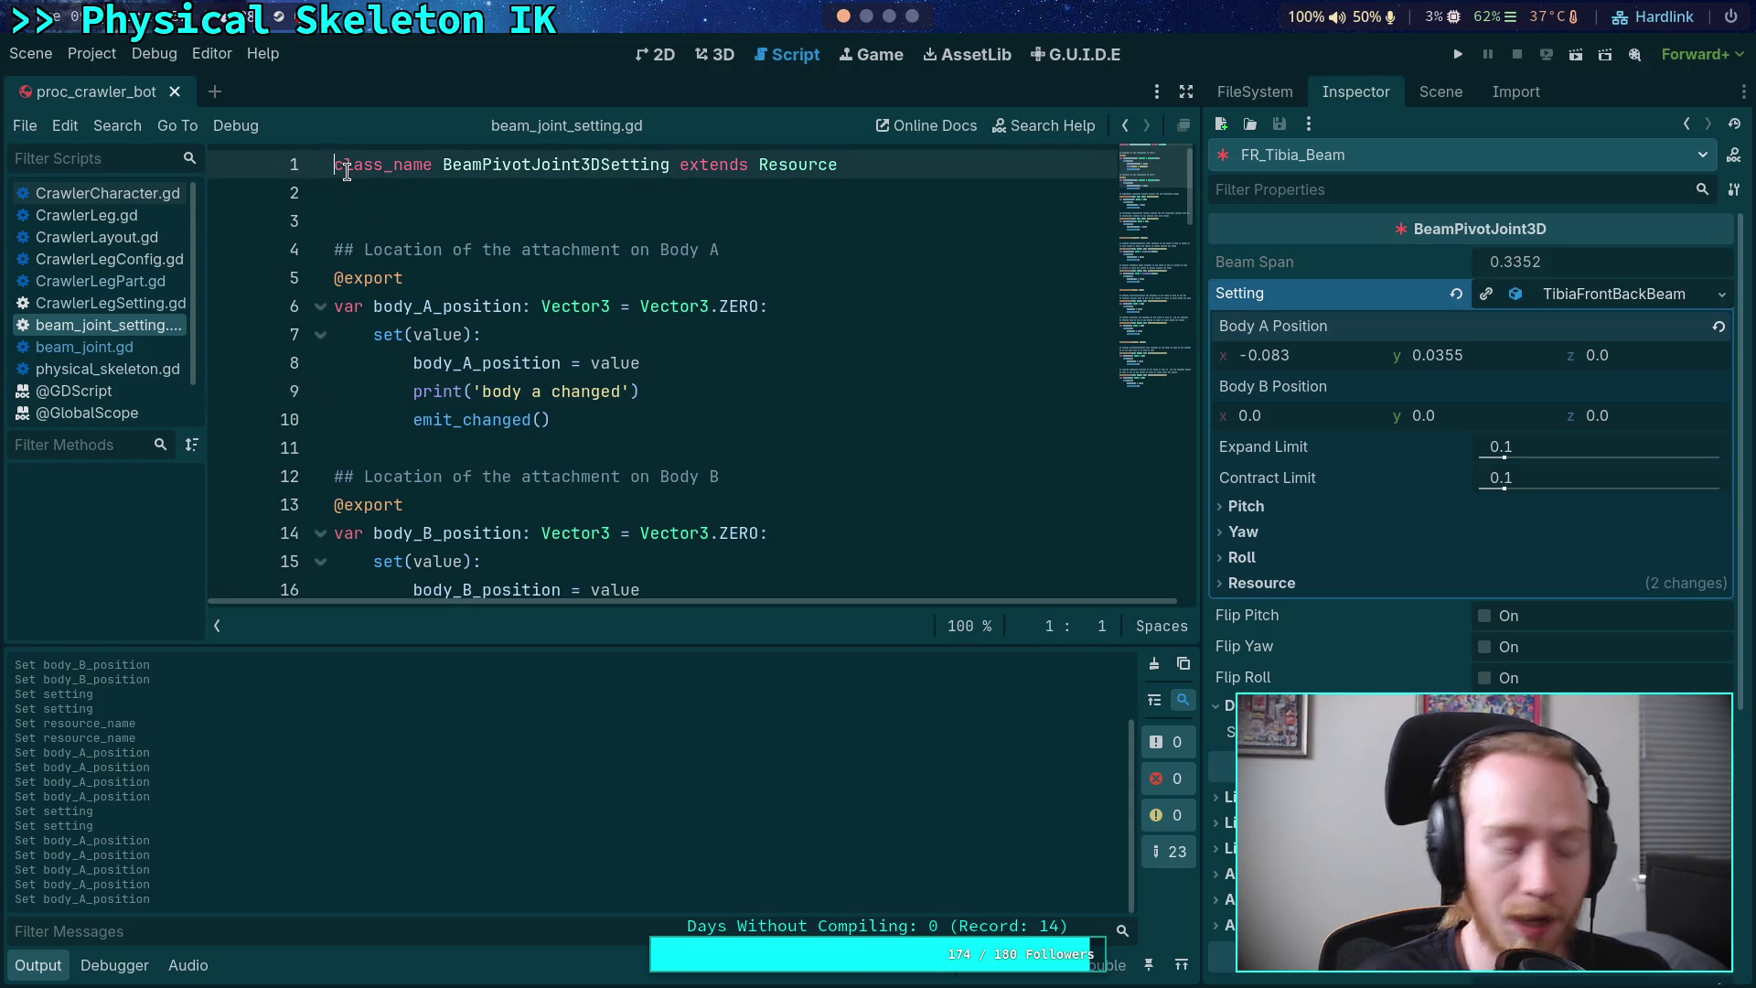
pyautogui.press('Return')
pyautogui.press('Up')
pyautogui.write('@tool')
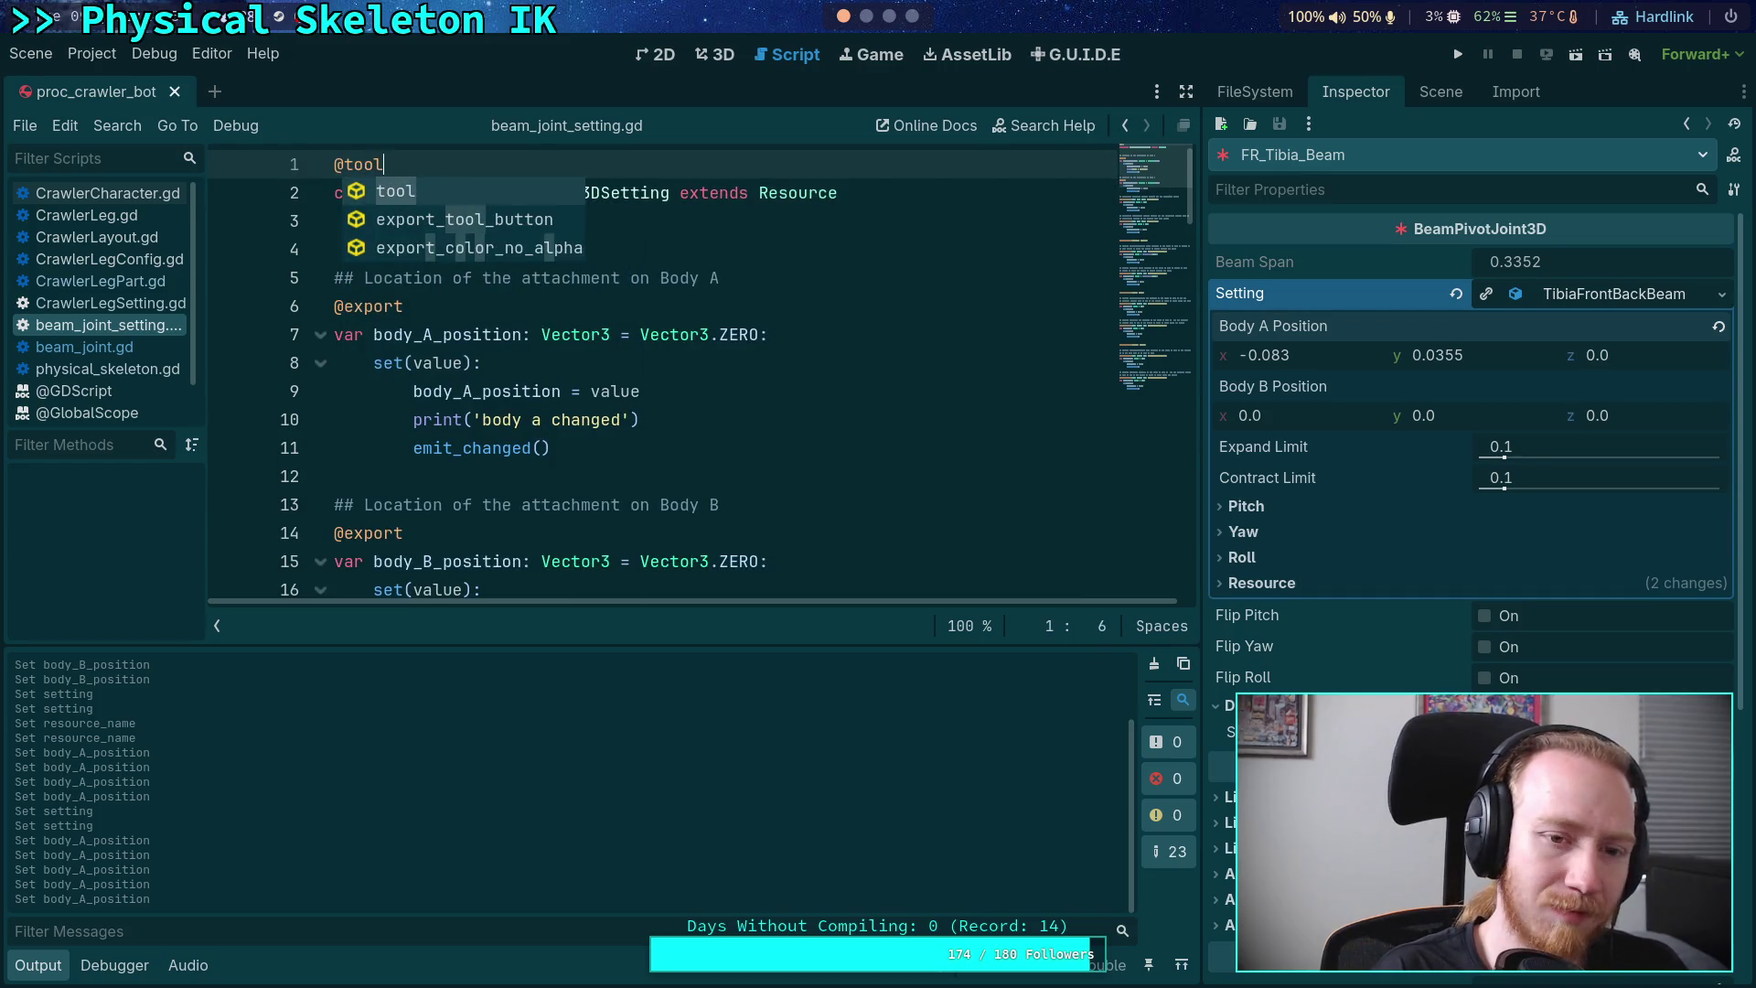
pyautogui.moveTo(1329, 369); pyautogui.dragTo(1299, 368)
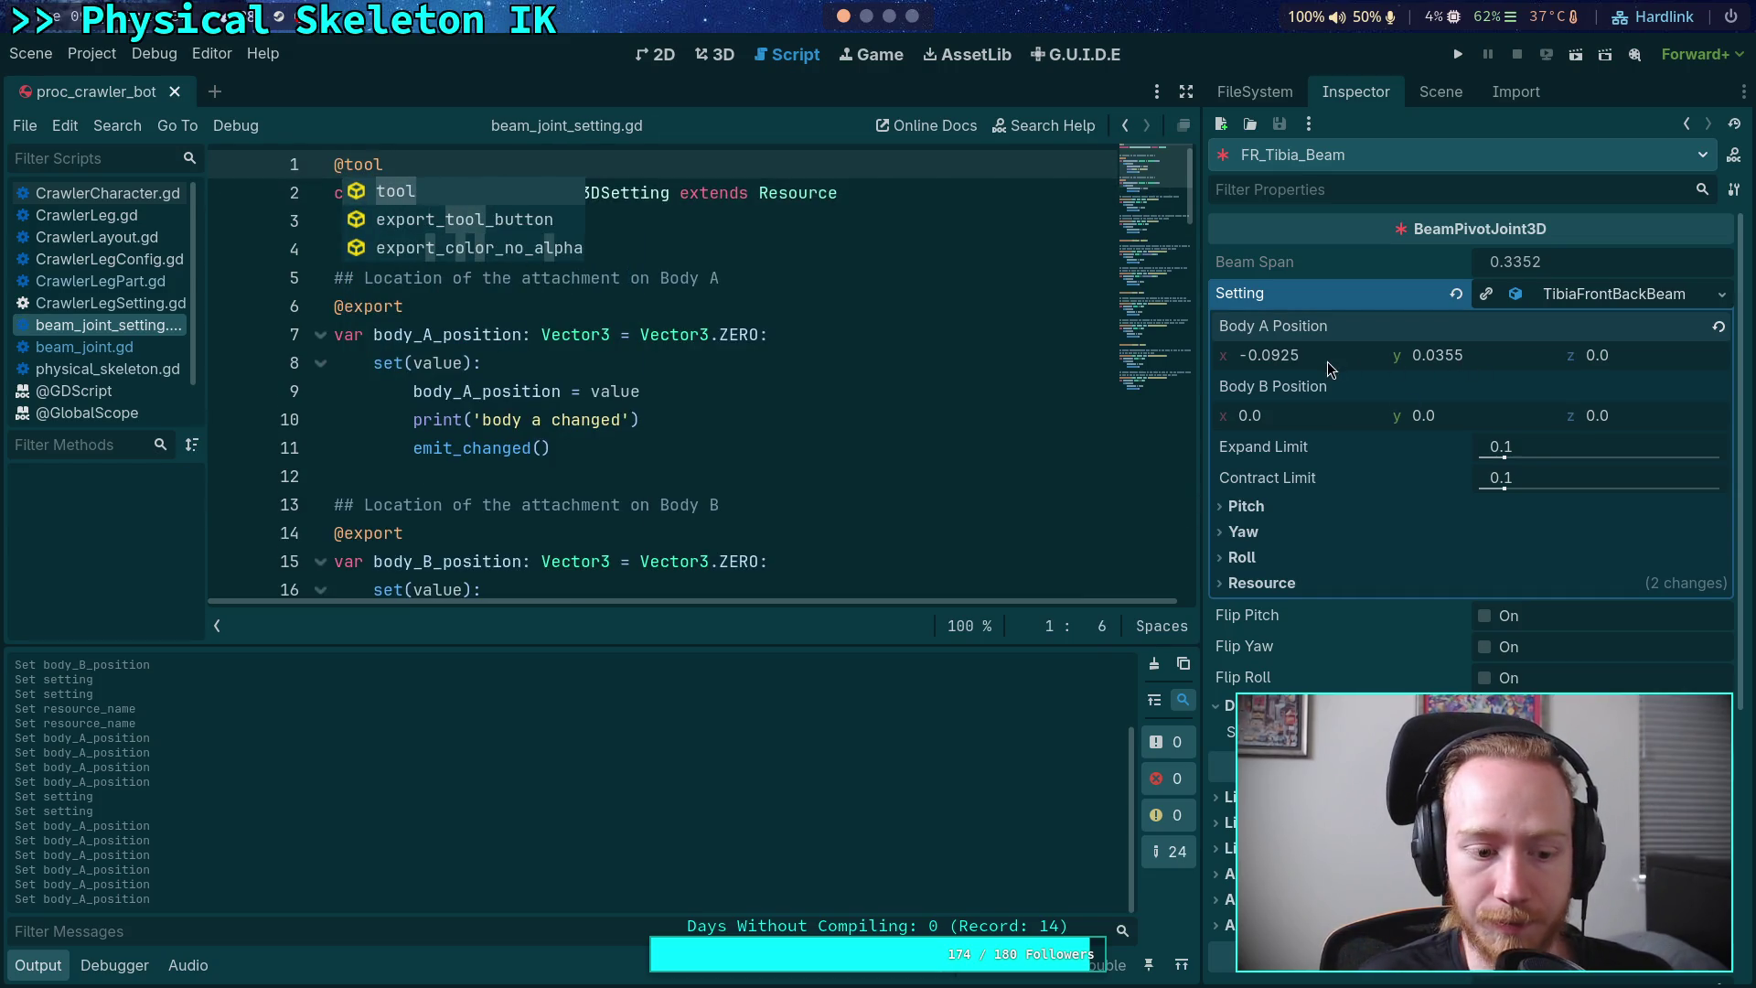
pyautogui.moveTo(702, 386); pyautogui.dragTo(744, 370)
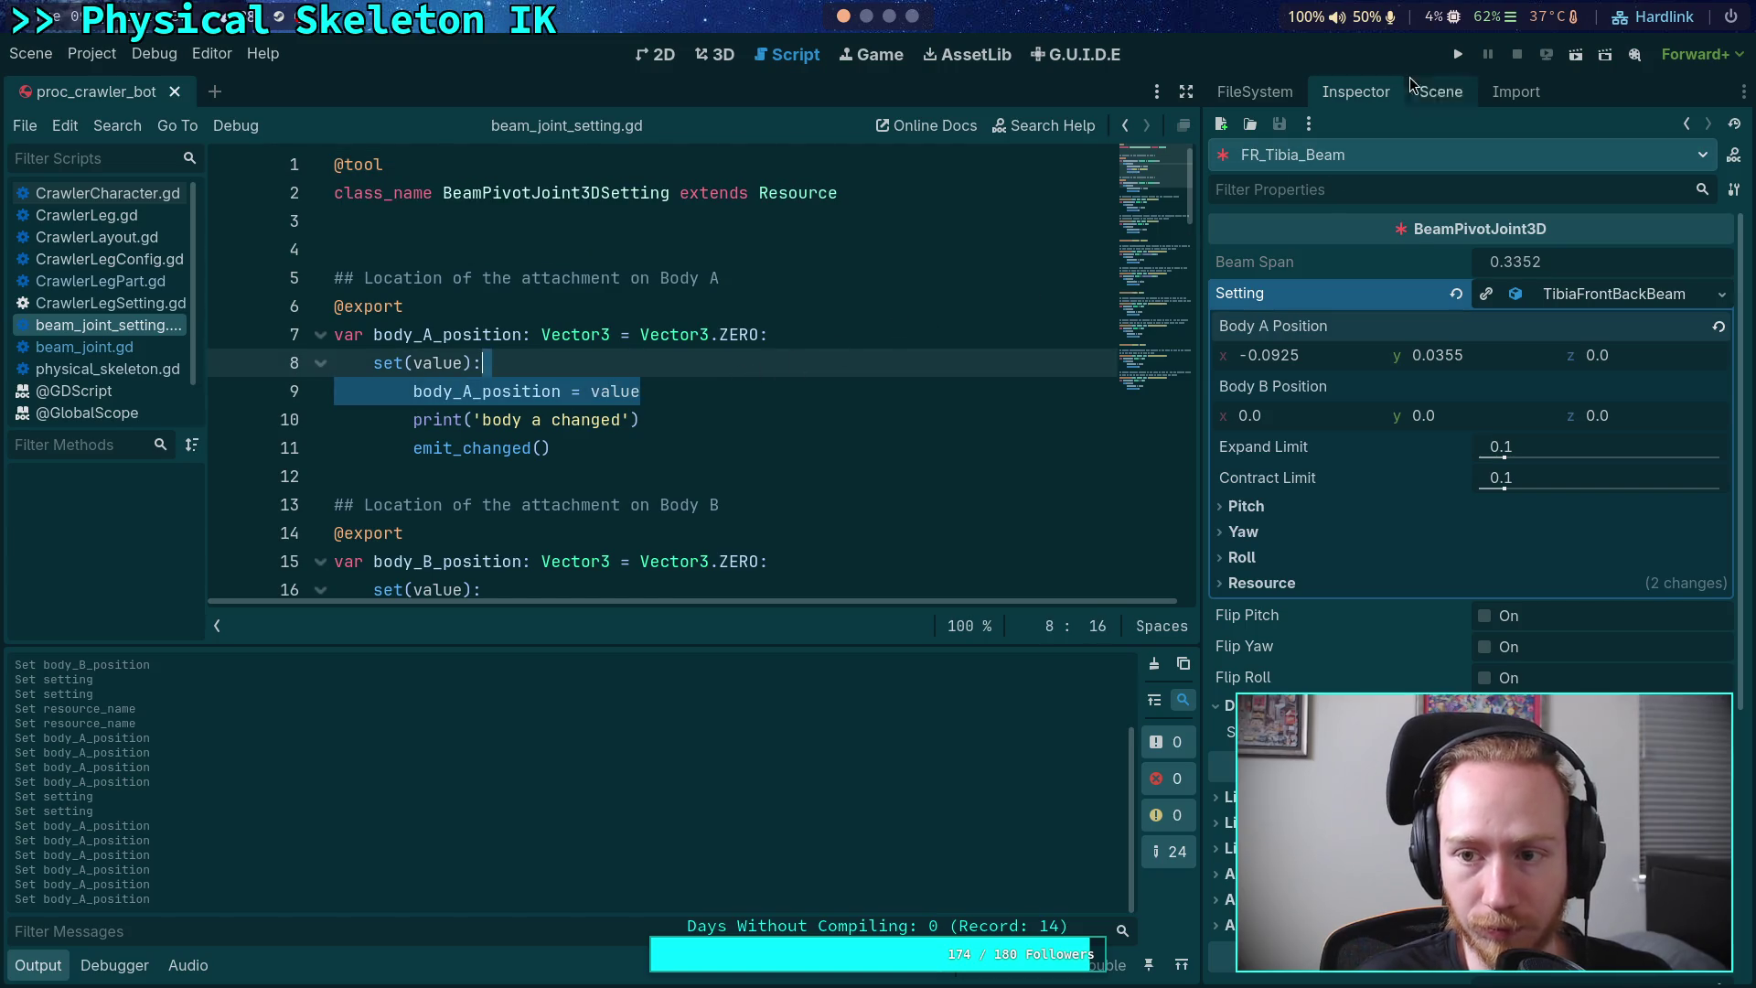
pyautogui.click(30, 53)
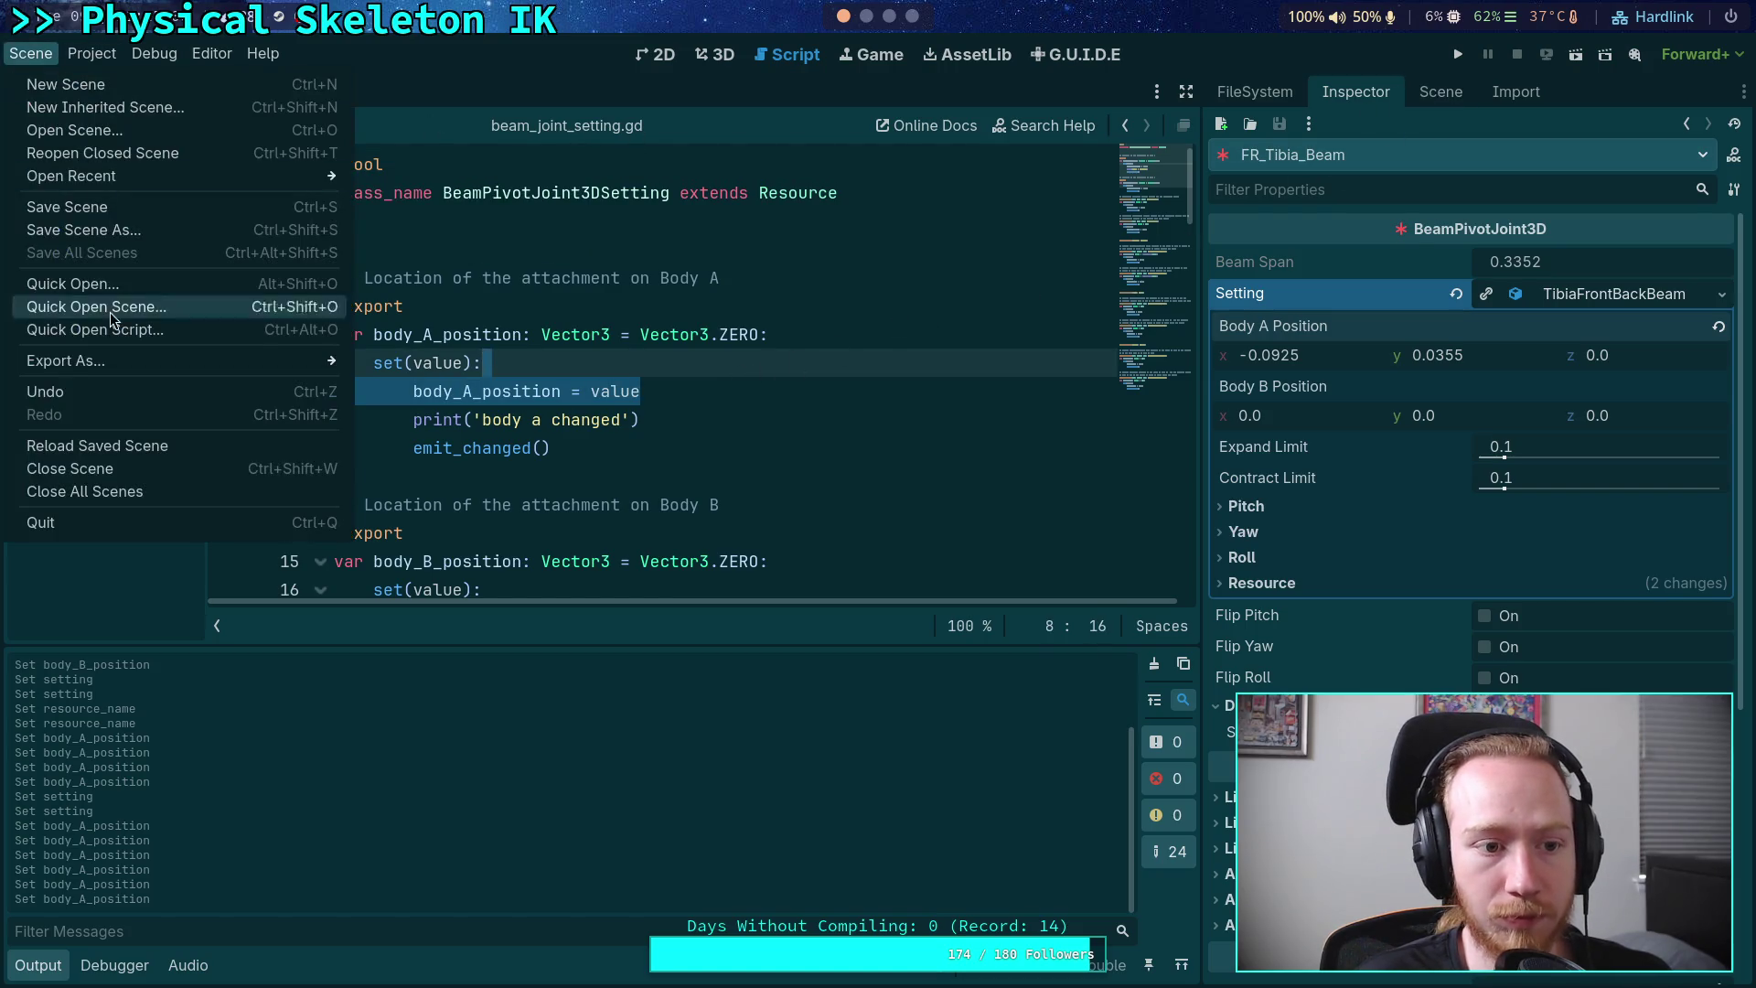
# Save and reload the scene, clear the output log, and drag Body A x to test live updates.
pyautogui.click(117, 447)
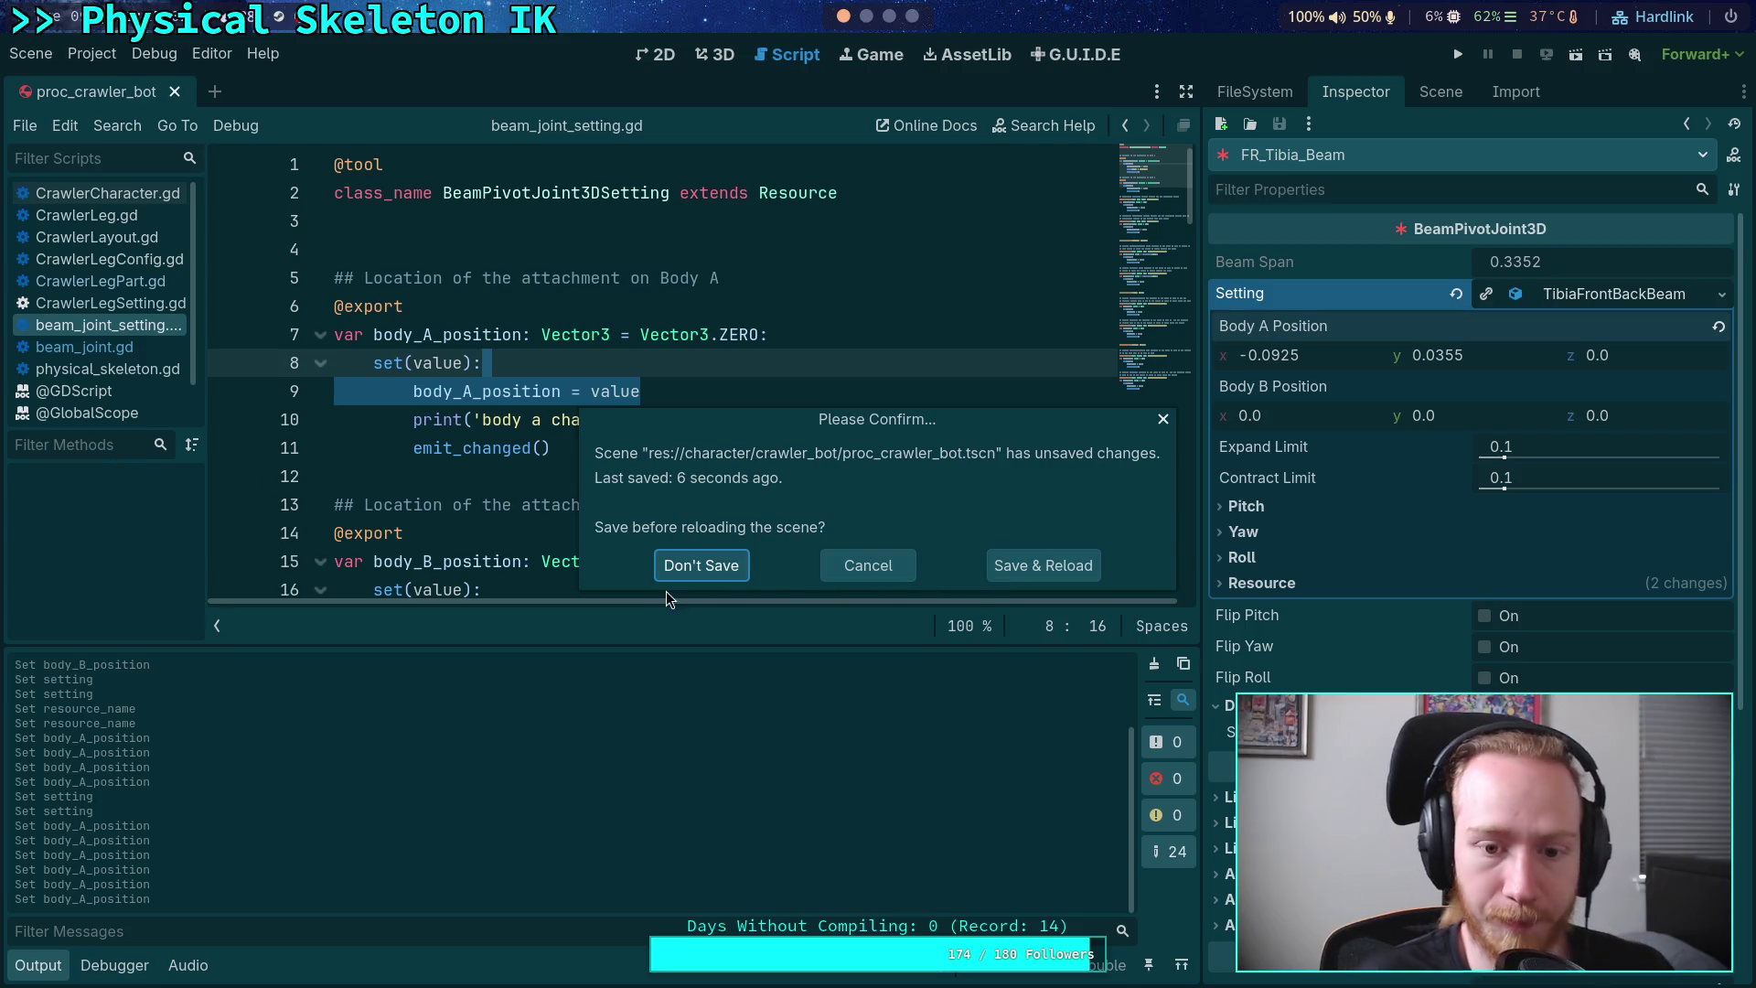
pyautogui.click(1006, 565)
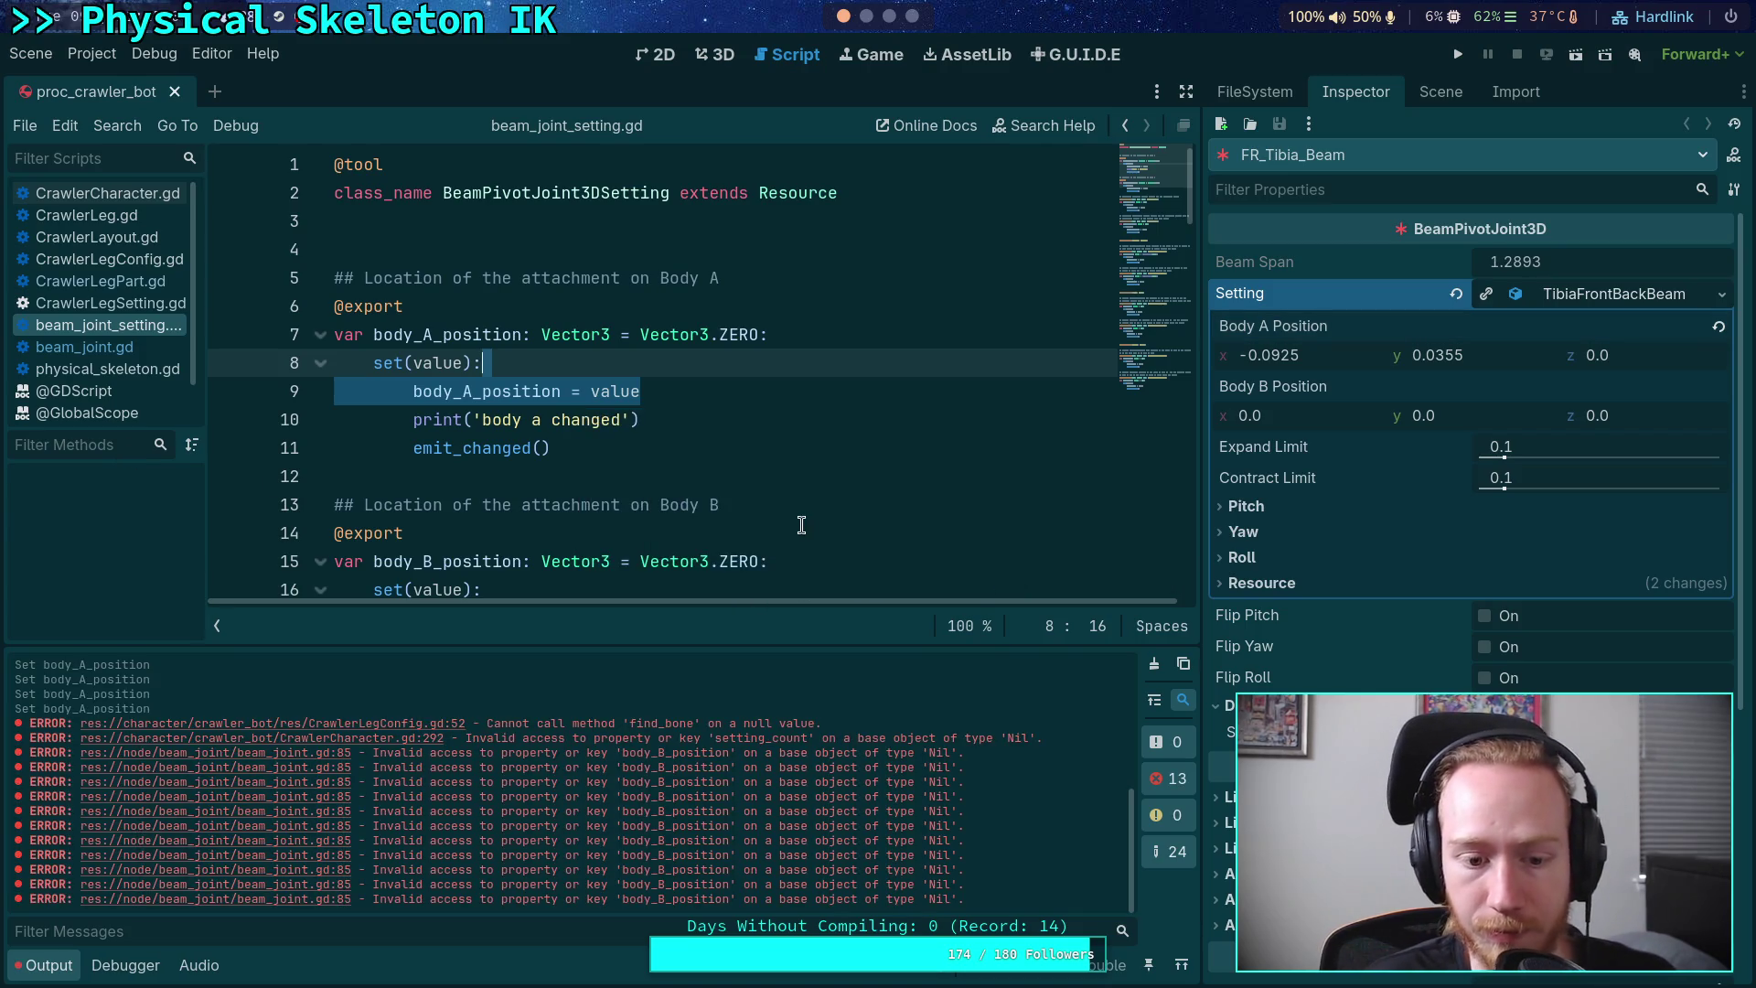
pyautogui.click(1155, 666)
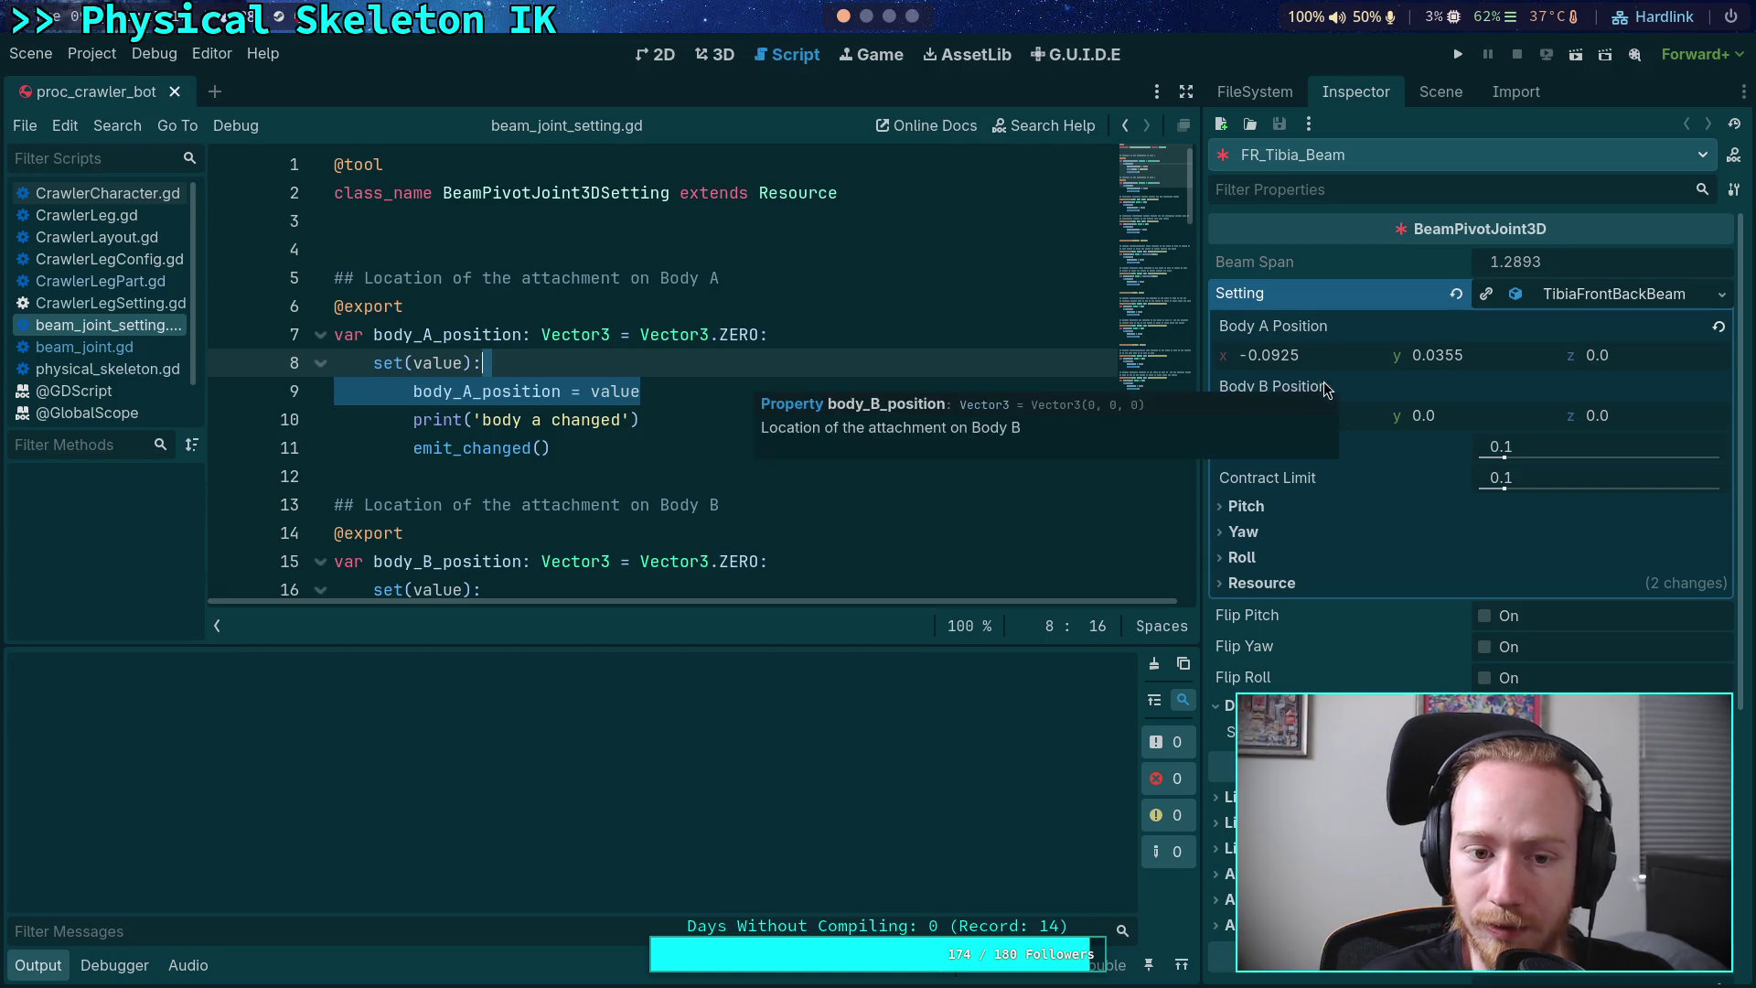
pyautogui.moveTo(1271, 355); pyautogui.dragTo(1454, 354)
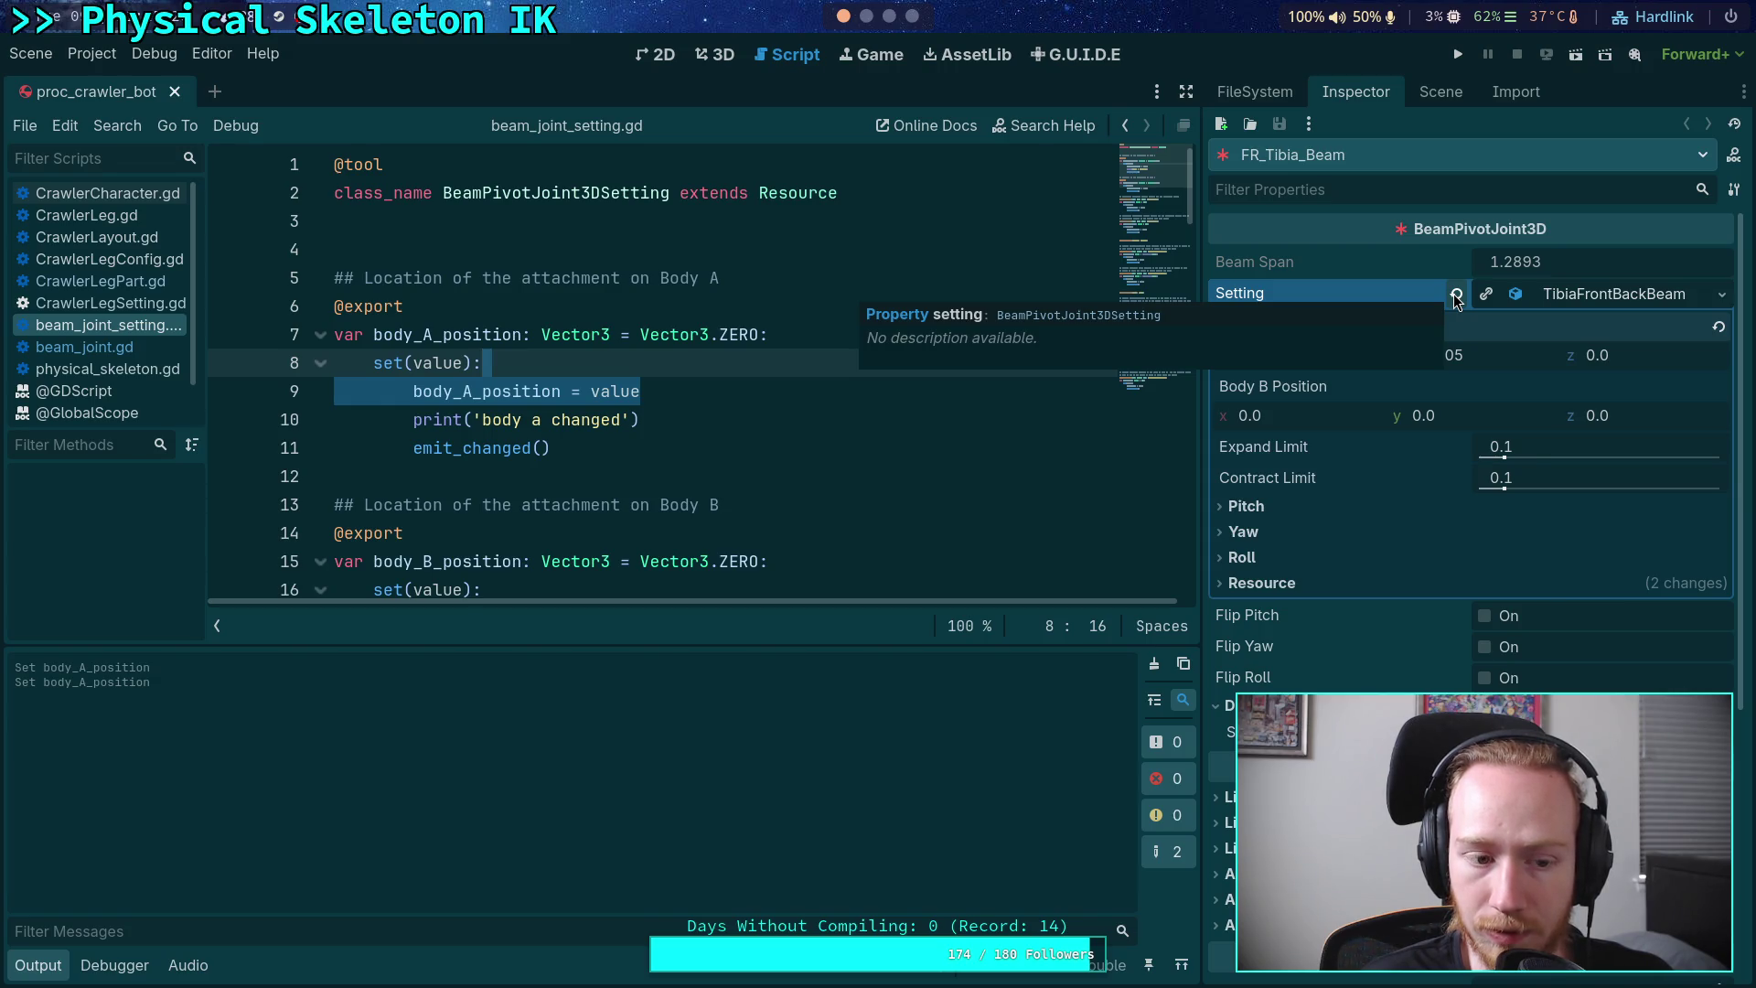
# Reassign tibia_front_back_beam.tres as the beam's Setting and move Body A x to -0.033.
pyautogui.click(1456, 297)
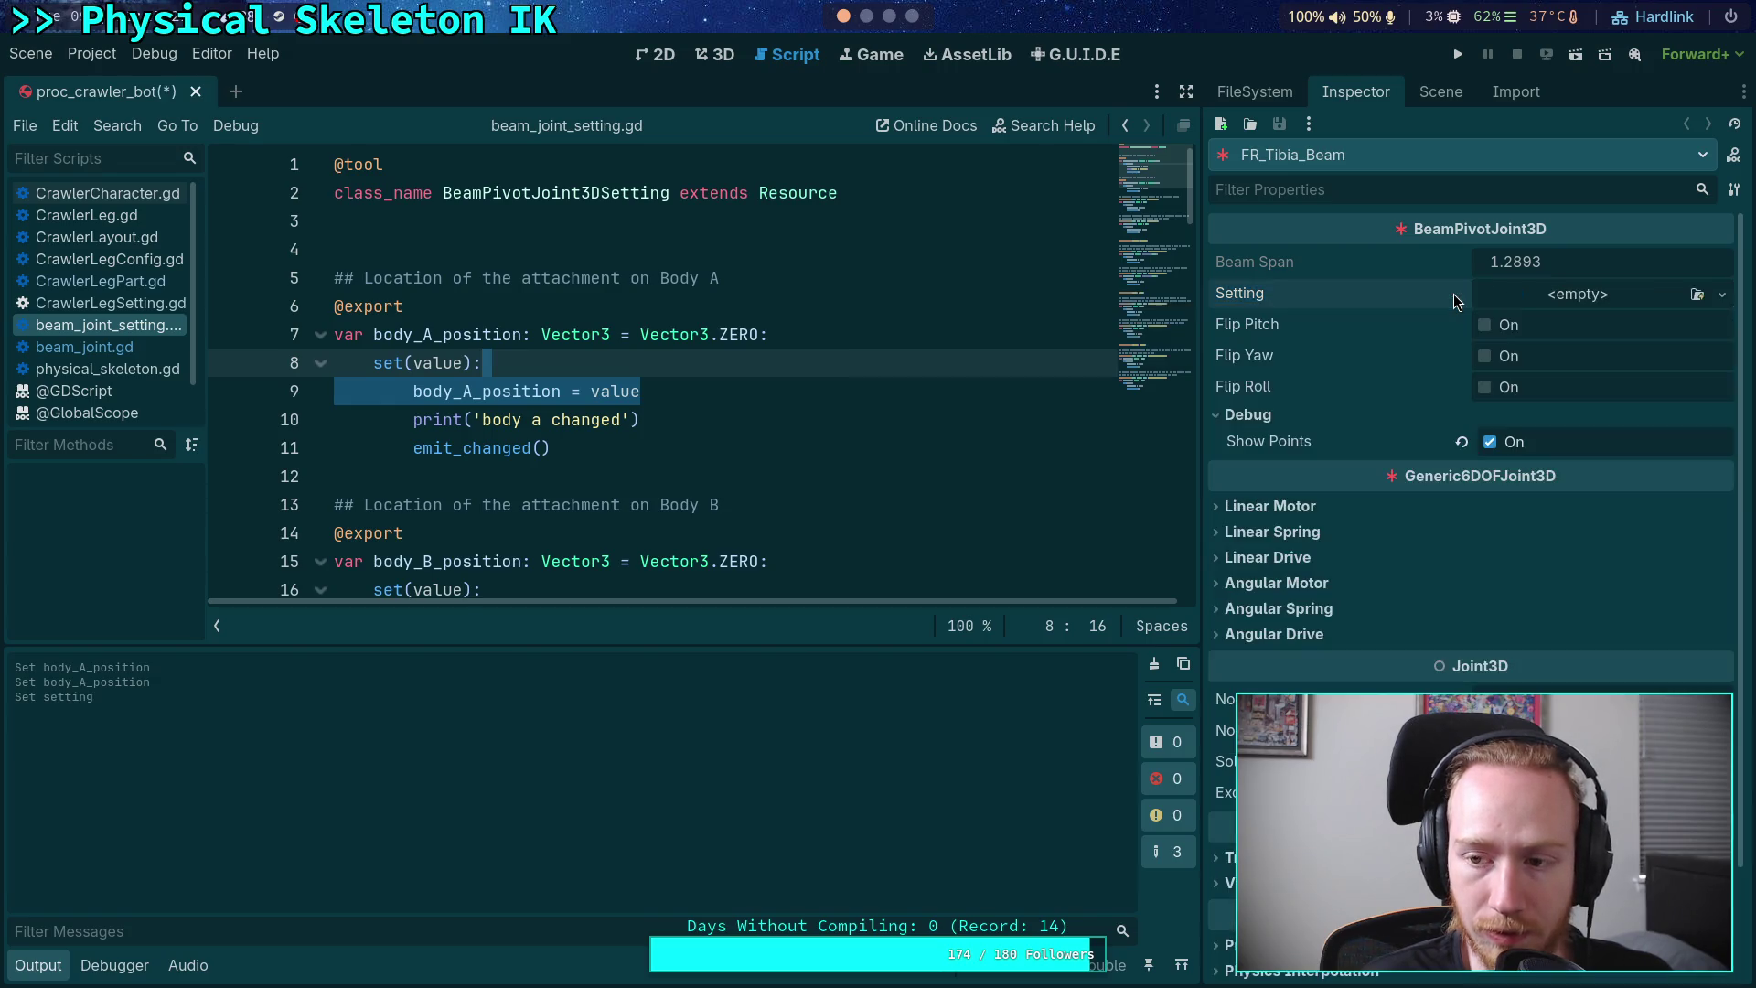
pyautogui.click(1699, 296)
pyautogui.click(1571, 382)
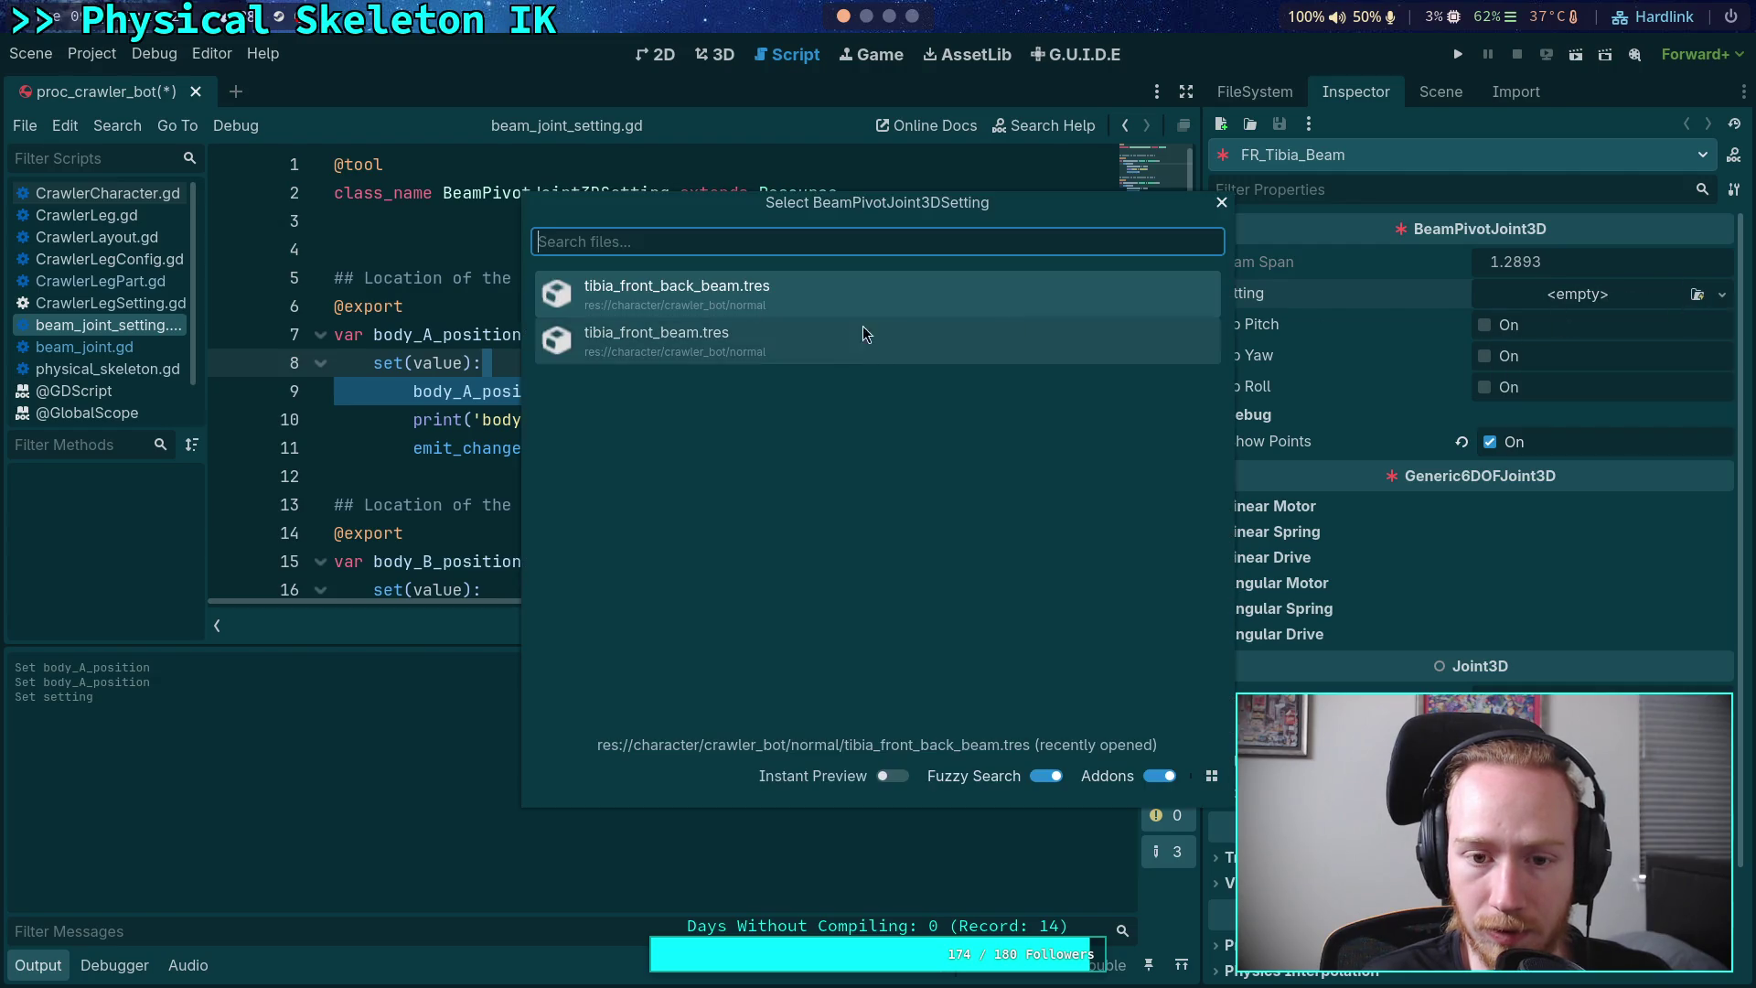
pyautogui.click(836, 293)
pyautogui.moveTo(1345, 362); pyautogui.dragTo(1284, 361)
pyautogui.click(807, 350)
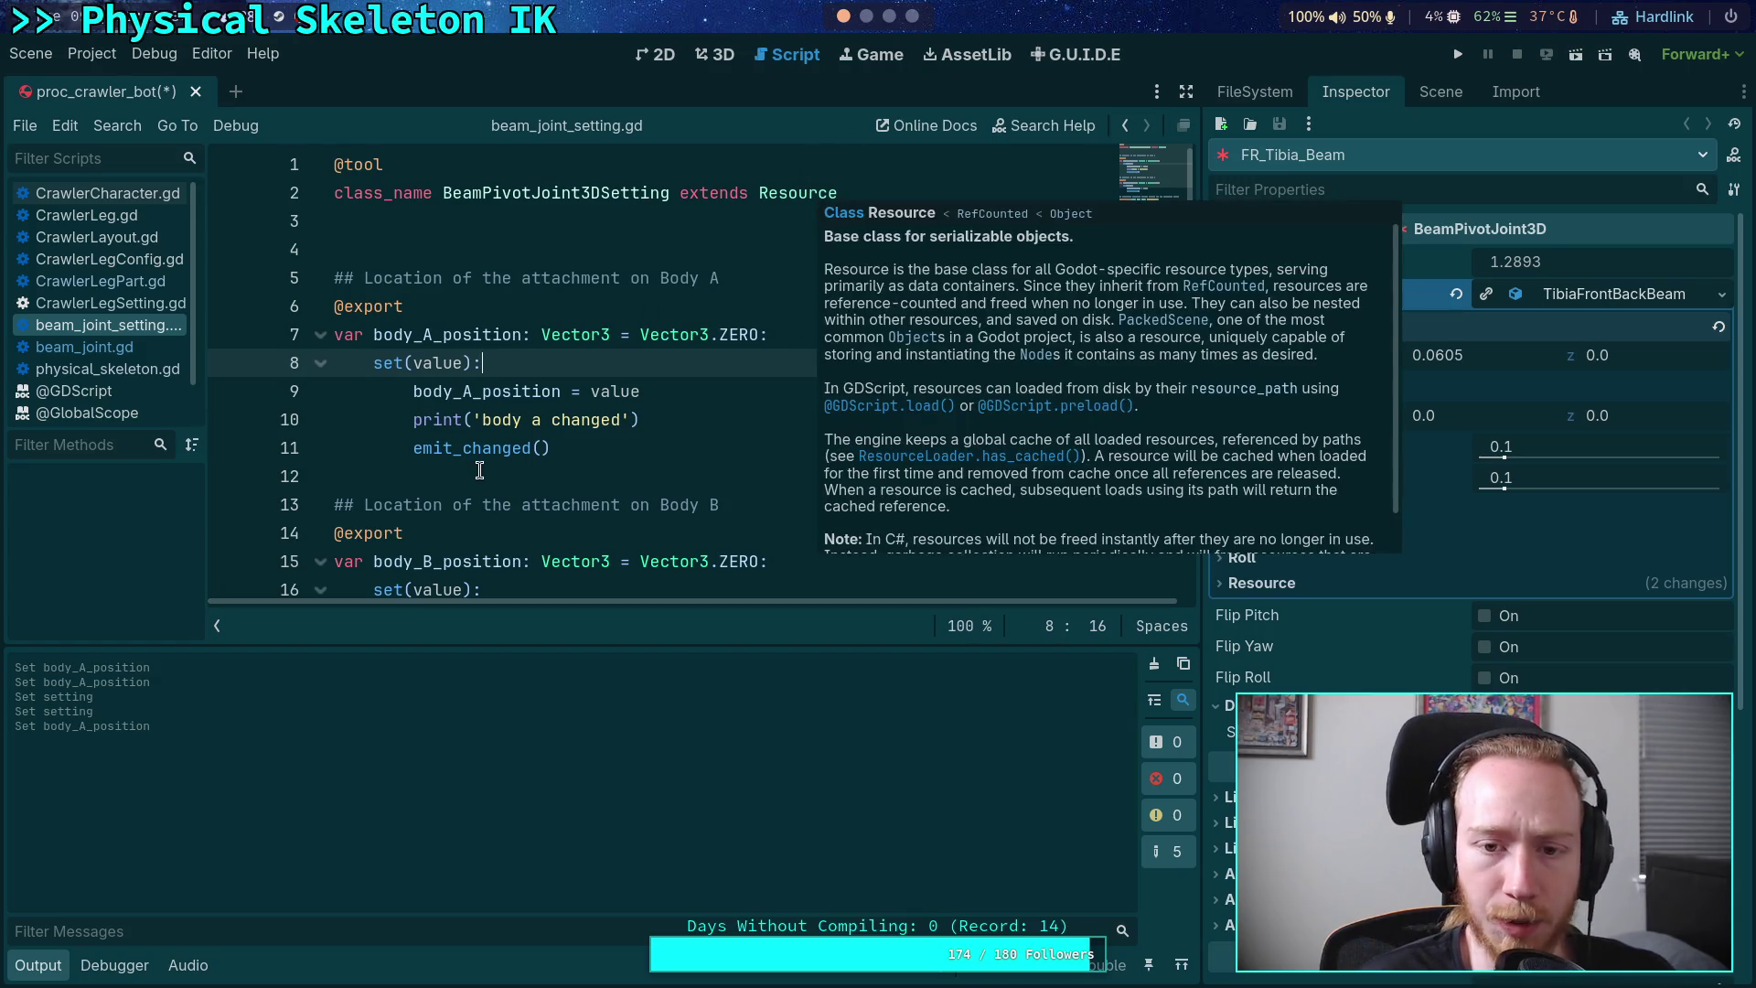
pyautogui.moveTo(485, 457)
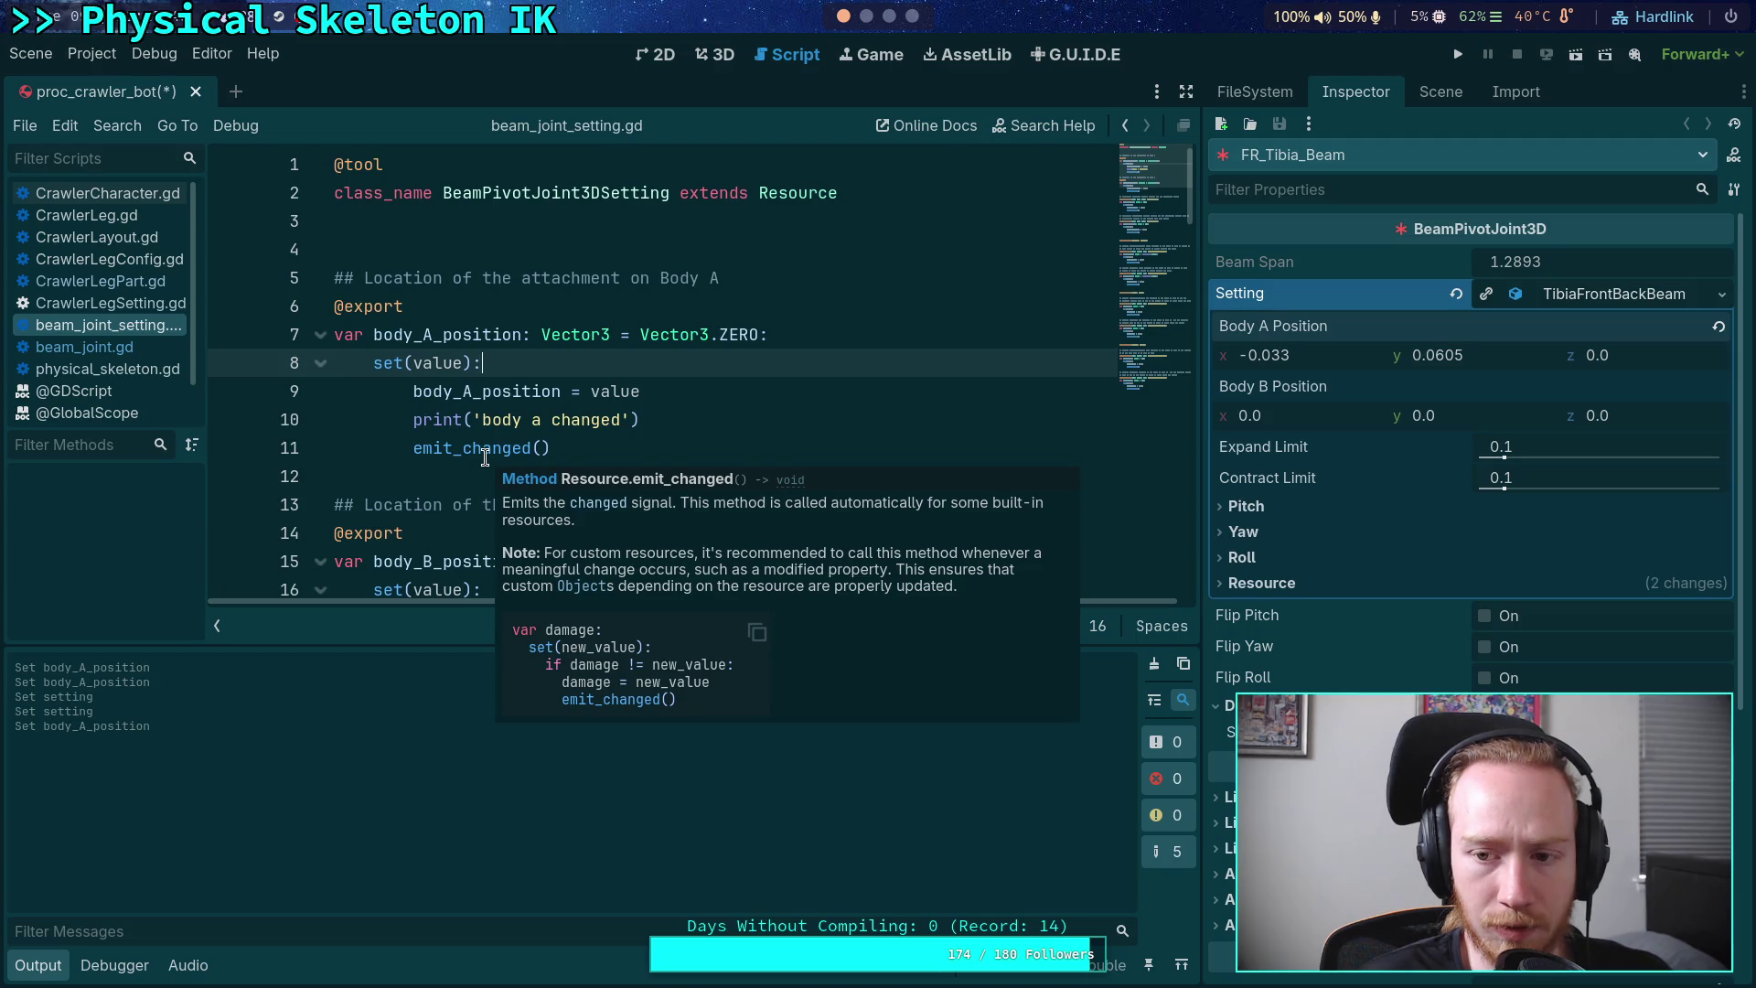
# Raise Body A y to 0.1115, then save and reload the whole project and show the output log.
pyautogui.moveTo(1464, 355); pyautogui.dragTo(1551, 357)
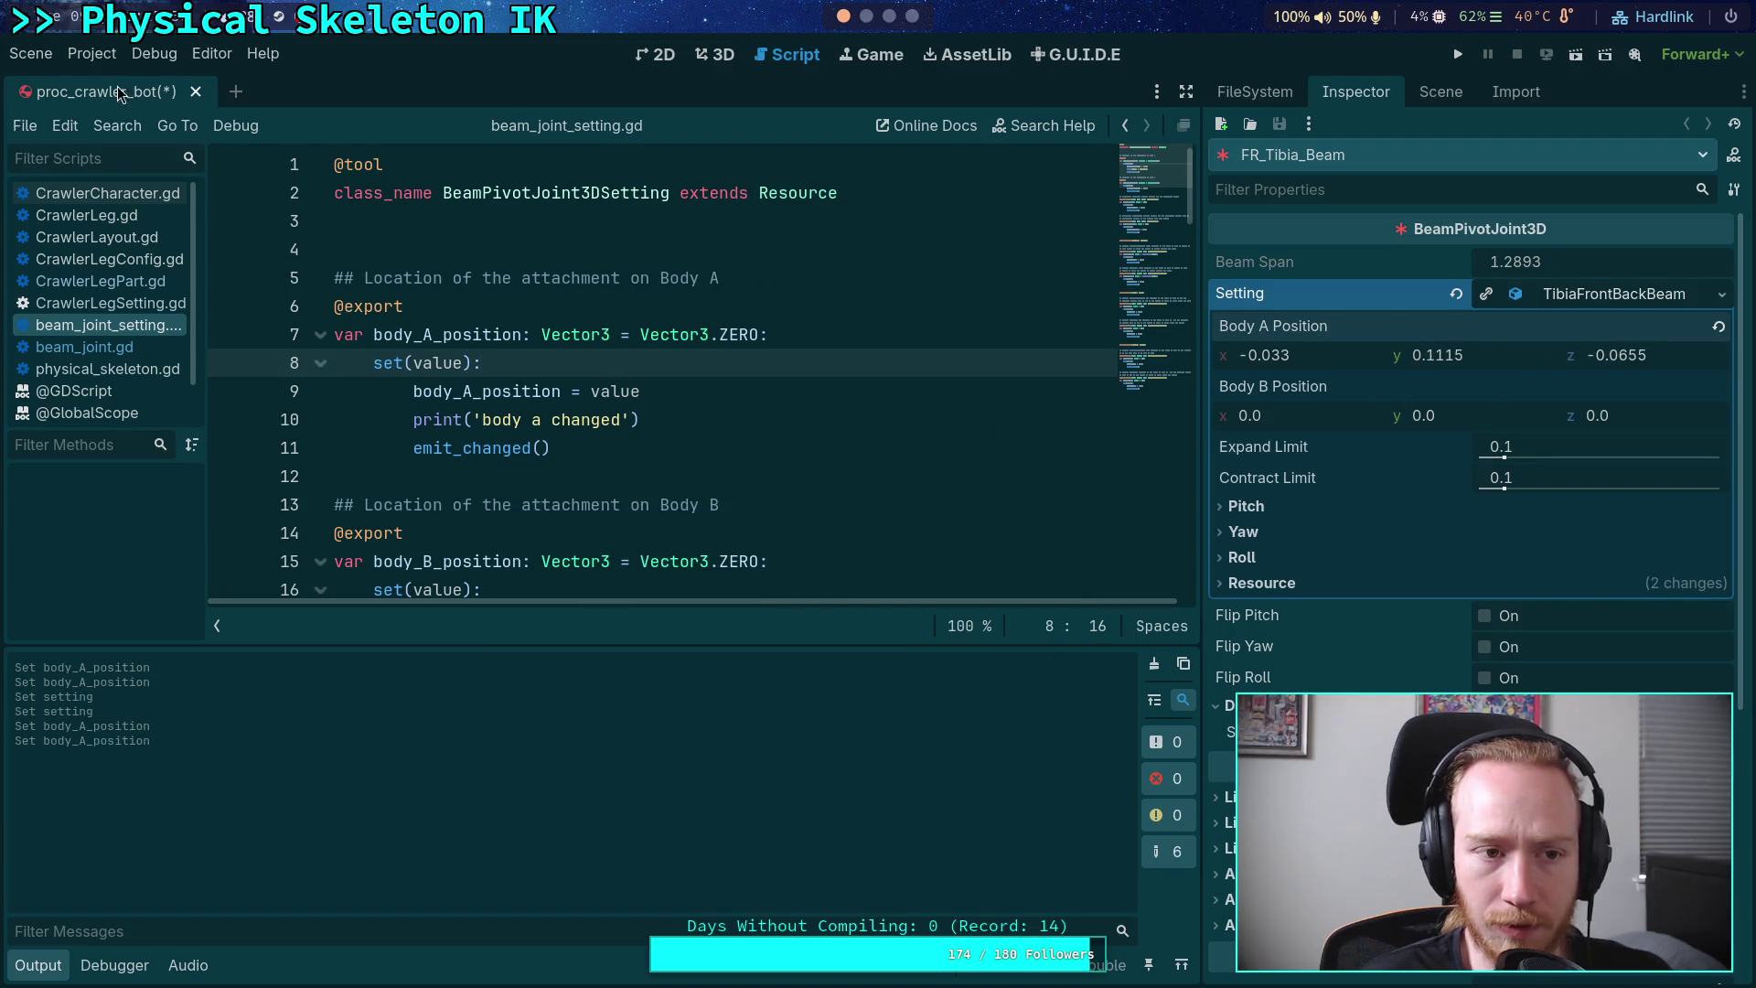
pyautogui.click(73, 55)
pyautogui.click(177, 300)
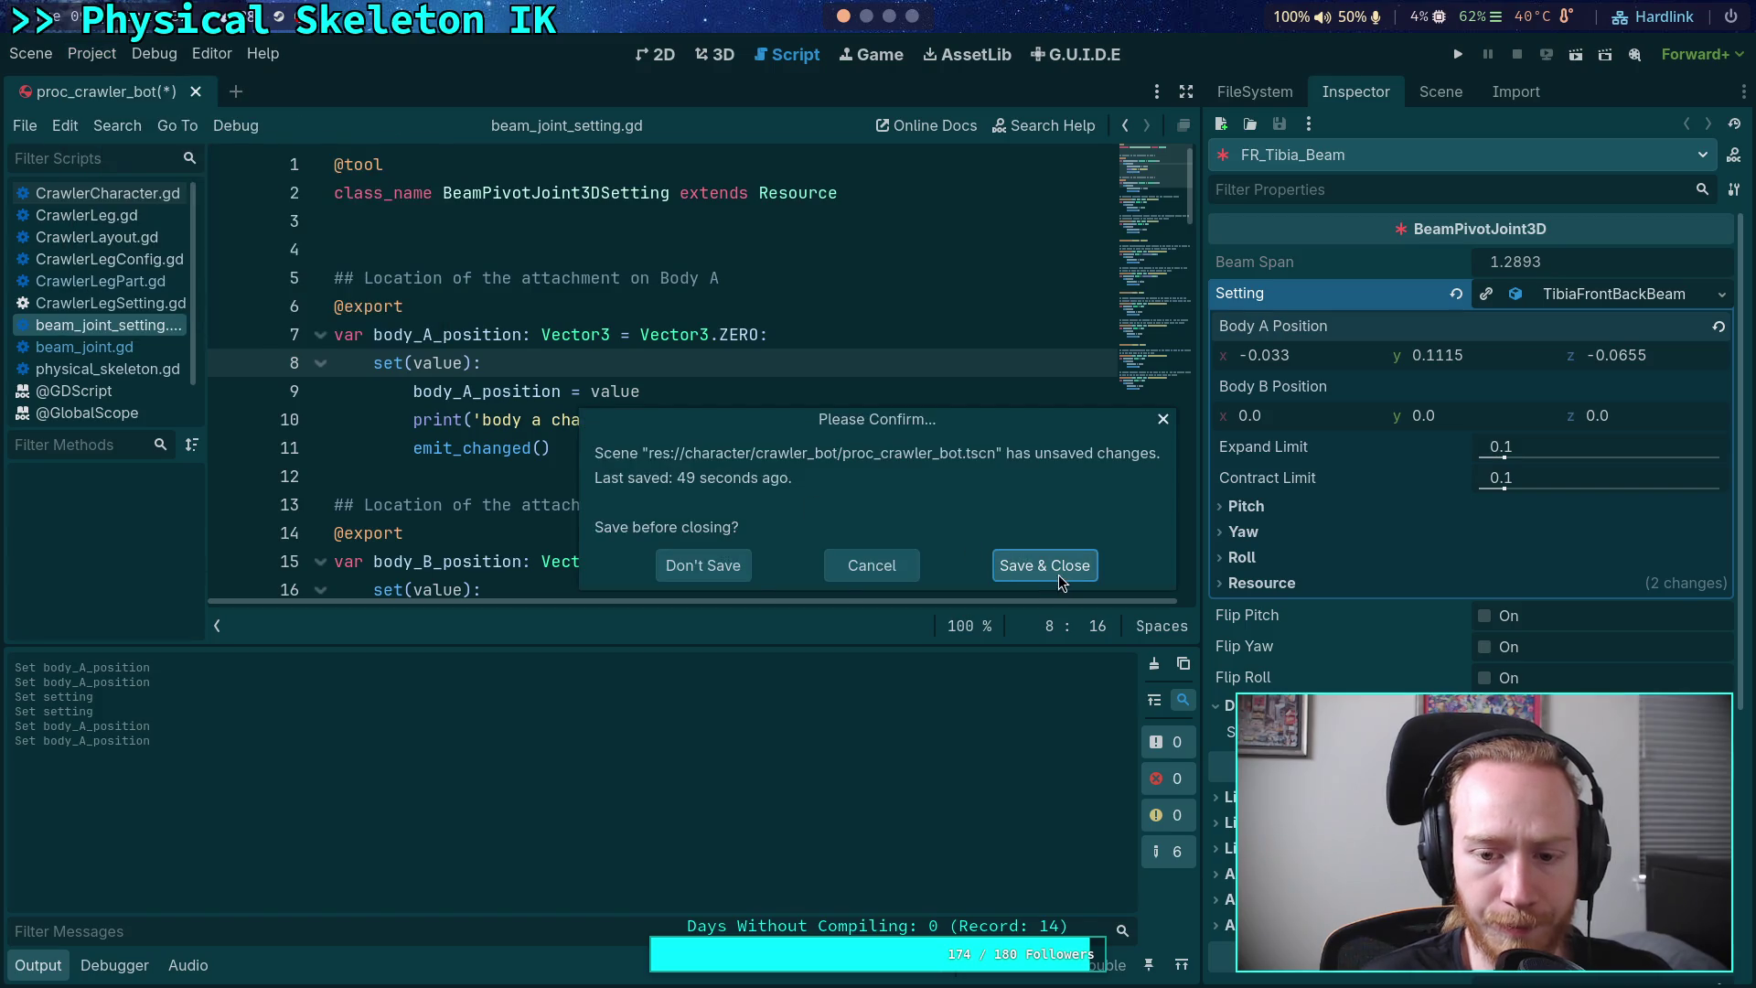
pyautogui.click(728, 575)
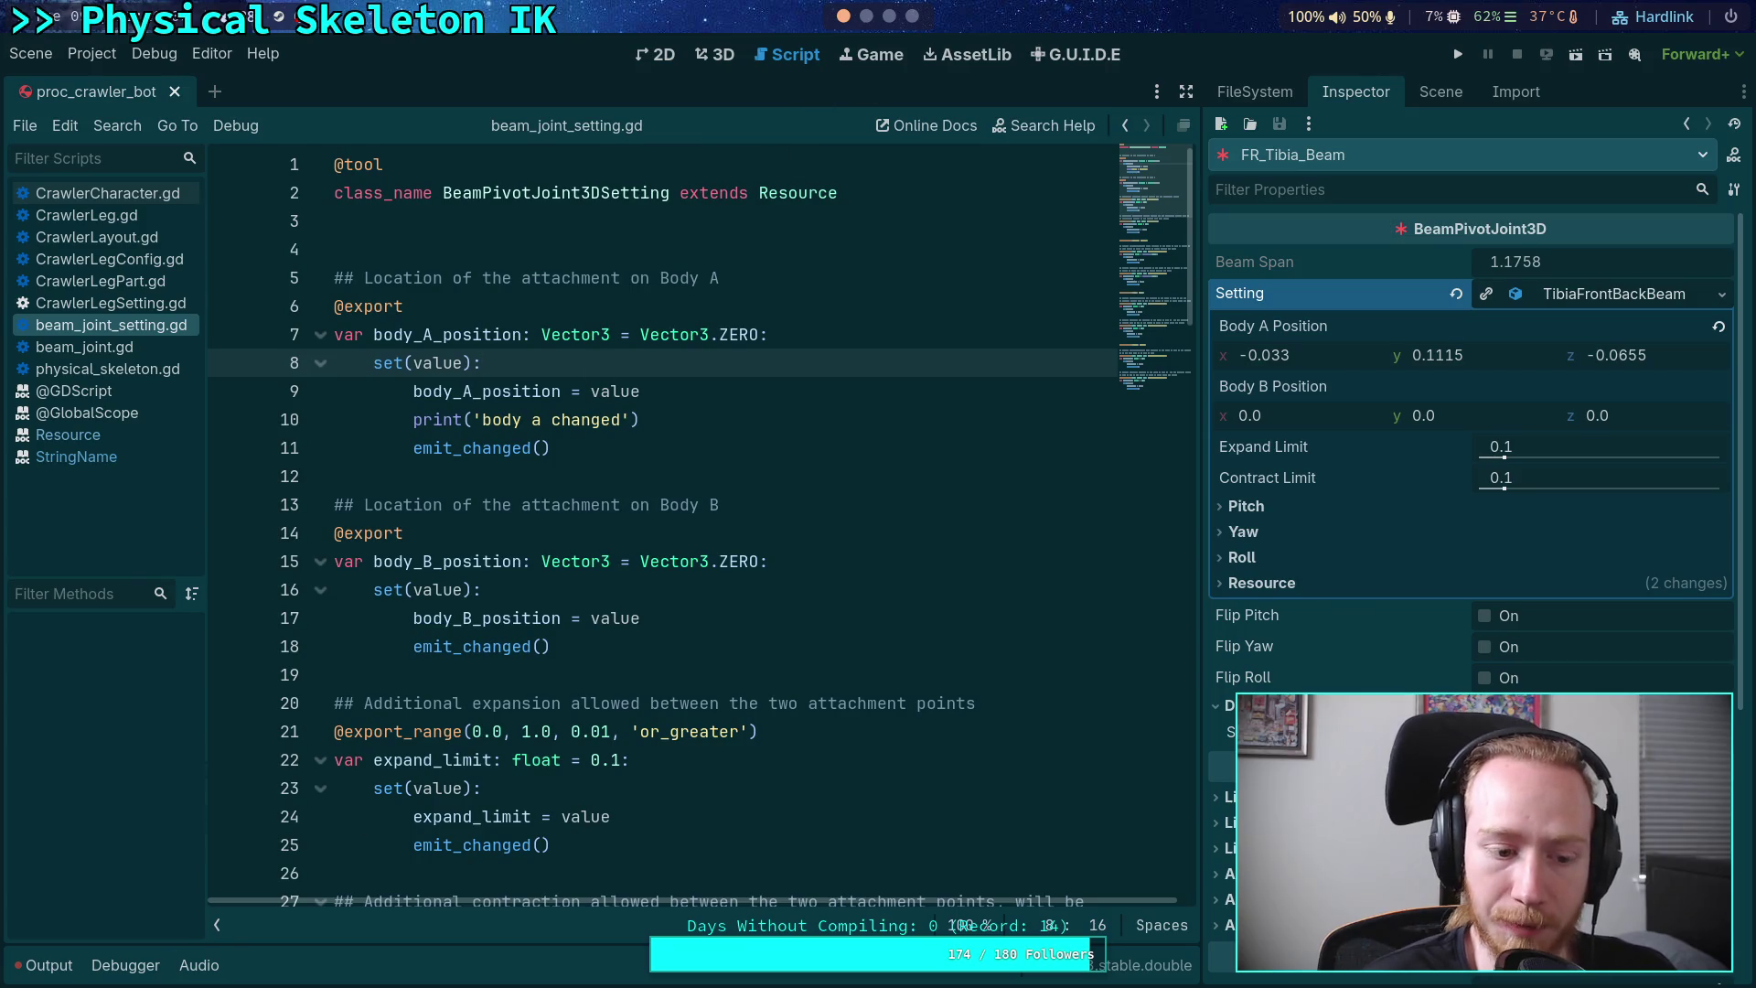
pyautogui.click(41, 964)
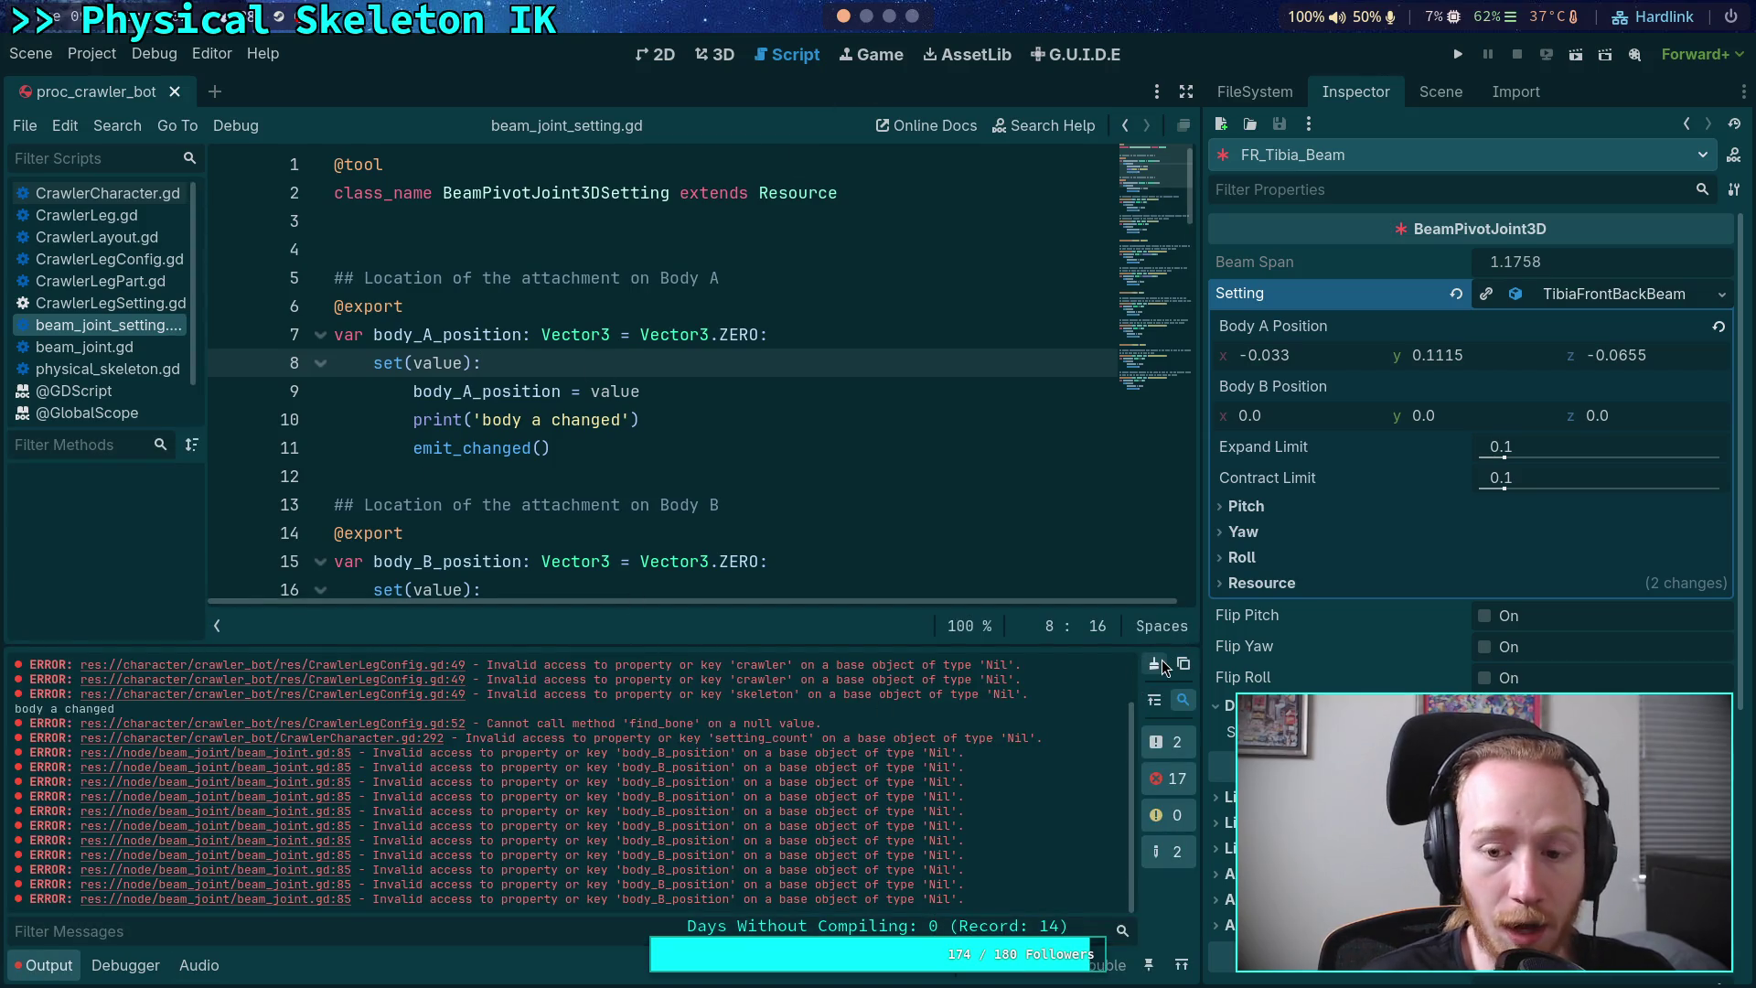
# Clear the output log and delete the 'body a changed' debug print from the body_A_position setter.
pyautogui.click(1154, 664)
pyautogui.moveTo(1308, 353); pyautogui.dragTo(1242, 389)
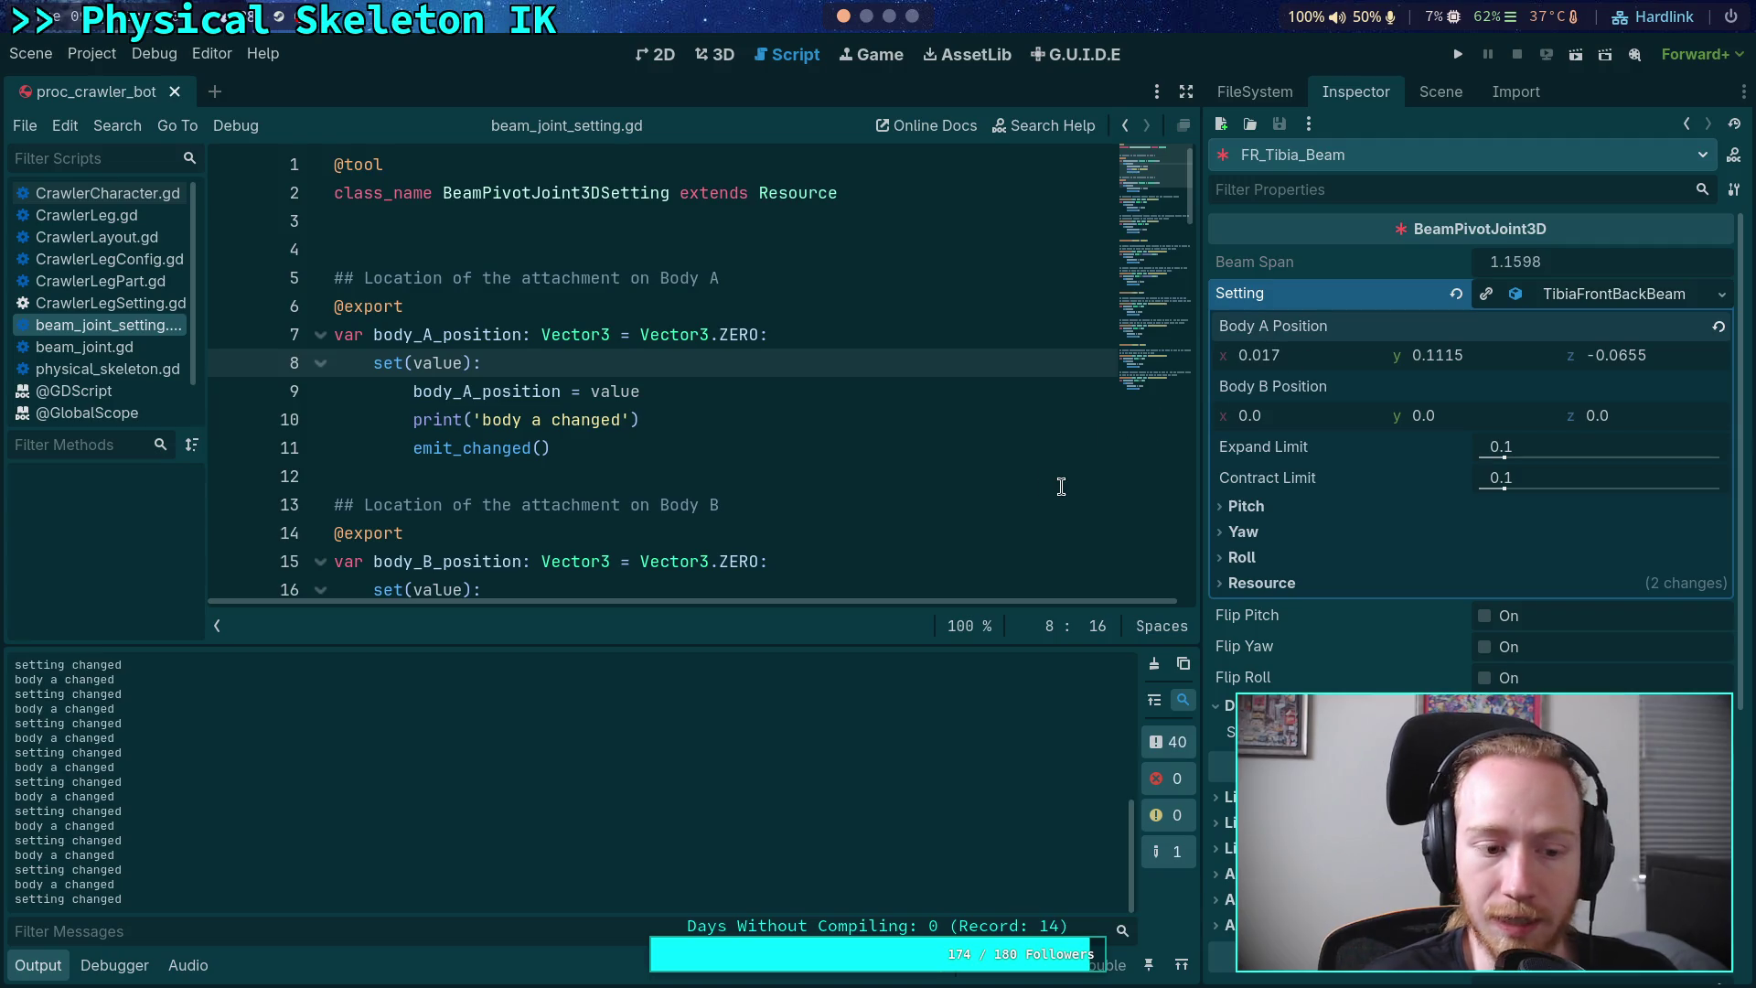
pyautogui.moveTo(700, 421); pyautogui.dragTo(737, 396)
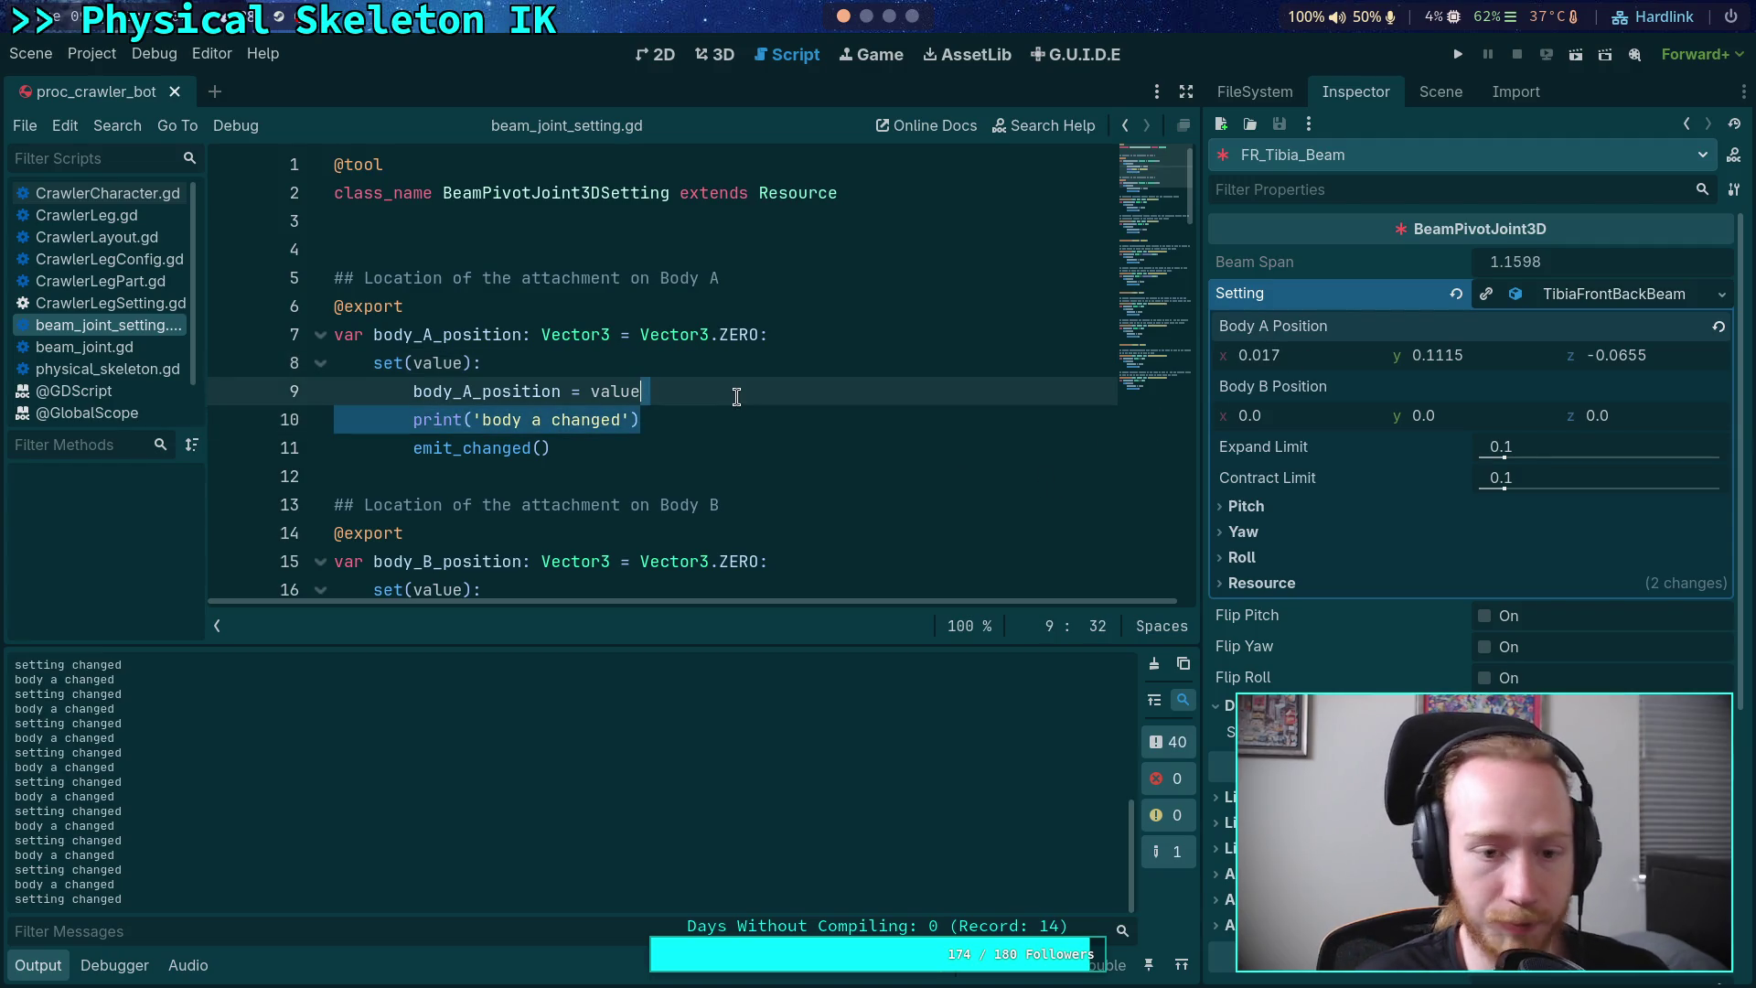
pyautogui.press('Delete')
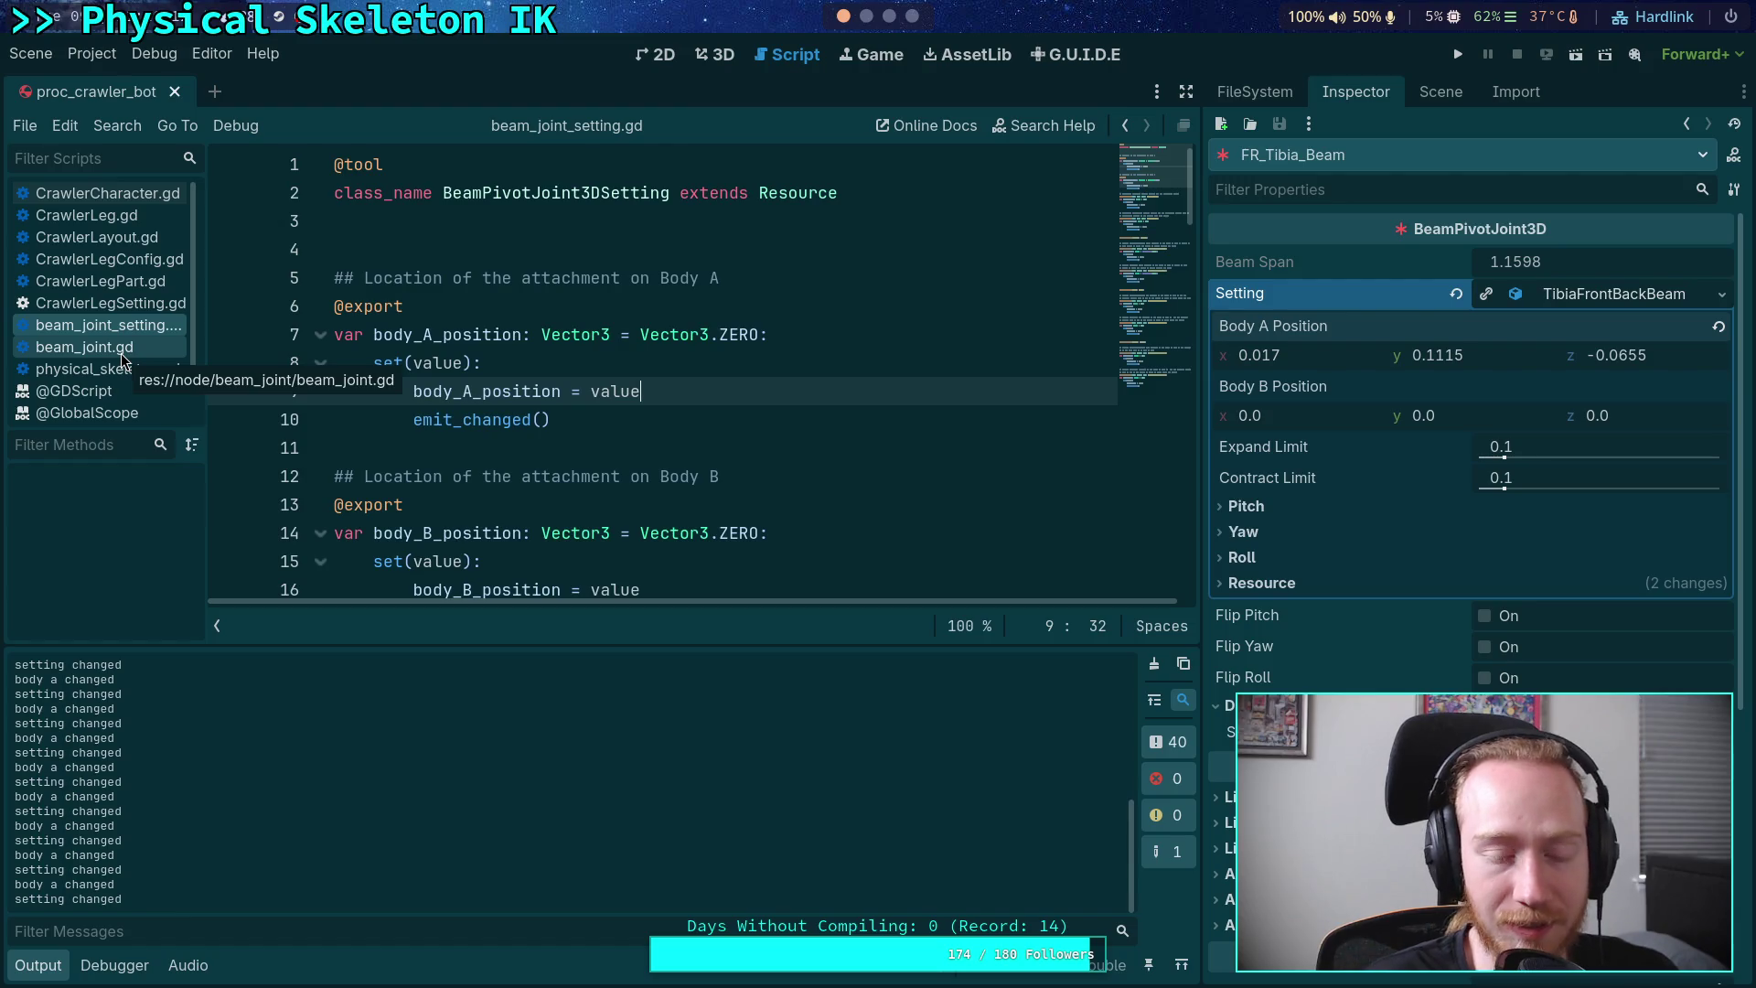
pyautogui.moveTo(609, 428); pyautogui.dragTo(259, 277)
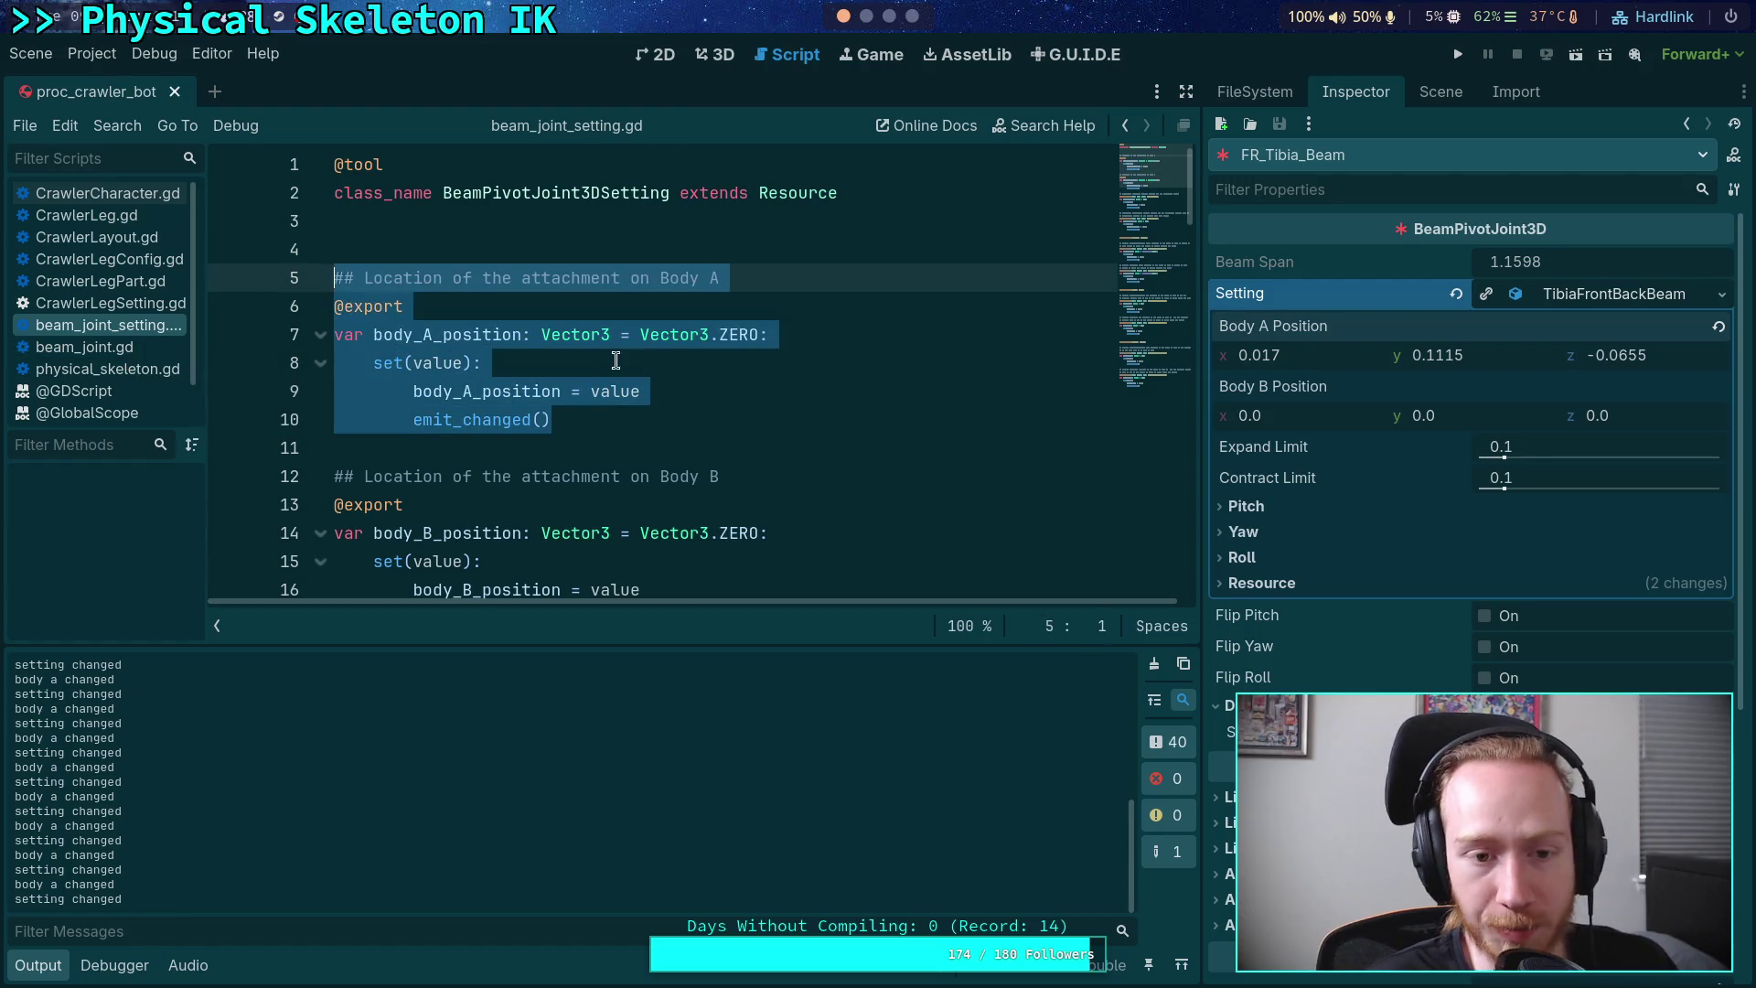
pyautogui.click(664, 396)
pyautogui.moveTo(606, 424); pyautogui.dragTo(265, 371)
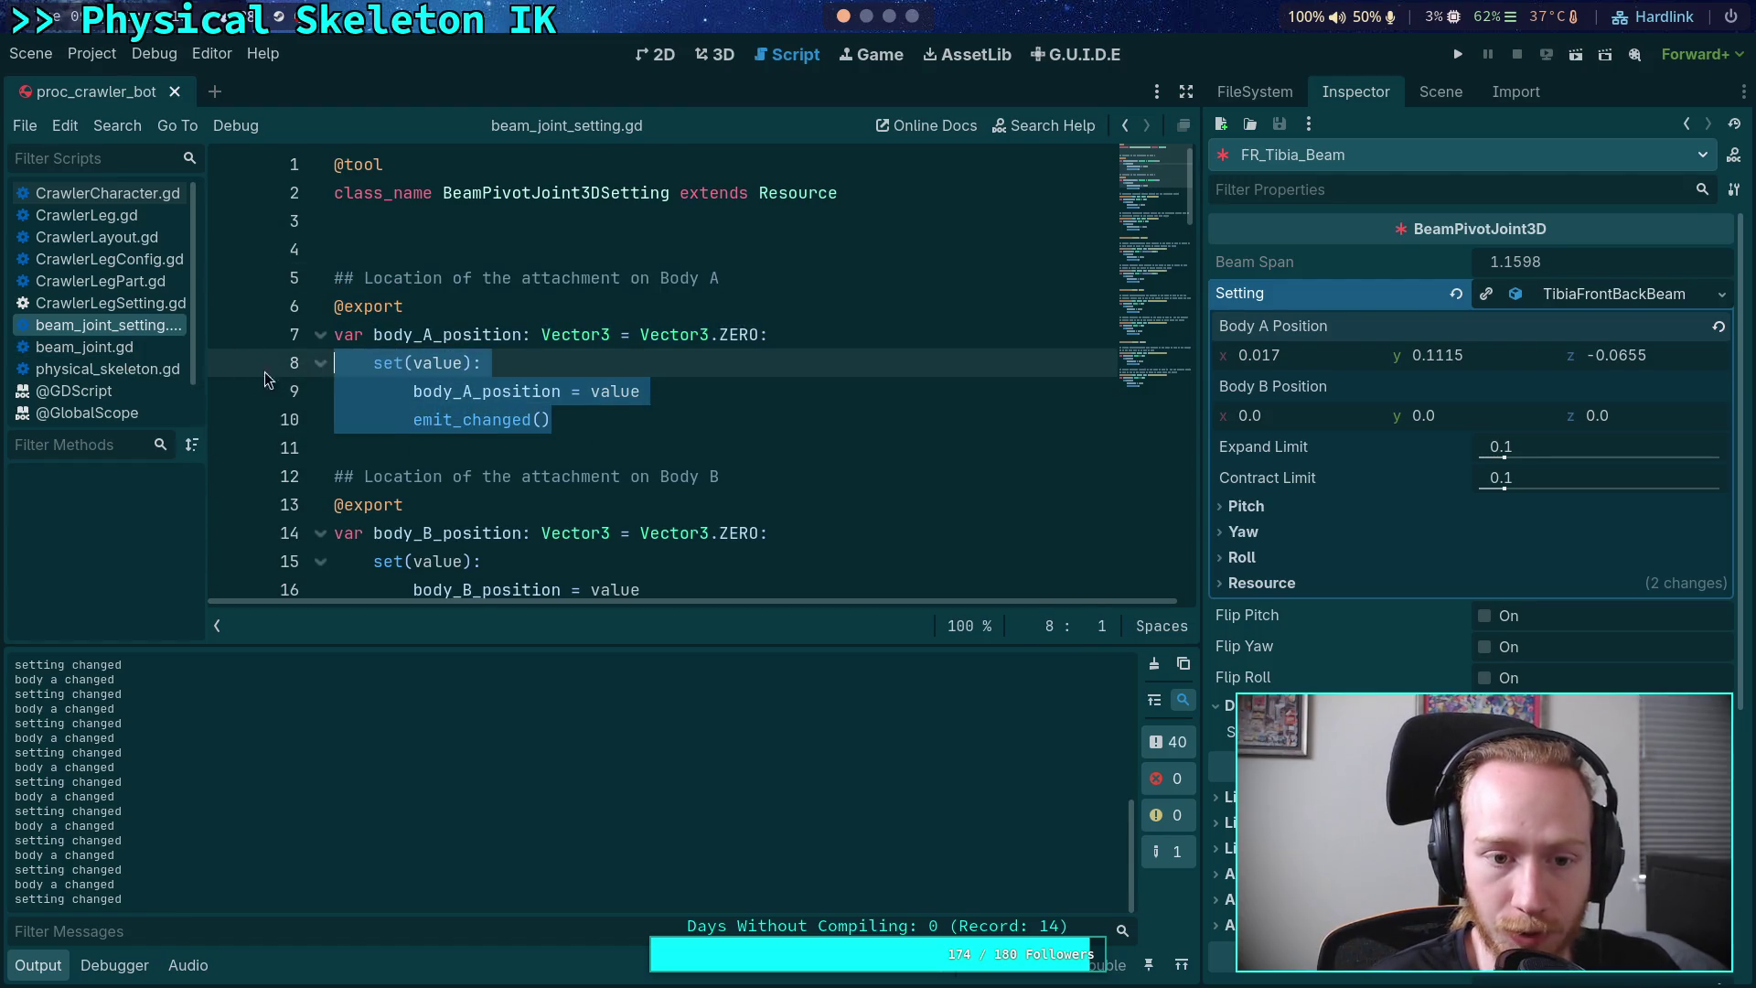
pyautogui.click(694, 407)
# Review beam_joint.gd and physical_skeleton.gd, then check the saved .tscn scene file in the terminal.
pyautogui.hotkey('ctrl', 'Home')
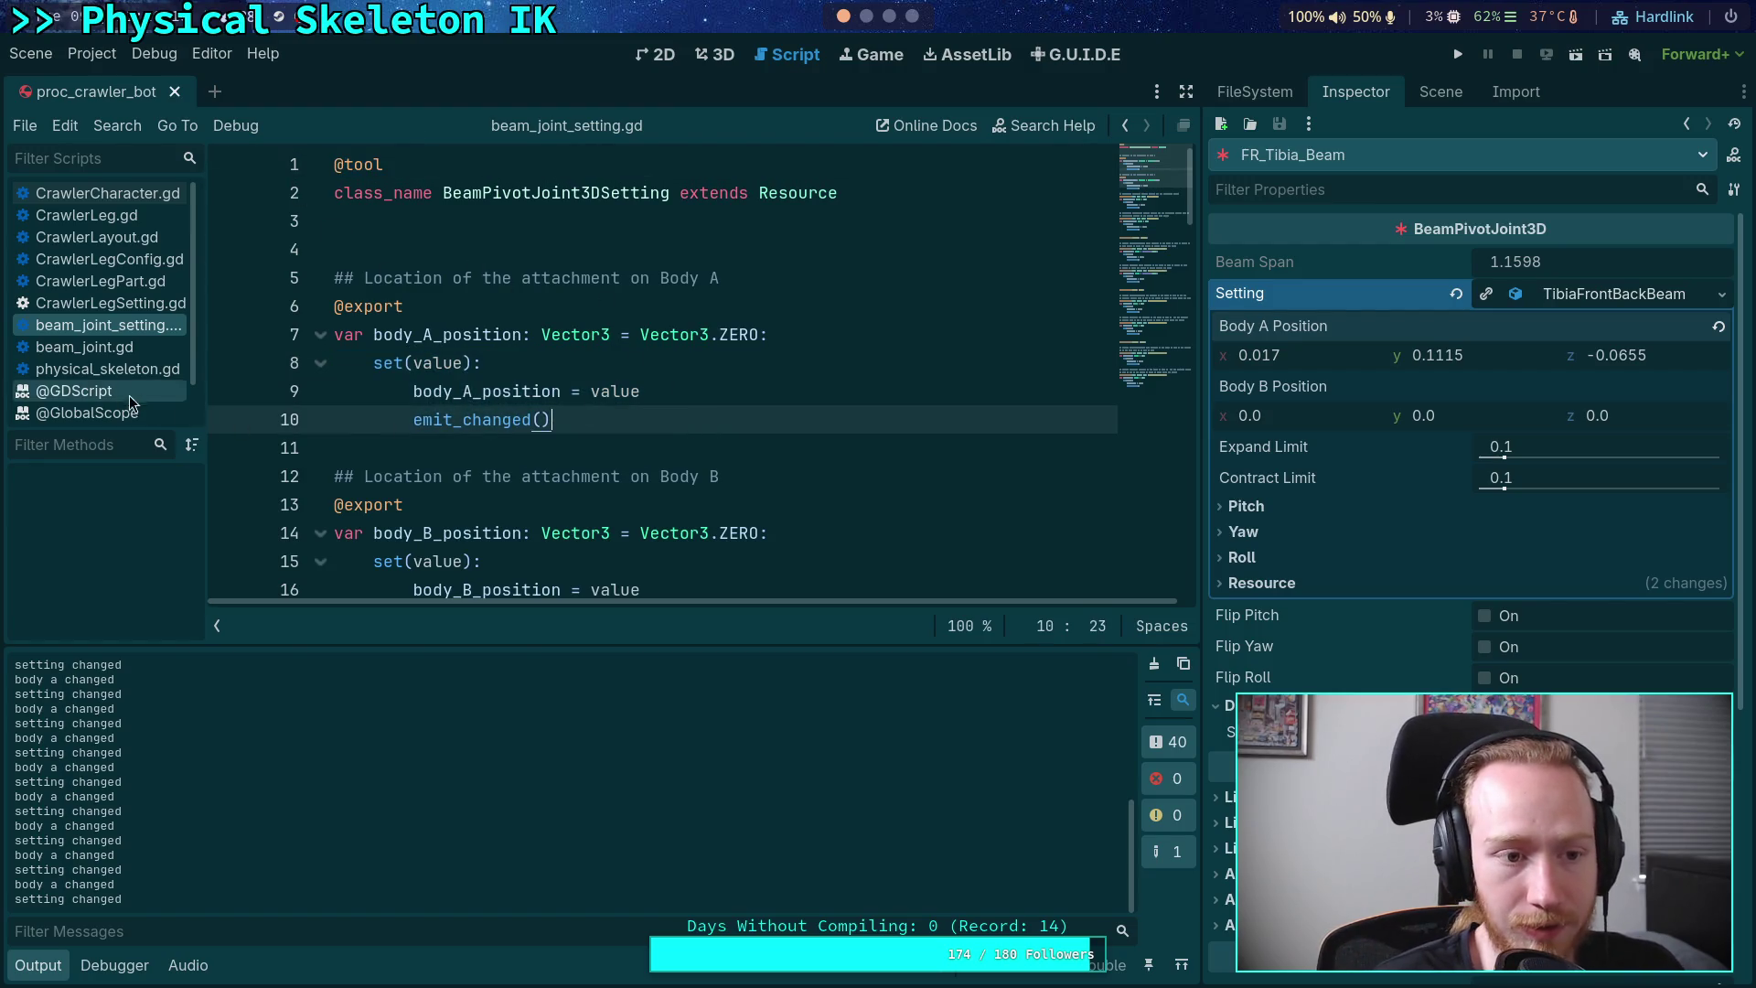
pyautogui.click(109, 349)
pyautogui.click(126, 371)
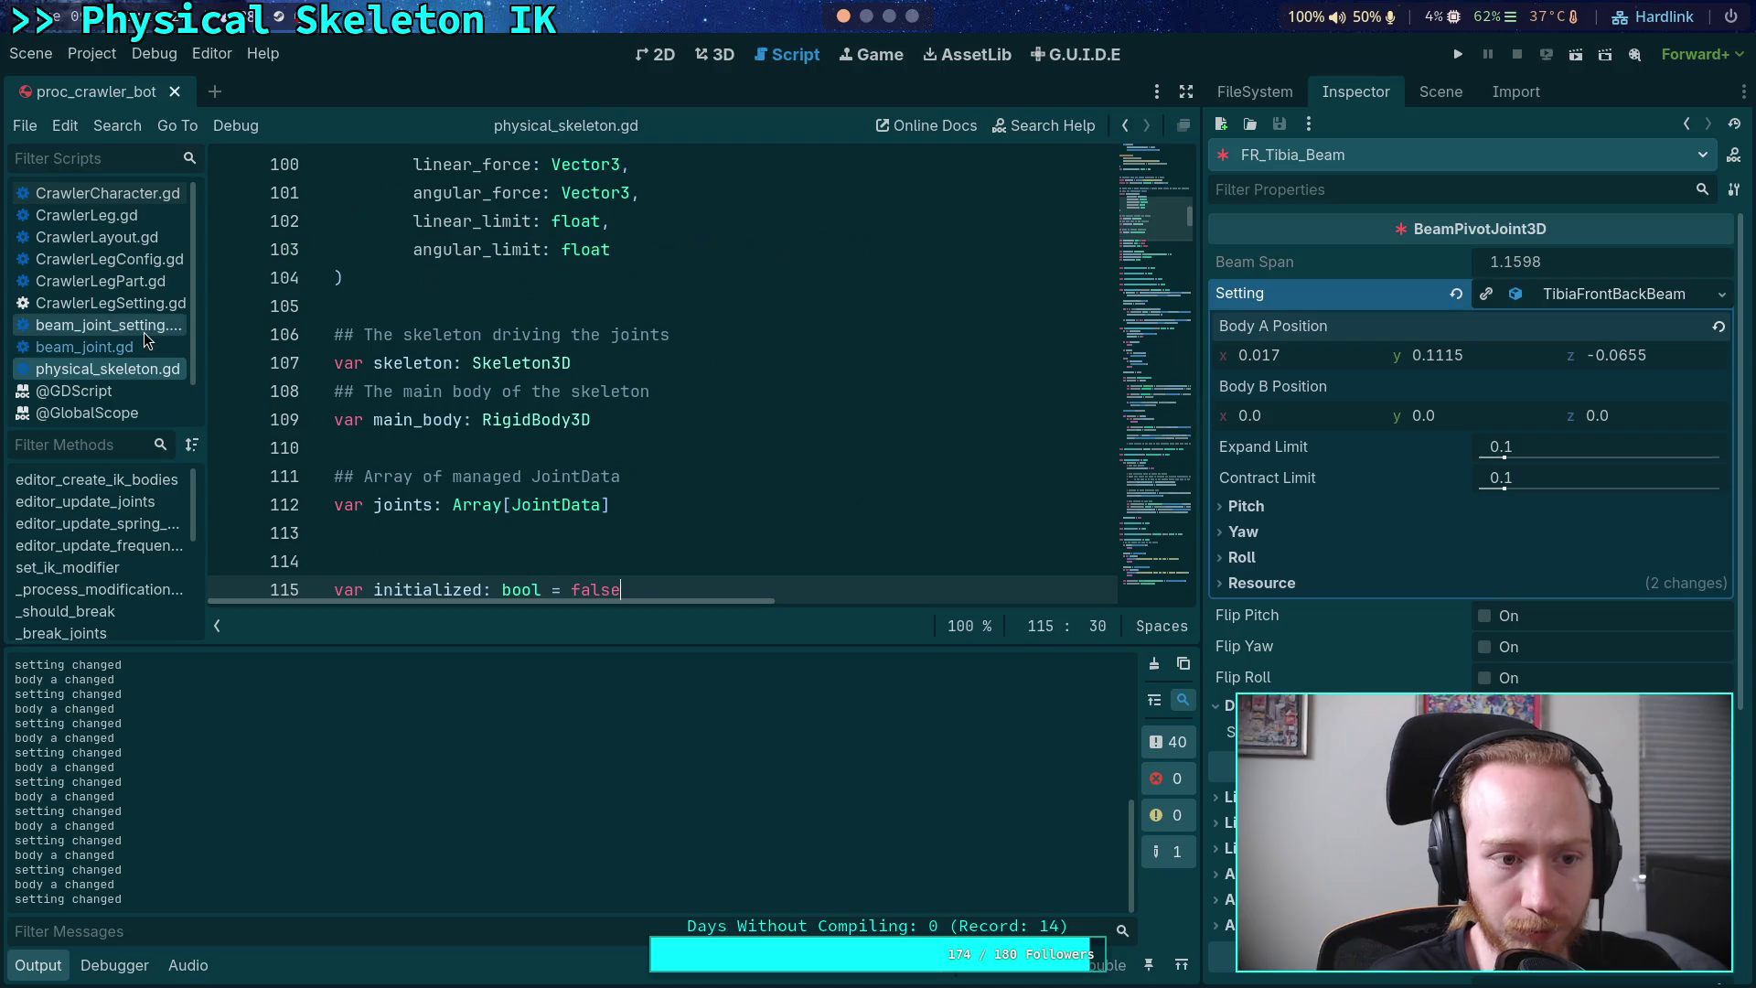
pyautogui.click(144, 329)
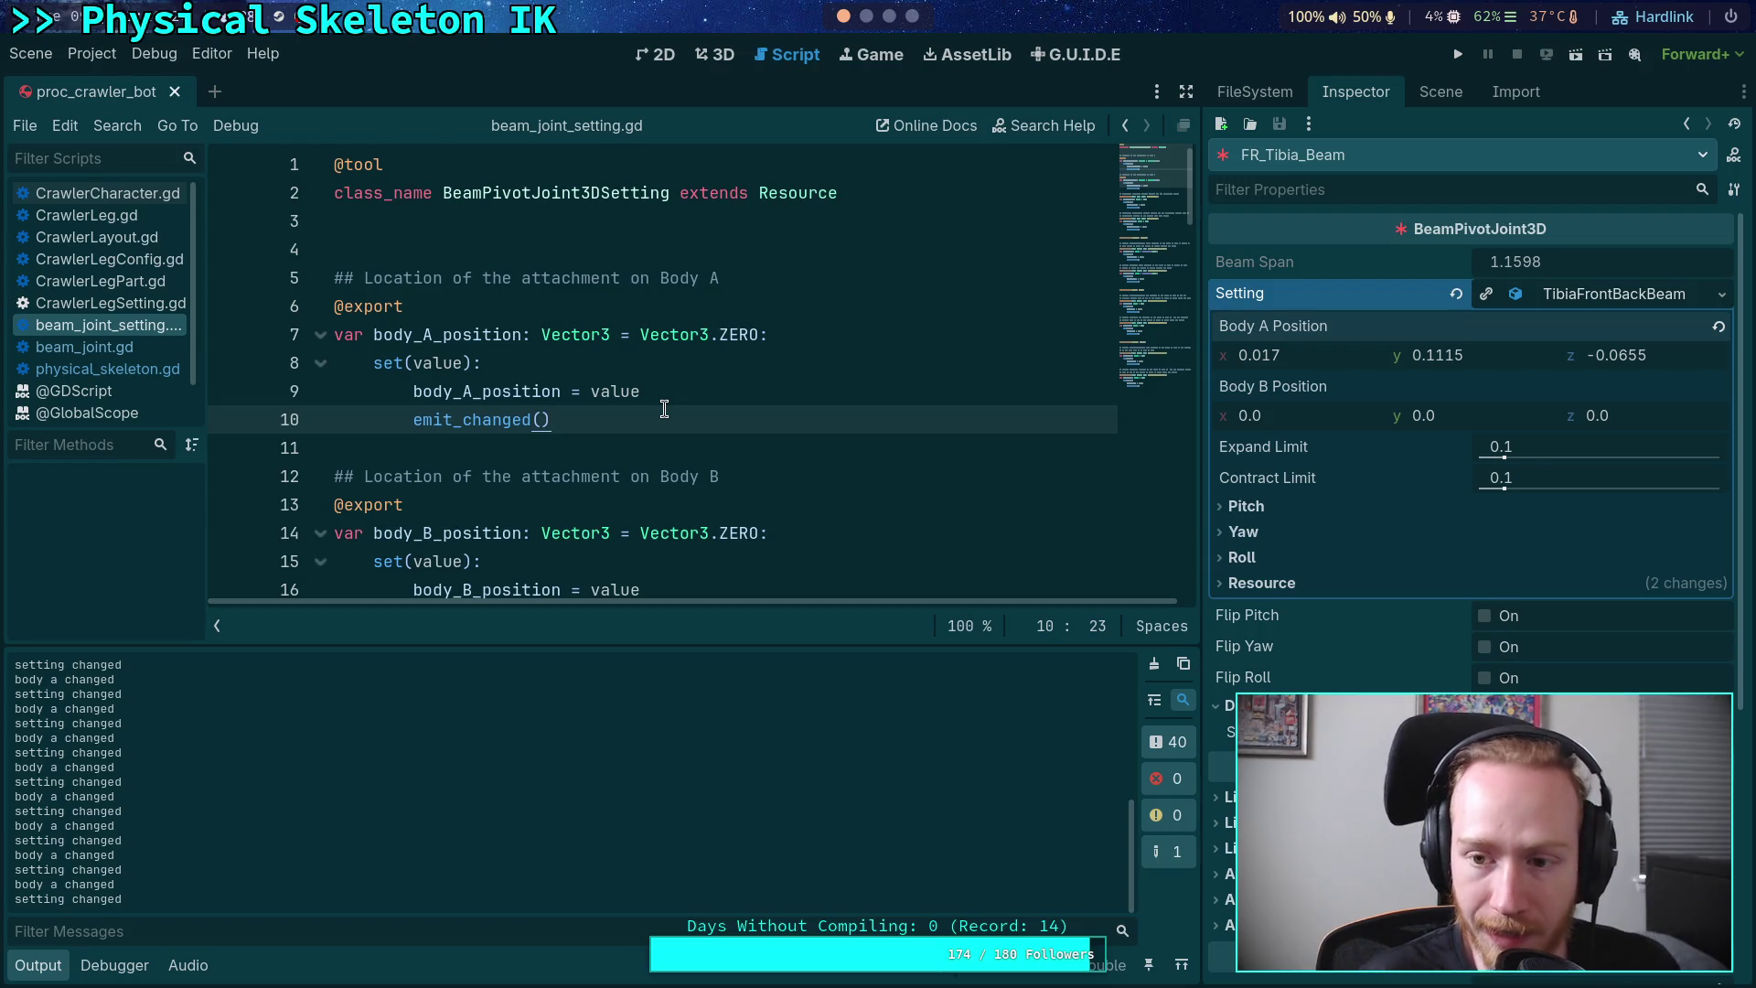
pyautogui.click(607, 452)
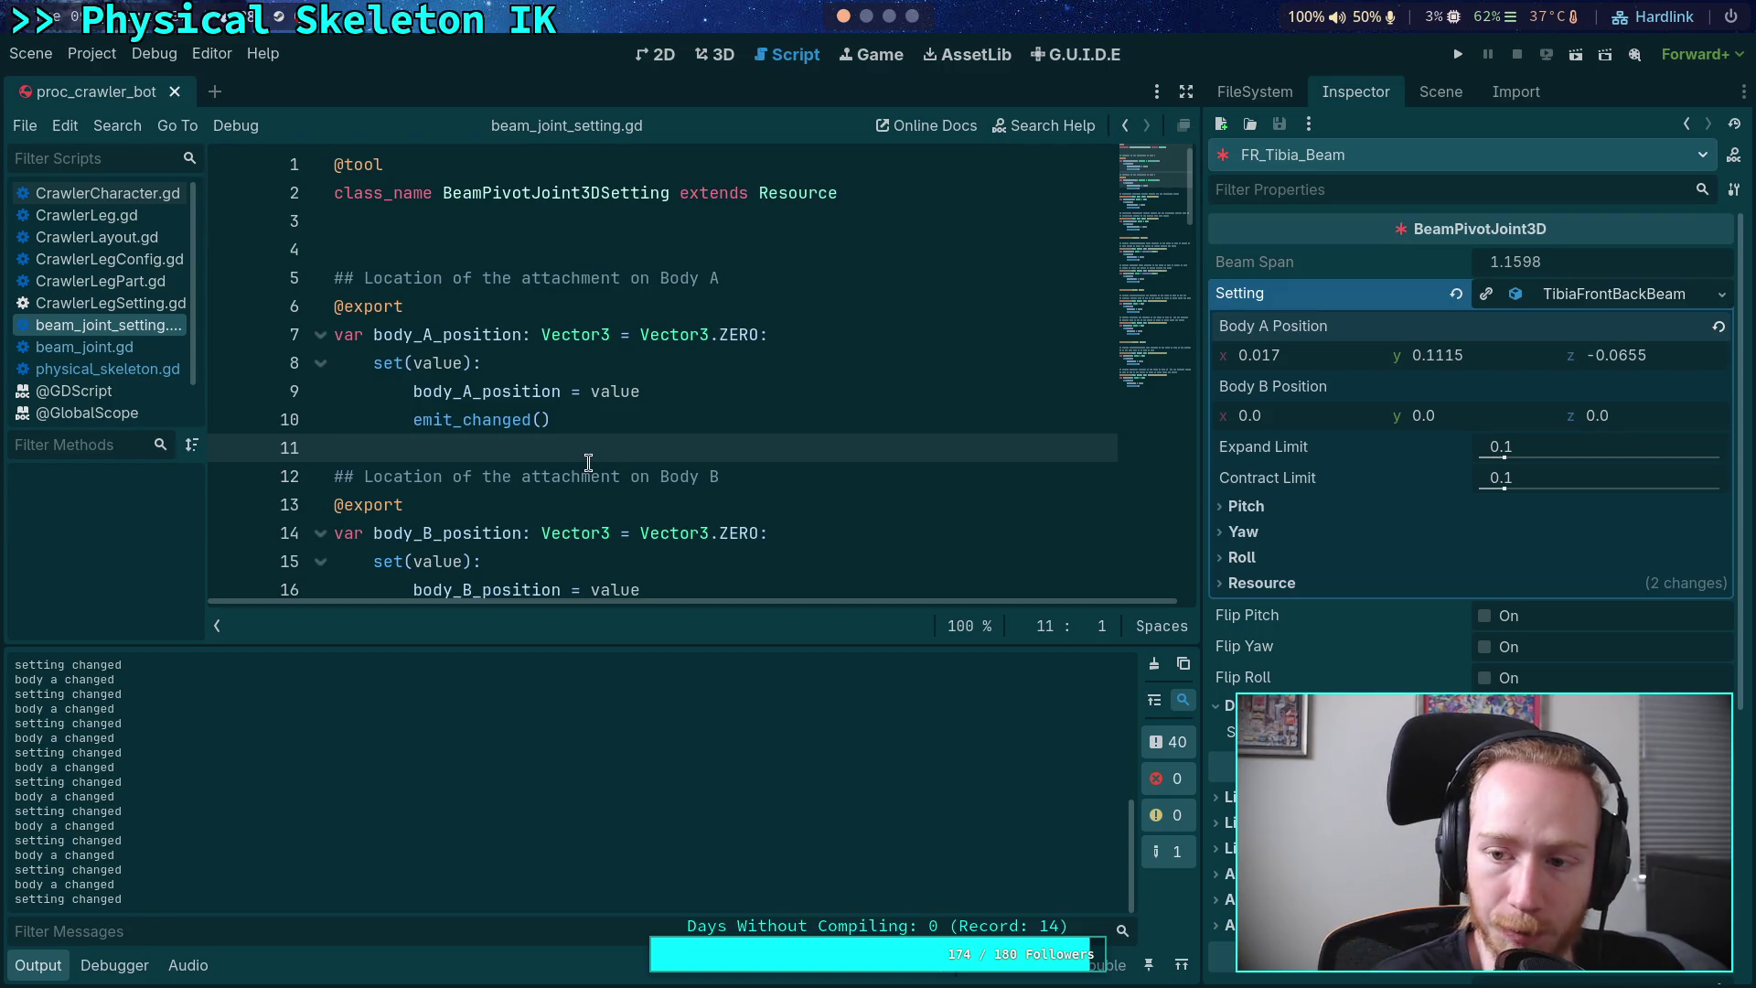
pyautogui.click(863, 20)
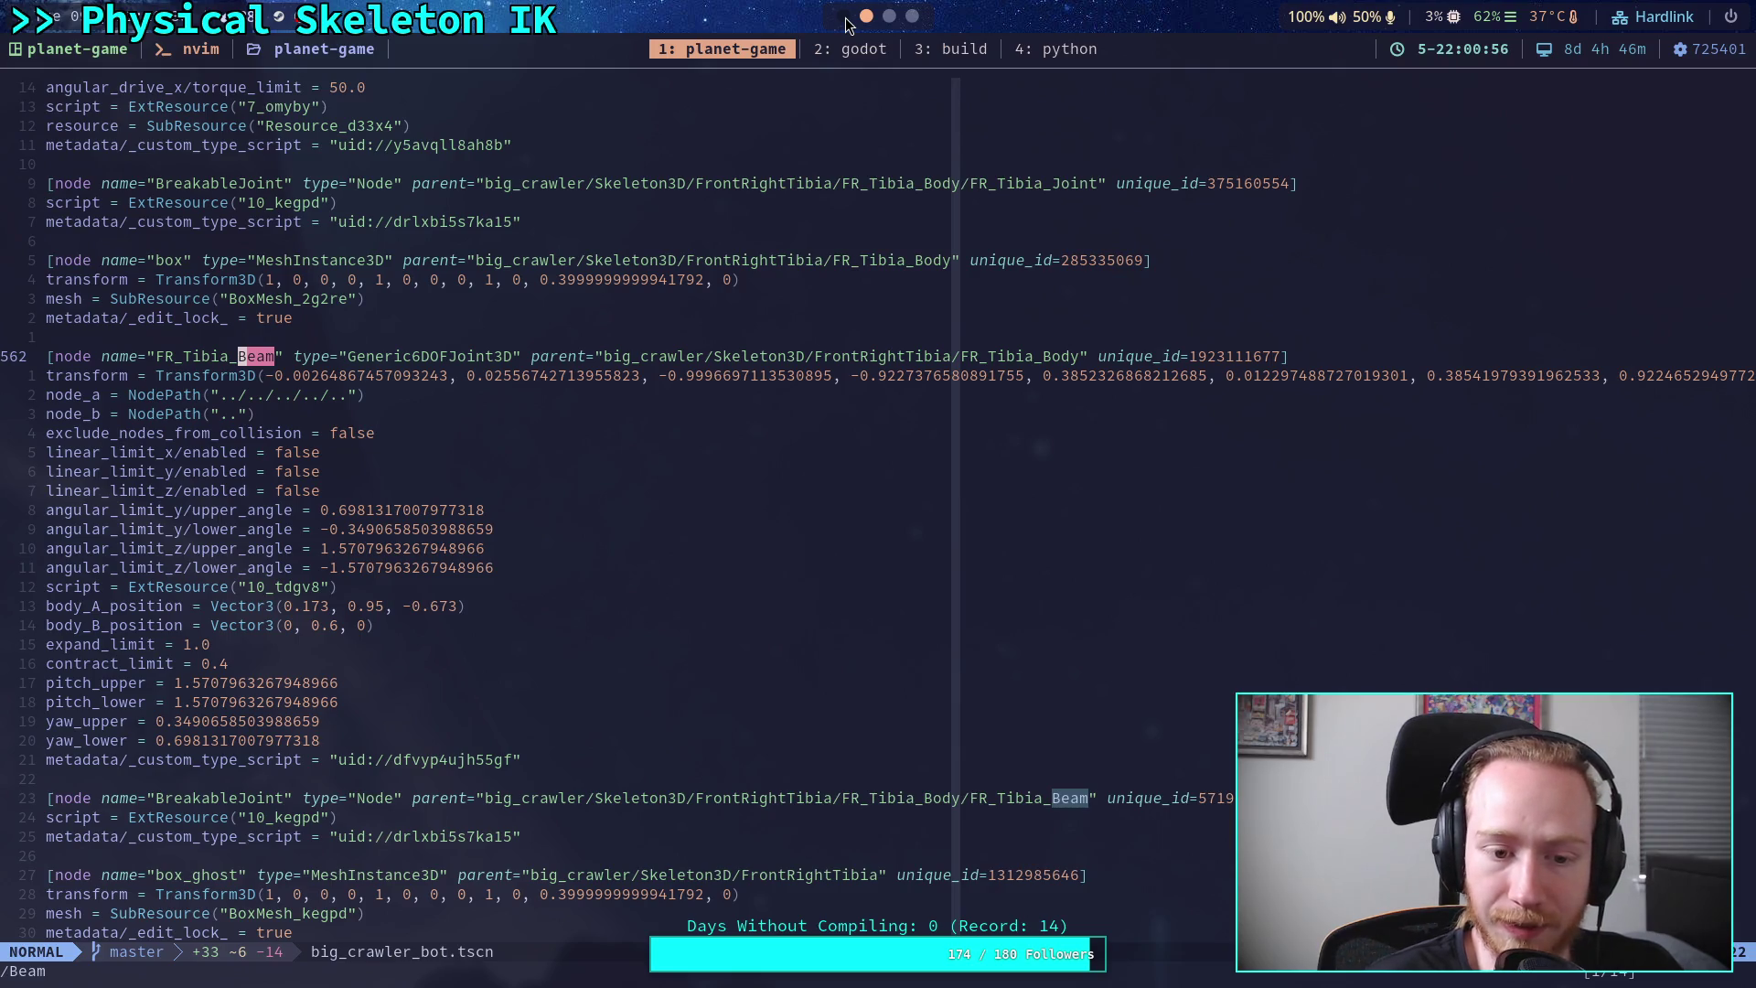
pyautogui.click(845, 18)
# Set Body A Position x to 0.173 to match the saved scene file.
pyautogui.click(1331, 368)
pyautogui.press('BackSpace')
pyautogui.write('.173')
pyautogui.click(1500, 367)
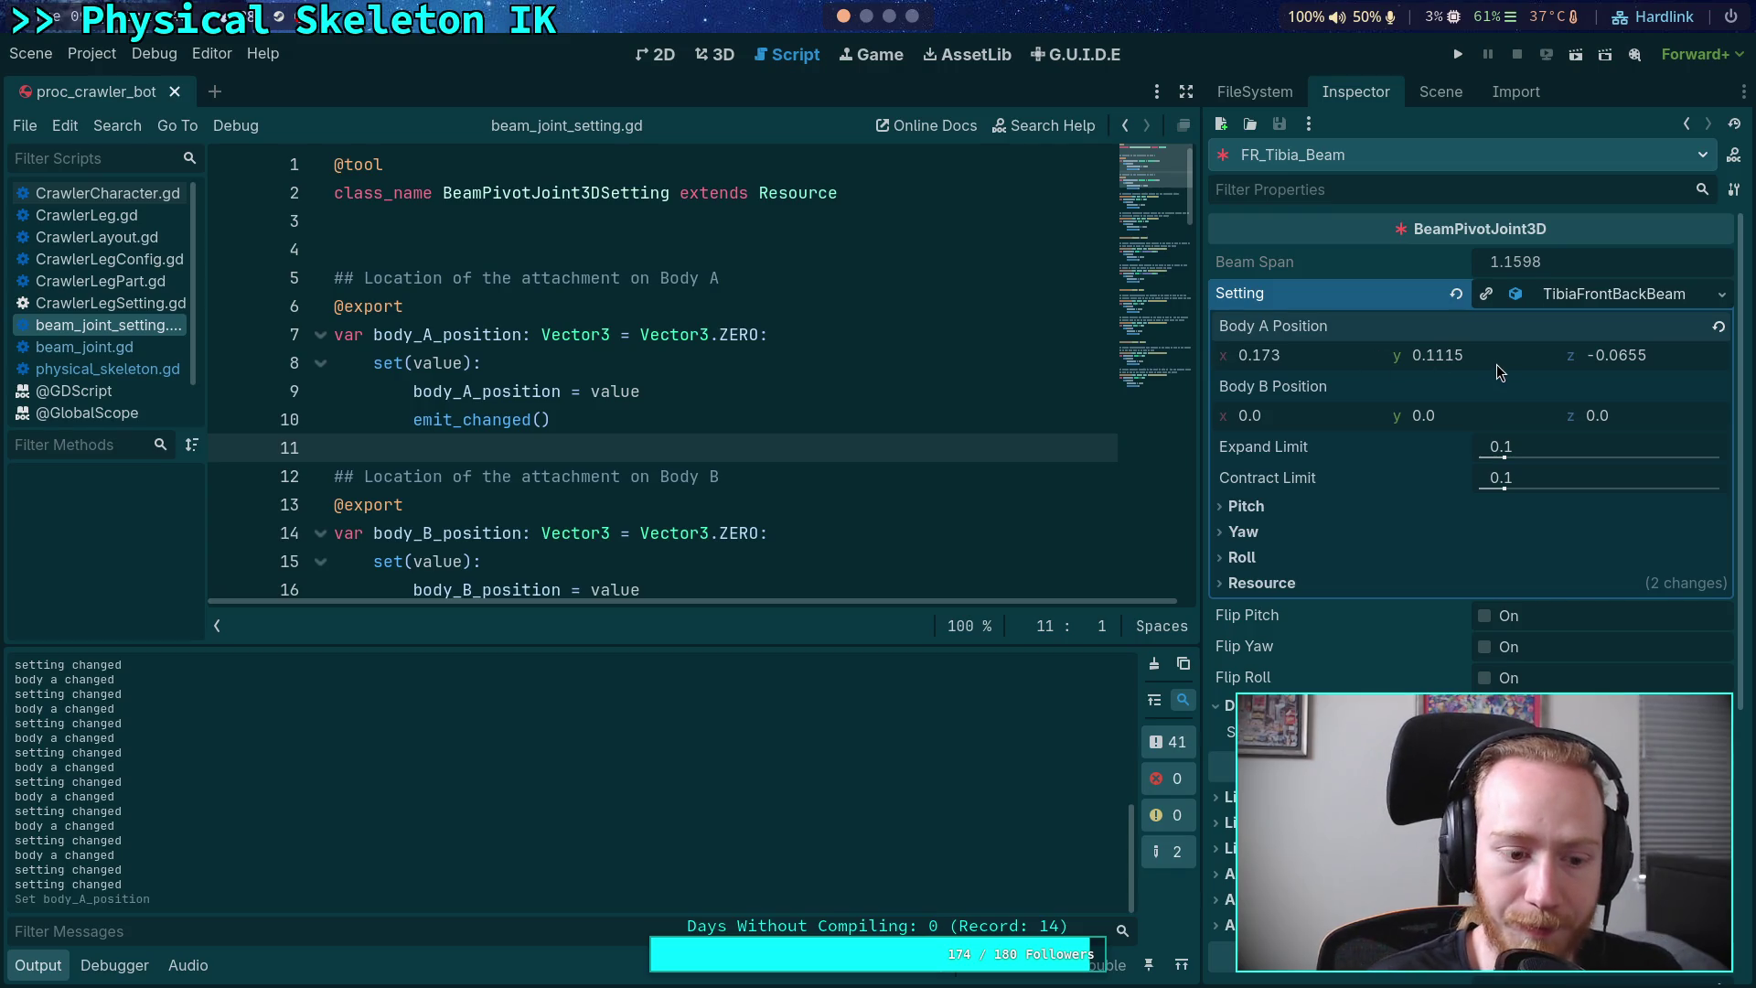
# Delete the leftover setting-changed debug print from beam_joint.gd and save.
pyautogui.click(108, 348)
pyautogui.scroll(-2, 704, 384)
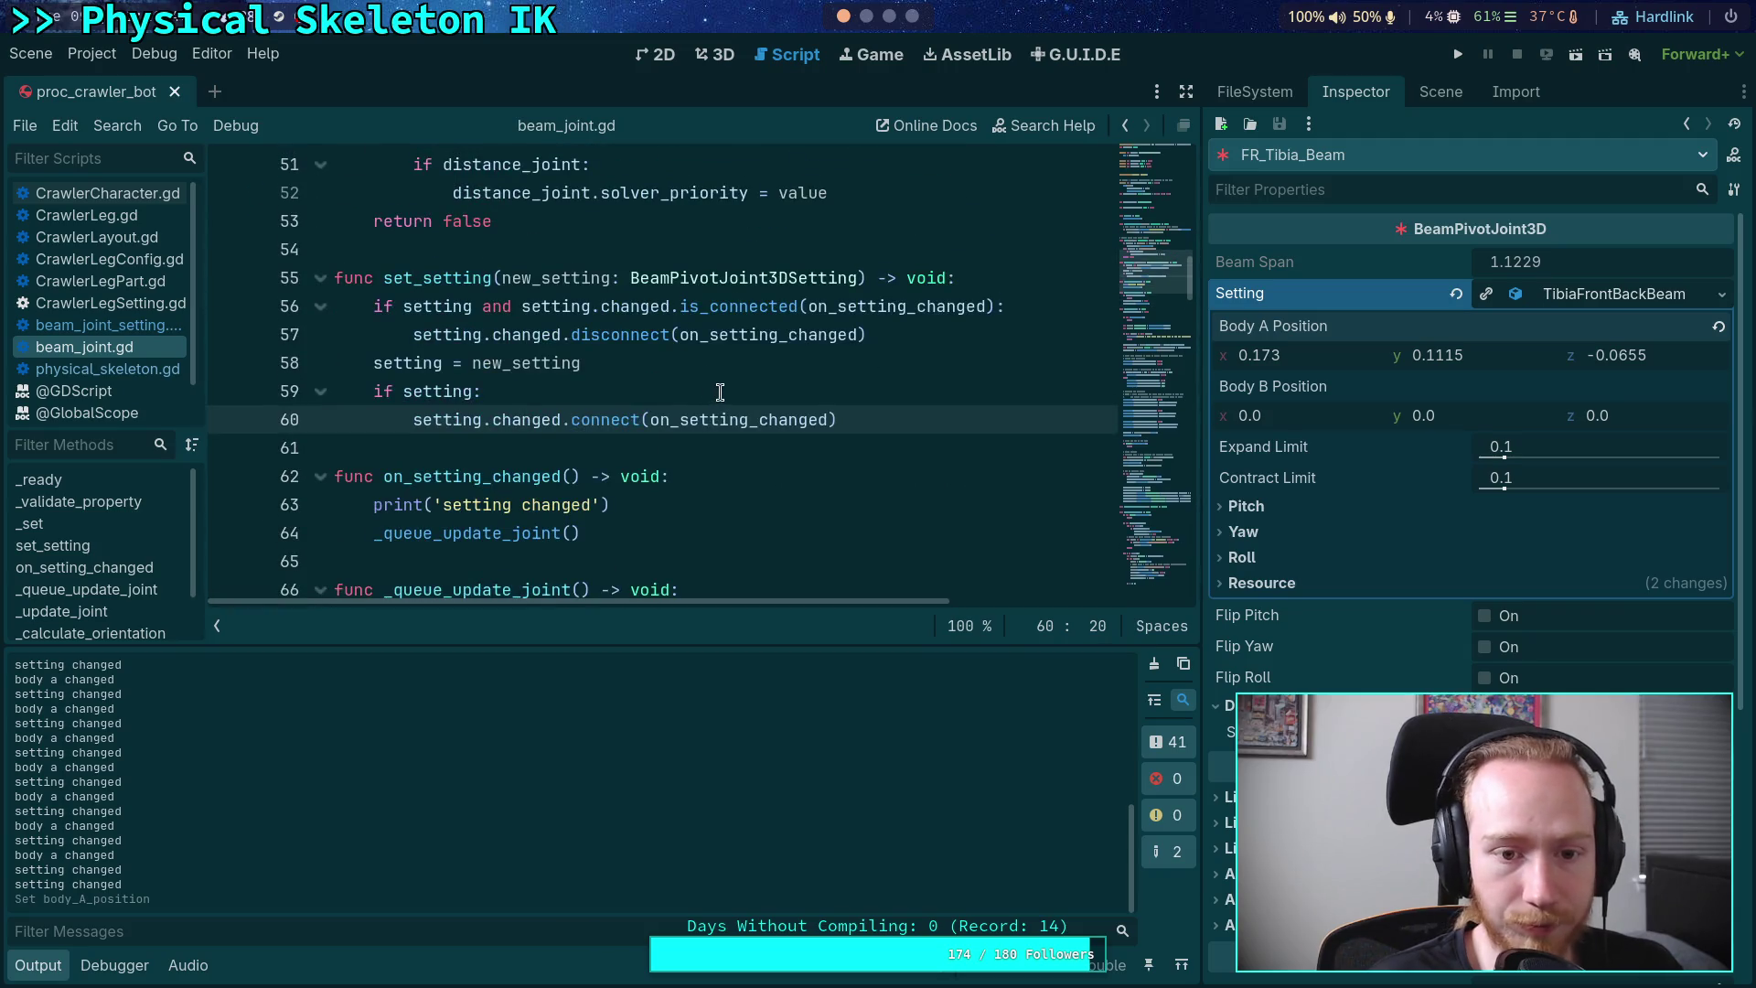
pyautogui.moveTo(758, 508); pyautogui.dragTo(815, 478)
pyautogui.press('BackSpace')
pyautogui.hotkey('ctrl', 's')
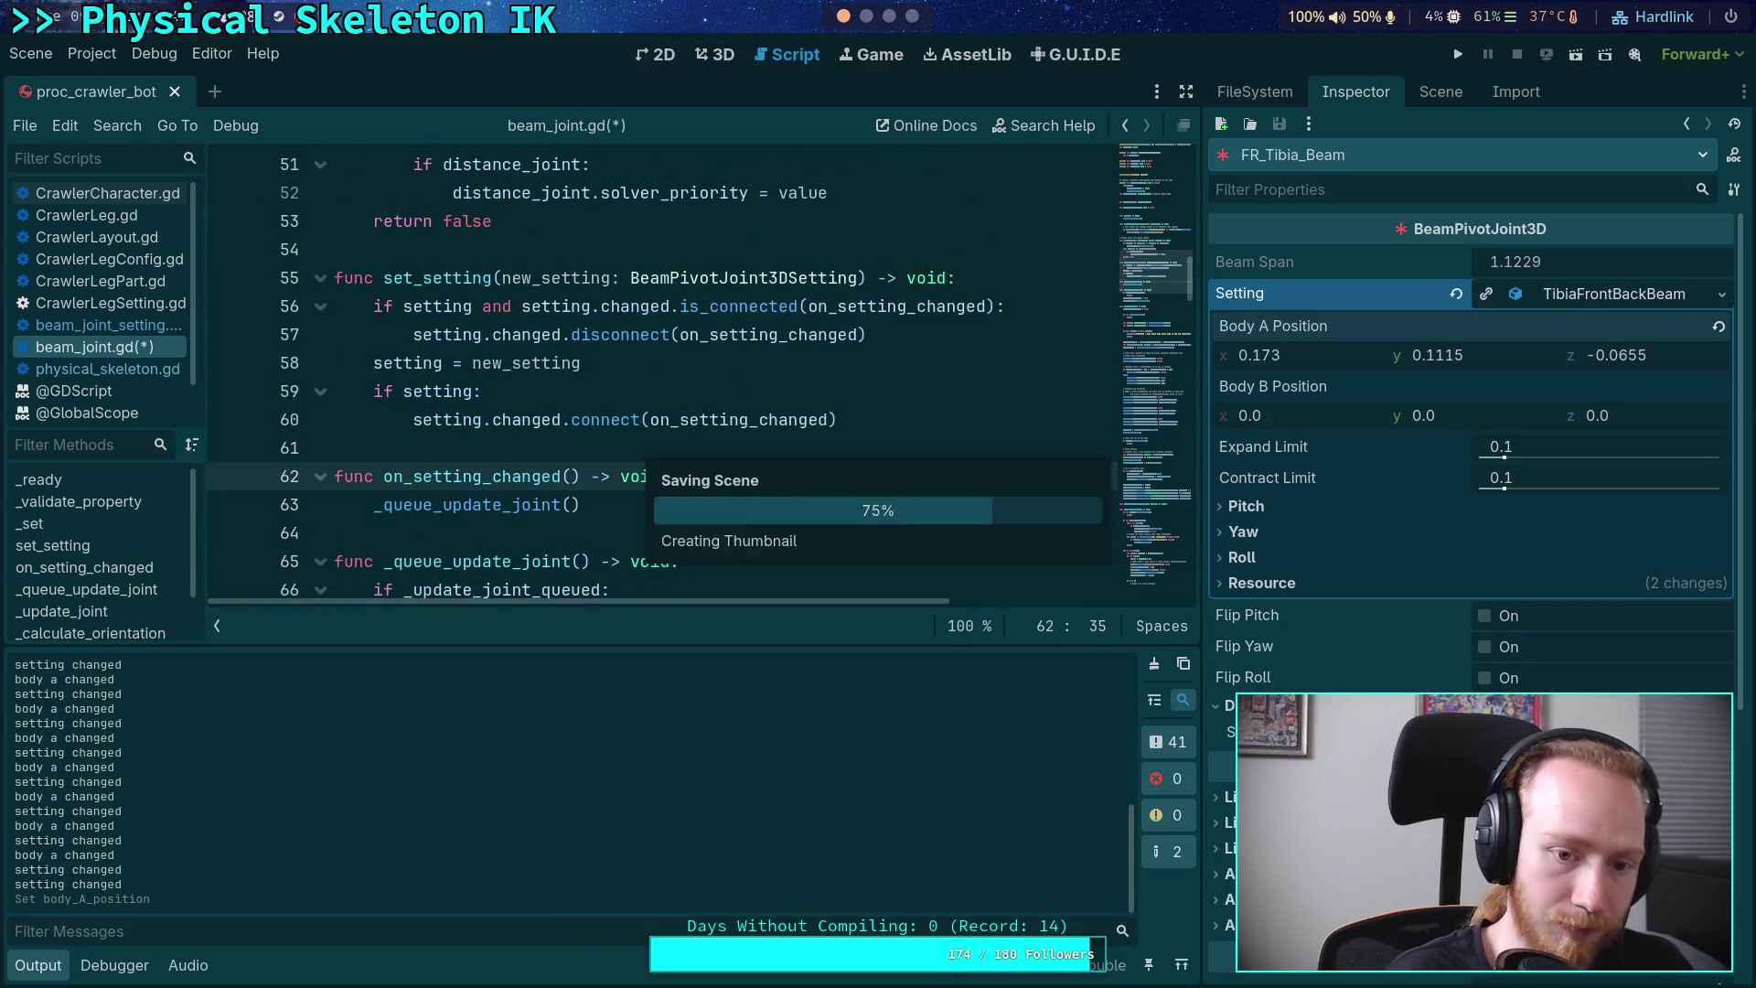
pyautogui.click(725, 60)
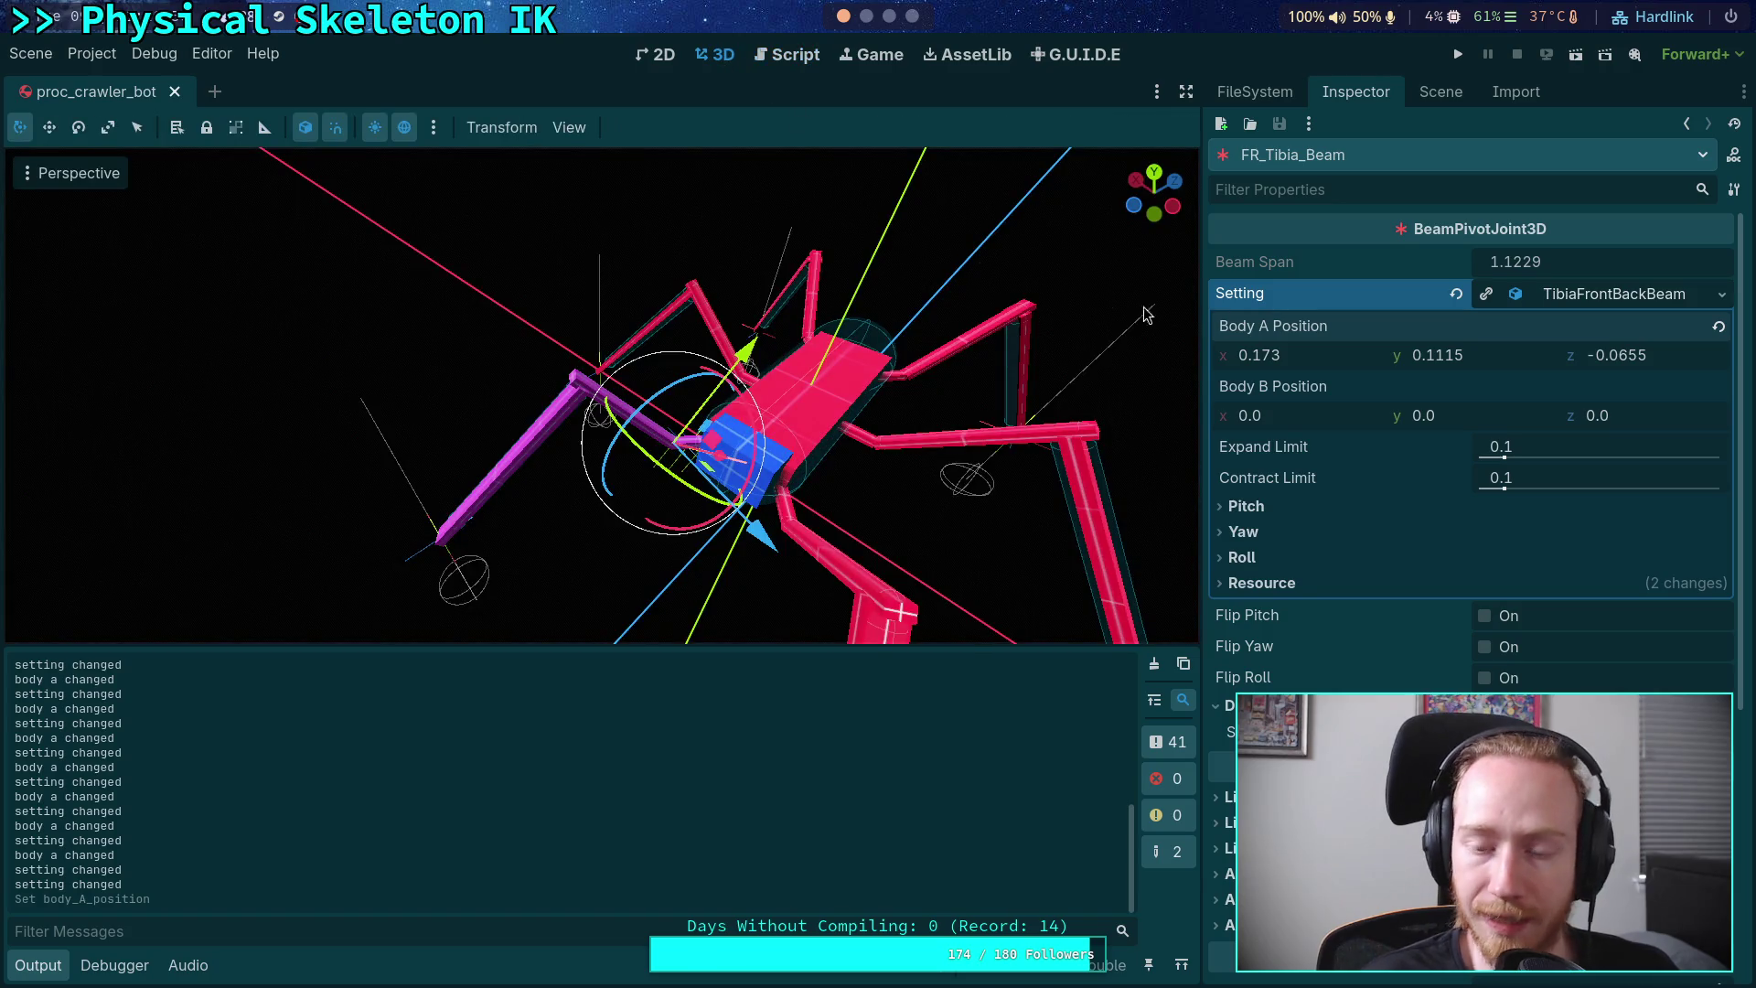
# Set Body A Position y to 0.95 and z to -0.673.
pyautogui.click(1481, 357)
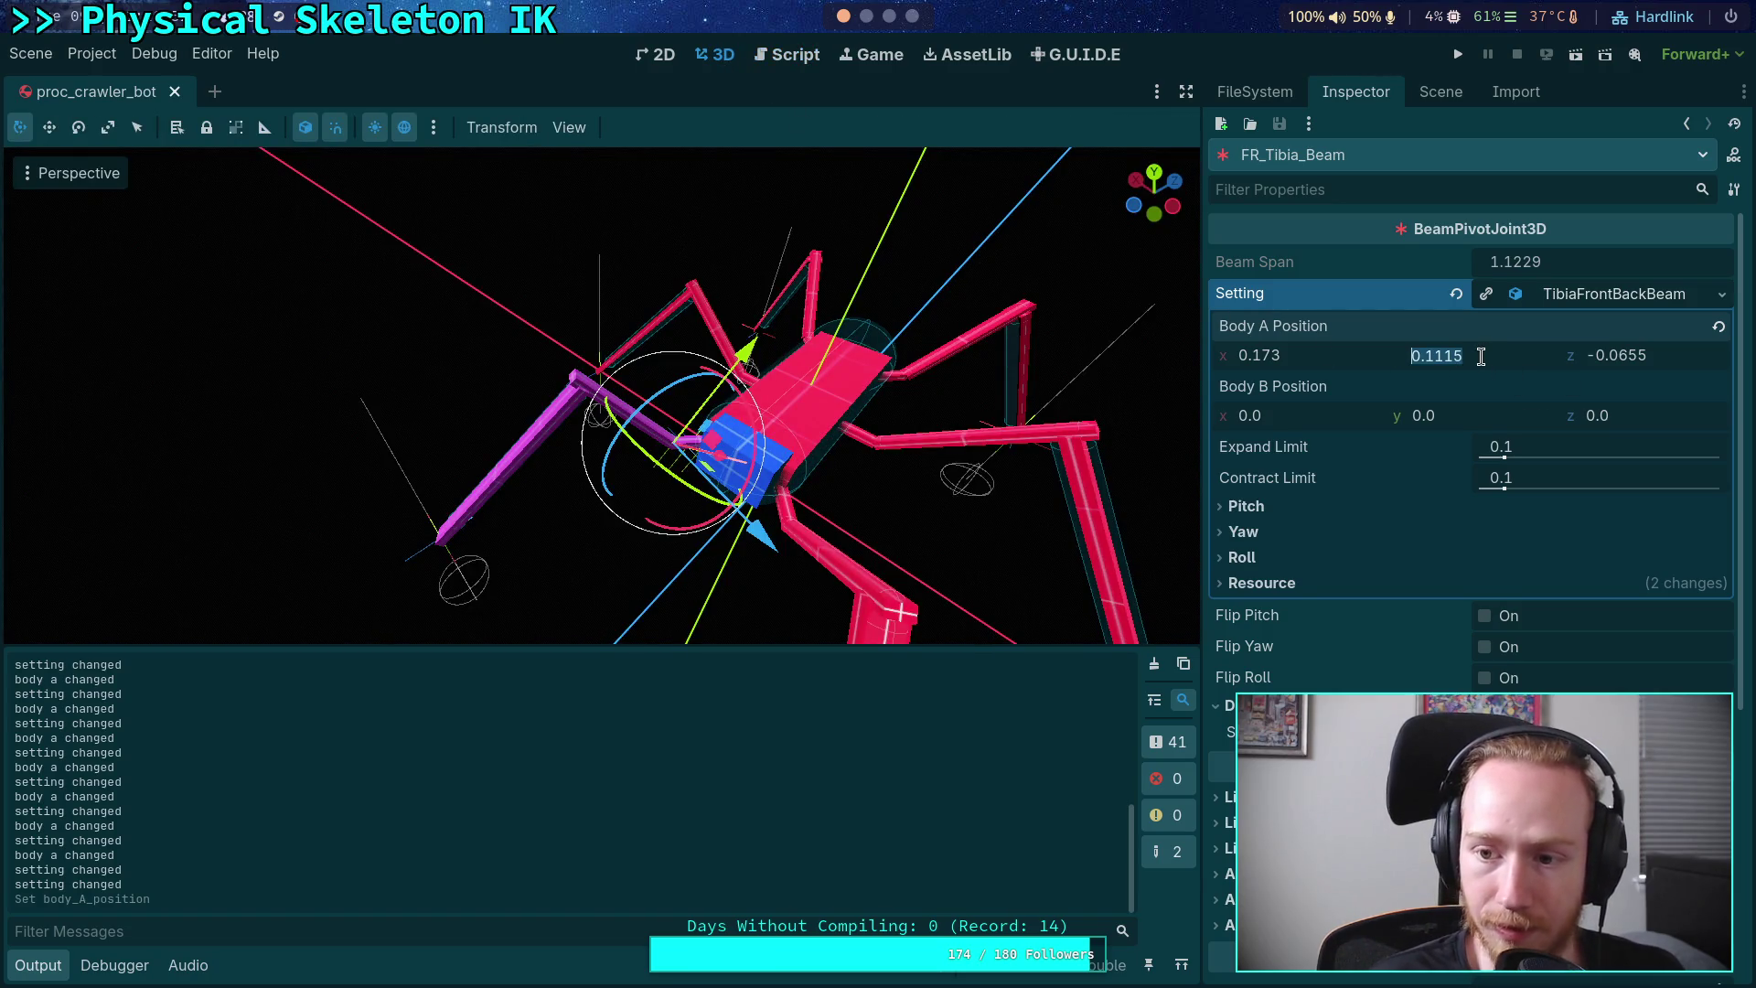
pyautogui.press('BackSpace')
pyautogui.write('0.95')
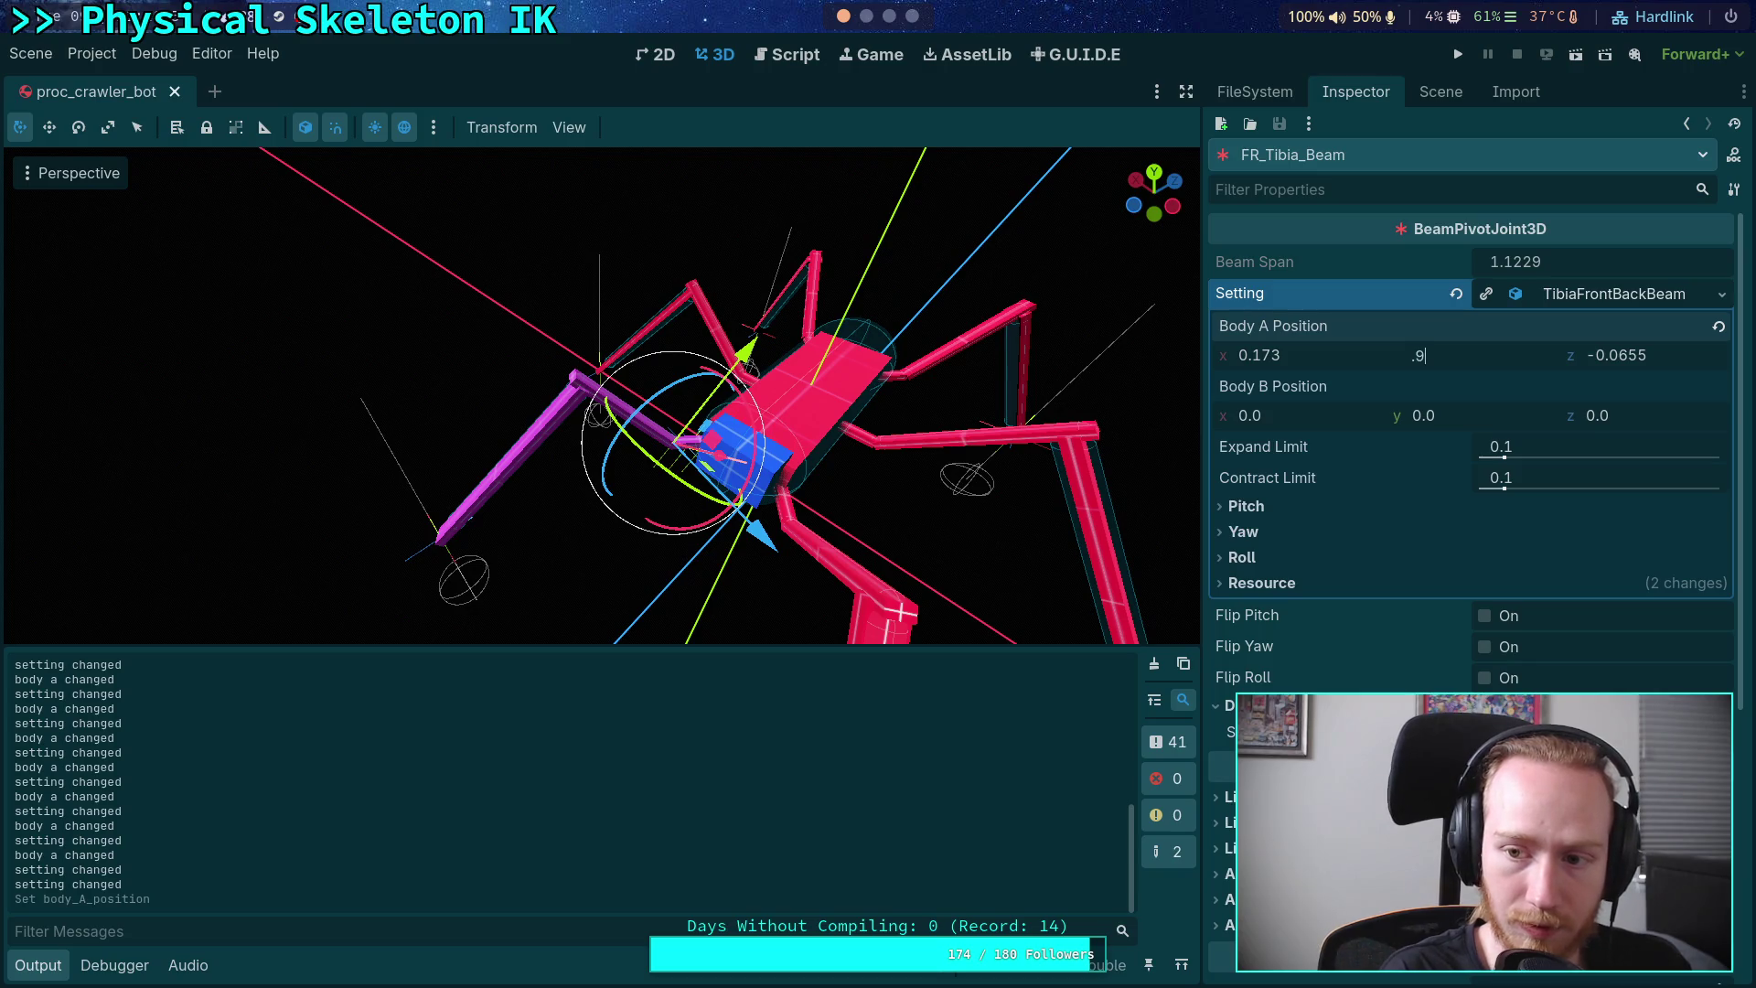
pyautogui.press('Return')
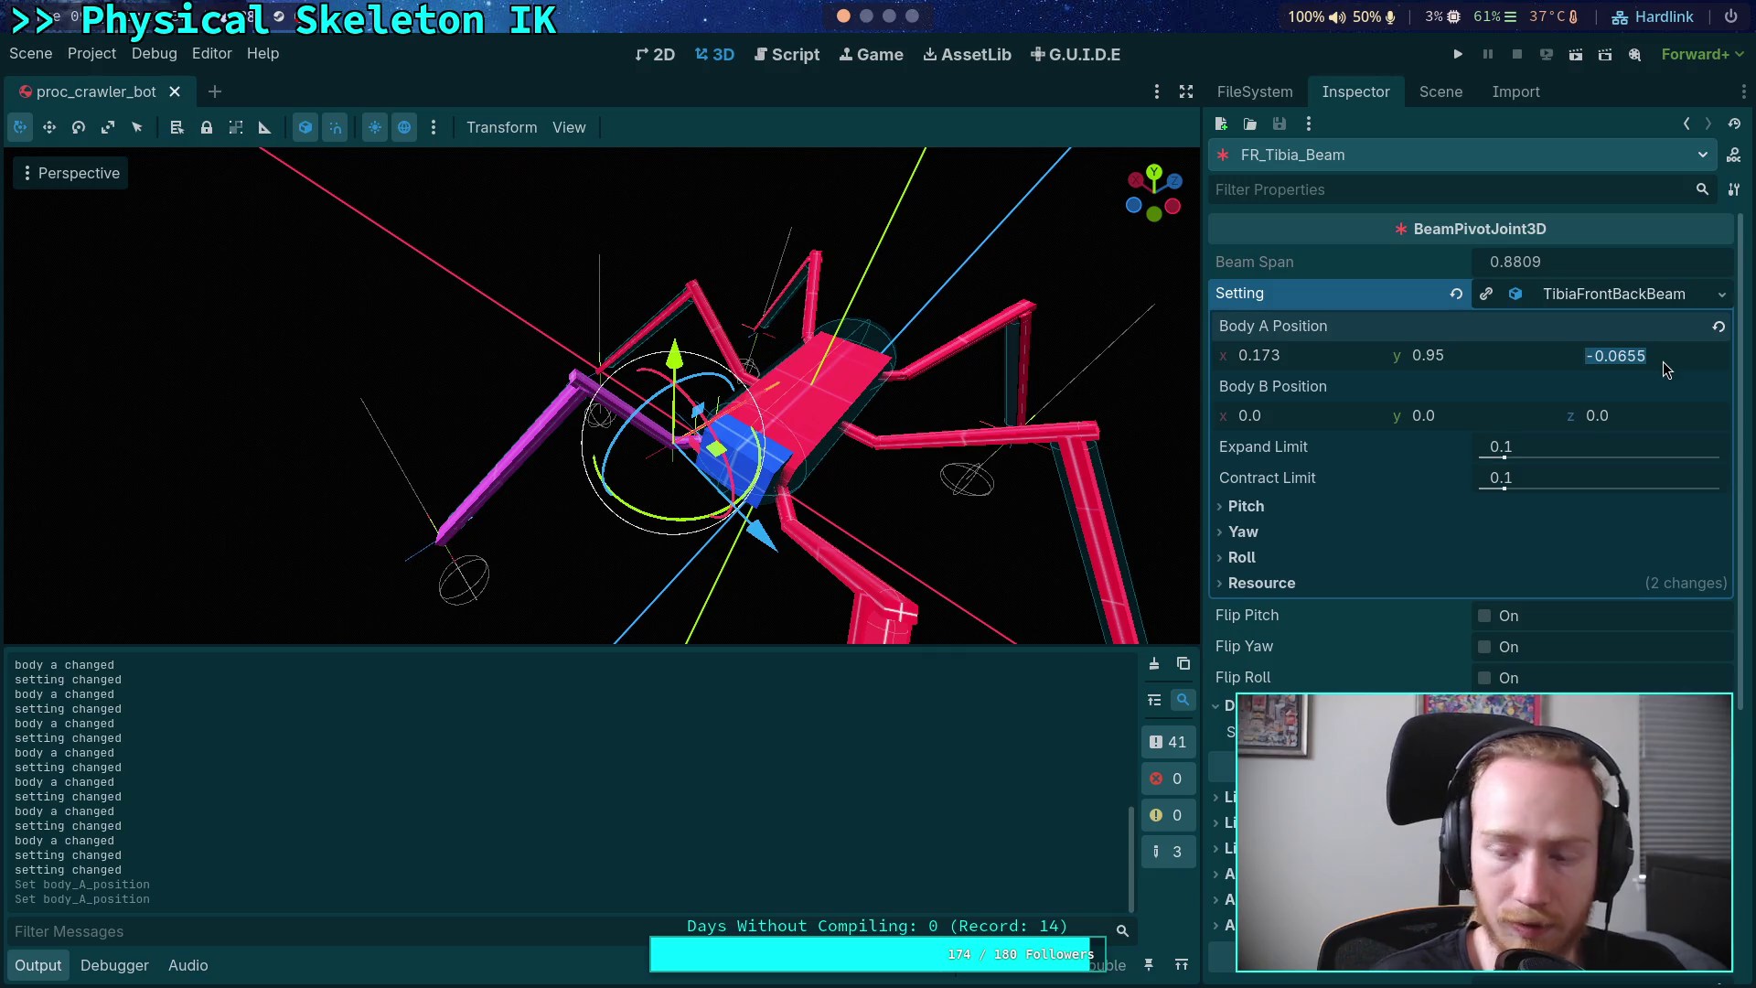
pyautogui.write('-0.673')
pyautogui.press('Return')
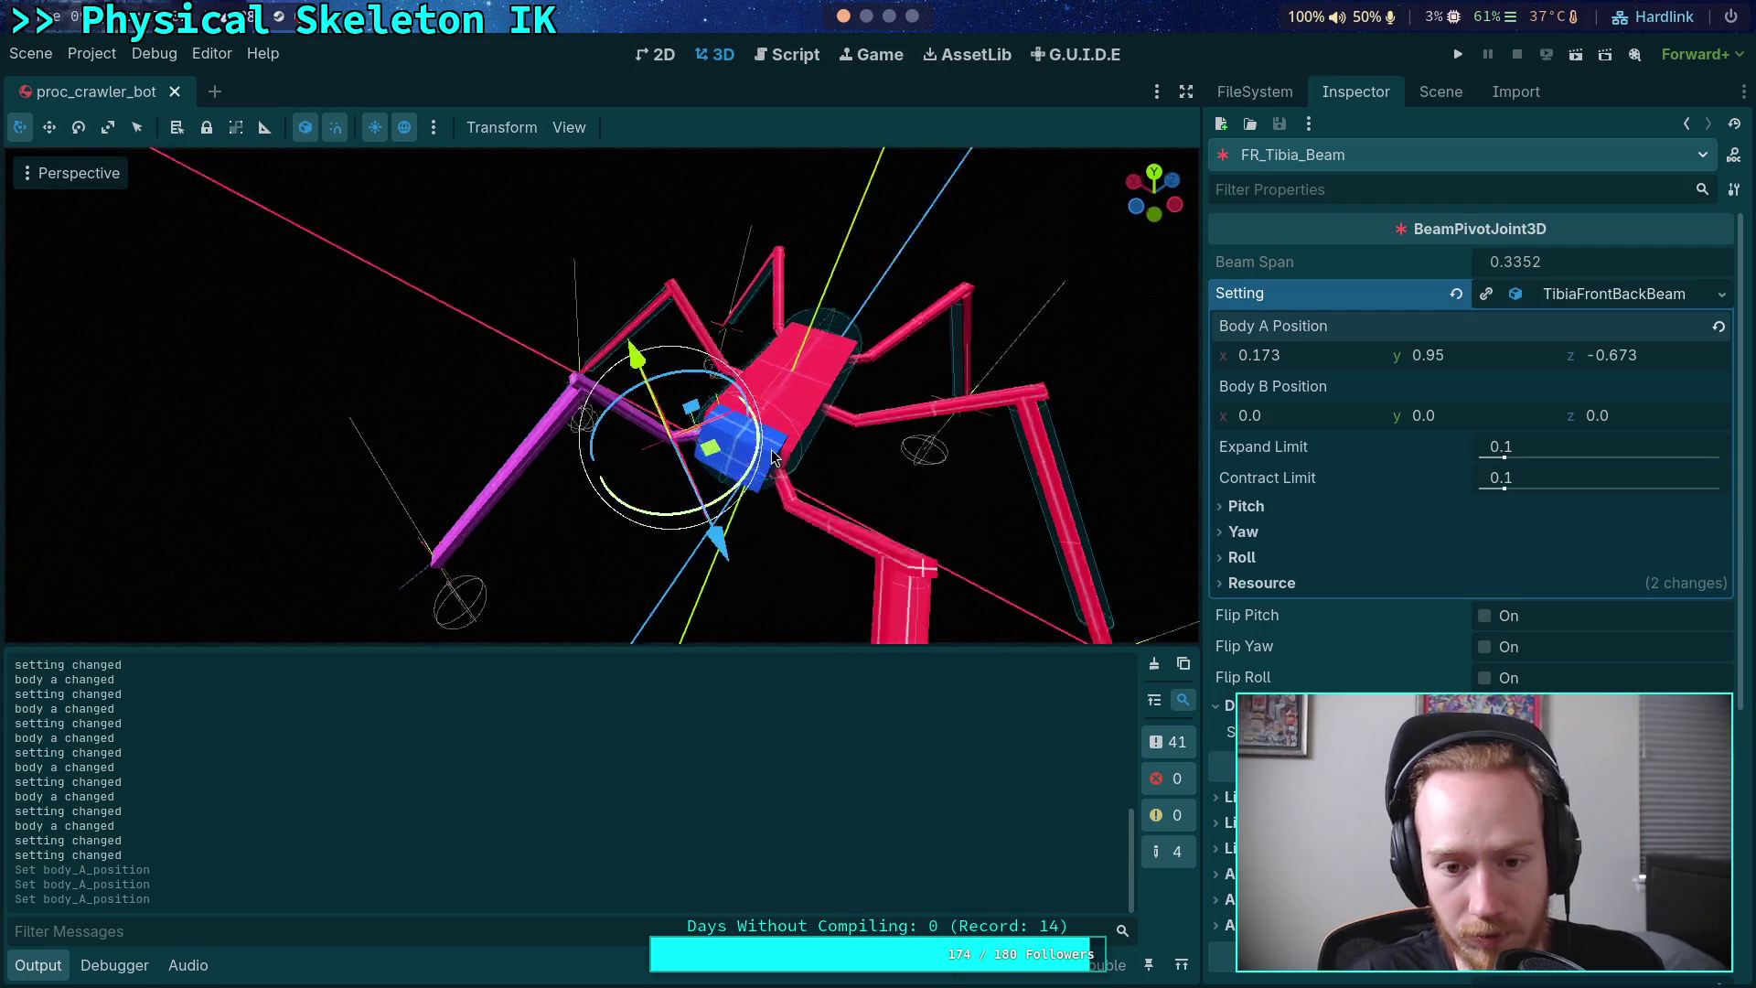
# Zoom, orbit and recenter the 3D view to inspect the shortened beam joint.
pyautogui.scroll(2, 773, 458)
pyautogui.scroll(5, 631, 436)
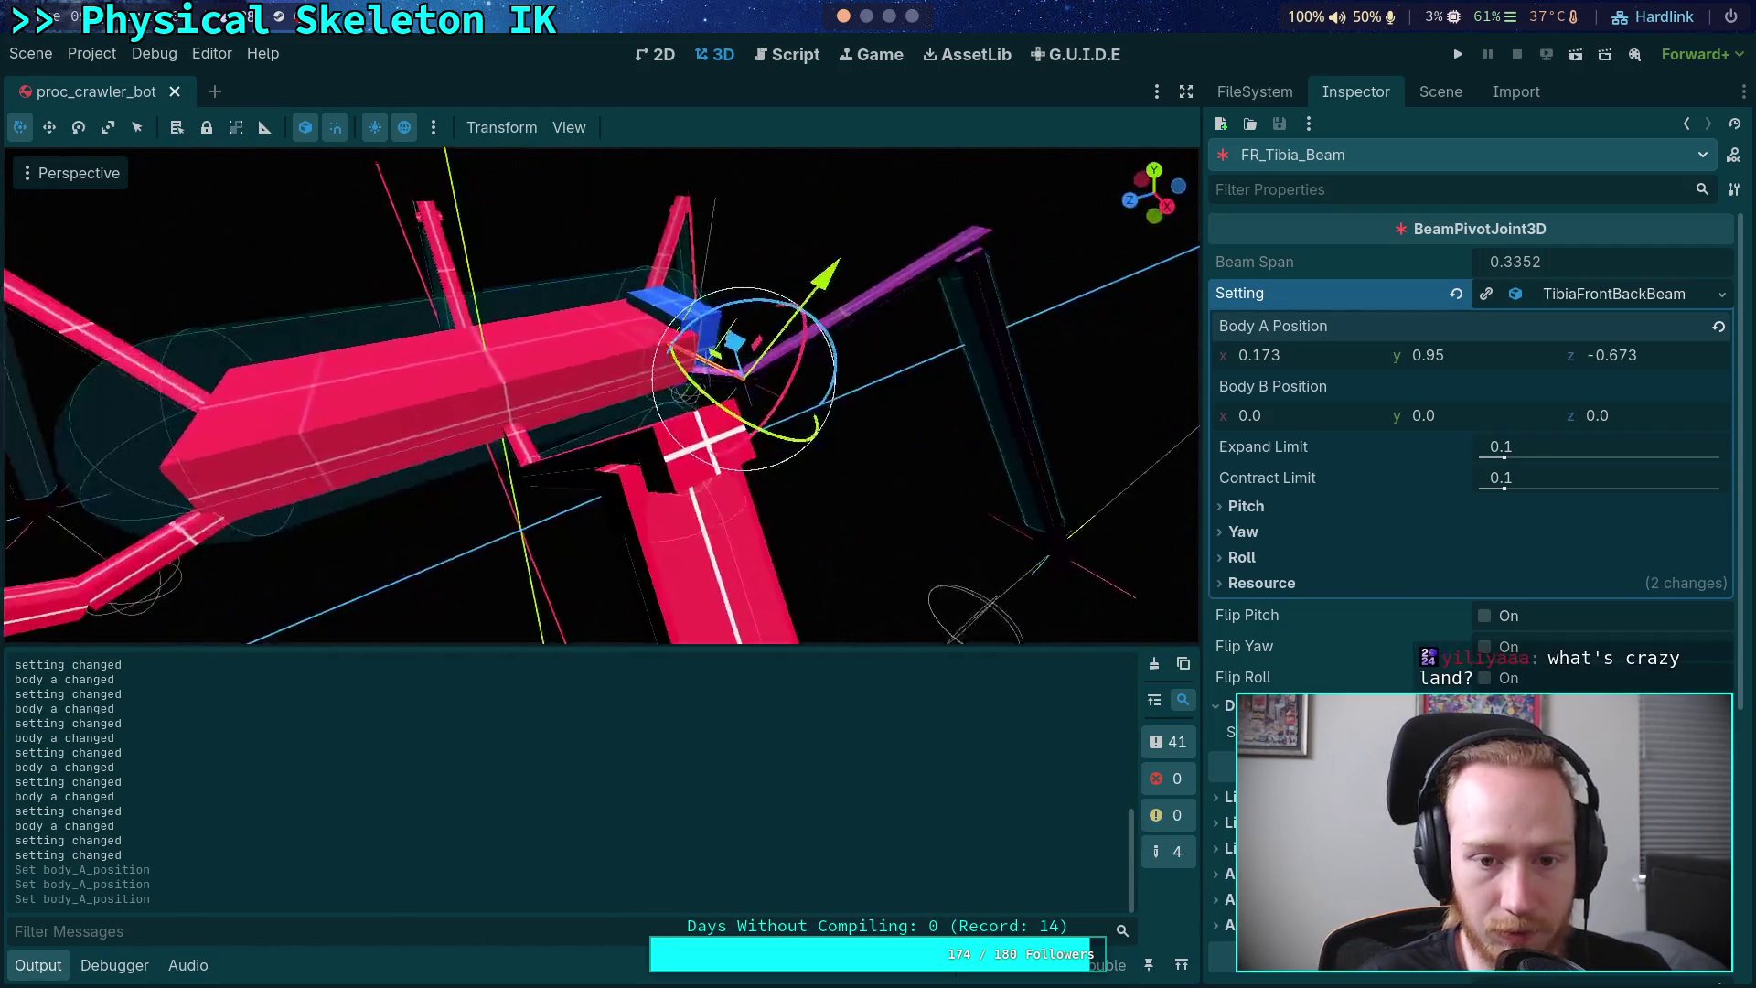
pyautogui.scroll(4, 631, 437)
pyautogui.moveTo(641, 439); pyautogui.dragTo(617, 427)
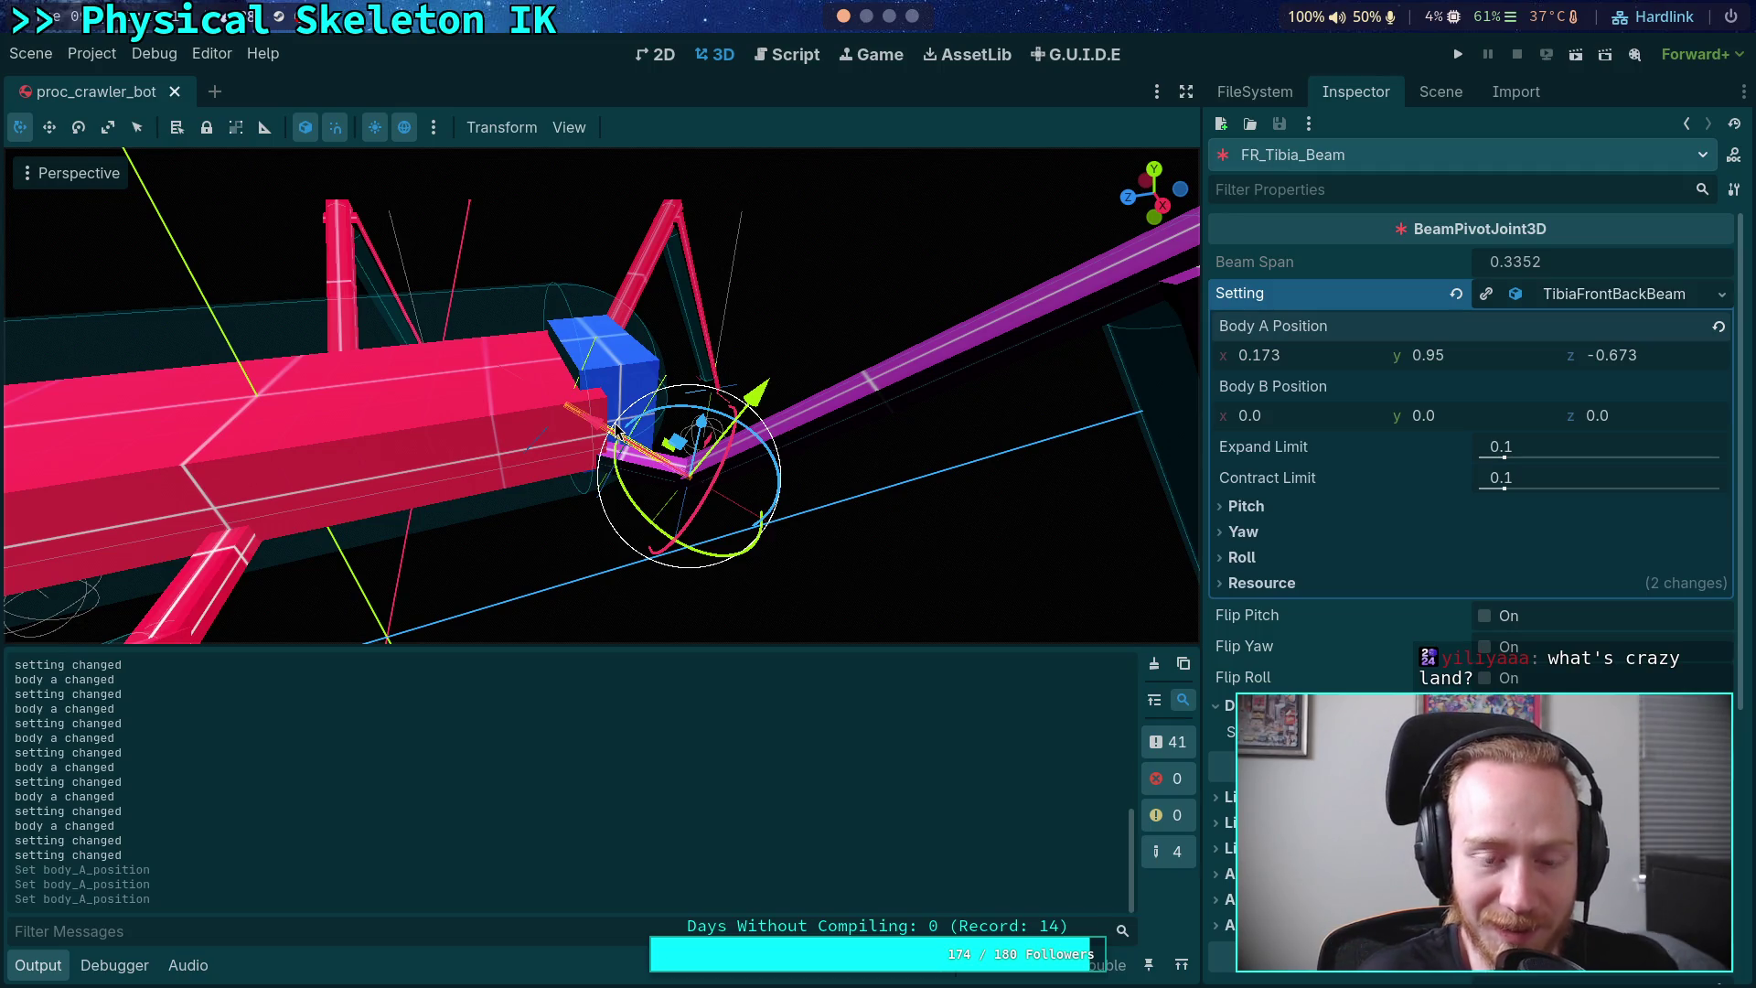
pyautogui.moveTo(617, 427); pyautogui.dragTo(603, 420)
pyautogui.moveTo(680, 510)
pyautogui.mouseDown()
pyautogui.moveTo(787, 500)
pyautogui.moveTo(742, 514)
pyautogui.mouseUp()
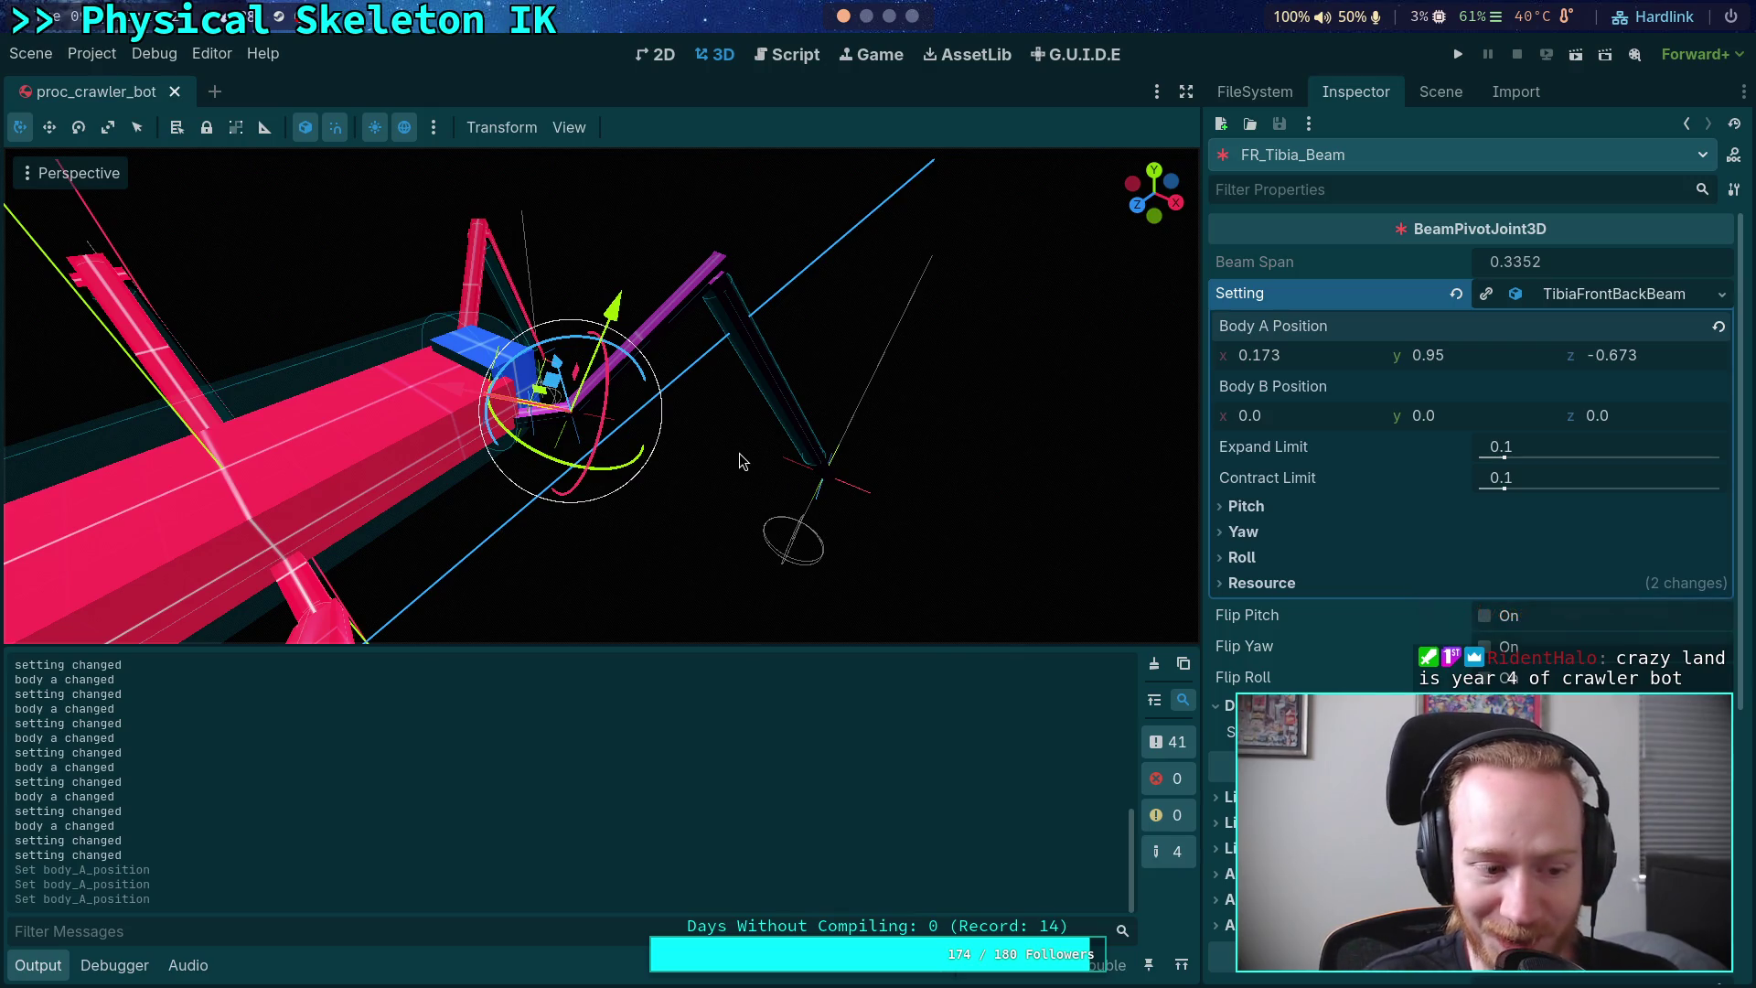
# Scroll through beam_joint.gd reviewing set_setting, the update queue and _update_joint.
pyautogui.click(786, 54)
pyautogui.scroll(-2, 686, 494)
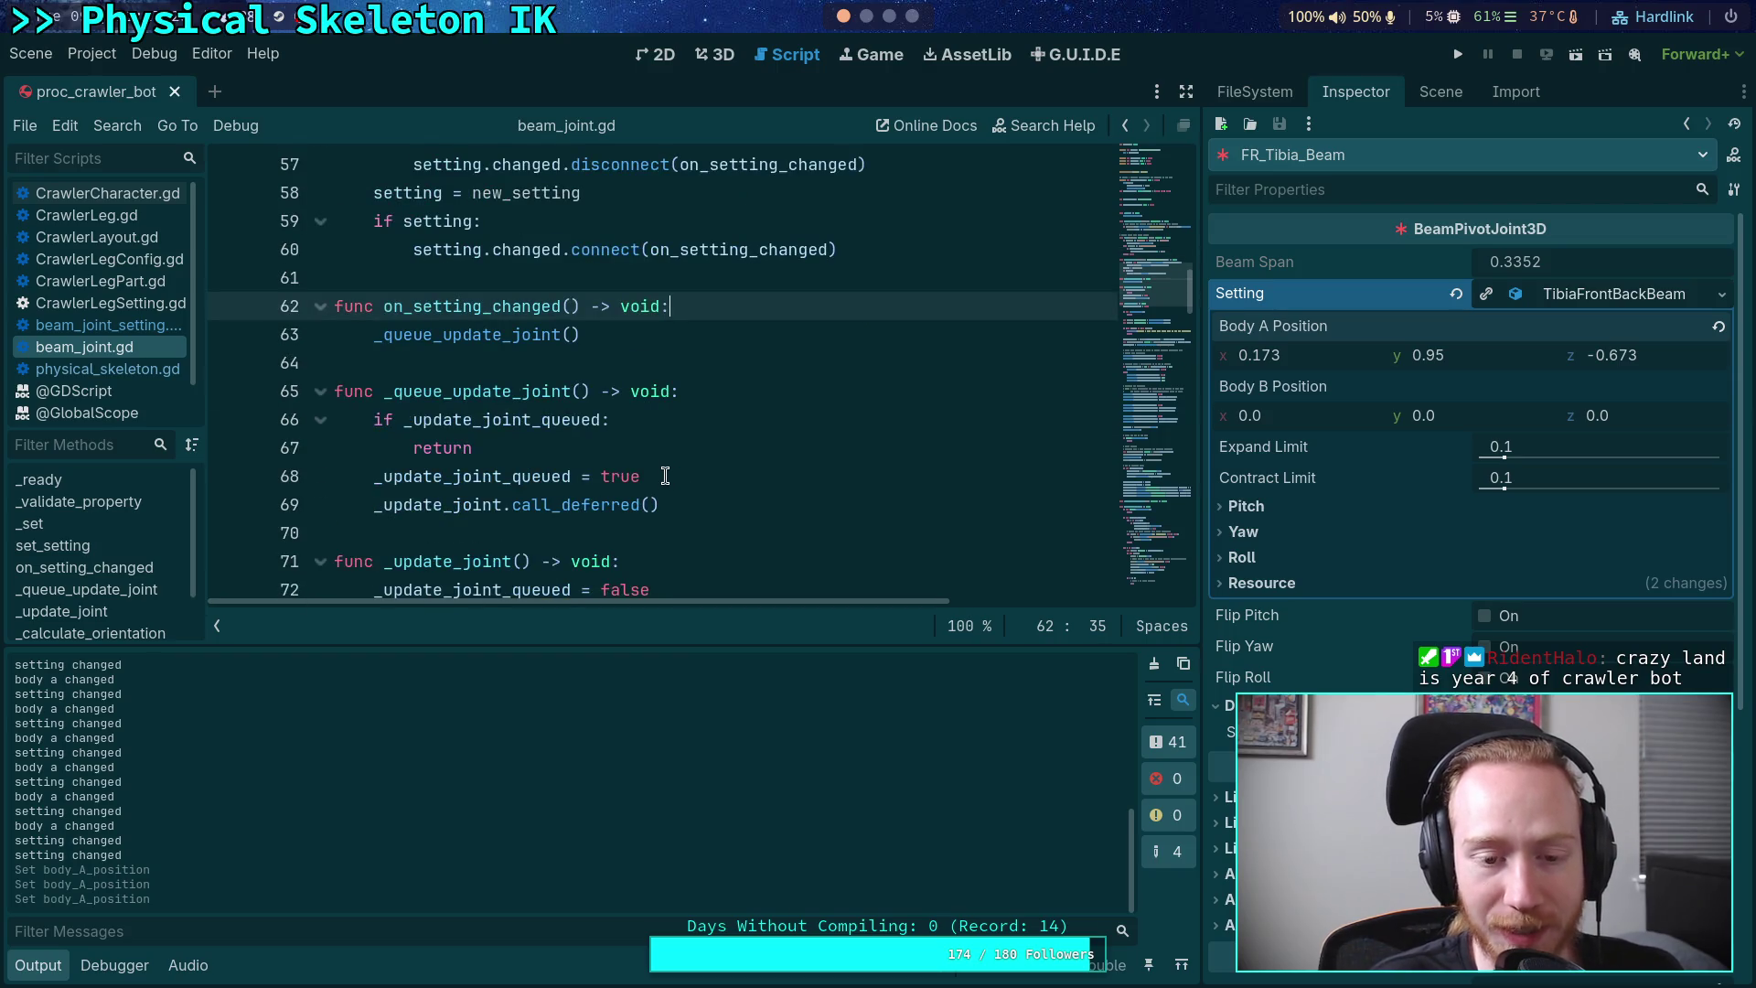
pyautogui.click(665, 476)
pyautogui.scroll(2, 695, 466)
pyautogui.click(734, 452)
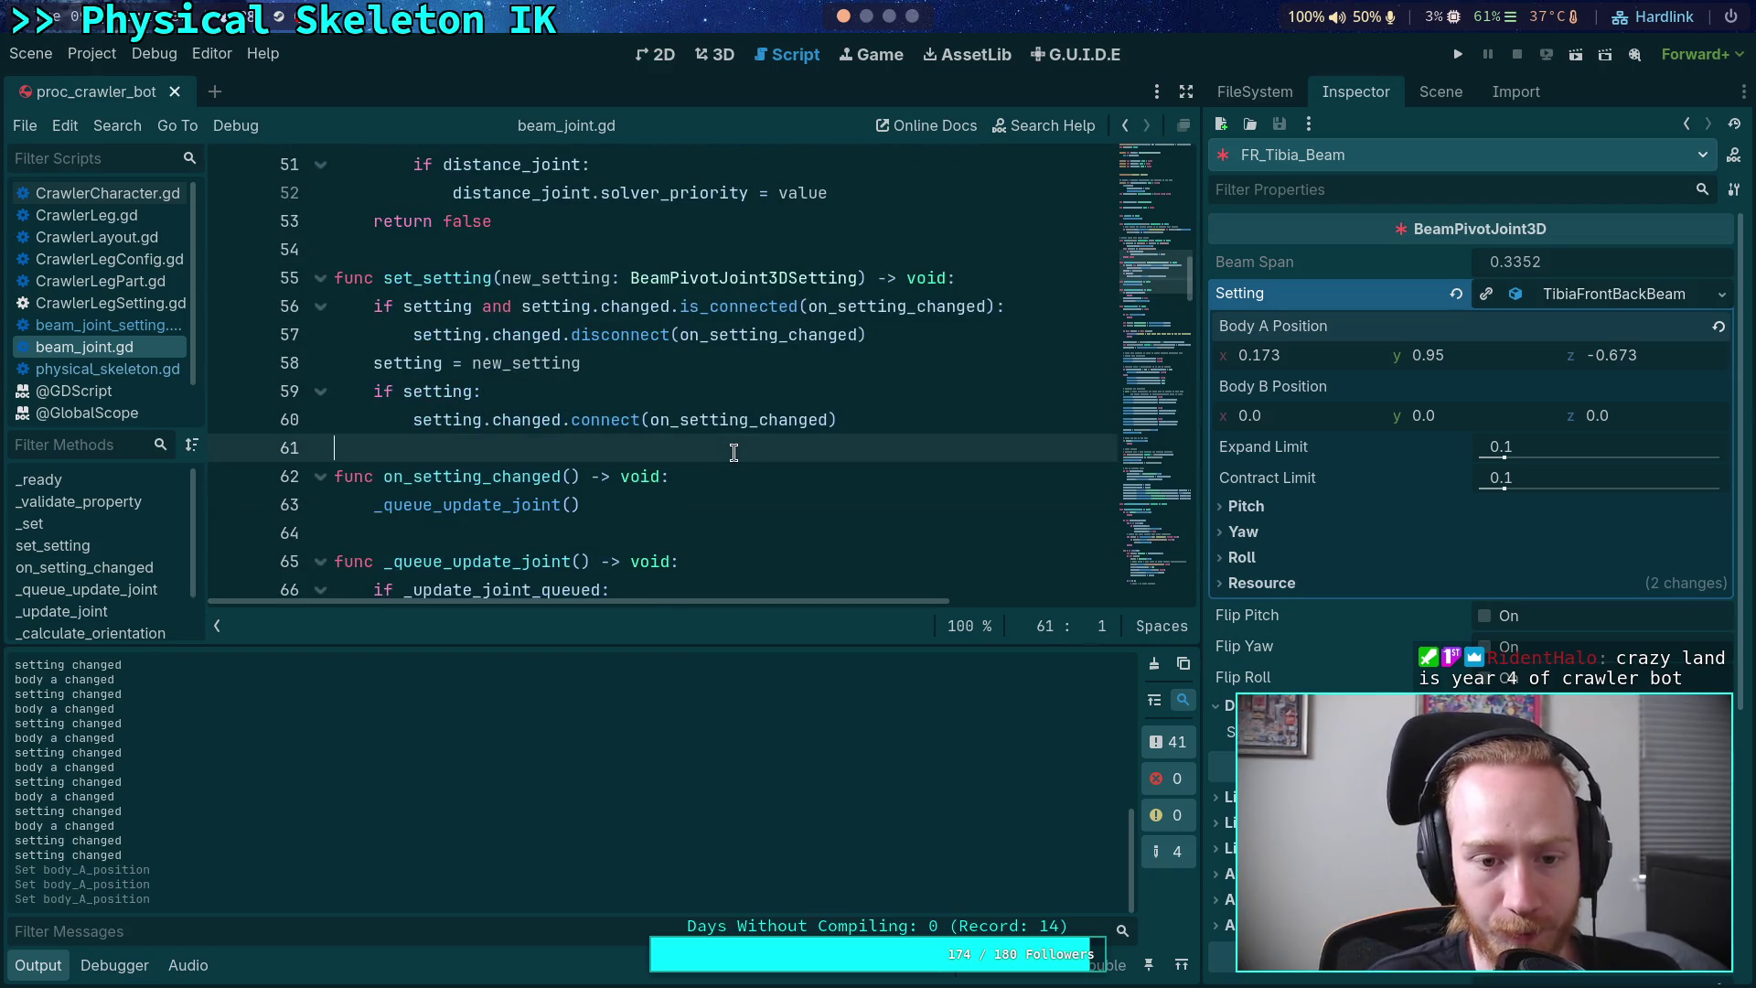
pyautogui.scroll(-3, 734, 452)
pyautogui.scroll(-4, 733, 451)
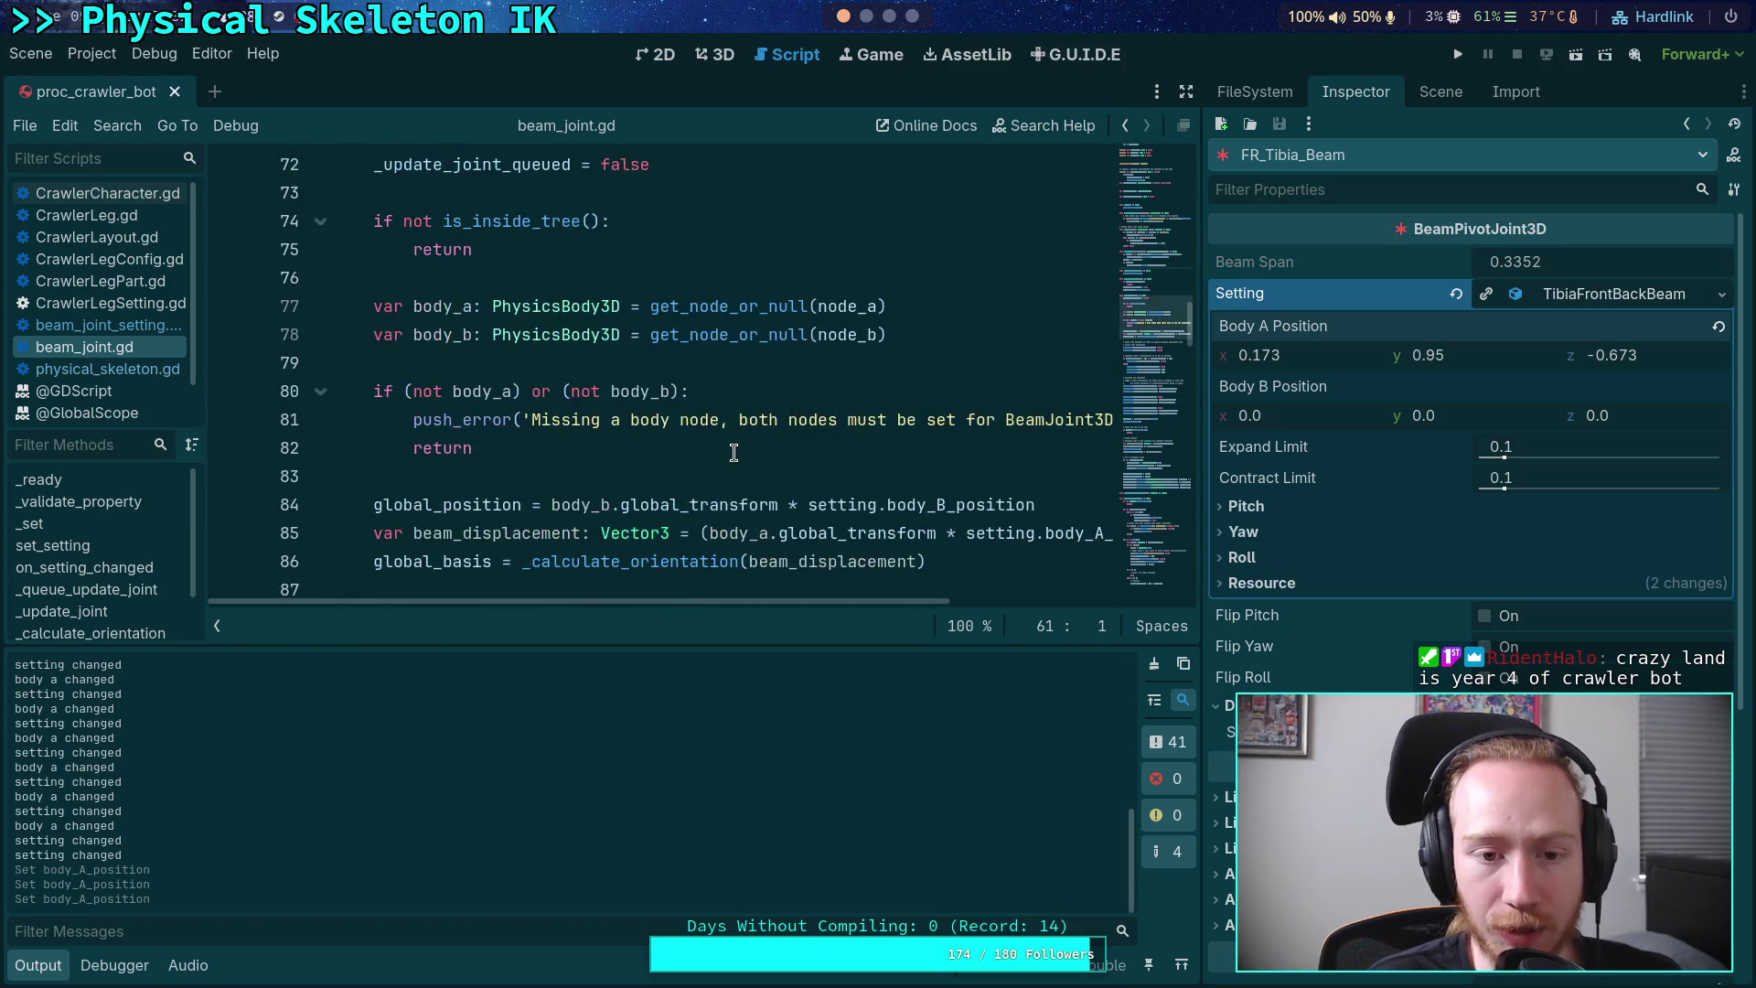
pyautogui.scroll(2, 734, 452)
pyautogui.click(604, 447)
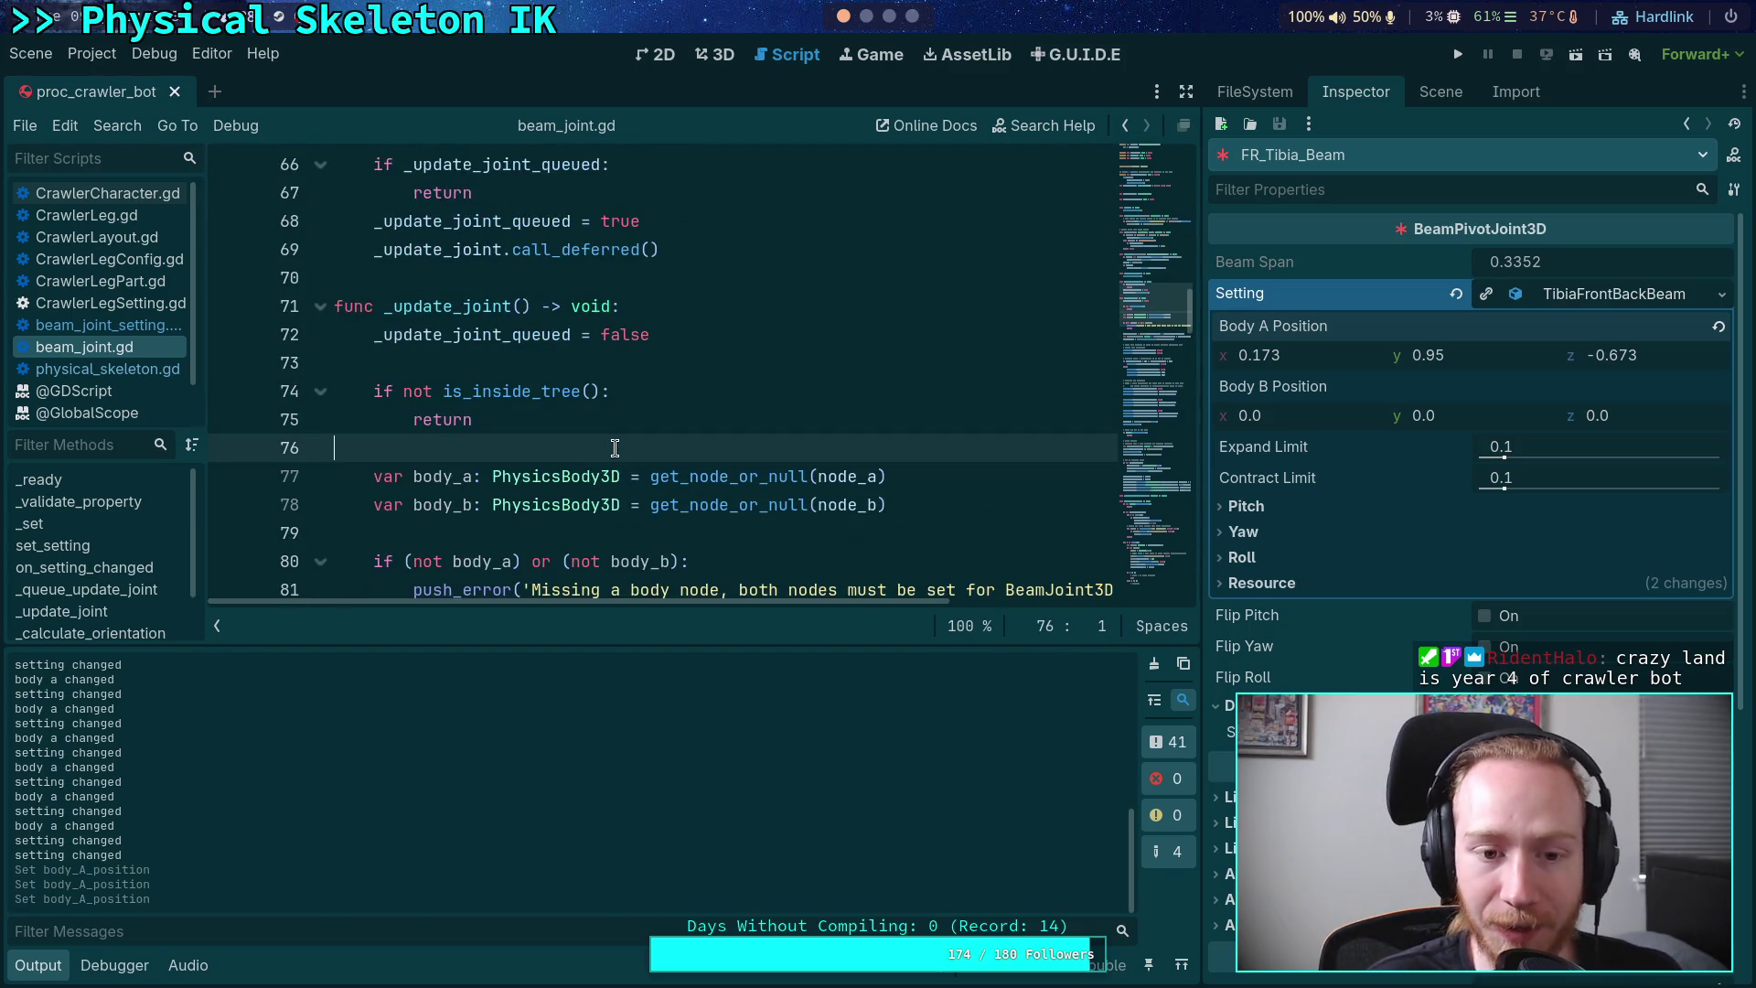
pyautogui.scroll(2, 615, 448)
pyautogui.scroll(2, 596, 437)
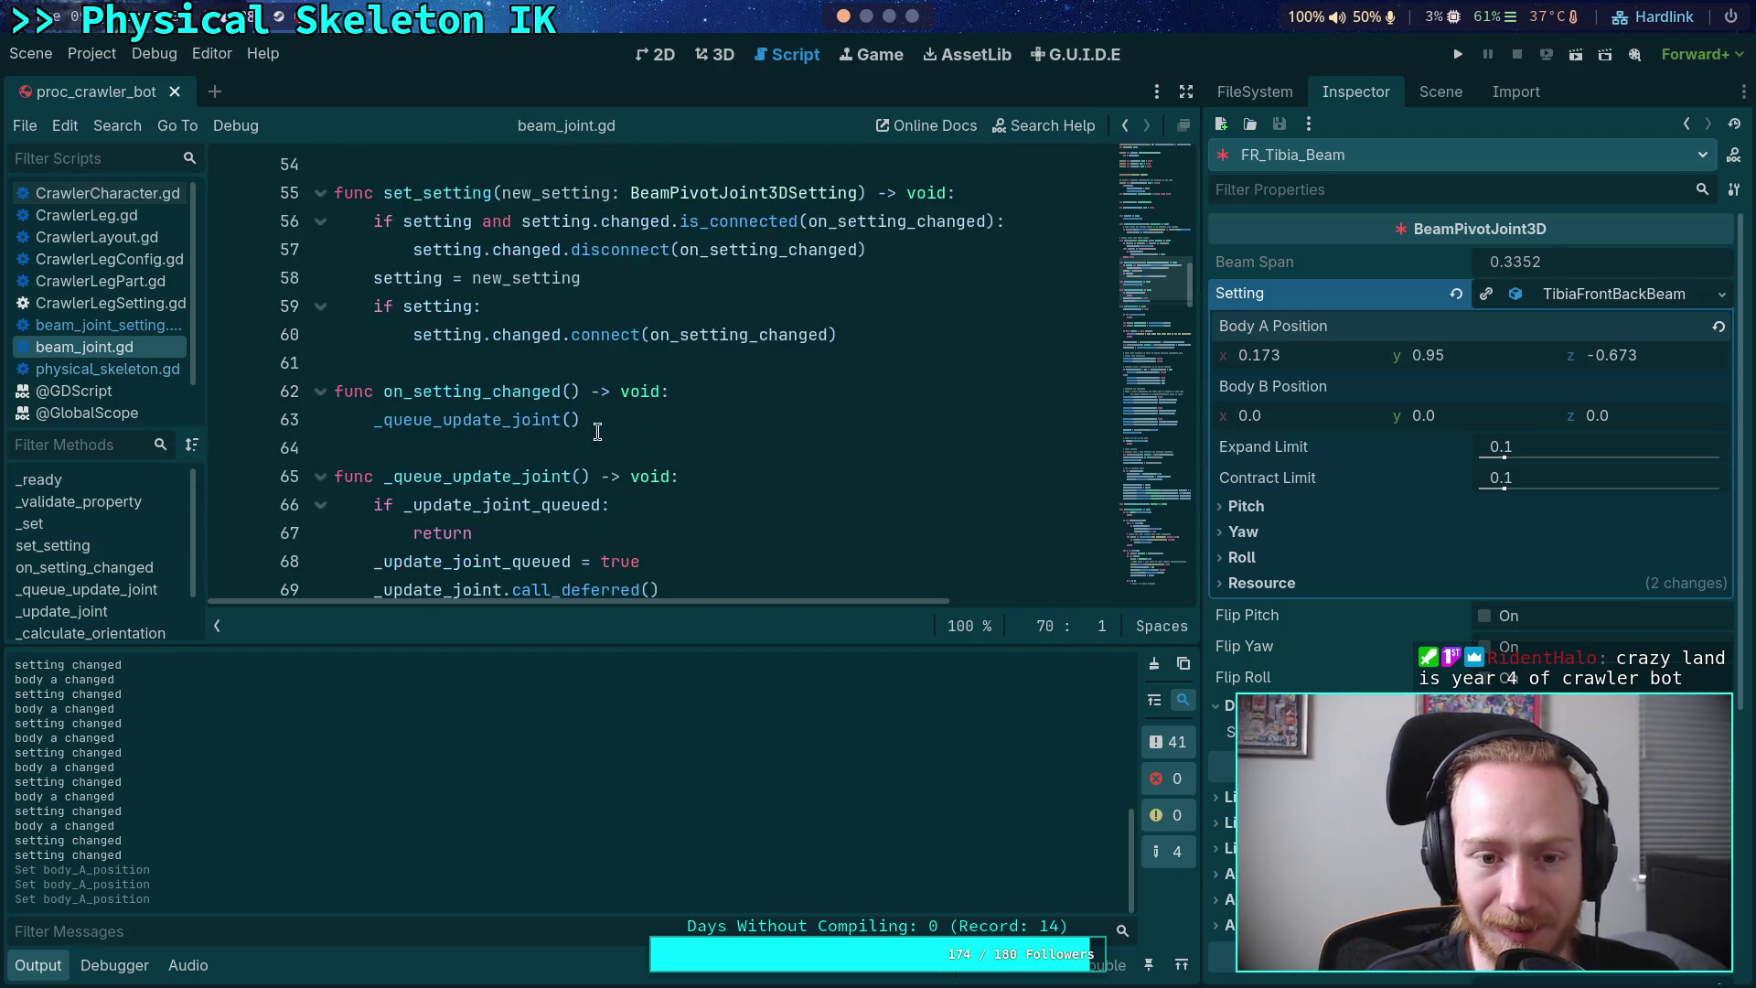
# Flip between beam_joint_setting.gd, physical_skeleton.gd and beam_joint.gd in the script list.
pyautogui.click(100, 326)
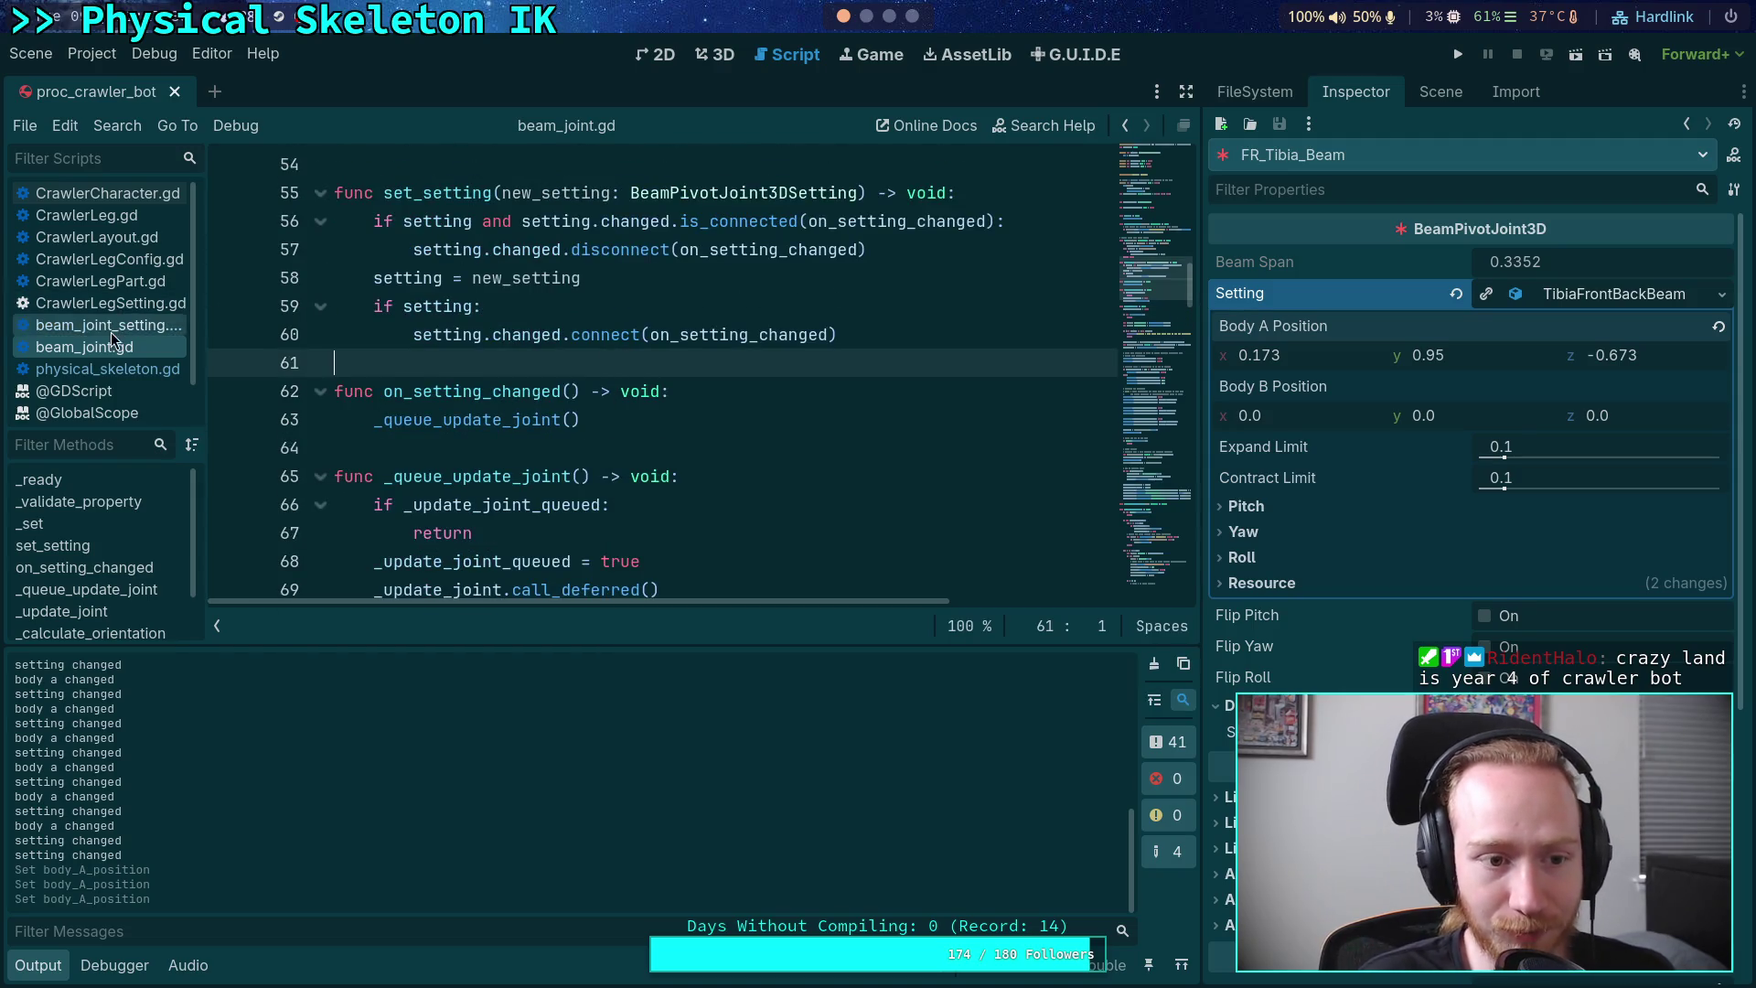
pyautogui.click(100, 352)
pyautogui.click(124, 370)
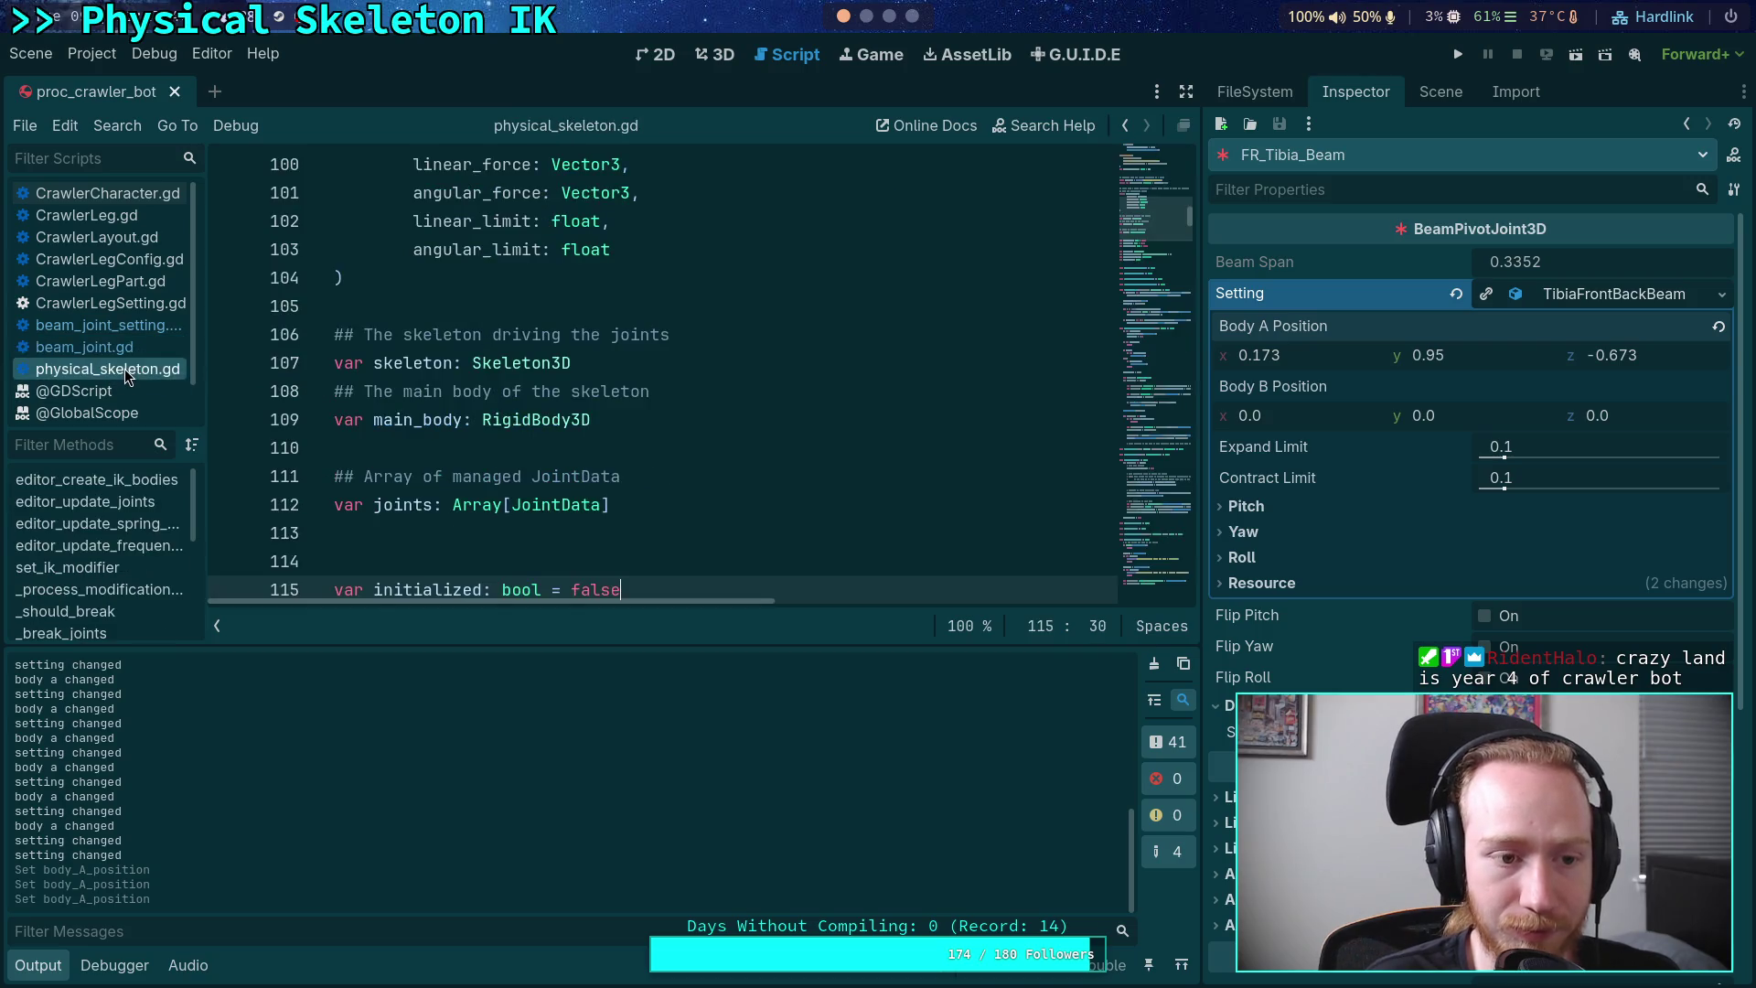
pyautogui.click(91, 348)
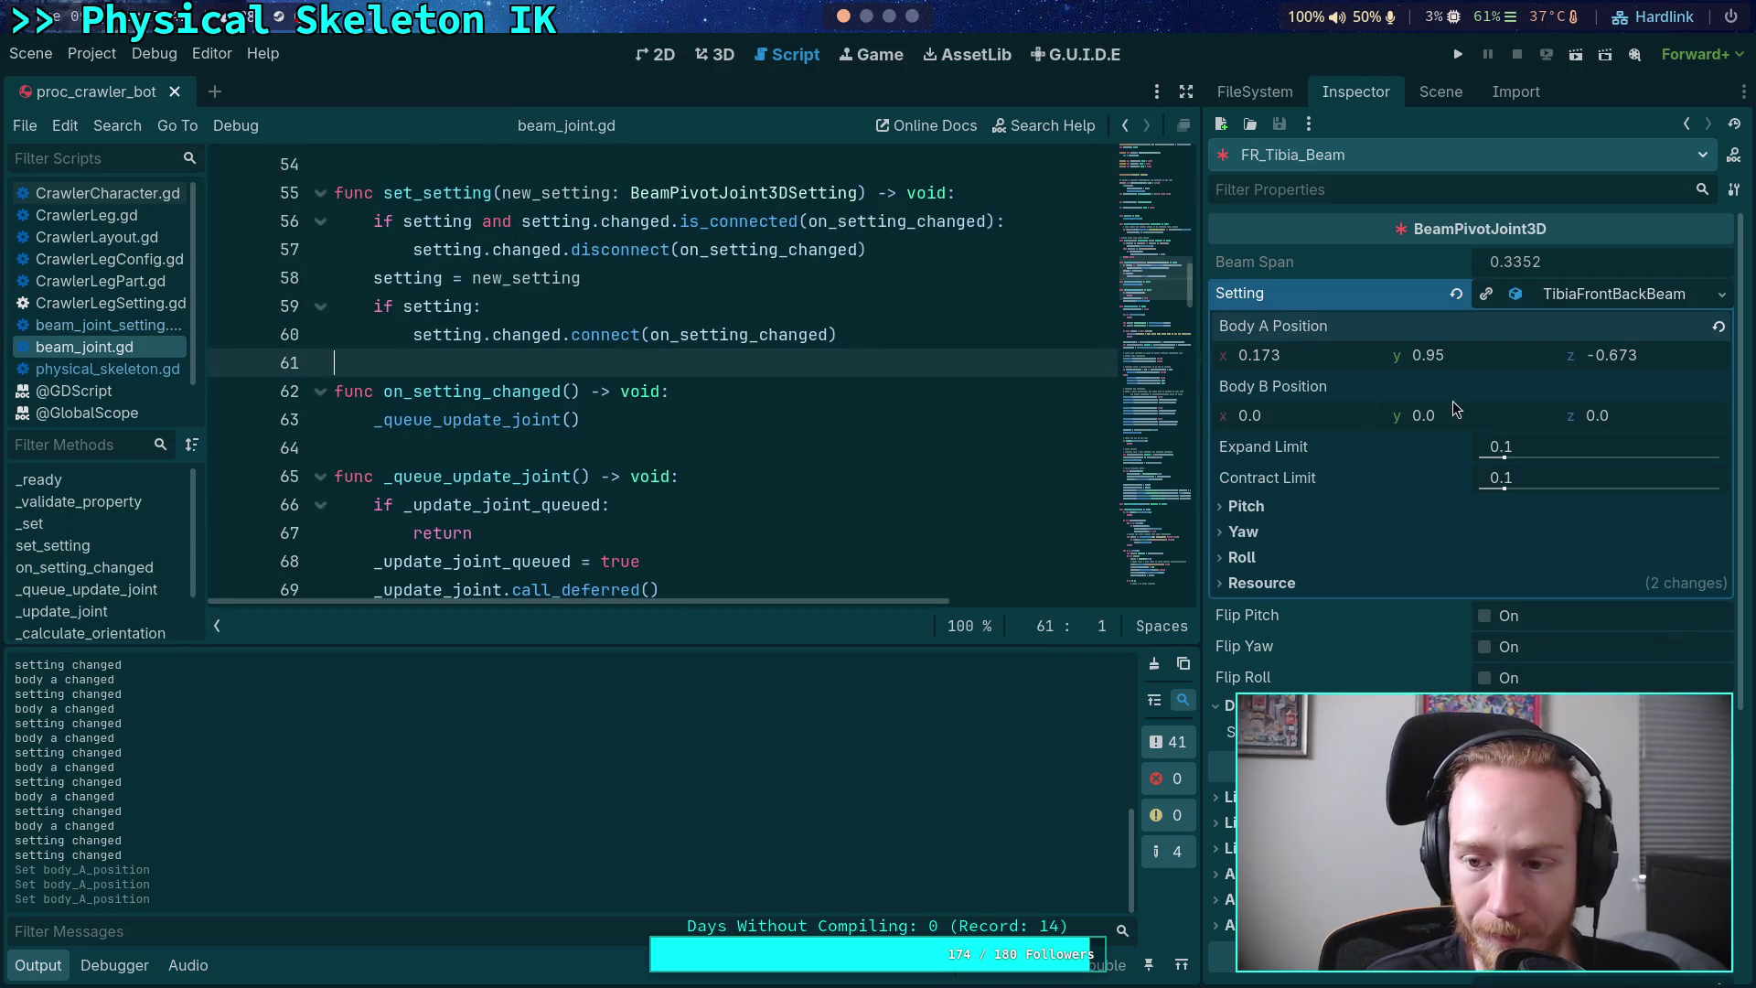
pyautogui.scroll(-1, 893, 18)
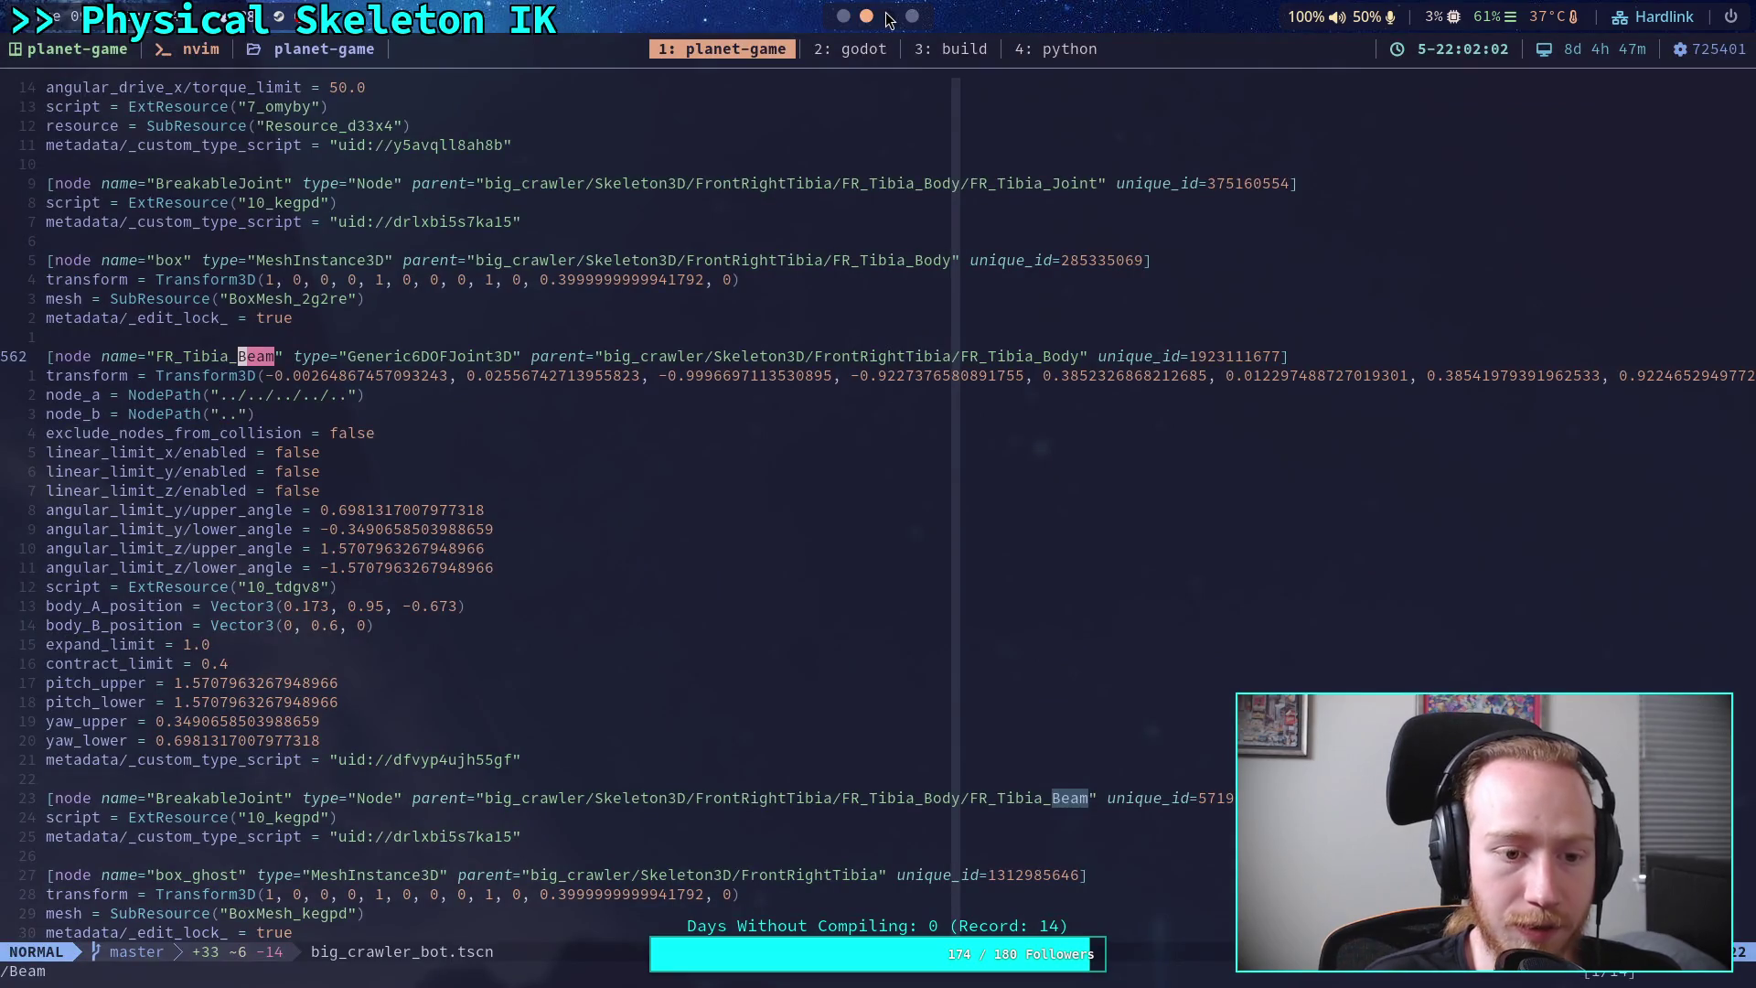
# Set Body B Position y to 0.6 and orbit the 3D view to check the 0.7963 beam span.
pyautogui.scroll(1, 887, 19)
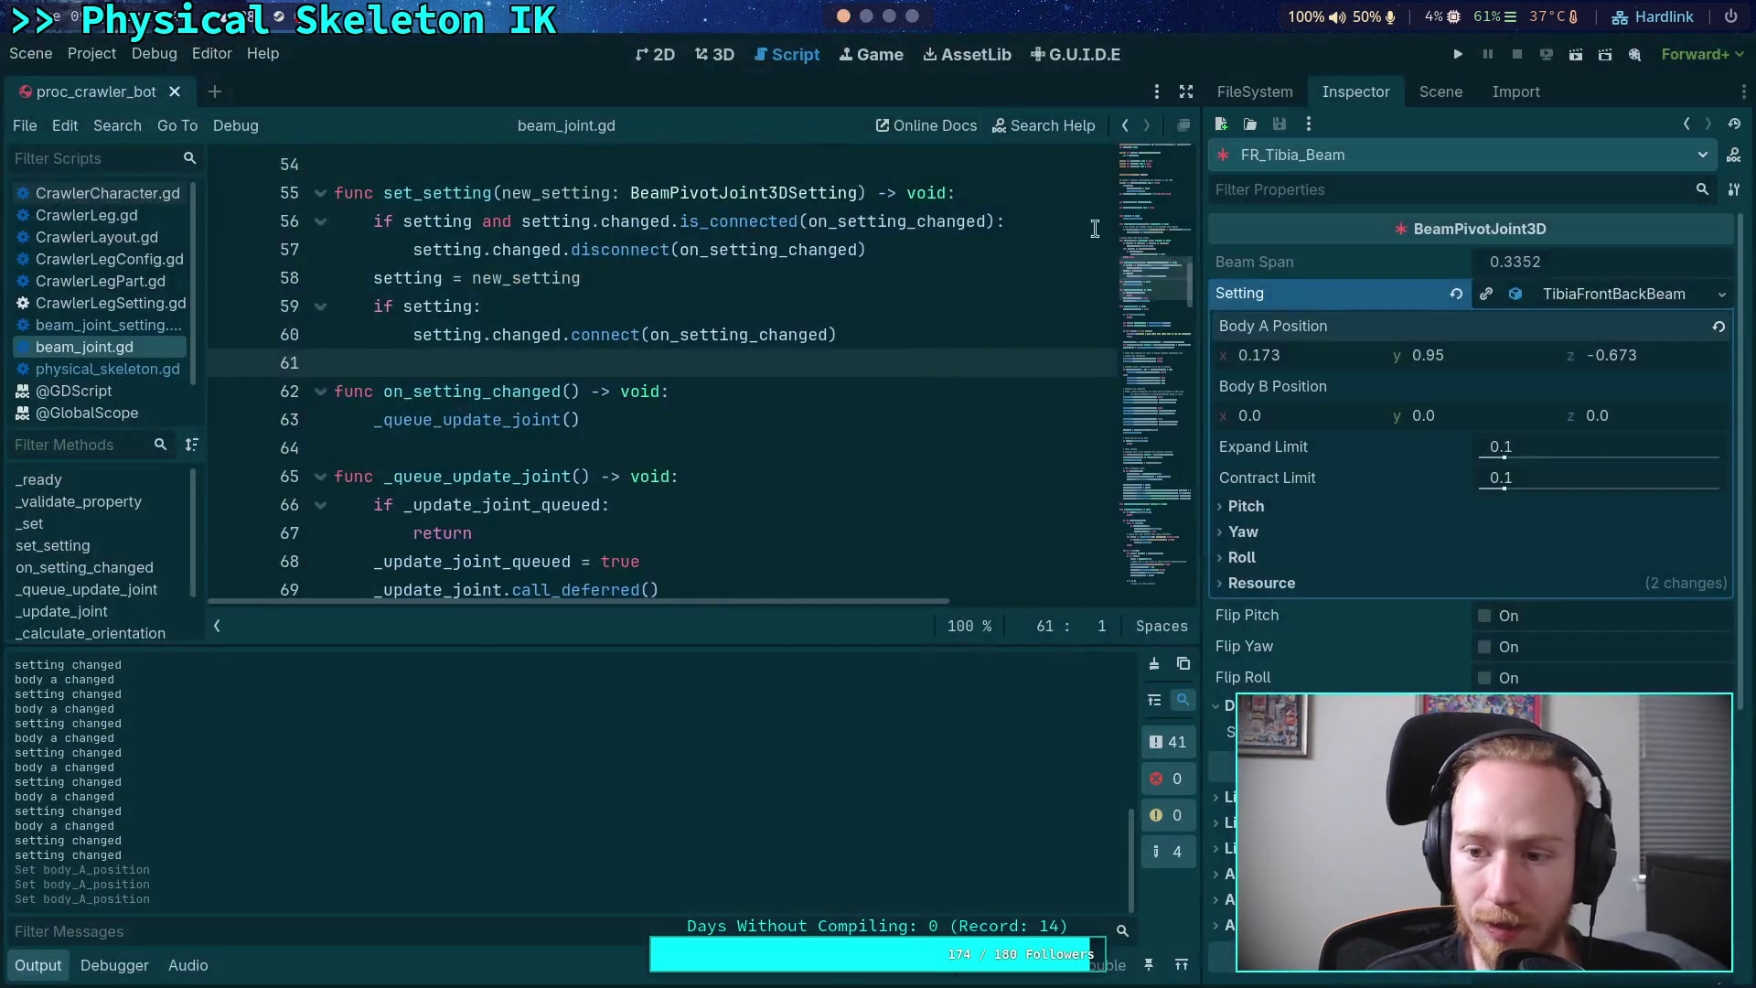
pyautogui.click(1504, 416)
pyautogui.write('.6')
pyautogui.press('Return')
pyautogui.click(717, 54)
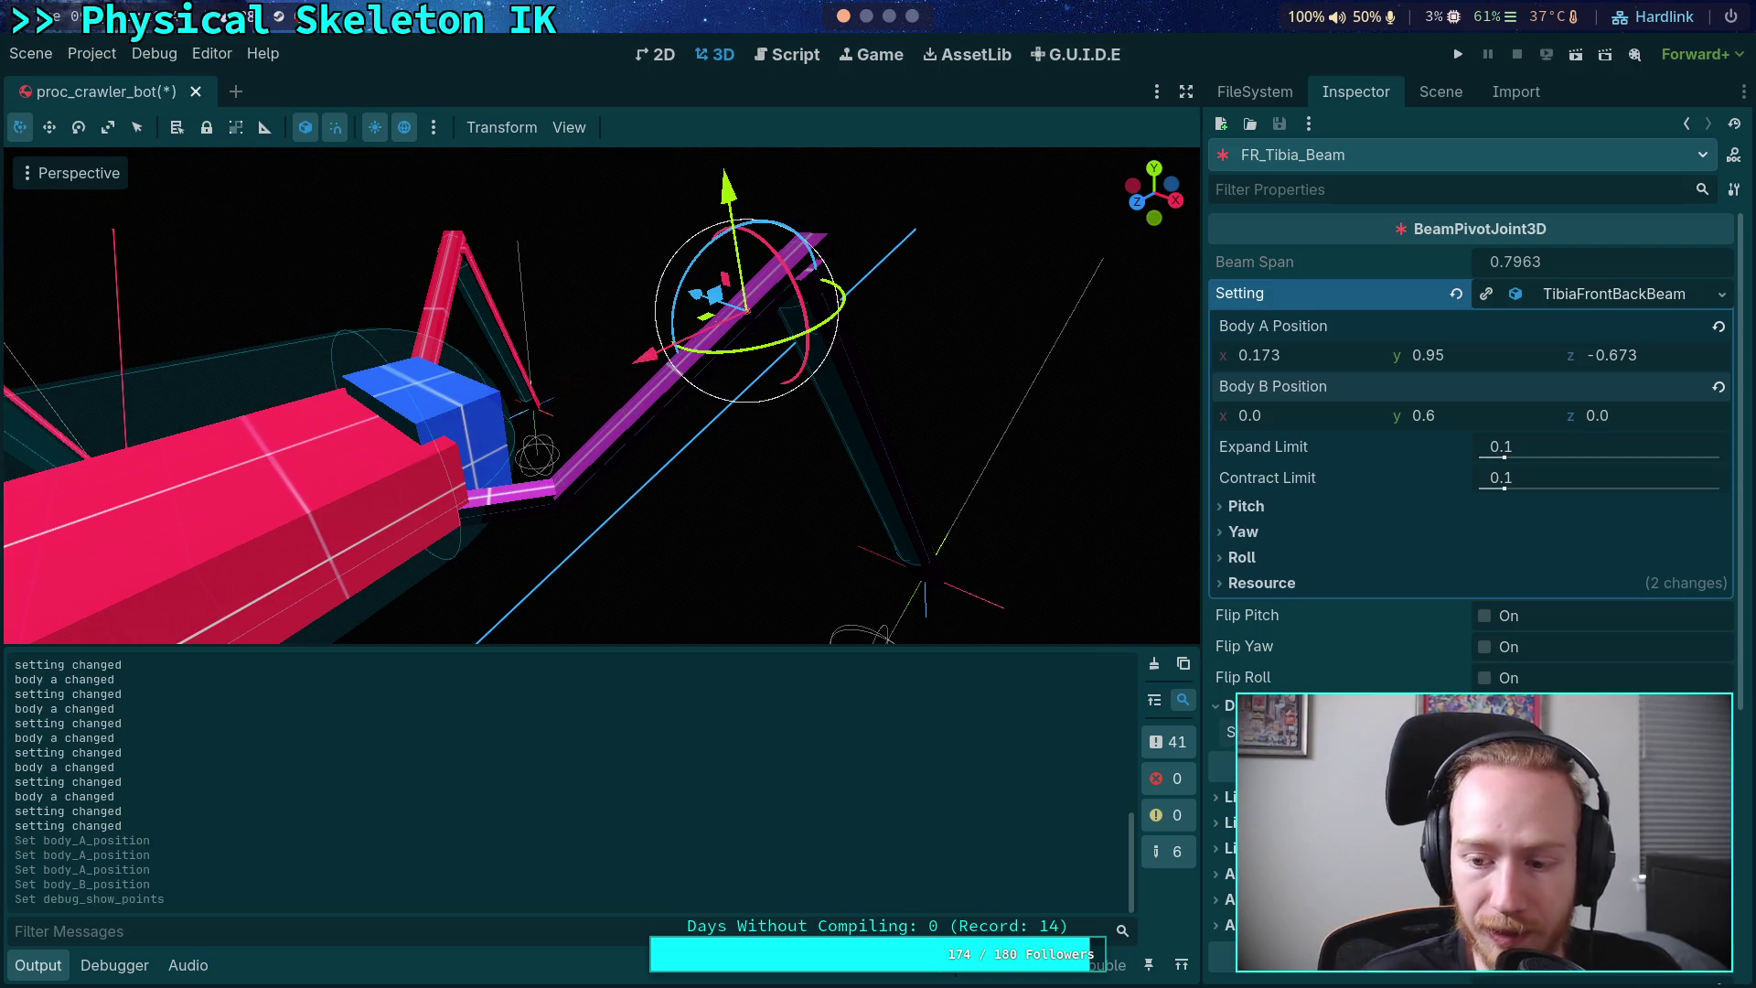
pyautogui.moveTo(747, 510)
pyautogui.mouseDown()
pyautogui.moveTo(728, 545)
pyautogui.moveTo(792, 521)
pyautogui.mouseUp()
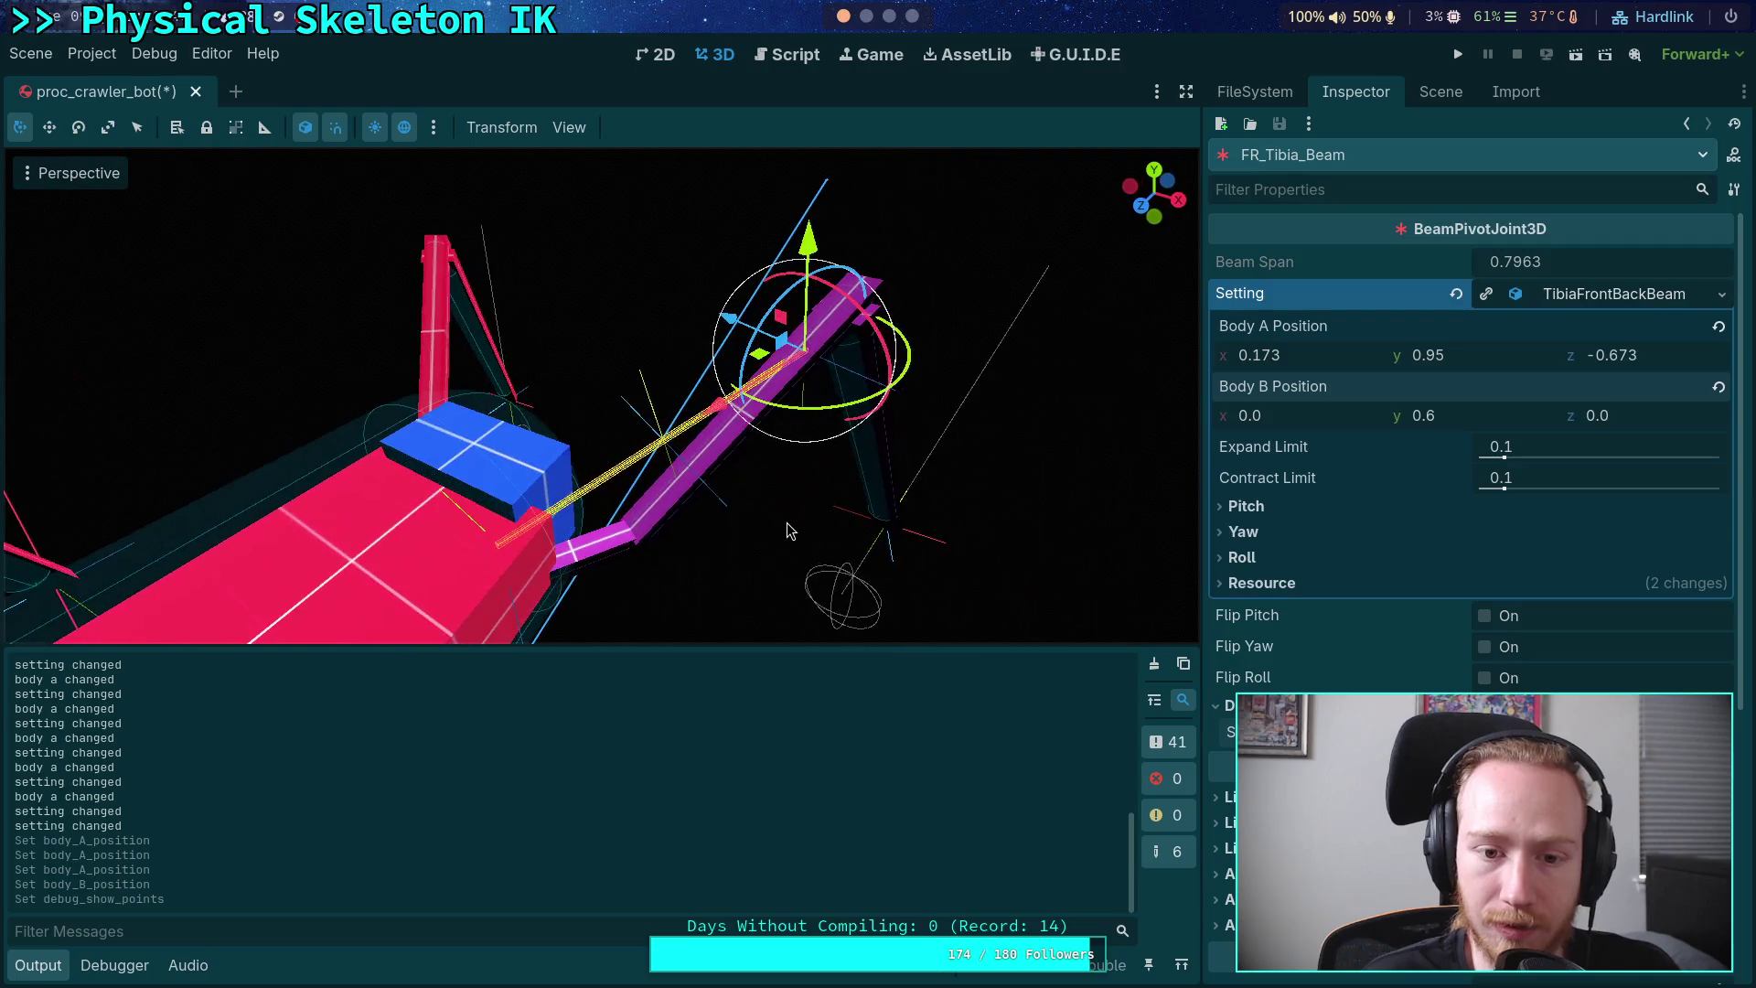